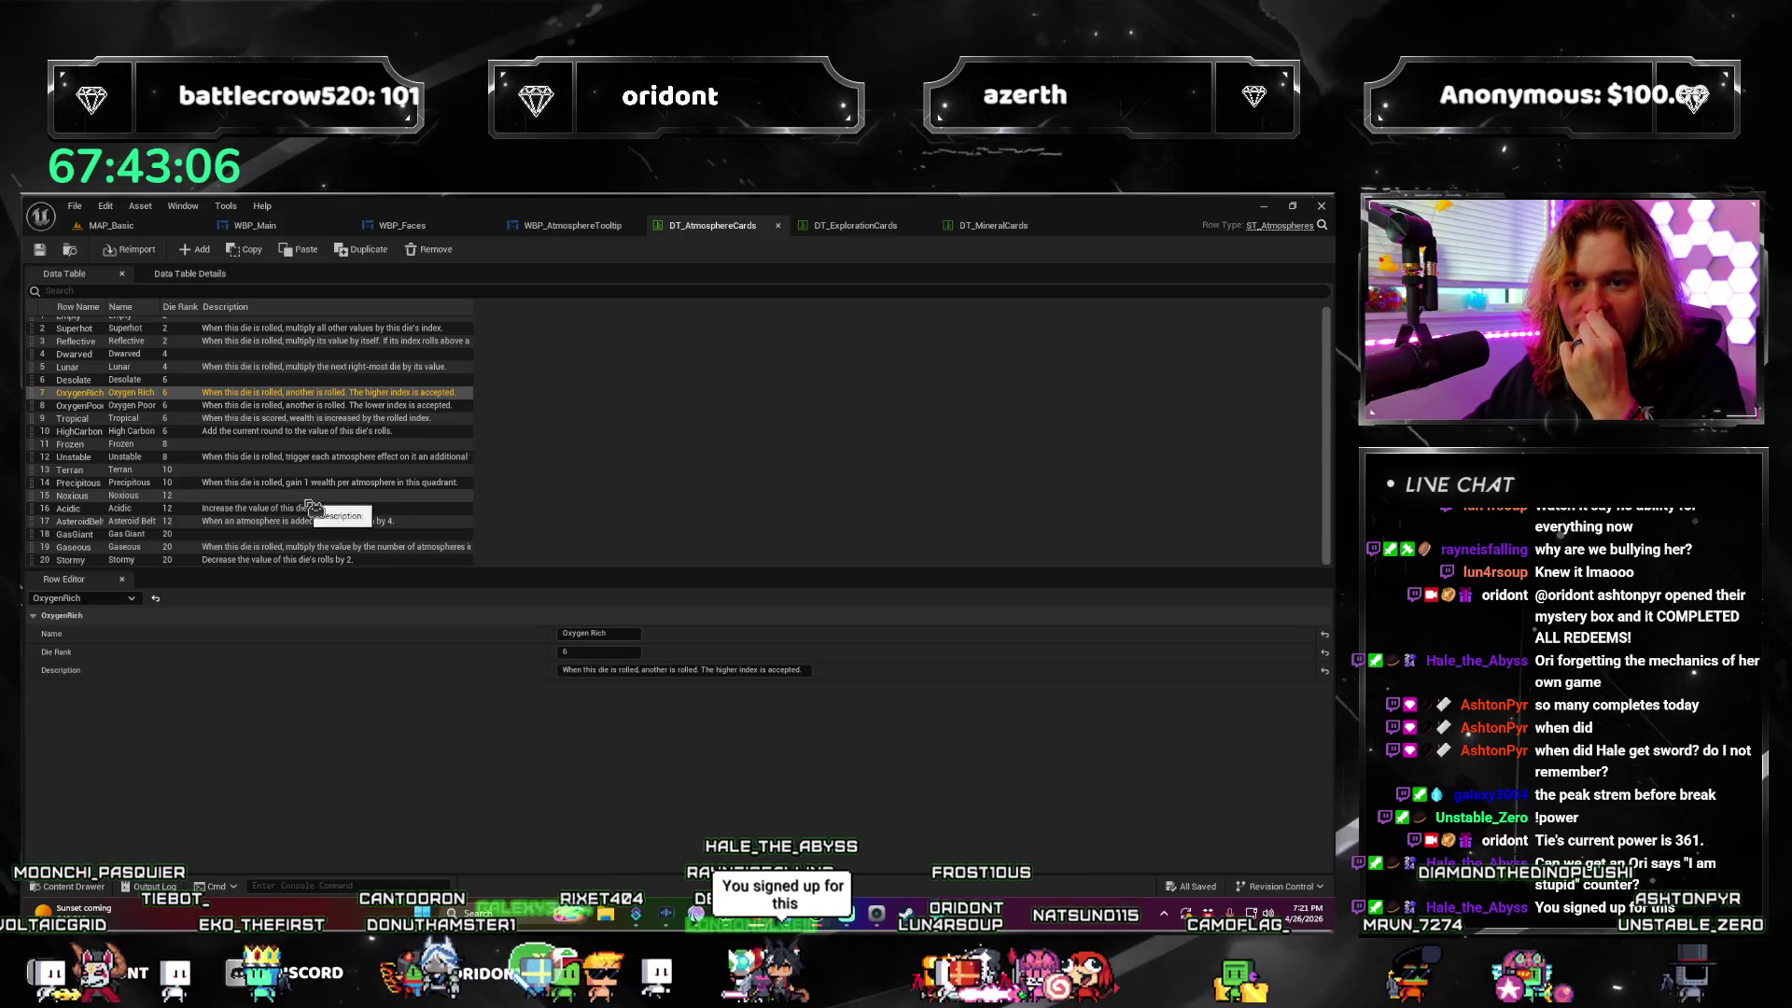
Step: Widen DT_AtmosphereCards' Row Name column so full row names show, then move to the WBP_Main tab
scroll(268, 523, up, 1)
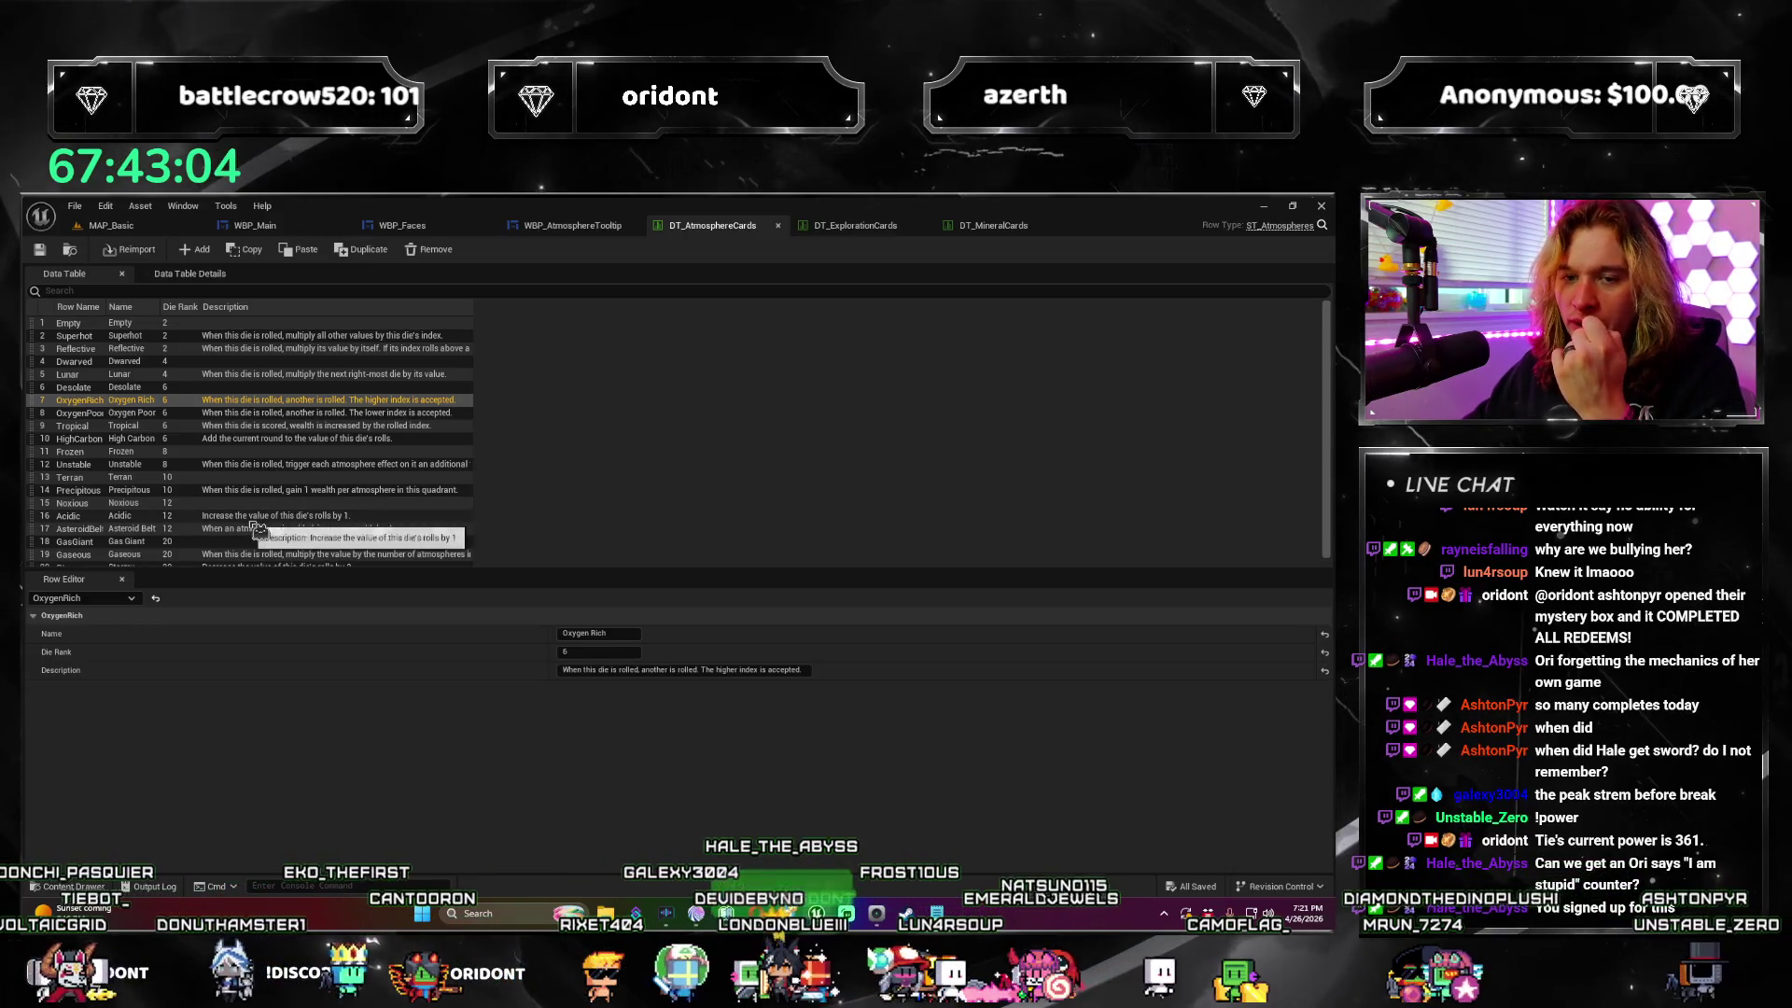
scroll(257, 533, down, 1)
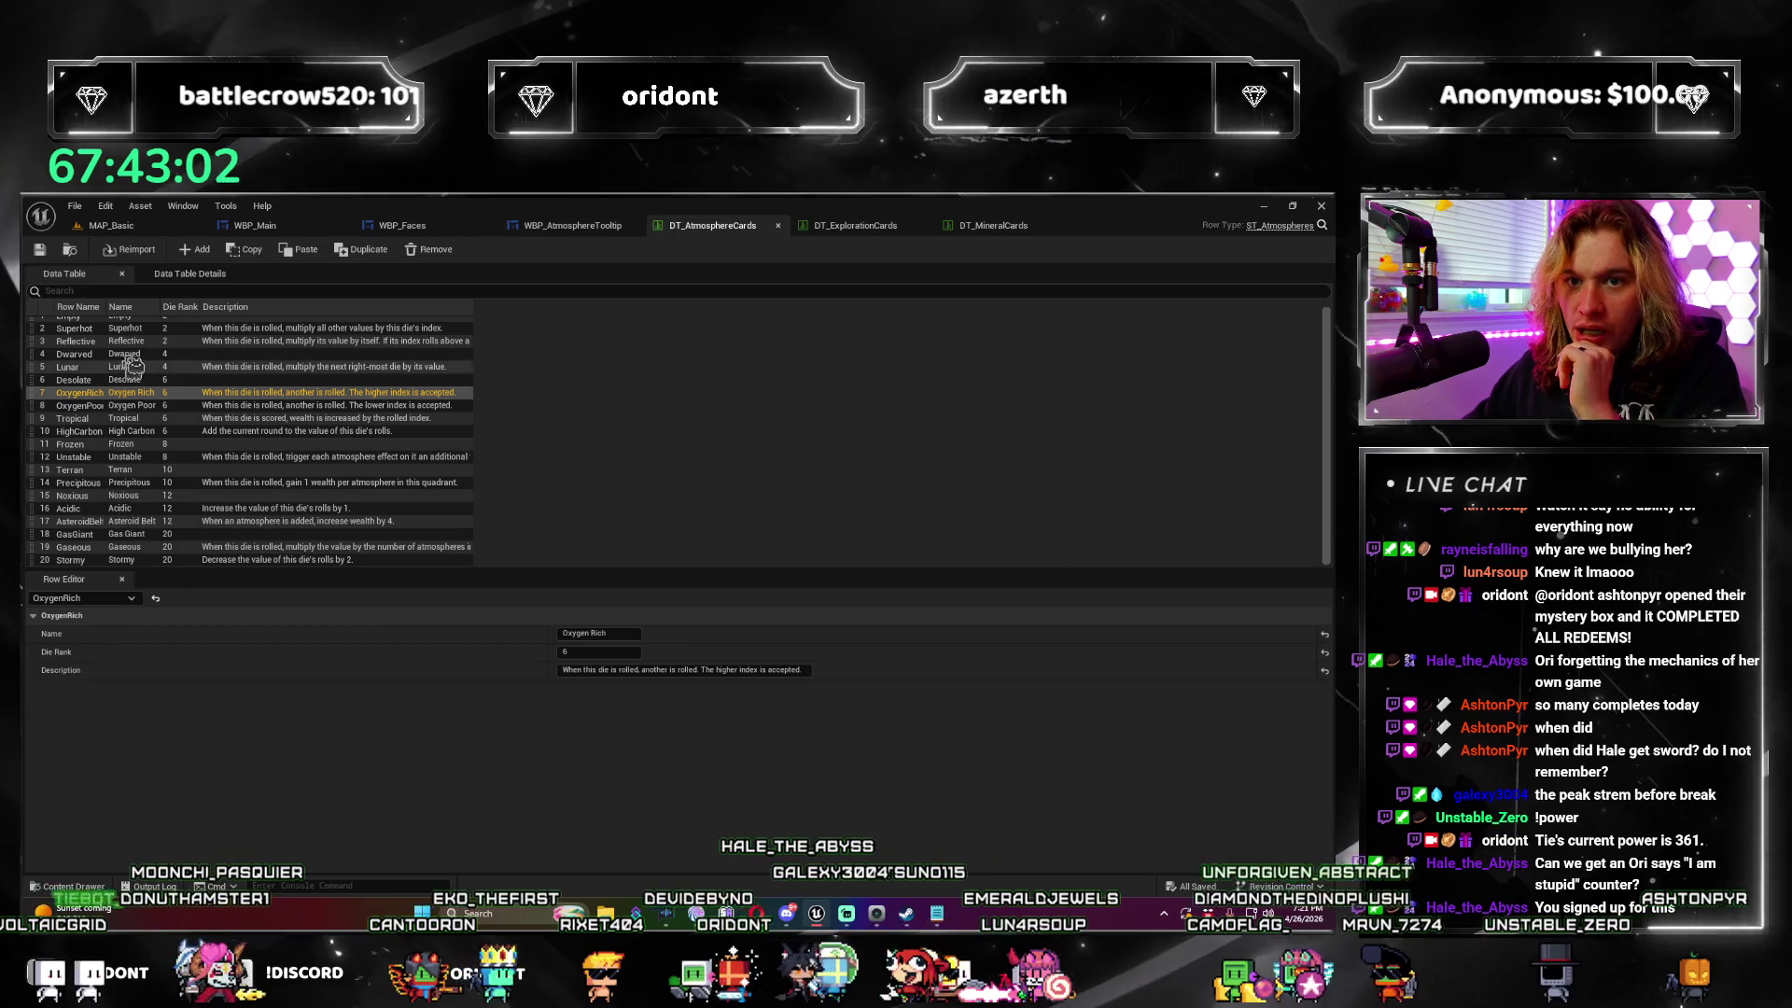
drag(105, 301, 154, 301)
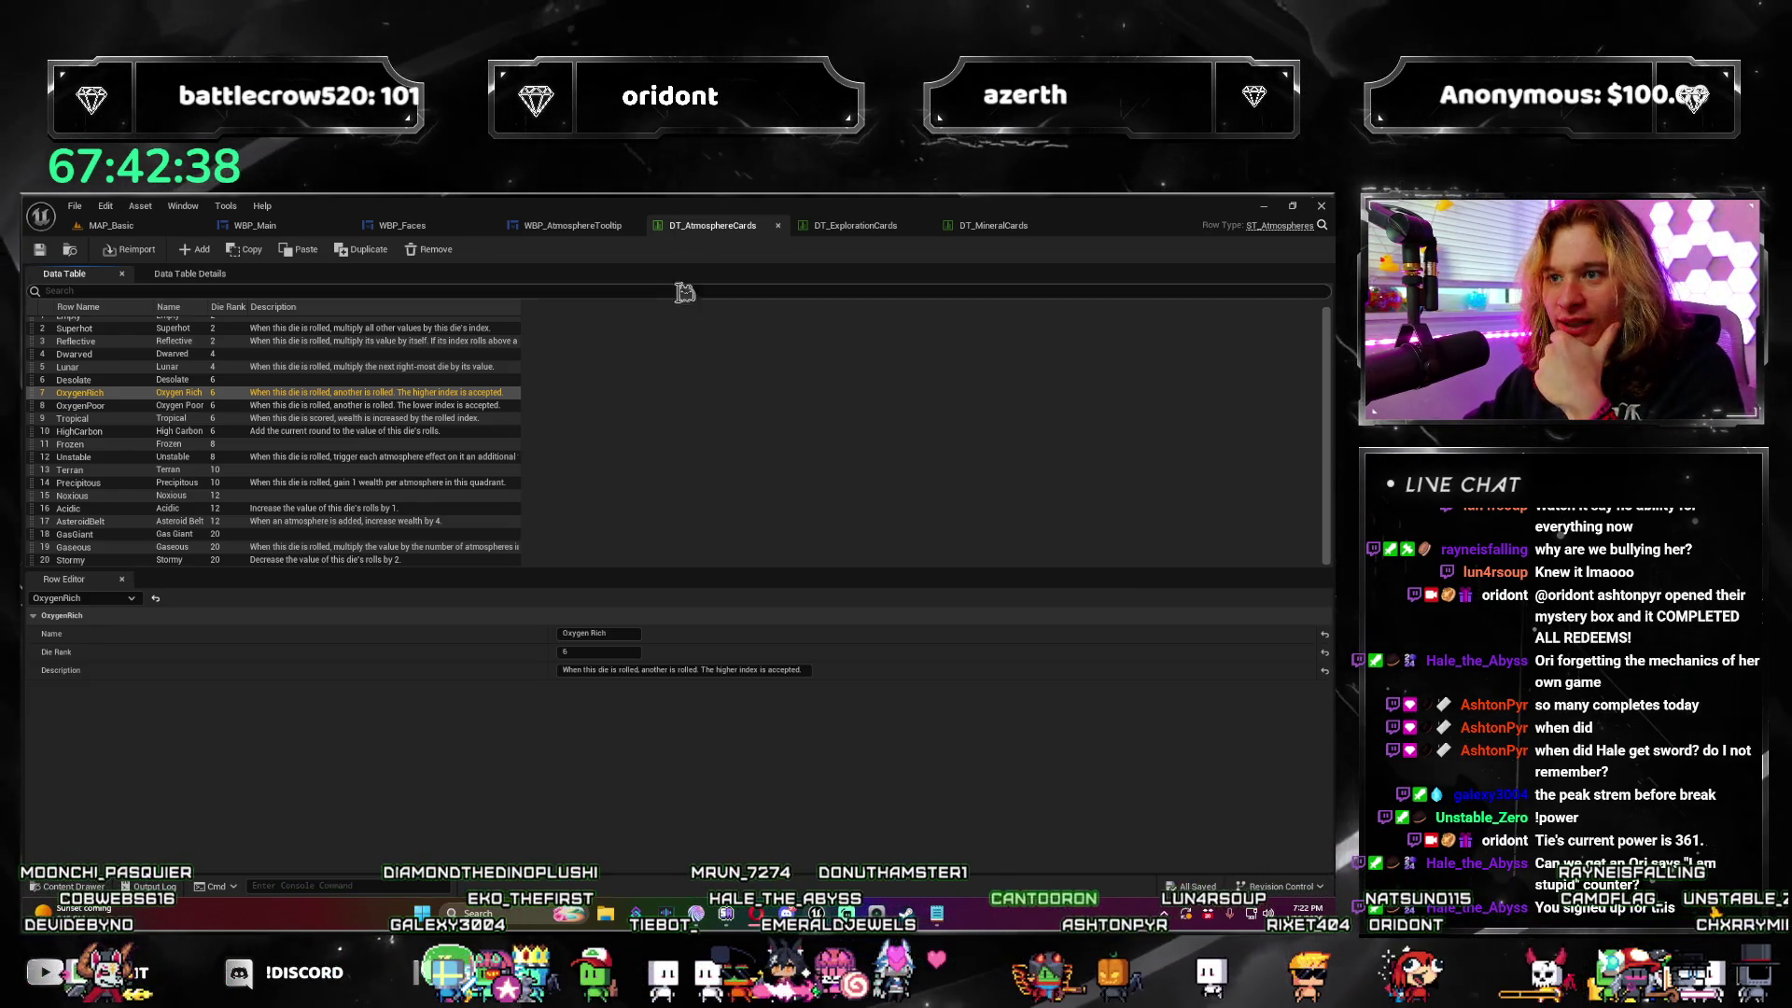
click(255, 225)
Step: Go via WBP_Faces to WBP_AtmosphereTooltip's graph and pan to the For Each Loop and row lookup nodes
click(415, 228)
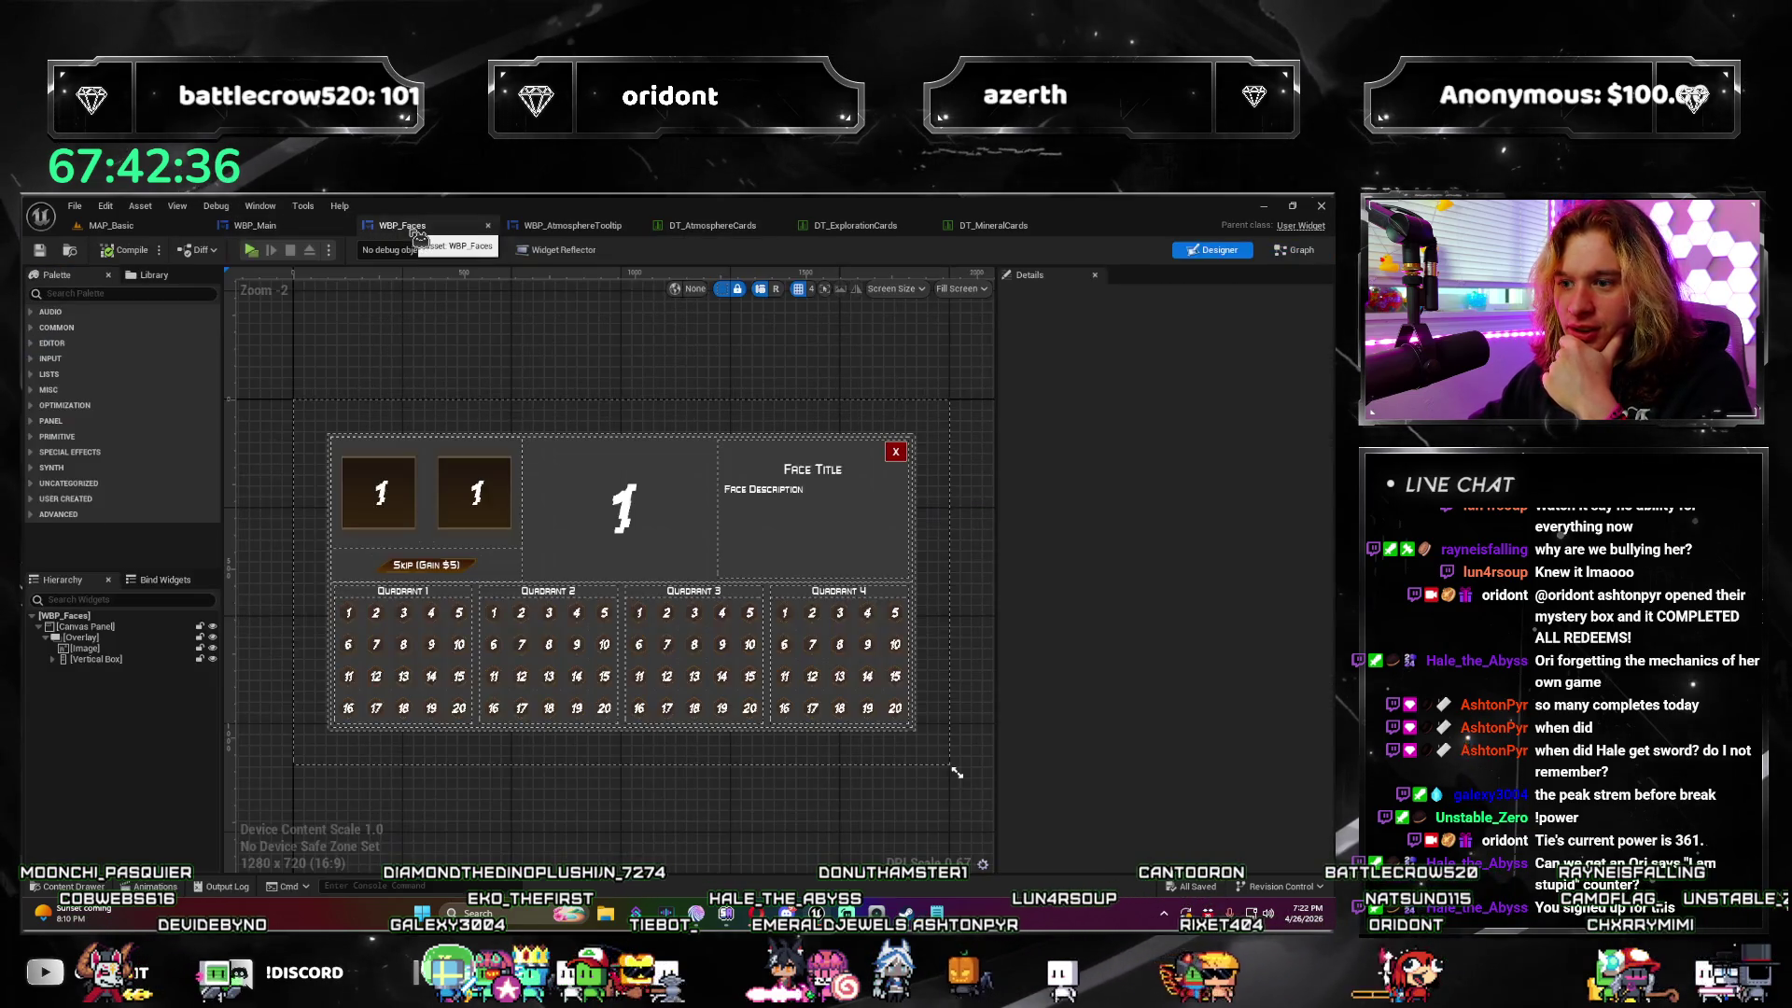
click(606, 233)
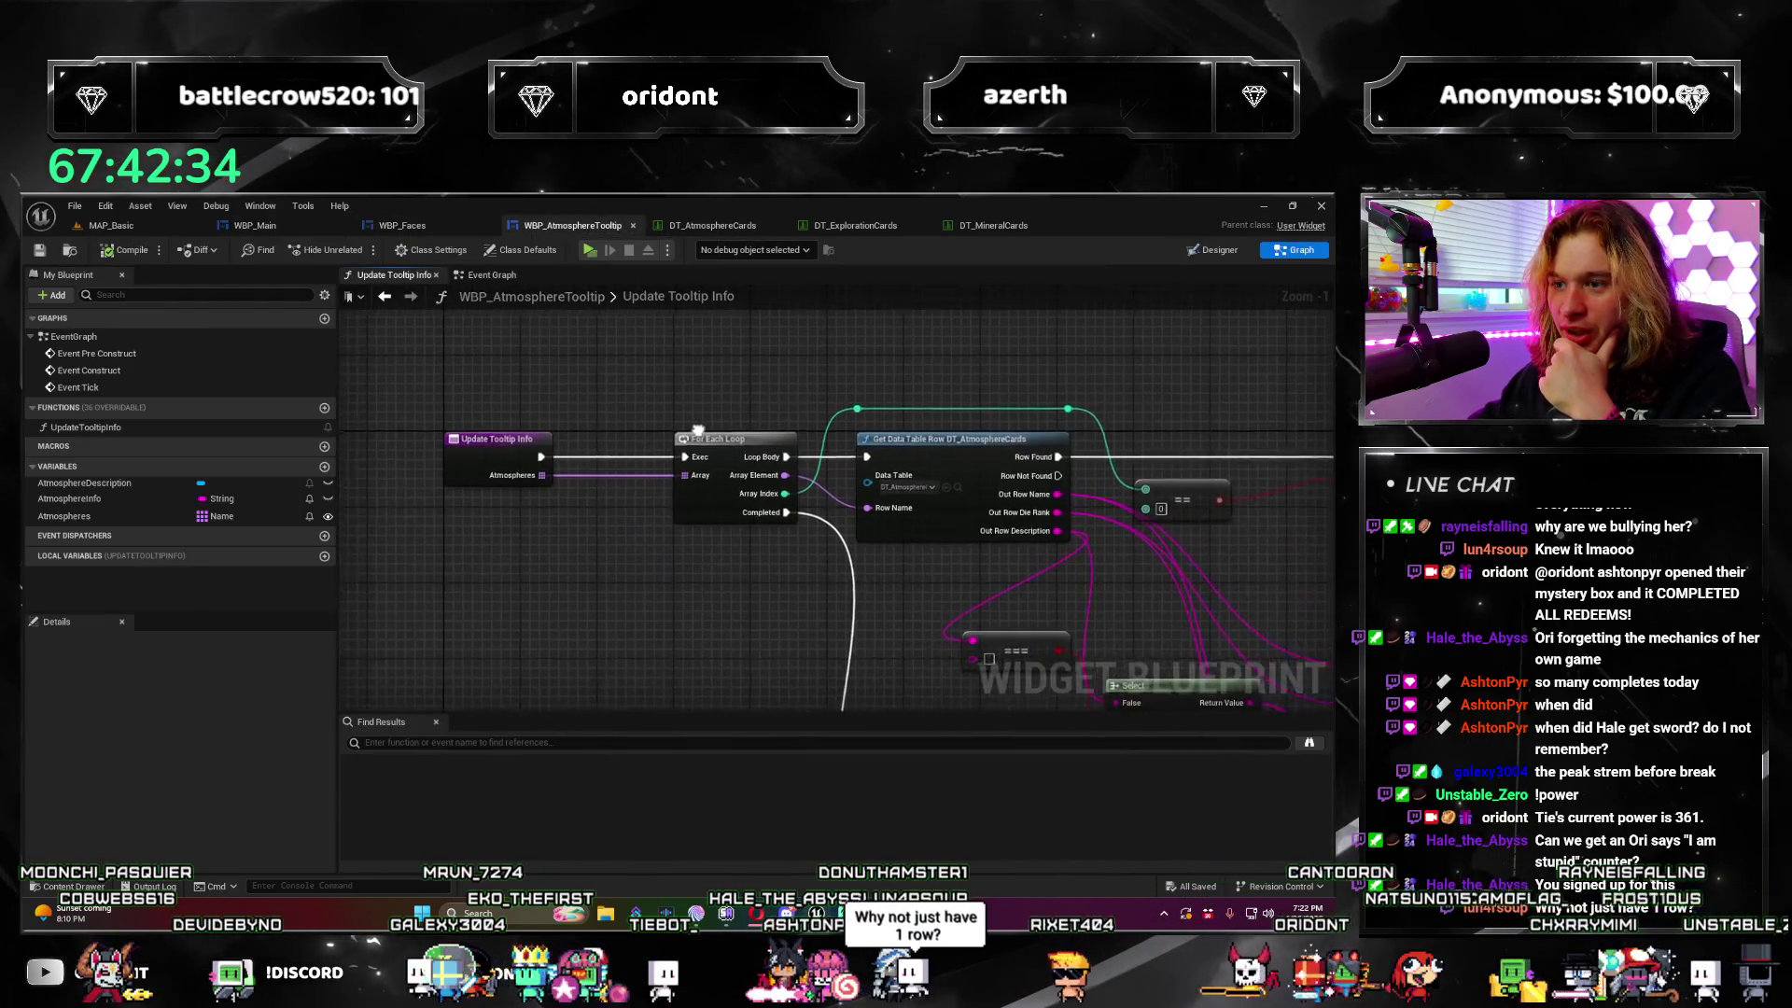
mouse_move(616, 494)
mouse_down()
mouse_move(539, 495)
mouse_move(649, 420)
mouse_up()
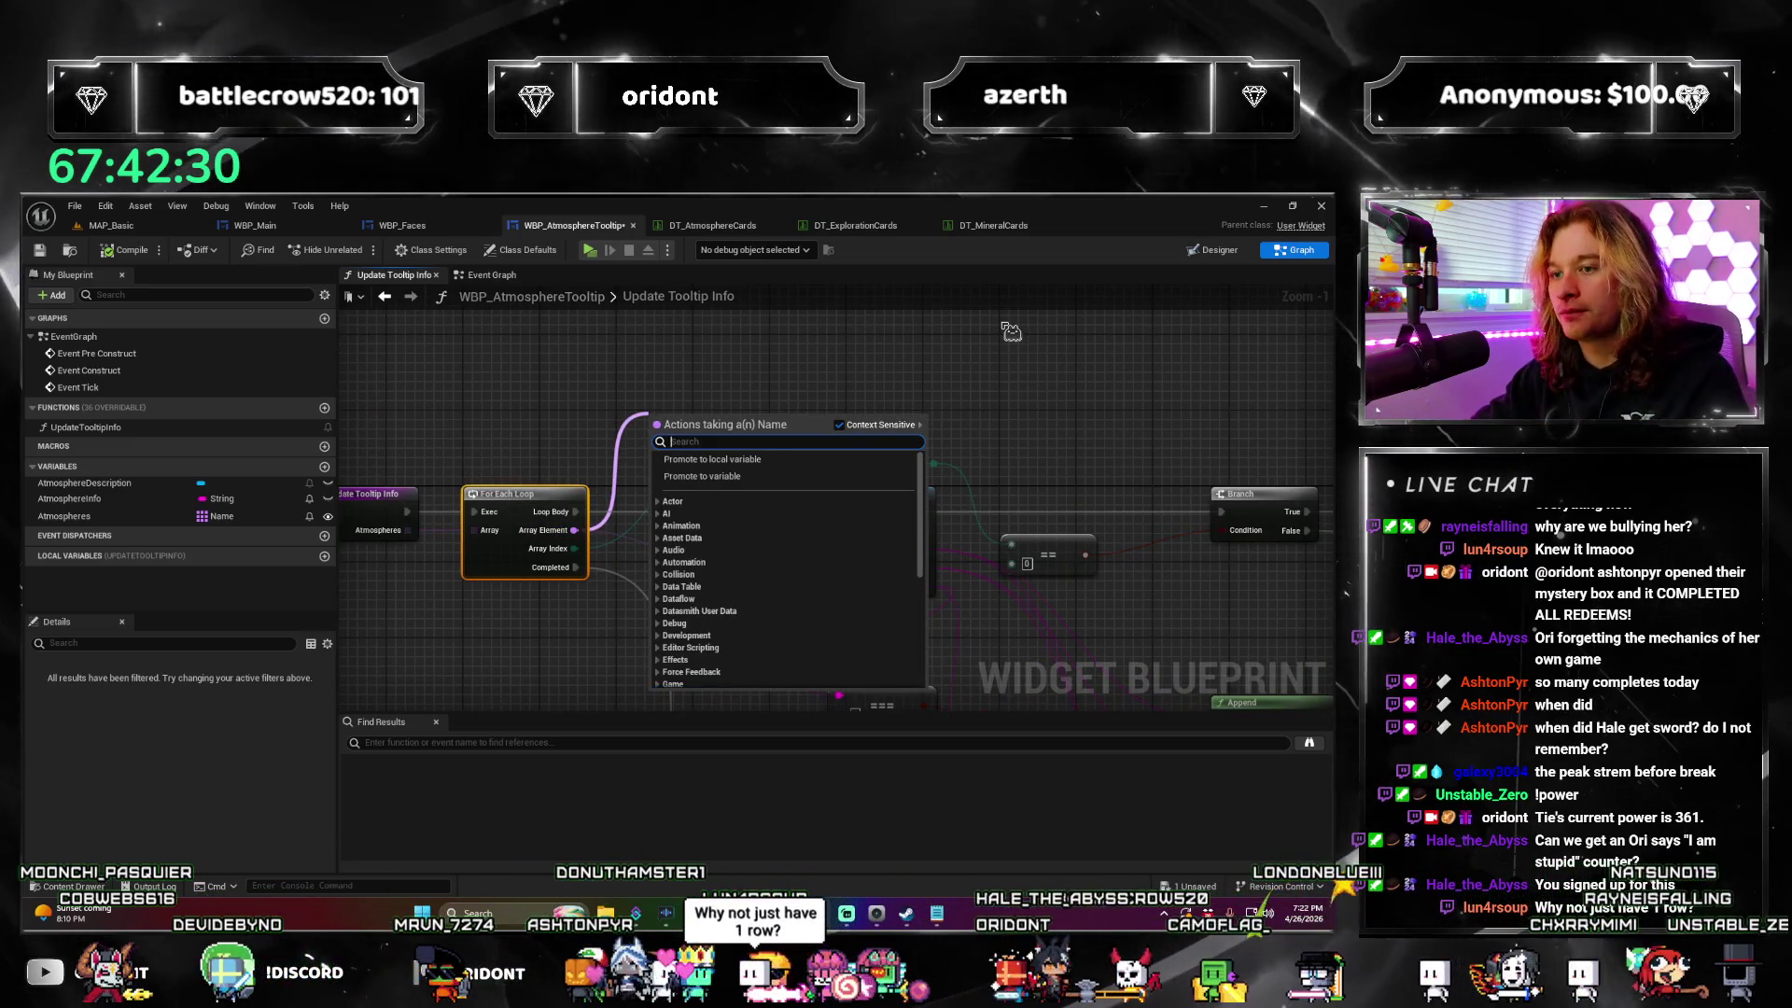
text(split)
click(1010, 332)
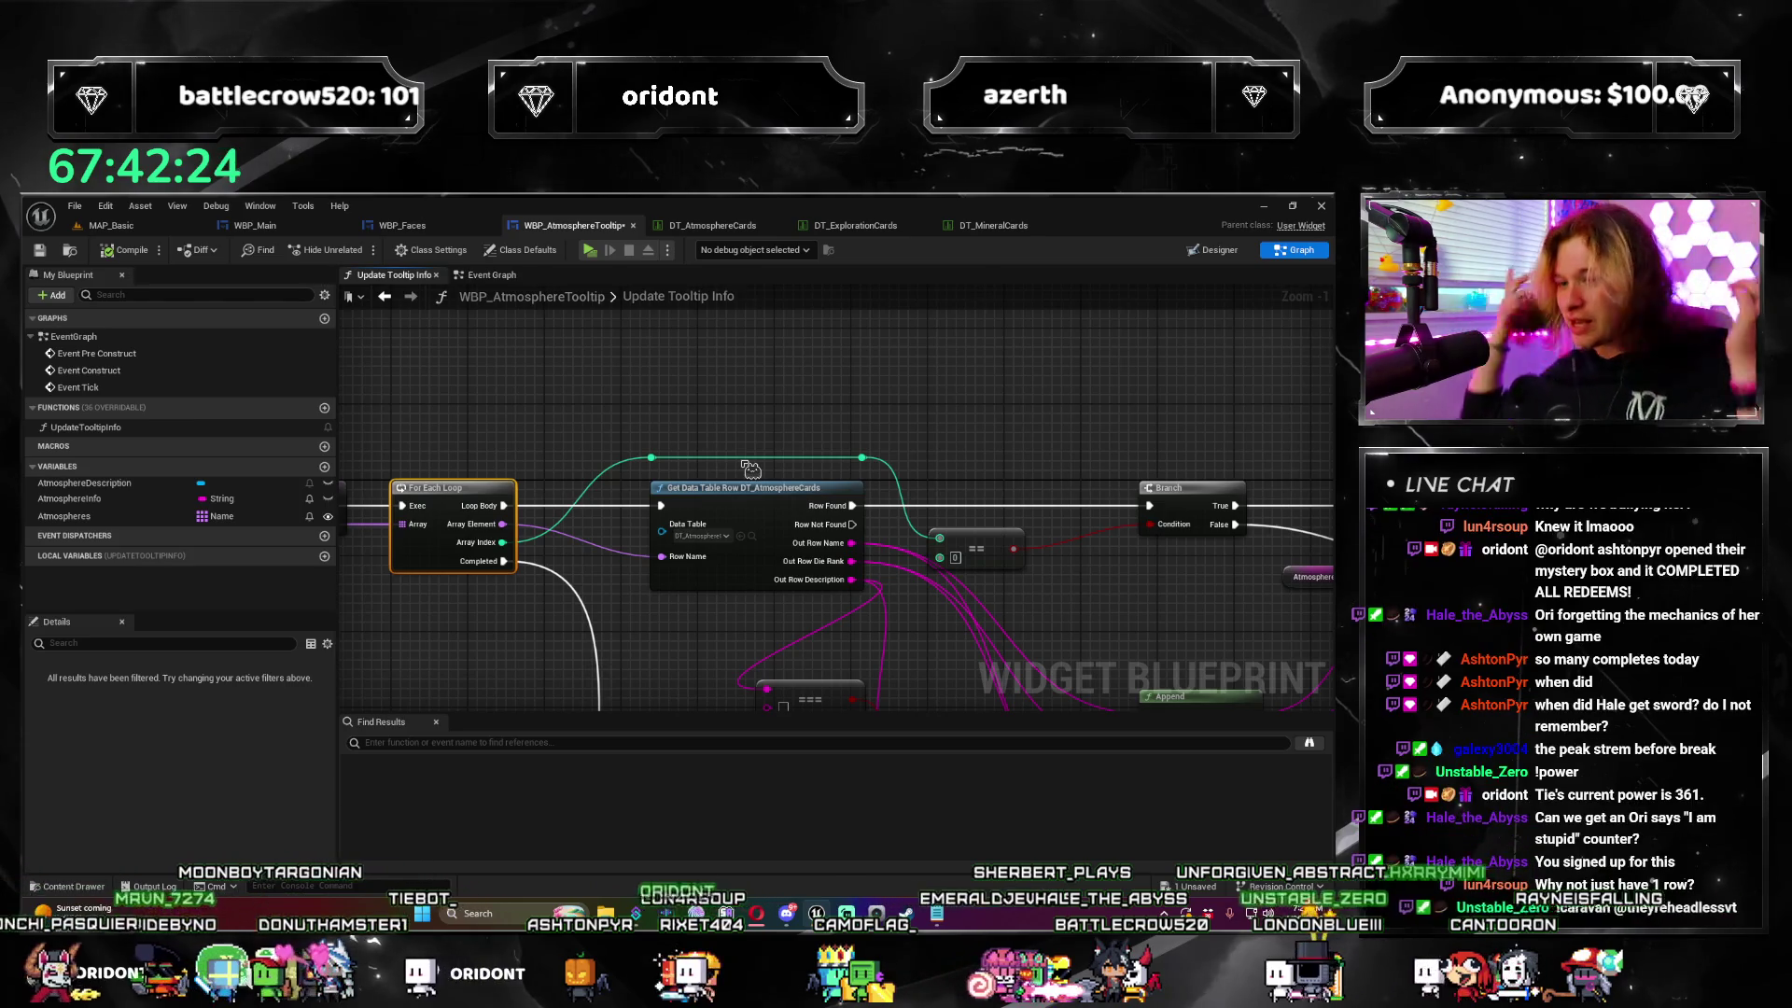
mouse_move(505, 532)
mouse_down()
mouse_move(478, 632)
mouse_move(771, 547)
mouse_move(572, 534)
mouse_up()
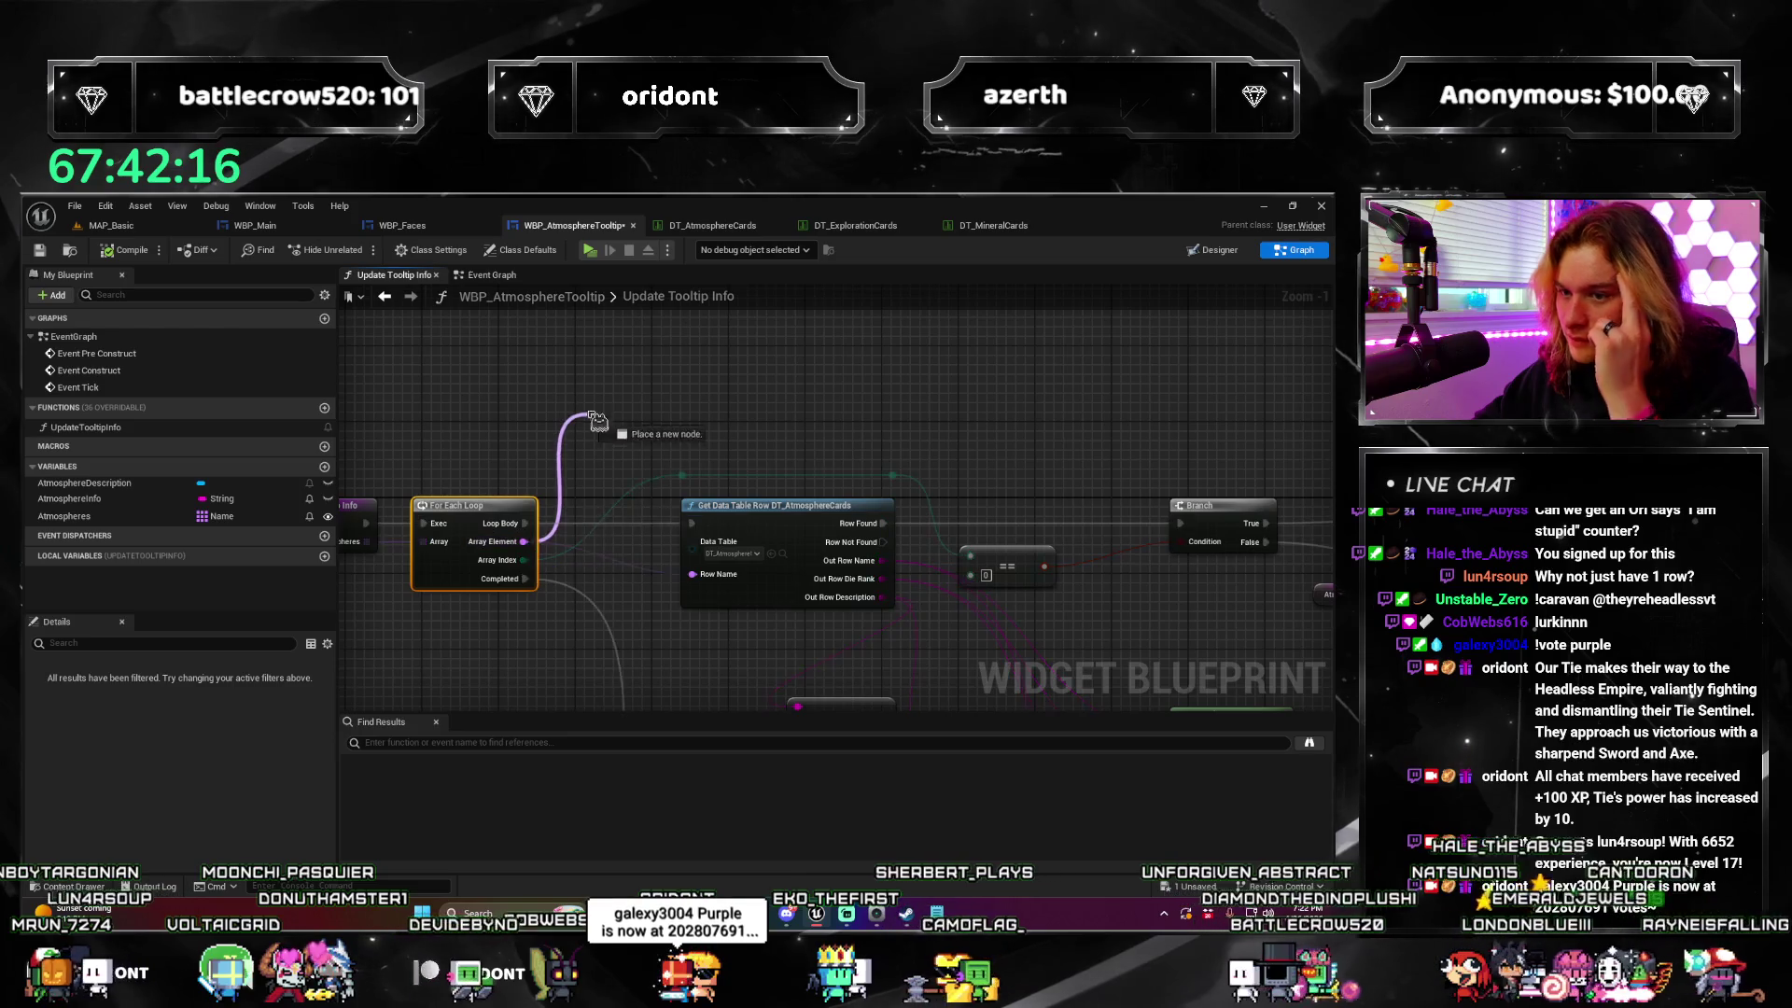
Step: Add a Get Data Table Column as String node from Array Element, reading DT_AtmosphereCards' Name column
drag(597, 420, 598, 418)
text(get data)
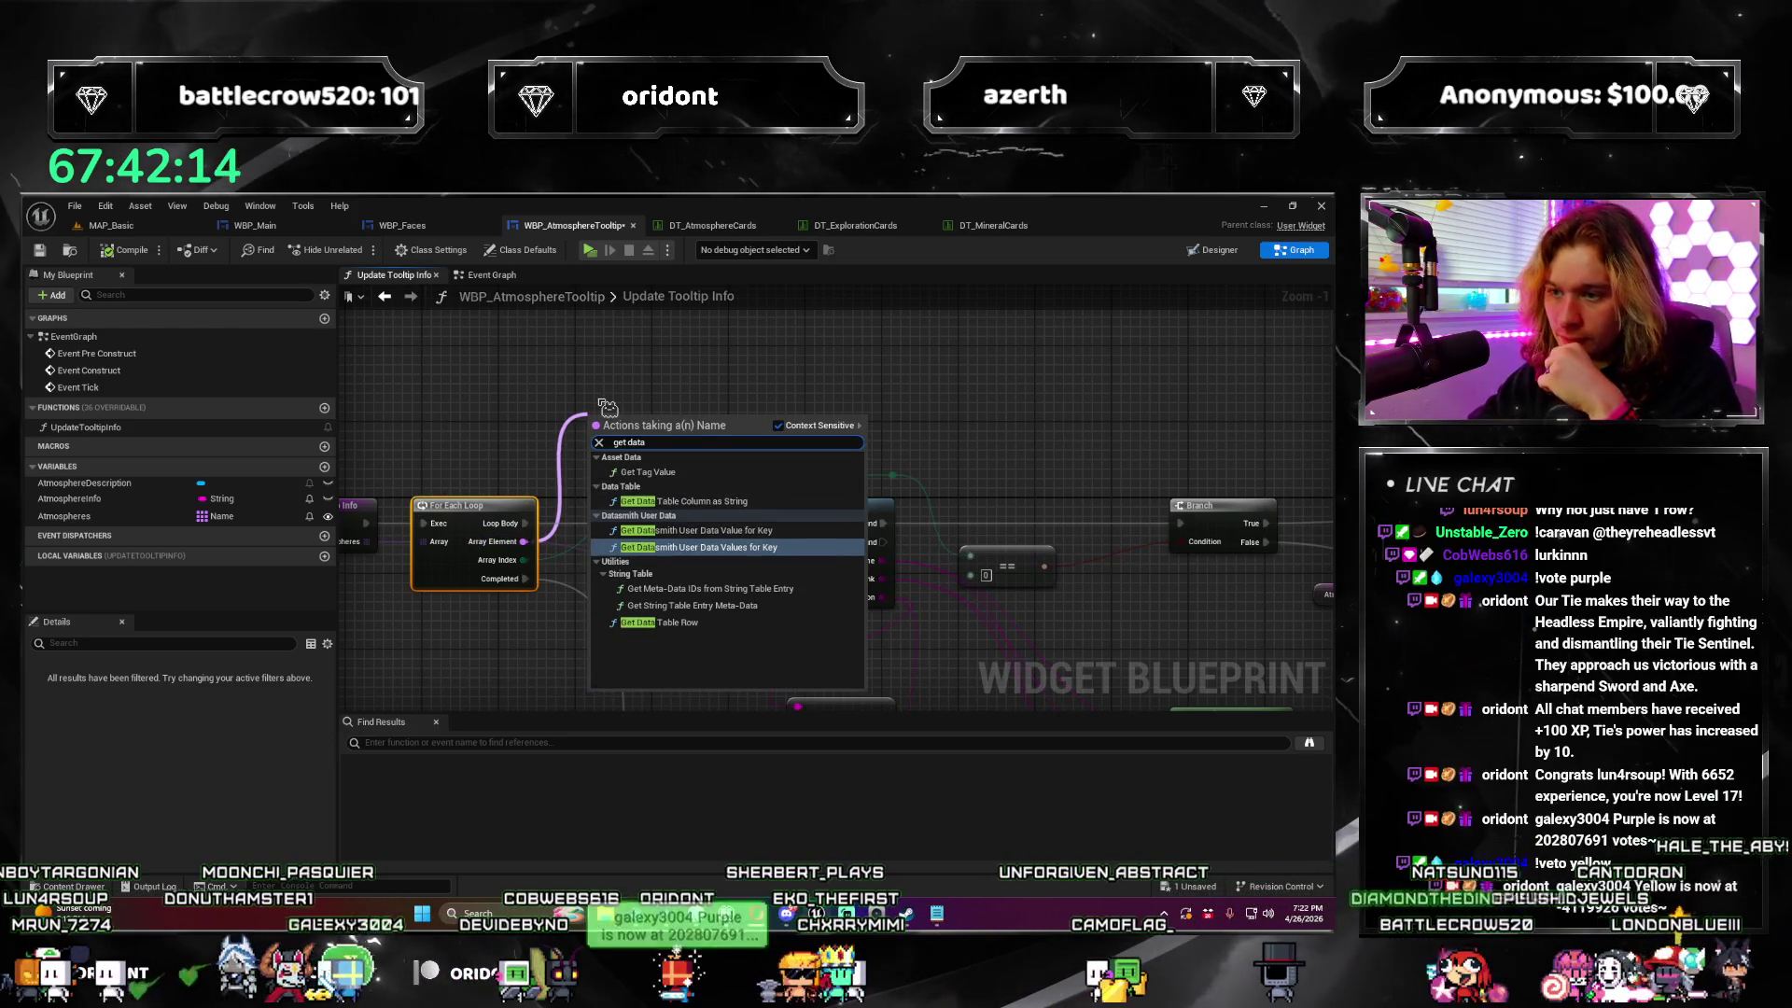
key(Down)
key(Down)
key(Down)
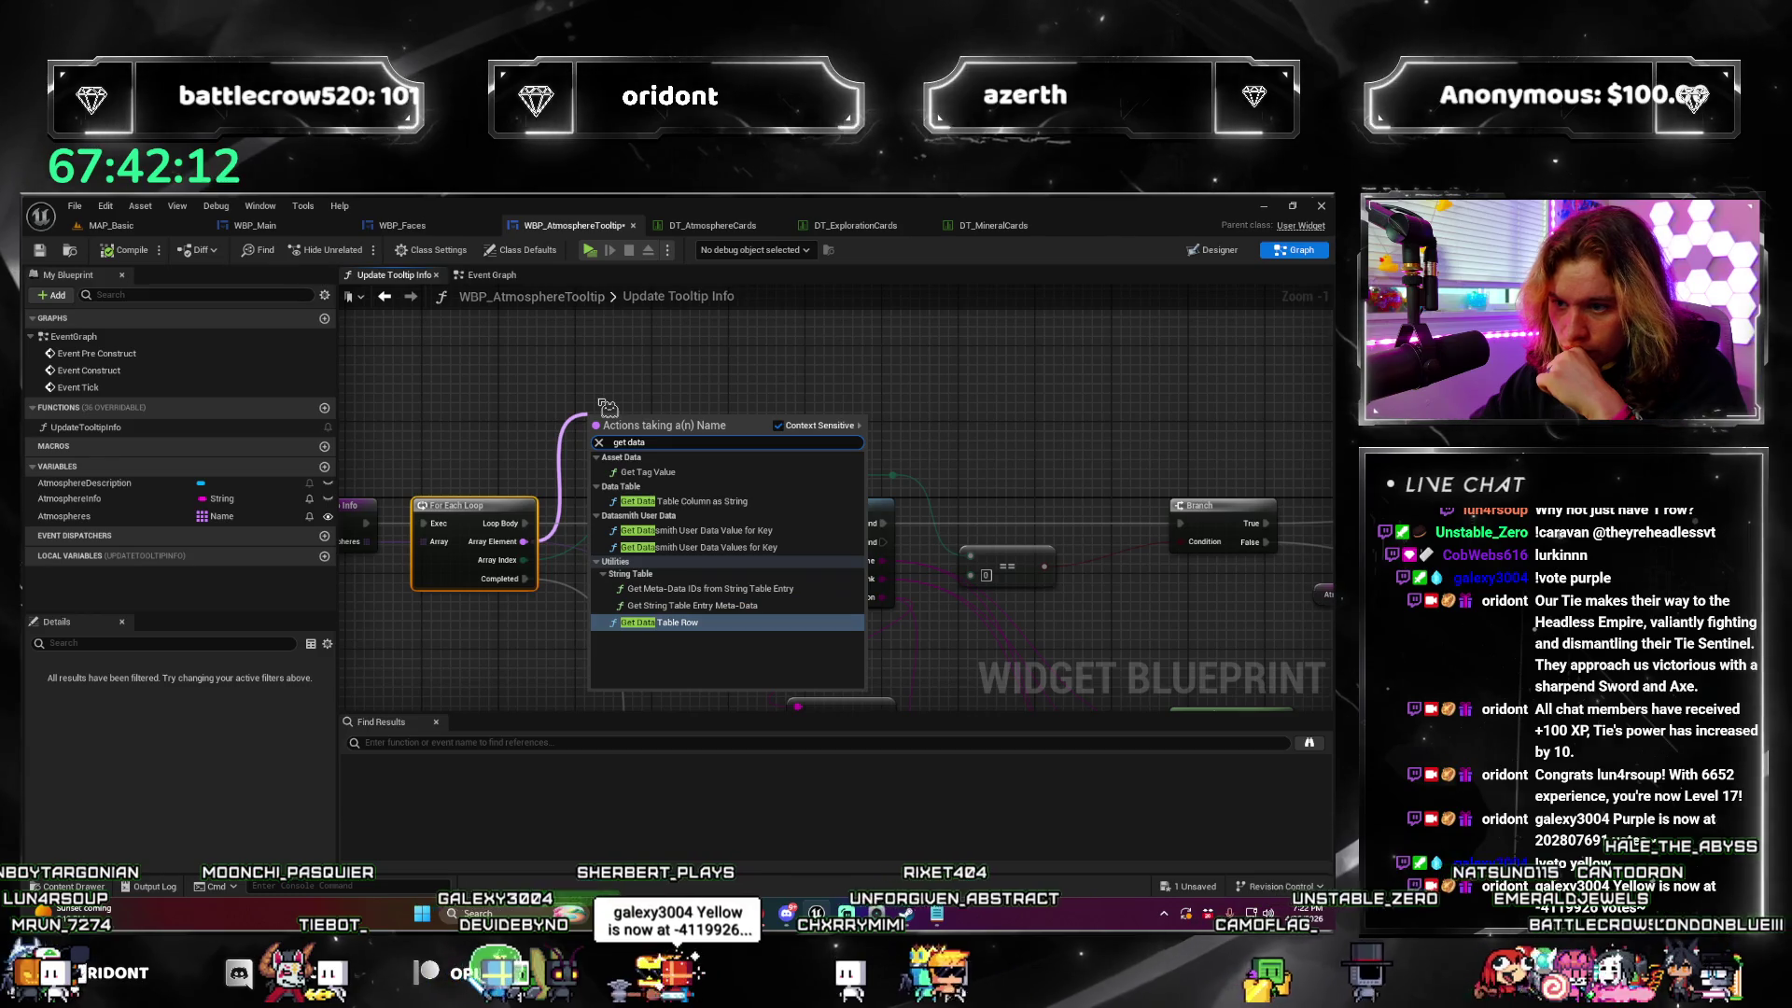
key(Up)
key(Up)
key(Up)
key(Up)
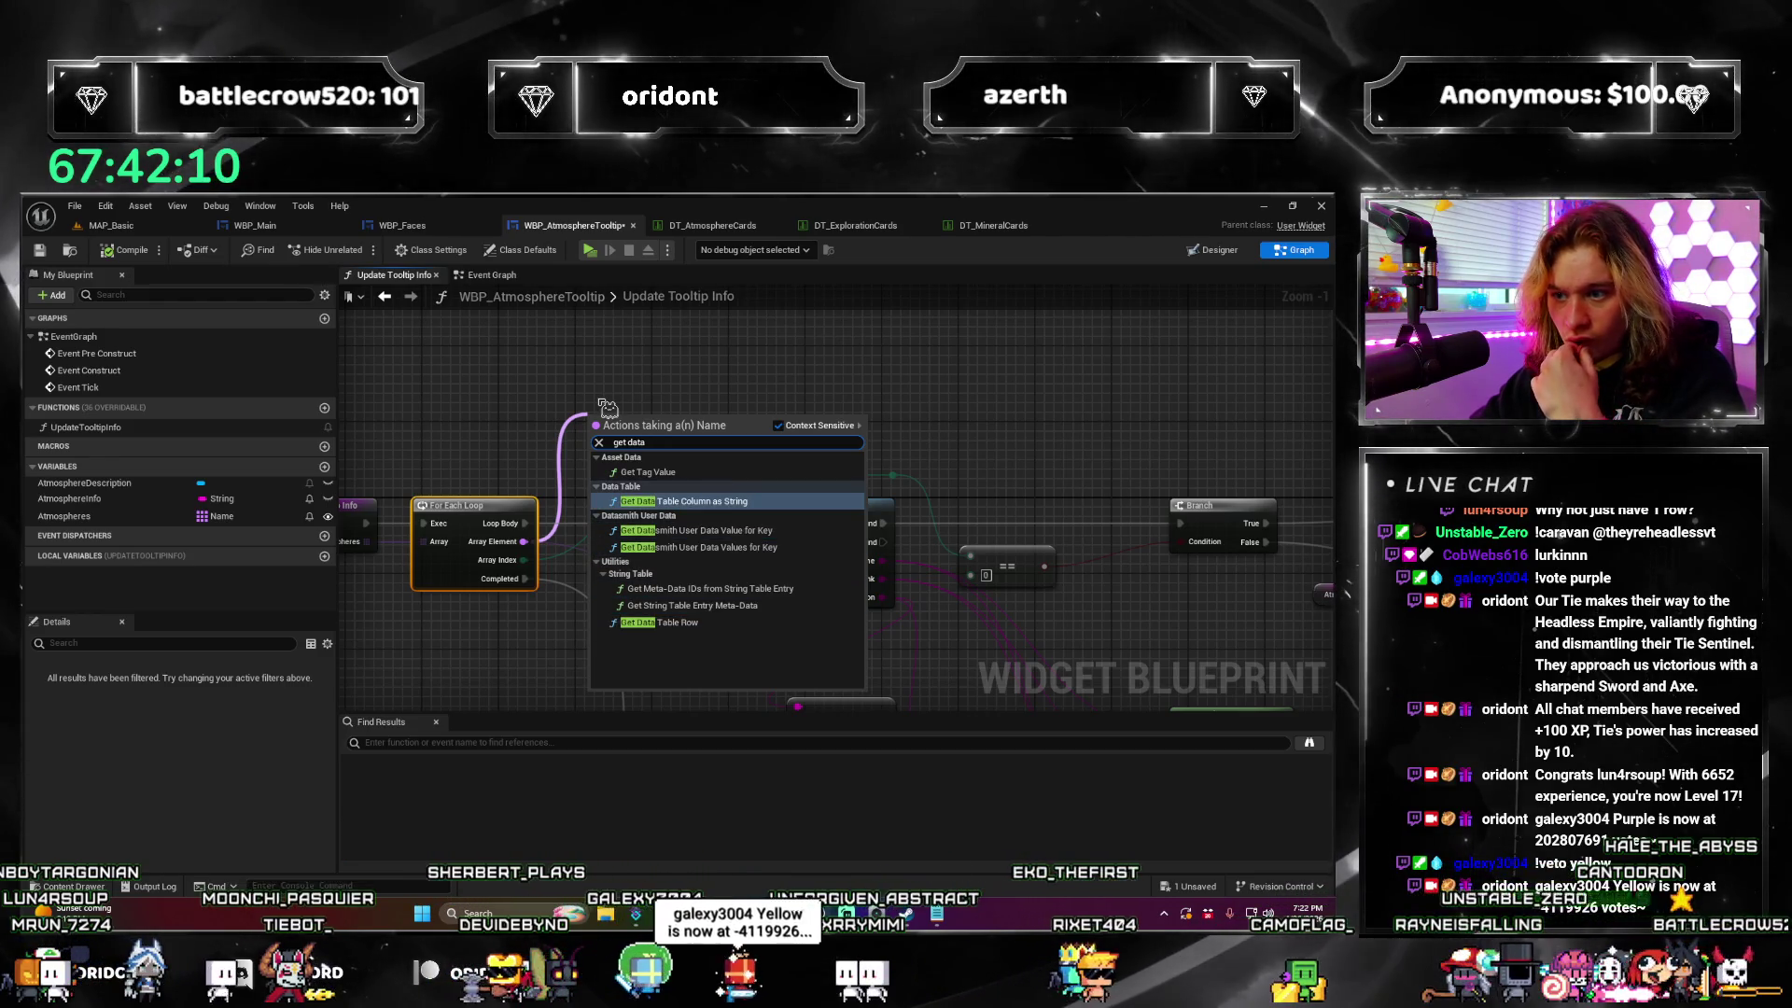
key(Return)
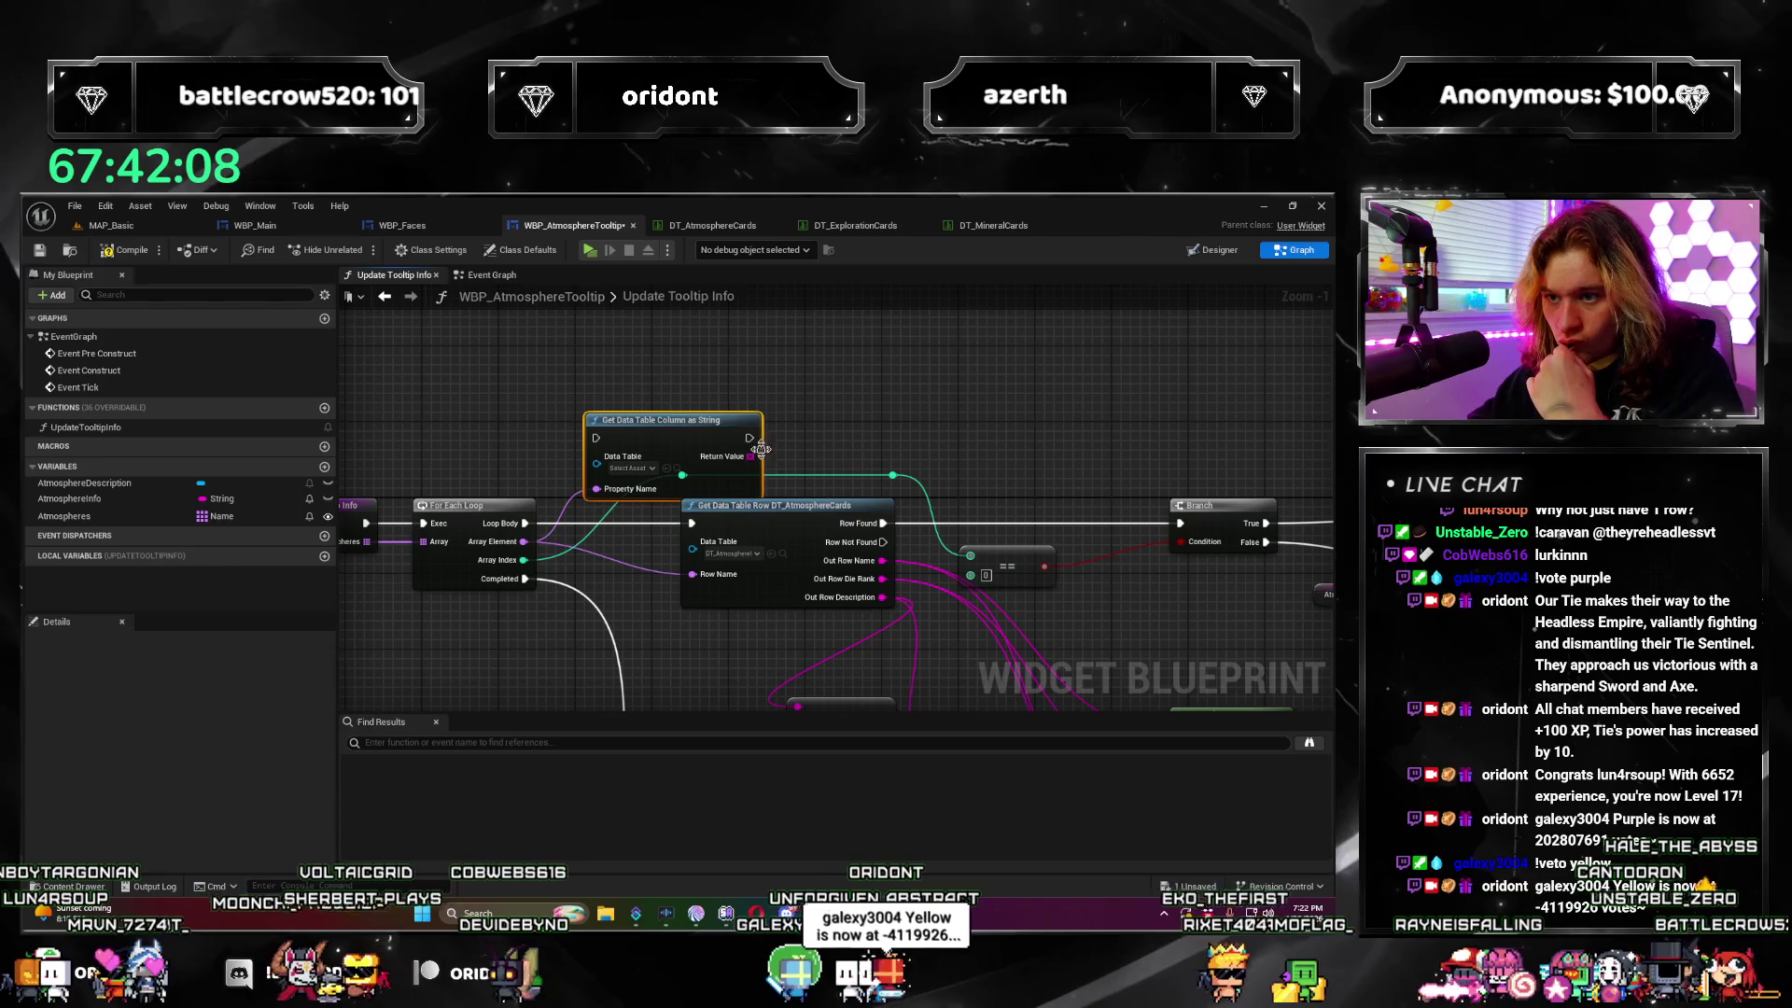
drag(673, 420, 667, 365)
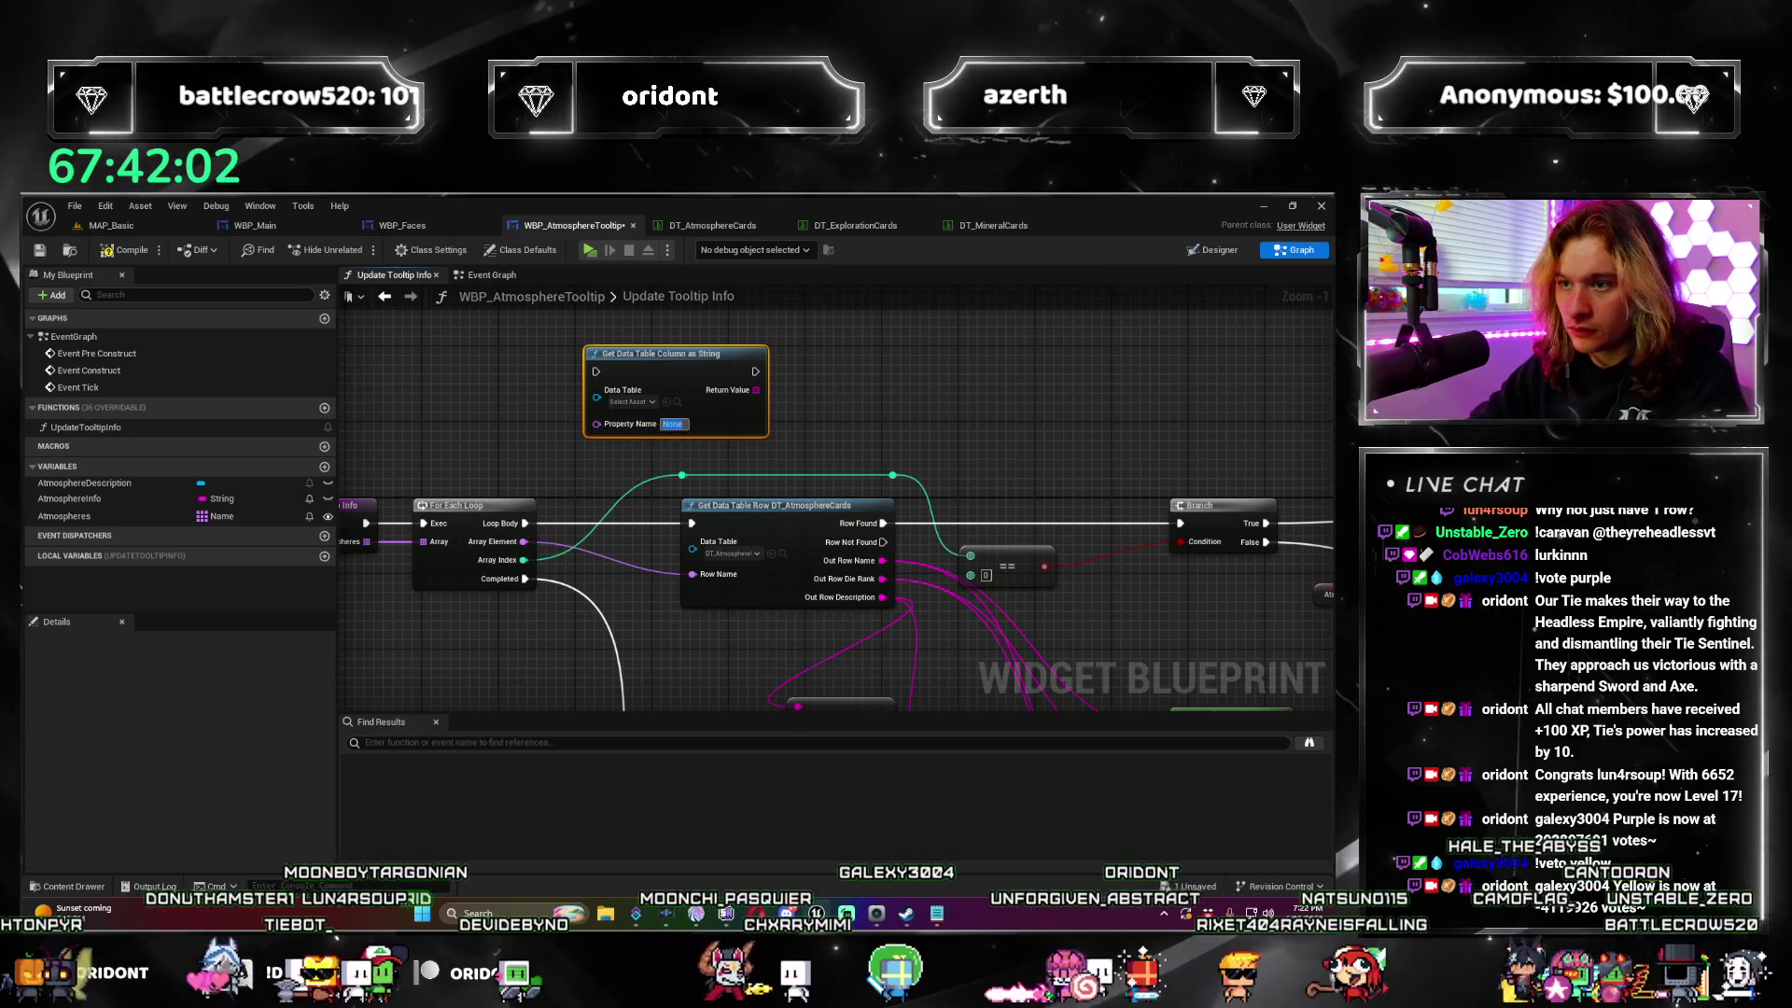
click(672, 424)
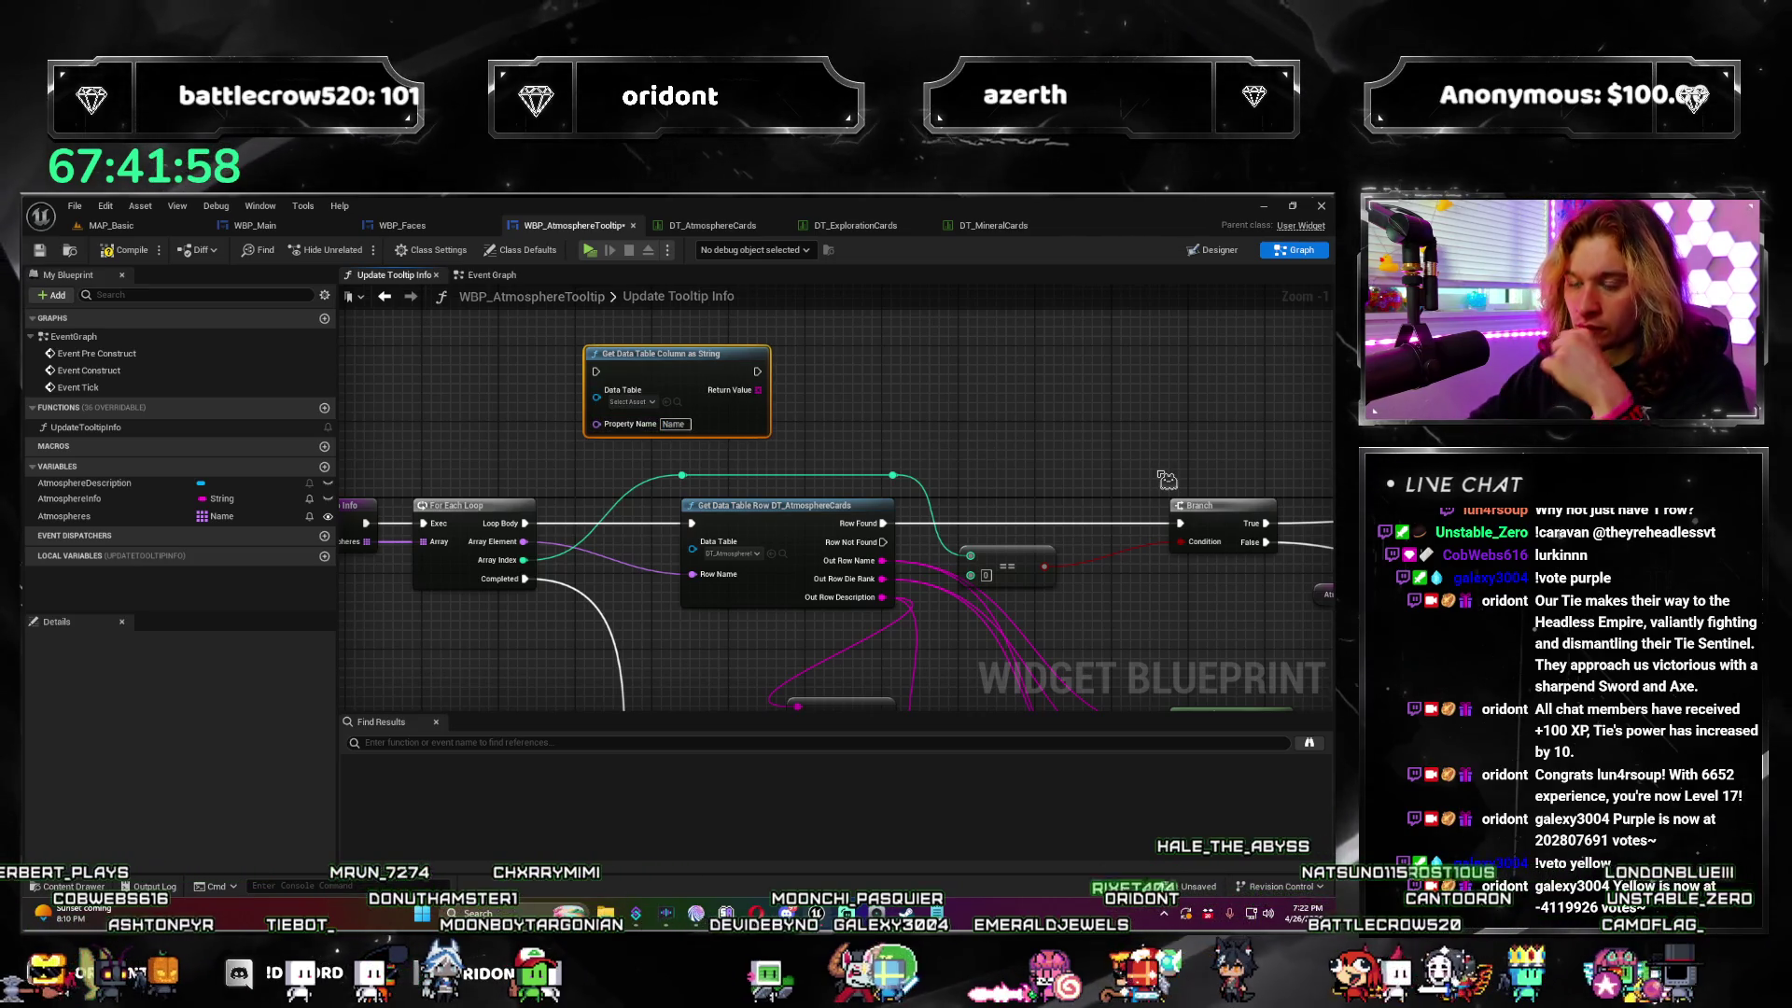
drag(894, 404, 954, 401)
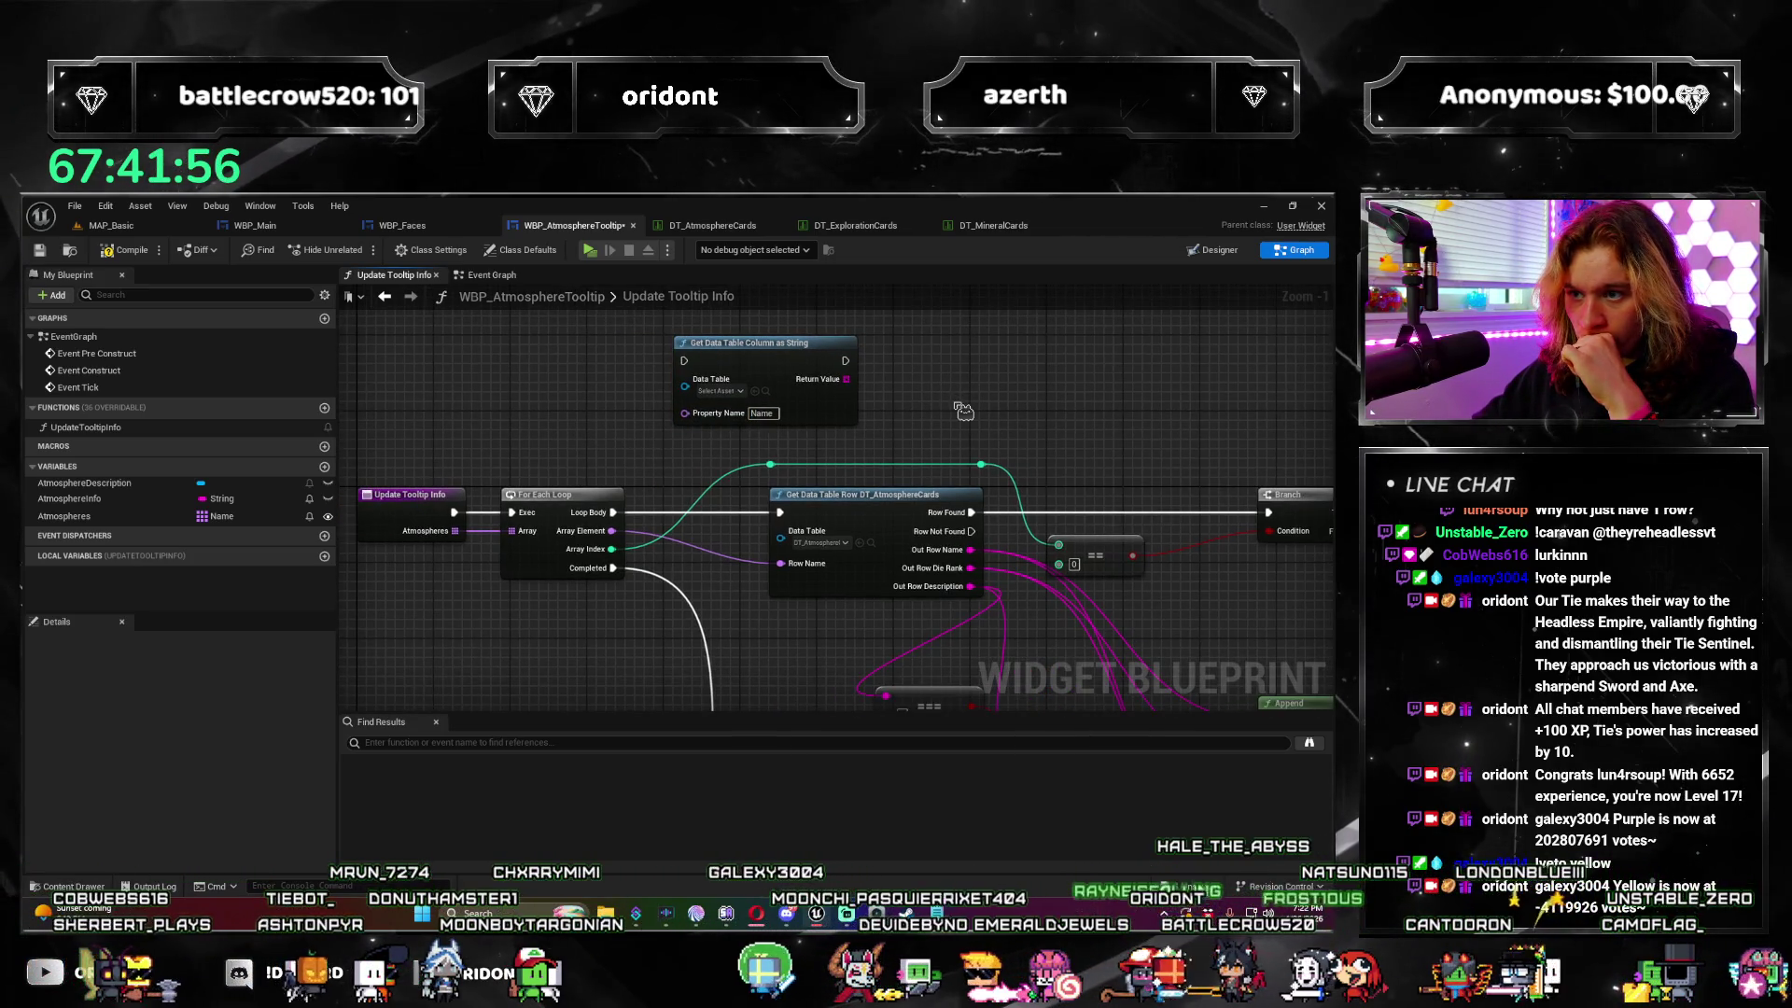
click(720, 392)
click(775, 468)
Step: Rearrange the graph so the column node sits beside the For Each Loop, then view DT_AtmosphereCards
drag(633, 544, 571, 555)
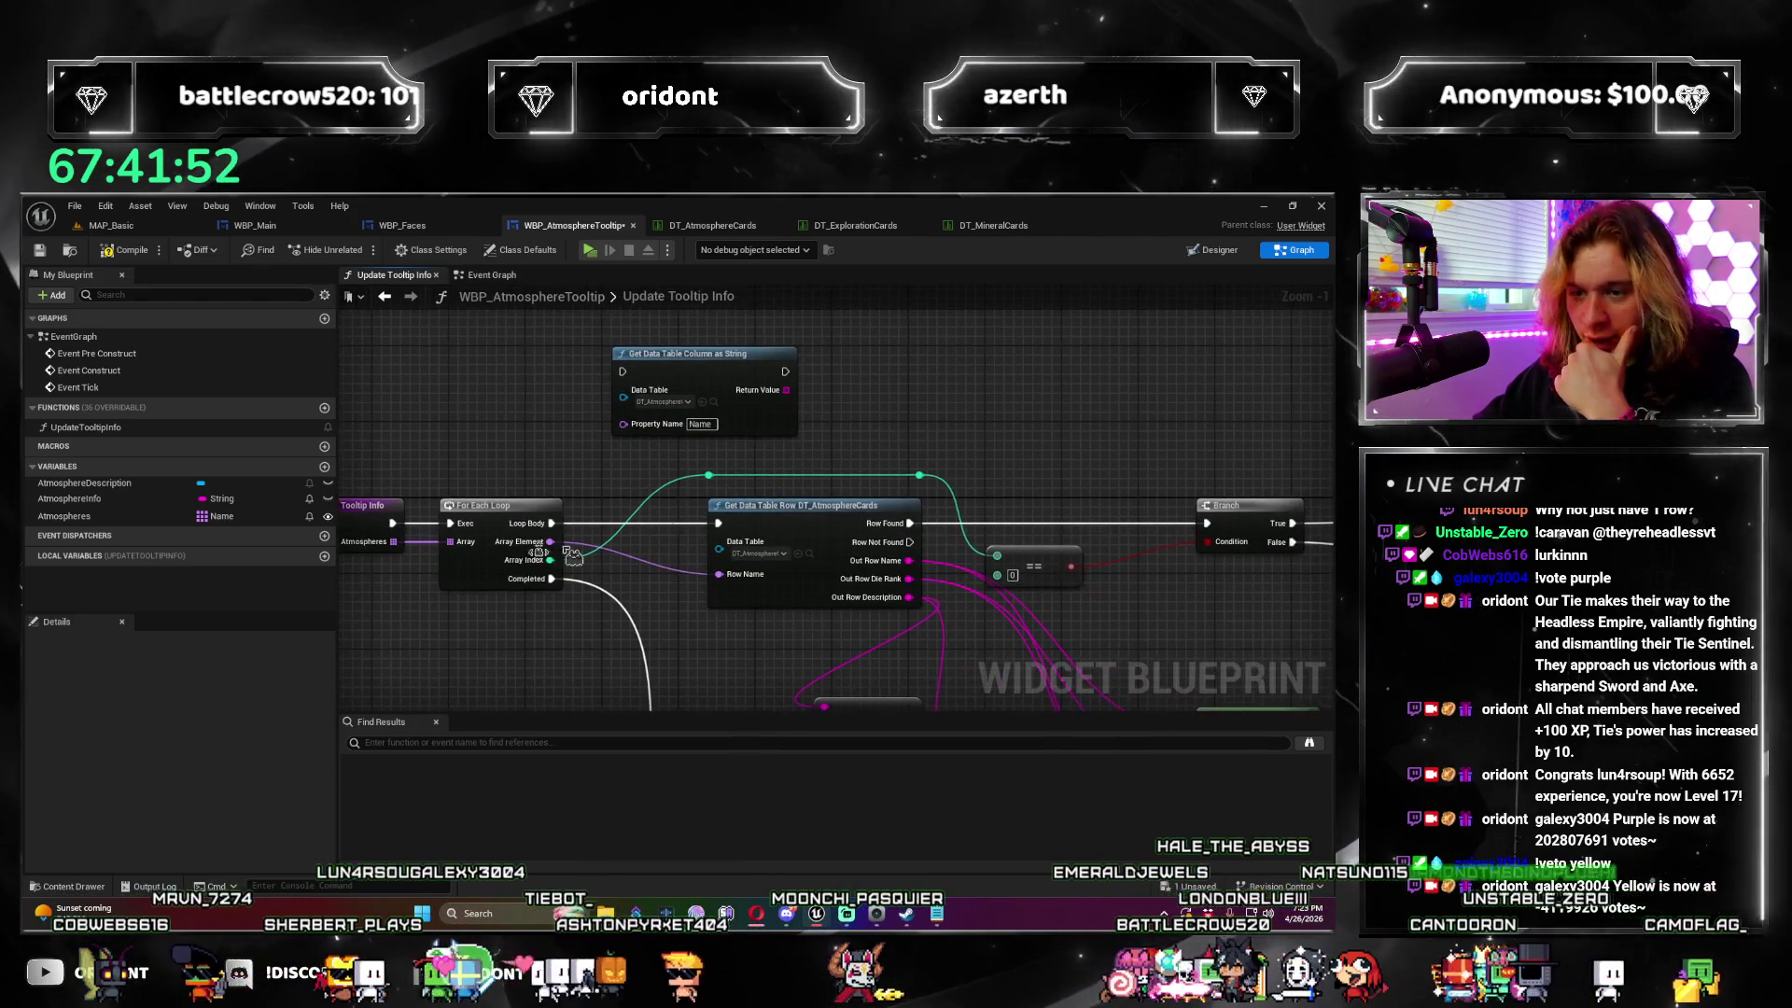
scroll(571, 555, down, 2)
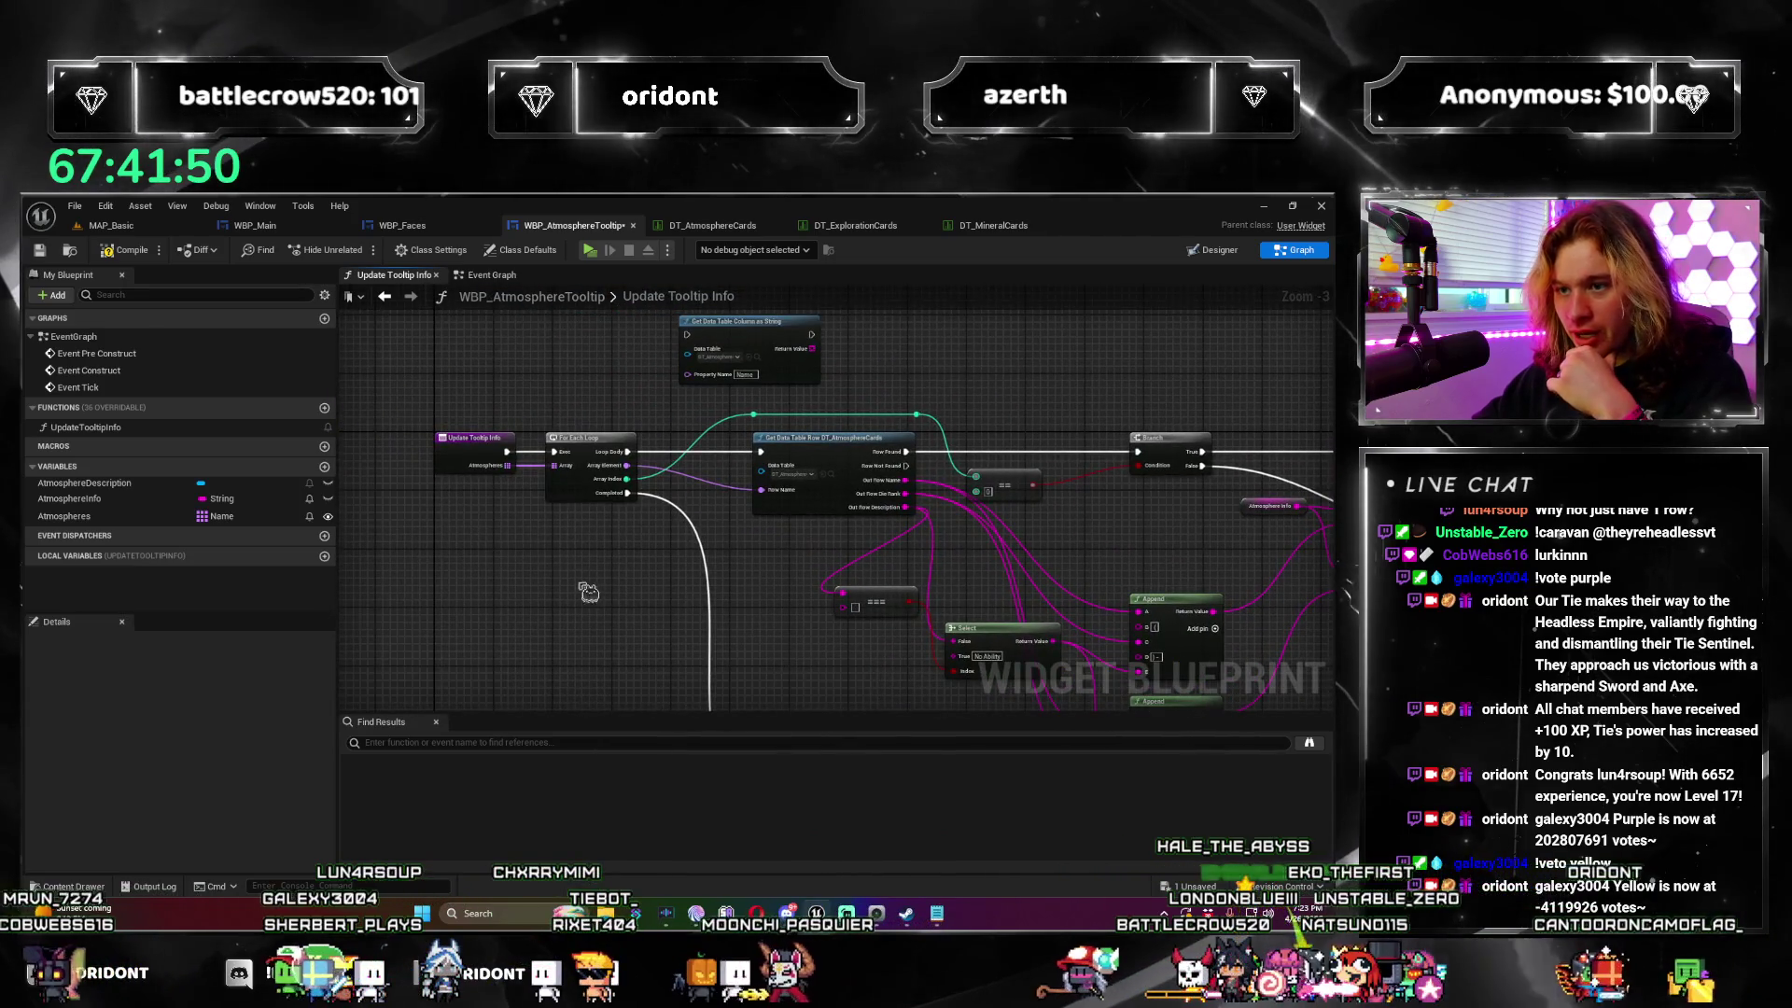
drag(588, 592, 422, 425)
drag(602, 446, 527, 446)
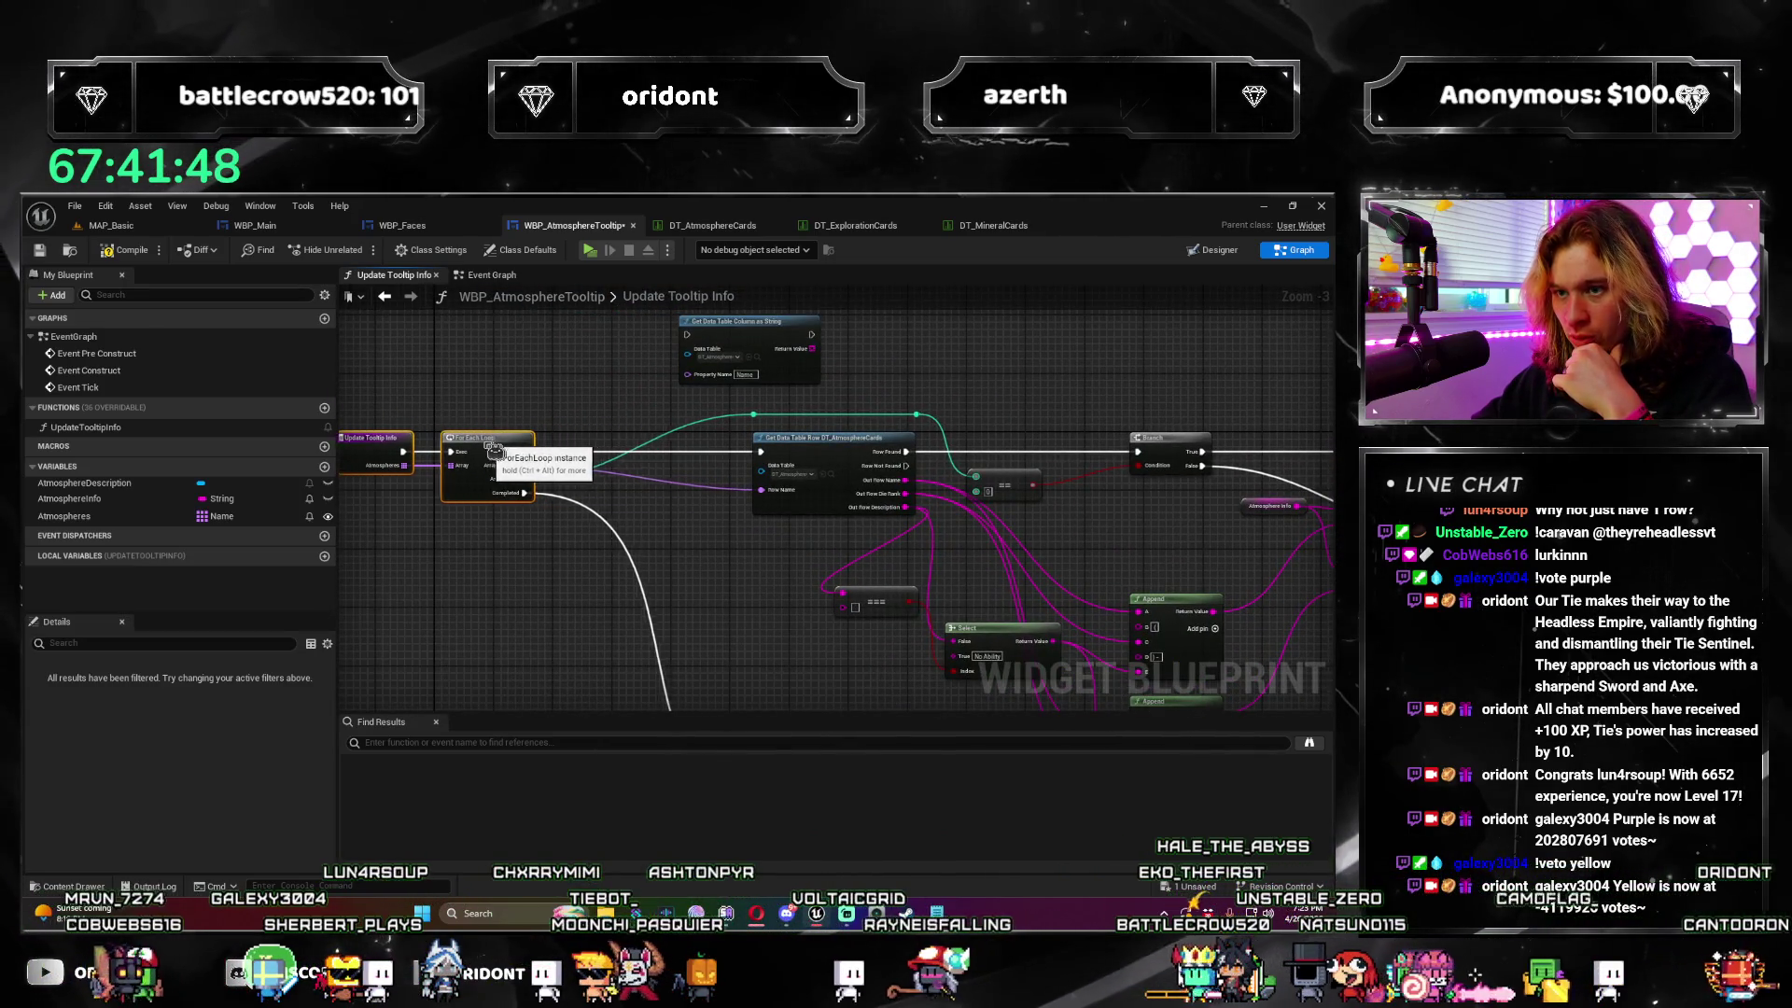
click(576, 426)
scroll(576, 427, up, 2)
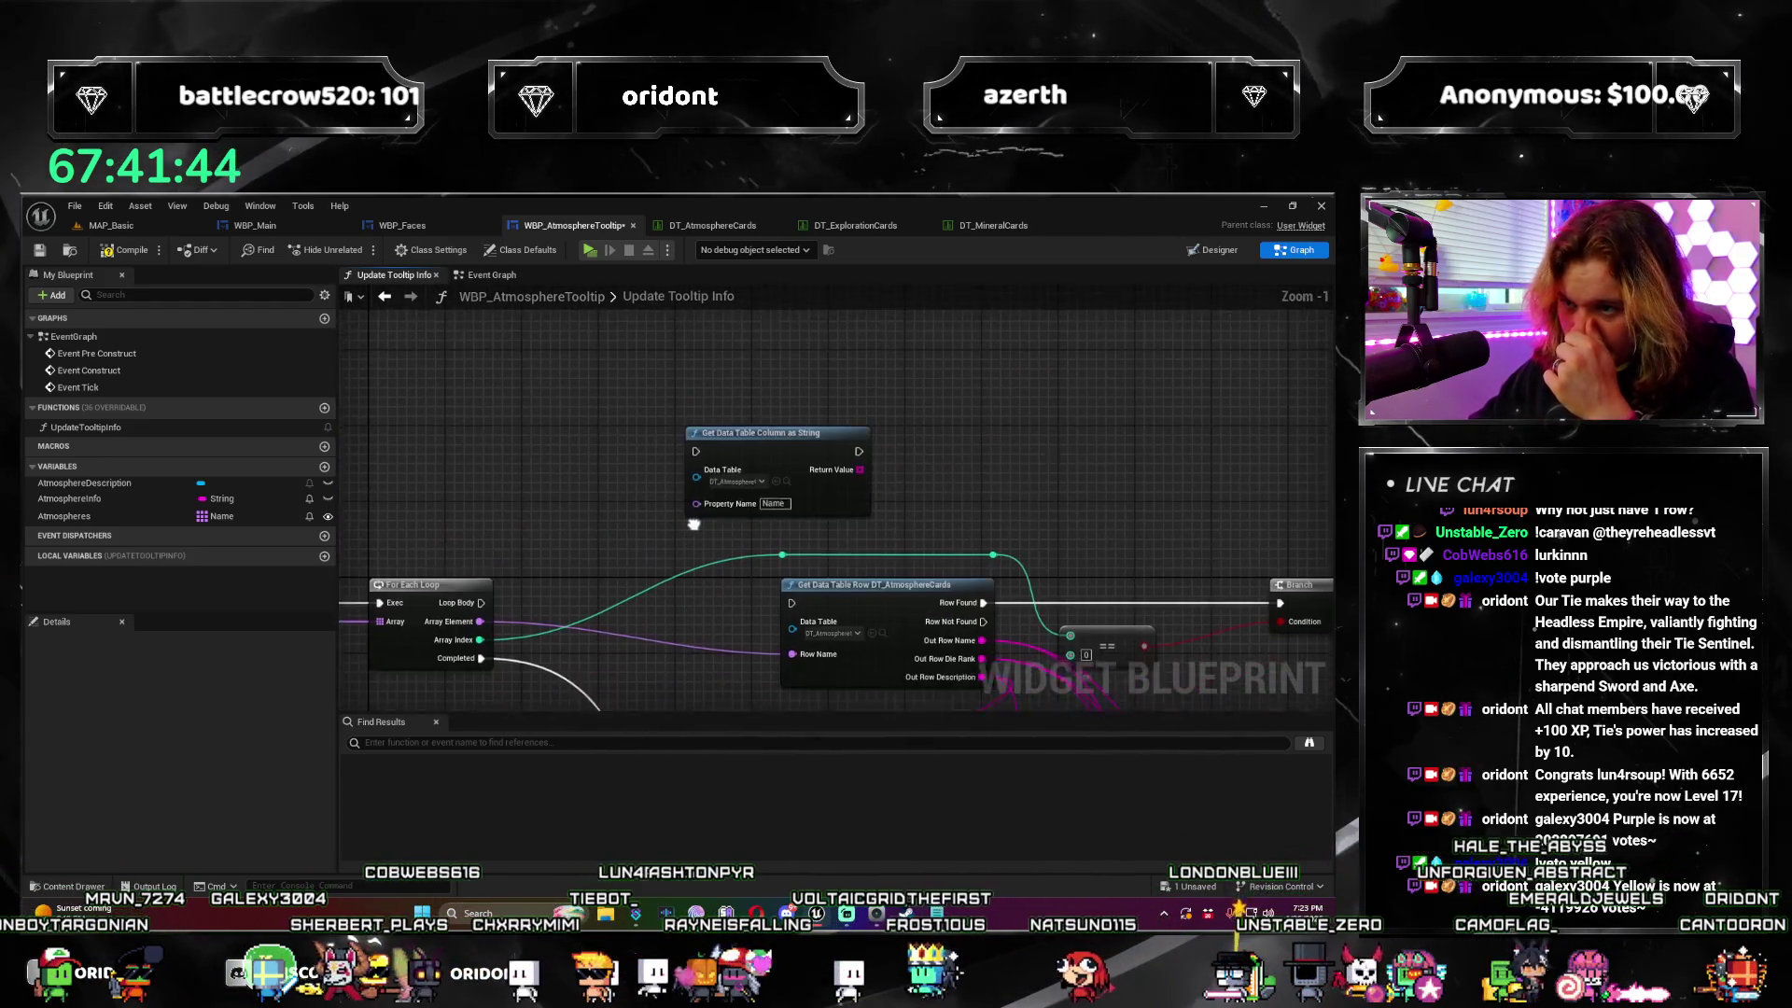
drag(693, 524, 695, 499)
mouse_move(808, 421)
mouse_down()
mouse_move(640, 552)
mouse_move(670, 580)
mouse_up()
mouse_move(495, 580)
mouse_down()
mouse_move(523, 494)
mouse_move(585, 501)
mouse_up()
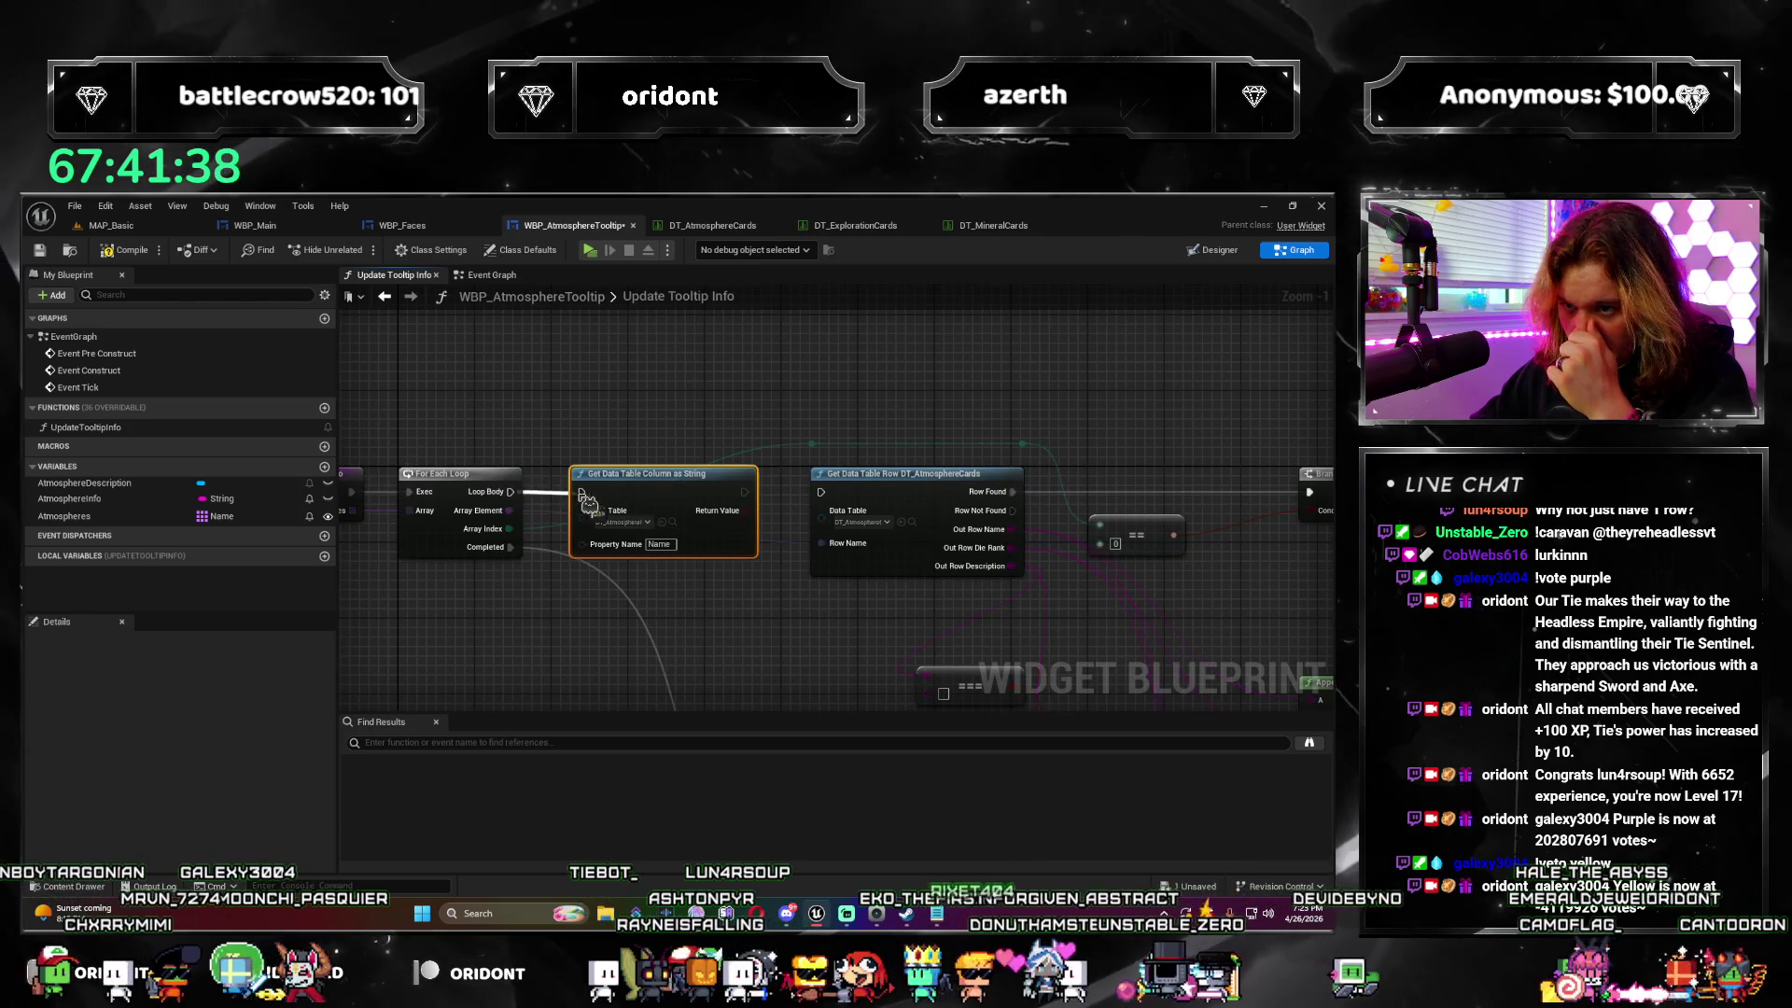
click(637, 468)
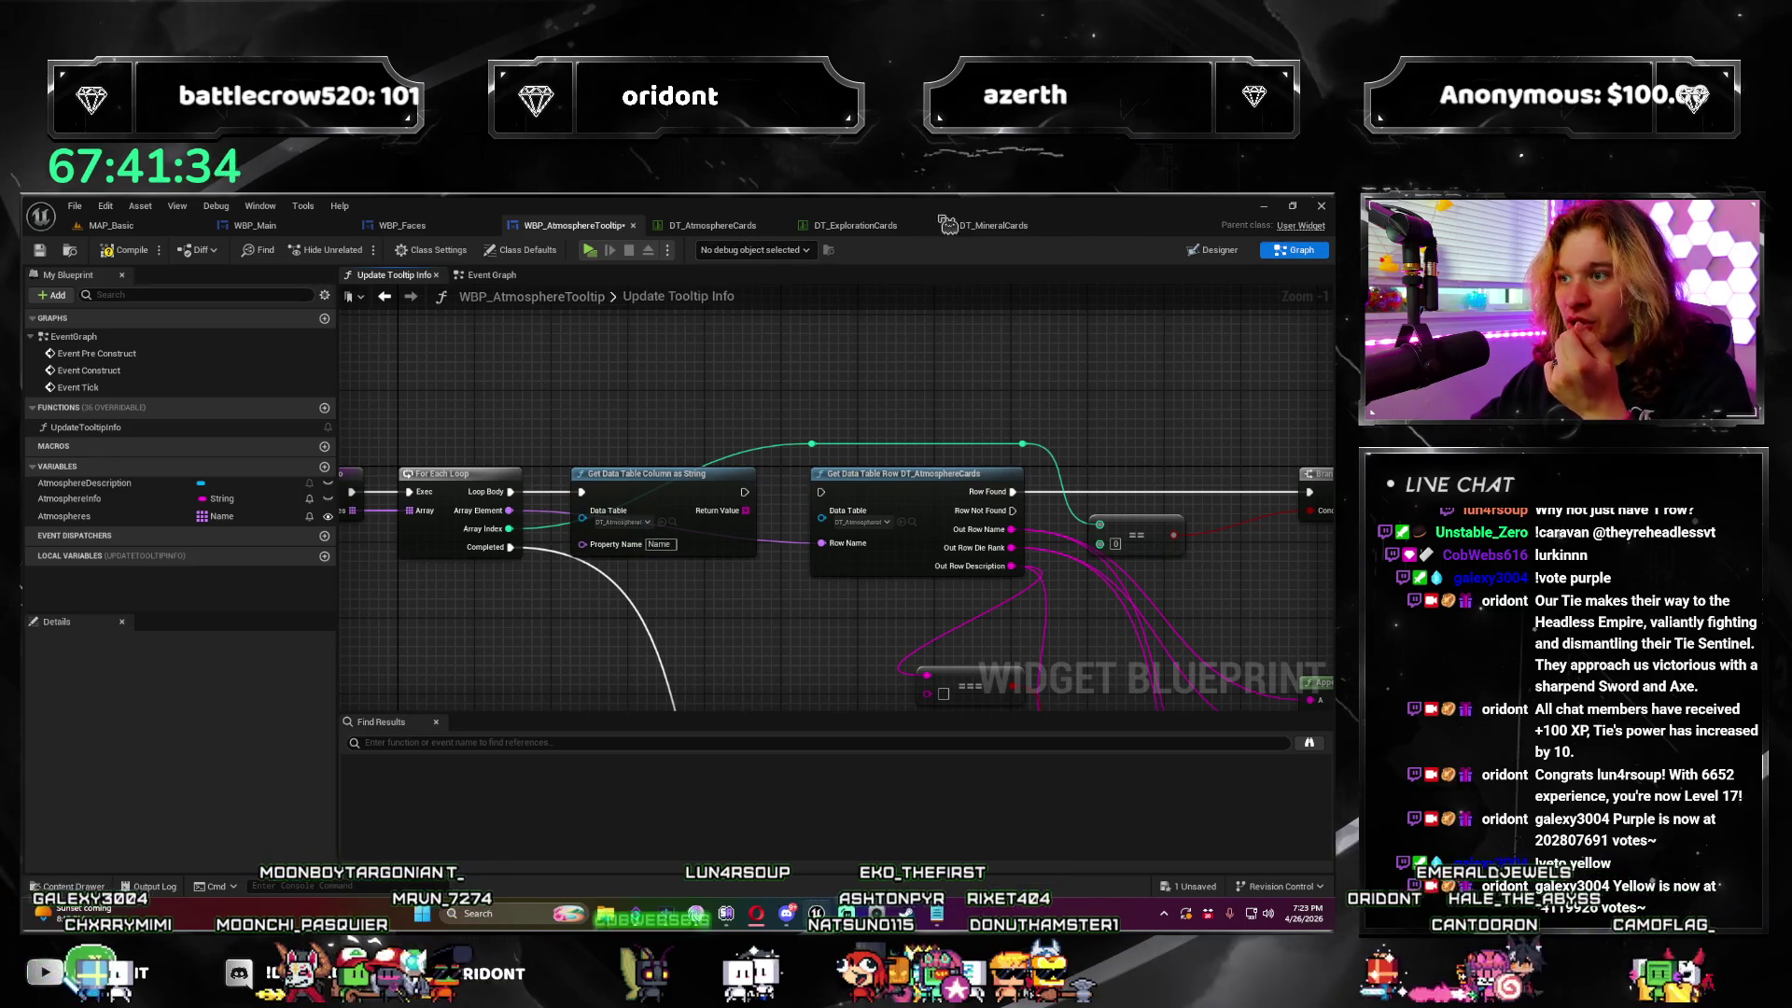
click(712, 225)
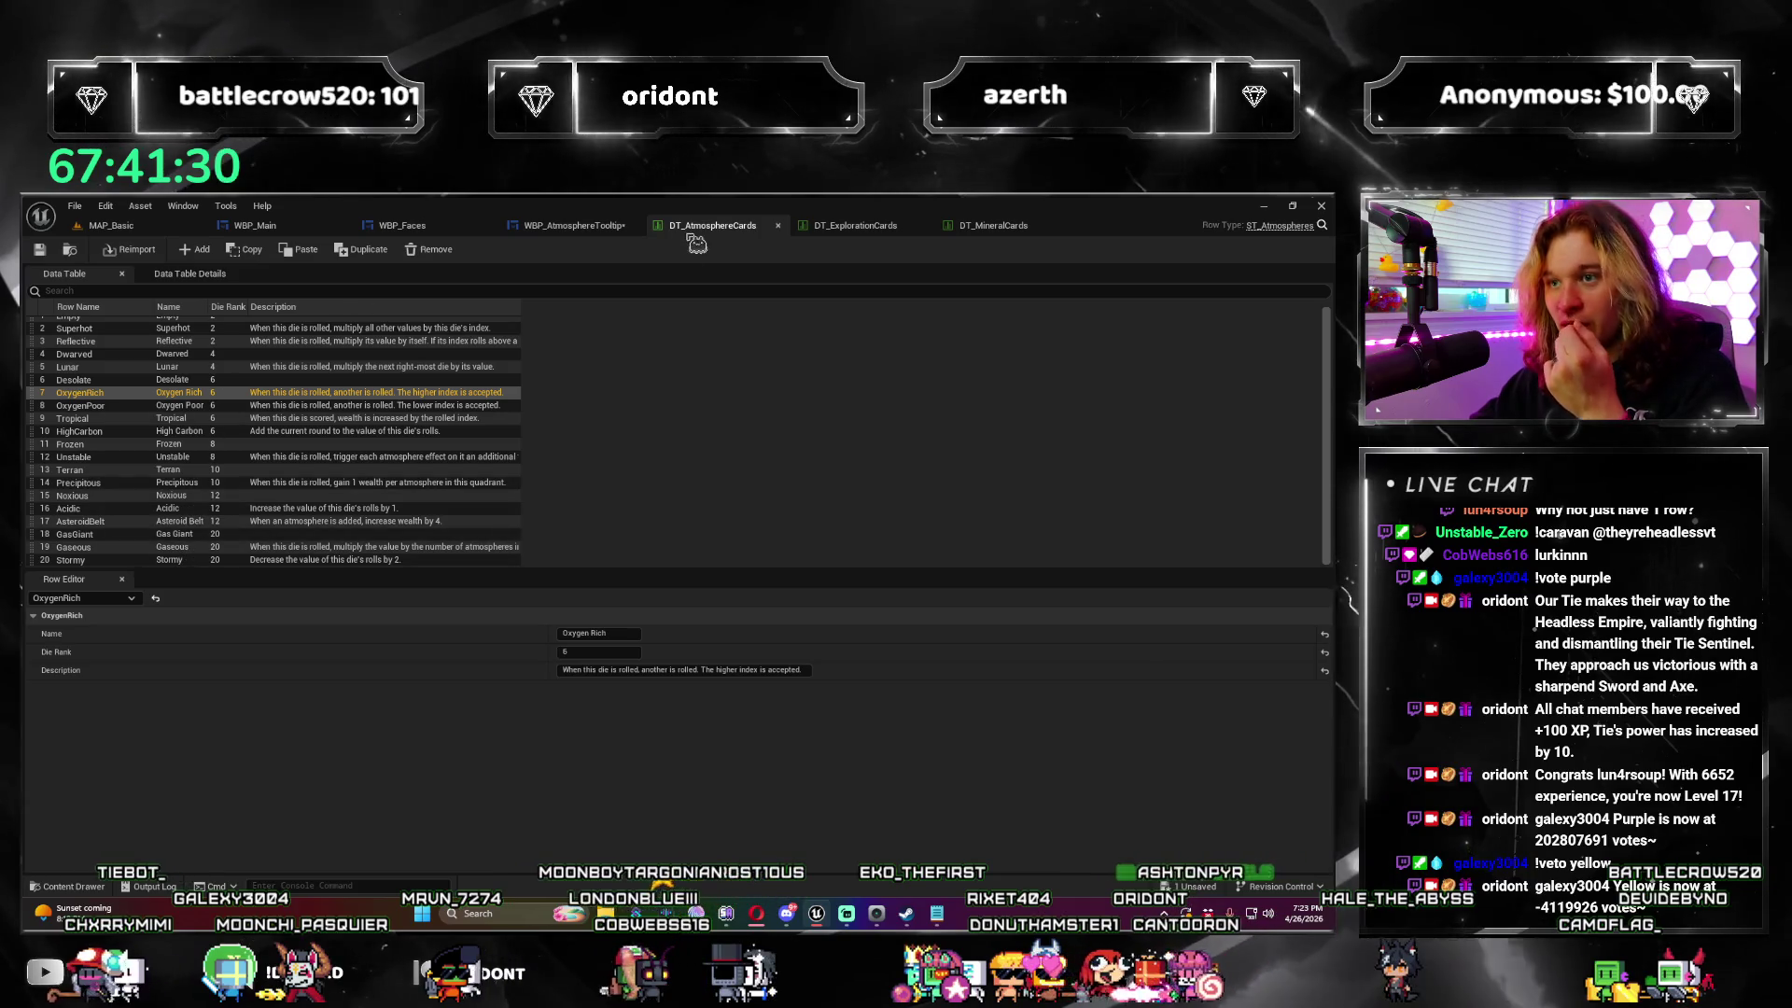
Step: Return to the WBP_AtmosphereTooltip graph and survey the node chain up to the For Each Loop
click(553, 230)
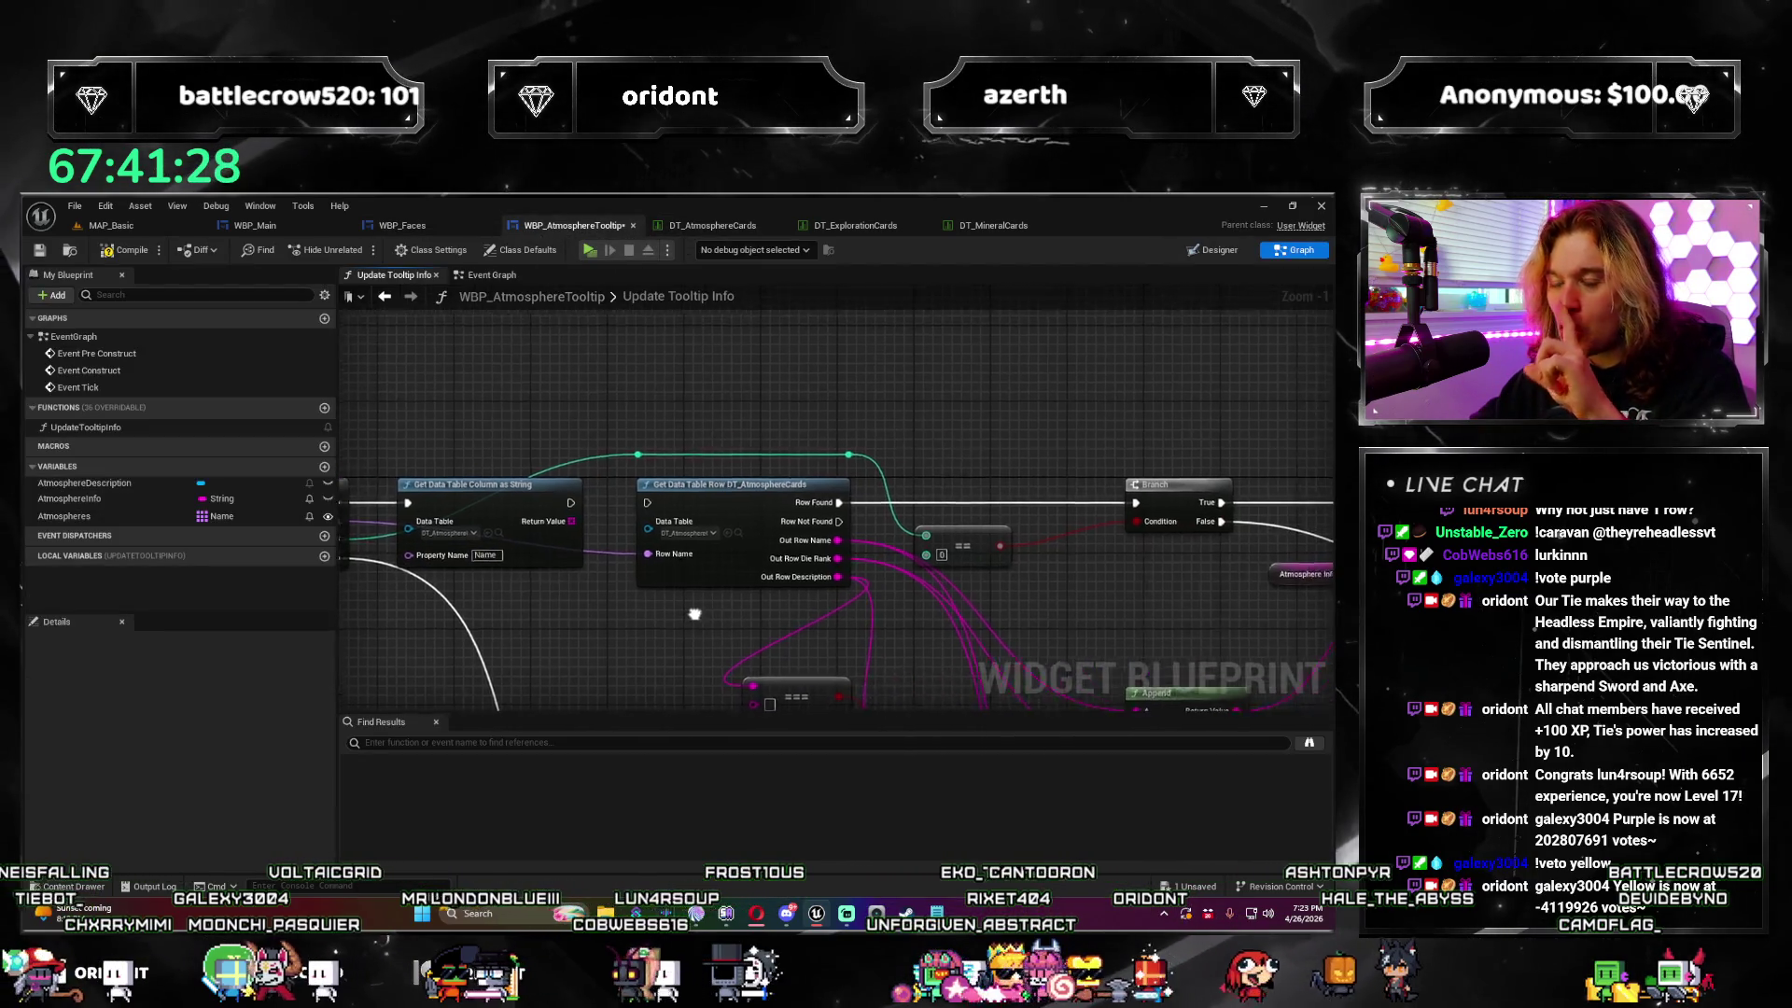
mouse_move(589, 531)
mouse_down()
mouse_move(622, 504)
mouse_move(598, 624)
mouse_up()
scroll(599, 624, down, 4)
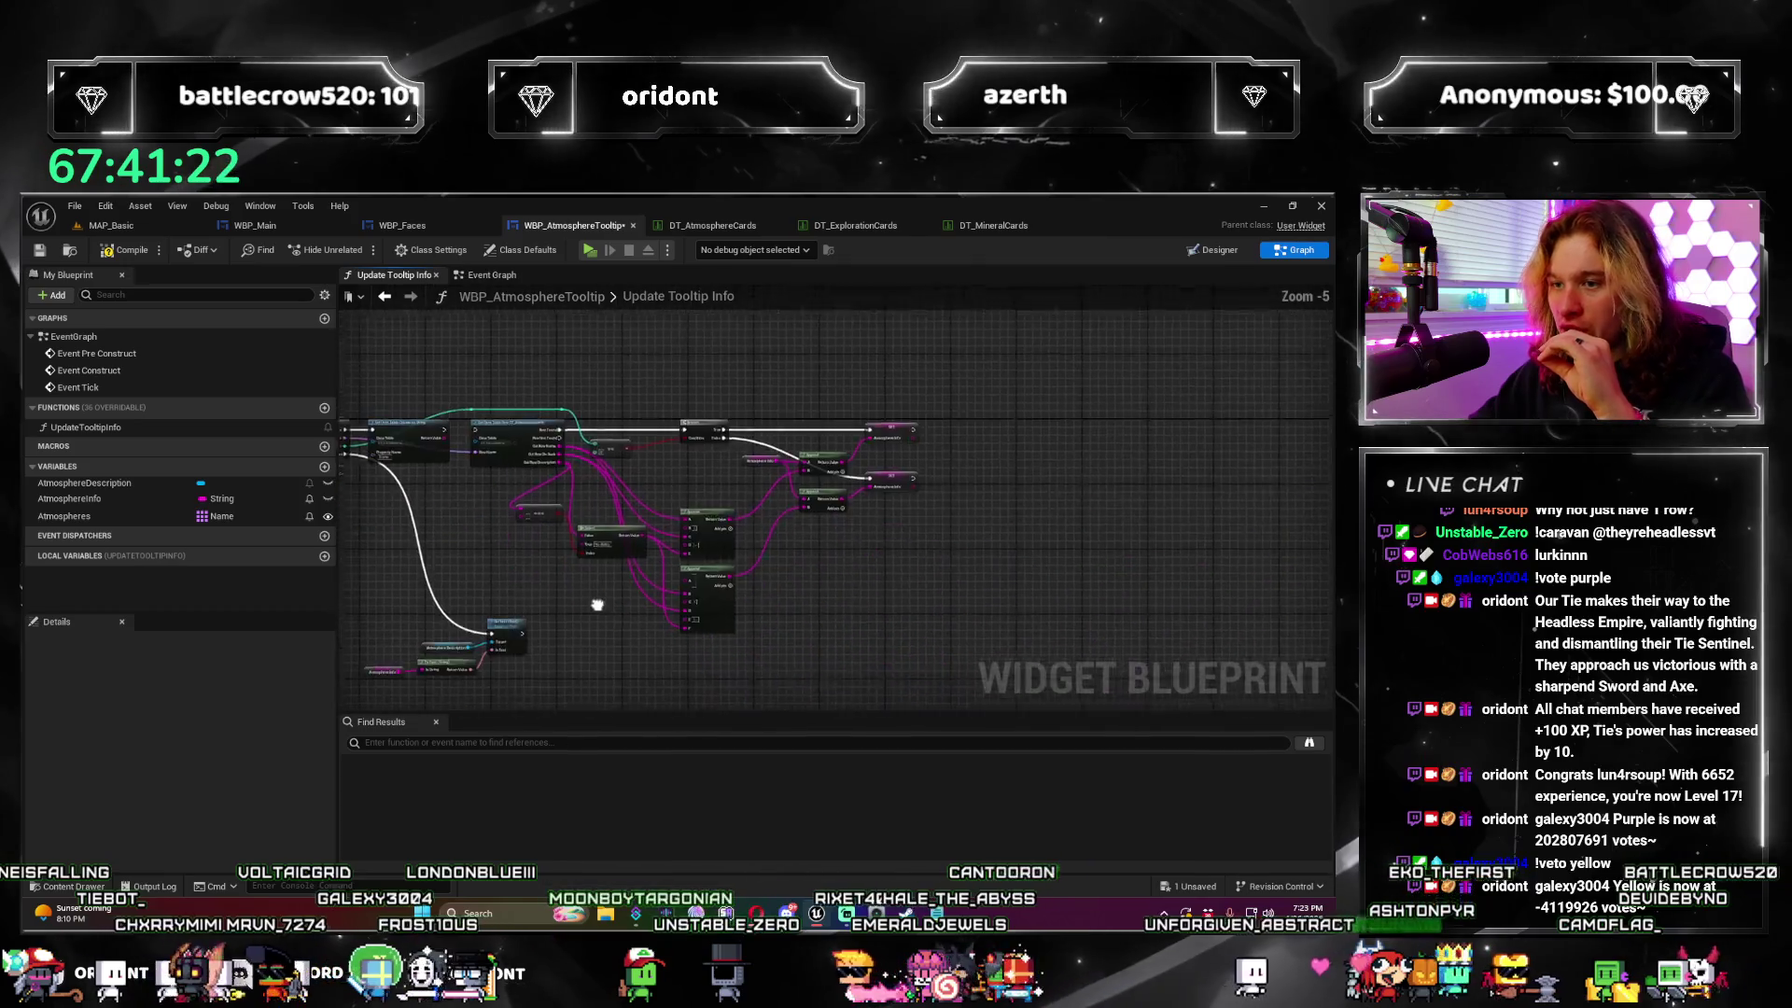
mouse_move(1027, 358)
mouse_down()
mouse_move(616, 579)
mouse_move(478, 588)
mouse_up()
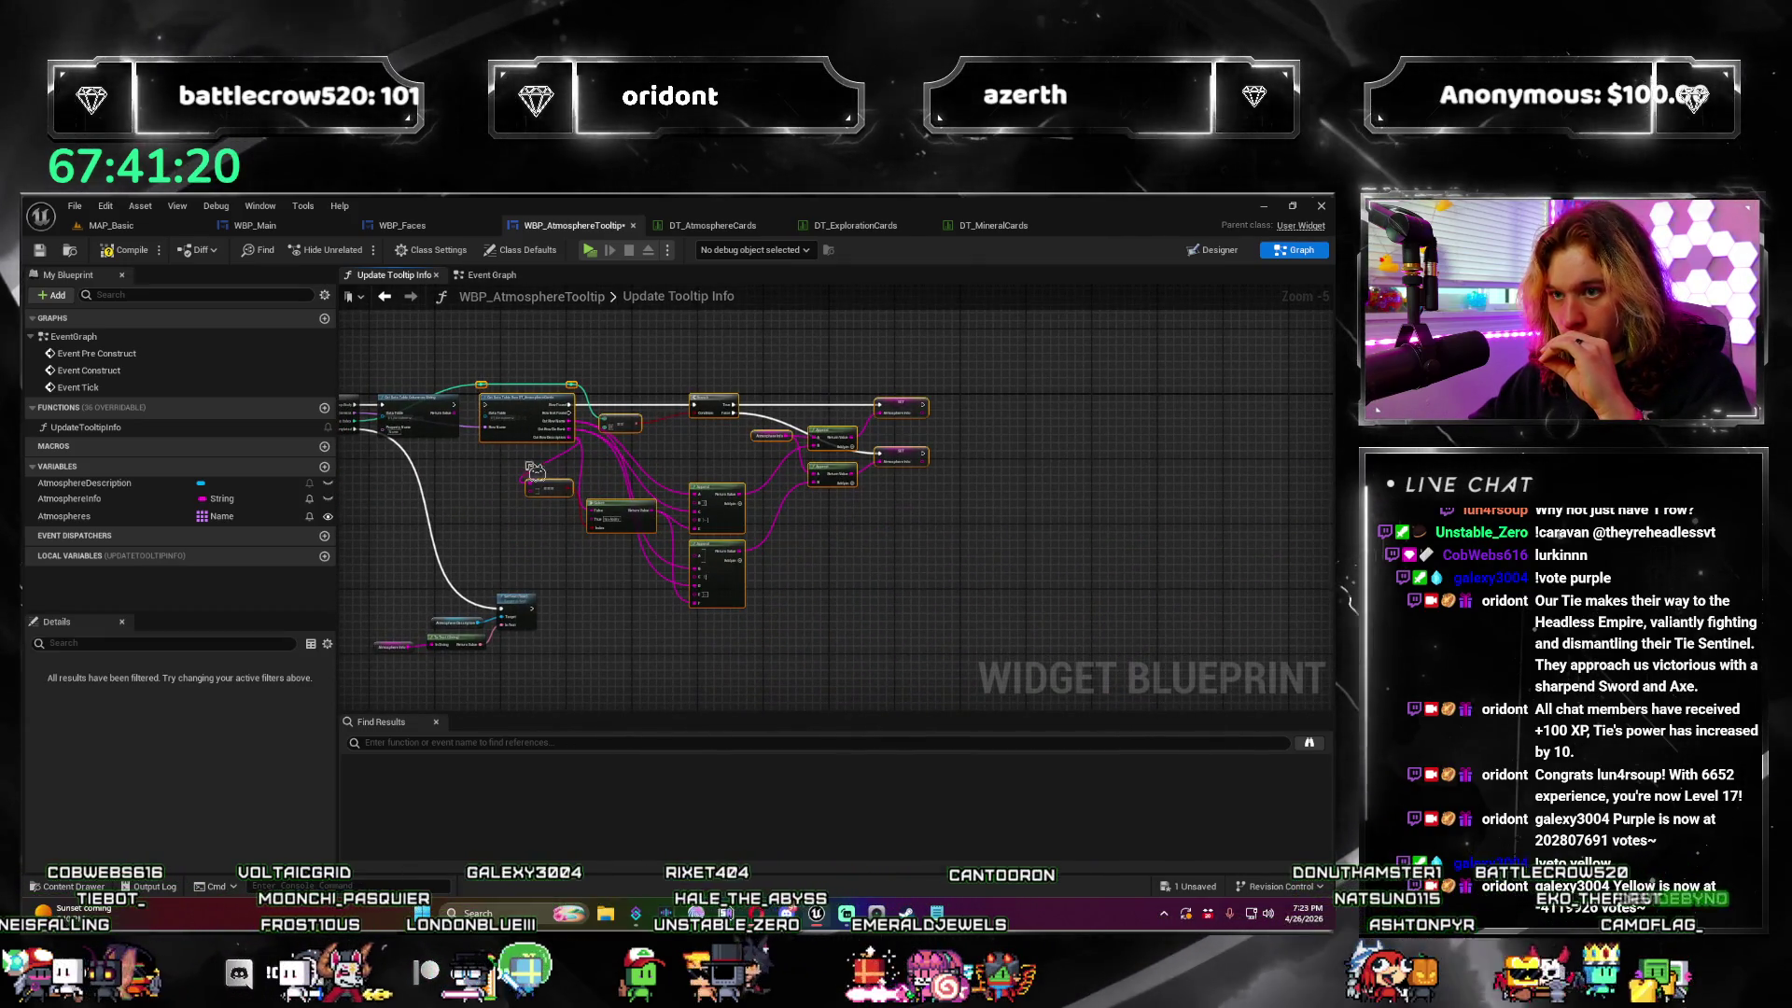
drag(539, 421, 538, 412)
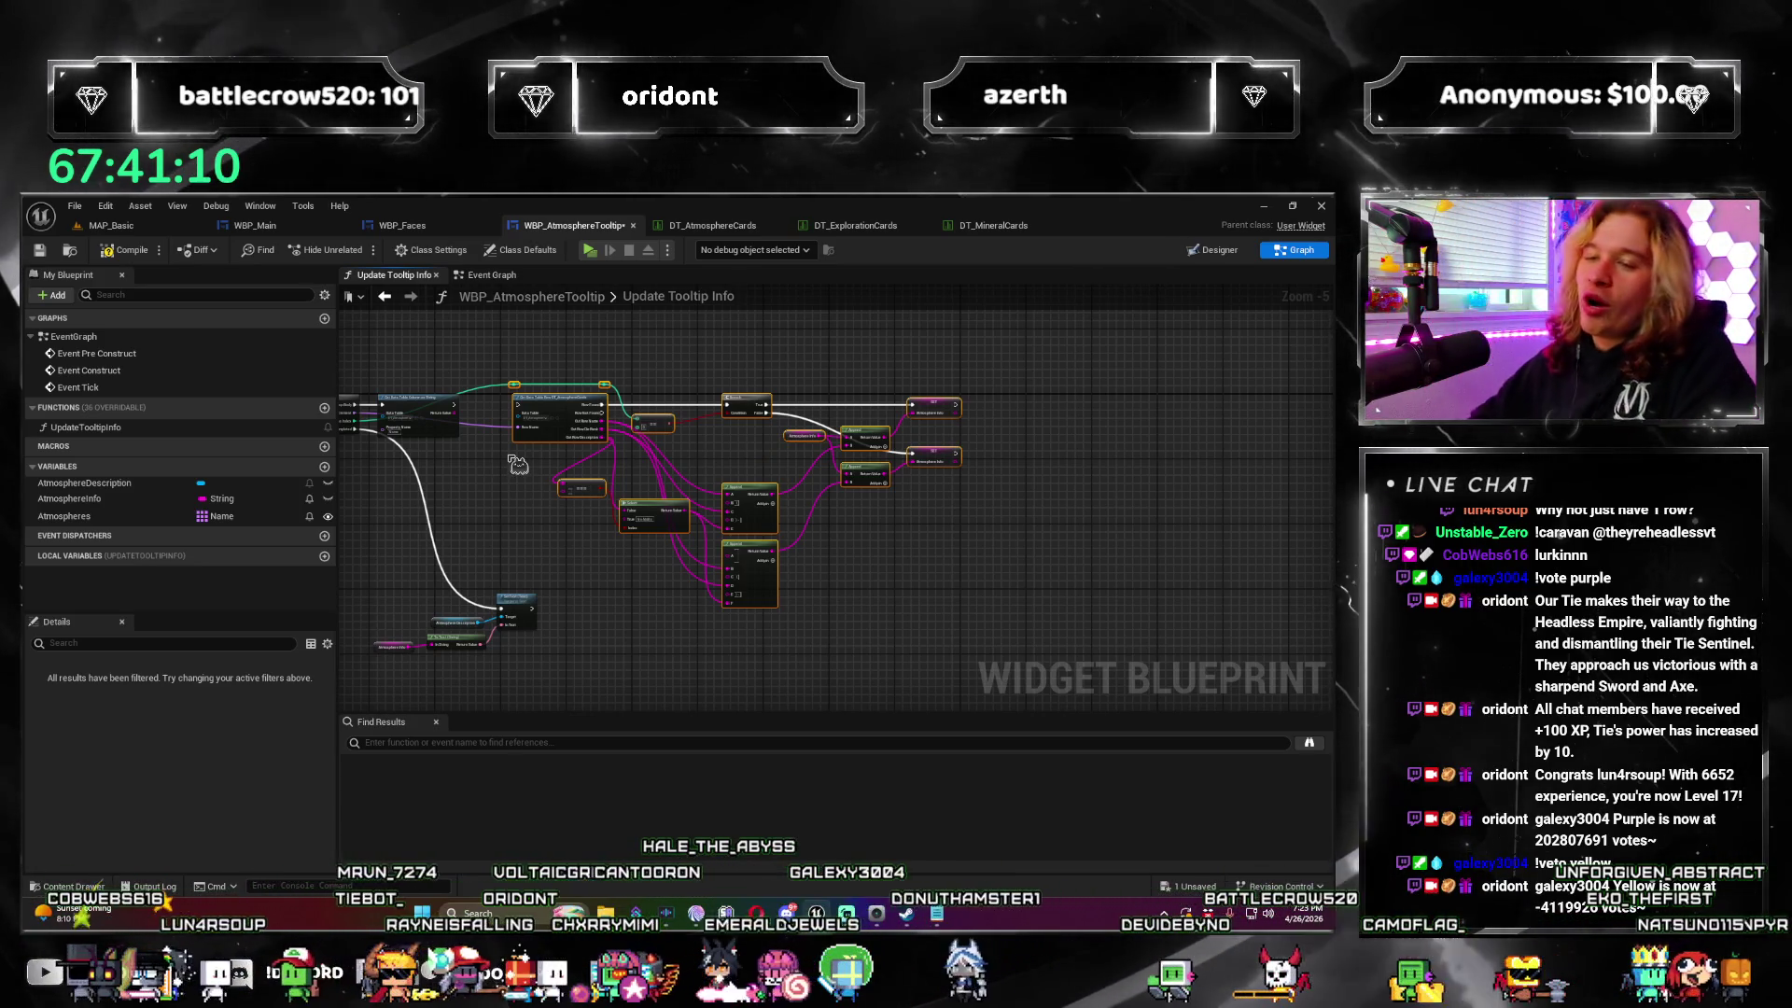
scroll(518, 464, up, 4)
mouse_move(659, 593)
mouse_down()
mouse_move(628, 591)
mouse_move(732, 560)
mouse_move(858, 382)
mouse_move(877, 387)
mouse_up()
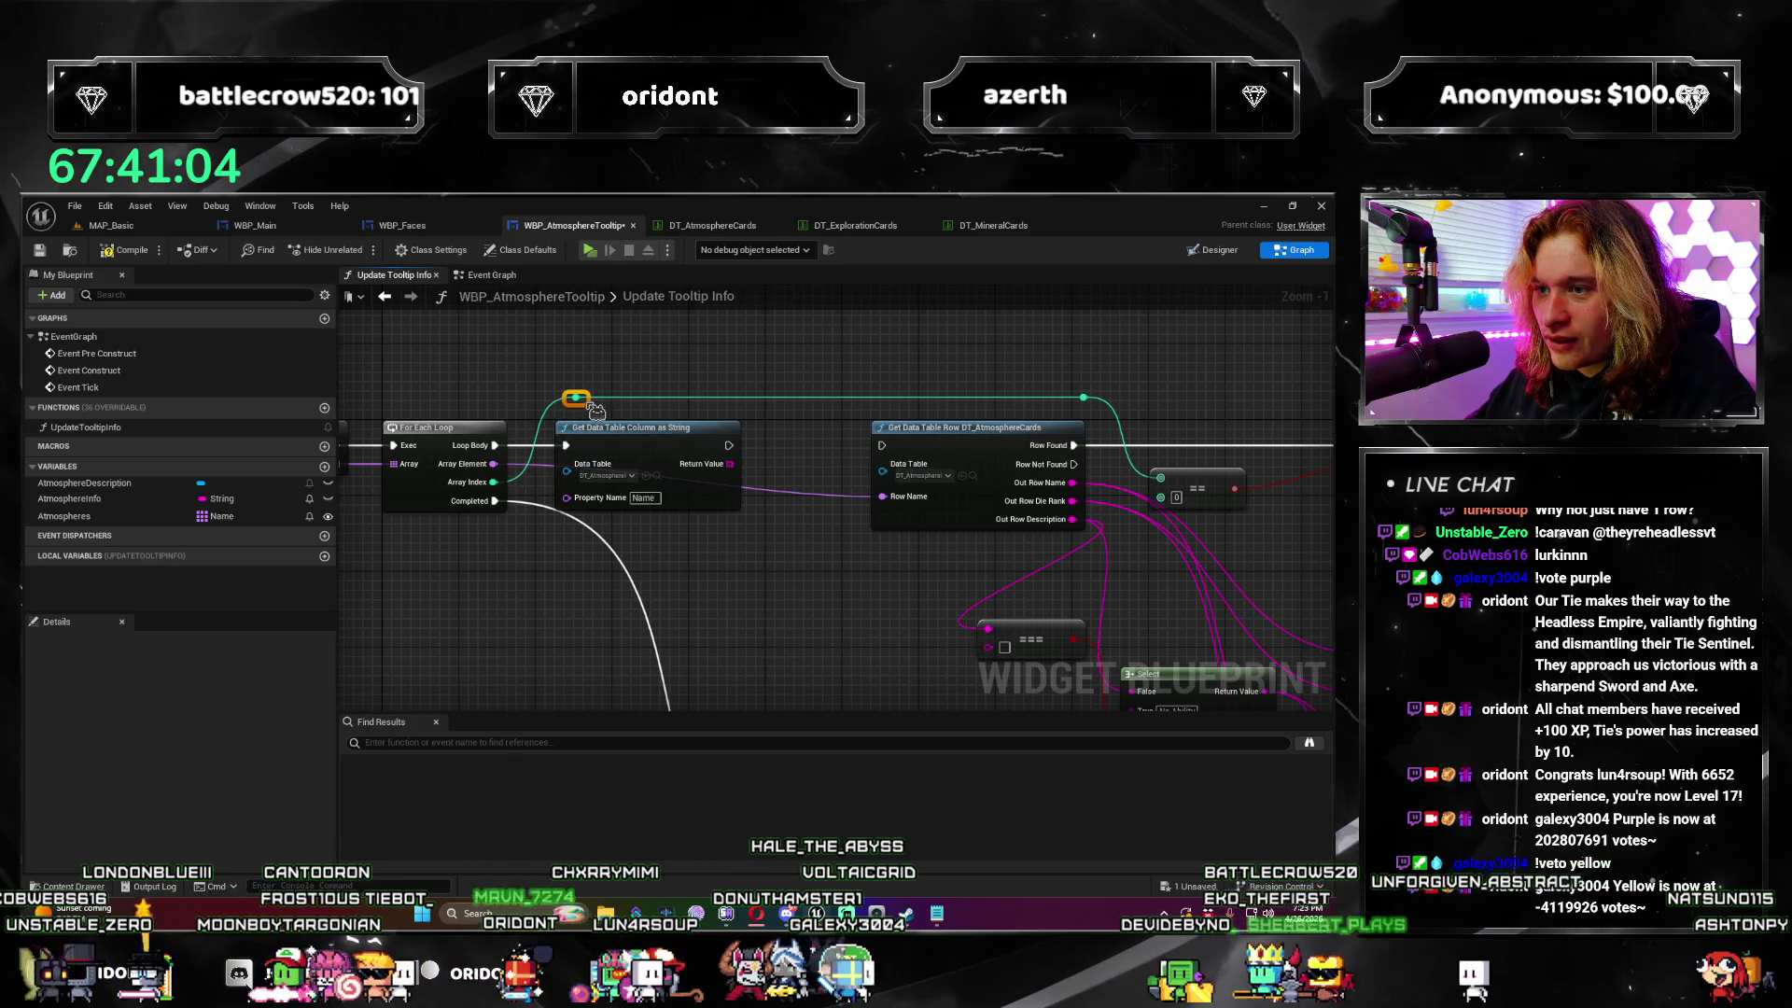
Step: Add a For Each Loop over the column node's Return Value strings and place it in the chain
drag(593, 411, 434, 426)
drag(570, 480, 642, 340)
text(f)
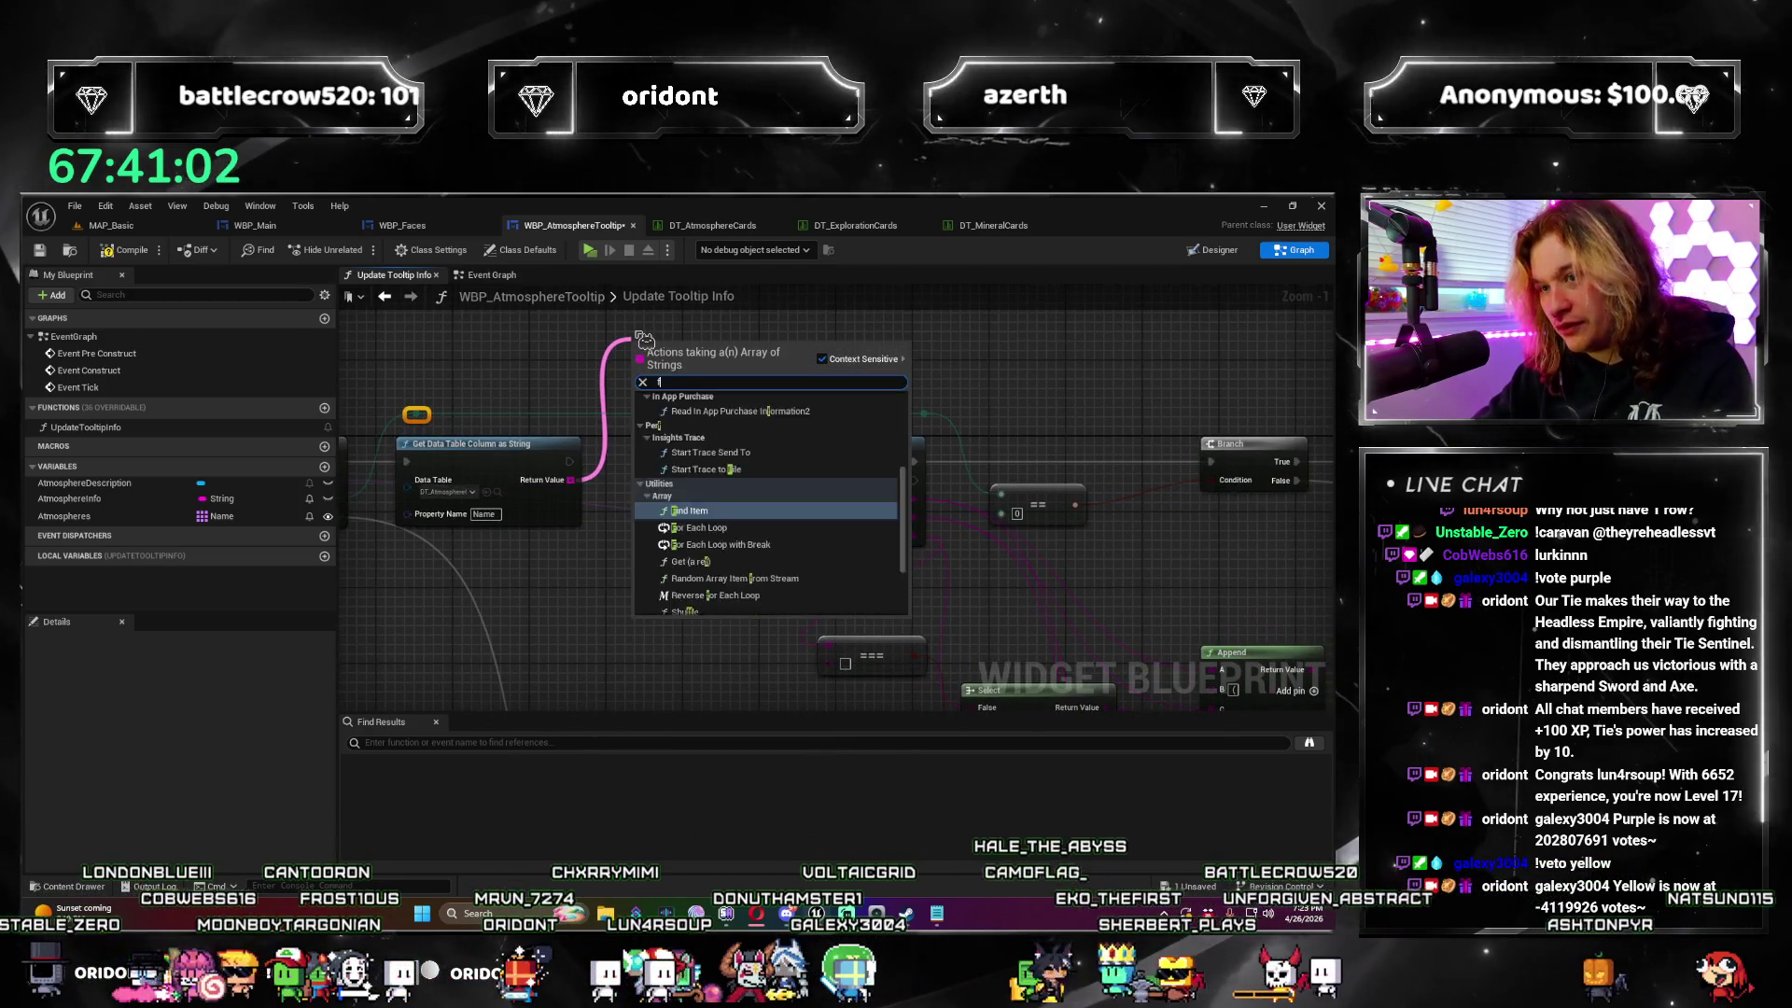
text(or each)
key(Return)
mouse_move(691, 349)
mouse_down()
mouse_move(653, 368)
mouse_move(644, 438)
mouse_move(690, 453)
mouse_up()
scroll(806, 481, down, 4)
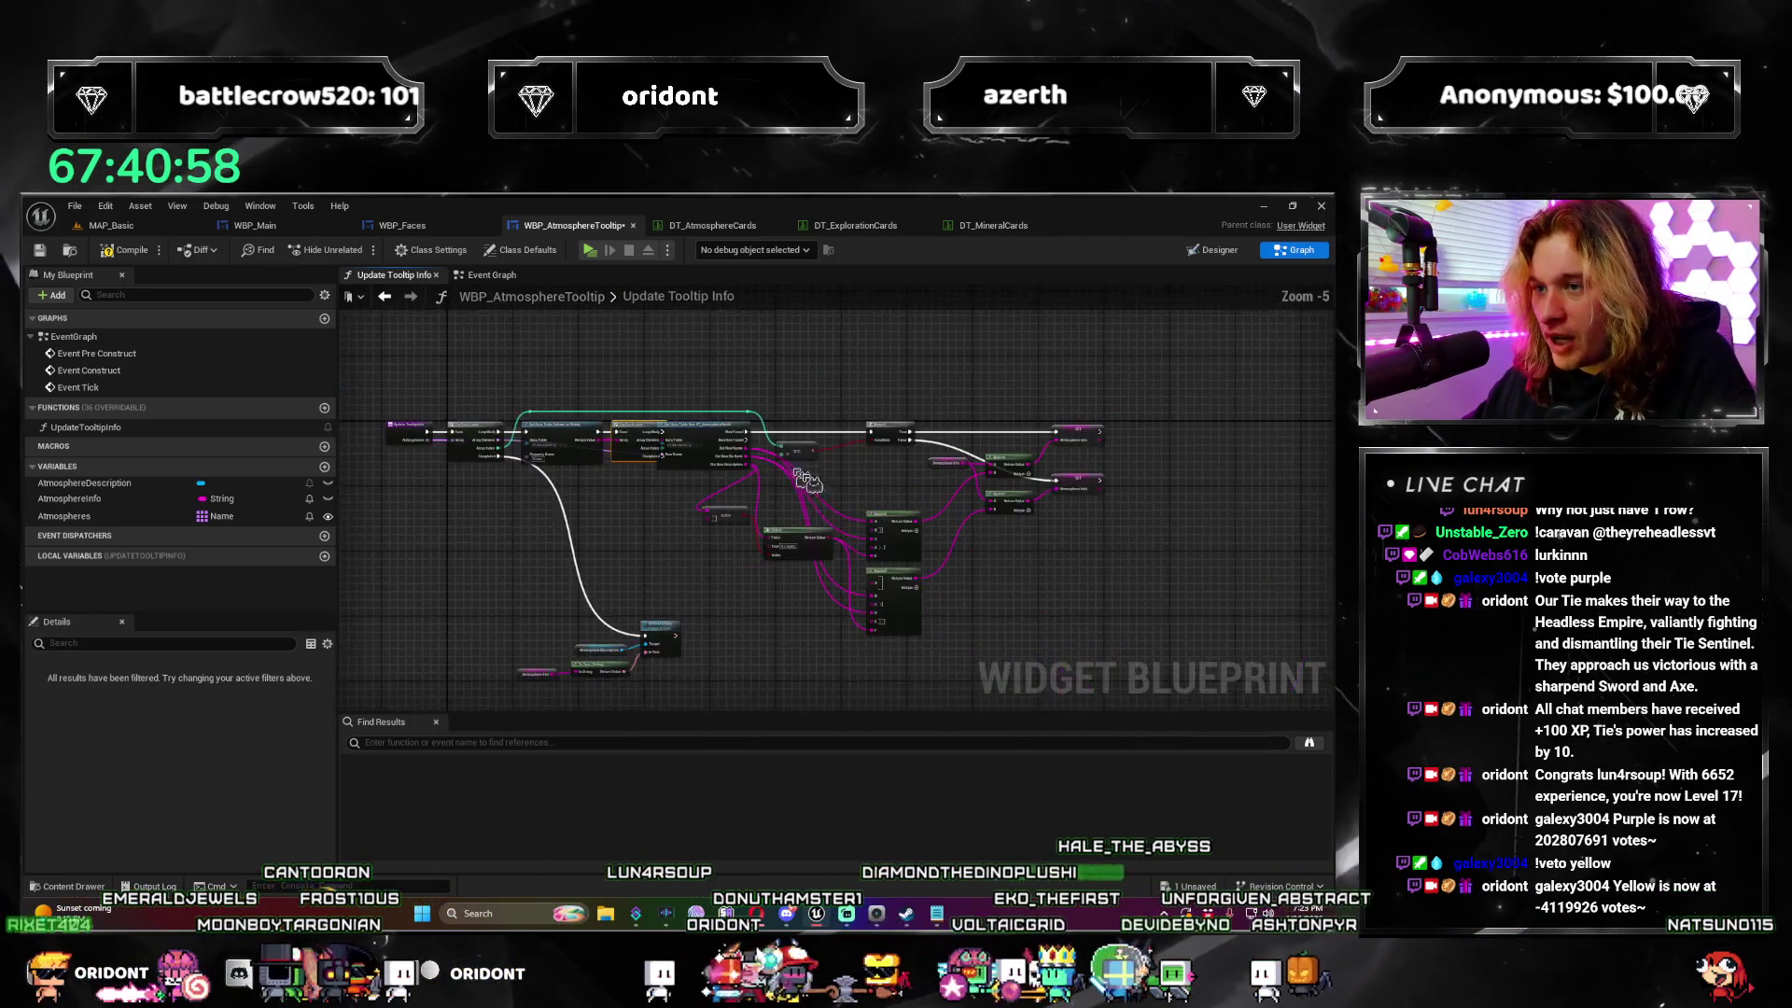
drag(806, 480, 696, 451)
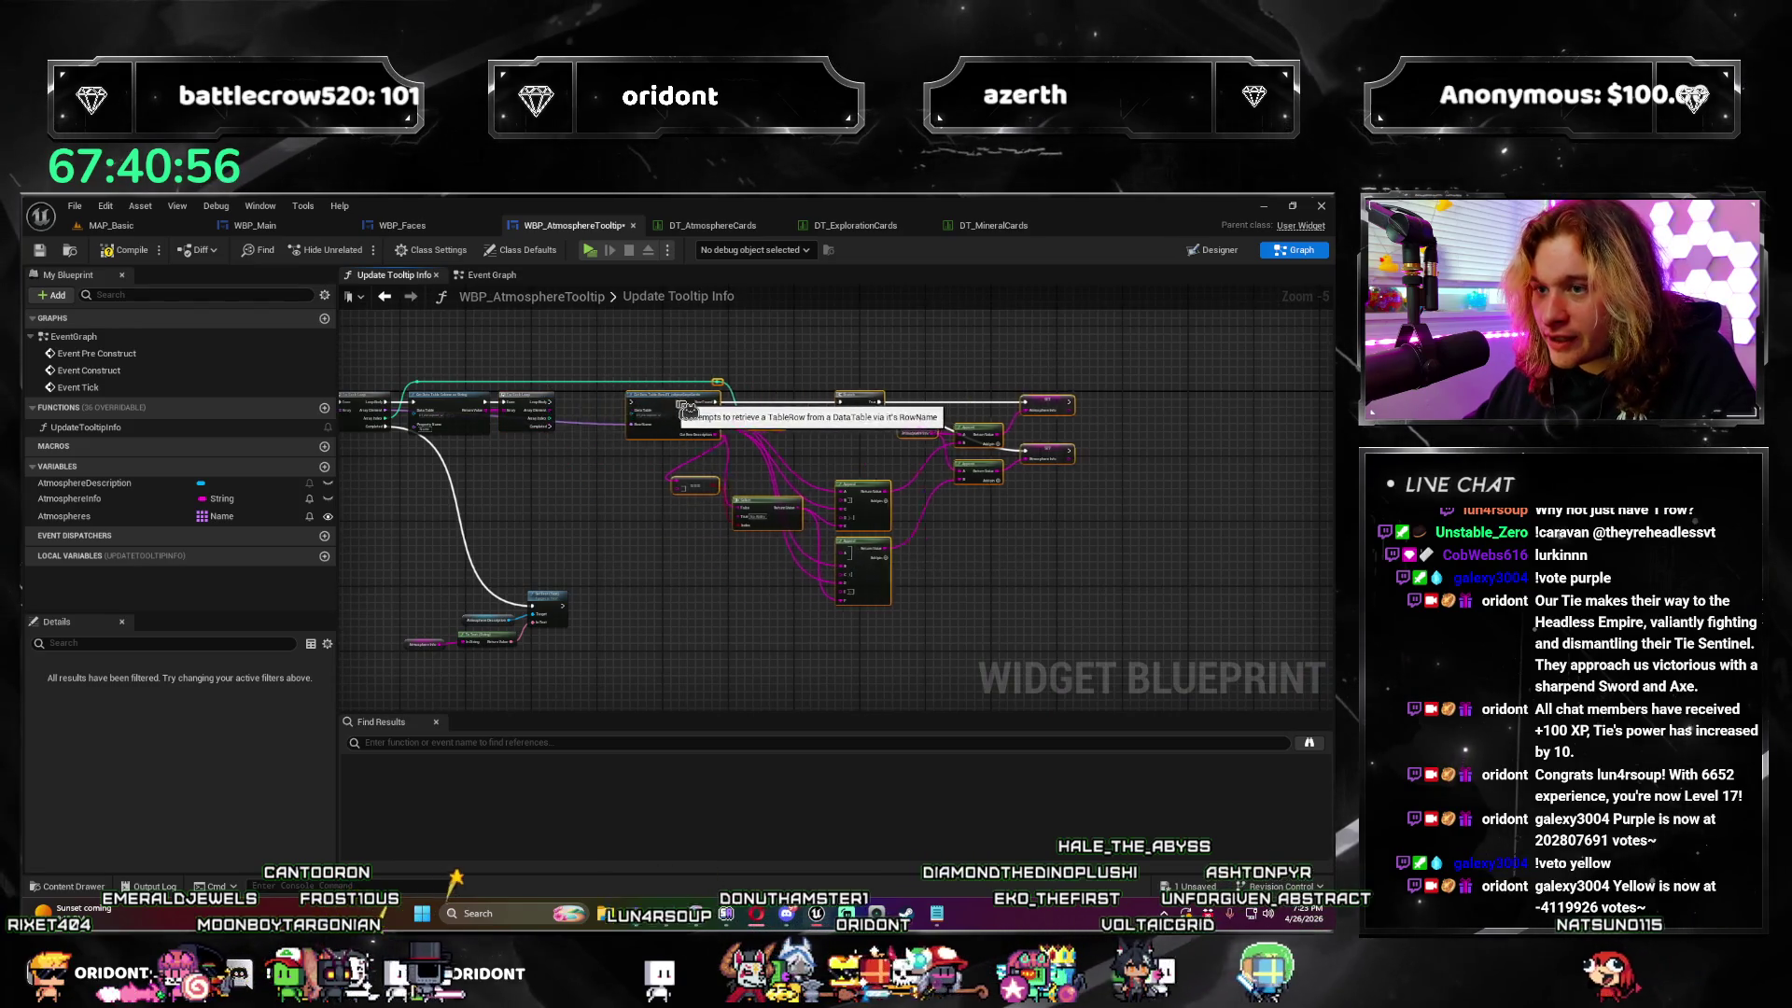
scroll(536, 408, up, 4)
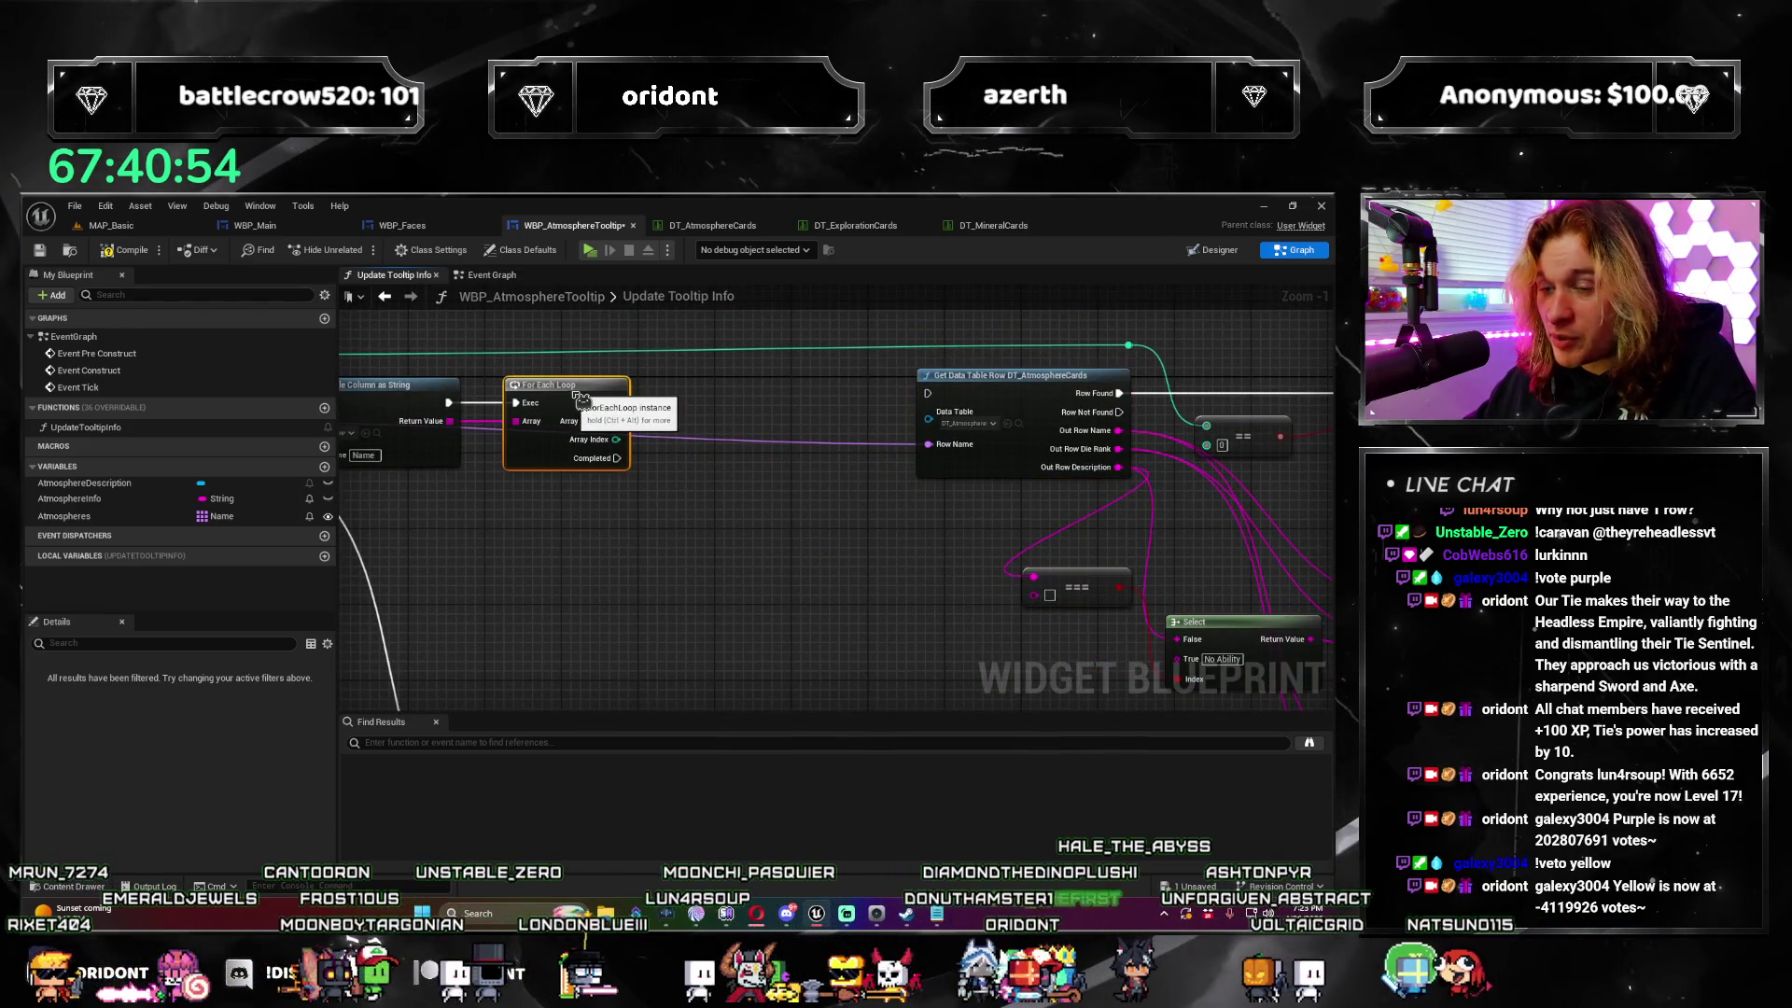
click(625, 542)
drag(626, 541, 976, 580)
Step: Compare the loop's Array Element with Return Value using an Equal Exactly (String) node via a reroute
drag(910, 476, 1009, 480)
text(==)
key(Return)
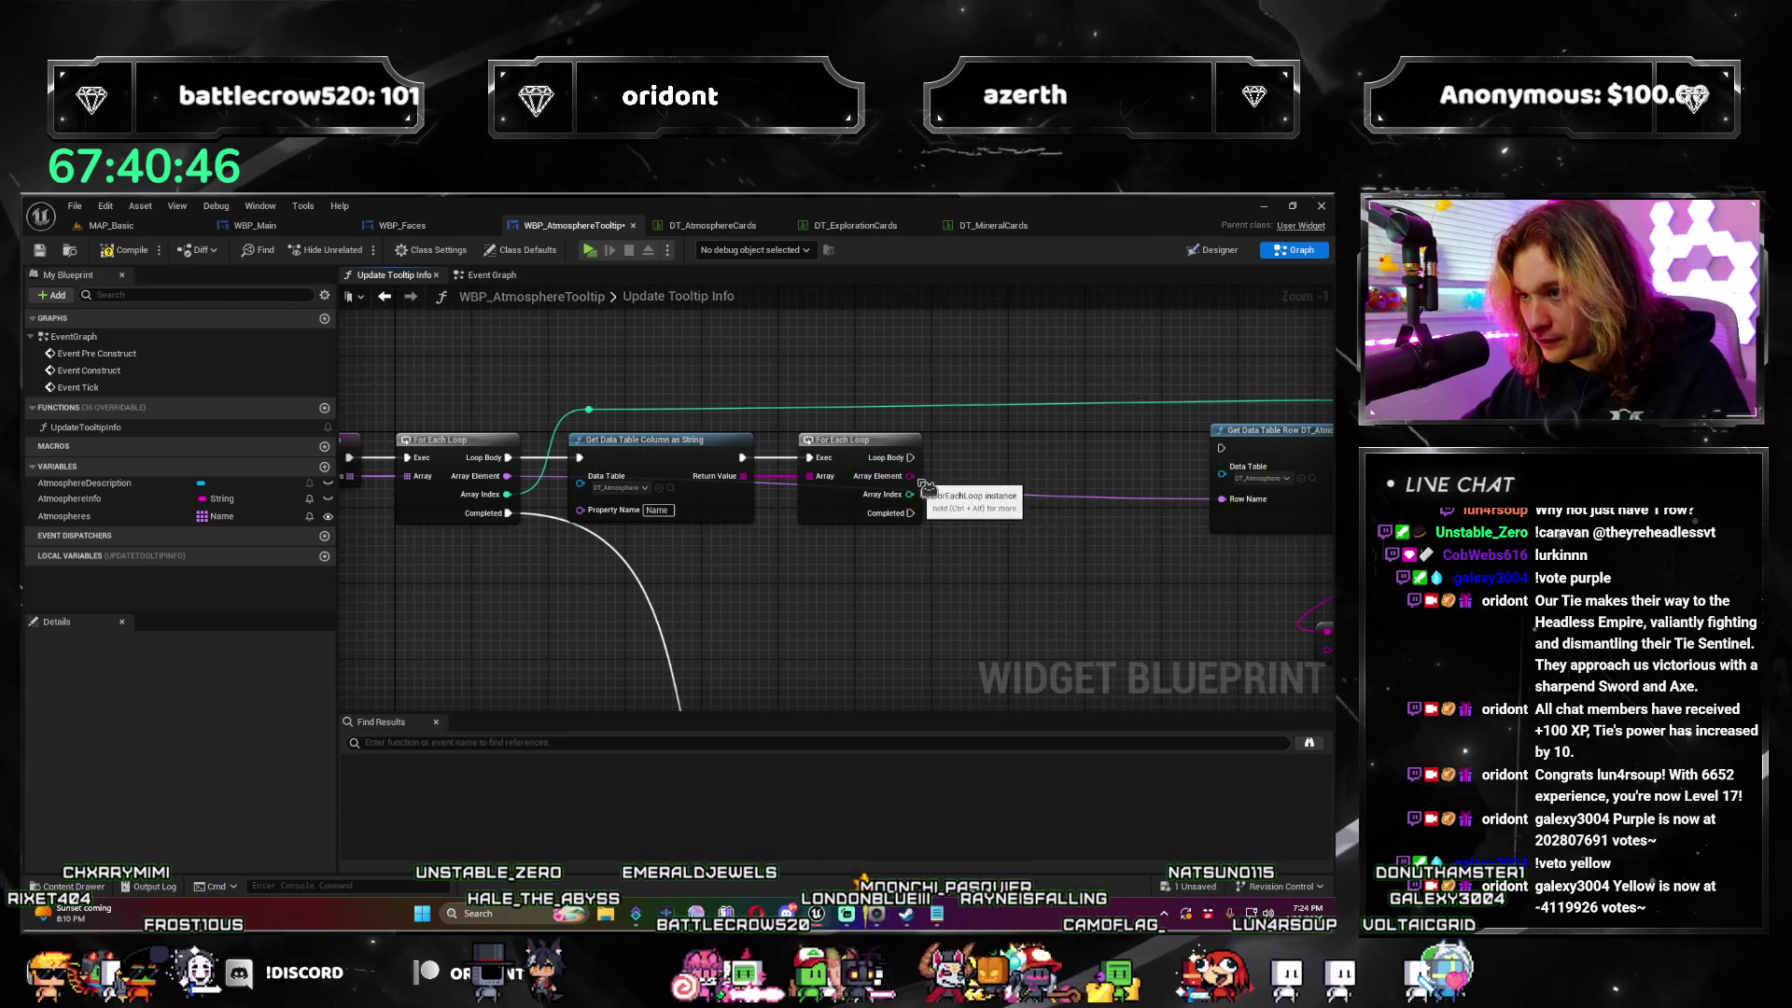
drag(976, 482, 976, 482)
text(===)
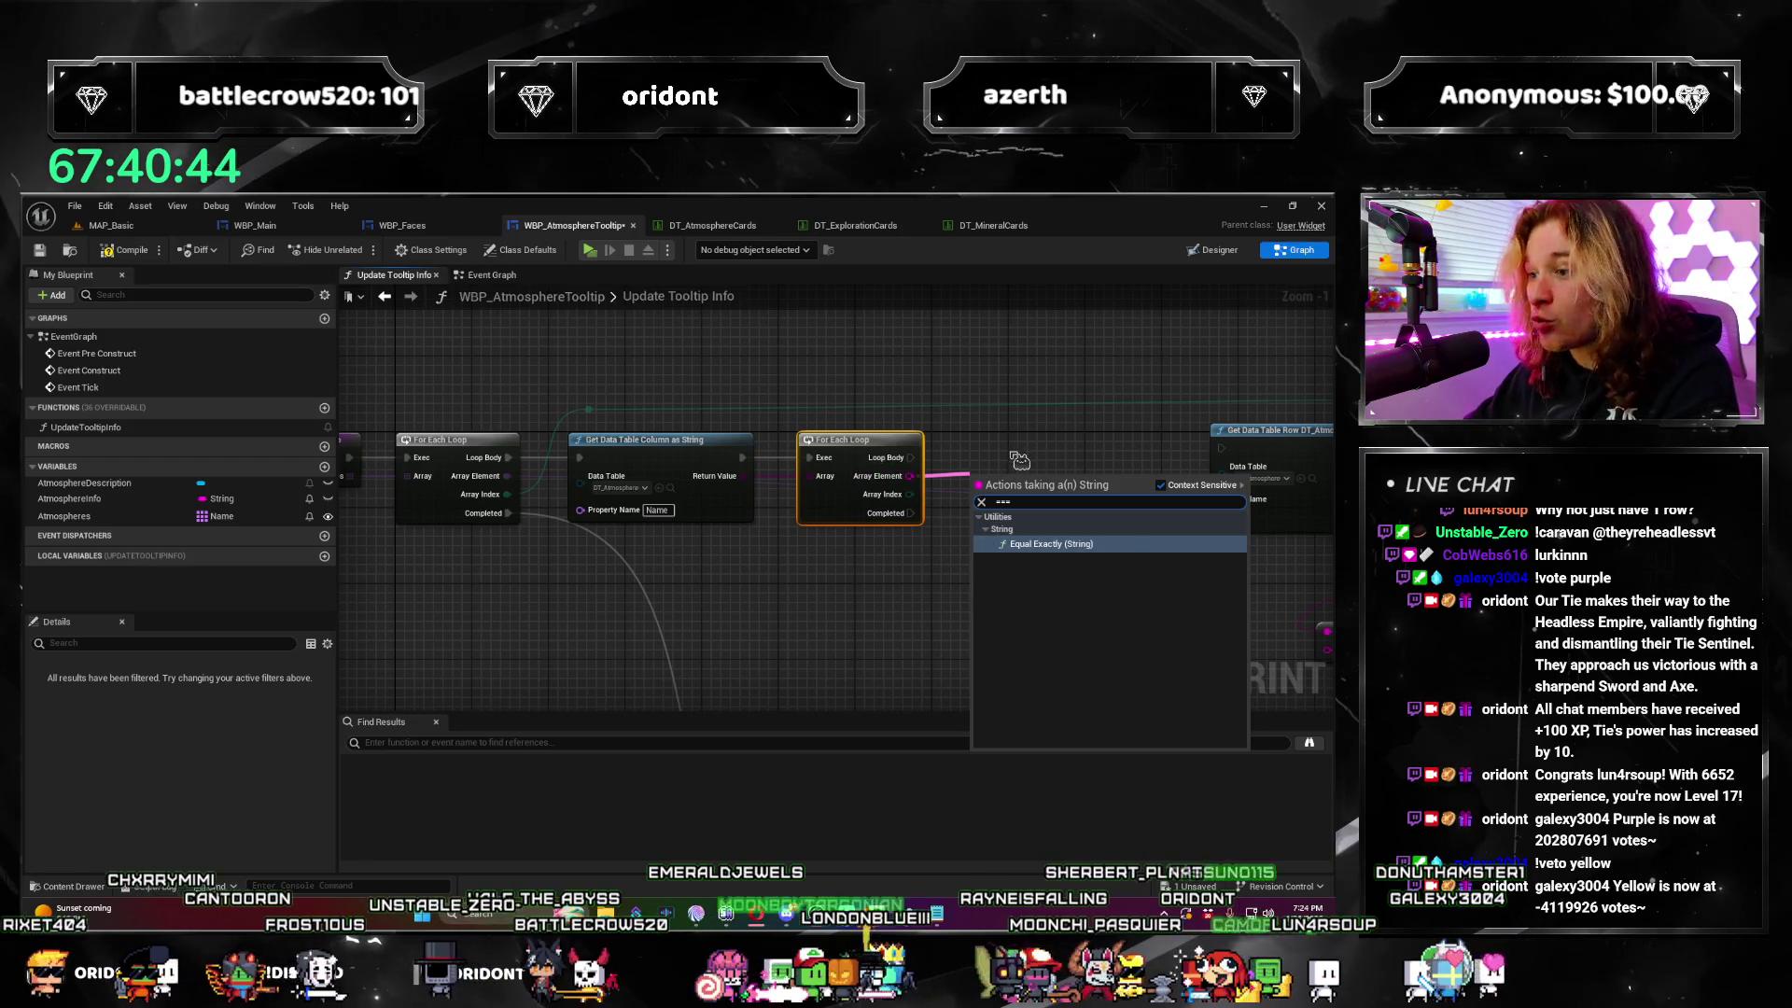
key(Return)
mouse_move(972, 496)
mouse_down()
mouse_move(724, 455)
mouse_move(743, 475)
mouse_up()
double_click(975, 512)
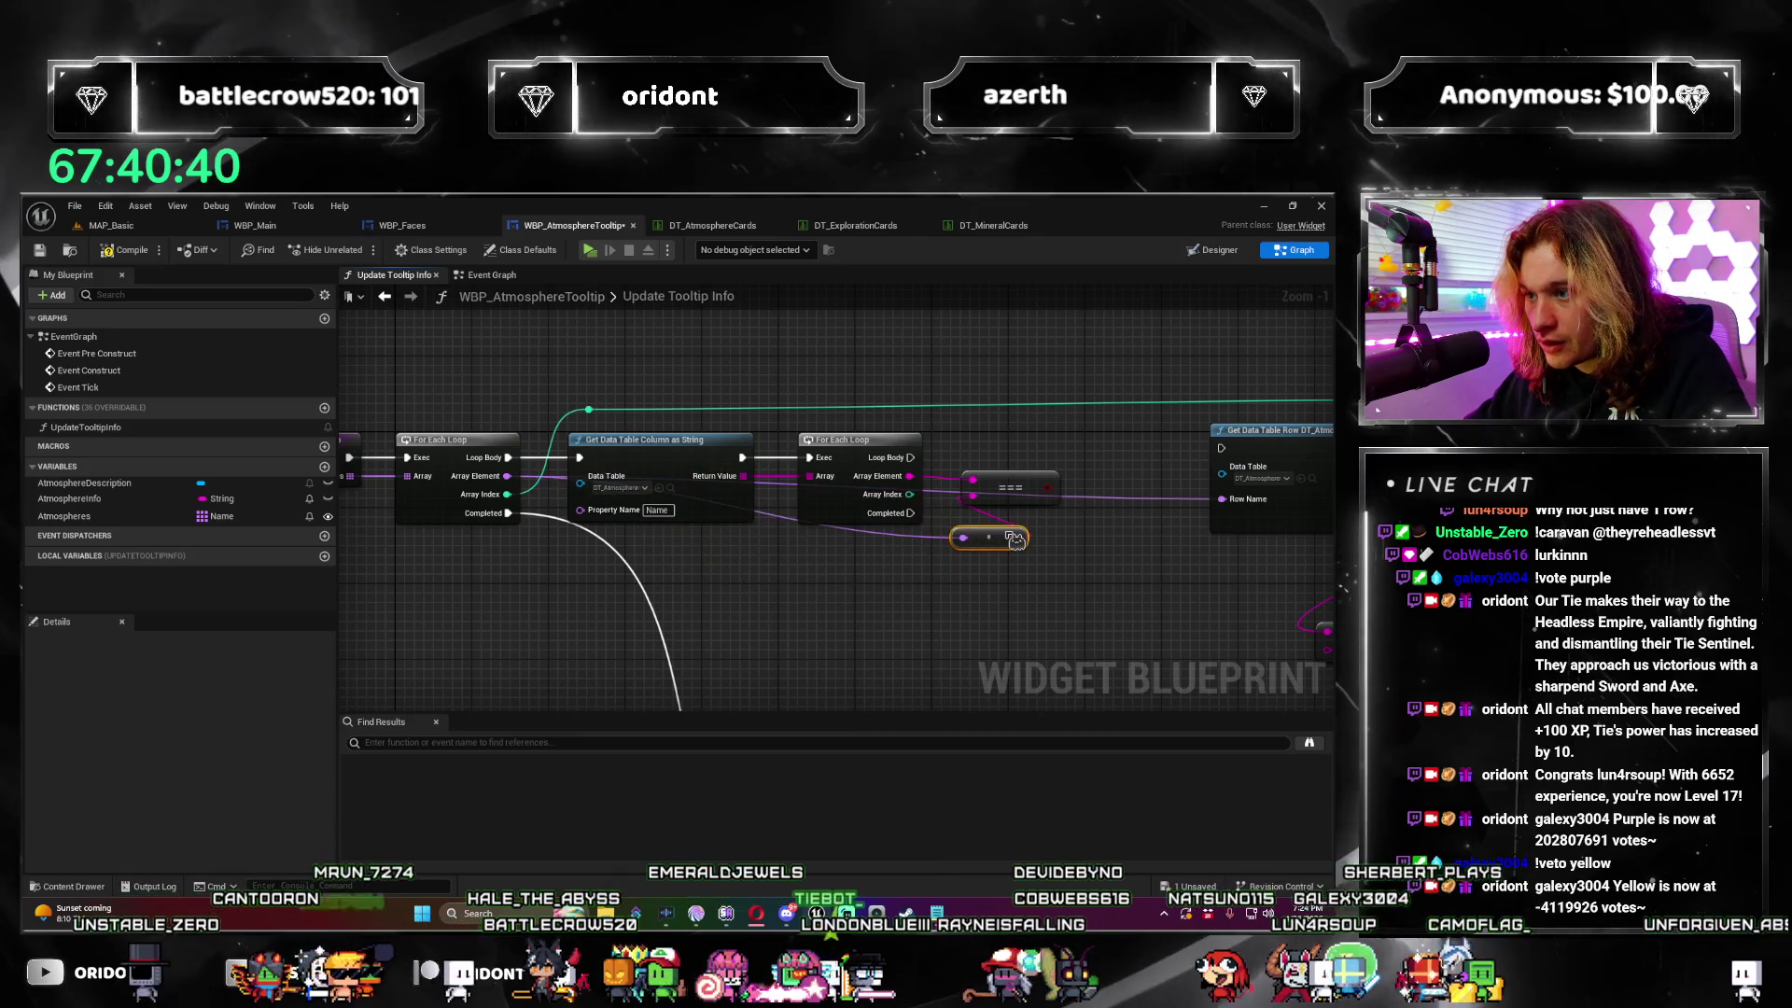
drag(995, 512, 1001, 533)
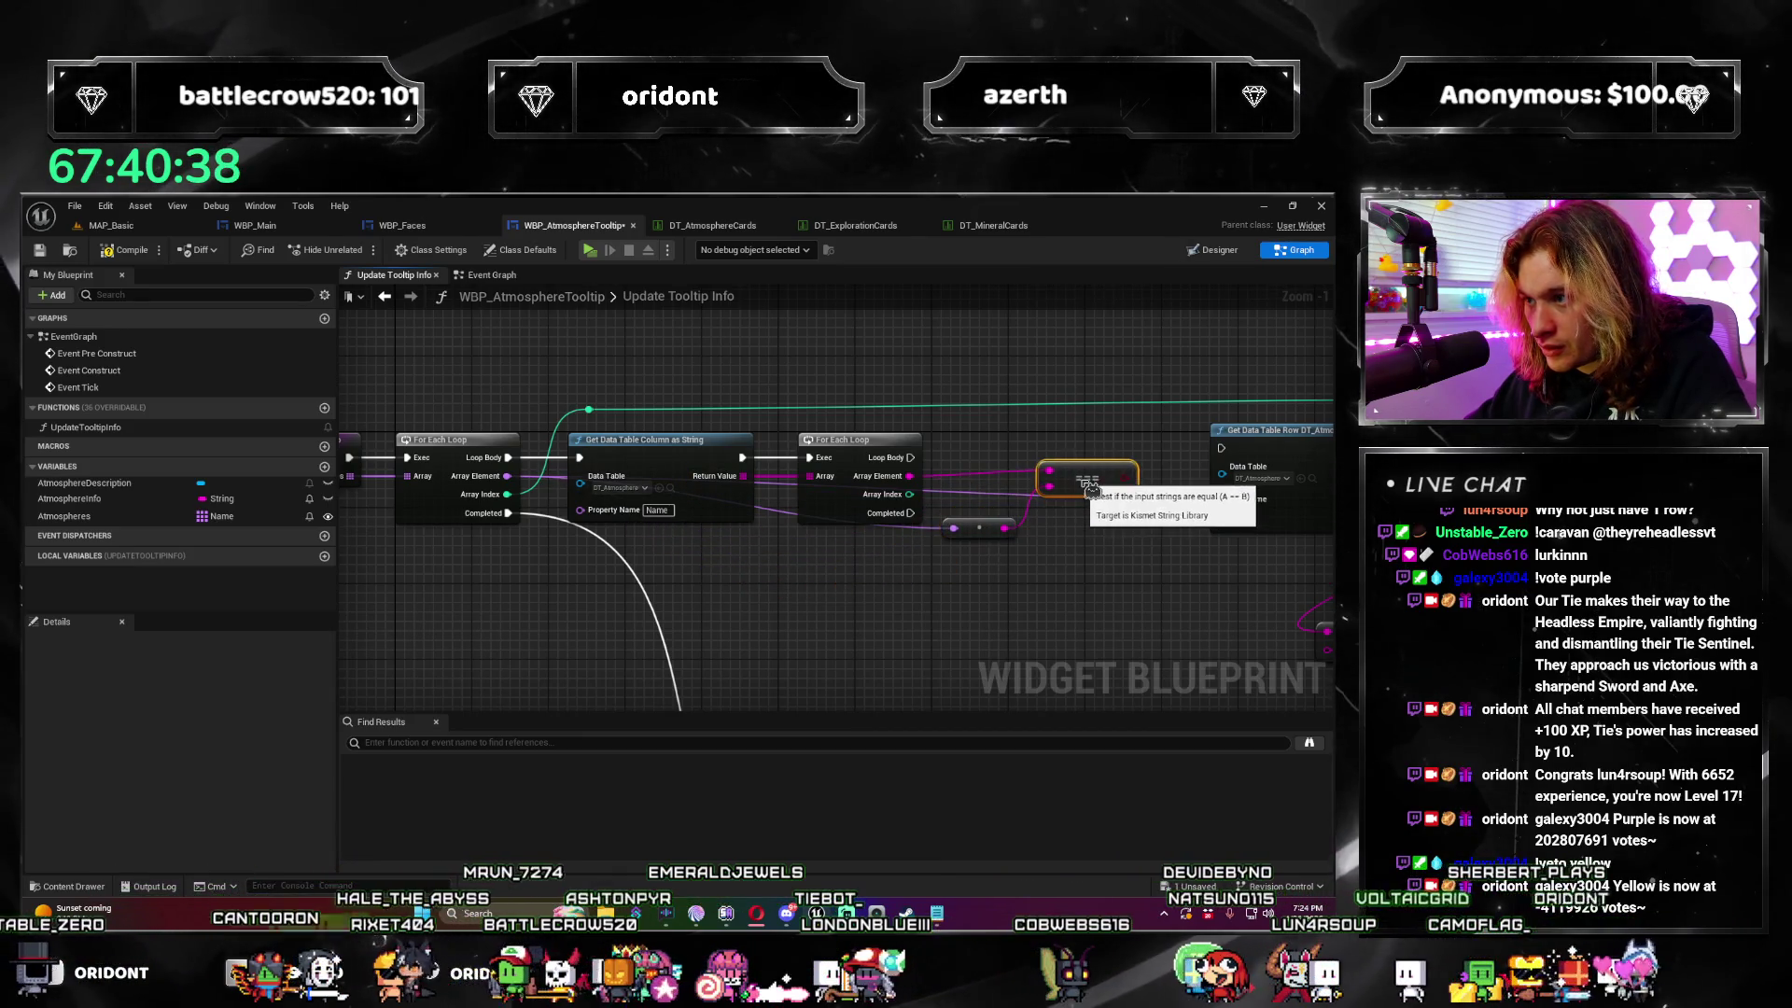
Step: Pan and zoom the graph to inspect the Branch, Append, Select and Get Data Table Row nodes
mouse_move(1119, 588)
mouse_down()
mouse_move(801, 588)
mouse_move(553, 517)
mouse_move(1019, 545)
mouse_up()
scroll(601, 540, down, 2)
scroll(989, 551, up, 1)
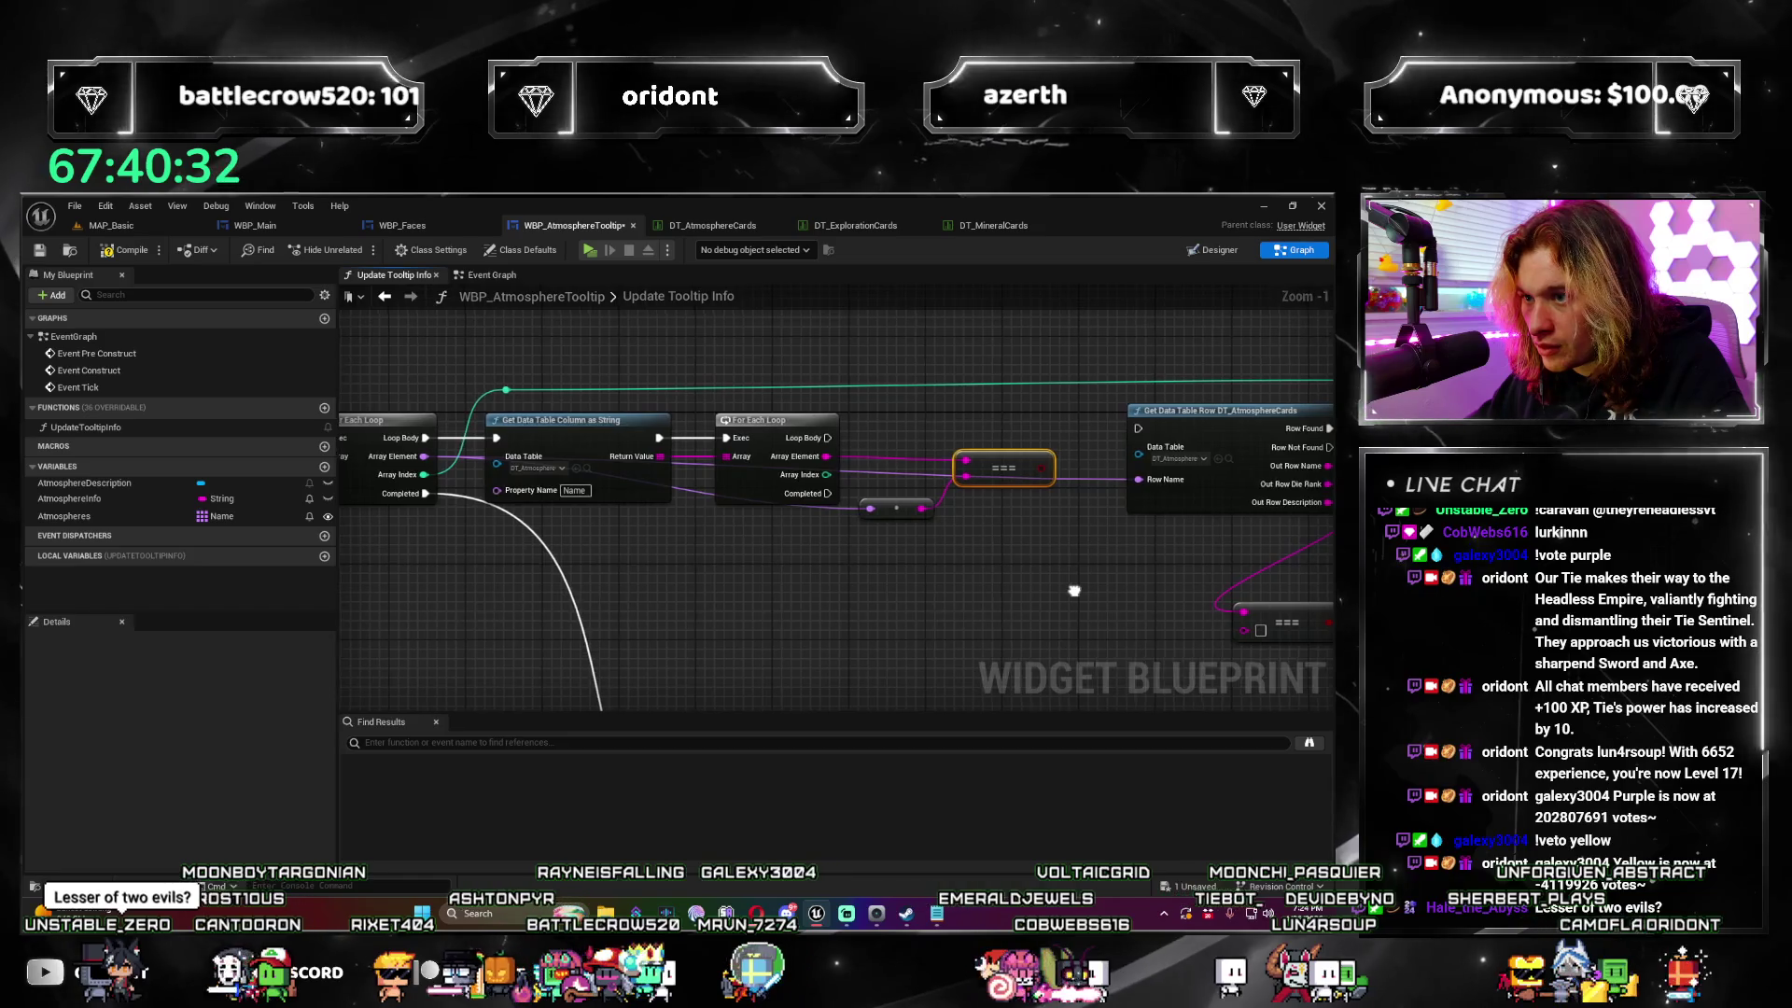
scroll(1019, 546, up, 1)
drag(864, 469, 530, 477)
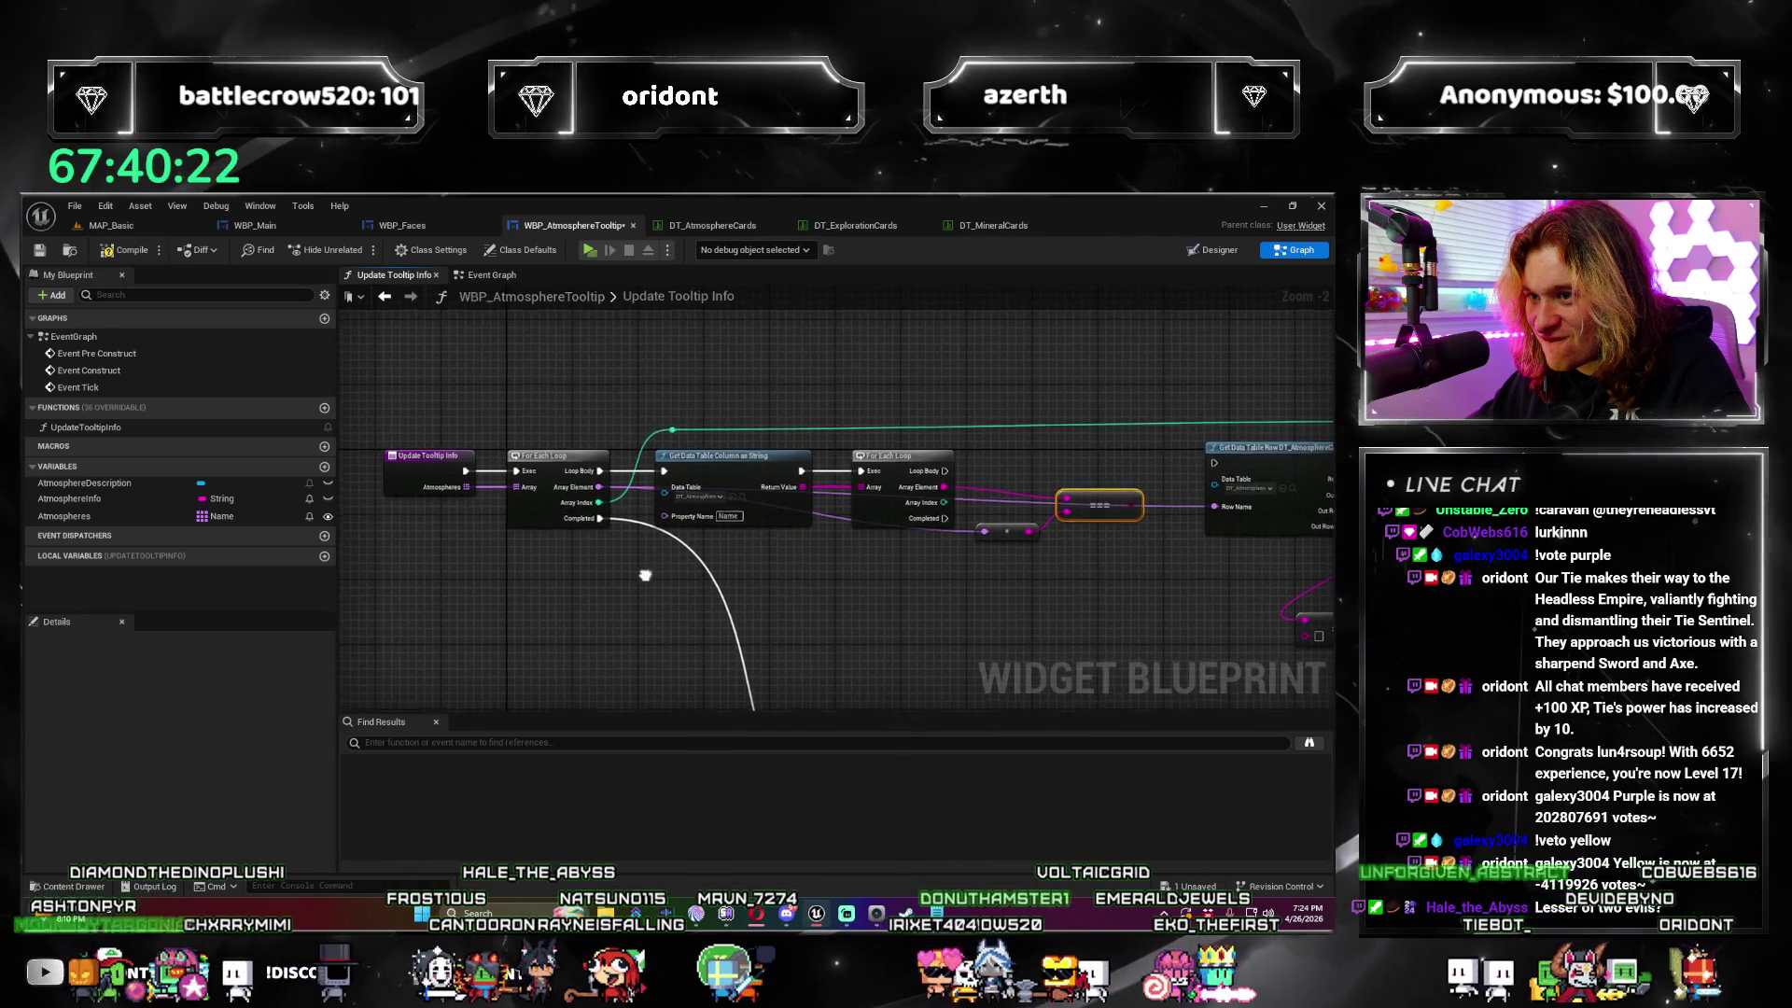
scroll(683, 672, up, 2)
drag(683, 672, 326, 568)
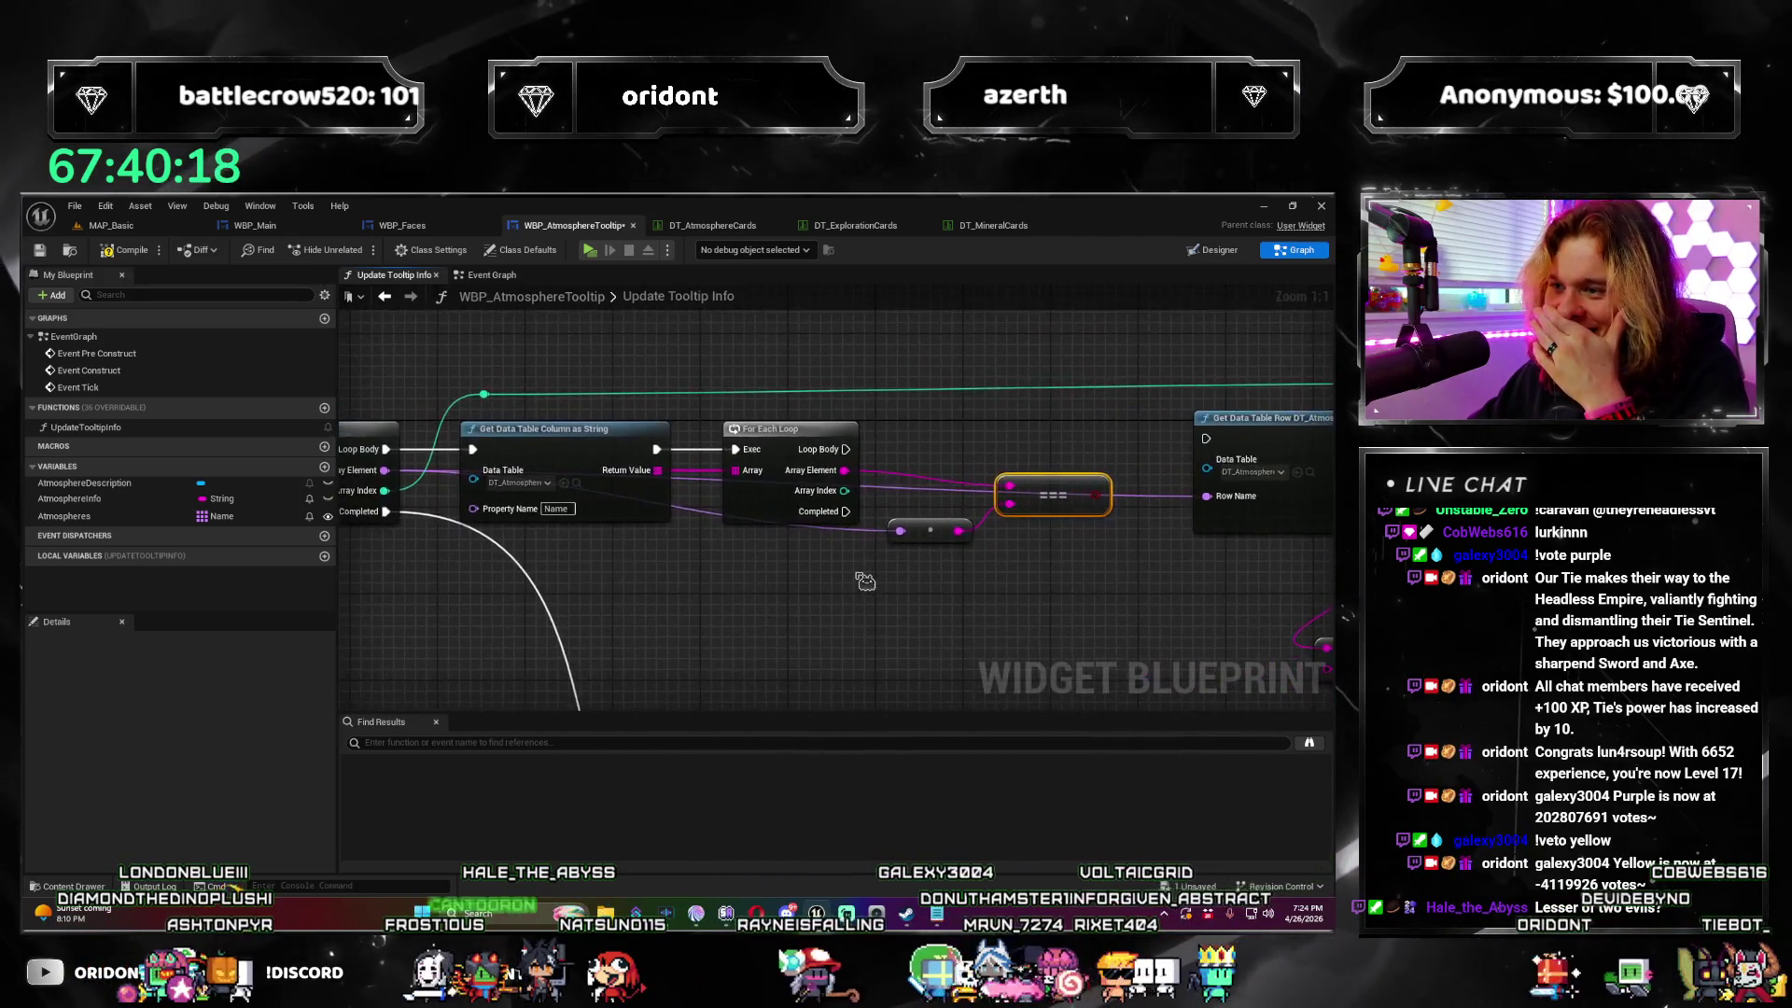
scroll(866, 581, down, 1)
drag(865, 581, 720, 636)
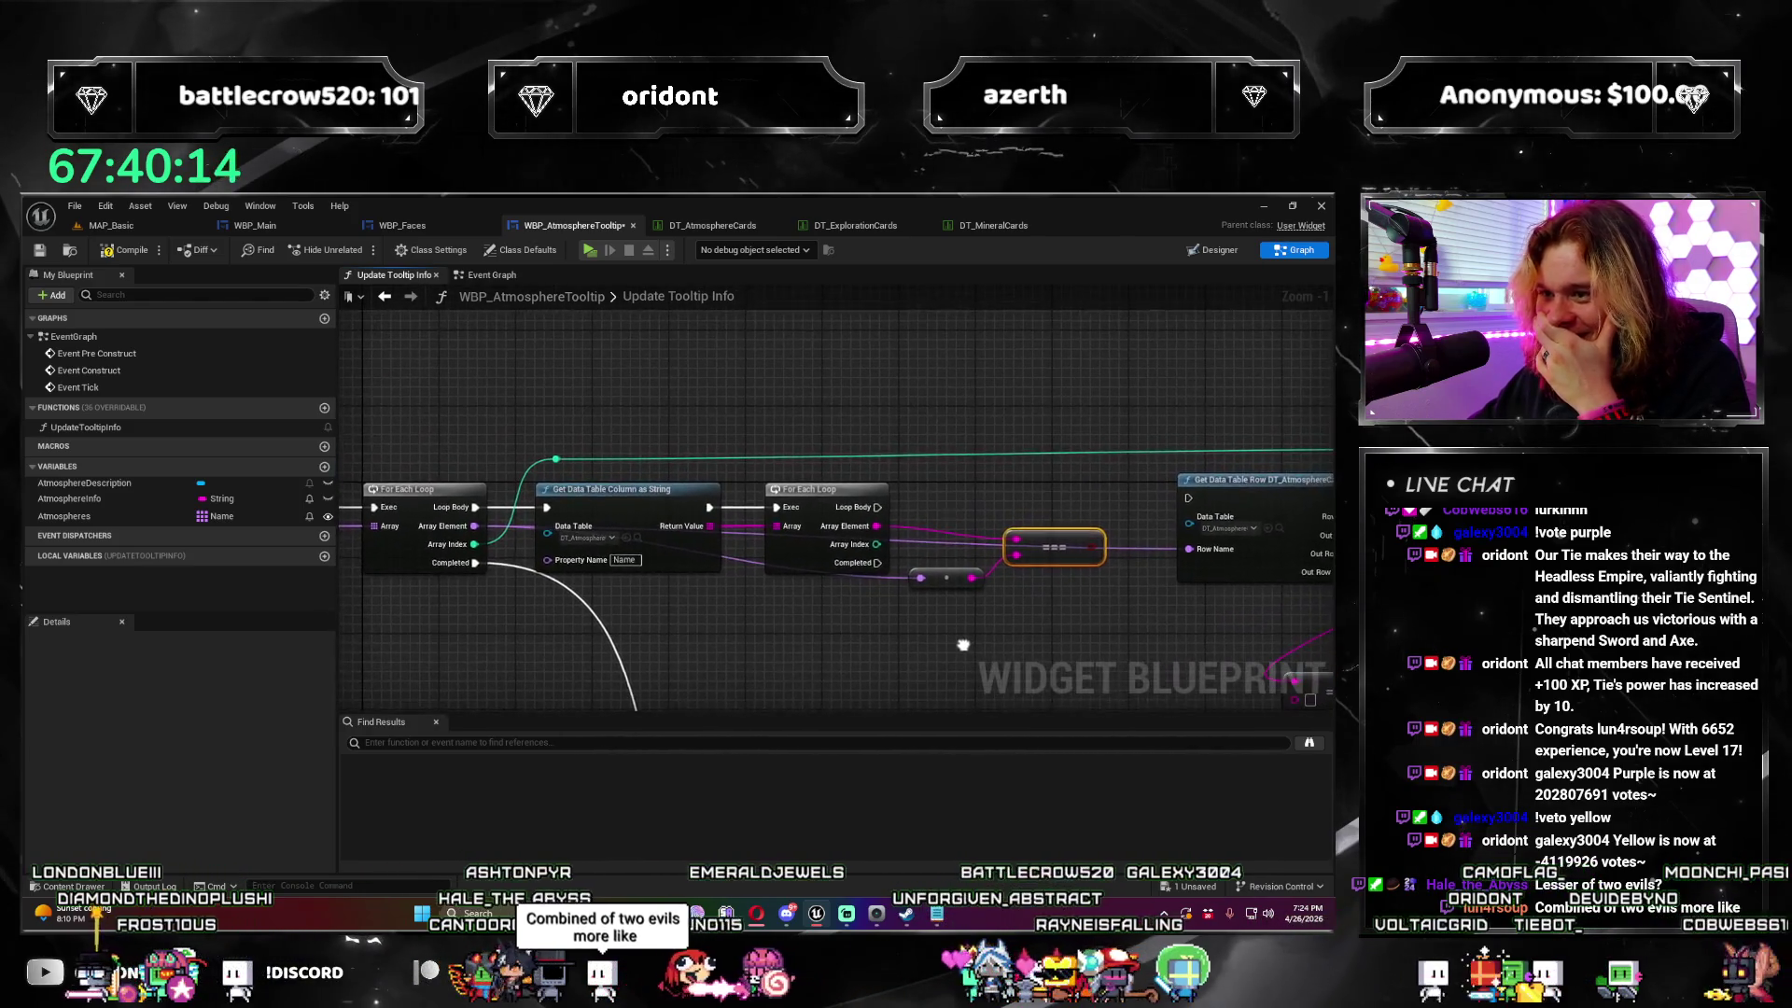
mouse_move(694, 655)
mouse_down()
mouse_move(747, 422)
mouse_move(962, 555)
mouse_up()
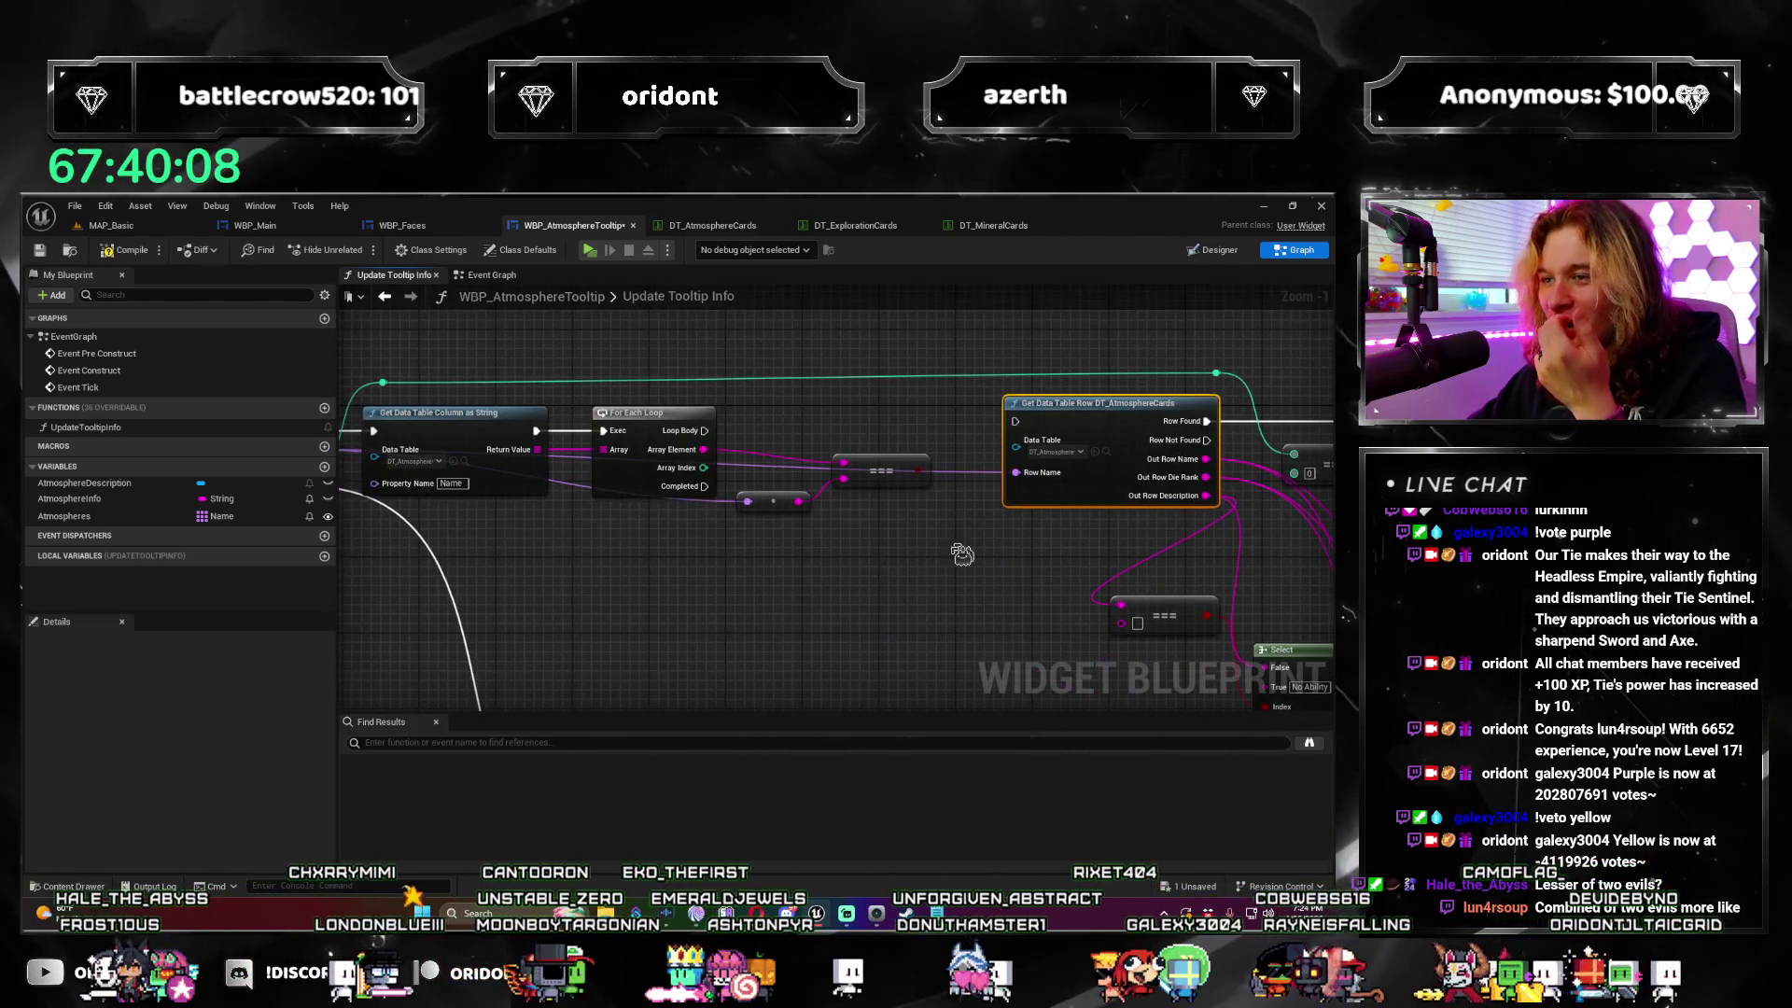
mouse_move(902, 605)
mouse_down()
mouse_move(939, 690)
mouse_move(885, 613)
mouse_move(896, 686)
mouse_up()
Step: Search Blueprint actions for 'data table', then check row names in the DT_AtmosphereCards table
drag(862, 625, 929, 664)
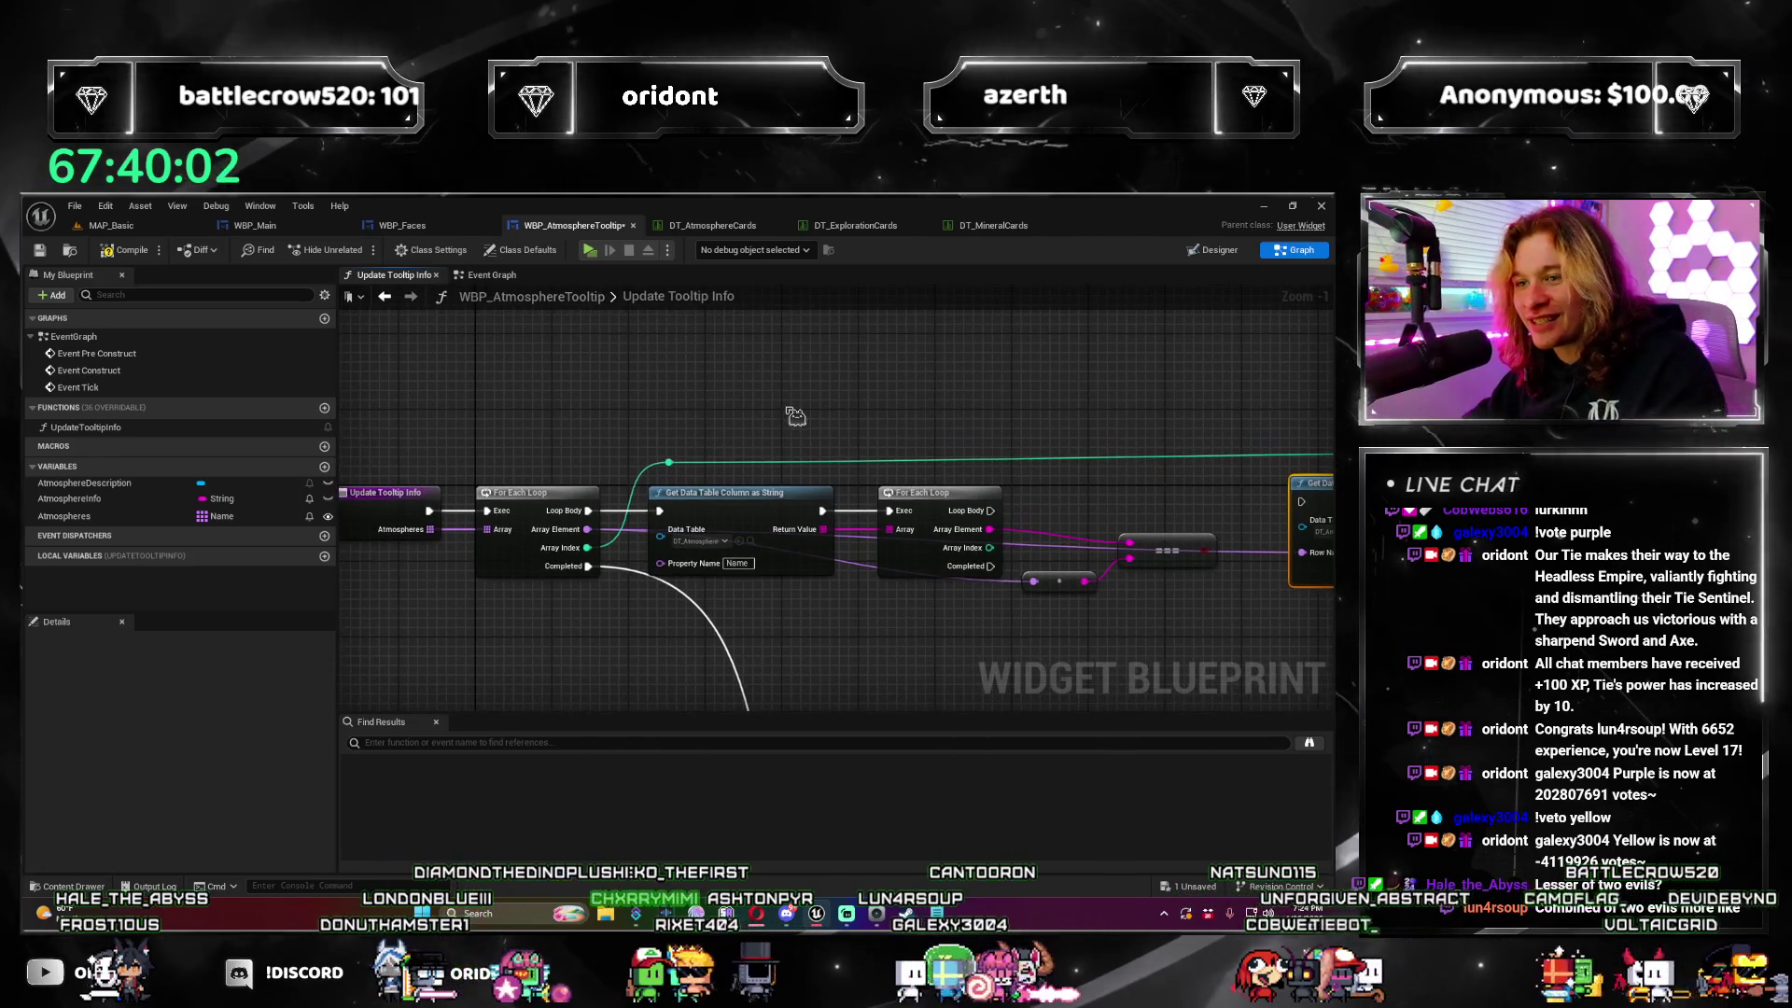
right_click(795, 414)
text(data table)
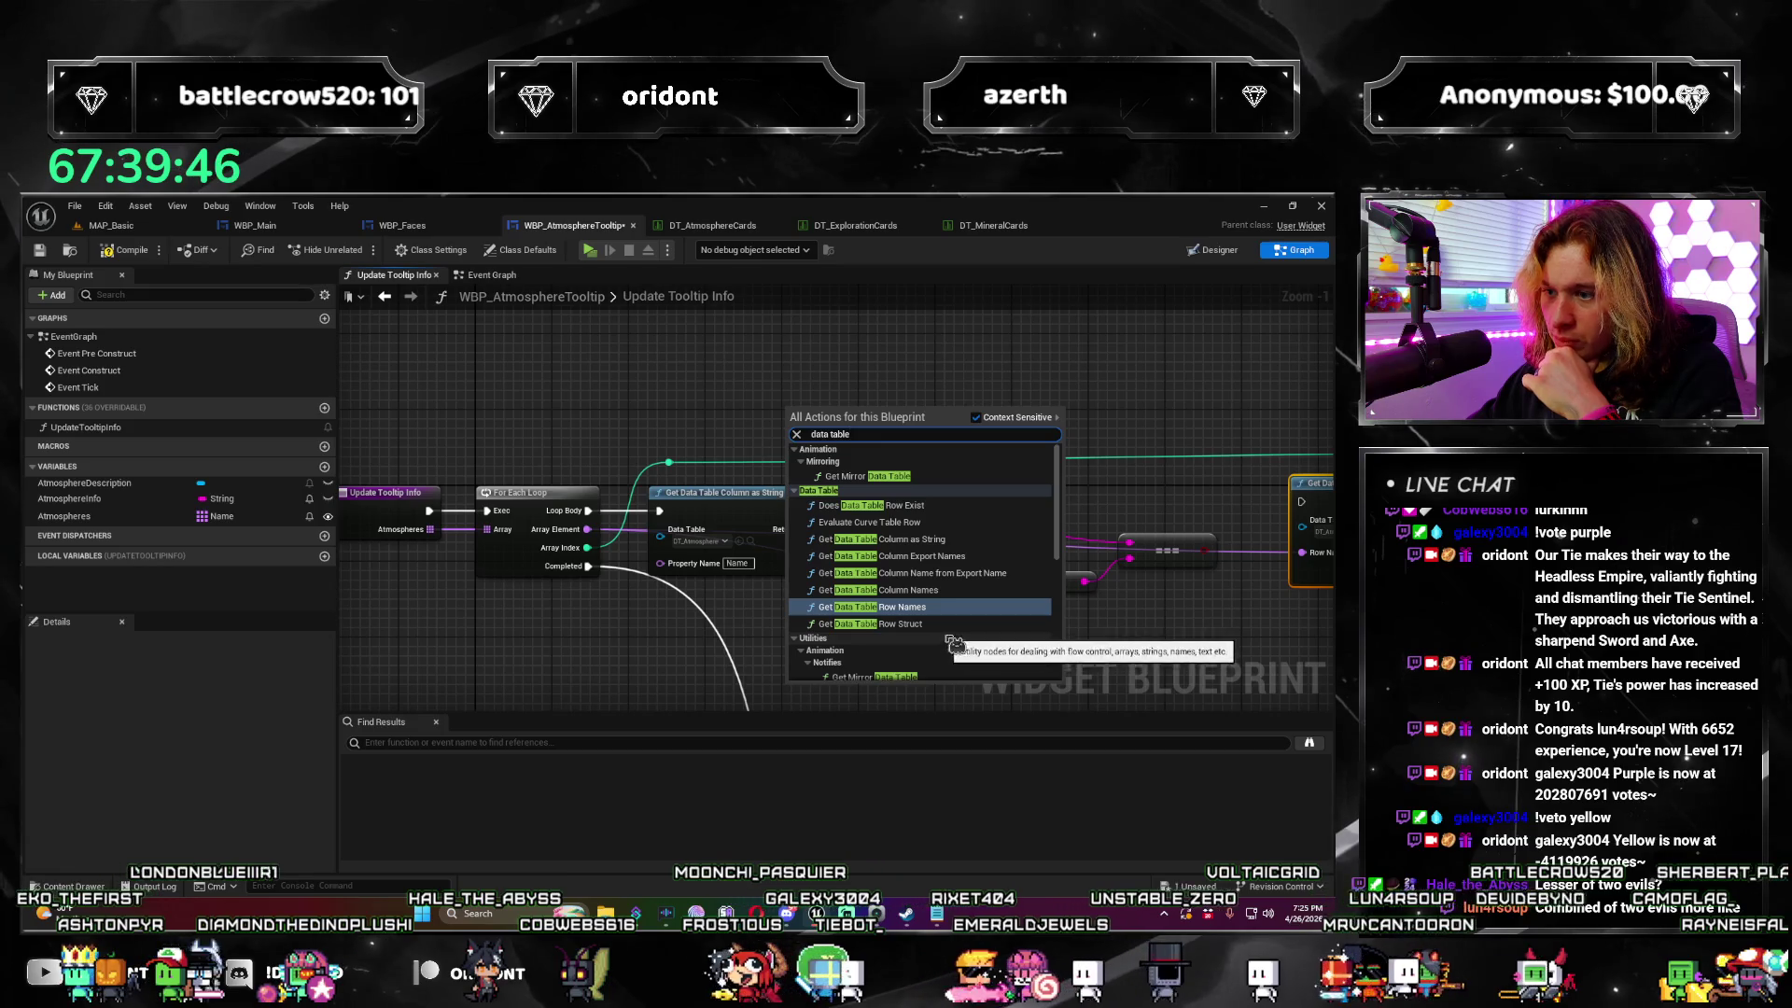
scroll(950, 616, down, 1)
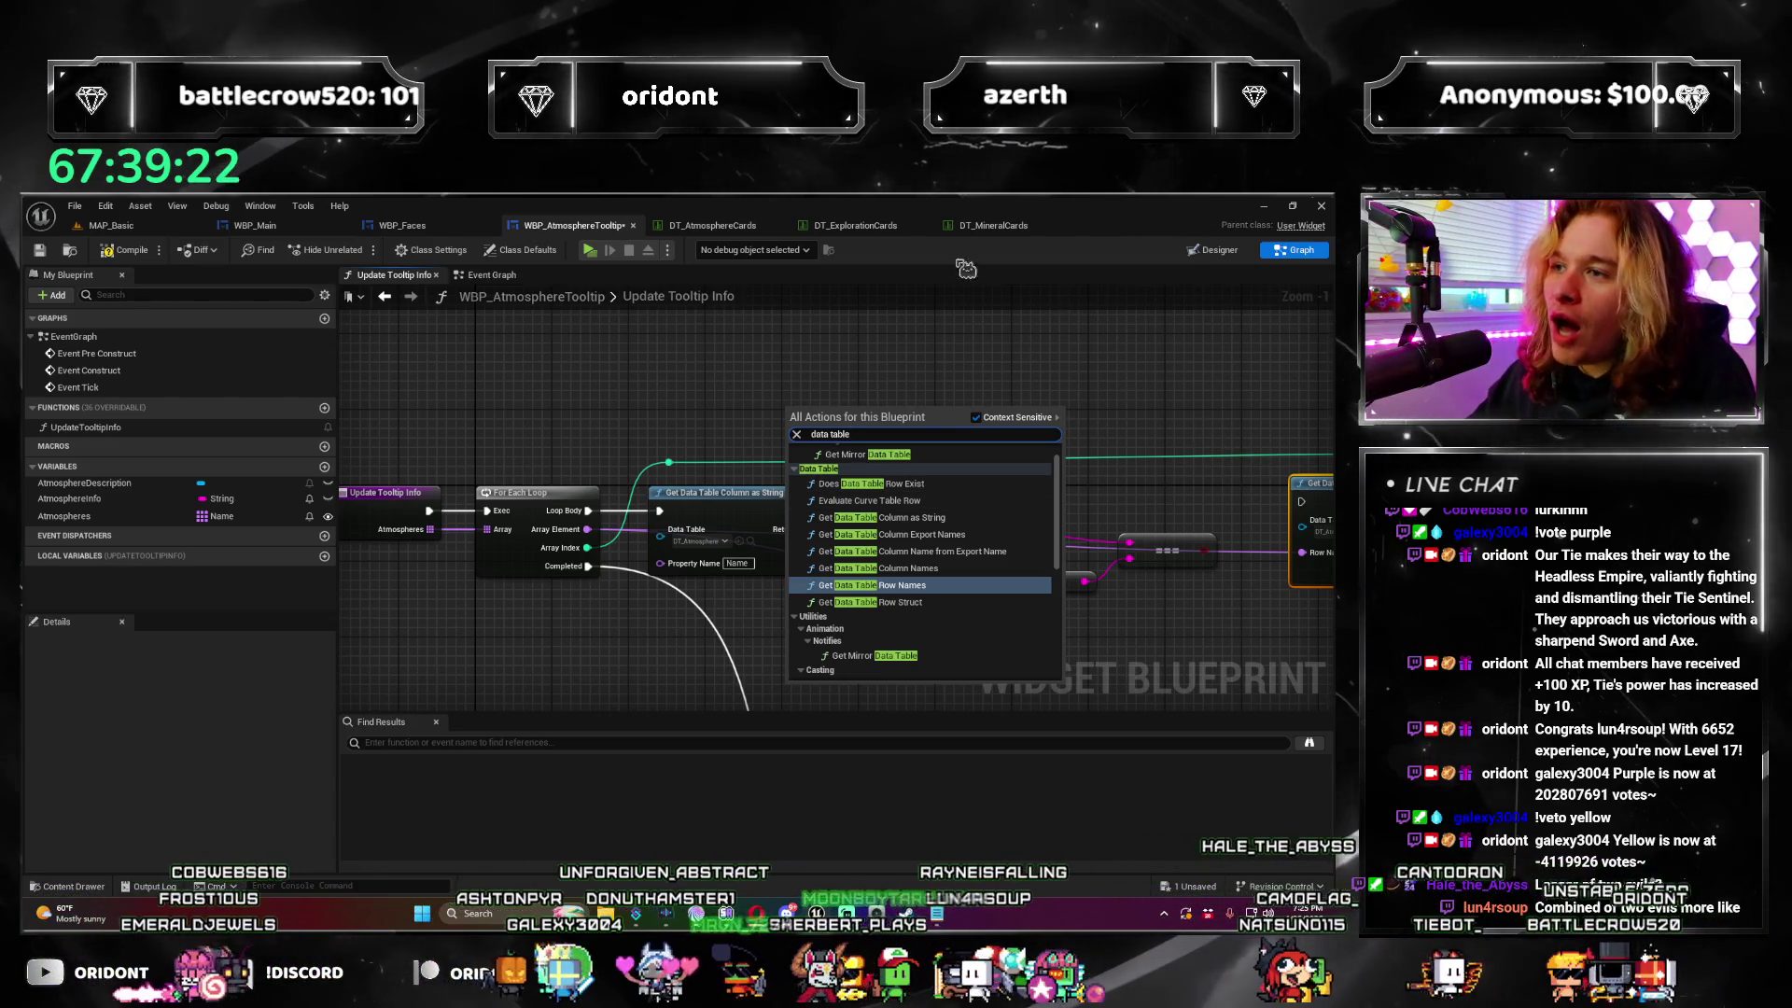
click(712, 225)
scroll(56, 378, up, 1)
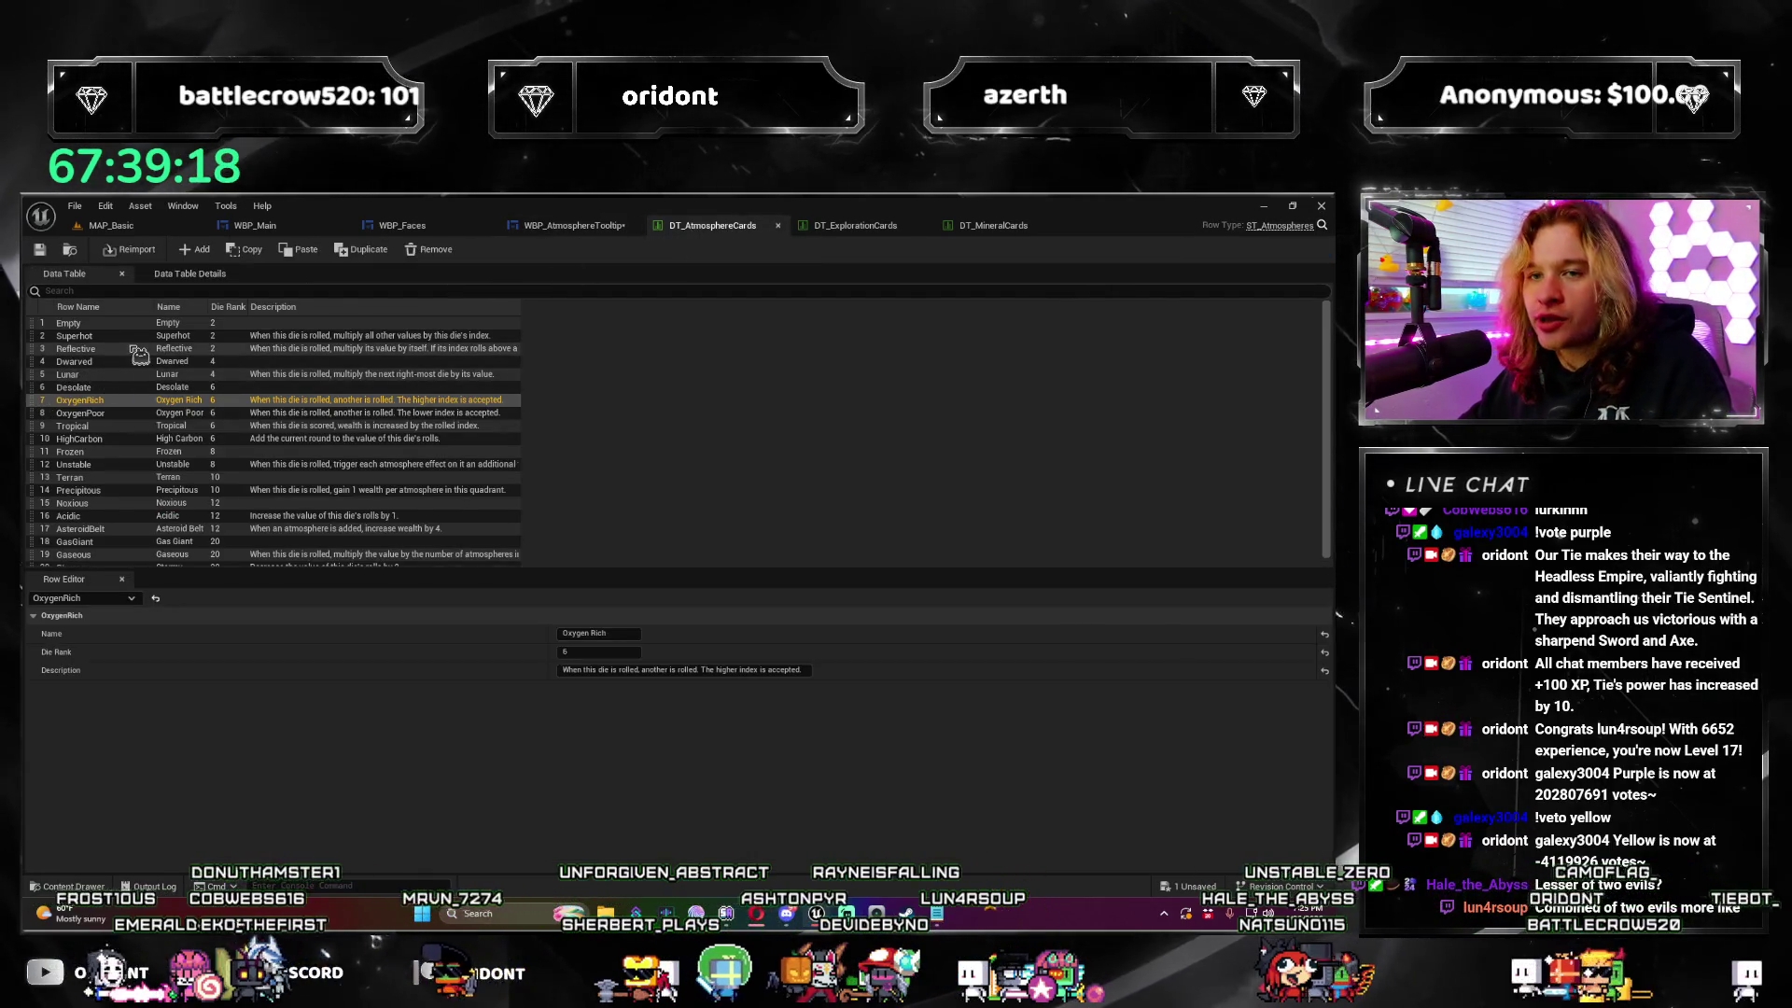
Step: Widen the Name column in the DT_AtmosphereCards data table
scroll(101, 476, down, 1)
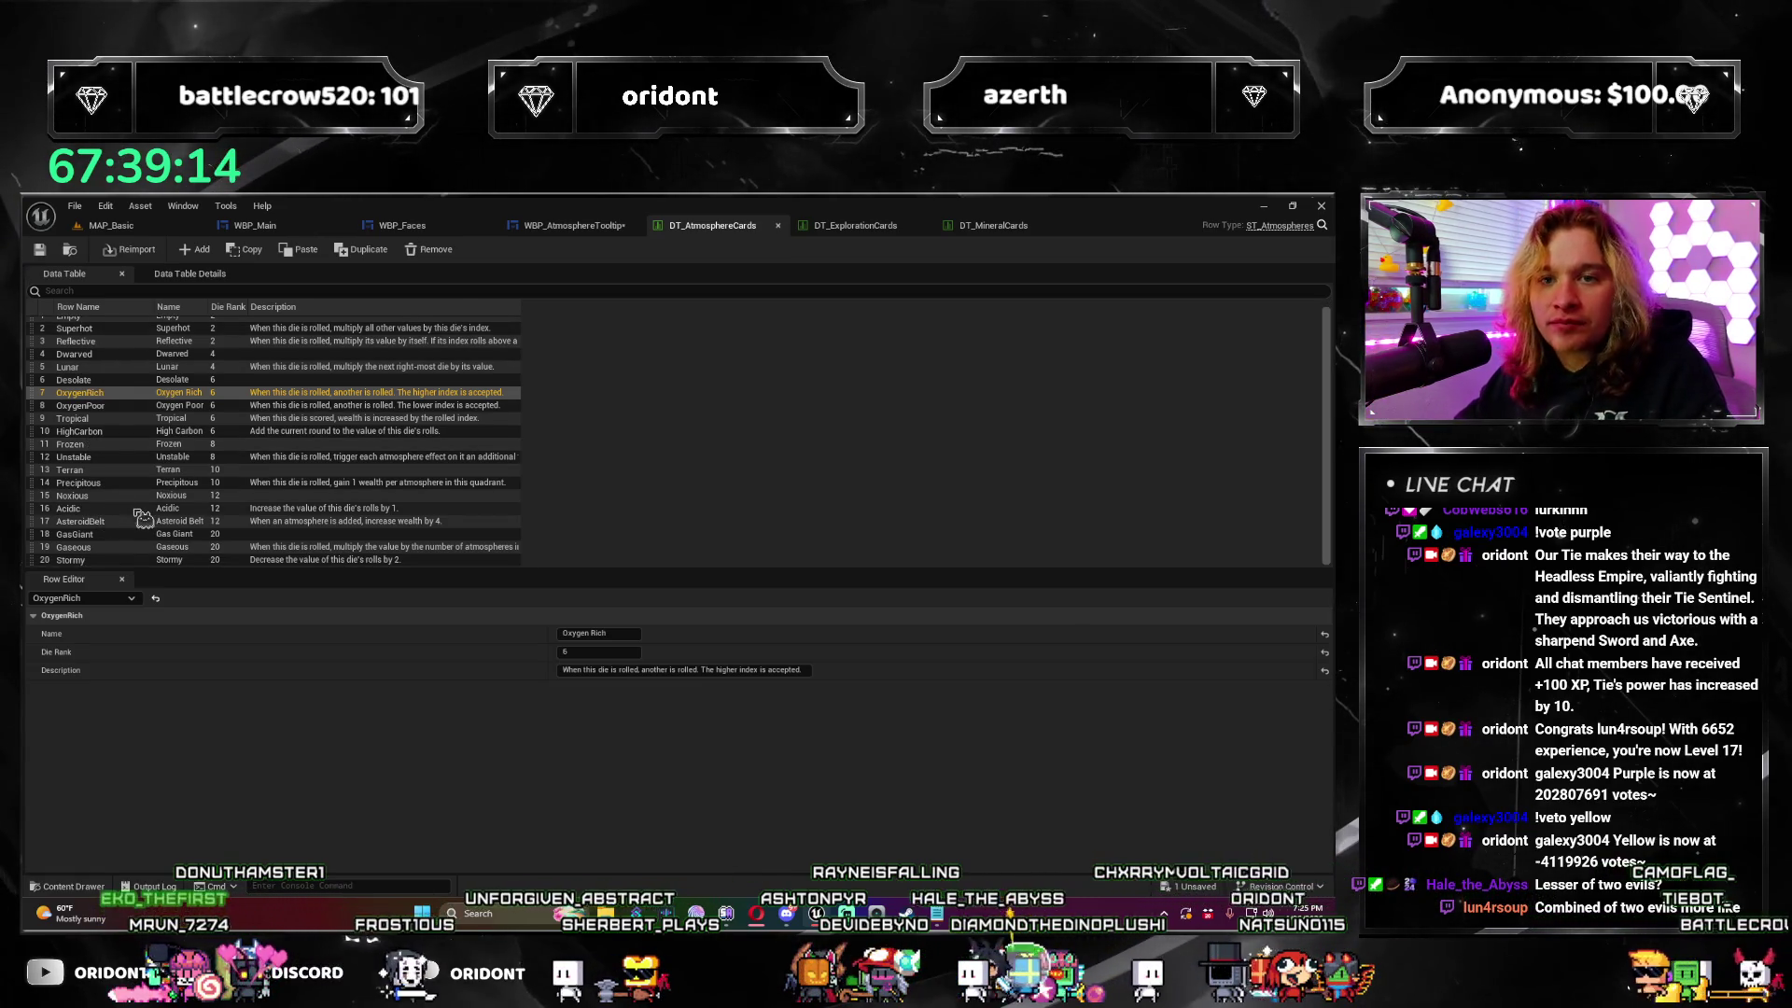
scroll(196, 332, up, 1)
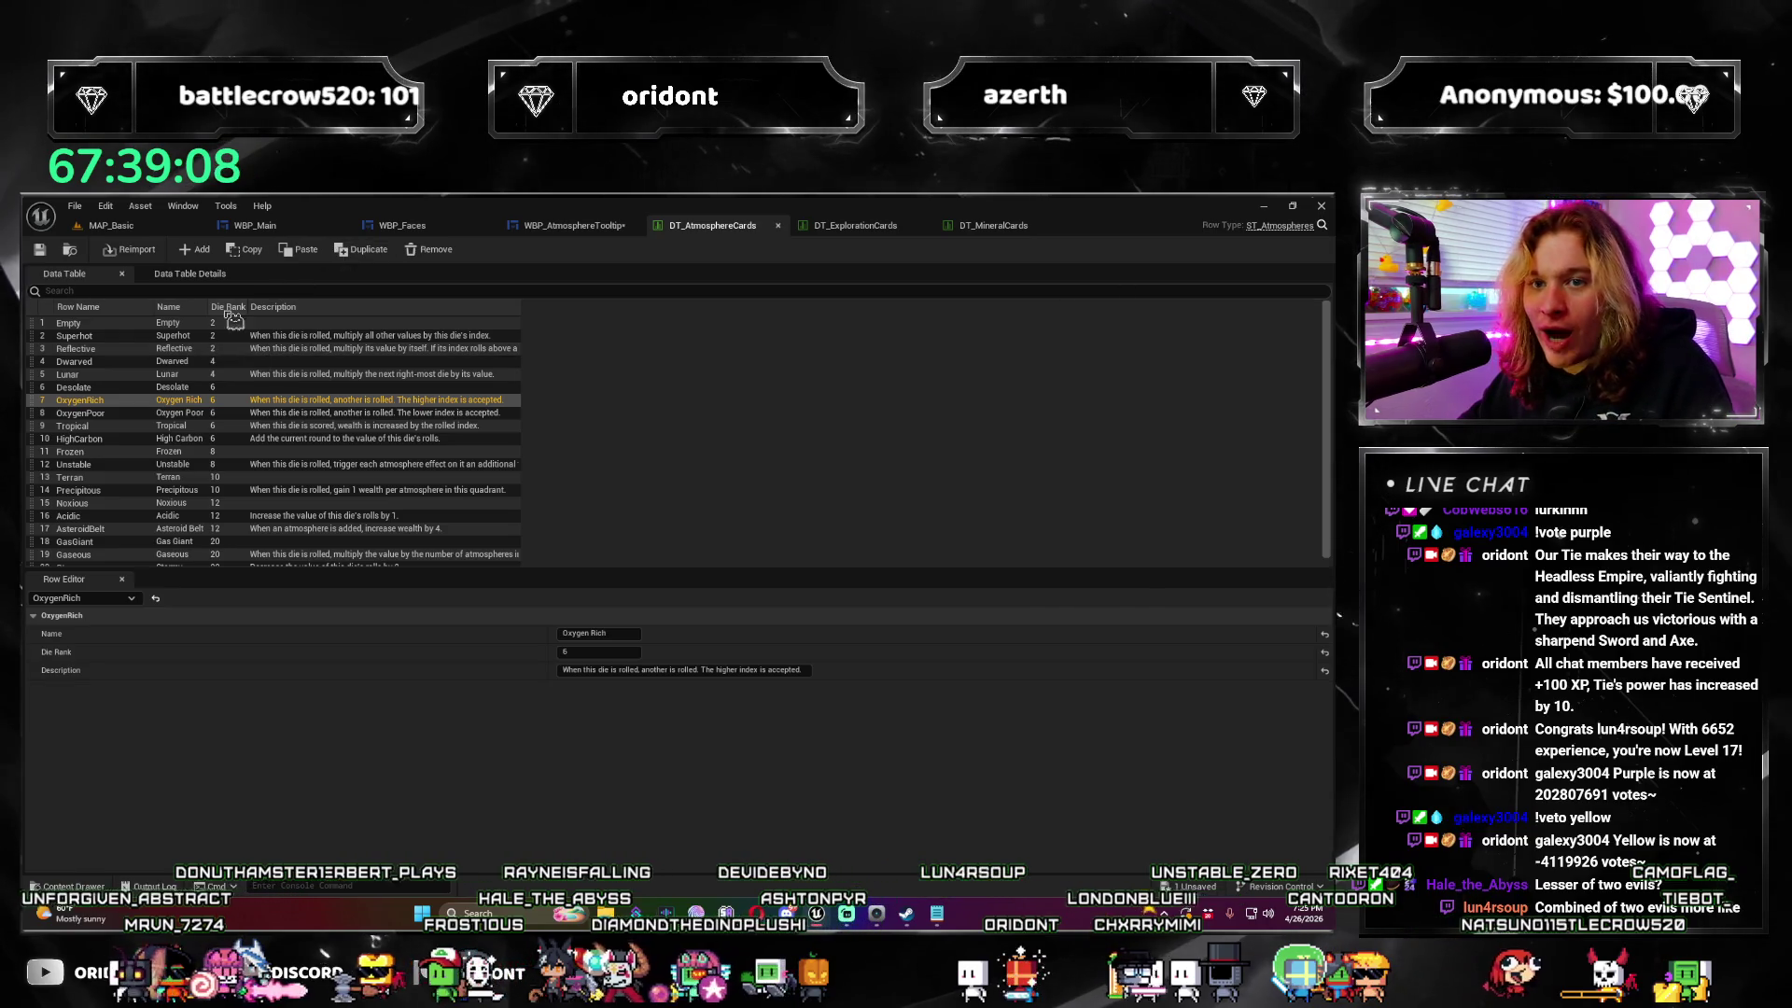
drag(206, 306, 253, 312)
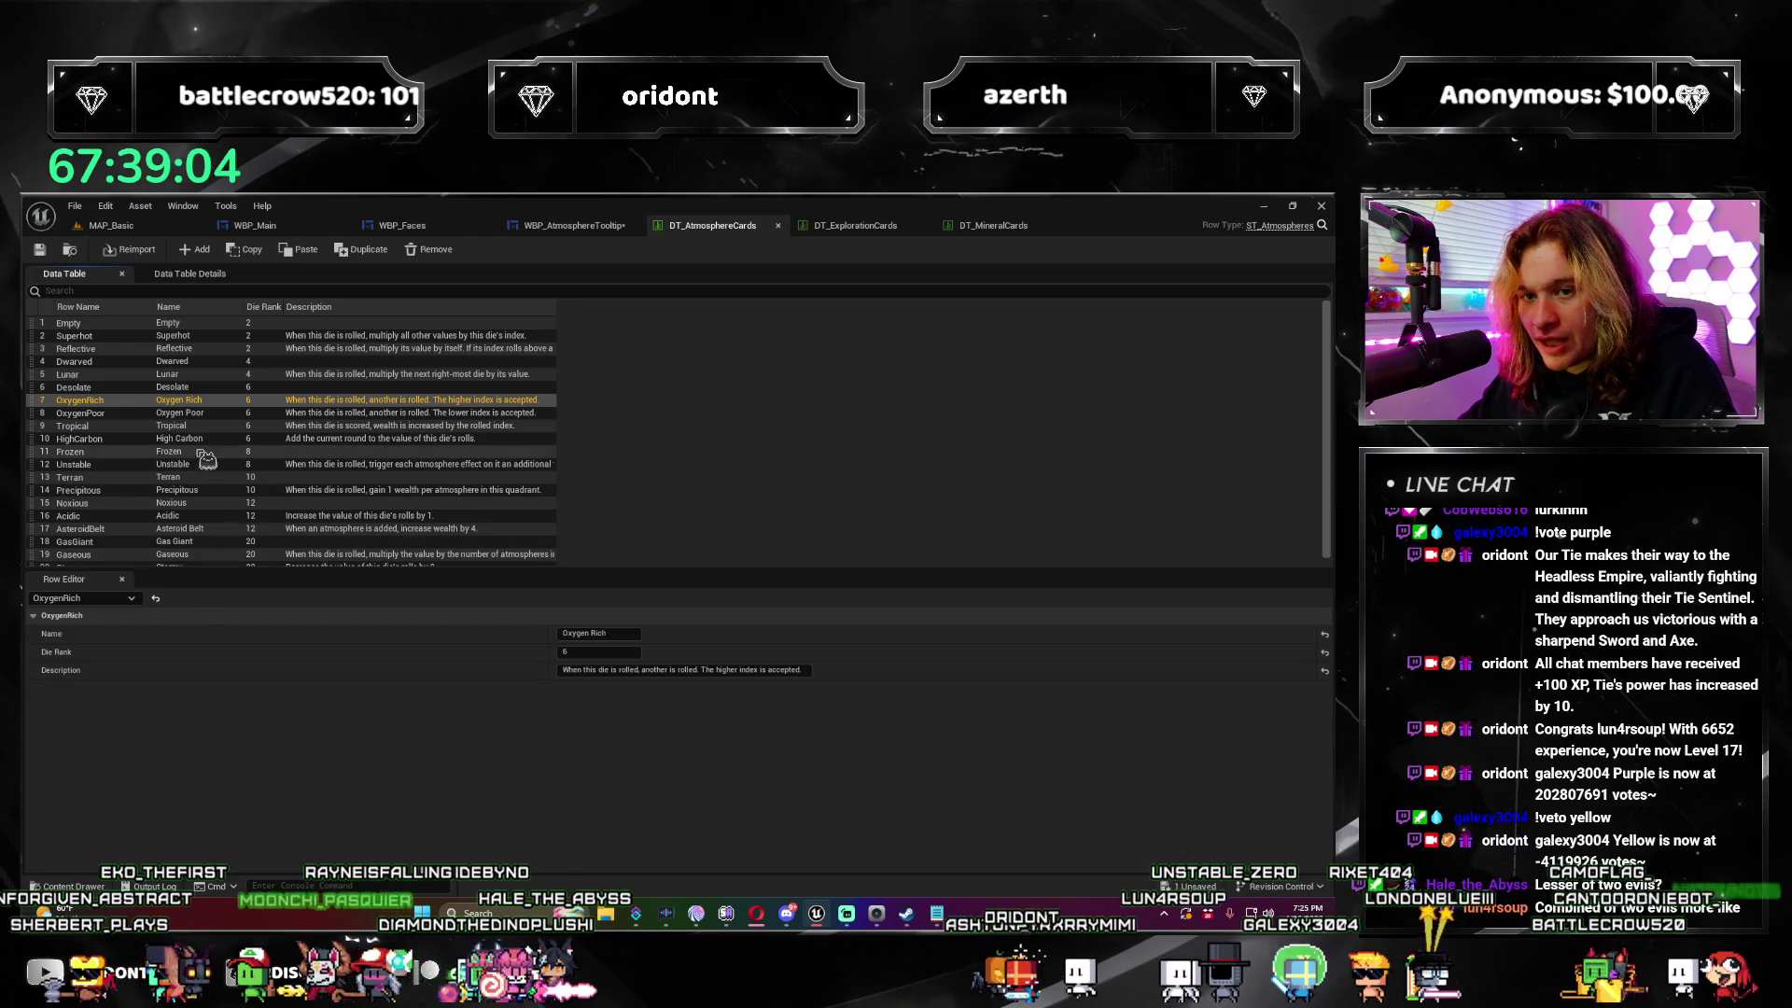
scroll(206, 459, down, 1)
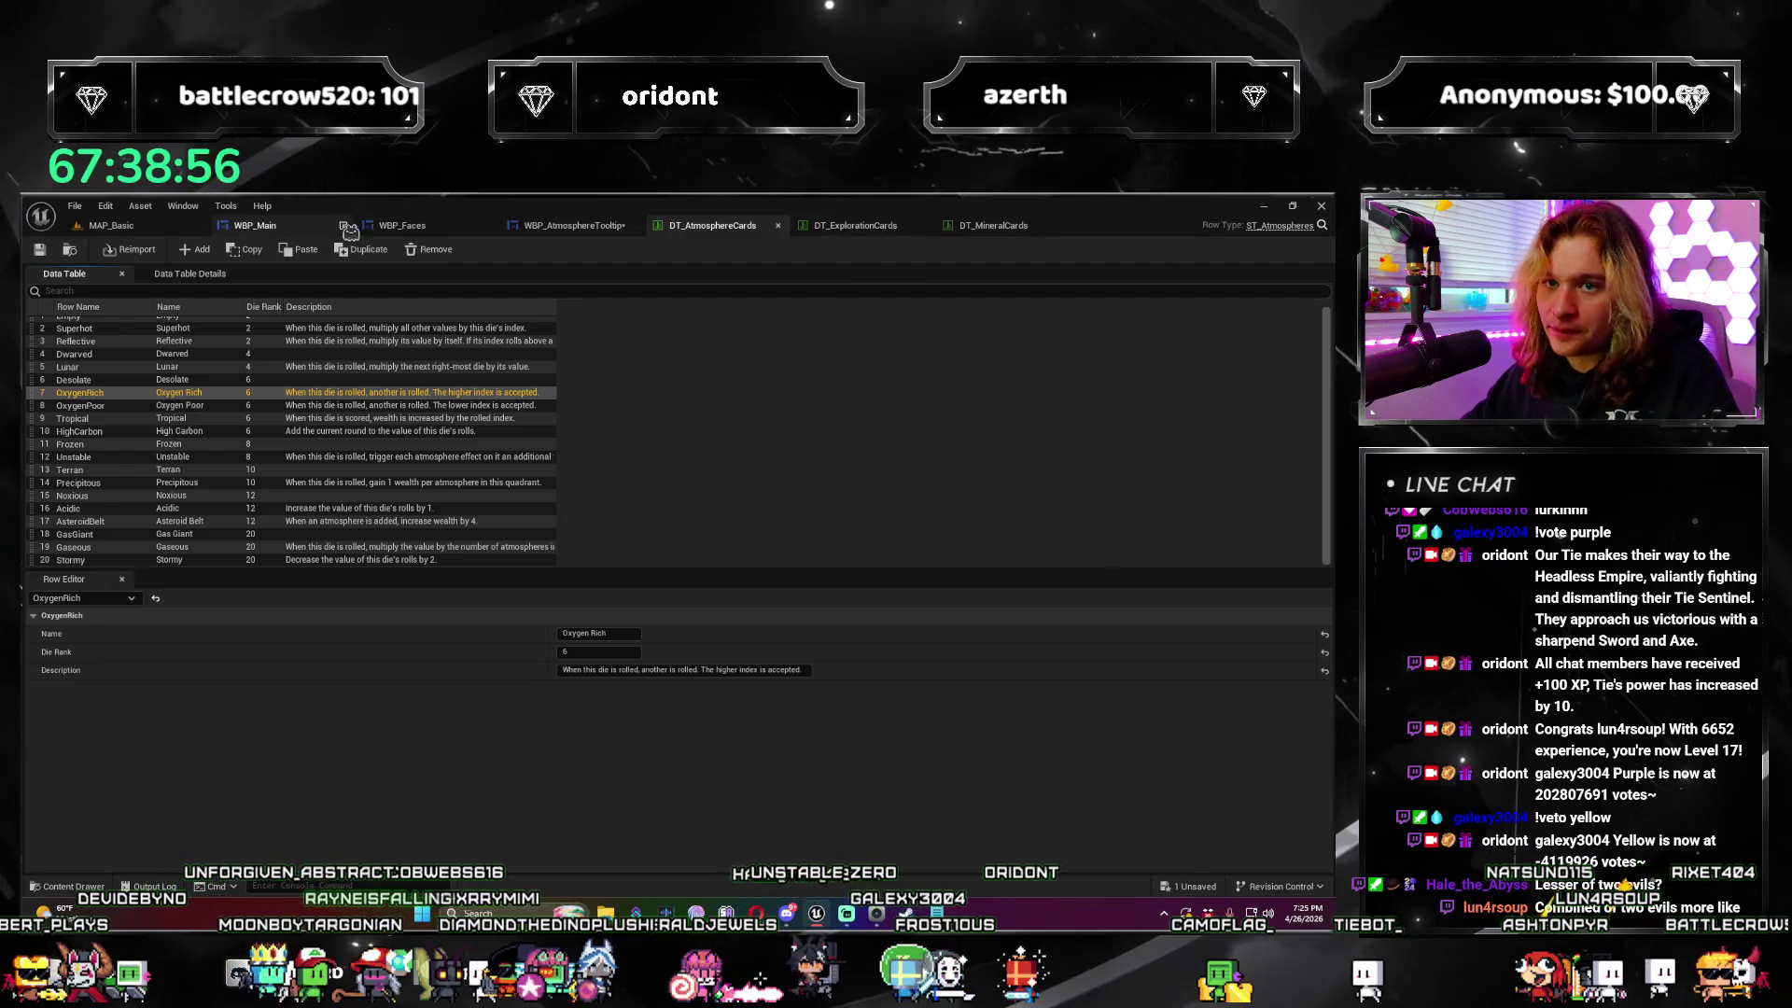
Step: Return through WBP_Main and WBP_Faces to the WBP_AtmosphereTooltip graph, zoomed out
click(317, 229)
click(394, 227)
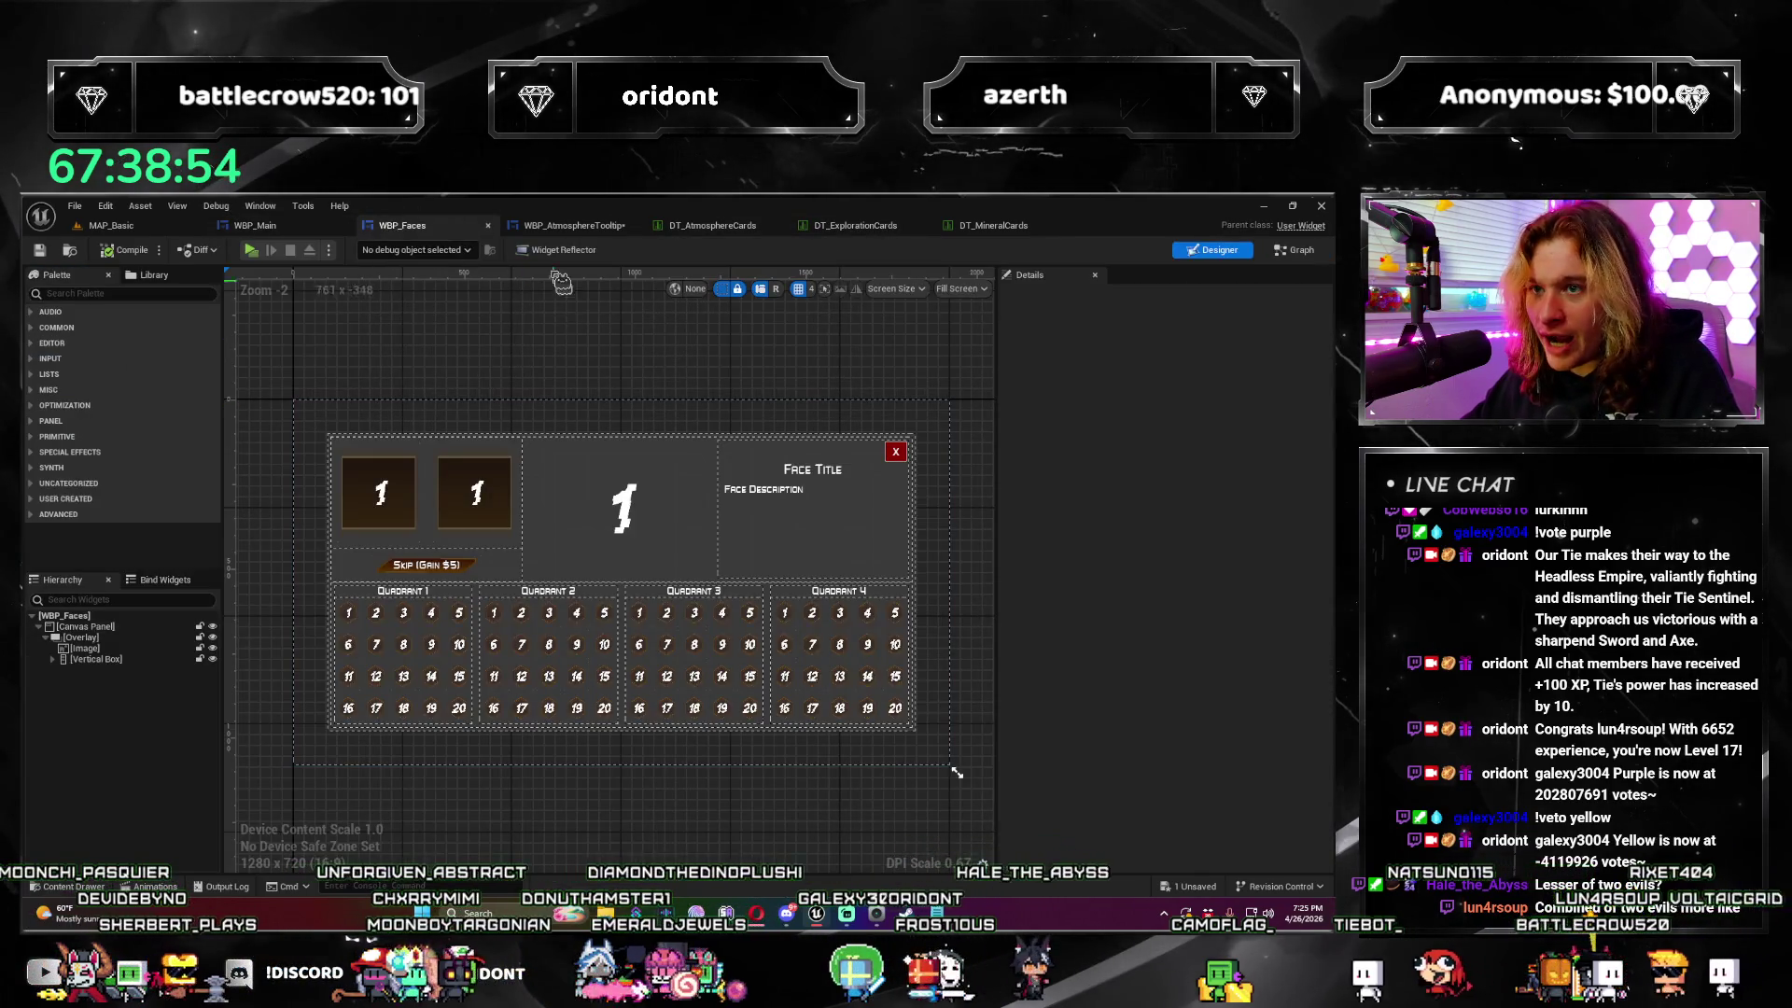
click(558, 230)
scroll(1172, 499, down, 1)
drag(1173, 500, 721, 418)
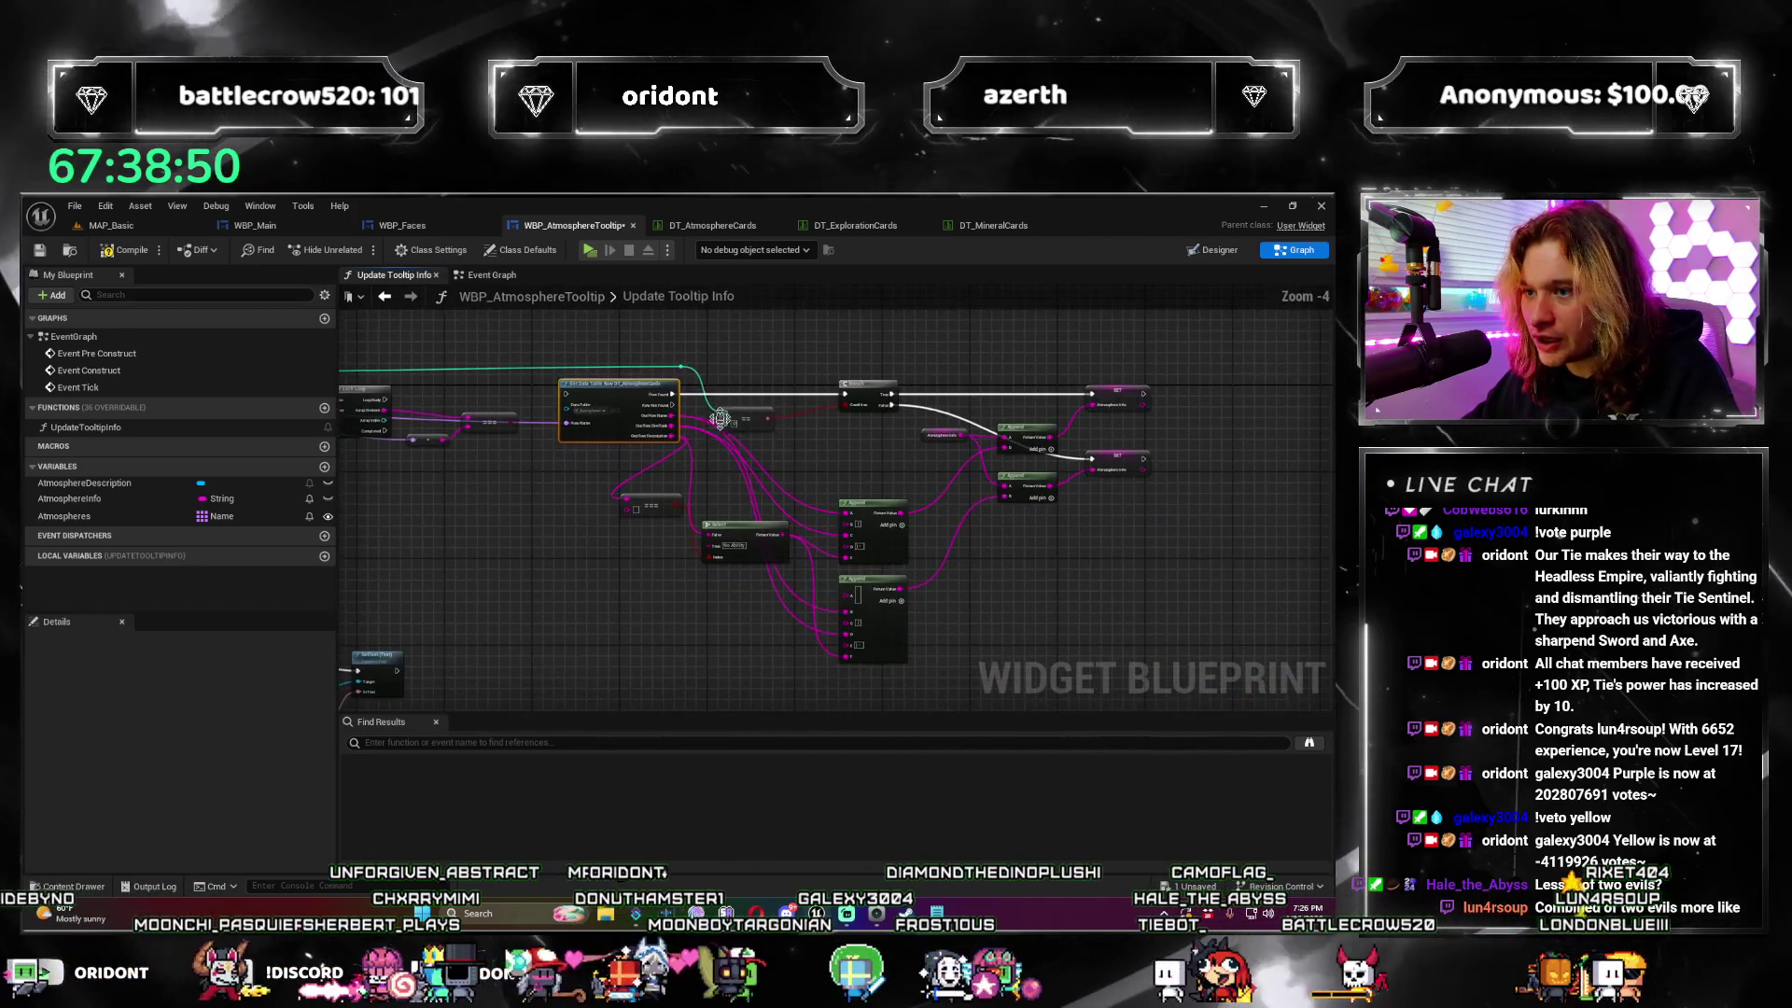
Step: Delete the inner For Each Loop, Get Data Table Column and == comparison nodes
scroll(801, 650, up, 2)
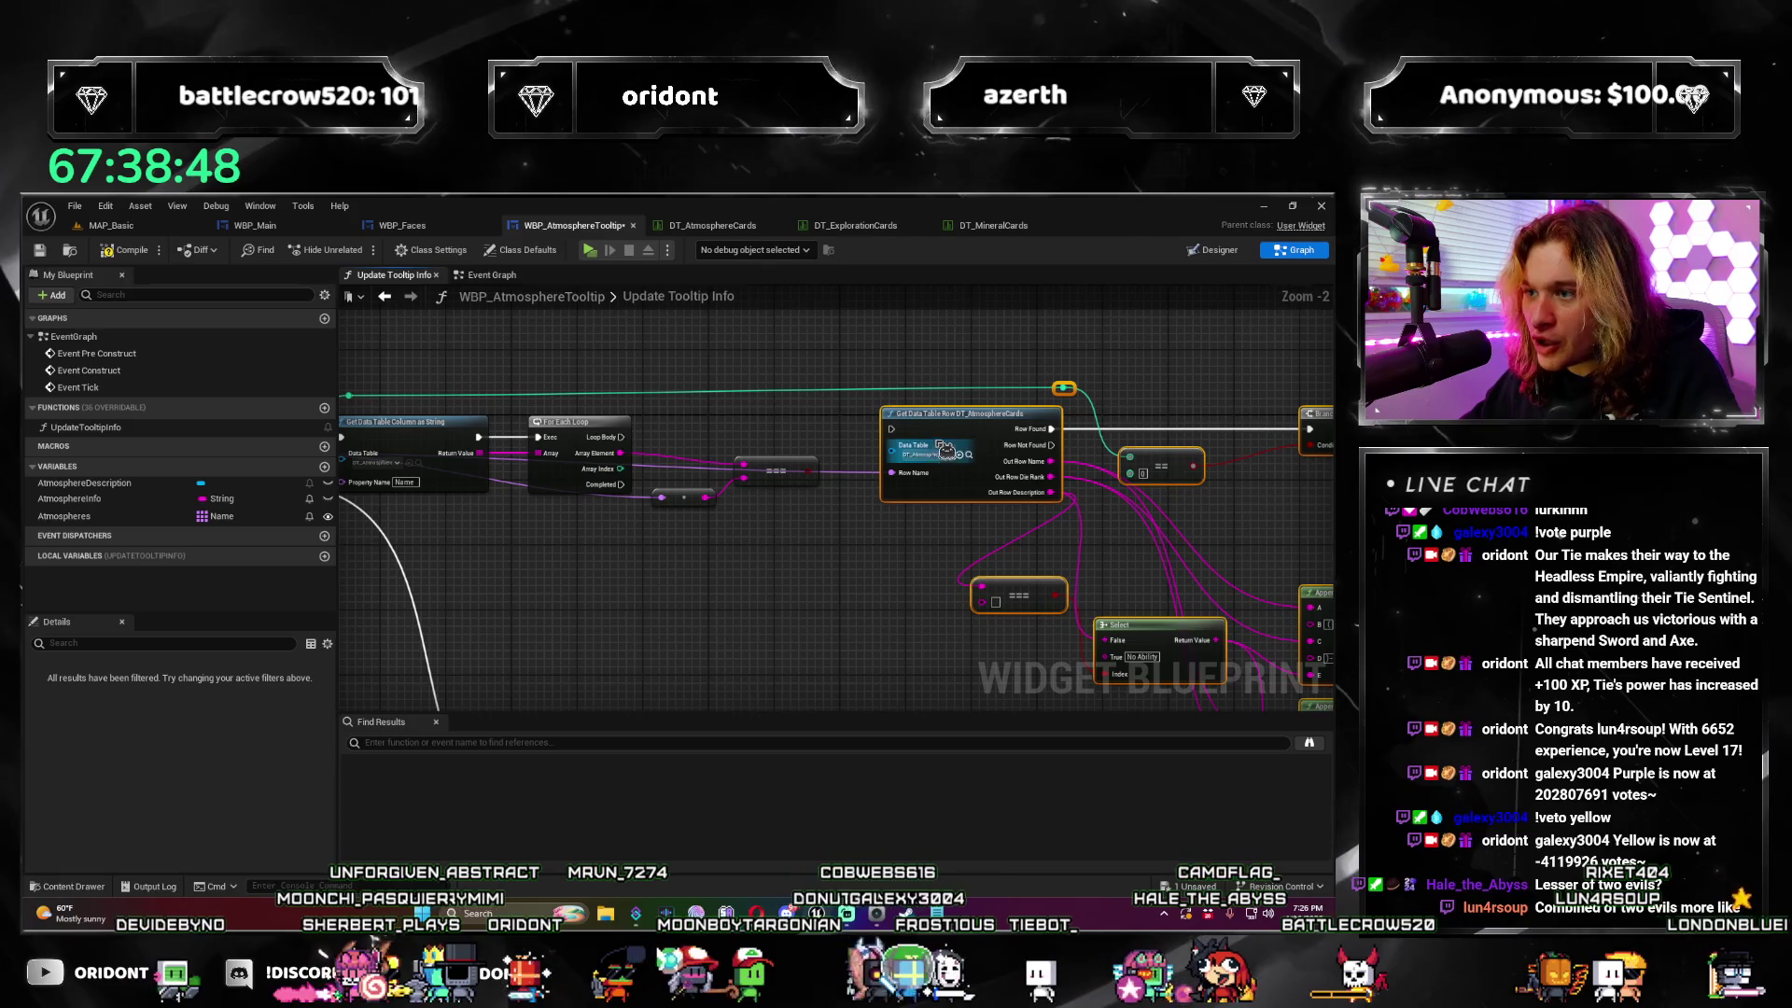
drag(946, 451, 966, 560)
drag(686, 596, 1035, 595)
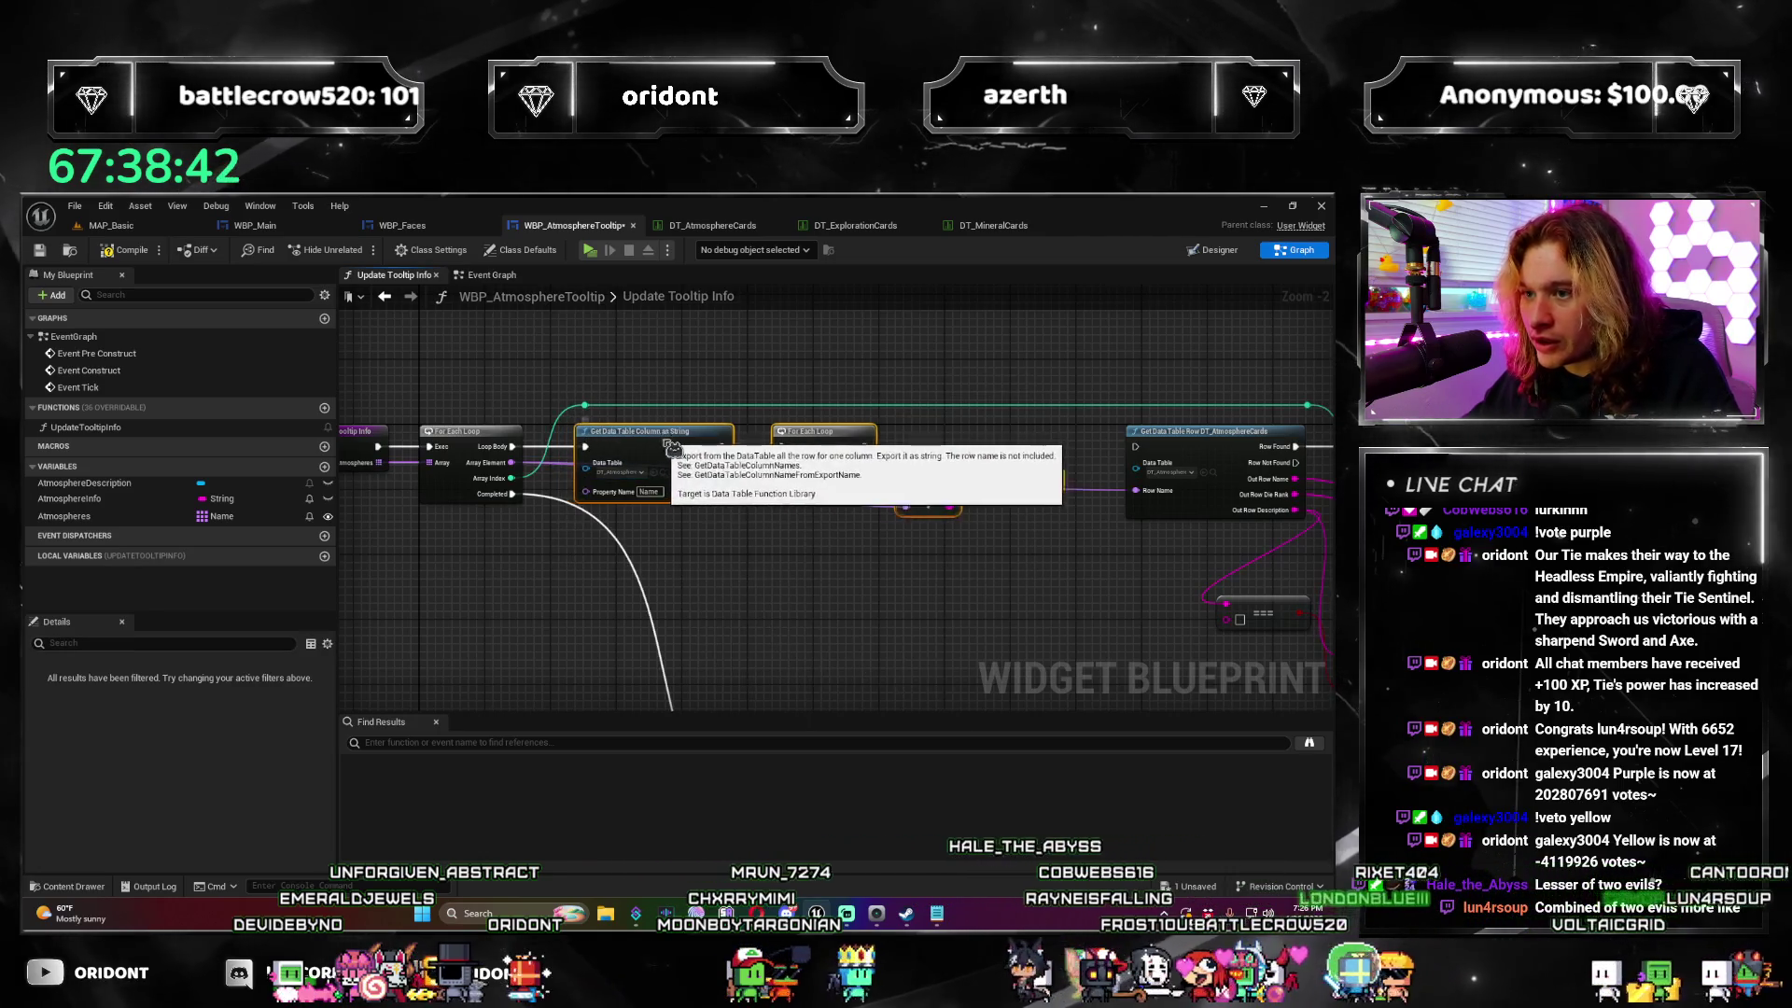
scroll(732, 532, down, 3)
drag(1249, 554, 660, 472)
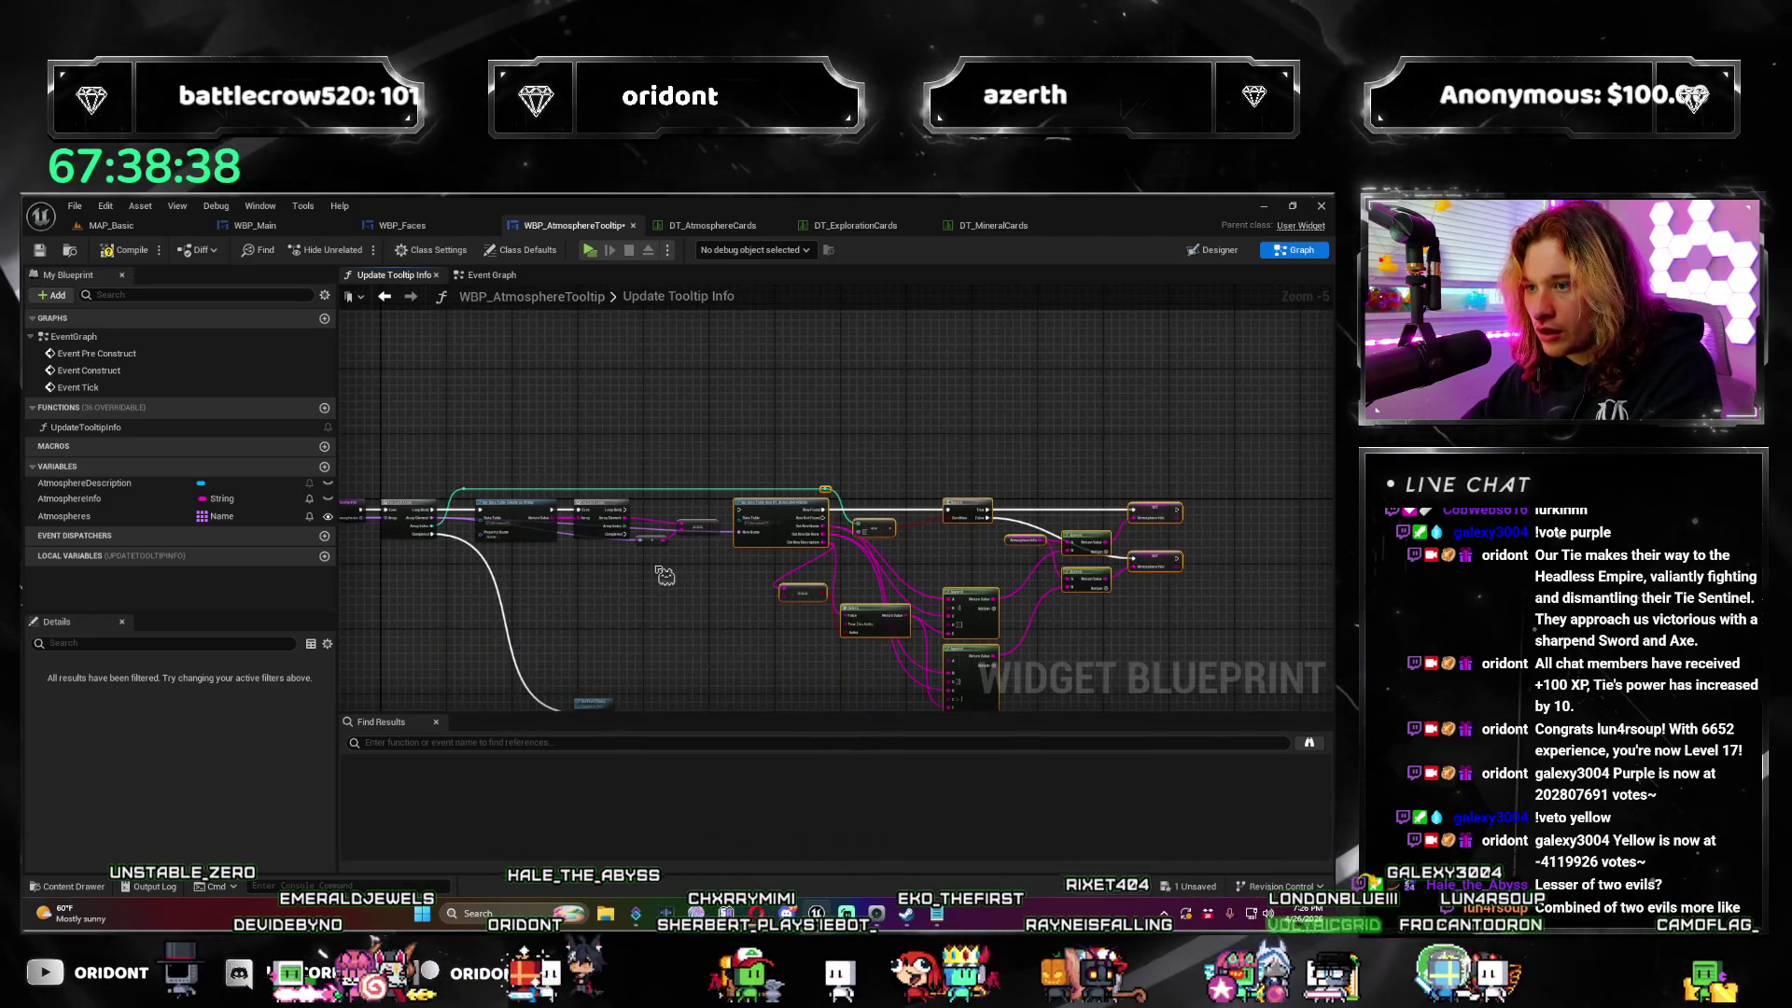
scroll(769, 506, up, 3)
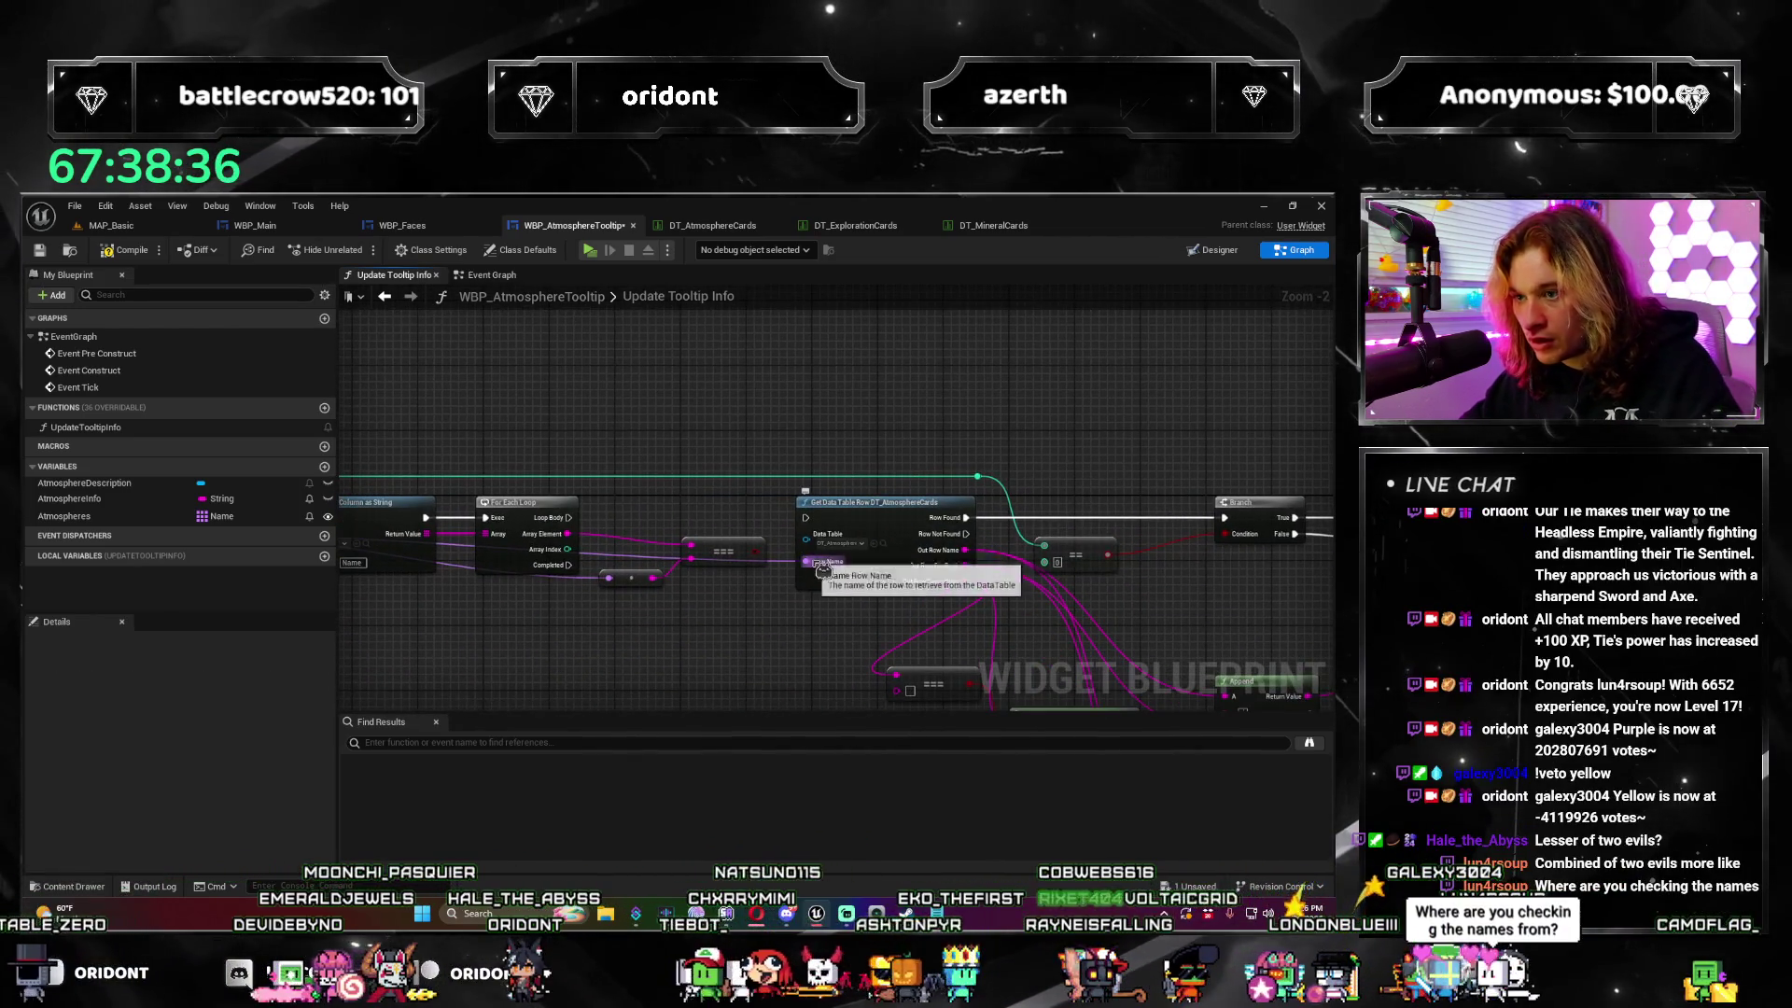
drag(792, 570, 1012, 587)
key(Delete)
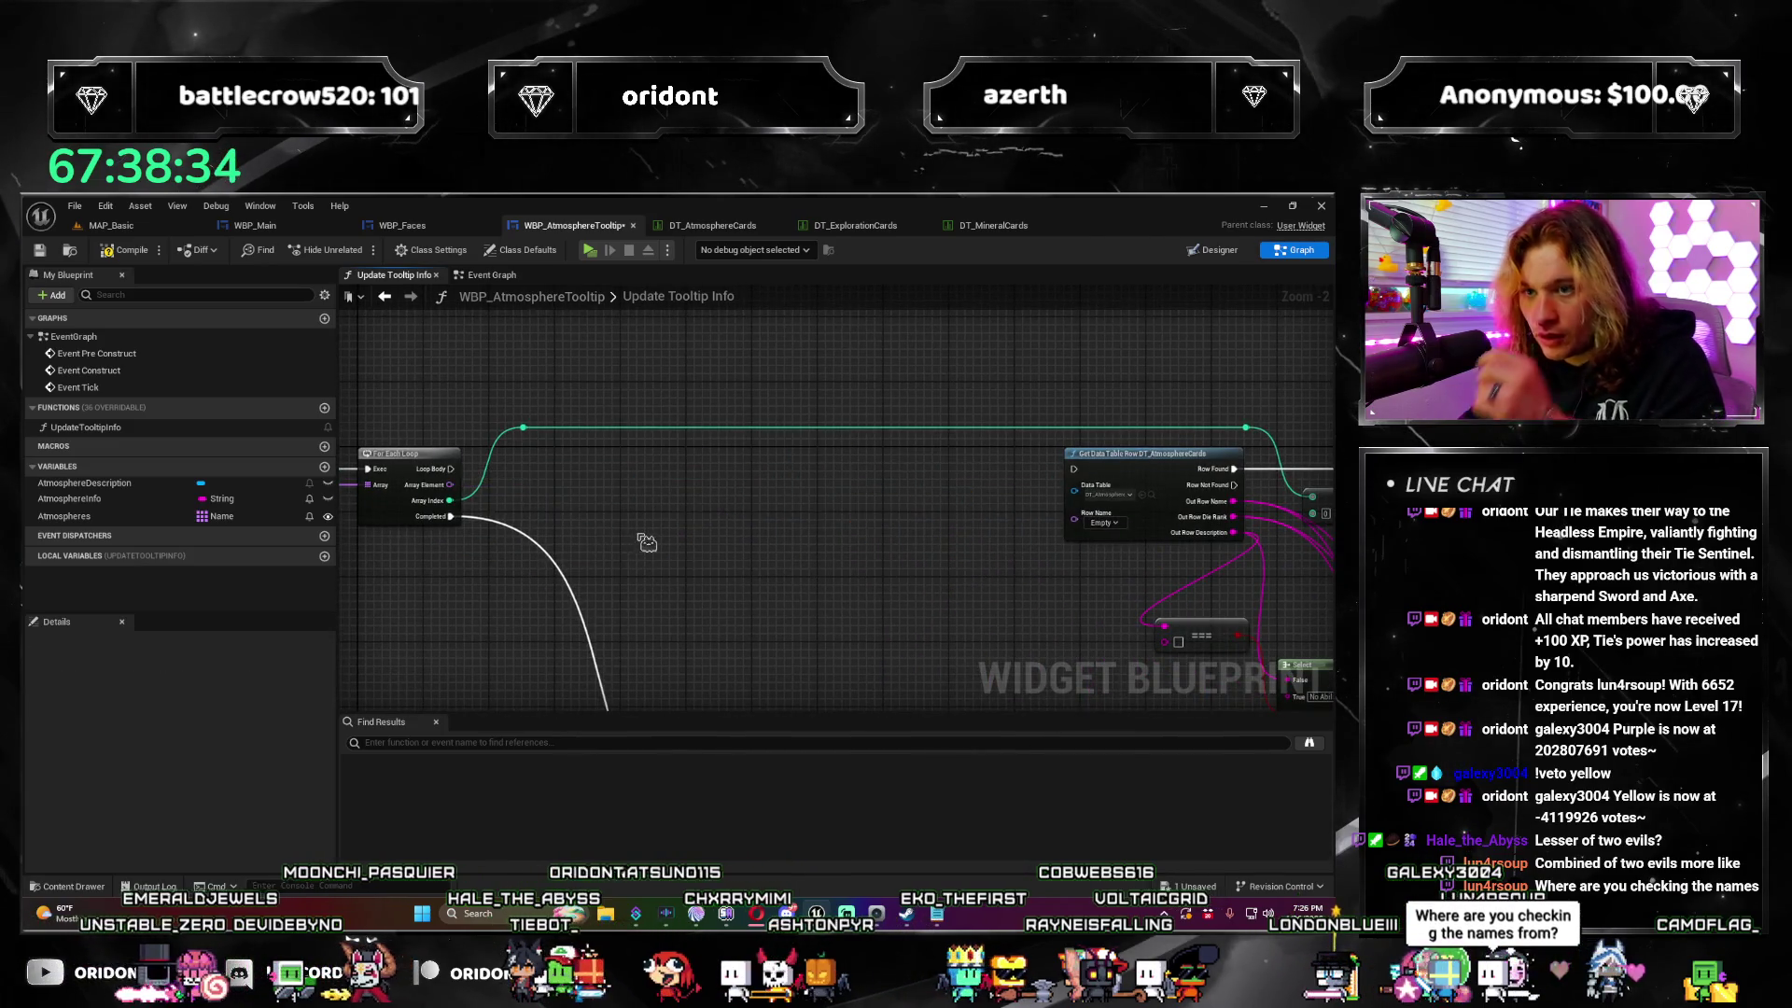
Step: Shift every remaining node in Update Tooltip Info about 97 px to the right
drag(1184, 622, 717, 571)
scroll(606, 486, down, 2)
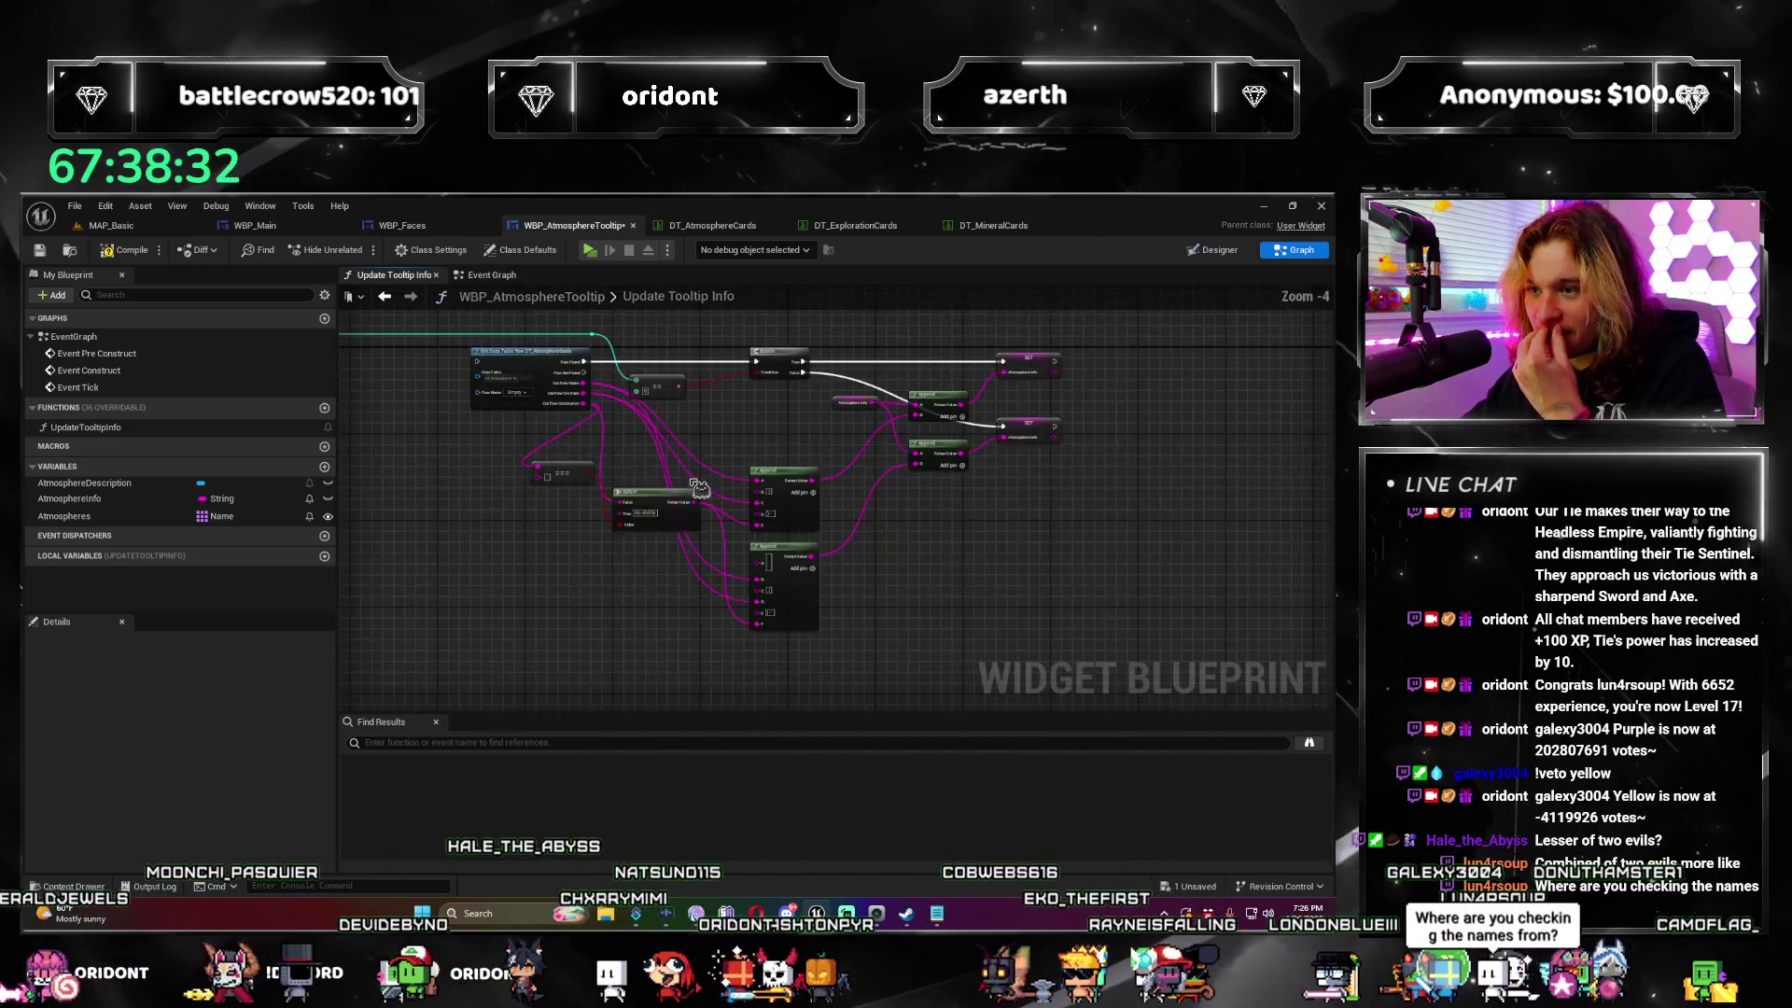
key(ctrl+a)
drag(469, 403, 559, 410)
click(456, 481)
scroll(457, 482, up, 3)
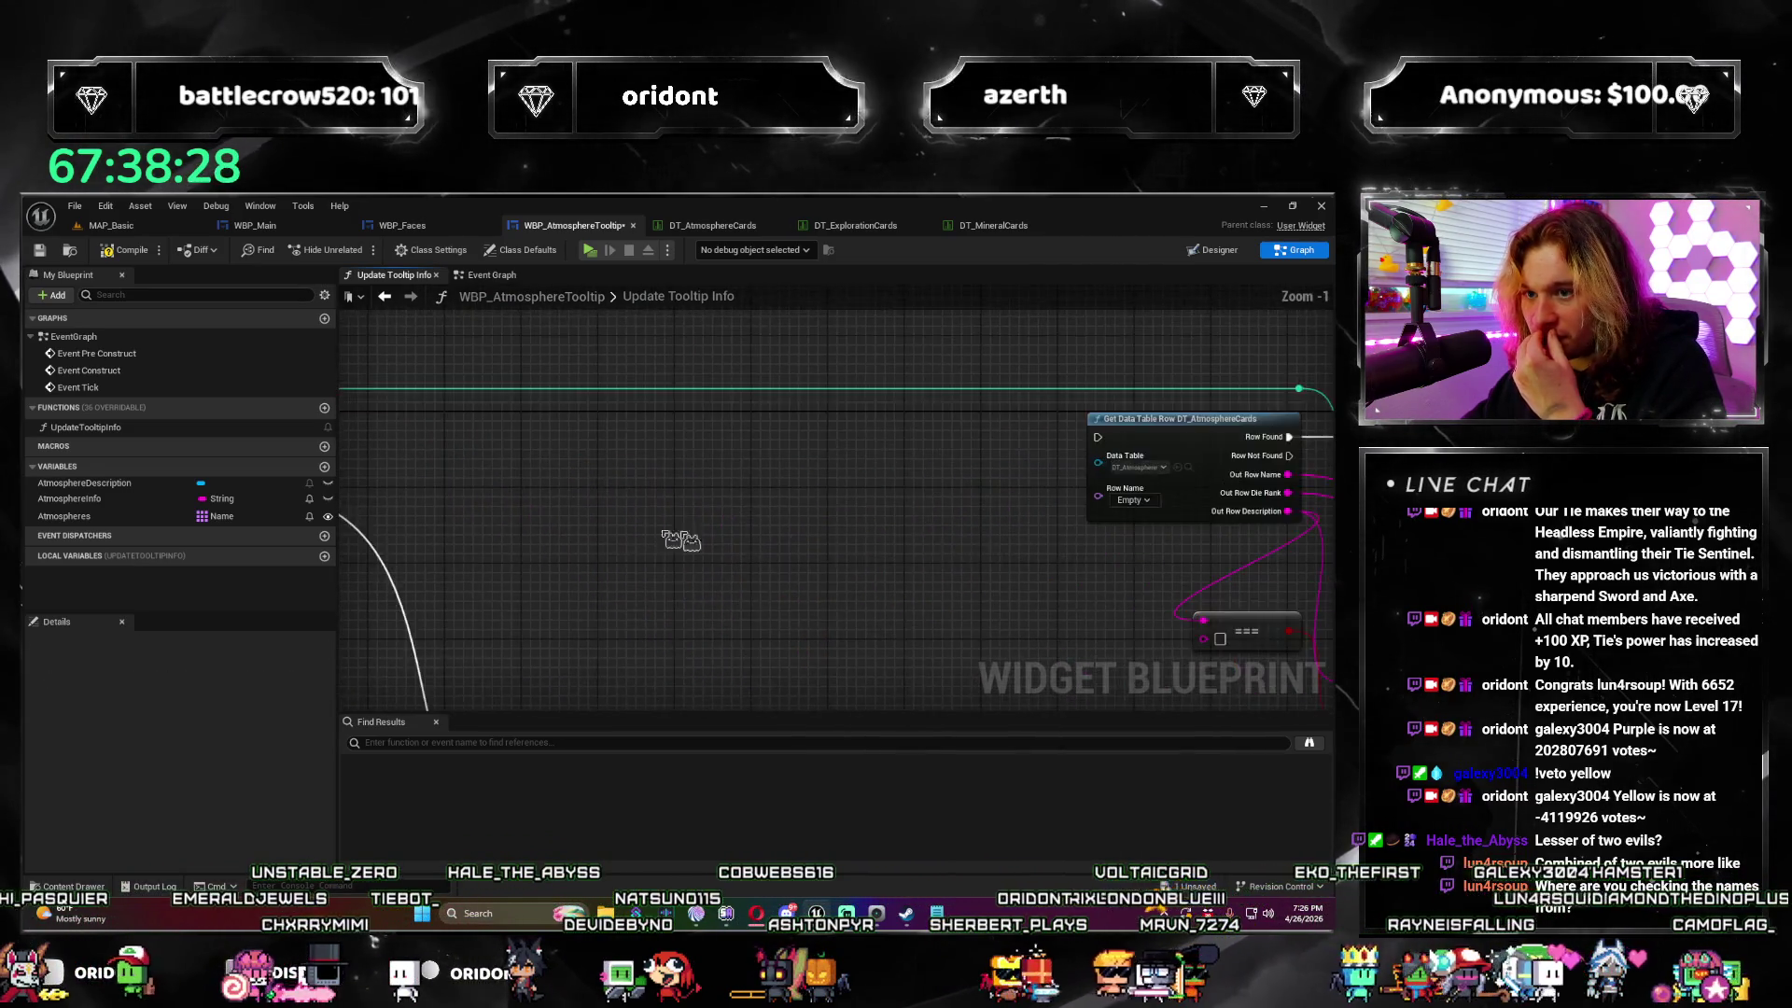
mouse_move(928, 504)
mouse_down()
mouse_move(1081, 624)
mouse_move(896, 520)
mouse_move(813, 506)
mouse_up()
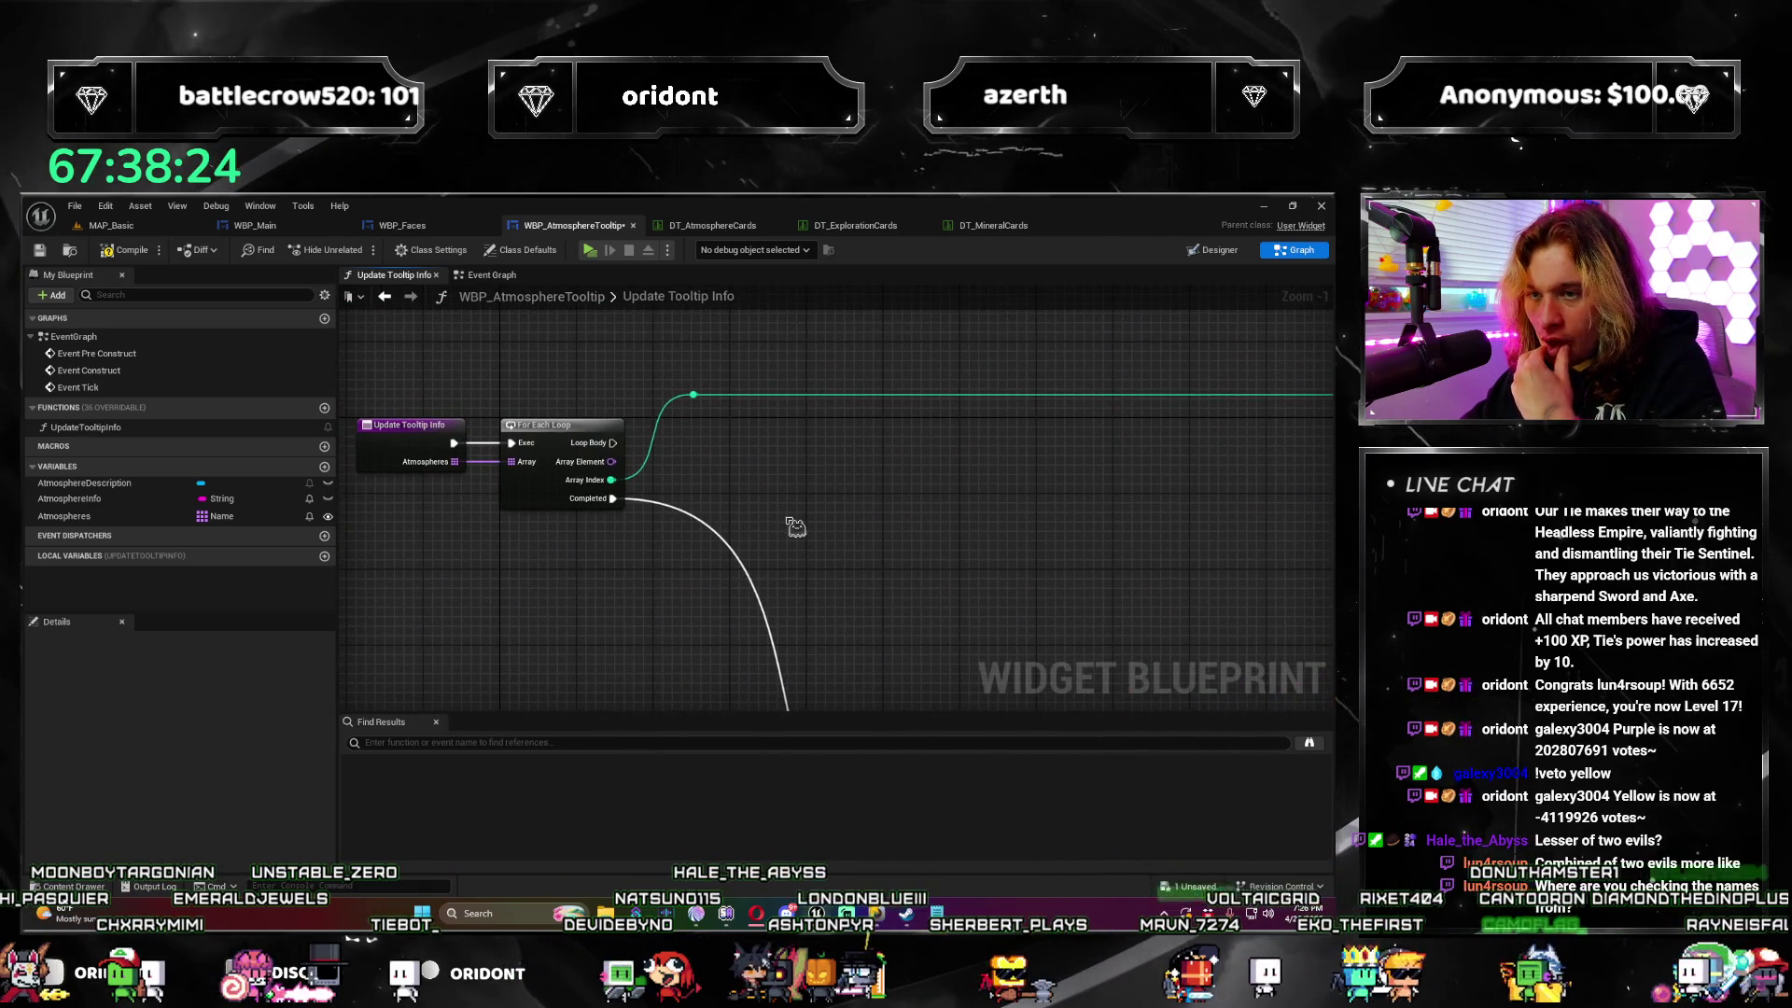
drag(660, 572, 528, 584)
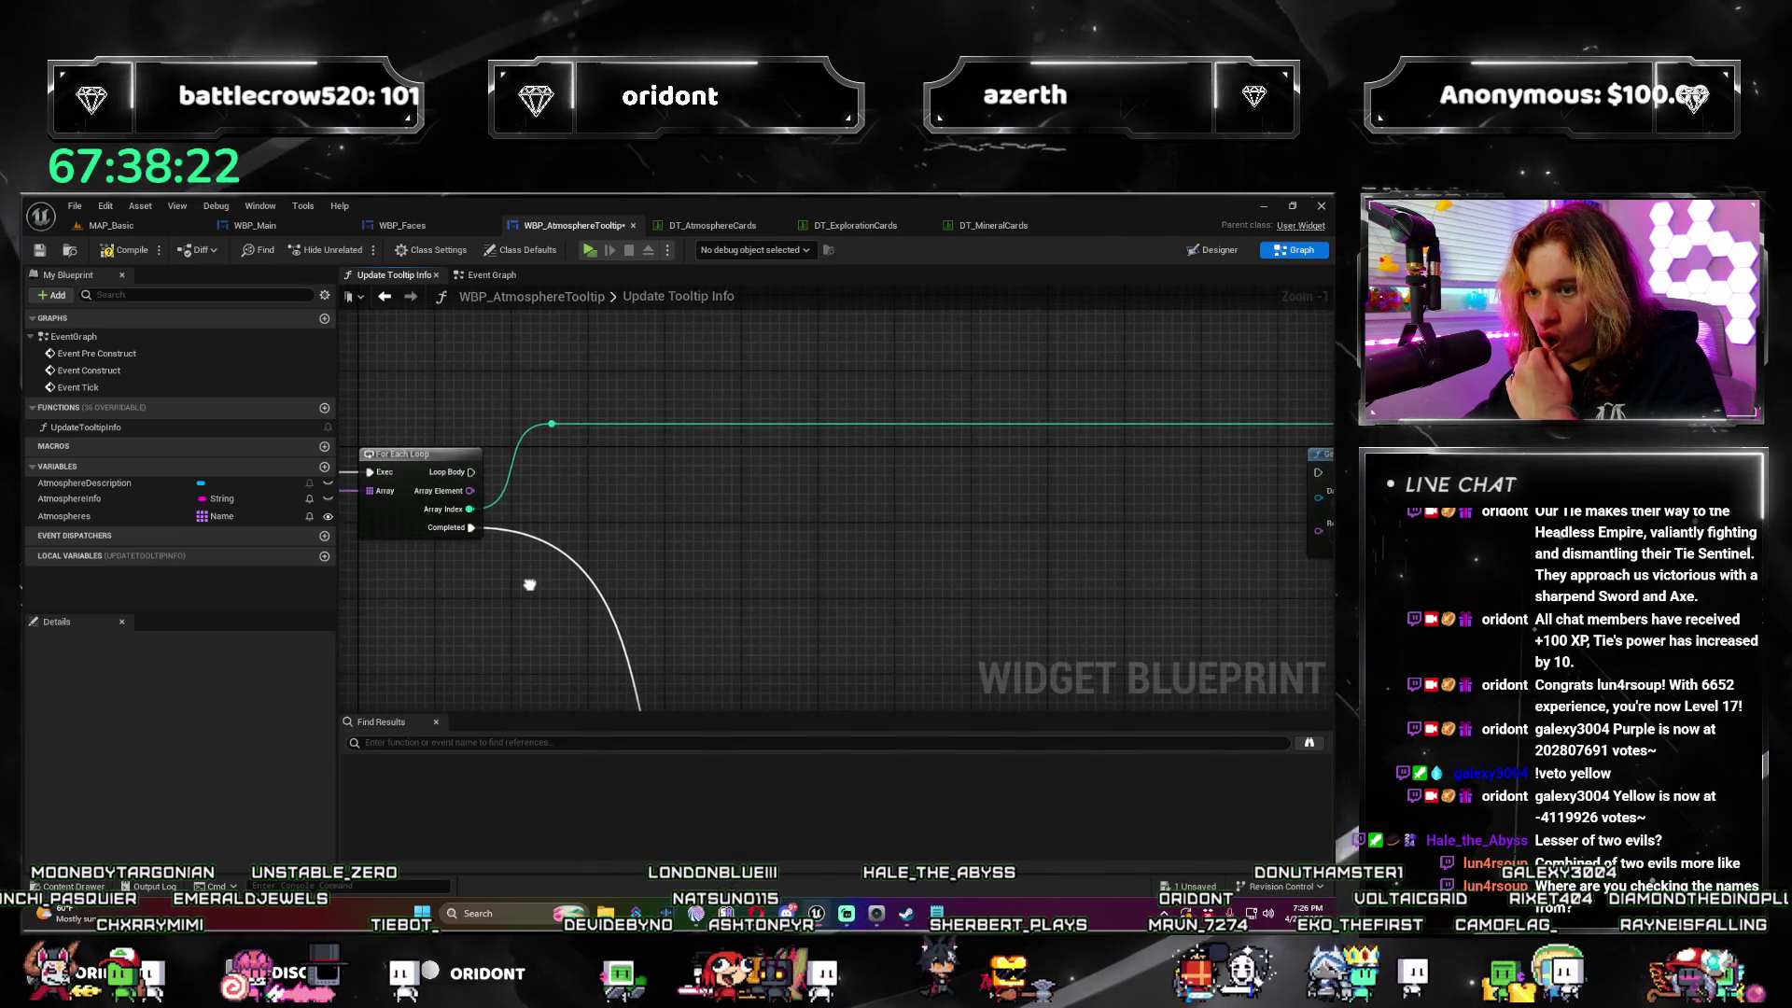
Step: Add a Get Data Table Column Names node, then delete it
right_click(646, 513)
text(get data table)
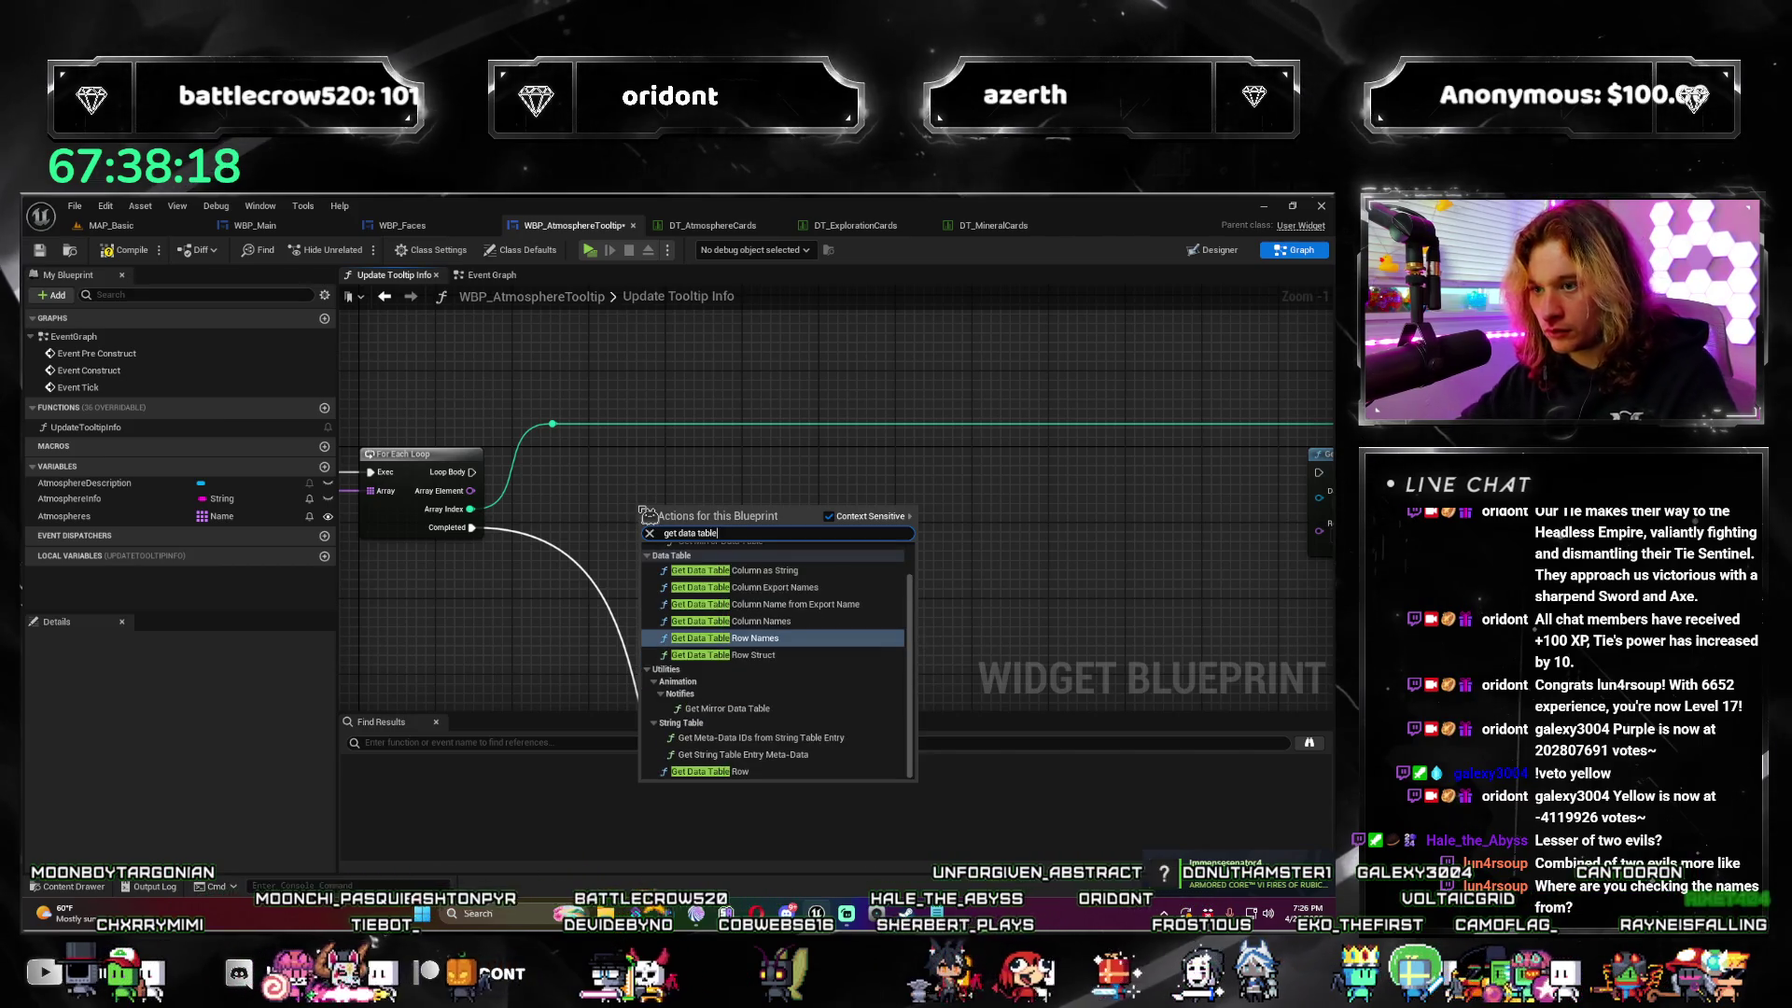
click(816, 627)
click(707, 560)
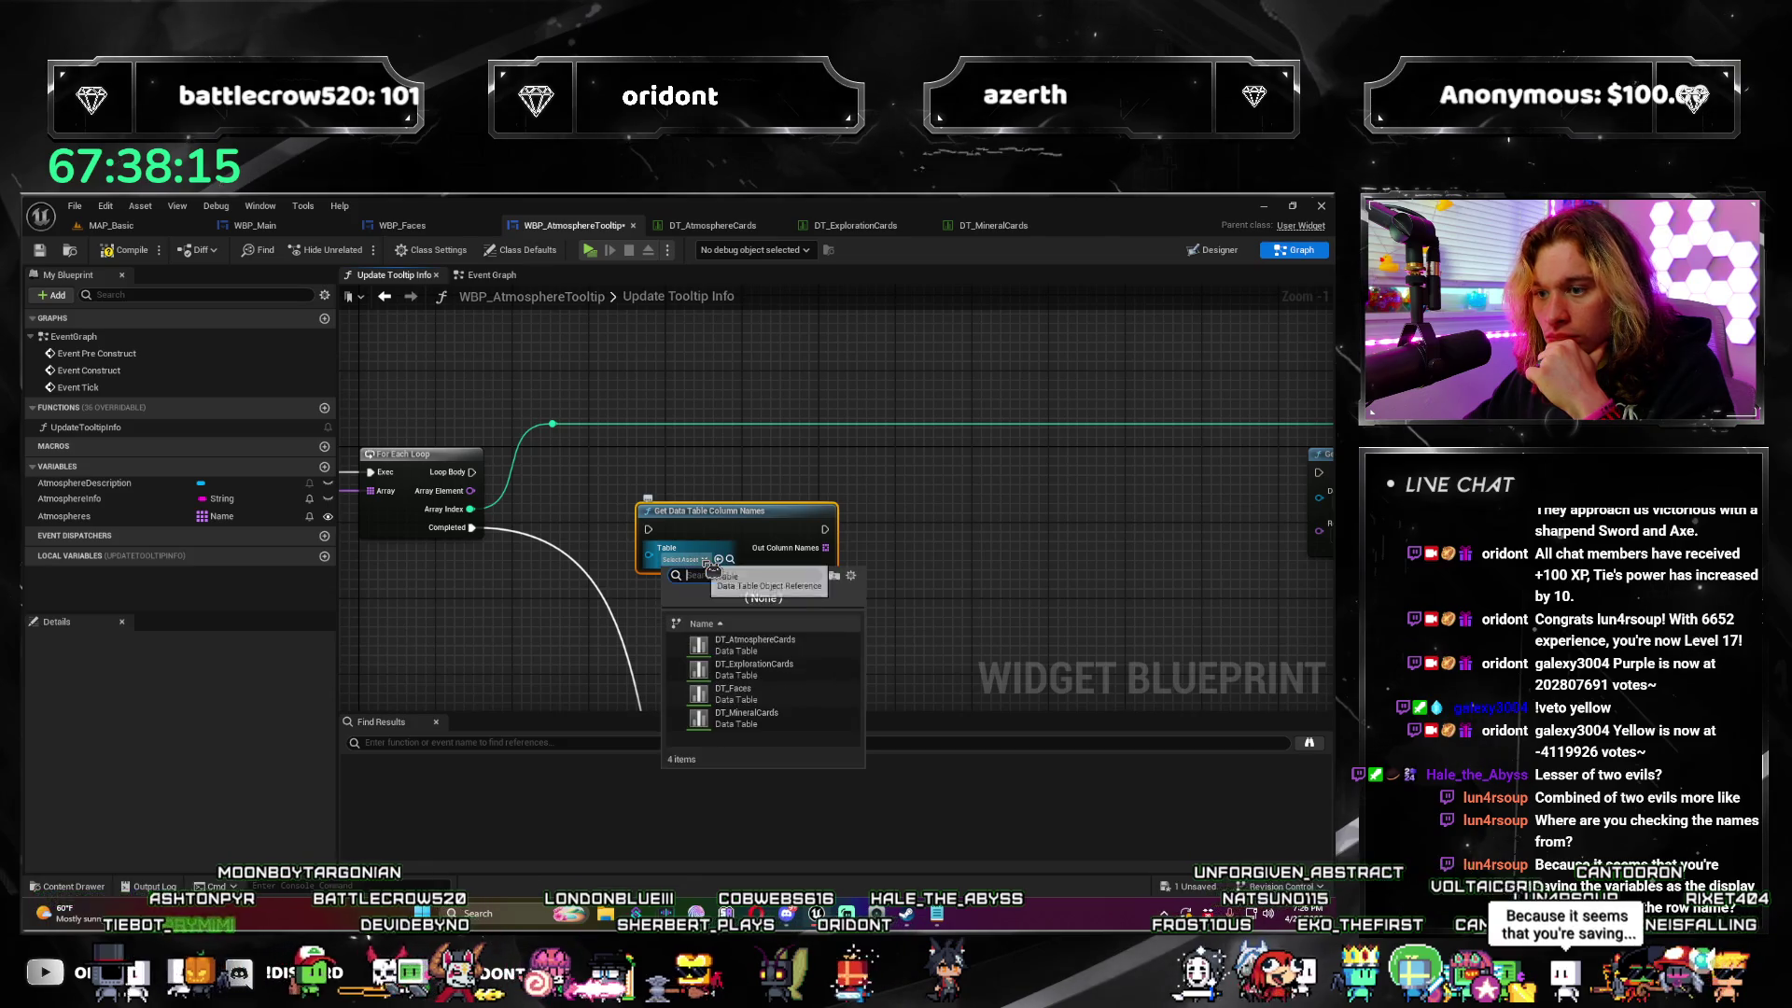
click(801, 667)
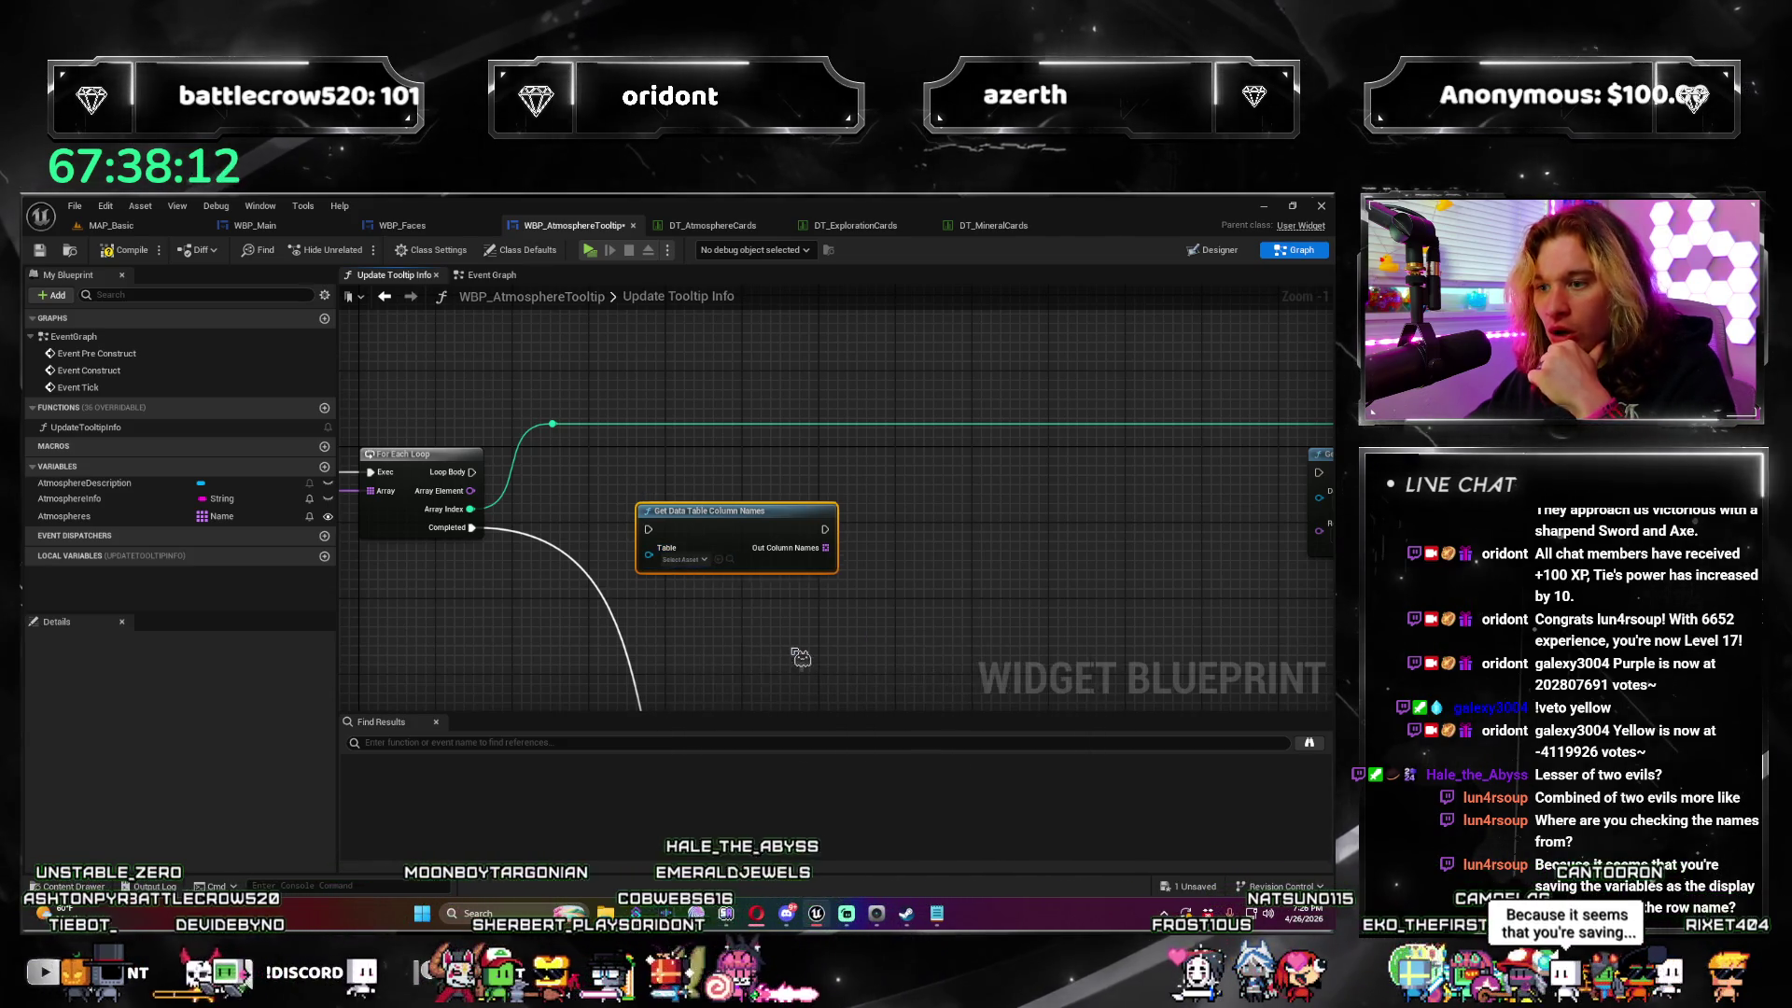
key(Delete)
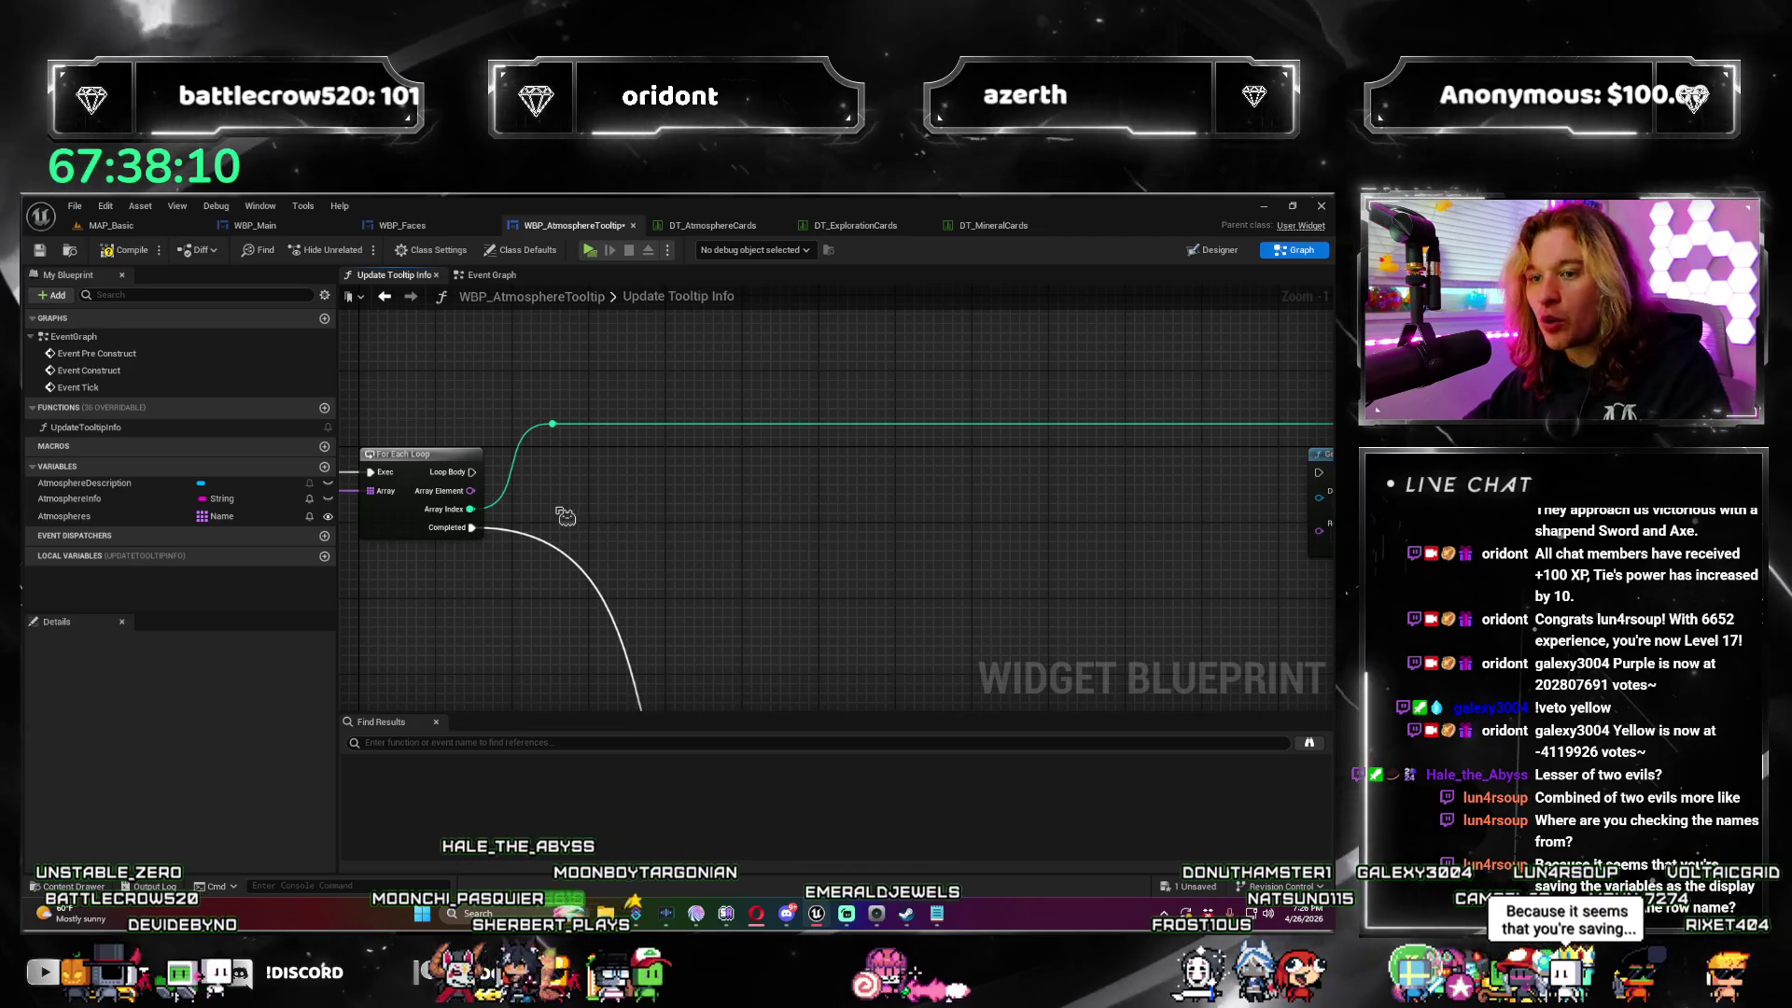
Step: Add a Data Table function node and a Get Data Table Column Name from Export Name node
right_click(598, 511)
text(data table)
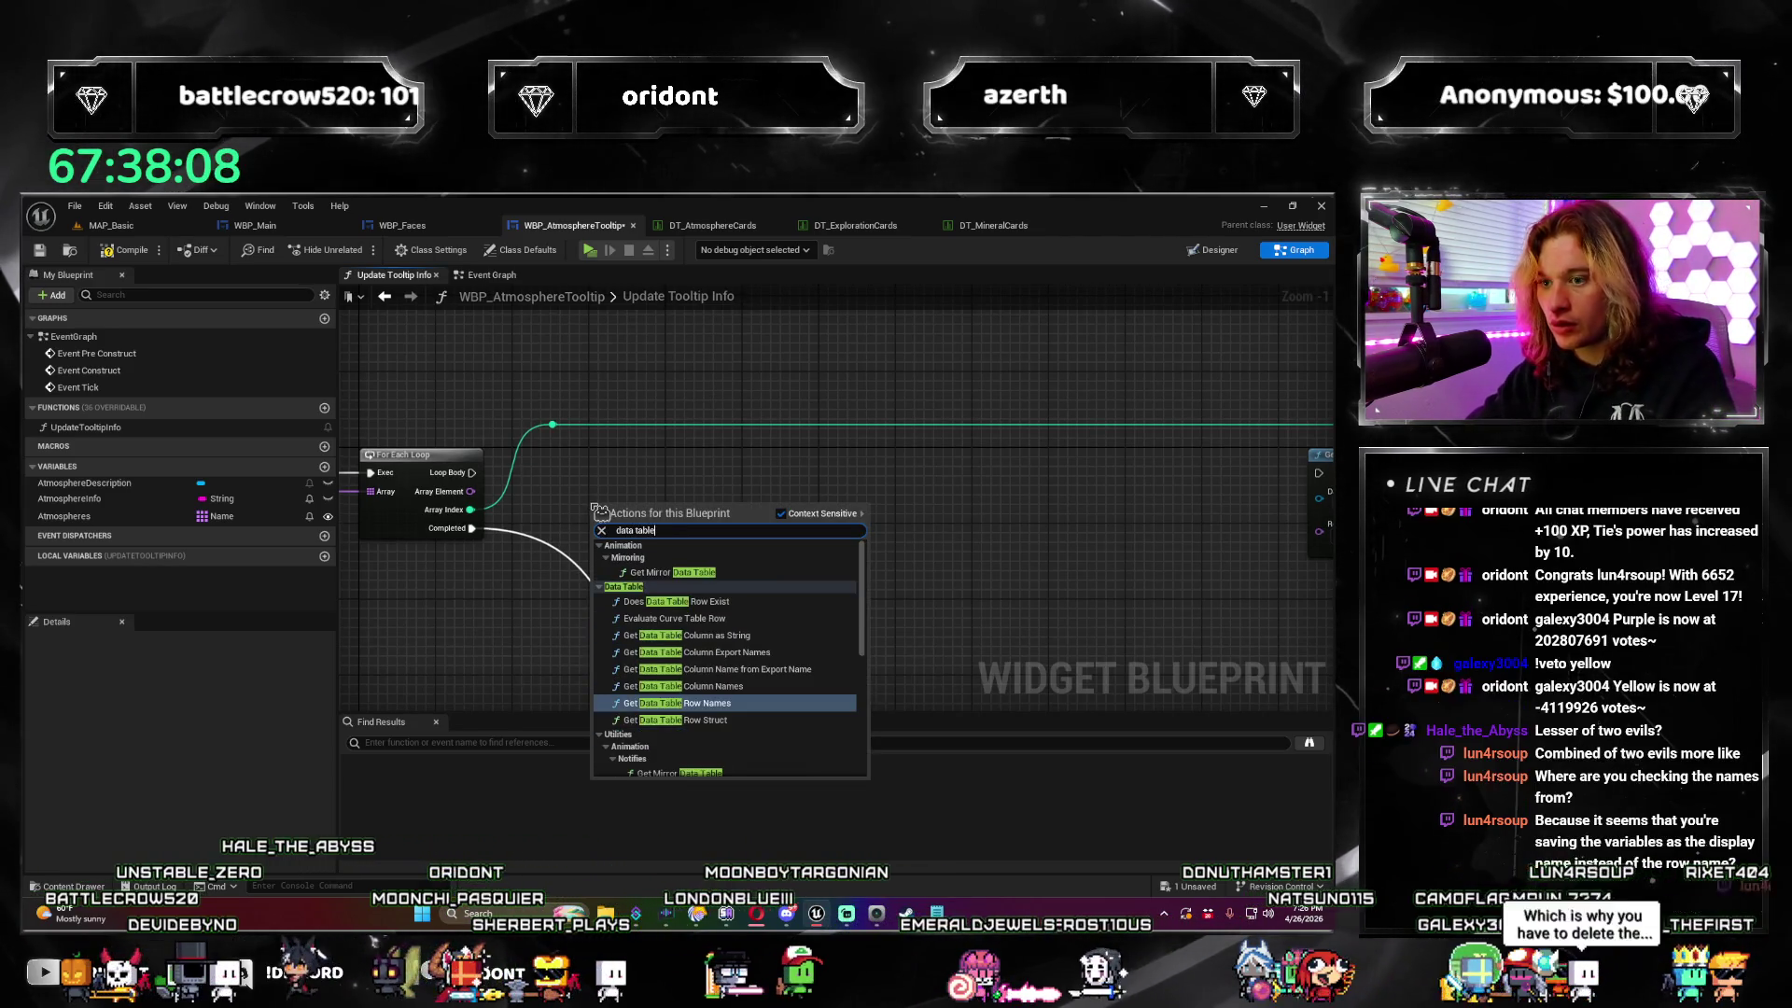
click(742, 604)
drag(741, 598, 788, 544)
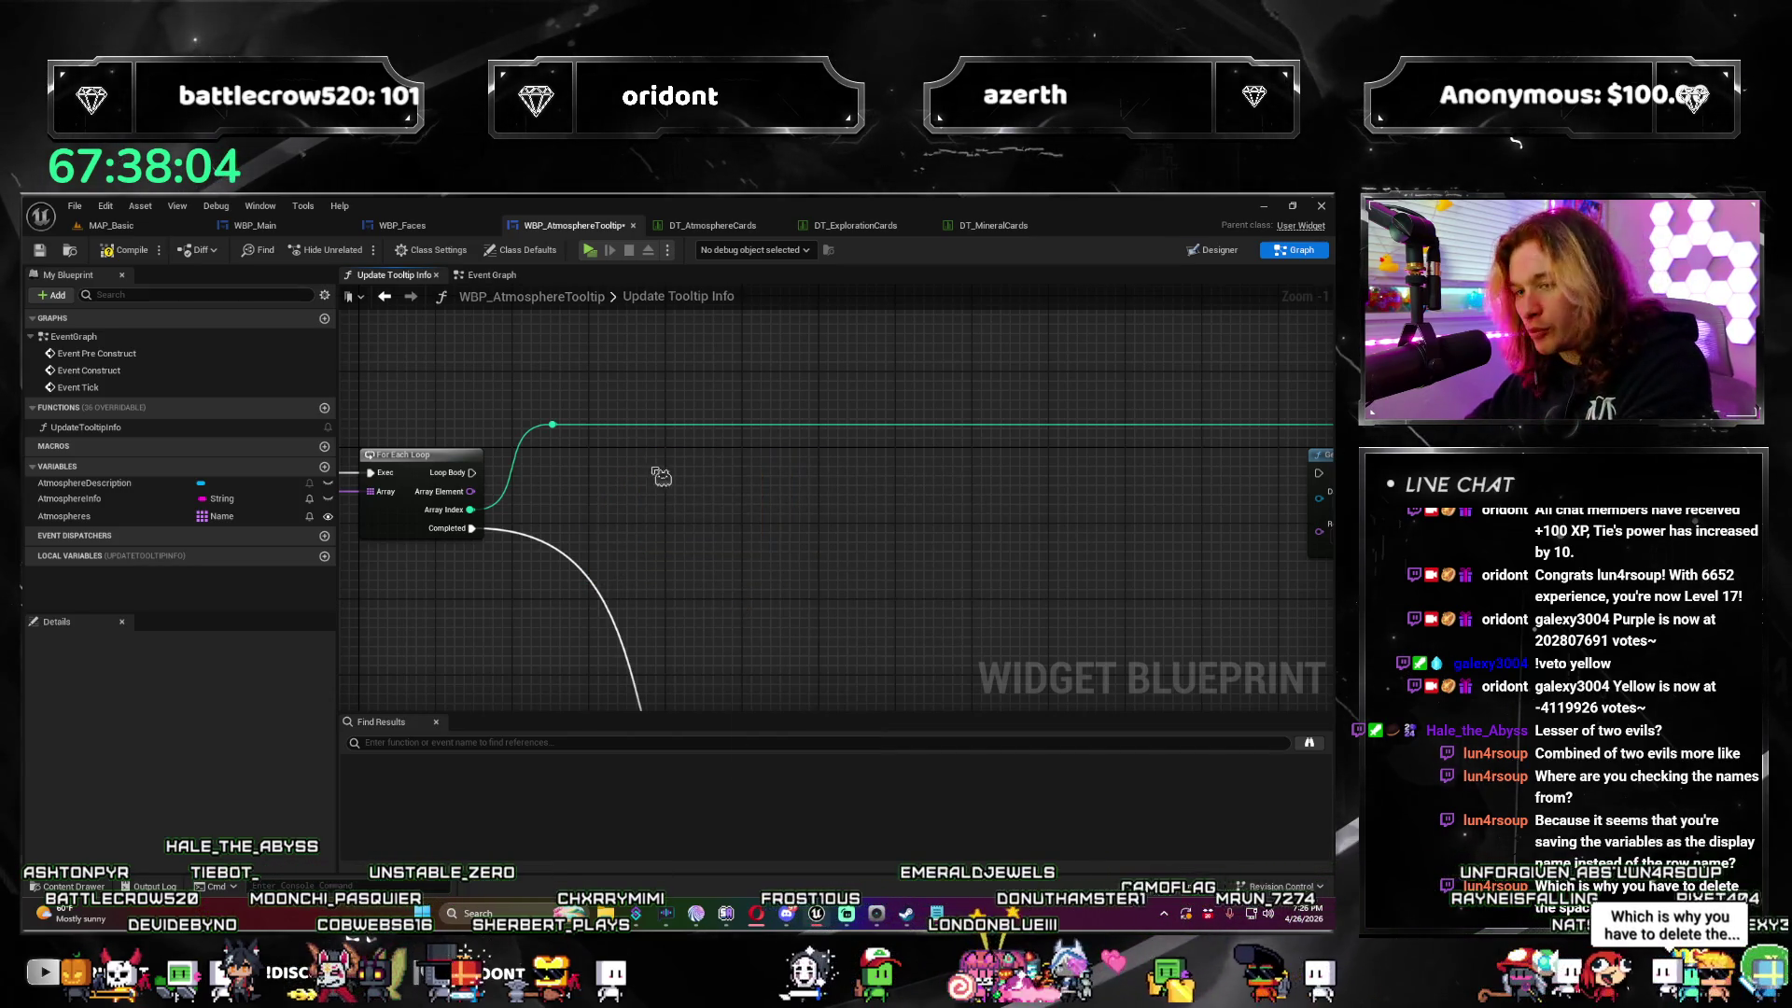
right_click(661, 477)
text(data table)
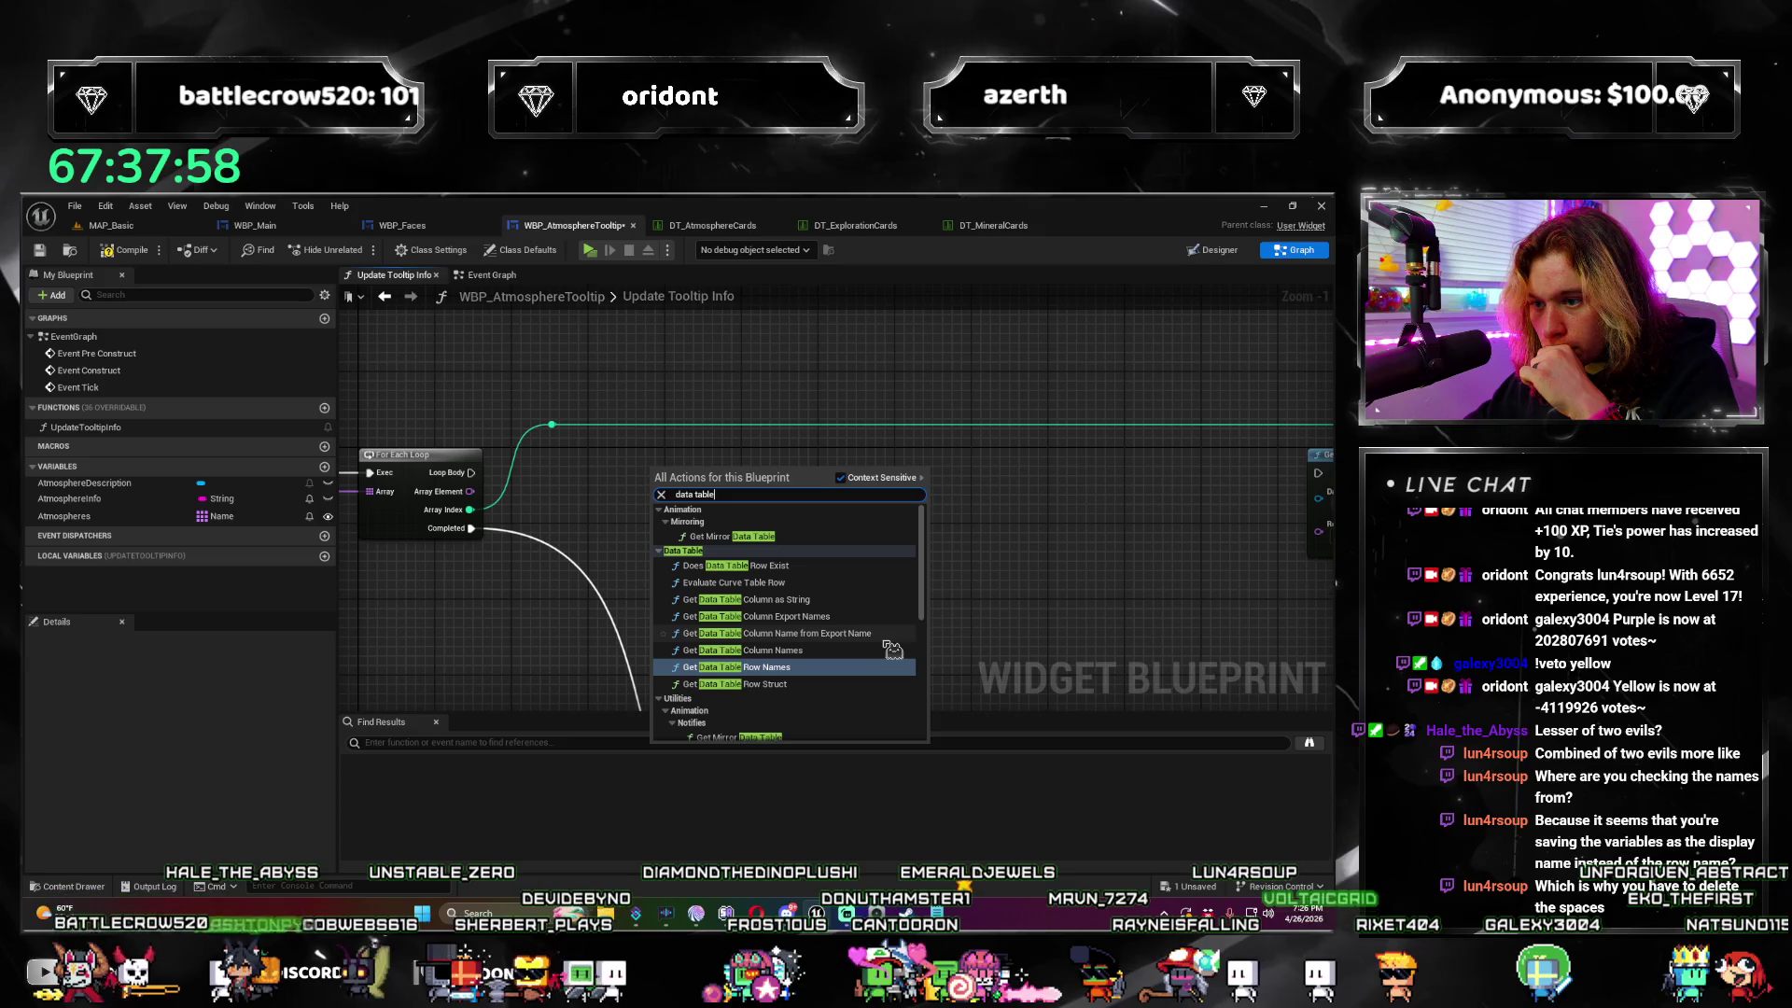
click(885, 634)
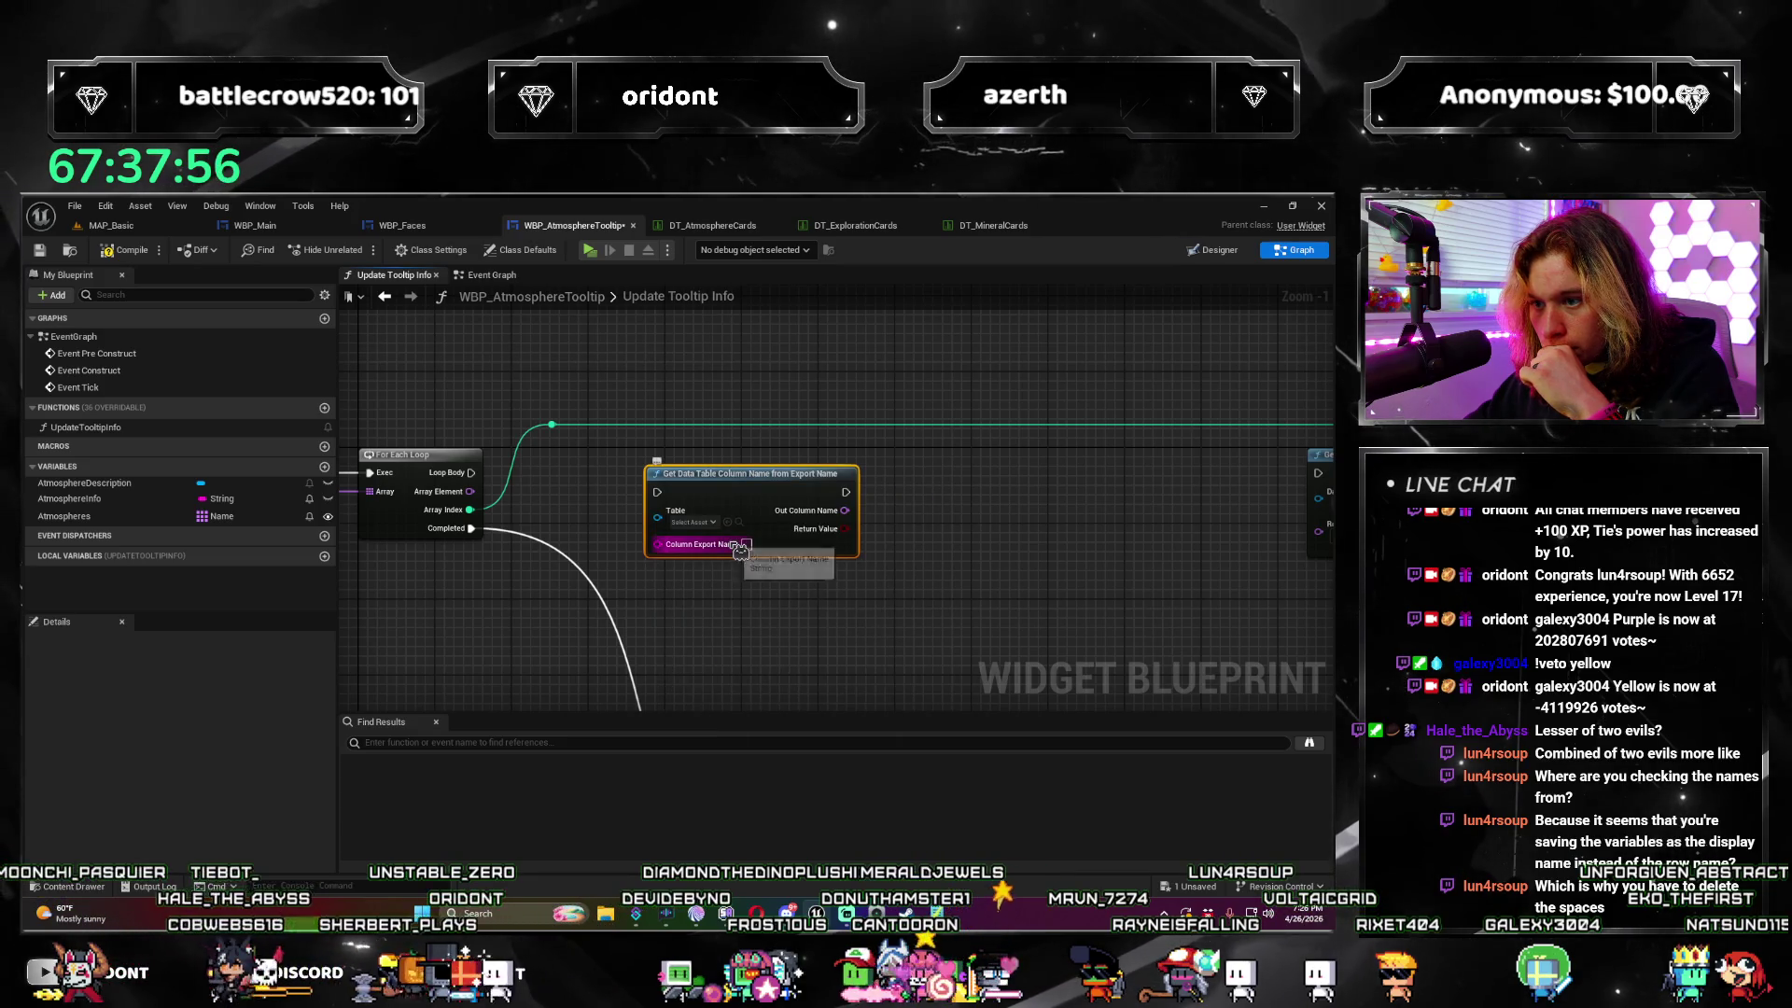
drag(742, 492, 791, 483)
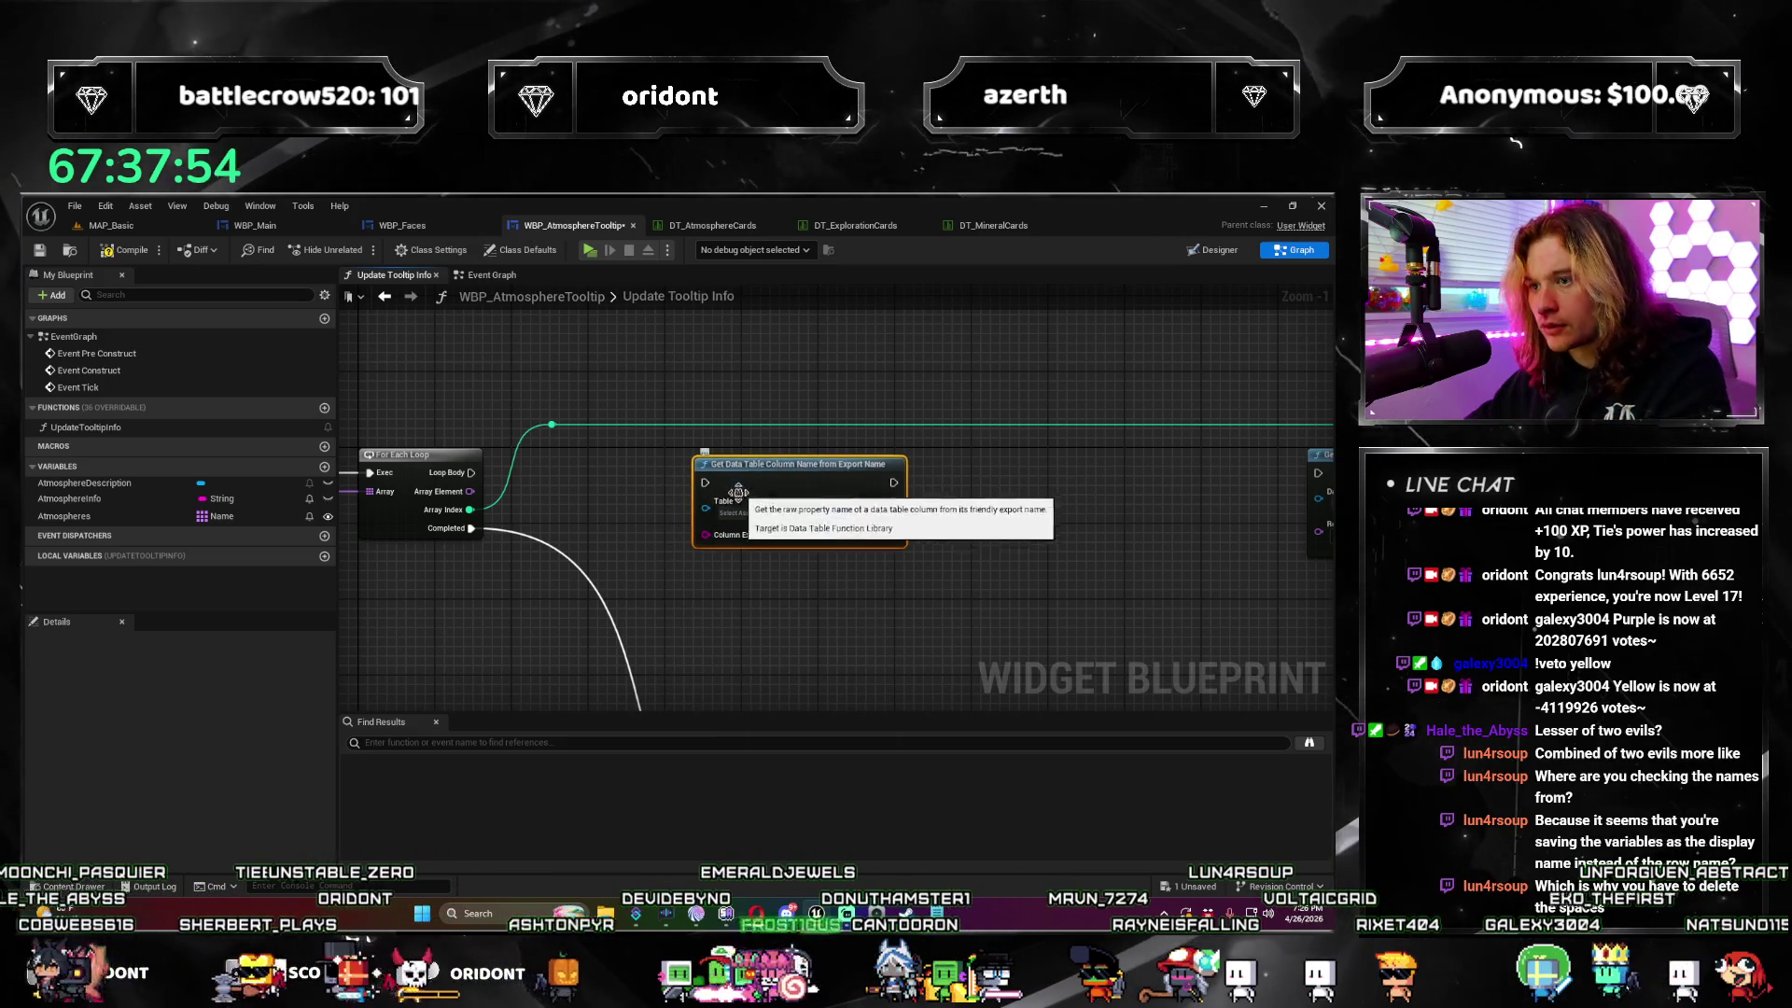
Step: Place a Get Data Table Column Export Names node, then delete it again
right_click(725, 518)
text(data table)
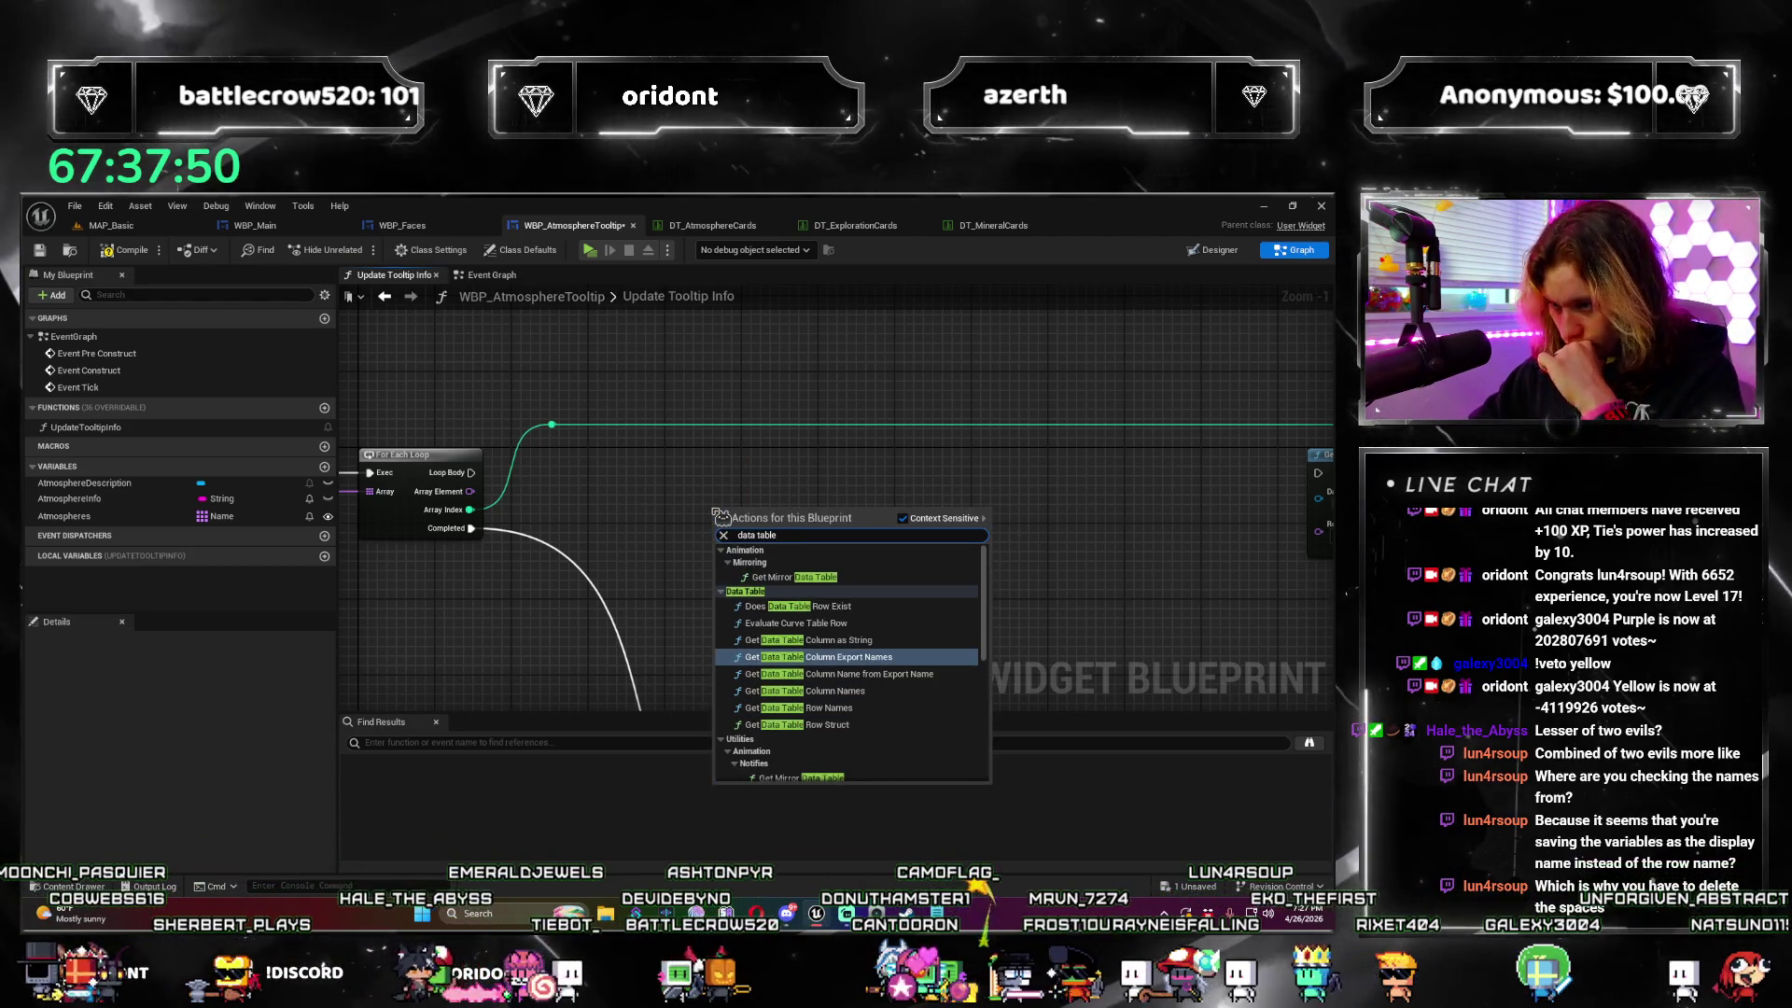
key(Return)
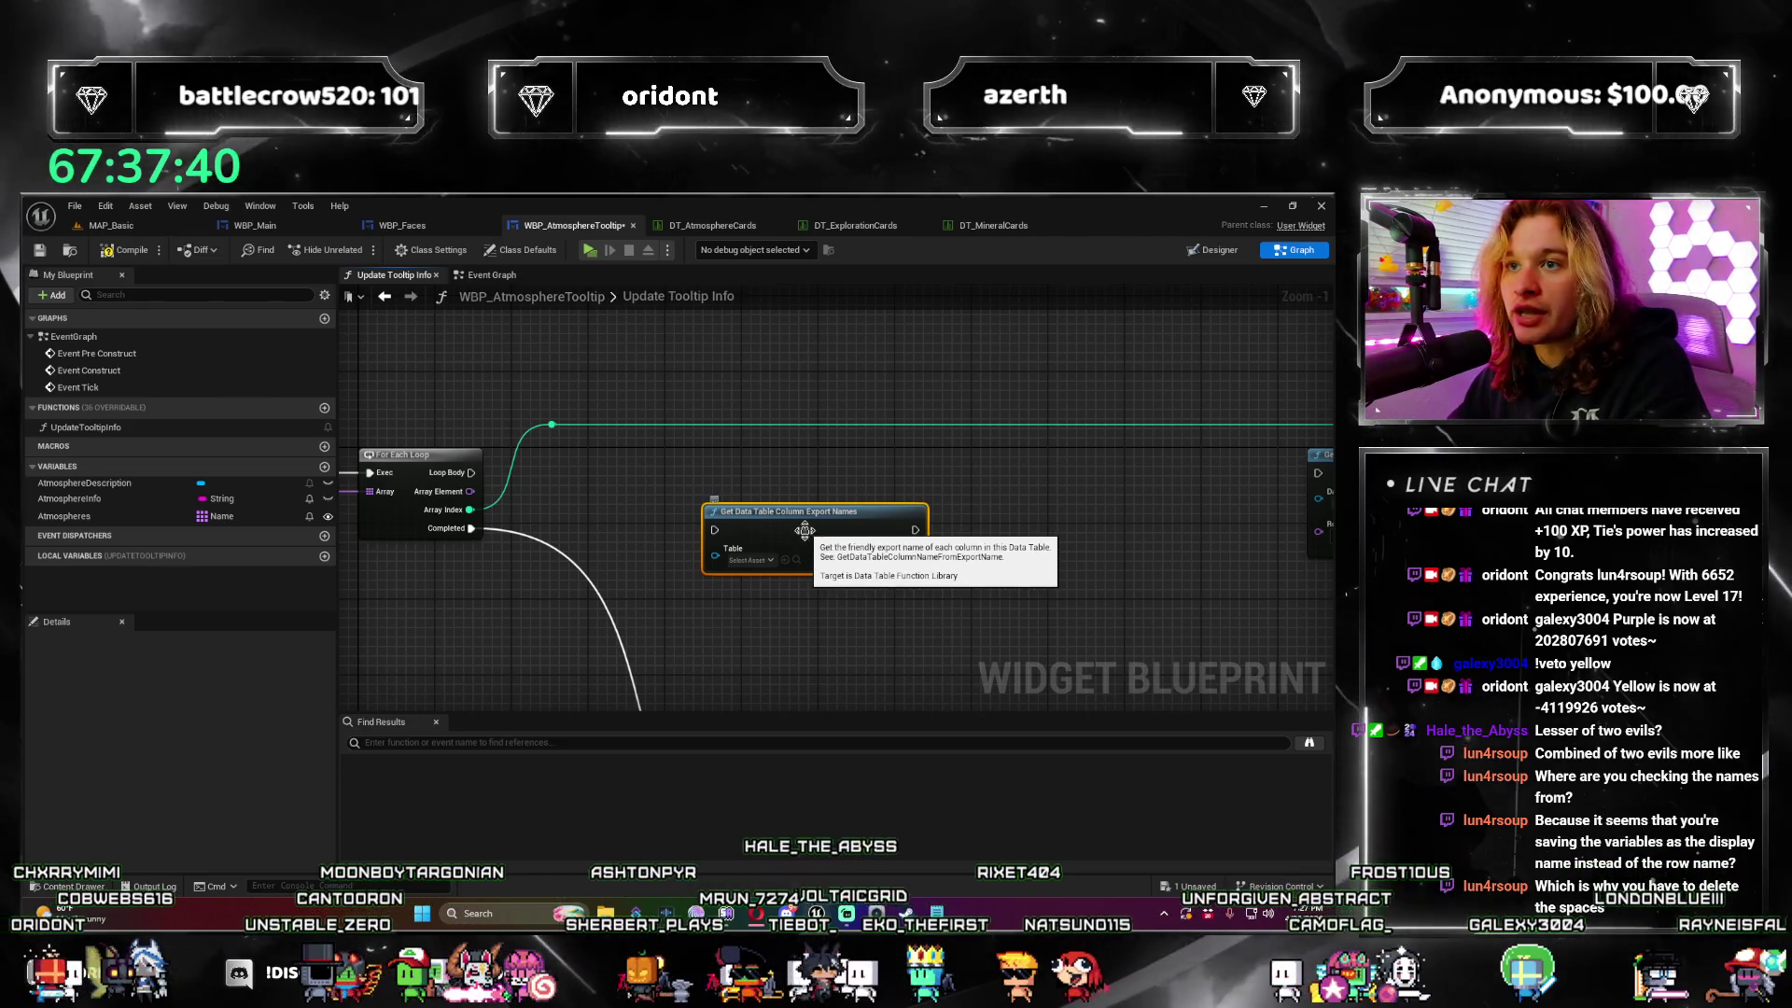
key(Delete)
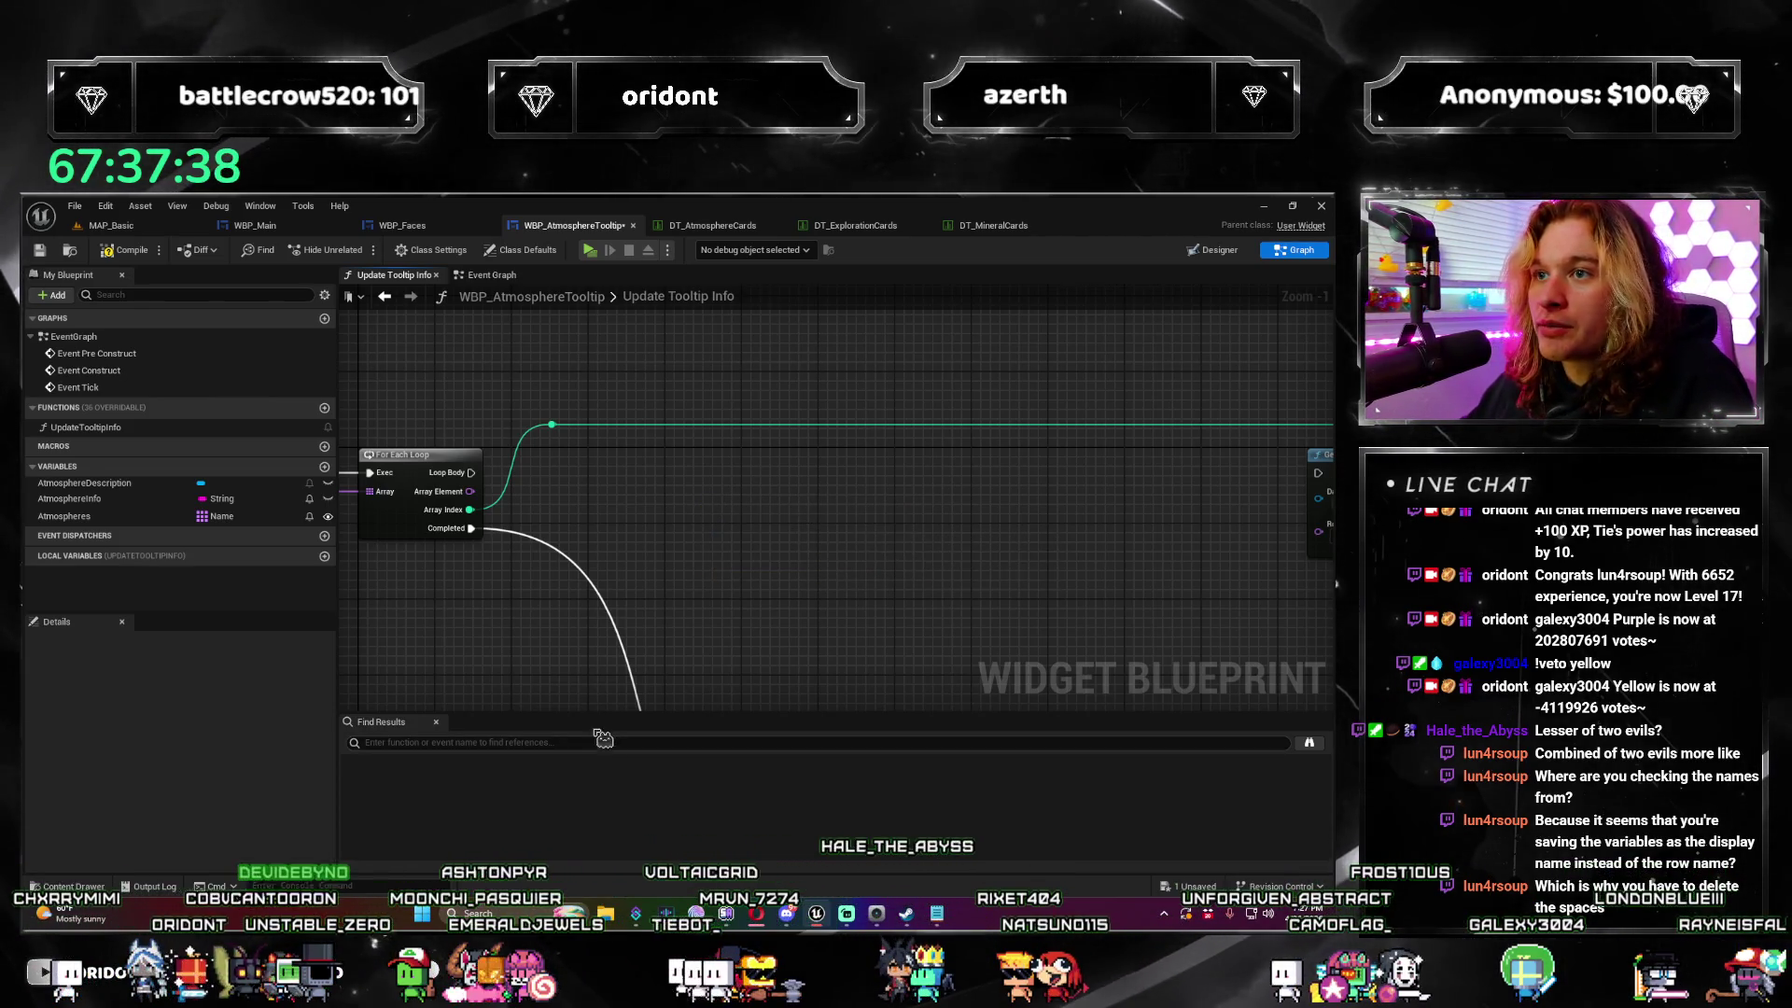
scroll(755, 571, up, 1)
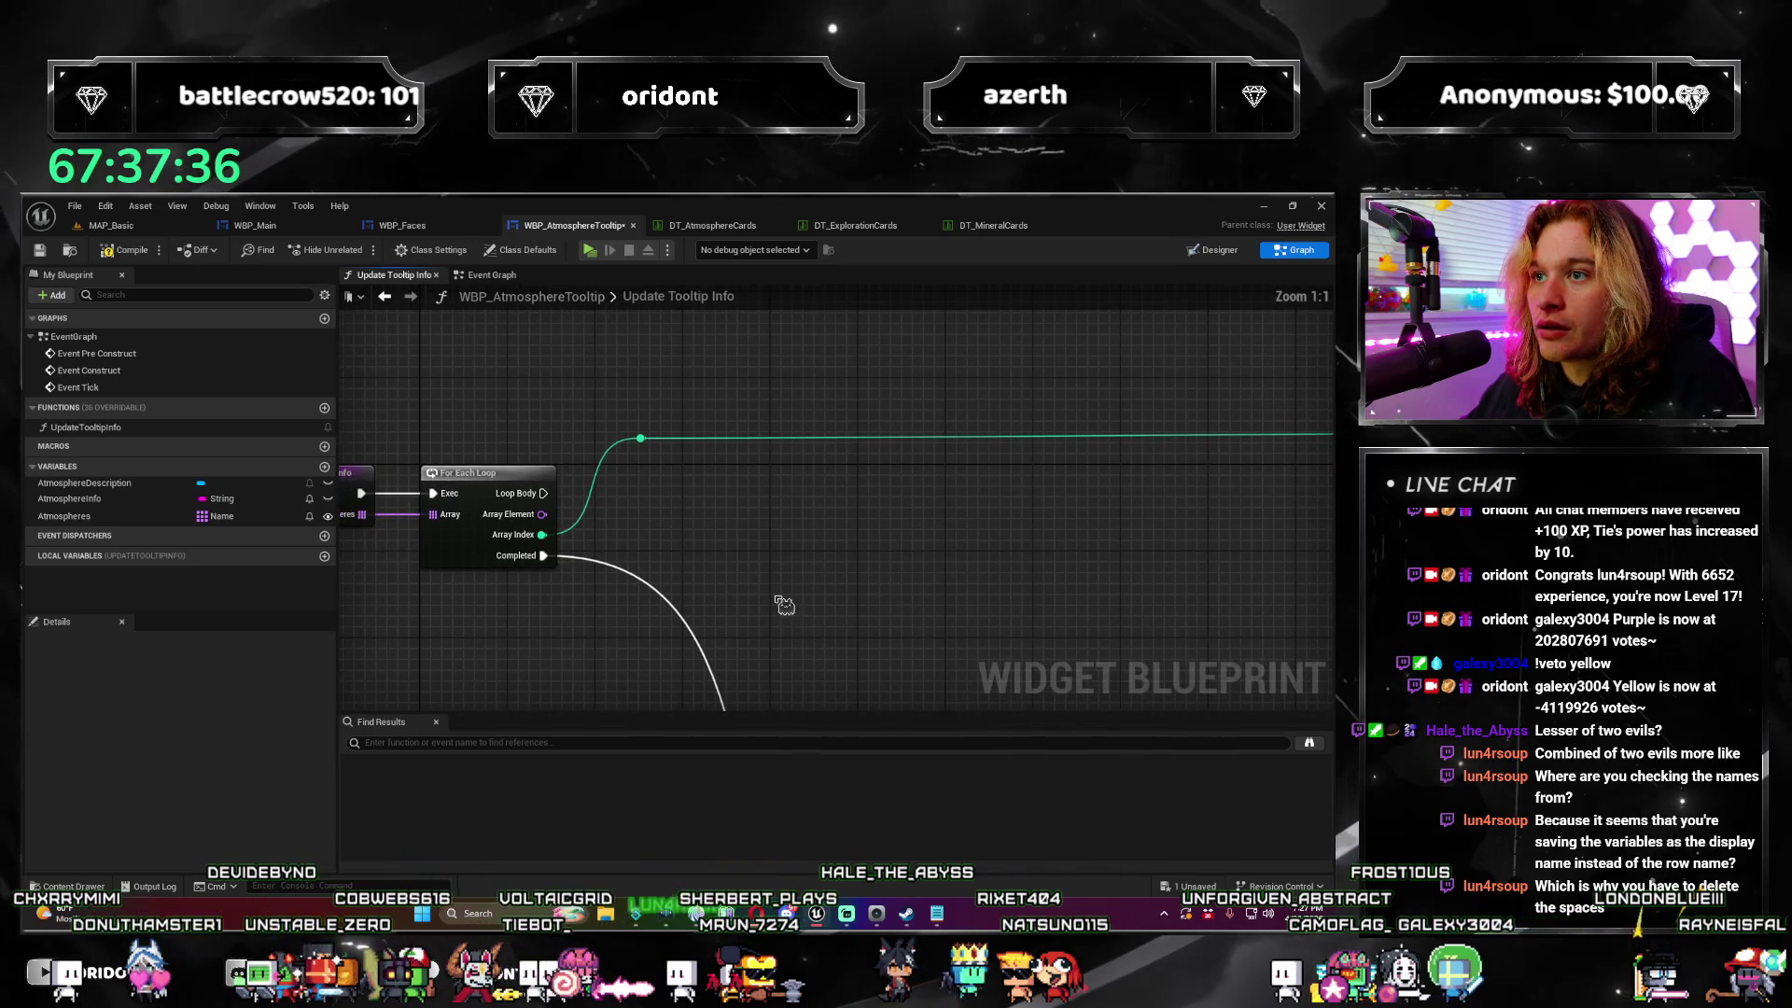
drag(784, 606, 769, 608)
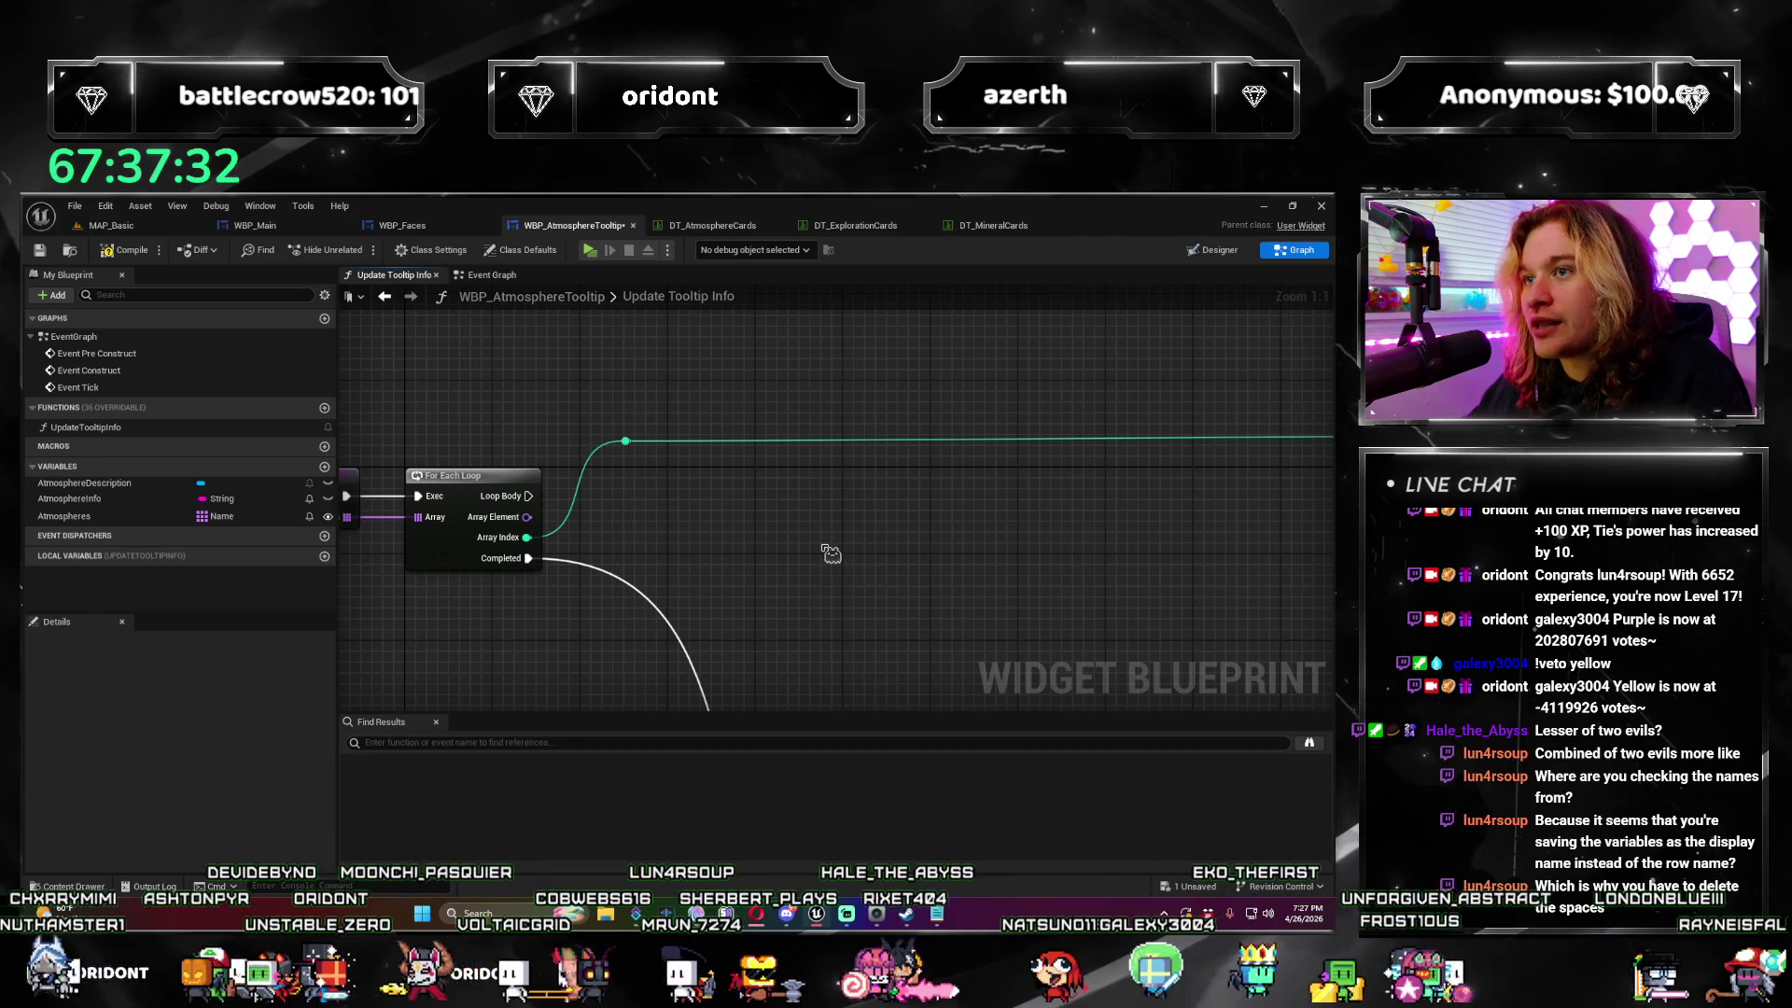
scroll(787, 520, down, 2)
drag(732, 532, 687, 493)
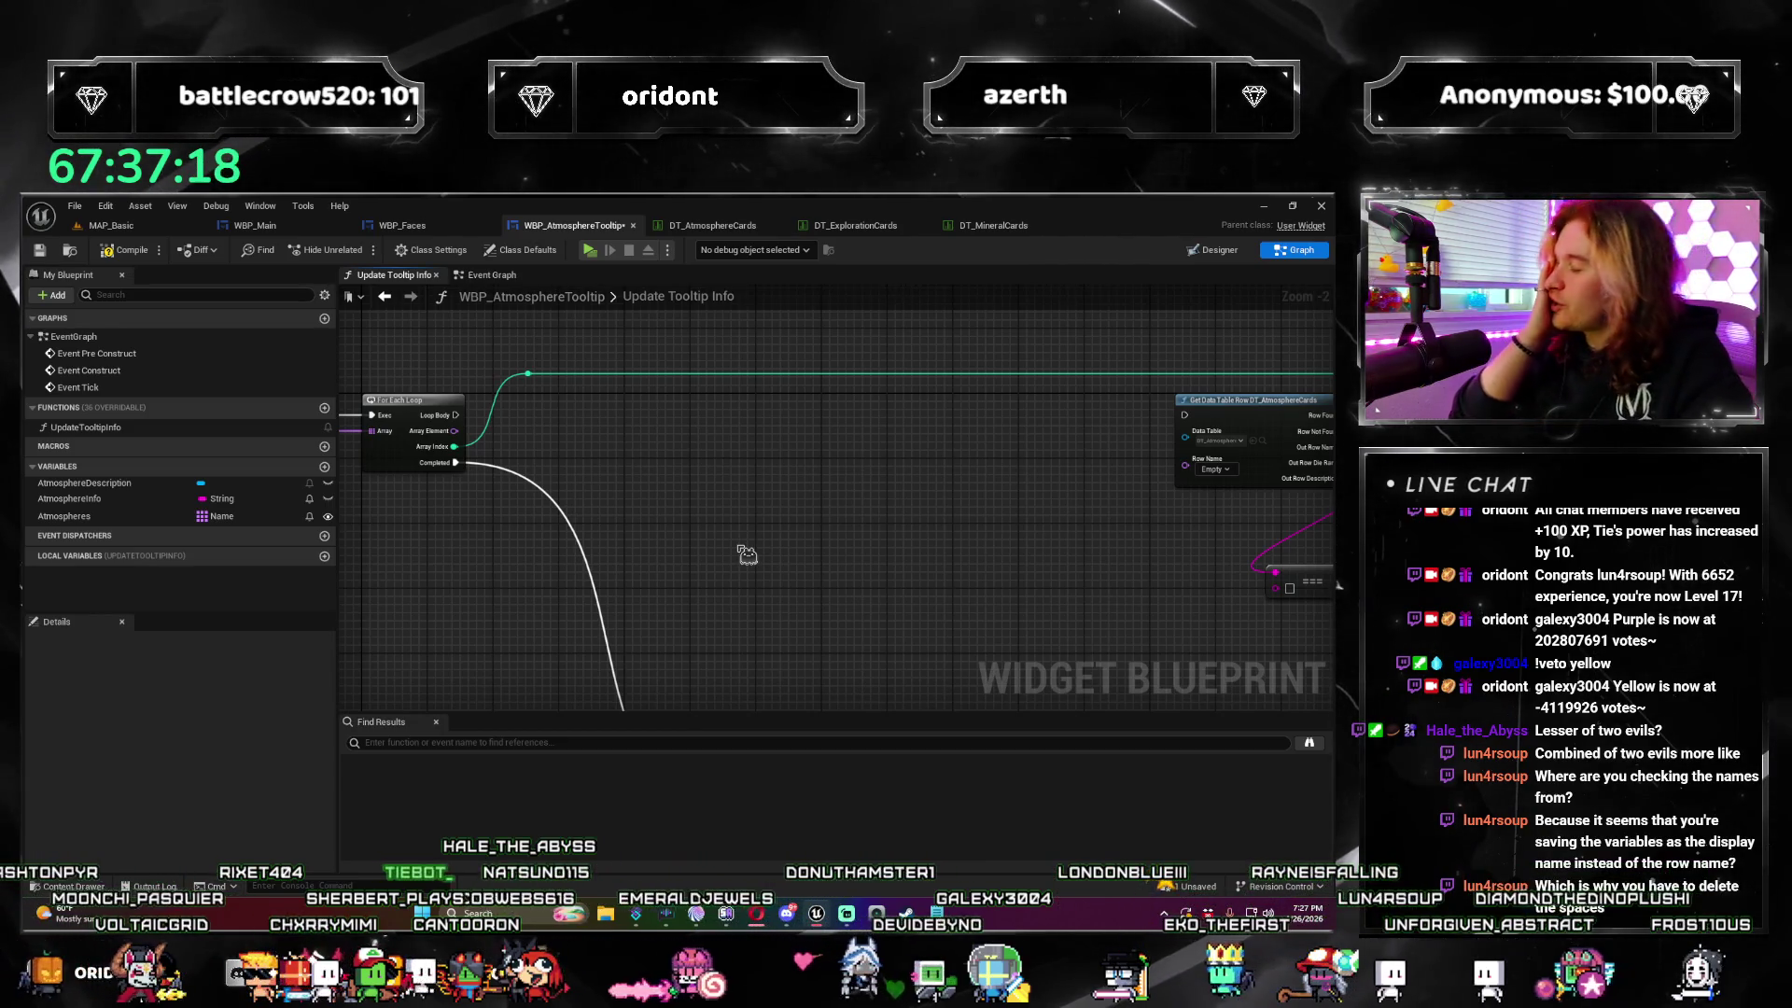
scroll(472, 343, down, 2)
drag(651, 439, 608, 292)
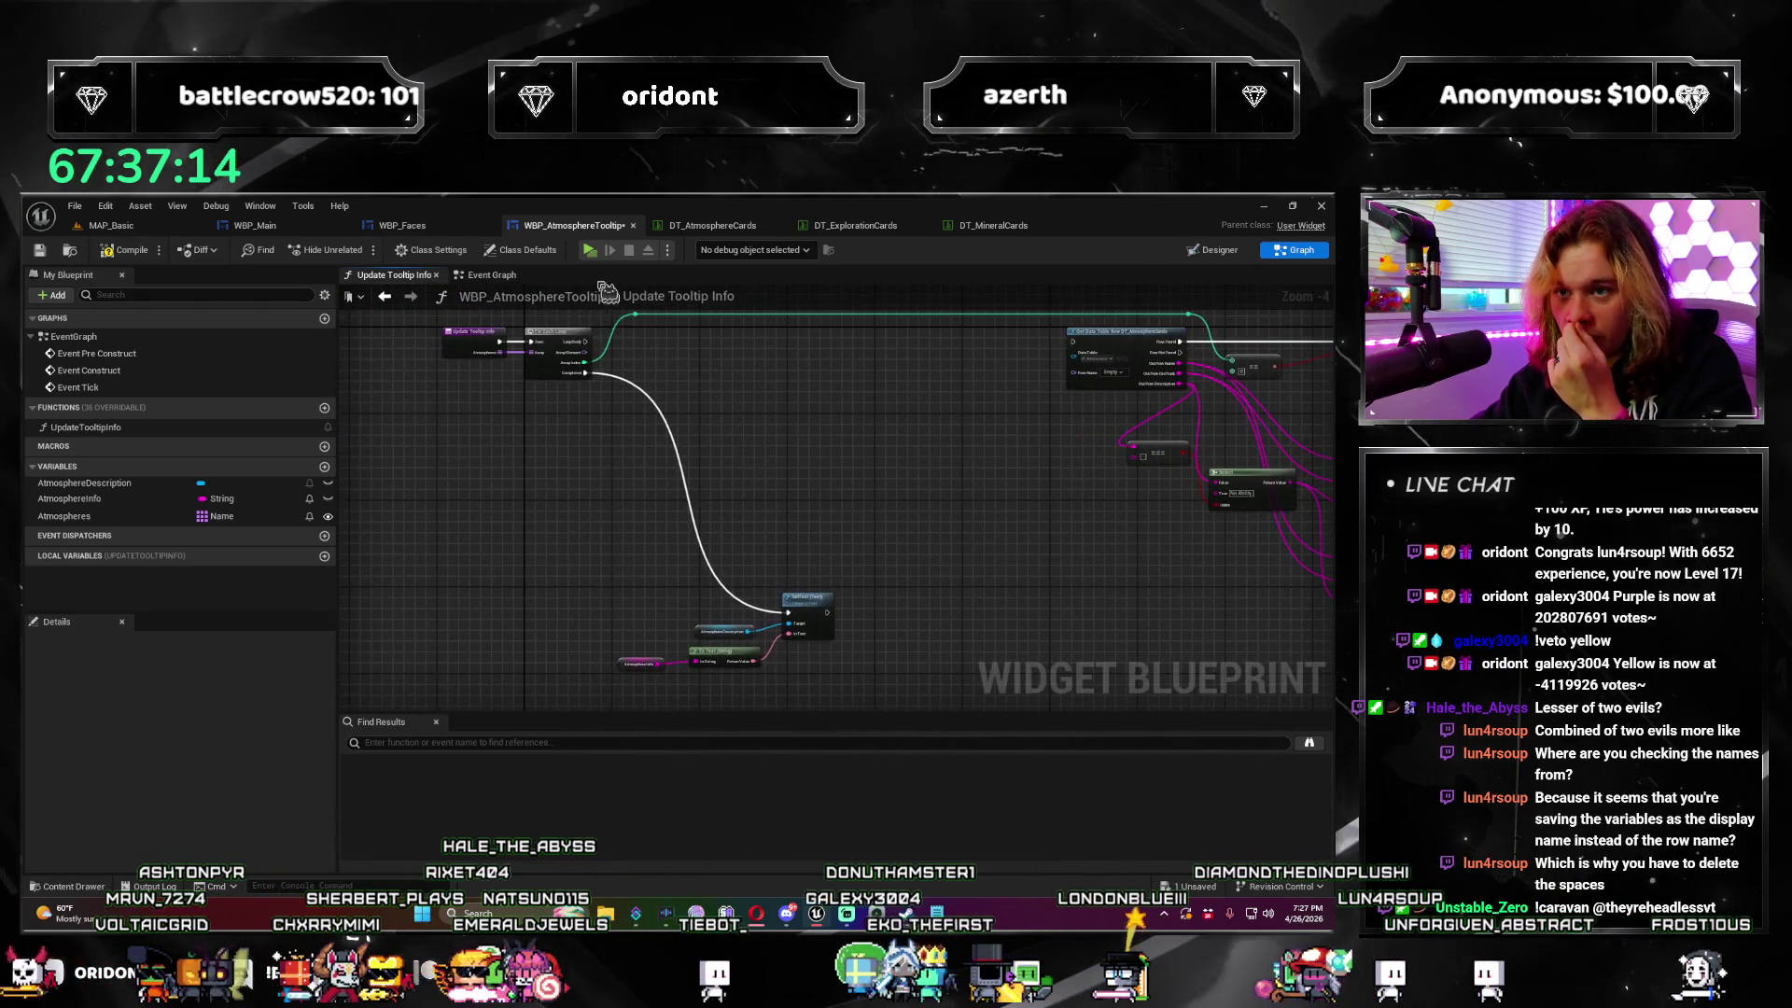
Step: Switch to WBP_Main's tooltip function, abandoning a 'get atmosphere' search from Player Character
click(322, 222)
scroll(577, 598, up, 3)
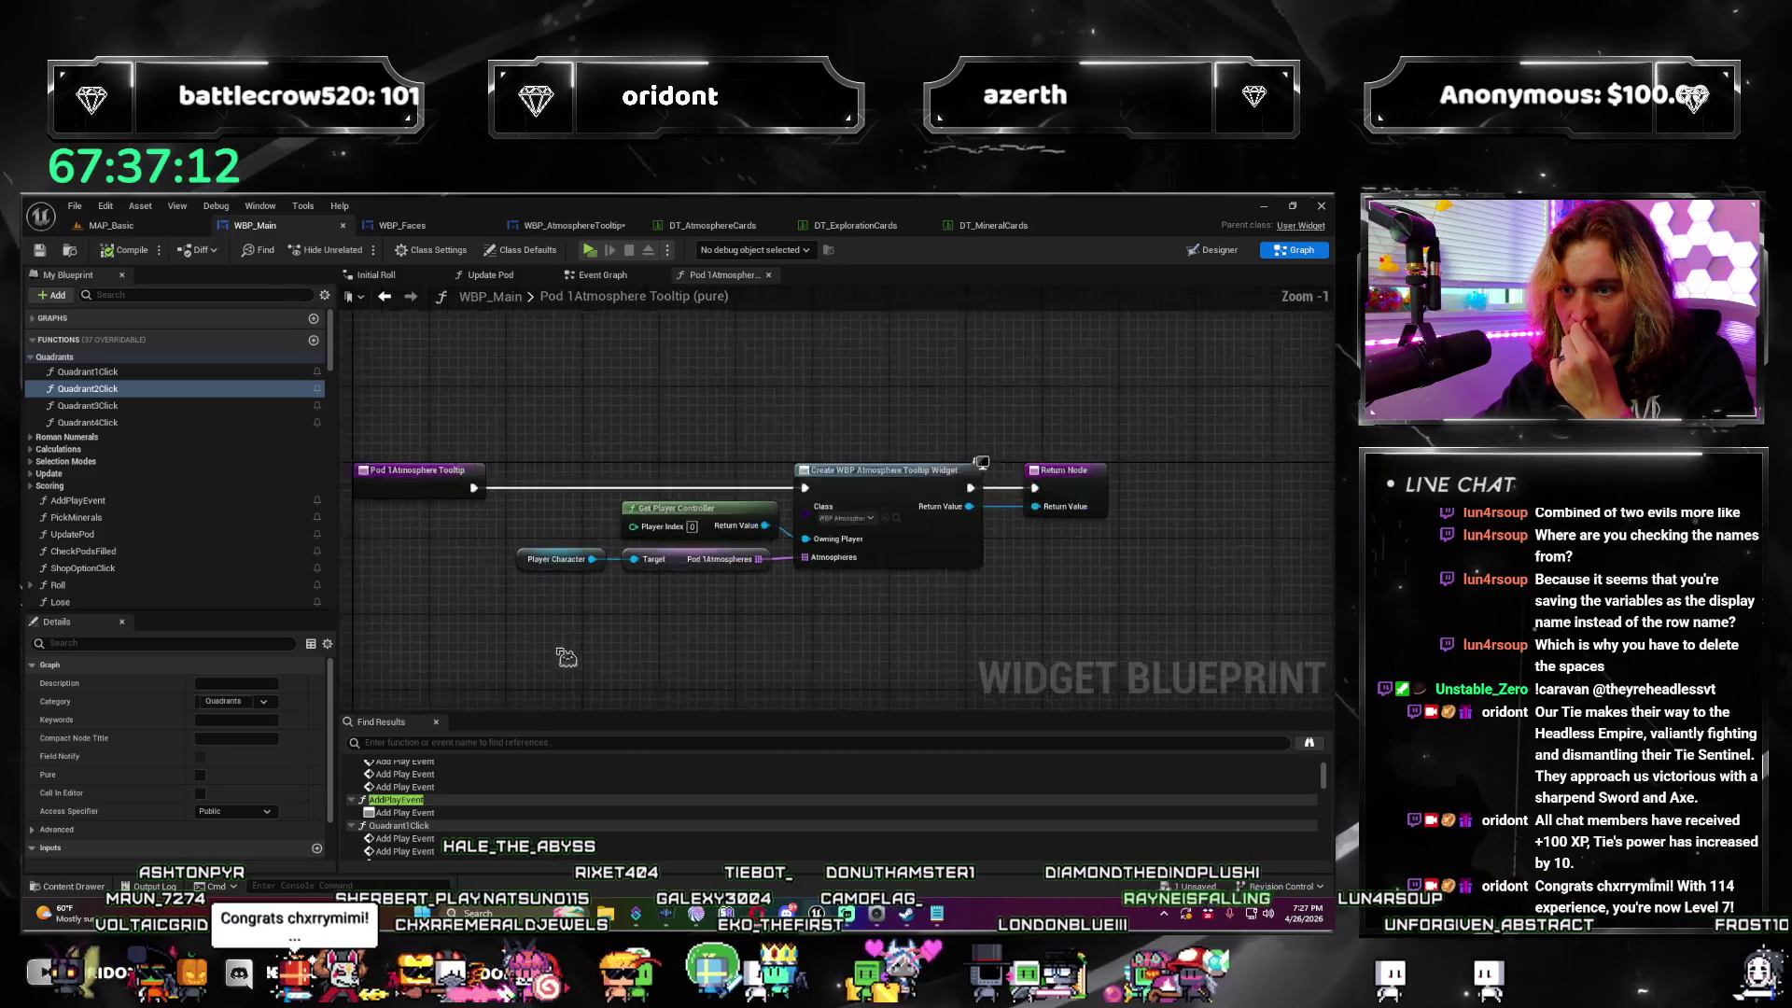
drag(571, 591, 597, 700)
text(get)
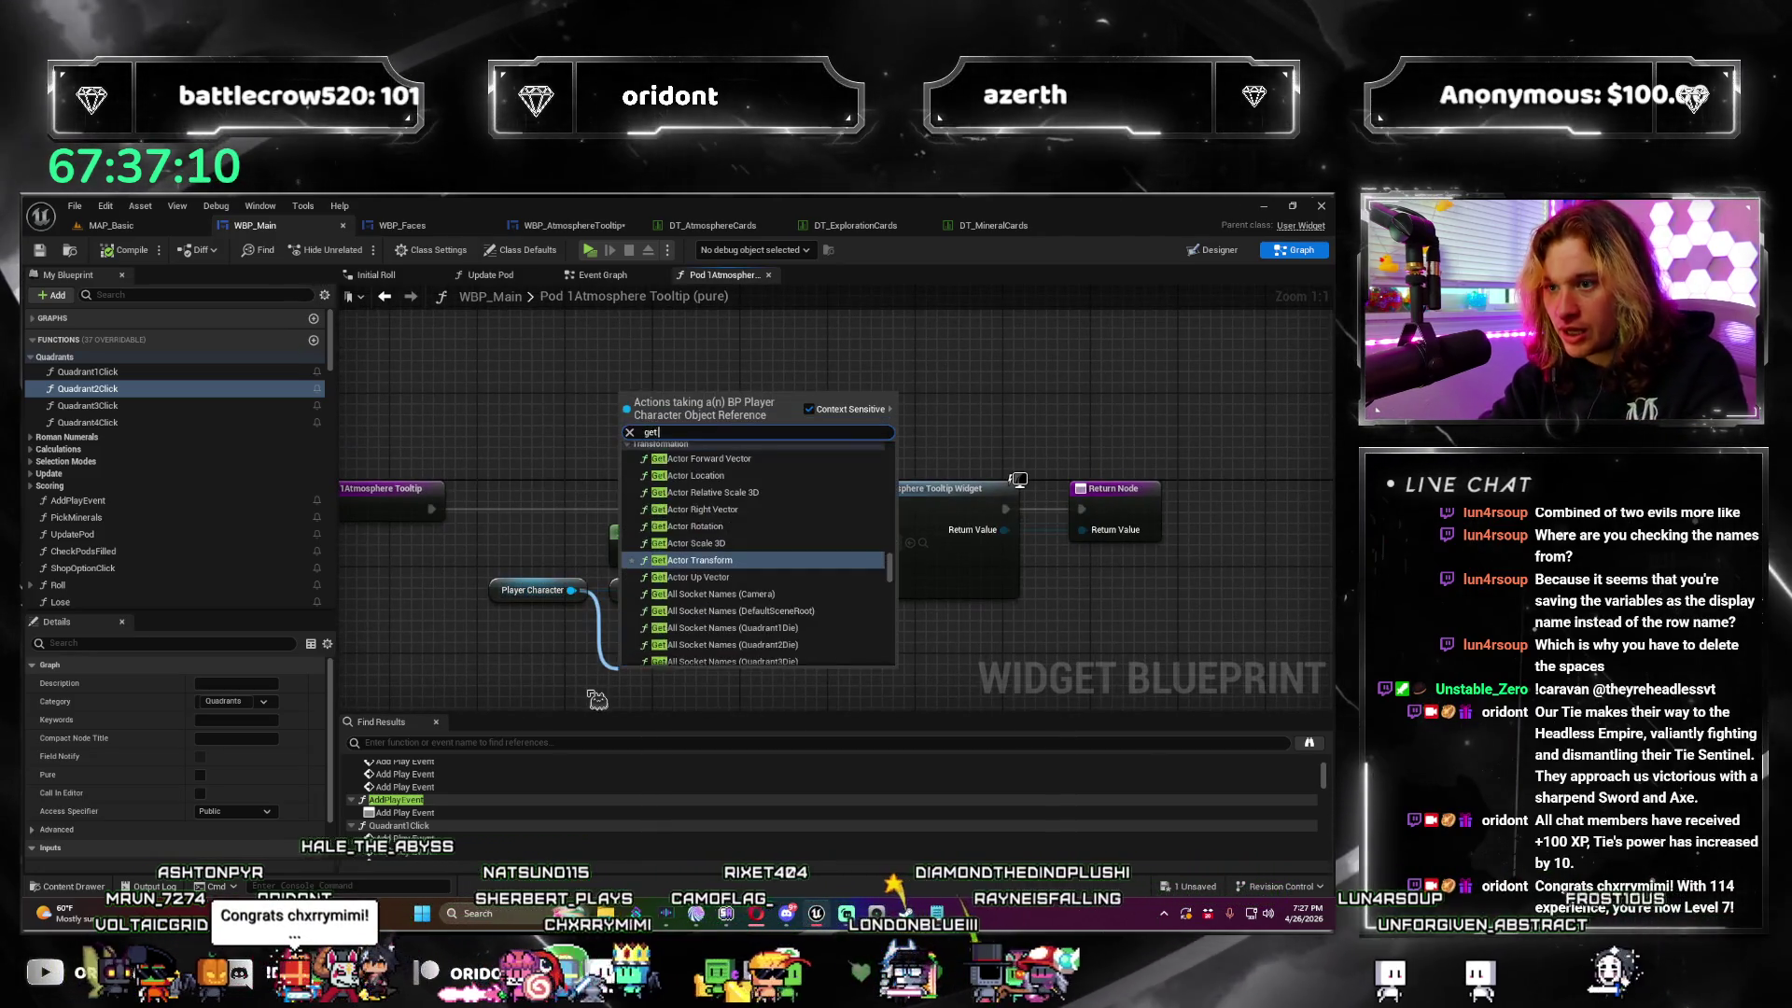
text( atmosphere)
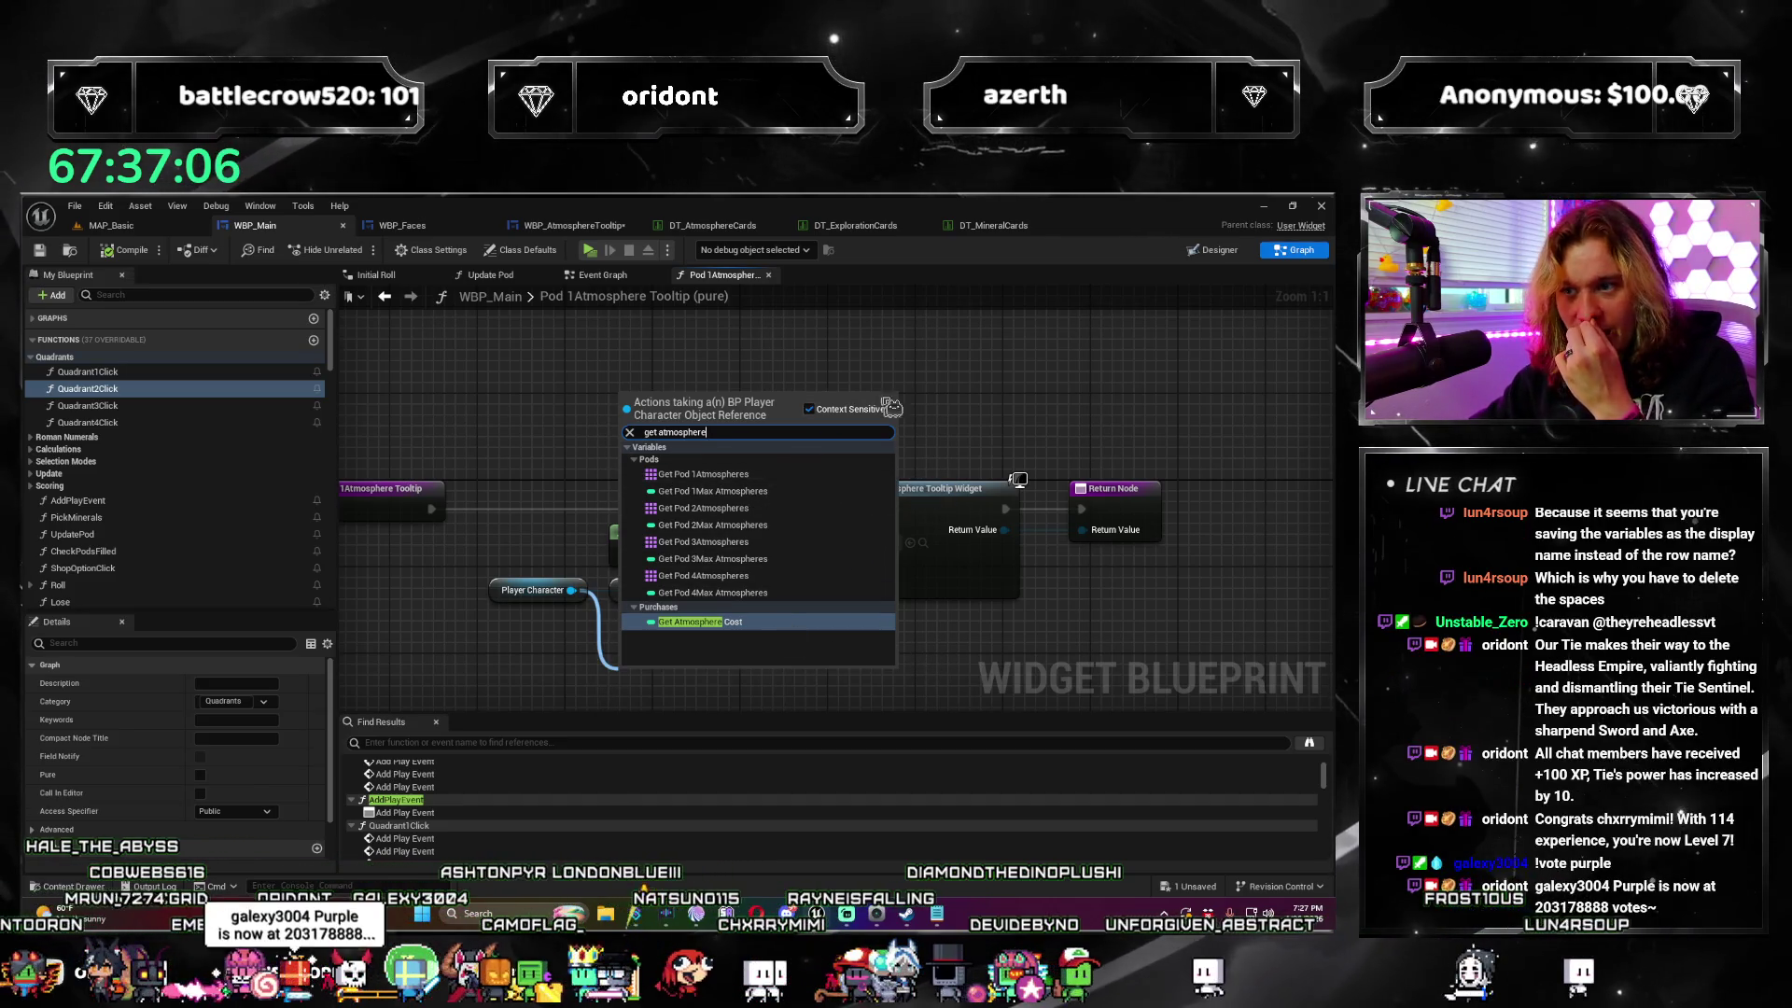
key(Escape)
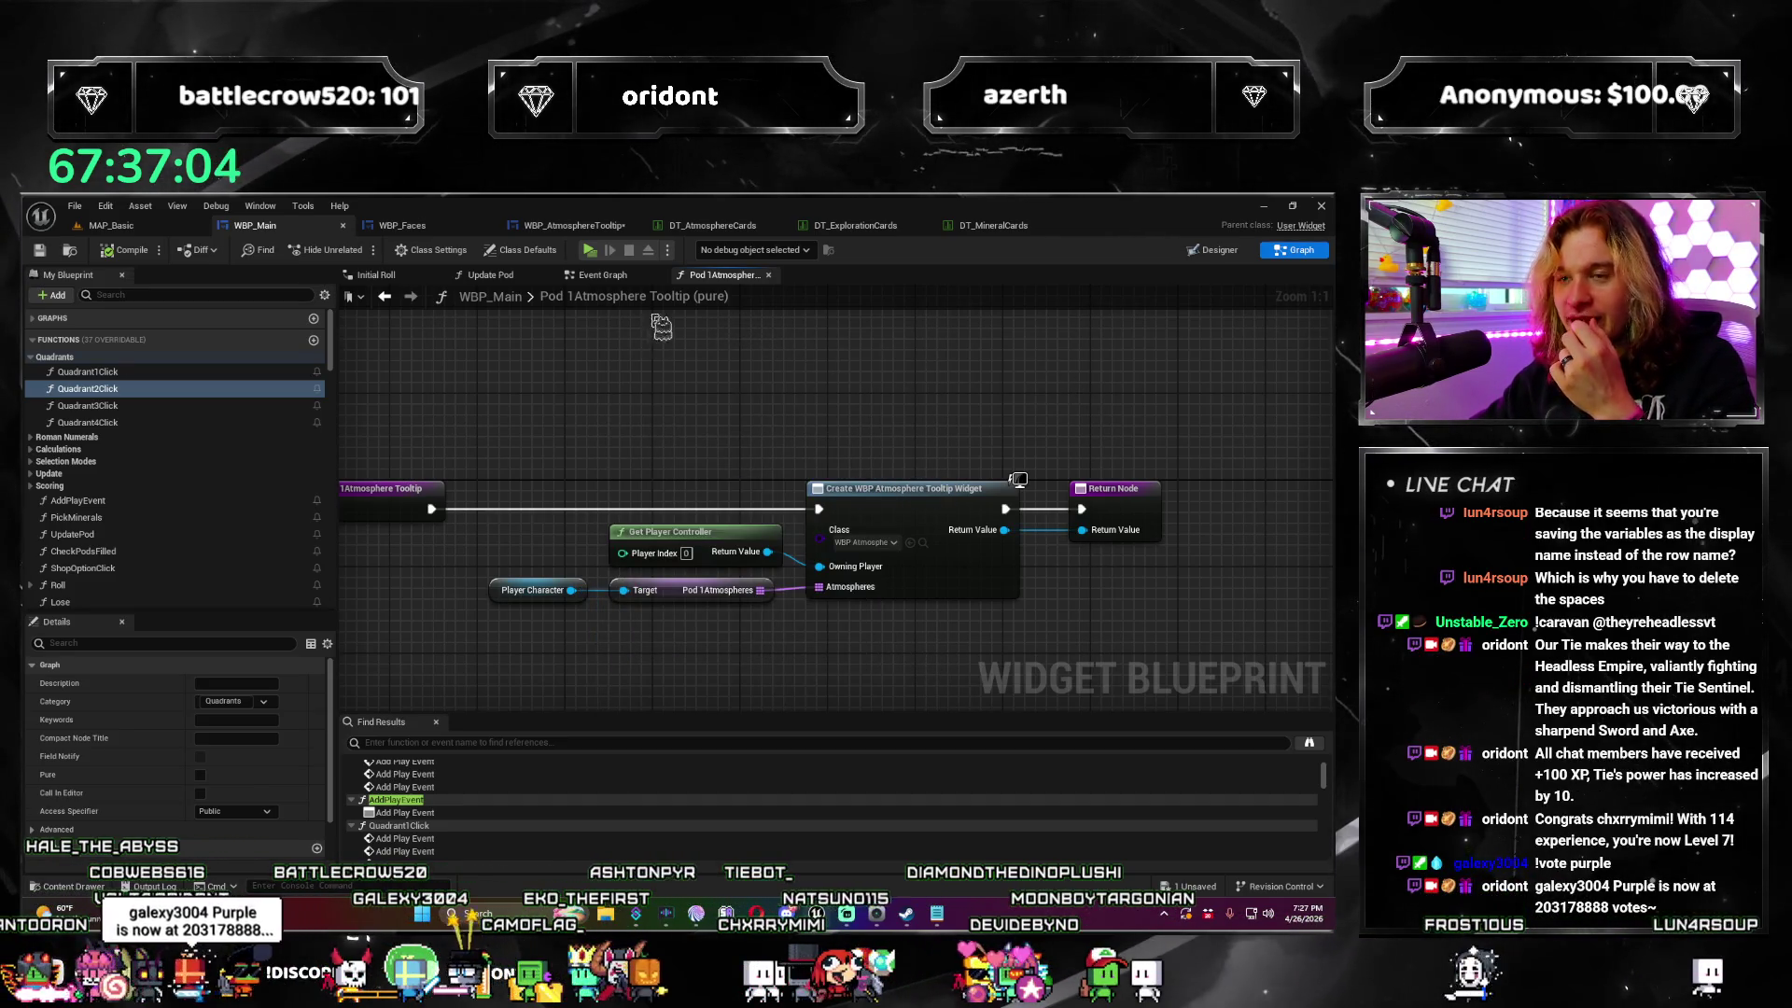
Step: Keep the Pod 1Atmosphere Tooltip name unchanged and find all references to Pod1Atmospheres
double_click(644, 297)
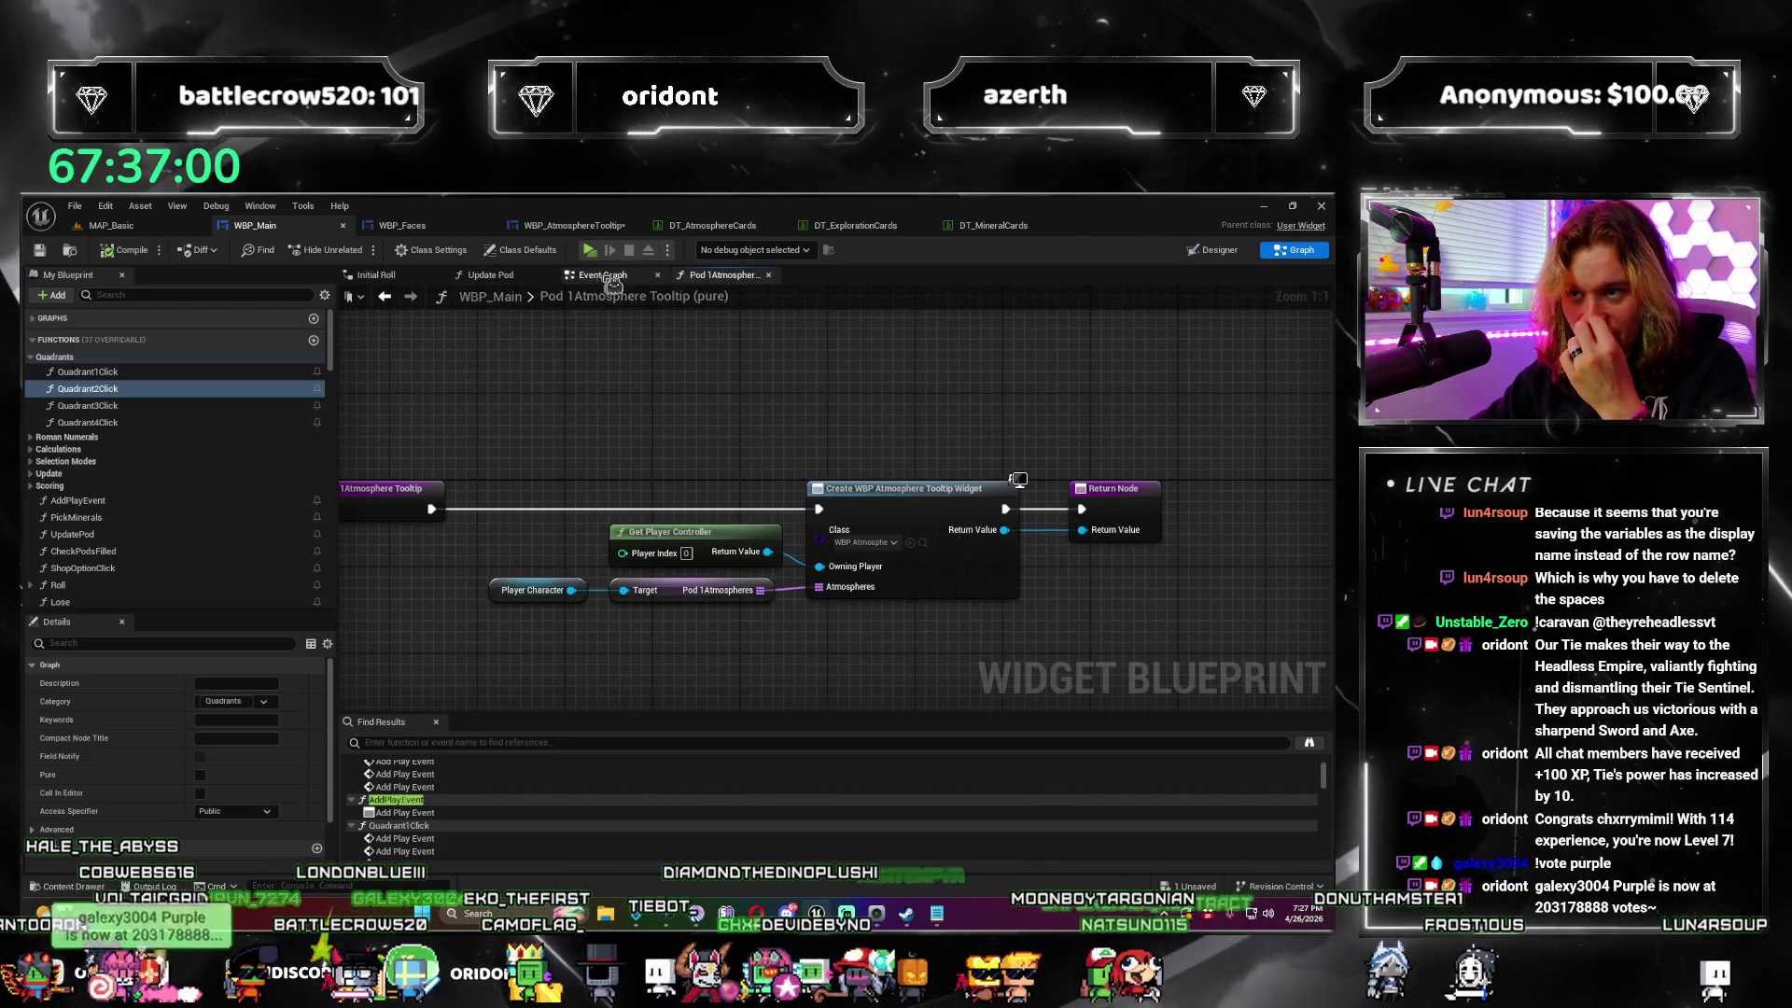
click(533, 744)
click(534, 744)
text(pod1atmosphere)
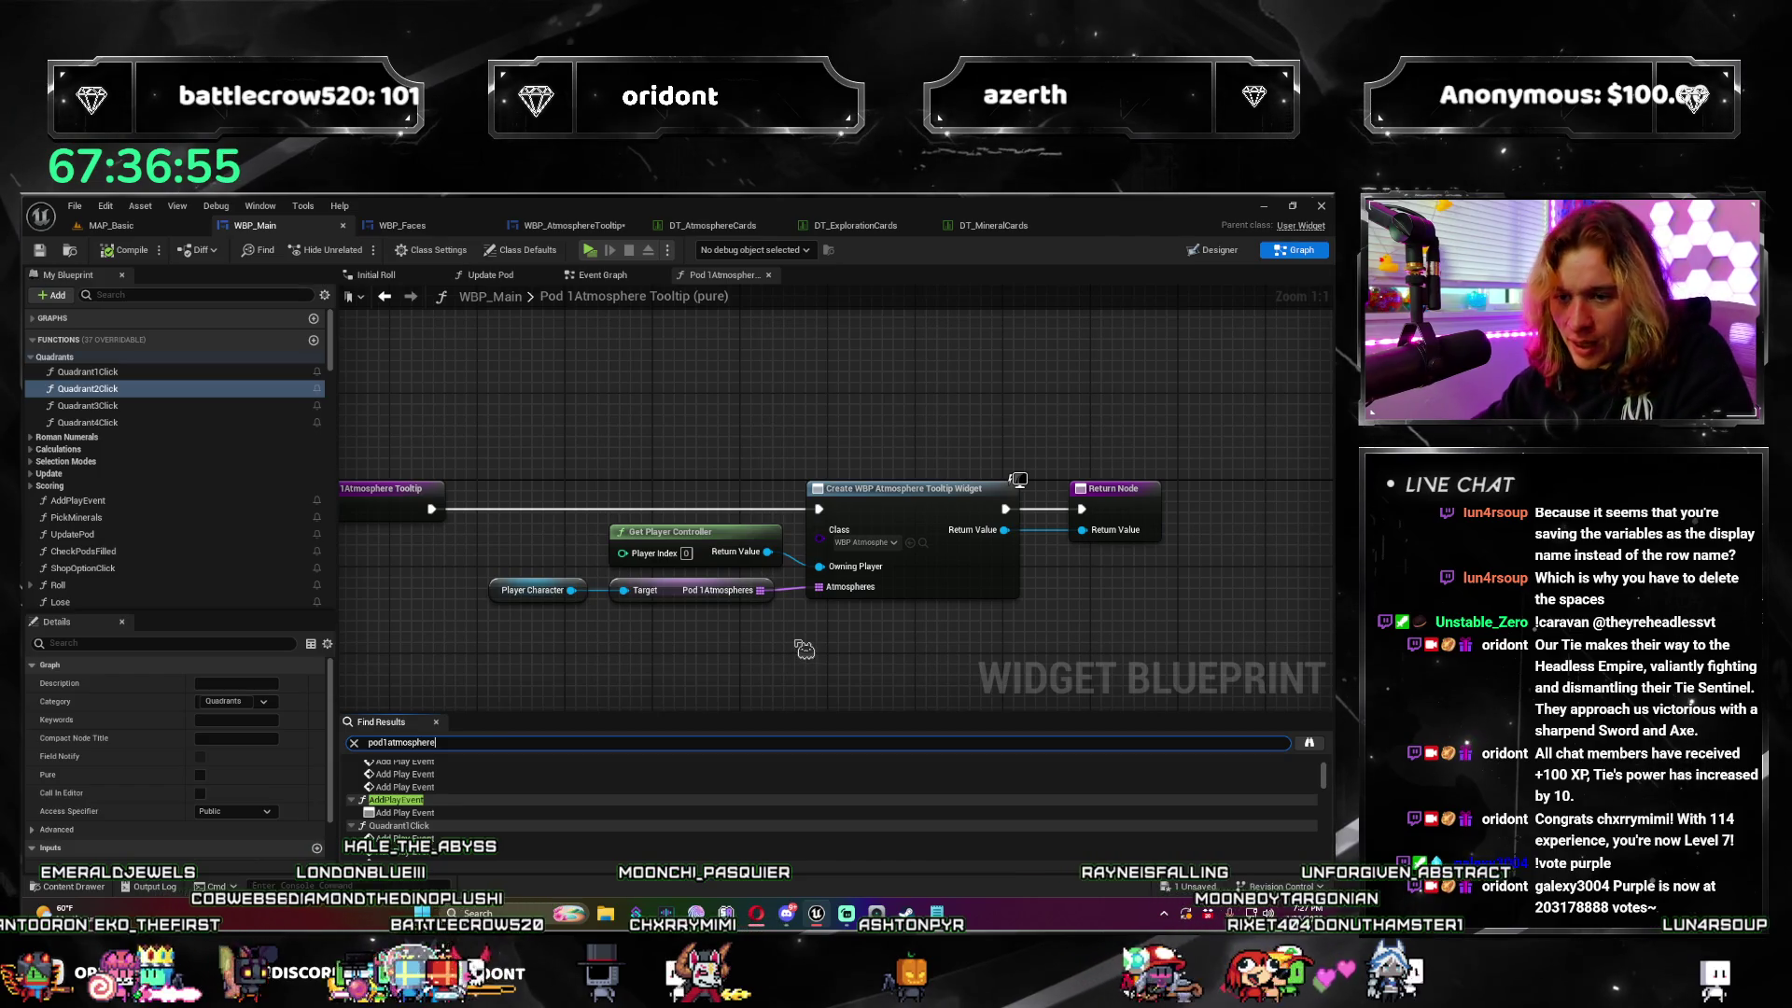
key(Return)
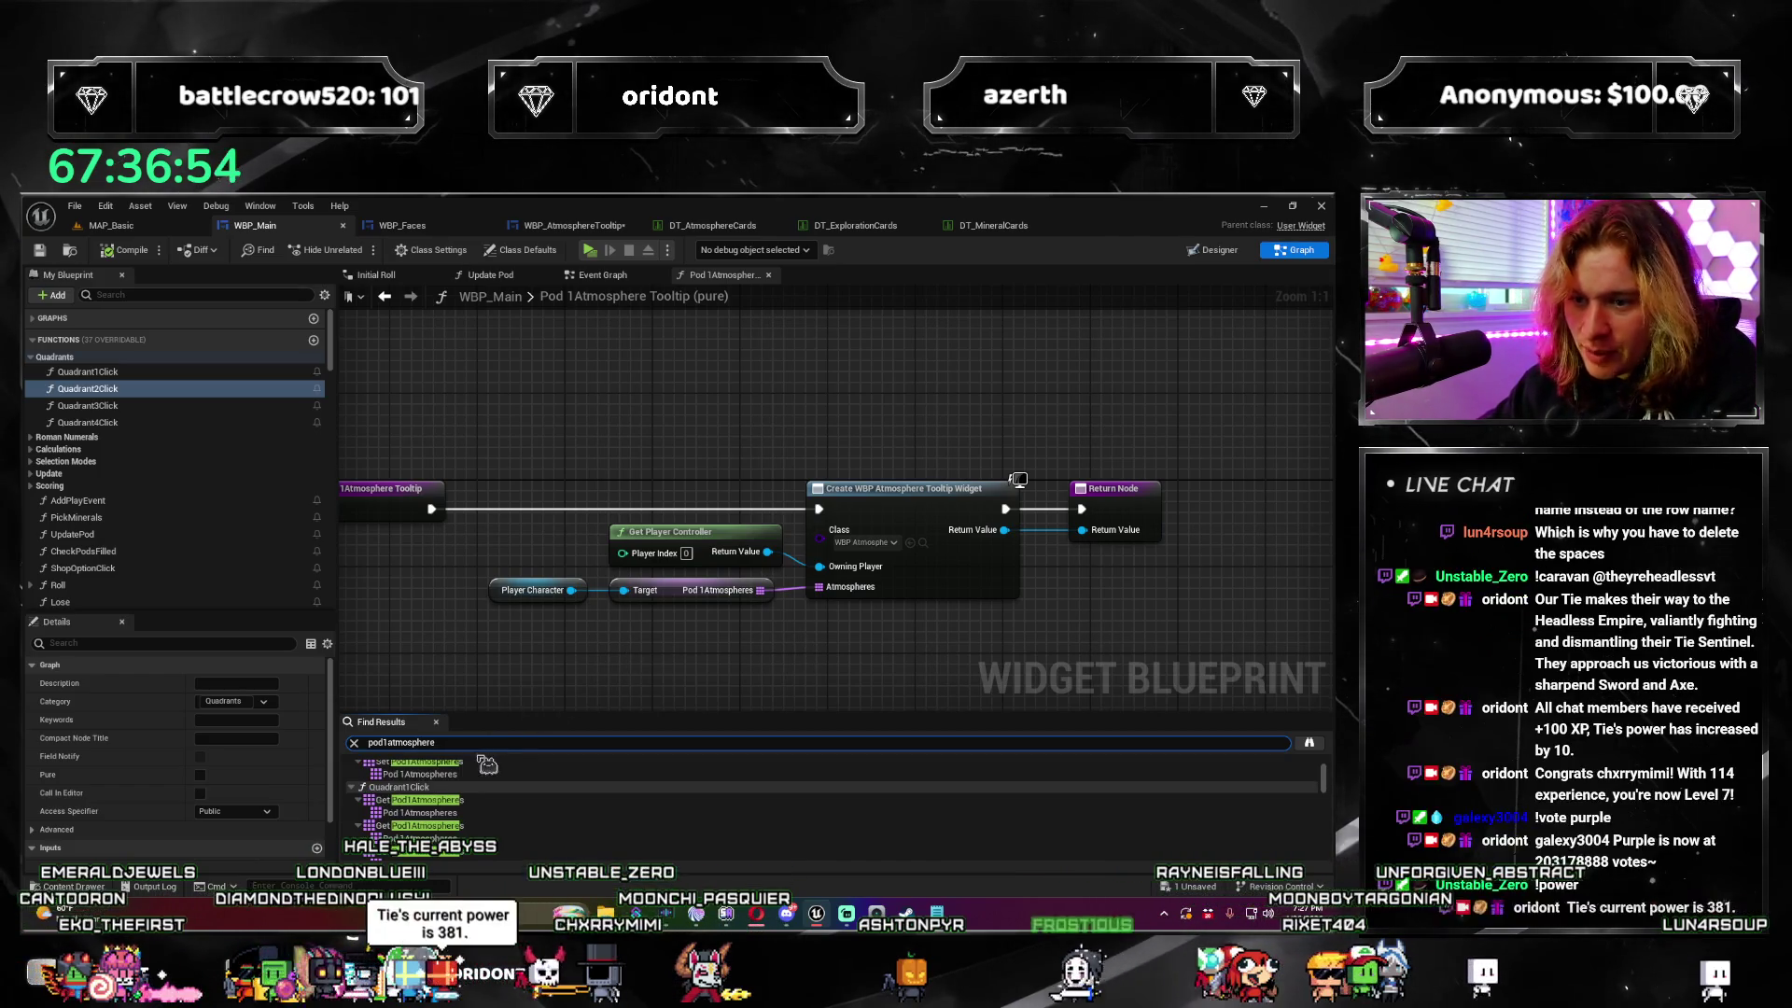
Step: Jump from Find Results to the first Pod1Atmospheres use in WBP_Main's Event Graph
click(467, 780)
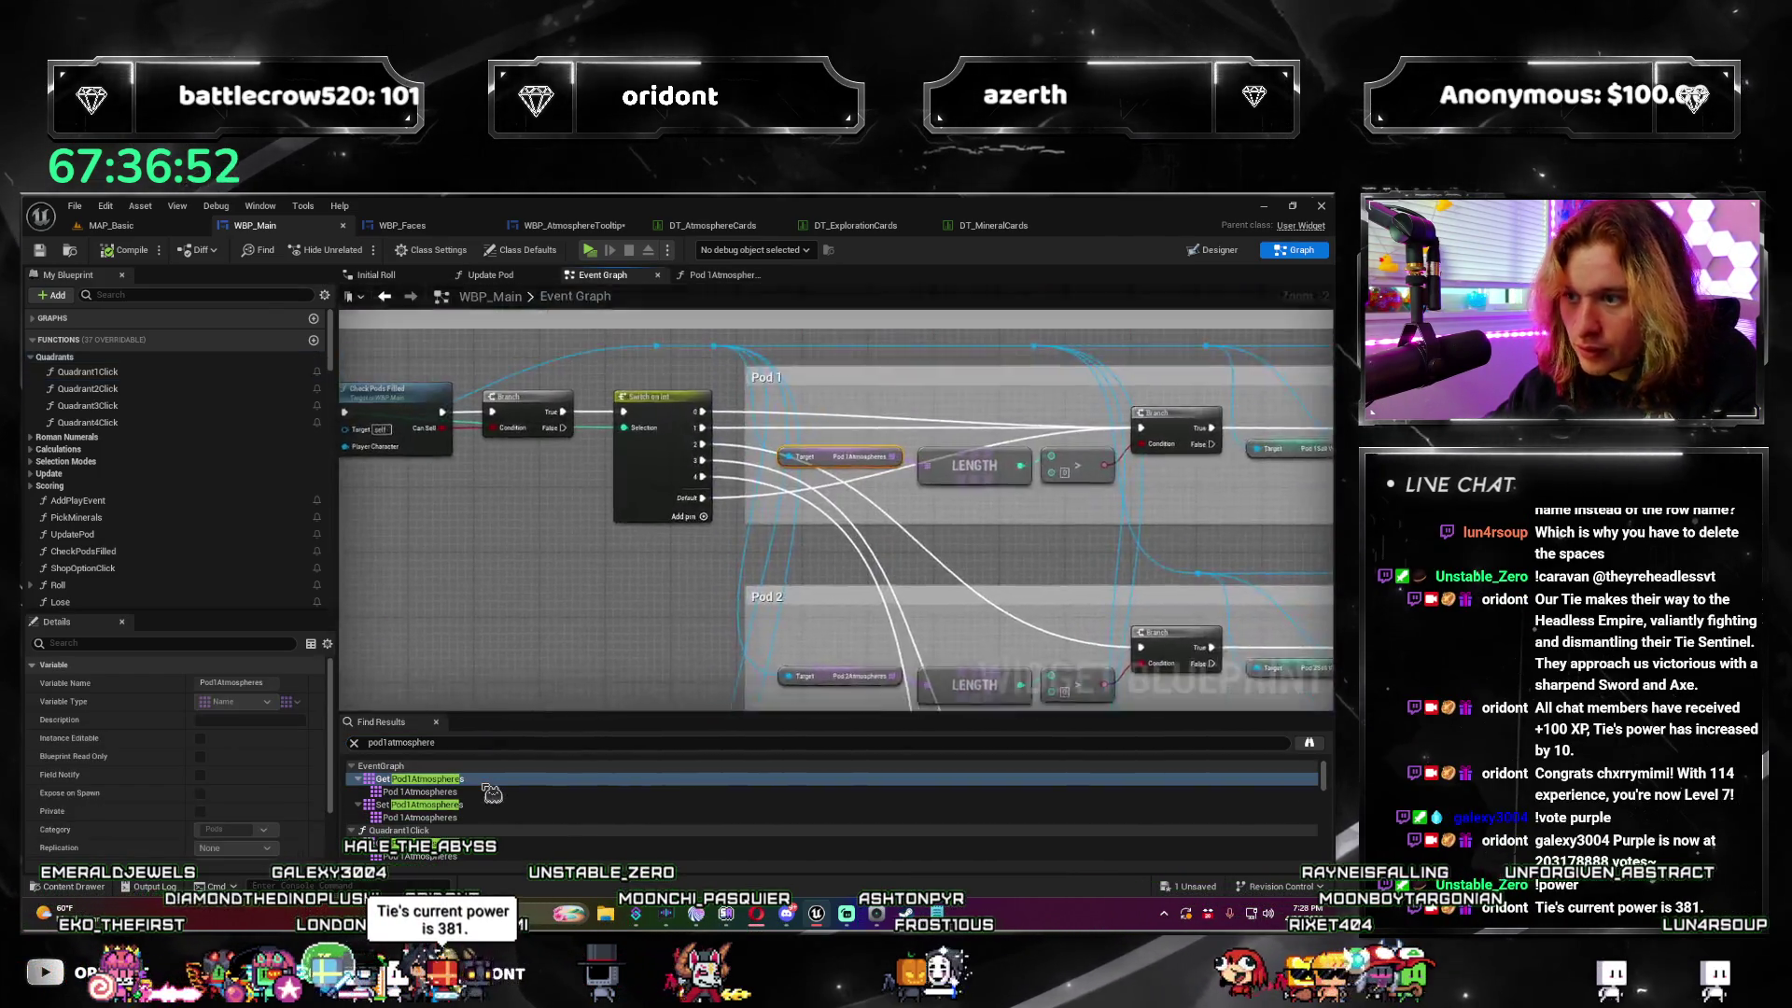
scroll(606, 622, down, 3)
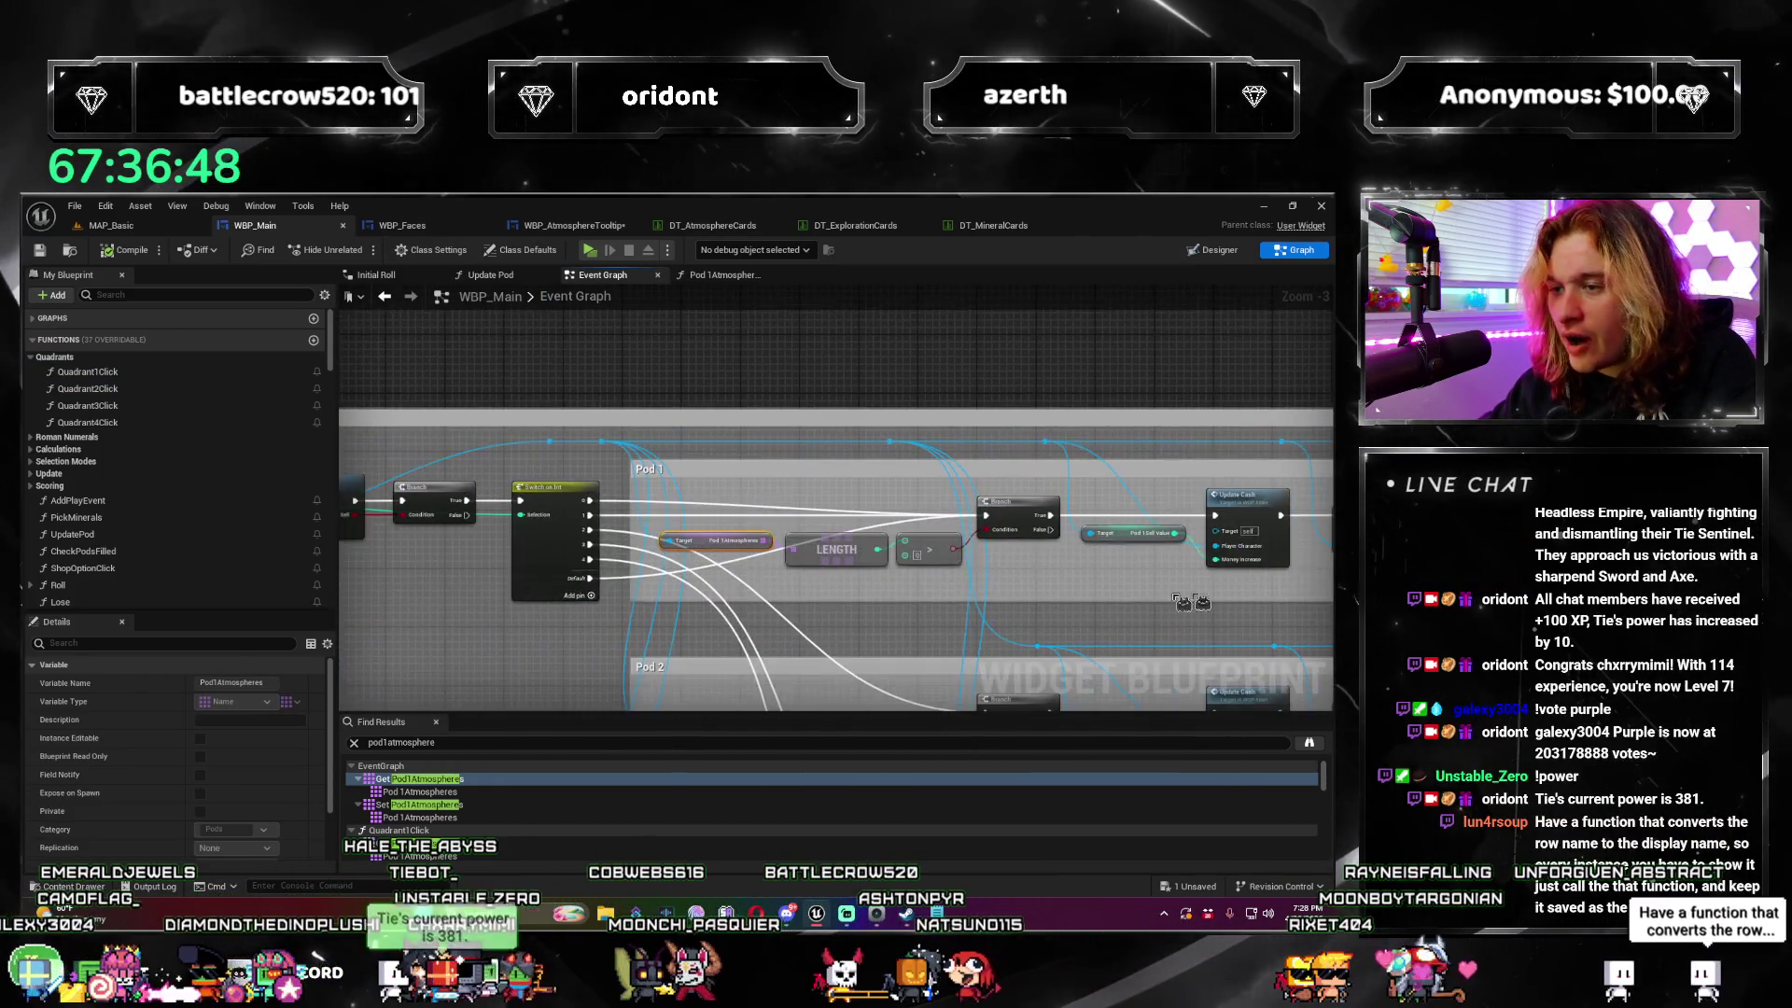
mouse_move(504, 588)
mouse_down()
mouse_move(349, 616)
mouse_move(560, 560)
mouse_move(788, 452)
mouse_move(735, 523)
mouse_up()
scroll(560, 560, down, 1)
Step: Expand the Roll function in My Blueprint and open its Pod 1Faces graph
scroll(735, 514, down, 3)
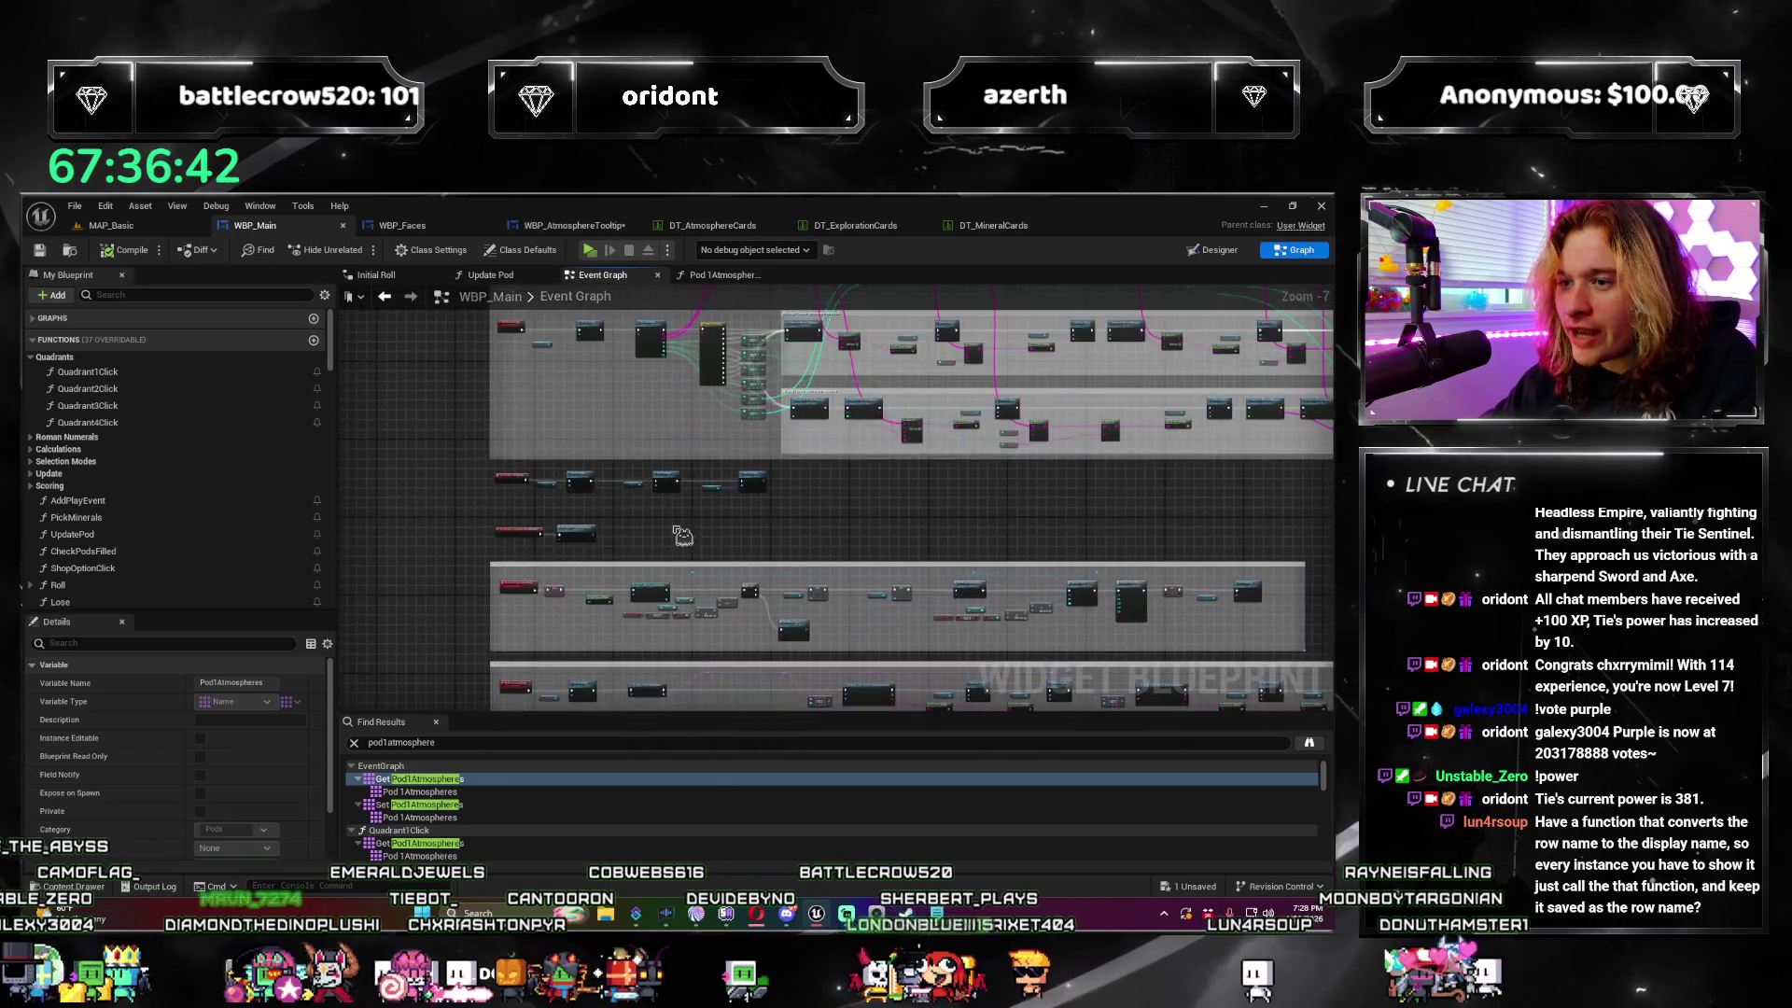
scroll(140, 467, down, 1)
click(30, 542)
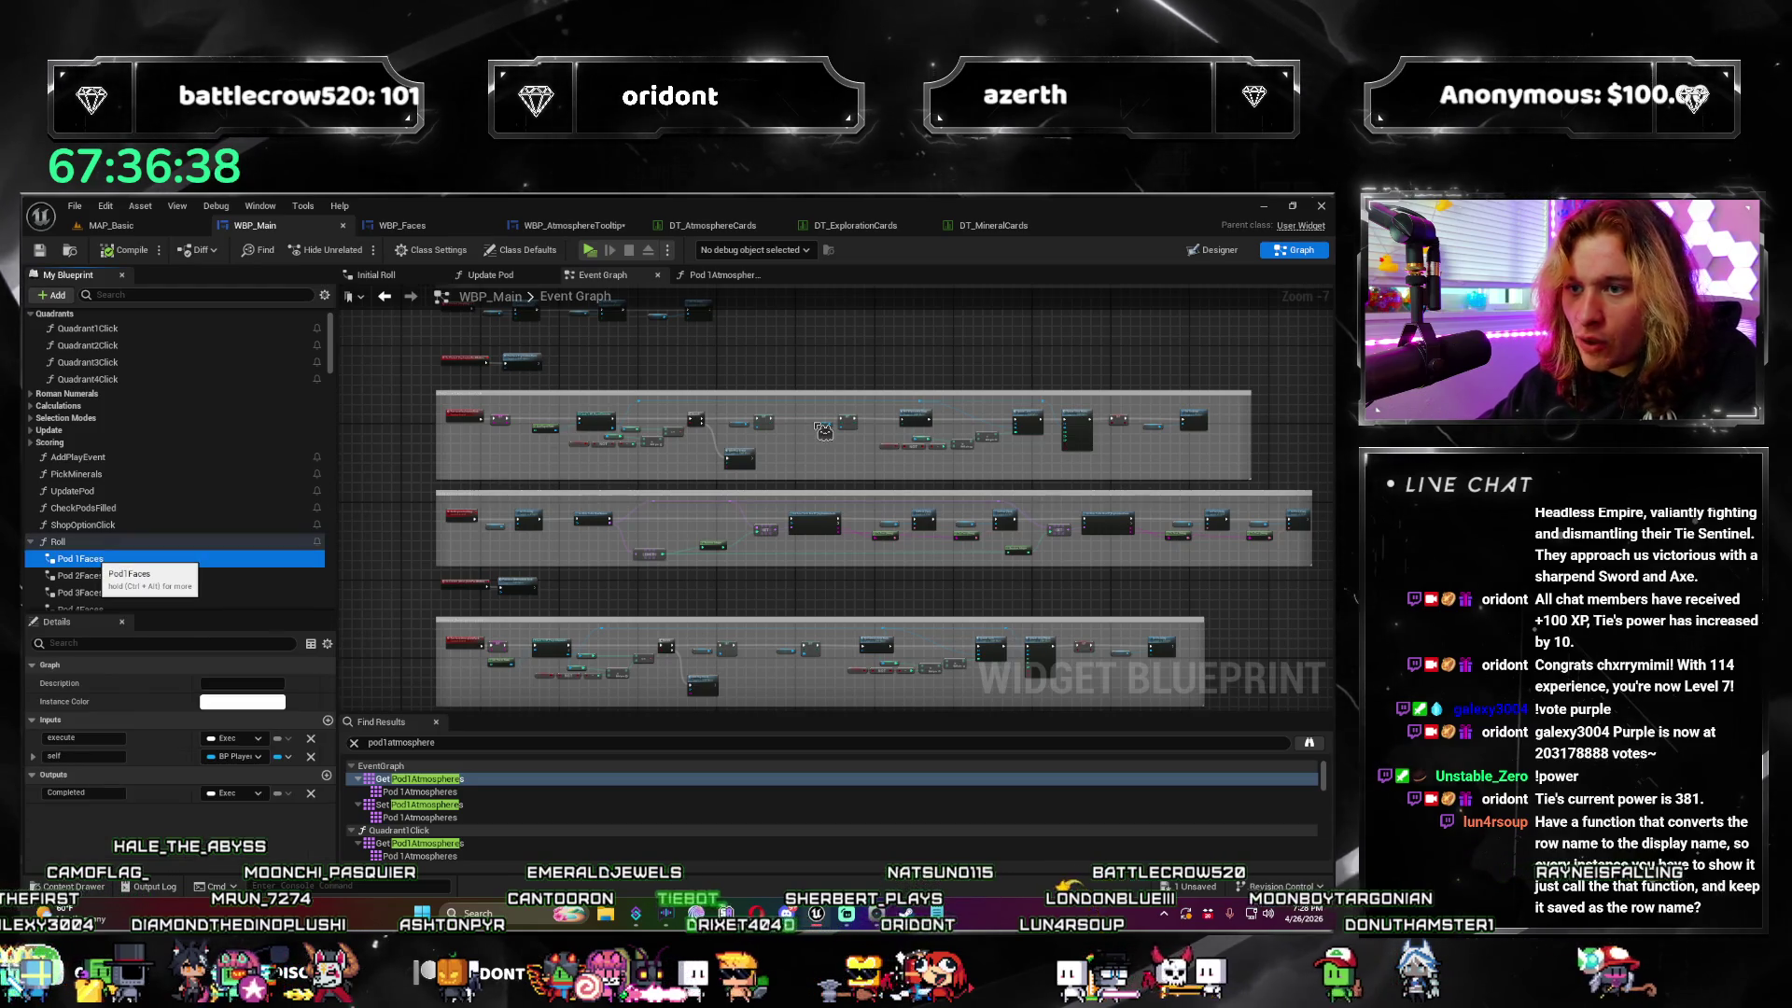
double_click(94, 557)
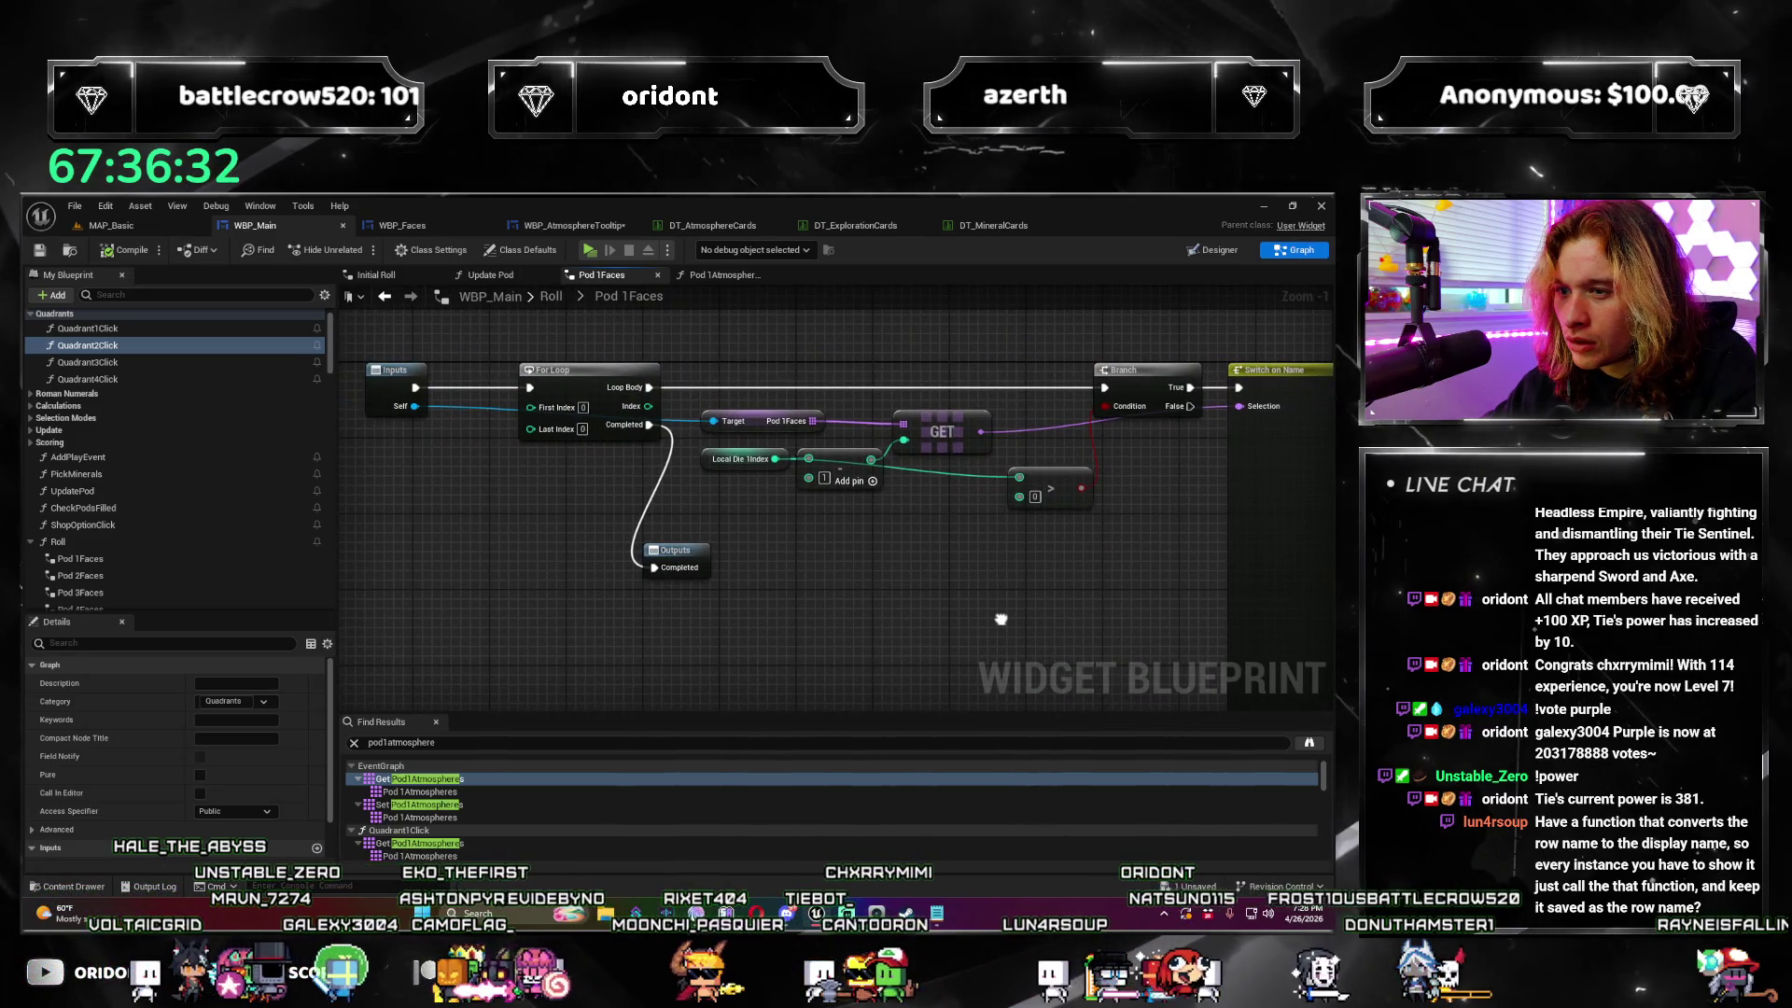
Step: Review the Pod 1Faces Switch on Name, For Loop and Branch nodes, then close the graph
mouse_move(1000, 619)
mouse_down()
mouse_move(632, 592)
mouse_move(472, 440)
mouse_move(579, 448)
mouse_move(546, 408)
mouse_up()
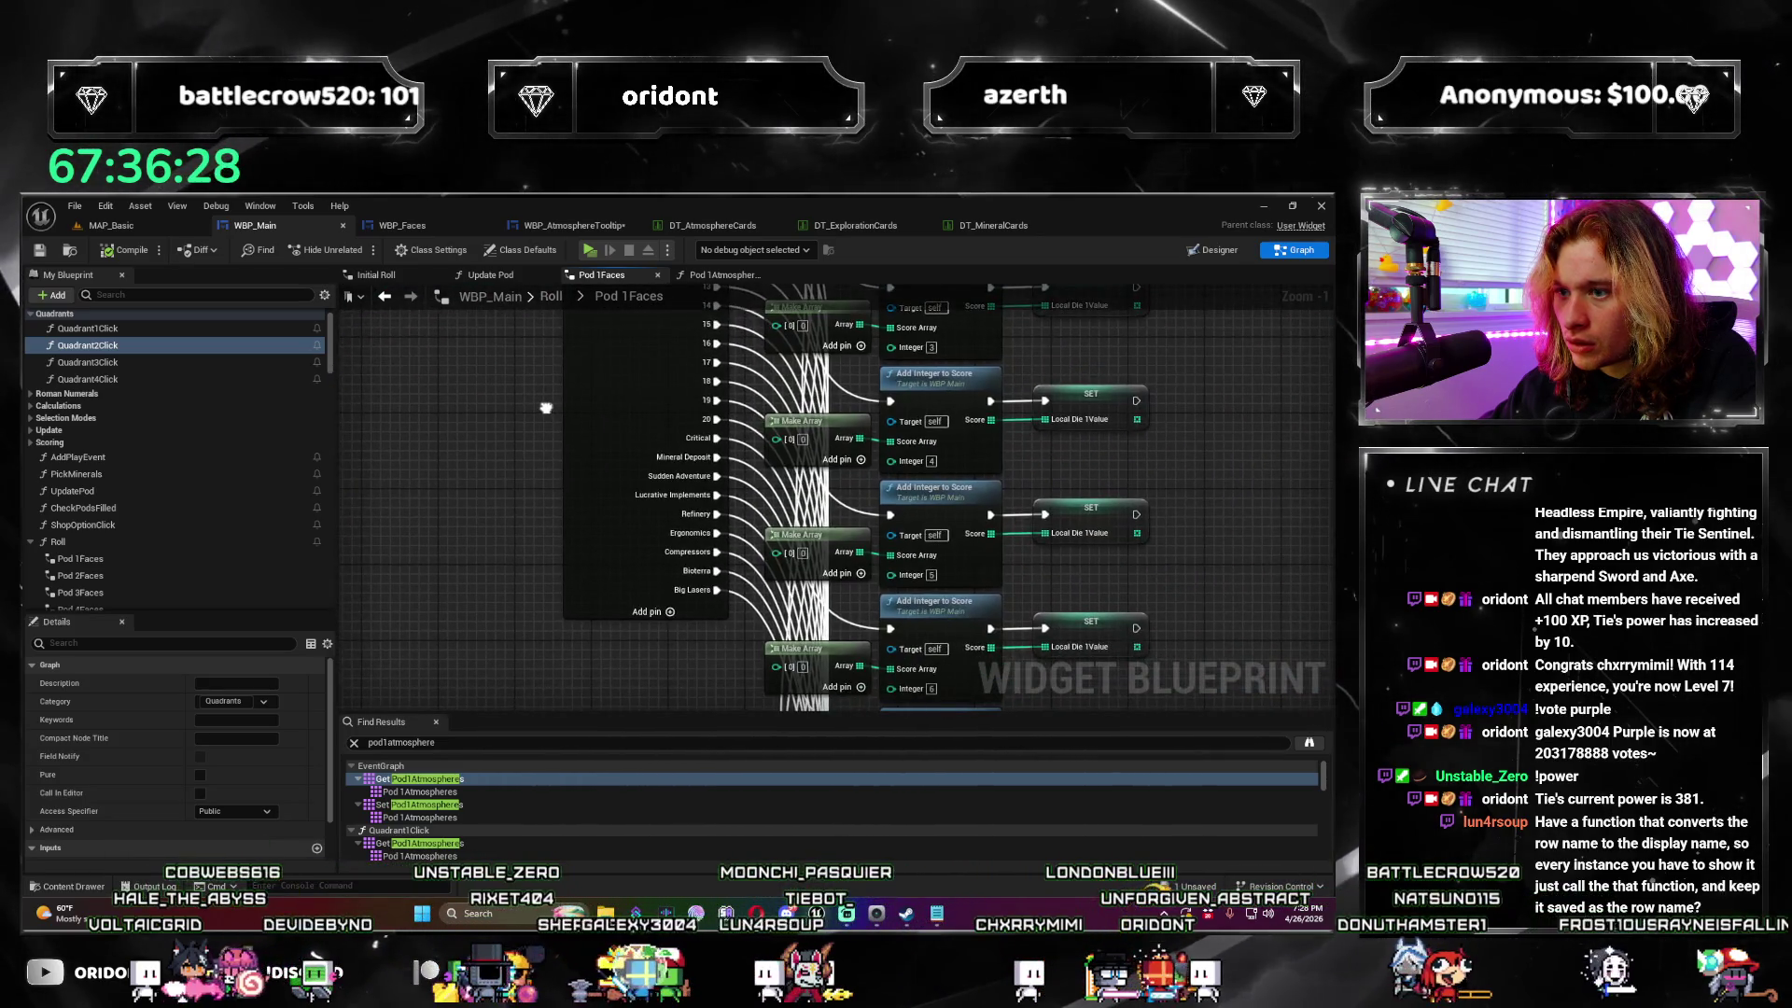
drag(523, 523, 1087, 564)
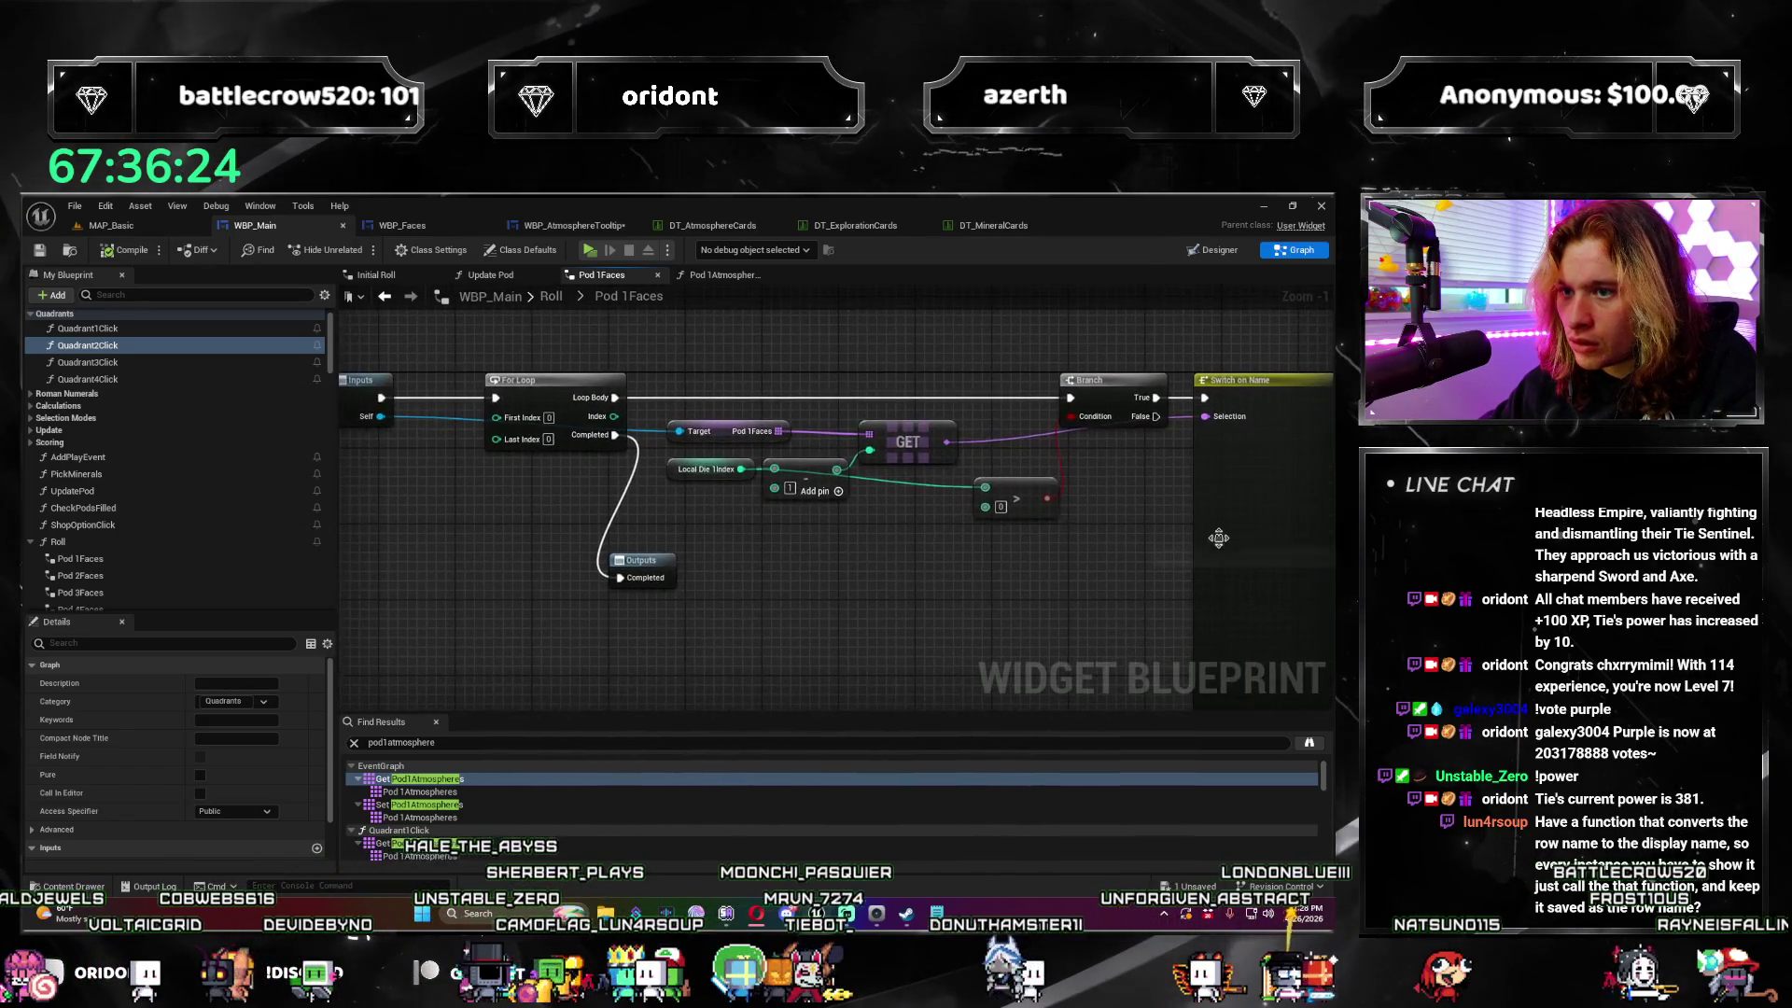
scroll(1087, 563, down, 2)
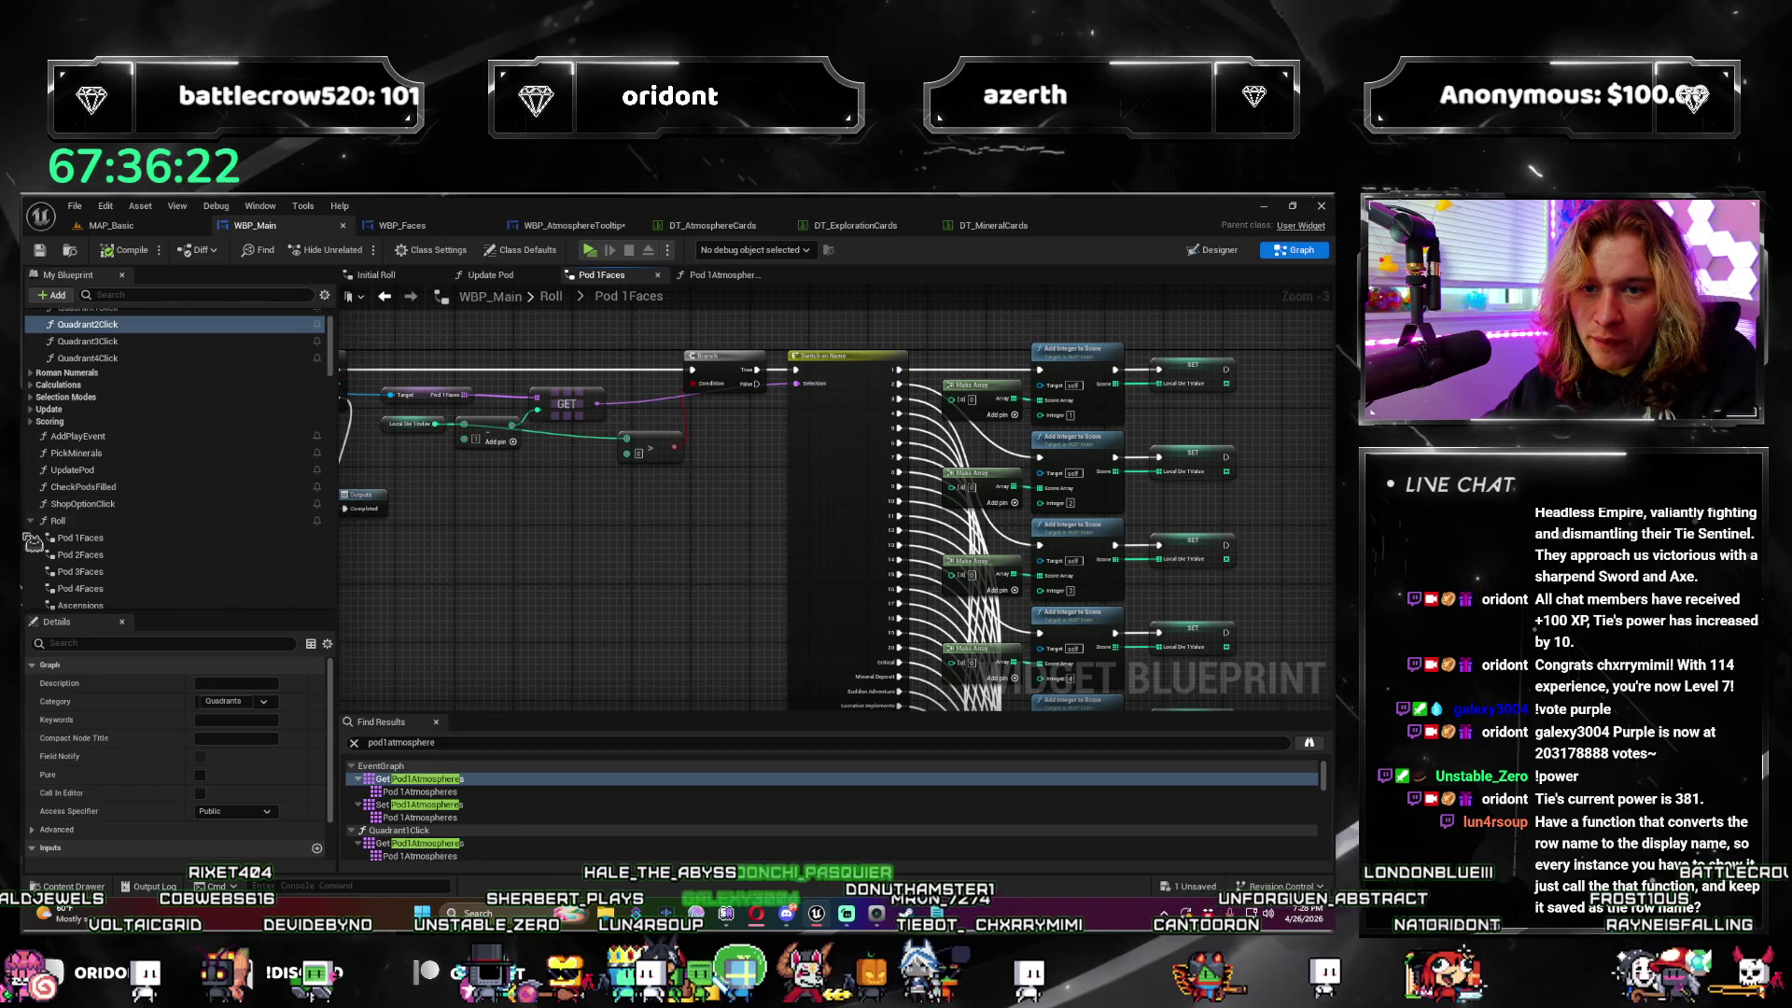
double_click(627, 296)
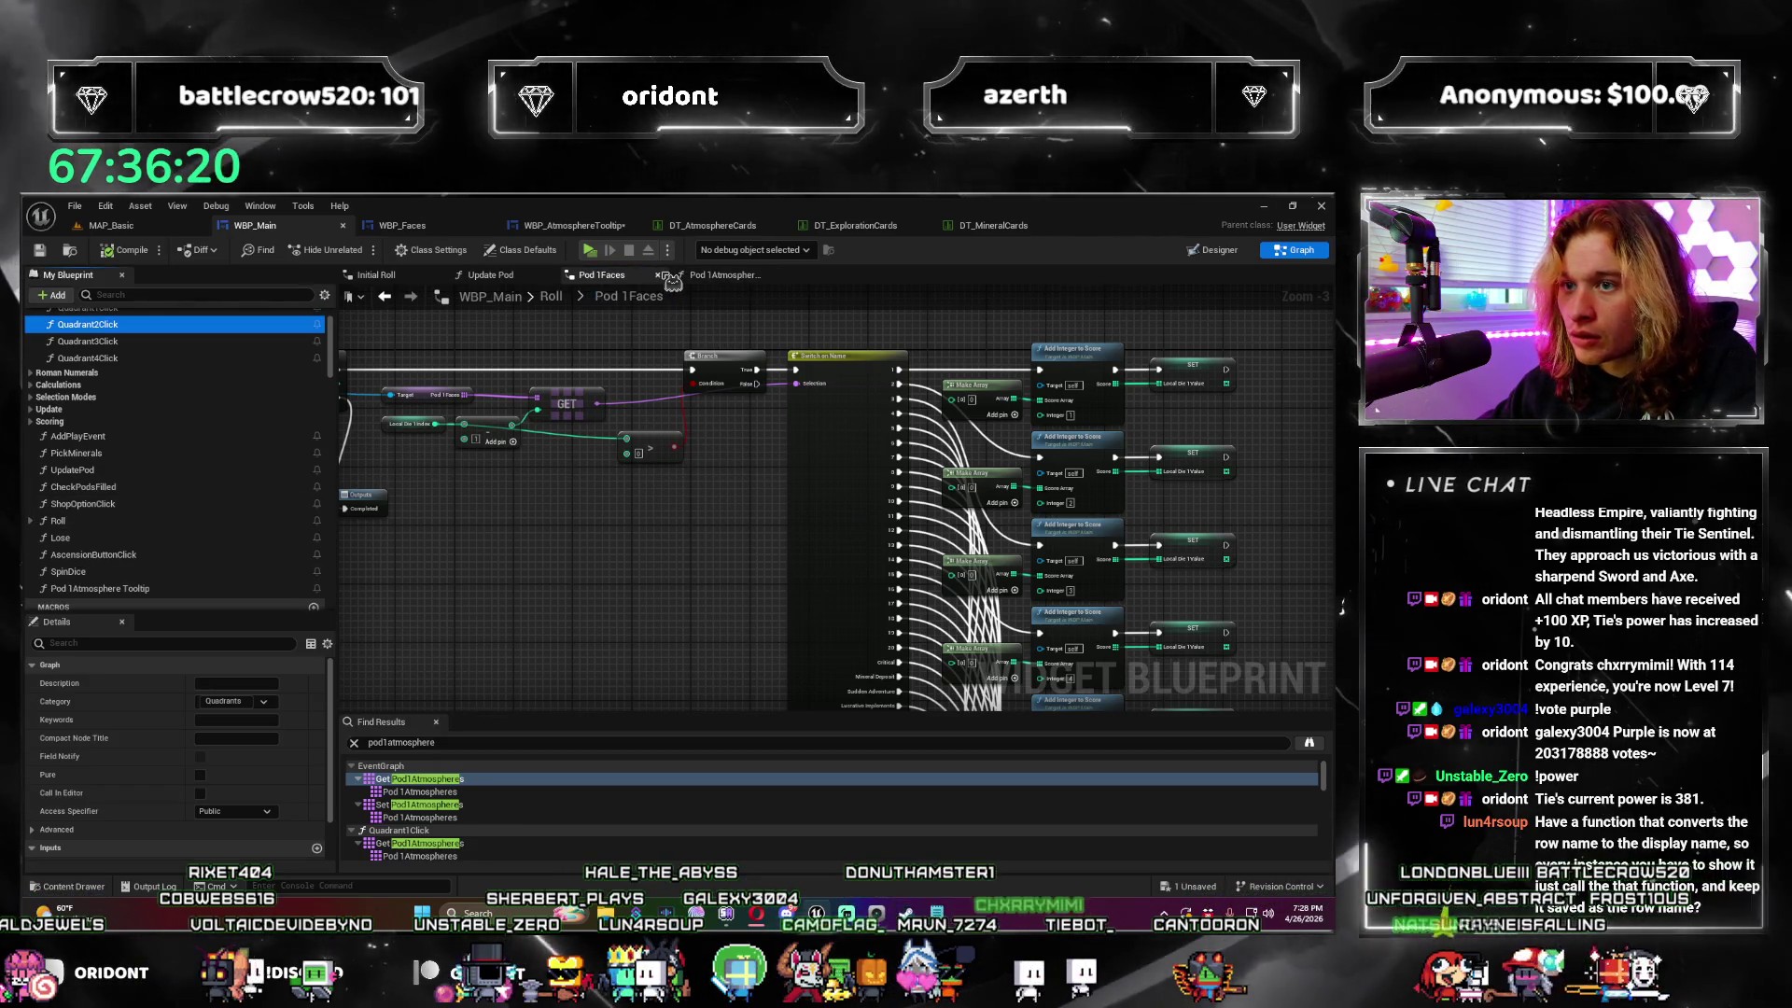
click(658, 275)
Step: Open WBP_Main's Roll function graph and inspect its Switch on Name node
scroll(122, 457, down, 2)
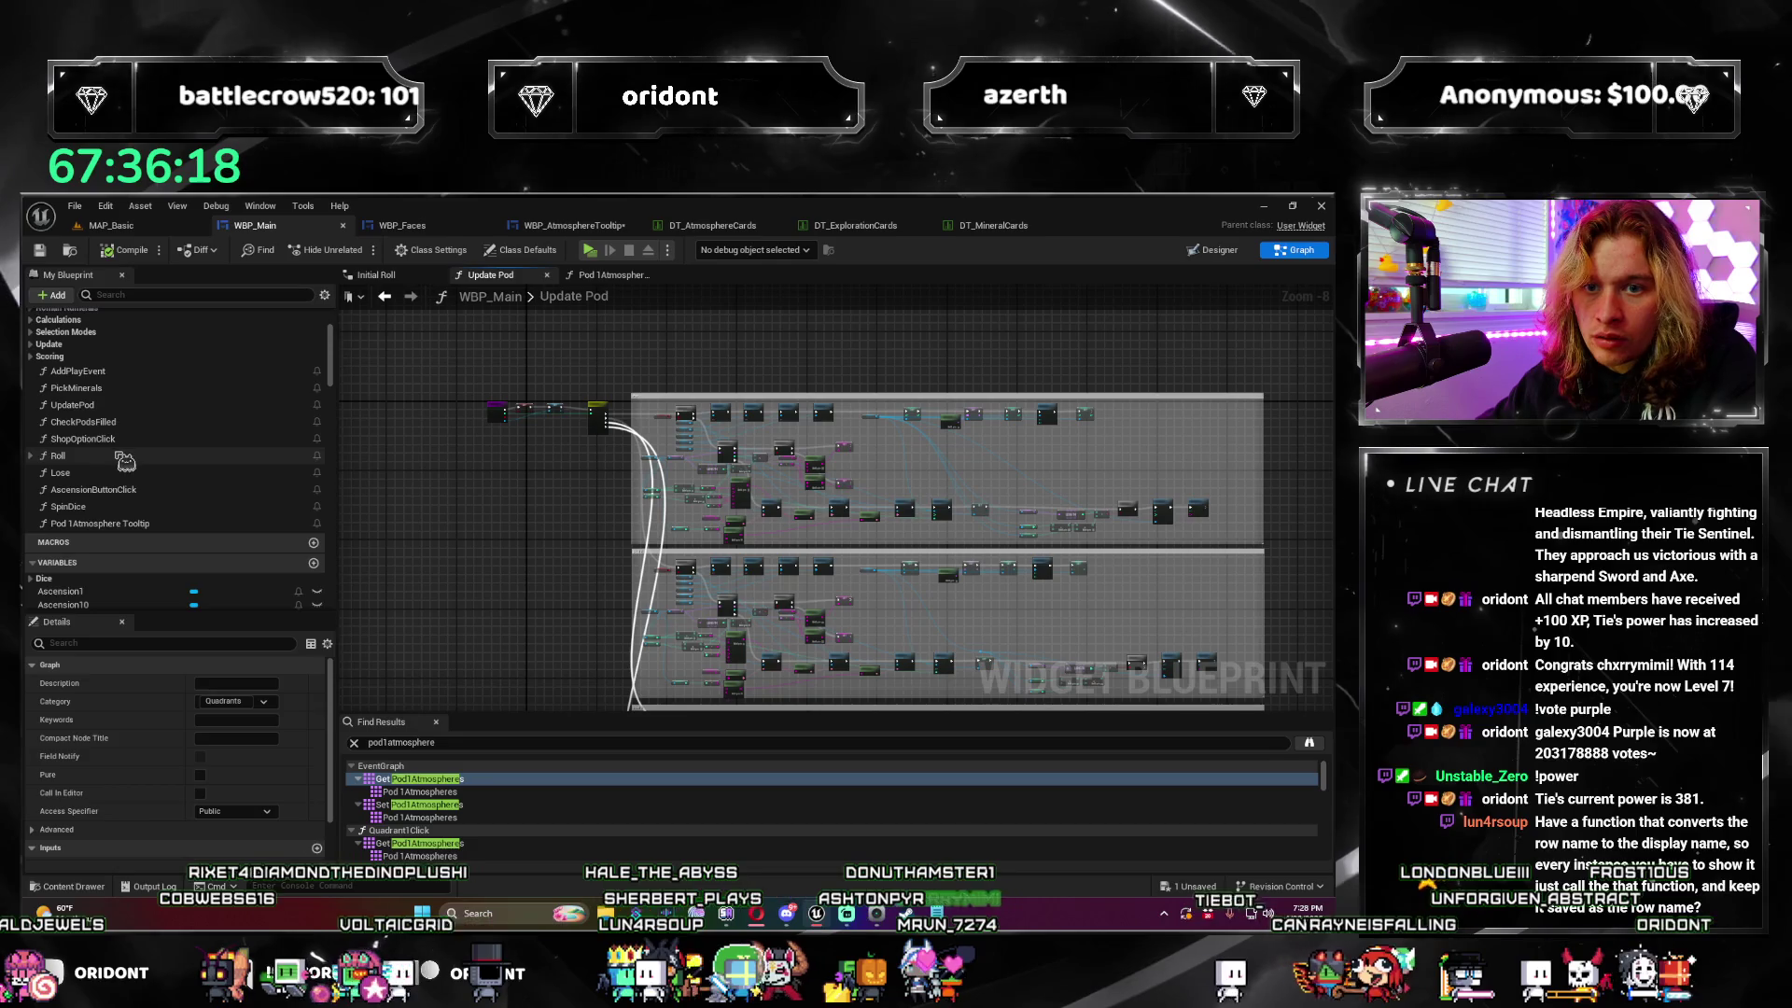
double_click(123, 457)
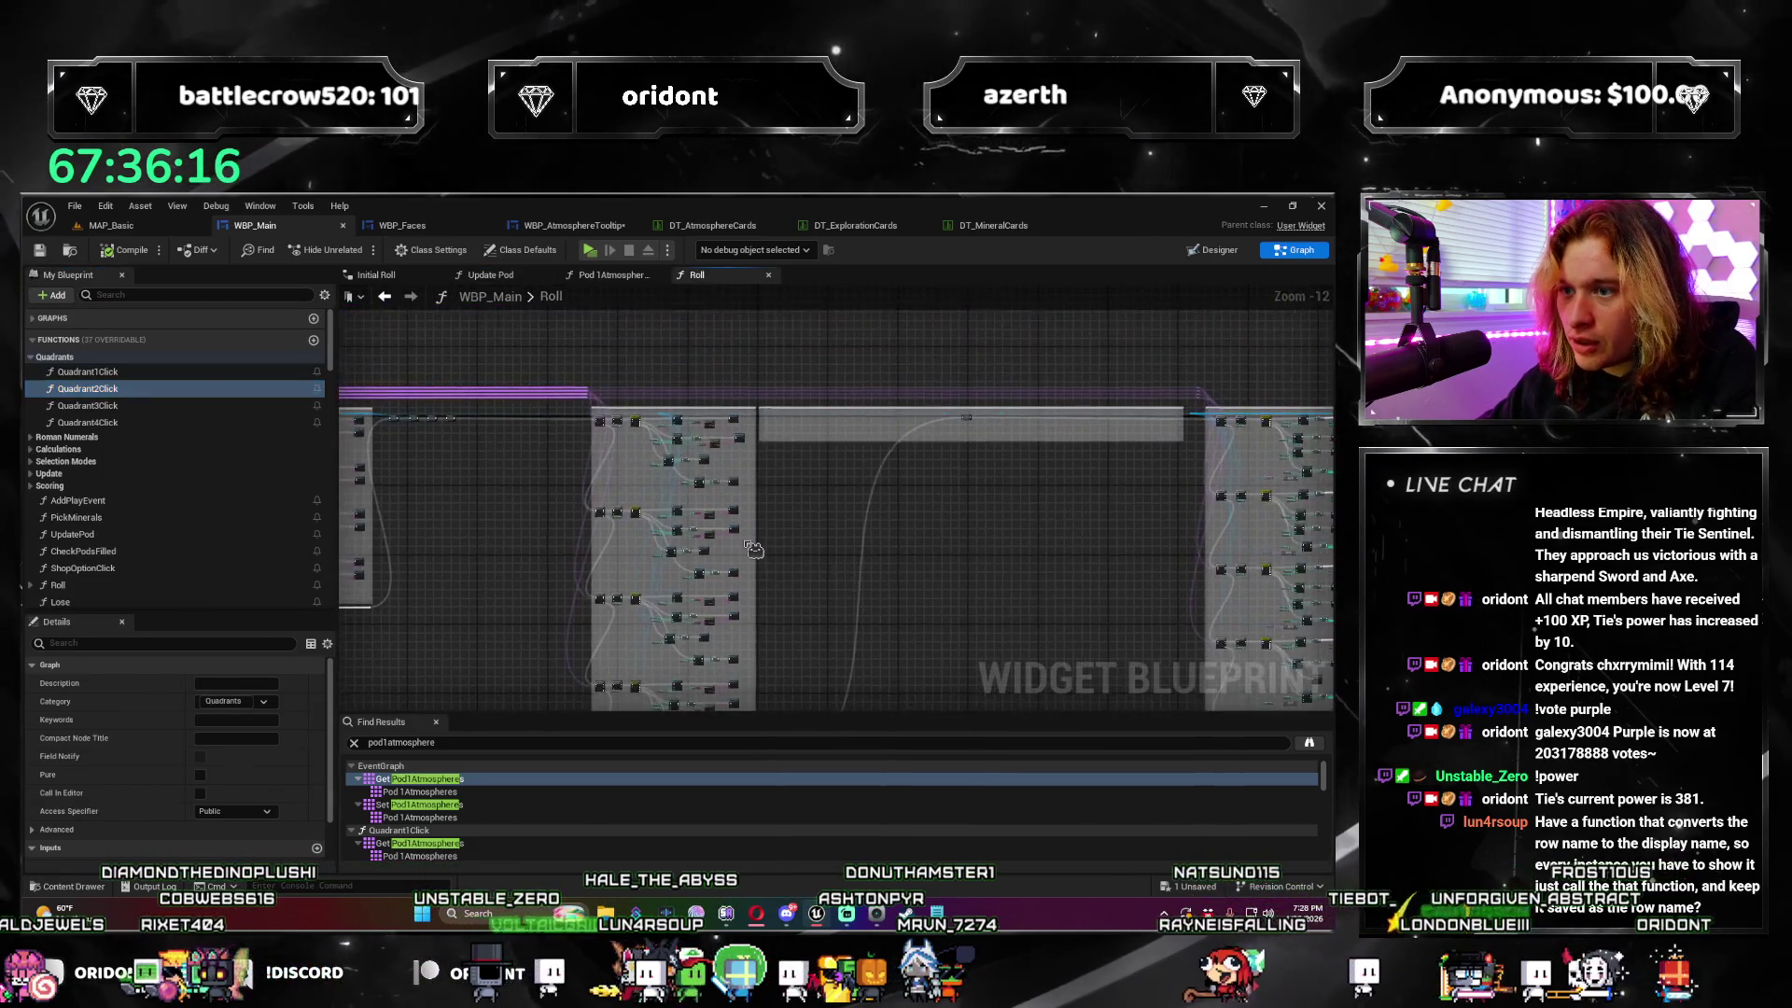
scroll(892, 456, up, 2)
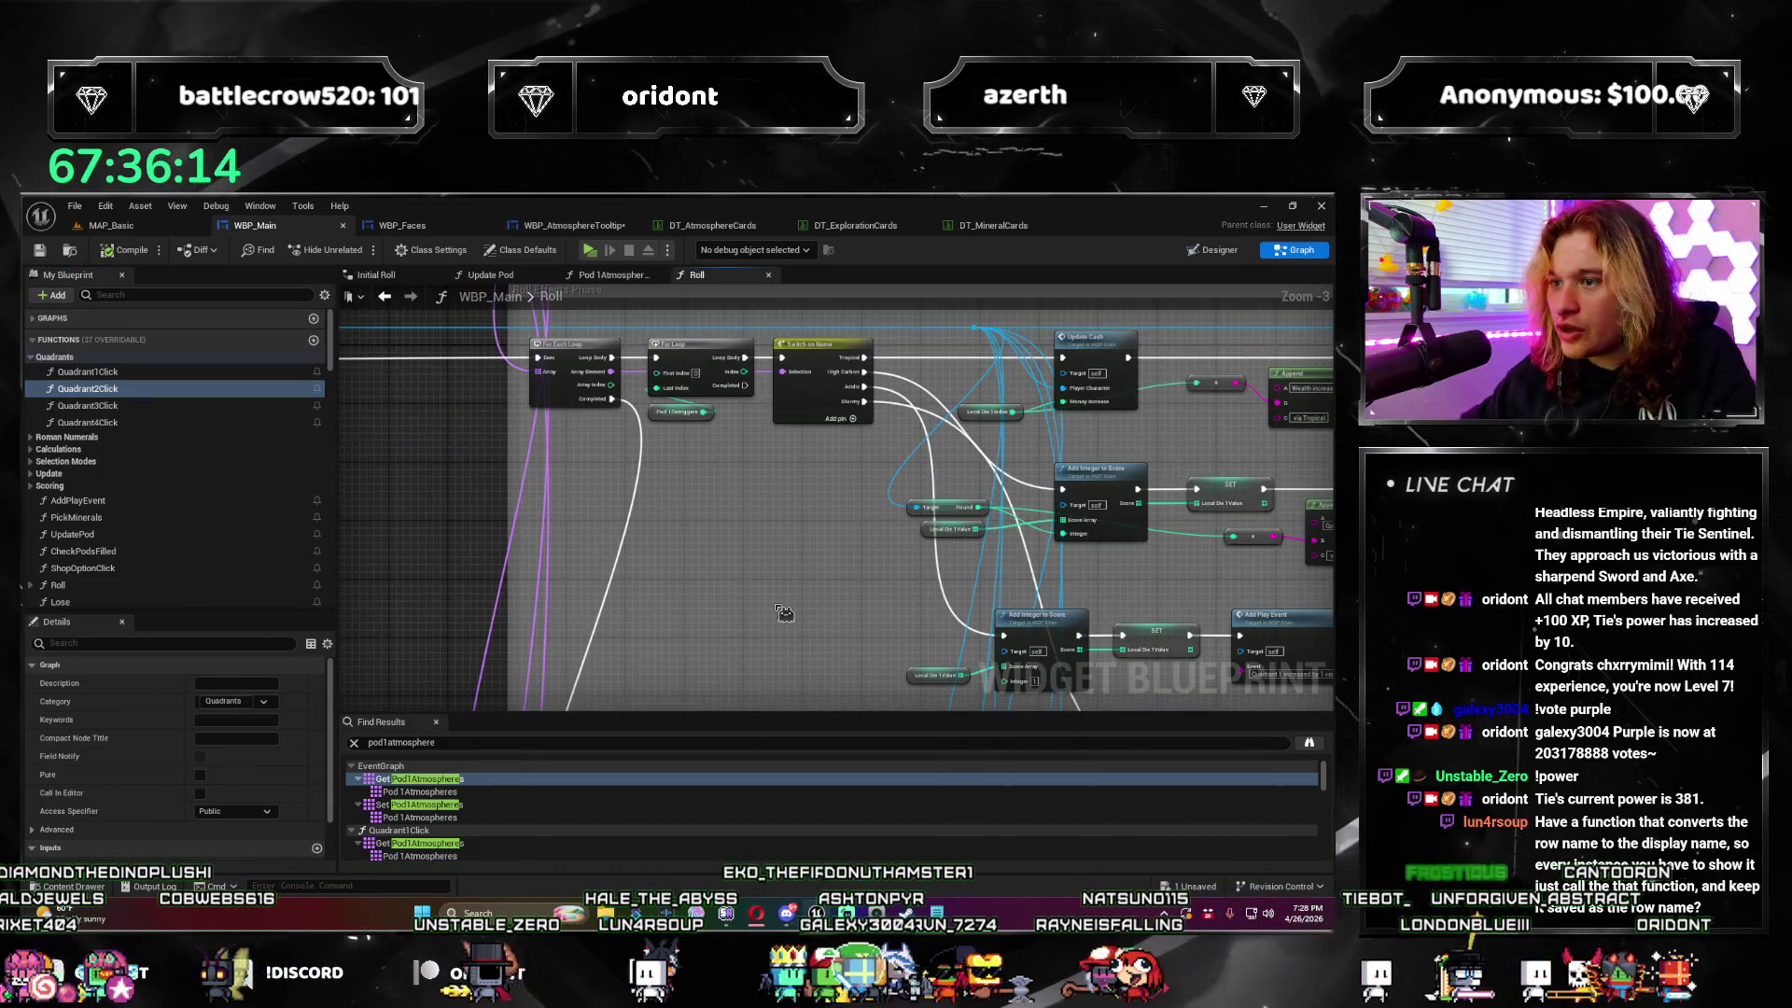
scroll(784, 613, up, 4)
click(551, 420)
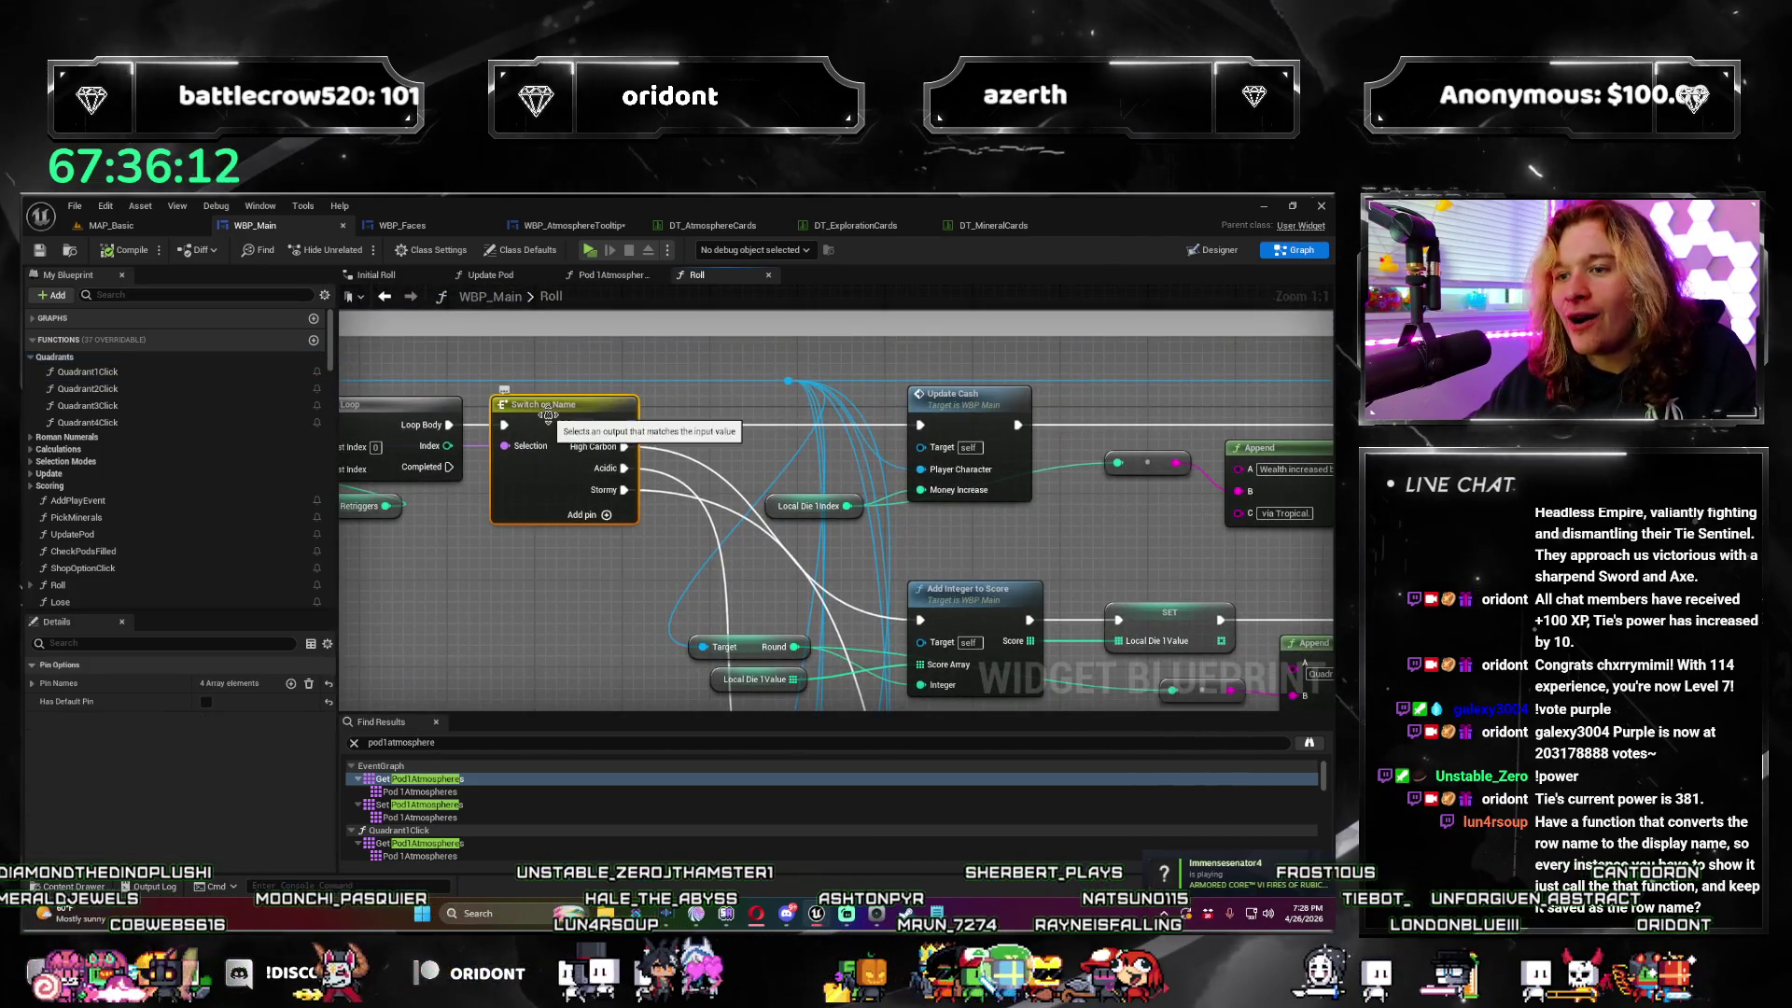
click(520, 640)
Step: Scroll through the Roll function, then return to WBP_AtmosphereTooltip's Update Tooltip Info graph
scroll(560, 626, down, 4)
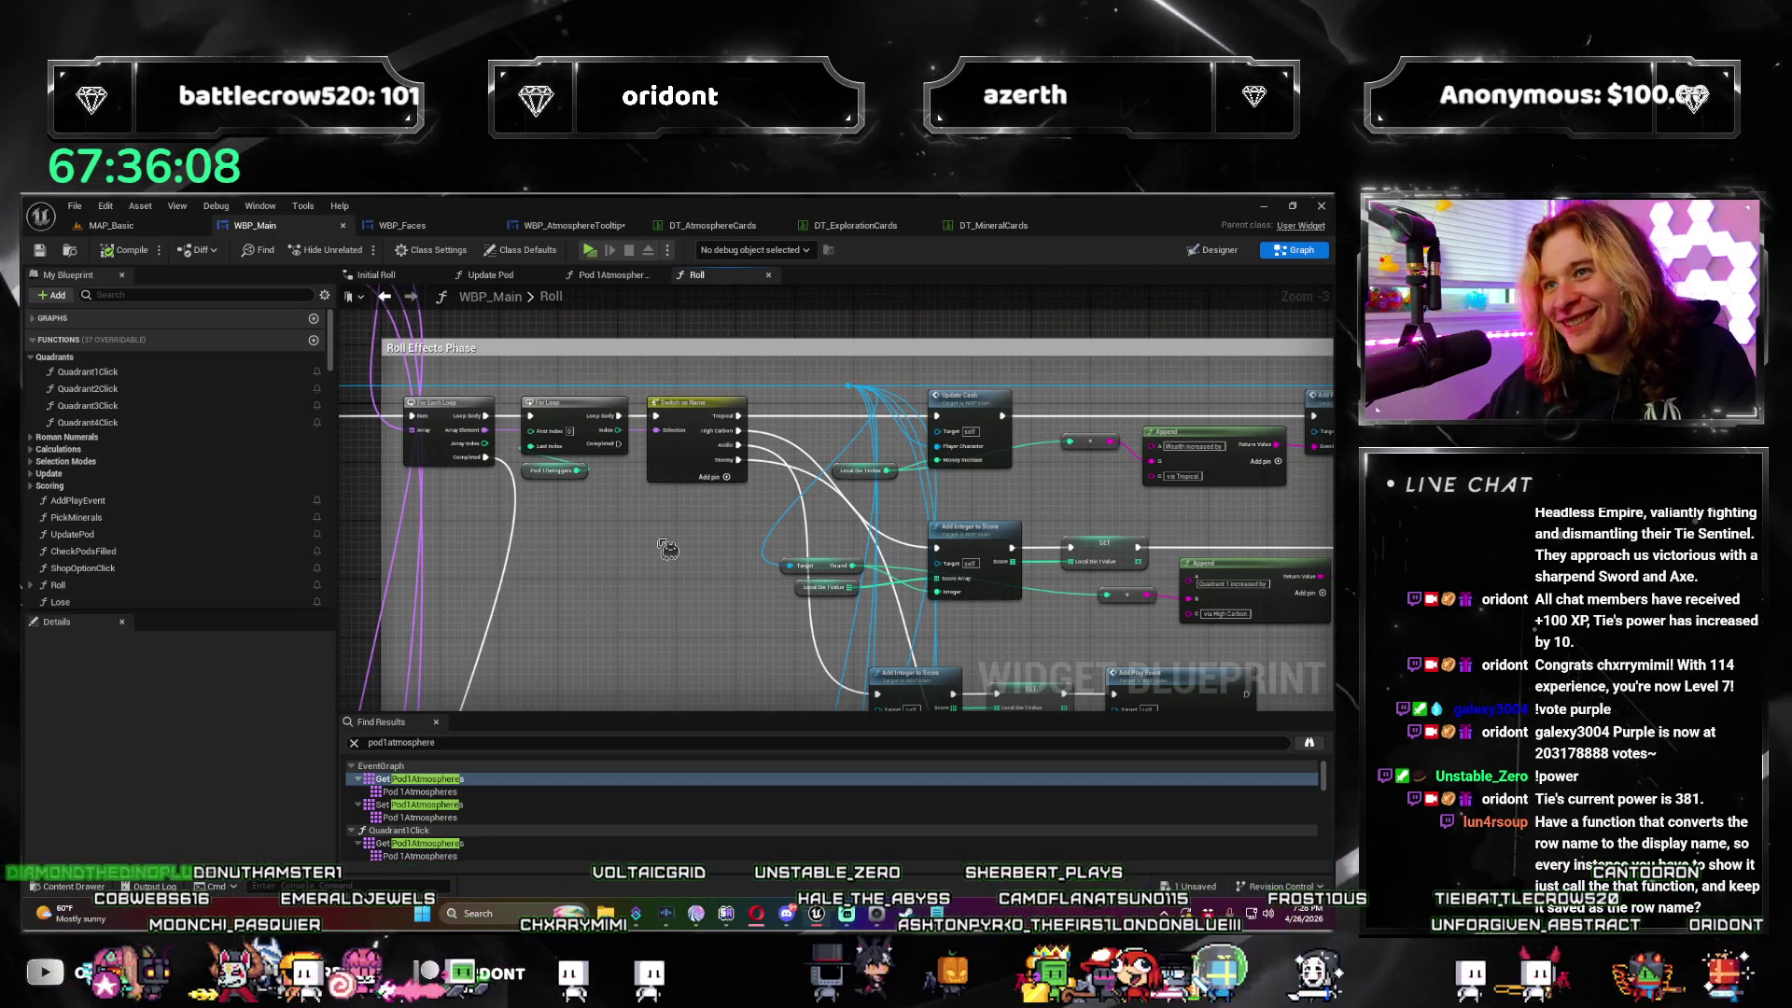
scroll(592, 590, up, 2)
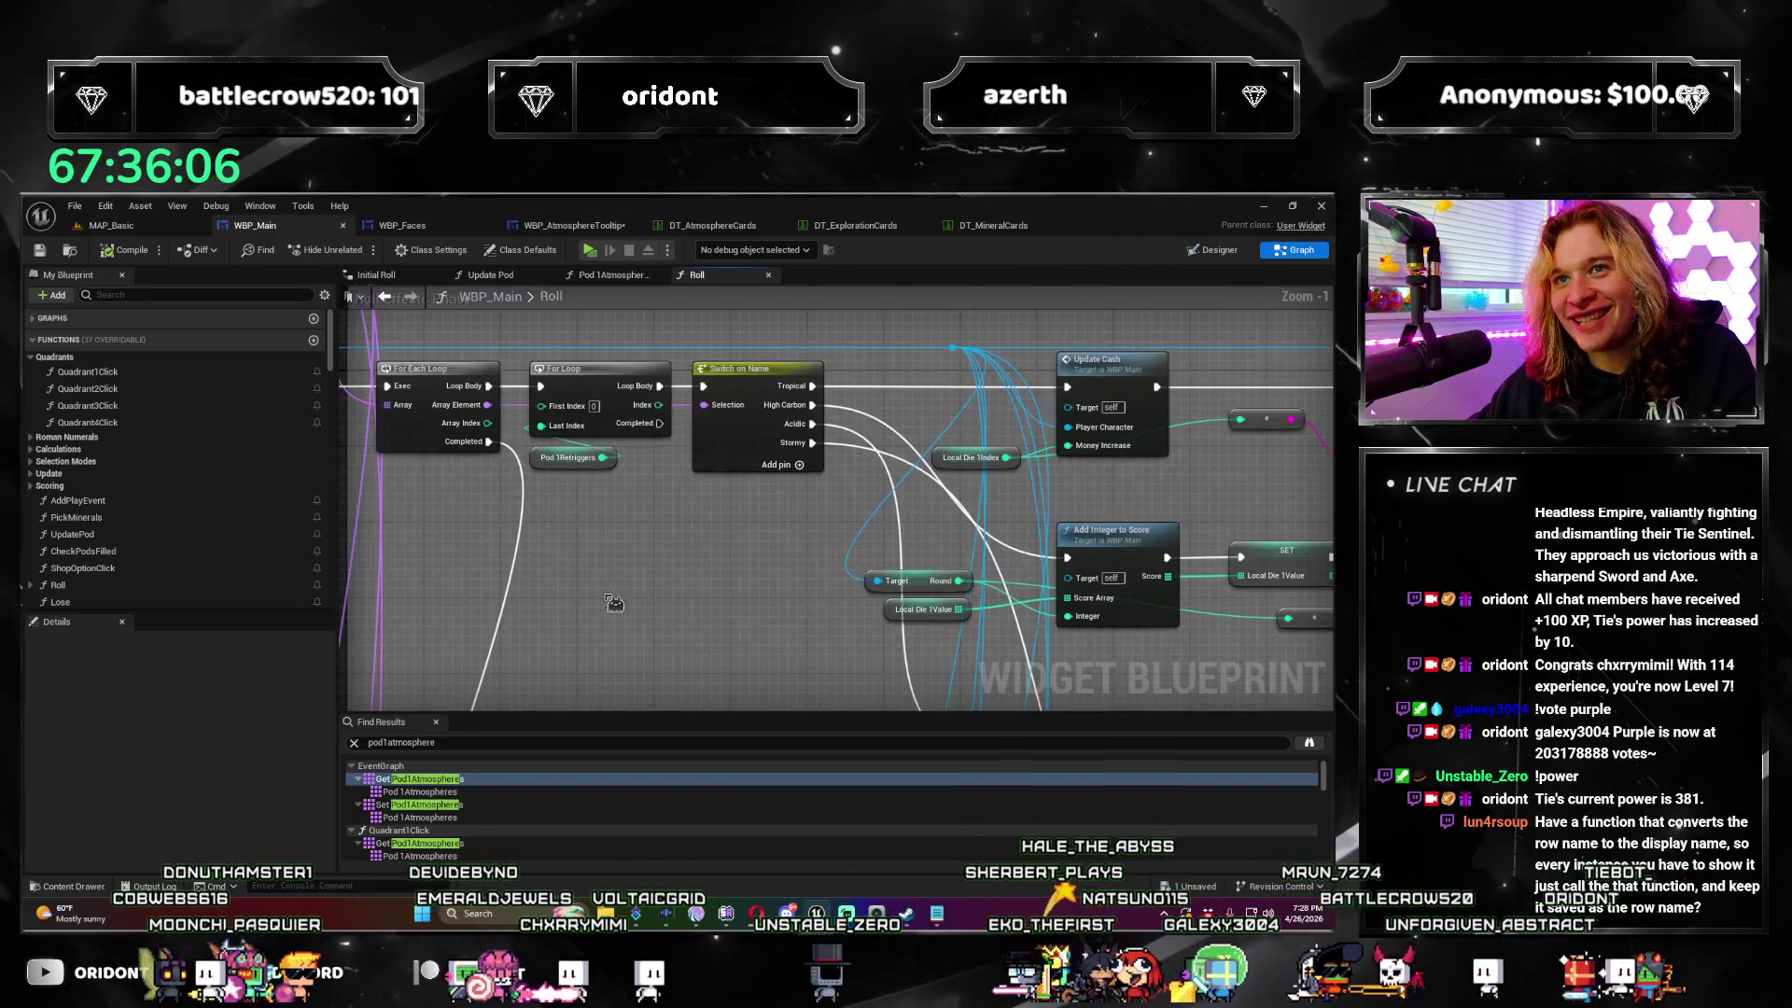
scroll(650, 617, down, 4)
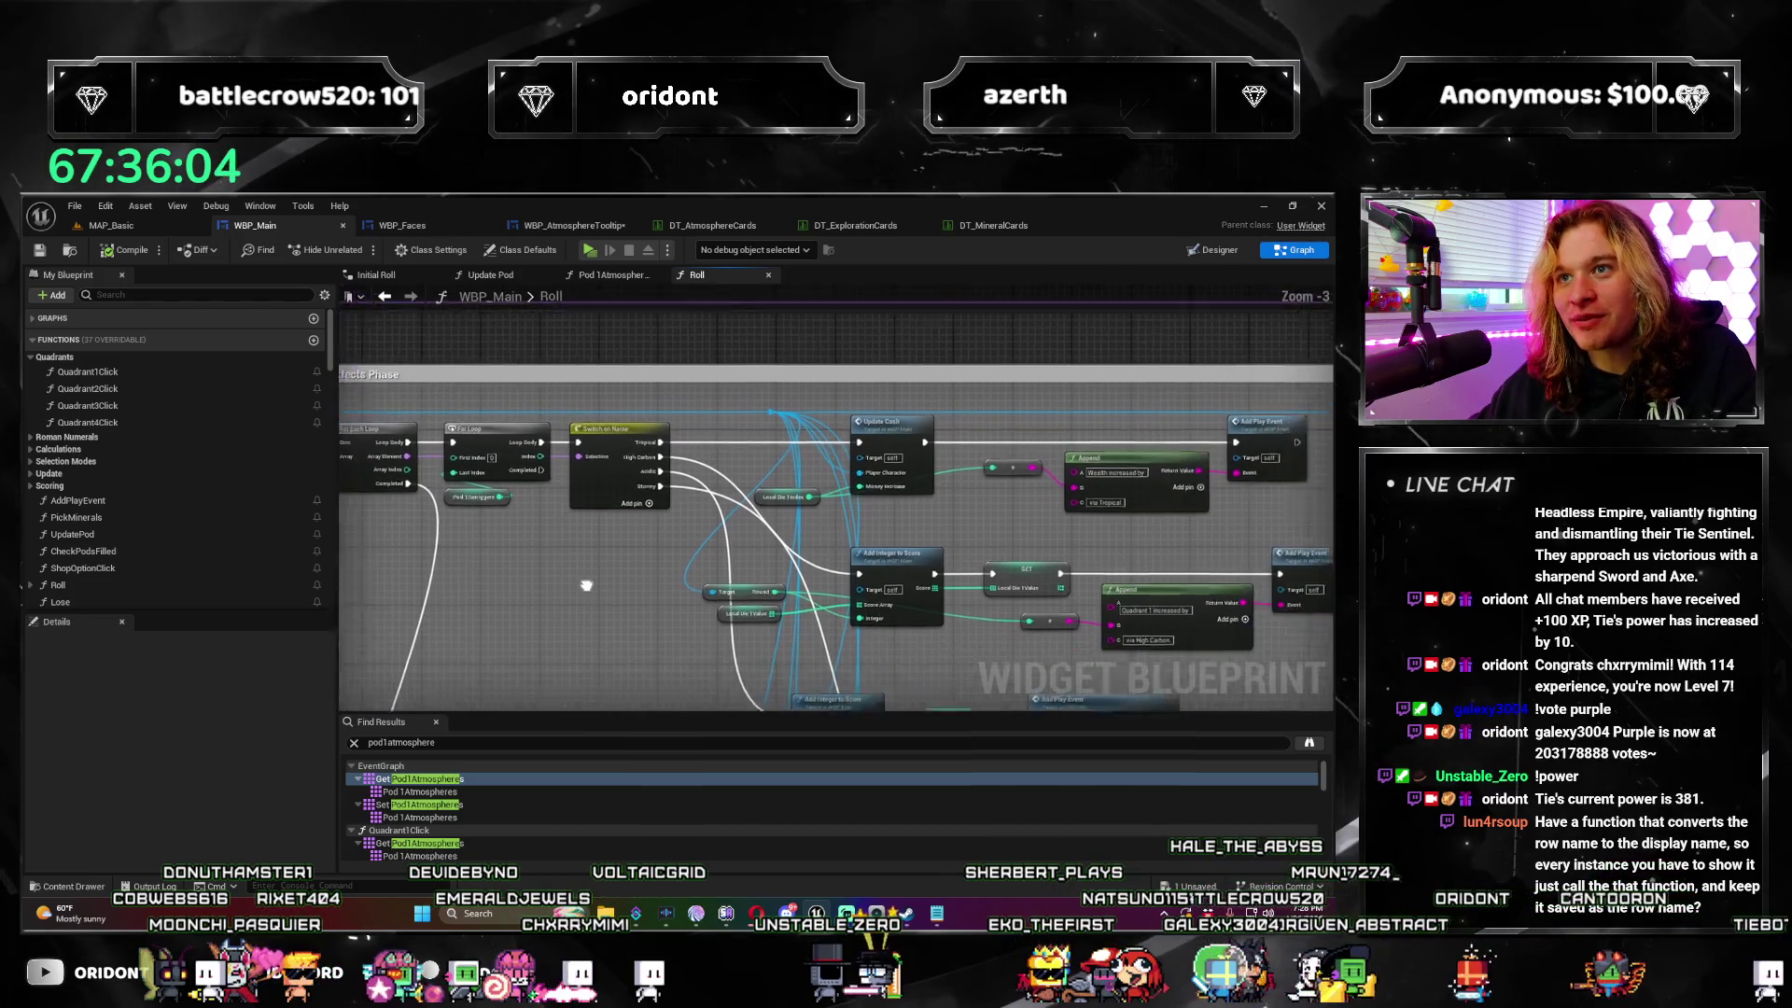
scroll(768, 509, down, 3)
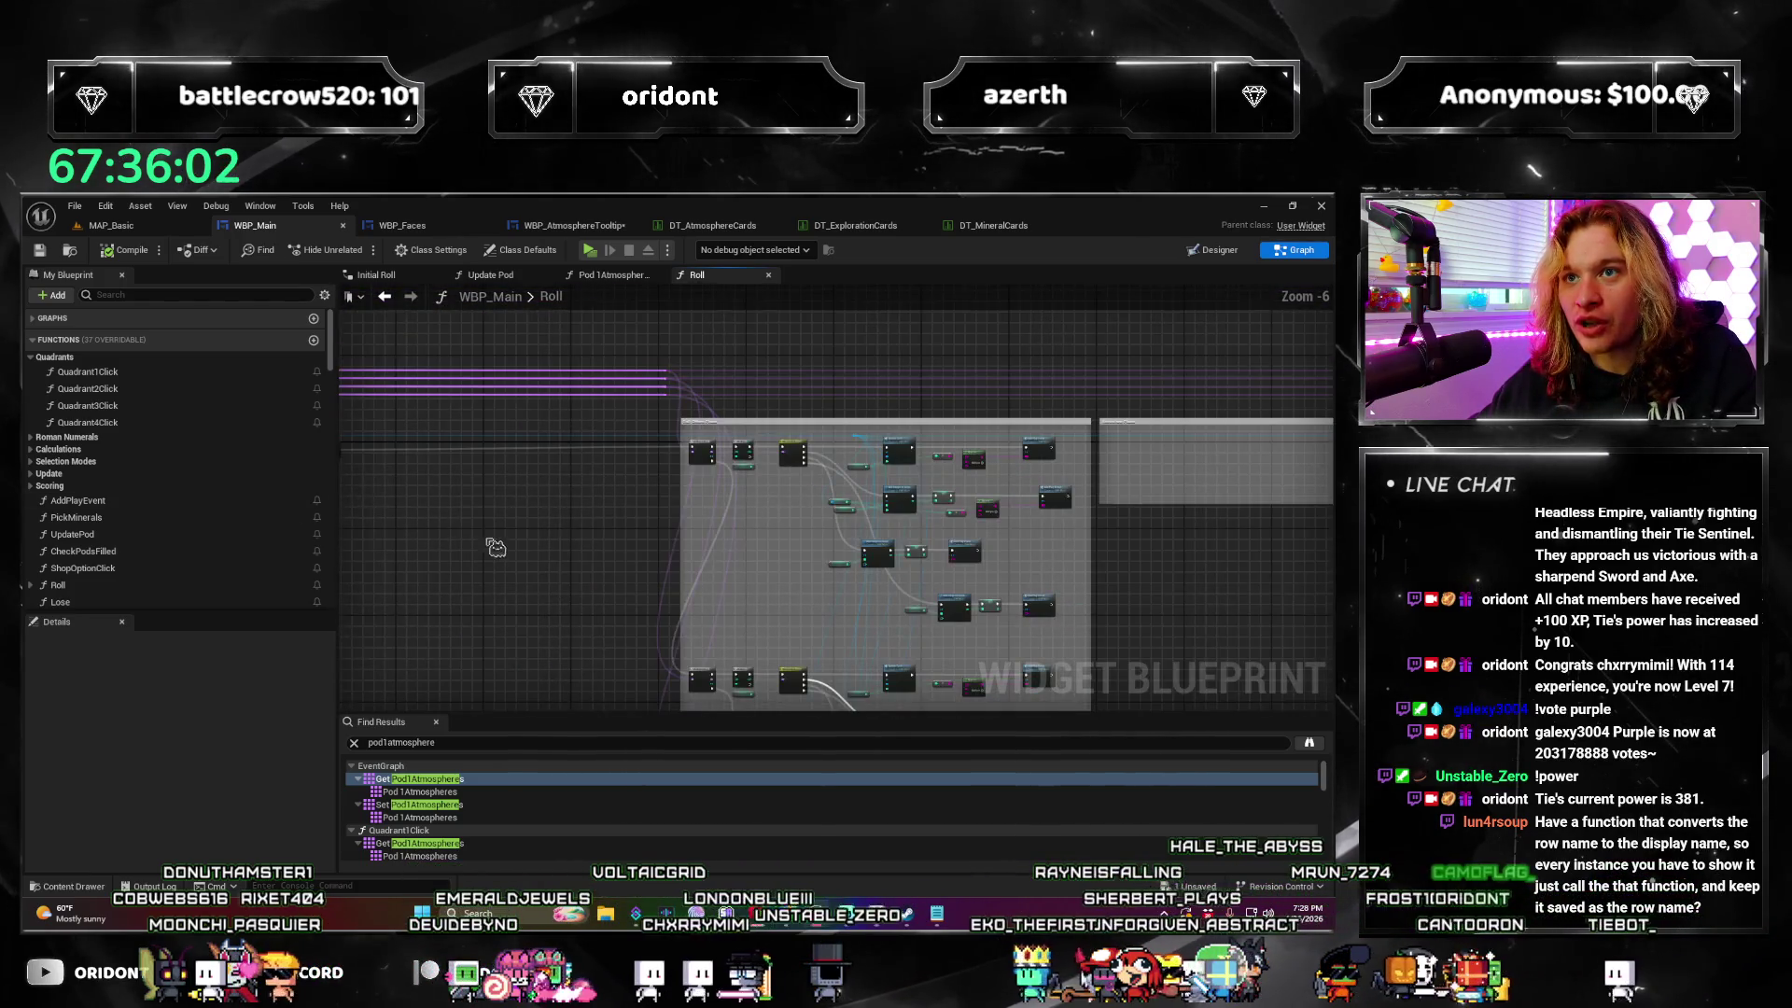
scroll(695, 384, up, 4)
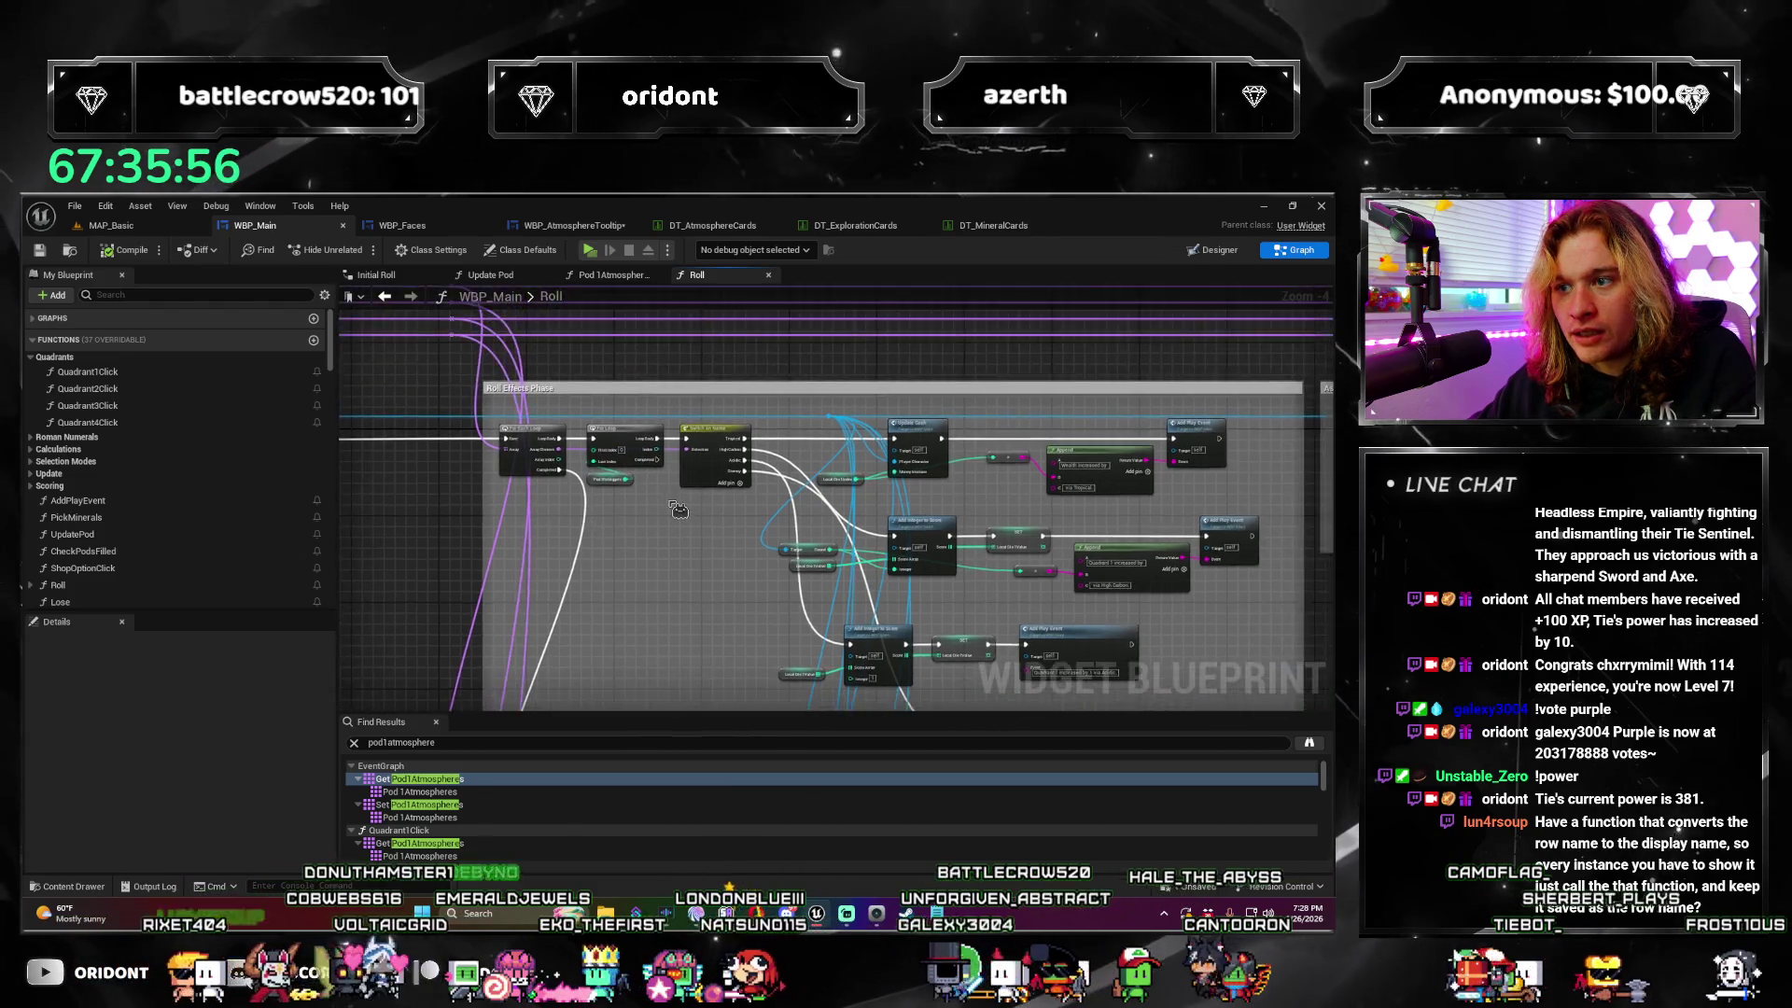
click(574, 225)
scroll(485, 632, up, 3)
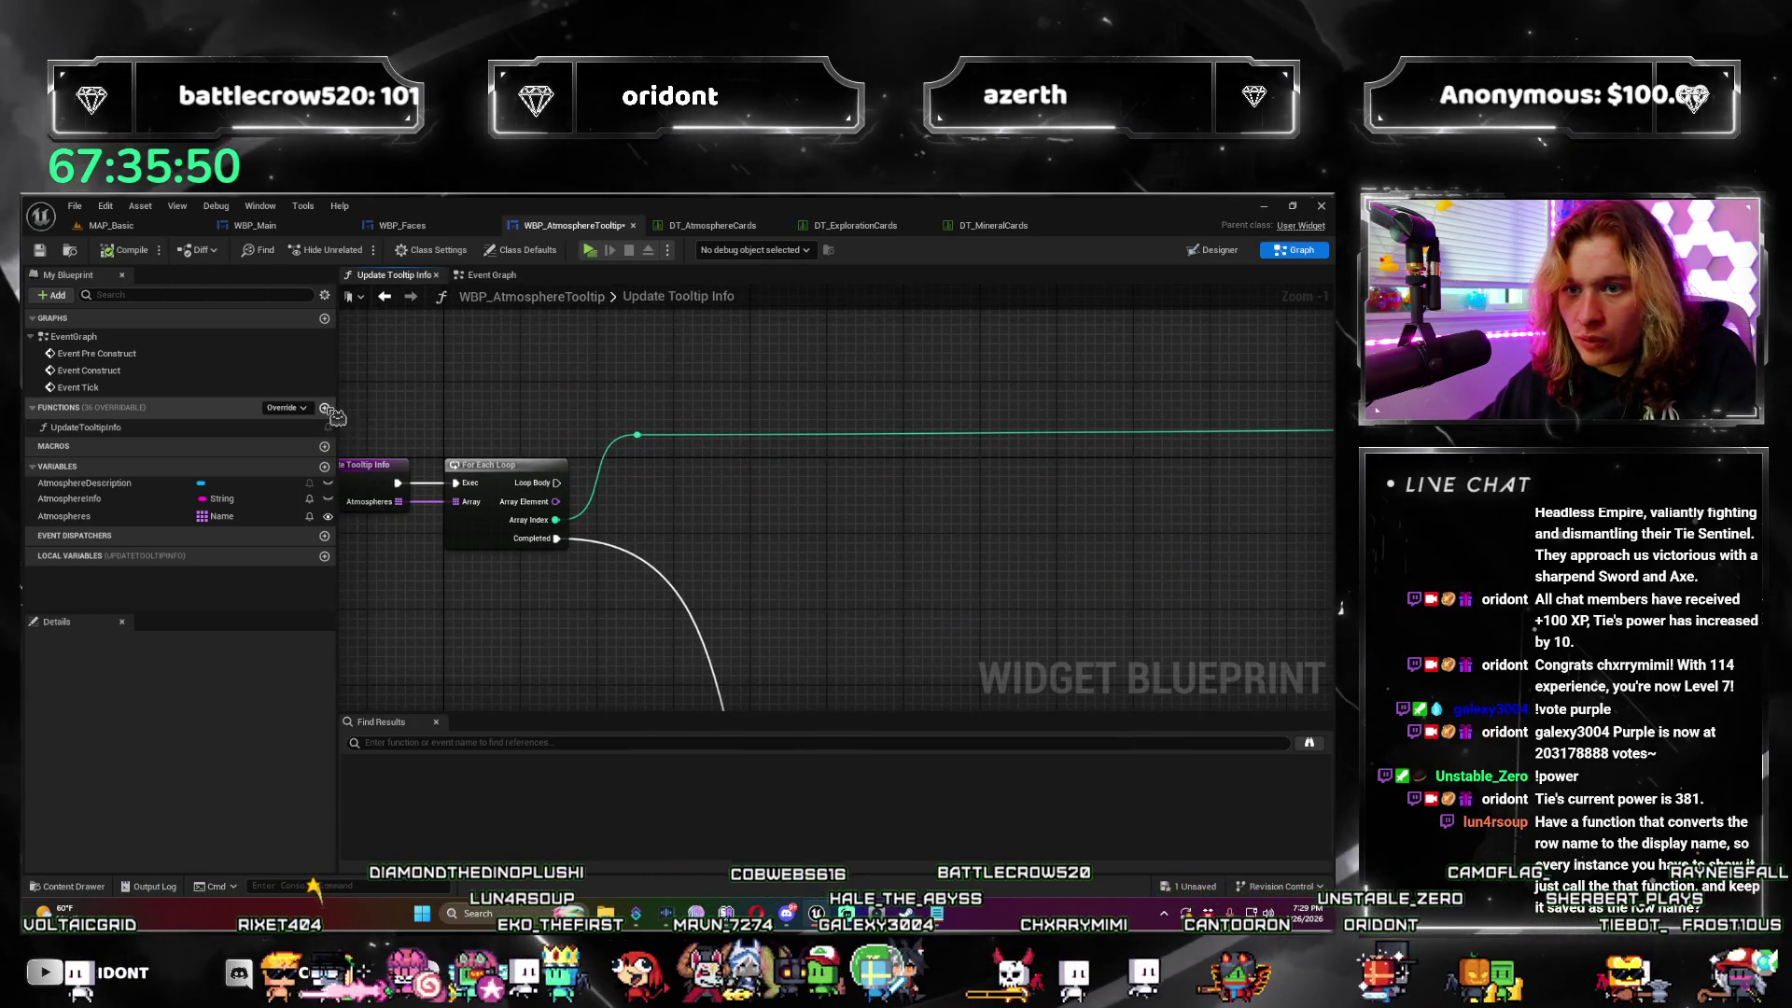
Step: Create a GetDataTableName function in WBP_AtmosphereTooltip with a String input named ItemName
click(325, 407)
text(DataTableName)
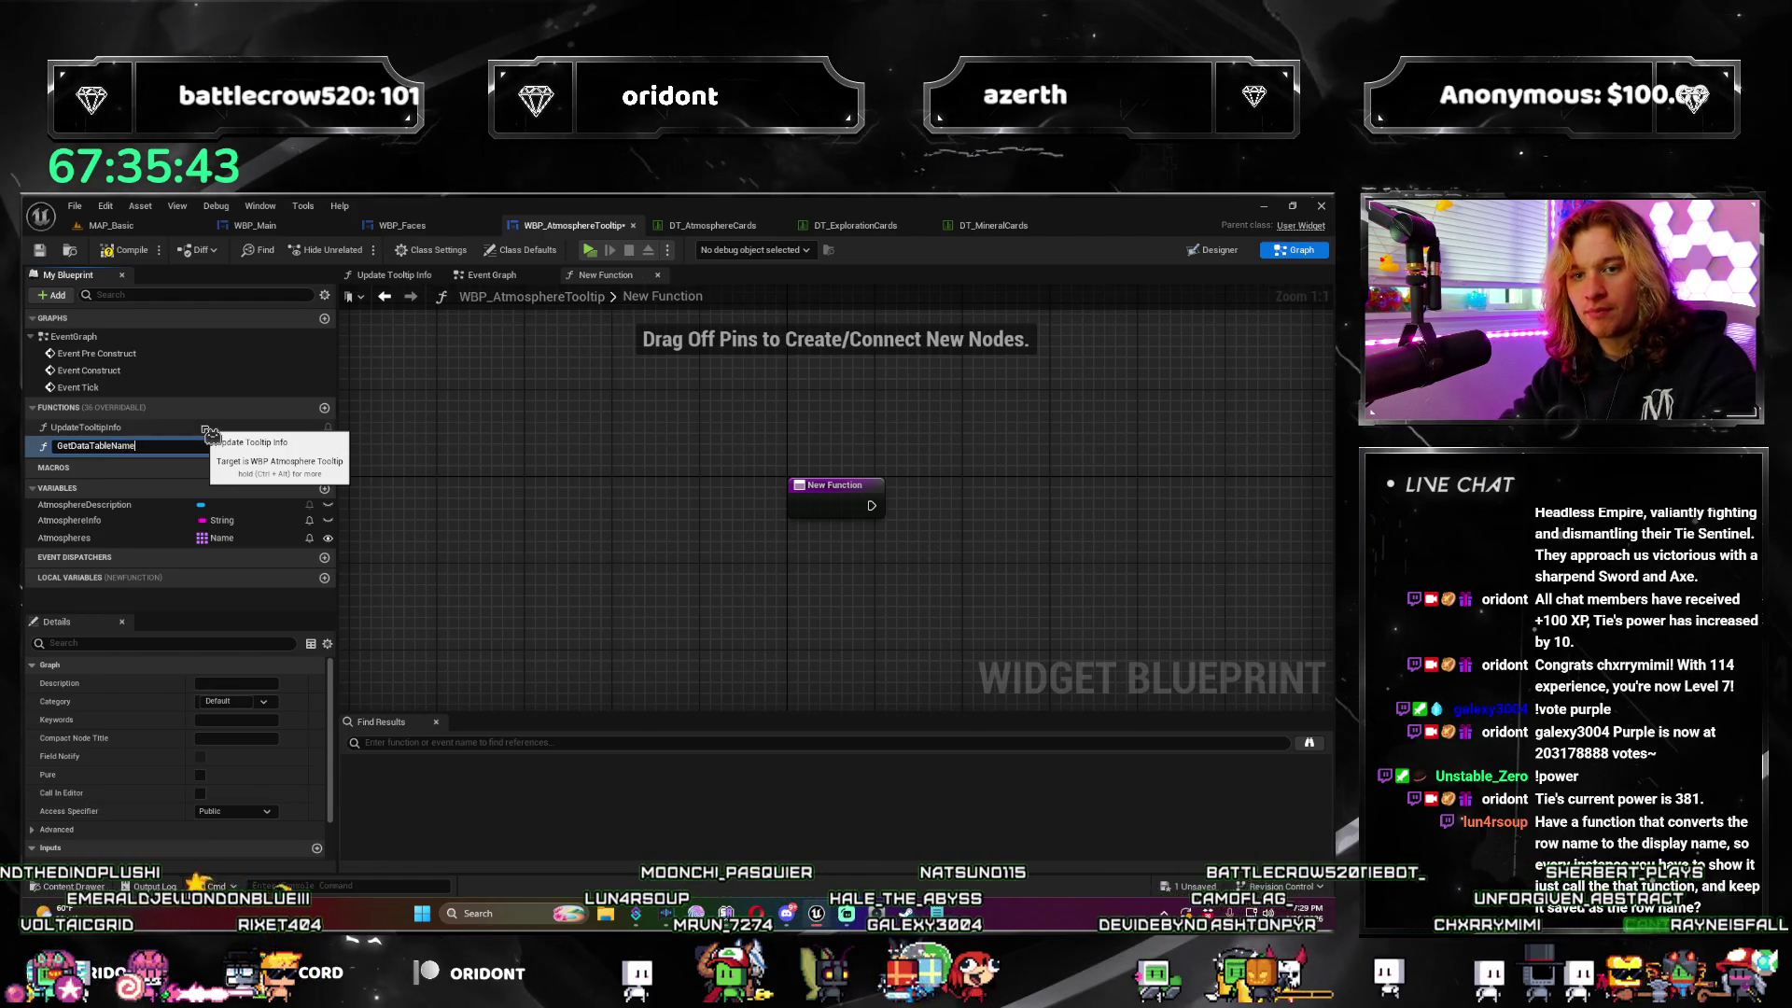
key(Return)
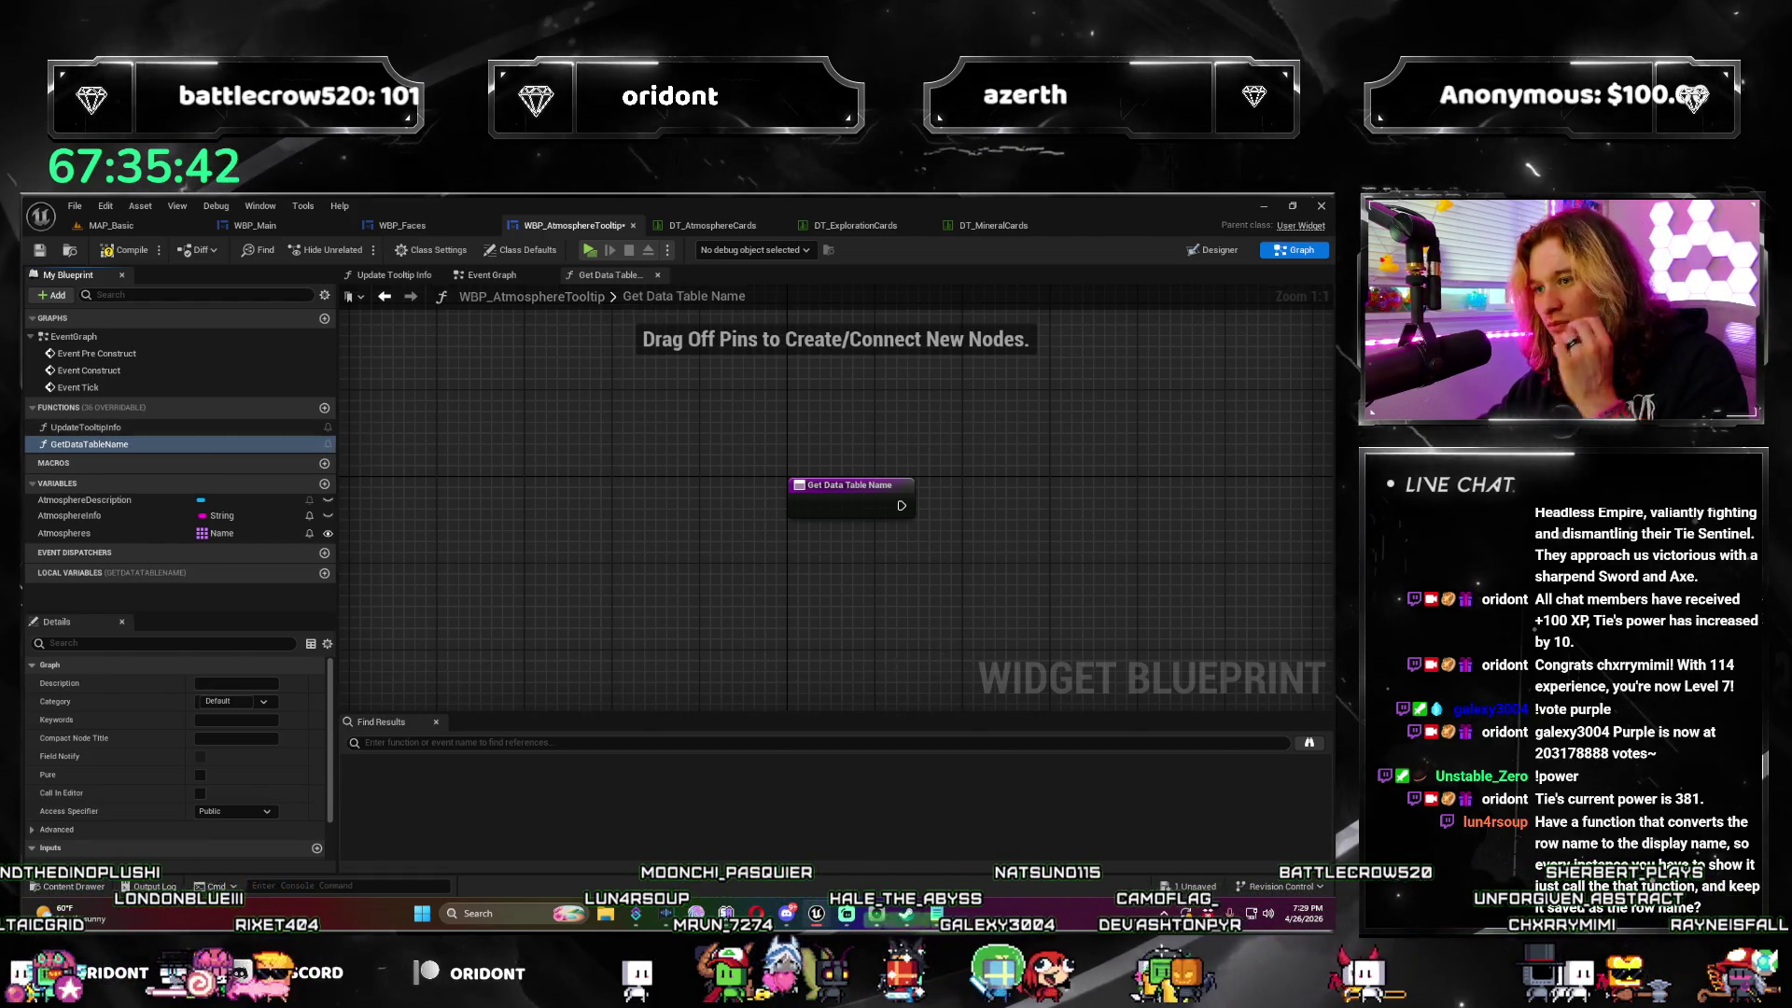
click(634, 490)
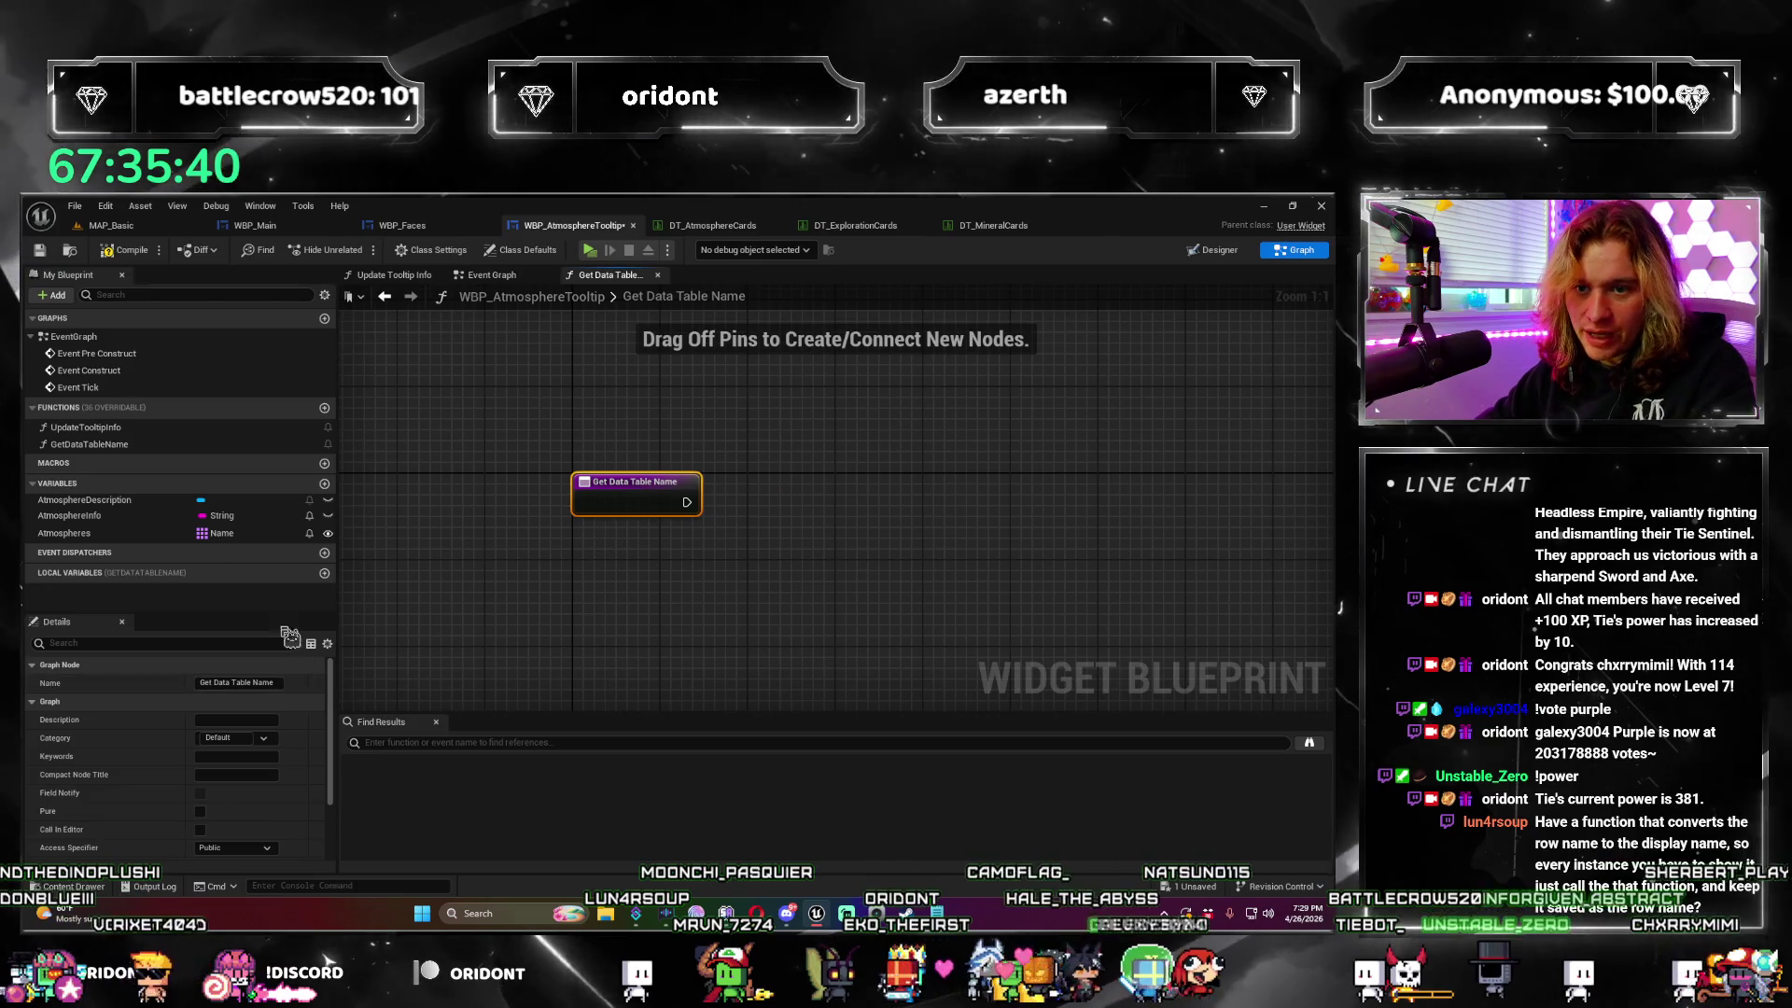
scroll(225, 740, down, 2)
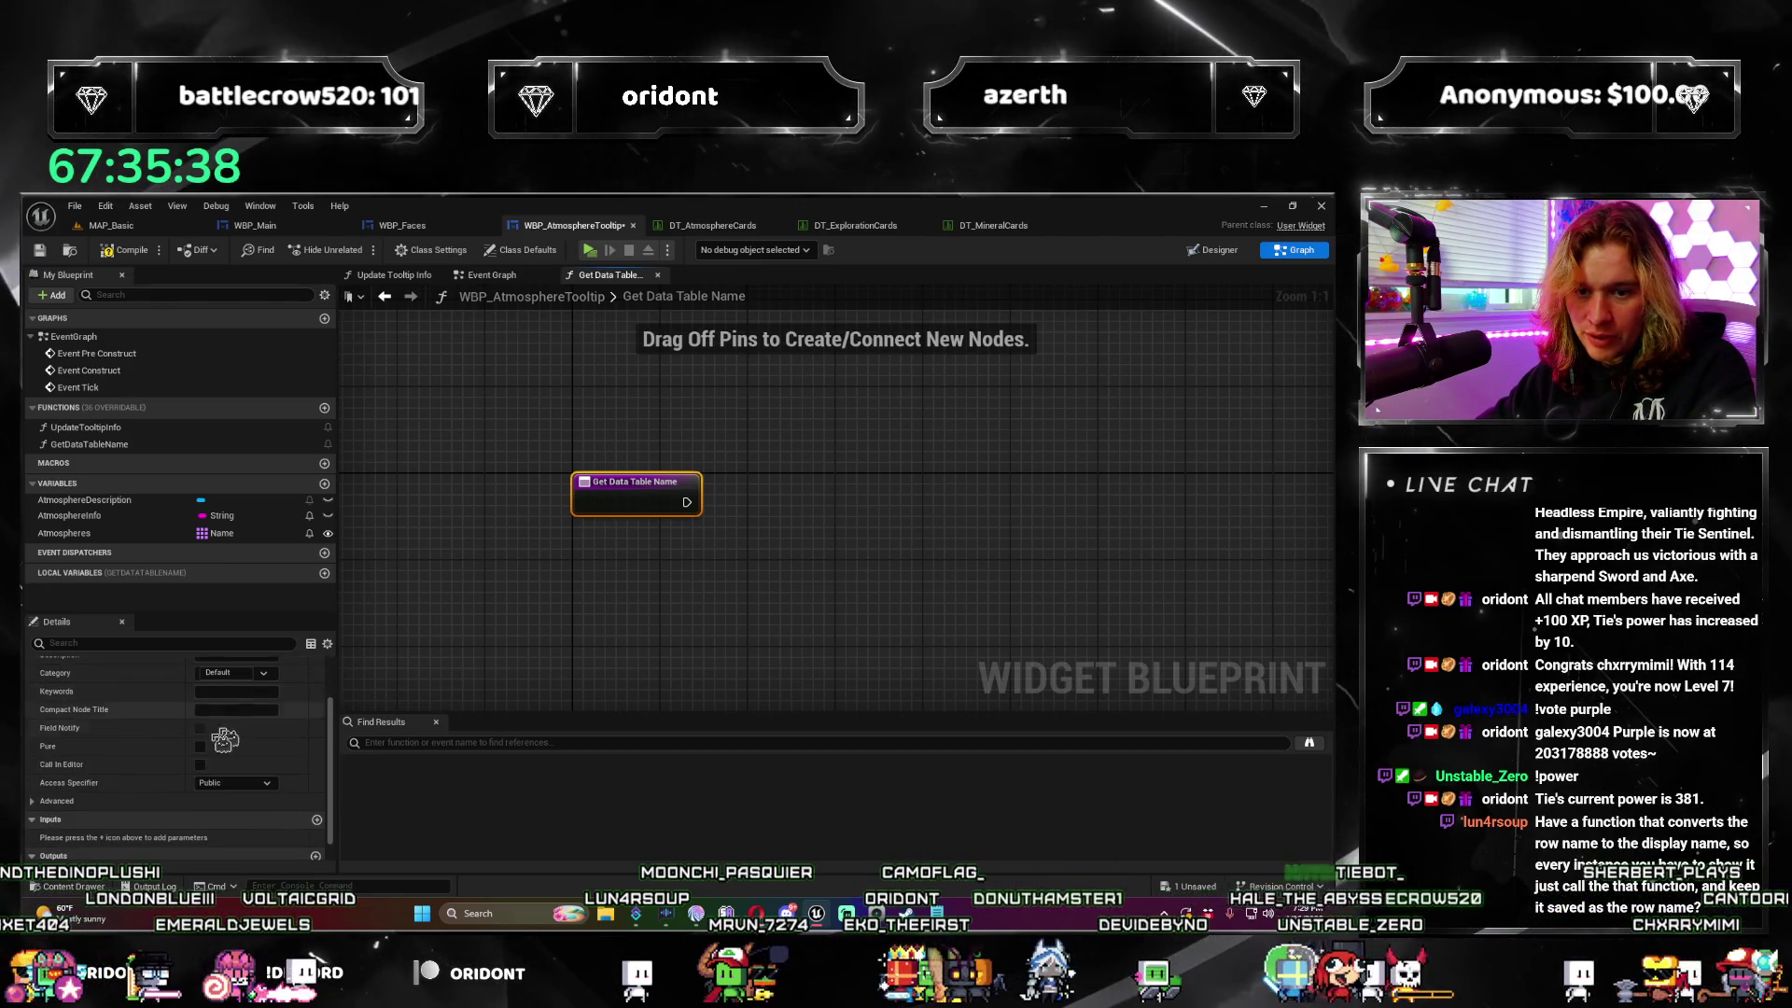
scroll(225, 740, down, 1)
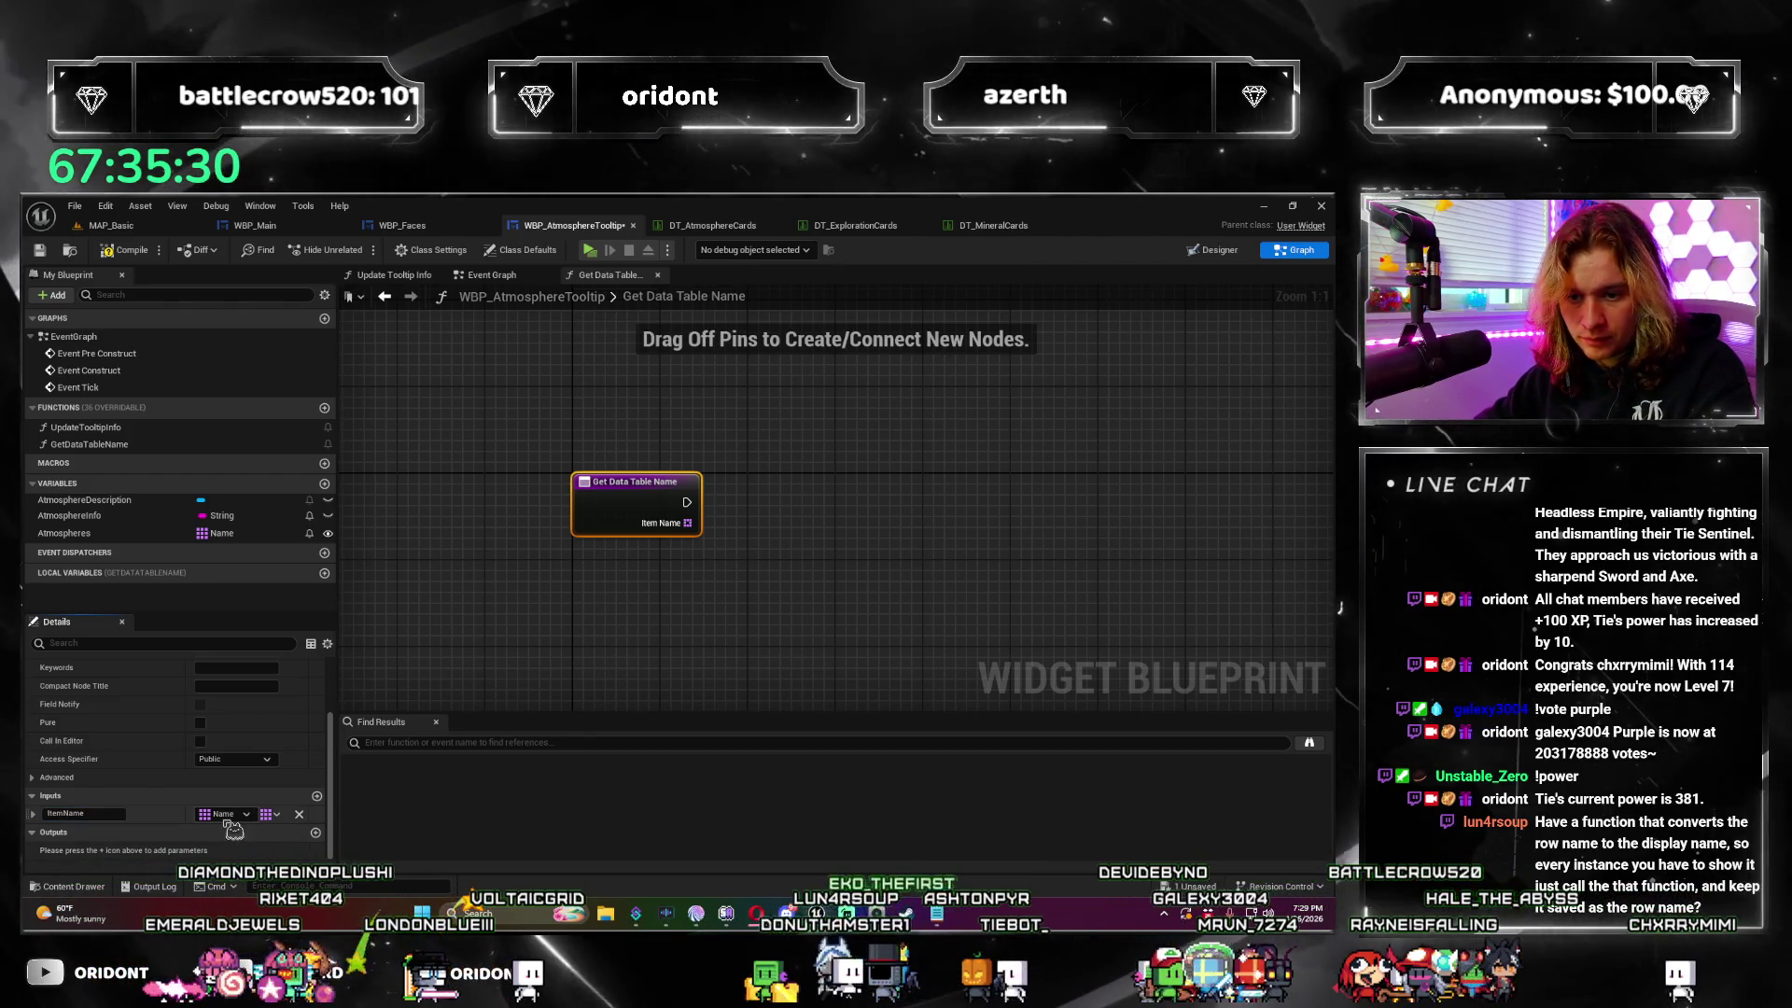
click(322, 519)
click(235, 639)
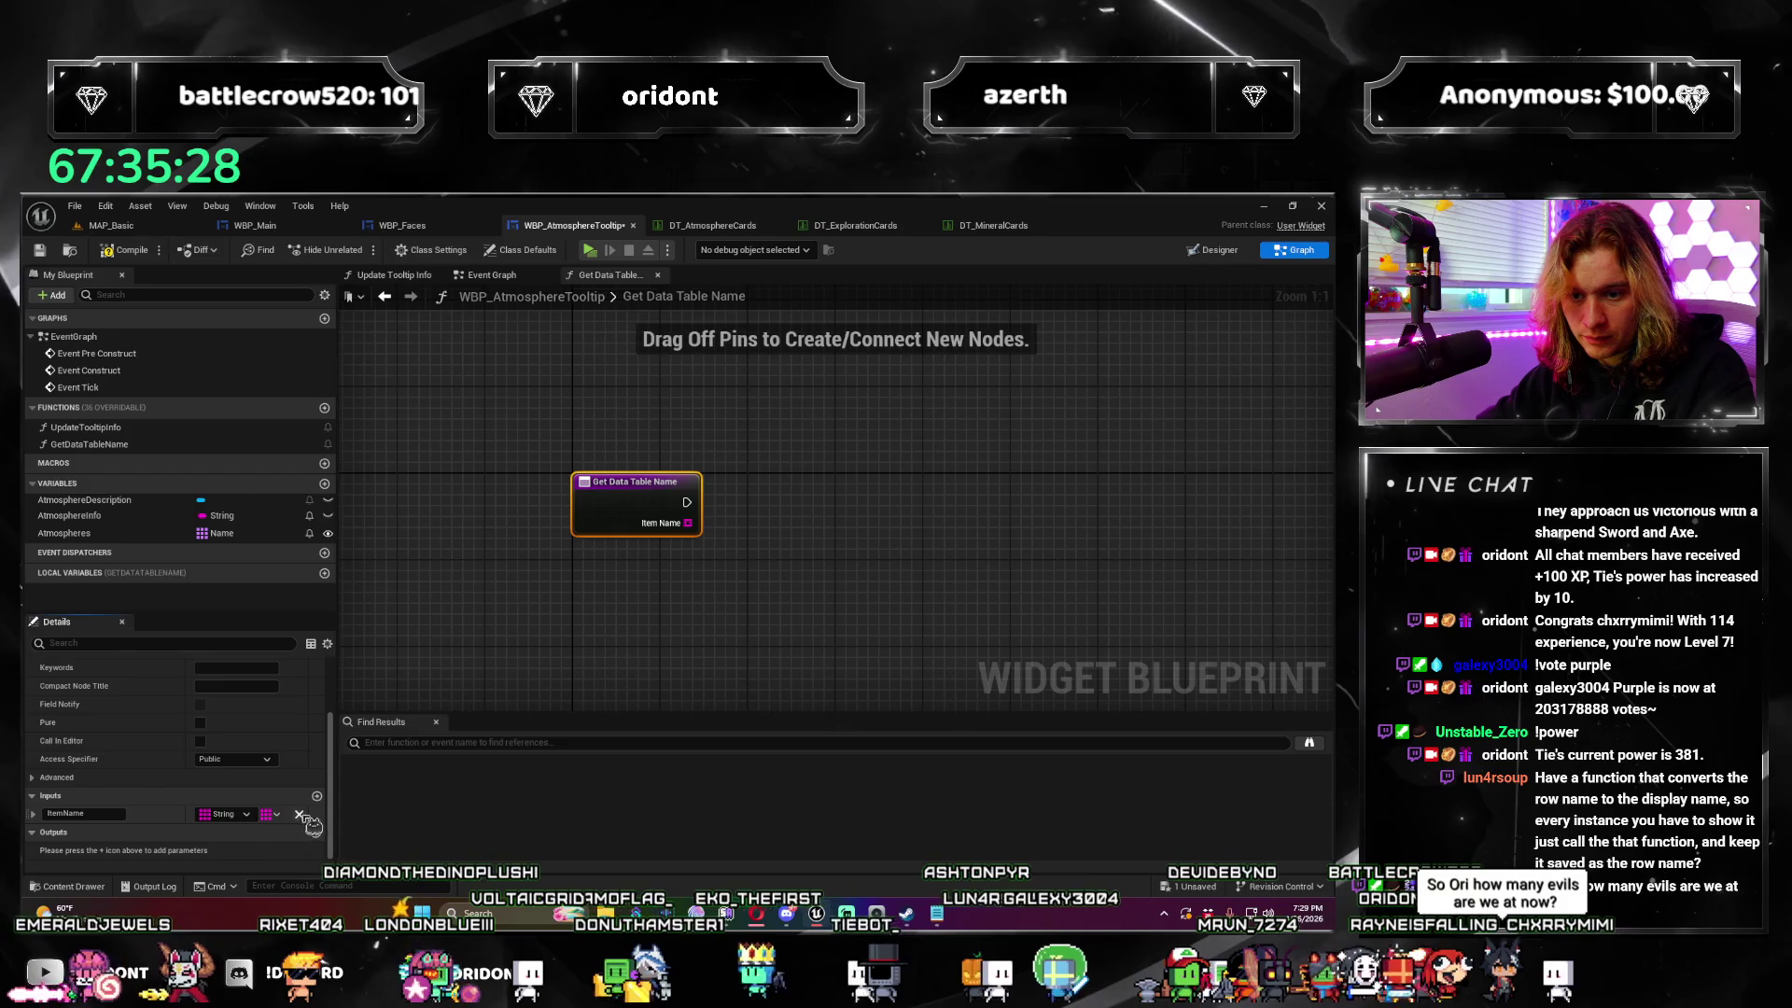
mouse_move(505, 641)
mouse_down()
mouse_move(521, 713)
mouse_move(336, 713)
mouse_up()
Step: Add a Get Data Table Row Names node reading DT_AtmosphereCards after the function entry
mouse_move(654, 617)
mouse_down()
mouse_move(612, 583)
mouse_move(707, 553)
mouse_up()
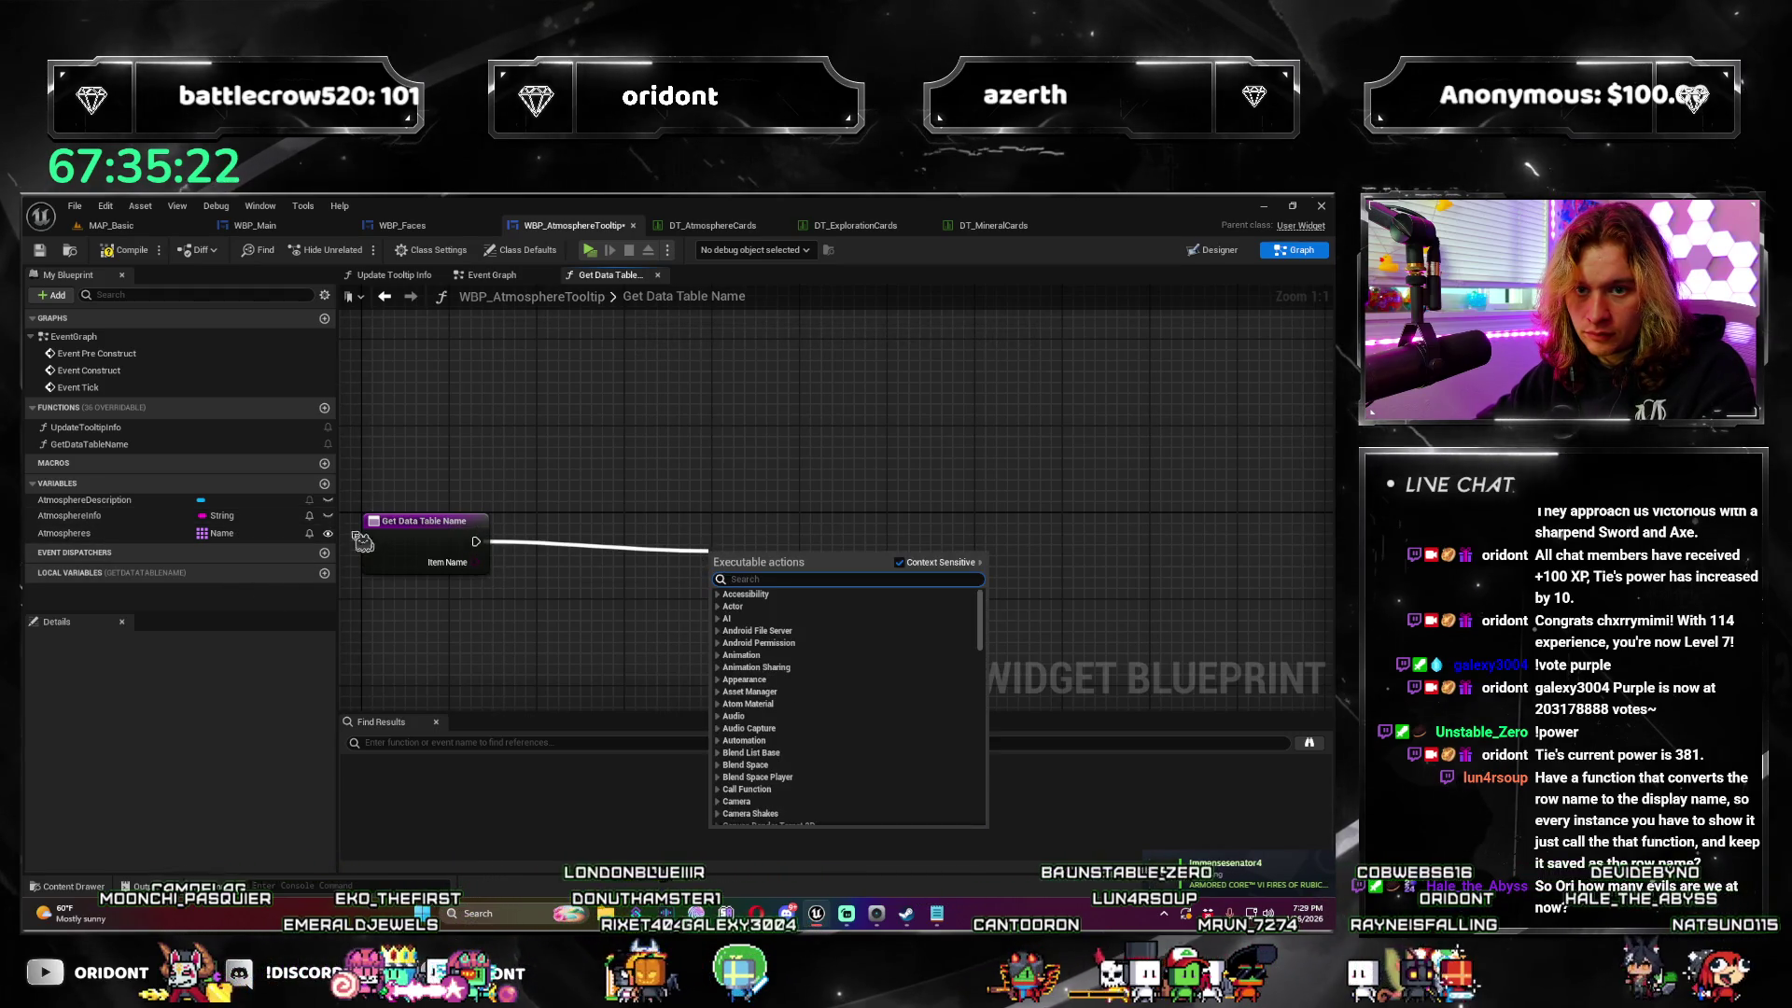
text(get)
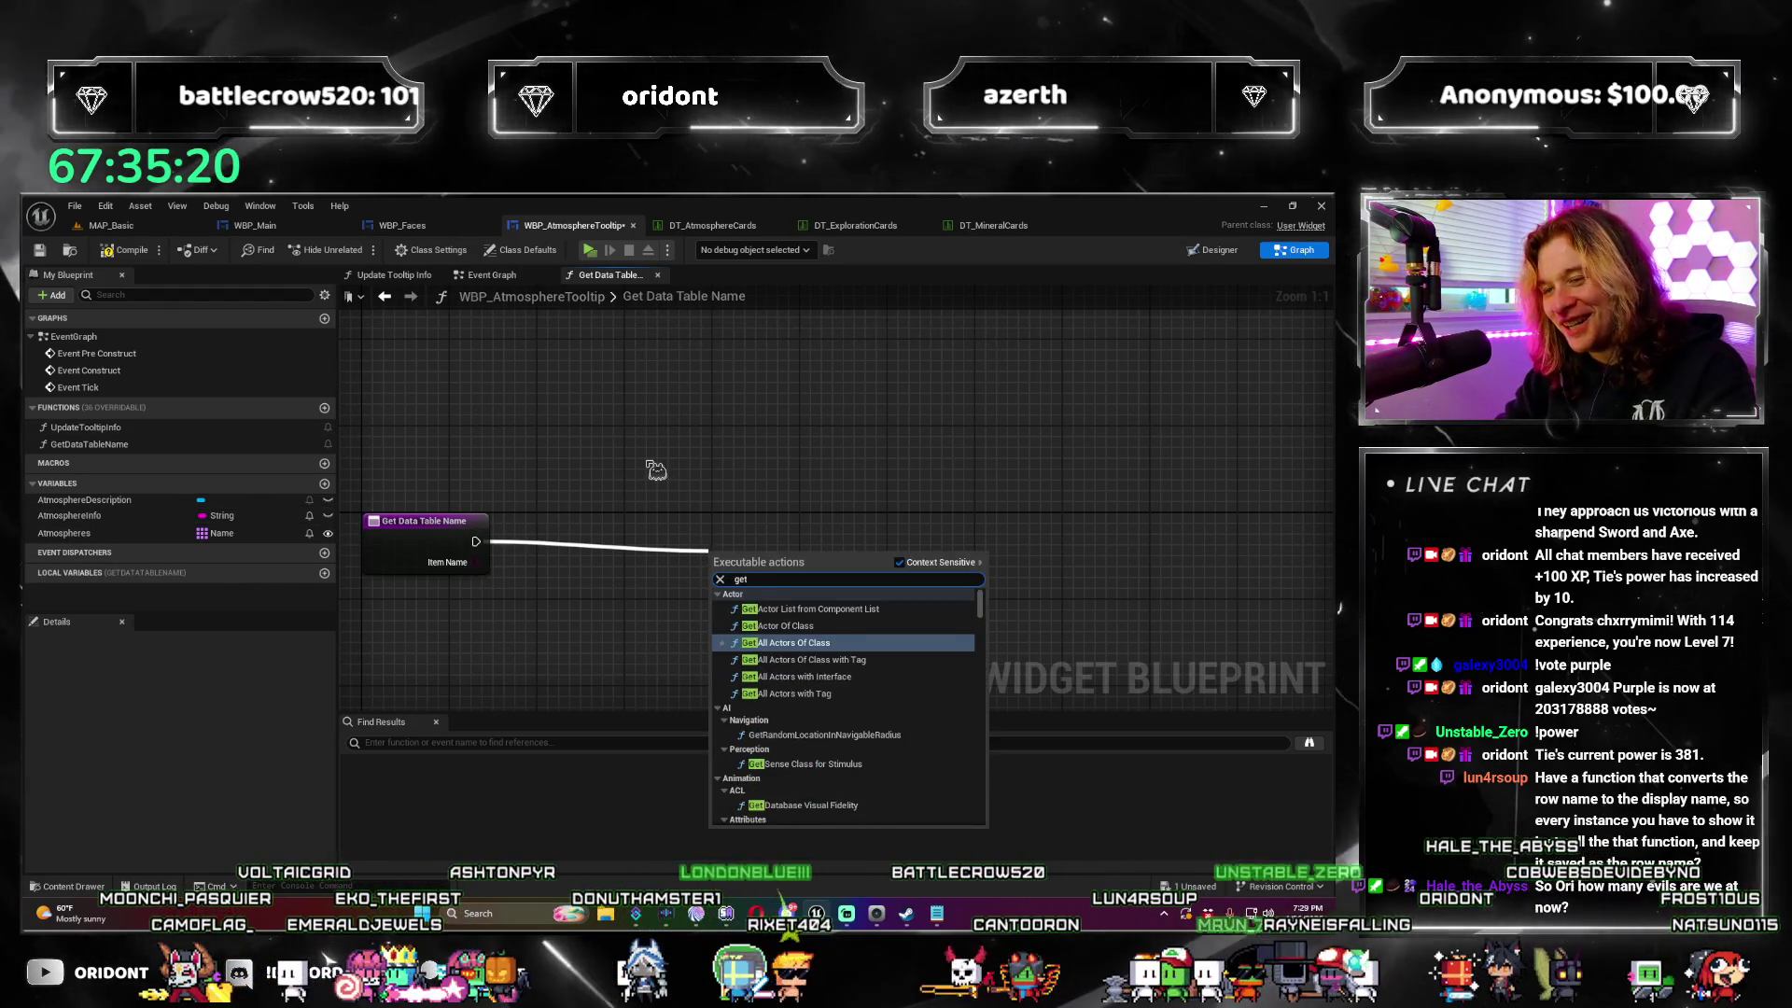
text( data table)
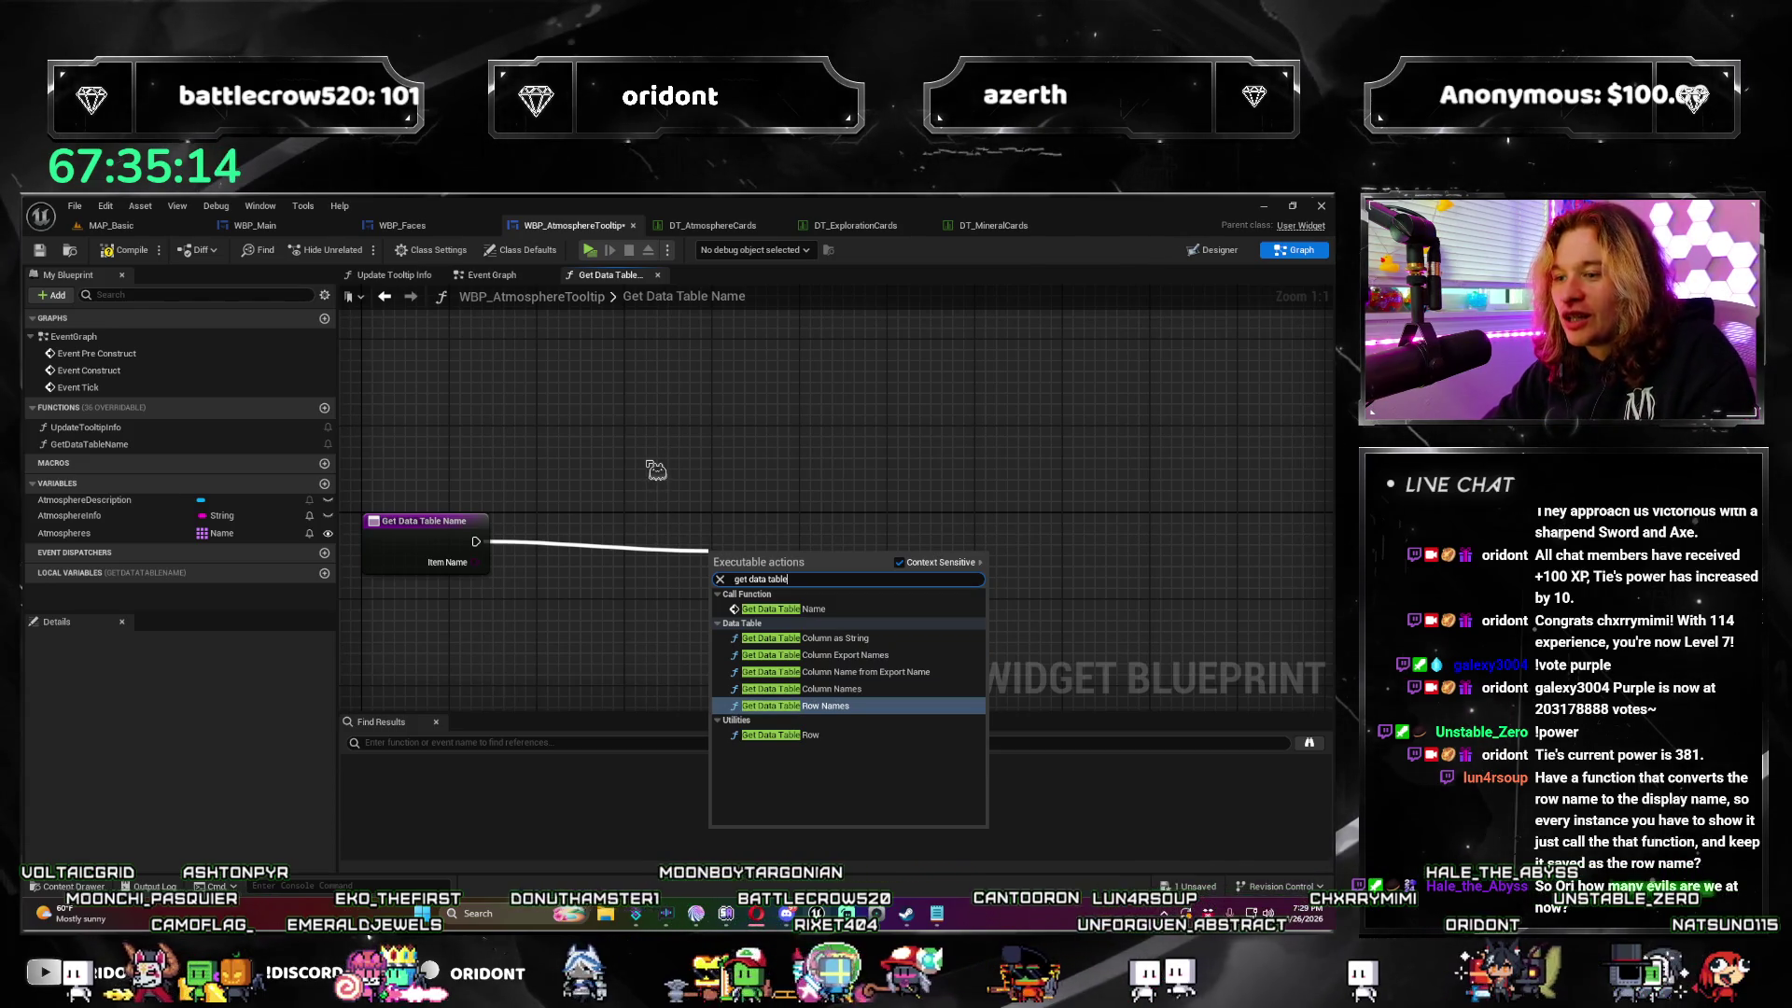
key(Return)
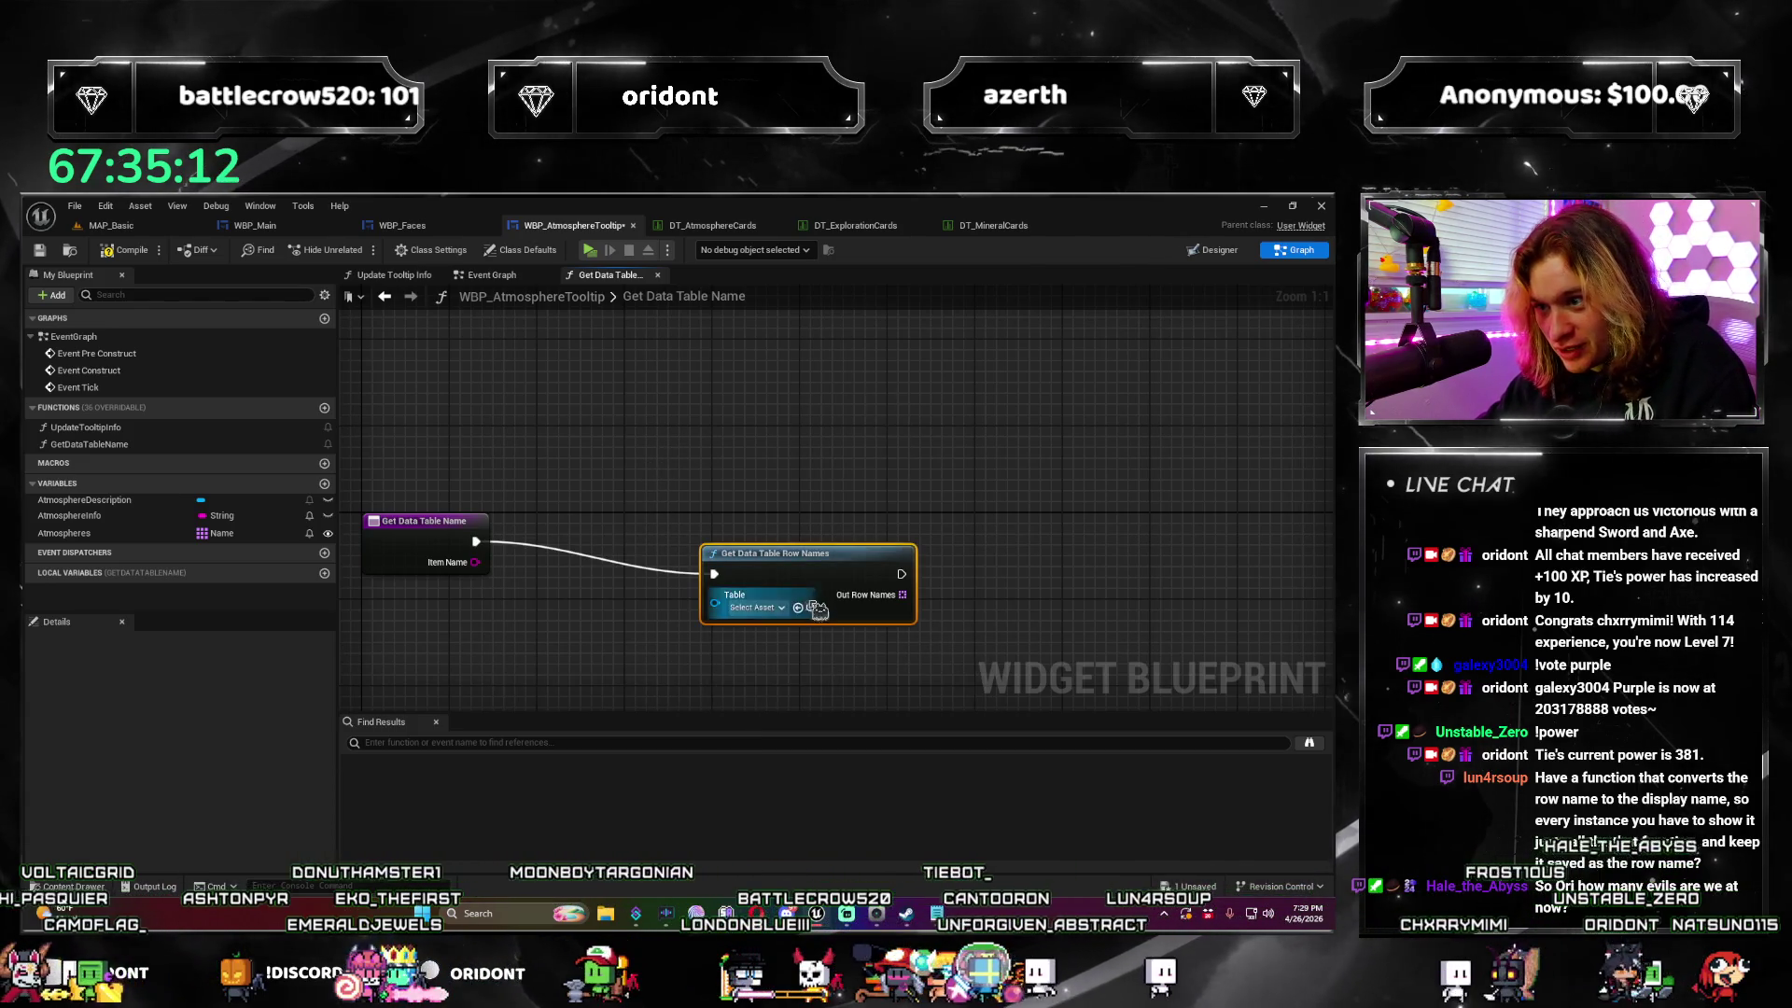
drag(817, 609, 683, 588)
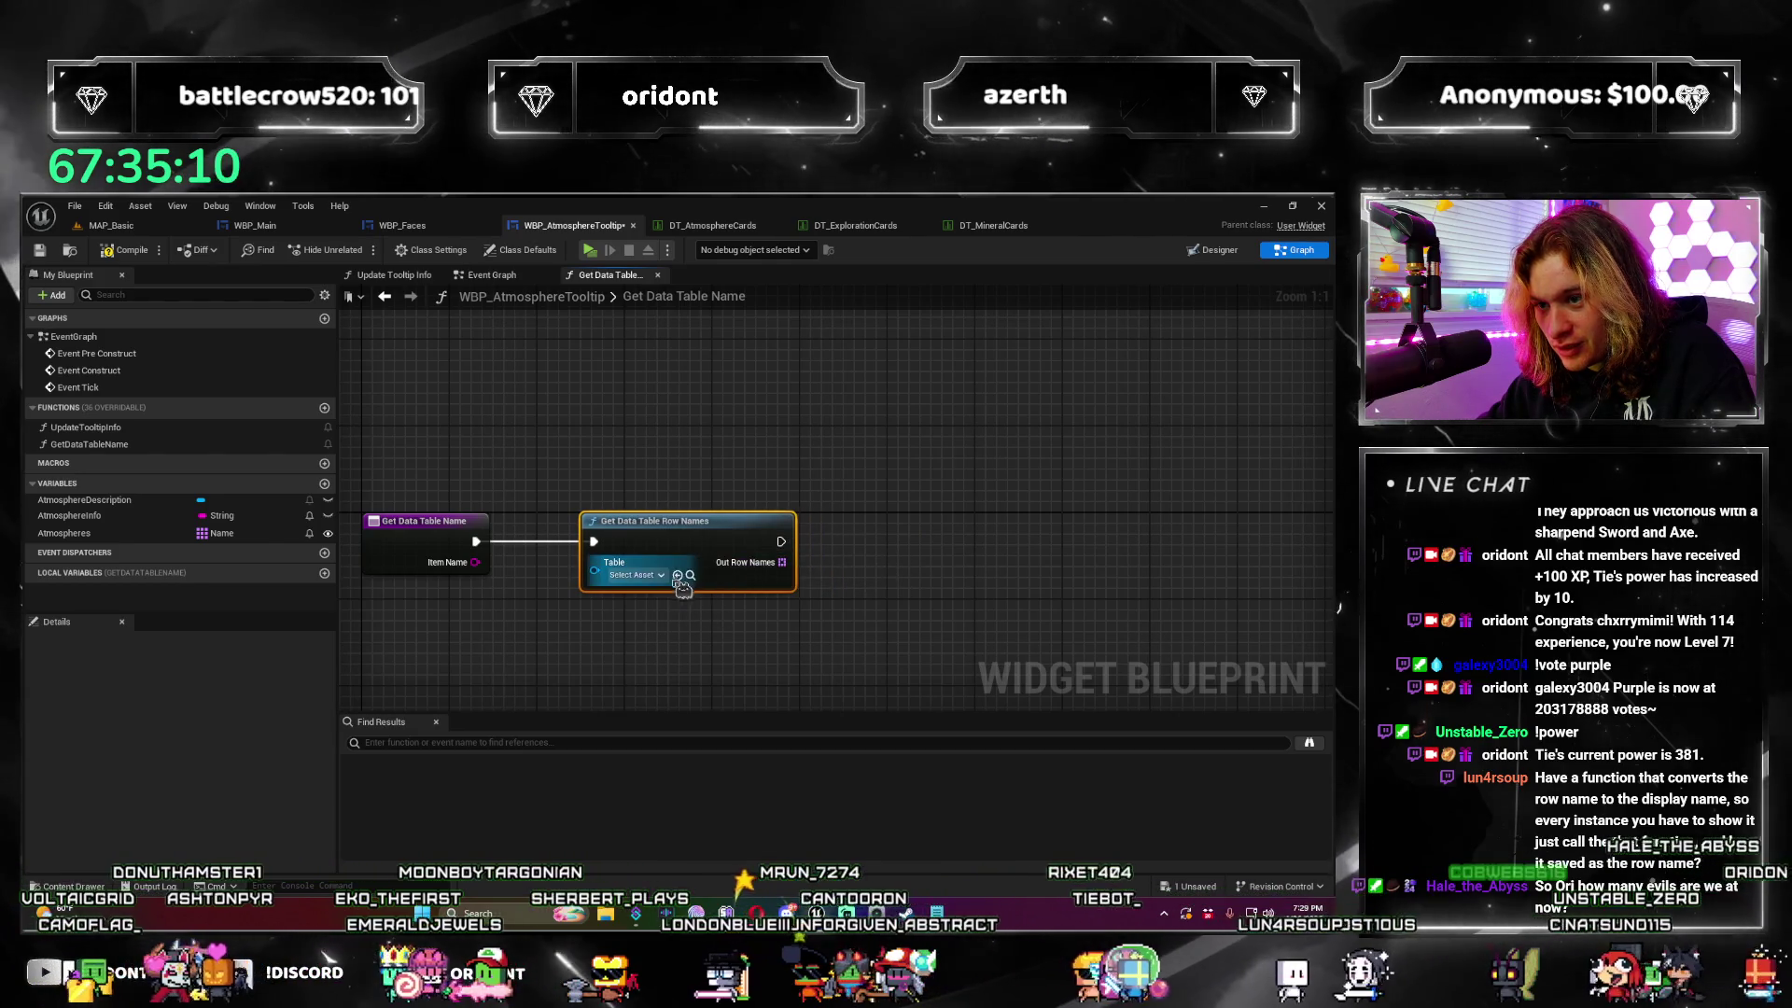
click(662, 576)
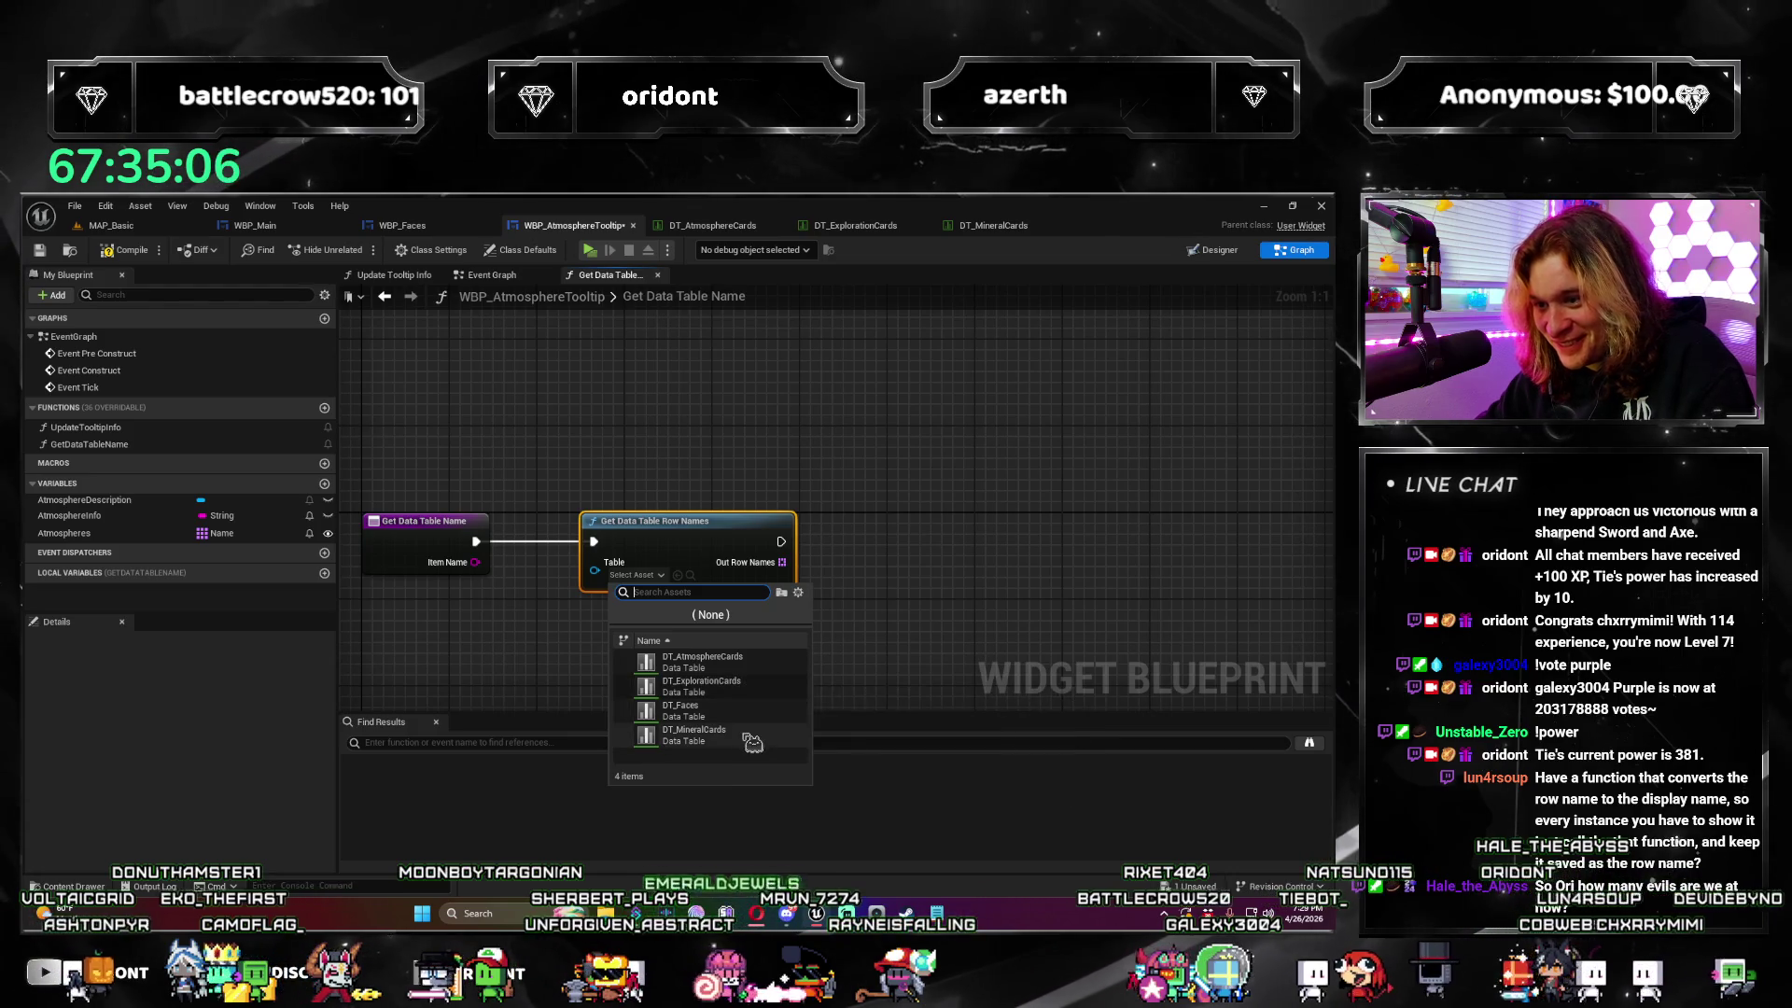
click(715, 668)
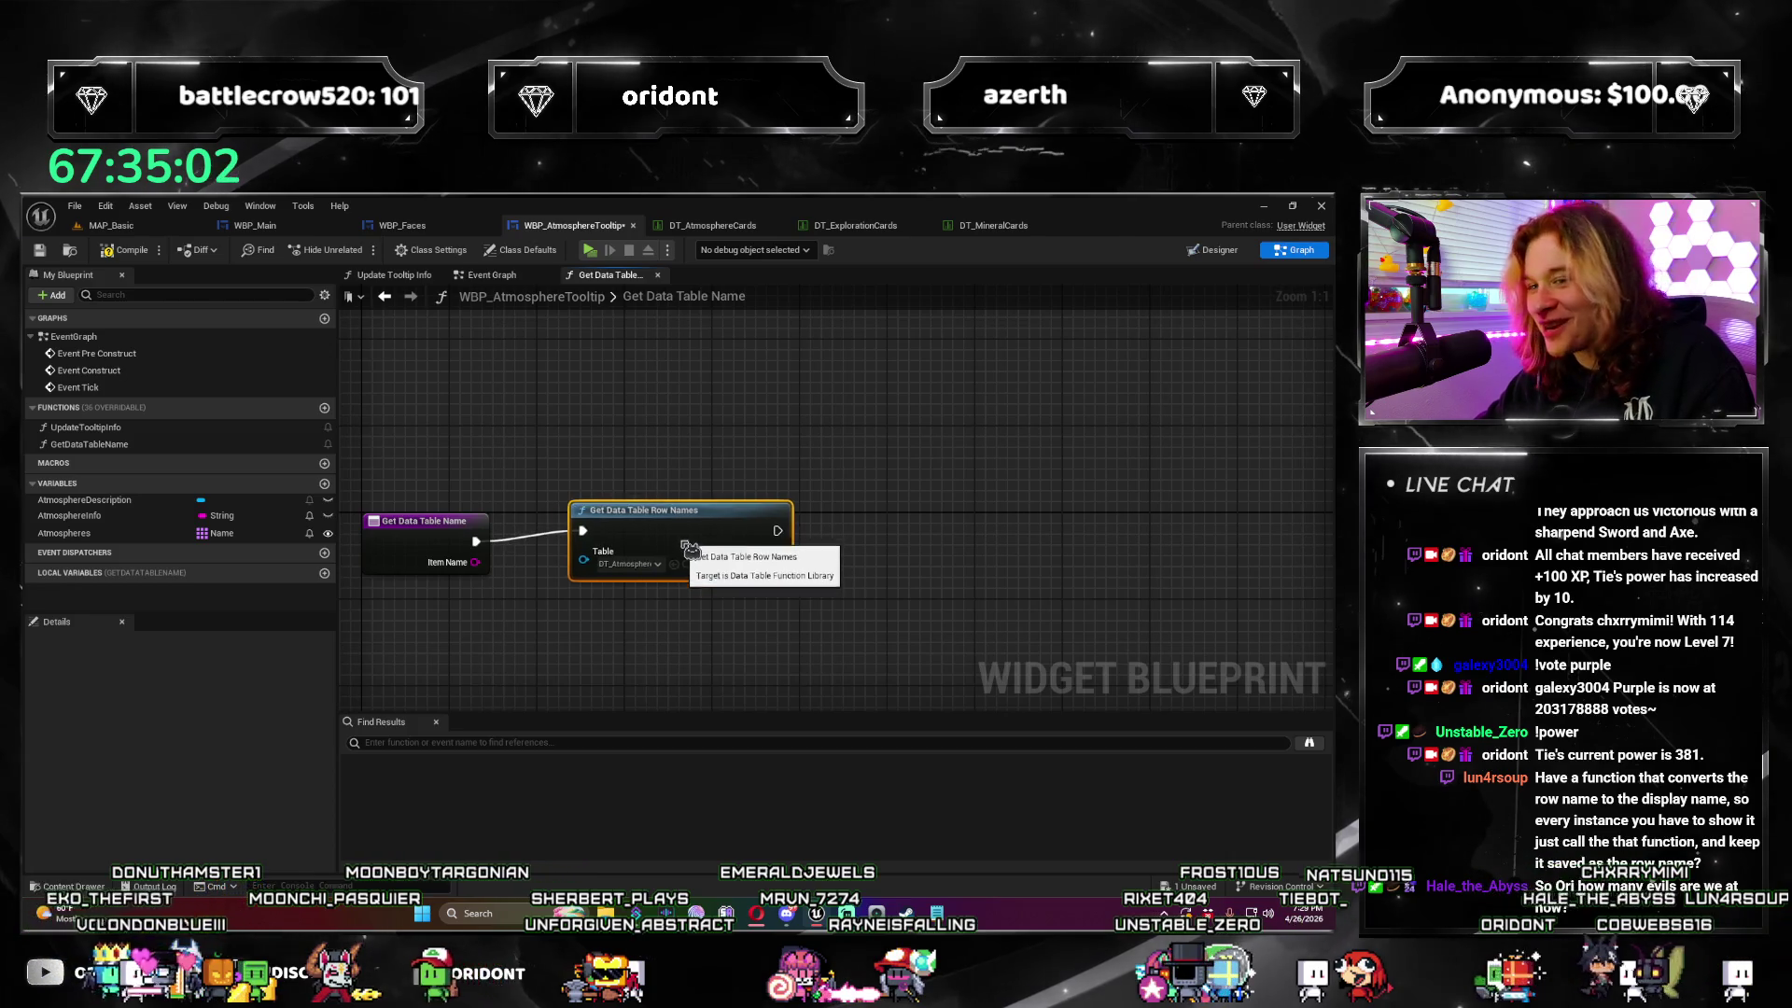
drag(695, 569, 784, 548)
Step: Add a For Each Loop over the Out Row Names array
text(f)
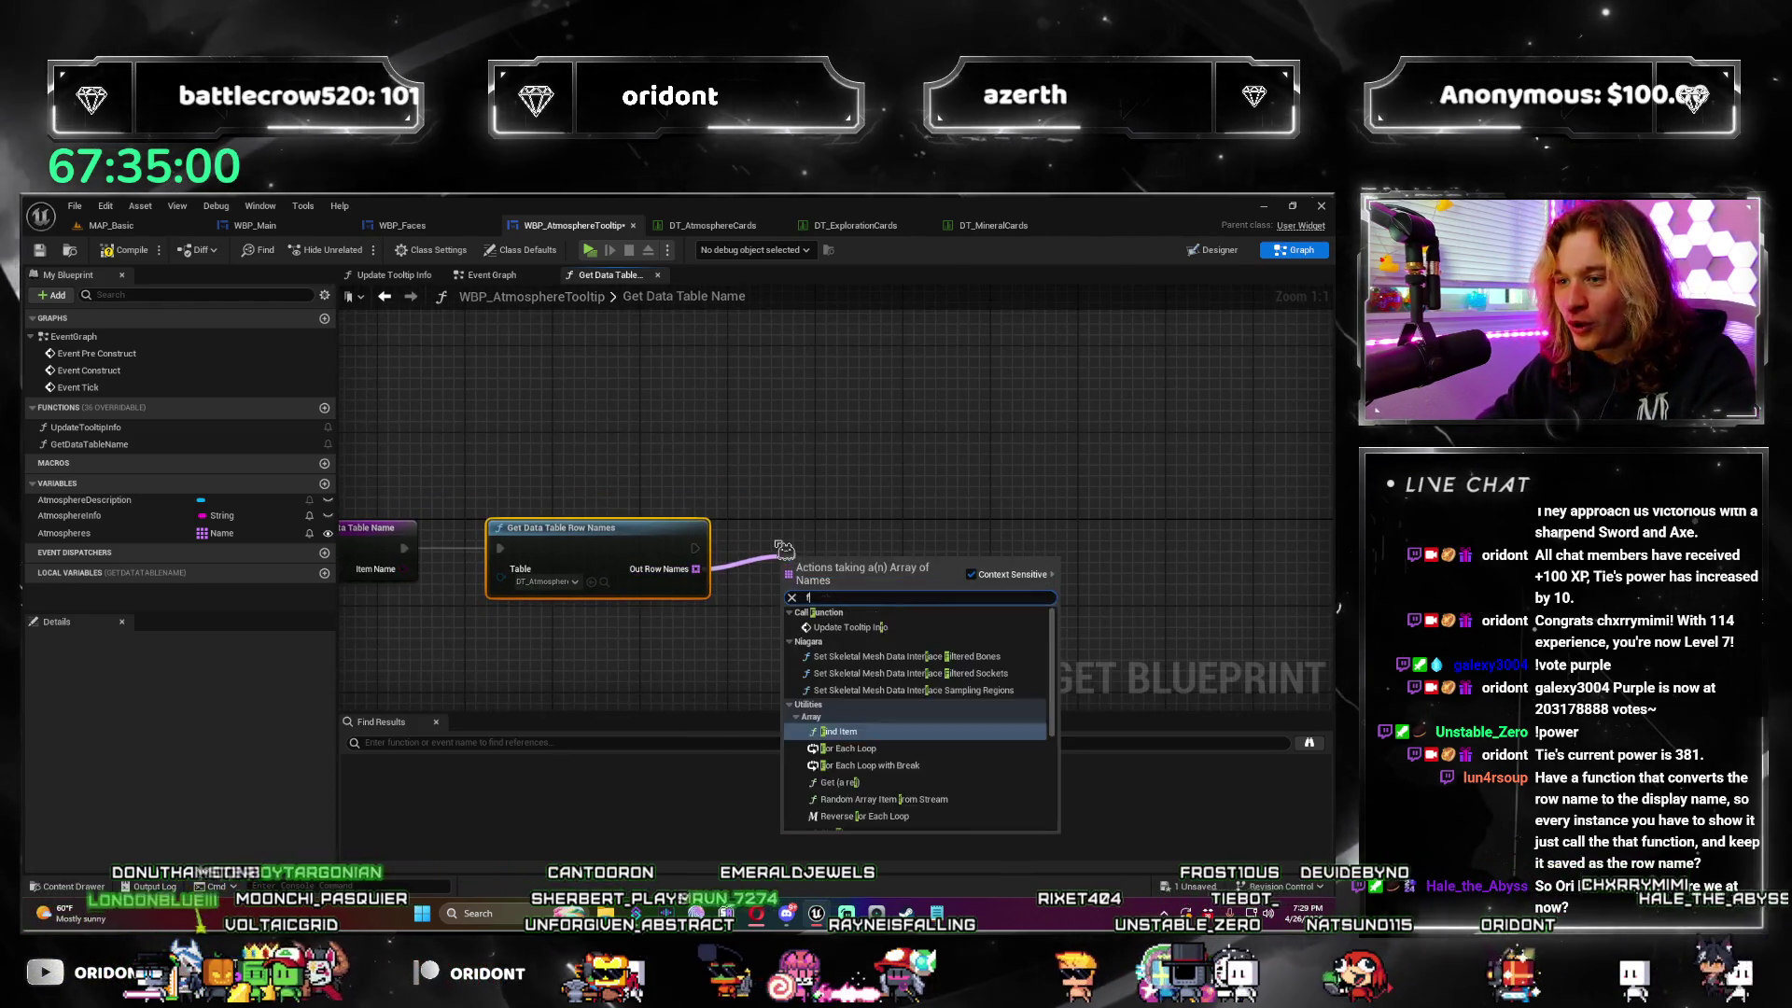
text(or each)
key(Return)
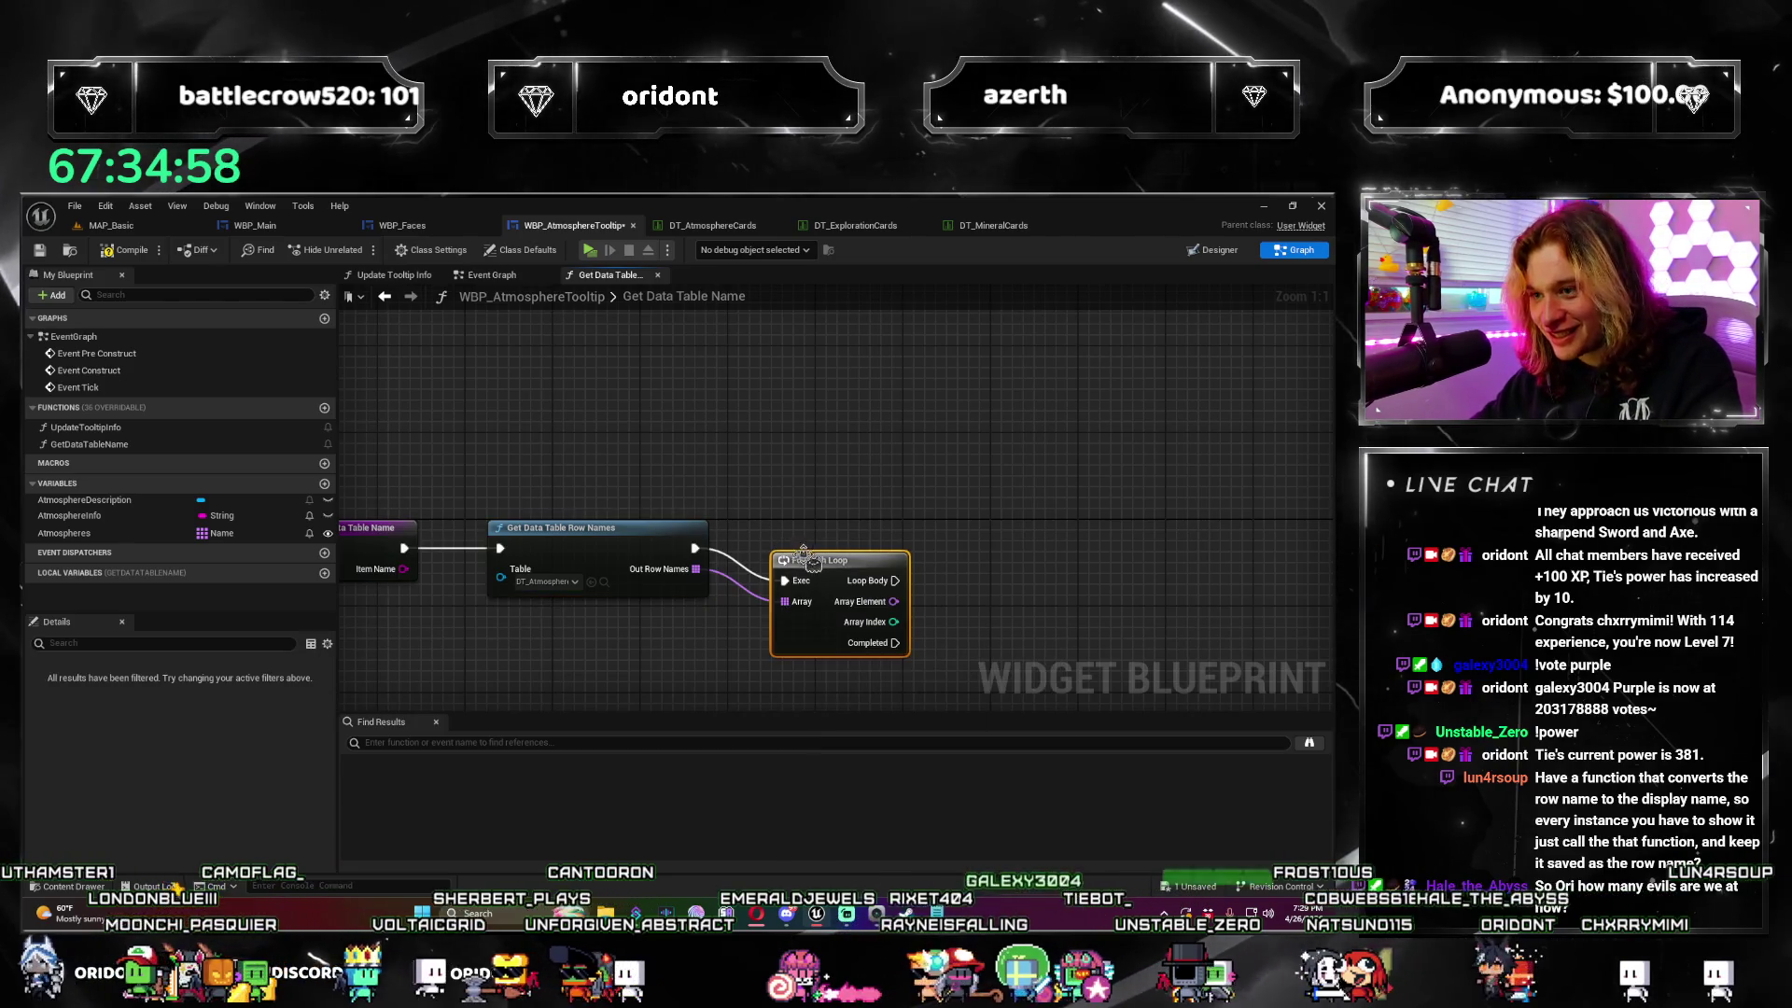
key(q)
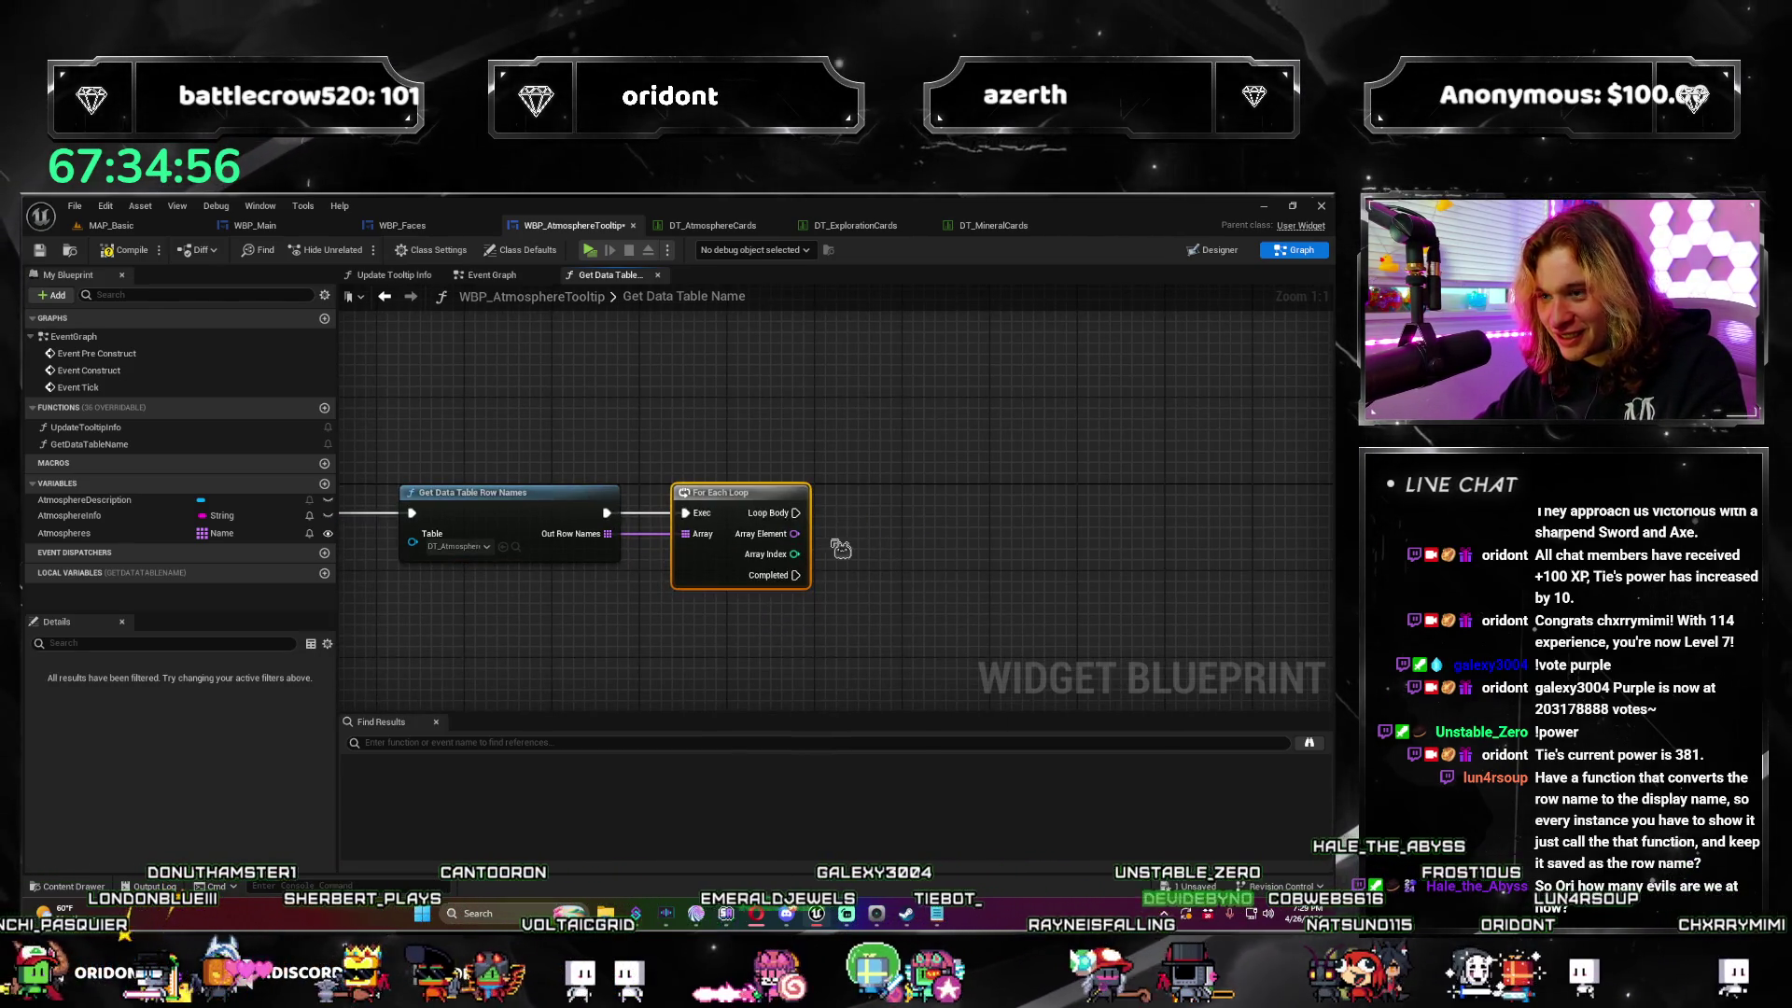
drag(794, 513, 907, 525)
Step: Look up each Array Element in DT_AtmosphereCards with Get Data Table Row and split Out Row
text(get data table)
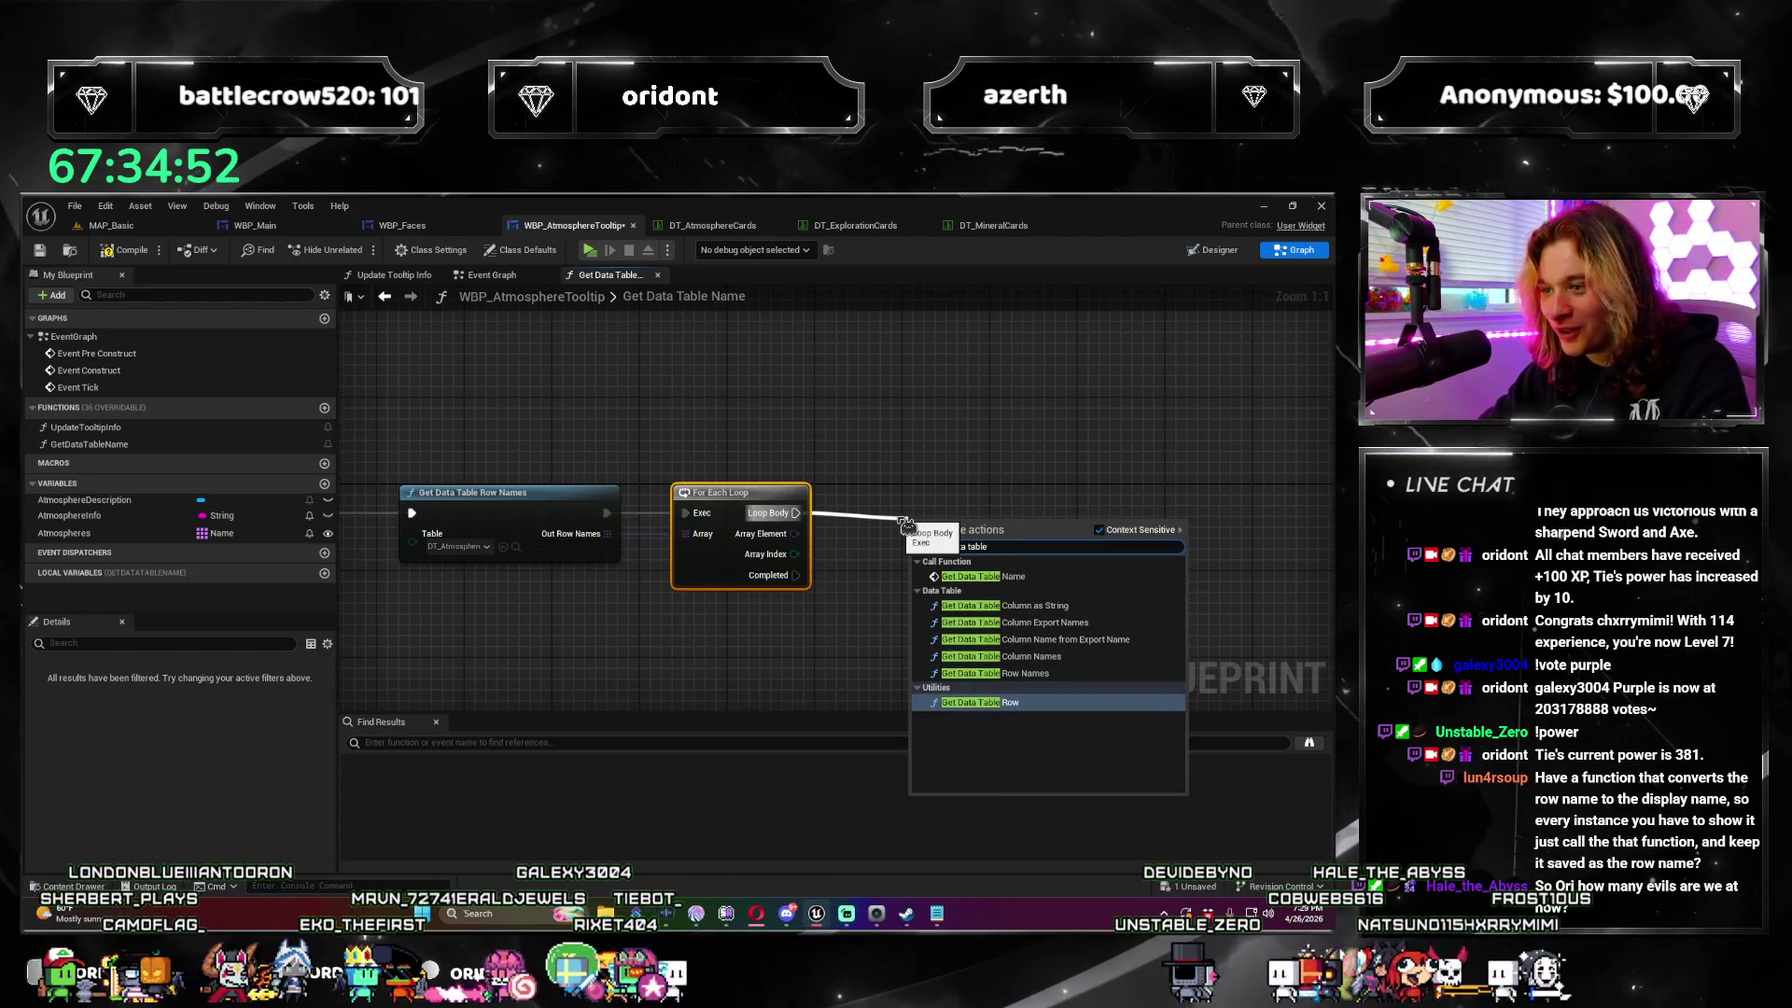
key(Return)
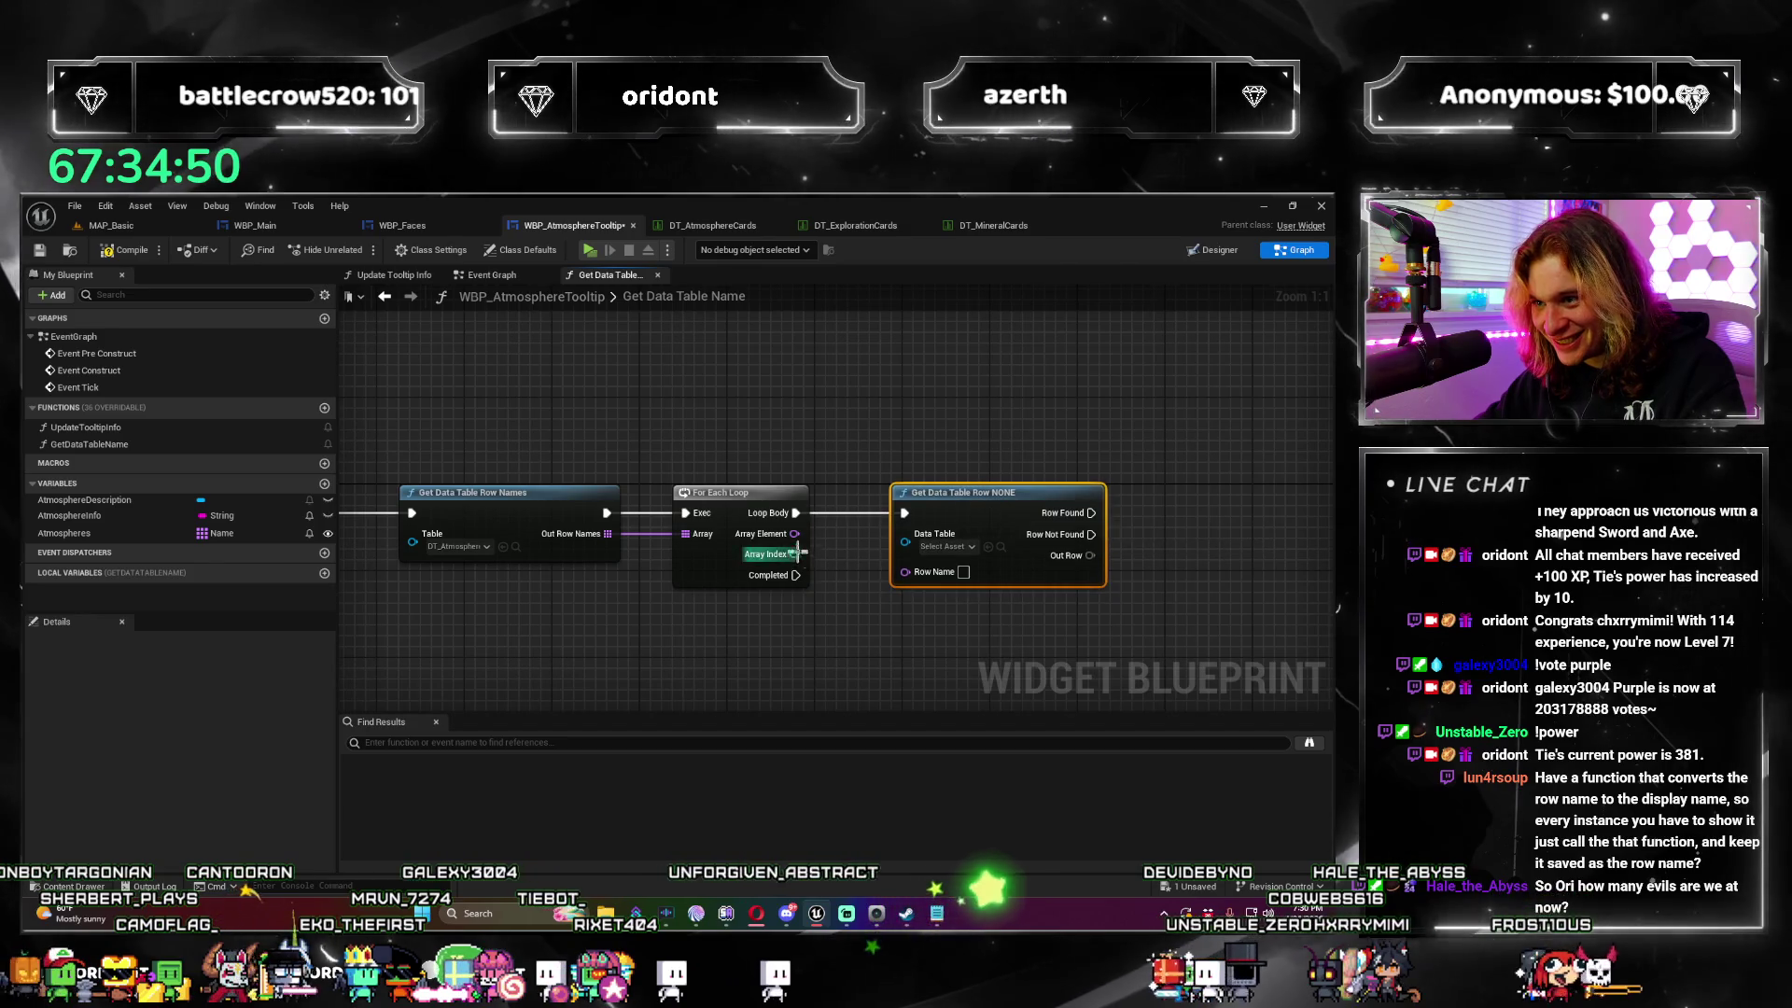
drag(794, 534, 904, 571)
click(947, 546)
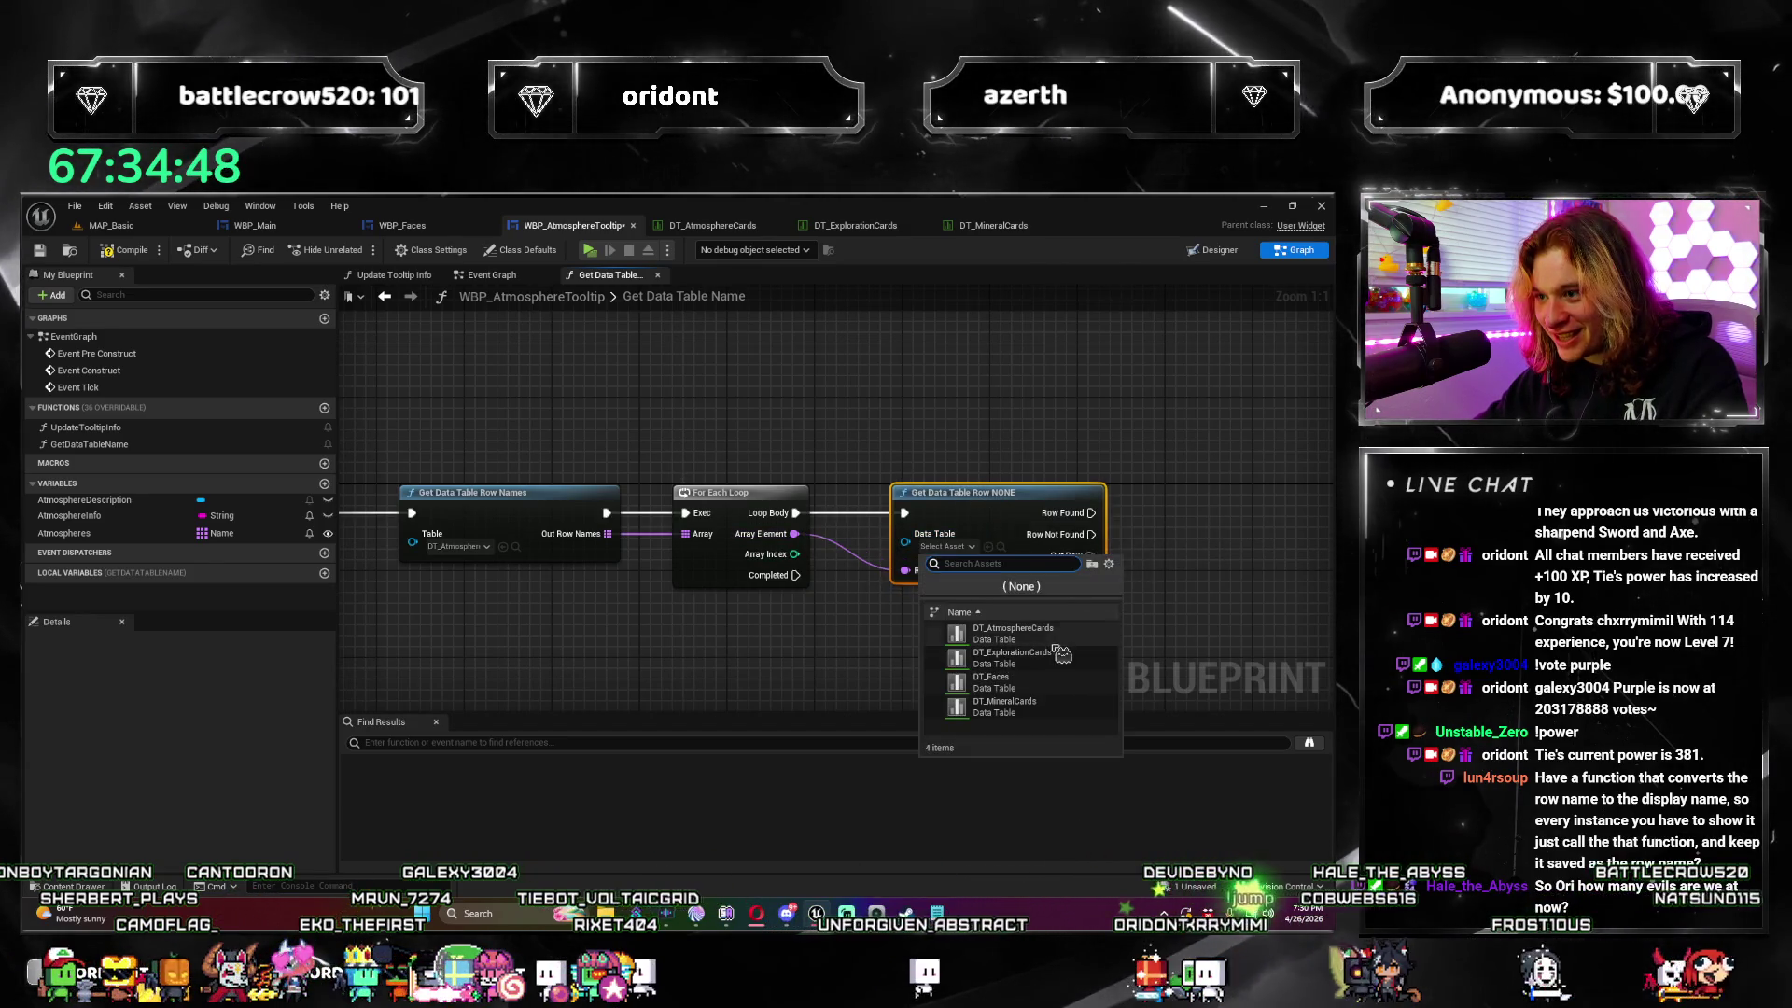
click(1012, 633)
right_click(1092, 558)
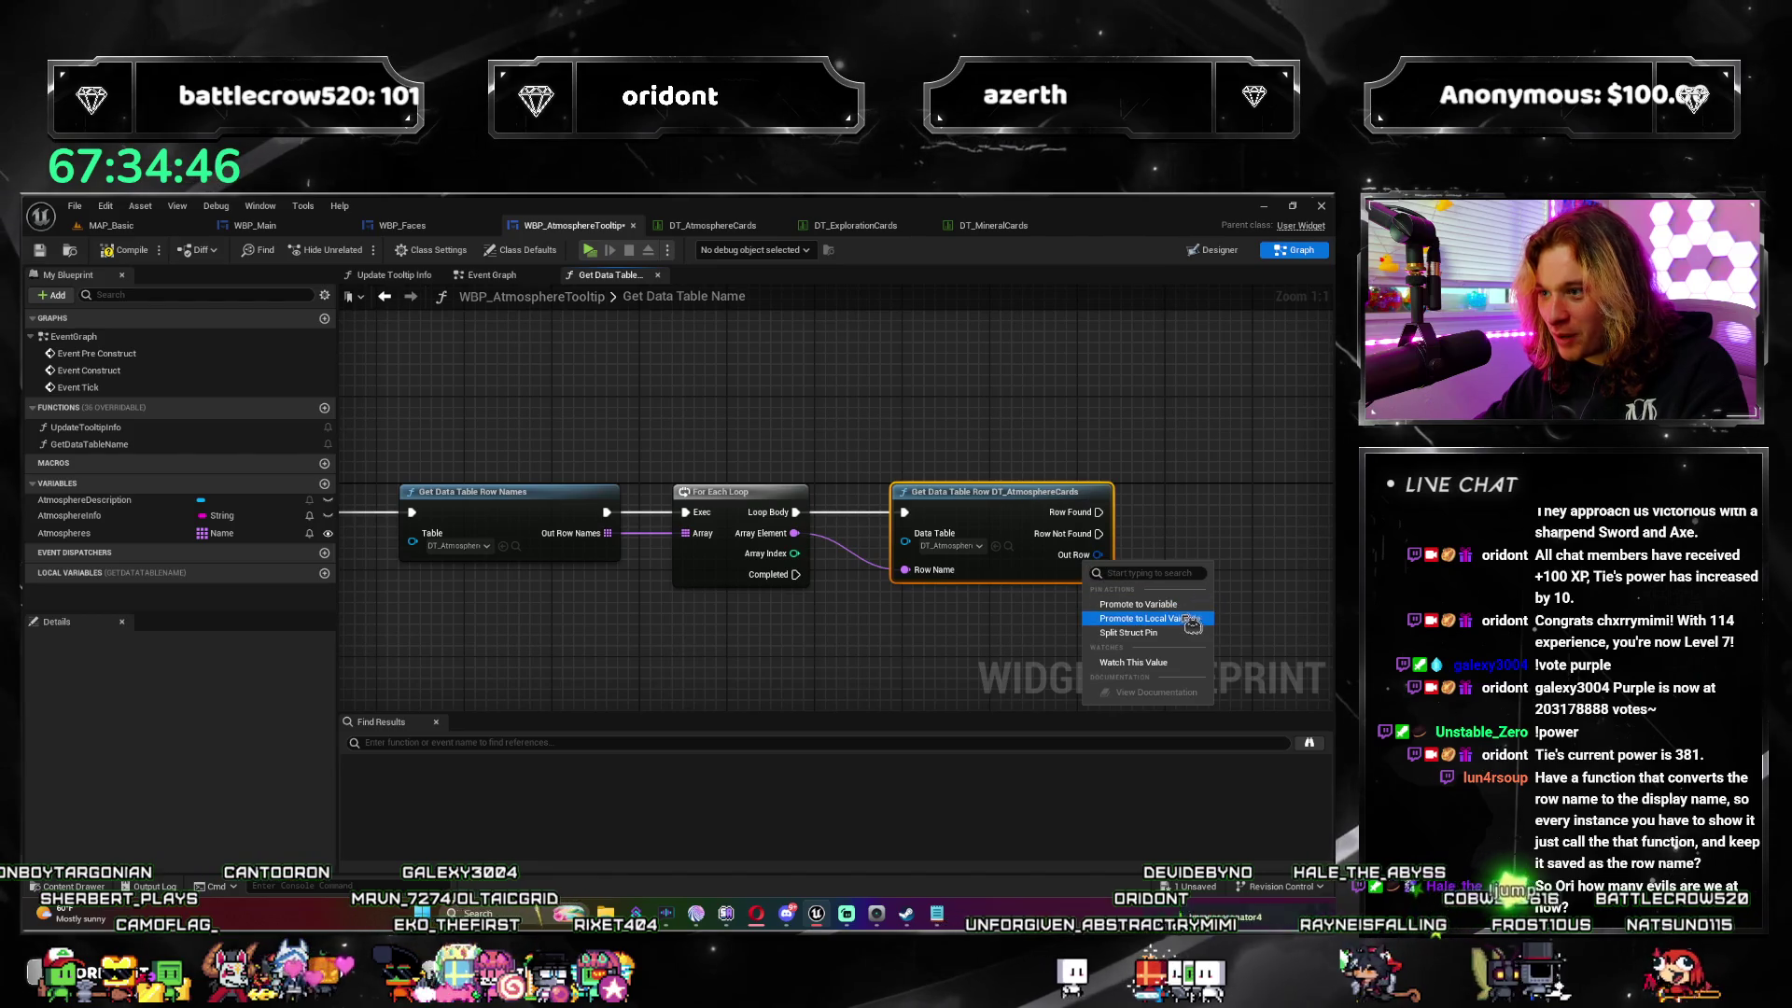
click(1129, 633)
scroll(1053, 475, down, 2)
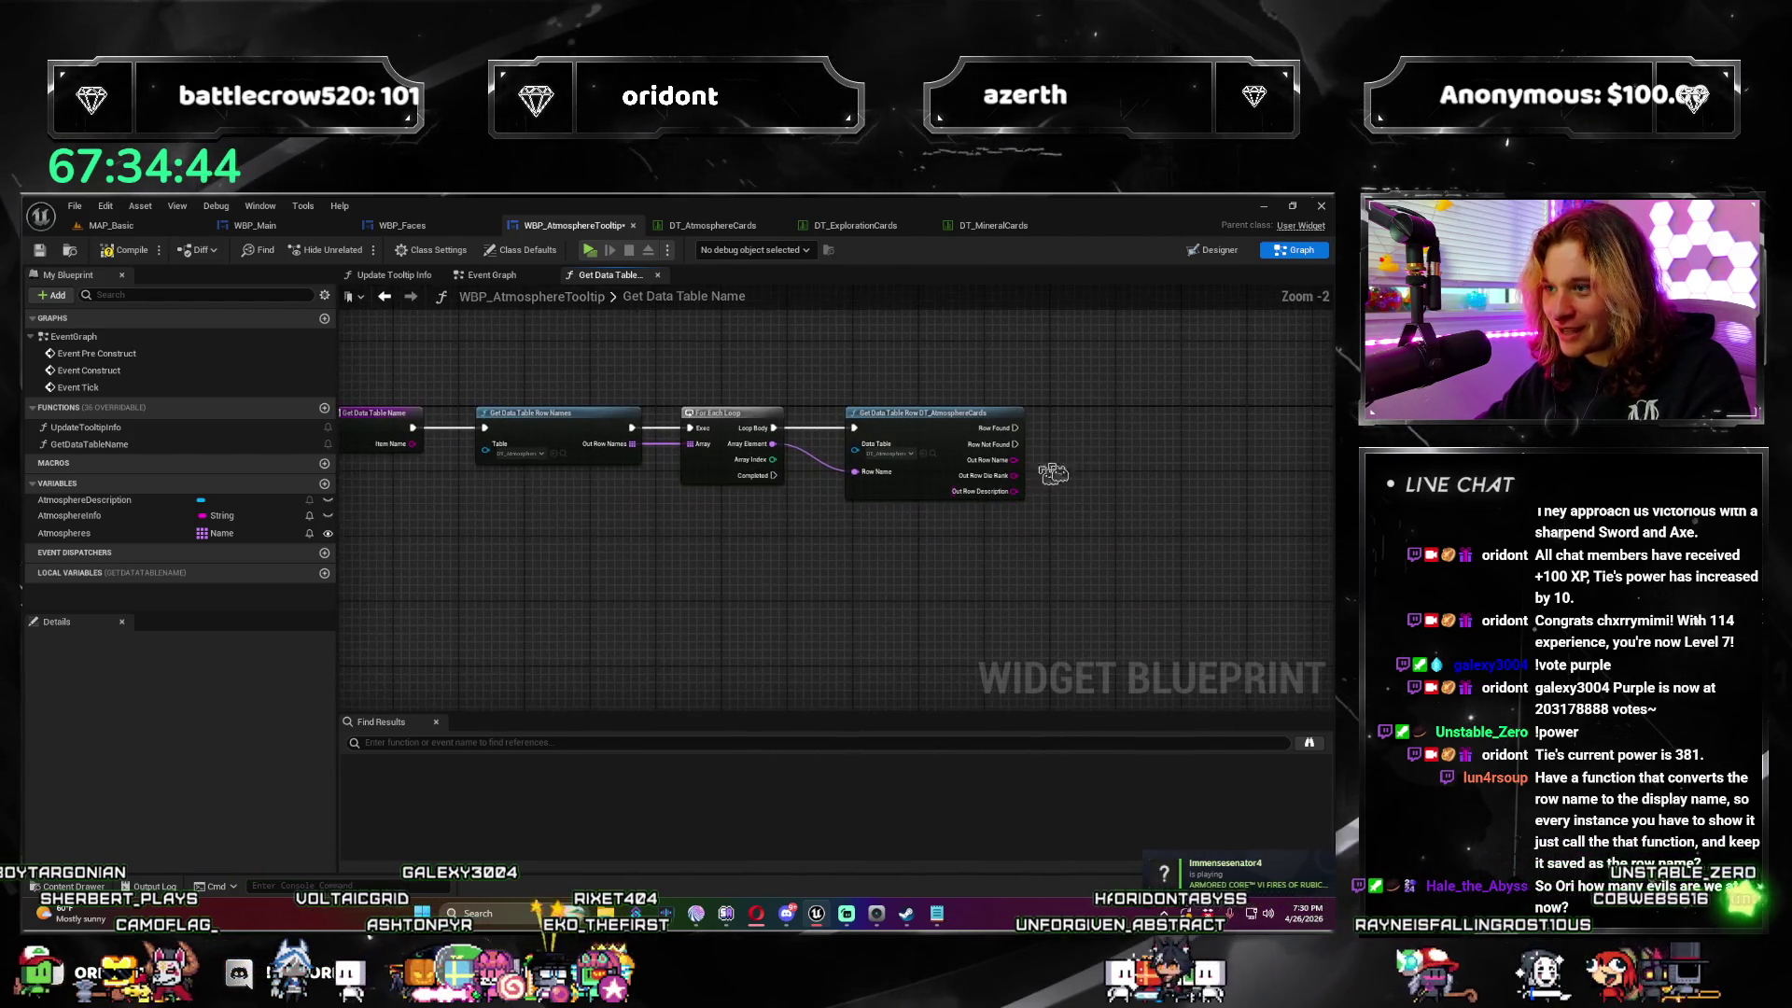
drag(1137, 567, 1137, 566)
Step: Compare Out Row Name with ItemName using Equal Exactly (String) and feed it into a Branch
text(===)
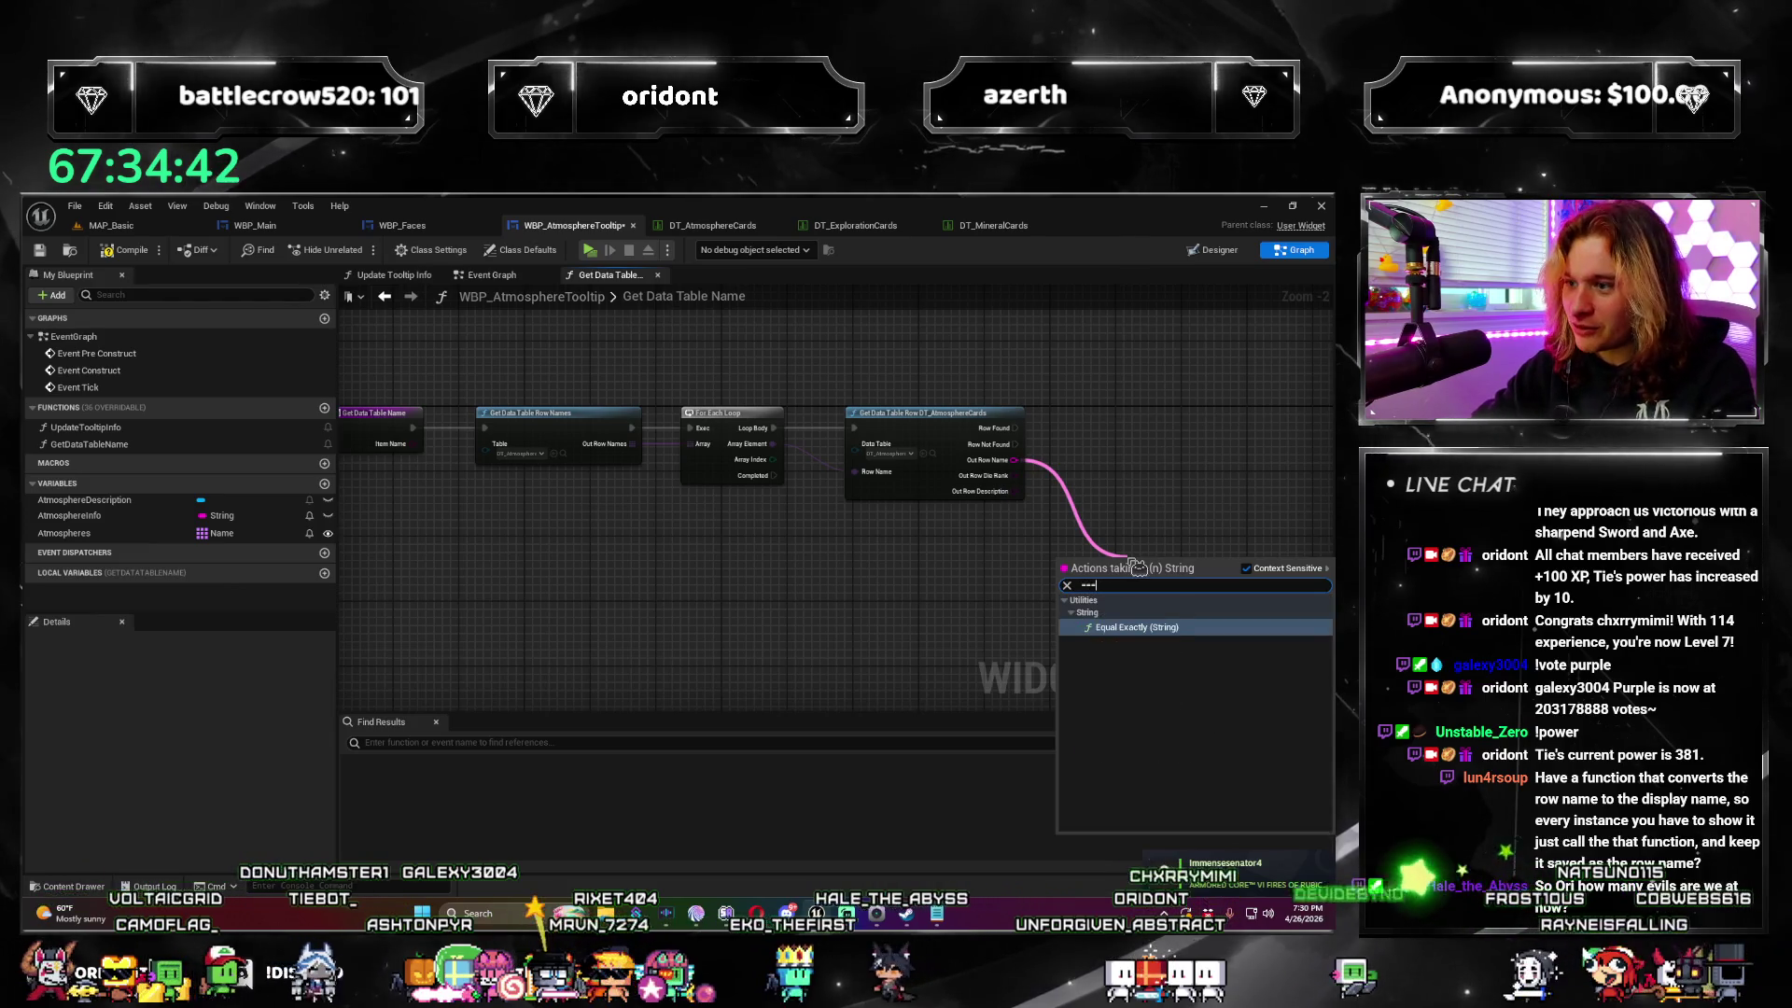
key(Return)
mouse_move(413, 428)
mouse_down()
mouse_move(1325, 595)
mouse_move(812, 582)
mouse_up()
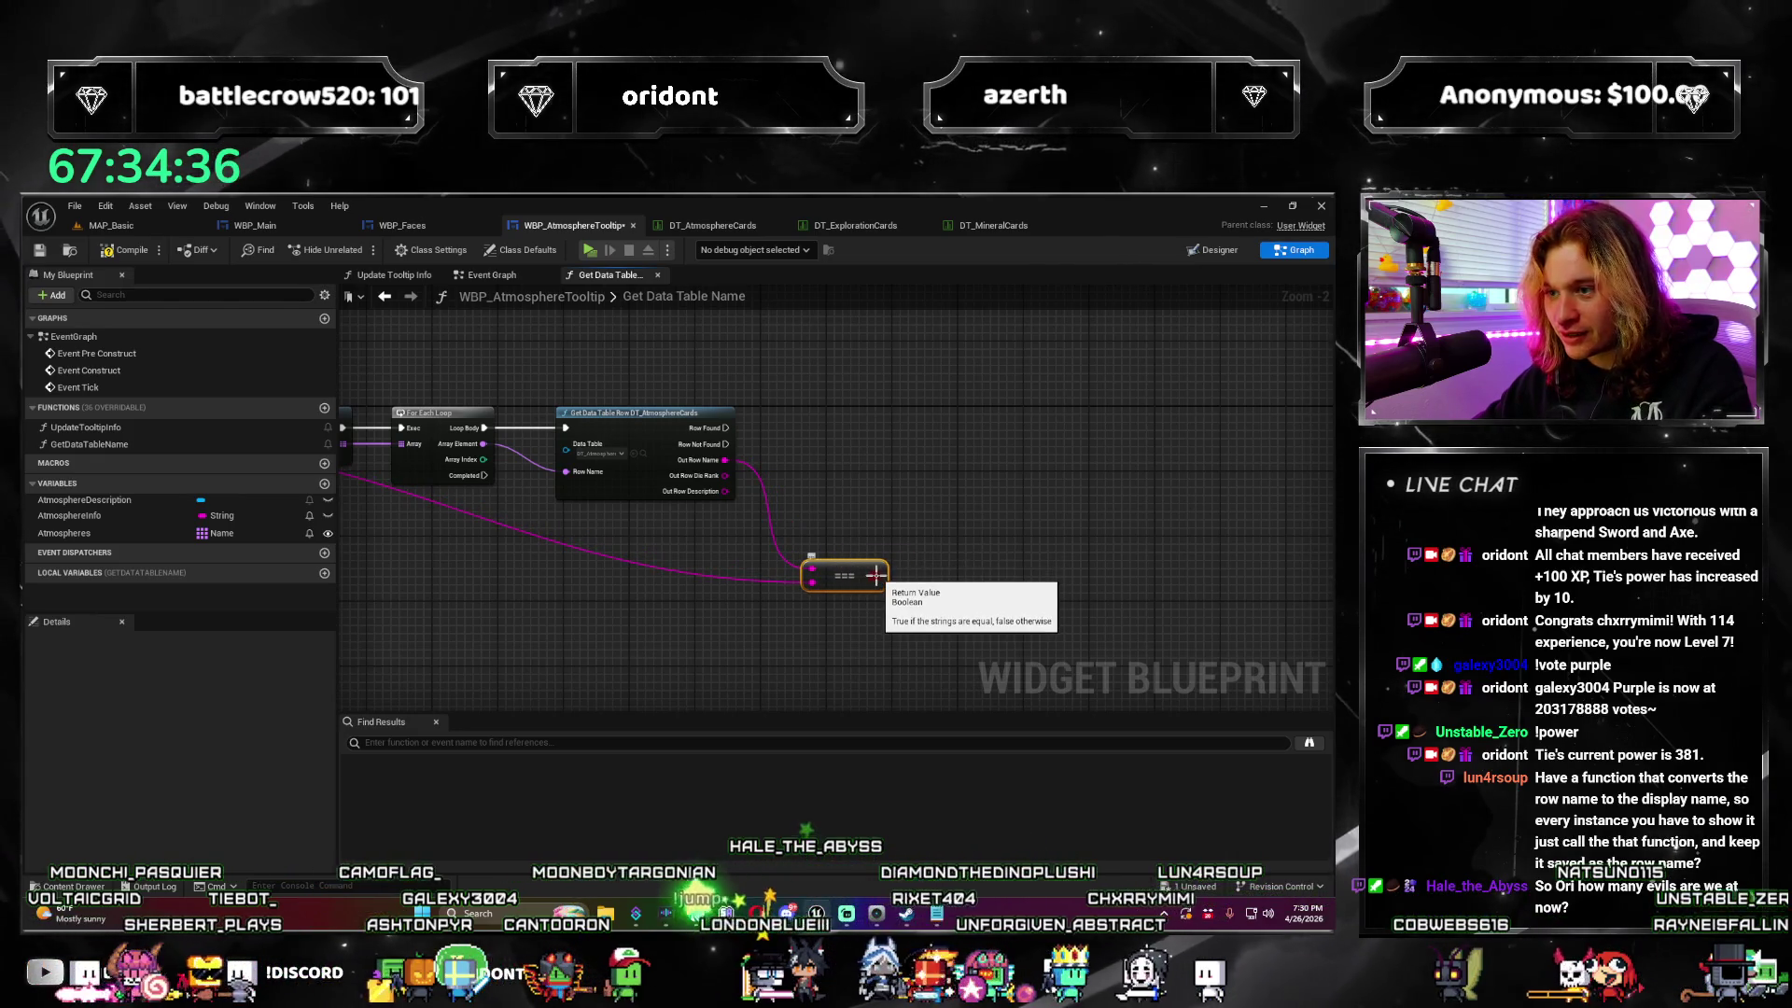
drag(968, 473, 962, 472)
text(branch)
key(Return)
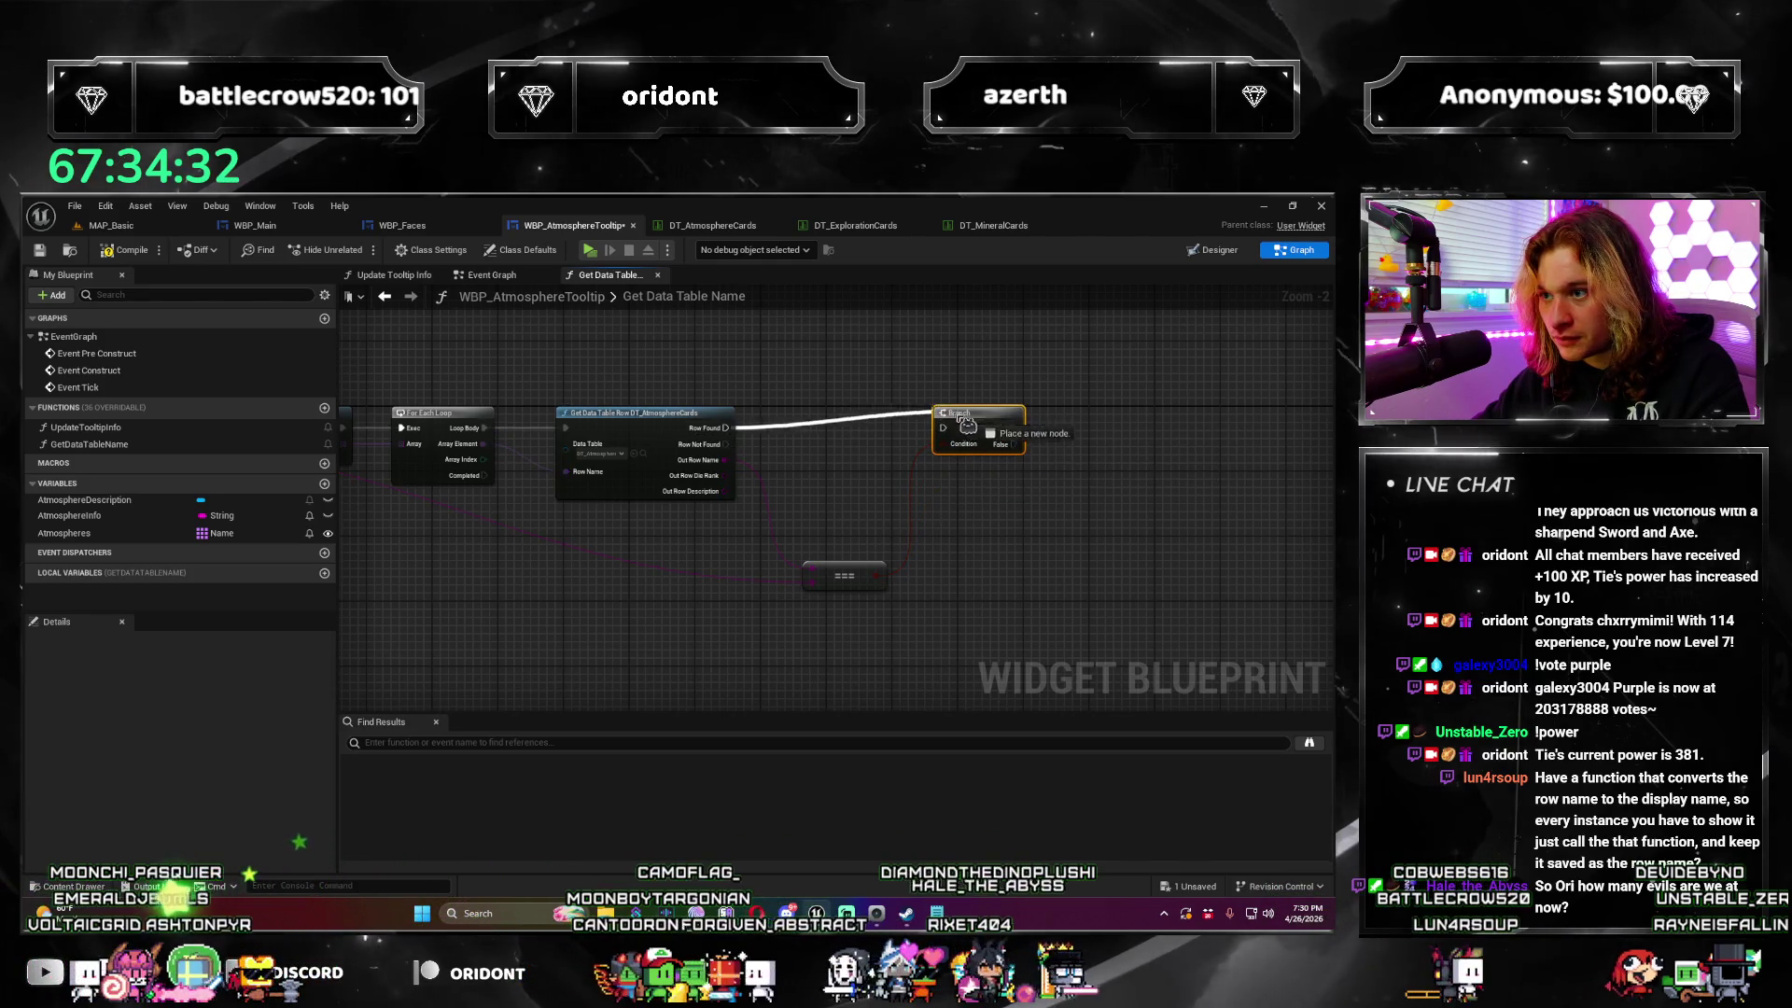
Step: Add a reroute point on the pink wire and move the equality node beside the Branch
mouse_move(957, 438)
mouse_down()
mouse_move(1192, 536)
mouse_move(1236, 532)
mouse_move(1063, 539)
mouse_move(1206, 603)
mouse_up()
double_click(770, 578)
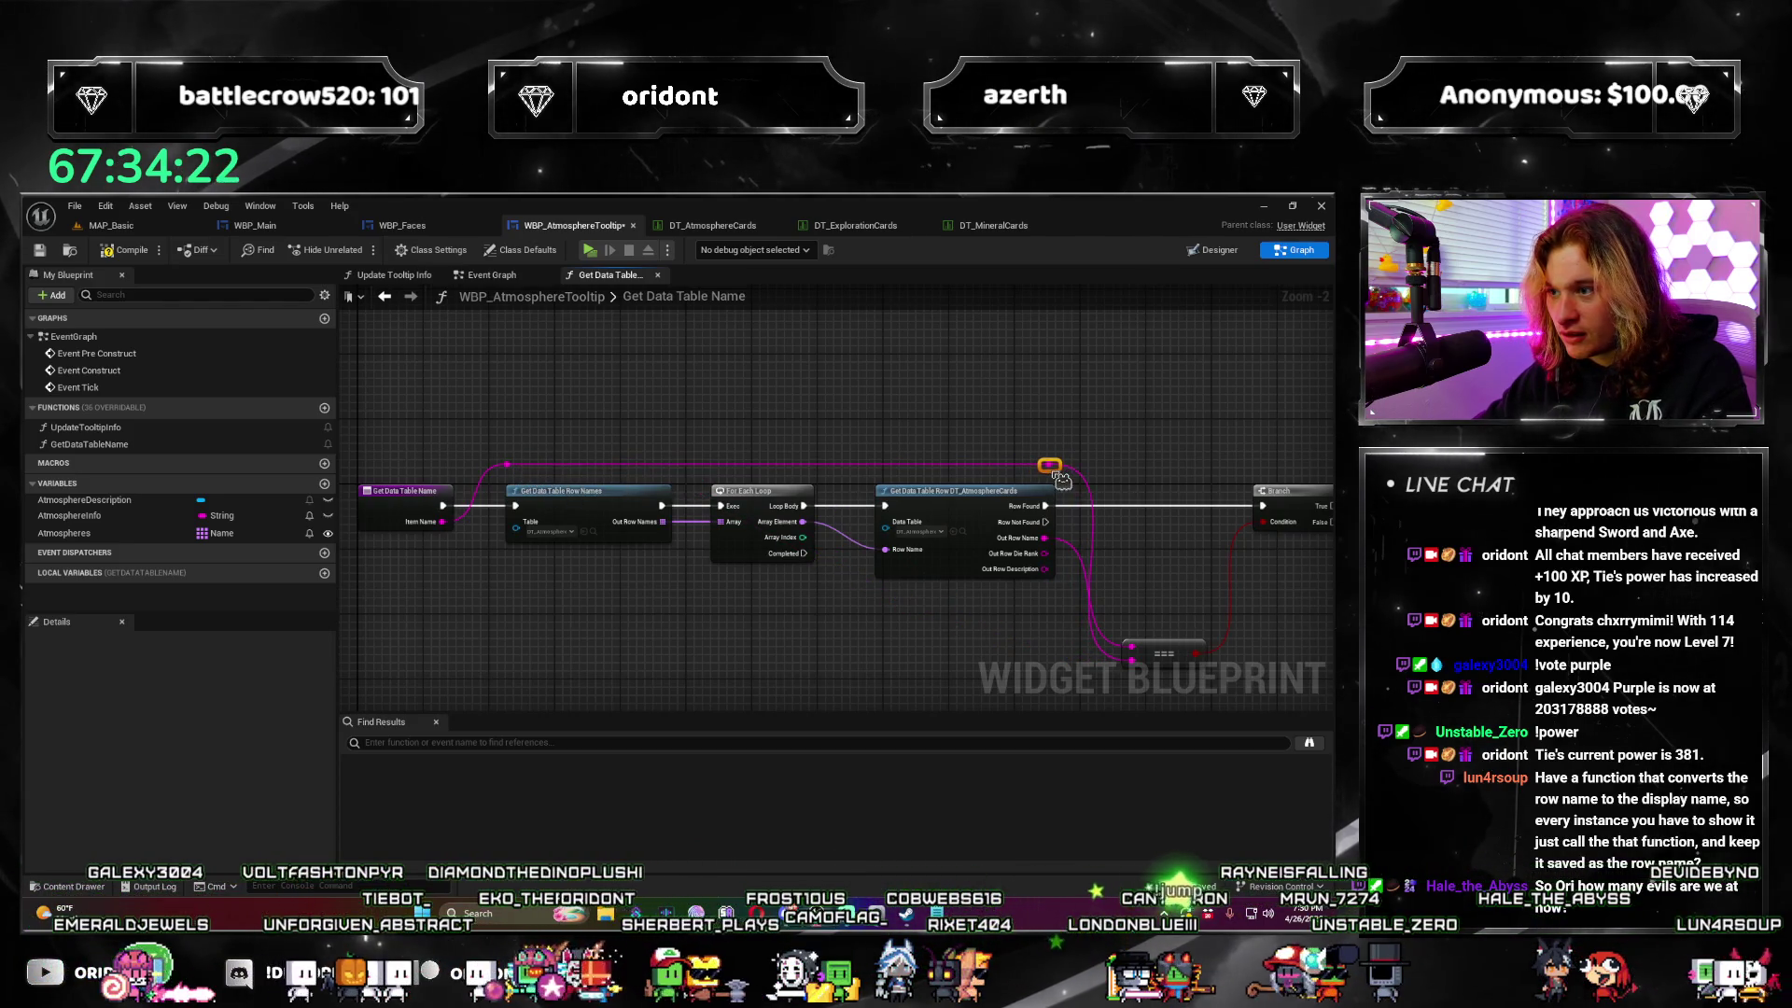
mouse_move(1125, 572)
mouse_down()
mouse_move(752, 515)
mouse_move(708, 531)
mouse_up()
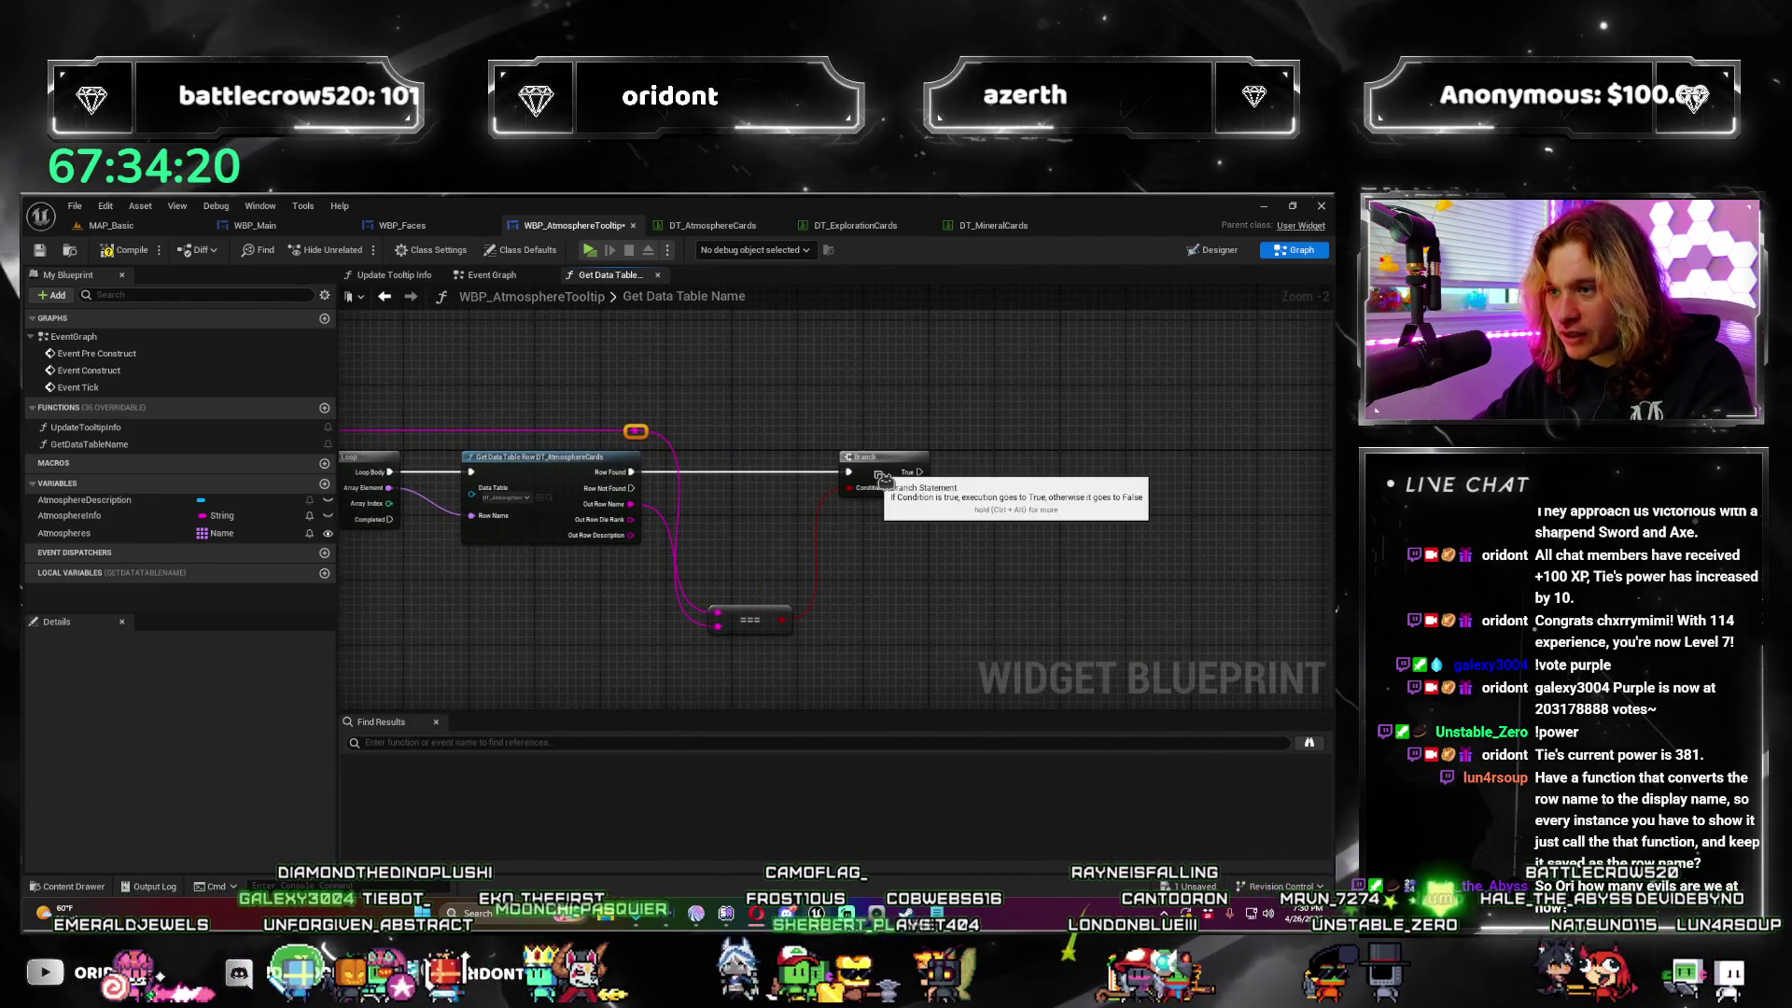
click(851, 464)
click(747, 600)
mouse_move(747, 601)
mouse_down()
mouse_move(738, 486)
mouse_move(776, 527)
mouse_up()
scroll(776, 527, up, 2)
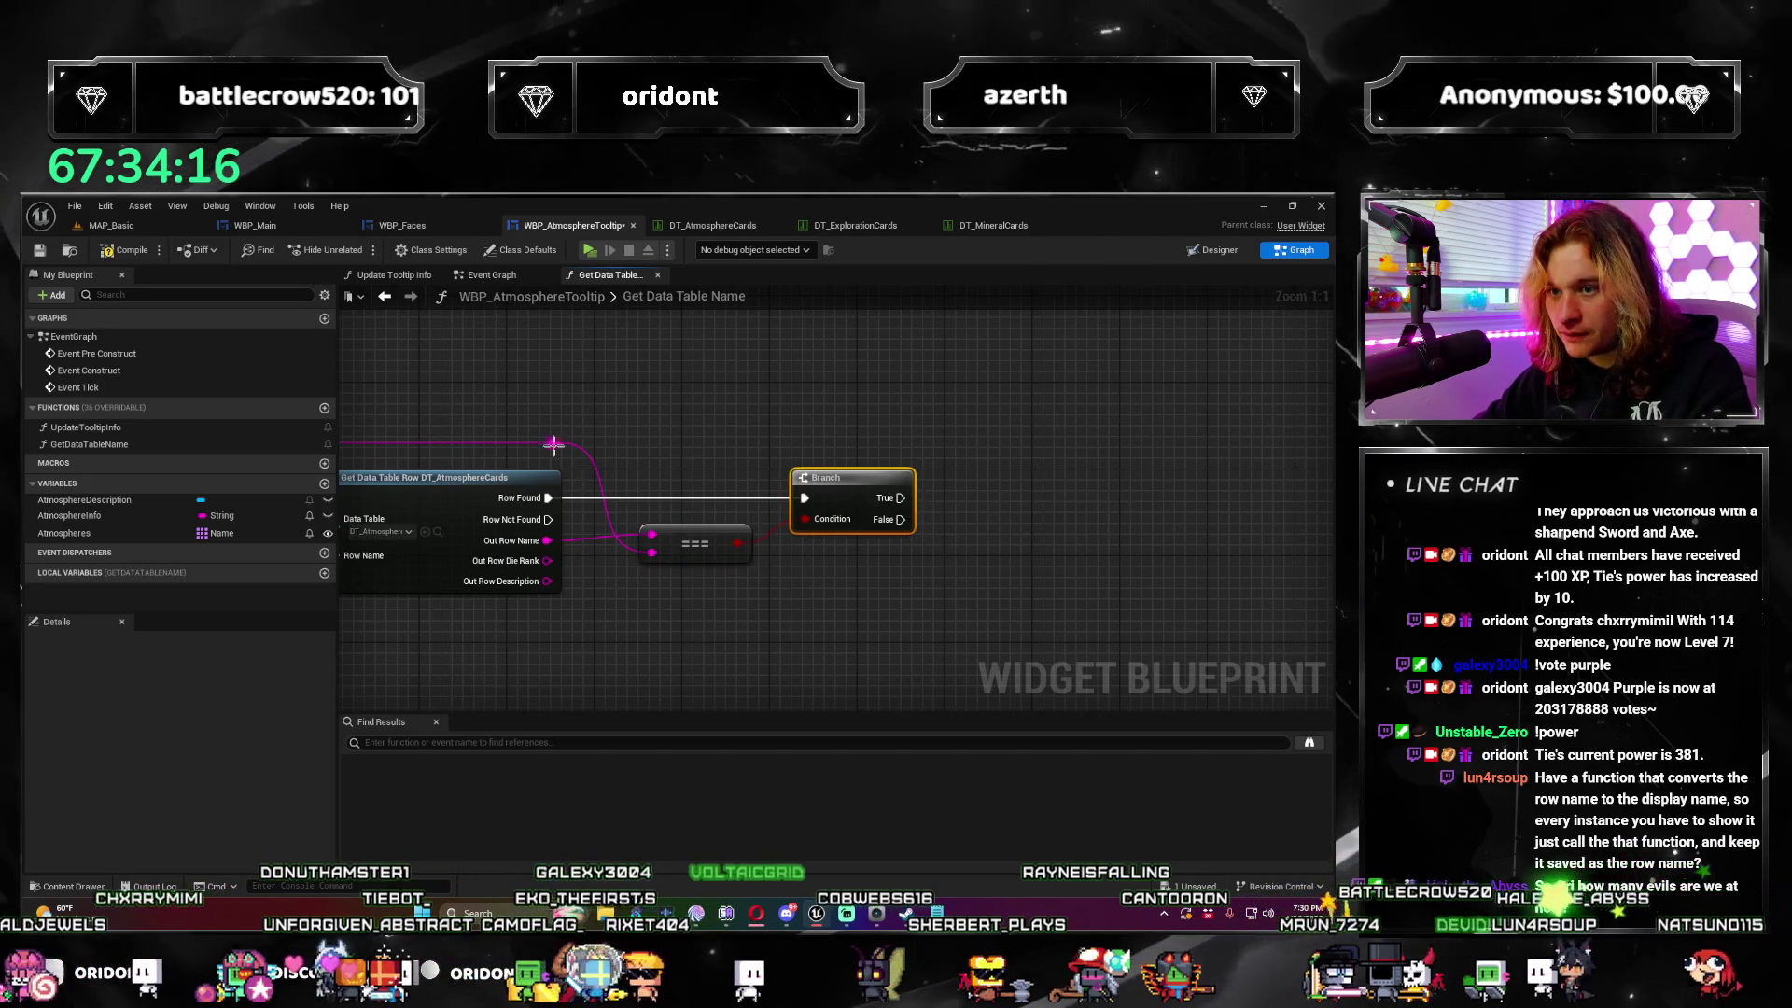
drag(1078, 463, 1067, 458)
text(return)
key(Escape)
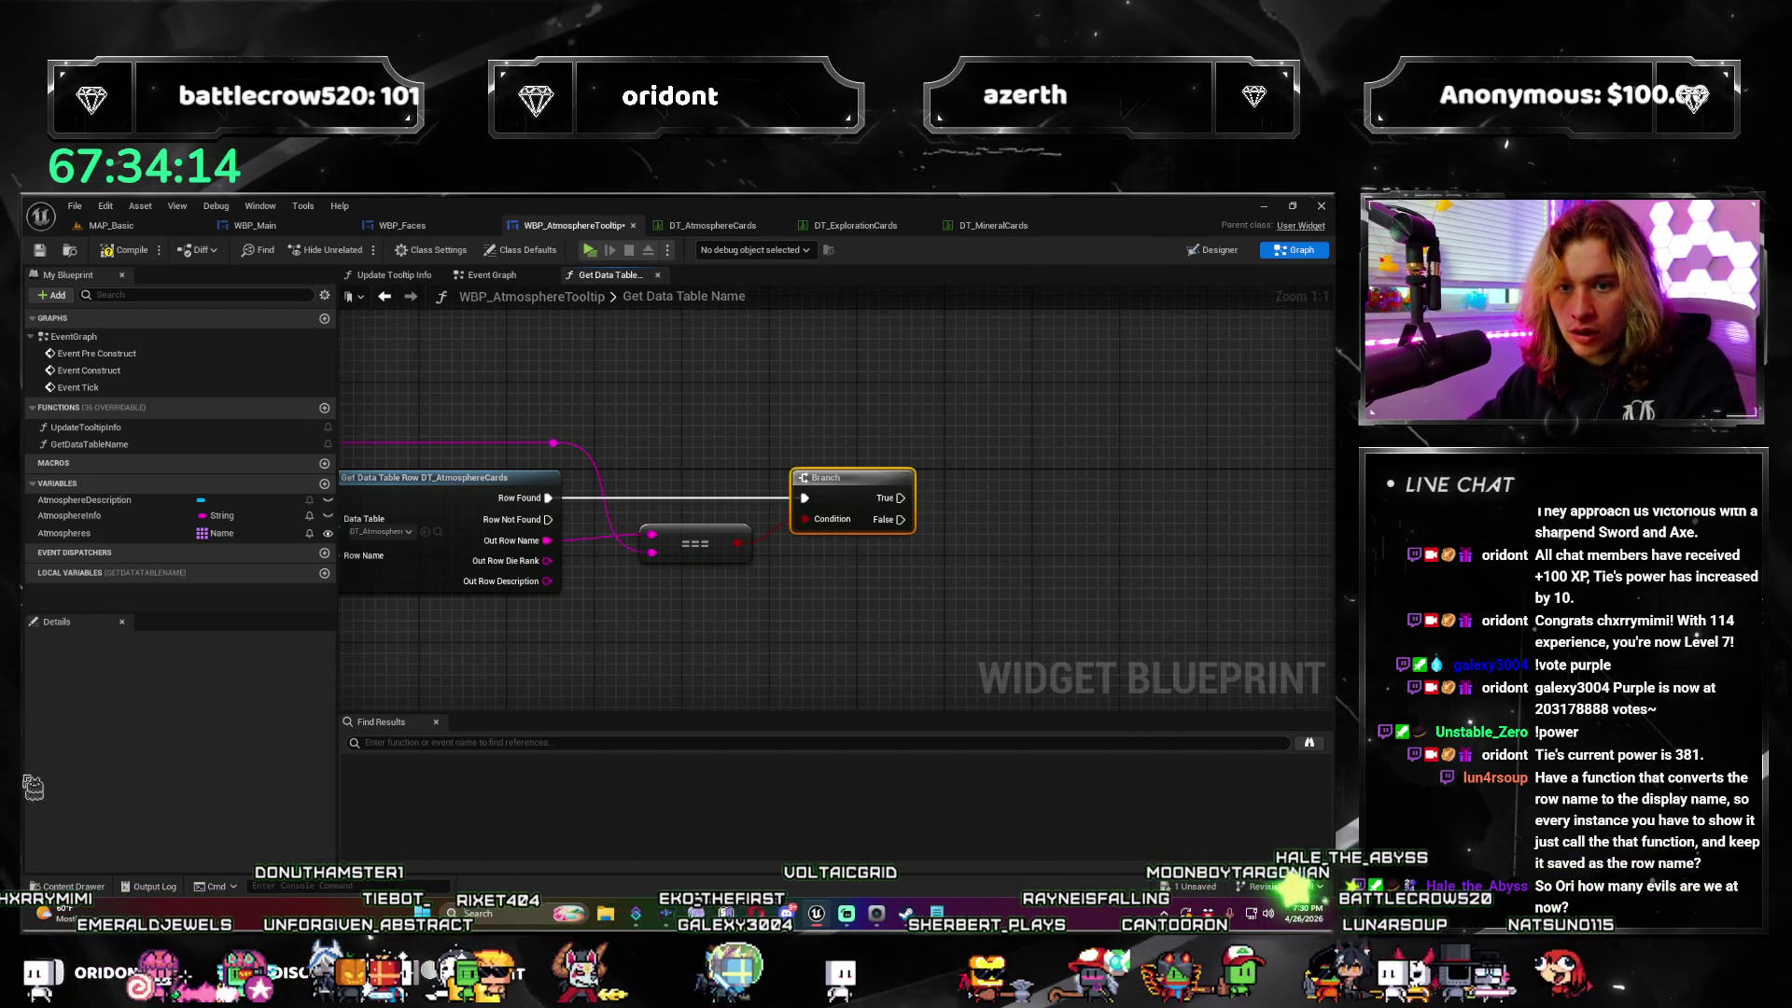
scroll(512, 670, down, 5)
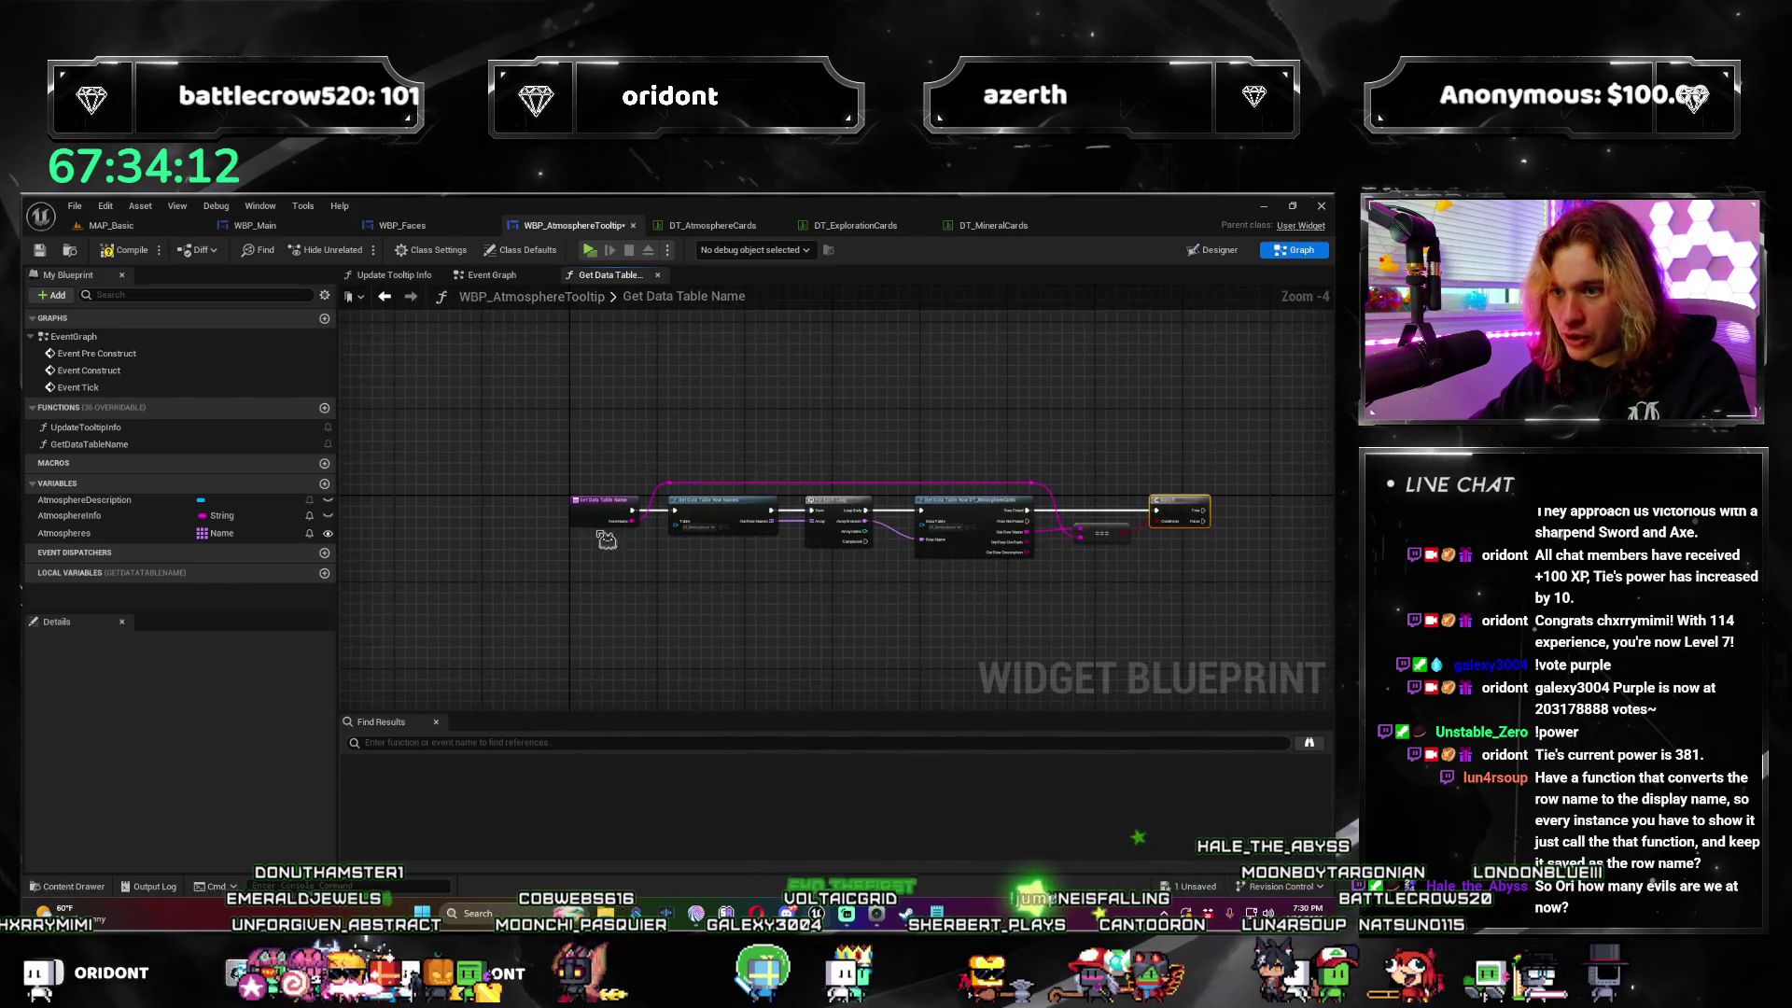
Step: Add an ItemRowName output parameter to the Get Data Table Name function
click(605, 508)
click(316, 832)
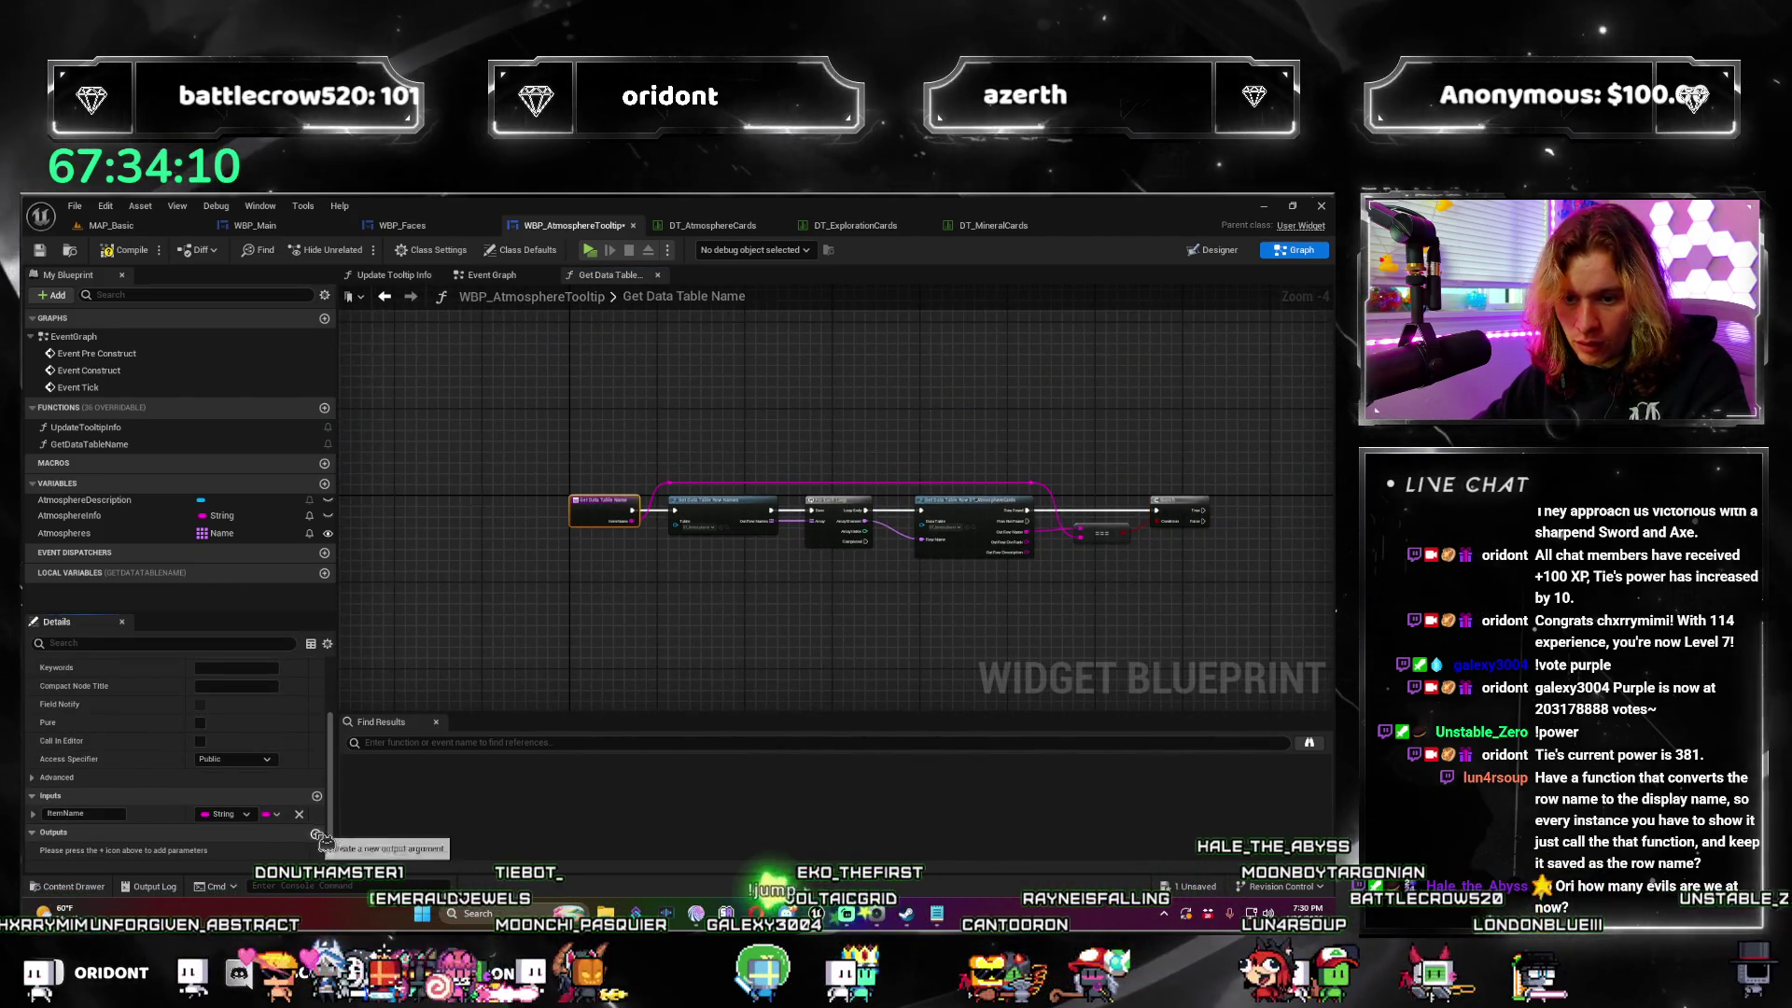
text(ItemRowName)
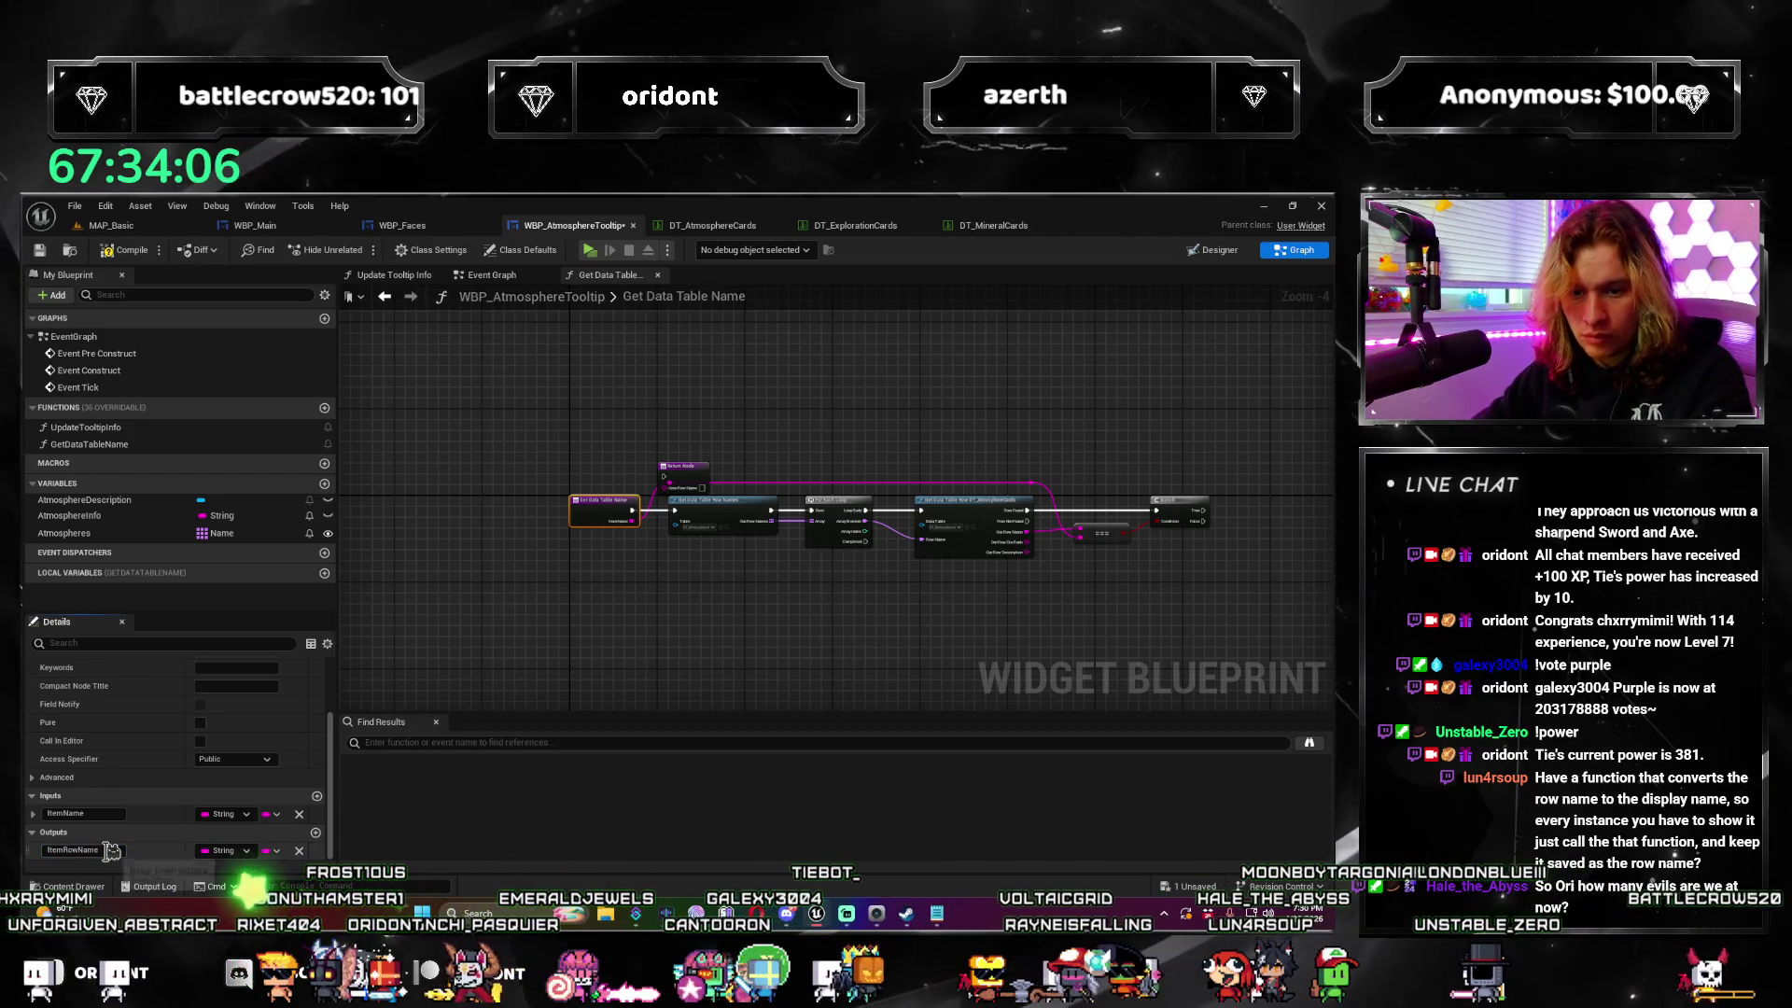
click(233, 852)
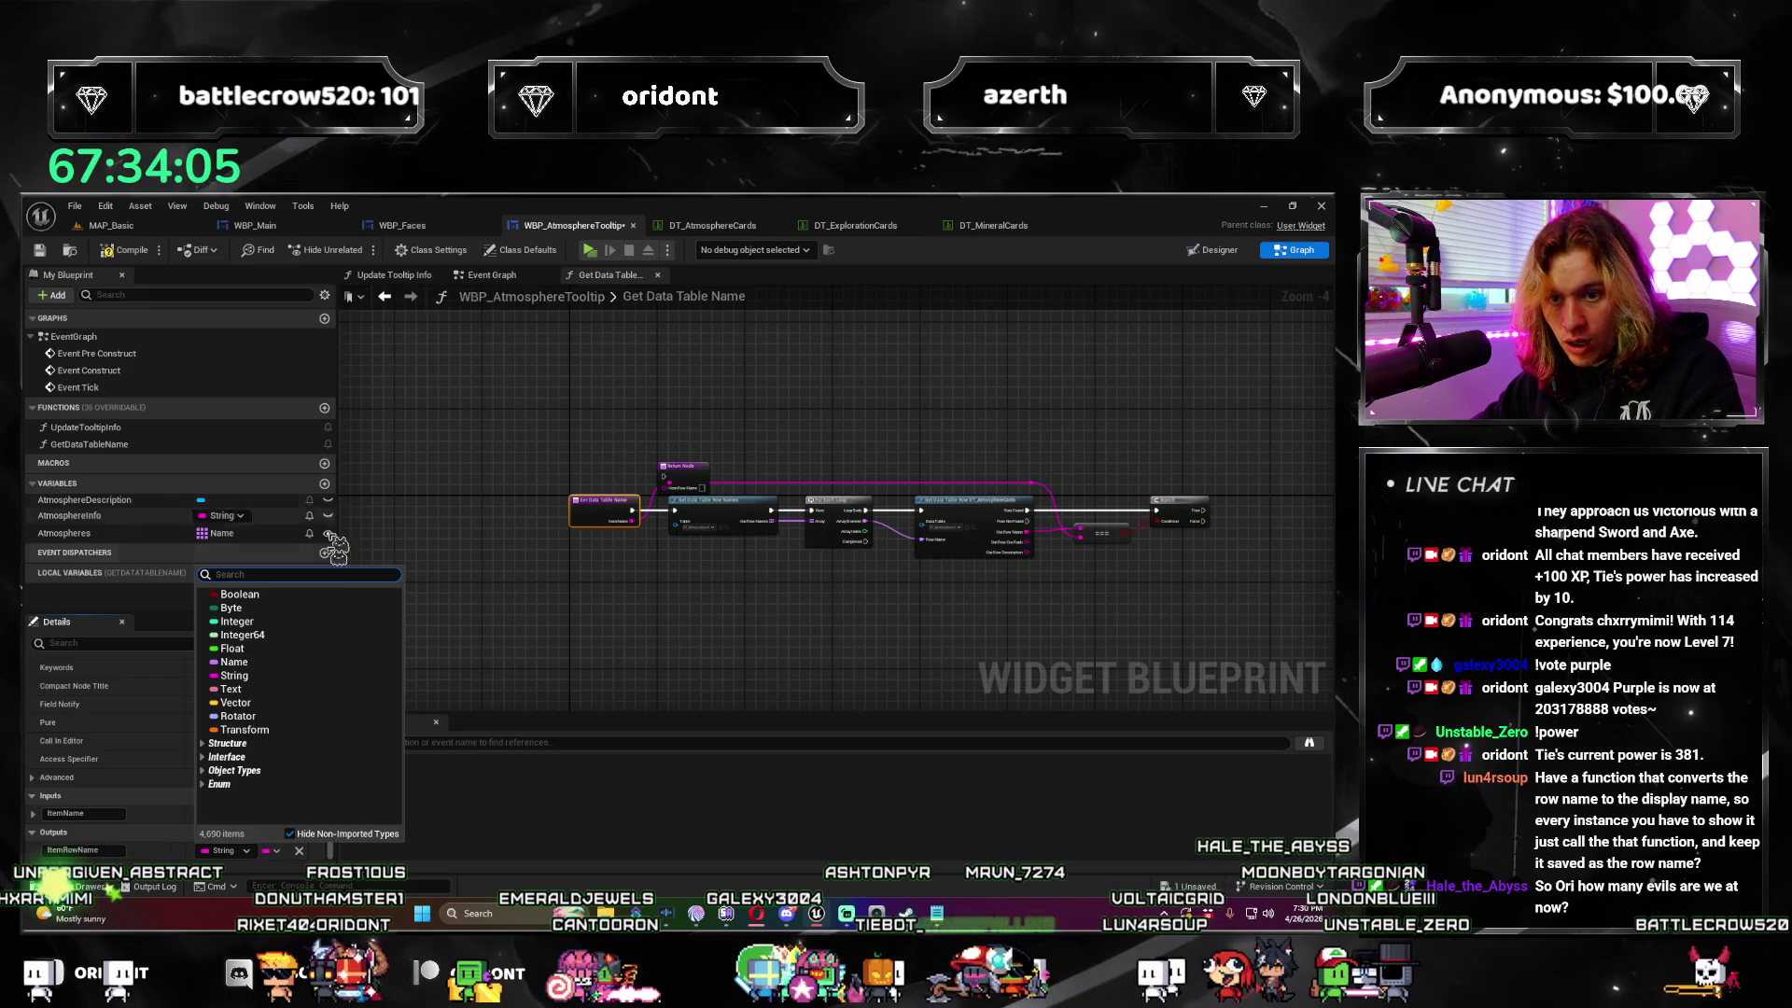
click(276, 672)
scroll(929, 681, up, 1)
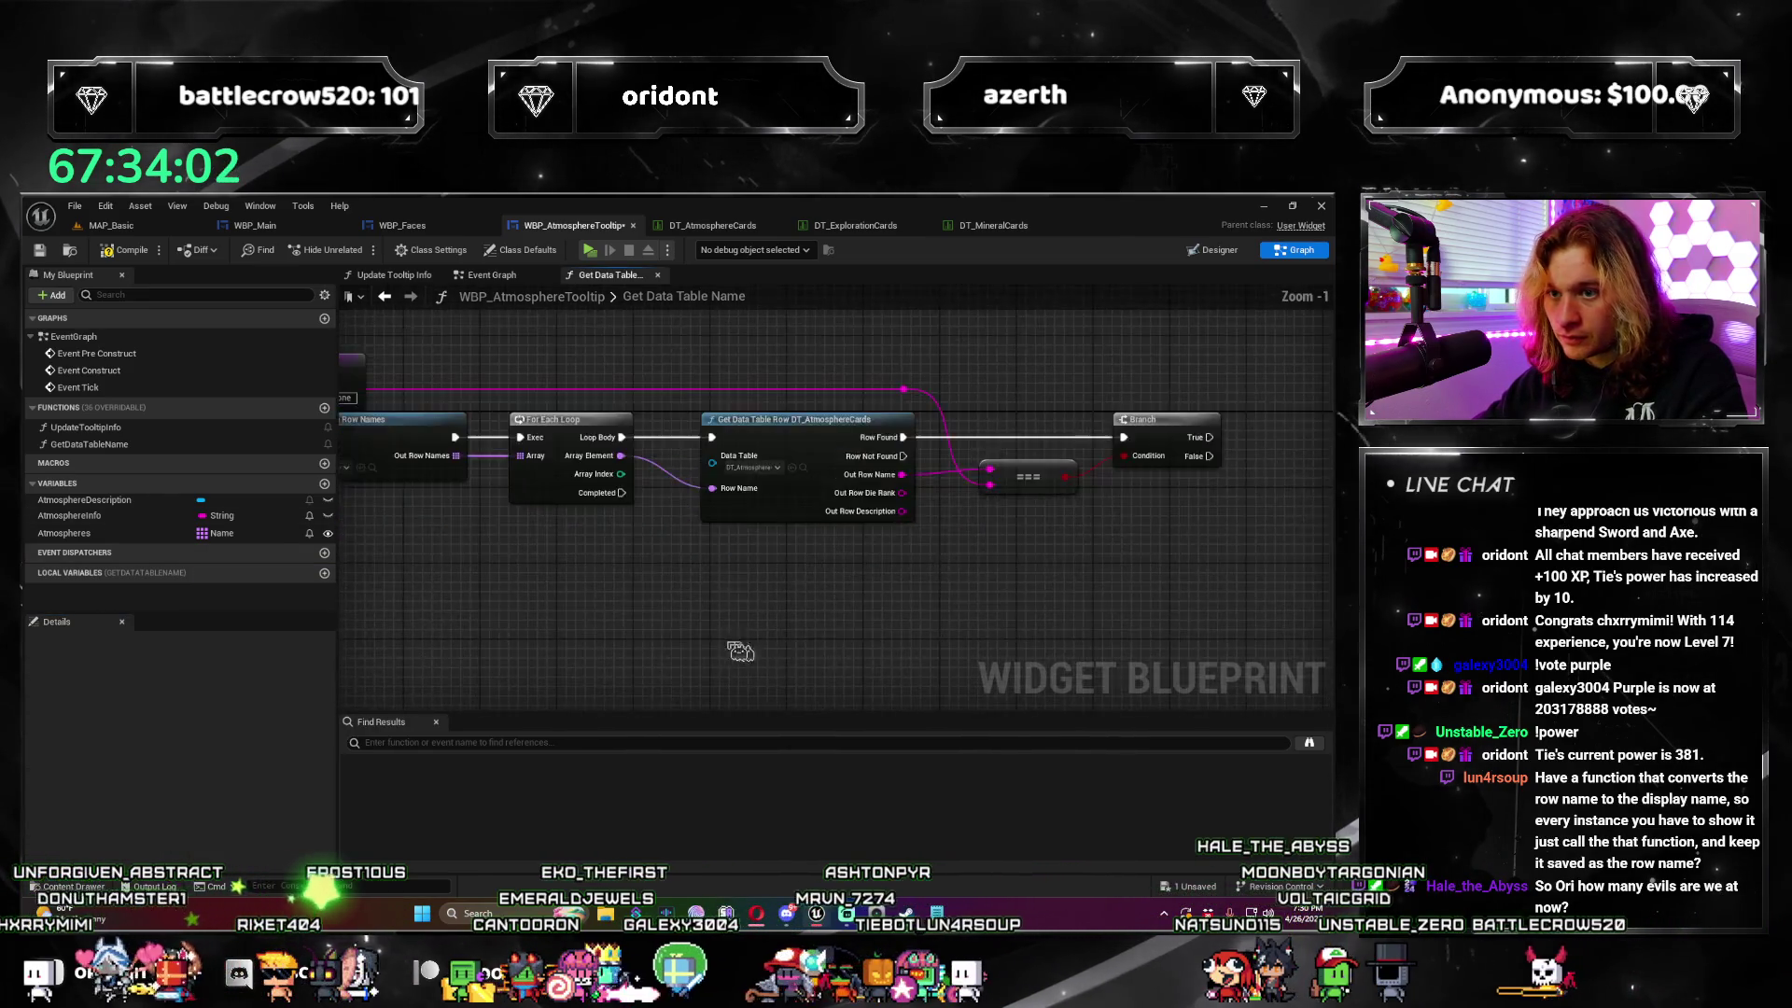
Step: Feed a String To Name conversion into the Return Node's Item Row Name and compile
mouse_move(507, 443)
mouse_down()
mouse_move(1204, 490)
mouse_move(1186, 487)
mouse_up()
scroll(560, 518, up, 2)
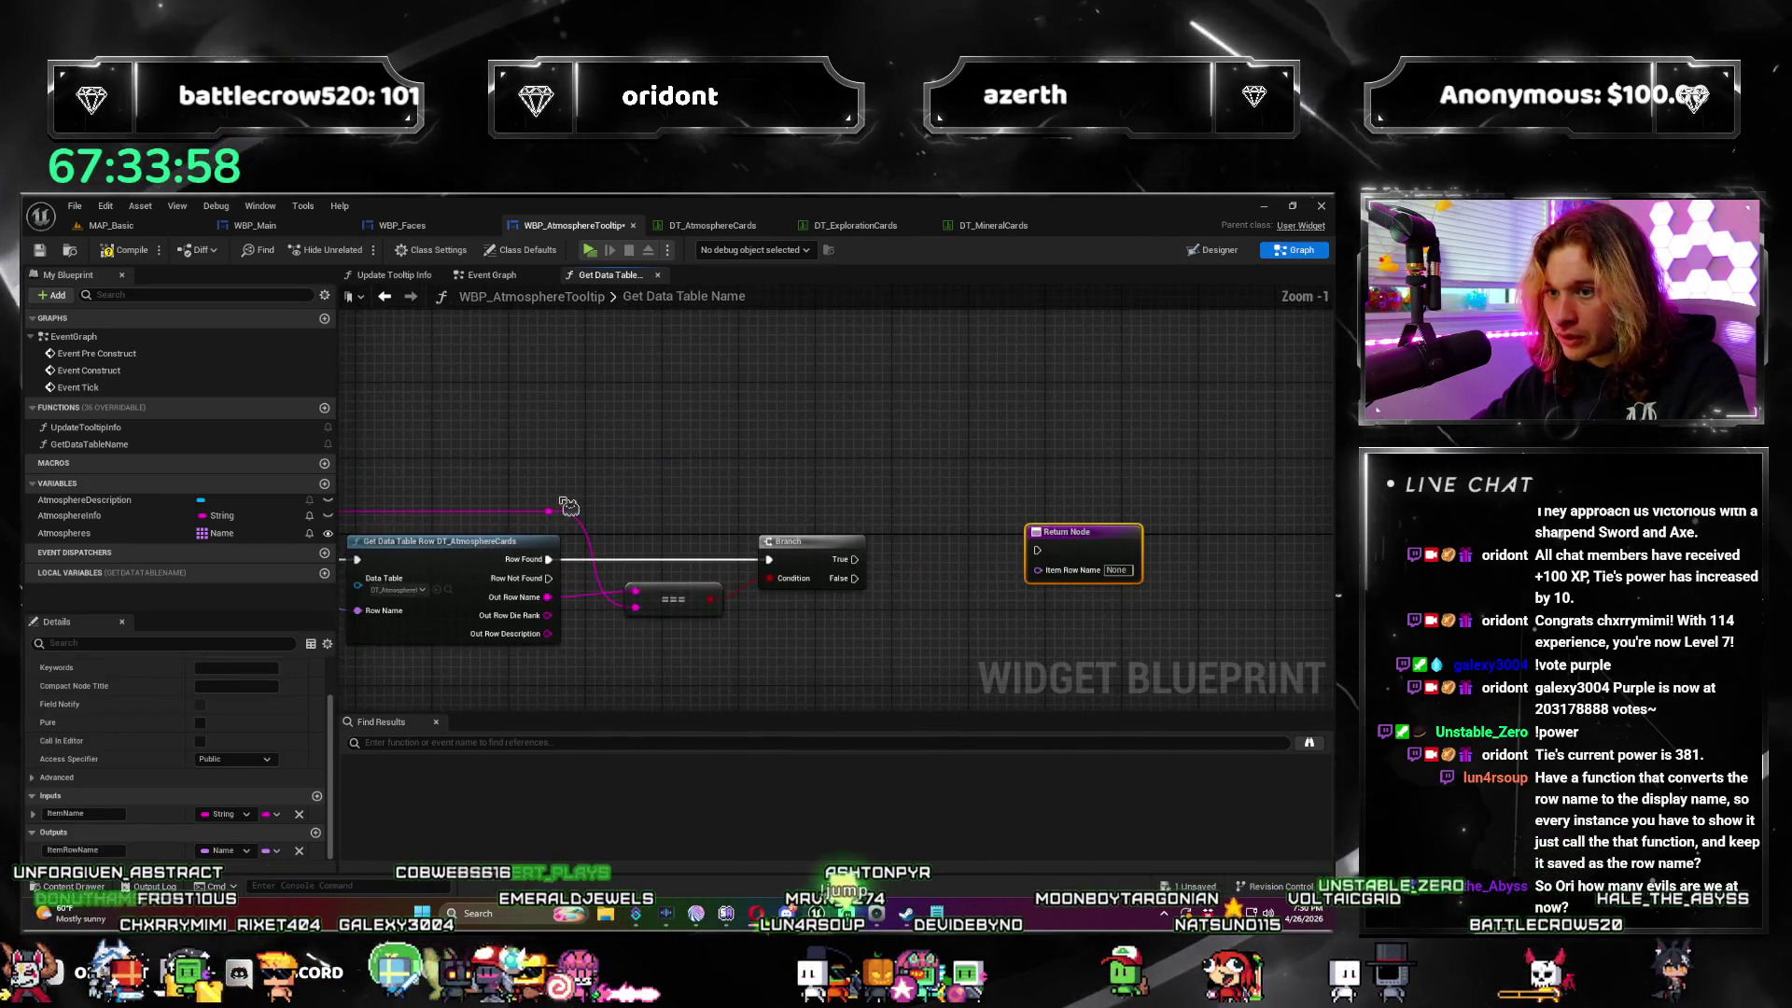
drag(769, 467, 769, 467)
text(name)
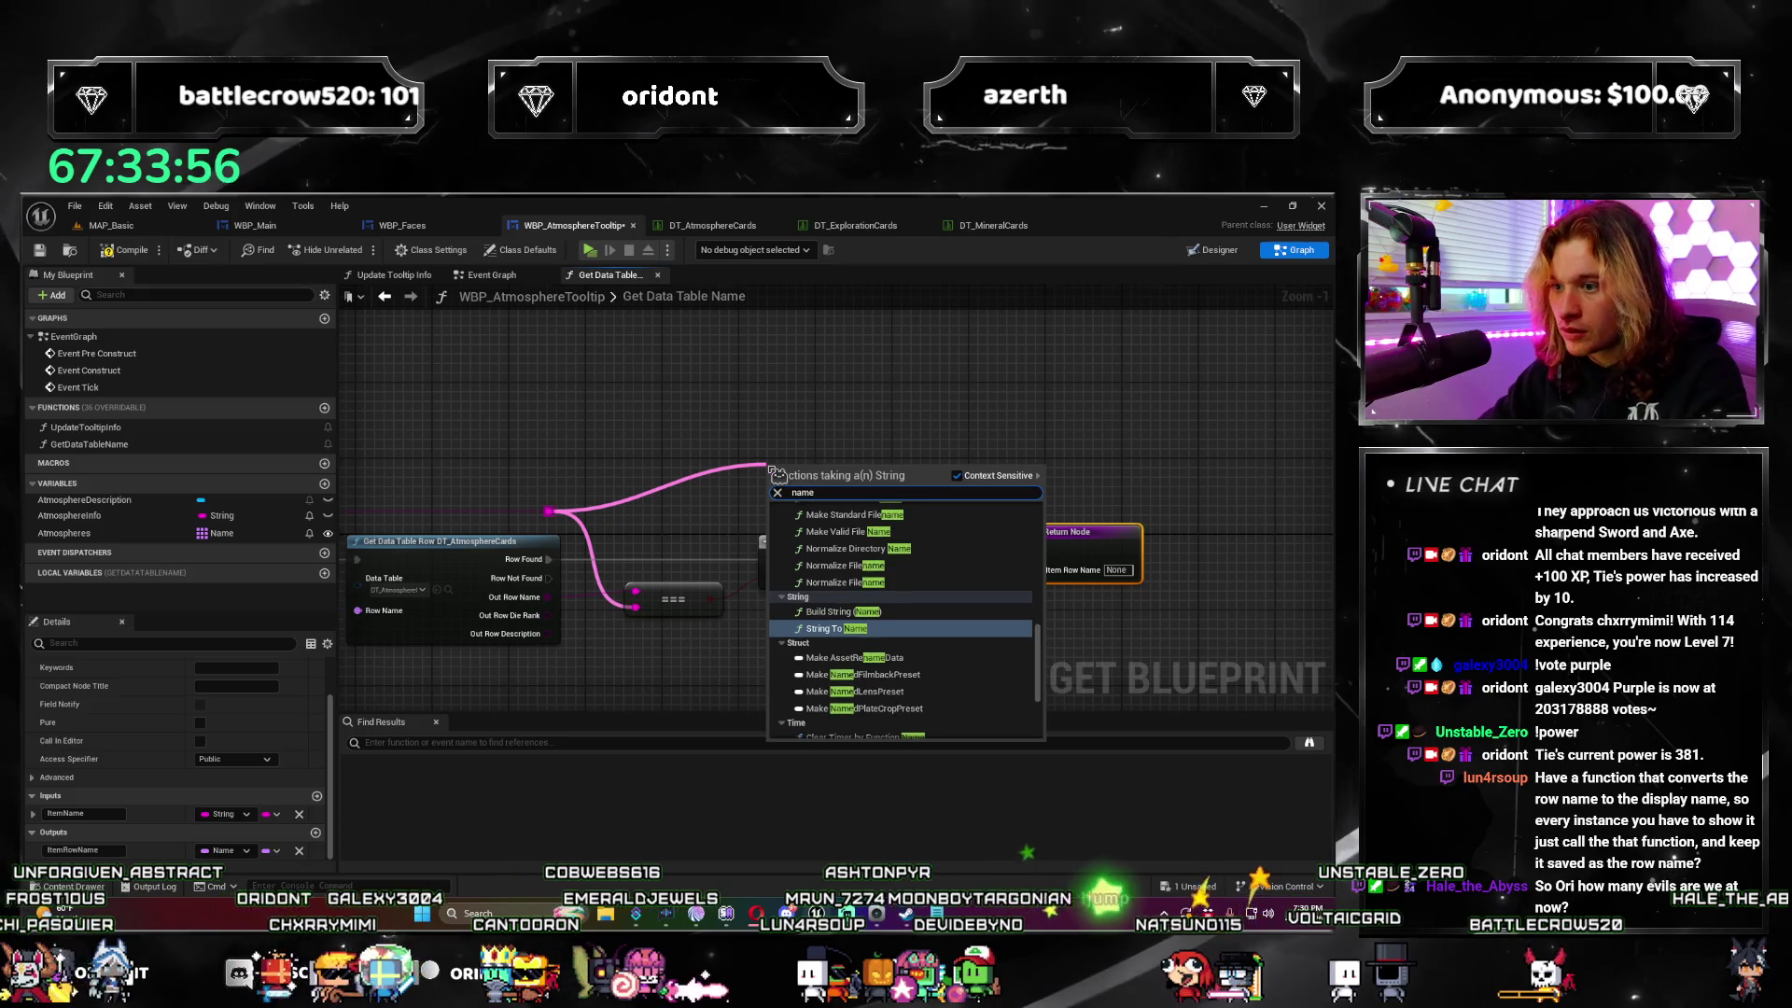
key(Return)
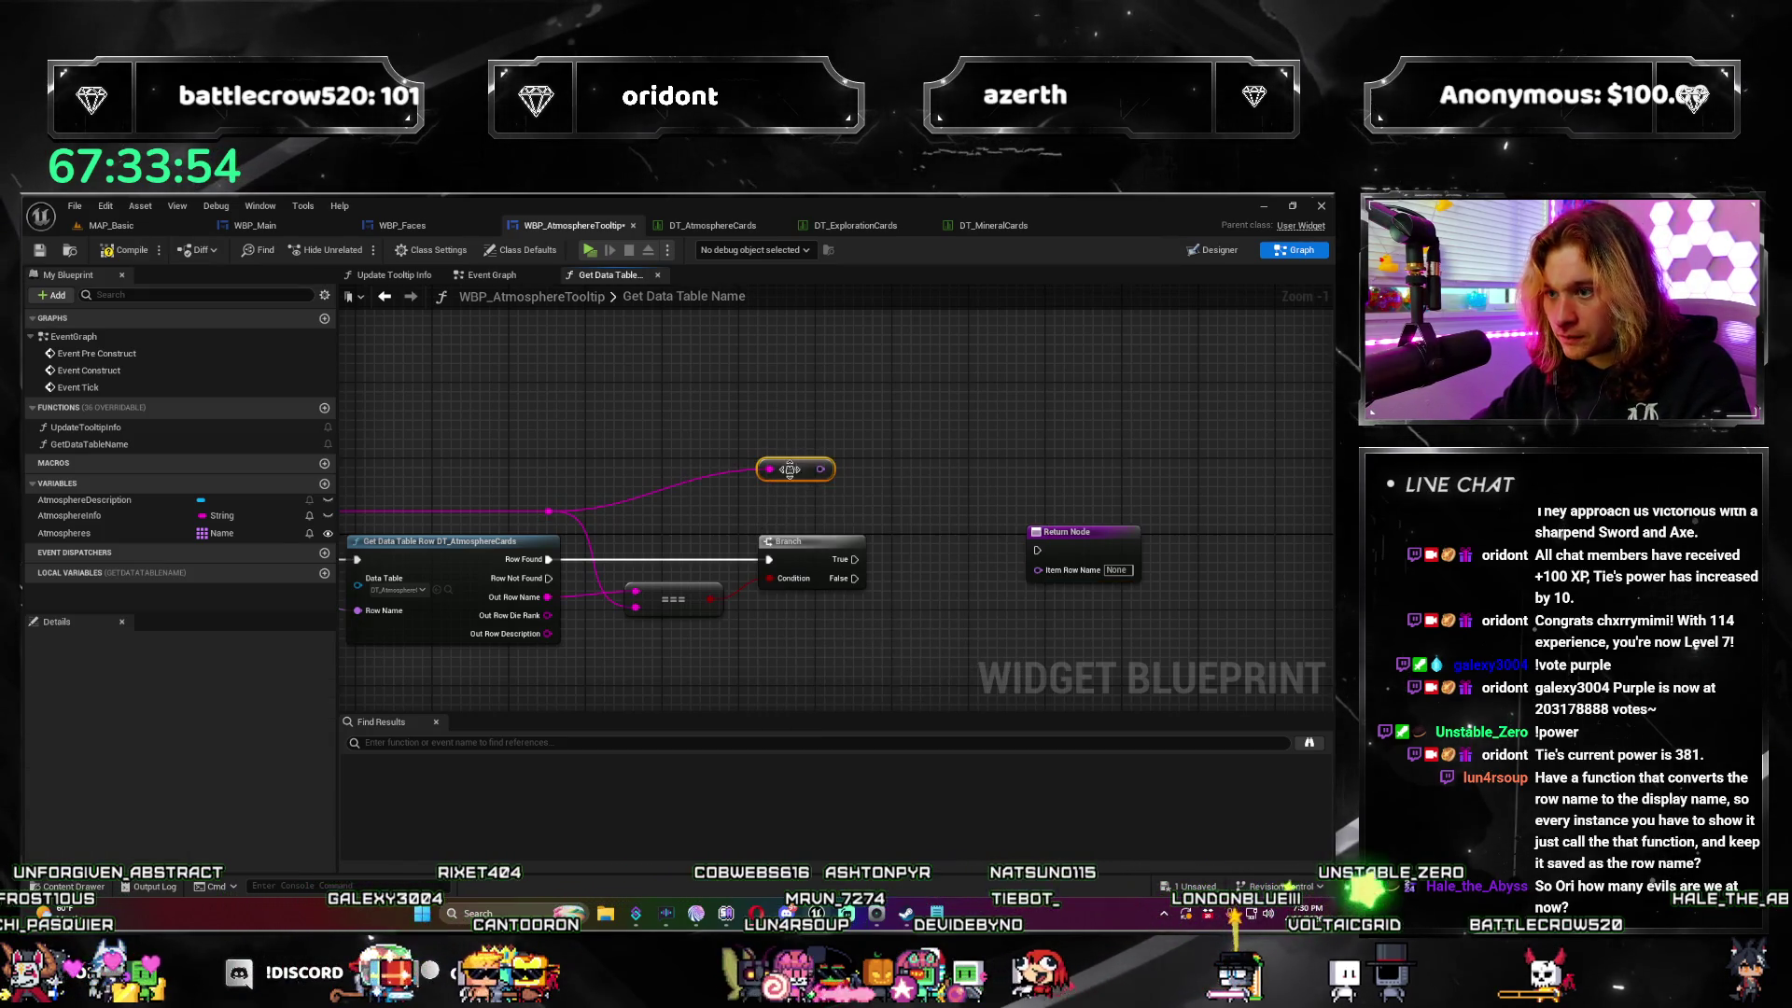
drag(1134, 551, 1075, 560)
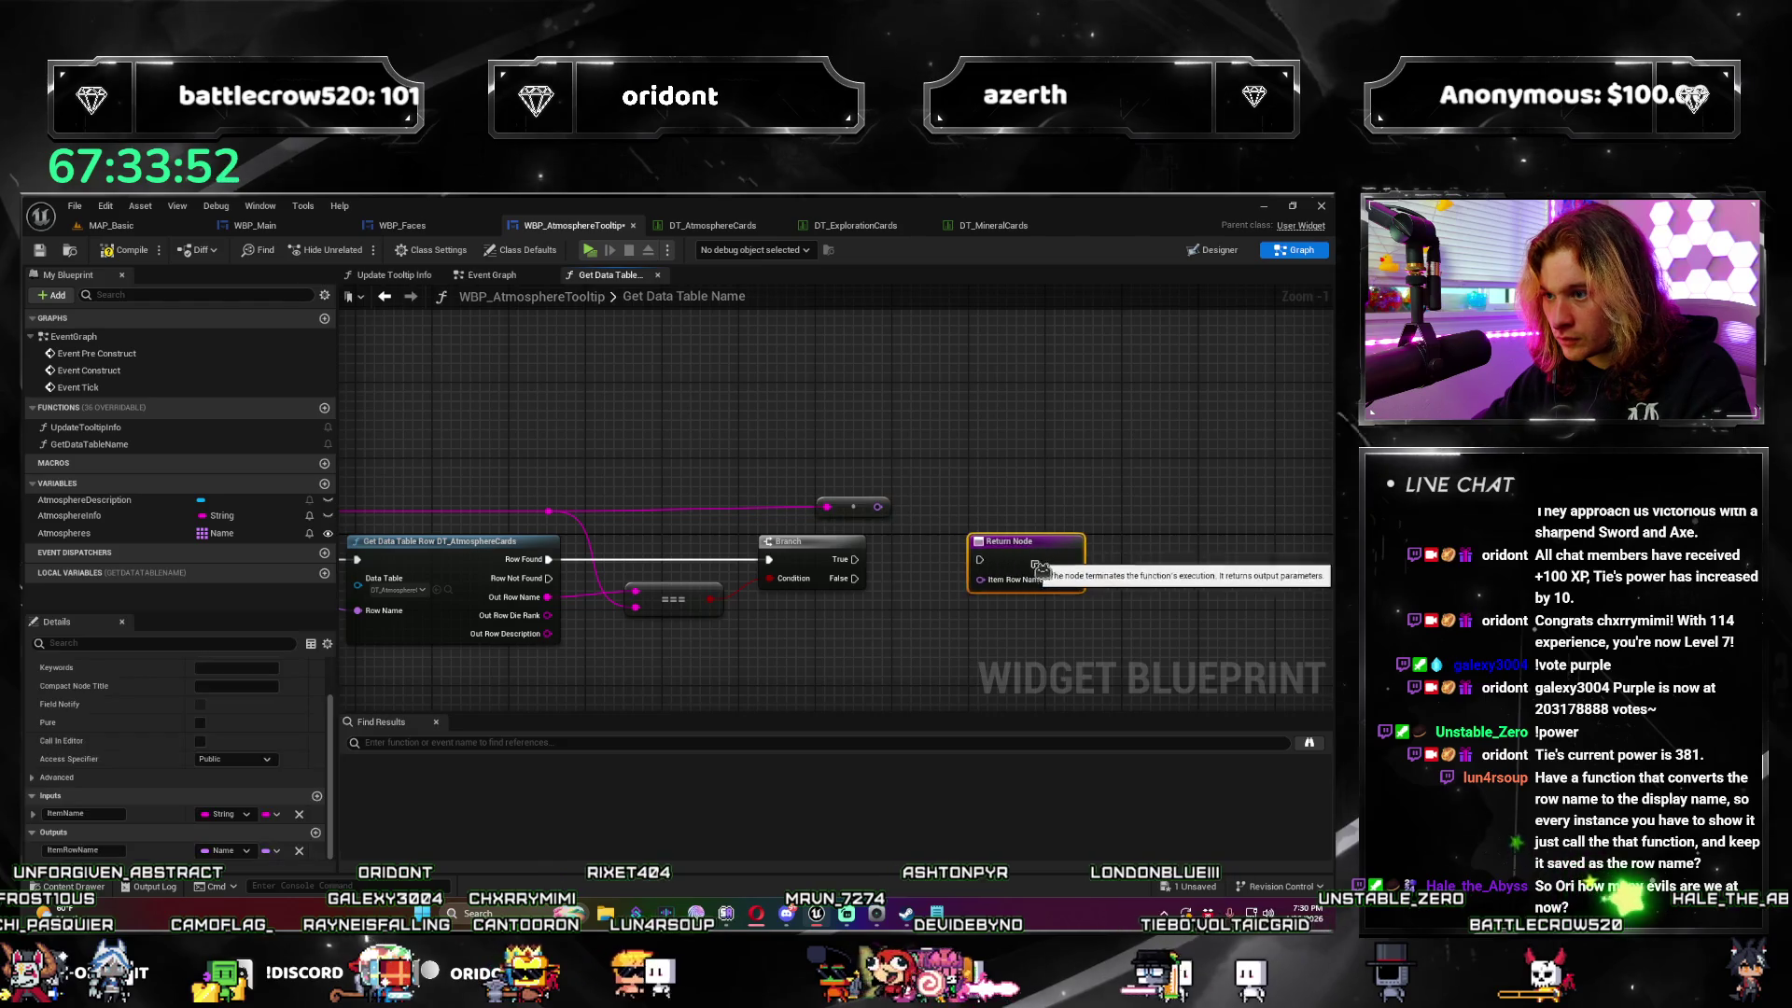
drag(878, 506, 980, 588)
key(Home)
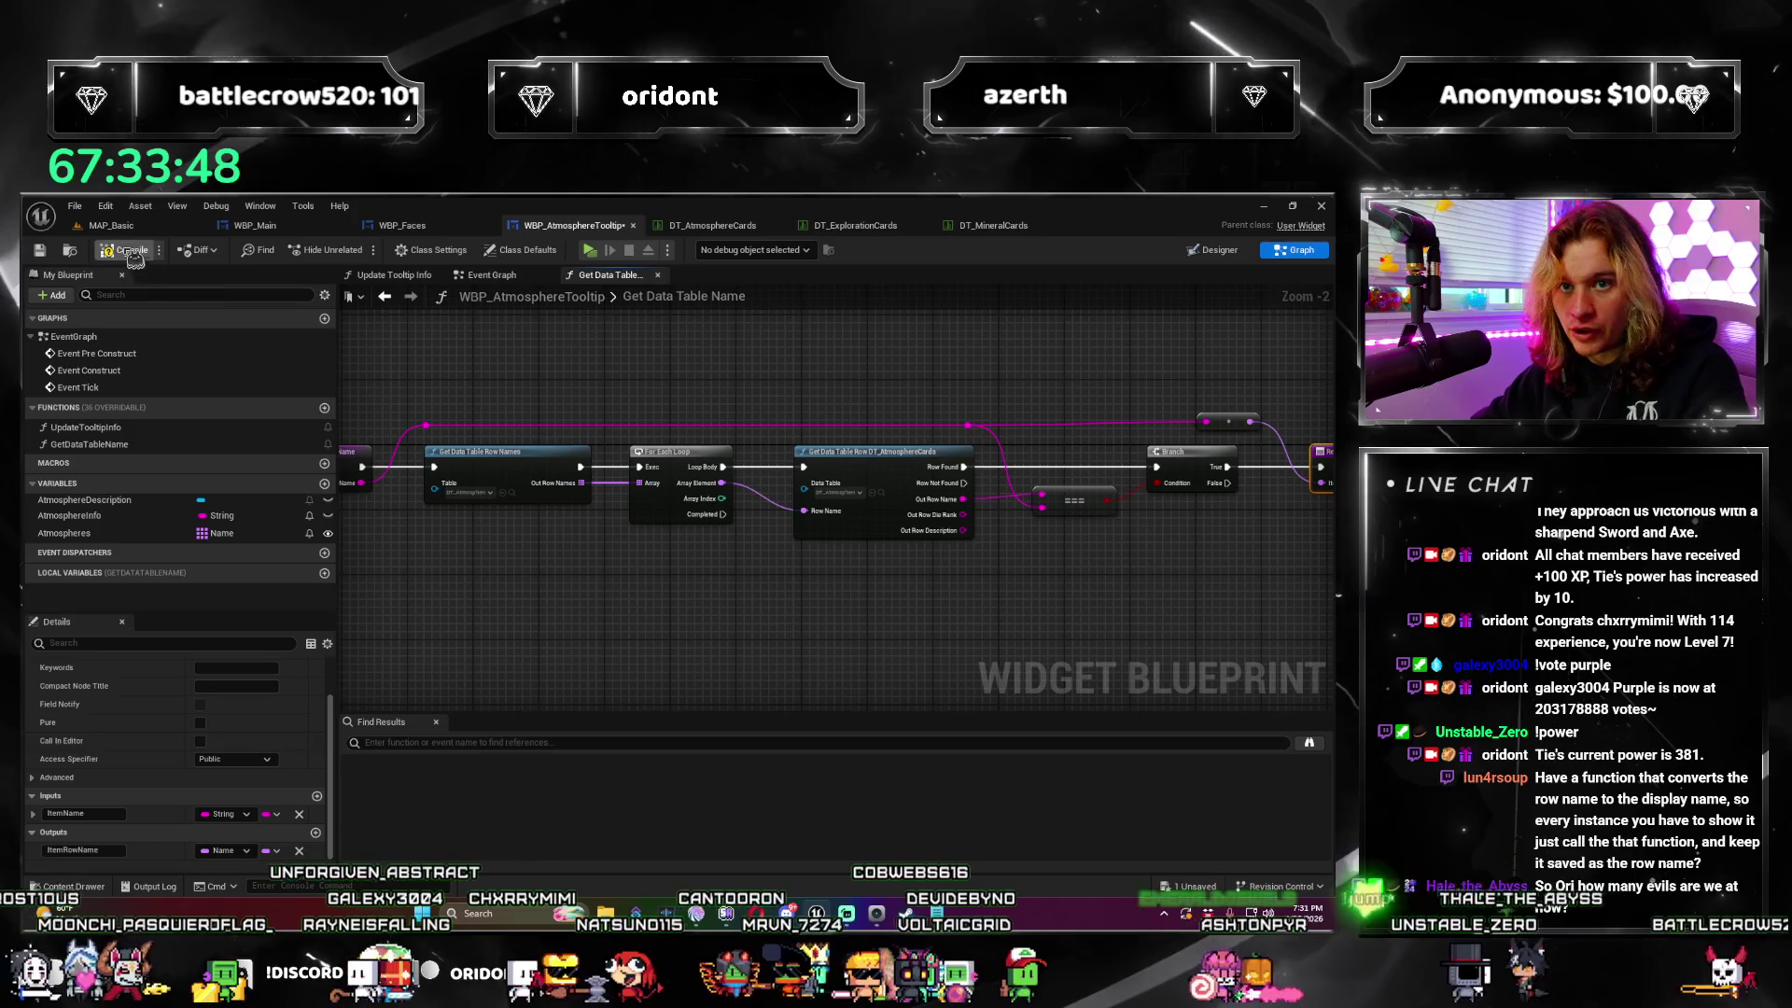
key(ctrl+s)
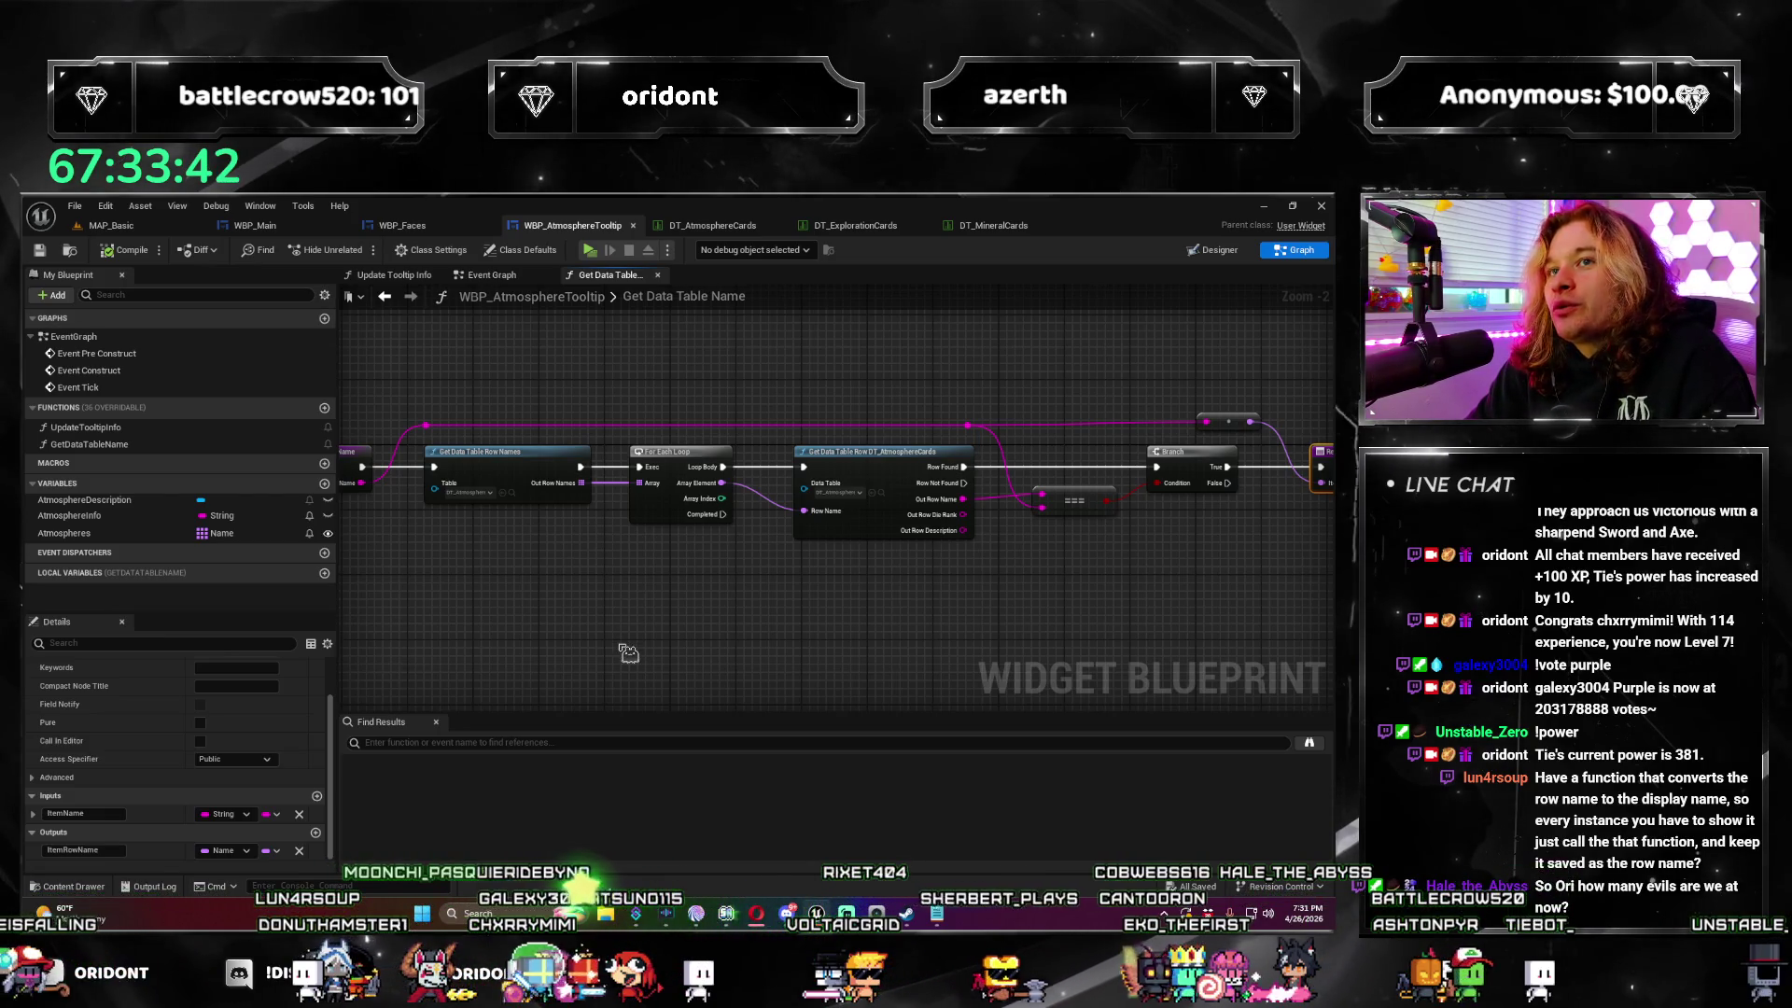
click(532, 278)
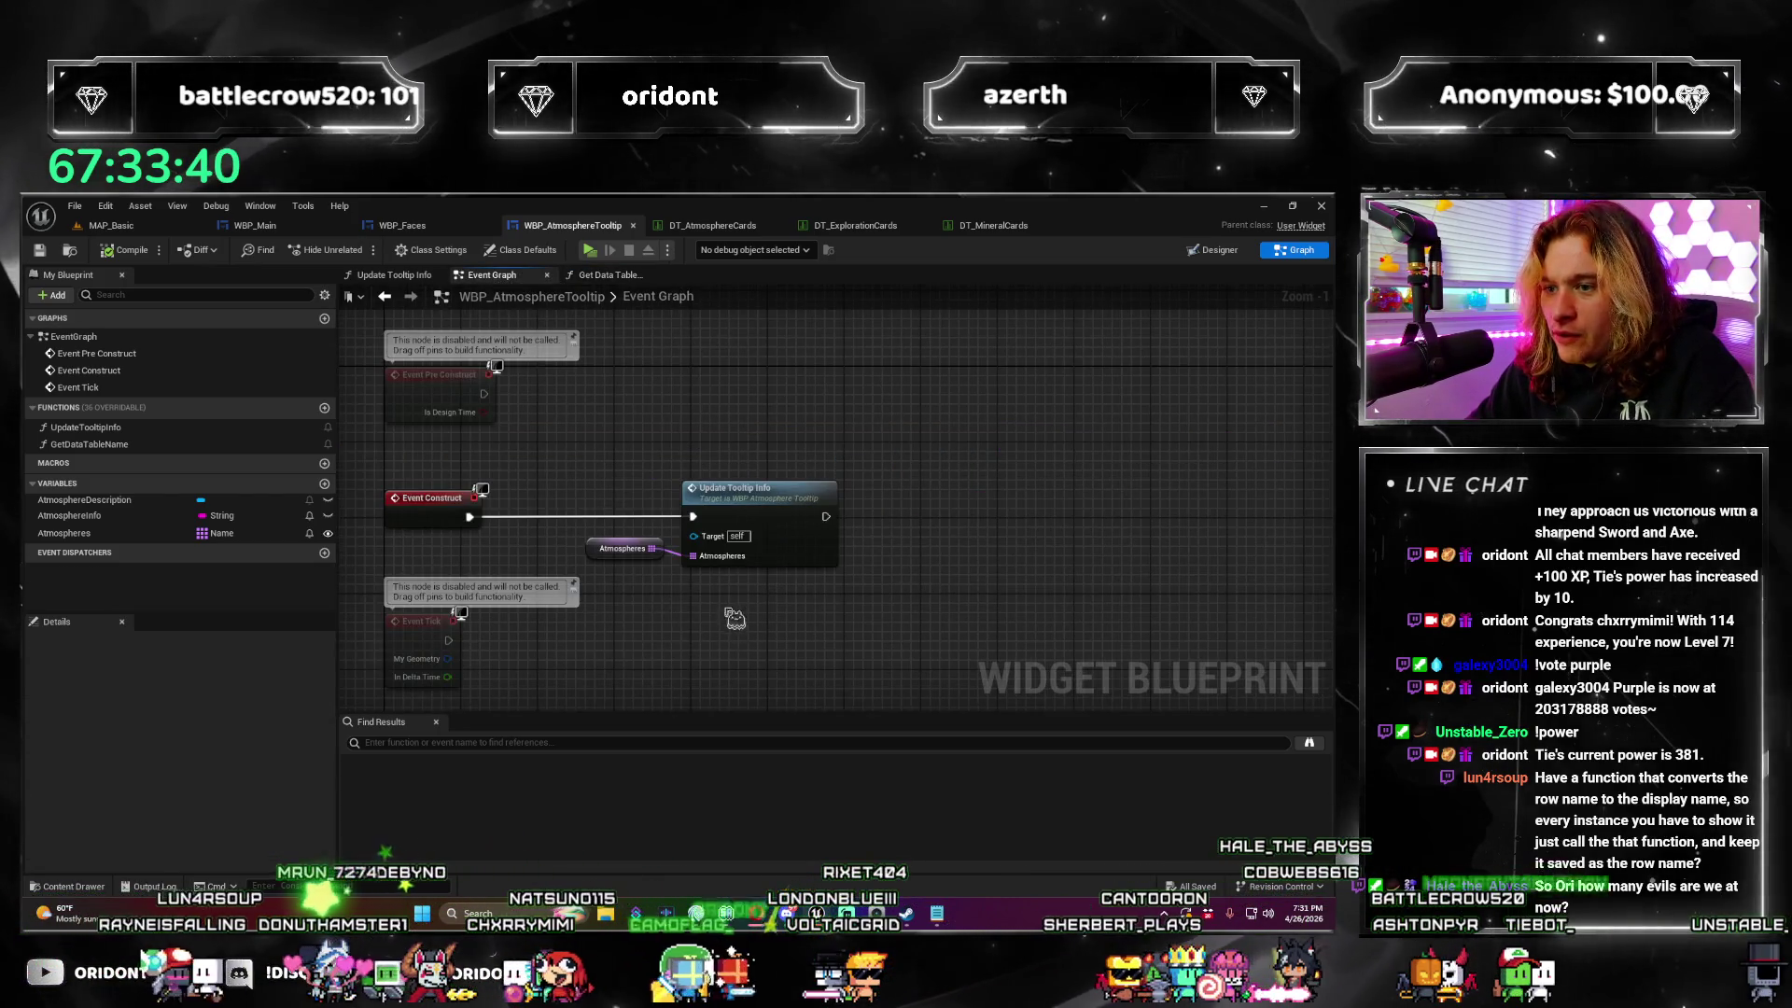
double_click(768, 549)
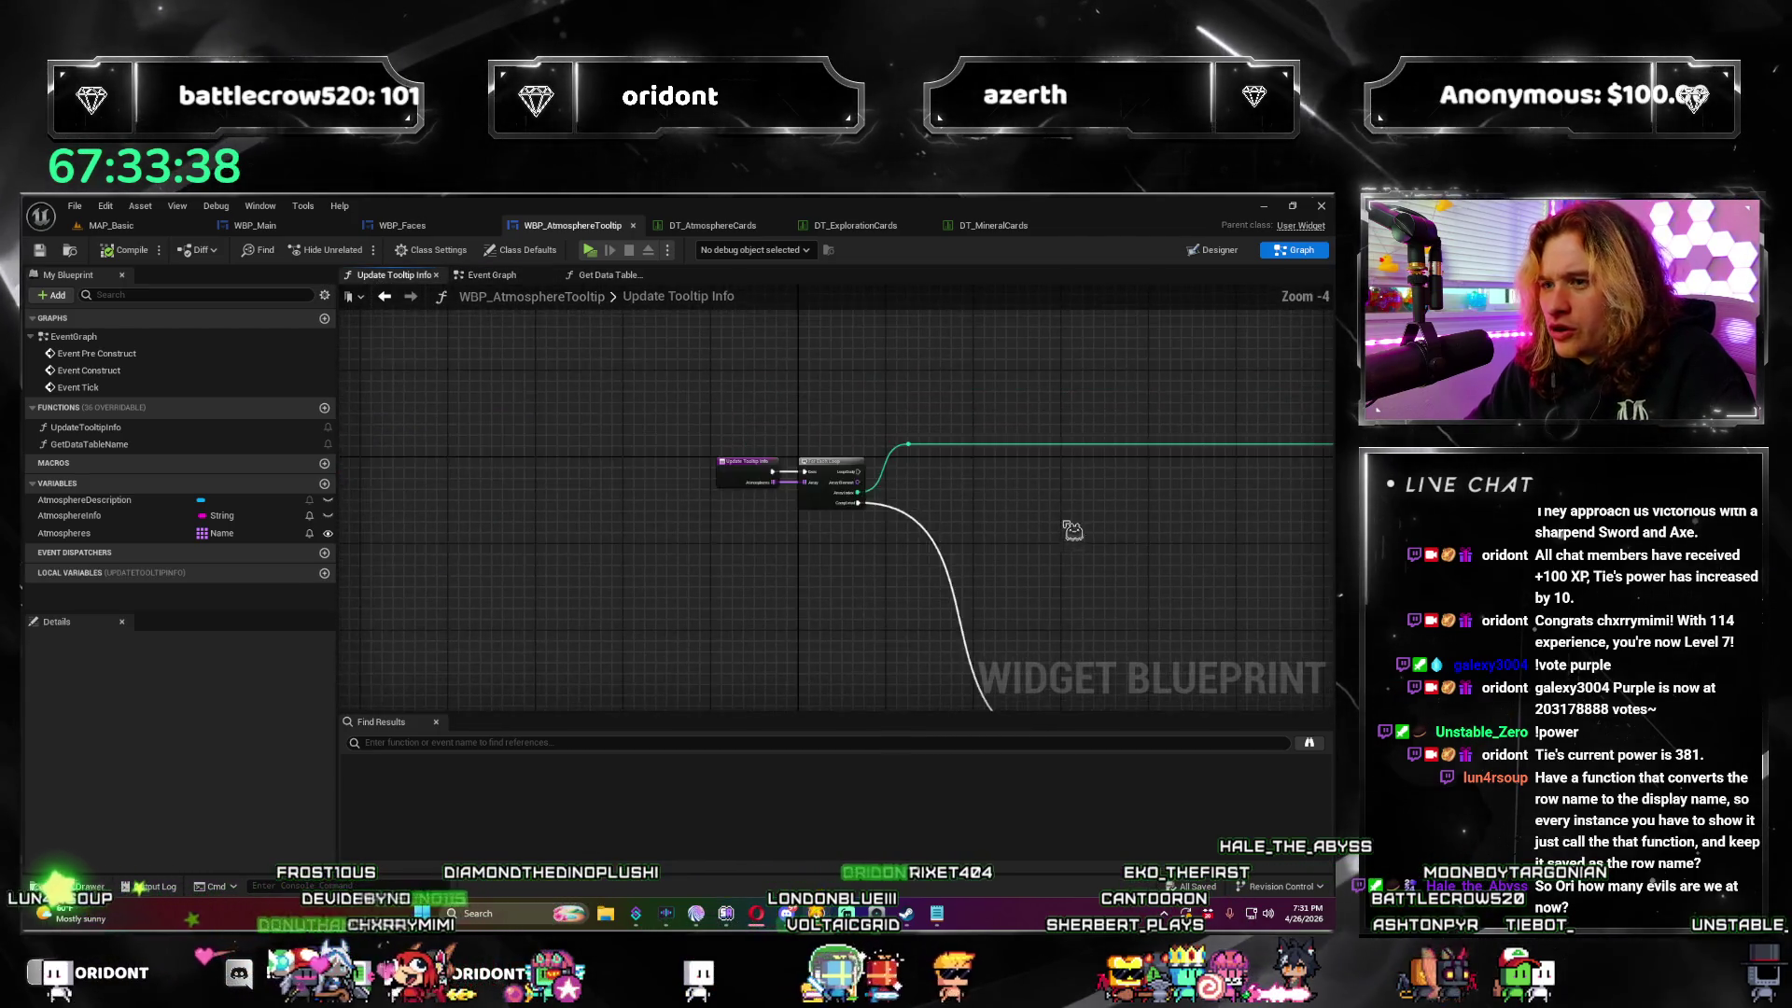
scroll(769, 549, up, 2)
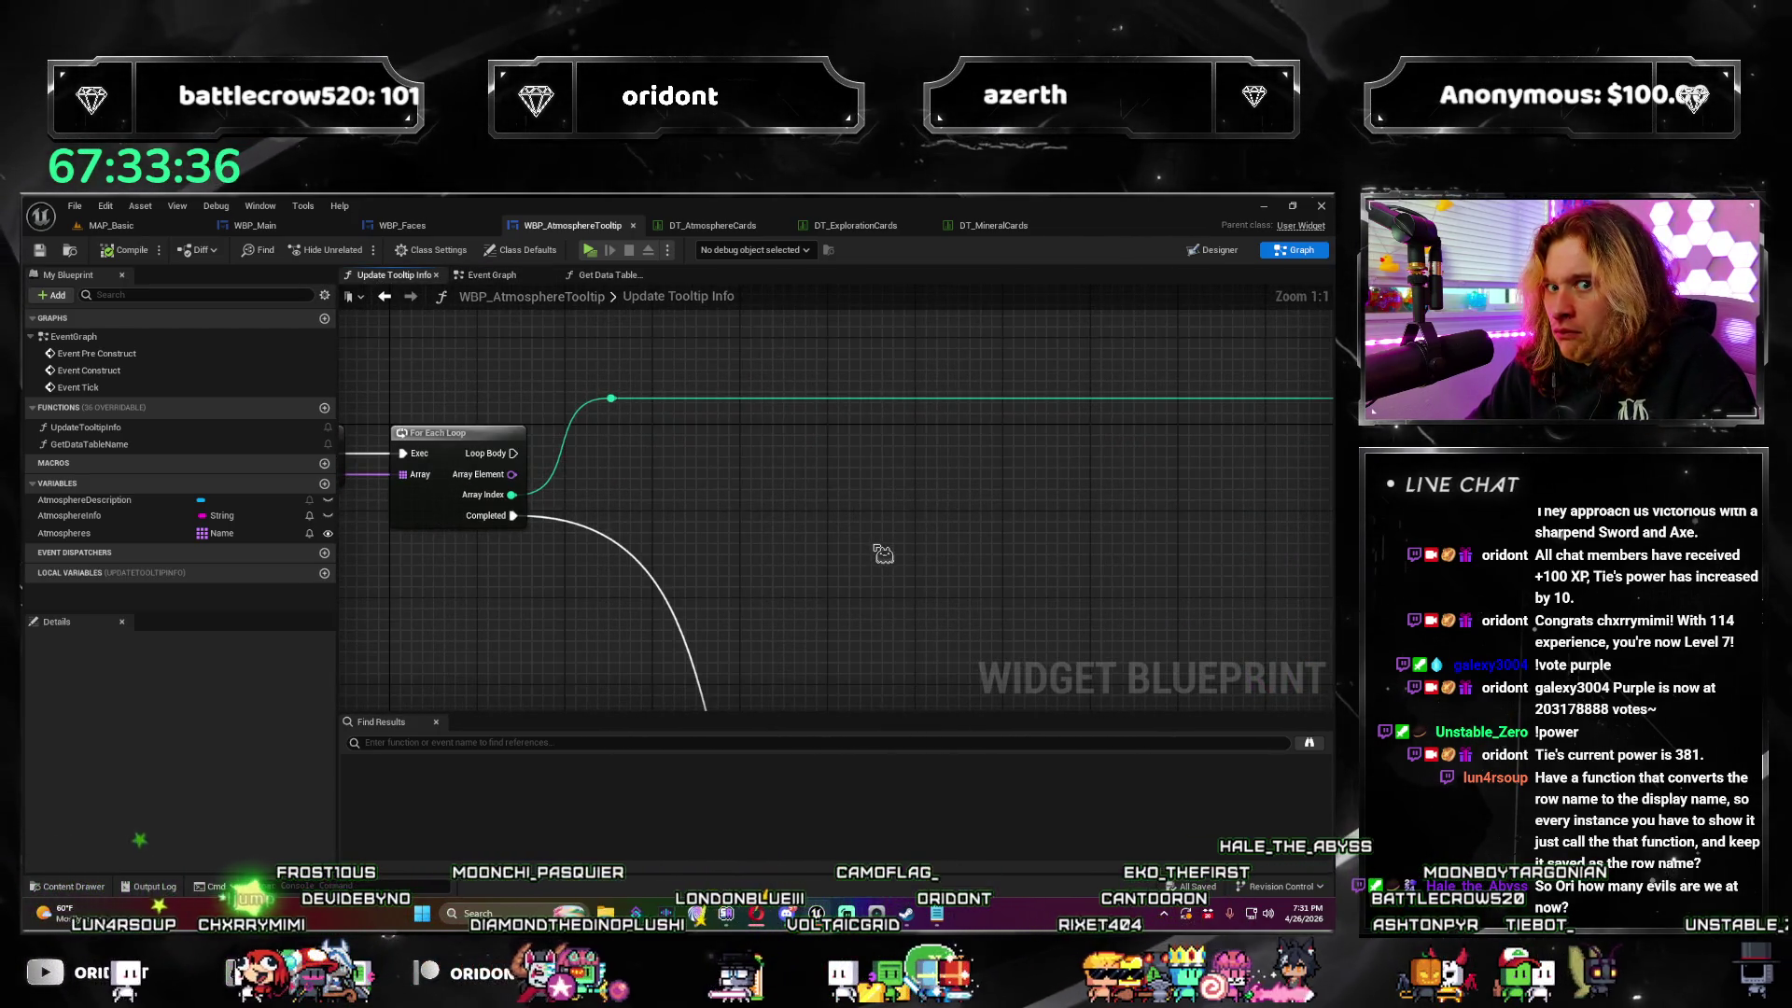
click(606, 275)
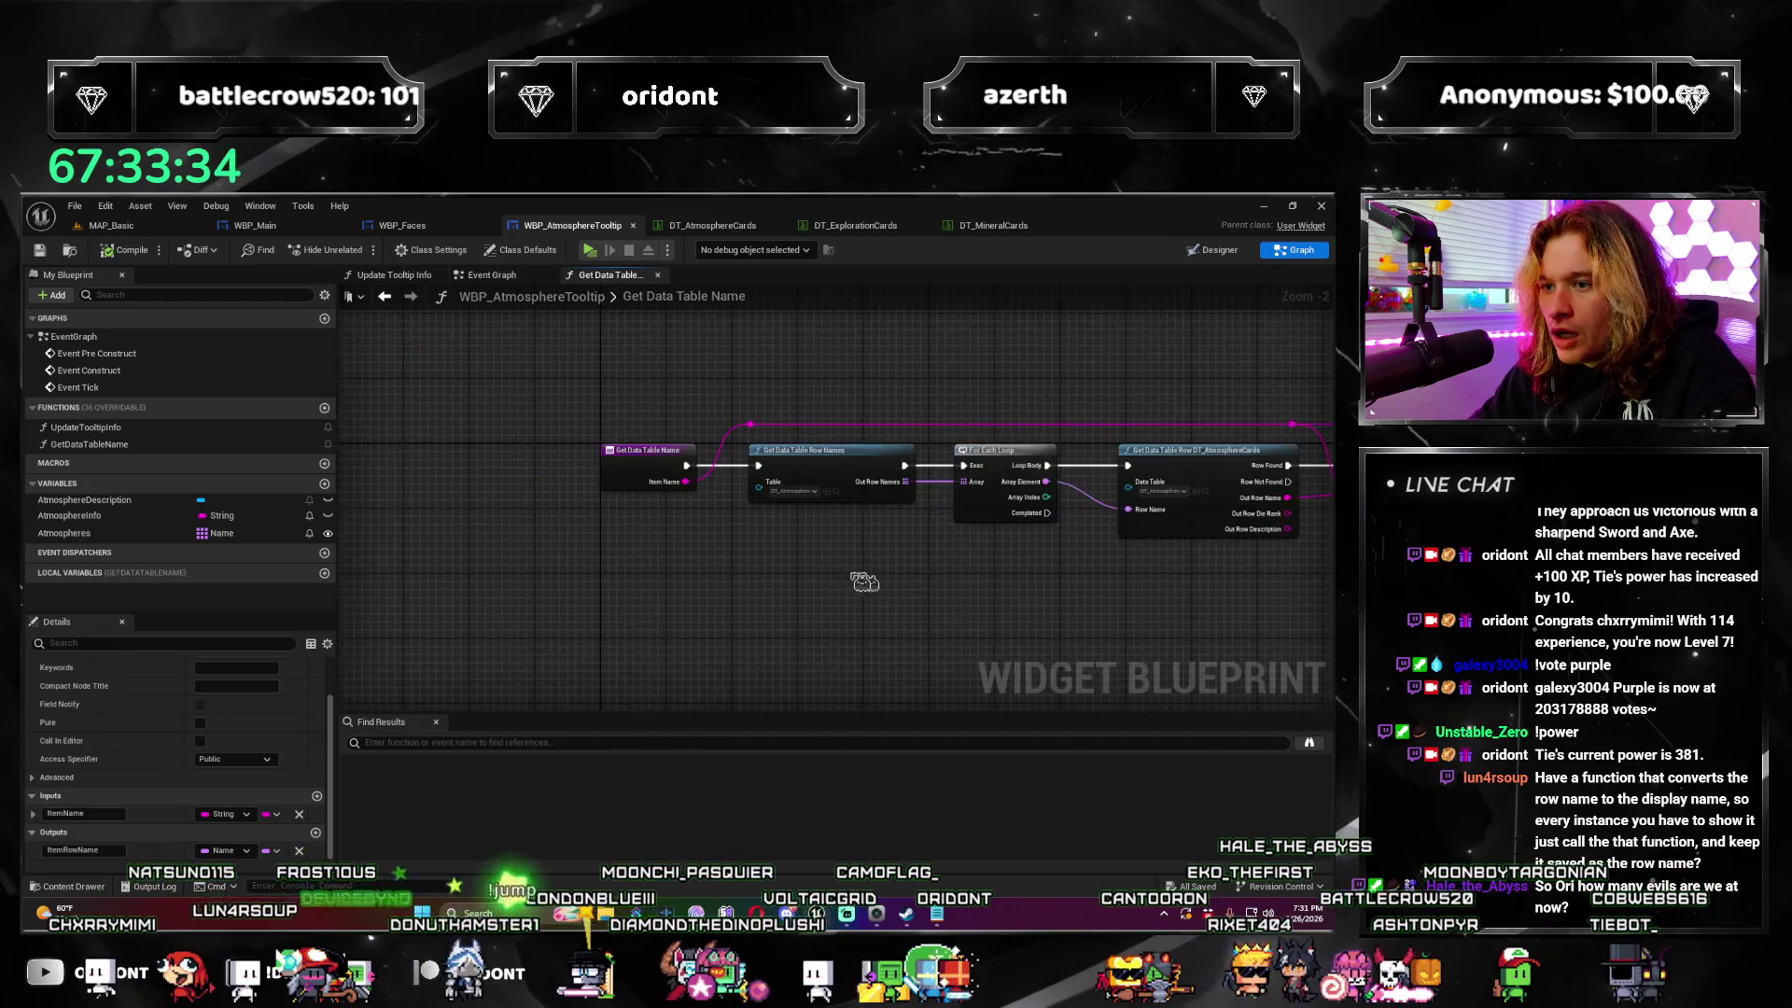
drag(1151, 583, 683, 511)
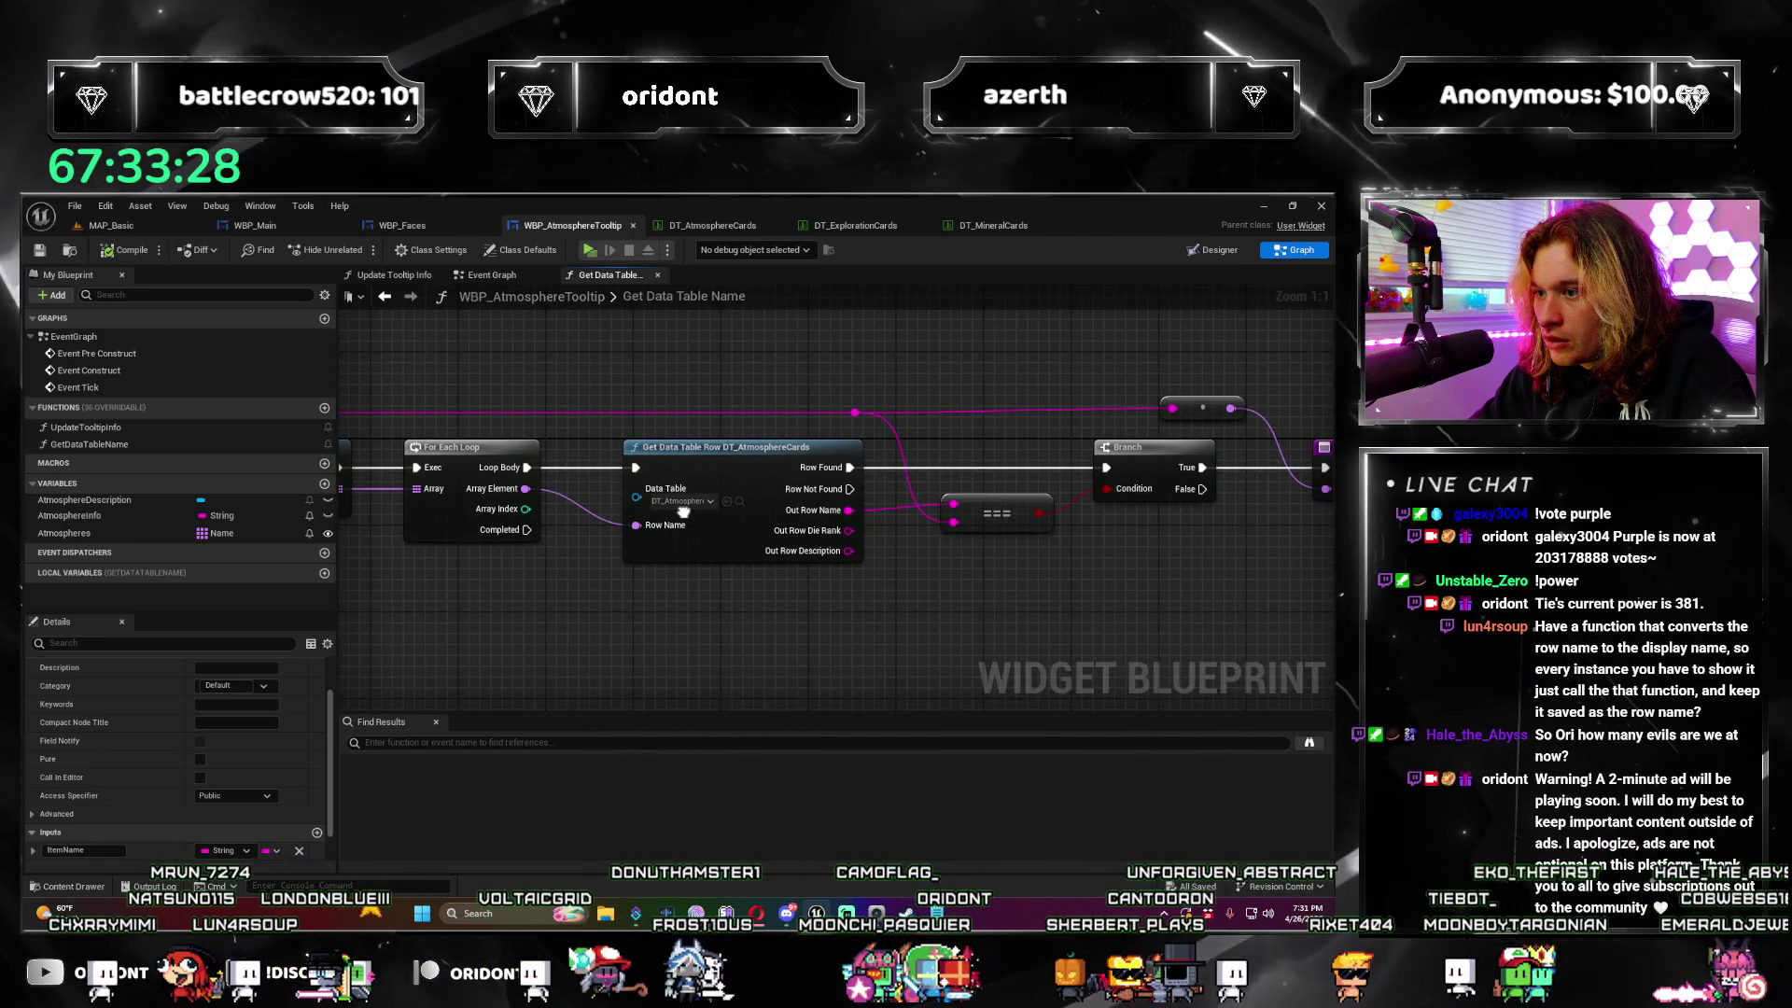
drag(404, 498, 940, 593)
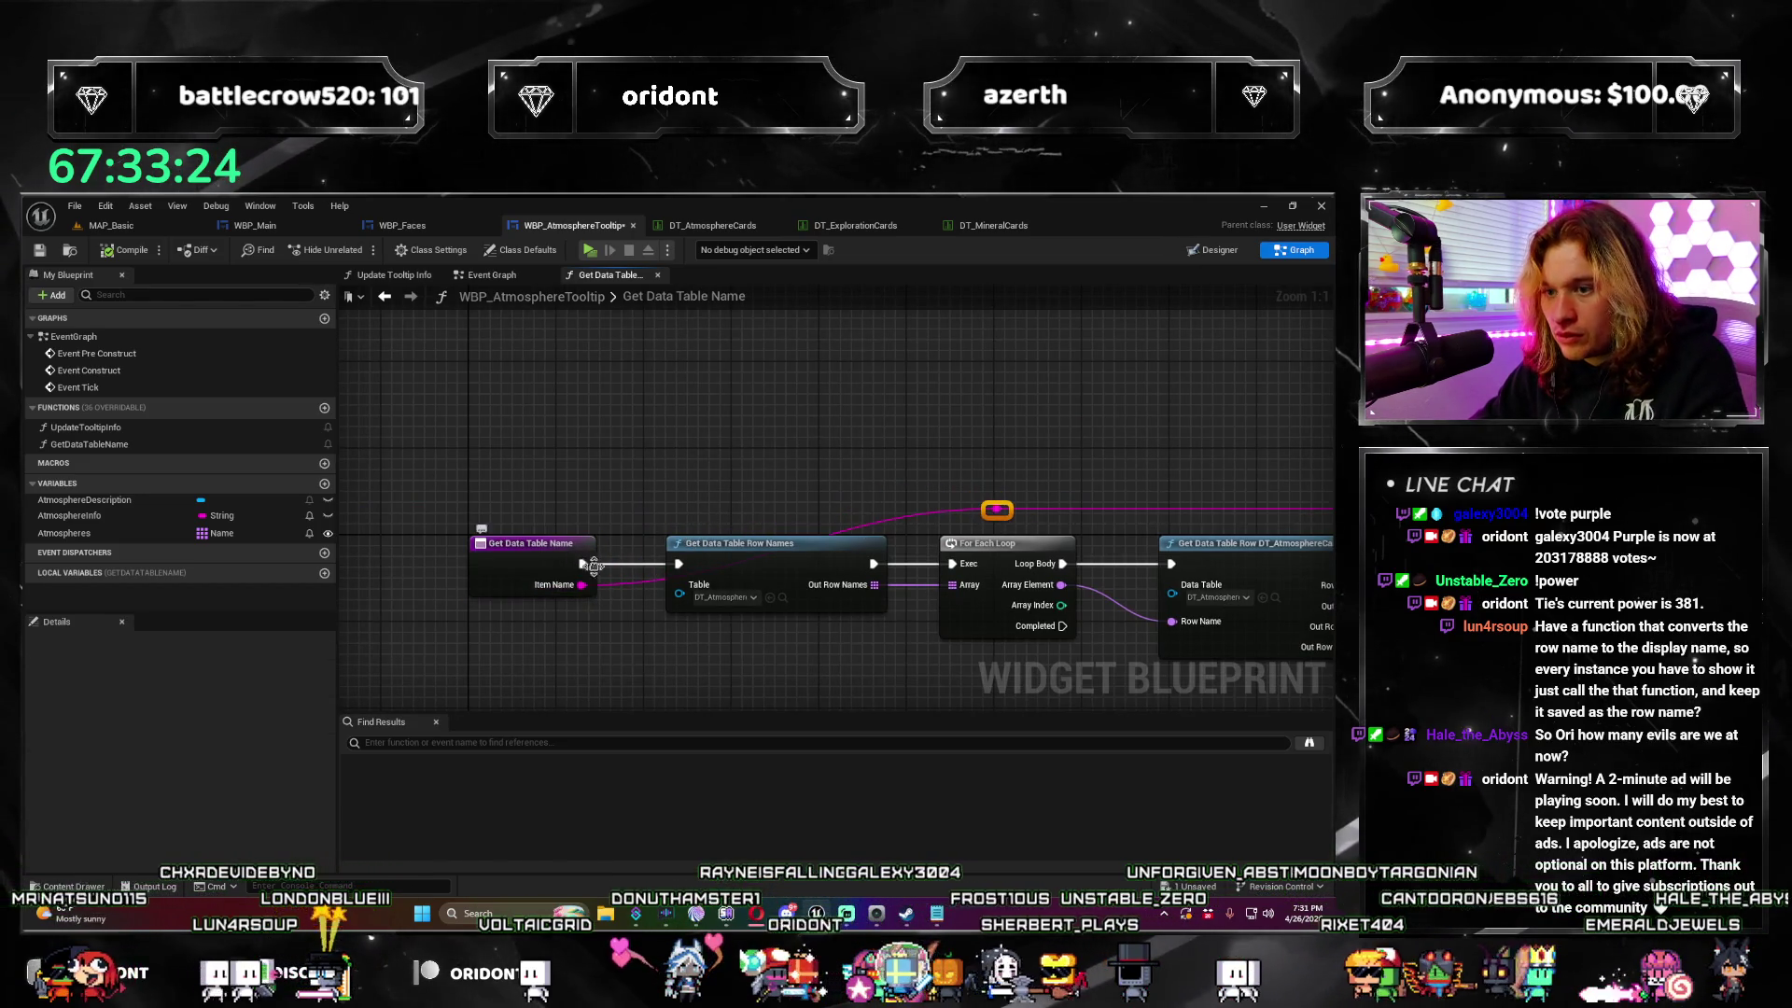
Step: Add a To String (Name) node and change the ItemName input type to Name
right_click(656, 432)
text(name to string)
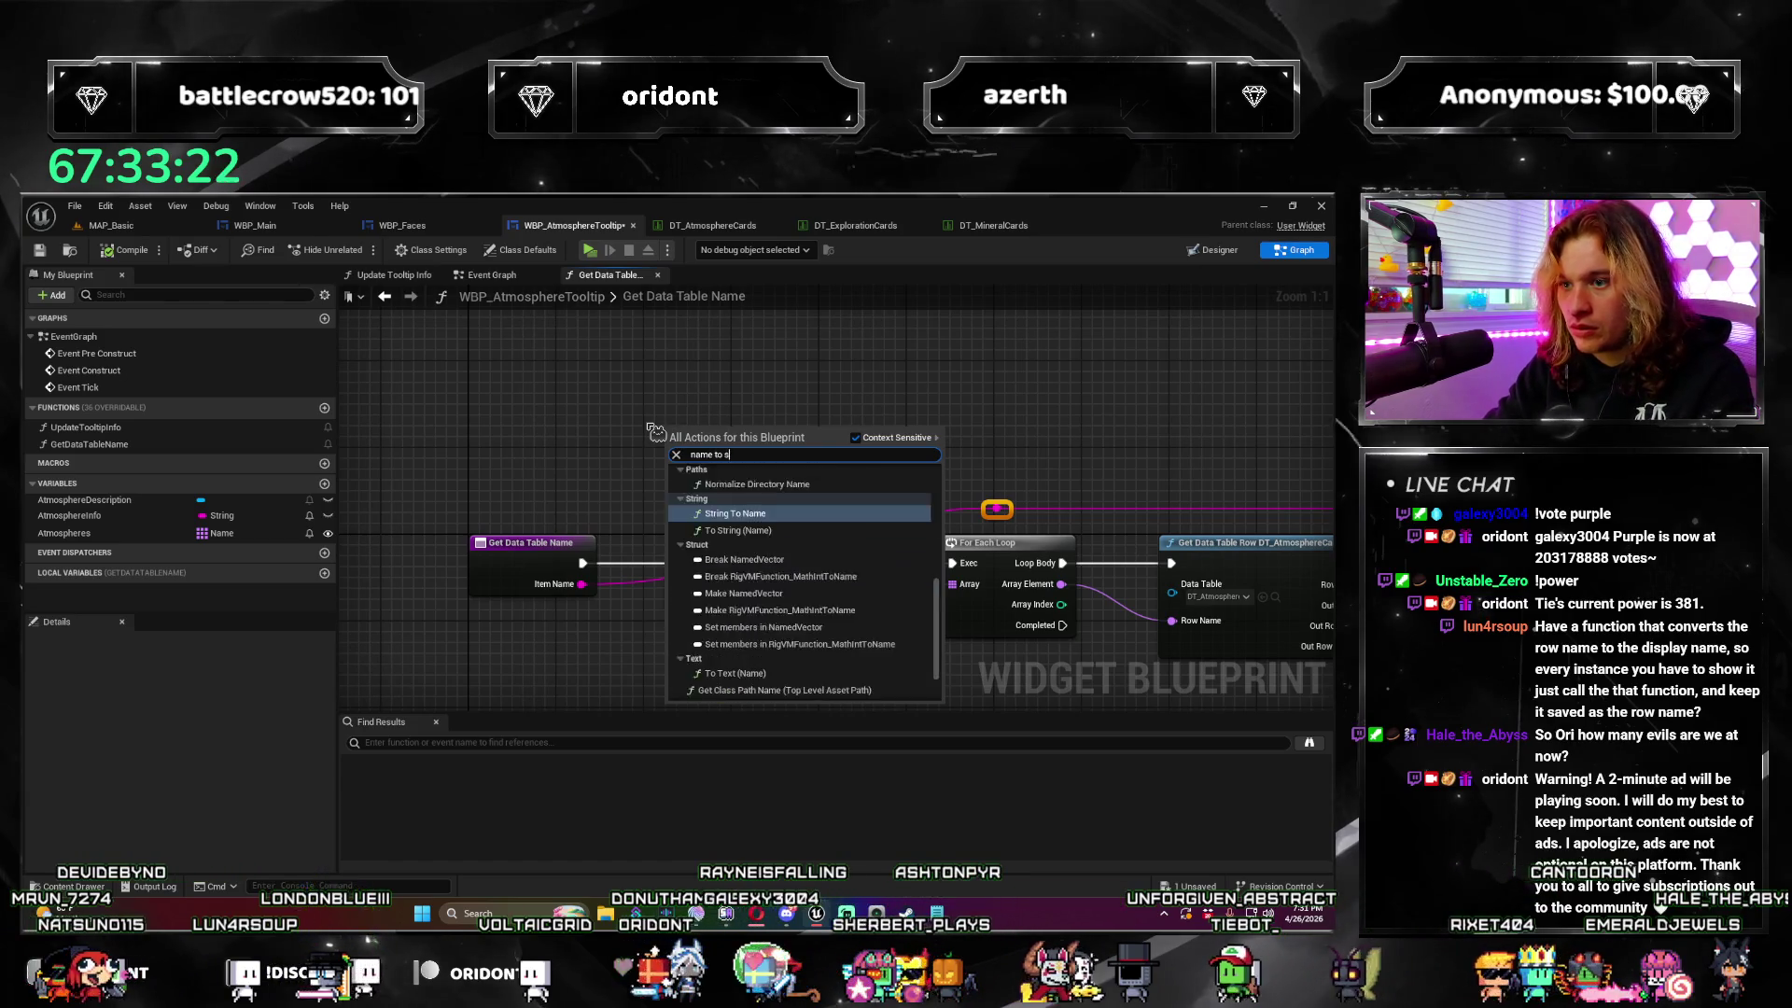
key(Down)
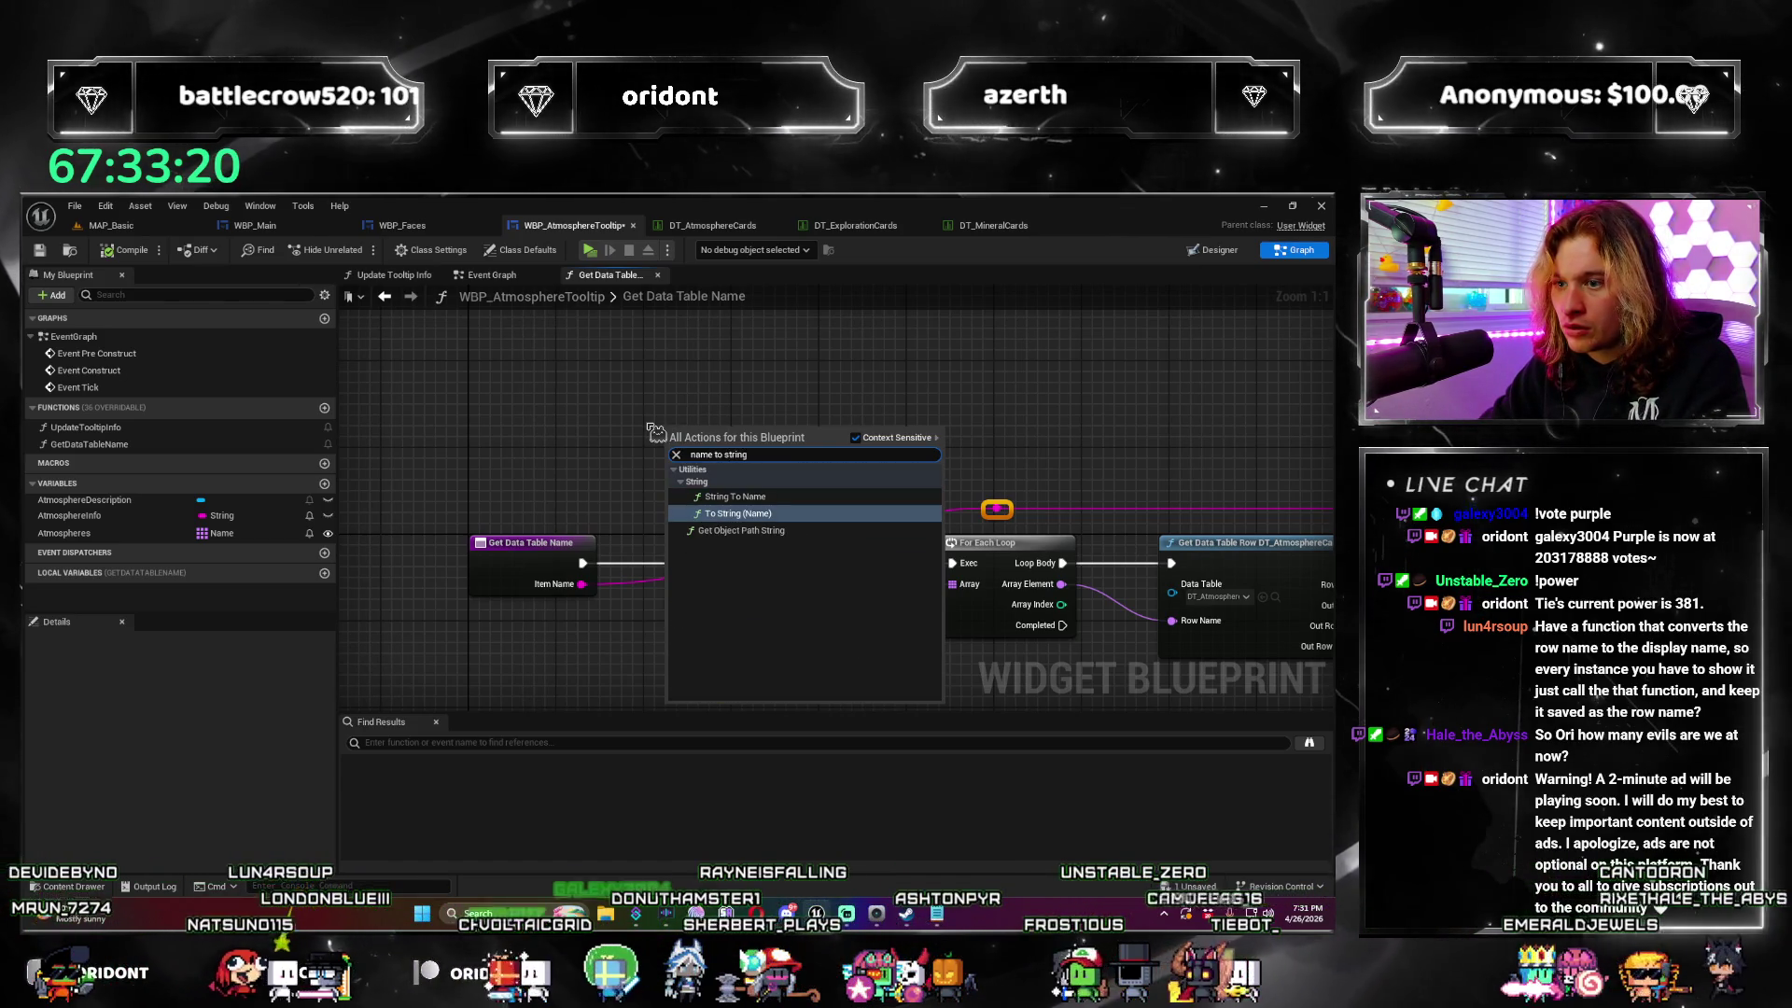
key(Return)
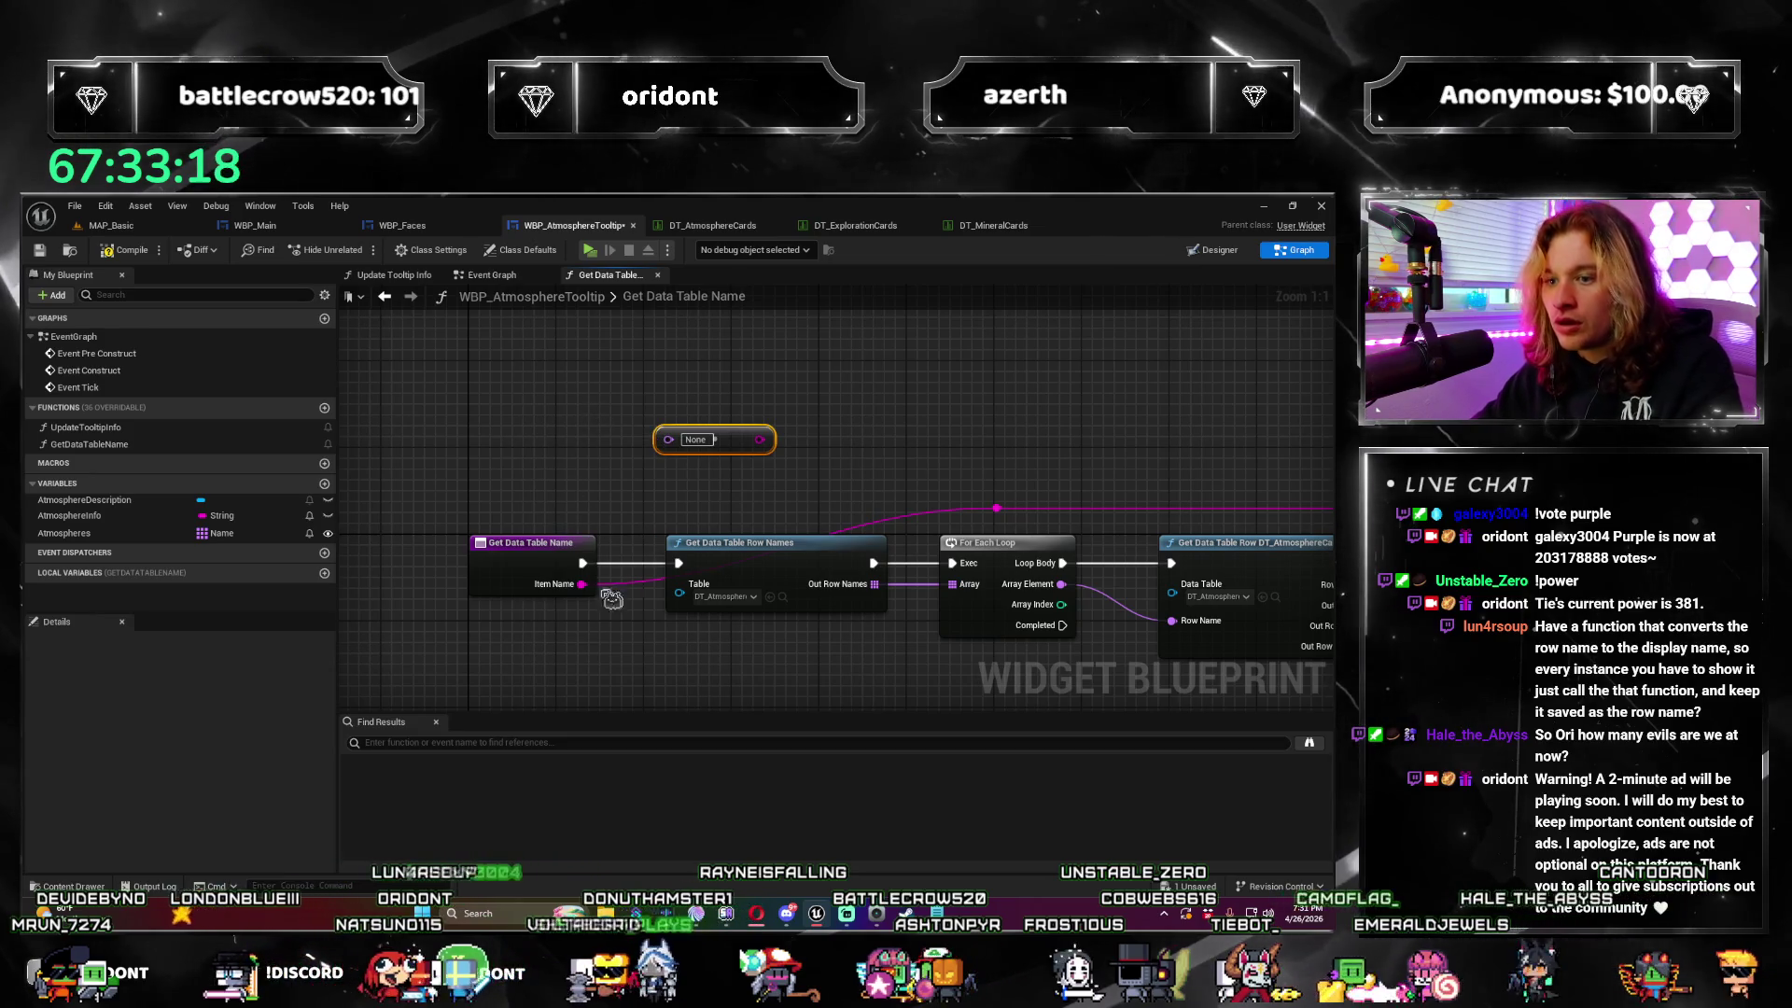
click(516, 566)
scroll(233, 803, down, 1)
click(245, 815)
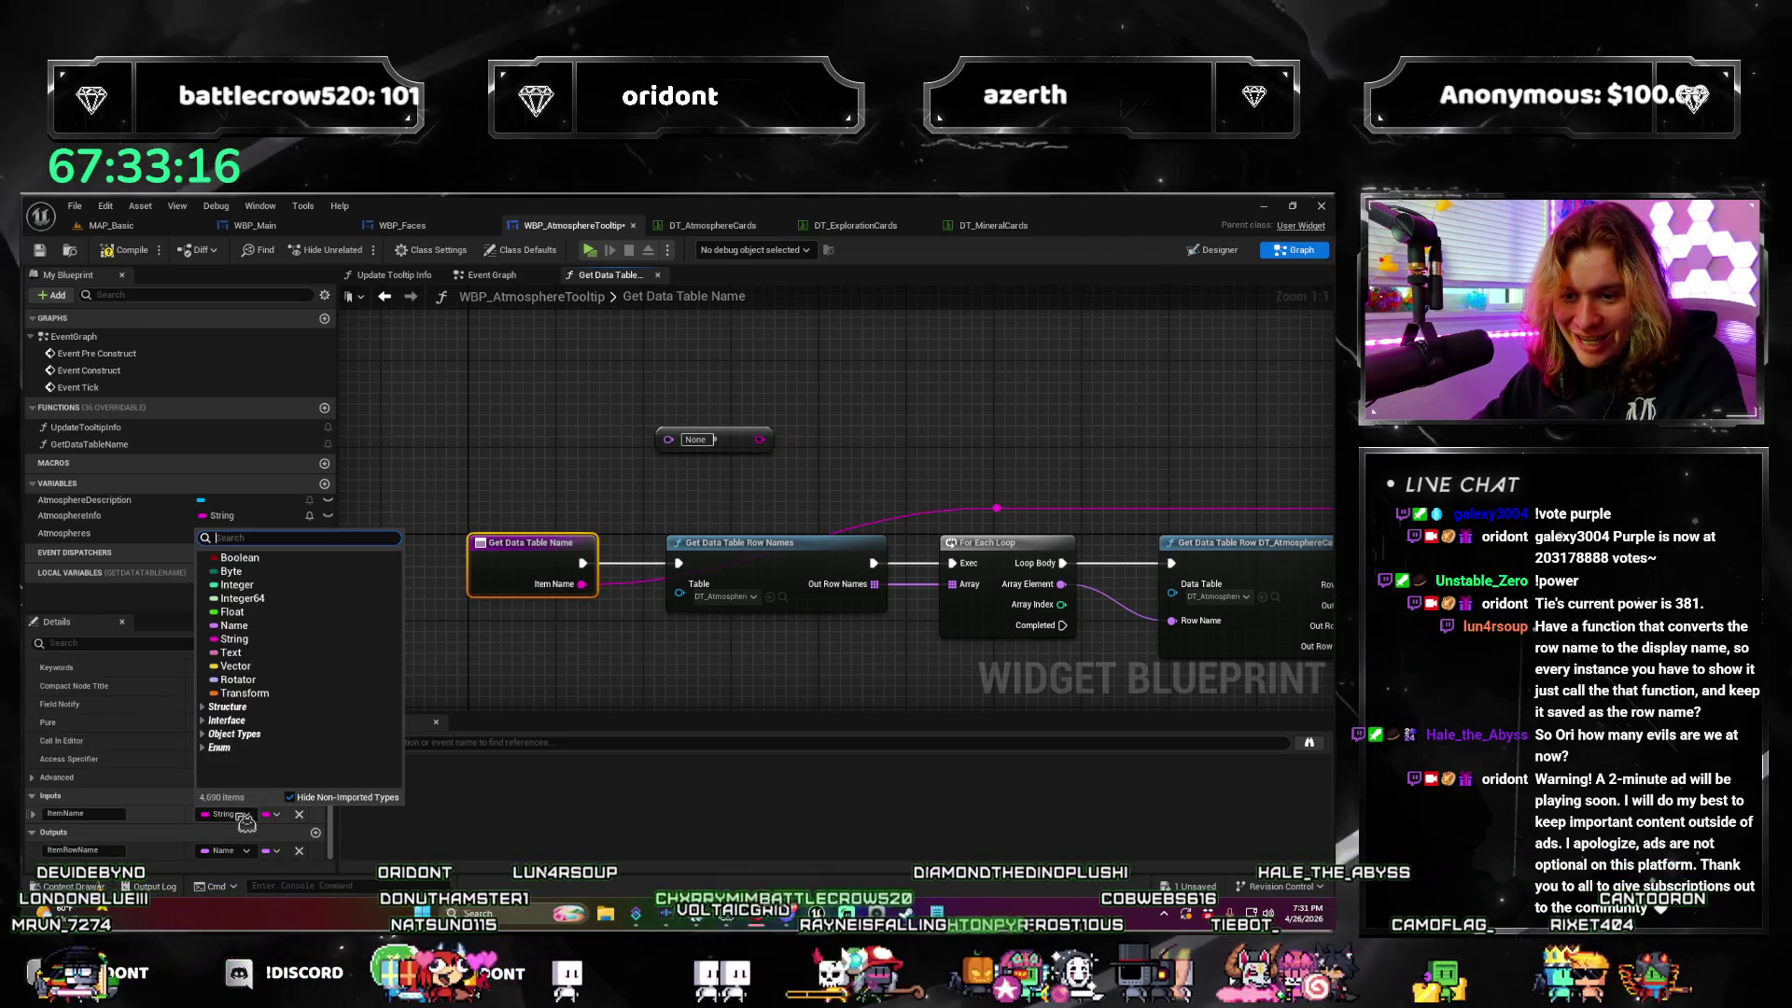
click(280, 620)
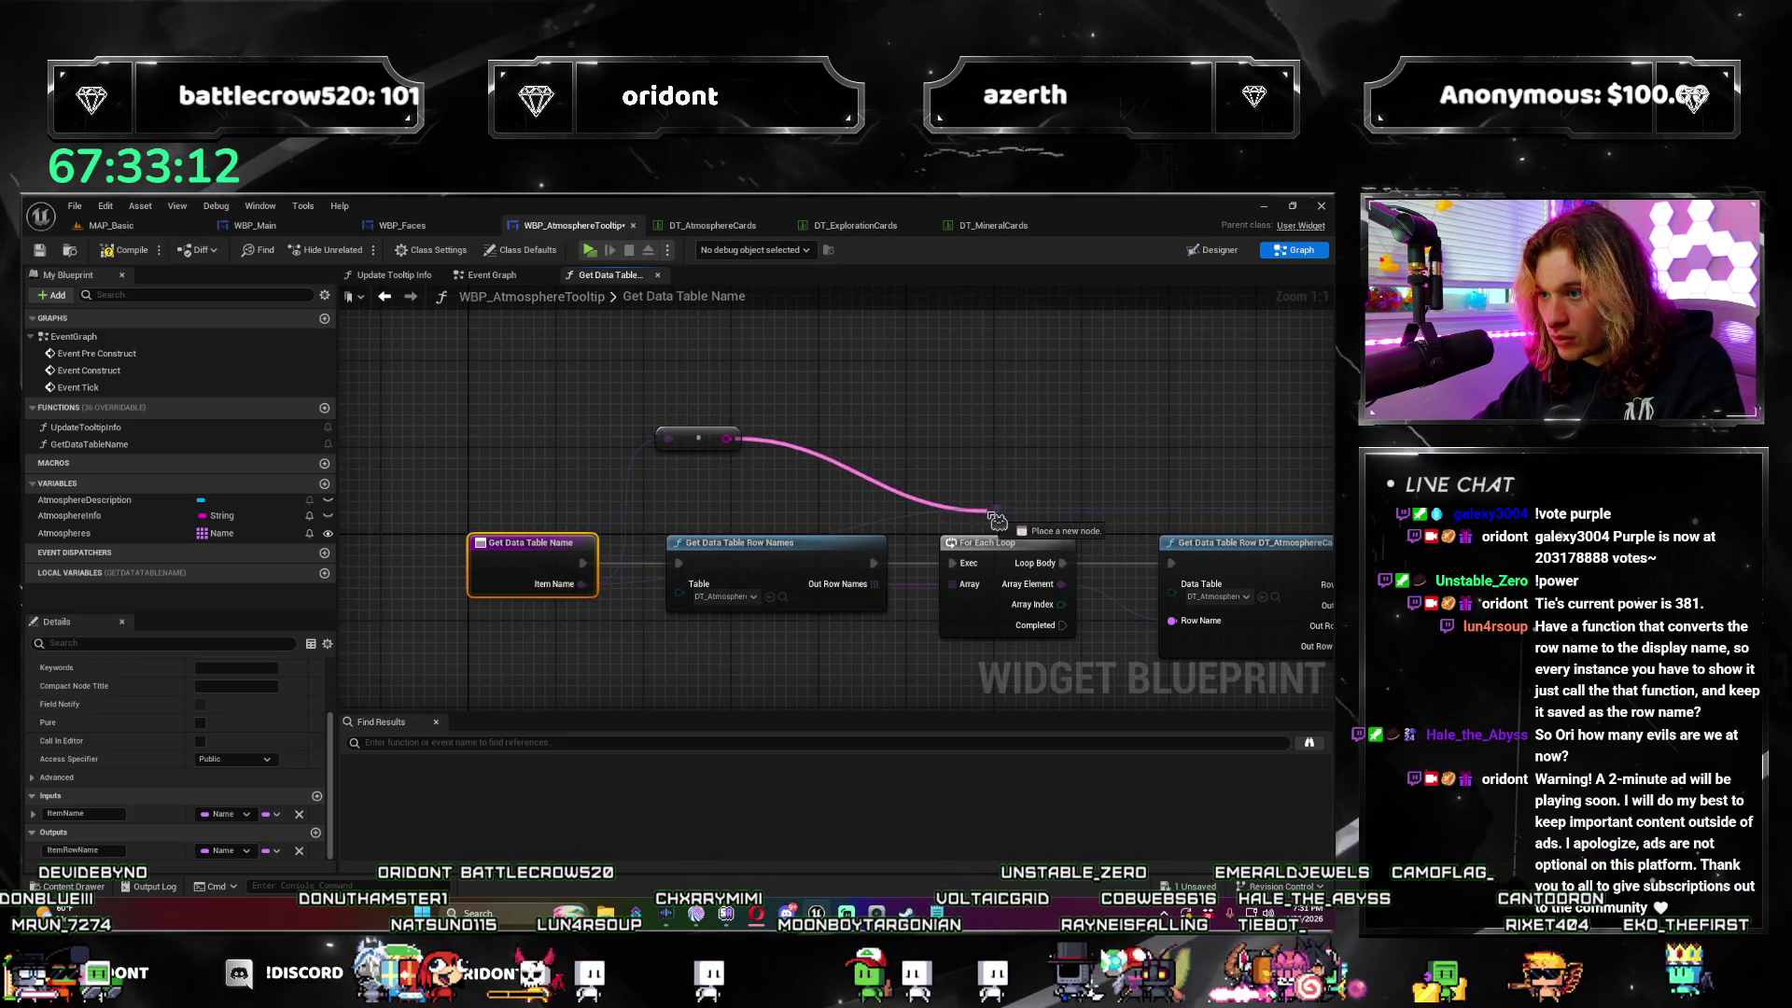
Step: Delete the stray reroute node near the function's entry node
drag(1003, 514, 971, 495)
key(Escape)
scroll(572, 431, down, 2)
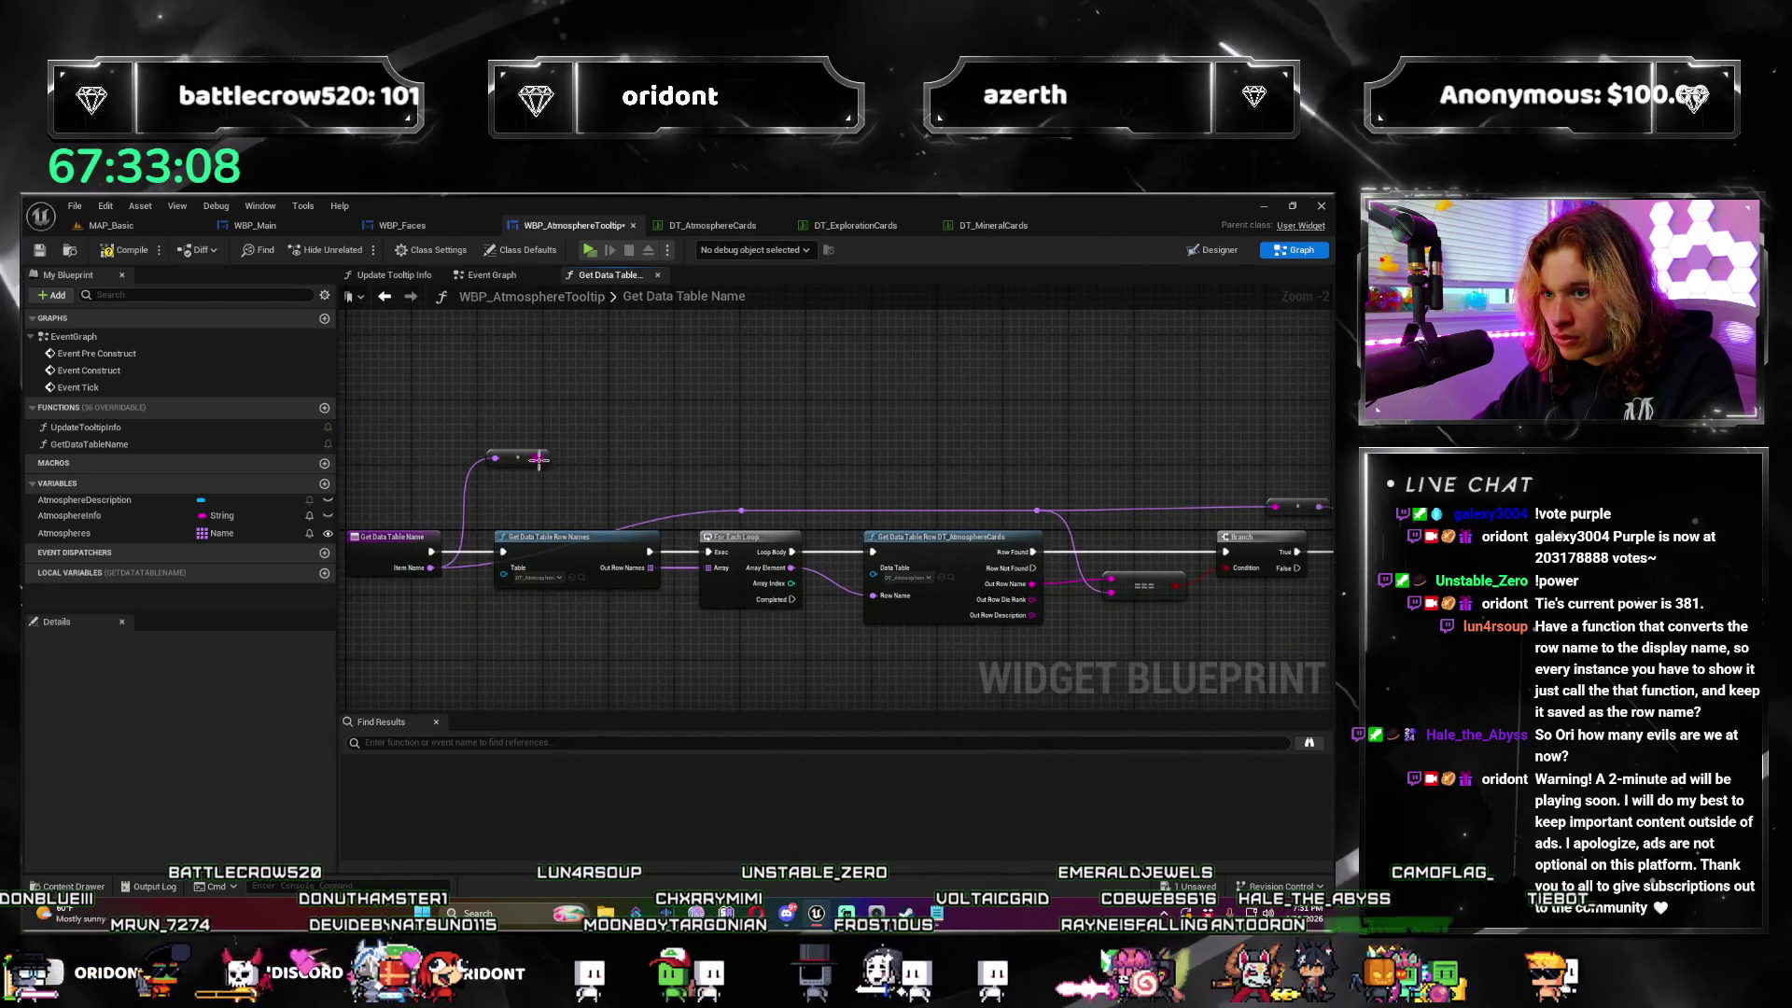
drag(1044, 584, 1093, 591)
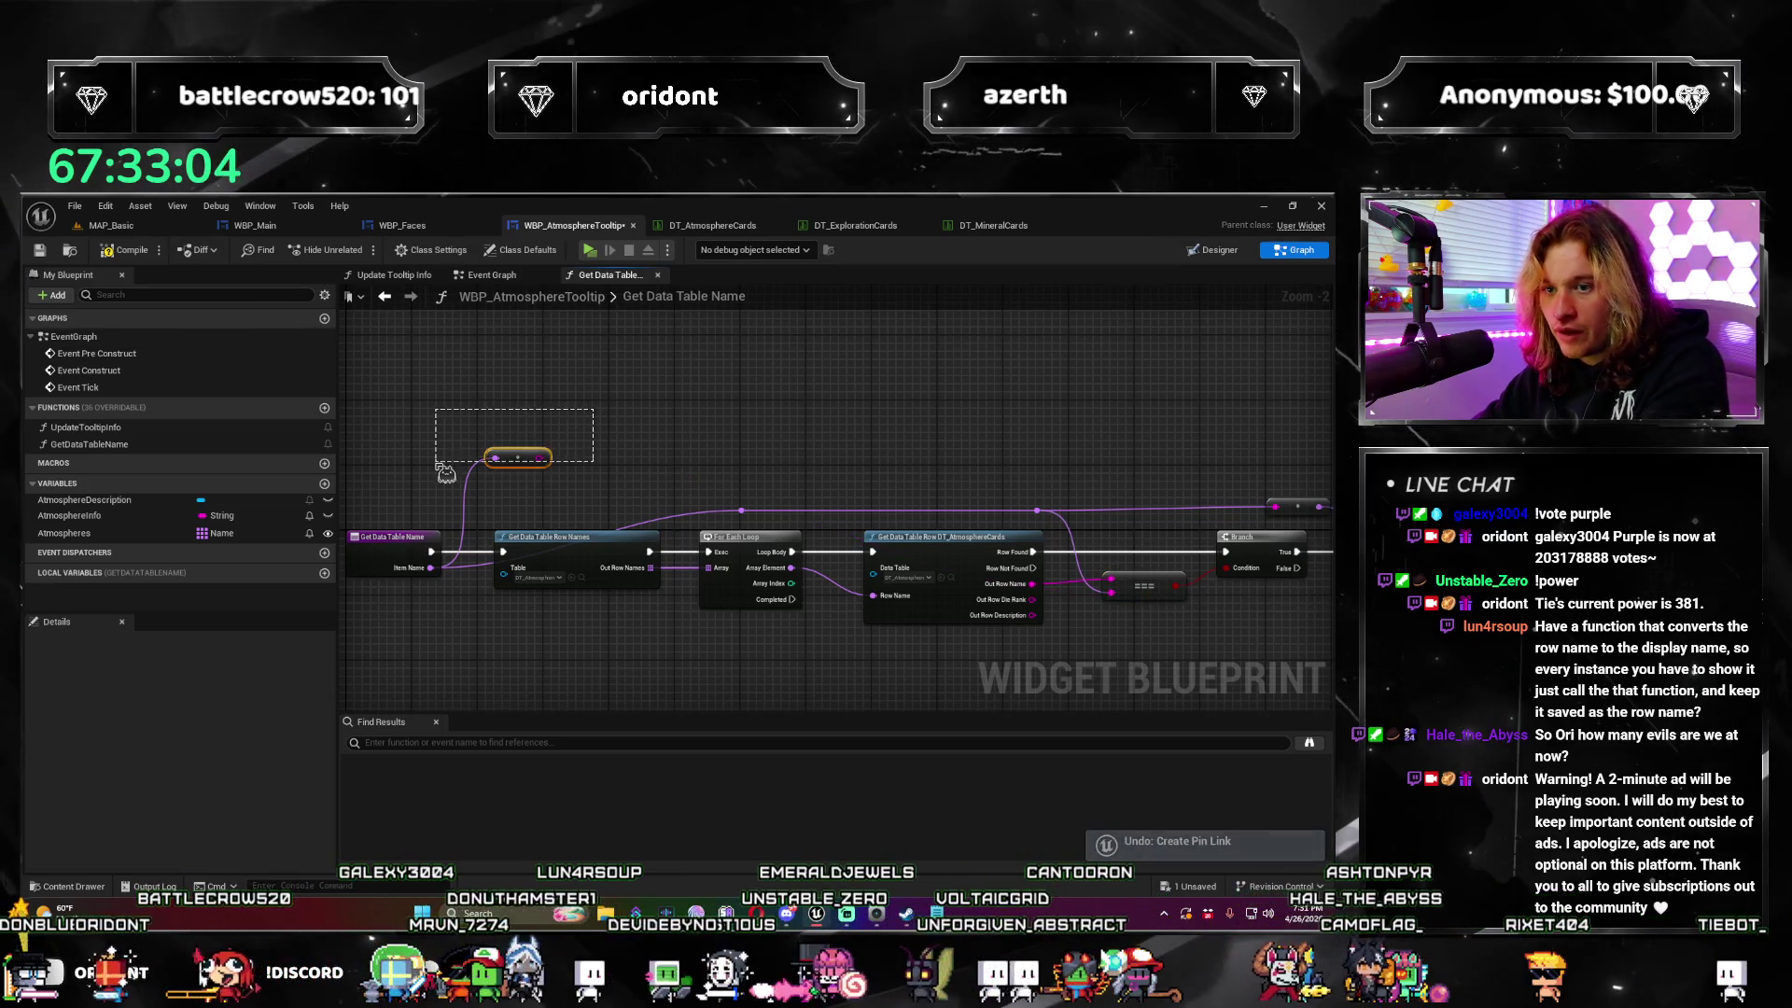
key(Delete)
scroll(480, 372, up, 2)
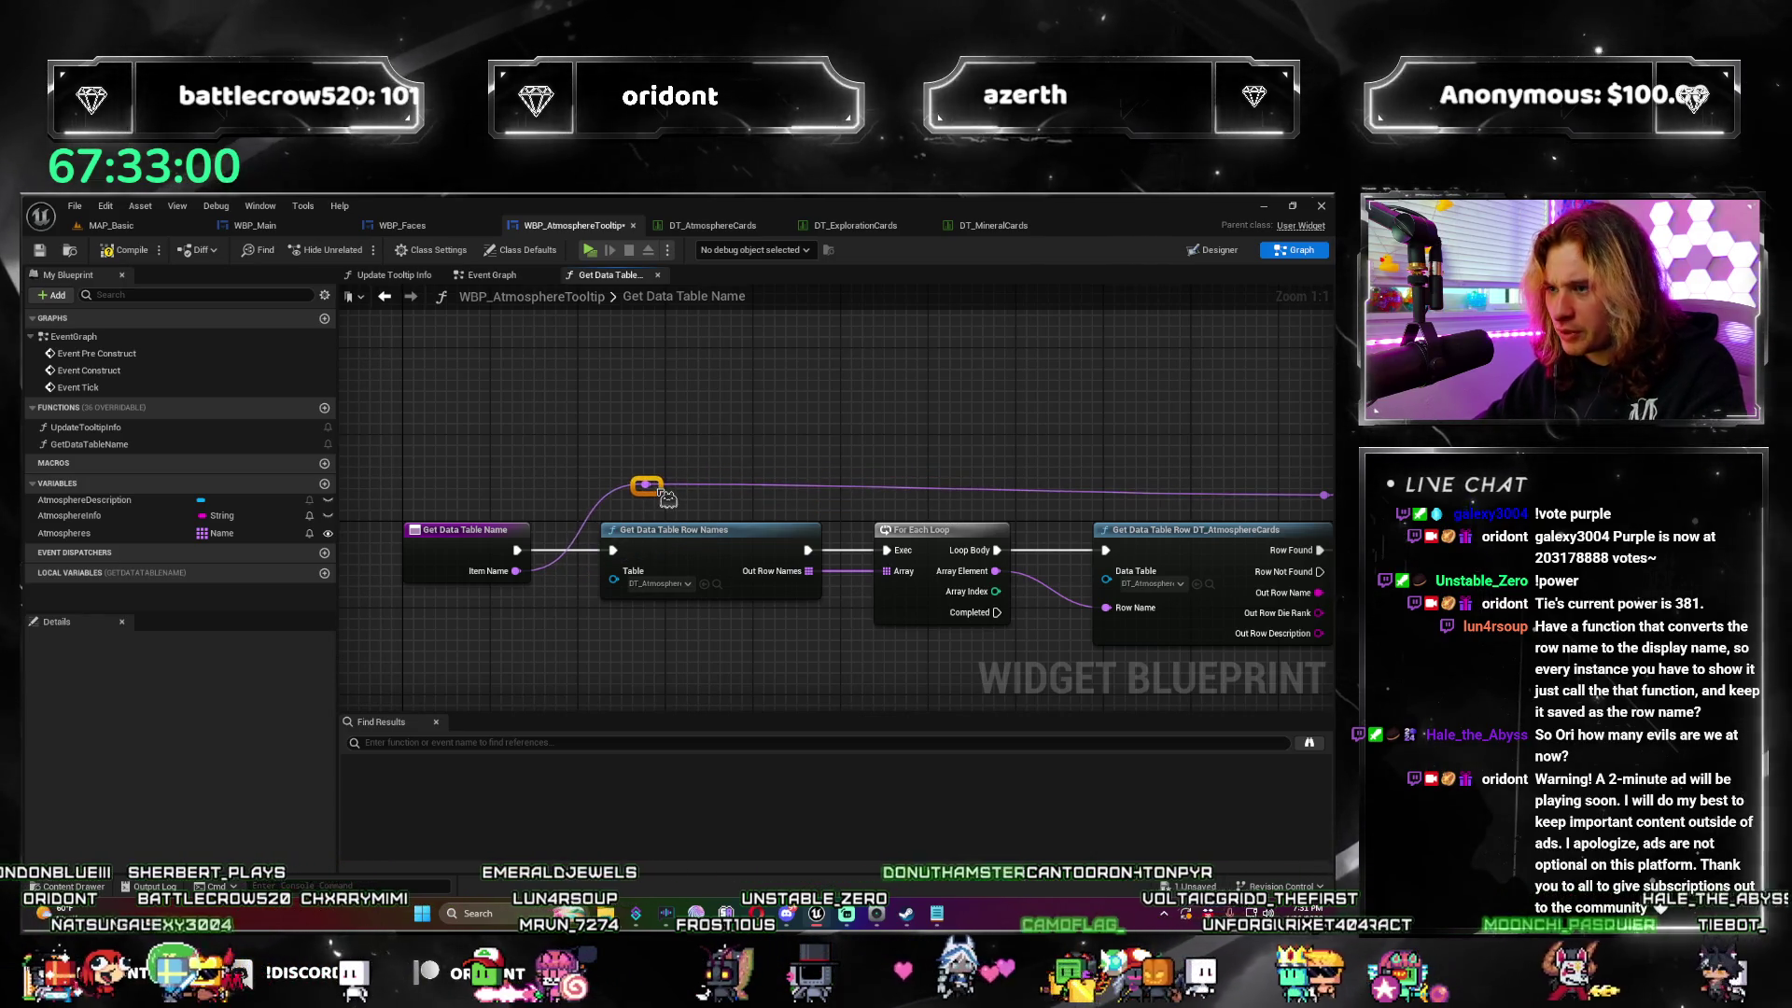
Step: Compile and inspect the three Name-to-String errors around the Branch and Return nodes
mouse_move(678, 495)
mouse_down()
mouse_move(525, 478)
mouse_move(605, 441)
mouse_up()
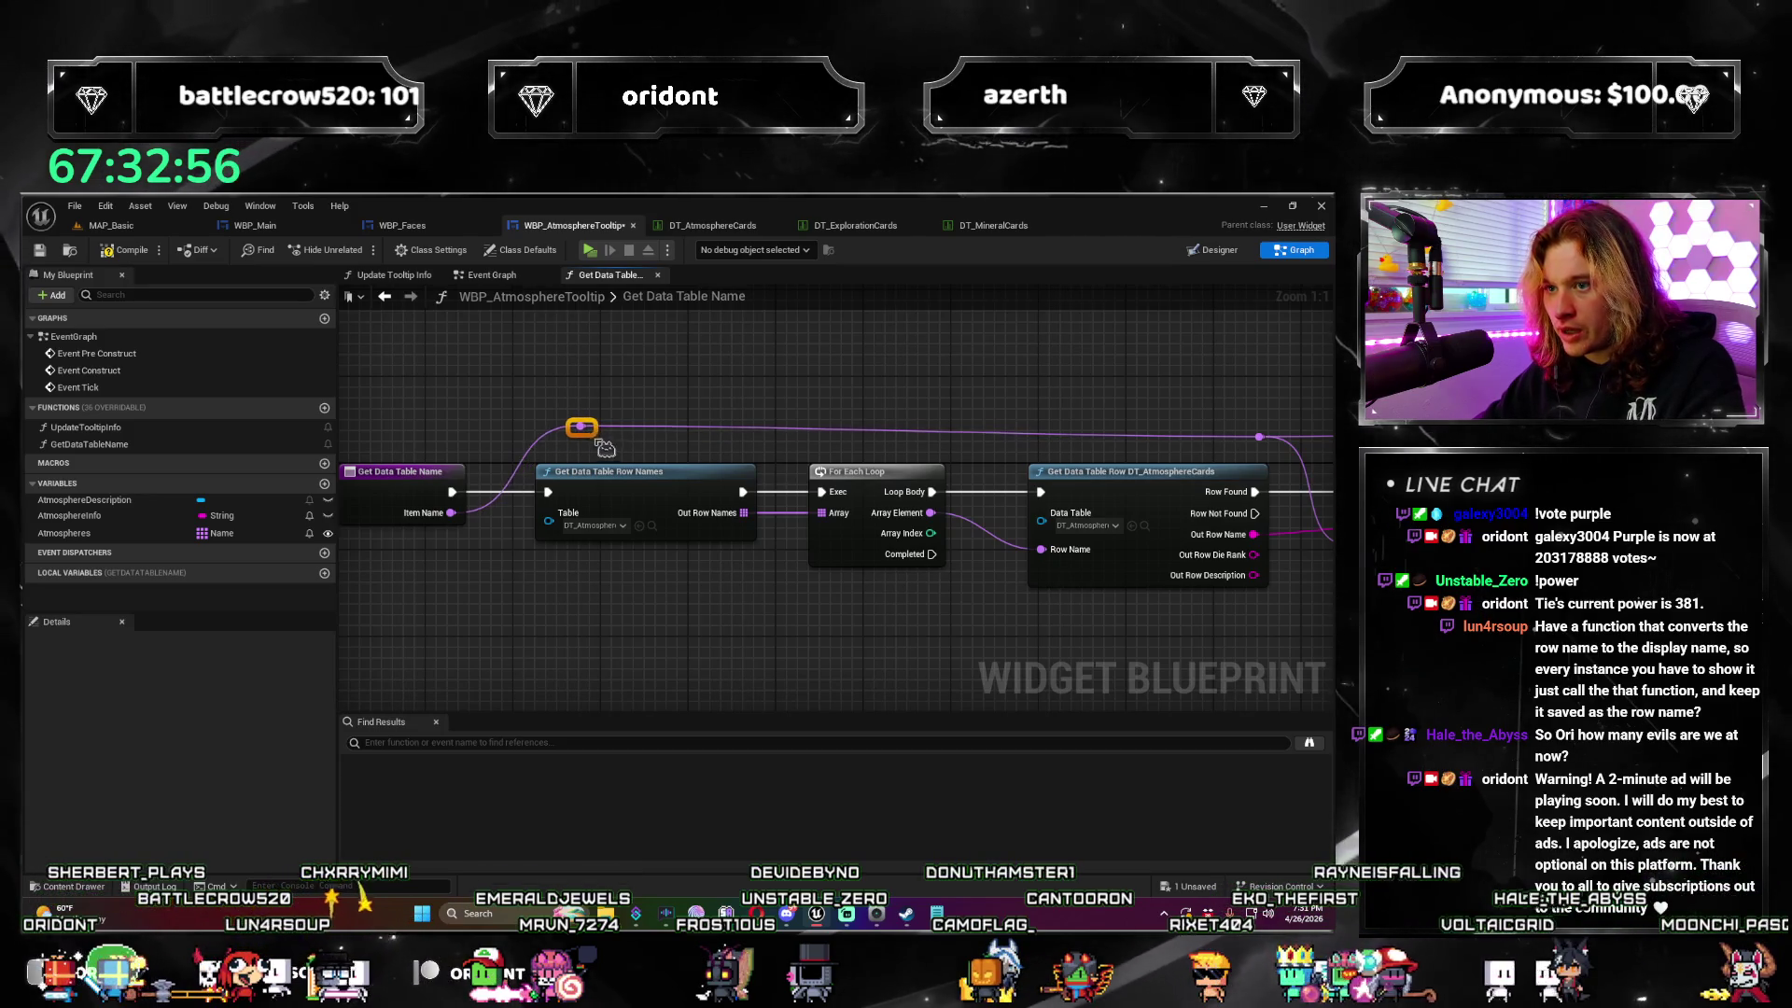
click(148, 254)
mouse_move(654, 464)
mouse_down()
mouse_move(560, 485)
mouse_move(178, 467)
mouse_up()
drag(861, 634, 755, 593)
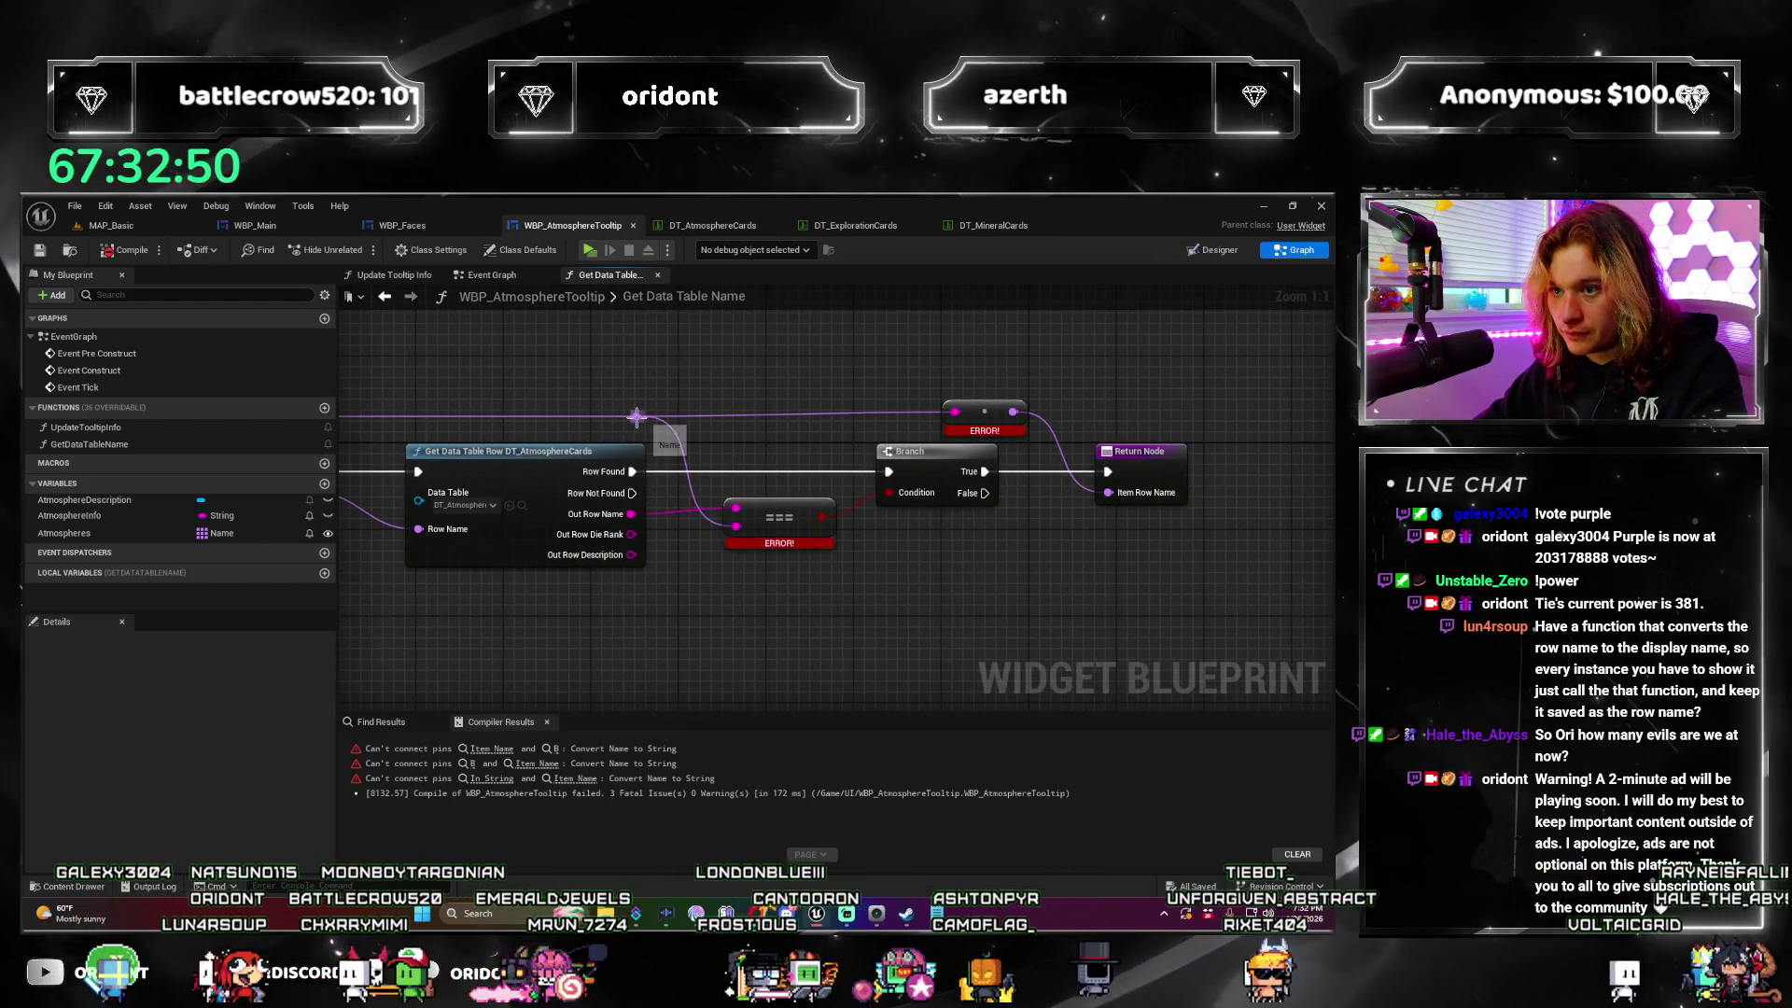
Step: Add To String (Name) off the reroute knot, delete the failing conversion, and wire the knot to Item Row Name
drag(636, 416, 665, 379)
text(to string)
key(Return)
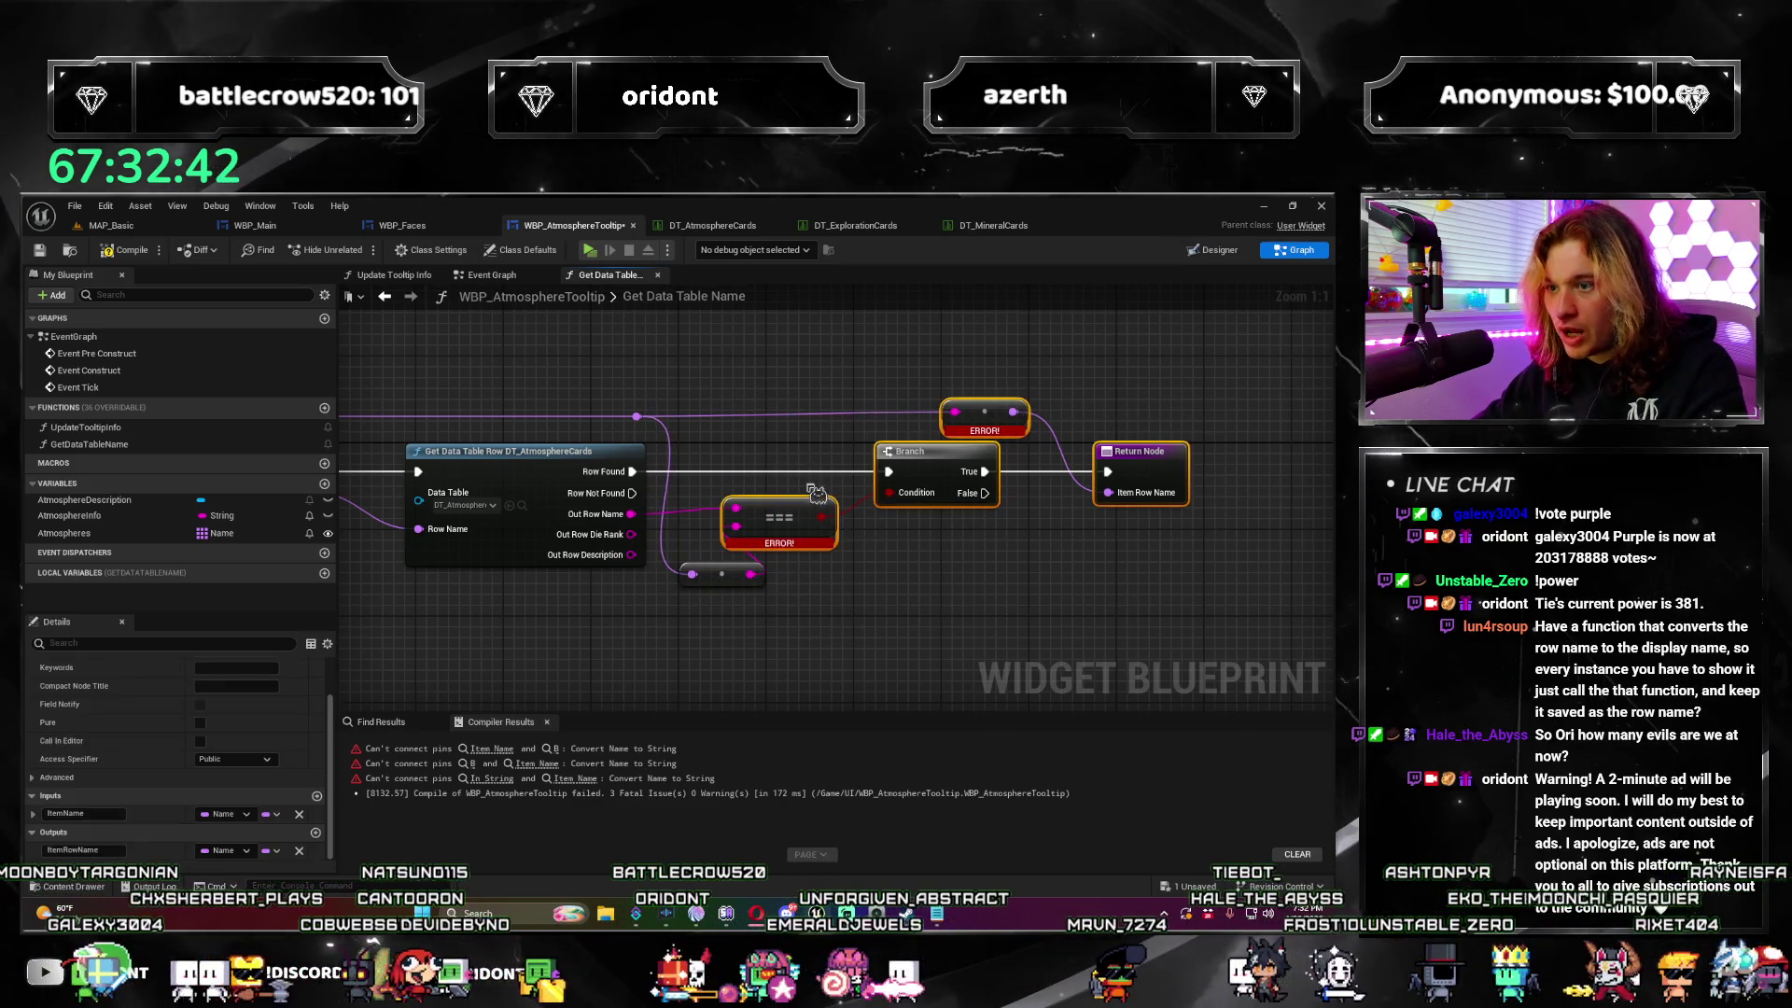
drag(818, 514, 894, 514)
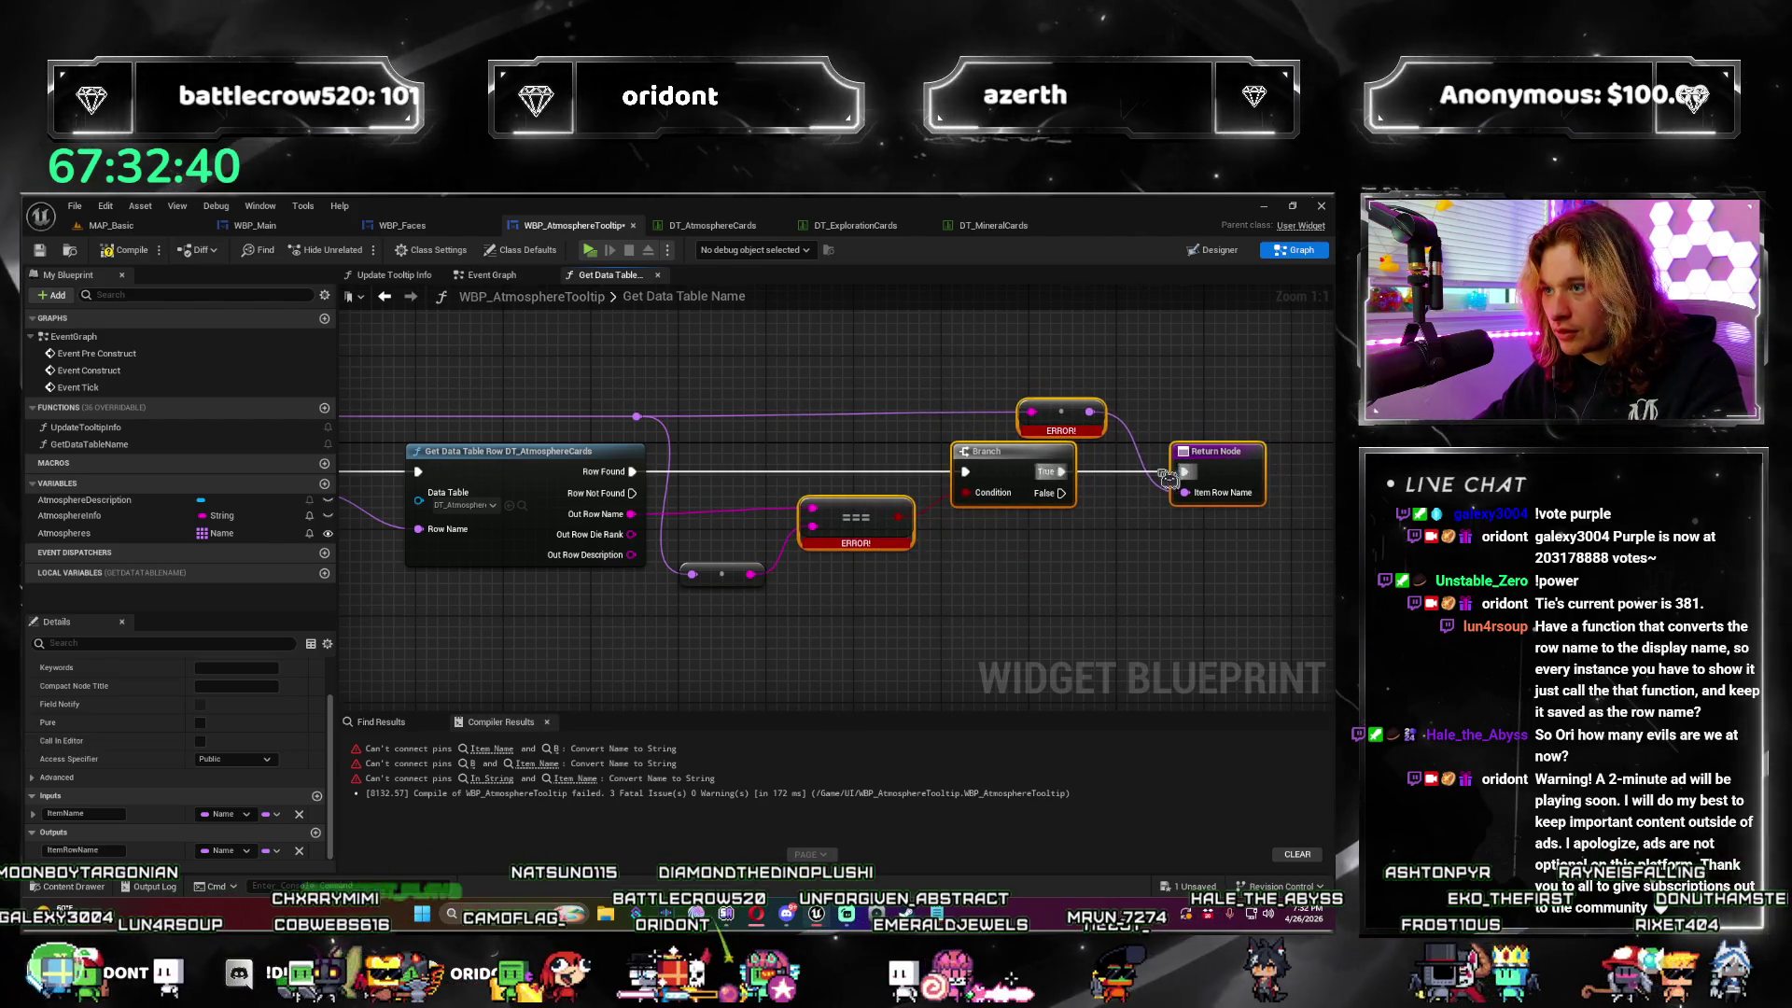
click(1061, 412)
key(Delete)
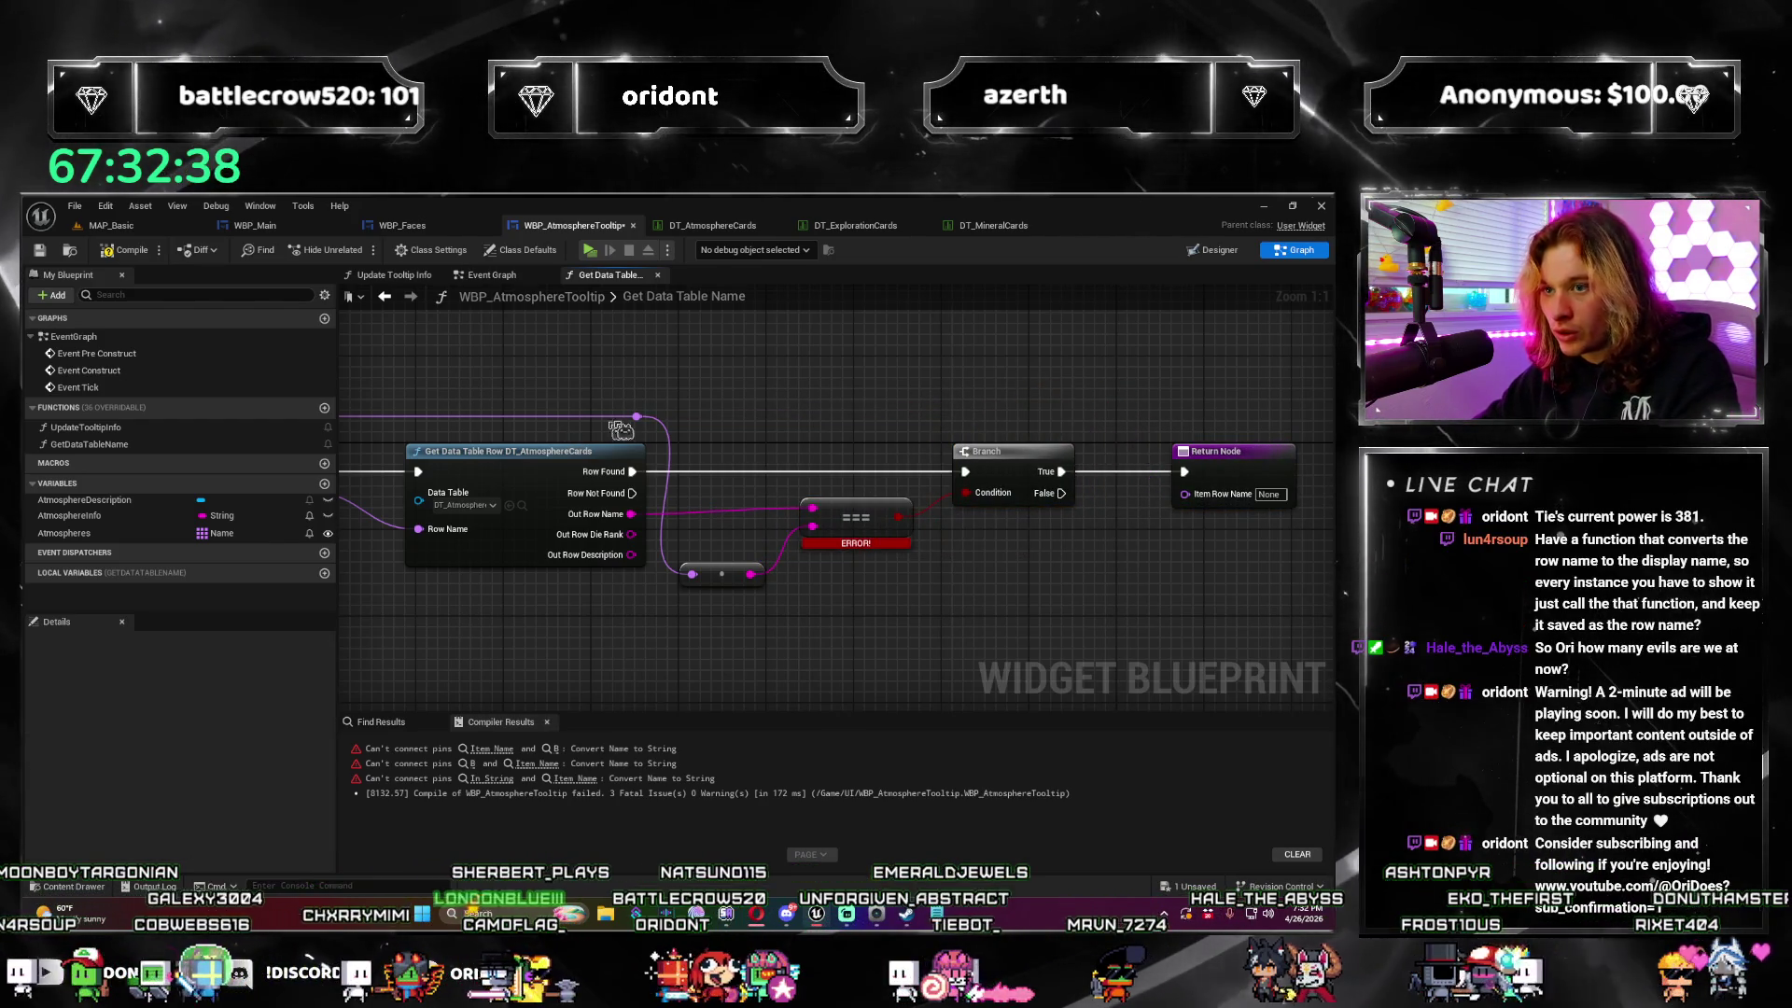
drag(638, 416, 1205, 502)
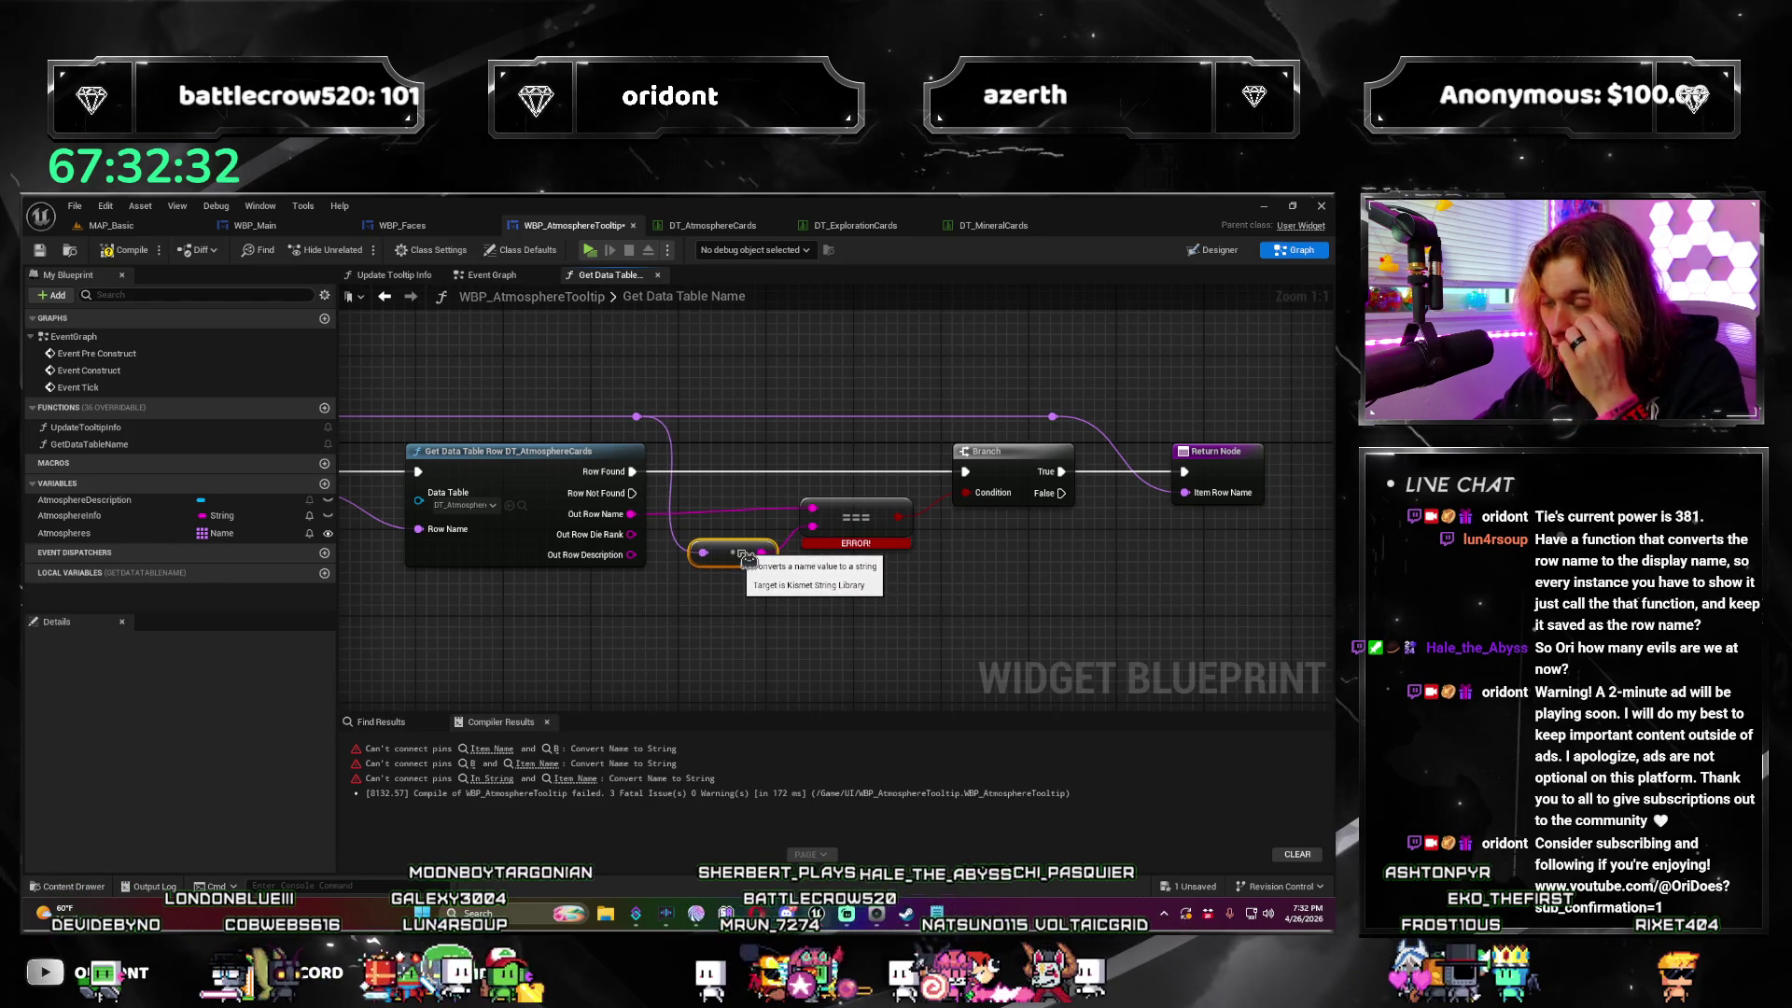
Step: Recompile without errors and return to the Update Tooltip Info graph's For Each Loop
drag(729, 577, 814, 571)
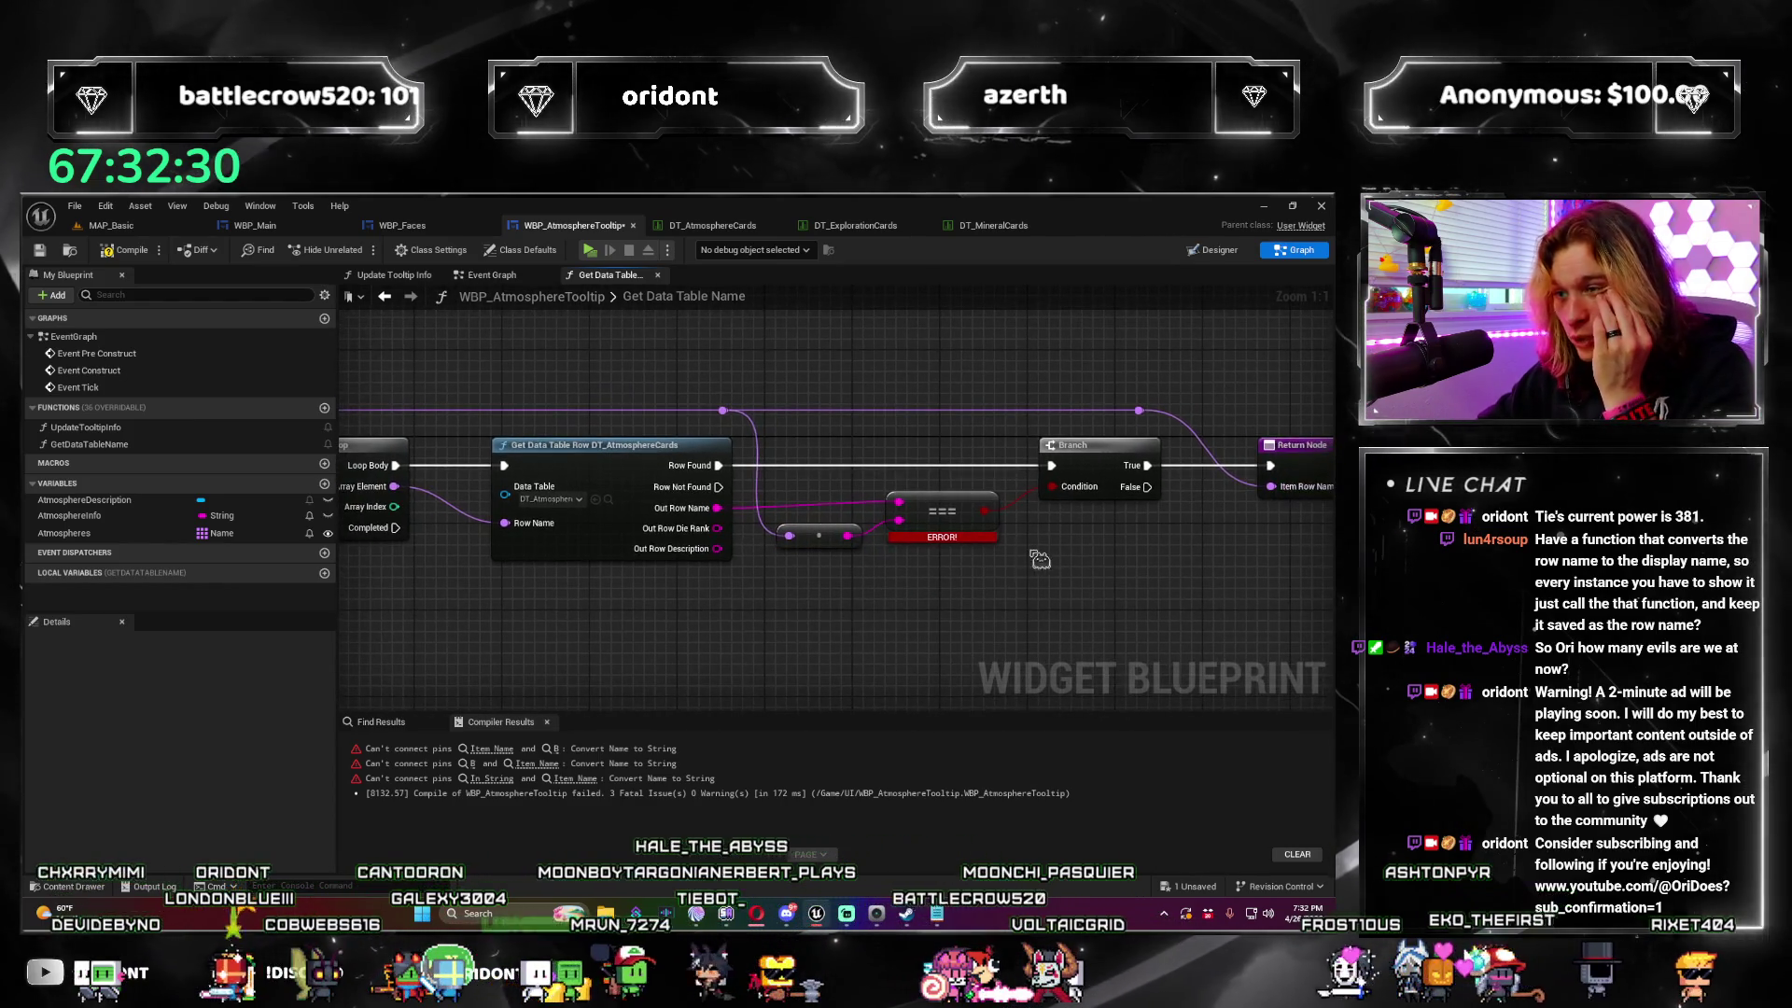
click(156, 251)
scroll(863, 558, down, 3)
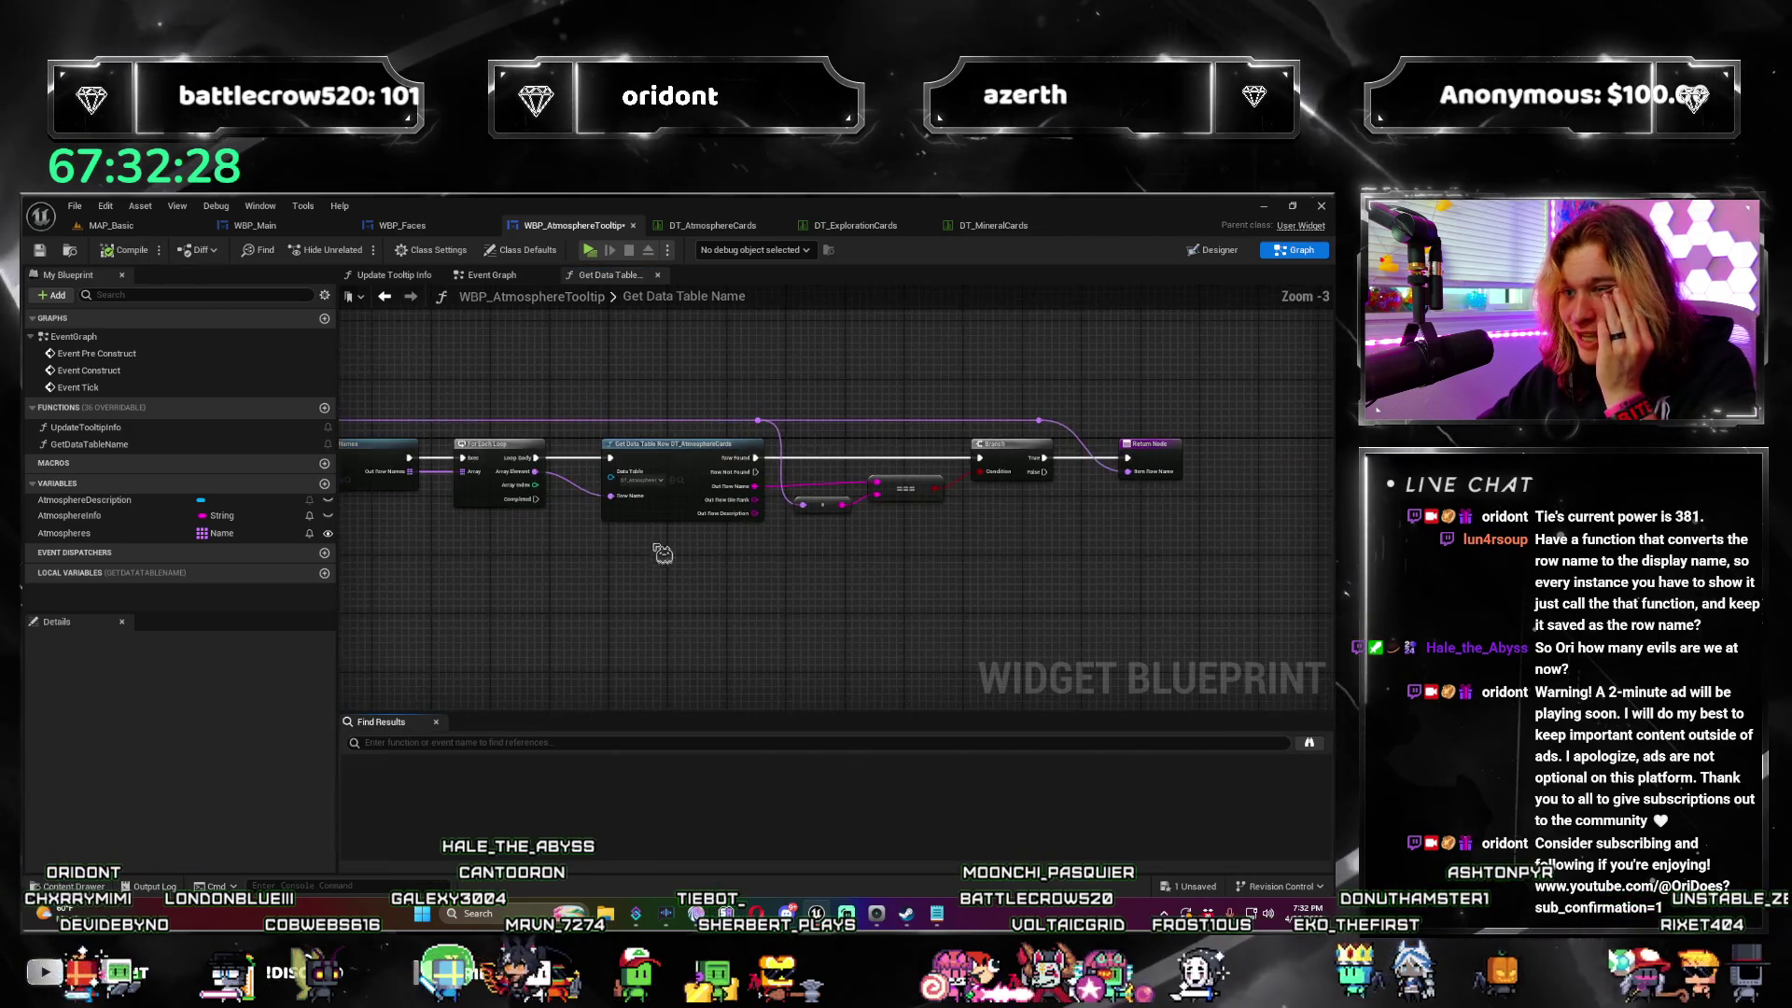
drag(863, 558, 686, 565)
scroll(1257, 586, up, 1)
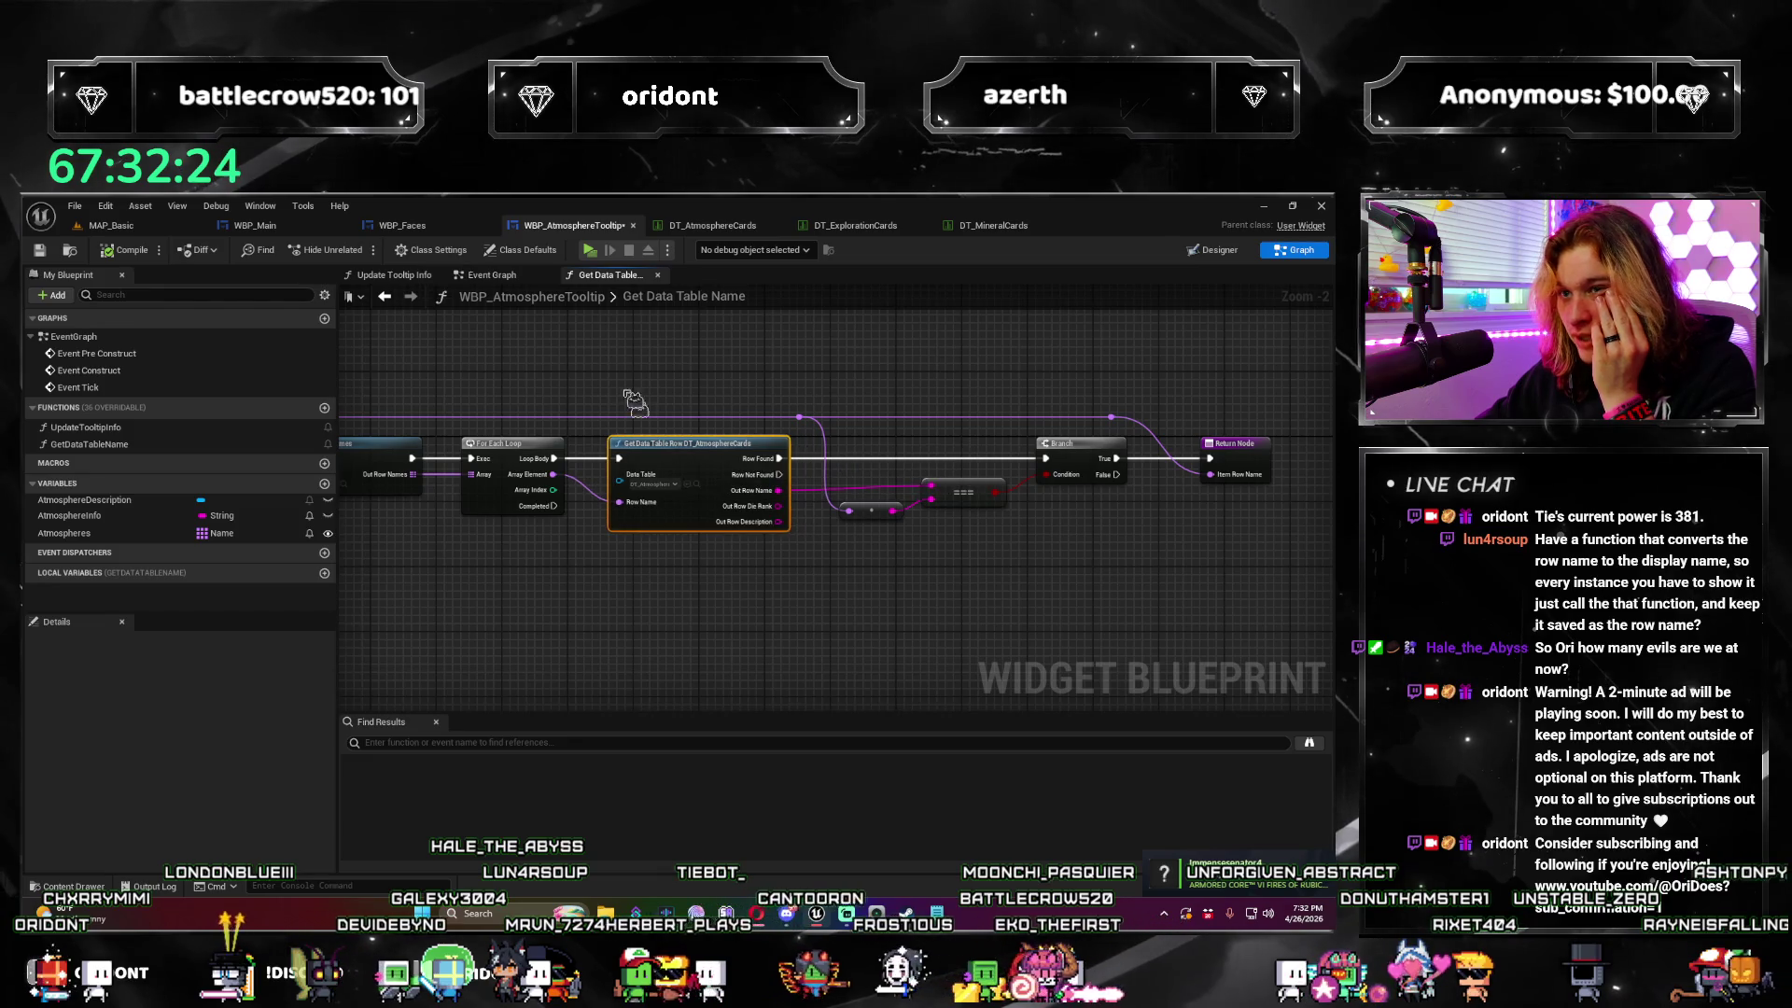
click(392, 274)
mouse_move(504, 560)
mouse_down()
mouse_move(728, 560)
mouse_move(579, 571)
mouse_up()
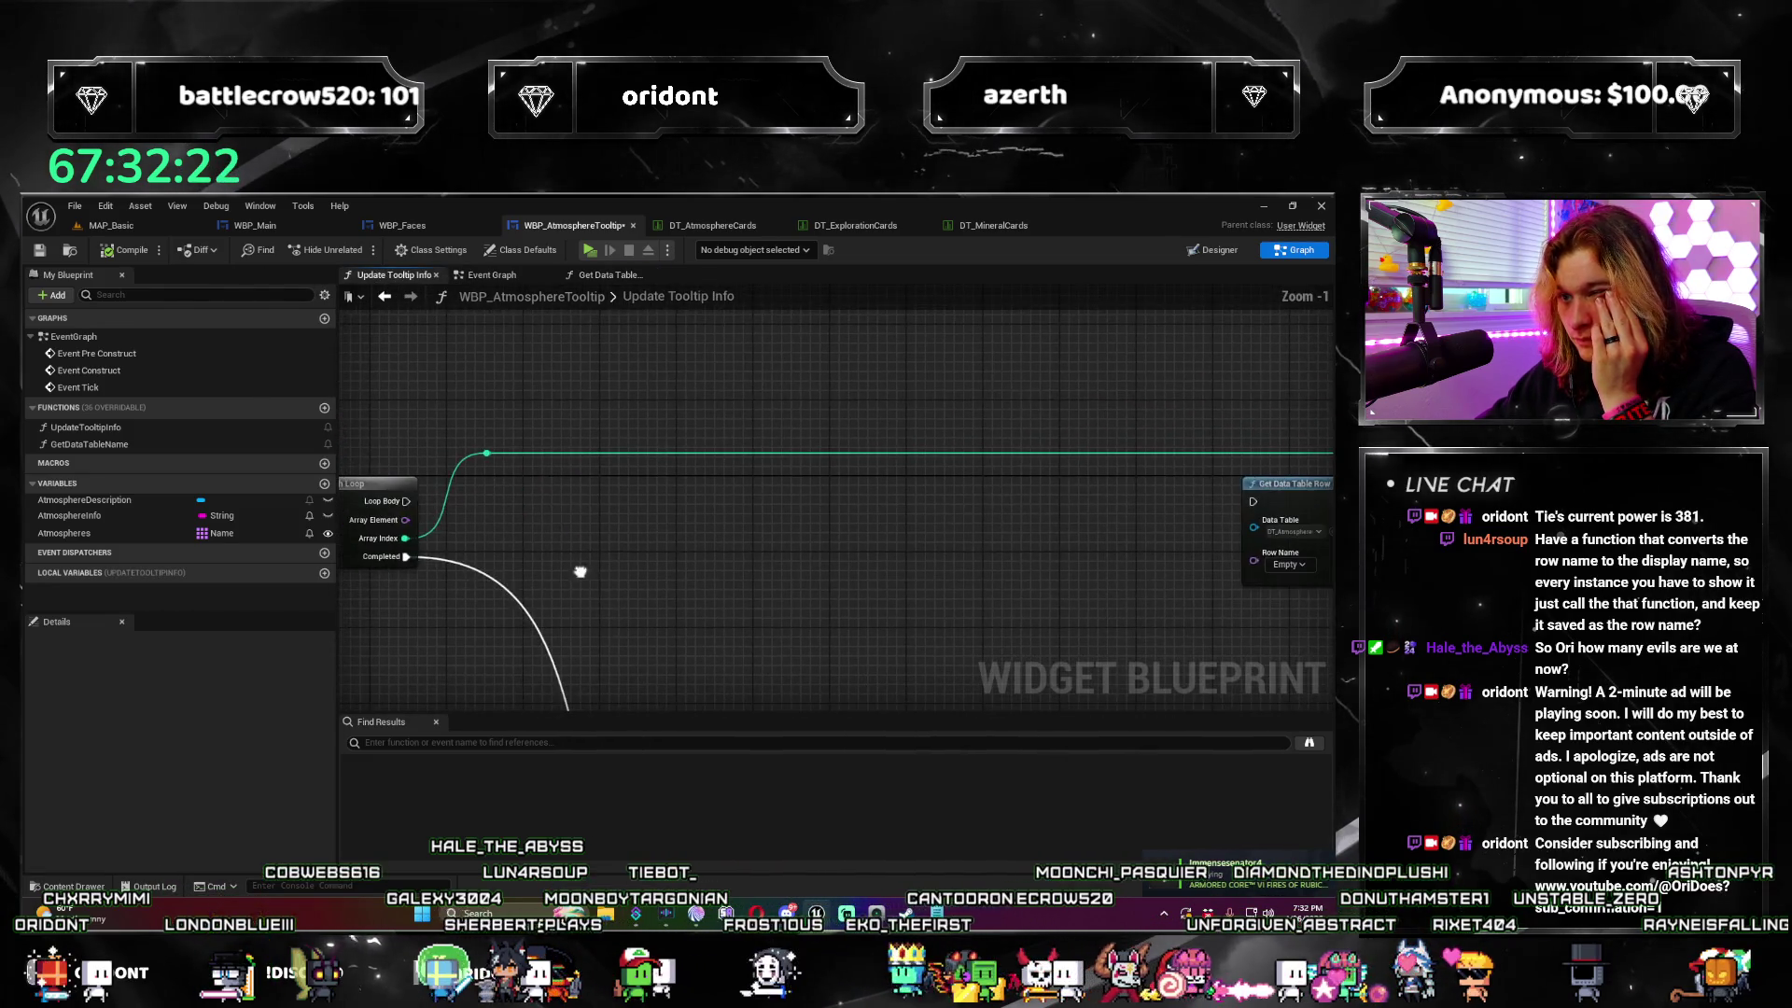
Step: Call Get Data Table Name on each loop Array Element, run from Loop Body
drag(407, 521, 691, 540)
text(get data table)
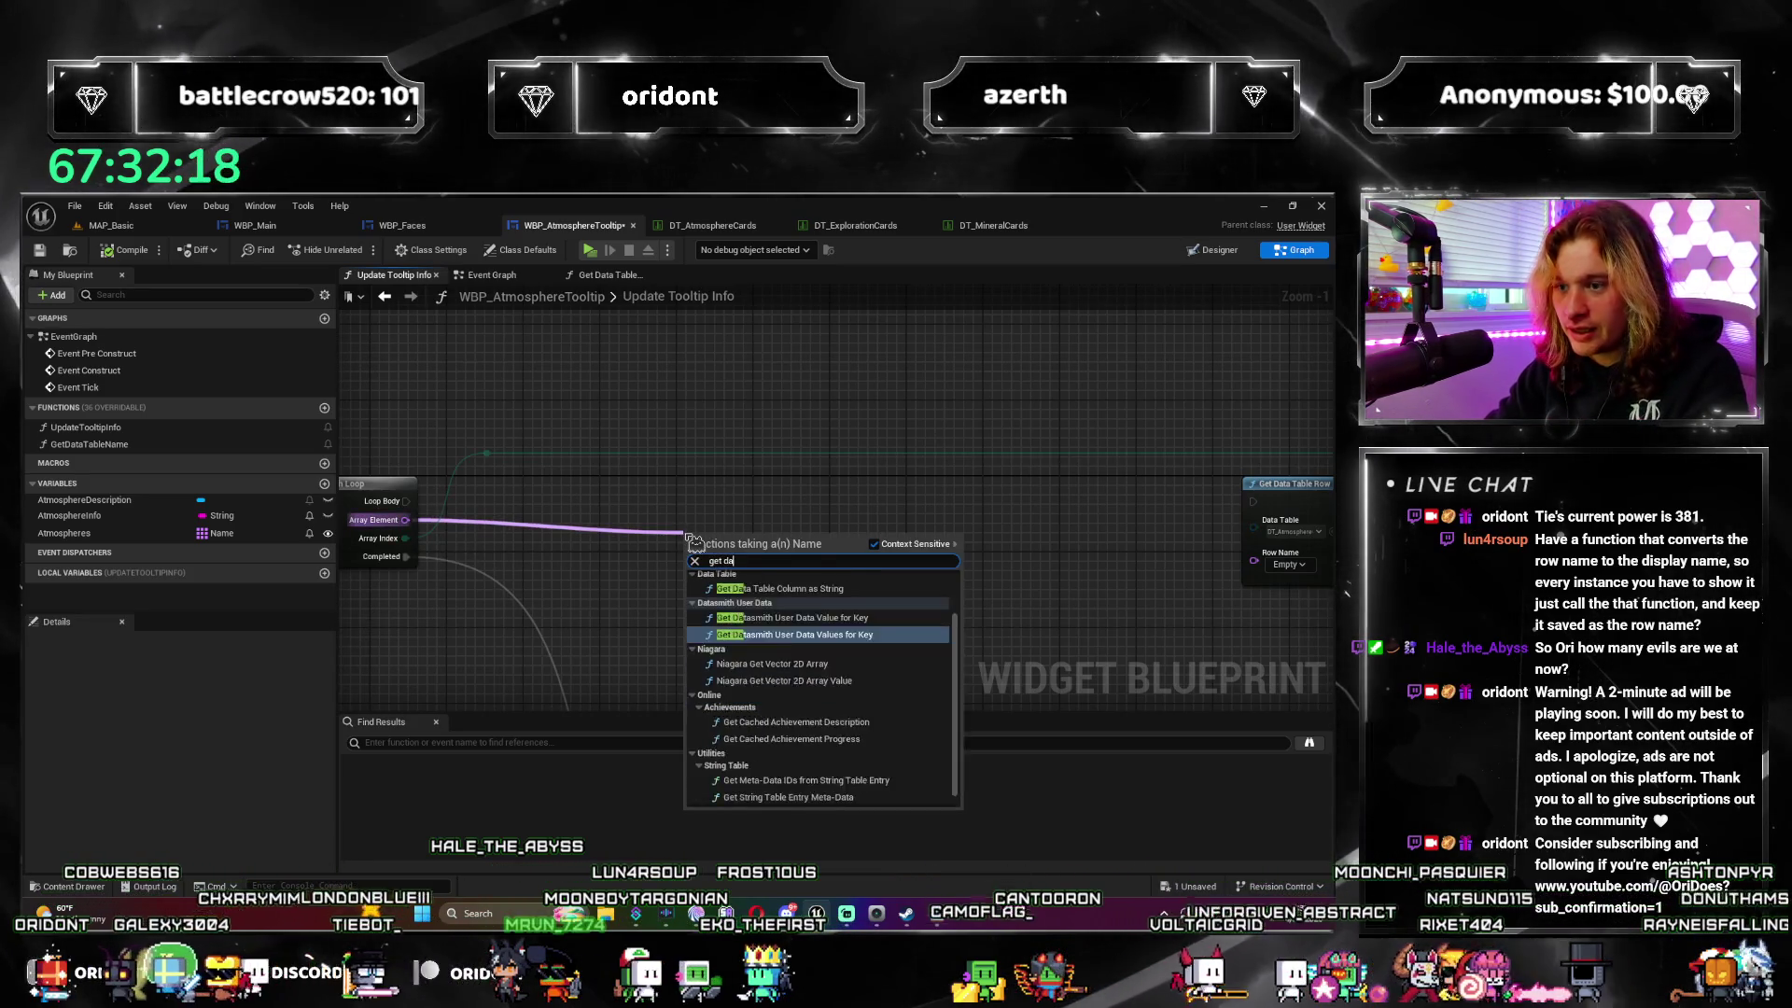
key(Up)
key(Return)
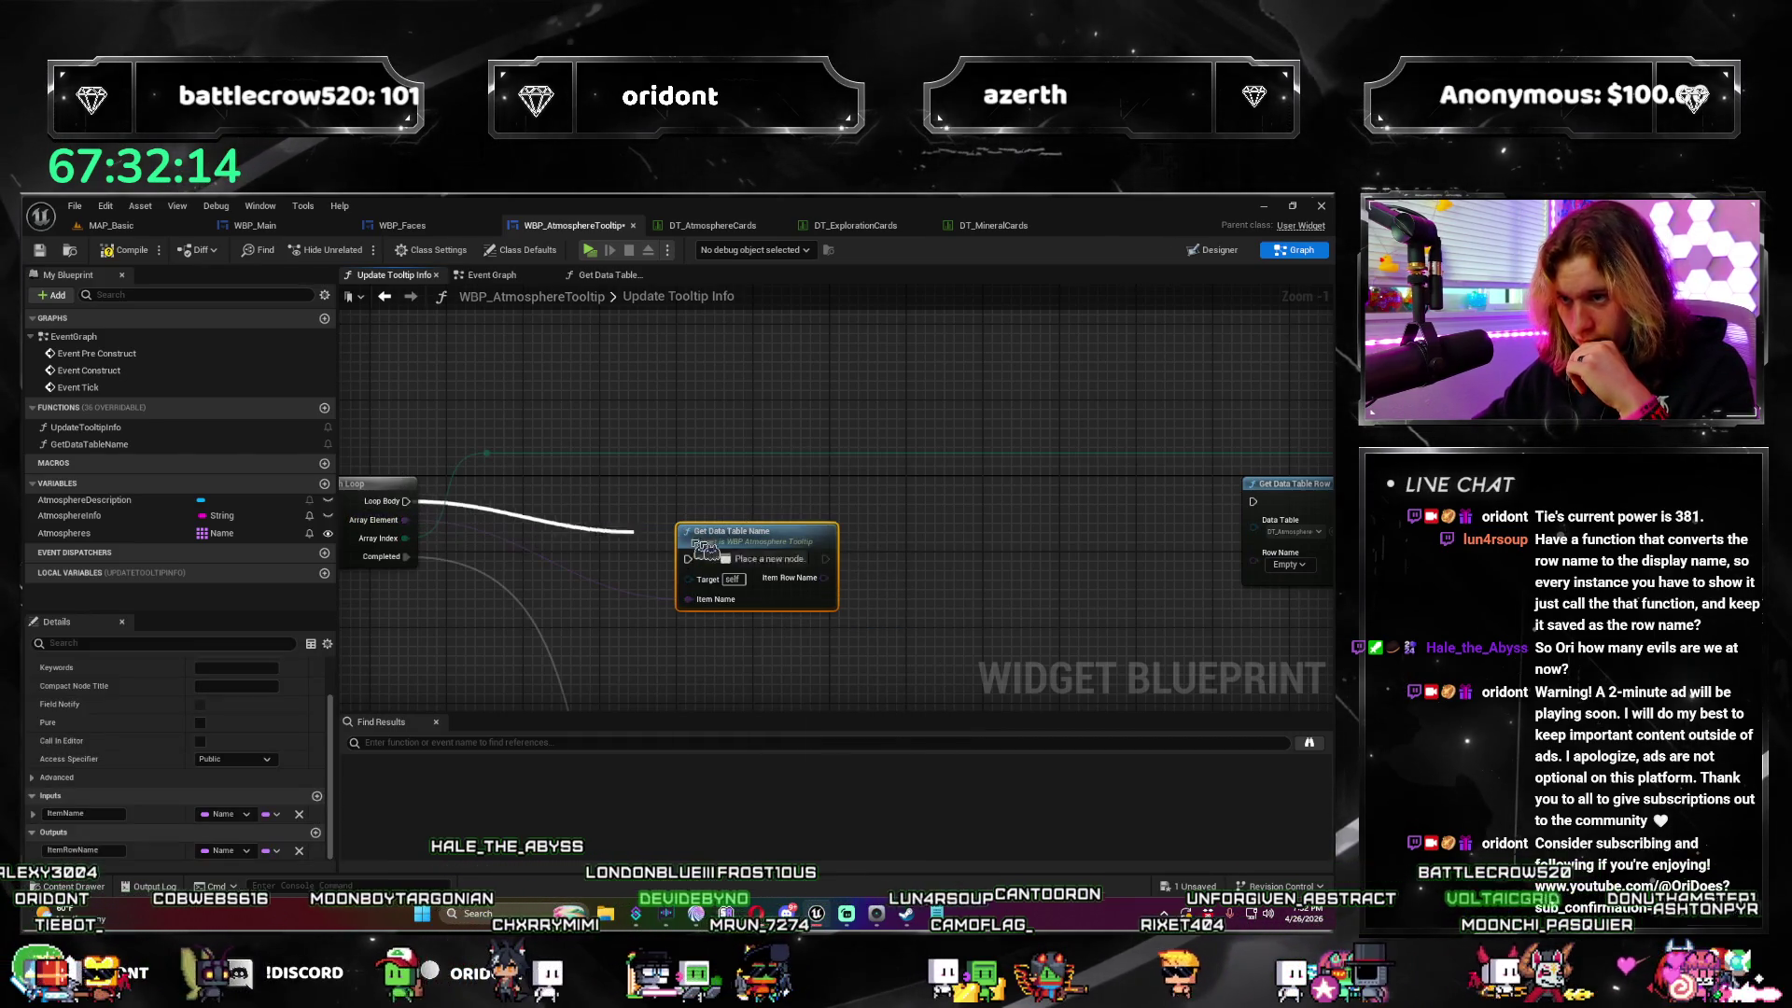
drag(700, 565, 691, 560)
mouse_move(752, 561)
mouse_down()
mouse_move(676, 517)
mouse_move(478, 498)
mouse_move(1113, 546)
mouse_up()
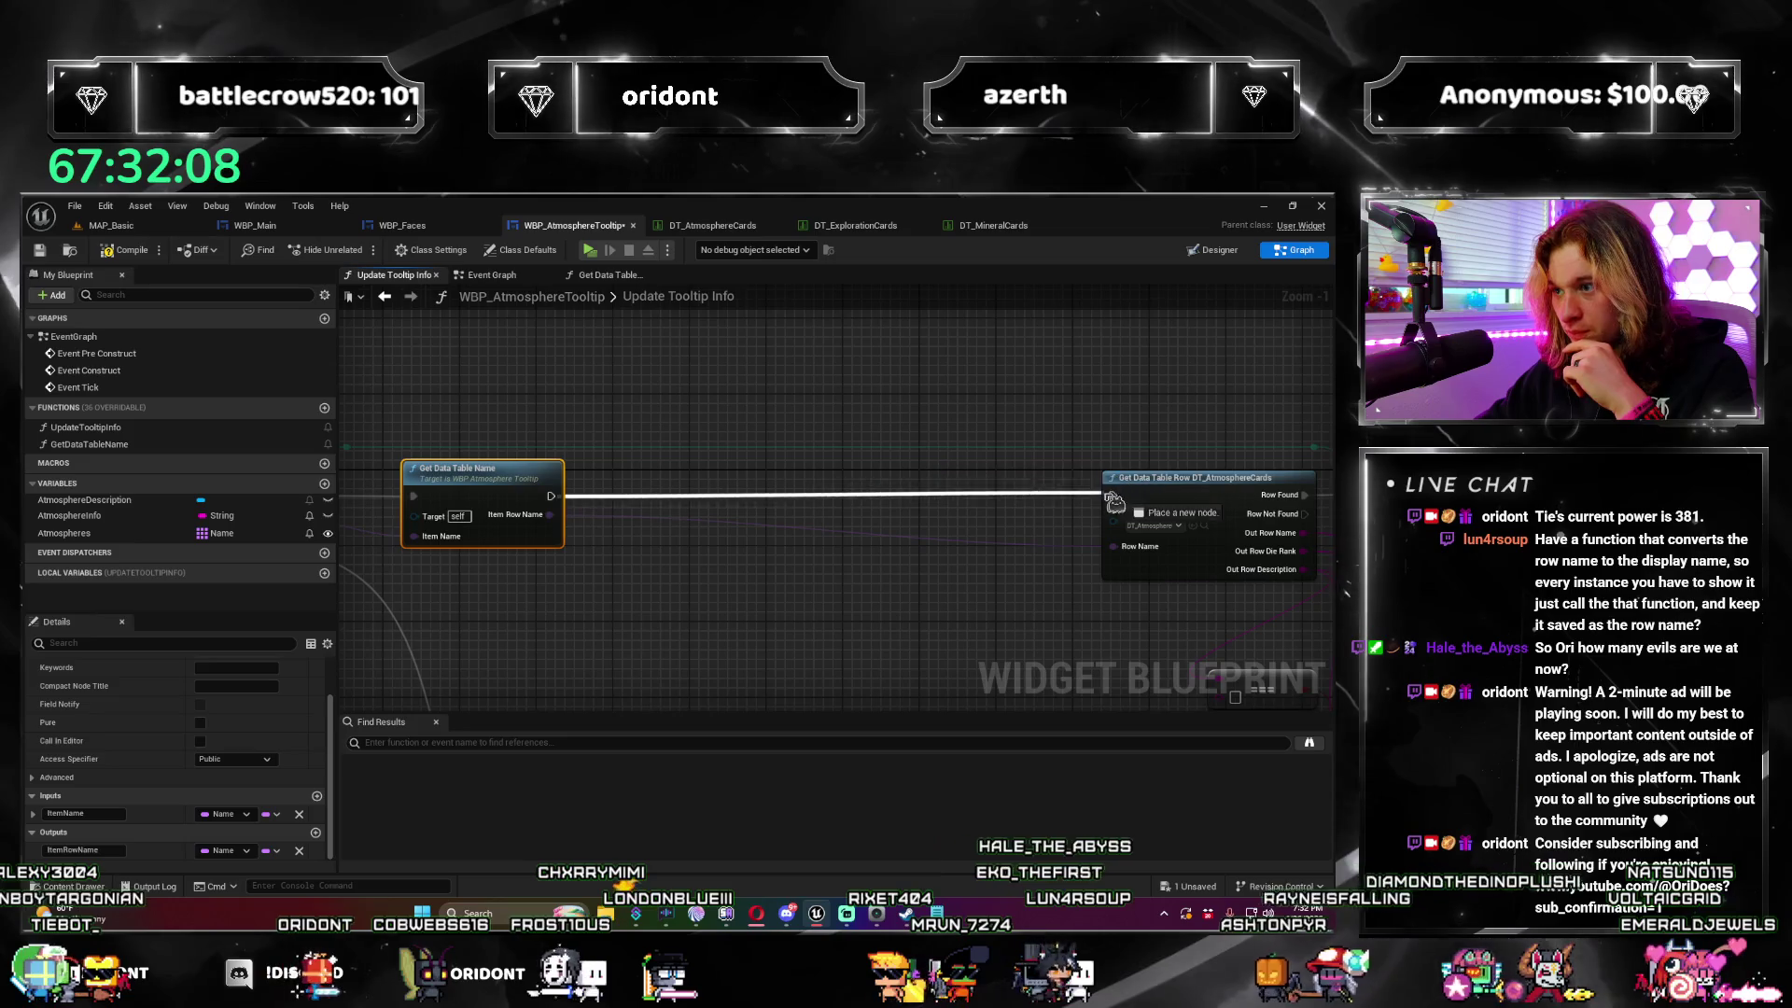
Step: Compile and save WBP_AtmosphereTooltip, then return to the MAP_Basic level editor
scroll(679, 616, down, 3)
scroll(678, 616, down, 3)
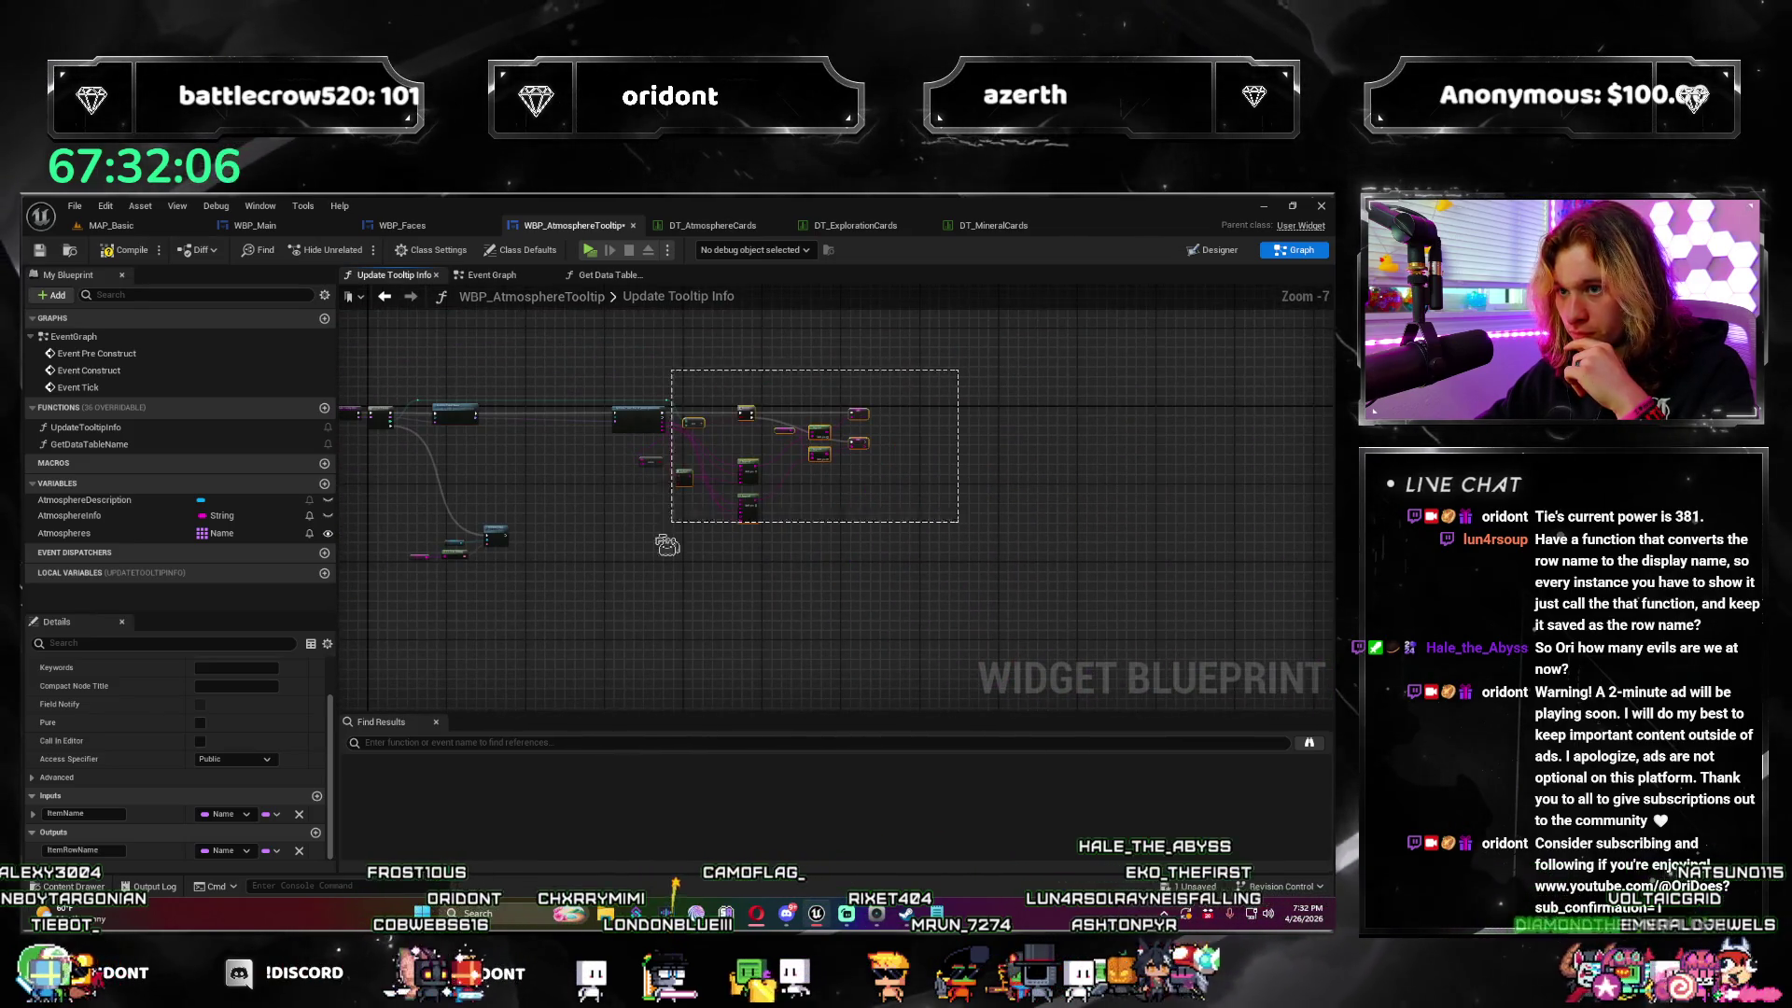
scroll(667, 545, up, 5)
drag(900, 438, 745, 356)
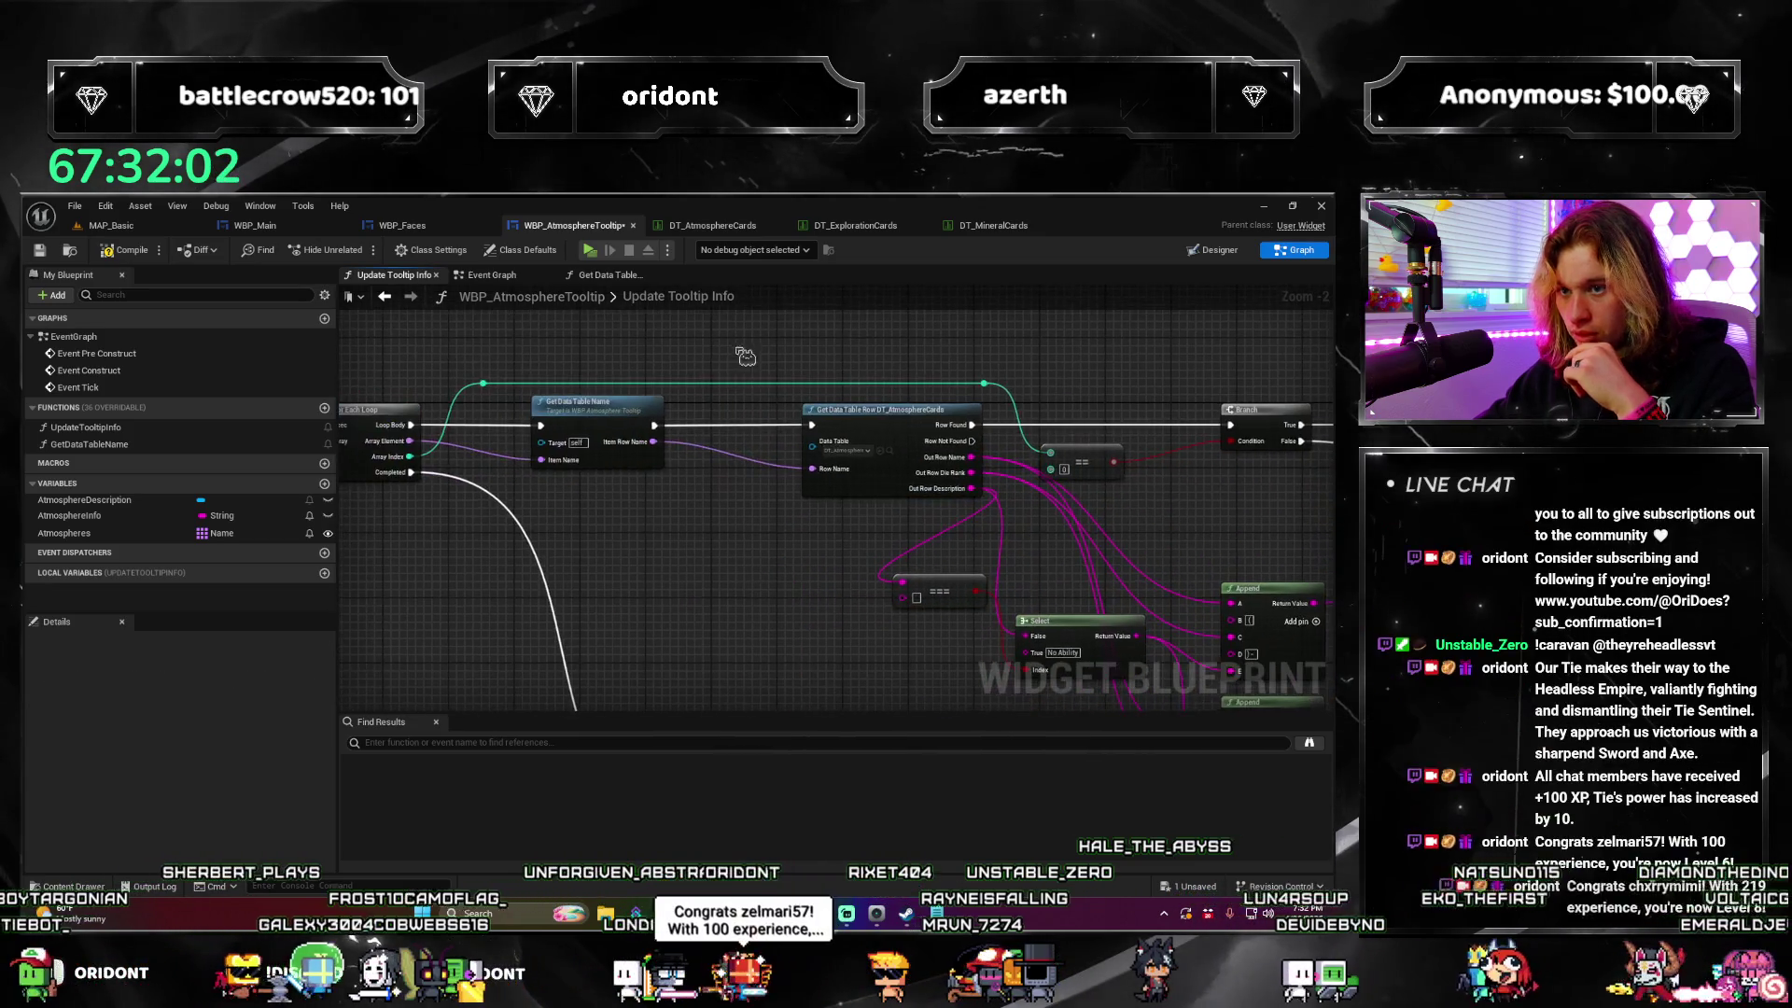
click(126, 250)
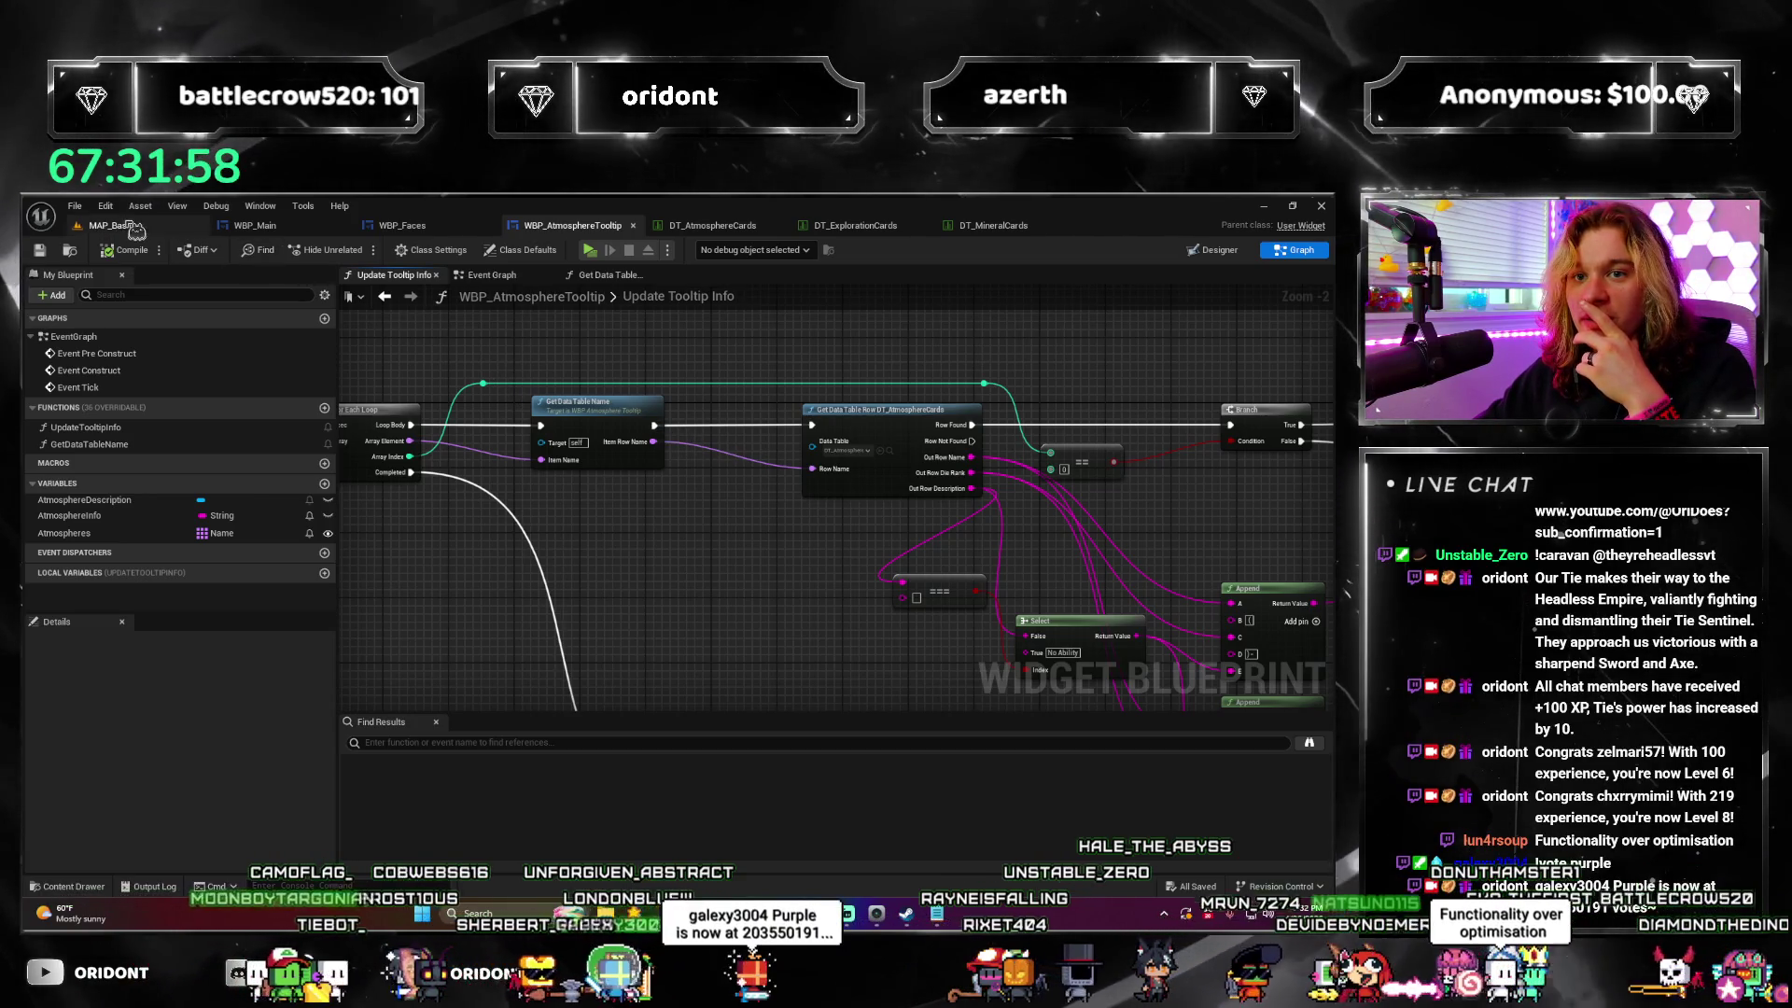
key(ctrl+Tab)
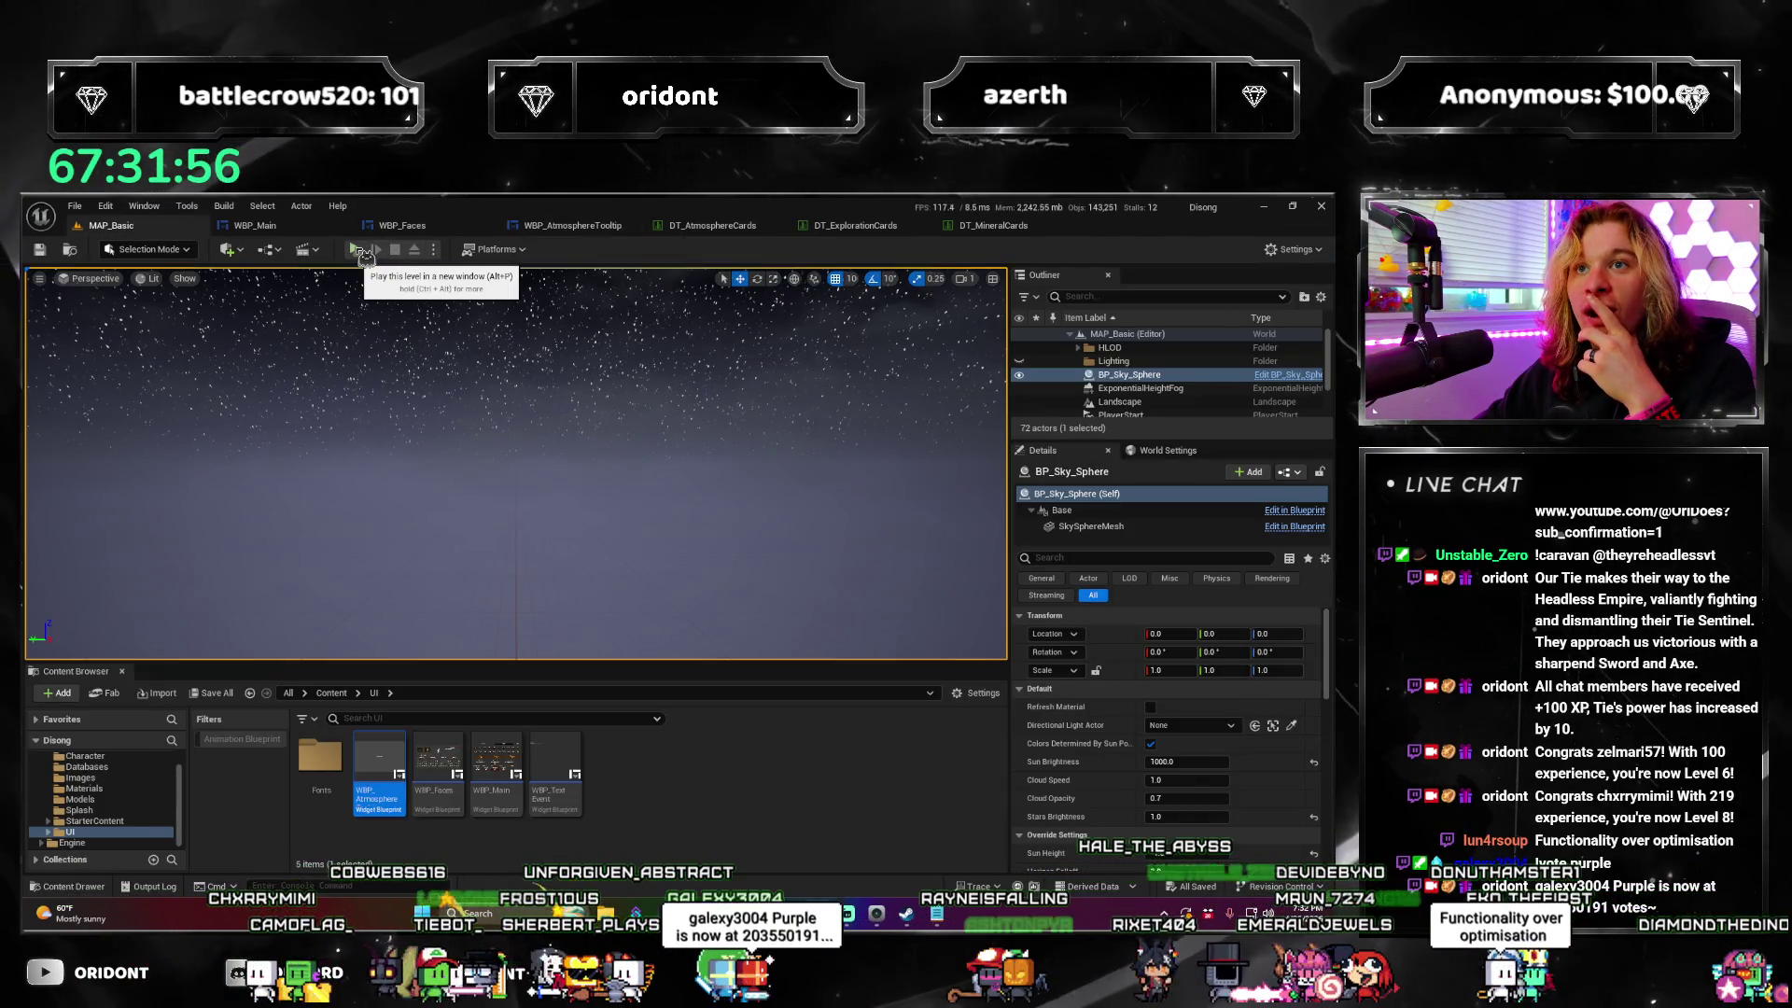
Step: Launch the game in a new window, buy an Atmosphere pack and pick a die
click(361, 254)
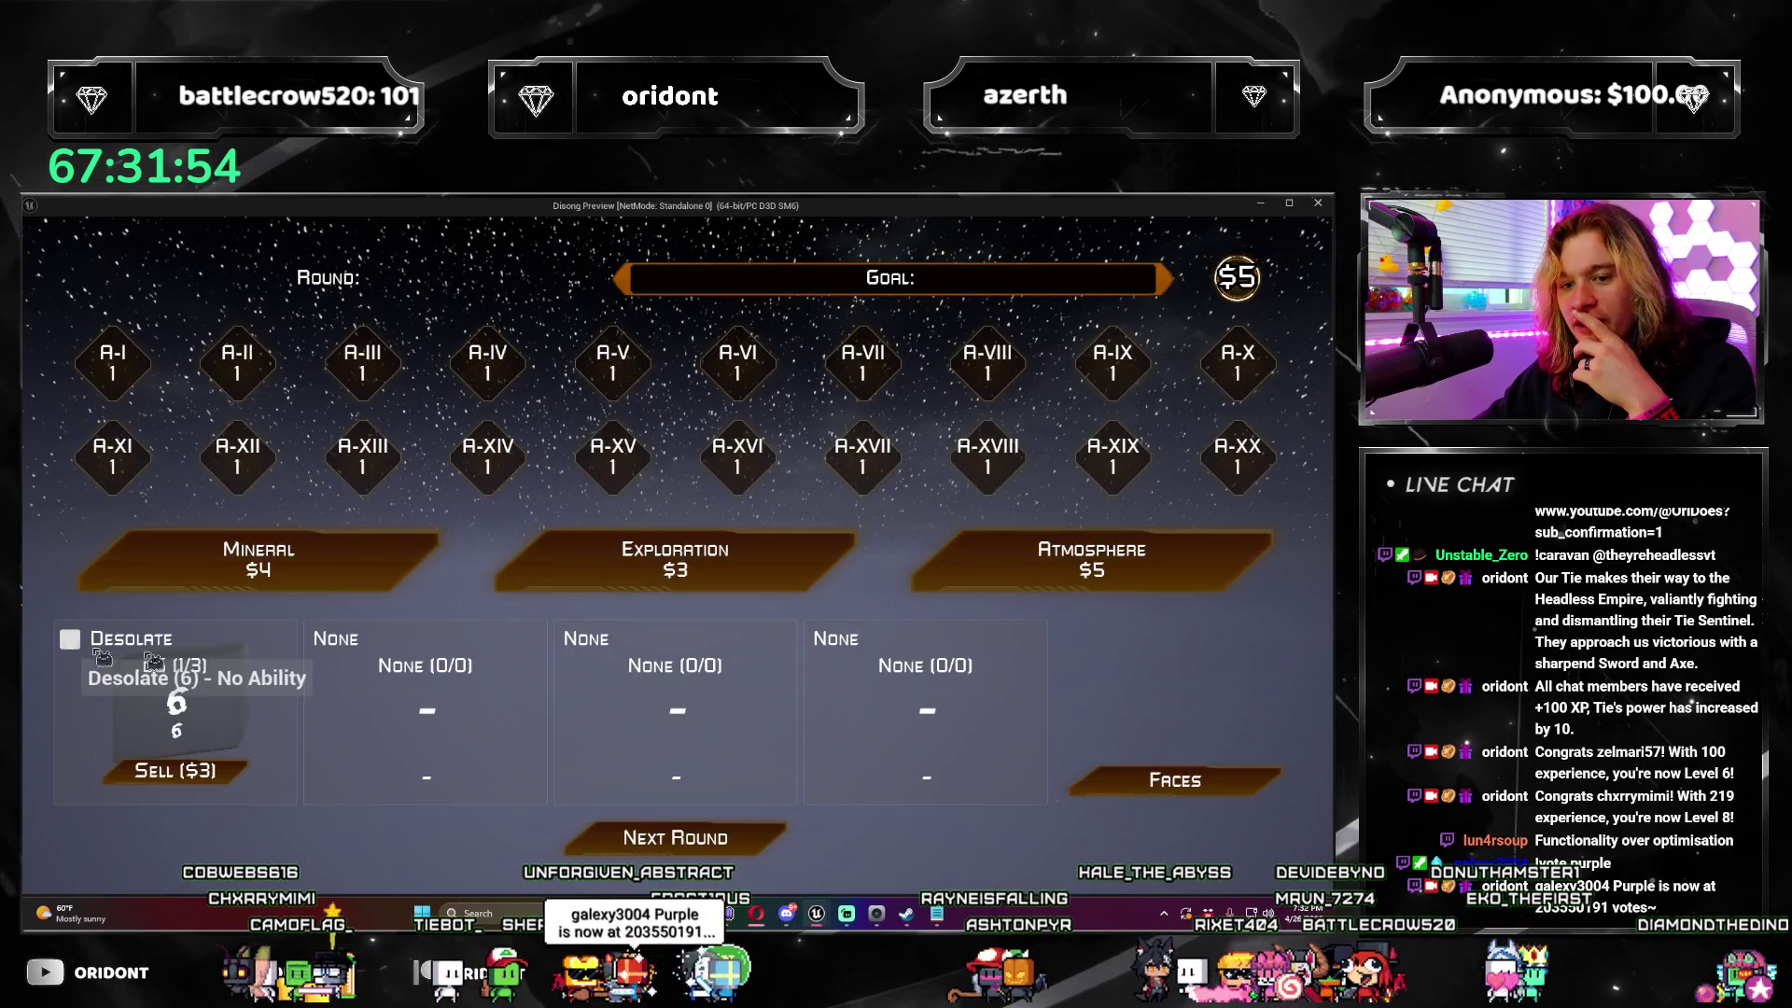
click(997, 570)
click(1052, 700)
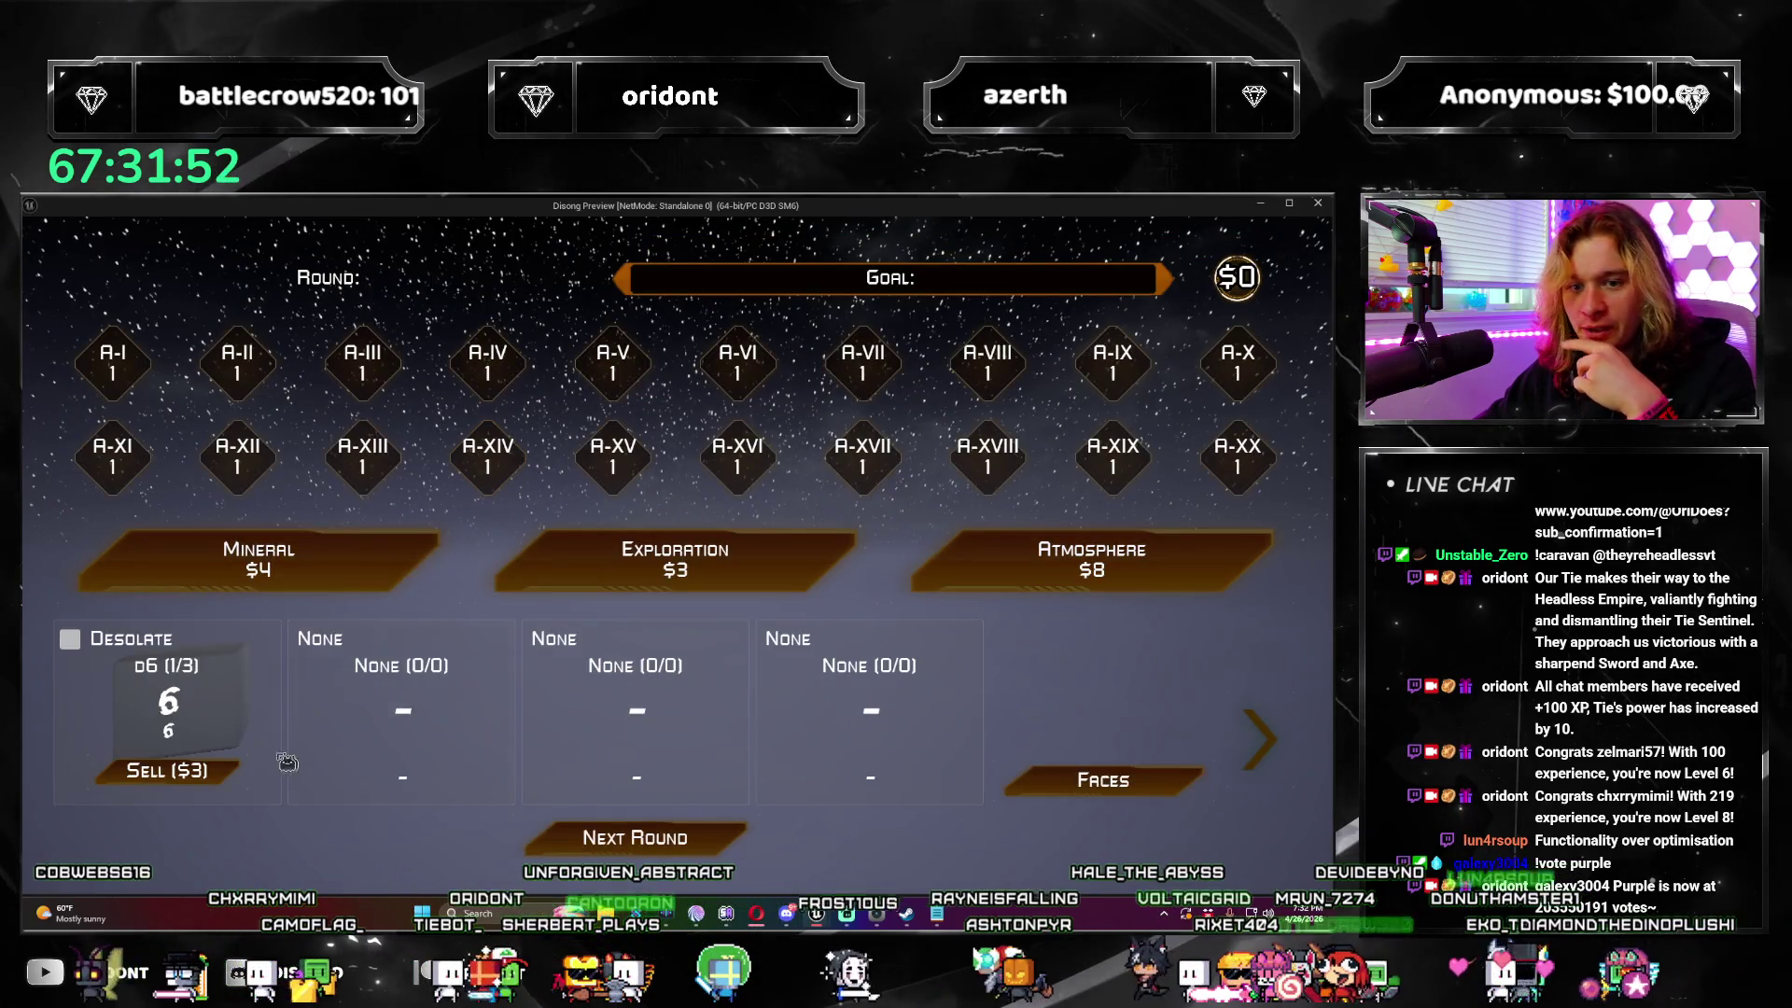
mouse_move(79, 644)
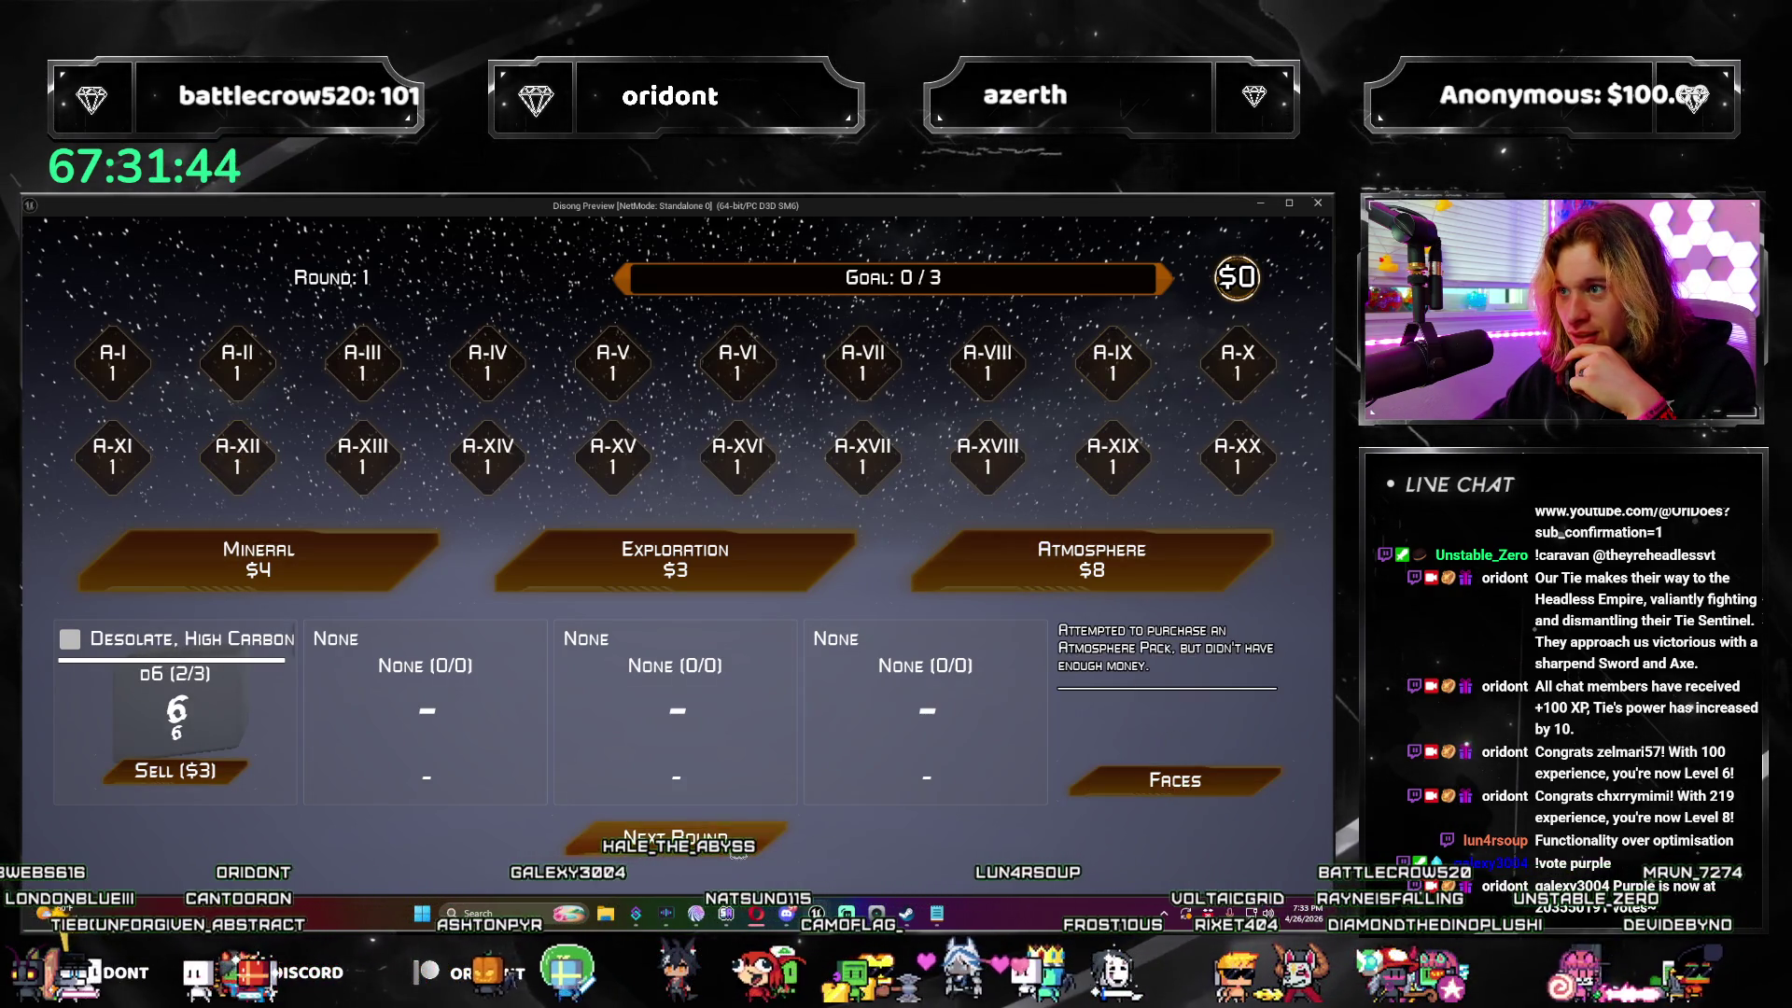
Step: Advance to round 3, taking the Unstable die and slotting the Gas Giant die, then close the preview
click(737, 845)
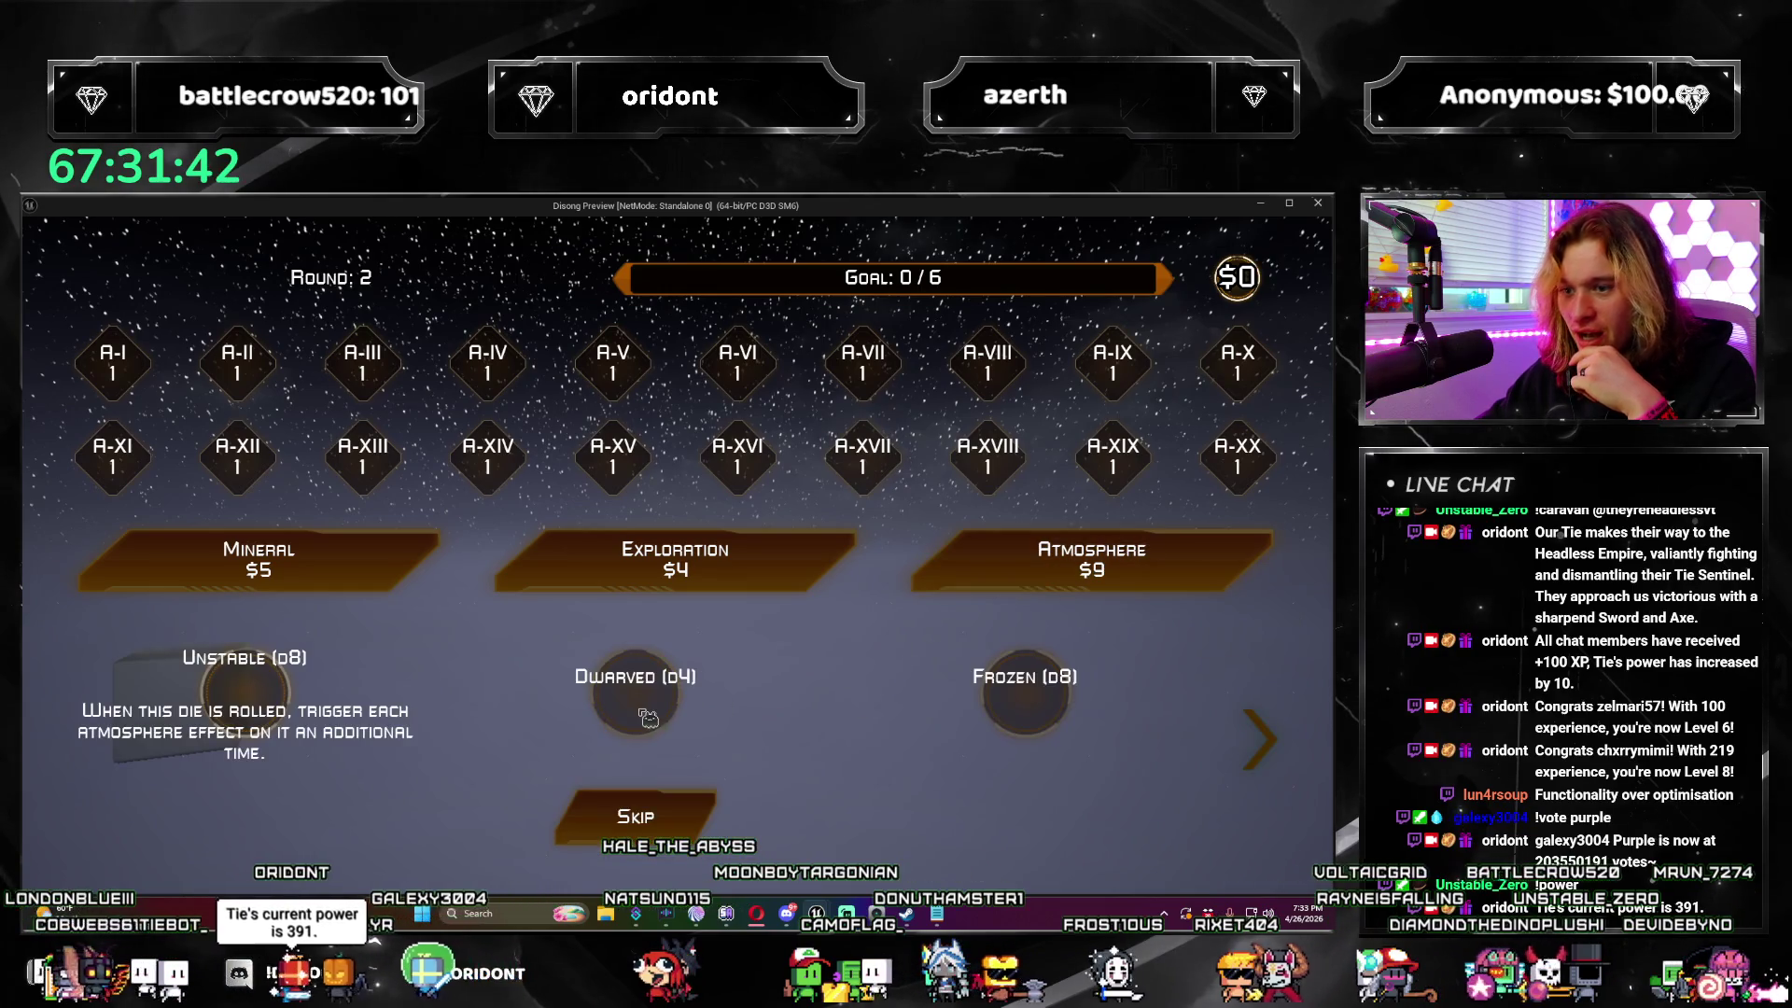
click(264, 691)
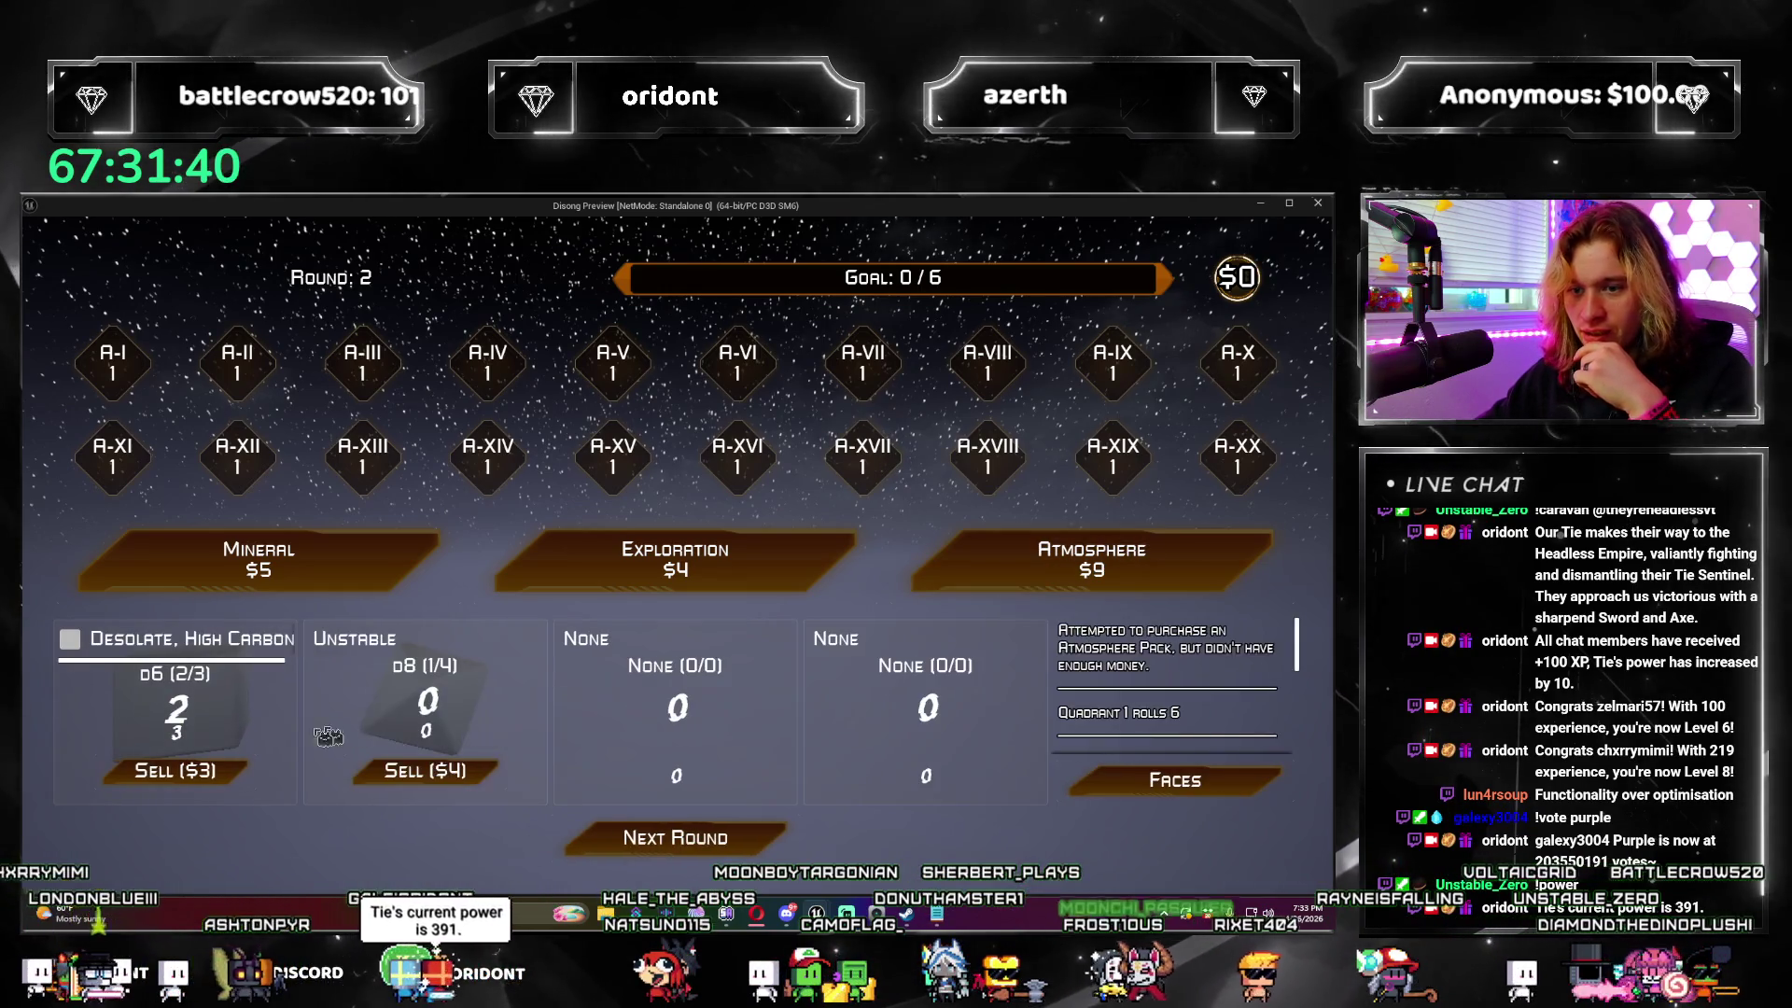
click(758, 845)
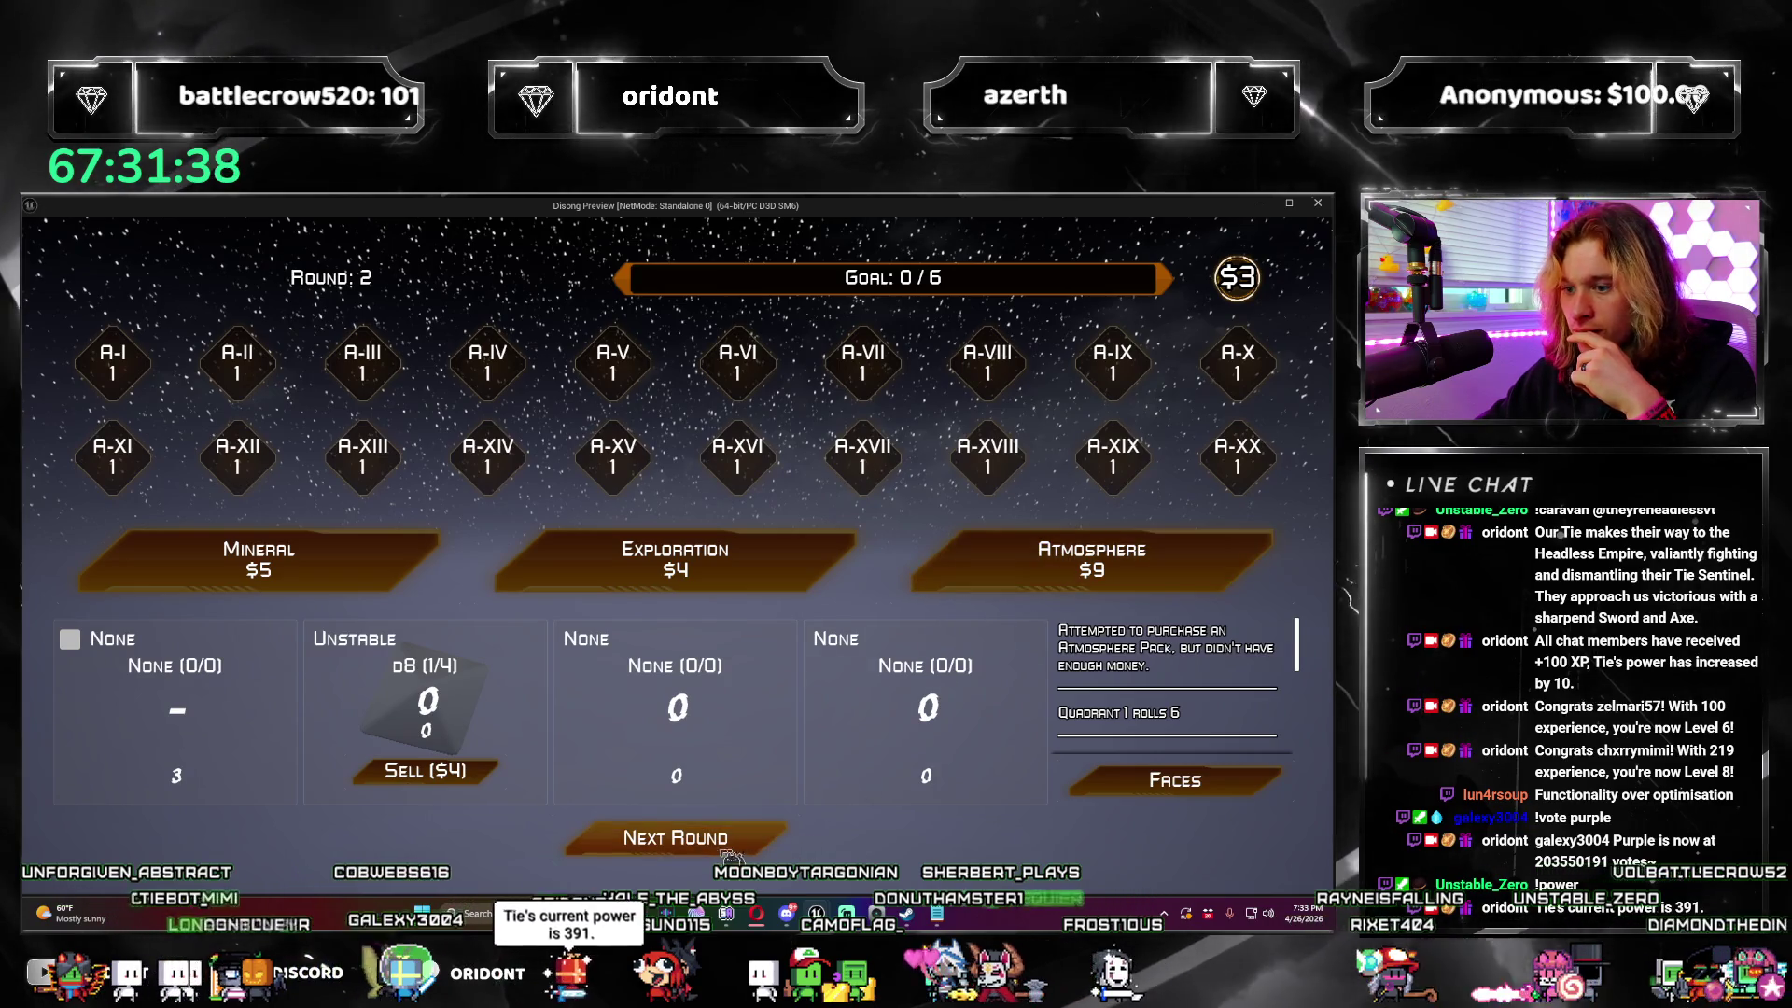
click(962, 562)
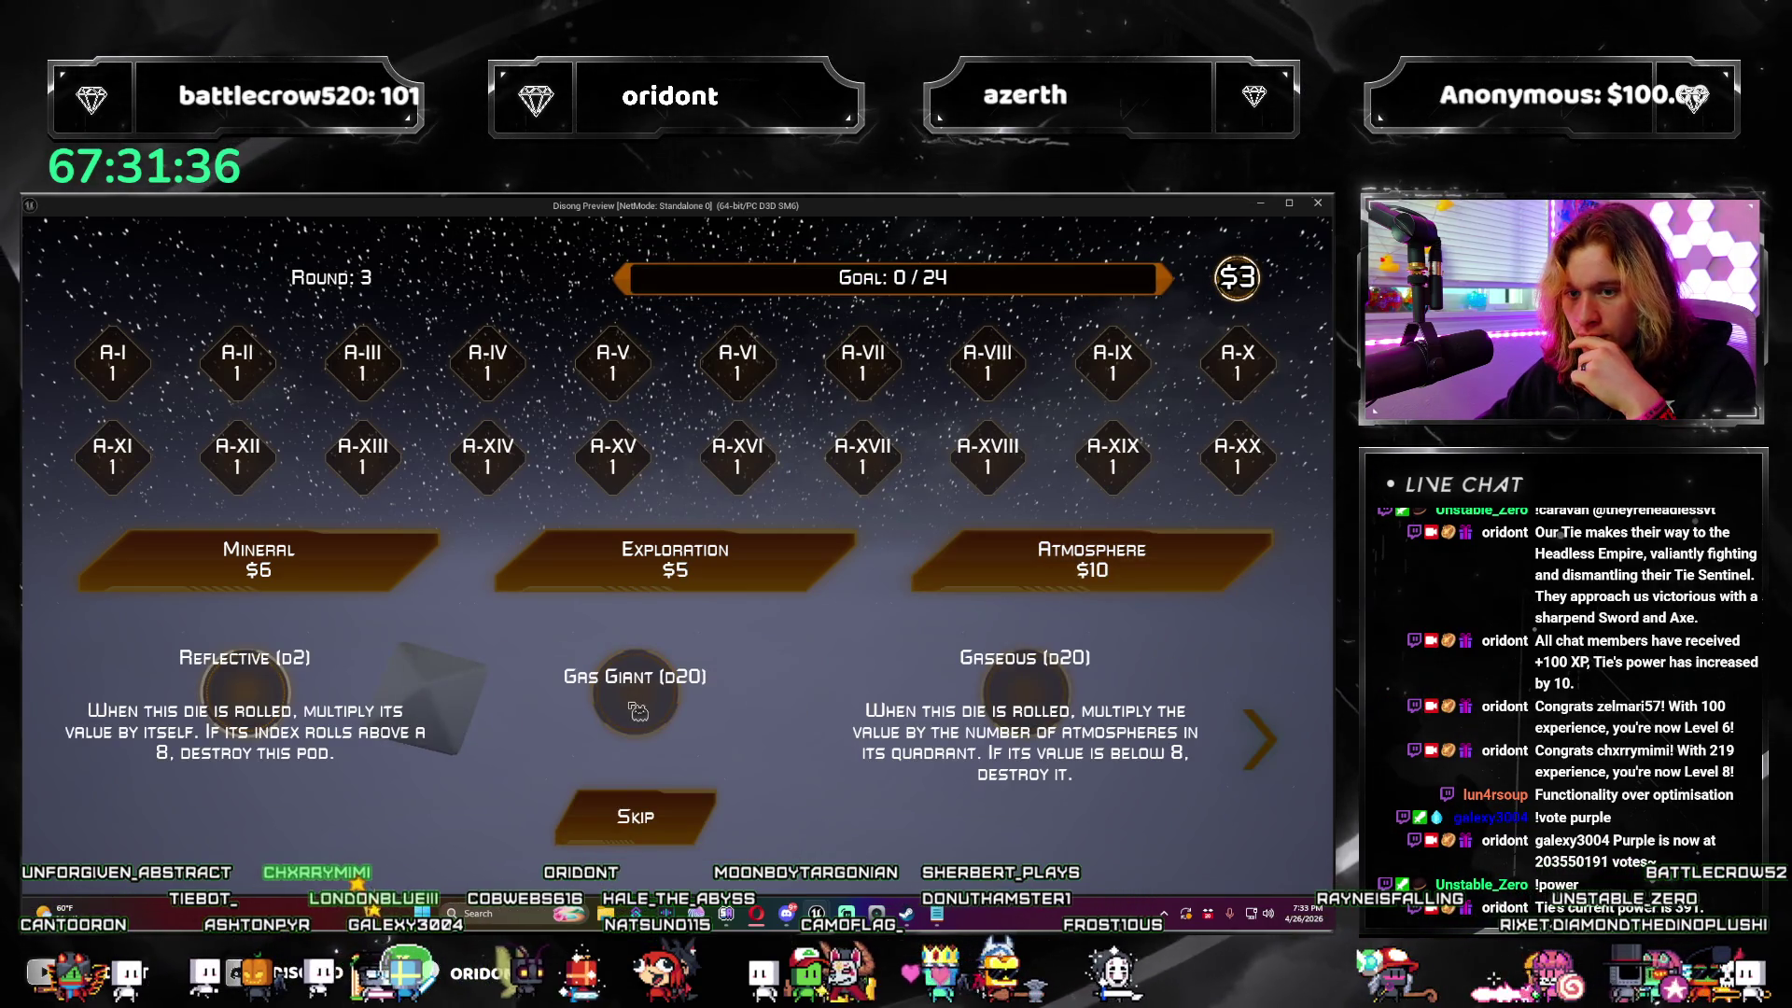
click(674, 738)
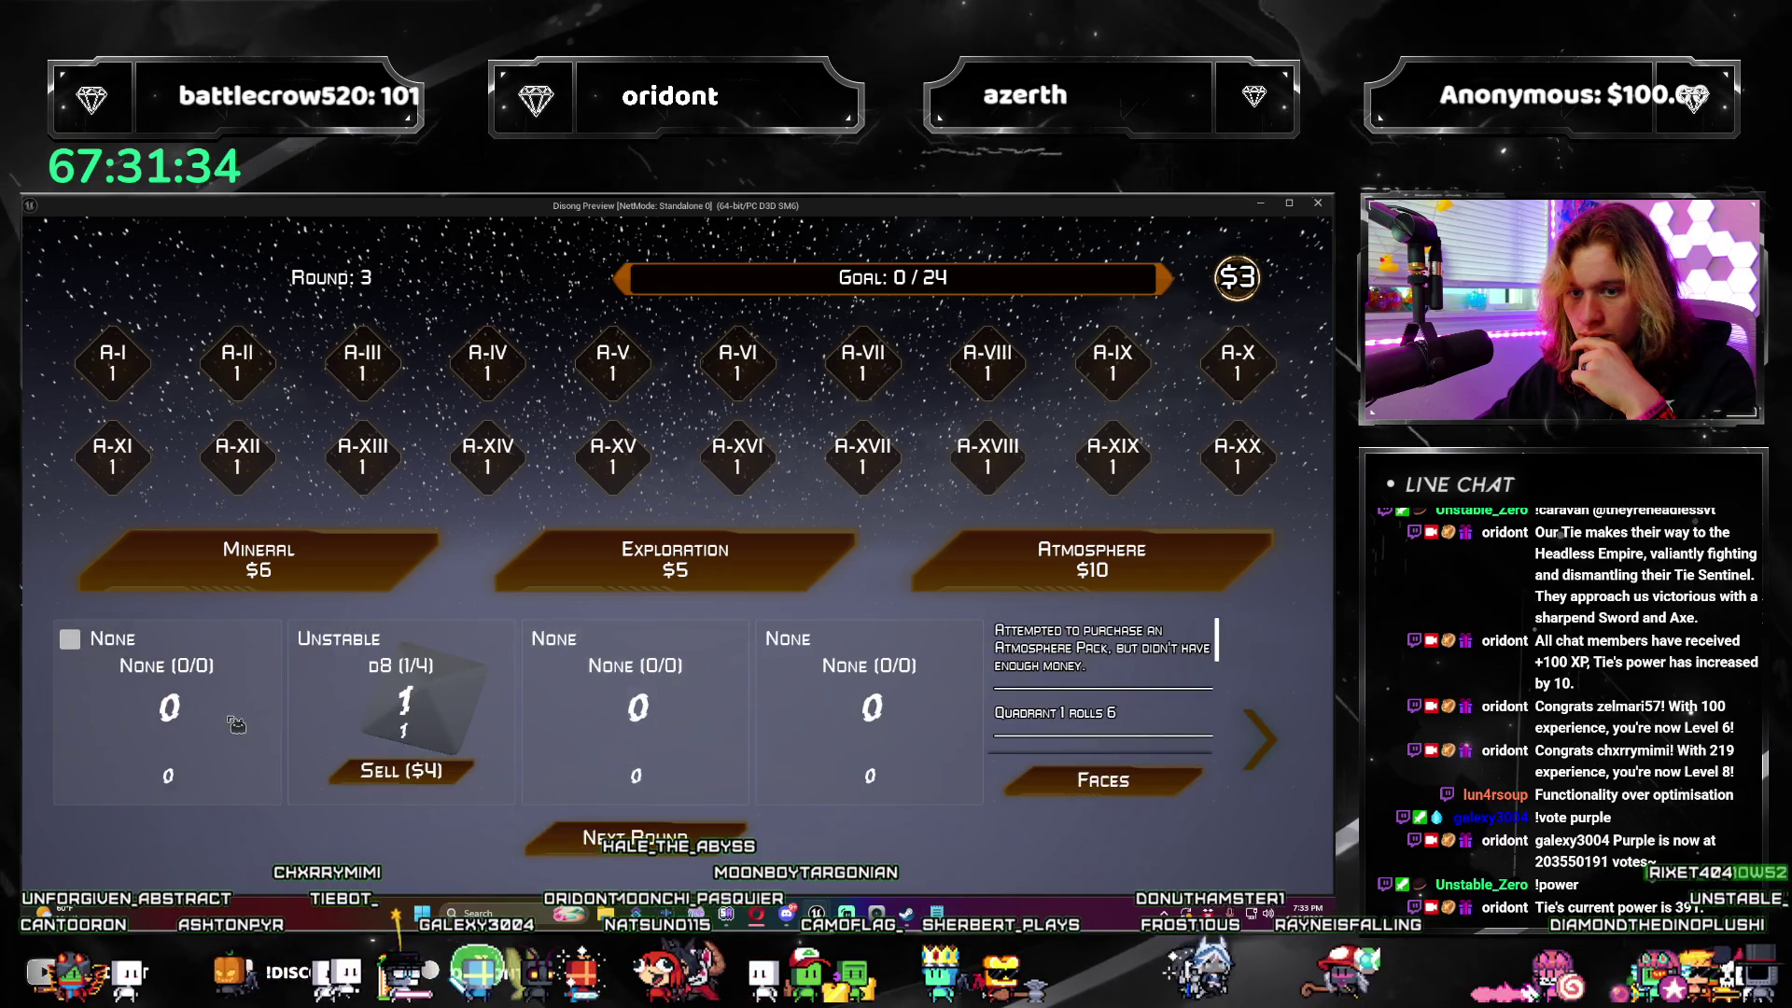
click(108, 681)
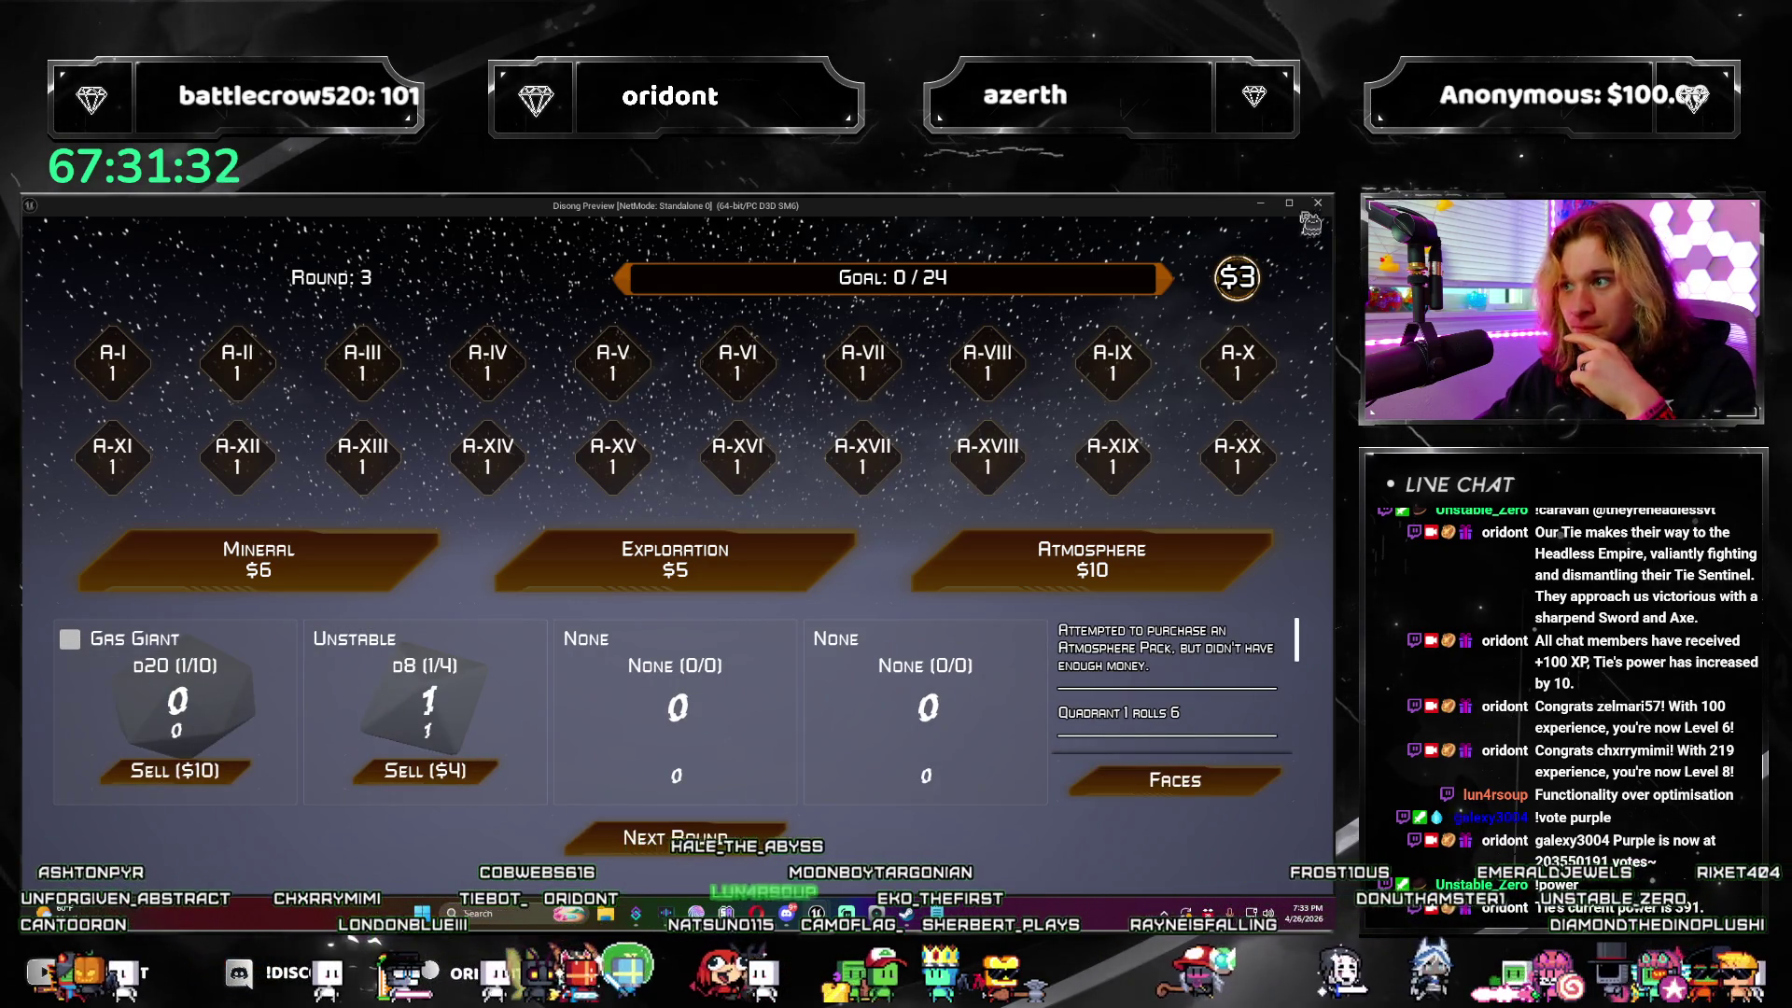
click(1316, 205)
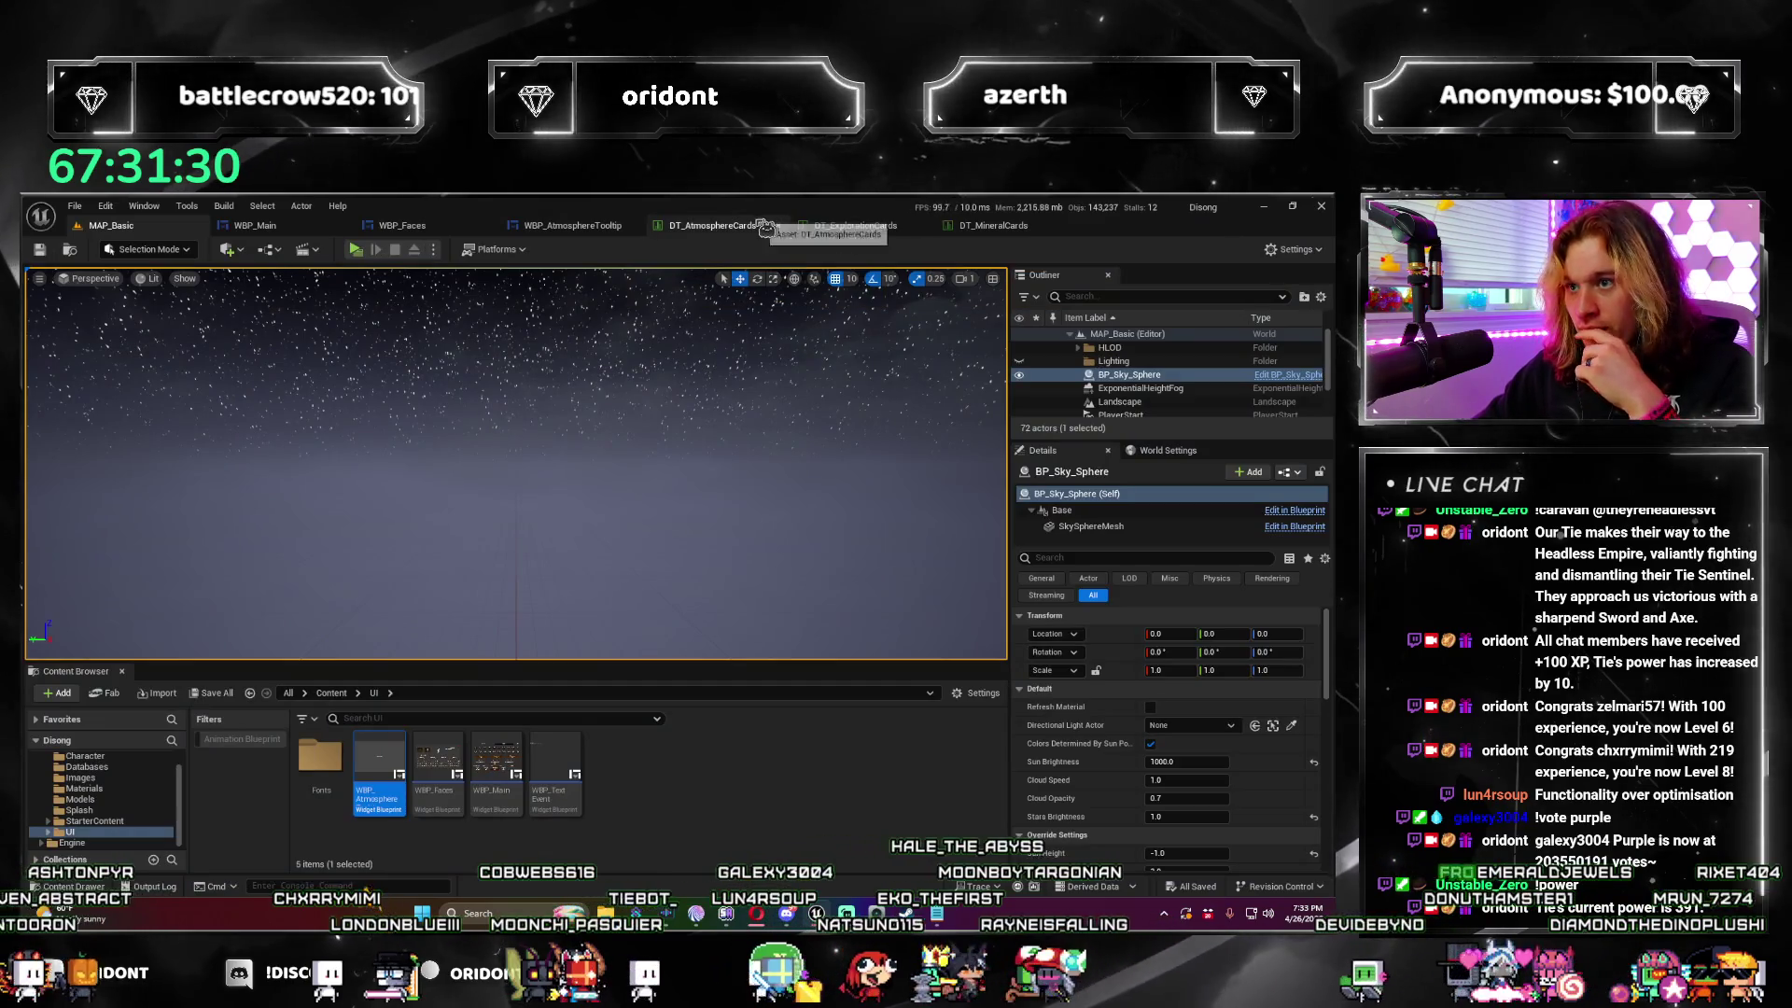
click(575, 230)
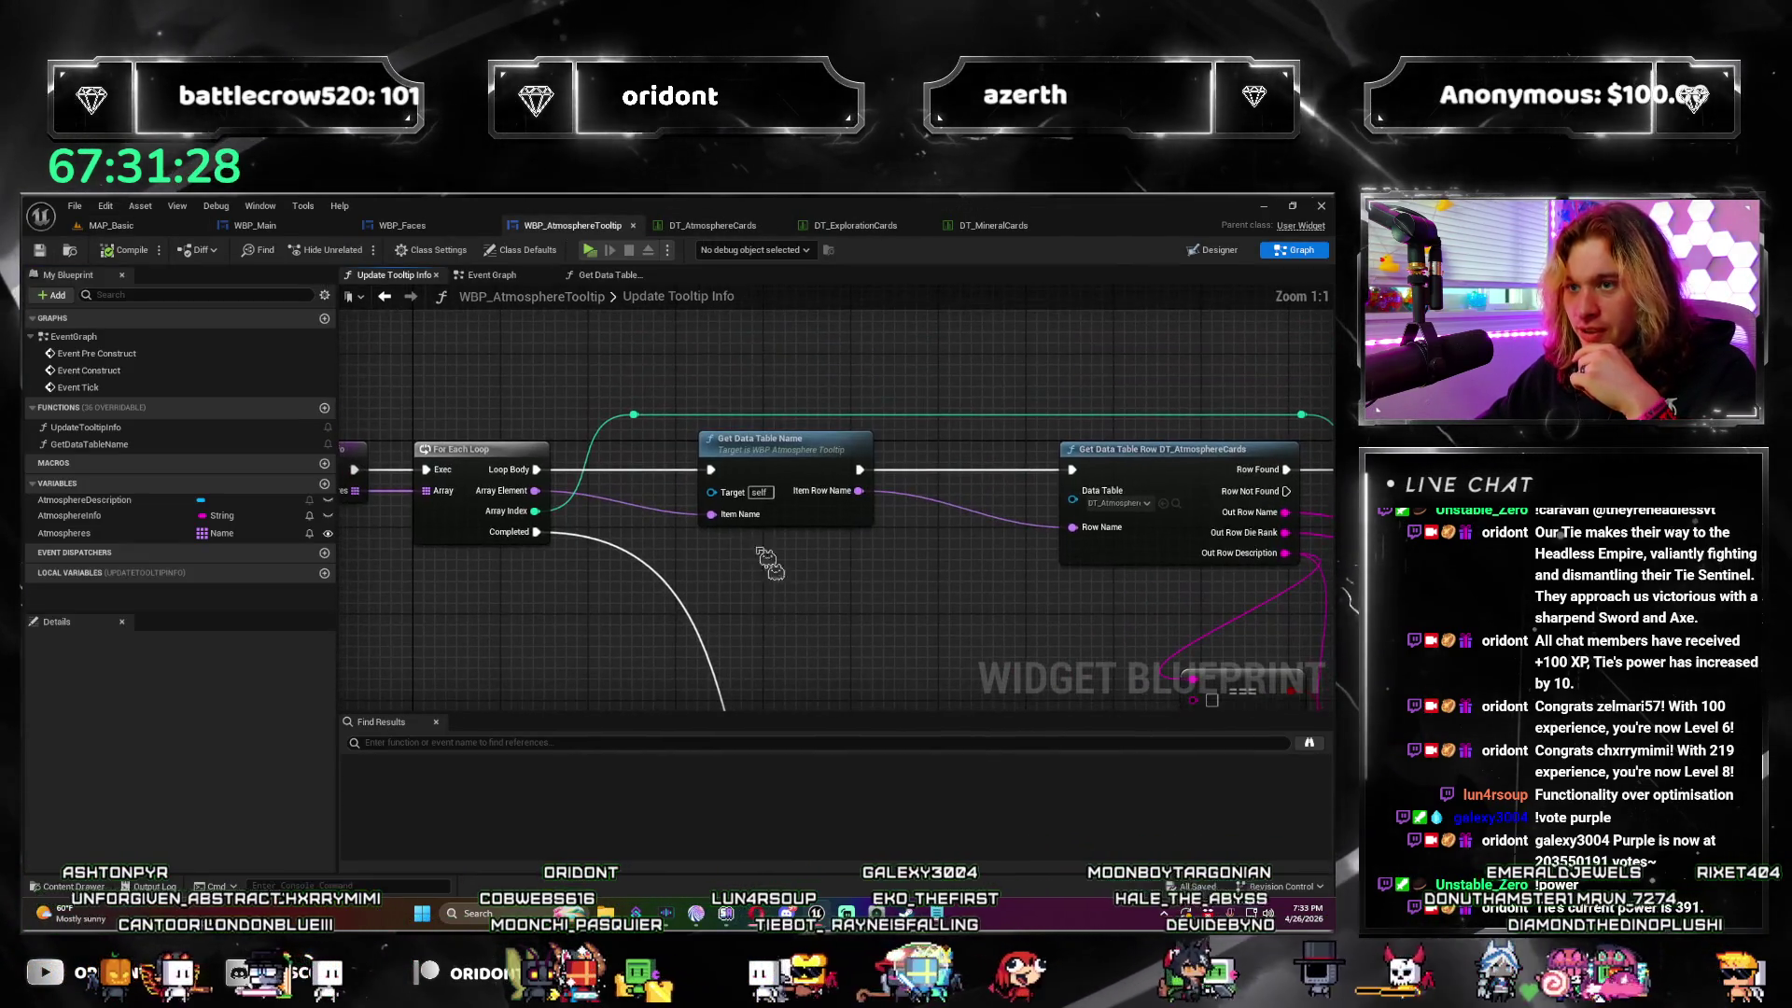
Step: Open the Get Data Table Name function graph and pan along its loop and row-lookup nodes
click(513, 278)
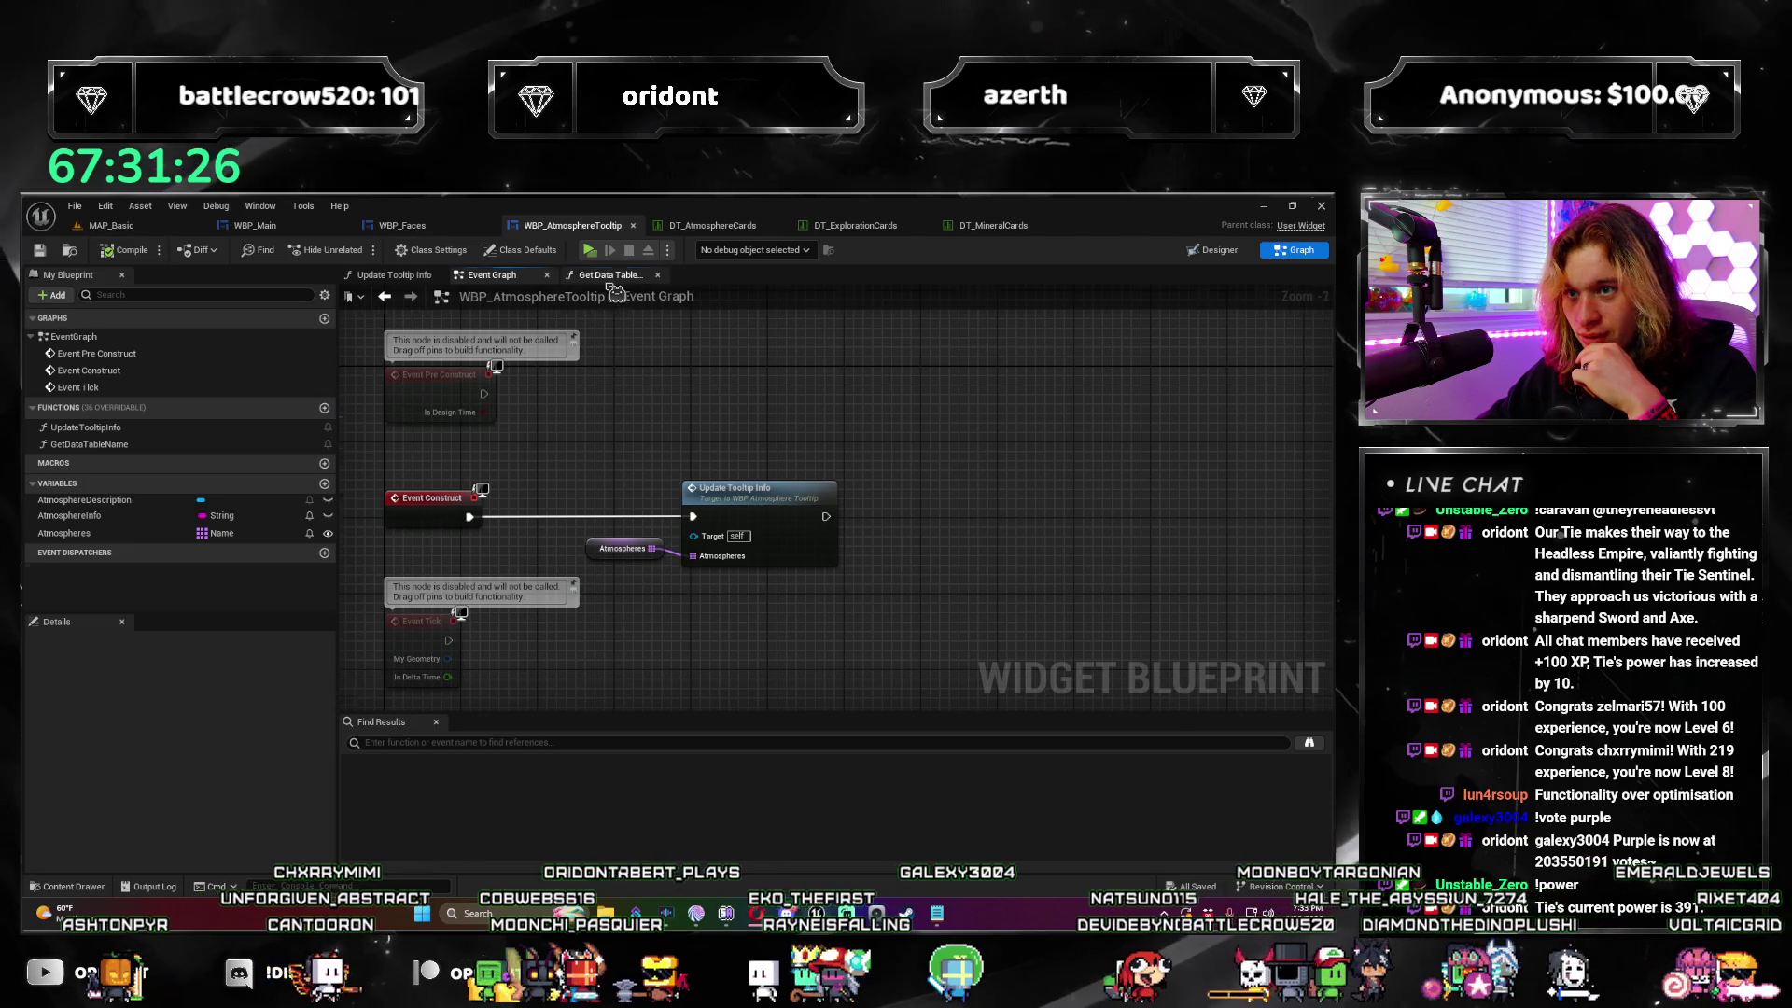
click(611, 278)
drag(439, 317, 464, 411)
click(385, 295)
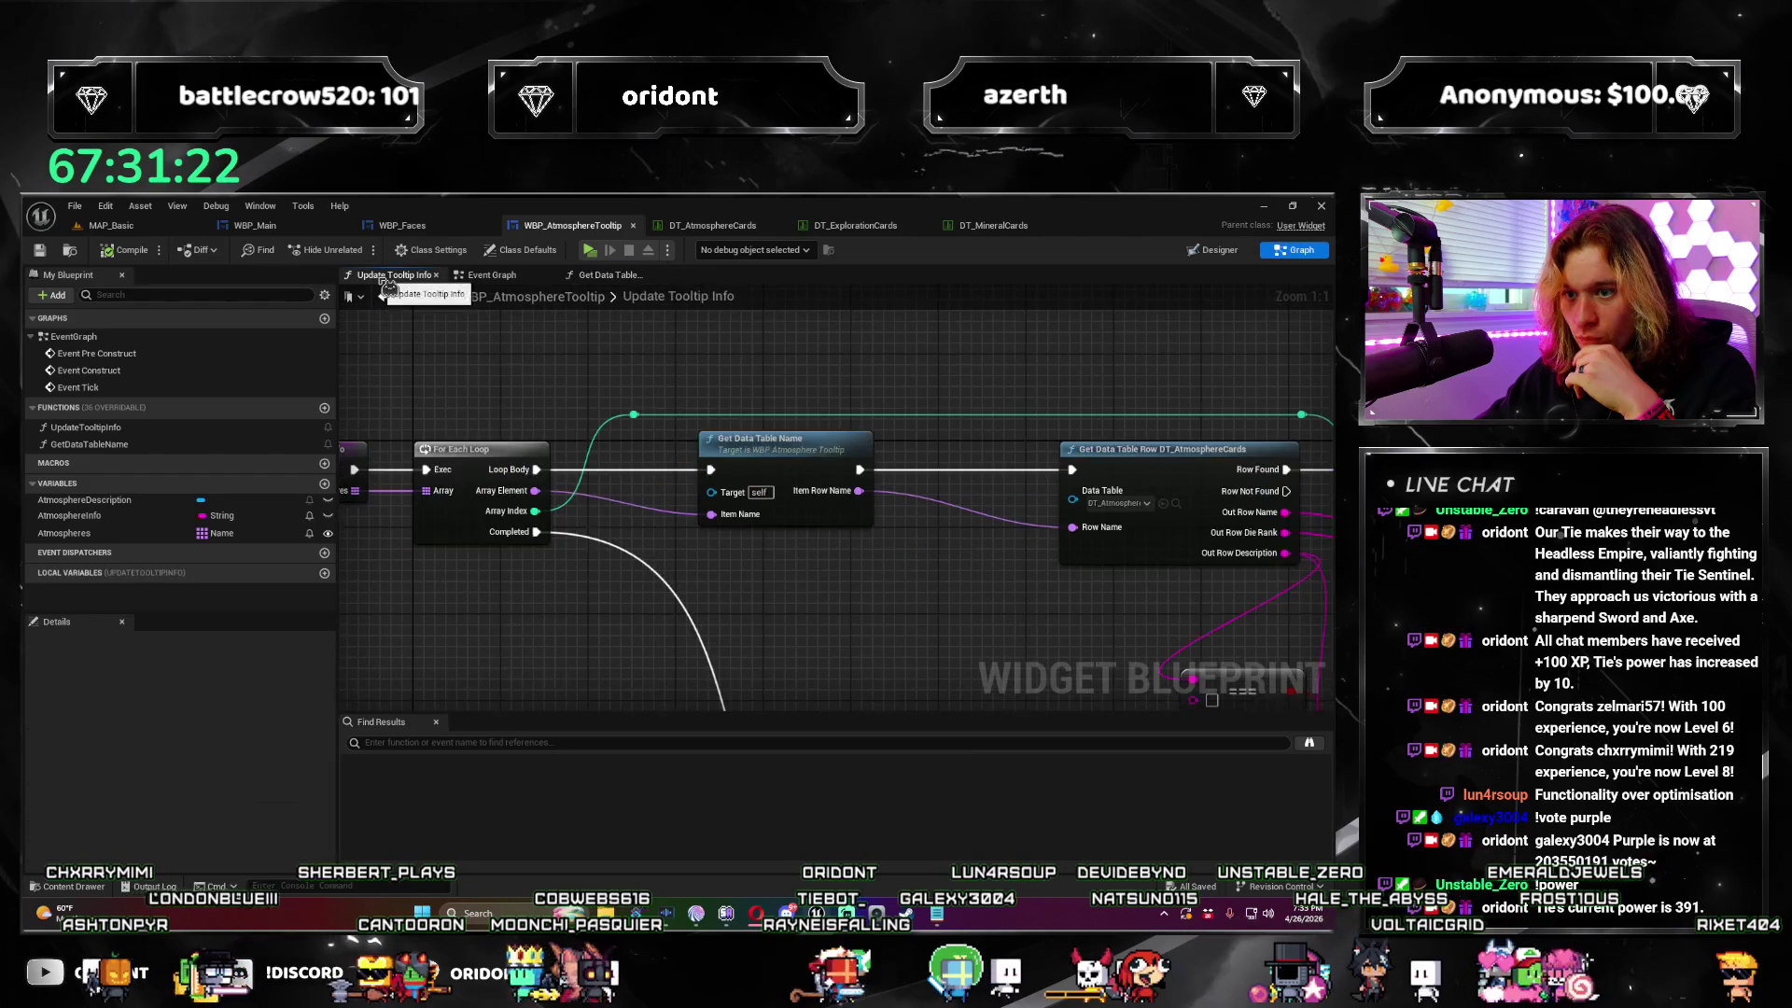
click(384, 296)
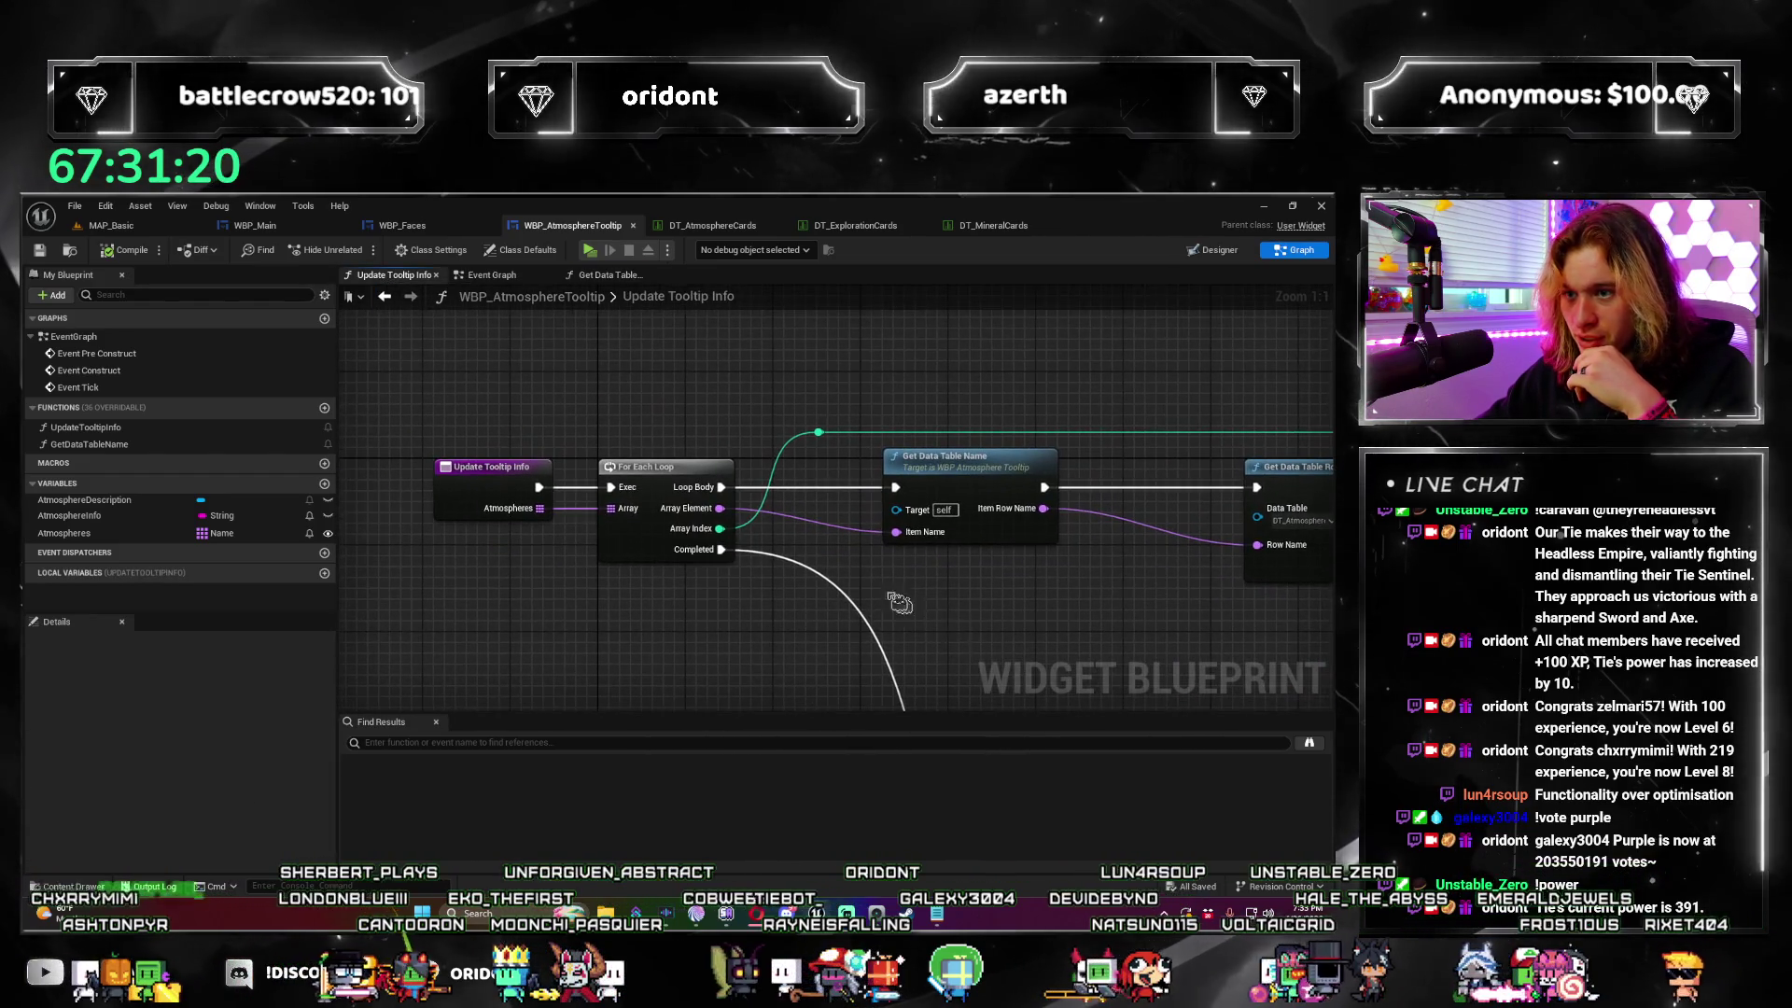
drag(734, 546, 611, 542)
mouse_move(924, 579)
mouse_down()
mouse_move(815, 576)
mouse_move(809, 551)
mouse_up()
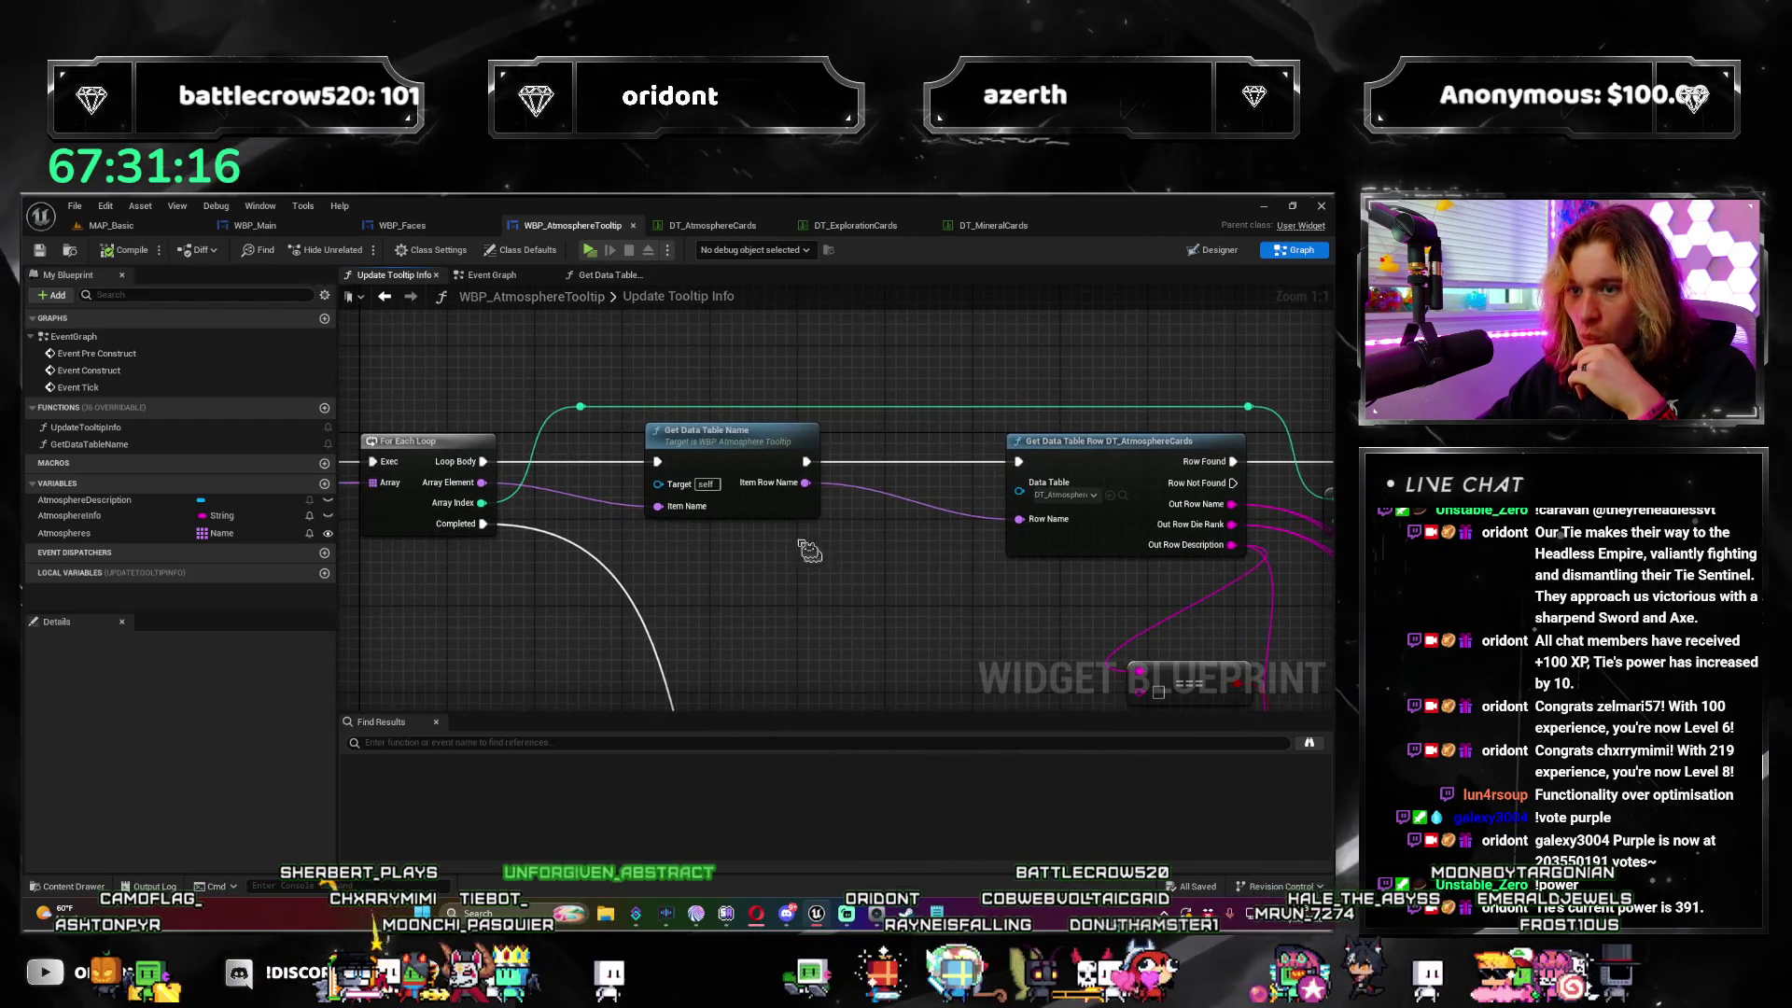
mouse_move(975, 616)
mouse_down()
mouse_move(987, 597)
mouse_move(1027, 633)
mouse_move(988, 671)
mouse_up()
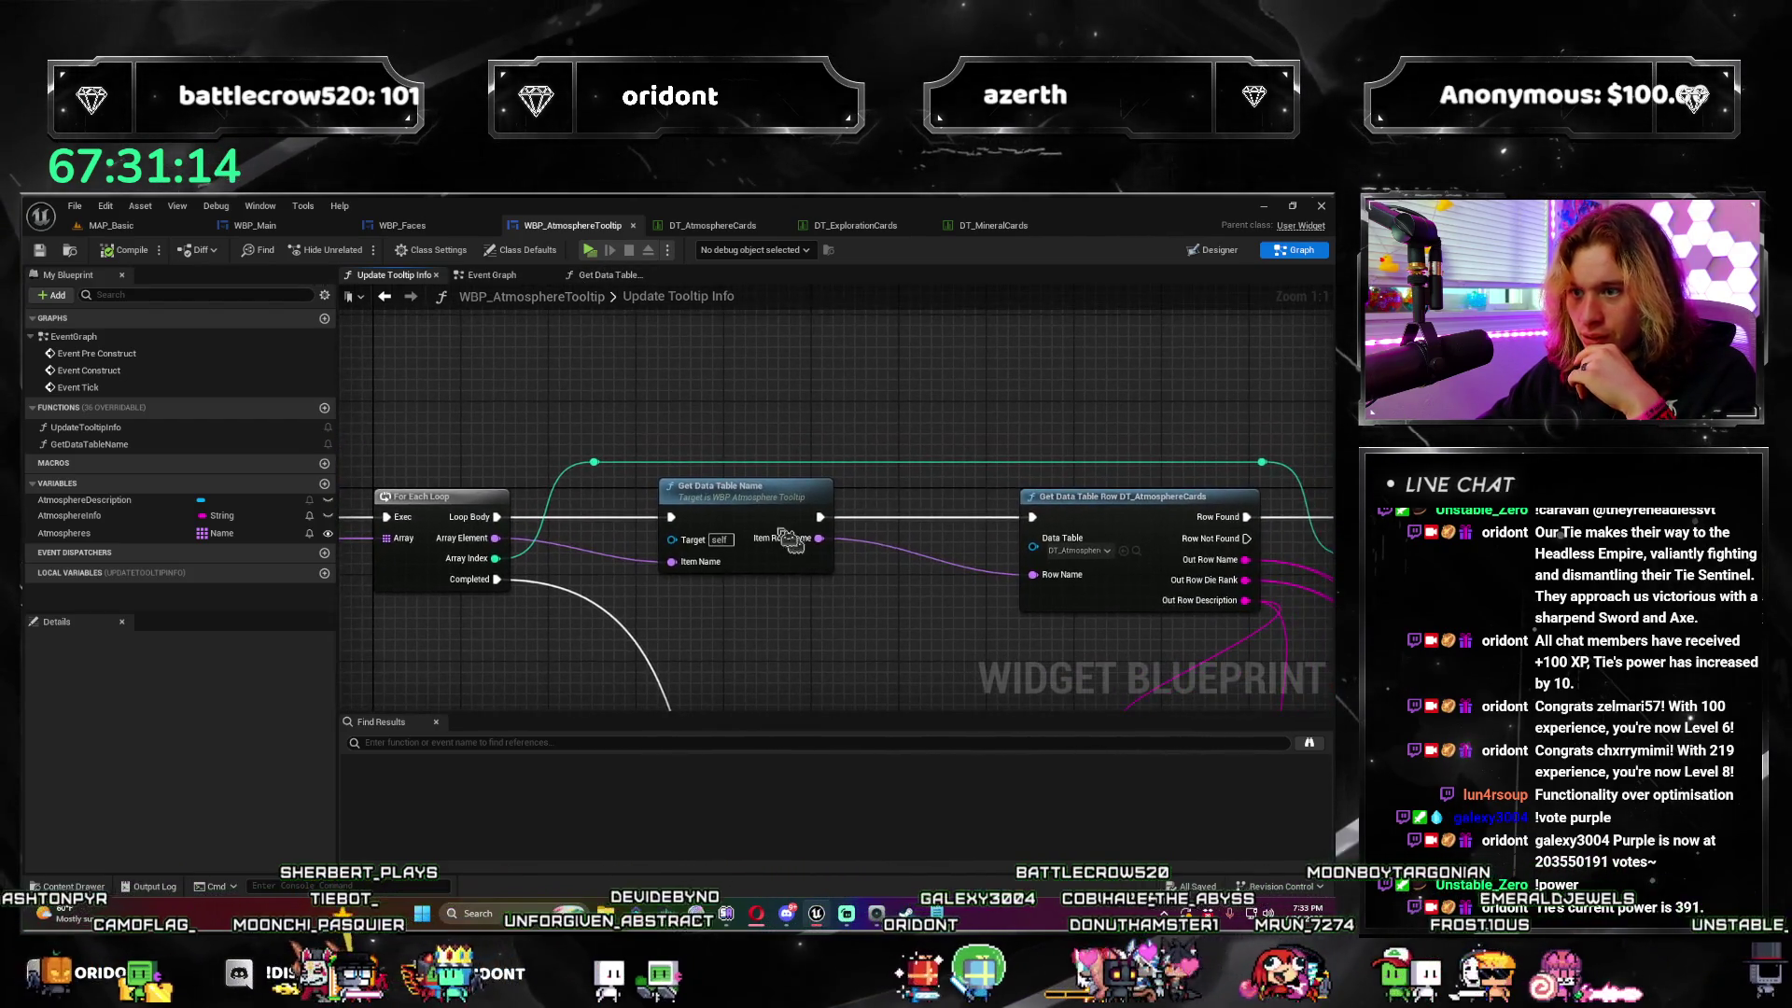
click(611, 276)
drag(658, 637, 494, 583)
drag(574, 502, 505, 472)
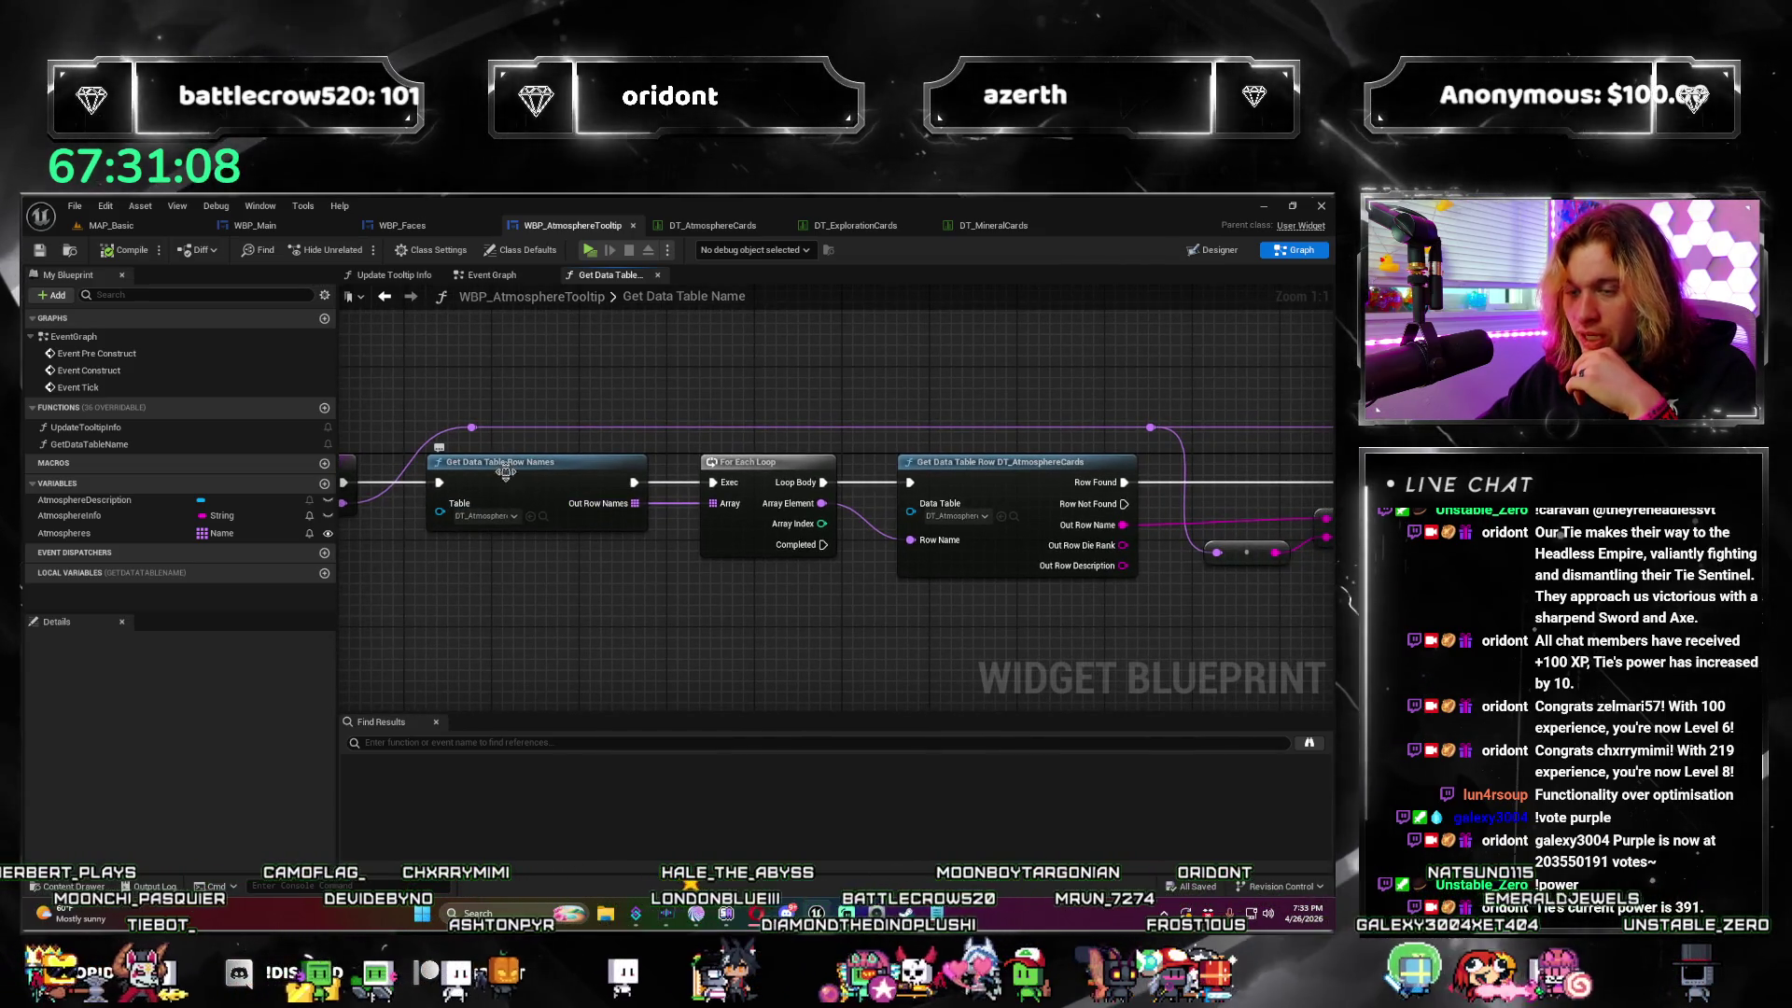
Step: Check the rows of the DT_AtmosphereCards table, then return to the function graph
mouse_move(660, 561)
mouse_down()
mouse_move(555, 528)
mouse_move(491, 544)
mouse_up()
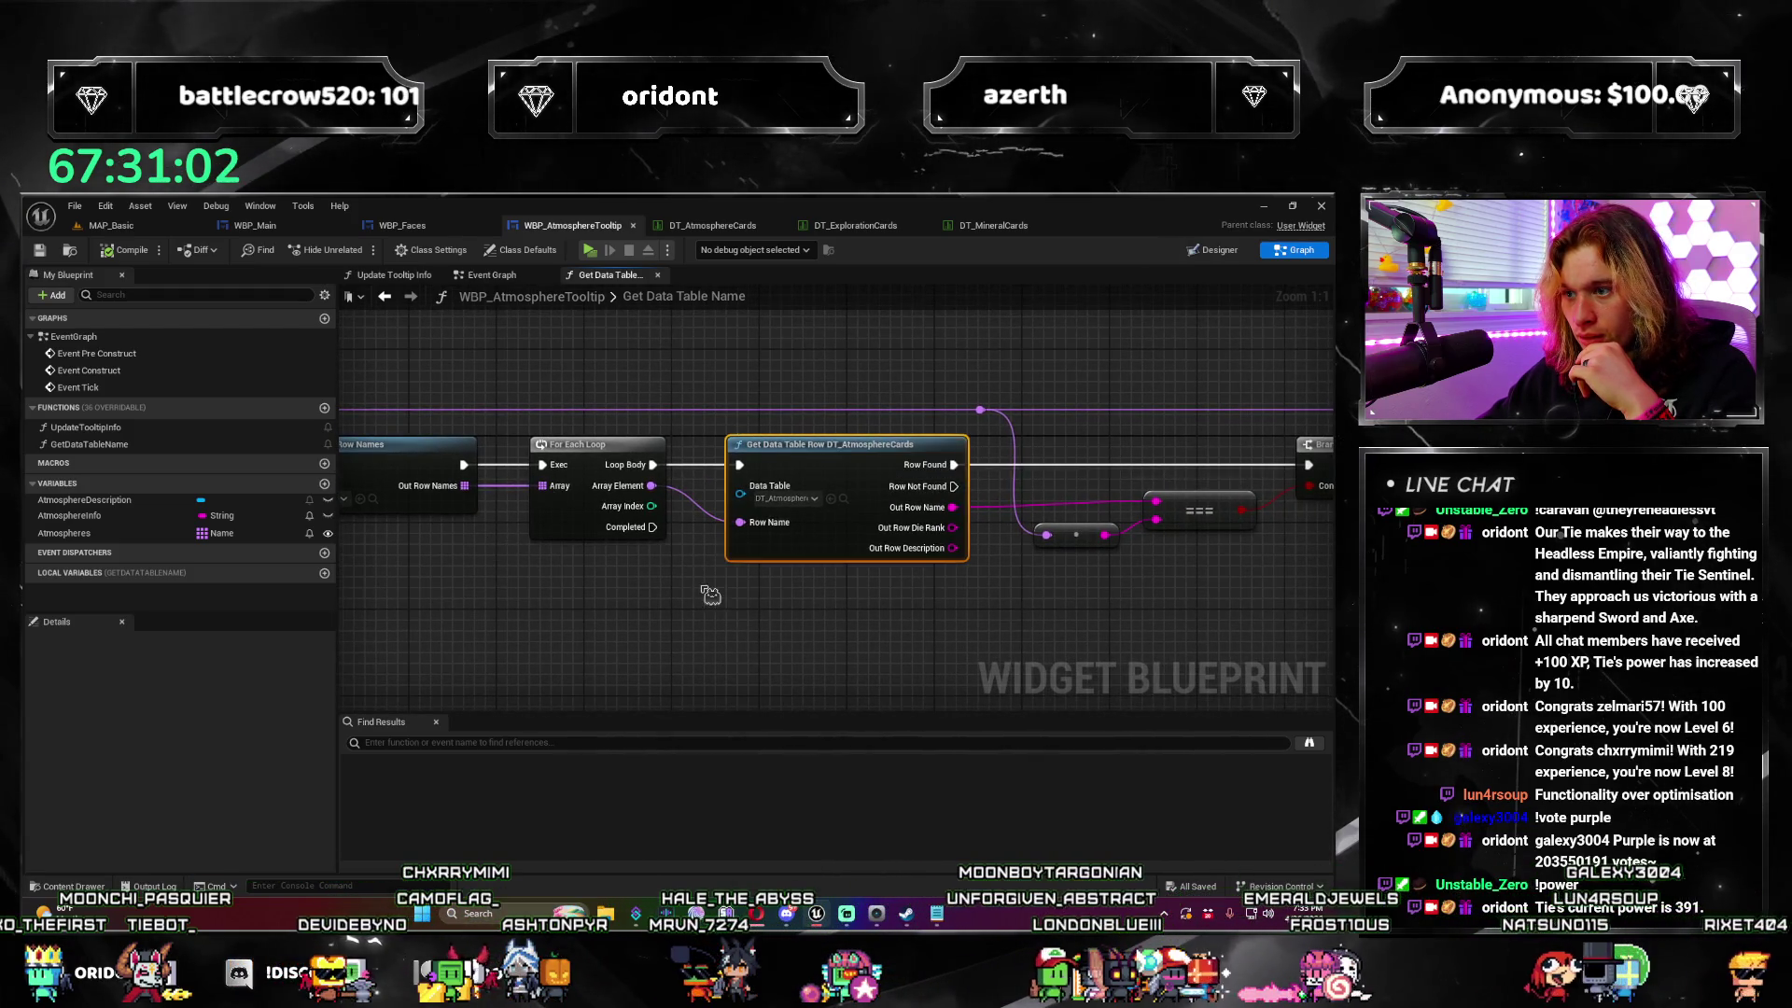
drag(711, 595, 831, 577)
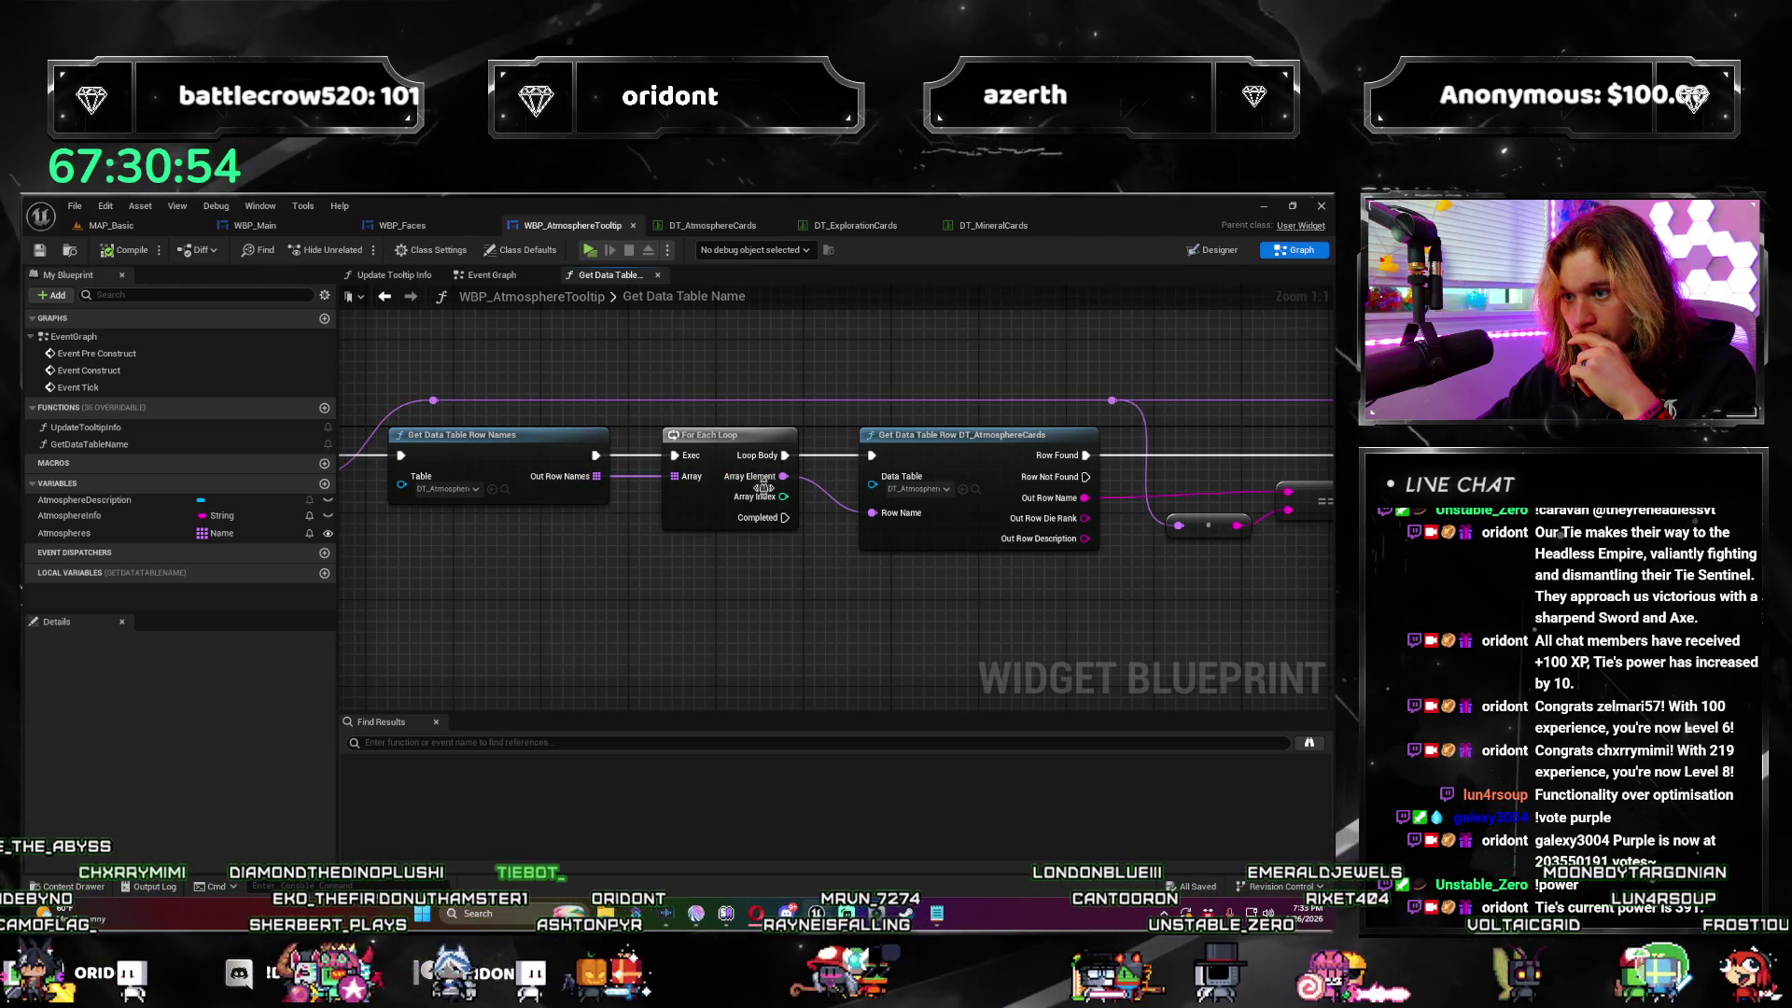
click(717, 225)
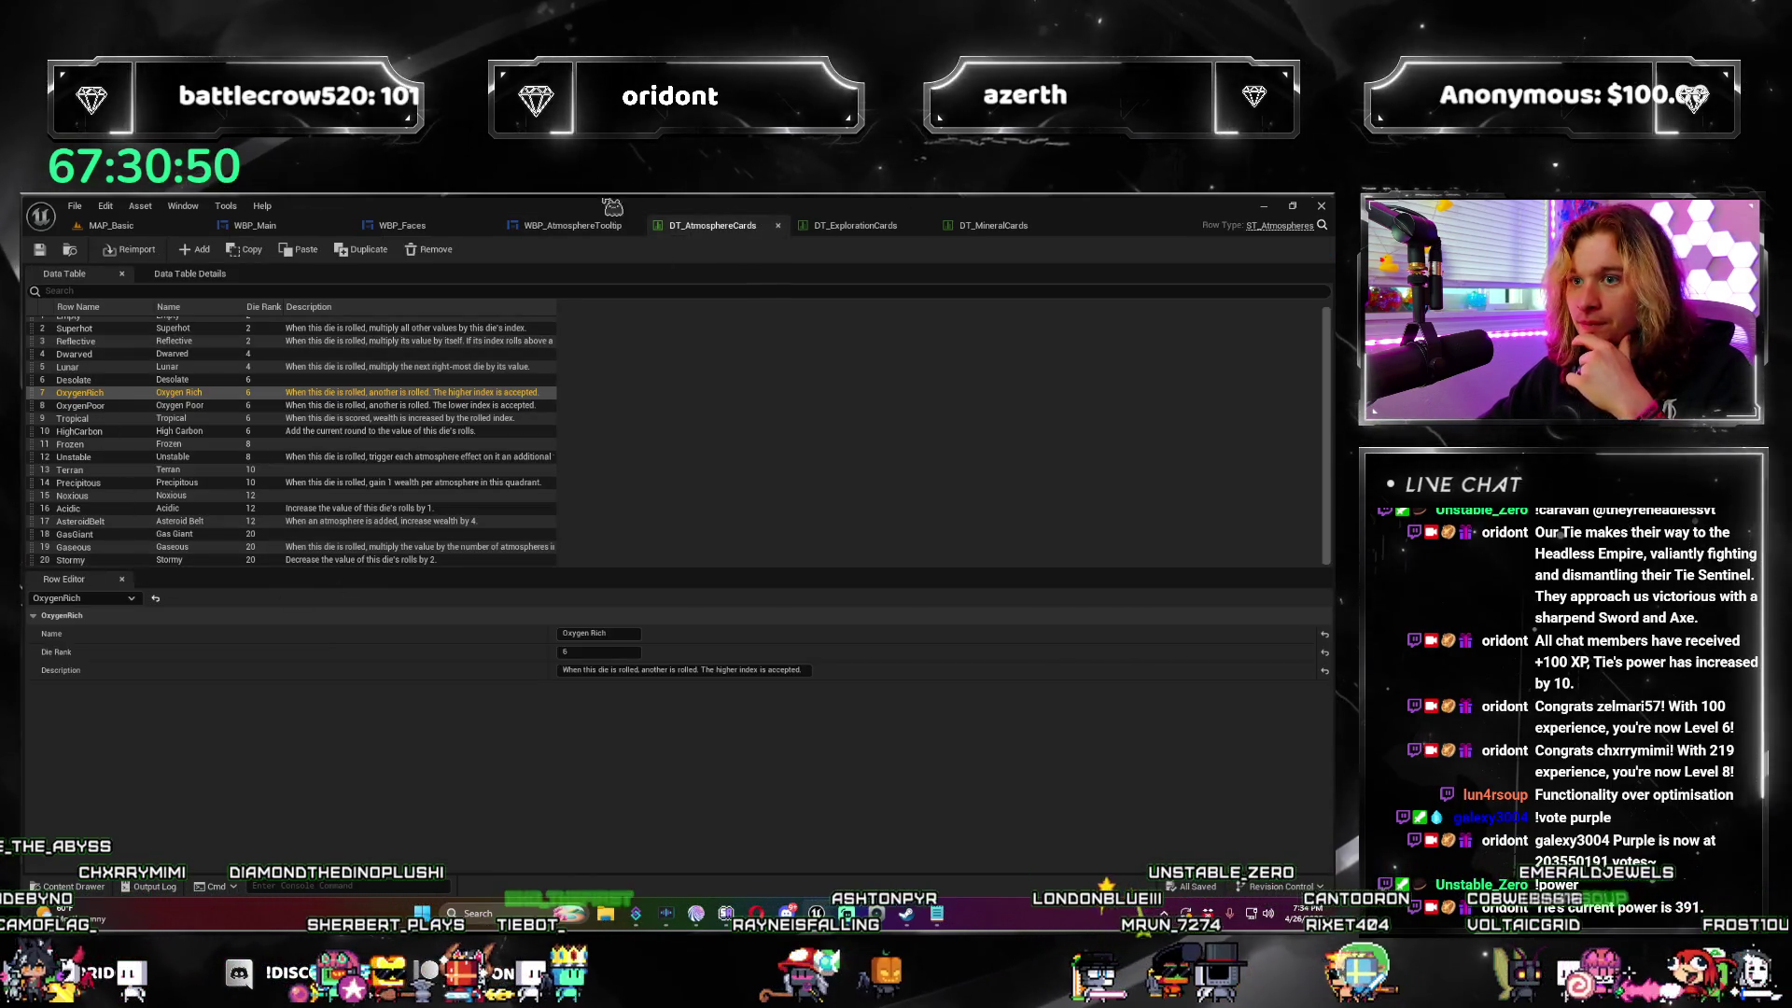
click(572, 225)
Step: Inspect the Get Data Table Row output pins and the Return Node, reframing the whole function
drag(803, 552, 430, 562)
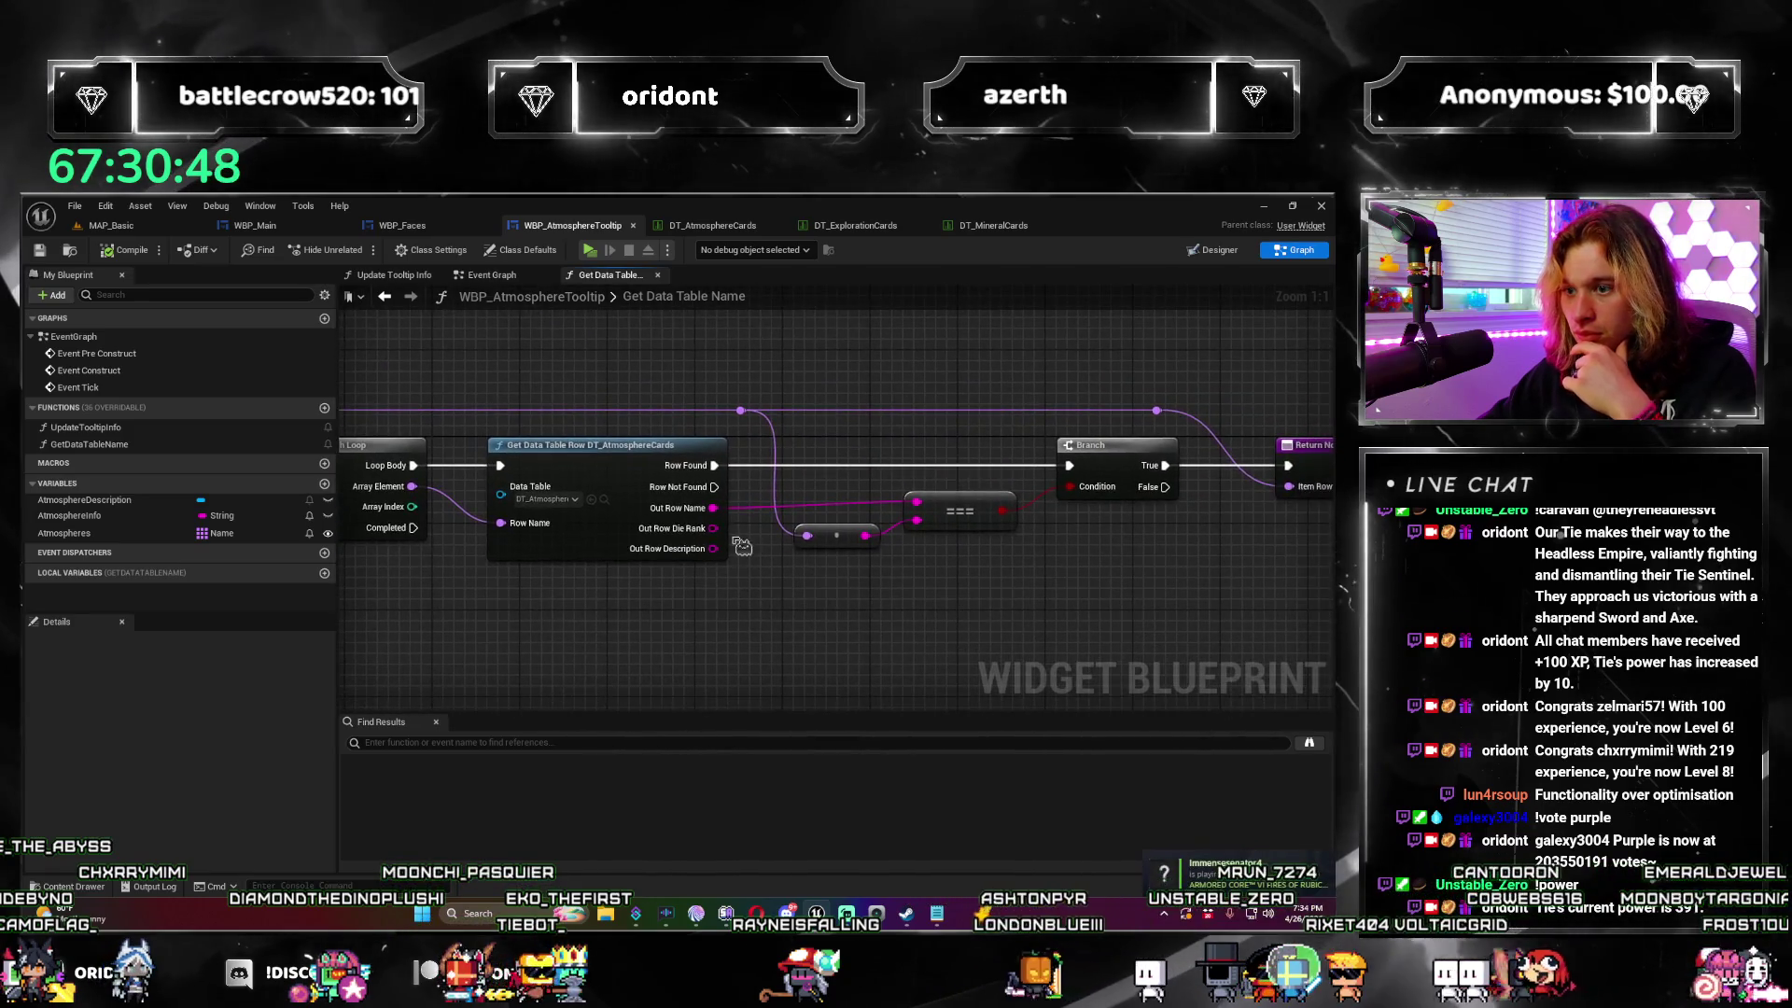
click(635, 481)
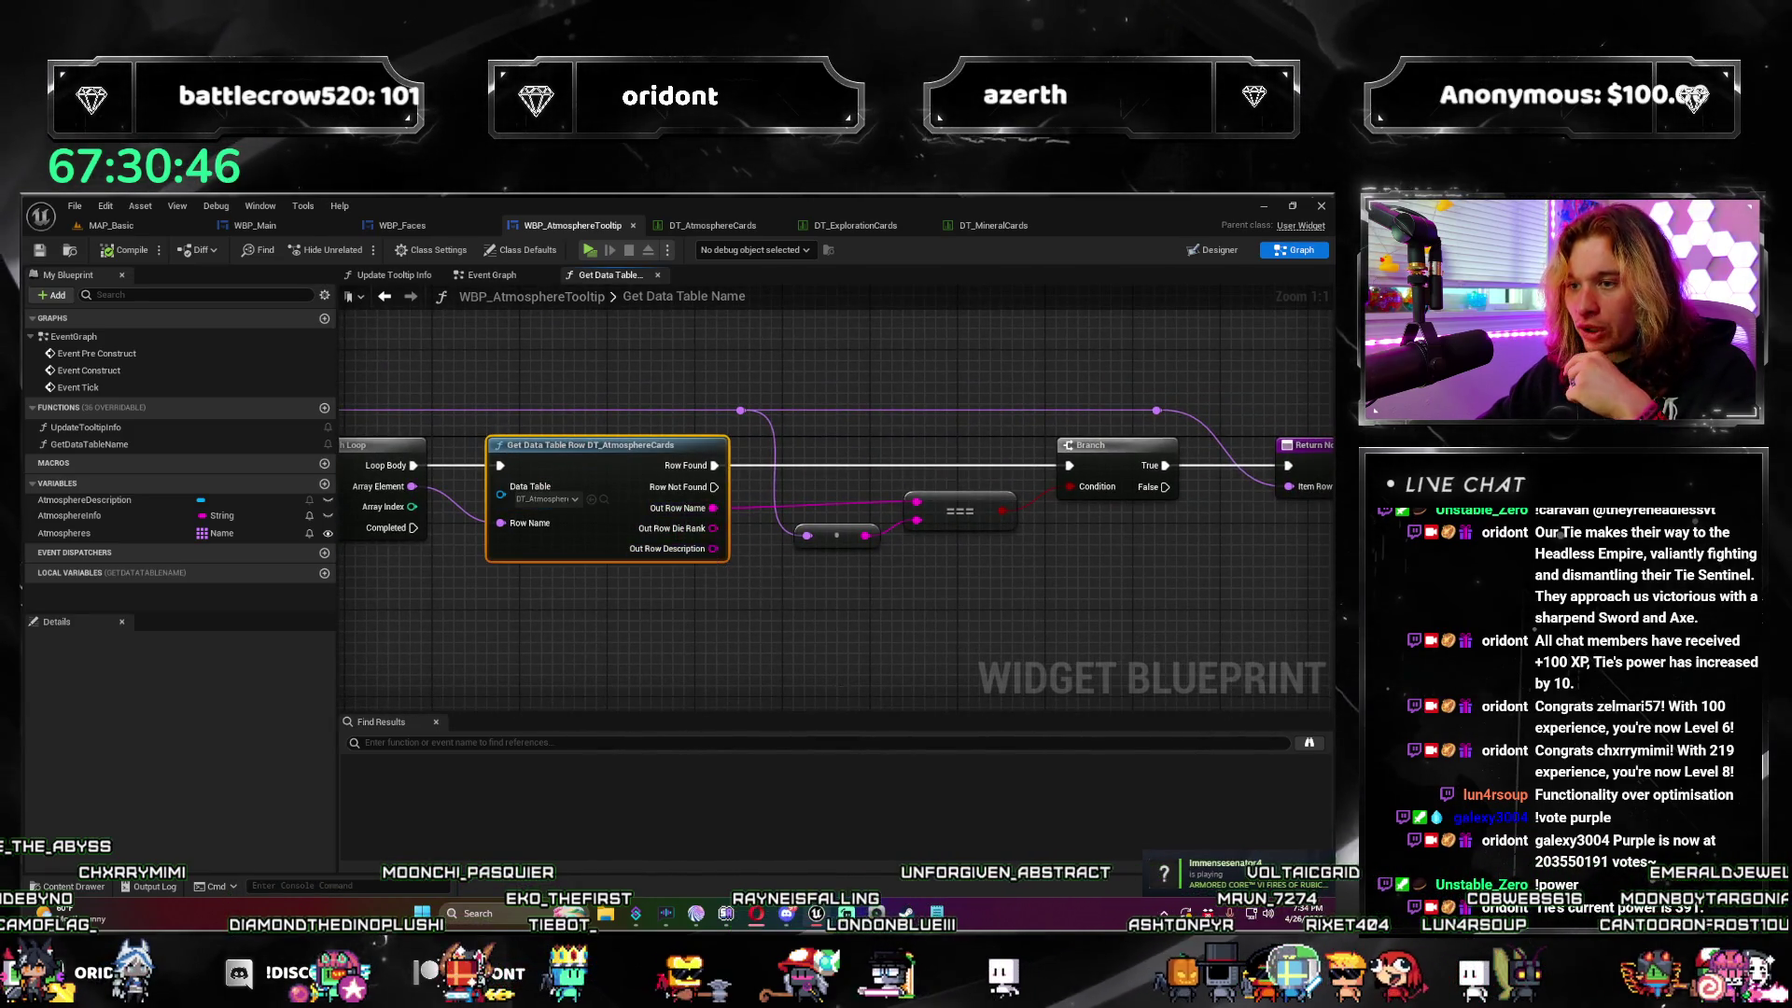
drag(625, 495, 498, 456)
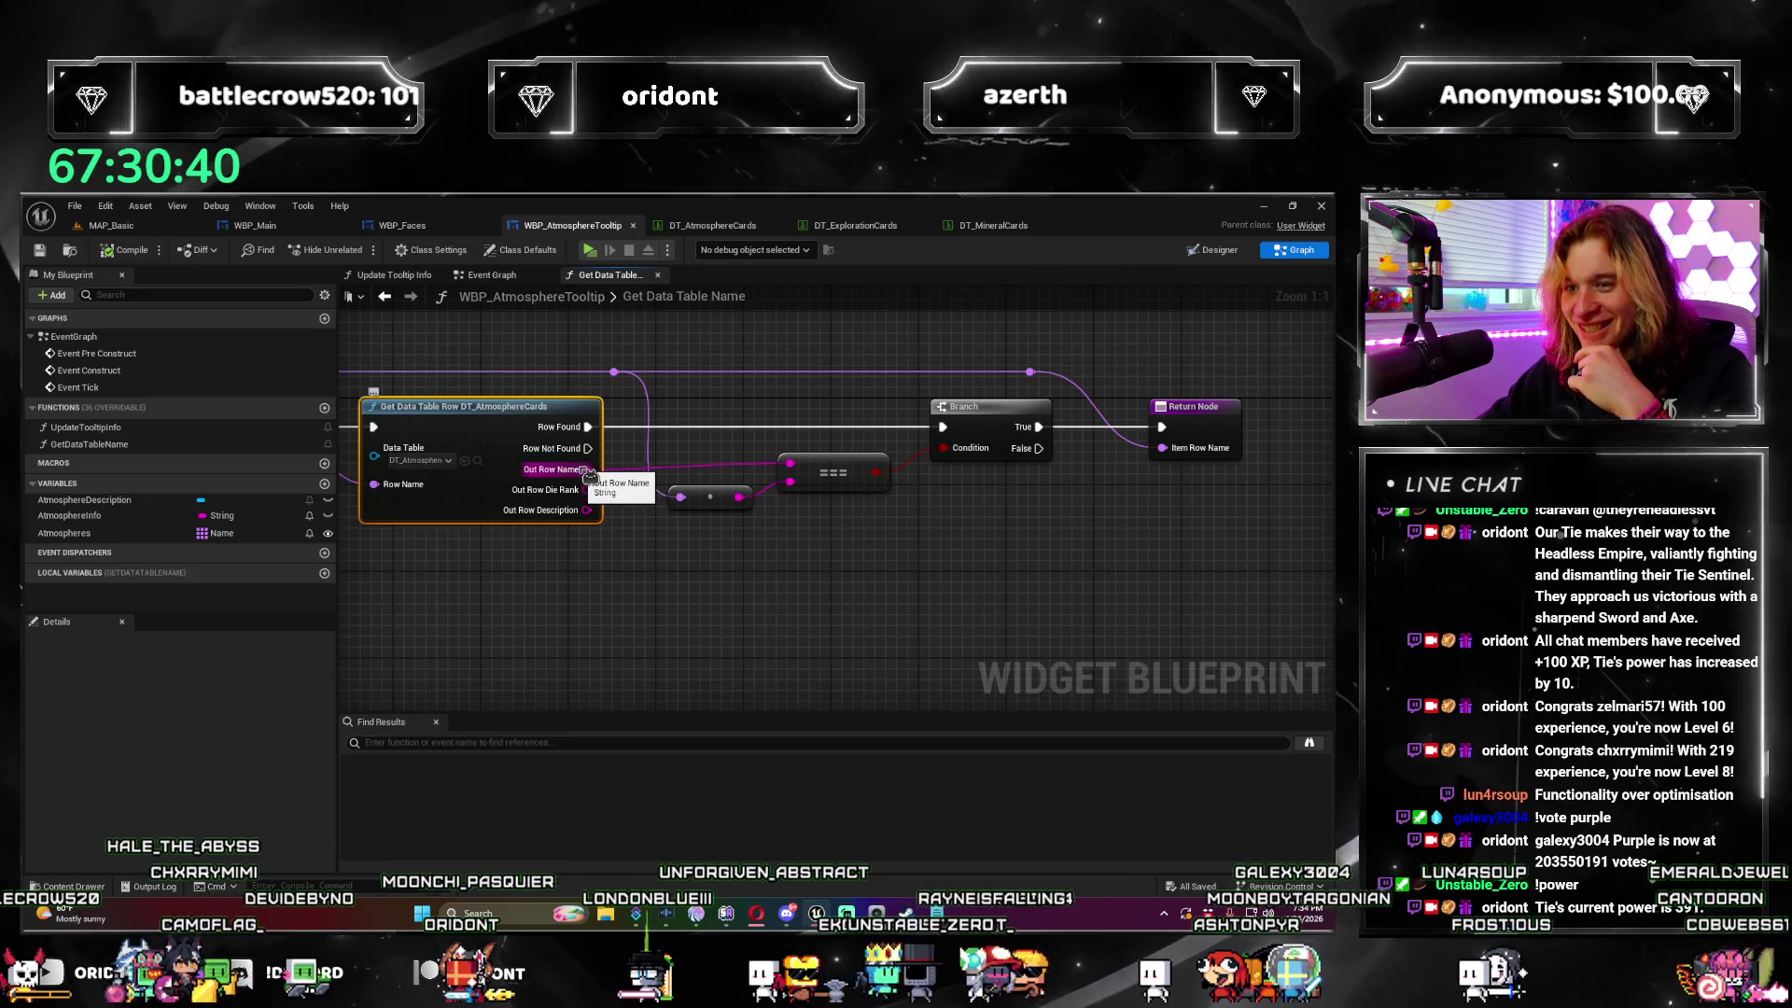
drag(591, 499, 578, 580)
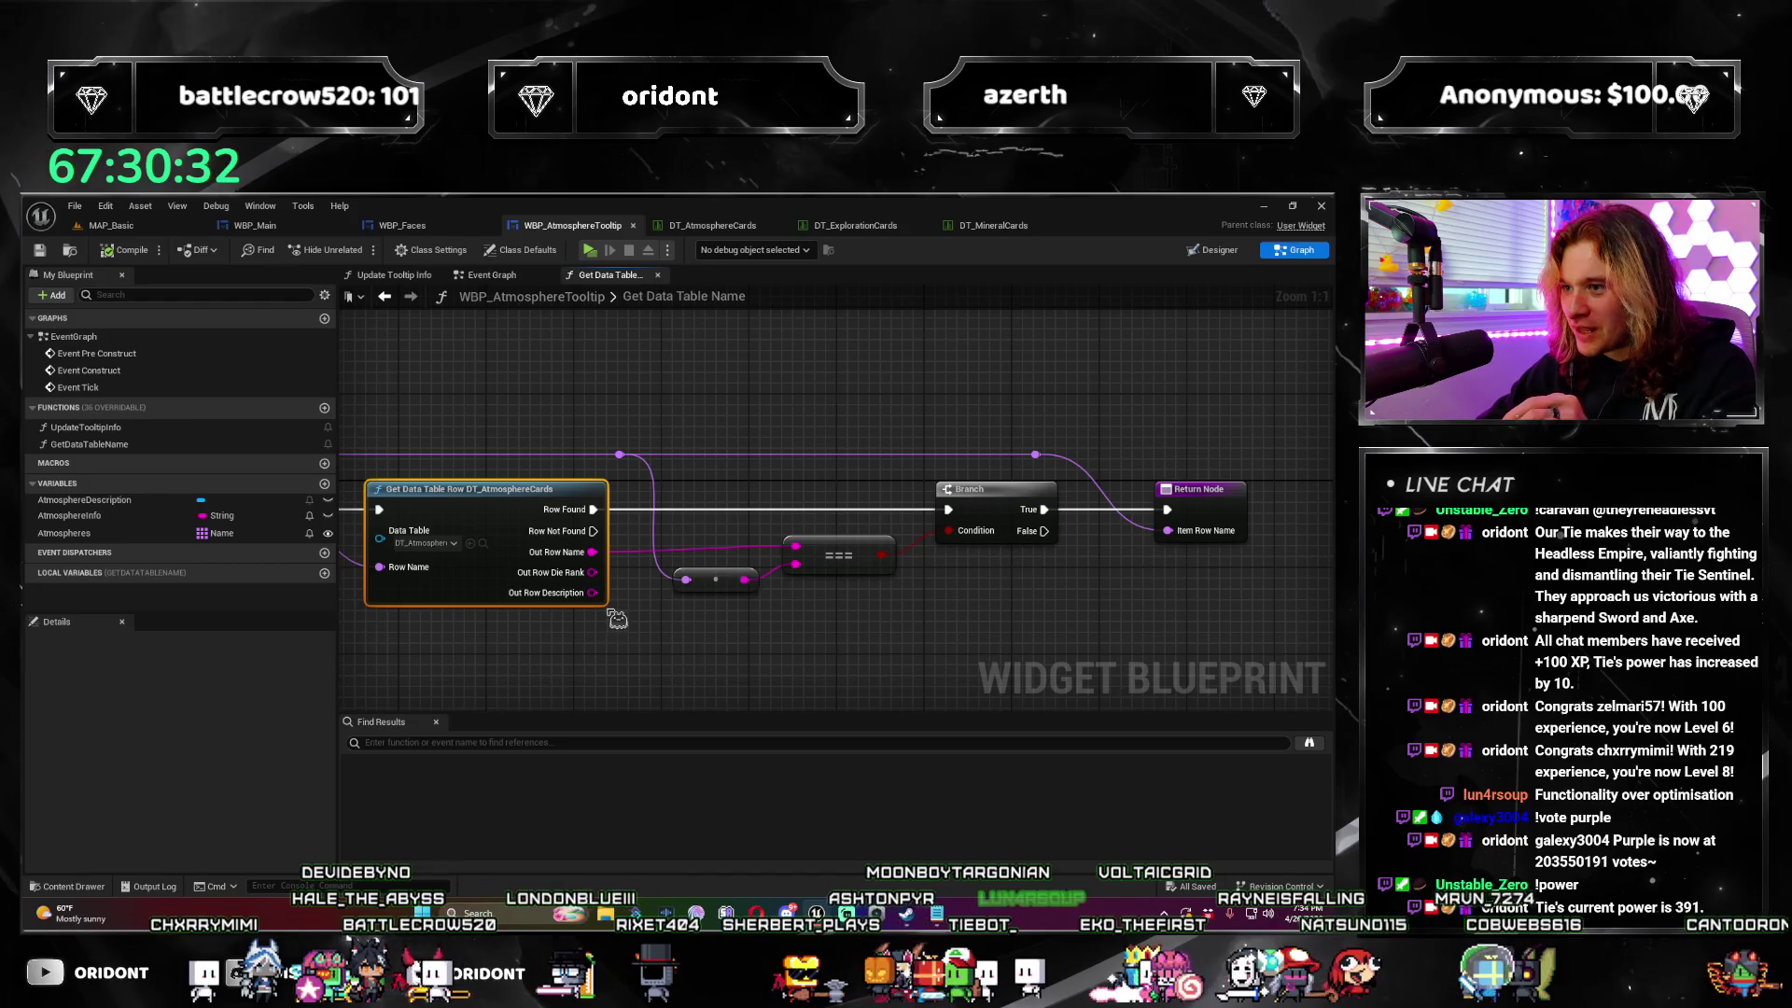
mouse_move(651, 650)
mouse_down()
mouse_move(674, 597)
mouse_move(901, 594)
mouse_move(924, 626)
mouse_move(773, 607)
mouse_up()
mouse_move(695, 504)
mouse_down()
mouse_move(719, 418)
mouse_move(687, 416)
mouse_up()
mouse_move(843, 473)
mouse_down()
mouse_move(943, 457)
mouse_move(868, 424)
mouse_move(588, 391)
mouse_move(367, 495)
mouse_move(488, 425)
mouse_up()
drag(1084, 428, 1123, 569)
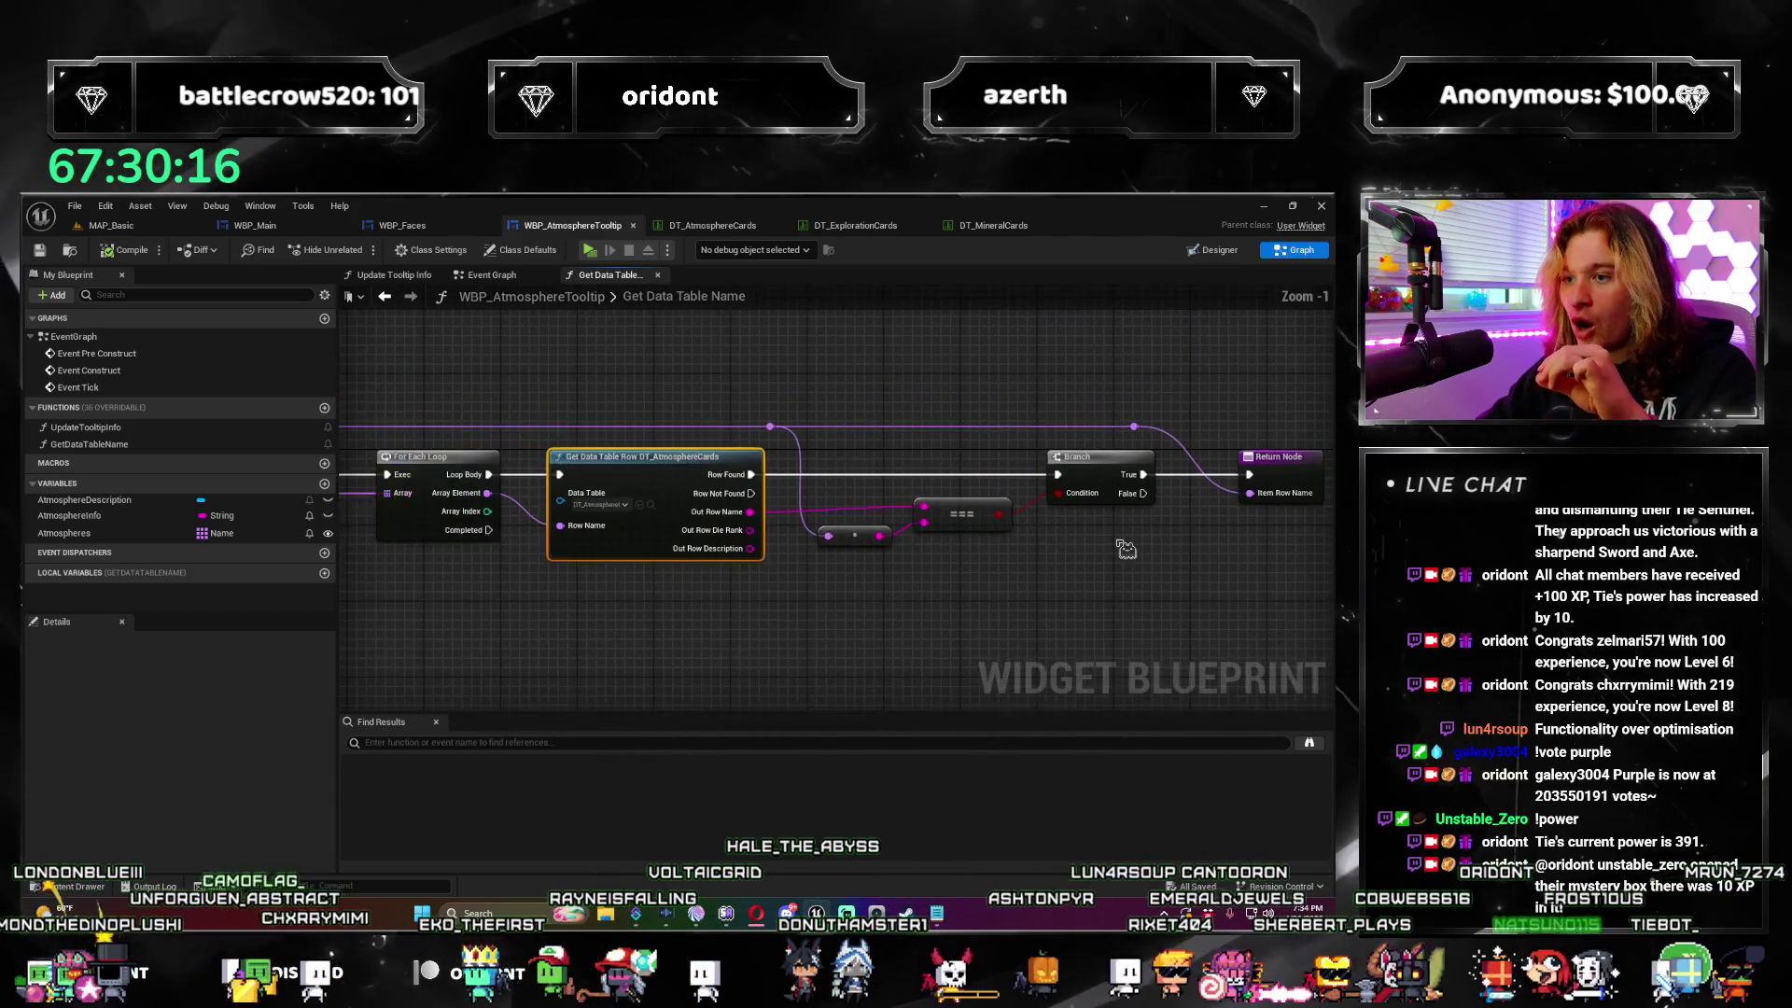
scroll(1119, 471, down, 1)
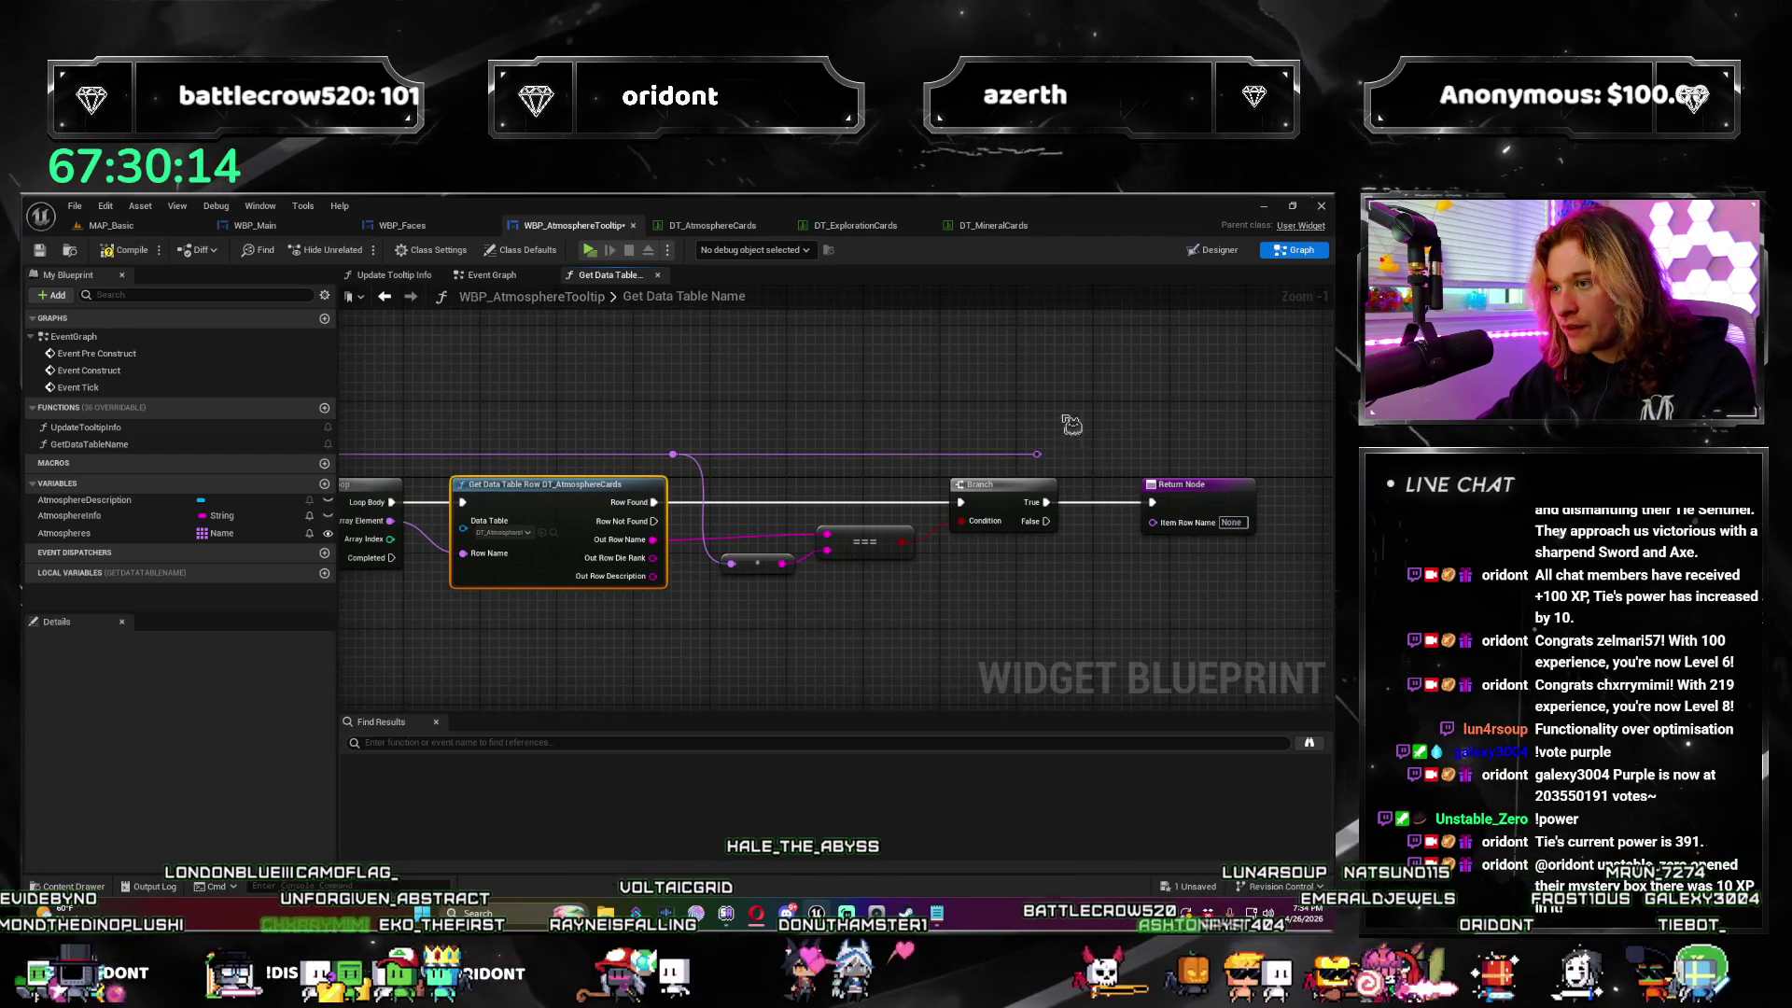
scroll(1031, 451, down, 3)
drag(1031, 452, 798, 564)
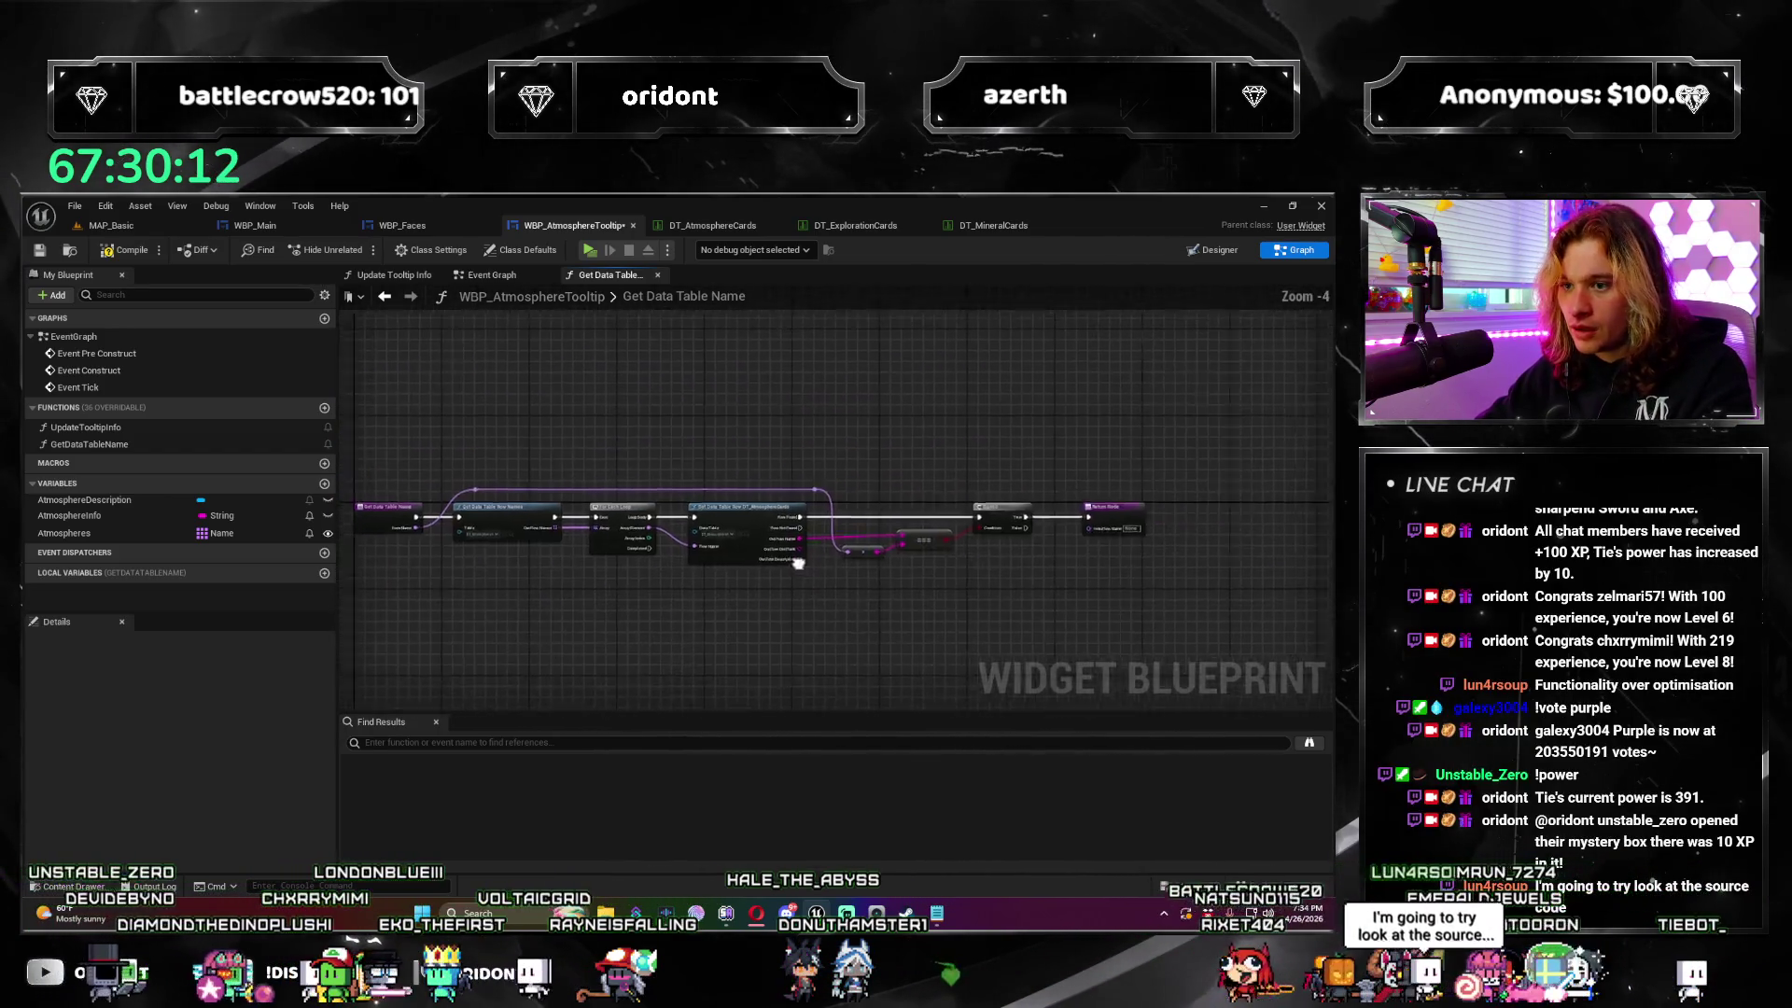
scroll(798, 564, up, 2)
Step: Wire Array Element to Item Row Name via a reroute above the nodes, then start a playtest
drag(482, 535, 1139, 535)
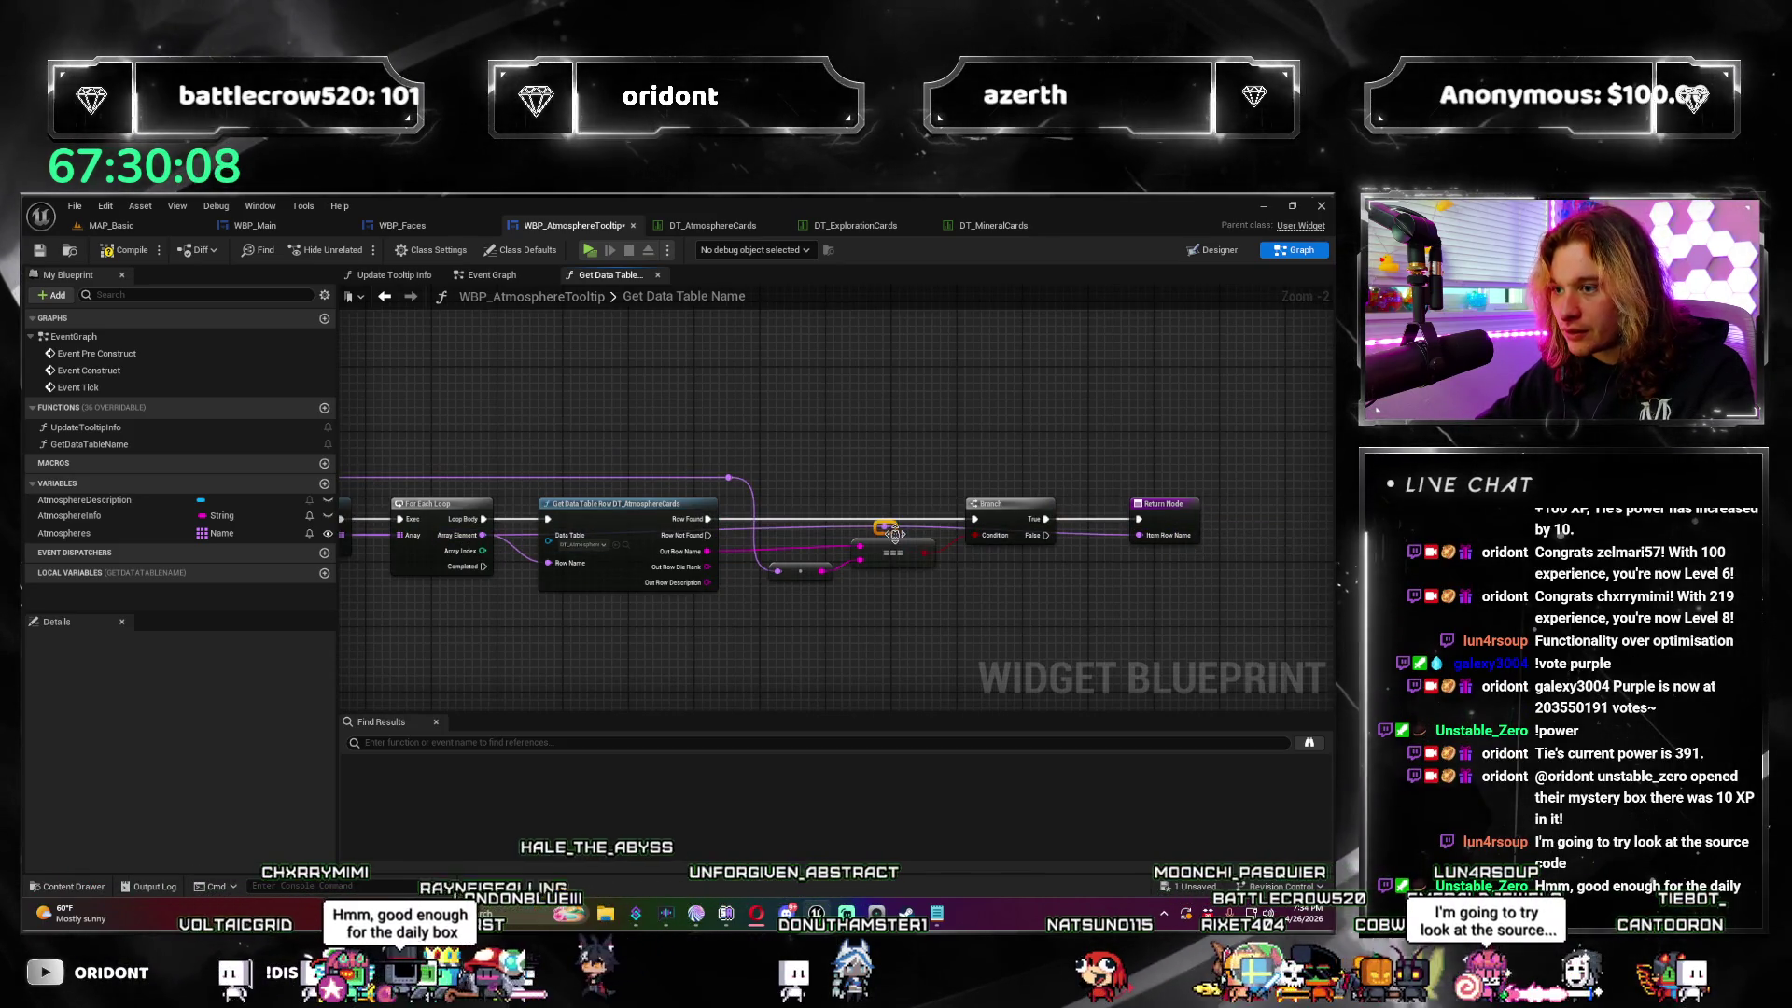
double_click(513, 536)
drag(514, 537, 548, 454)
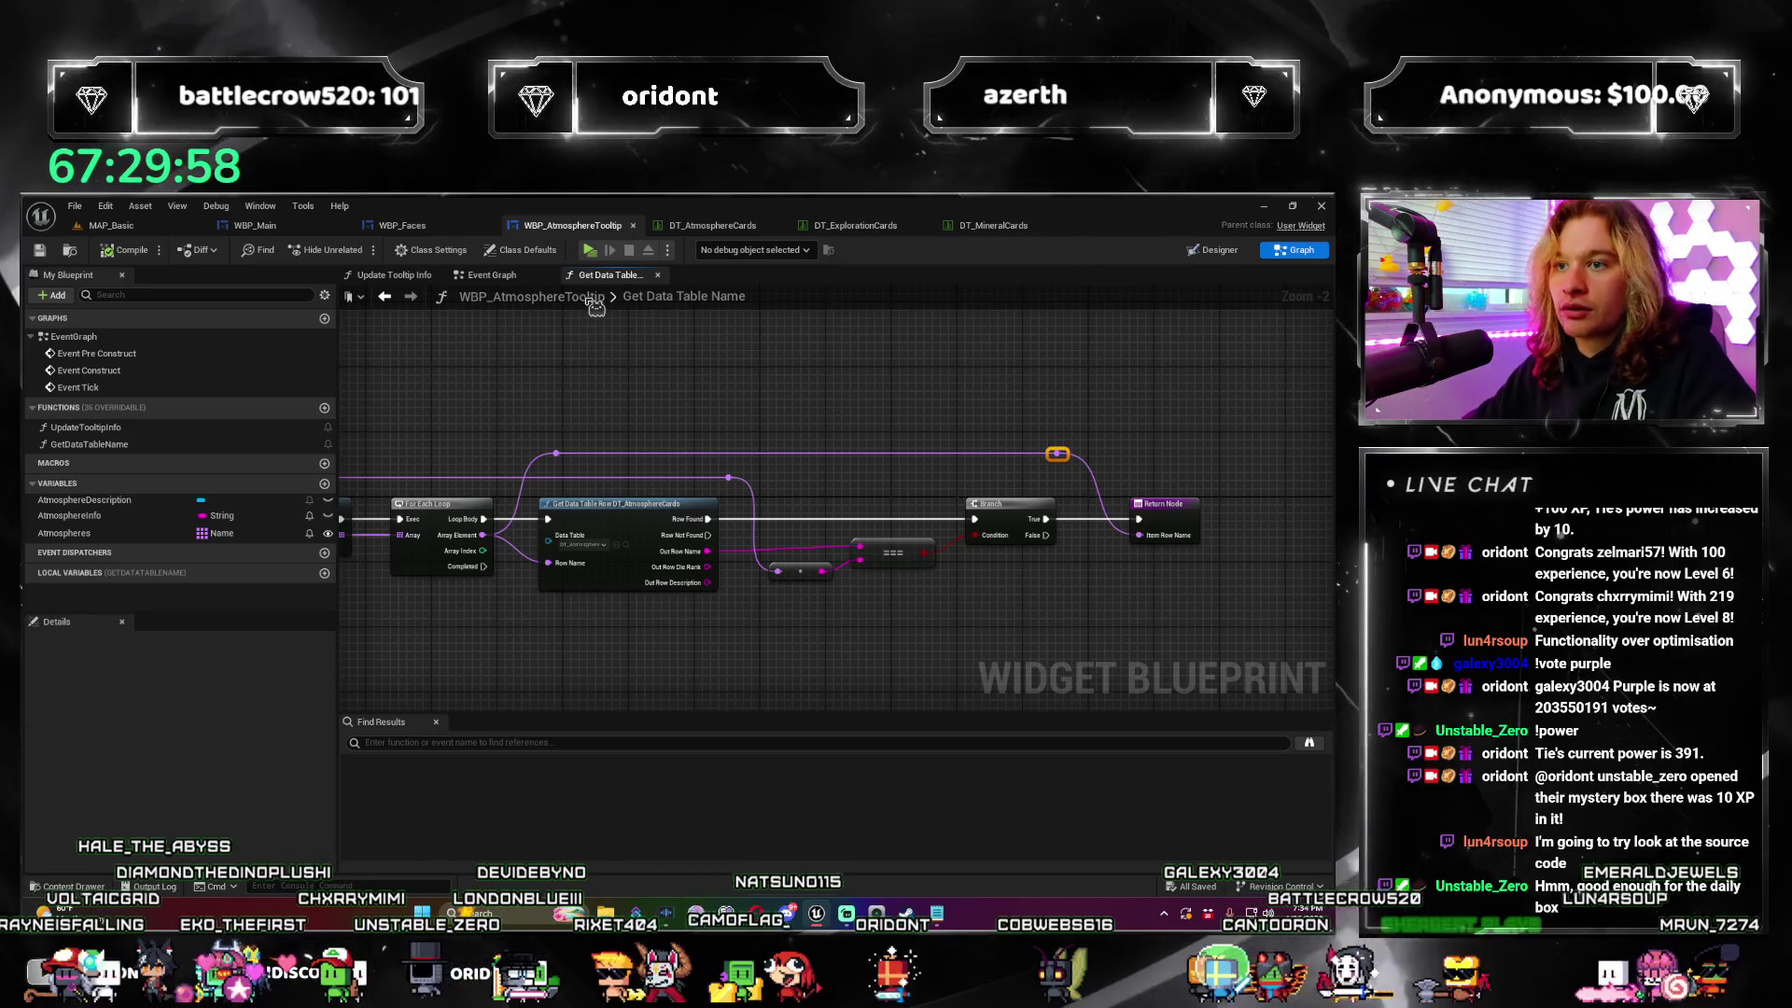
key(alt+p)
Step: Buy the Gaseous d20, advance to round 3 and choose the Gas Giant die
click(1047, 575)
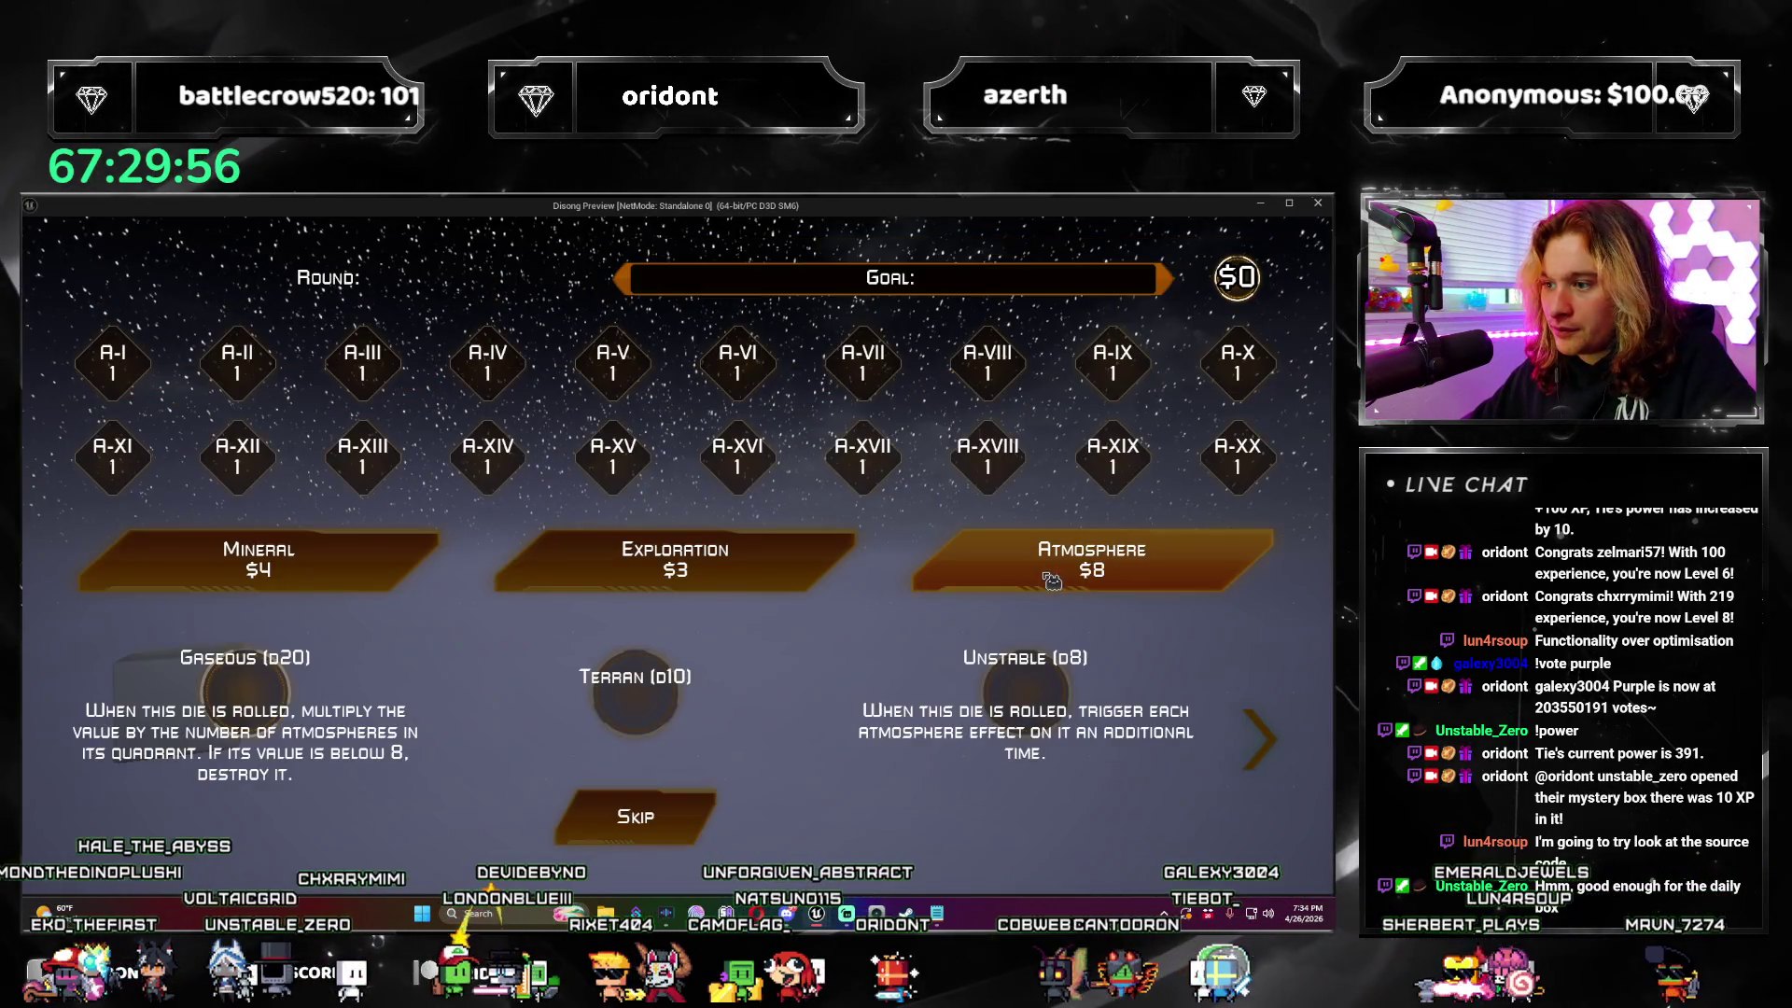
click(266, 693)
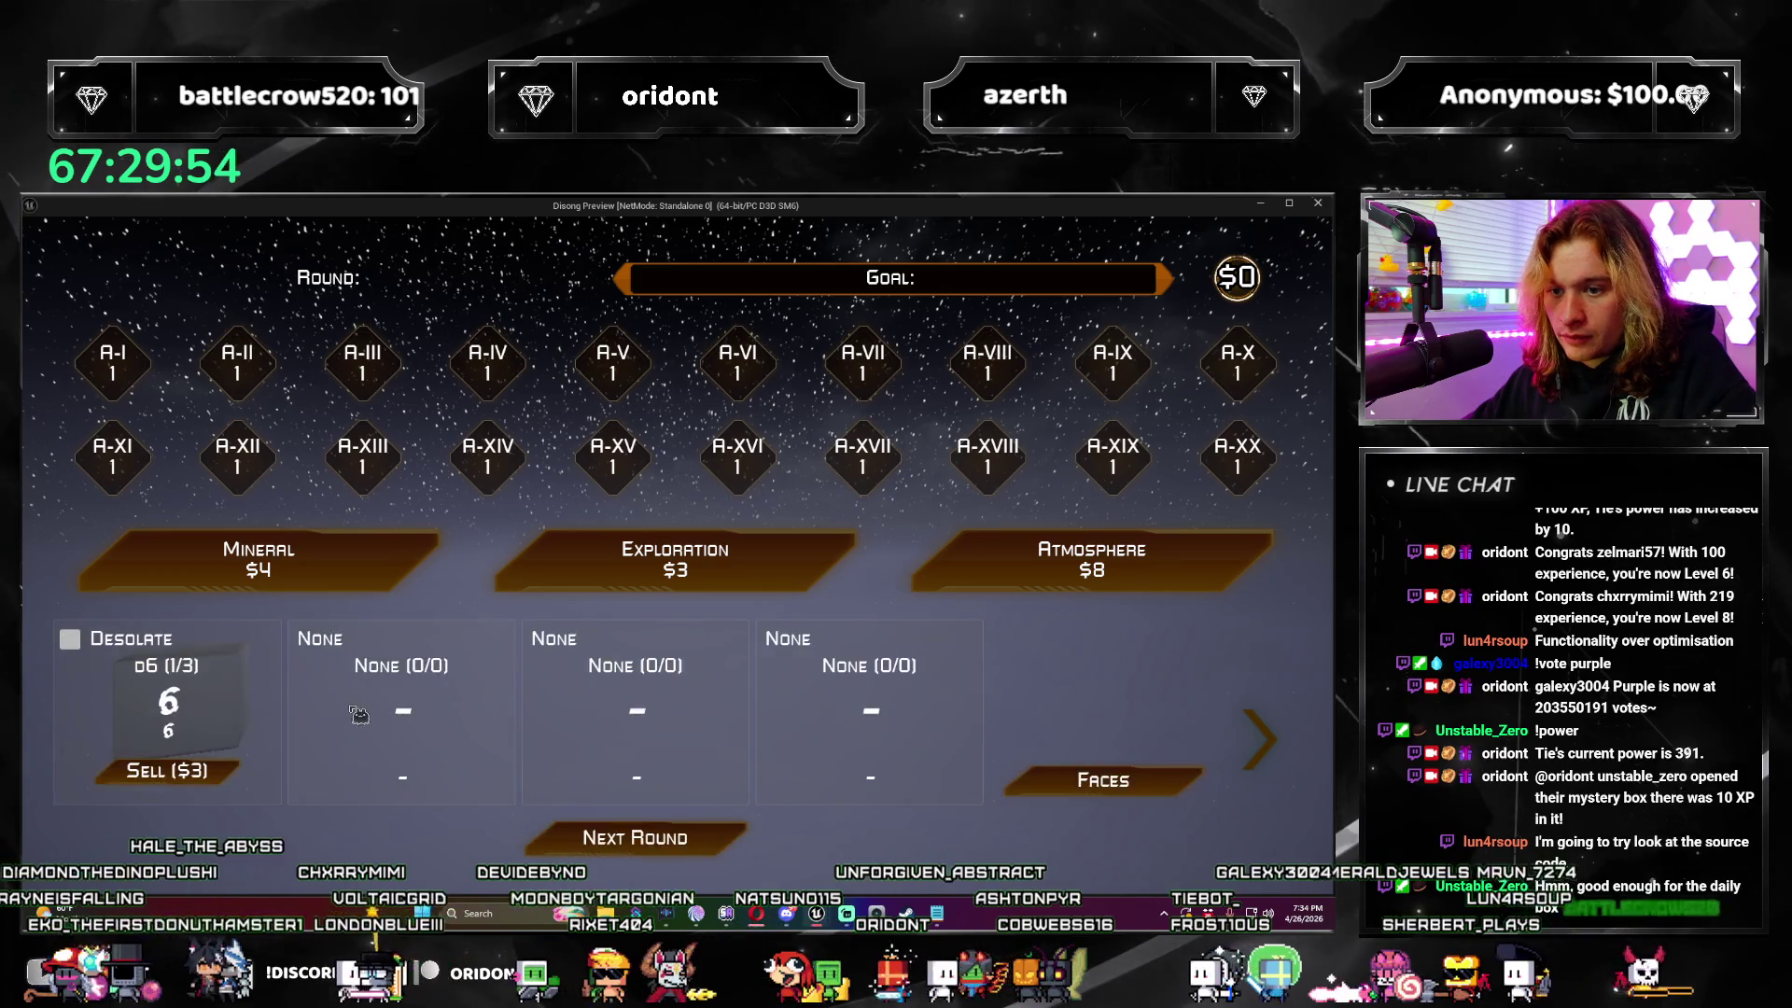
click(769, 851)
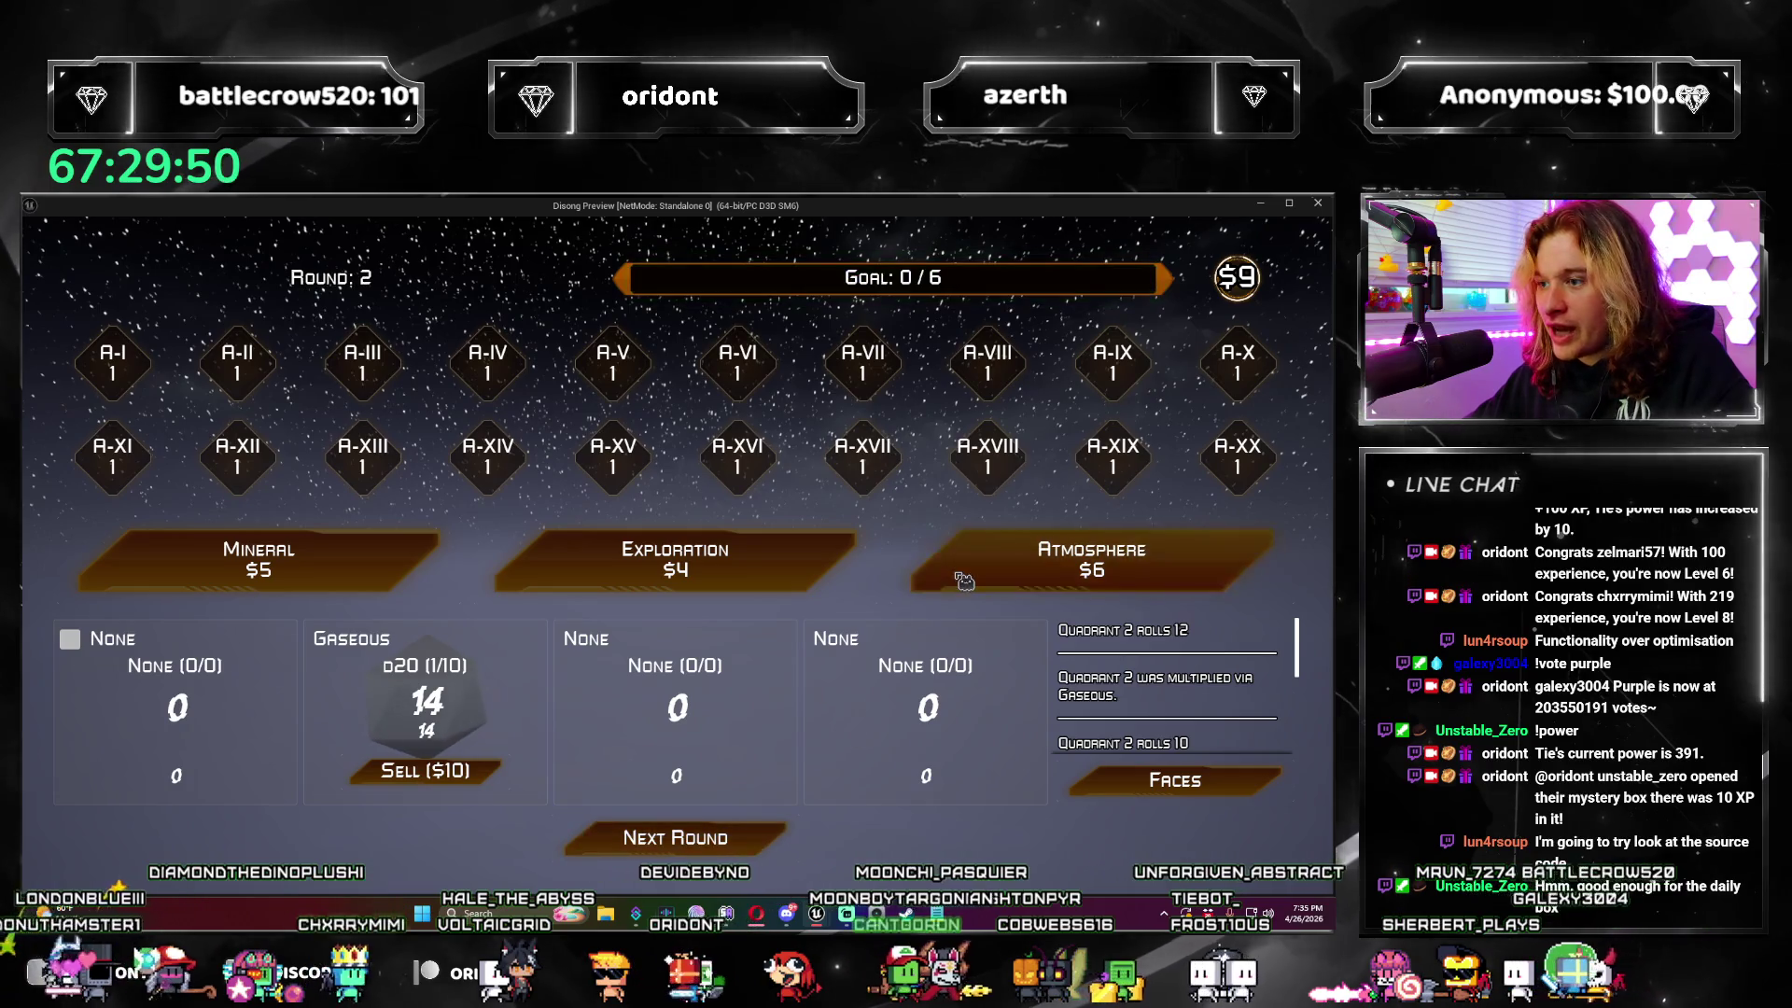
click(1092, 560)
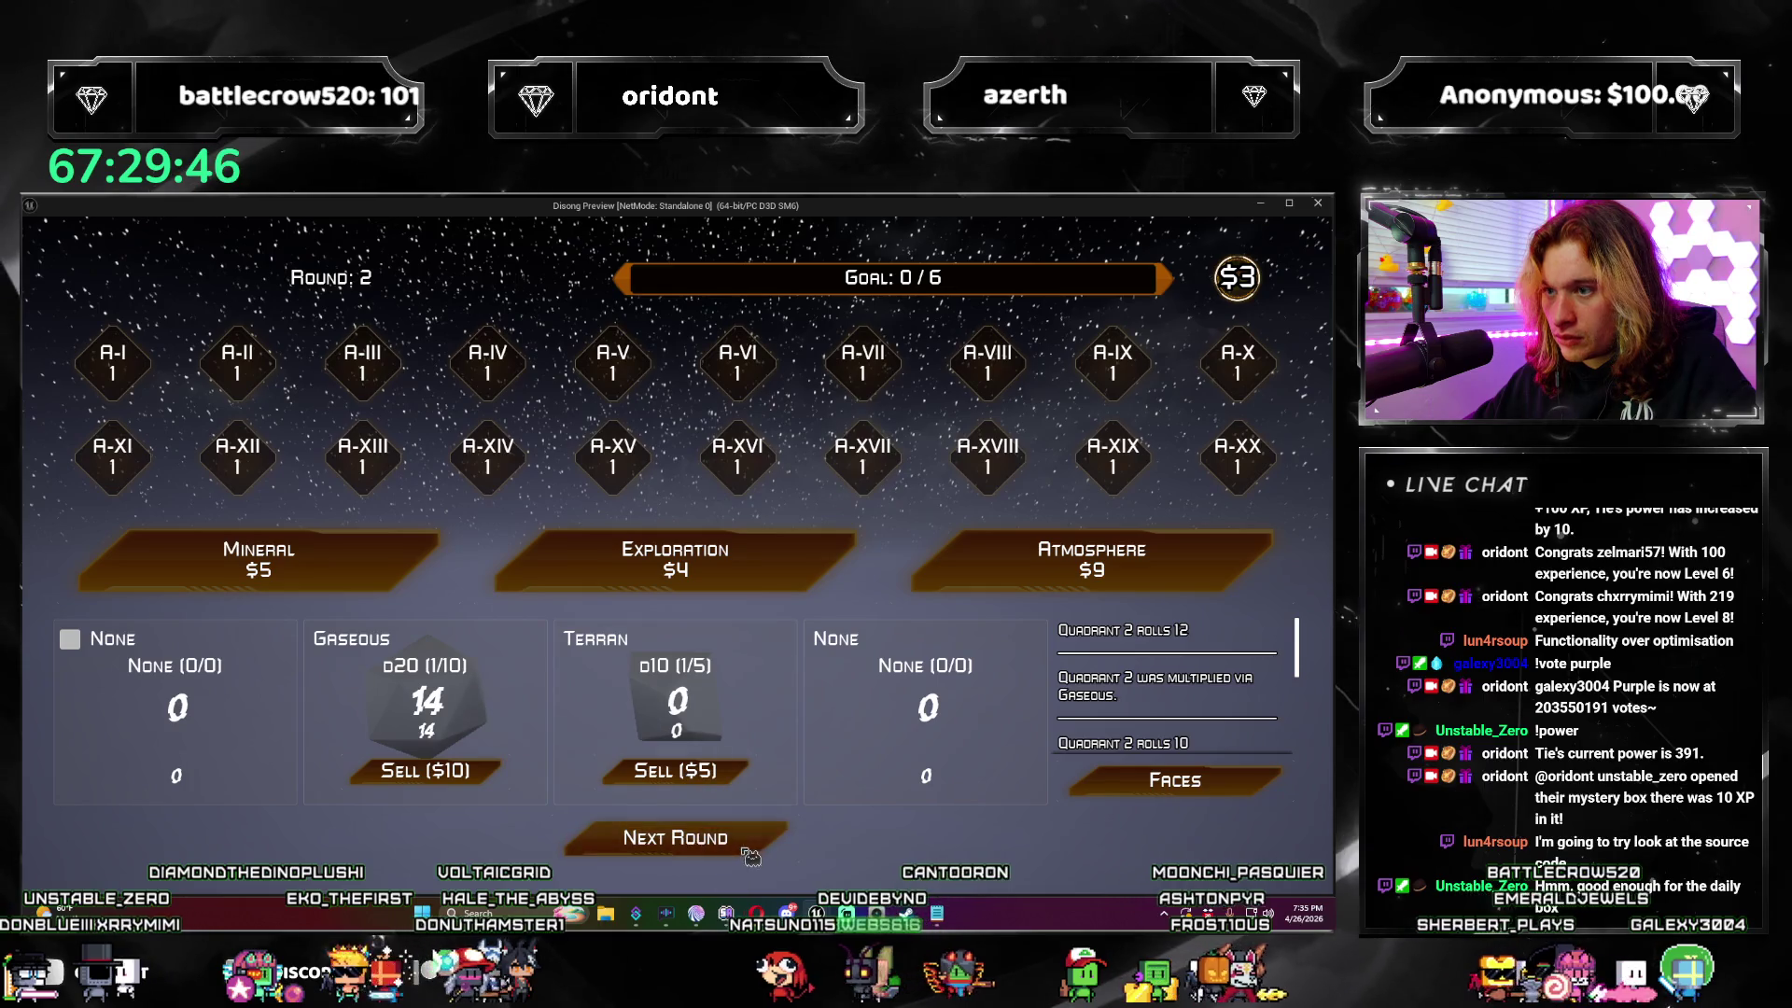
click(749, 852)
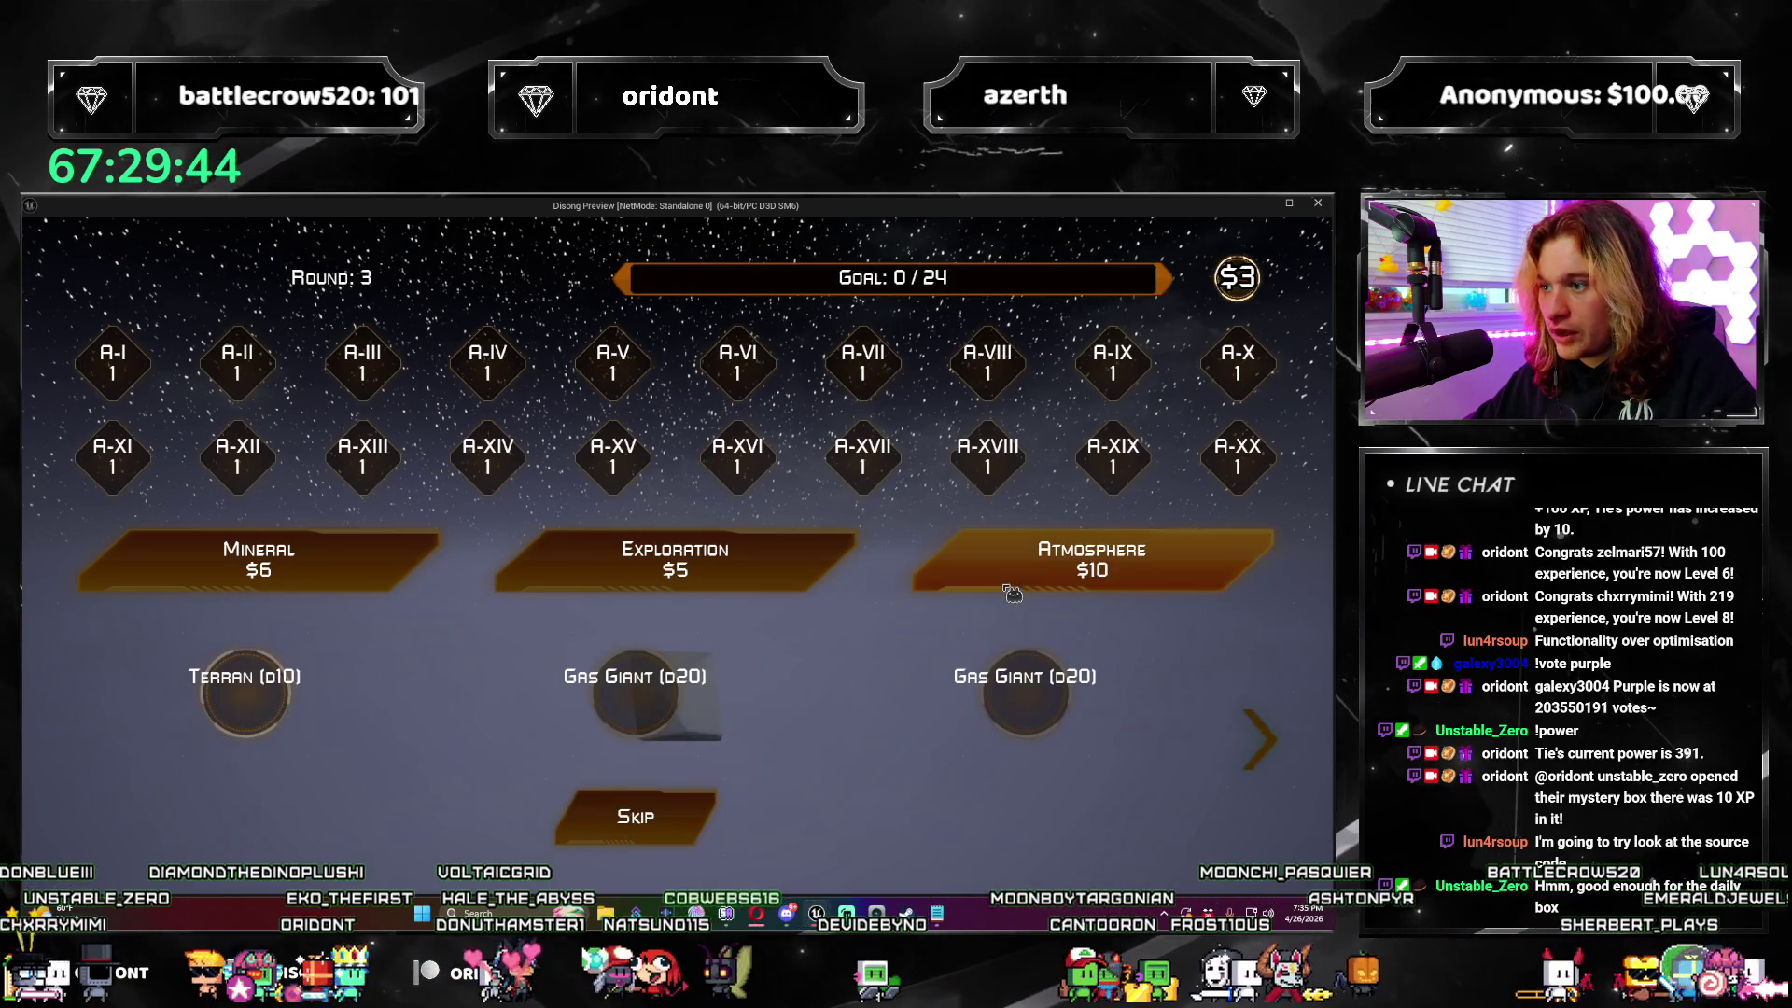
click(1035, 734)
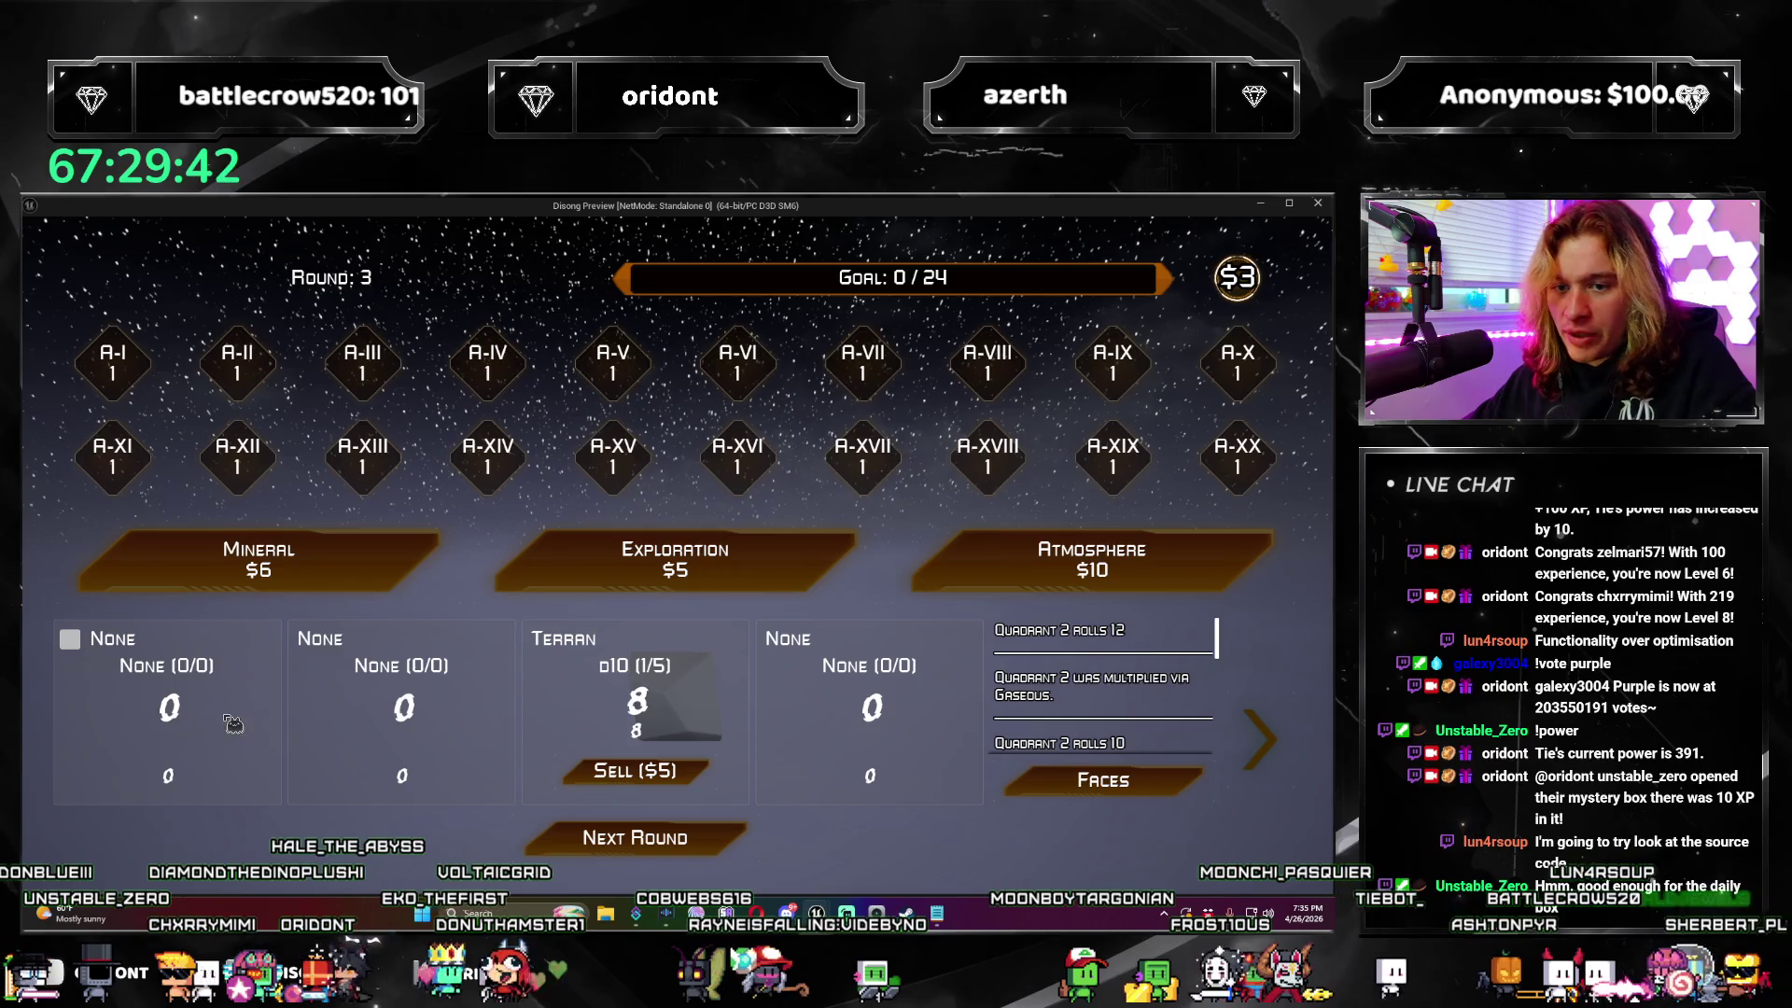
mouse_move(73, 648)
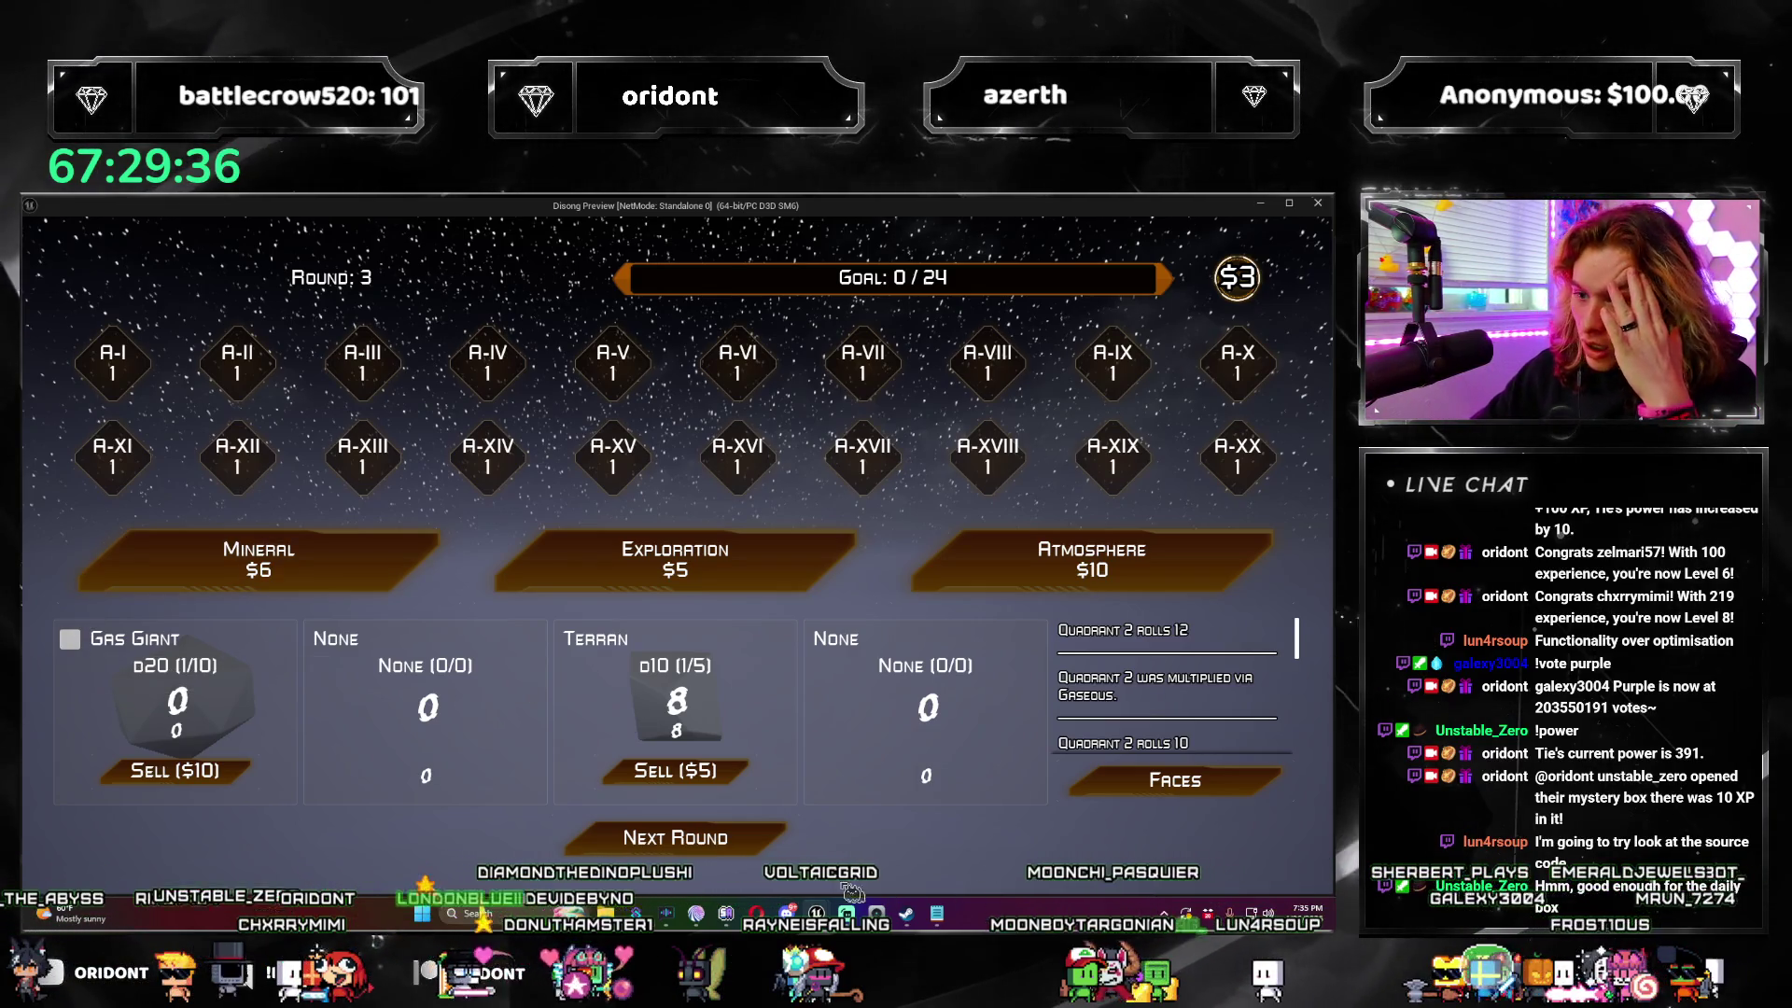
Step: Place Mineral Deposits on Quadrant 2, reach round 4, check the Gaseous tooltip, and close the preview
click(771, 849)
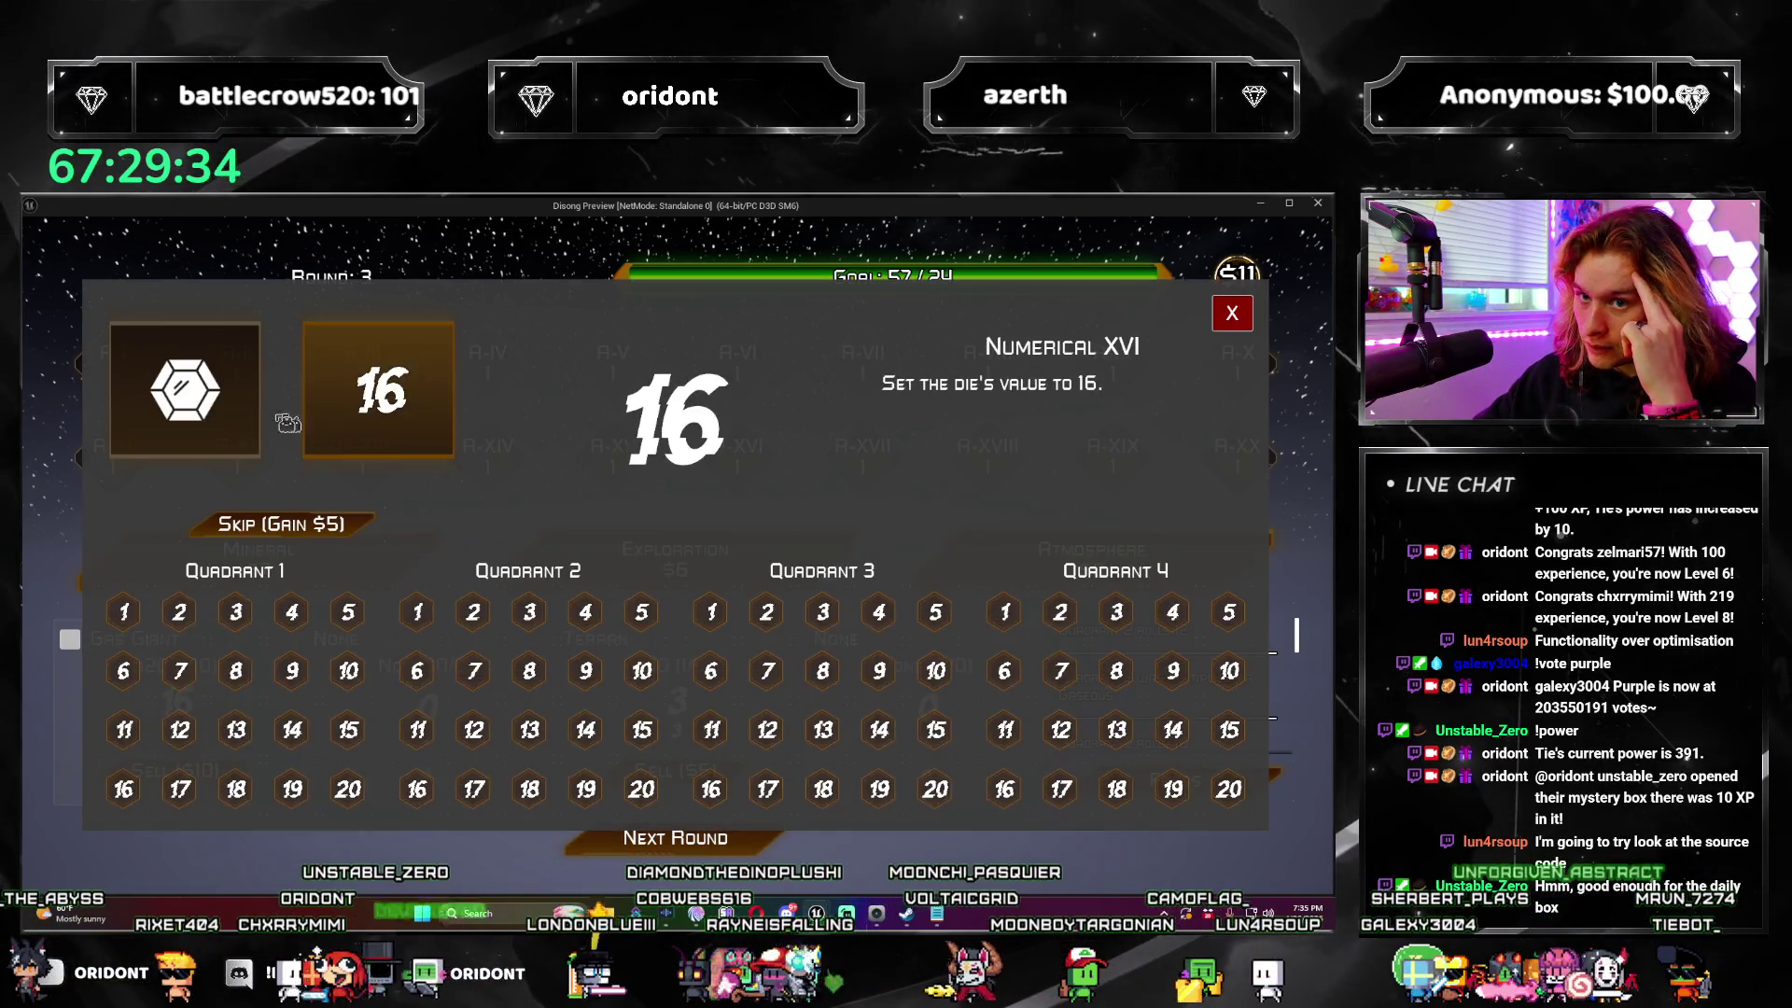
click(260, 430)
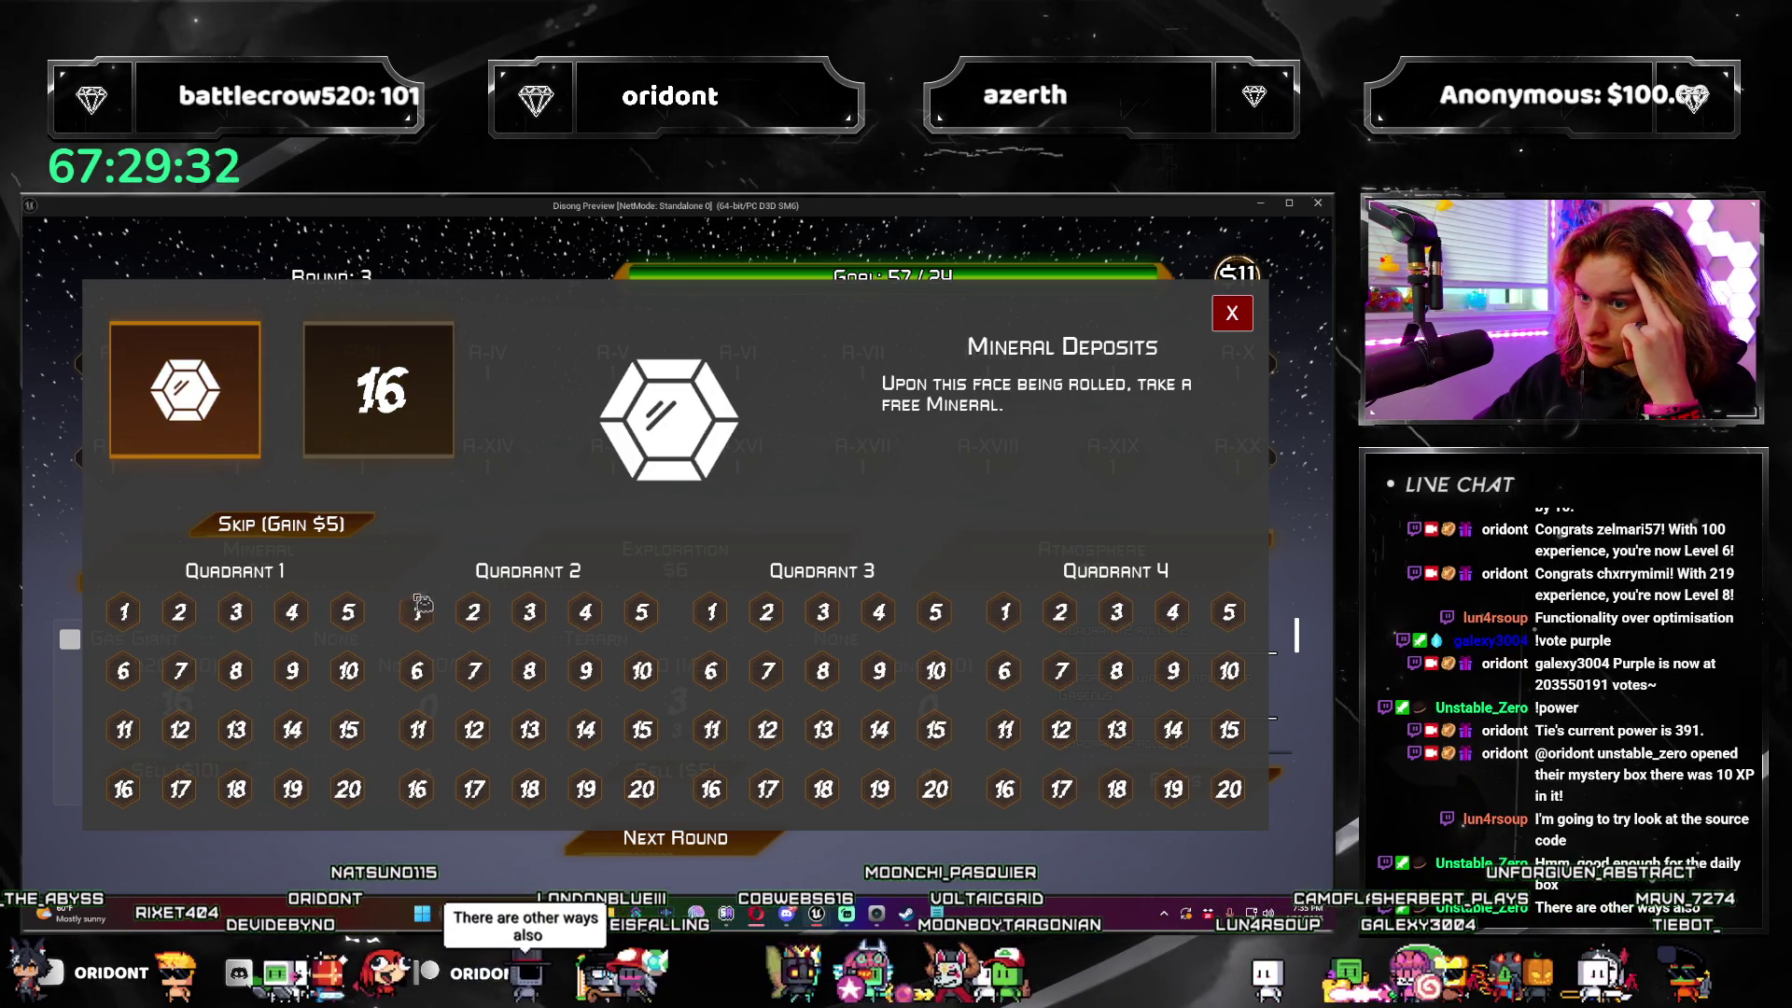
click(417, 611)
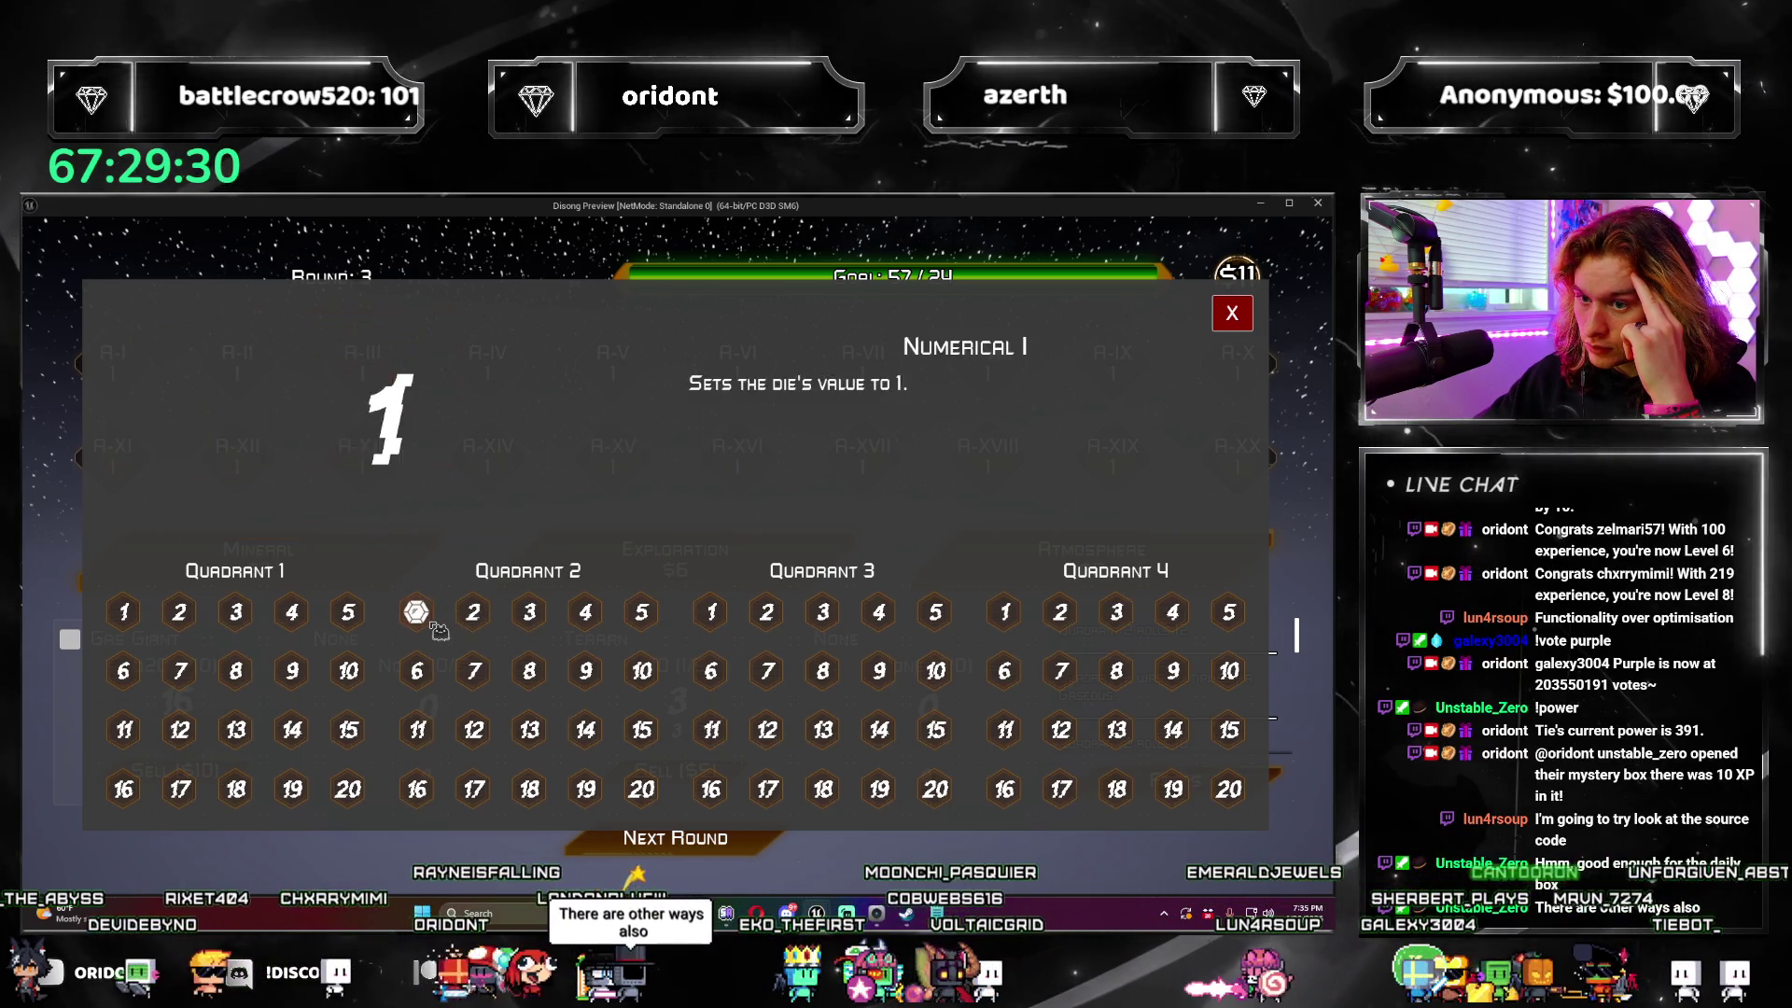
click(1232, 313)
click(675, 838)
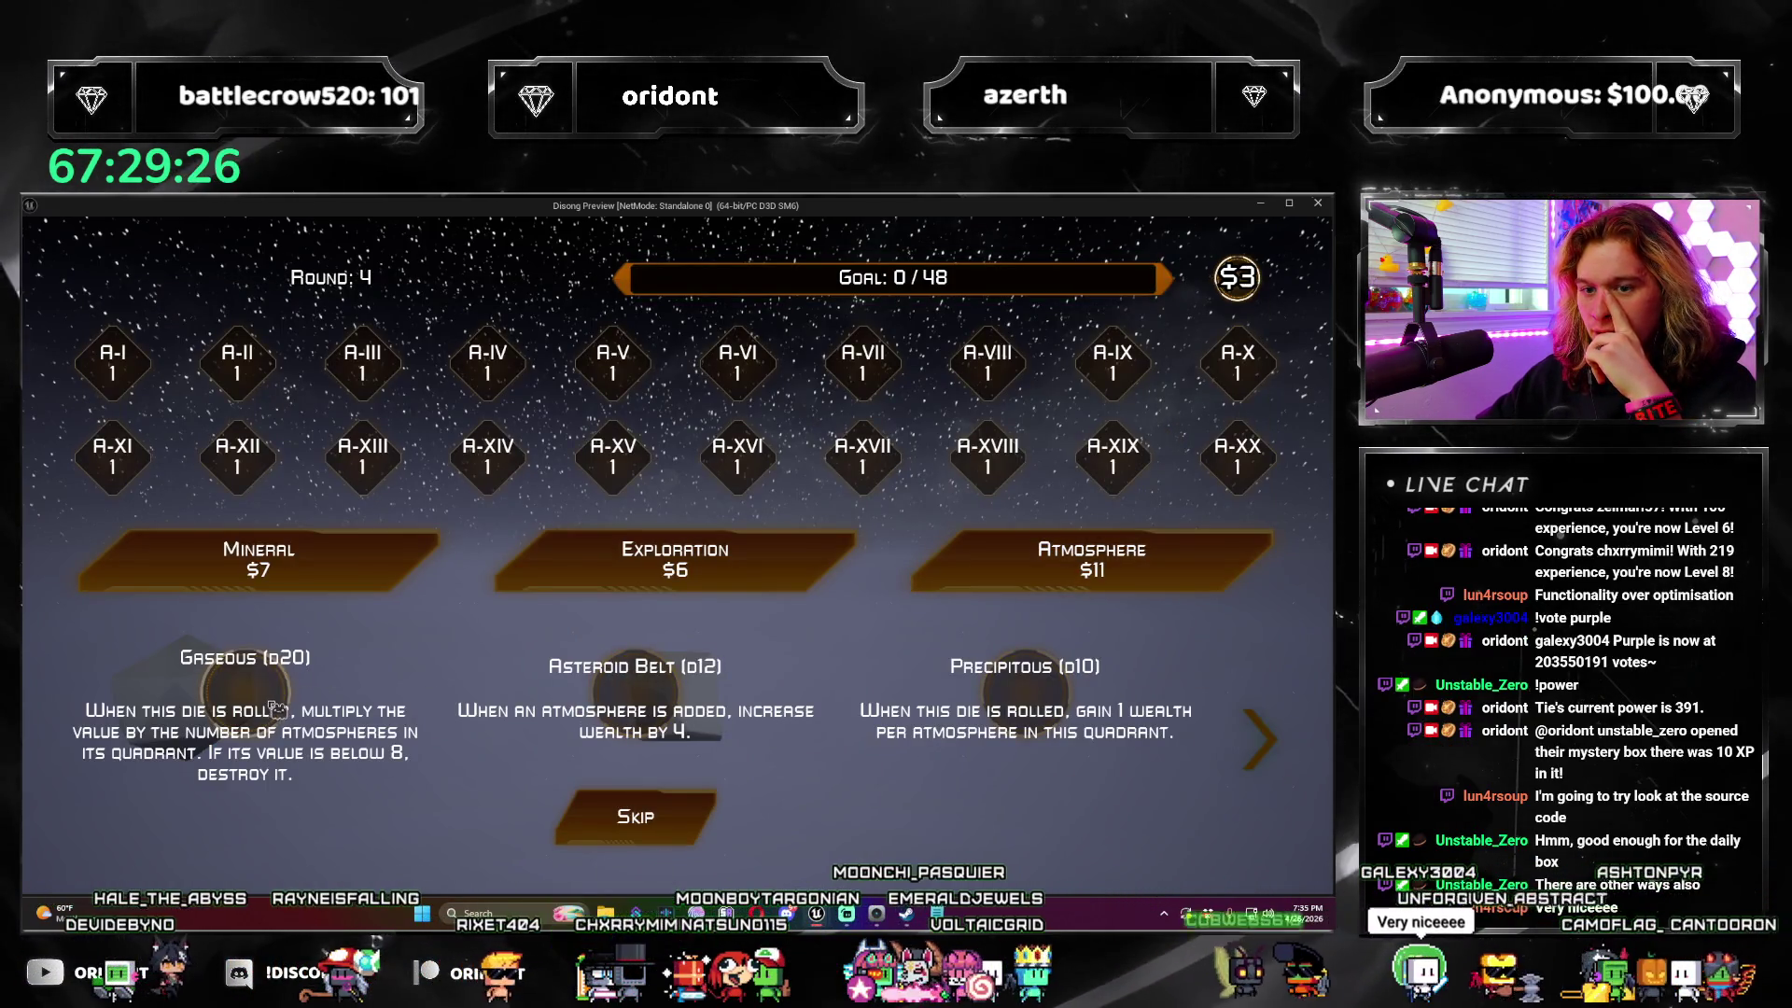
click(236, 714)
mouse_move(77, 654)
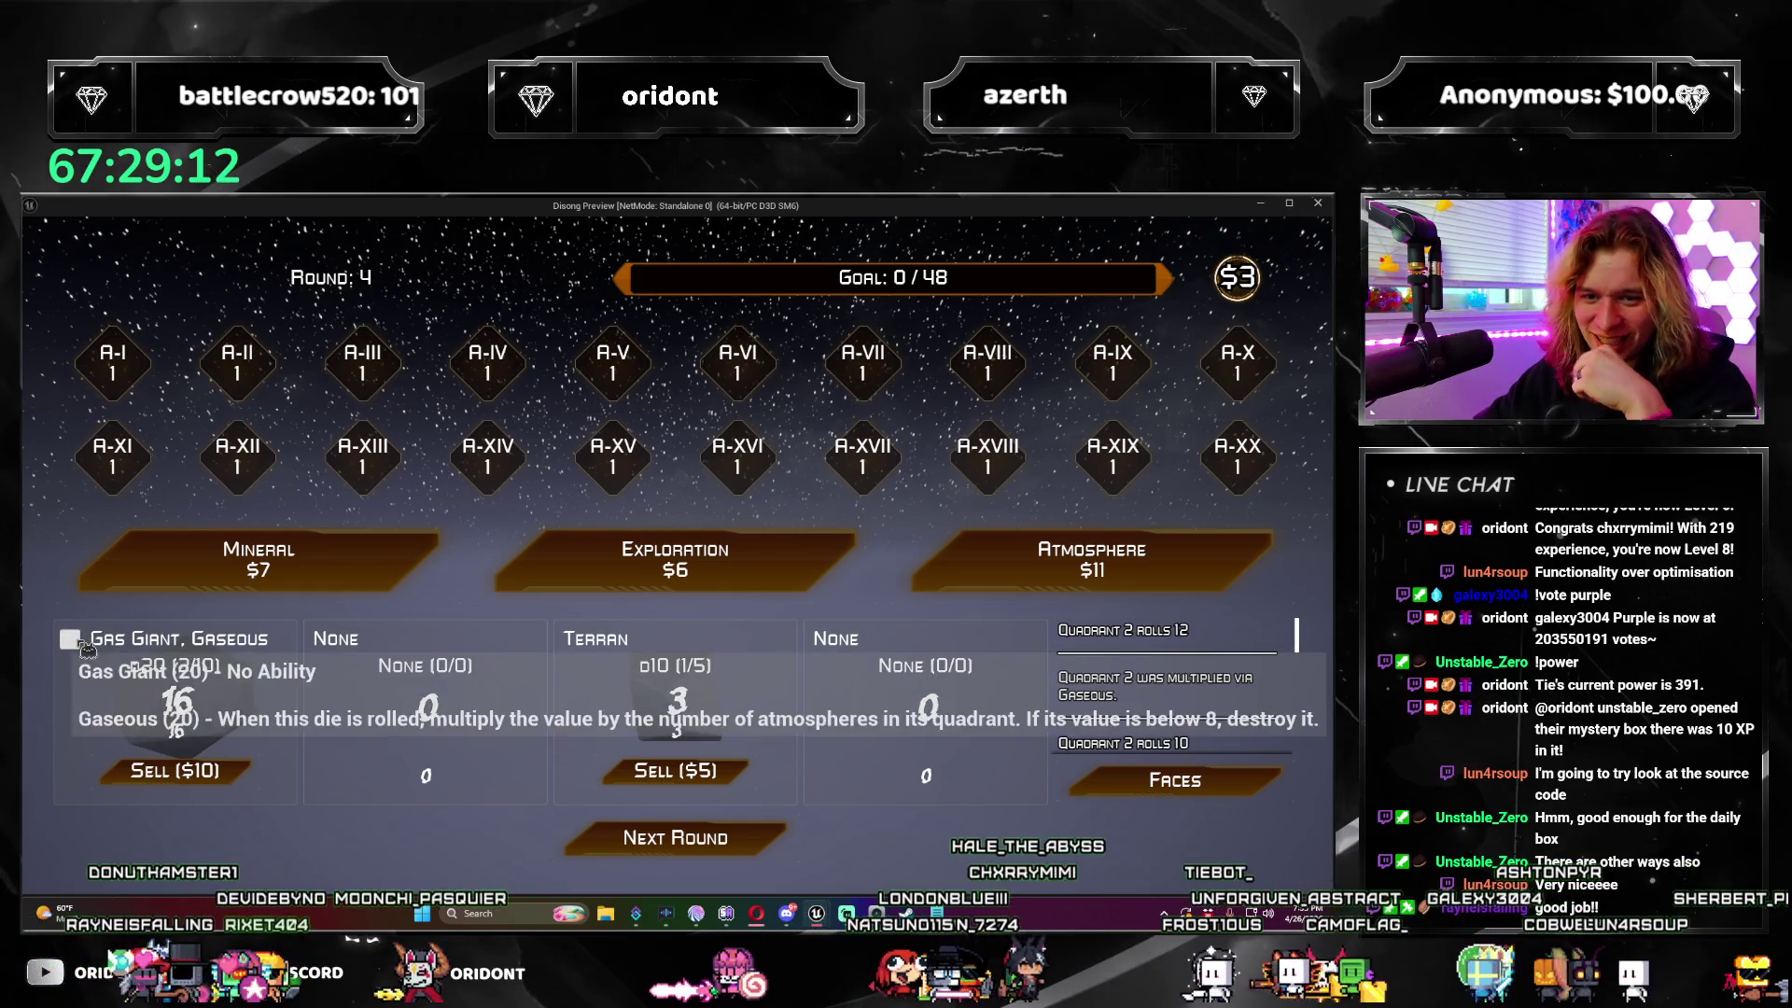
click(1319, 204)
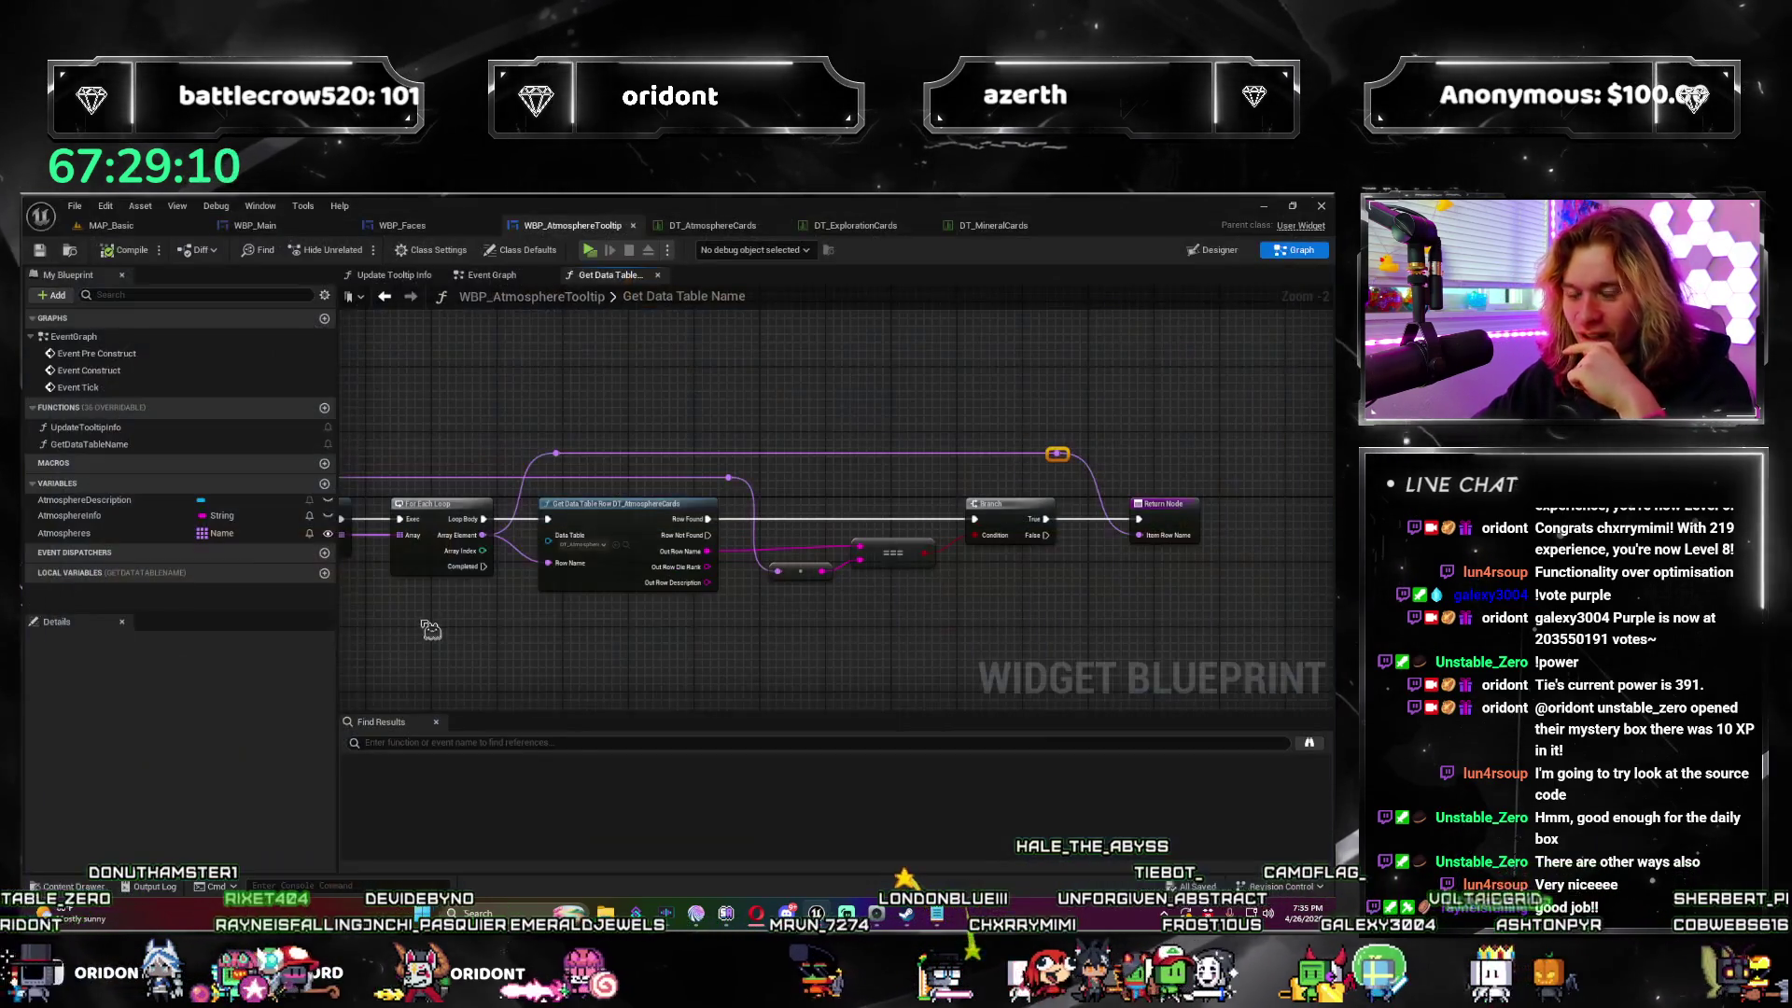
Step: Return to WBP_AtmosphereTooltip's designer and select AtmosphereDescription, set in Roboto Bold size 32
click(149, 227)
click(570, 225)
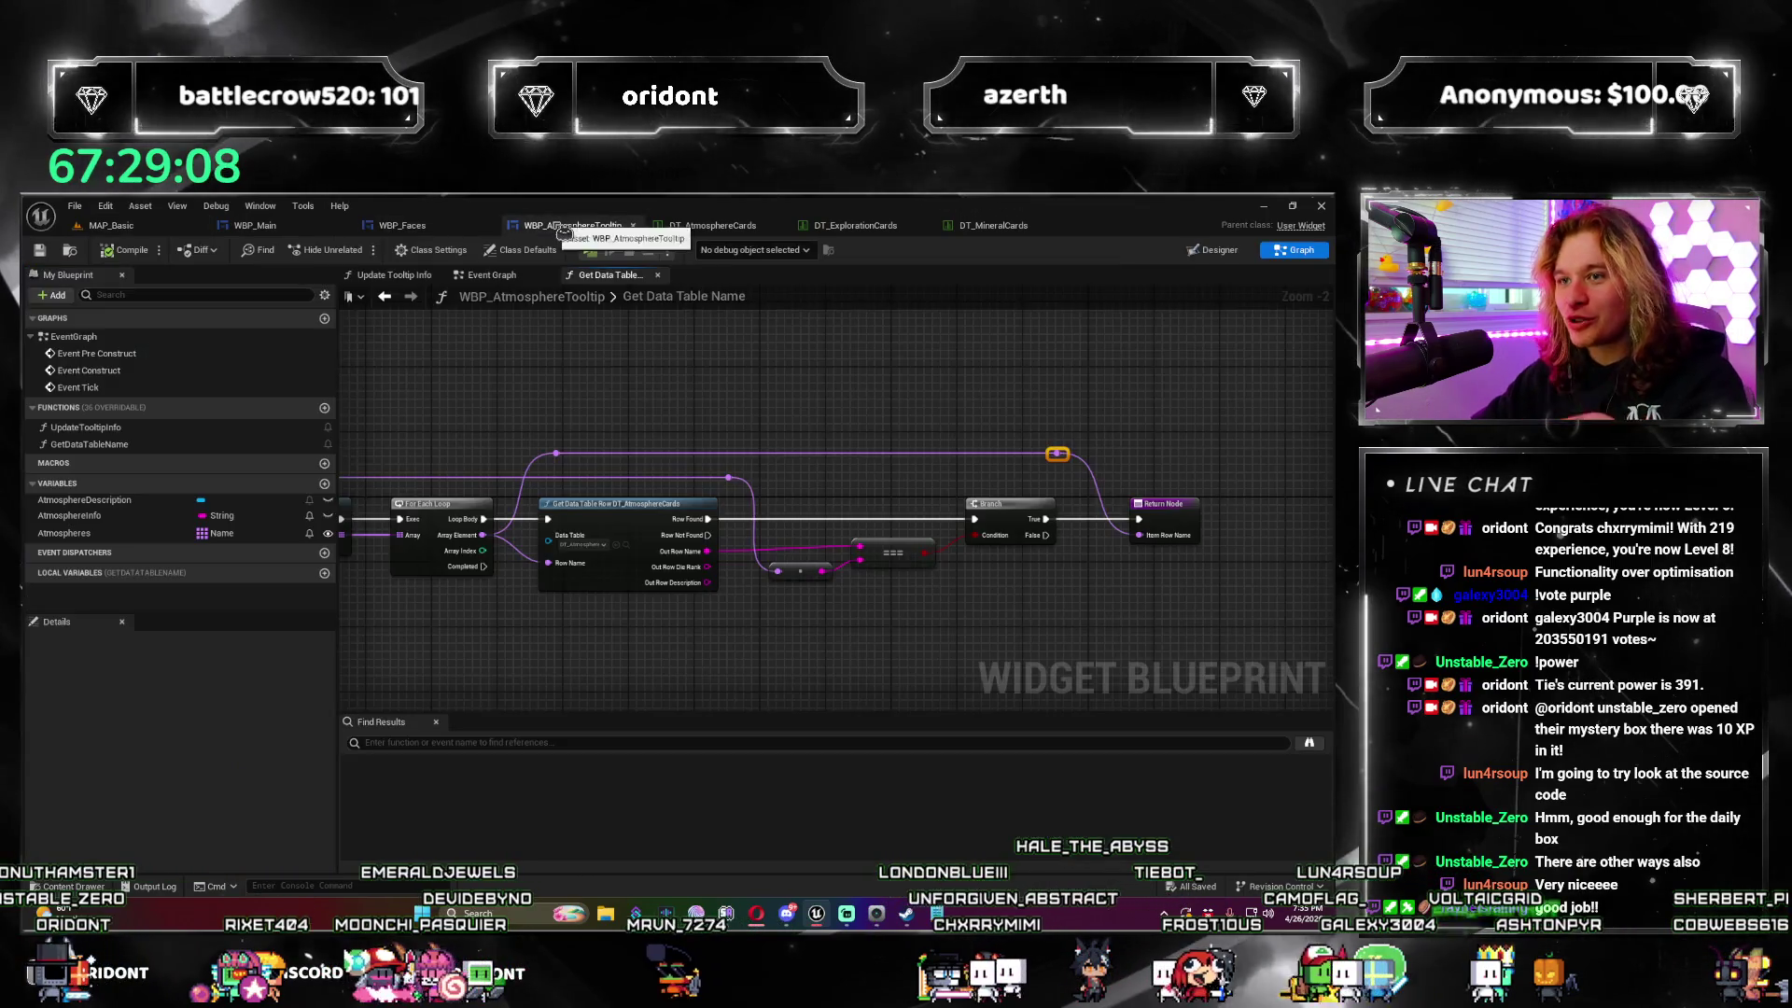
click(492, 274)
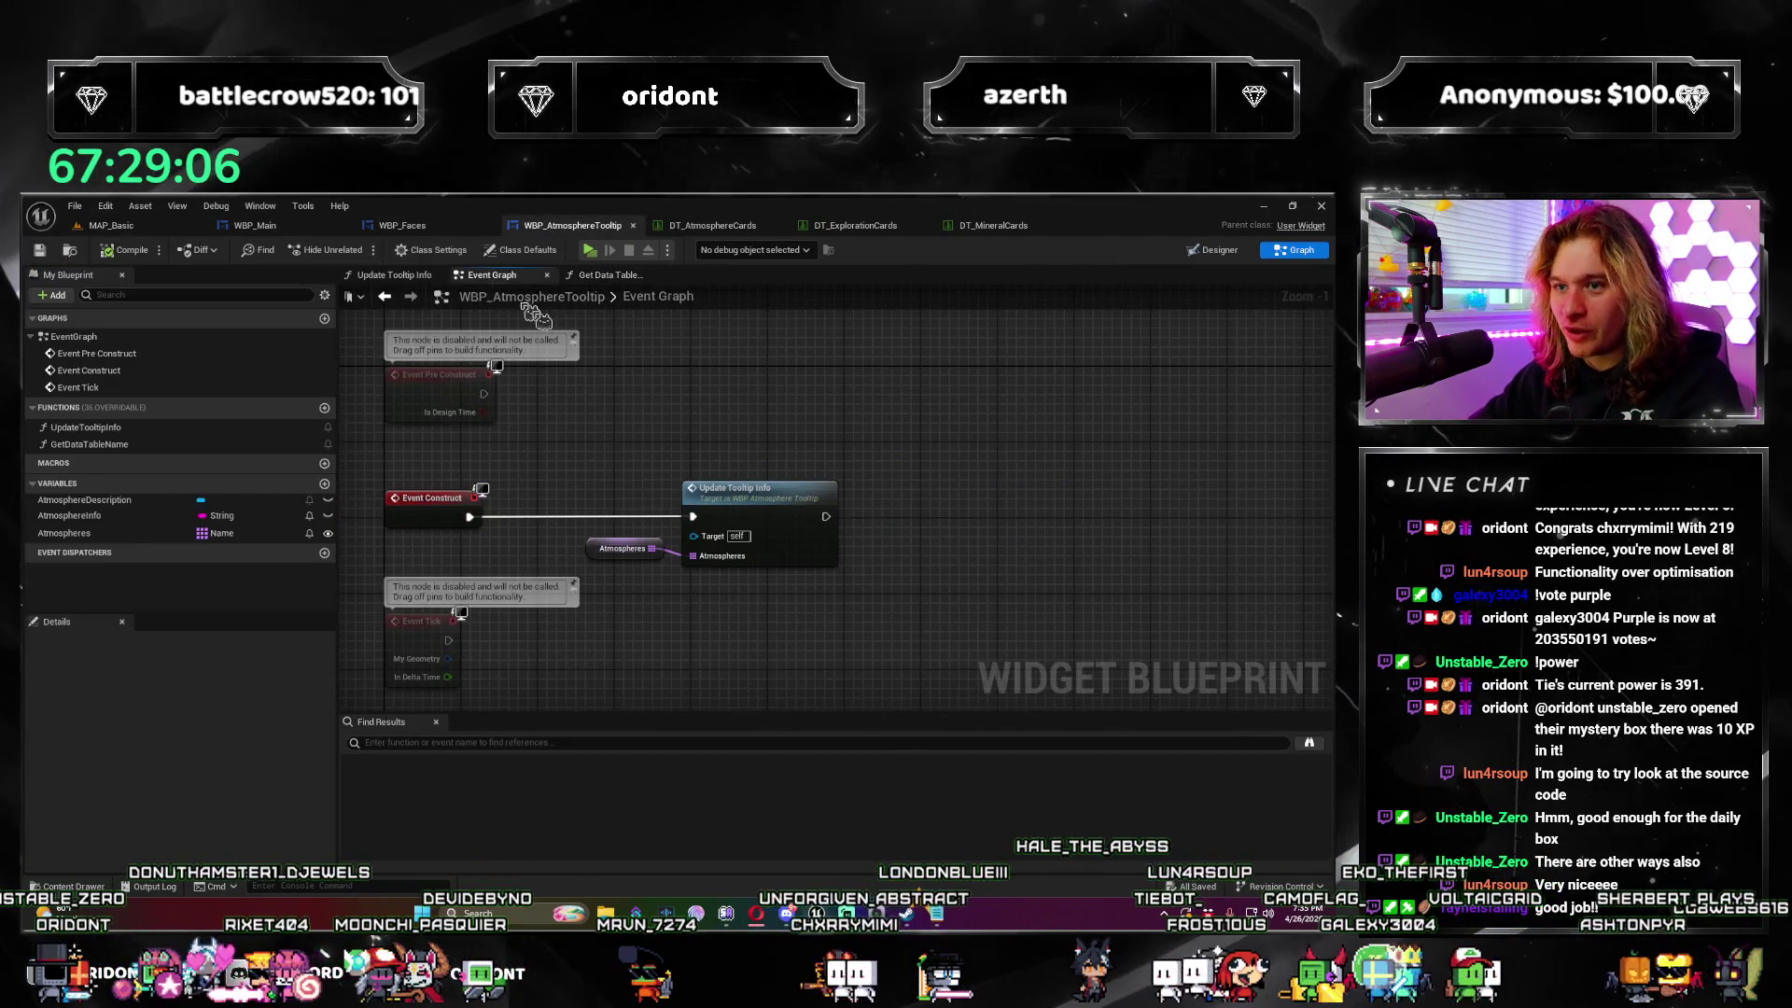
click(1178, 254)
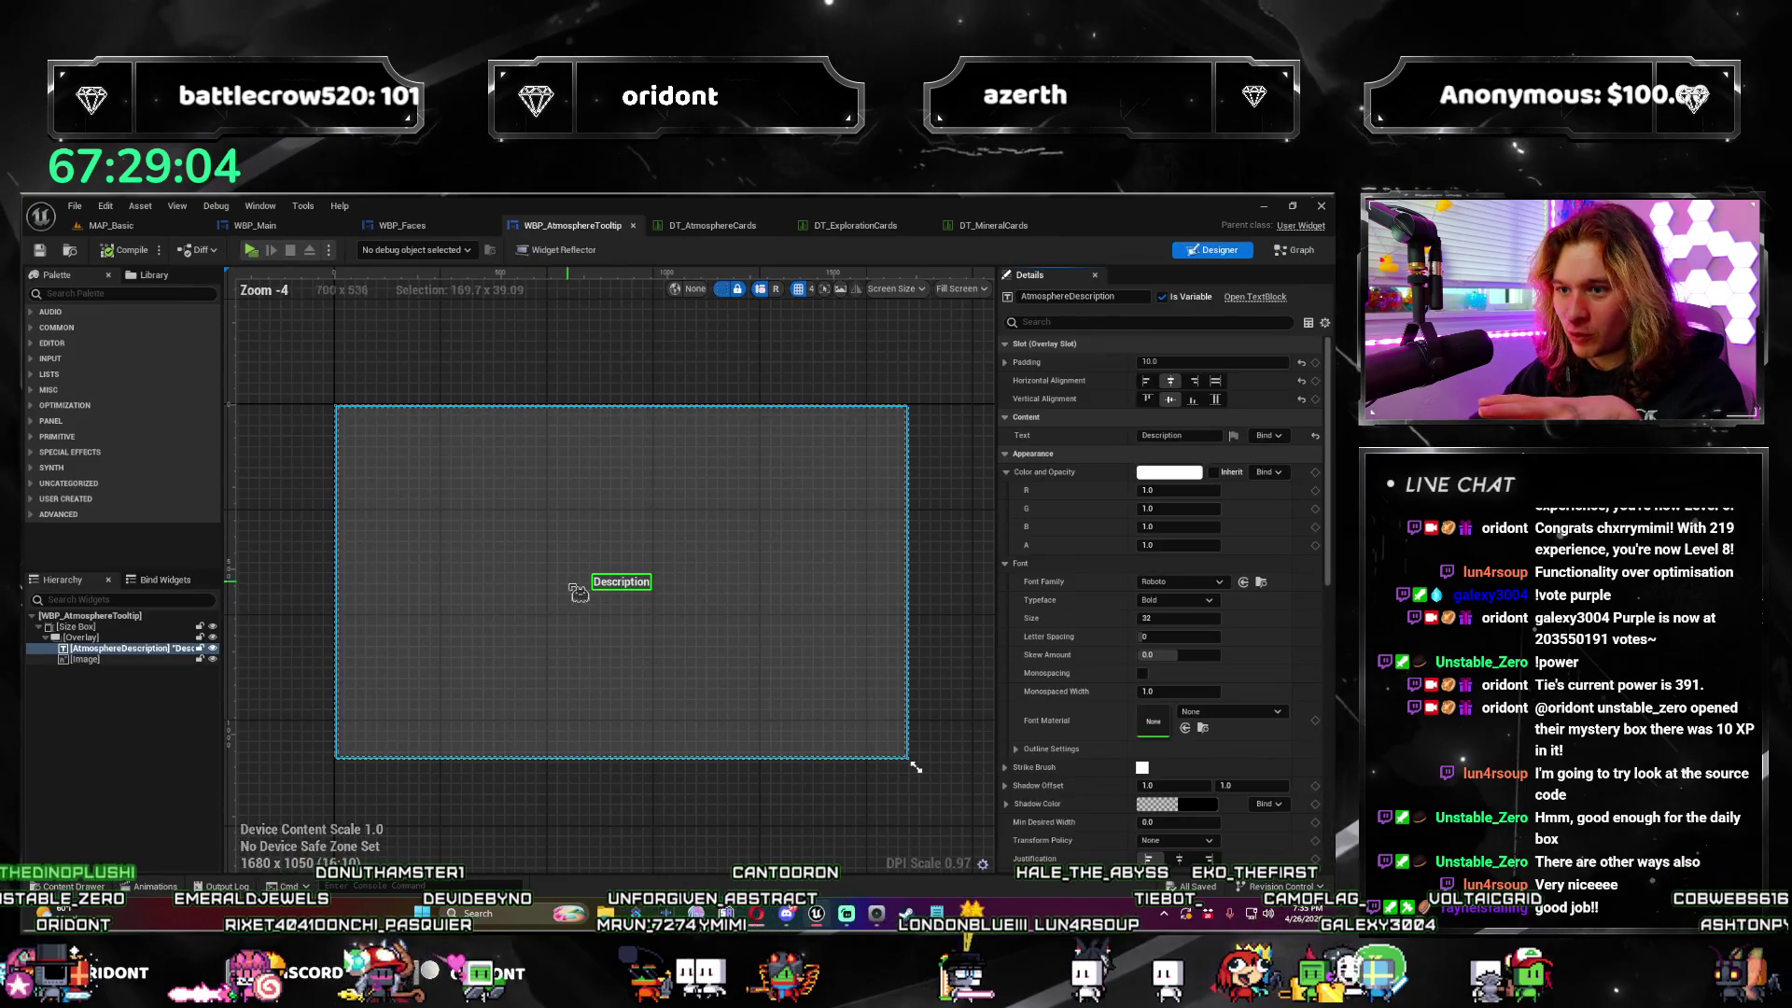
click(640, 592)
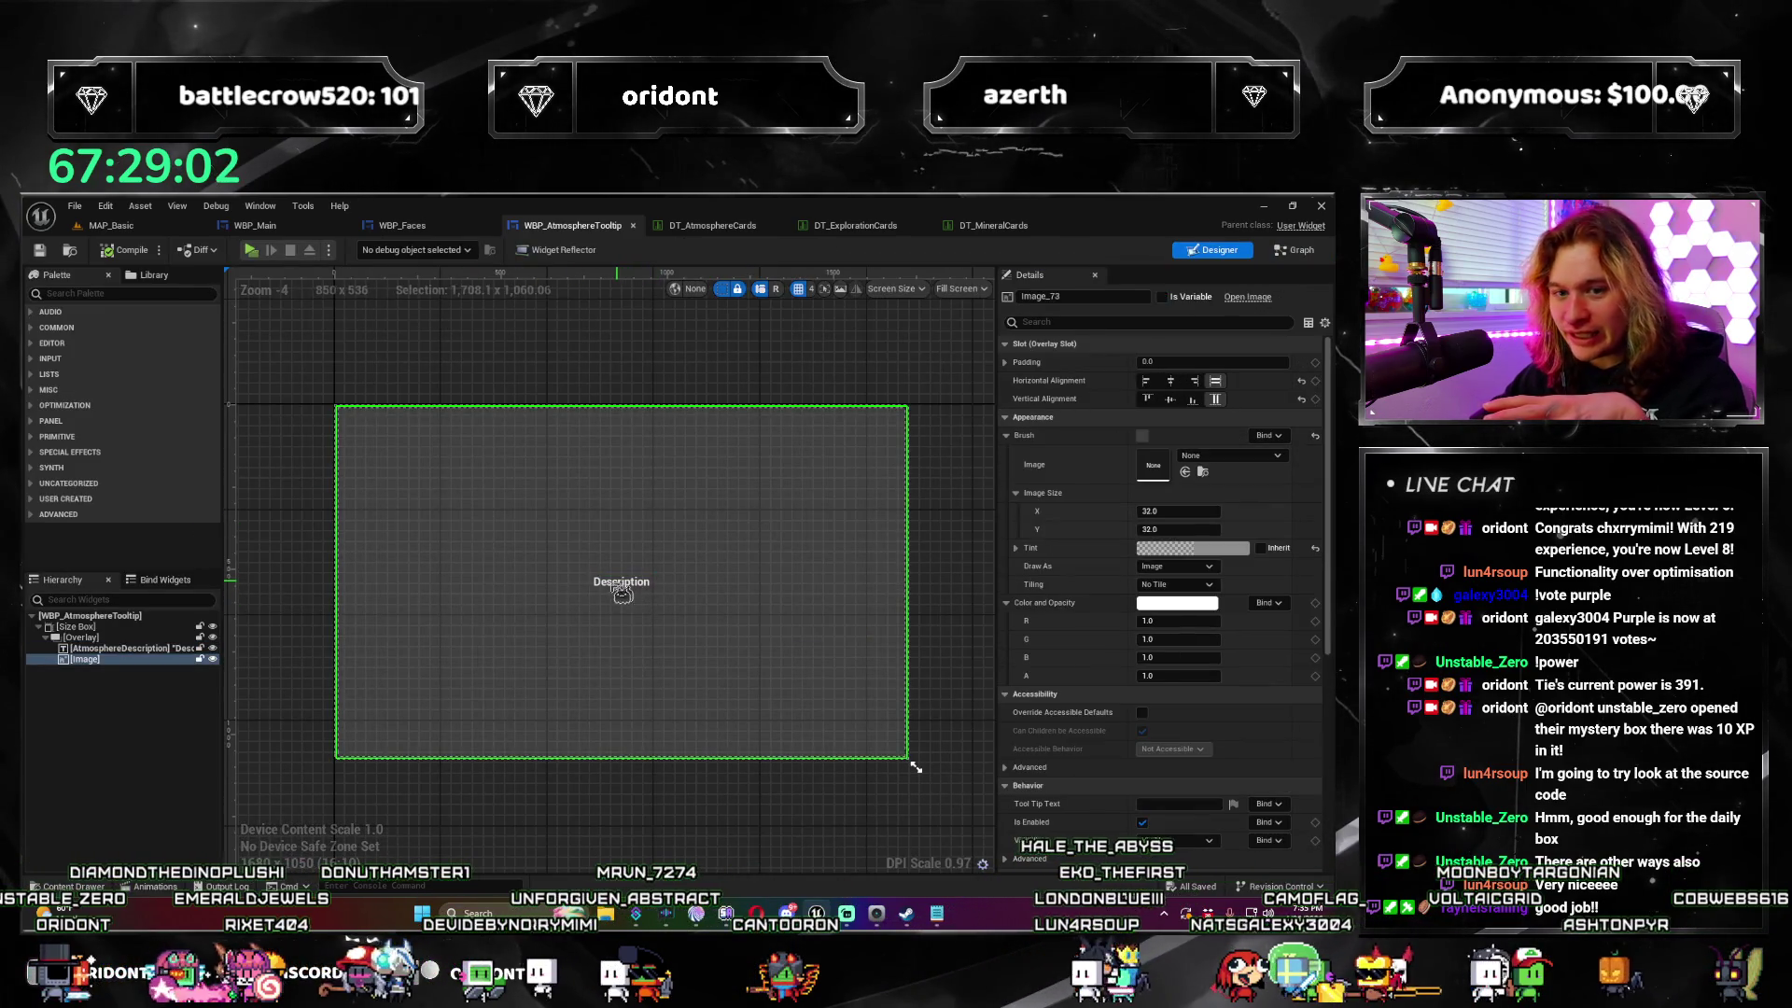
click(103, 648)
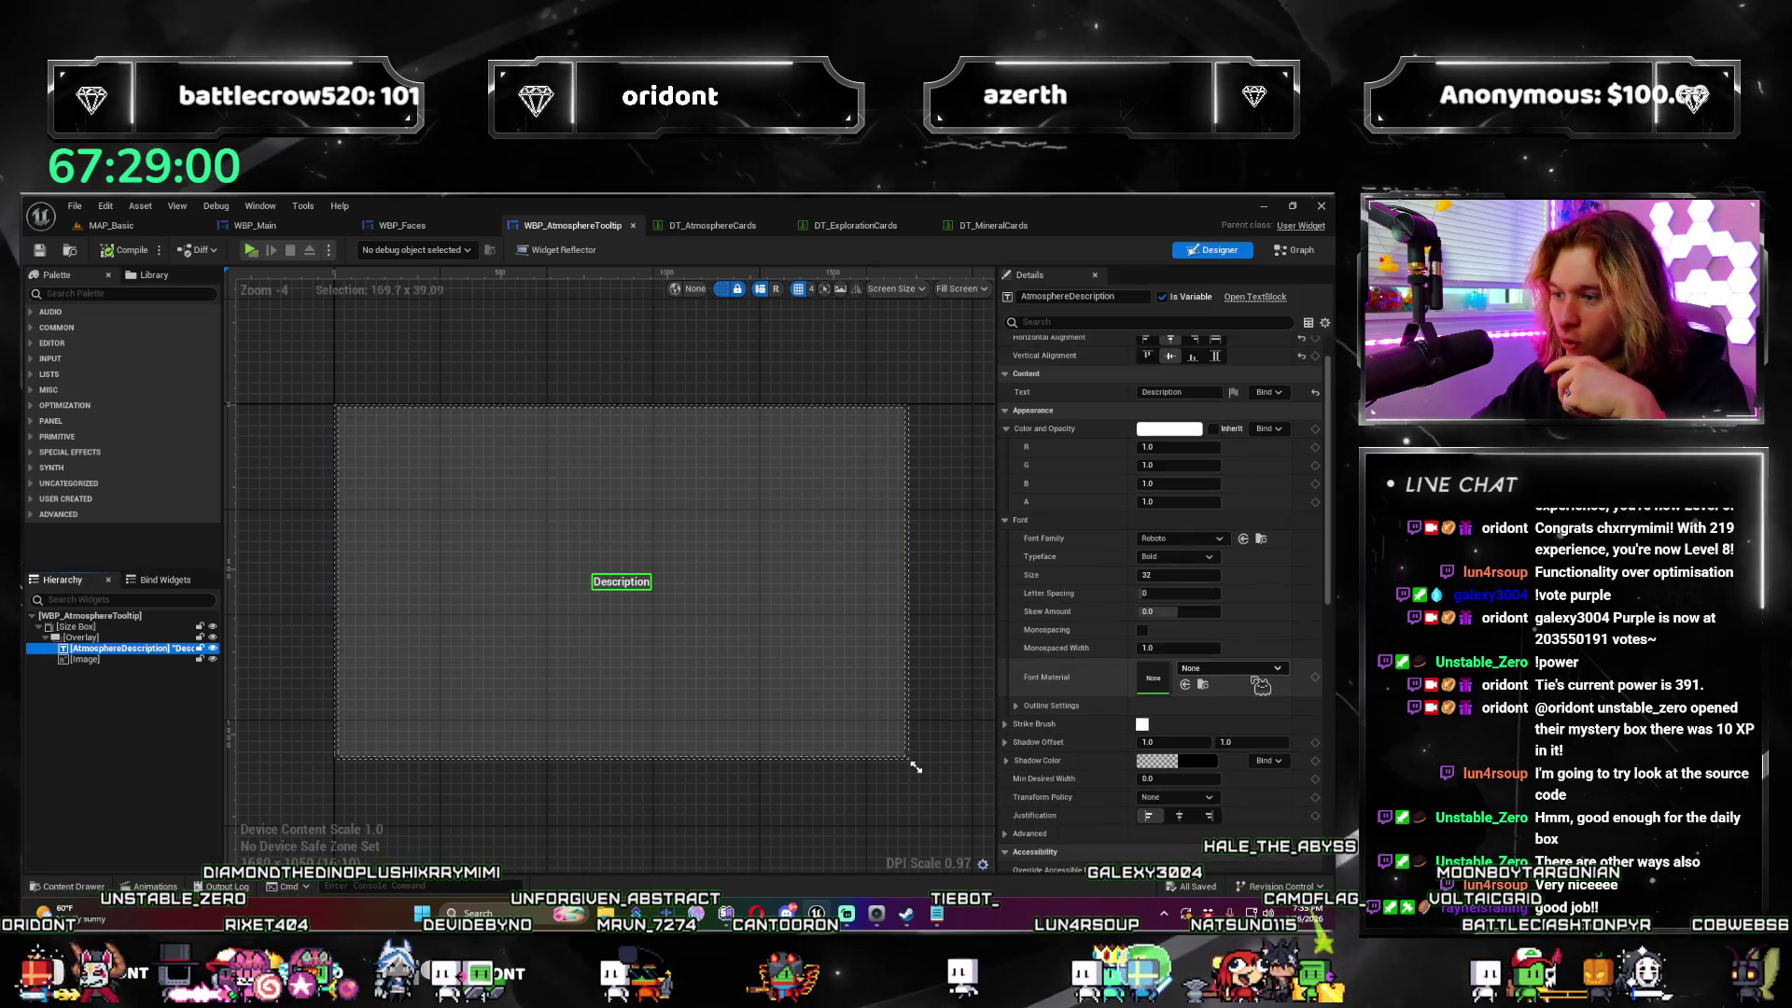
Step: Change the AtmosphereDescription font family to Futured_Font
click(1214, 538)
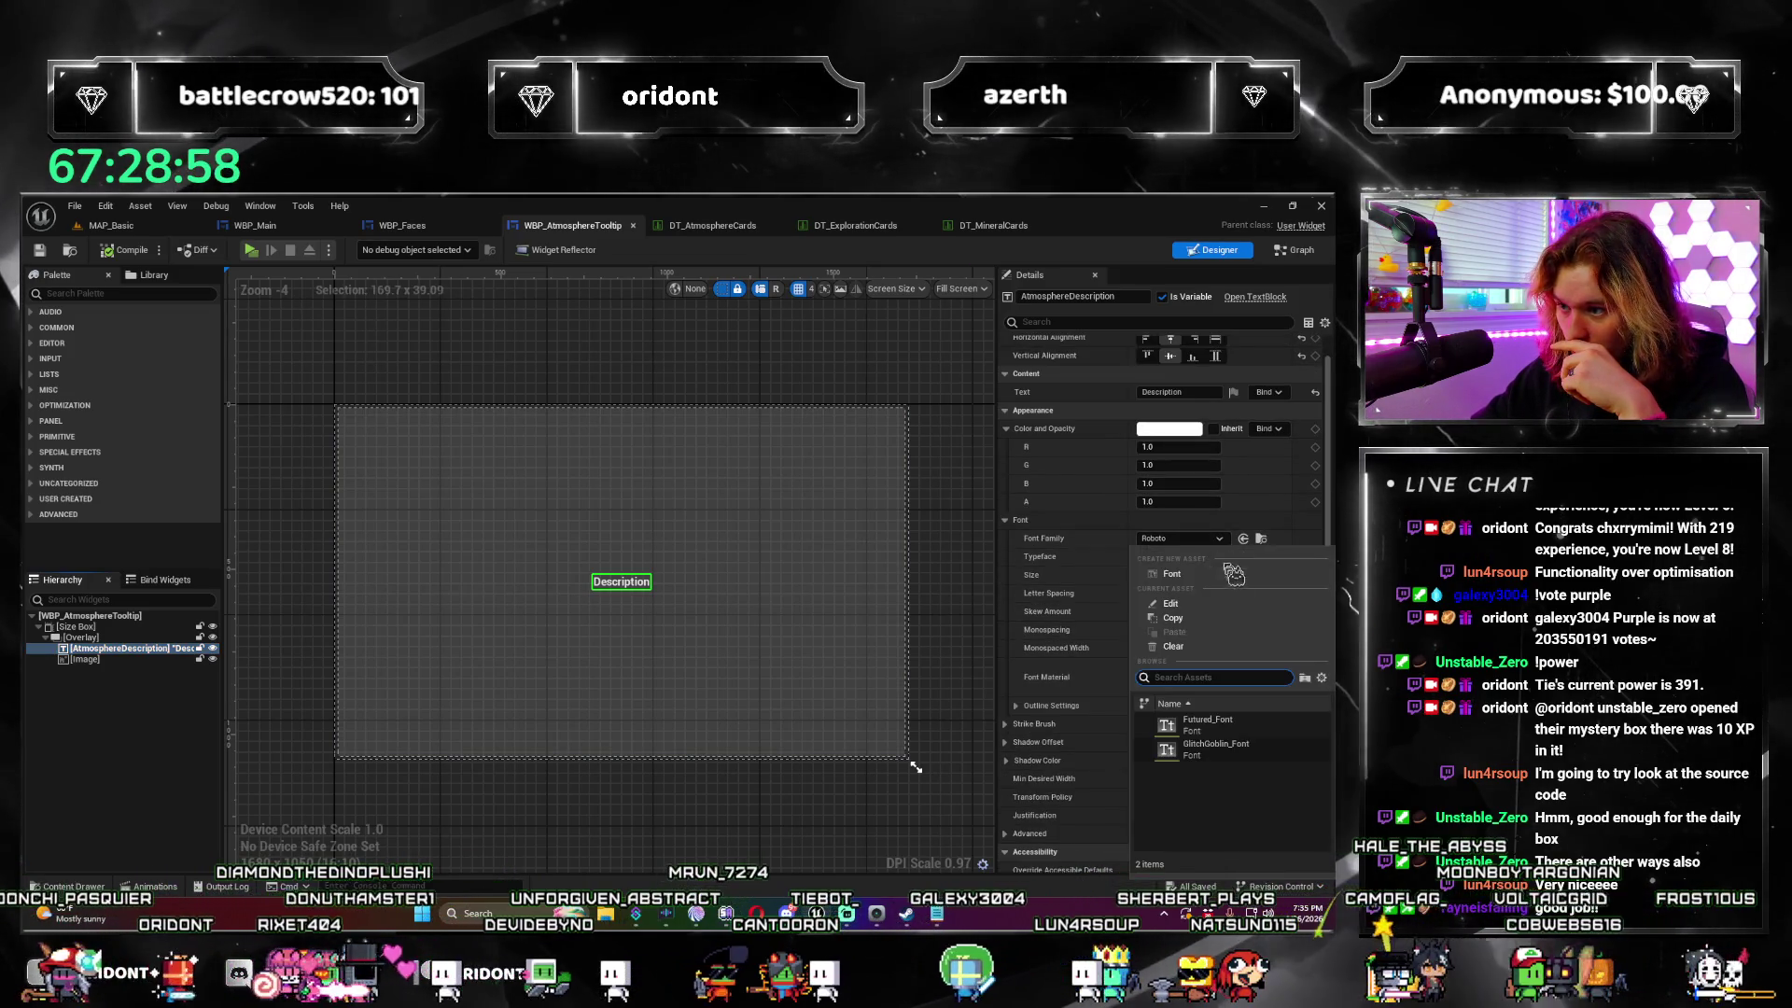
click(1262, 727)
scroll(604, 643, up, 1)
scroll(616, 644, down, 4)
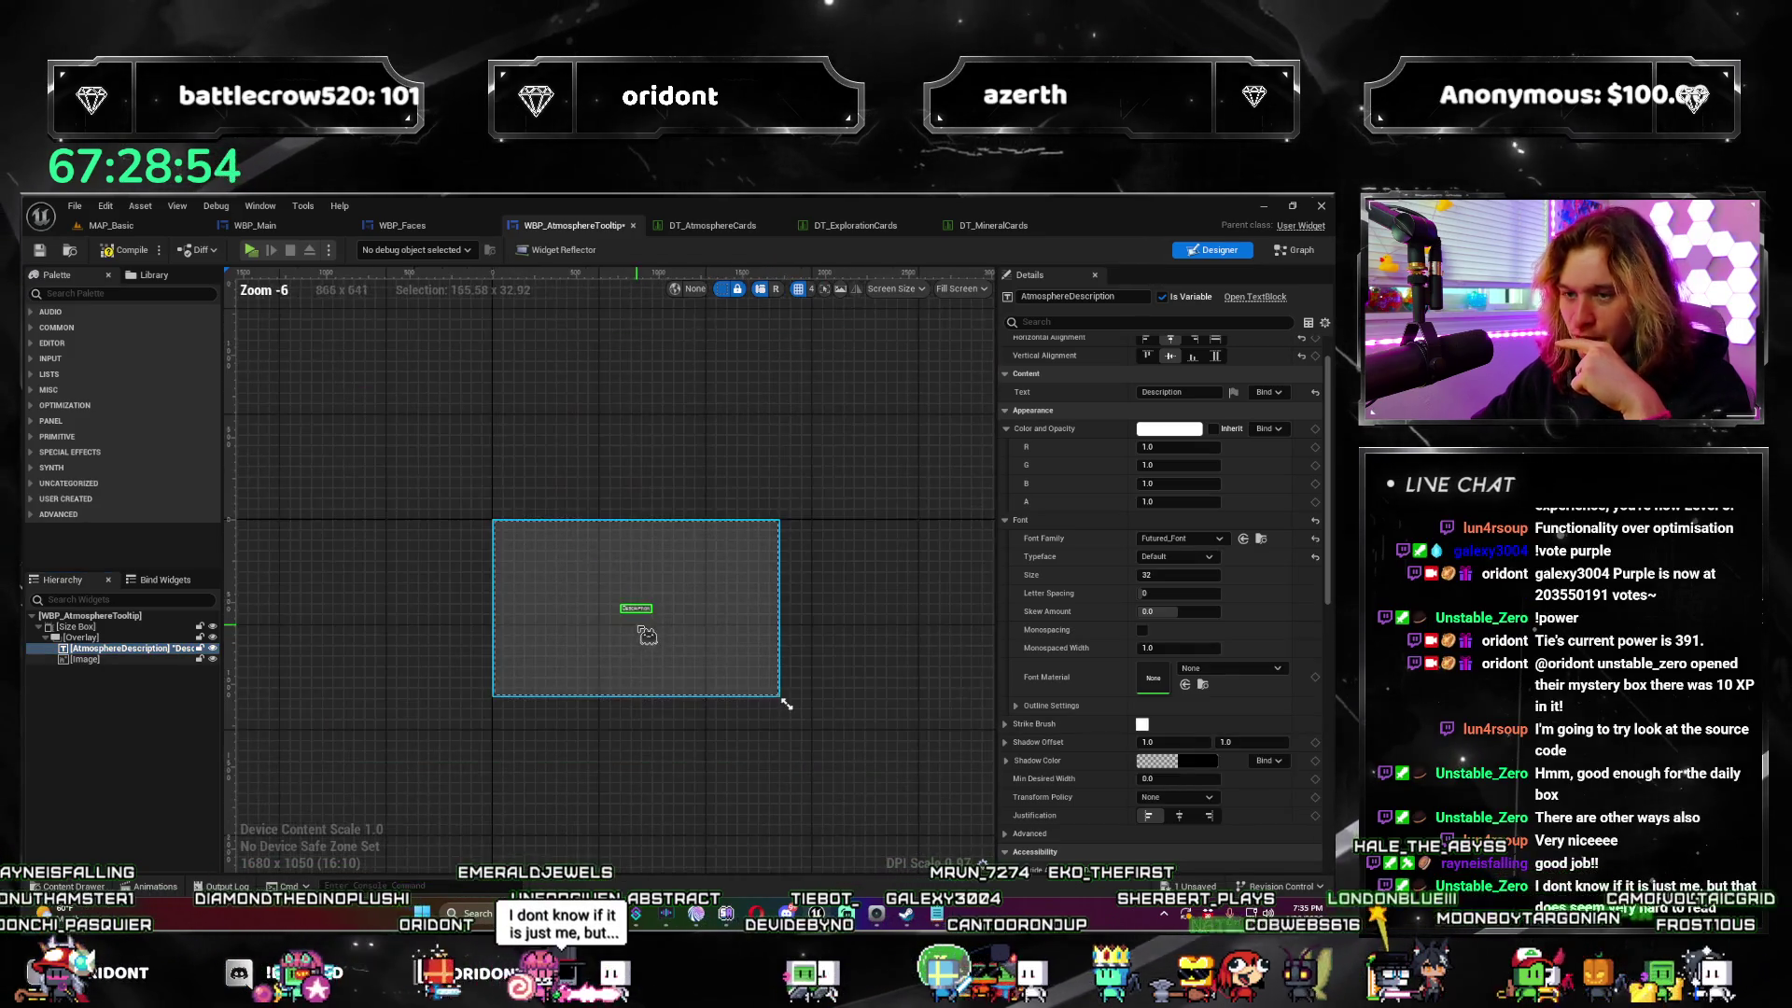
scroll(627, 650, up, 3)
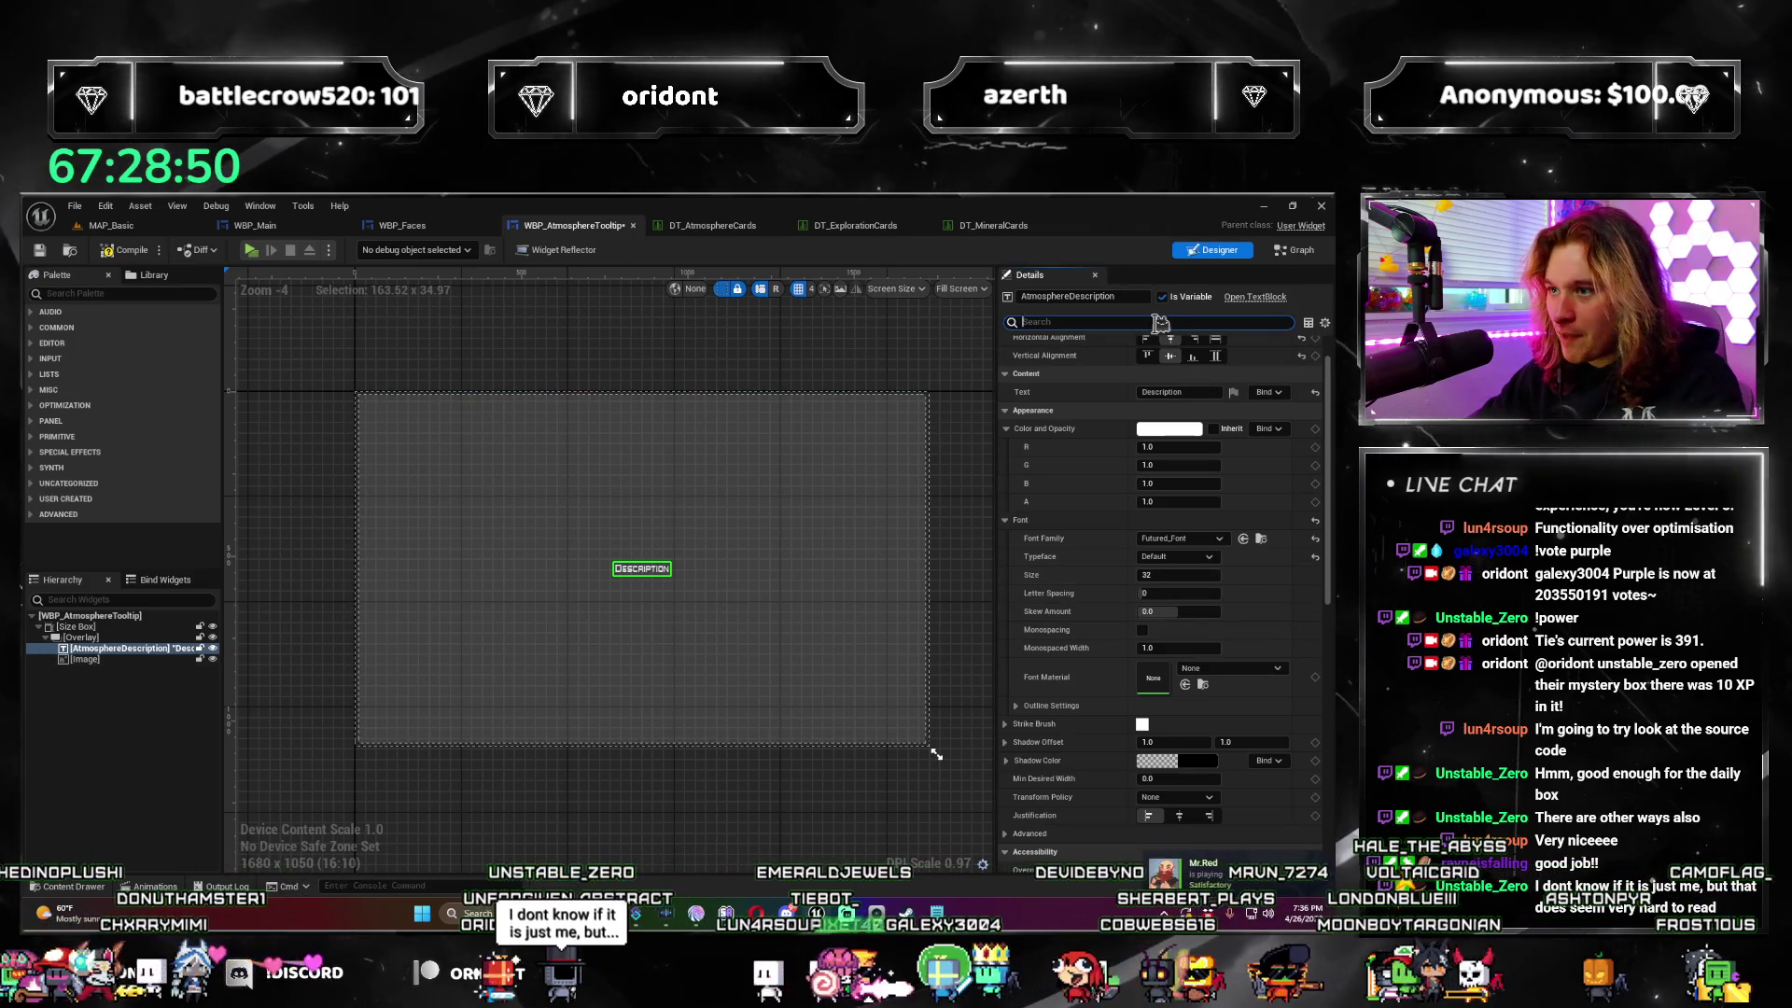
Step: Turn on Auto Wrap Text for the description, then launch the game preview
text(wrap)
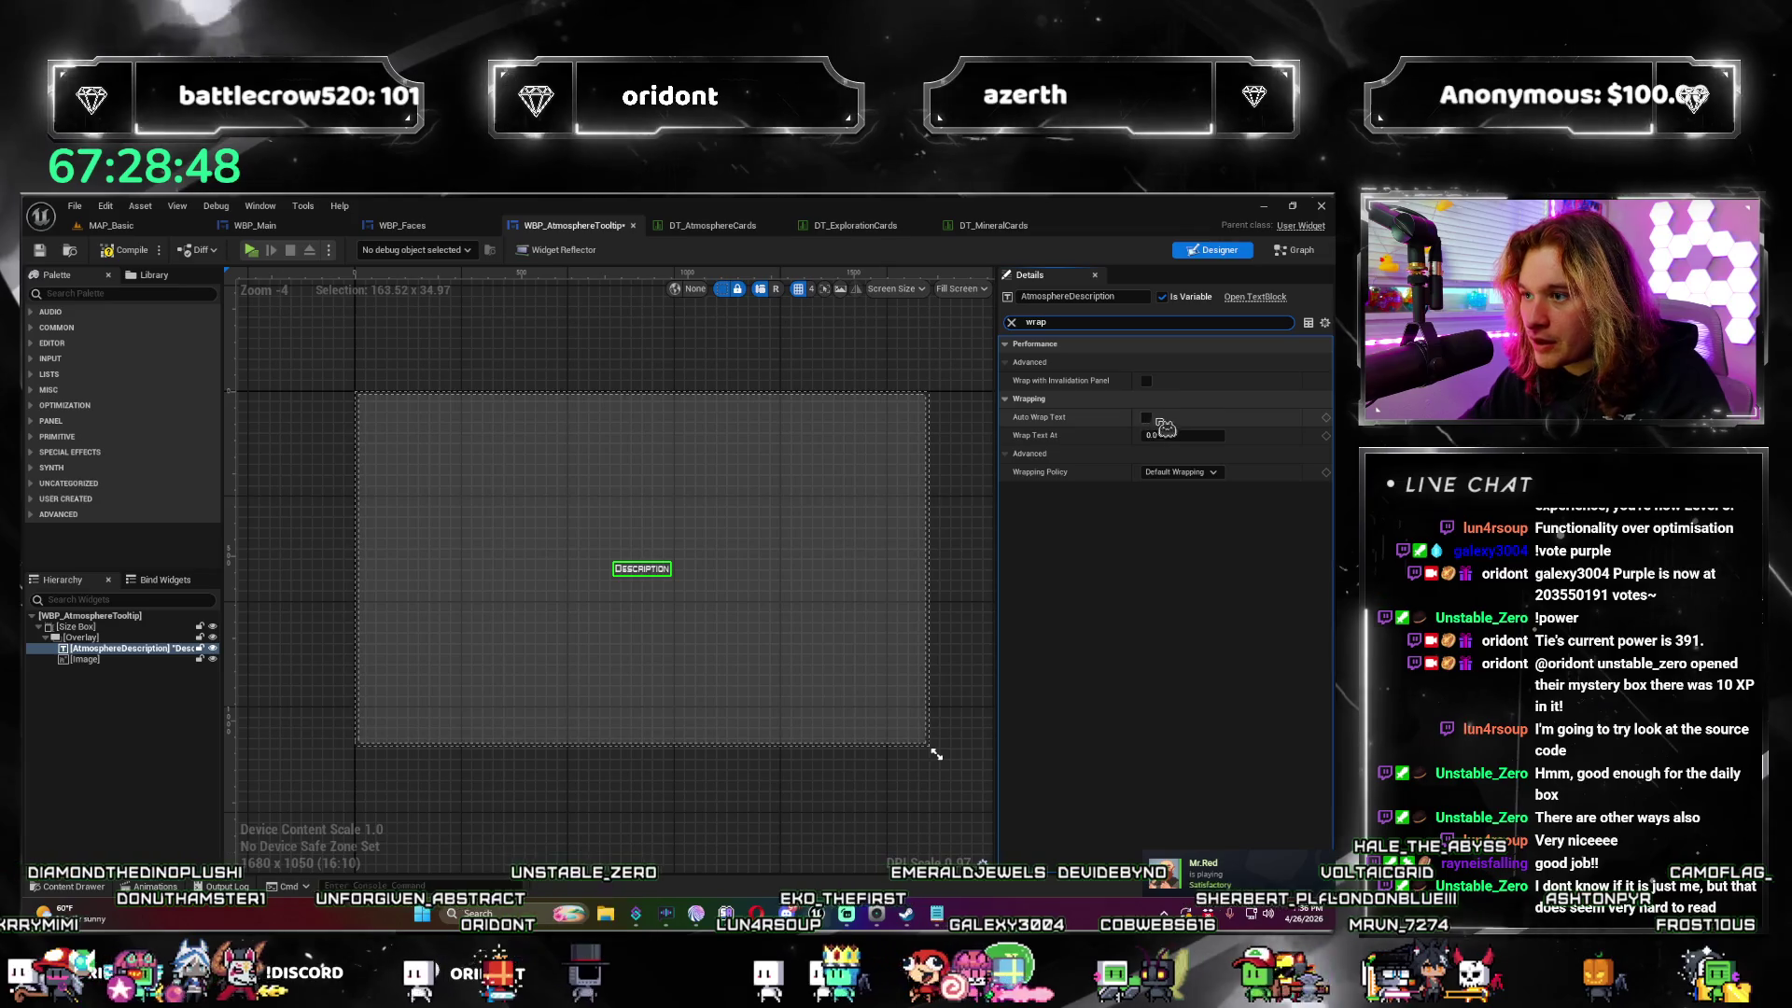
click(1146, 417)
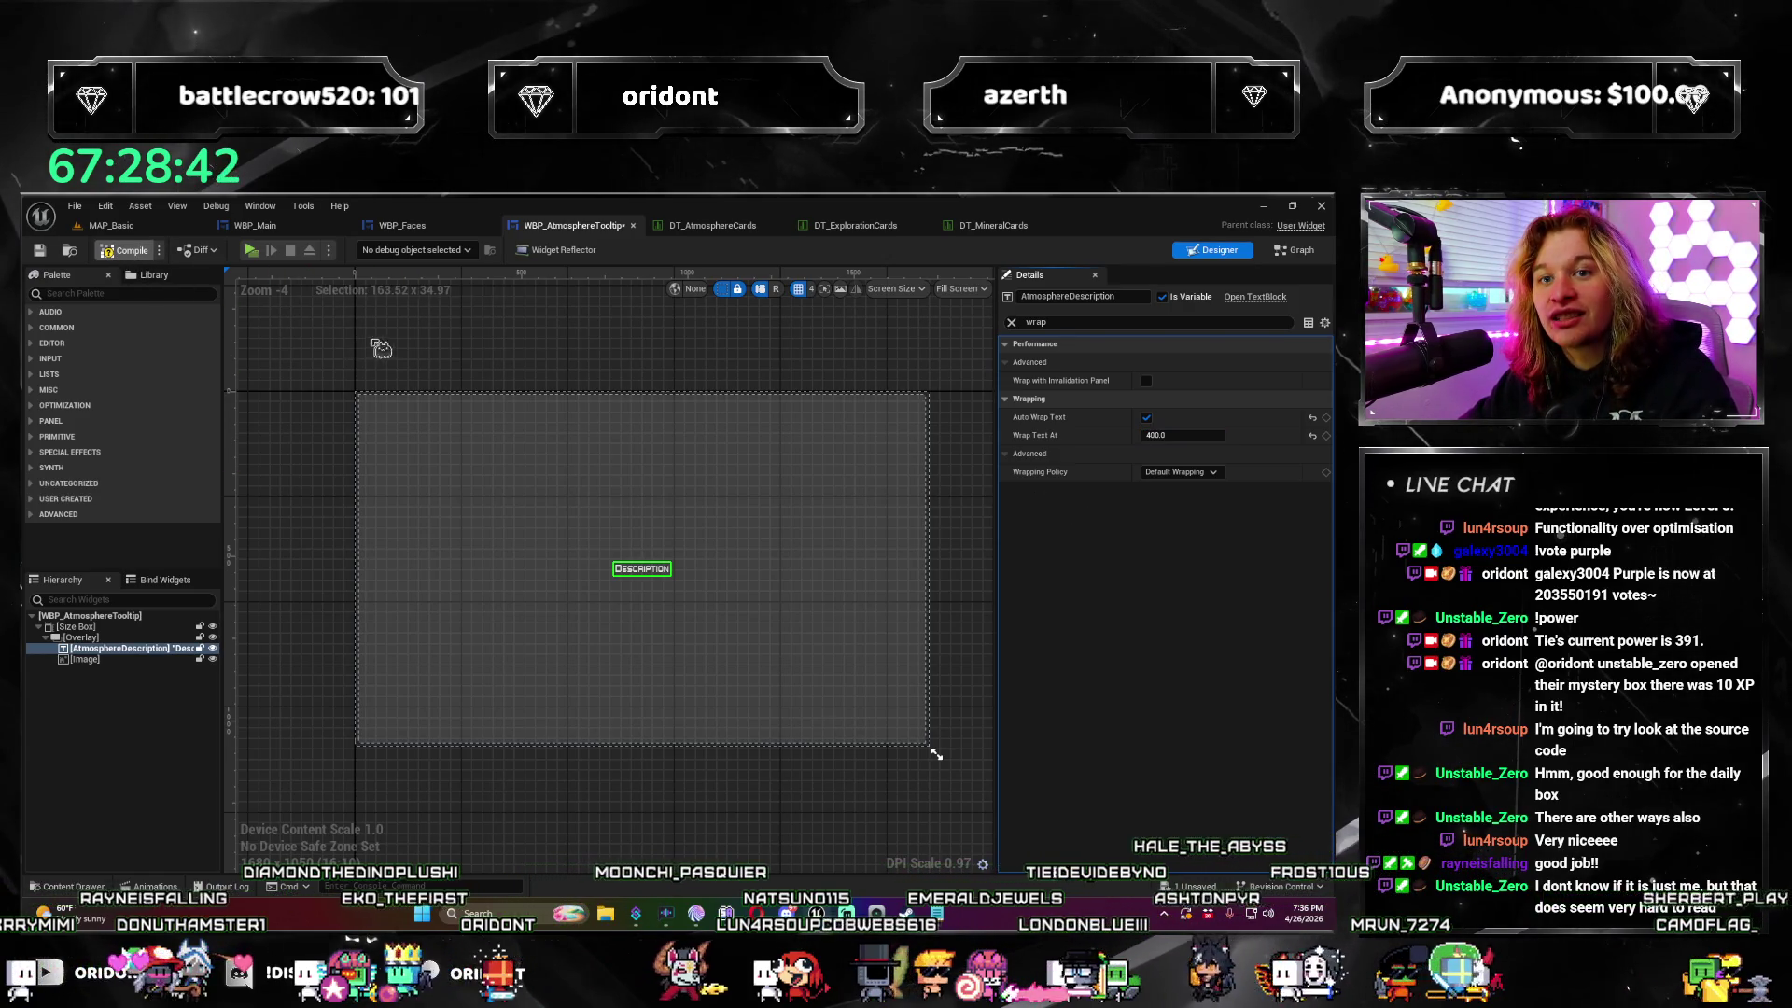
click(111, 225)
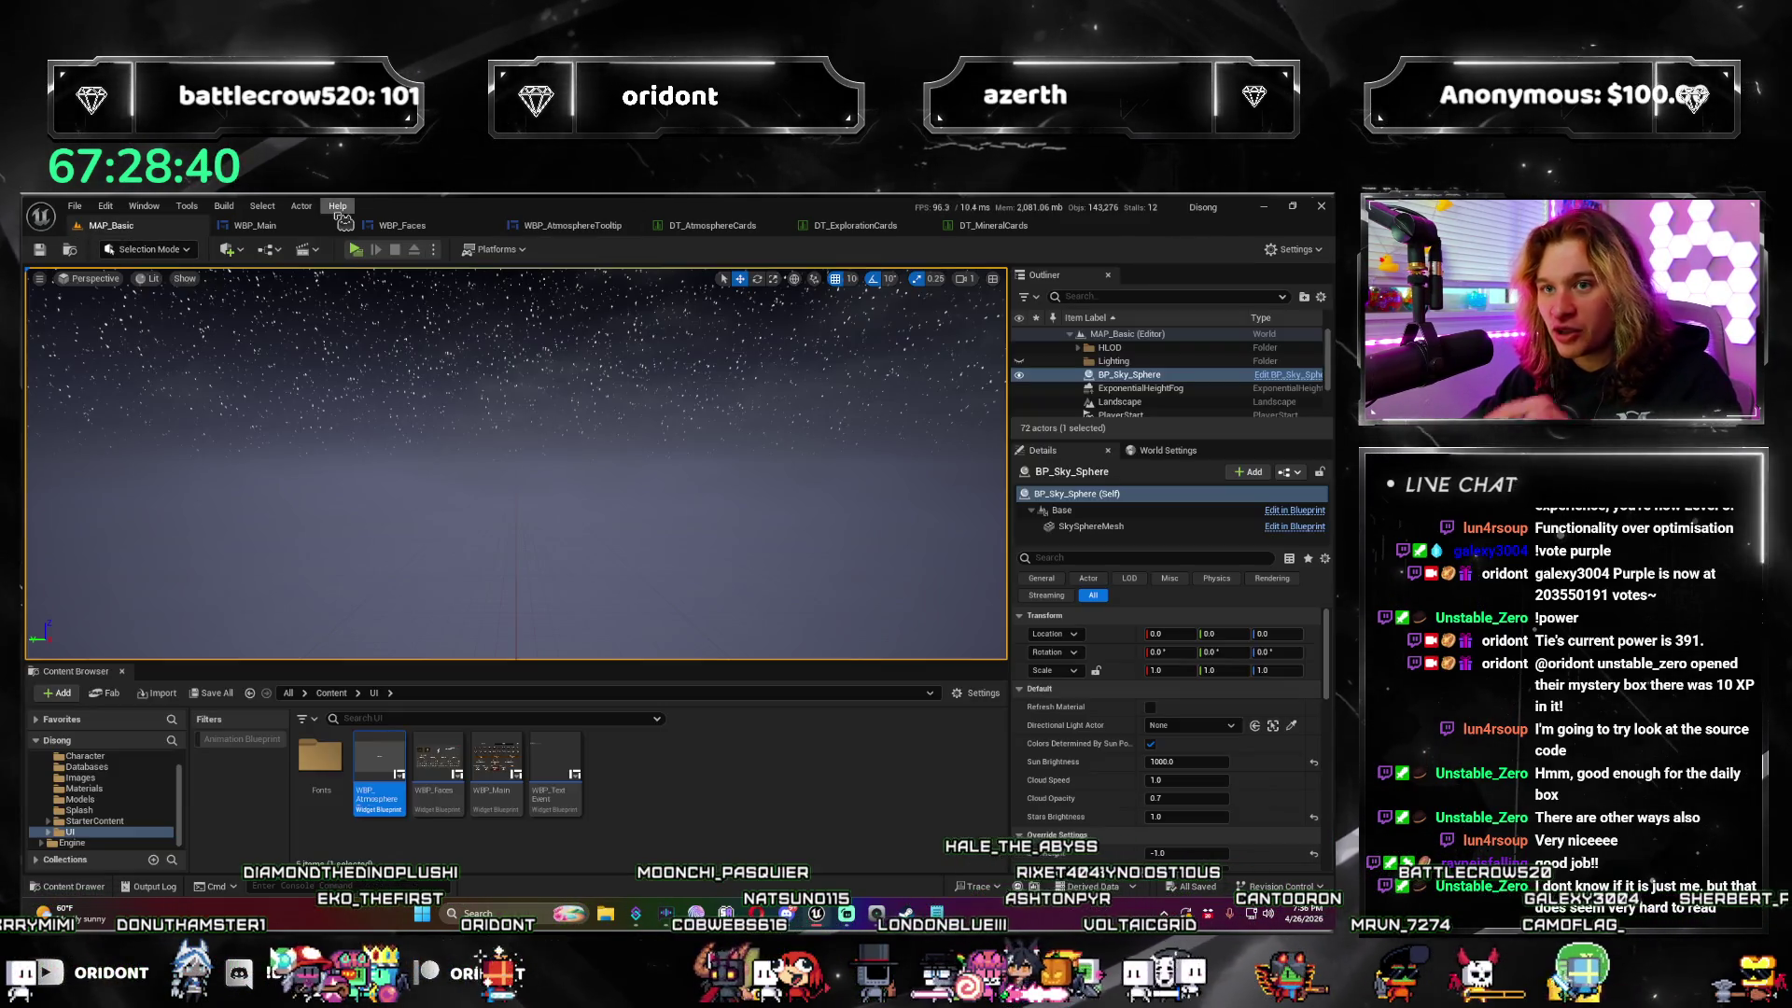
Step: Buy a $5 Atmosphere die, add Asteroid Belt, sell Desolate and start the next round
click(400, 272)
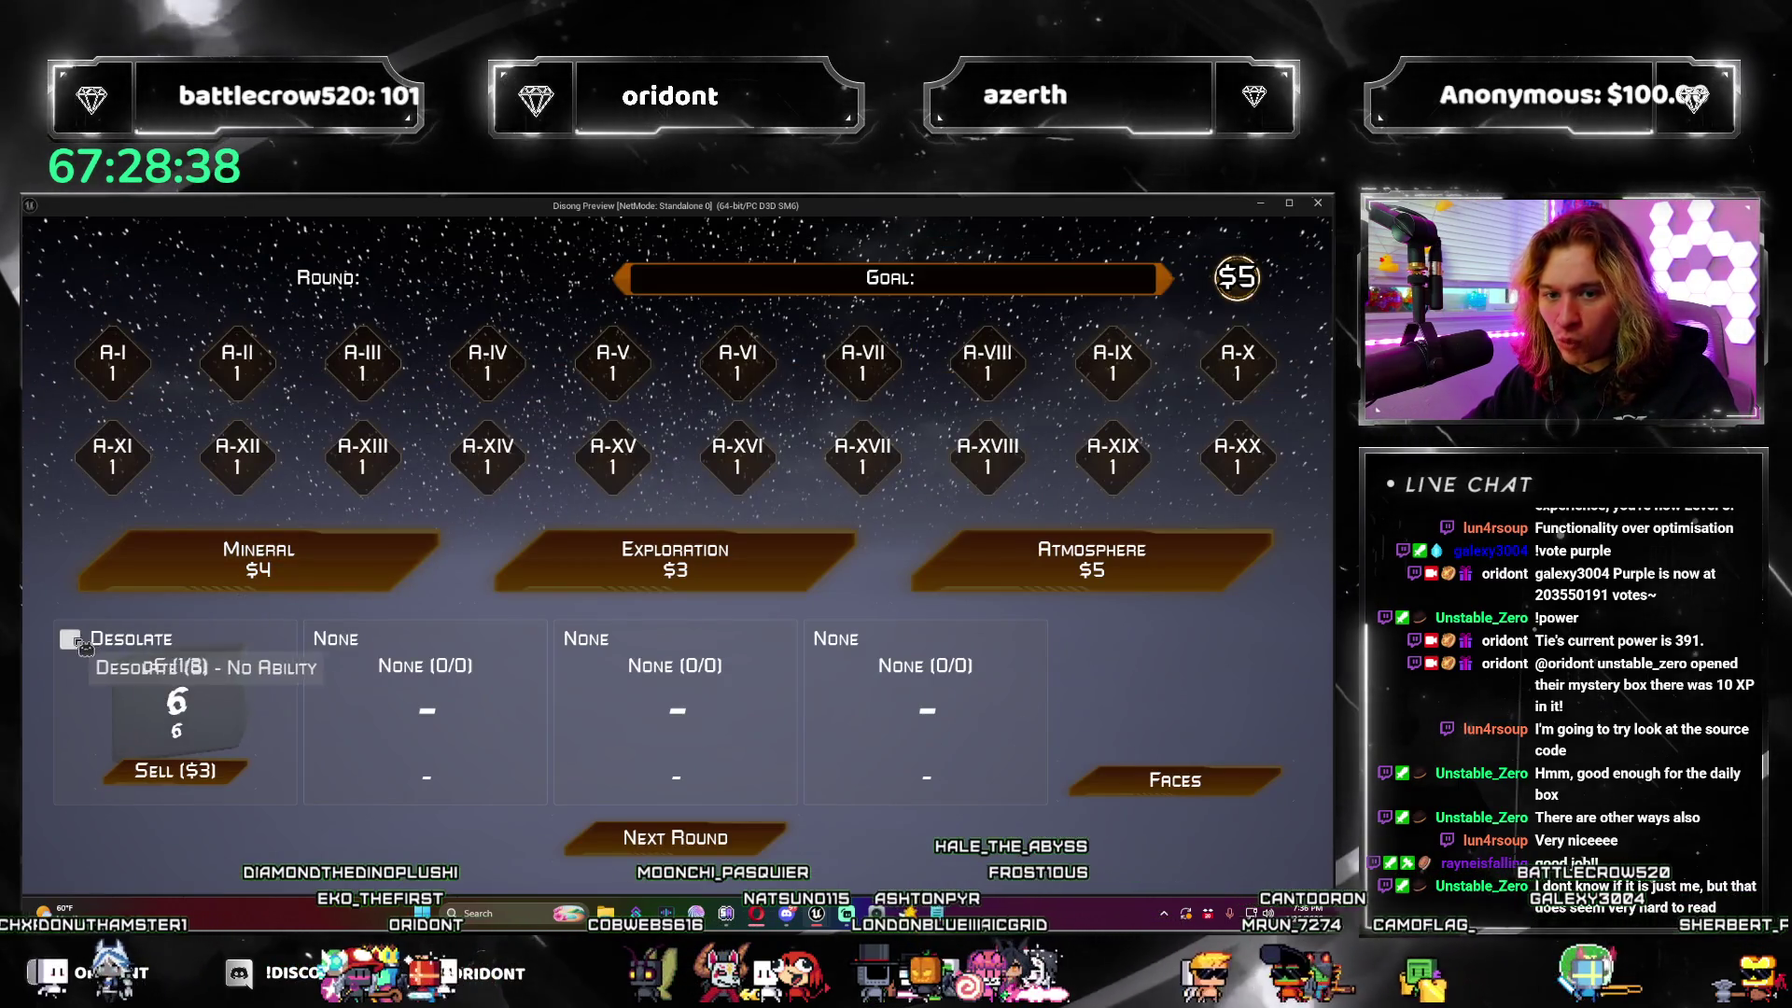
click(1101, 583)
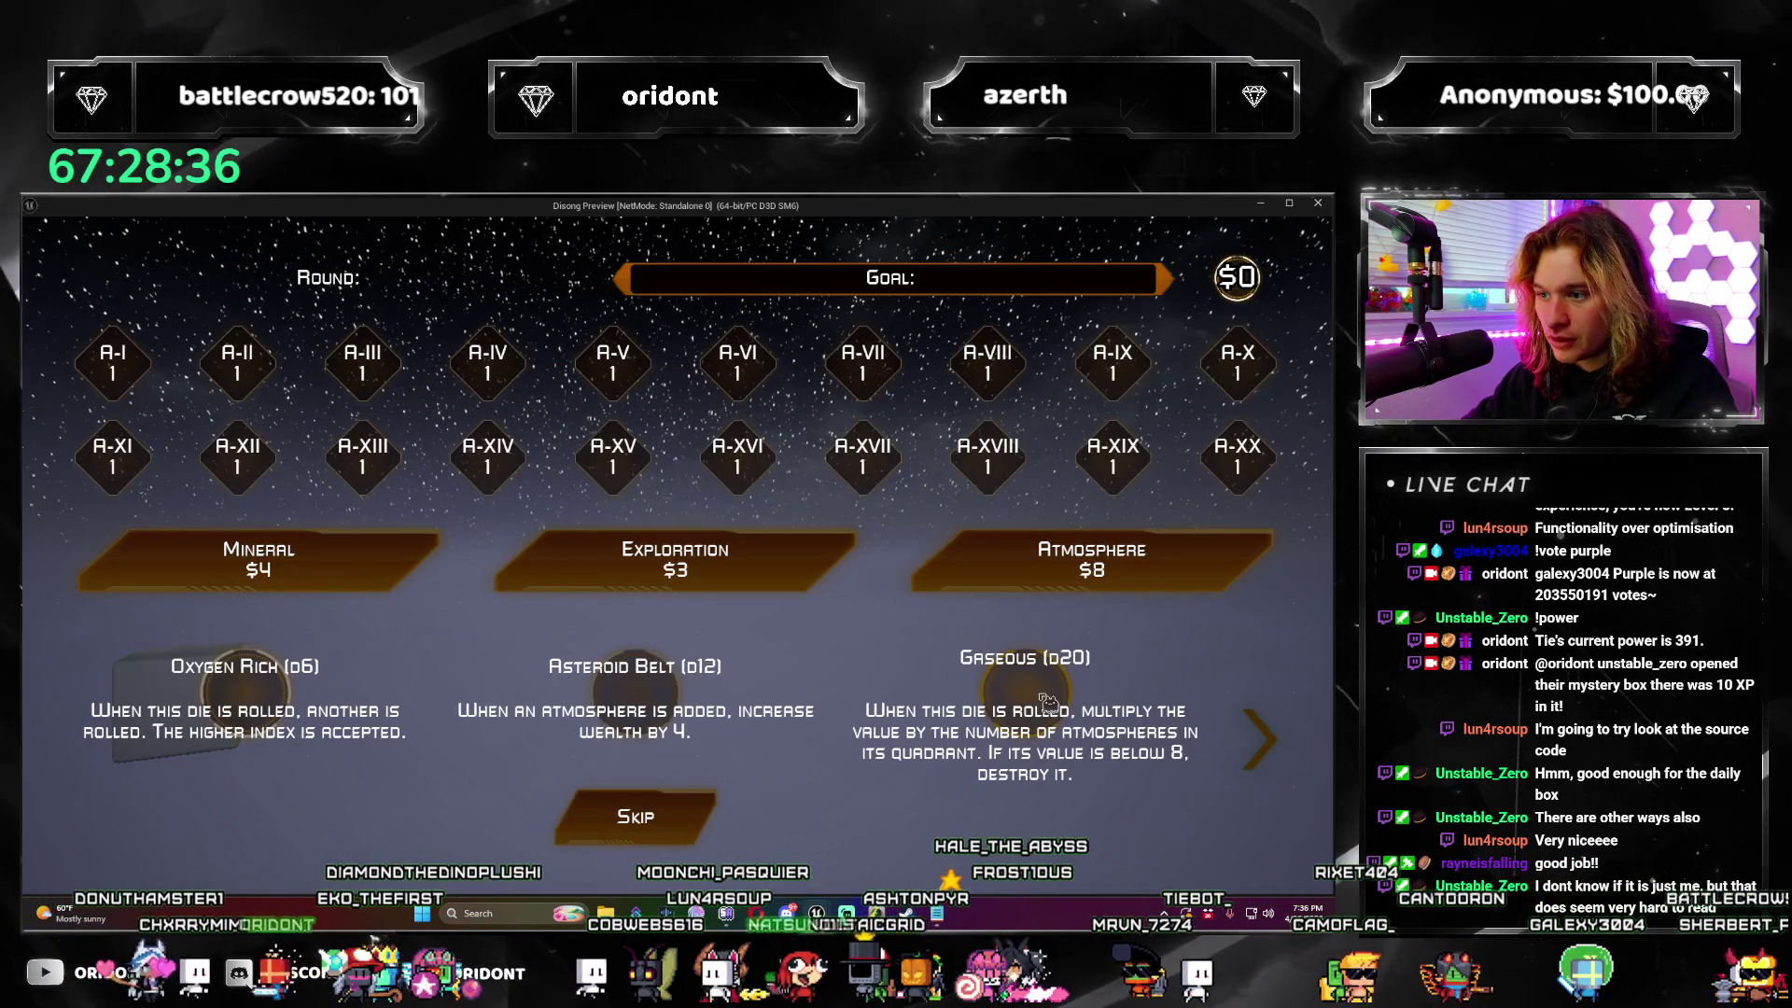
click(624, 695)
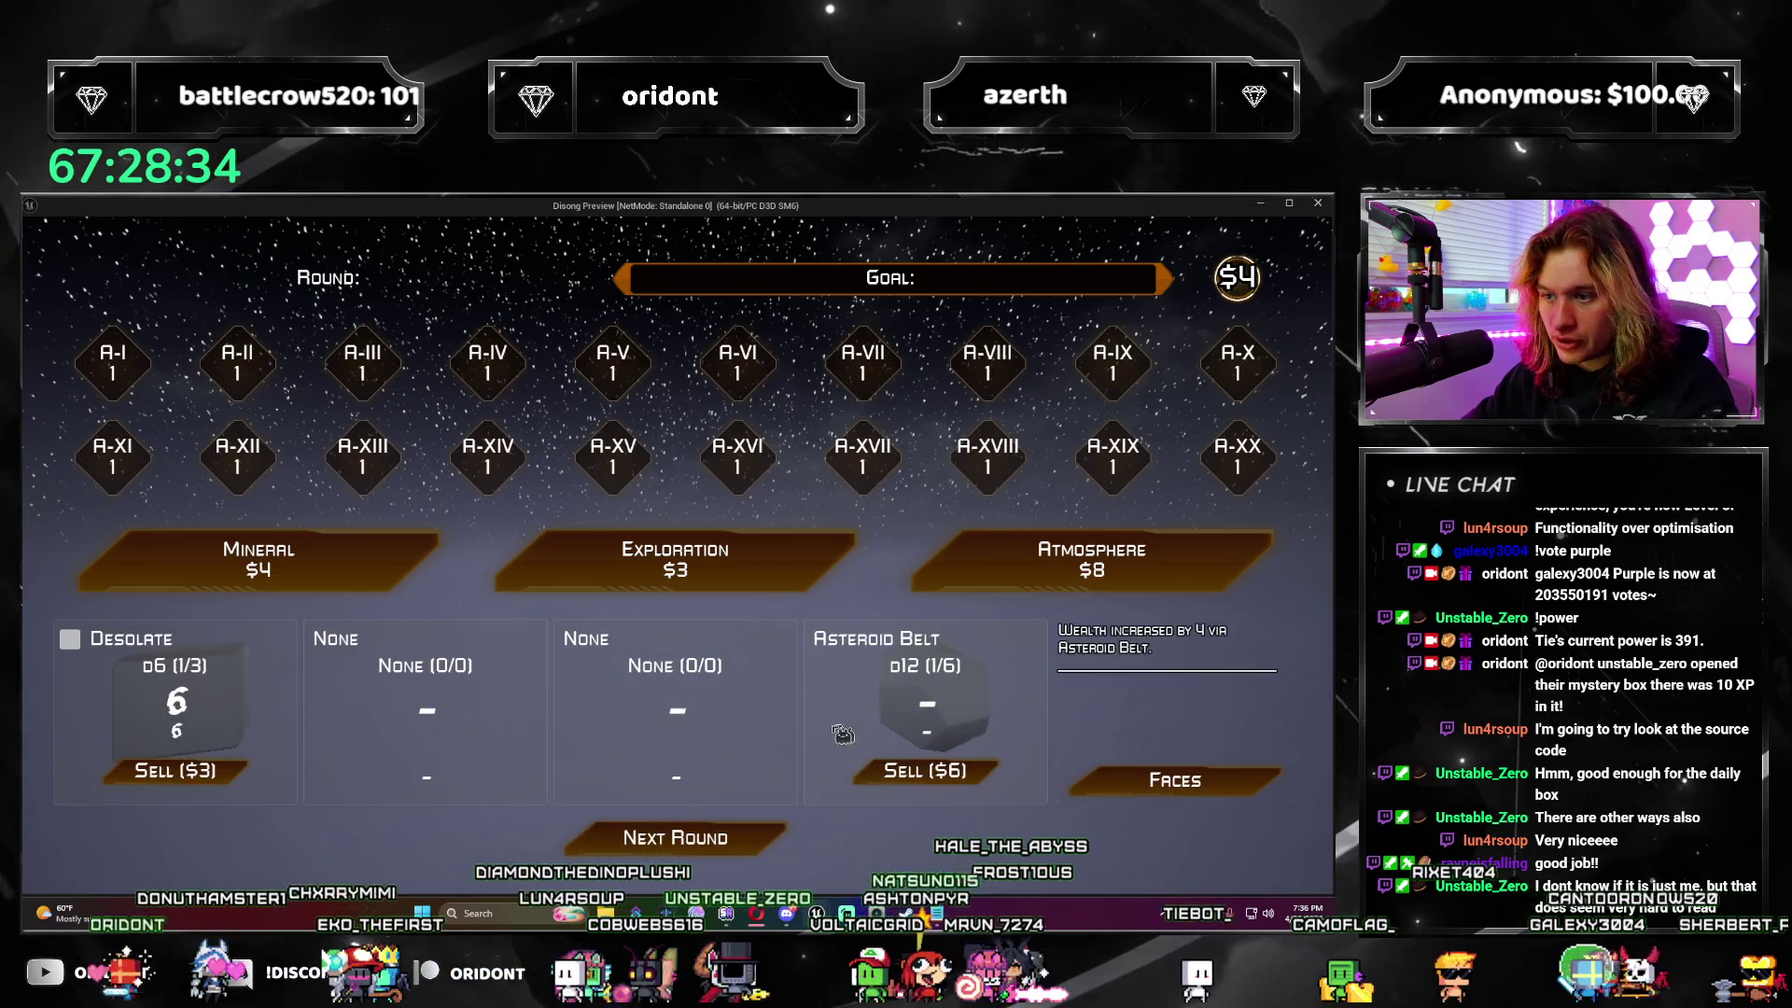
click(207, 782)
click(763, 845)
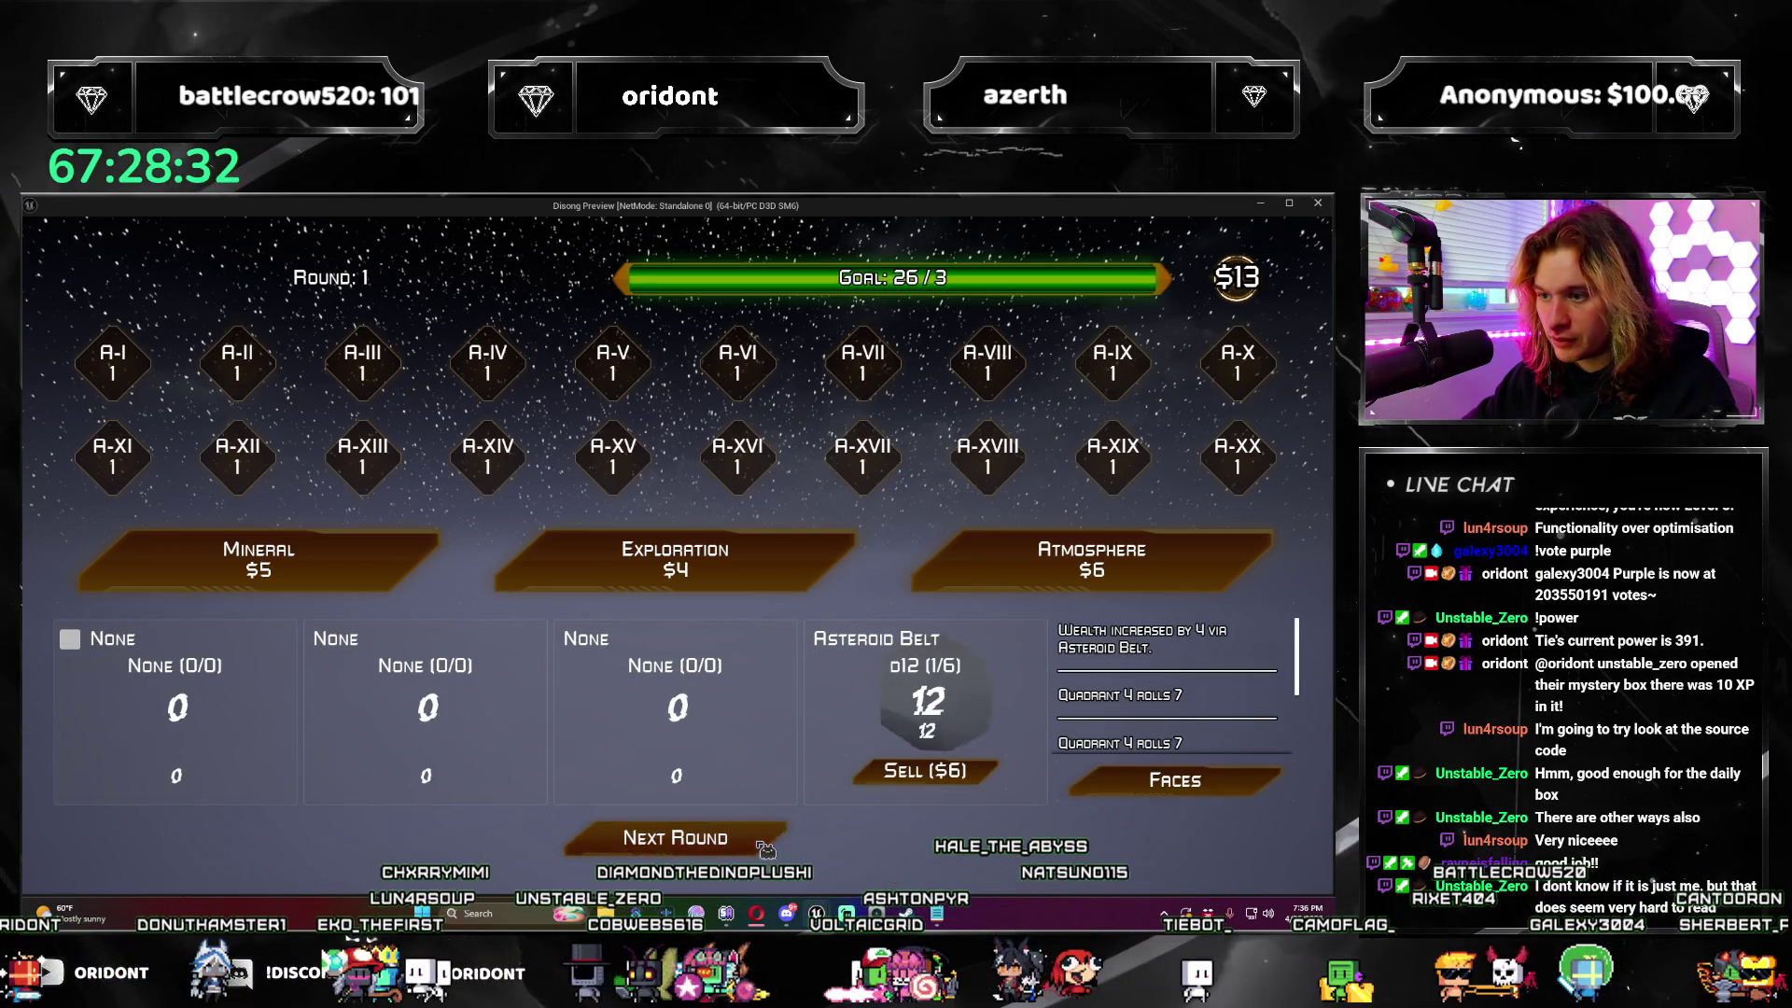
Step: Buy another Atmosphere die, pick Lunar to check its wrapped tooltip, then exit the preview
click(1040, 579)
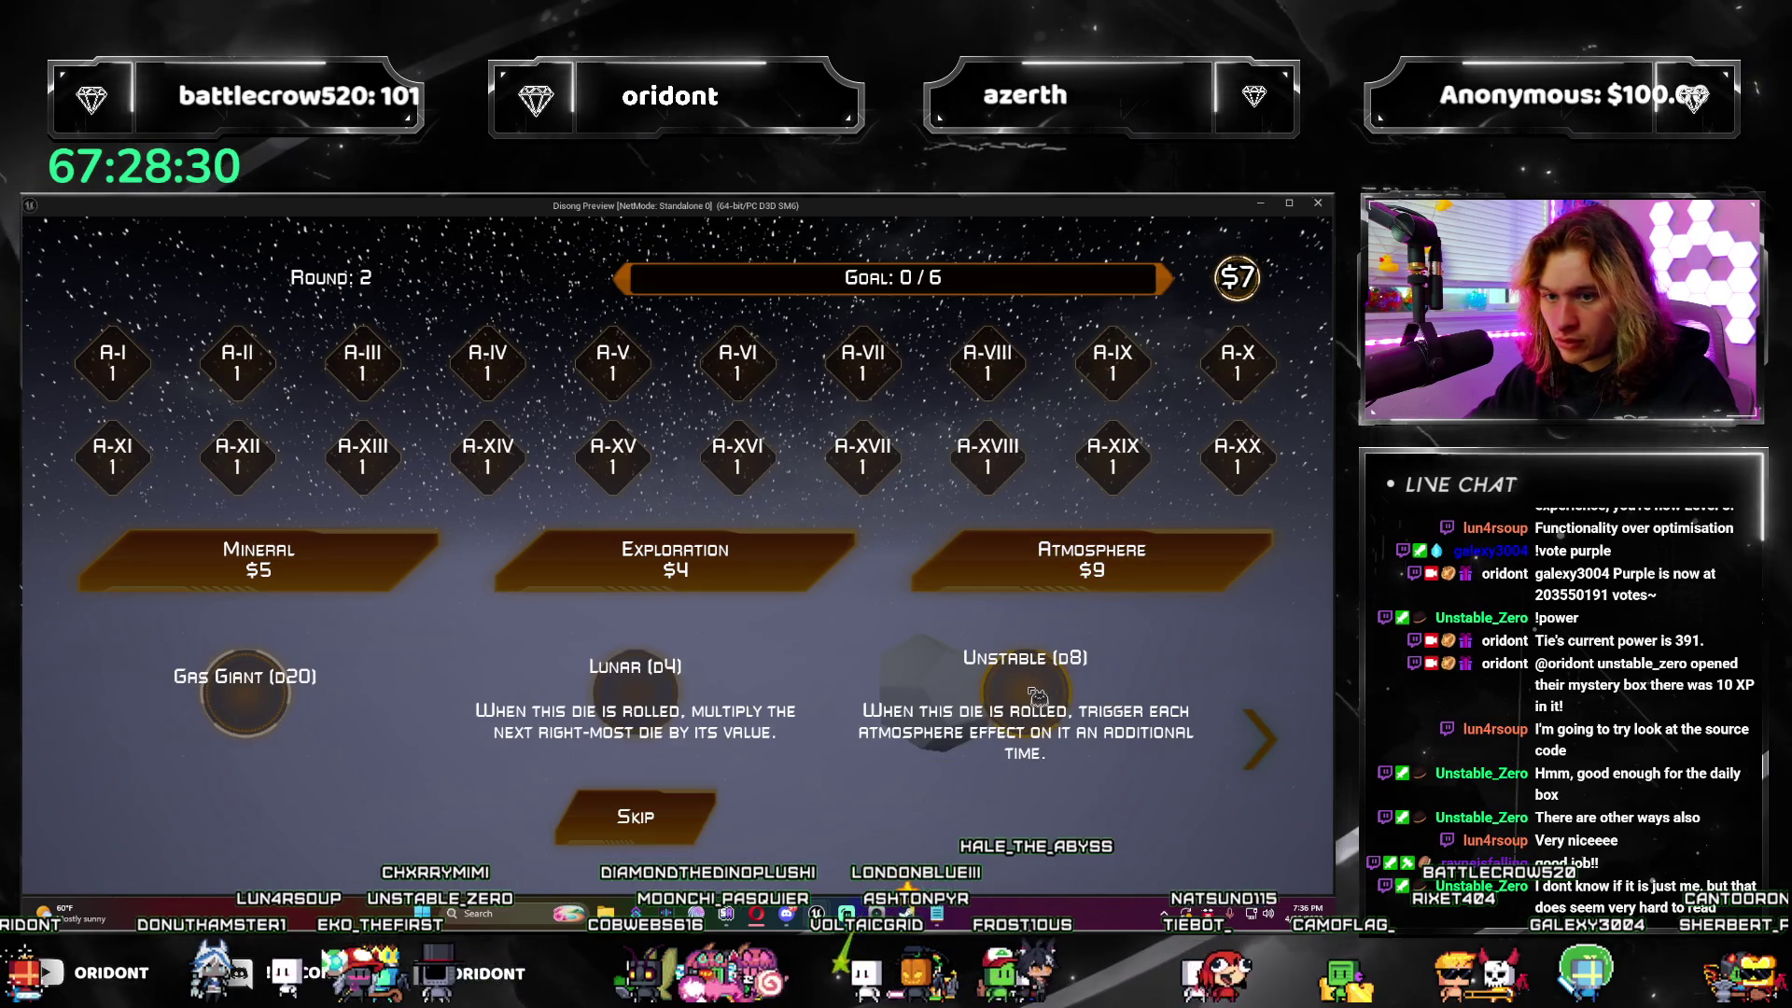
click(252, 702)
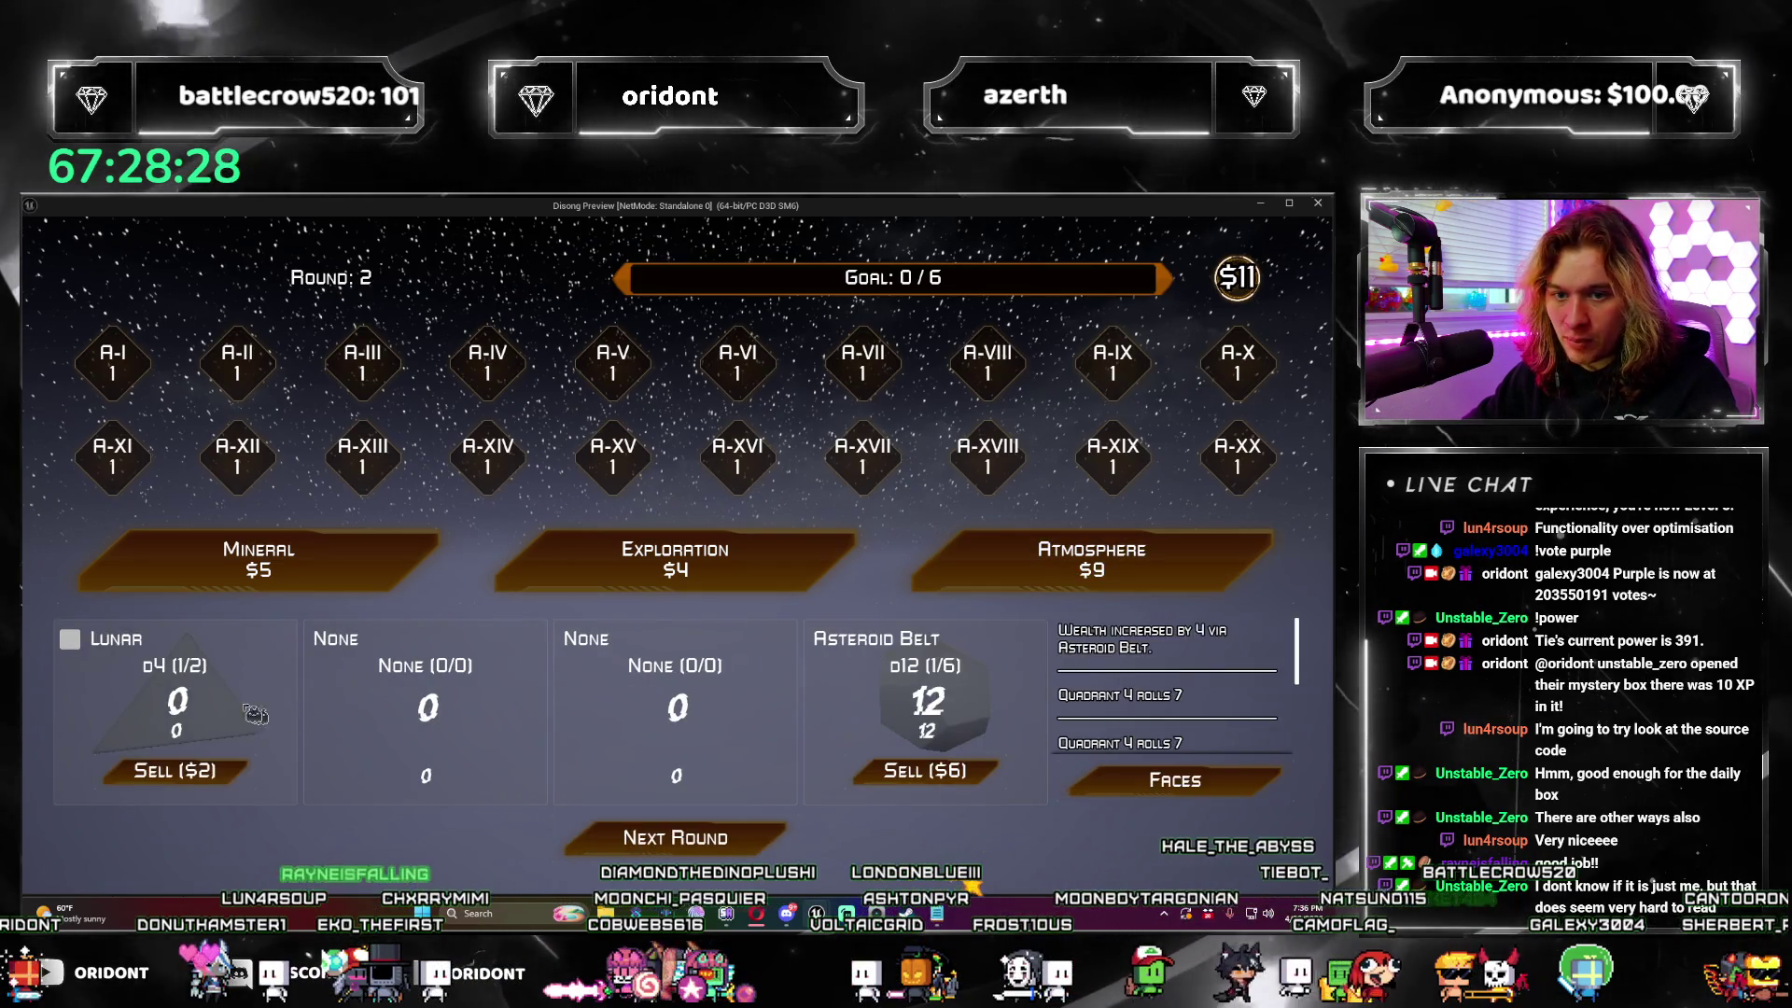
mouse_move(73, 650)
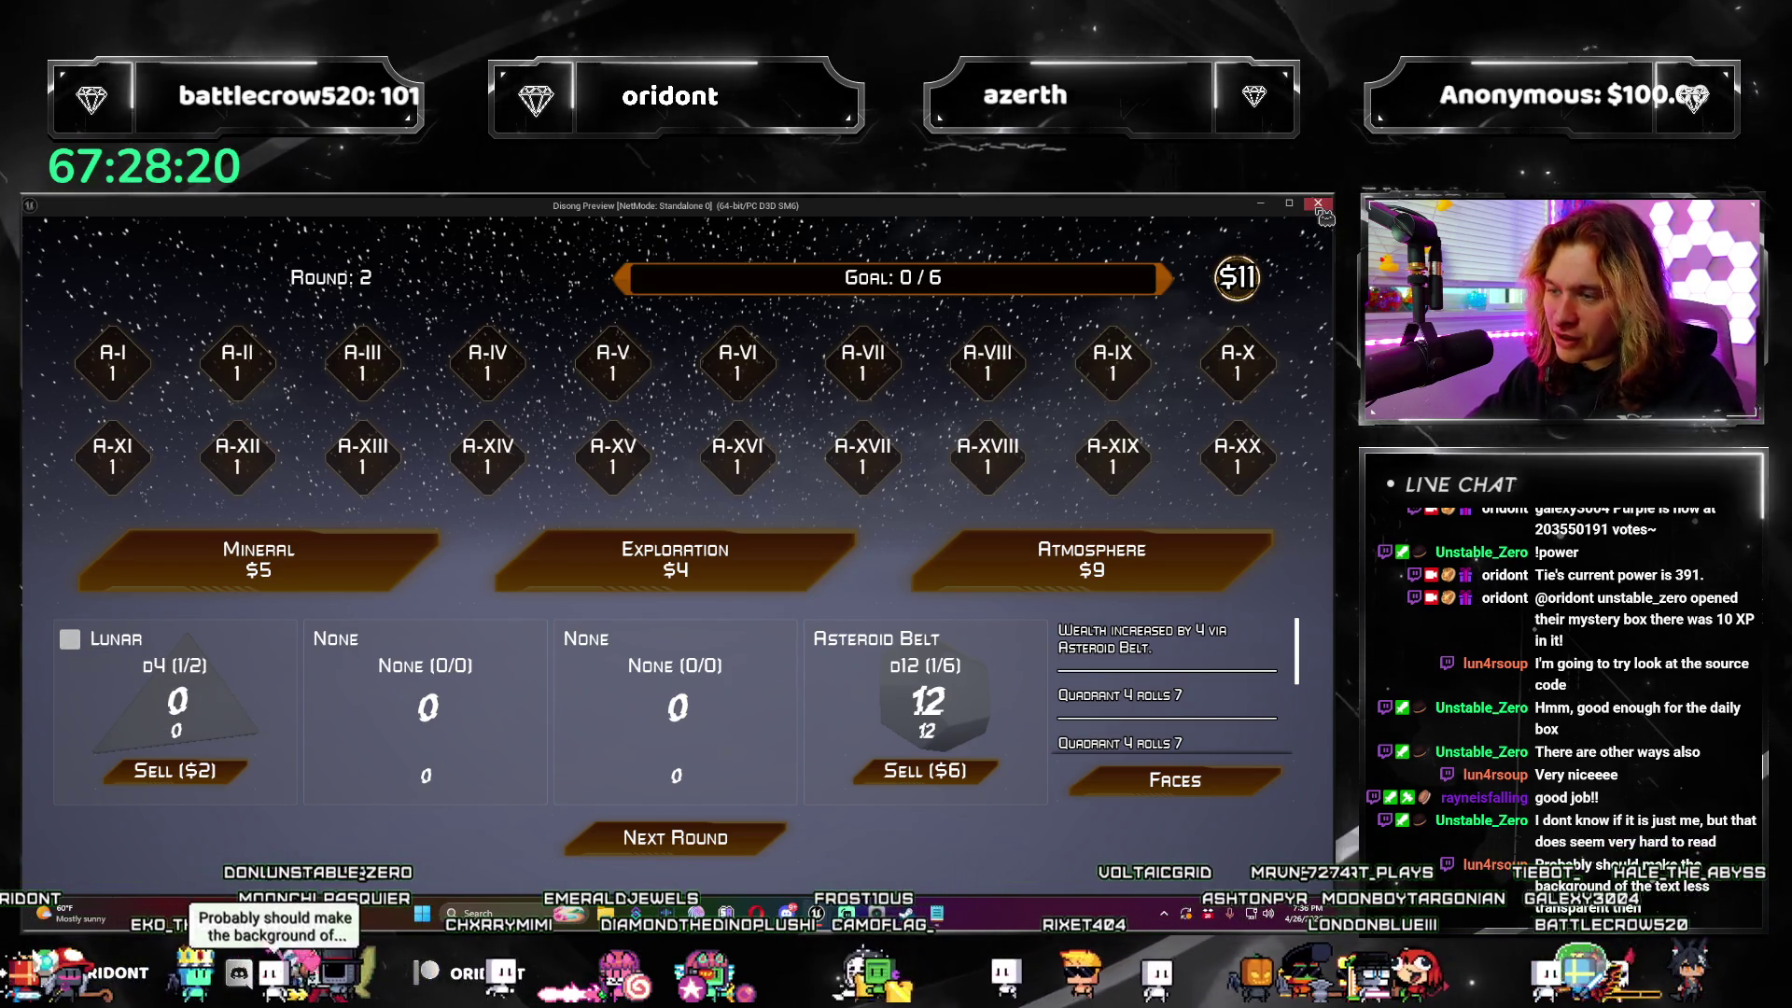
click(1112, 455)
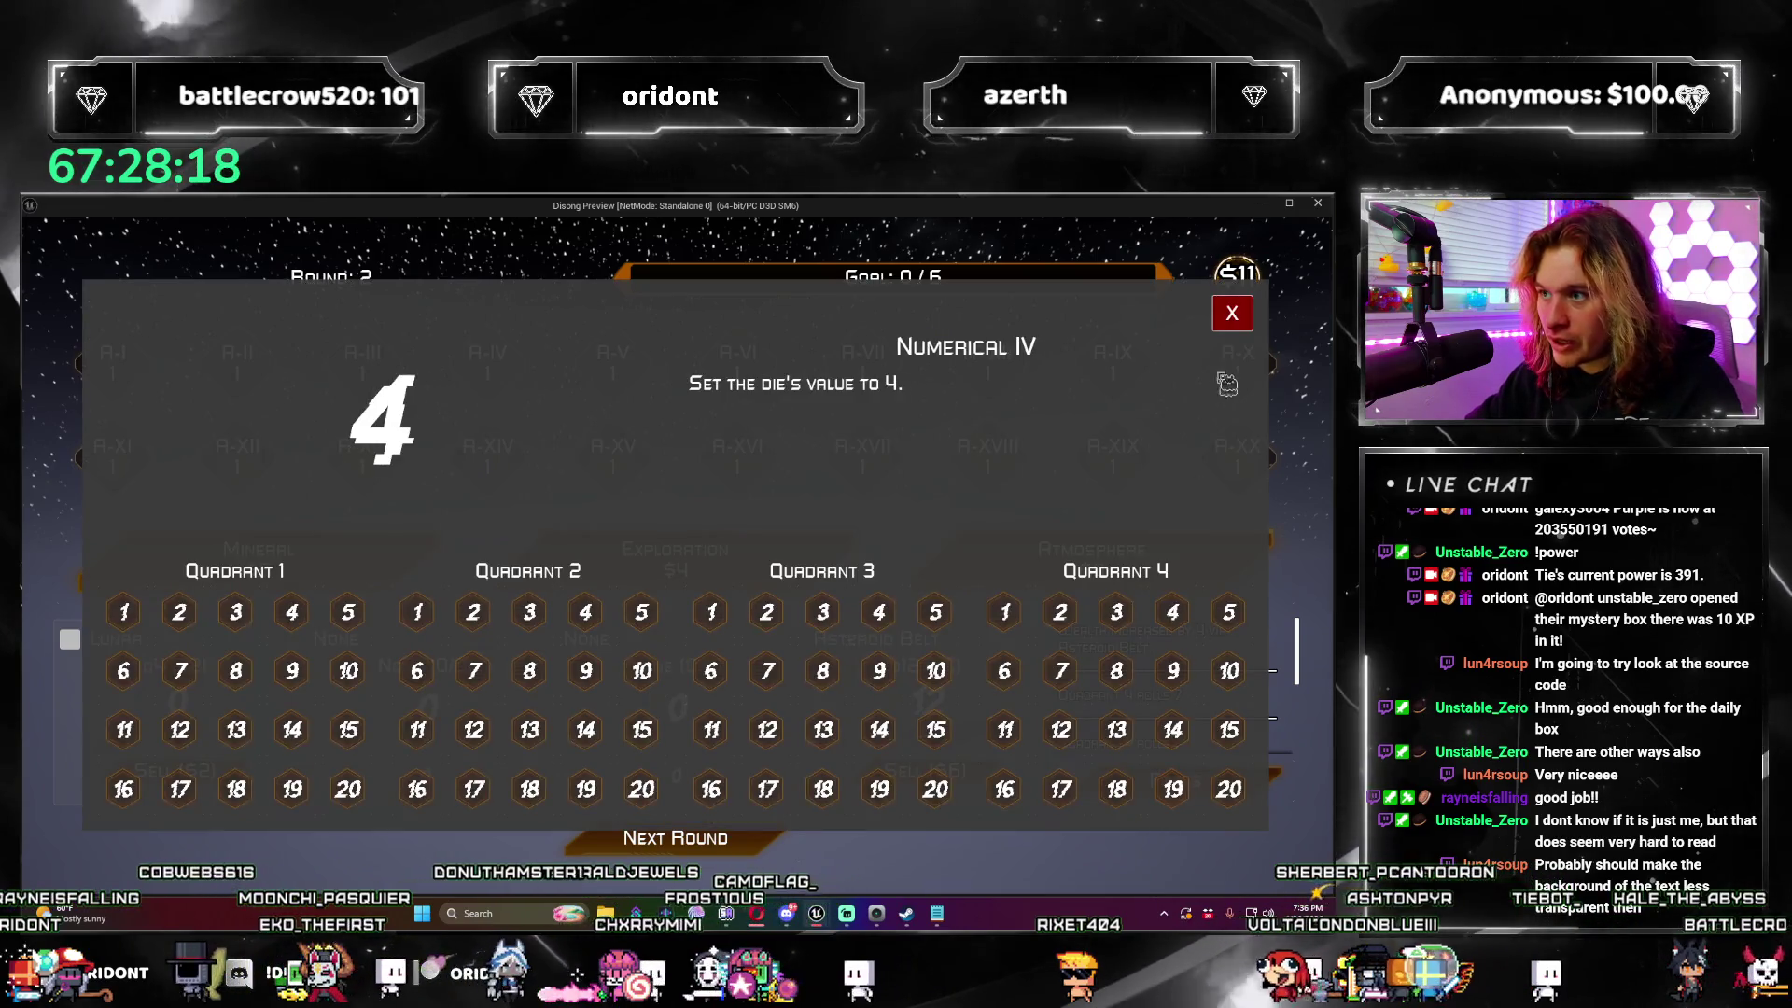
click(1232, 313)
key(Escape)
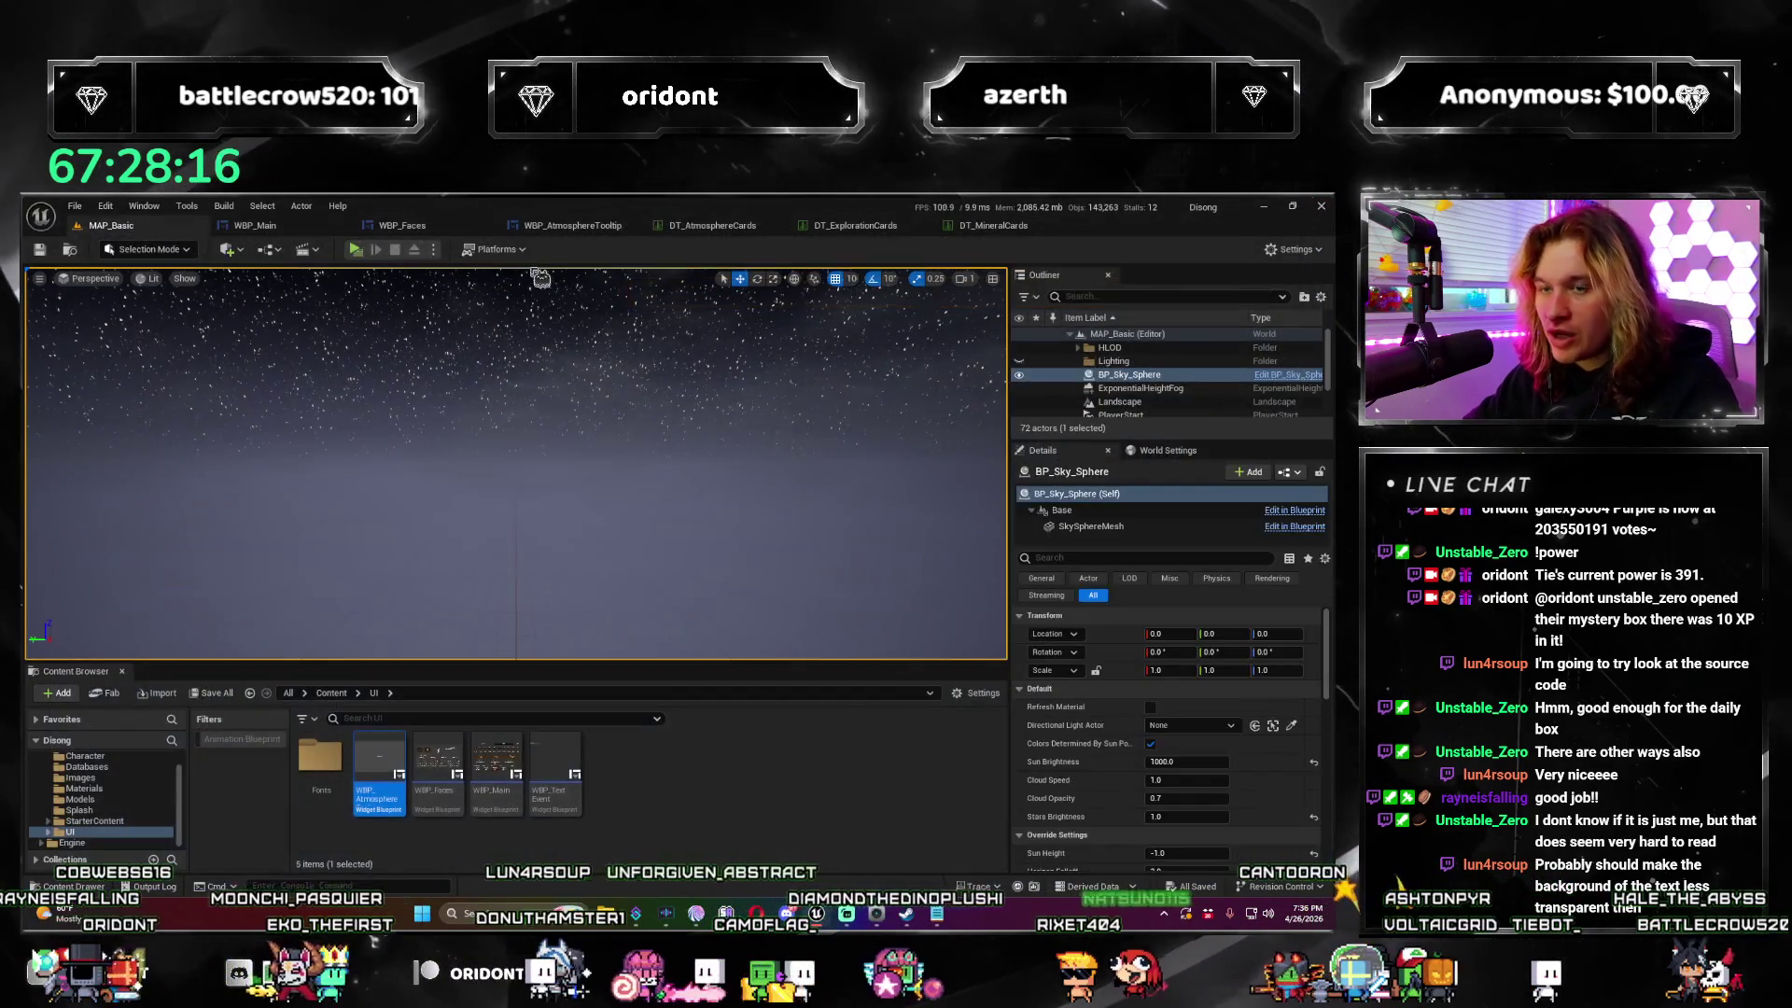
Step: Select the tooltip's background Image widget and clear the 'wrap' filter in Details
click(992, 229)
click(558, 227)
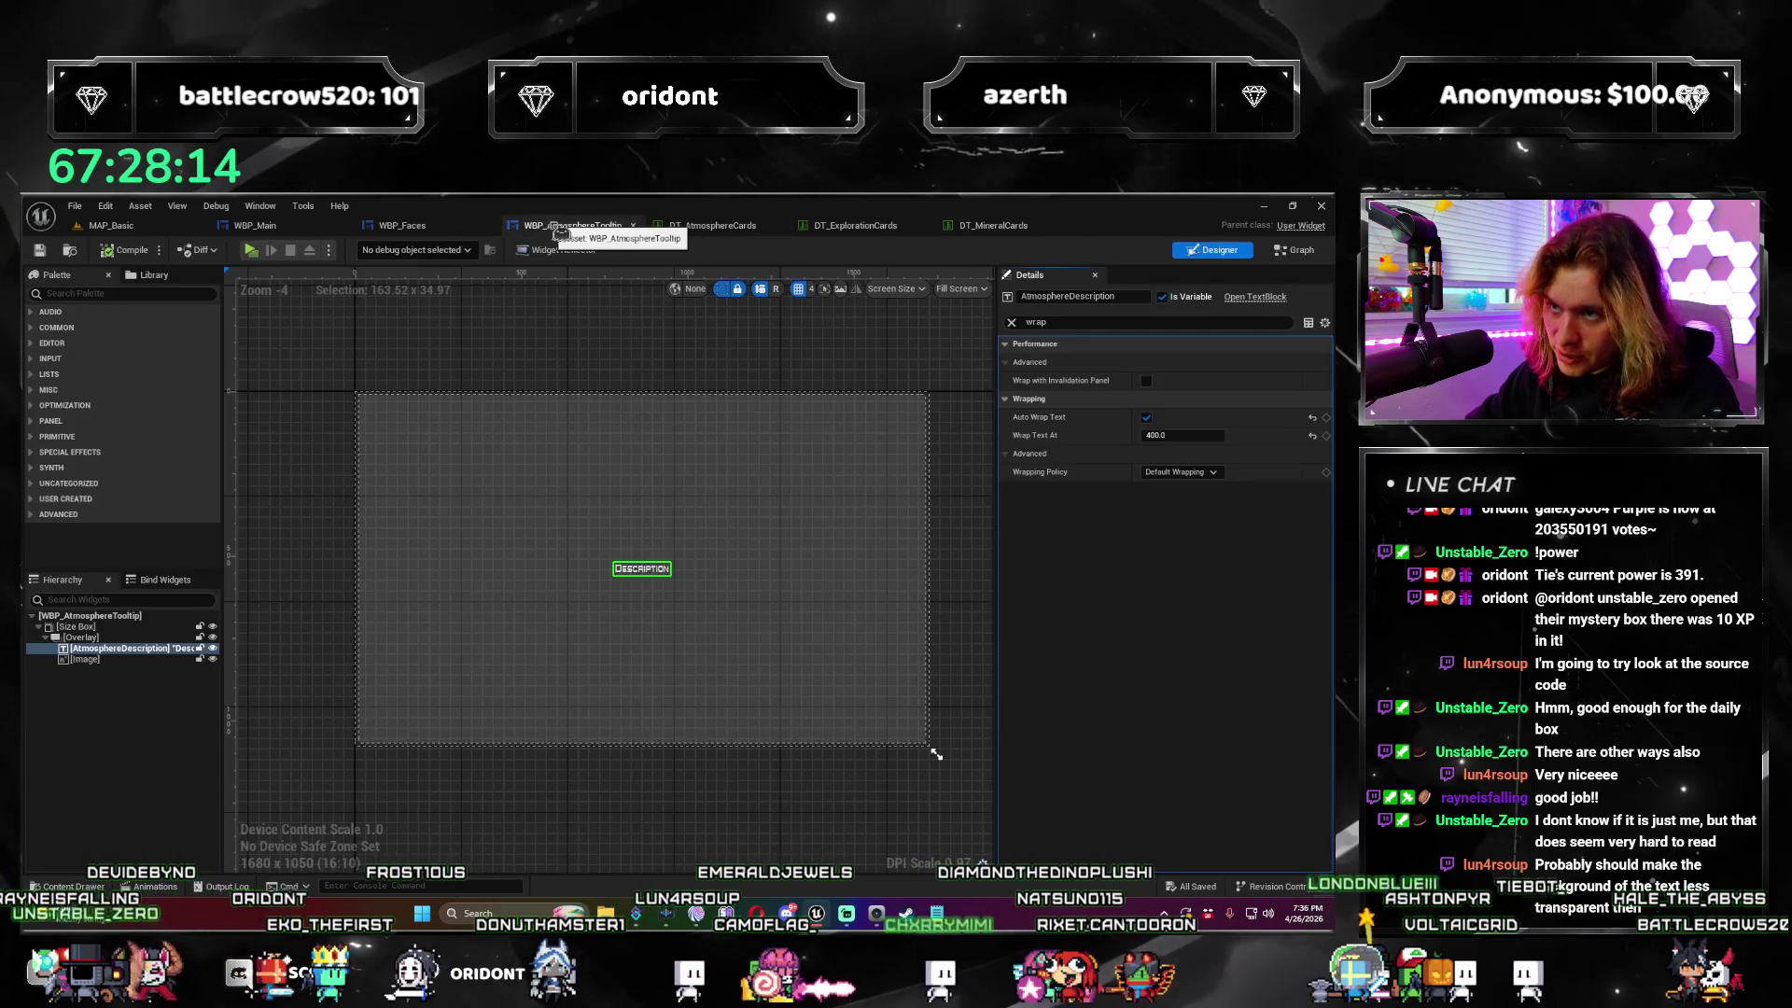
click(877, 595)
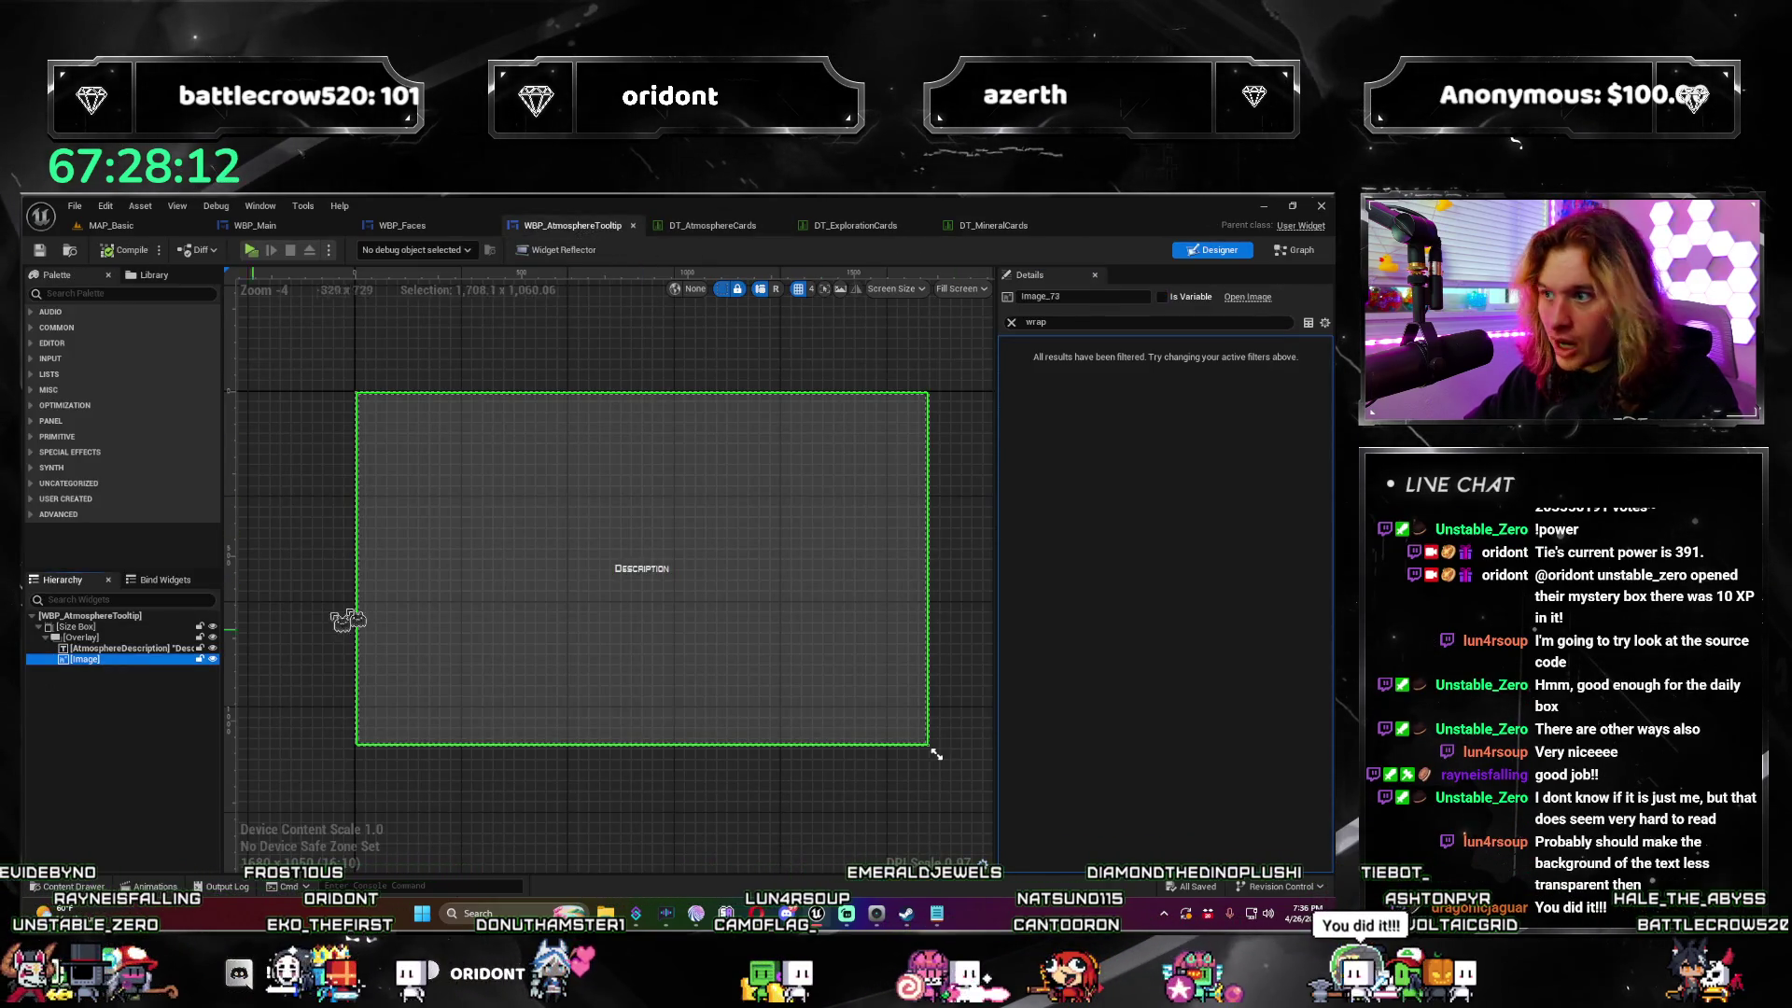
click(1012, 322)
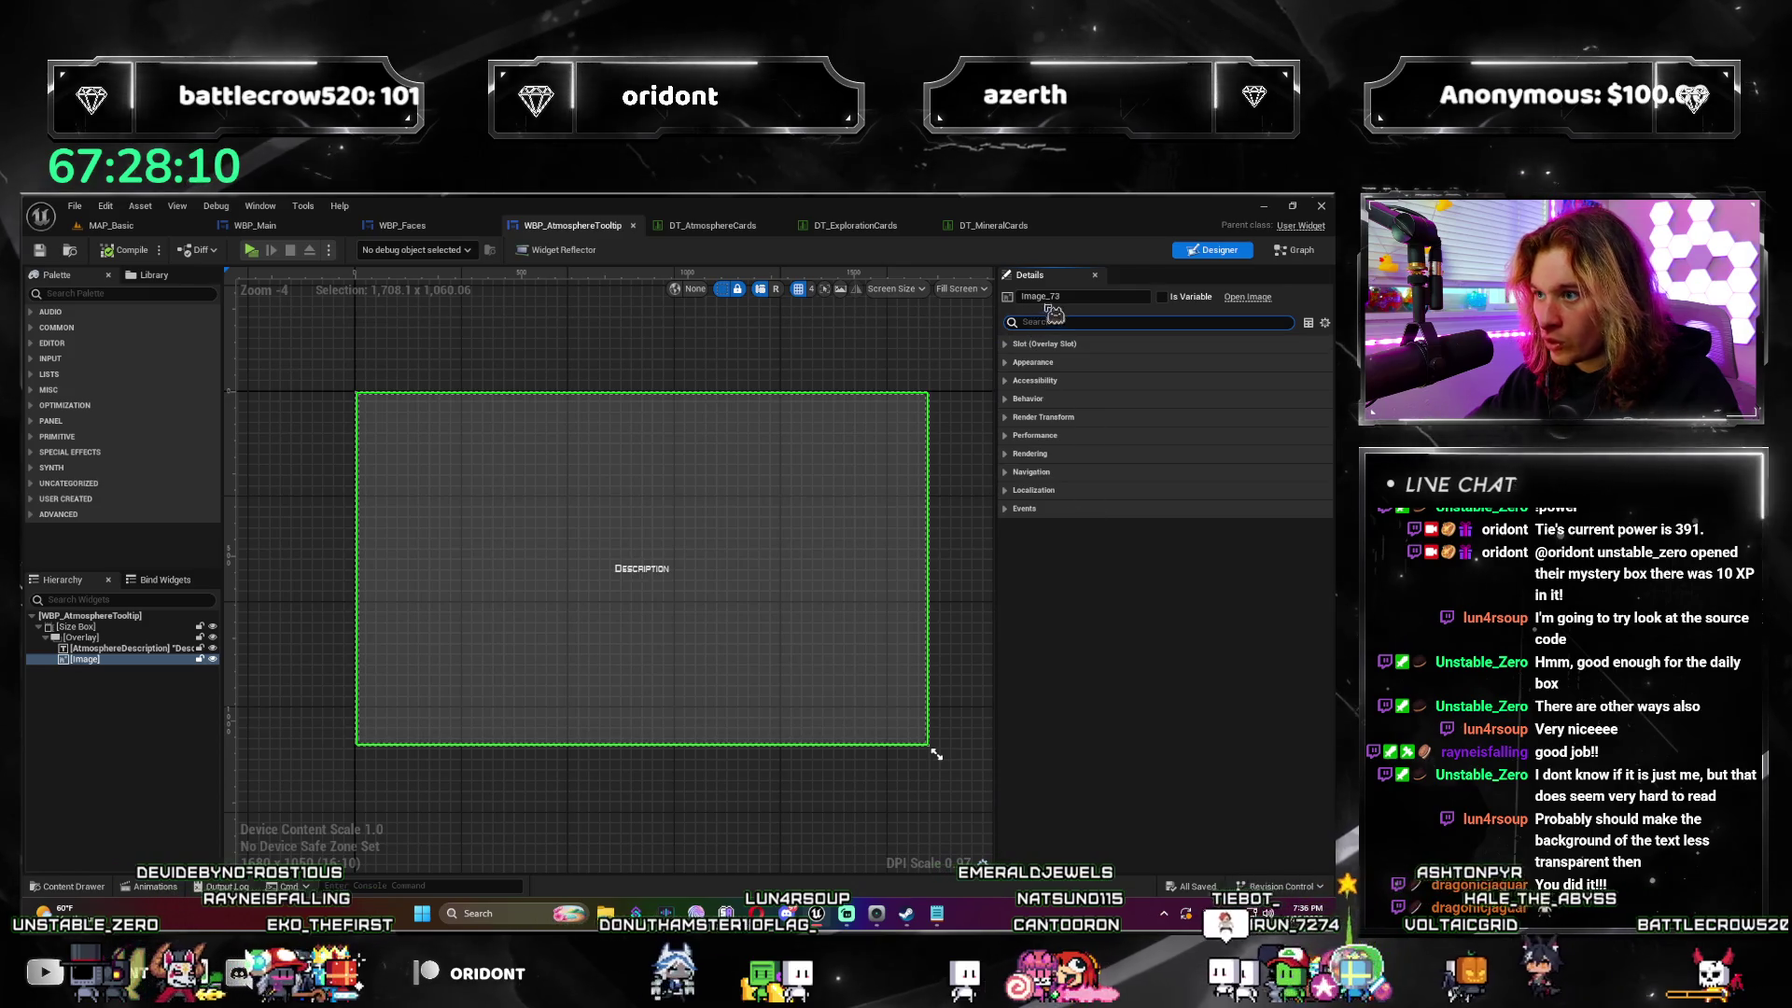
click(1017, 417)
click(1018, 472)
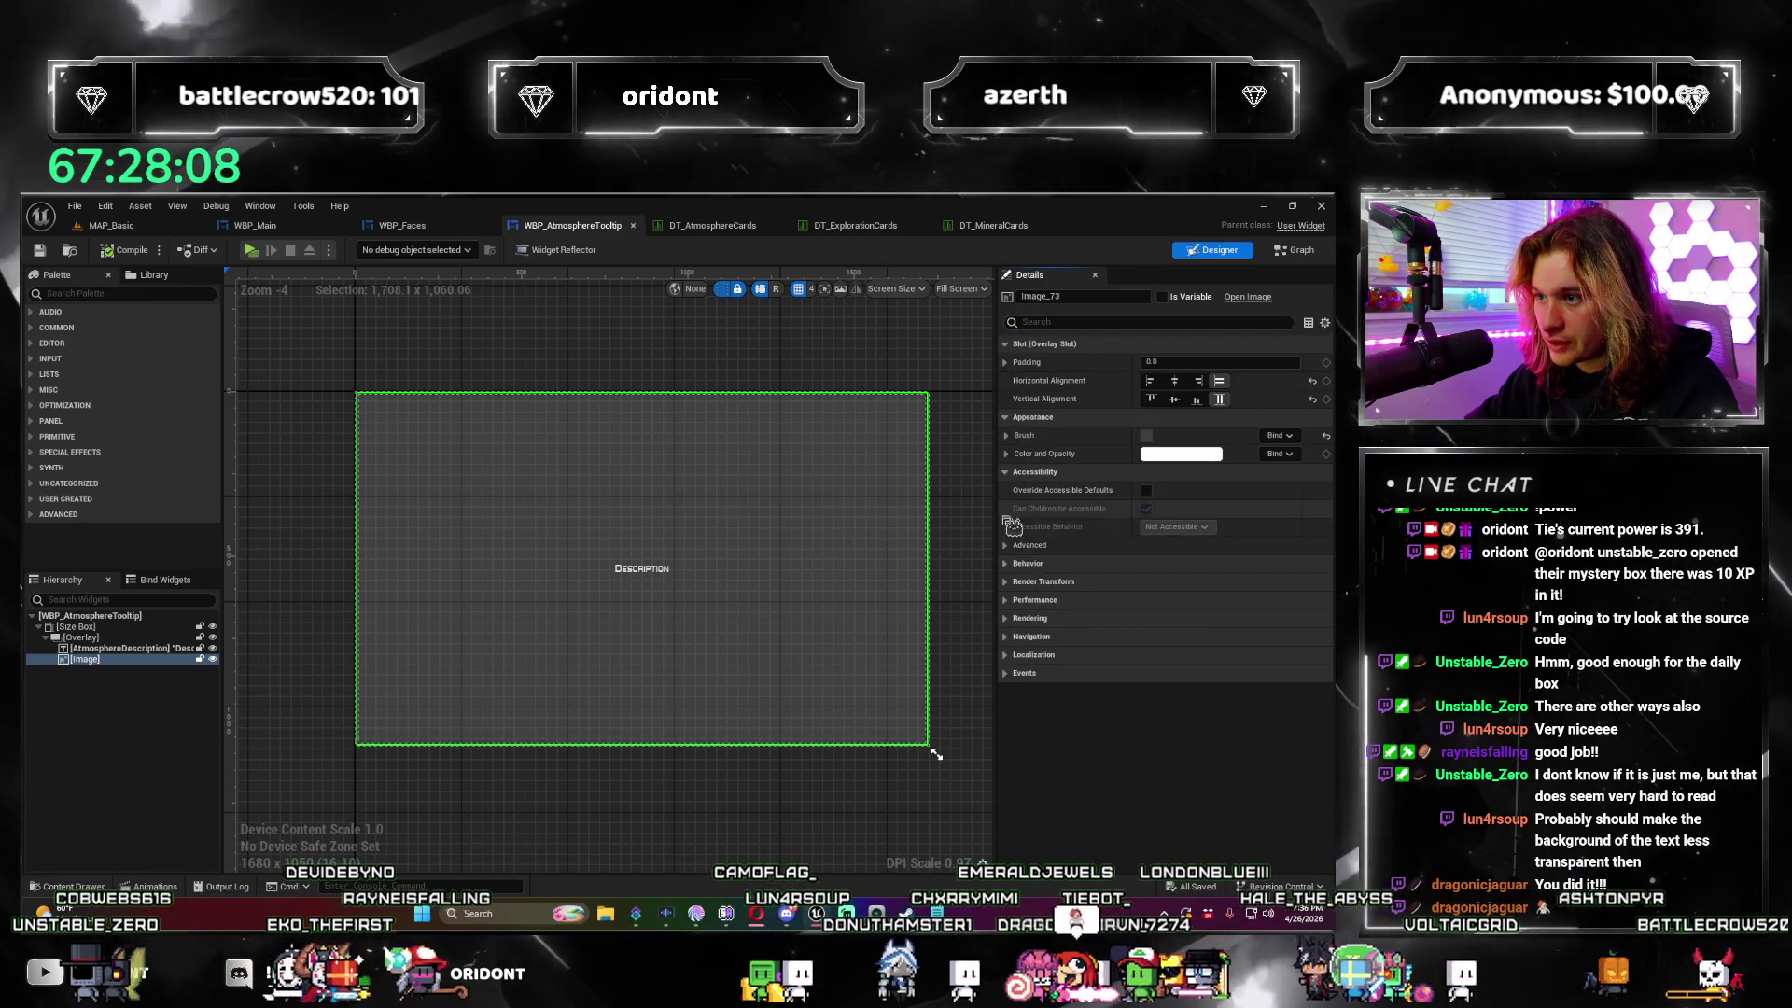
click(1018, 564)
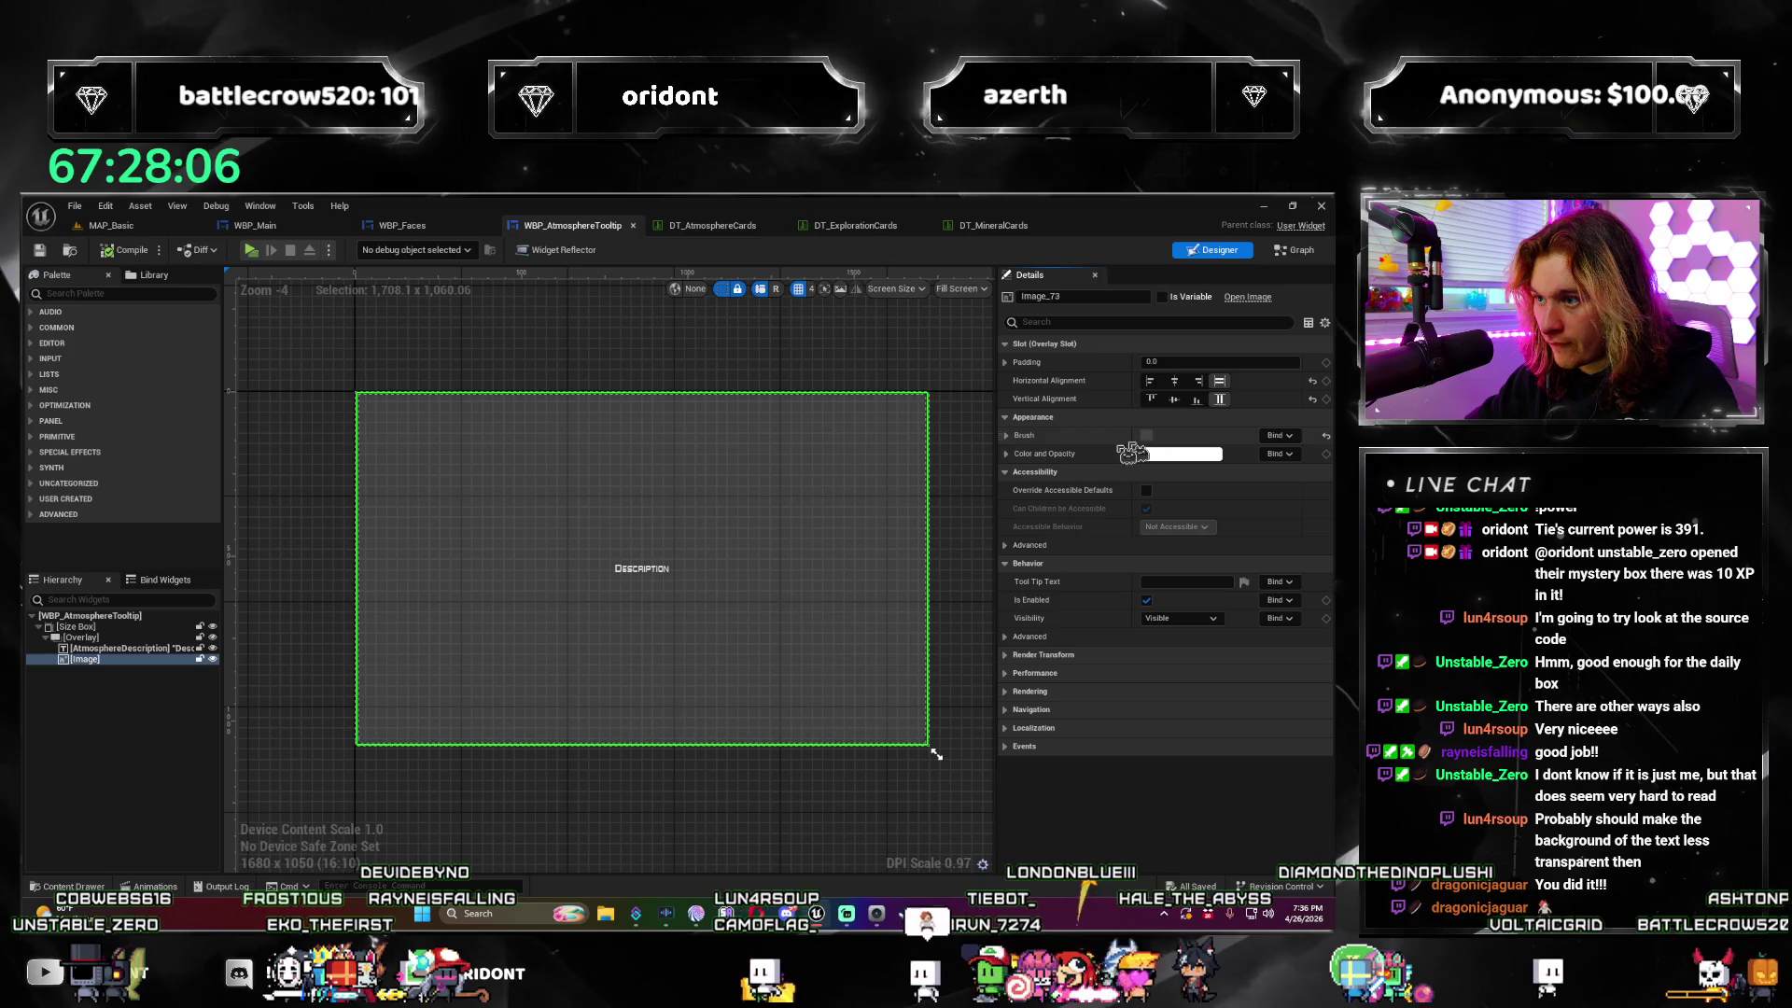
Step: Set the Image brush to M_Ground_Moss, then reset it back to None
click(1007, 436)
click(1222, 459)
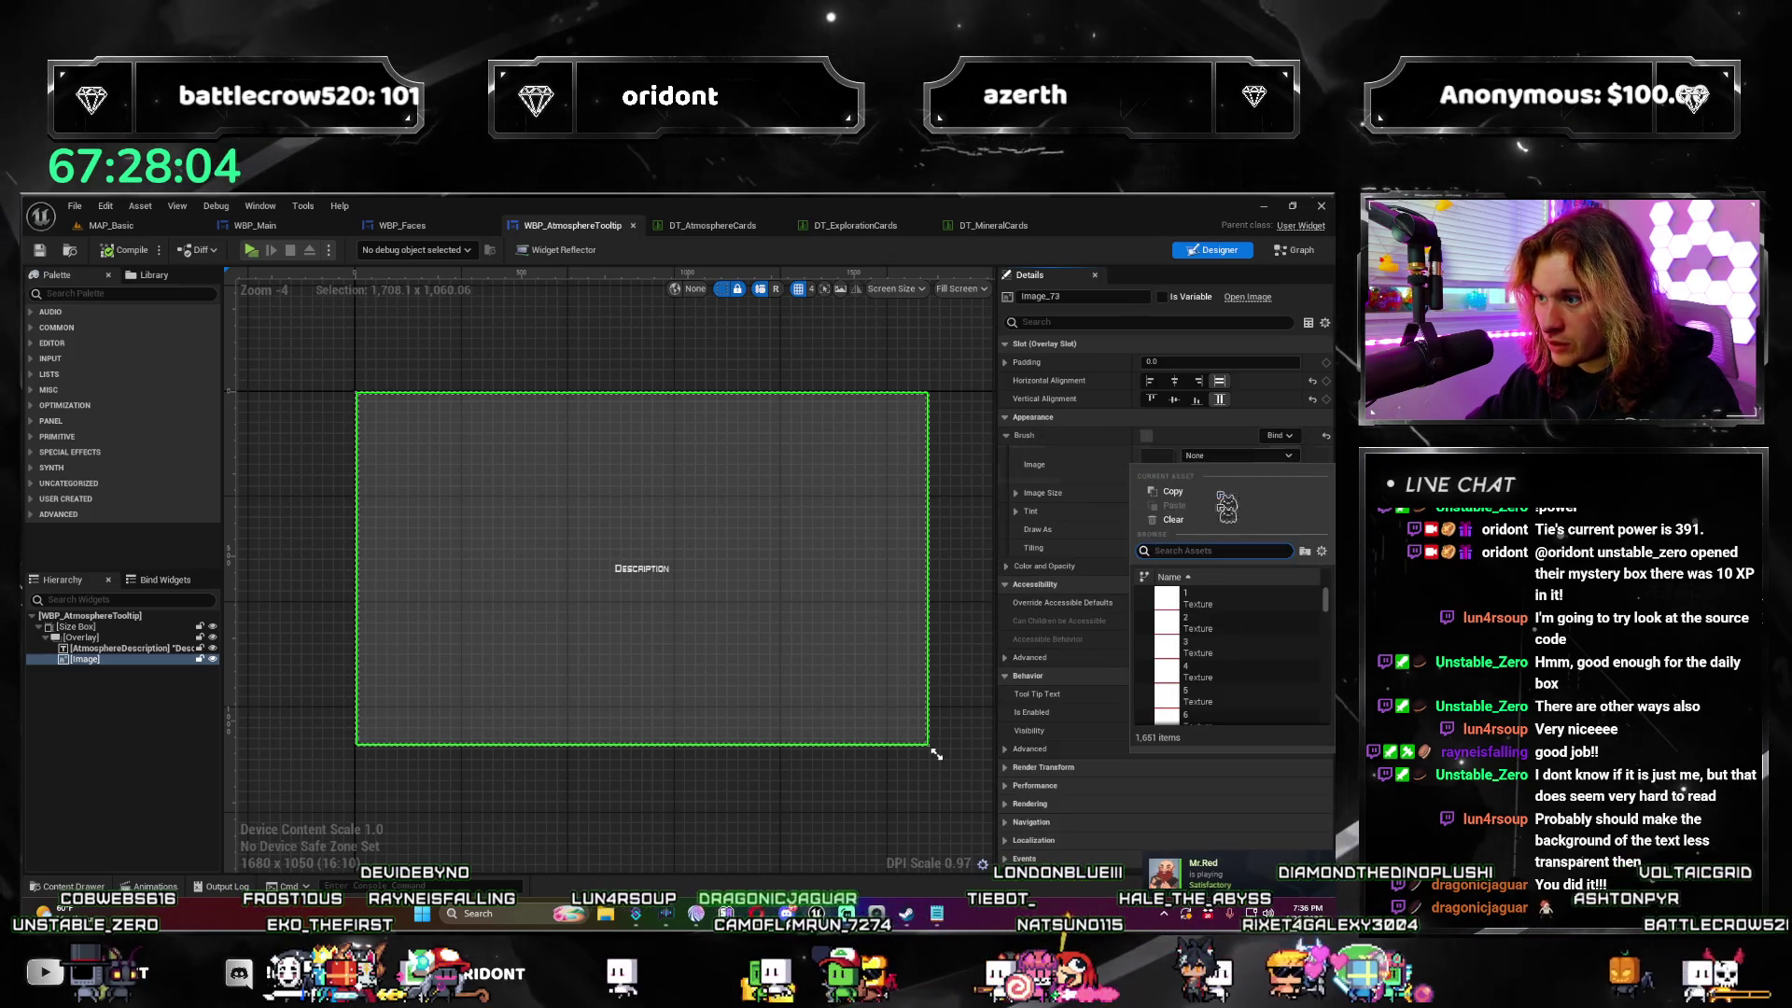
scroll(1267, 625, down, 5)
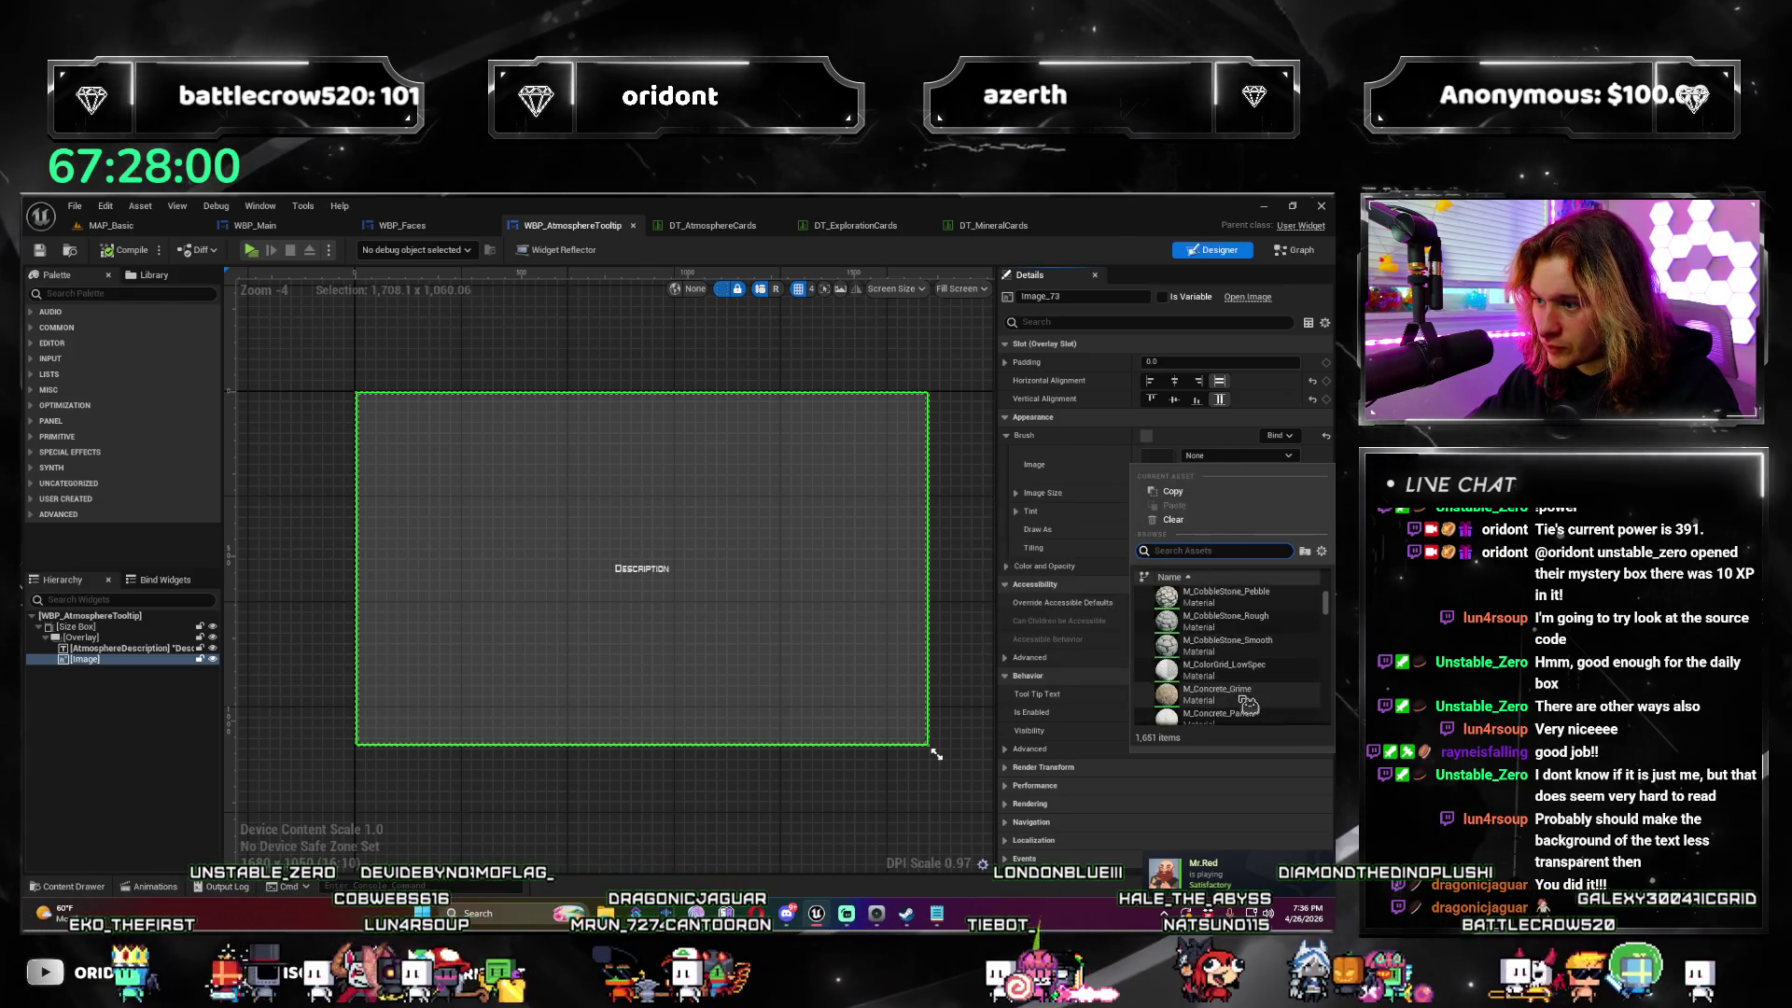
scroll(1250, 695, down, 5)
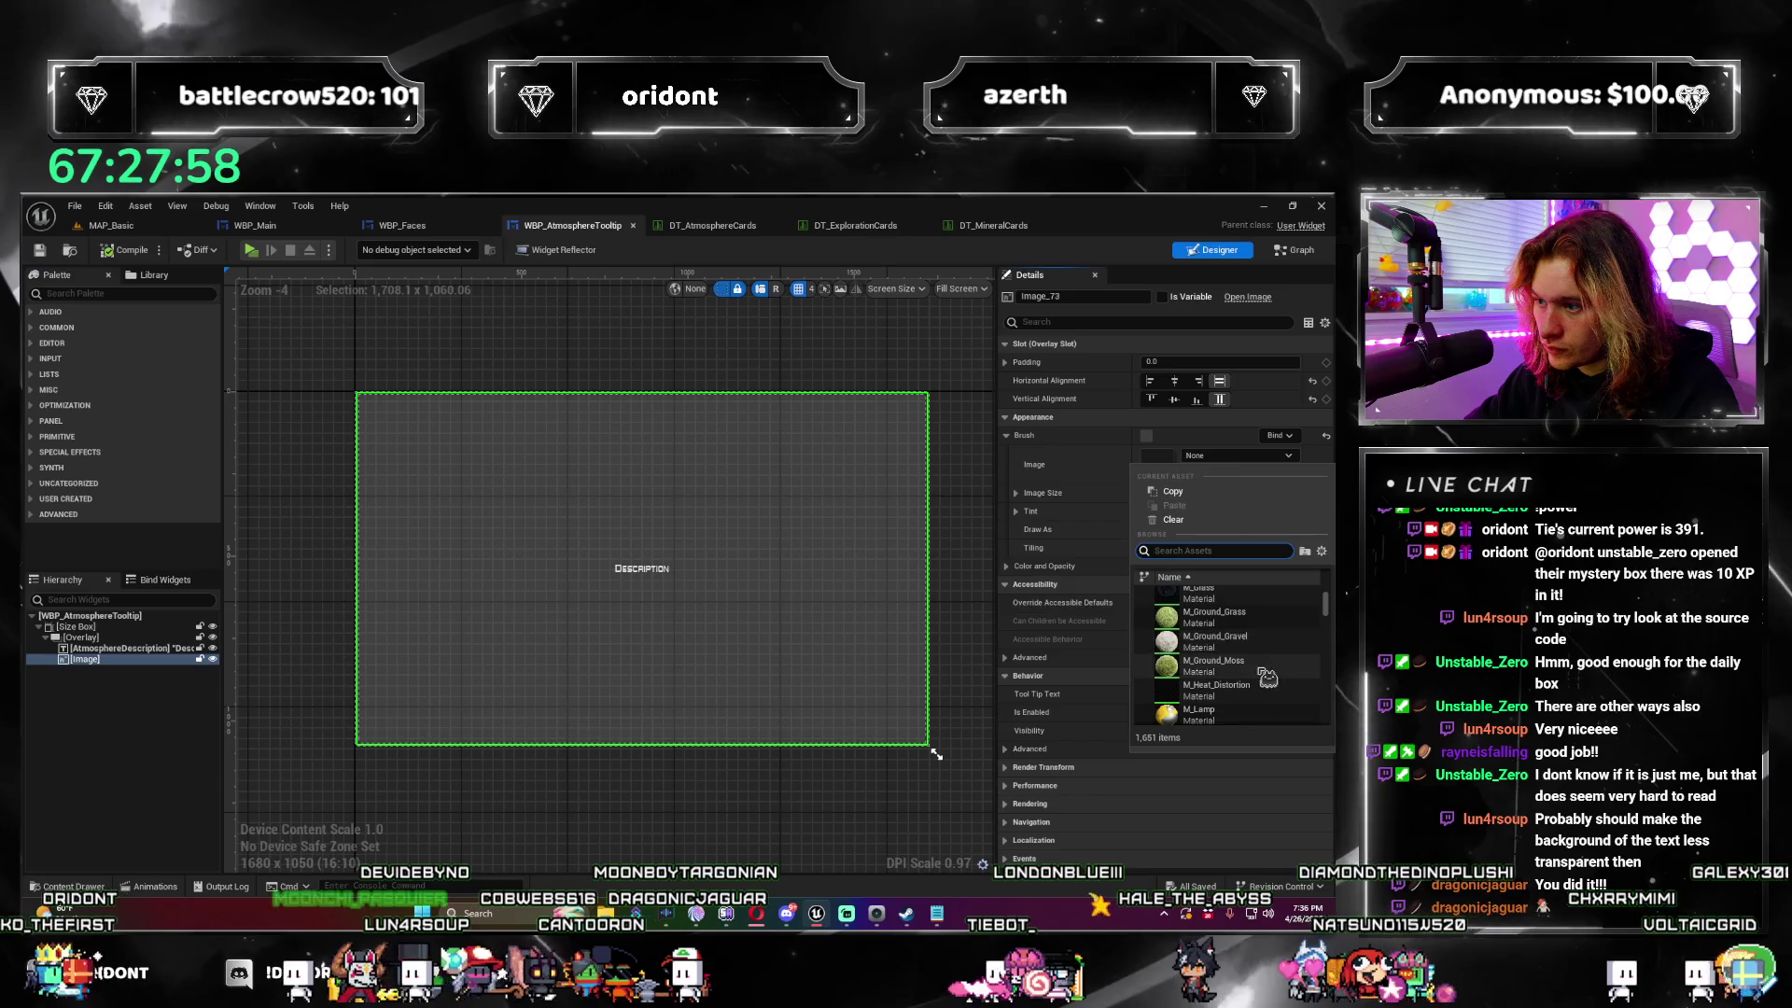
click(1267, 670)
scroll(648, 540, up, 1)
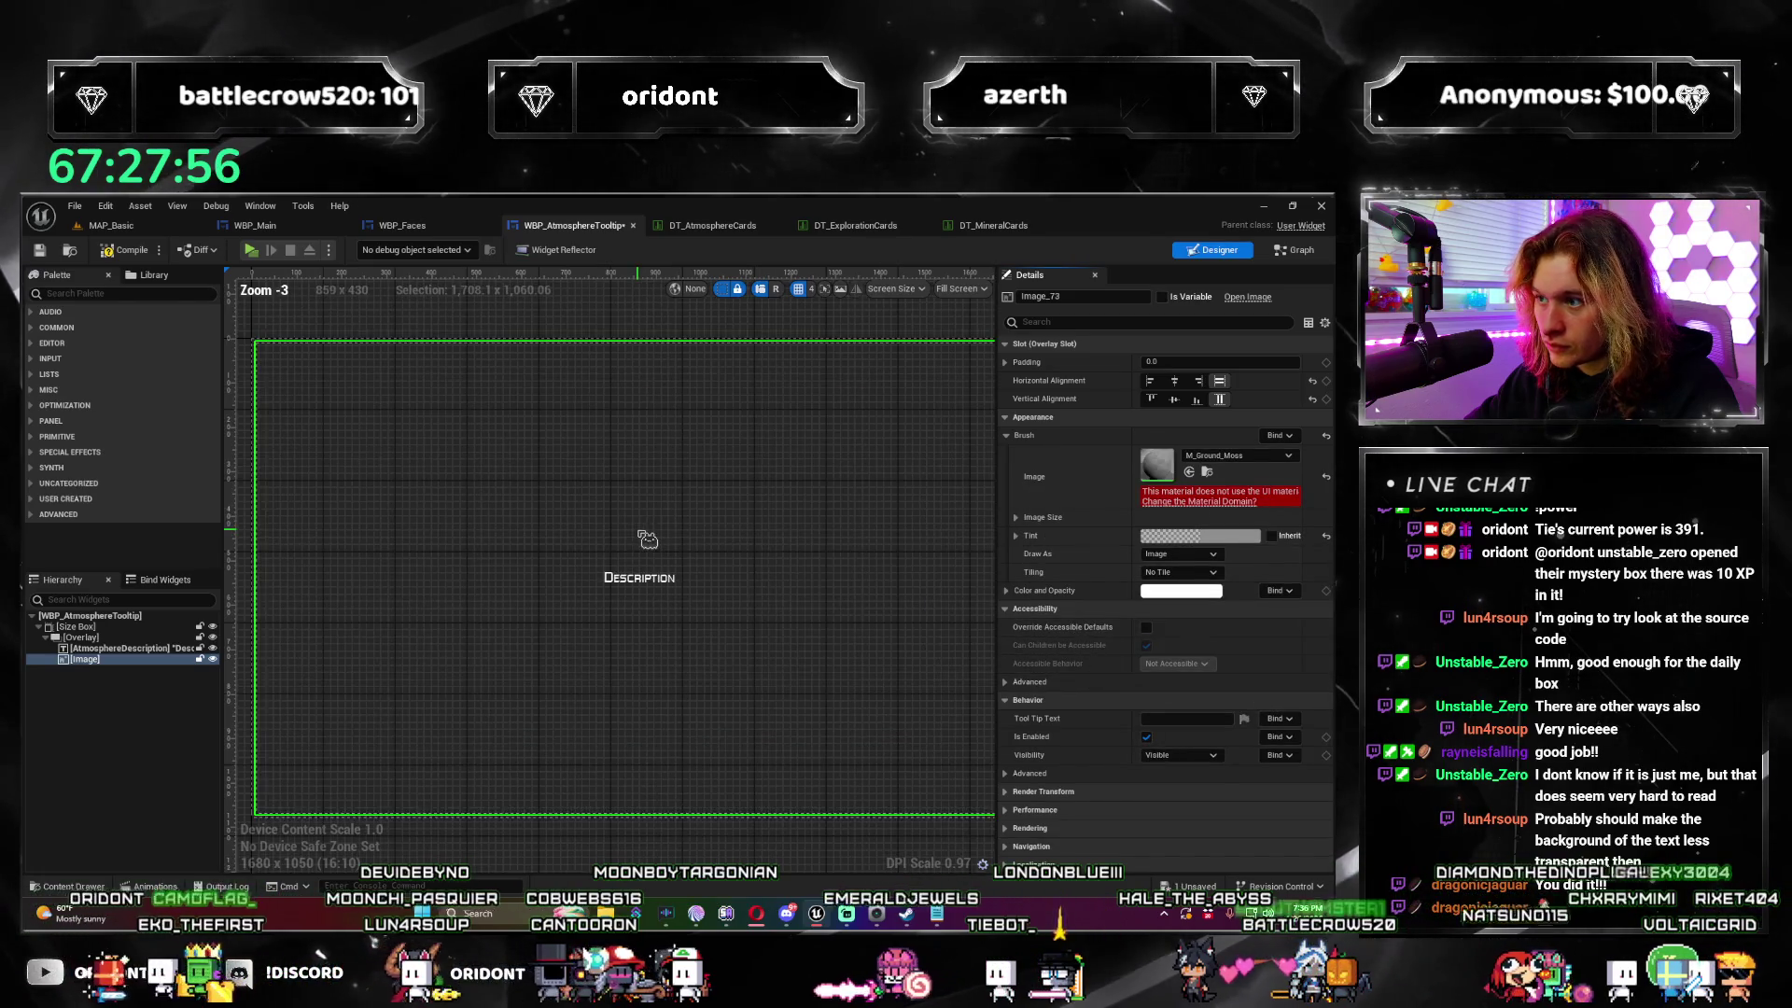
scroll(648, 540, down, 1)
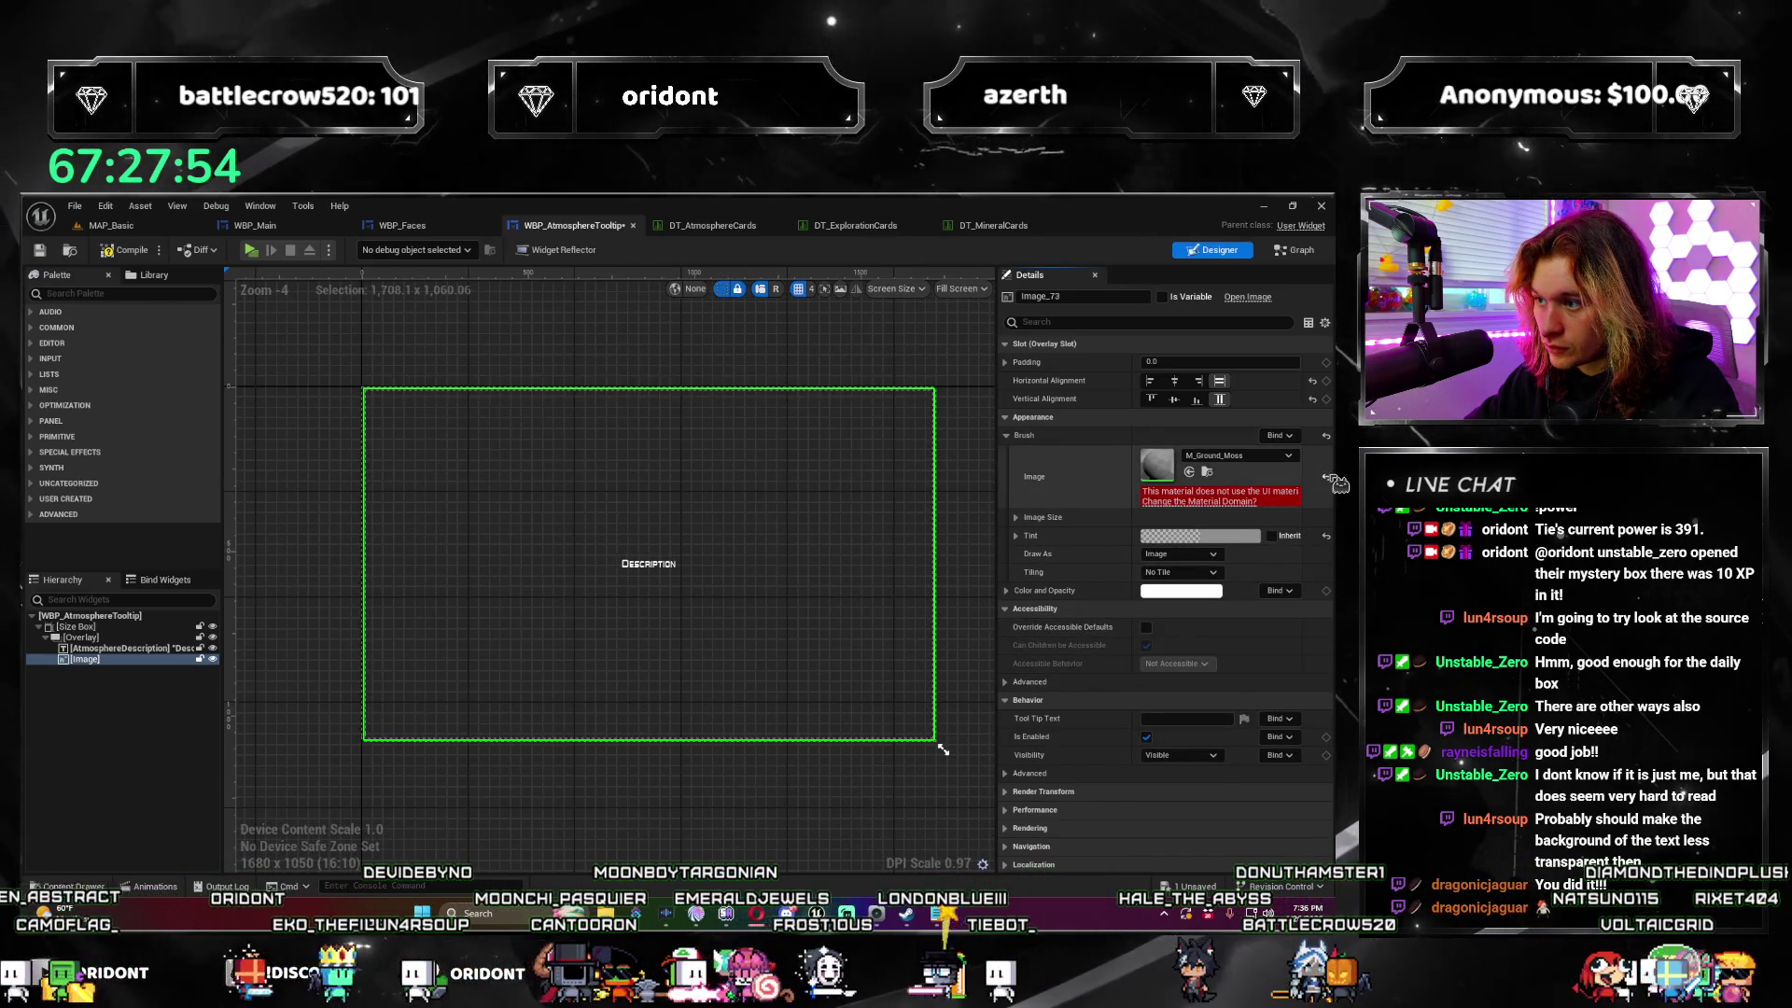
click(1329, 477)
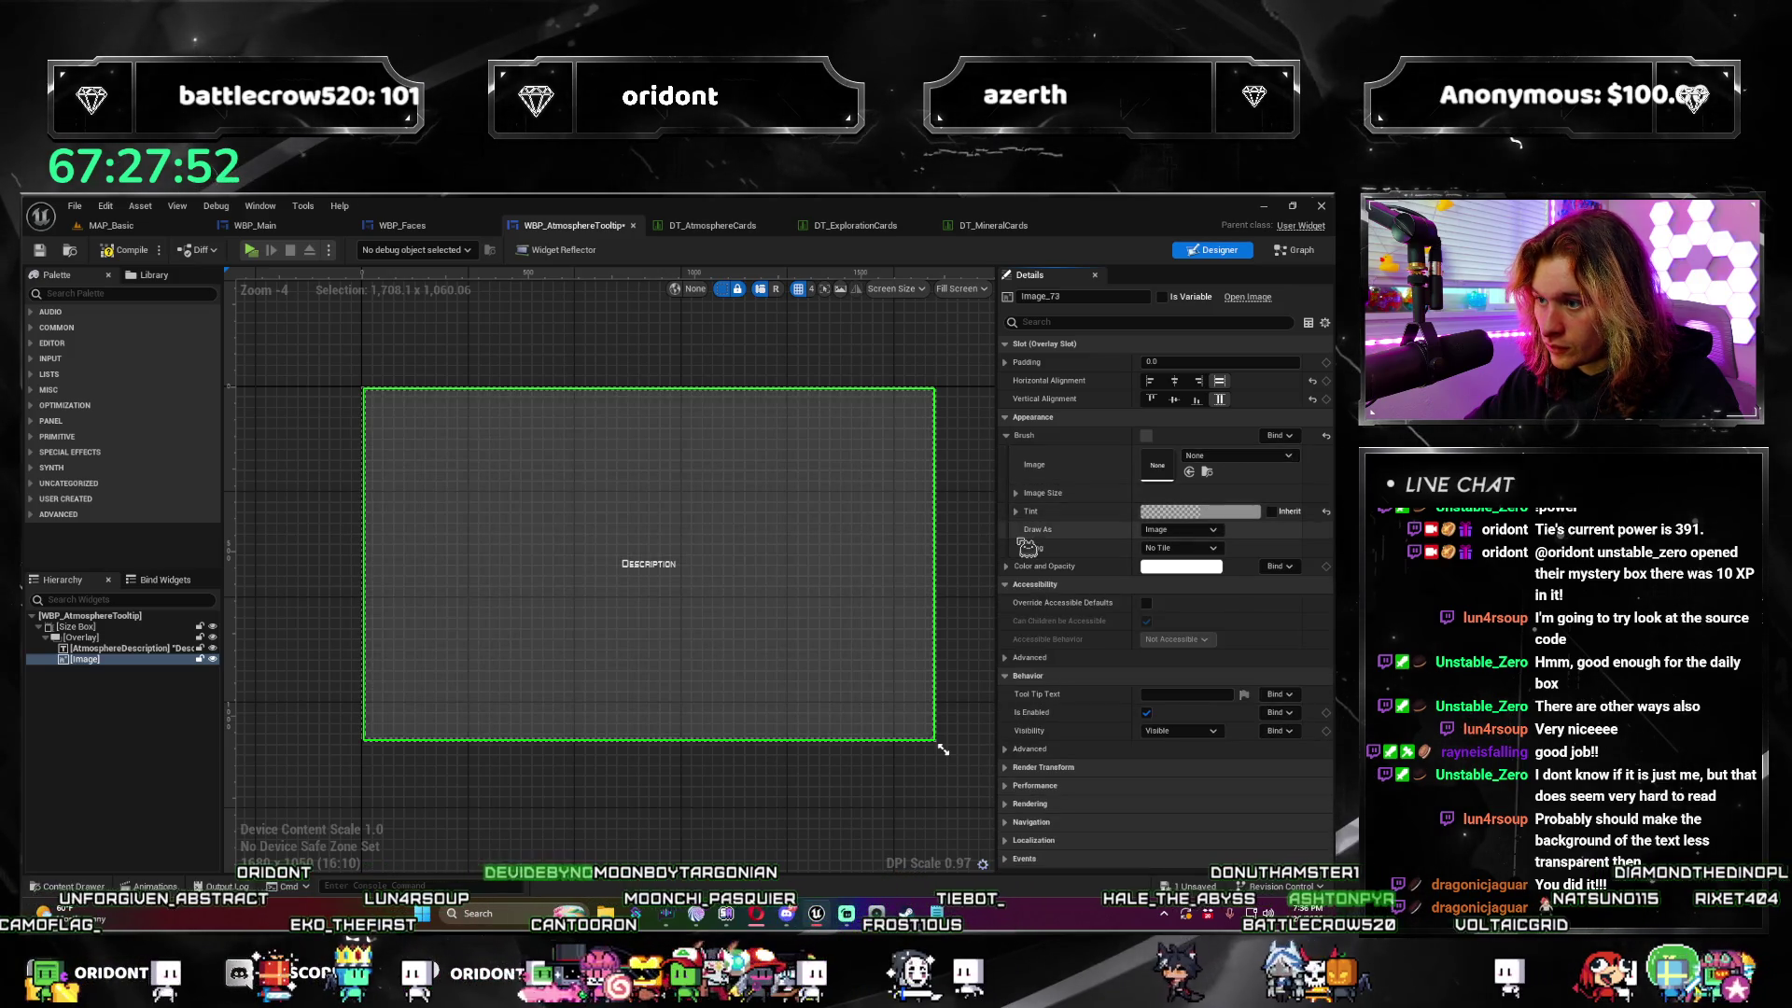
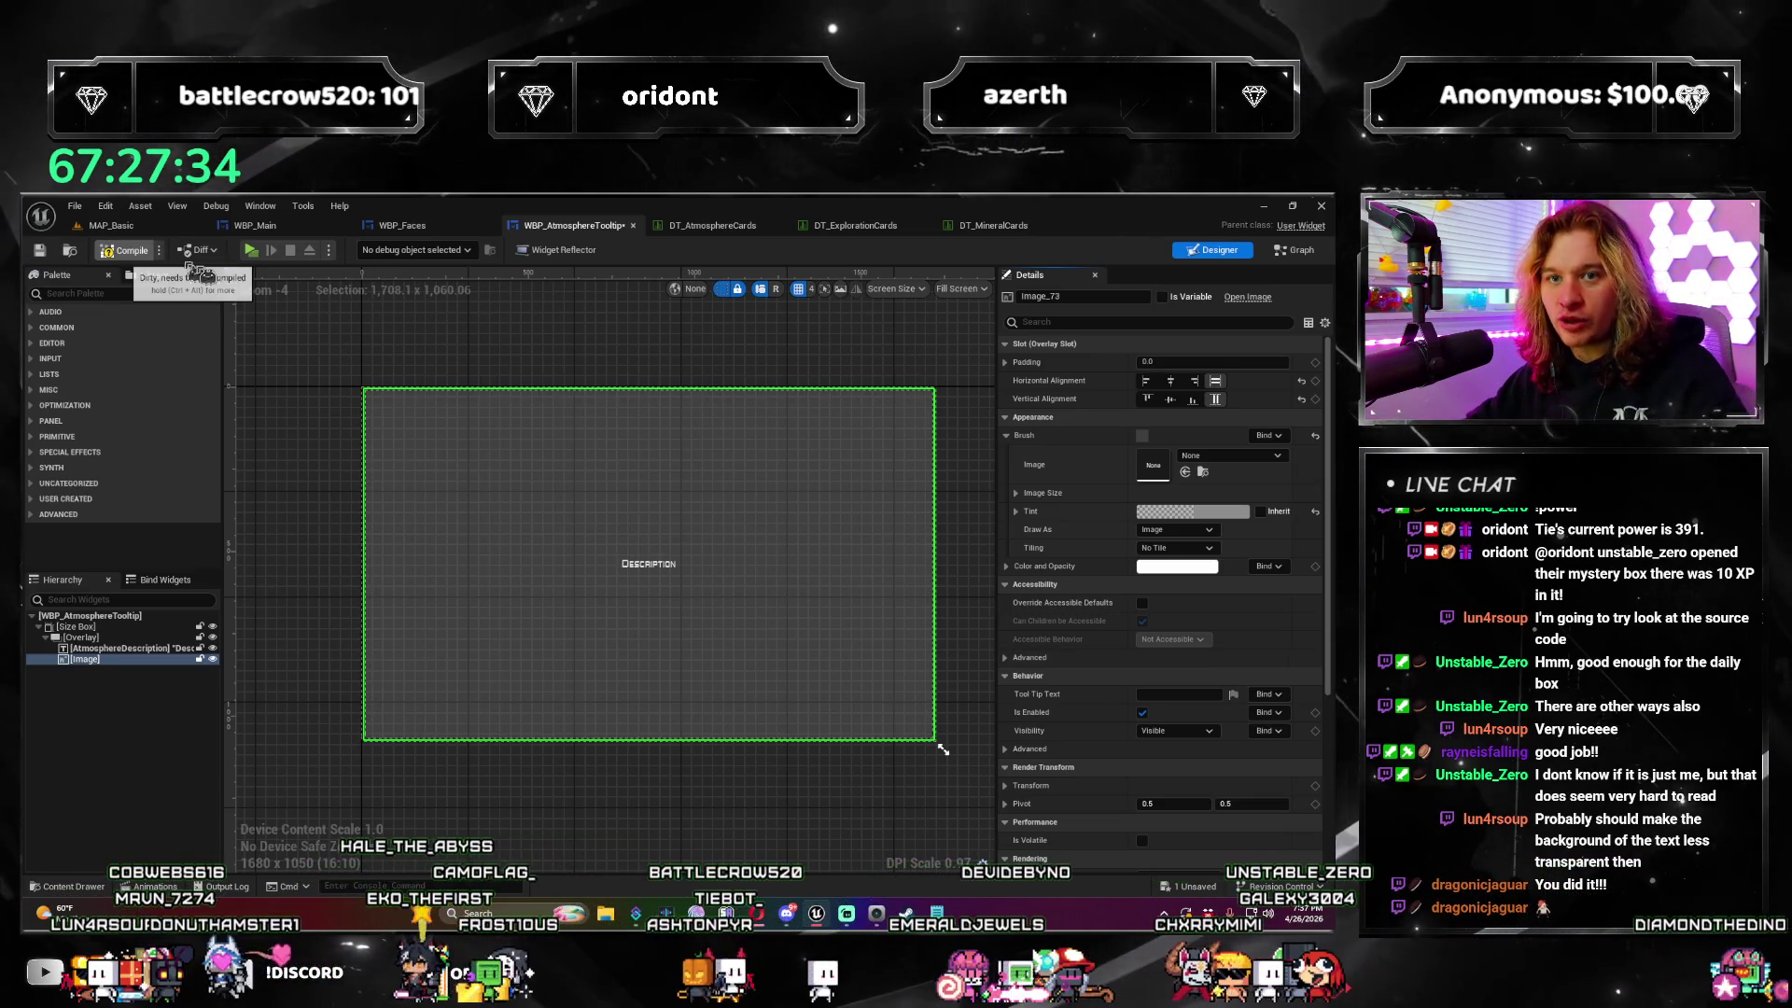
Step: Save the tooltip widget and tint the background image a bright orange-yellow hue
key(ctrl+s)
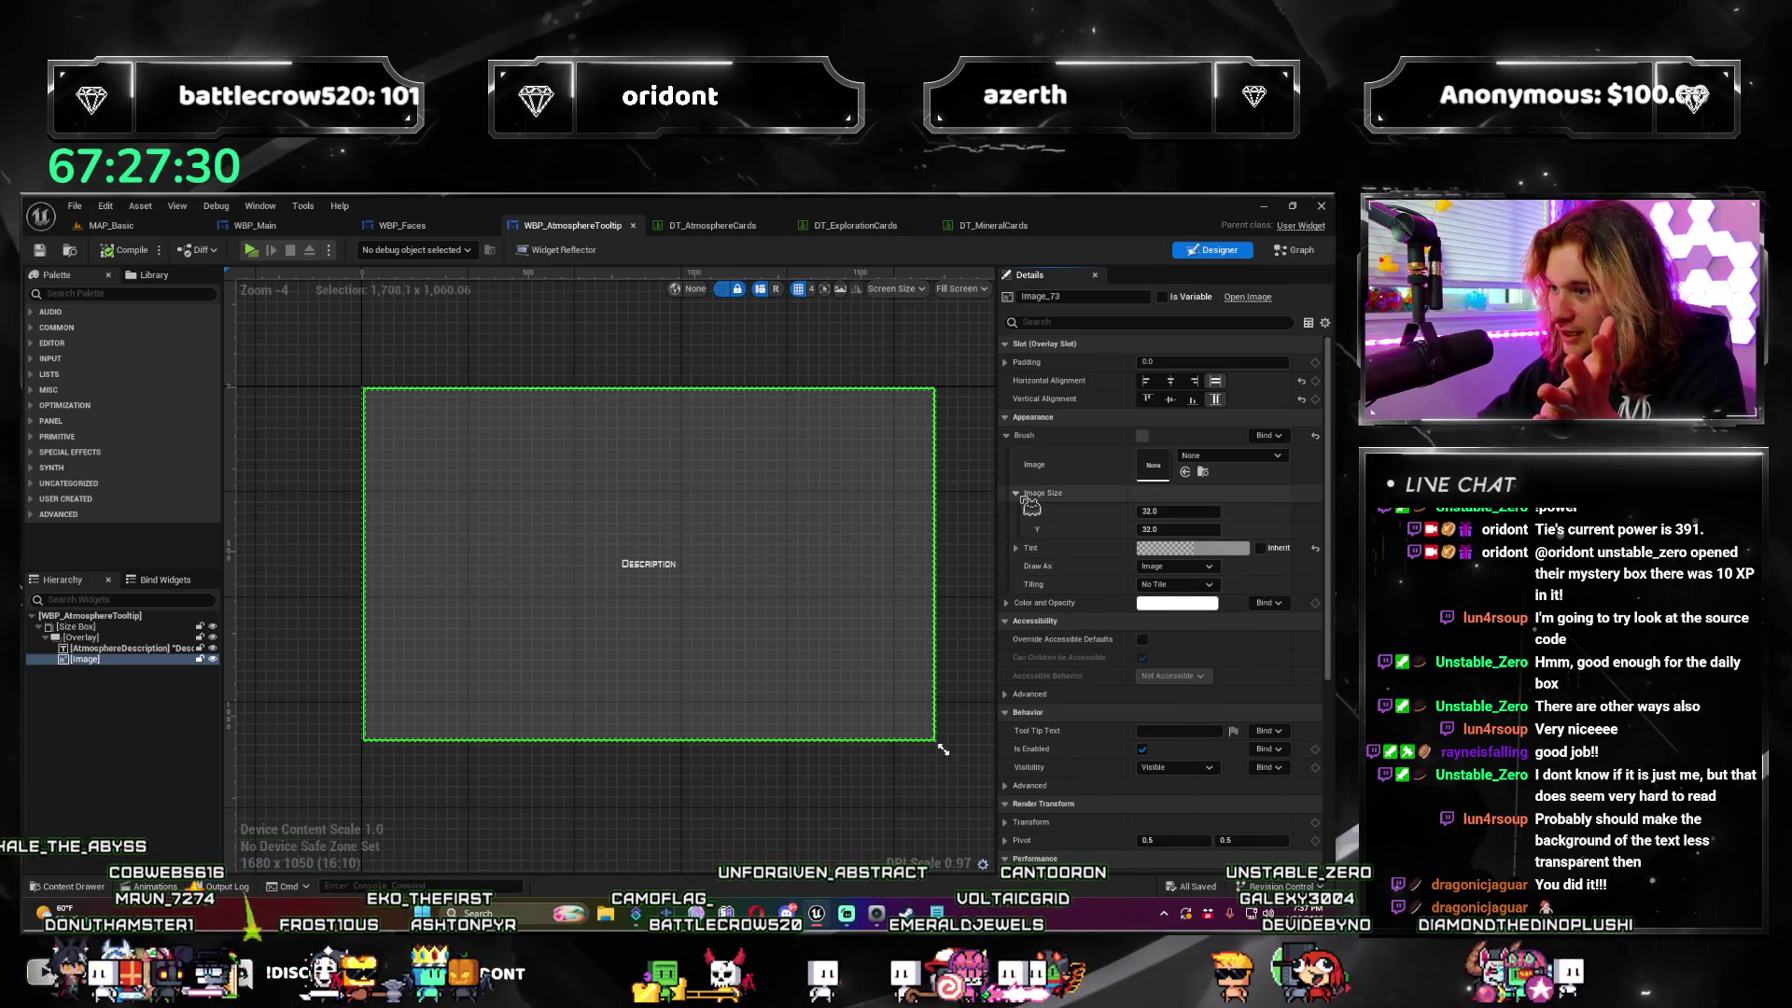
click(1192, 512)
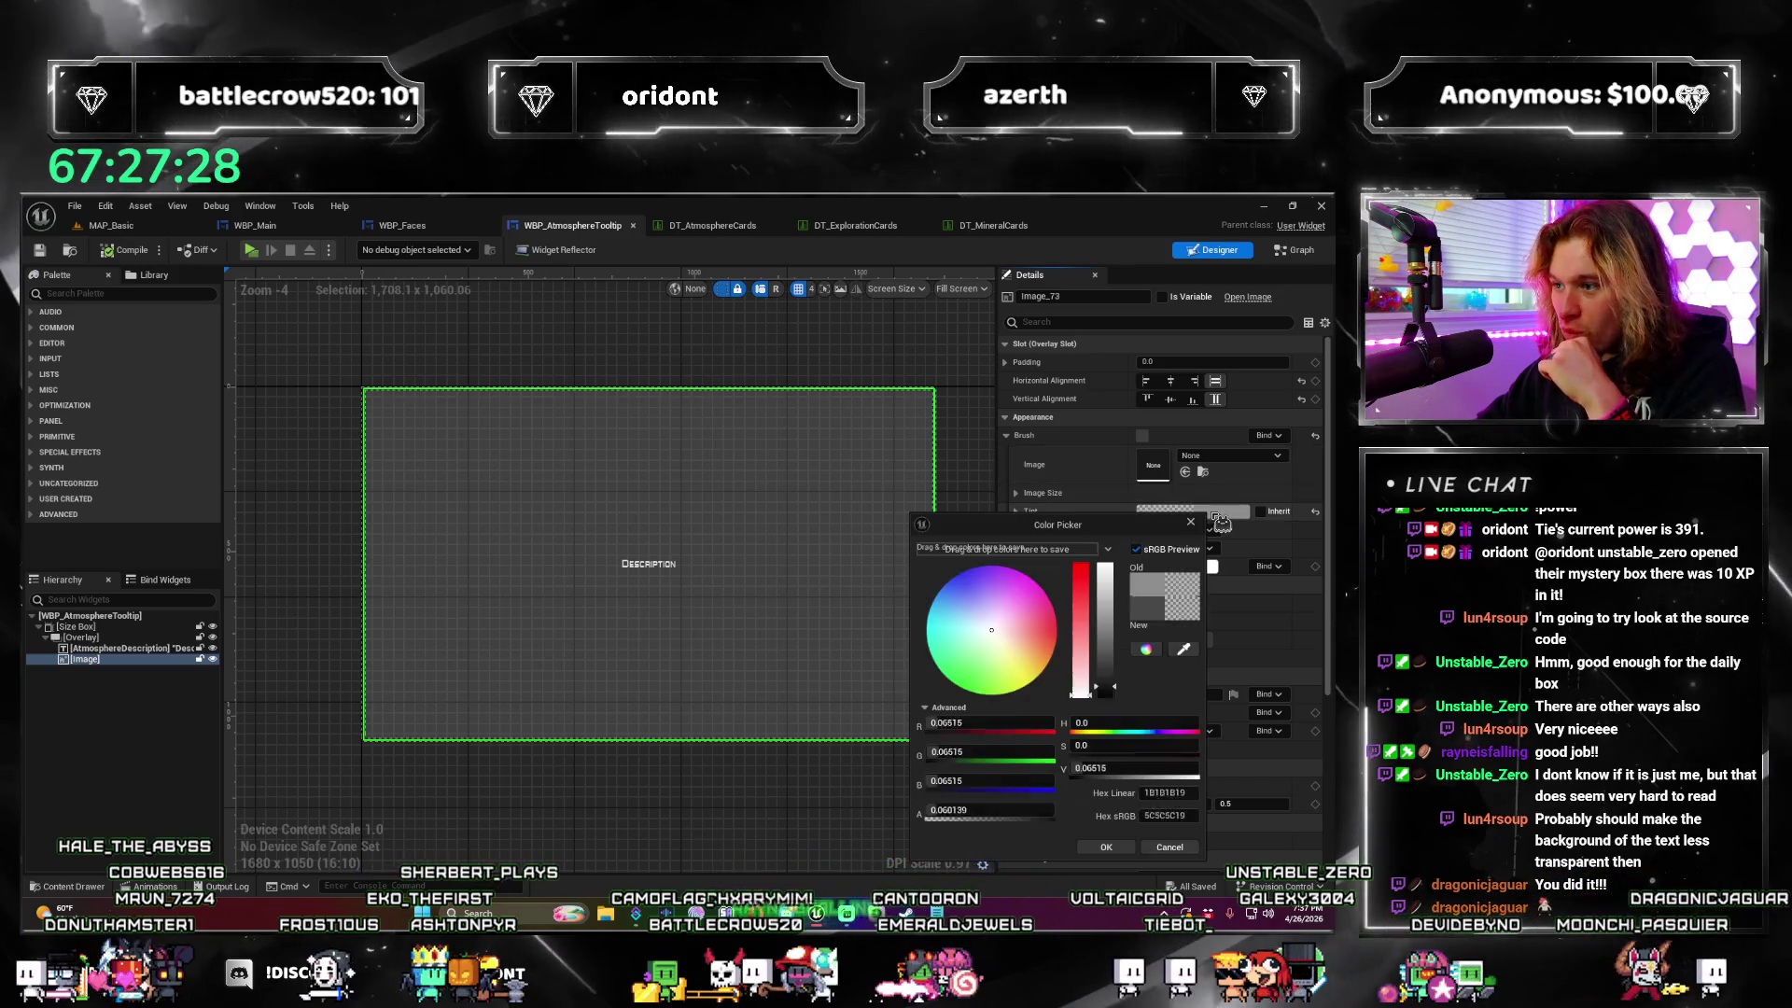
click(1034, 812)
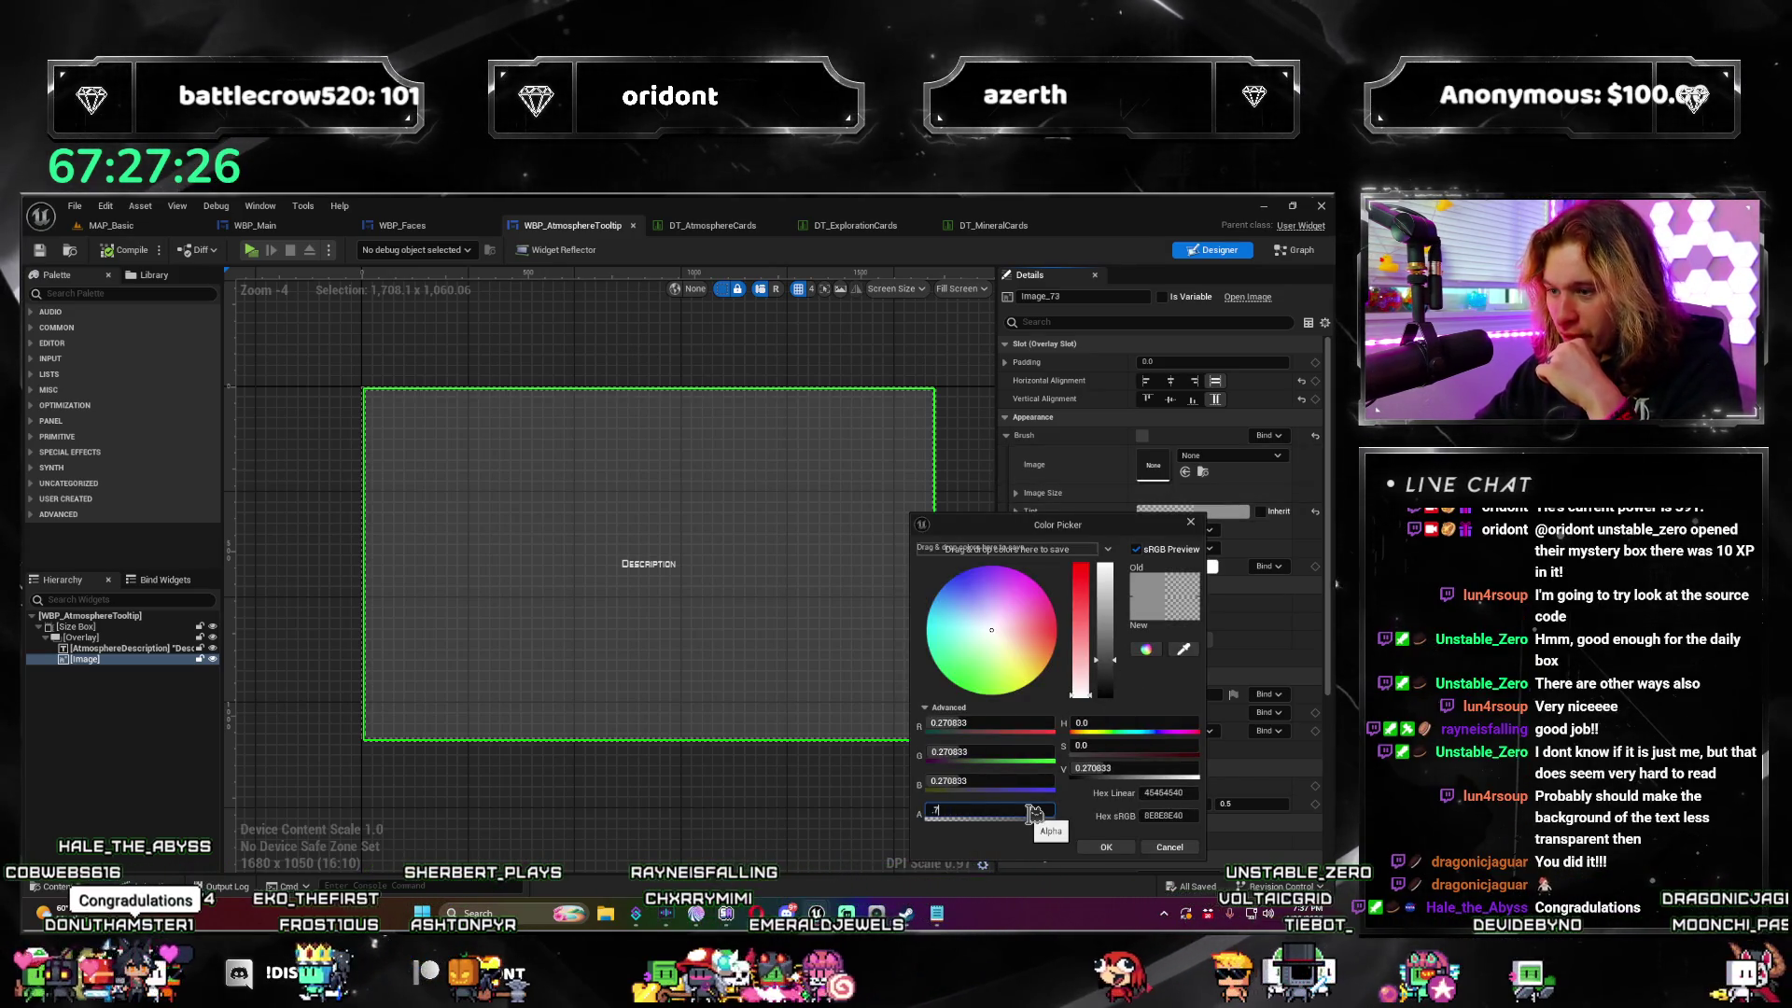
text(5)
key(Return)
click(1052, 653)
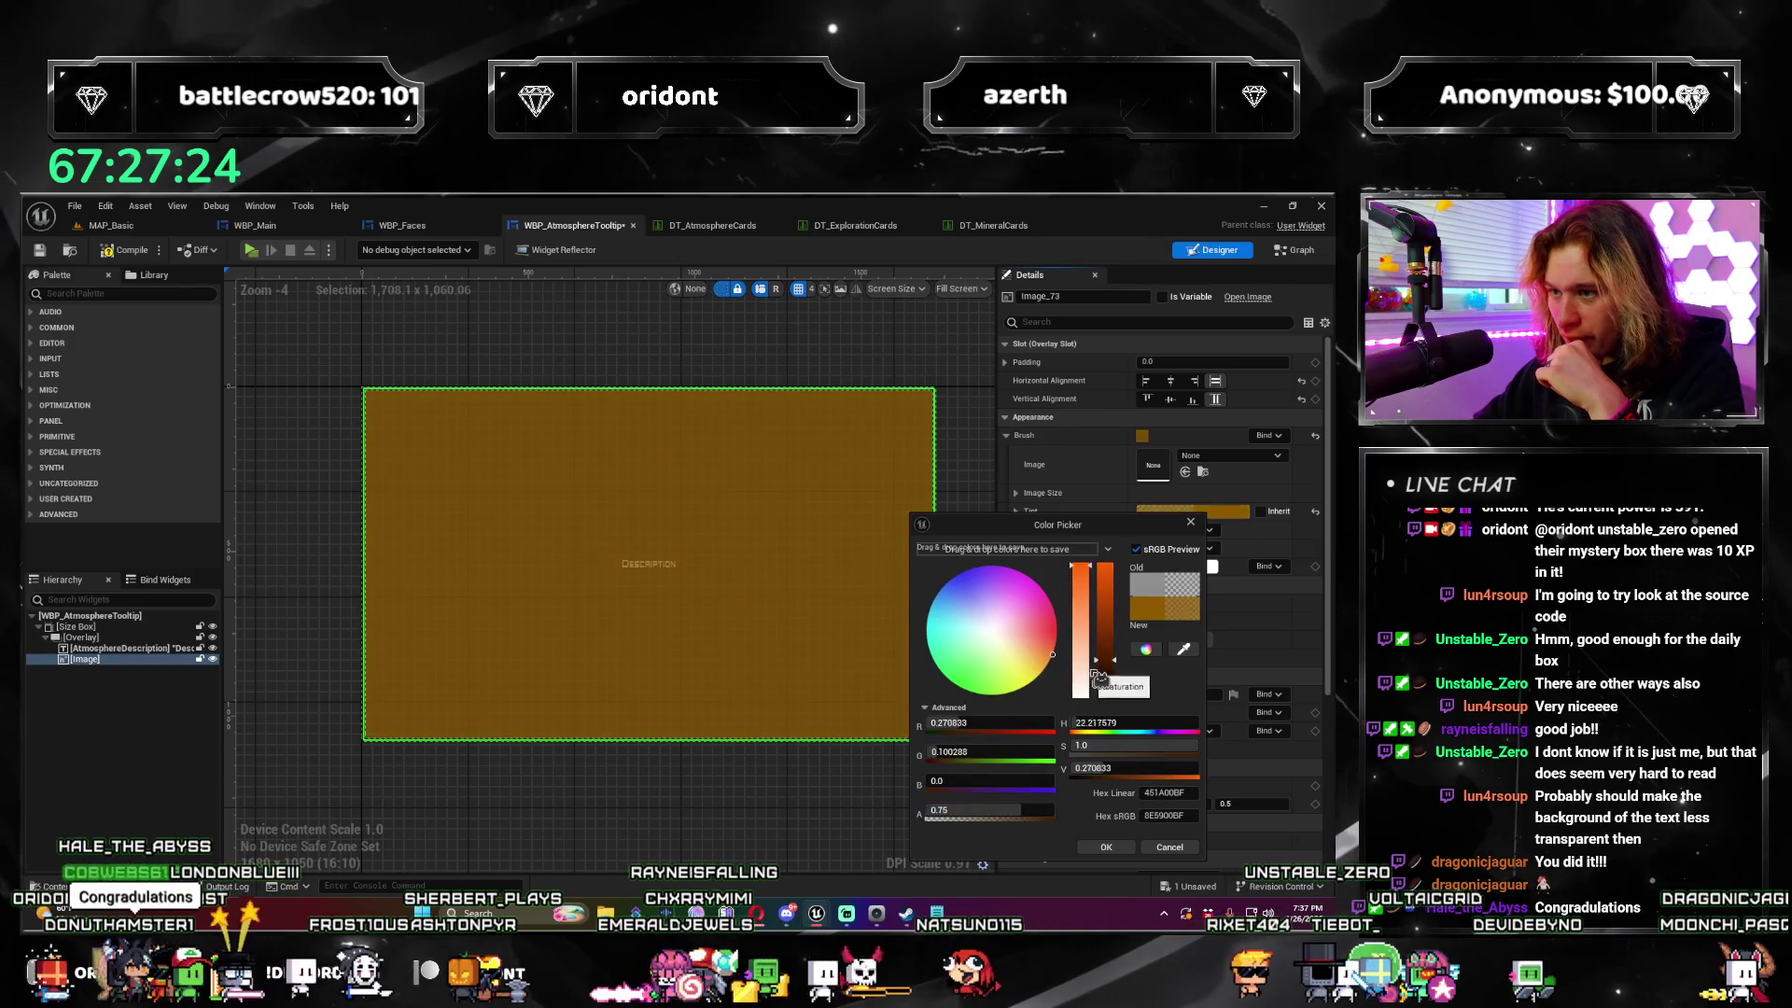
drag(1098, 673, 1120, 539)
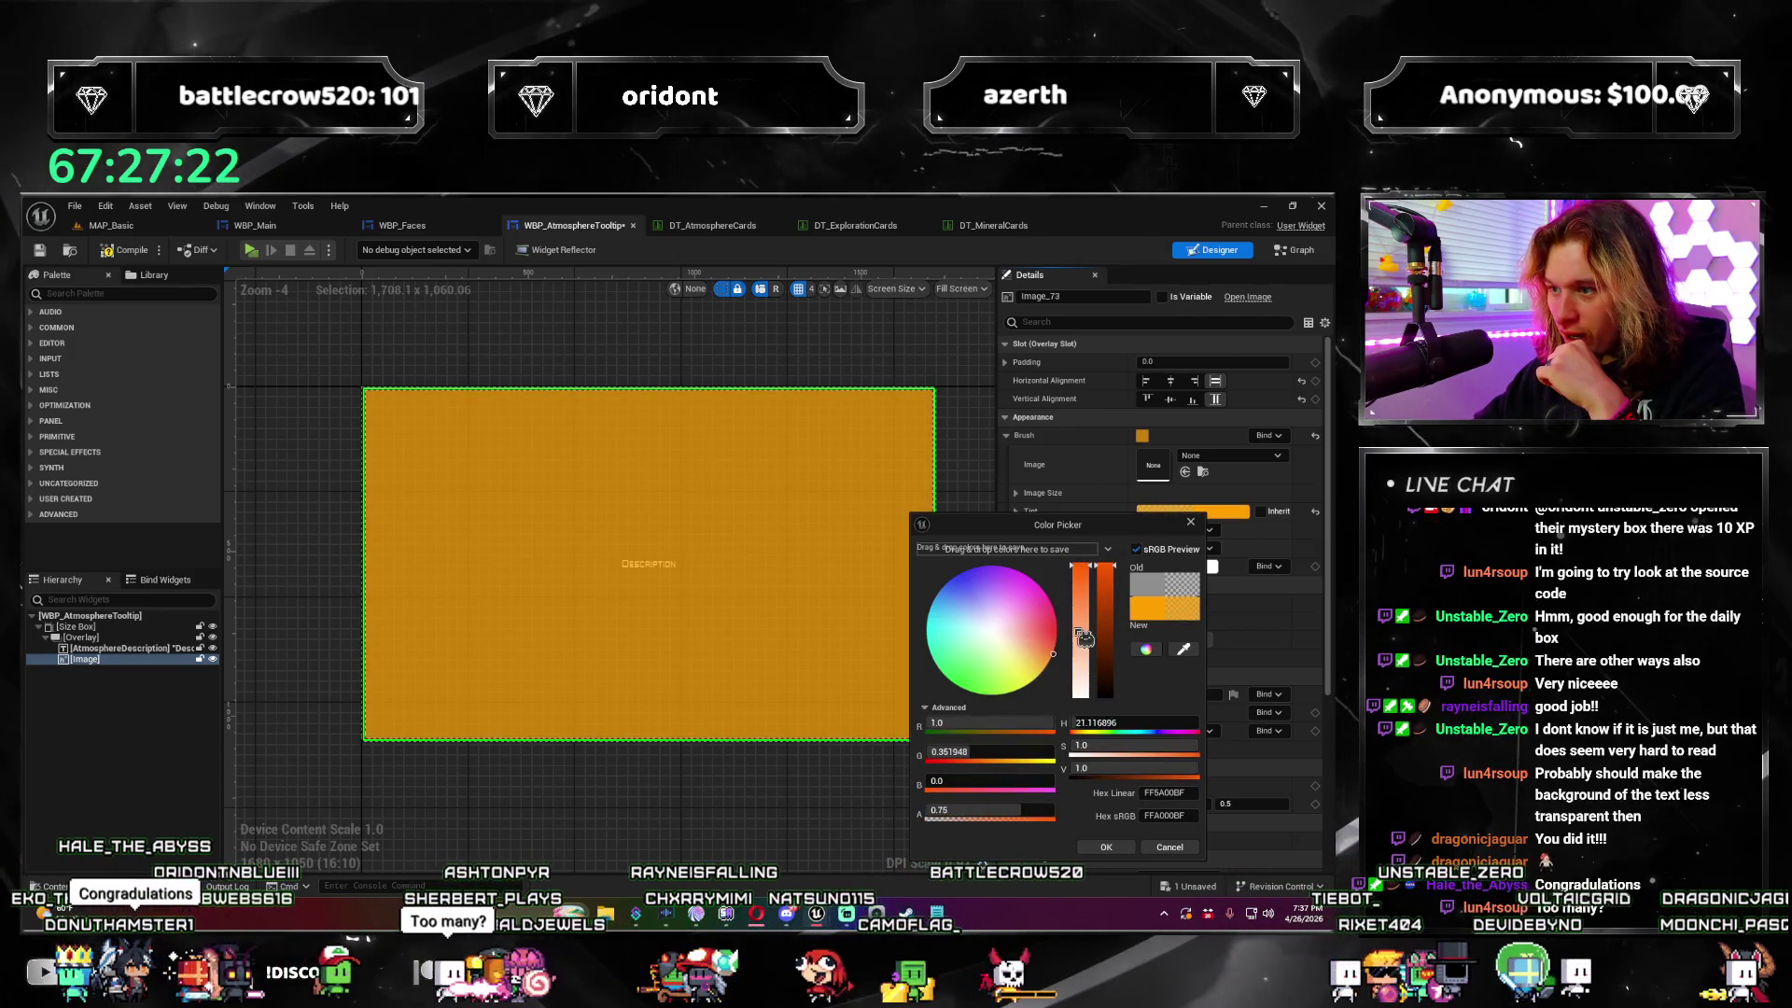
mouse_move(1055, 673)
mouse_down()
mouse_move(1073, 709)
mouse_move(1099, 679)
mouse_up()
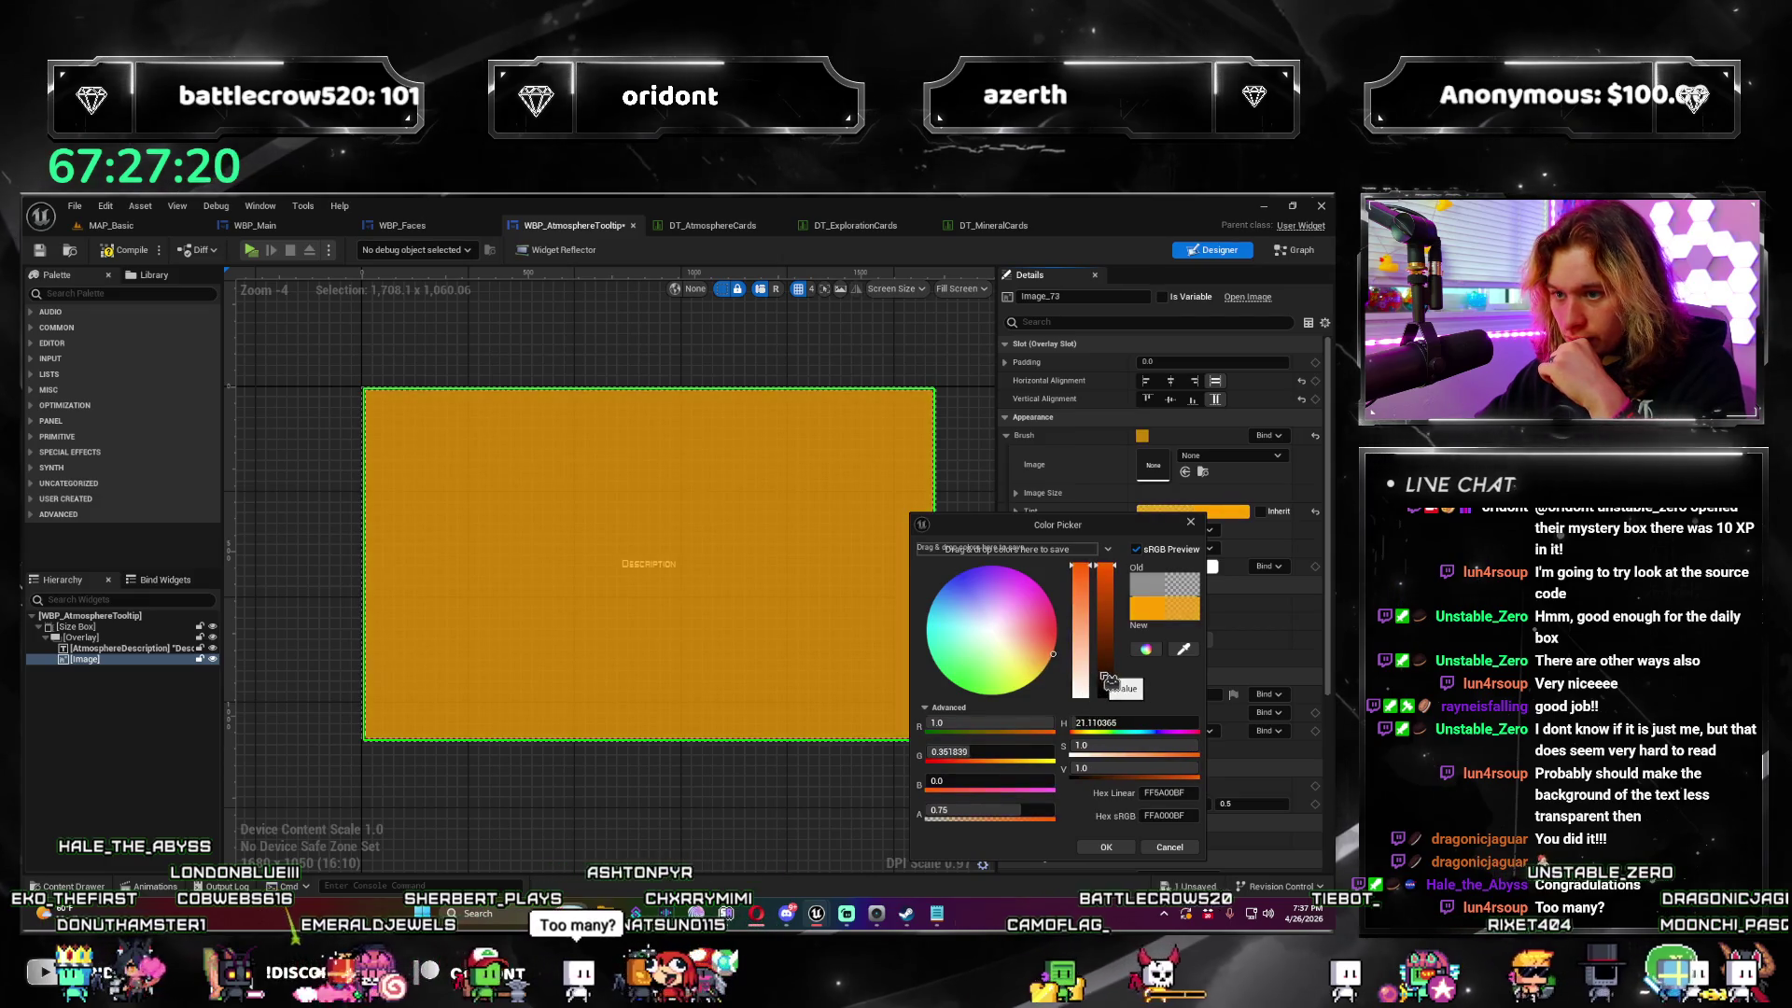
Step: Set the tint's green to 0.5 and alpha to 0.5, and confirm the colour
click(1008, 751)
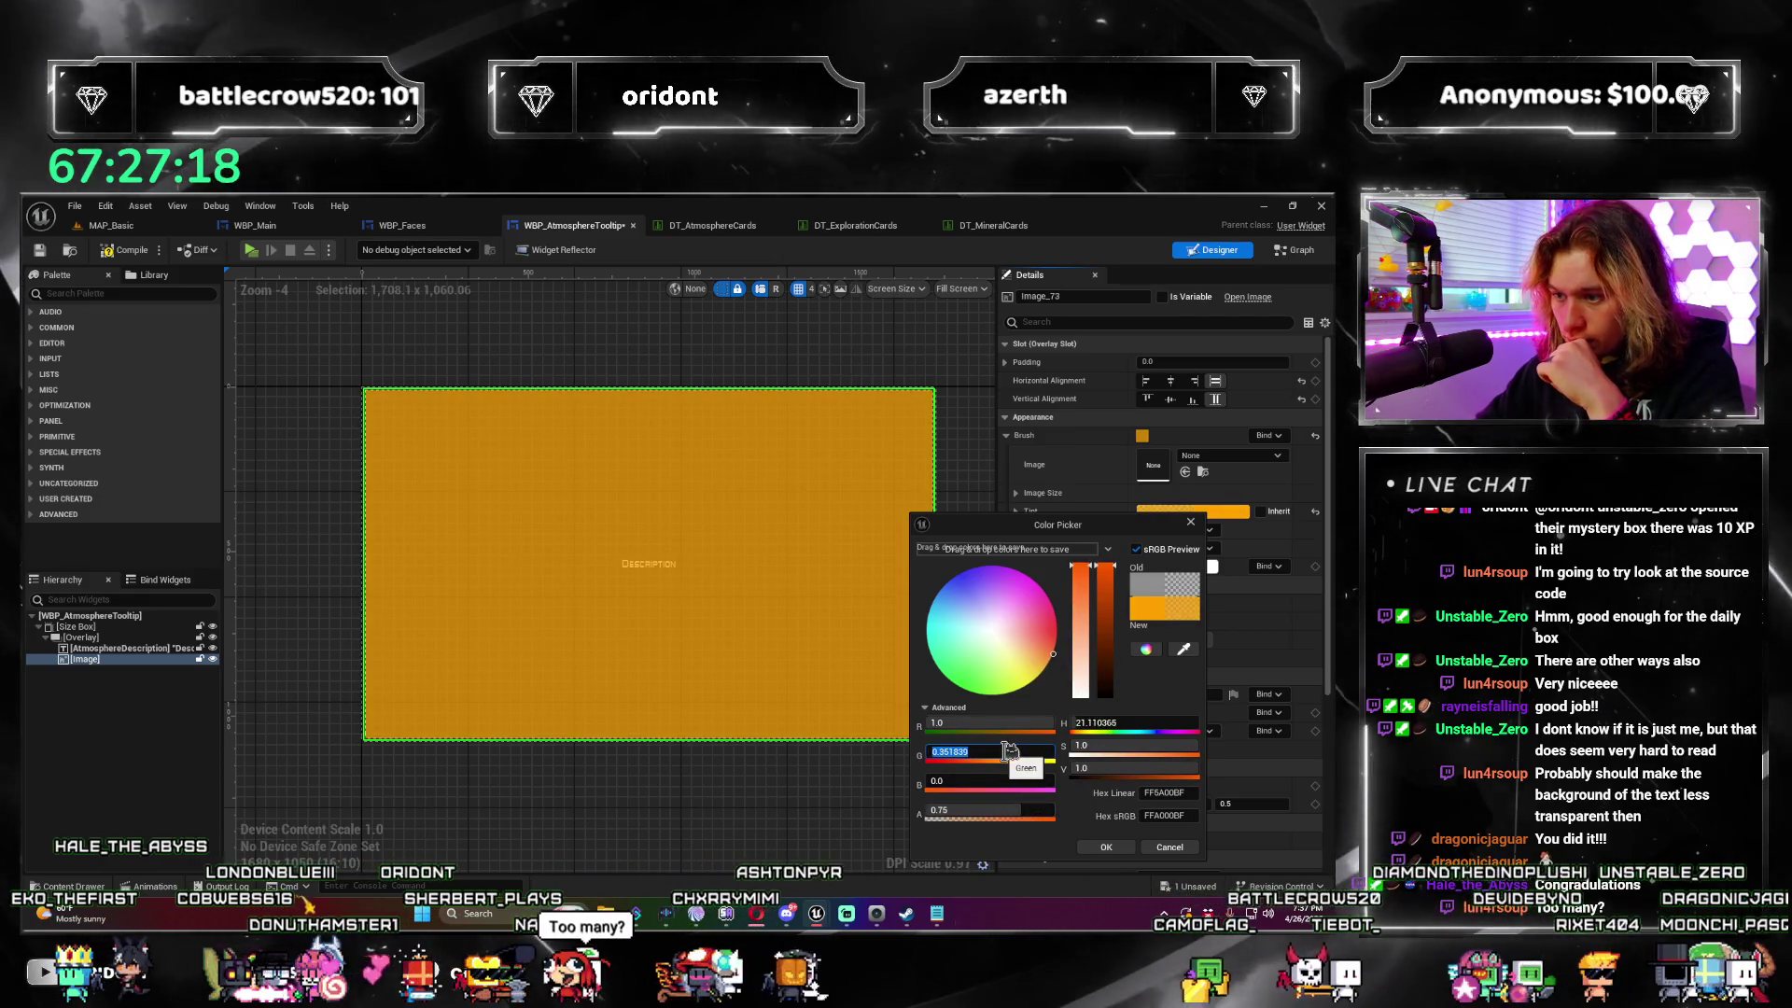
text(0.5)
click(987, 808)
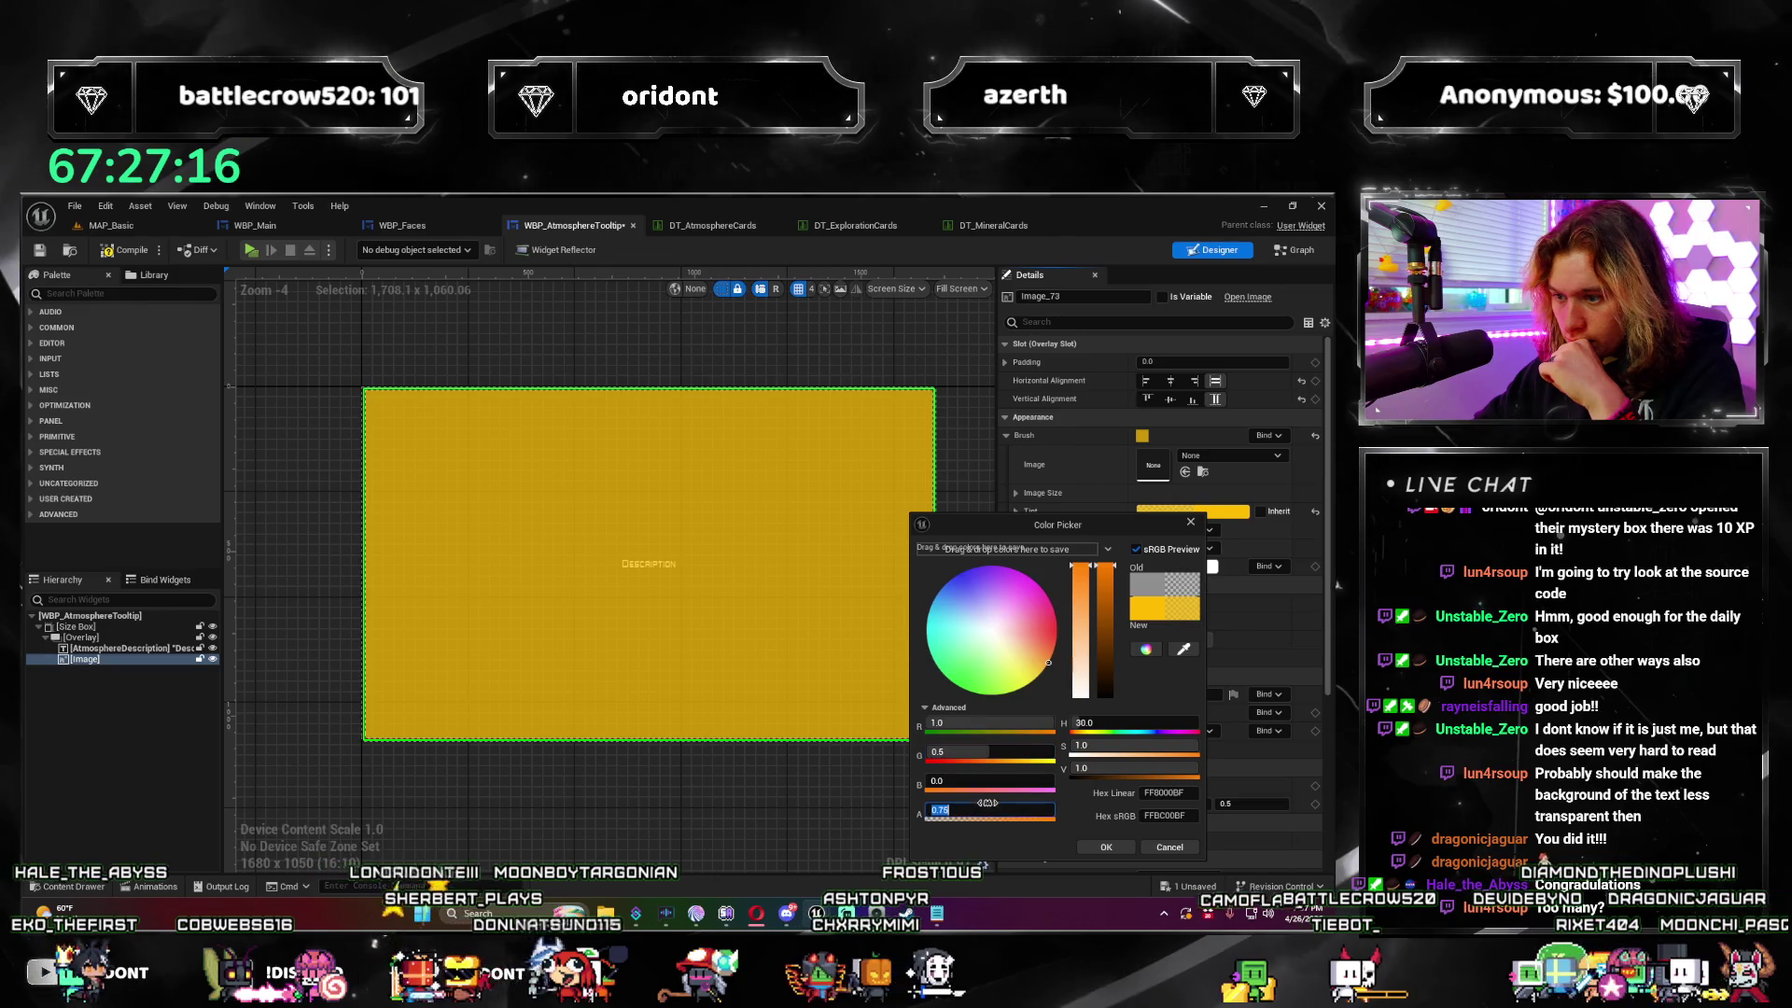
key(Return)
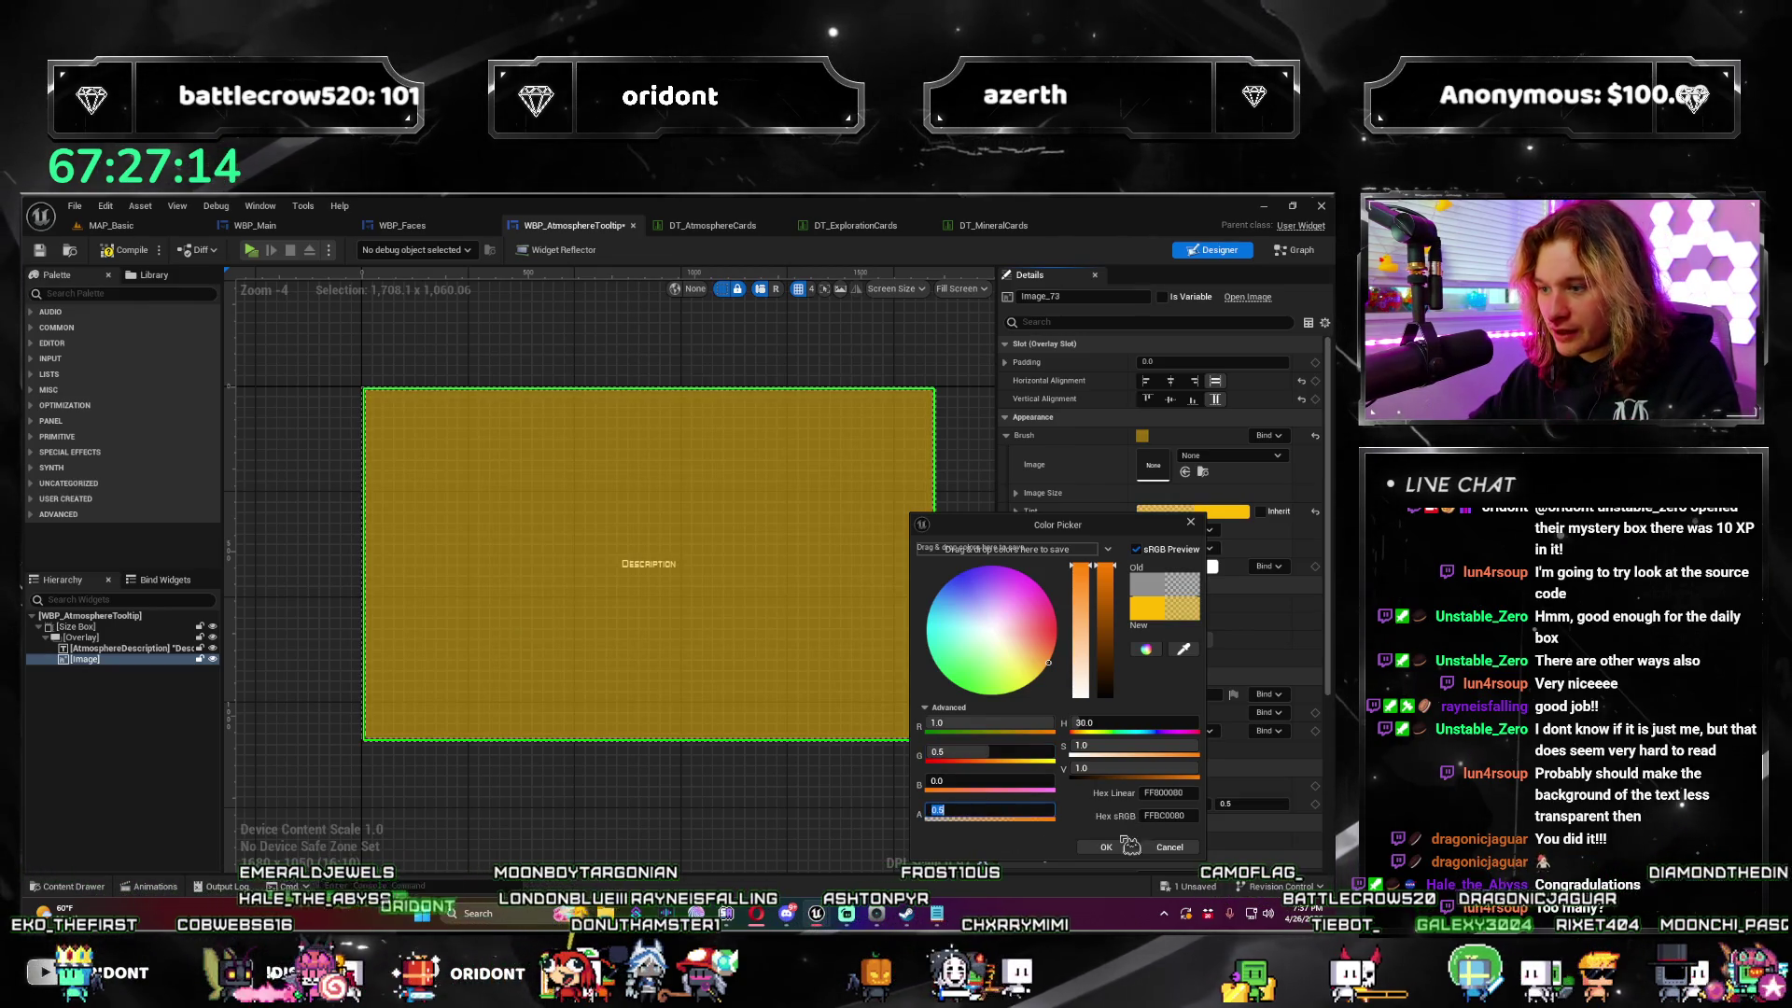
click(1127, 843)
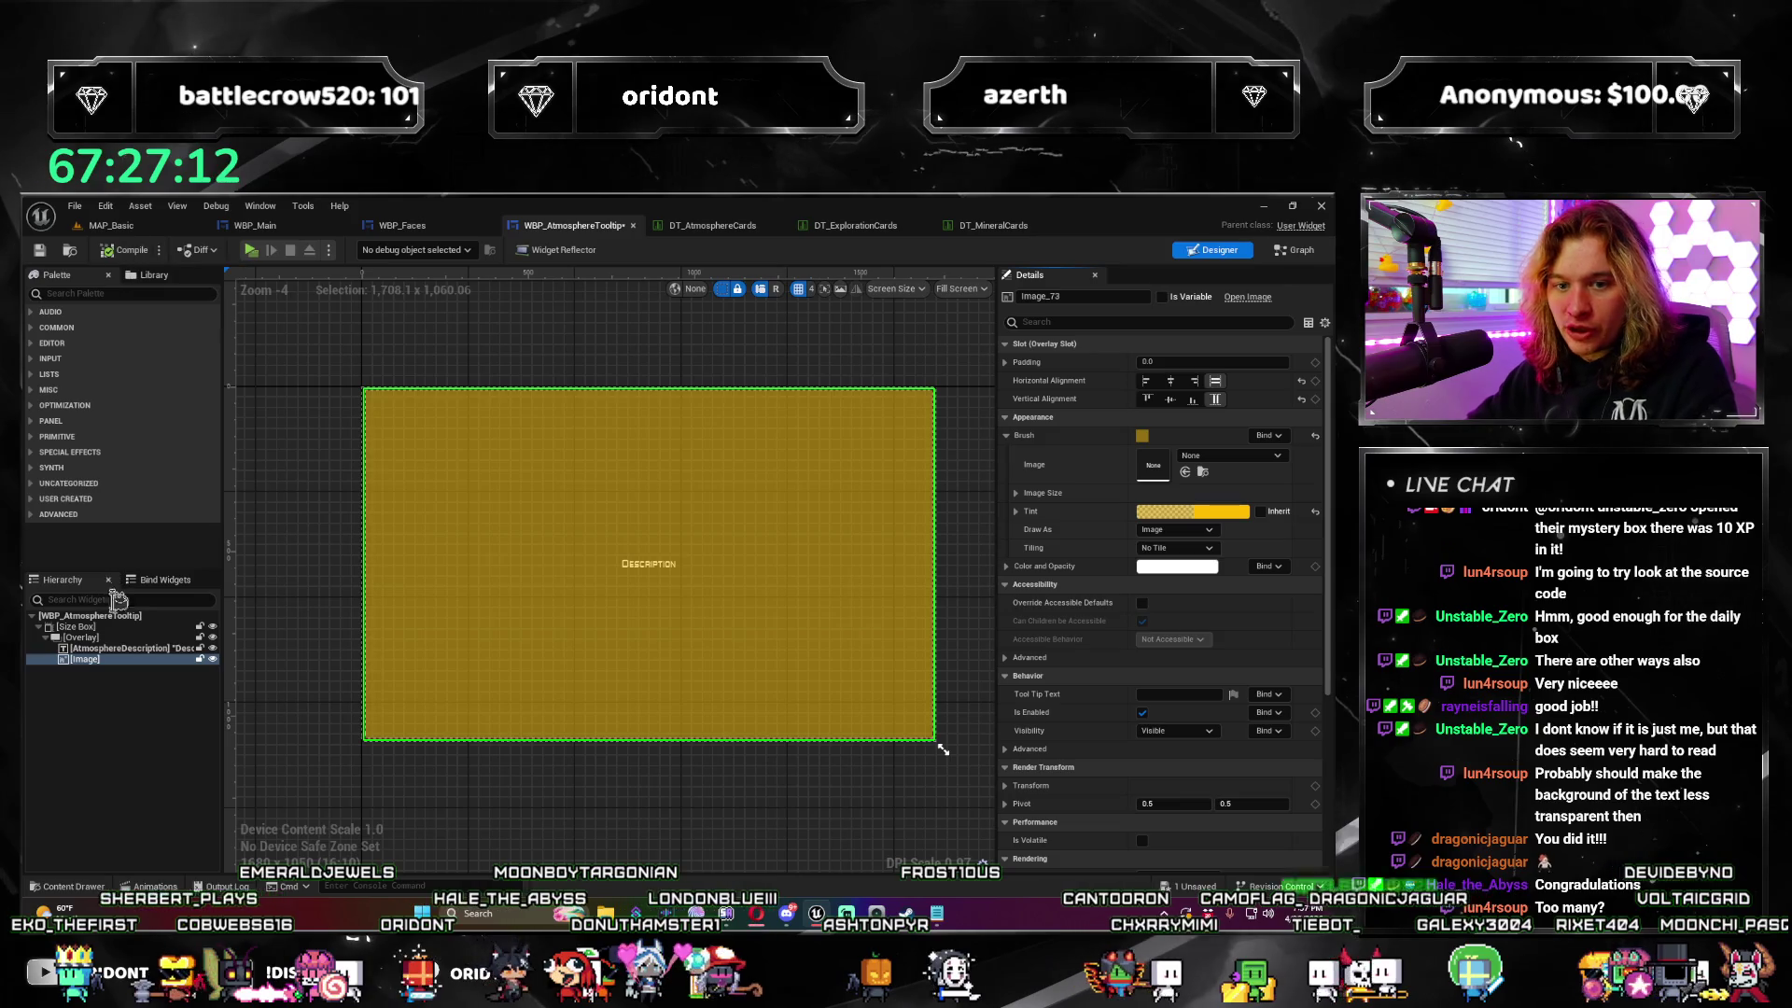
Step: Move AtmosphereDescription below Image in the Hierarchy so it draws on top, and save all
mouse_move(110, 657)
mouse_down()
mouse_move(96, 684)
mouse_move(73, 670)
mouse_up()
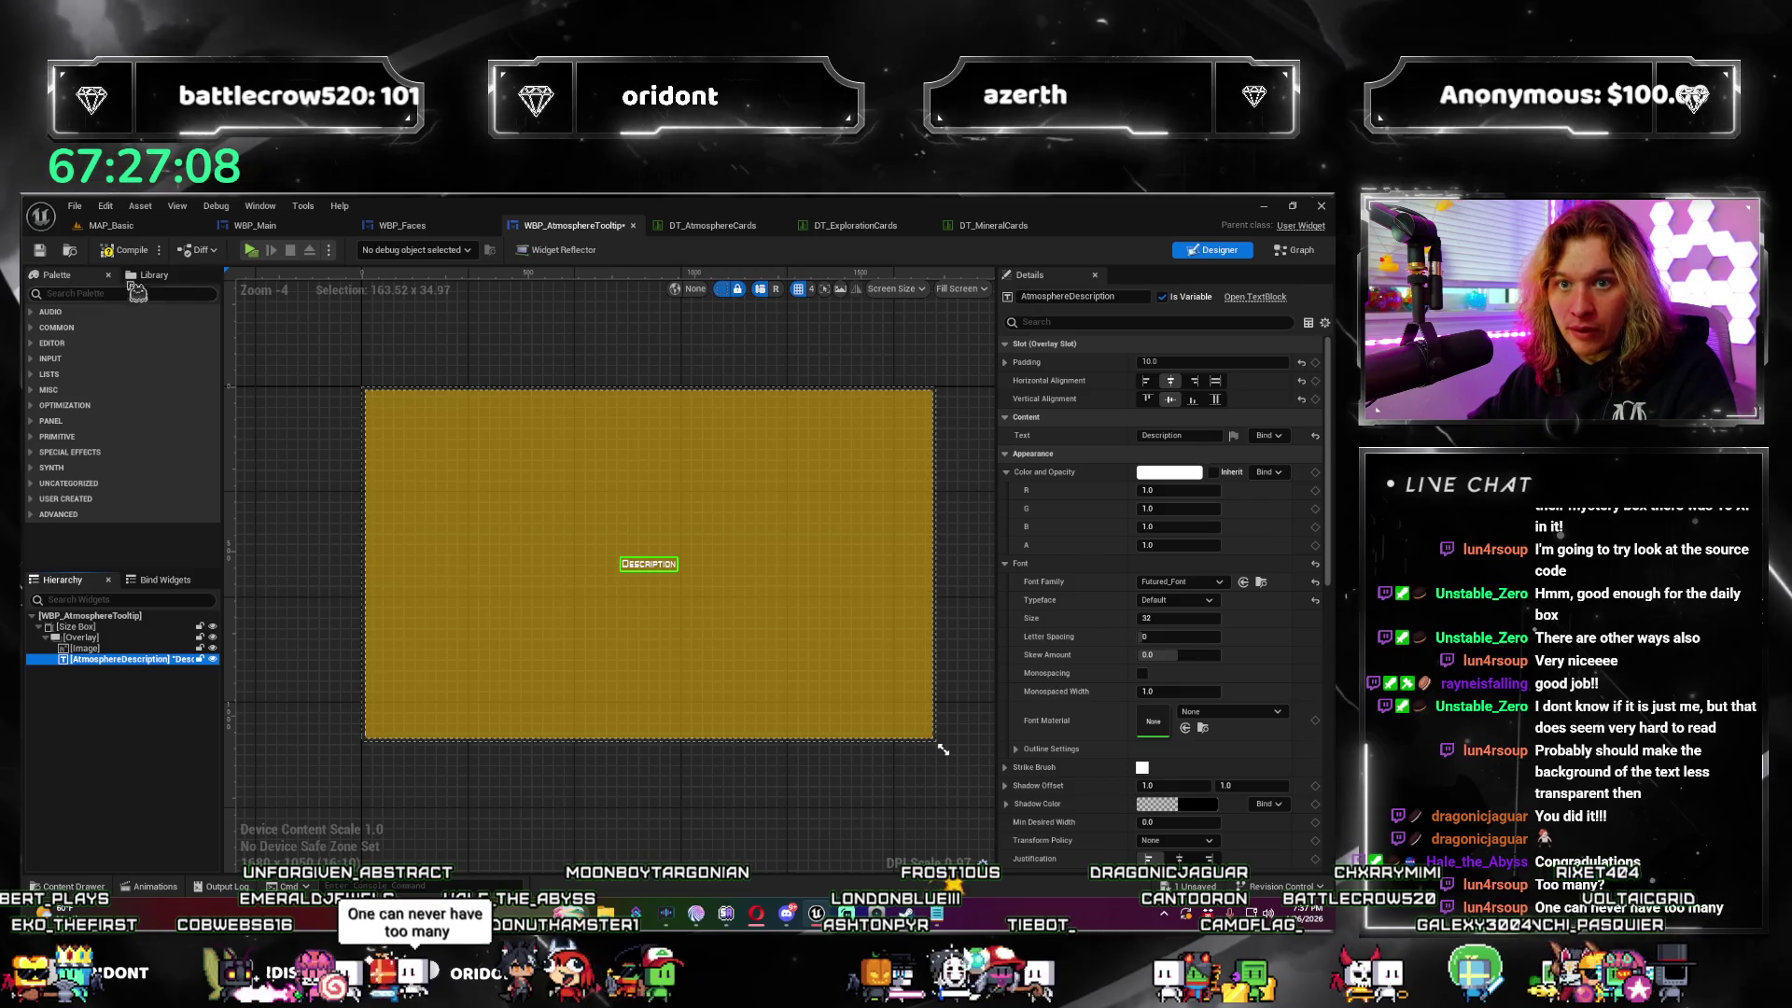
key(ctrl+s)
Step: Play MAP_Basic in a standalone preview, close it, and return to WBP_AtmosphereTooltip
click(111, 225)
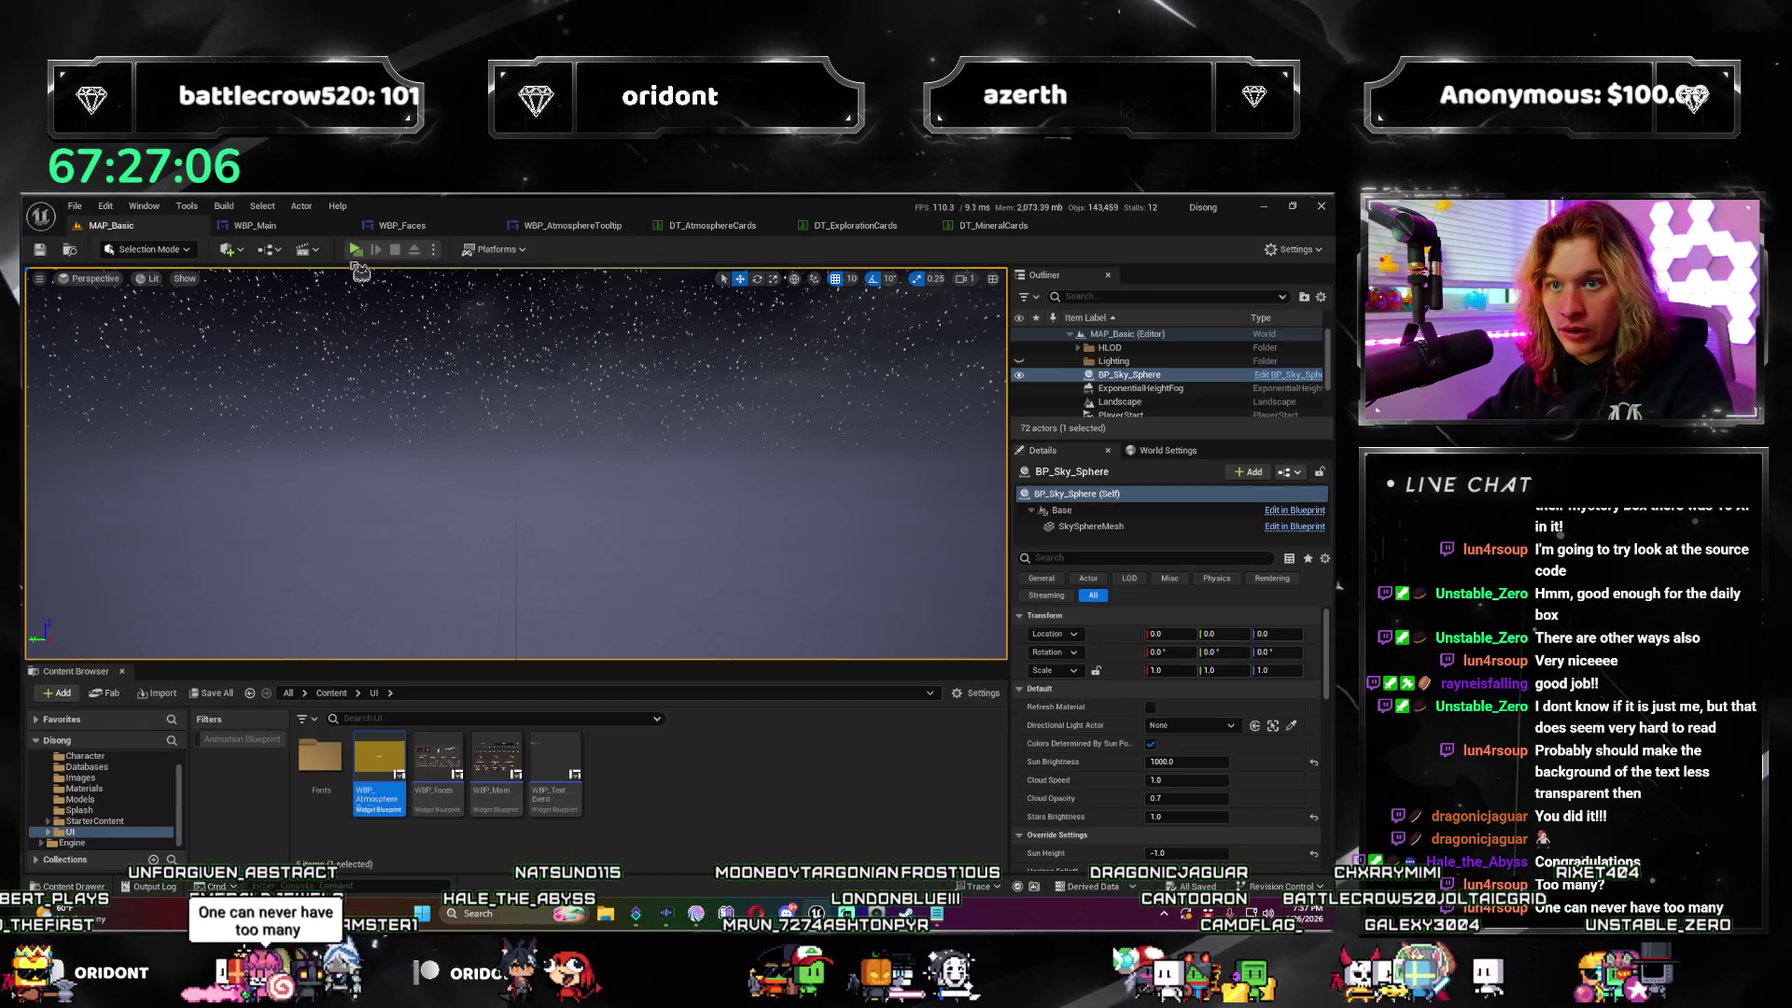
key(alt+p)
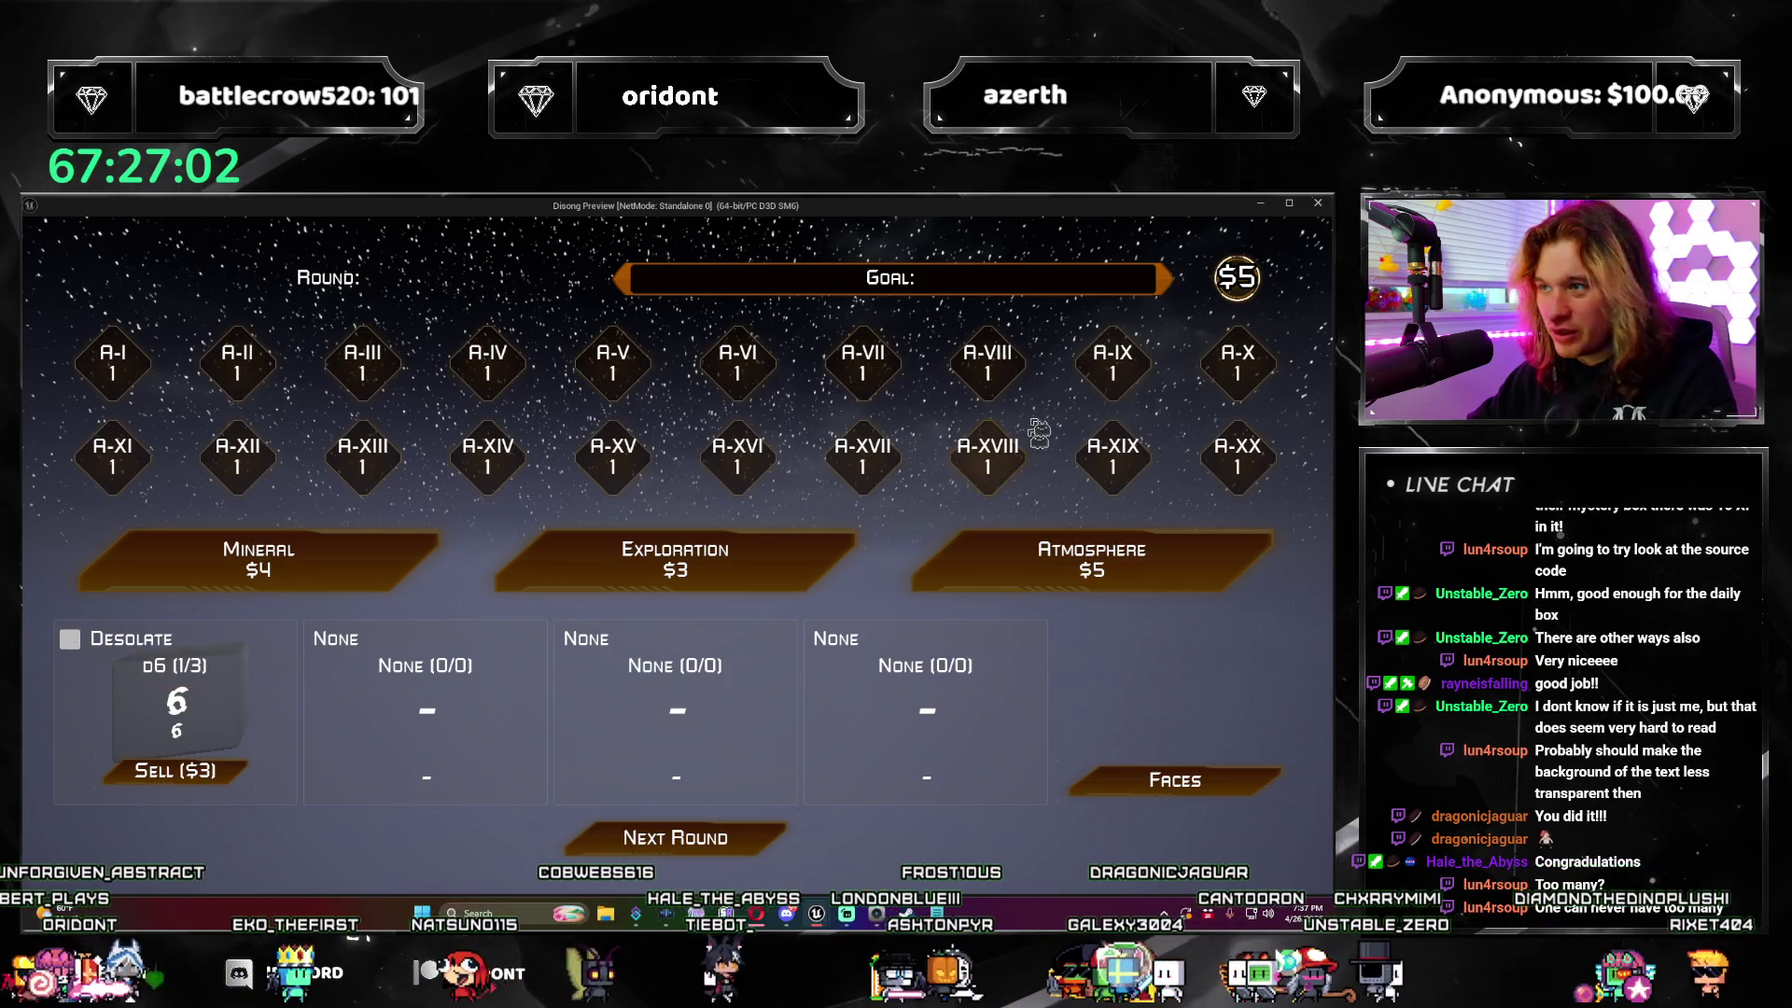
click(1318, 204)
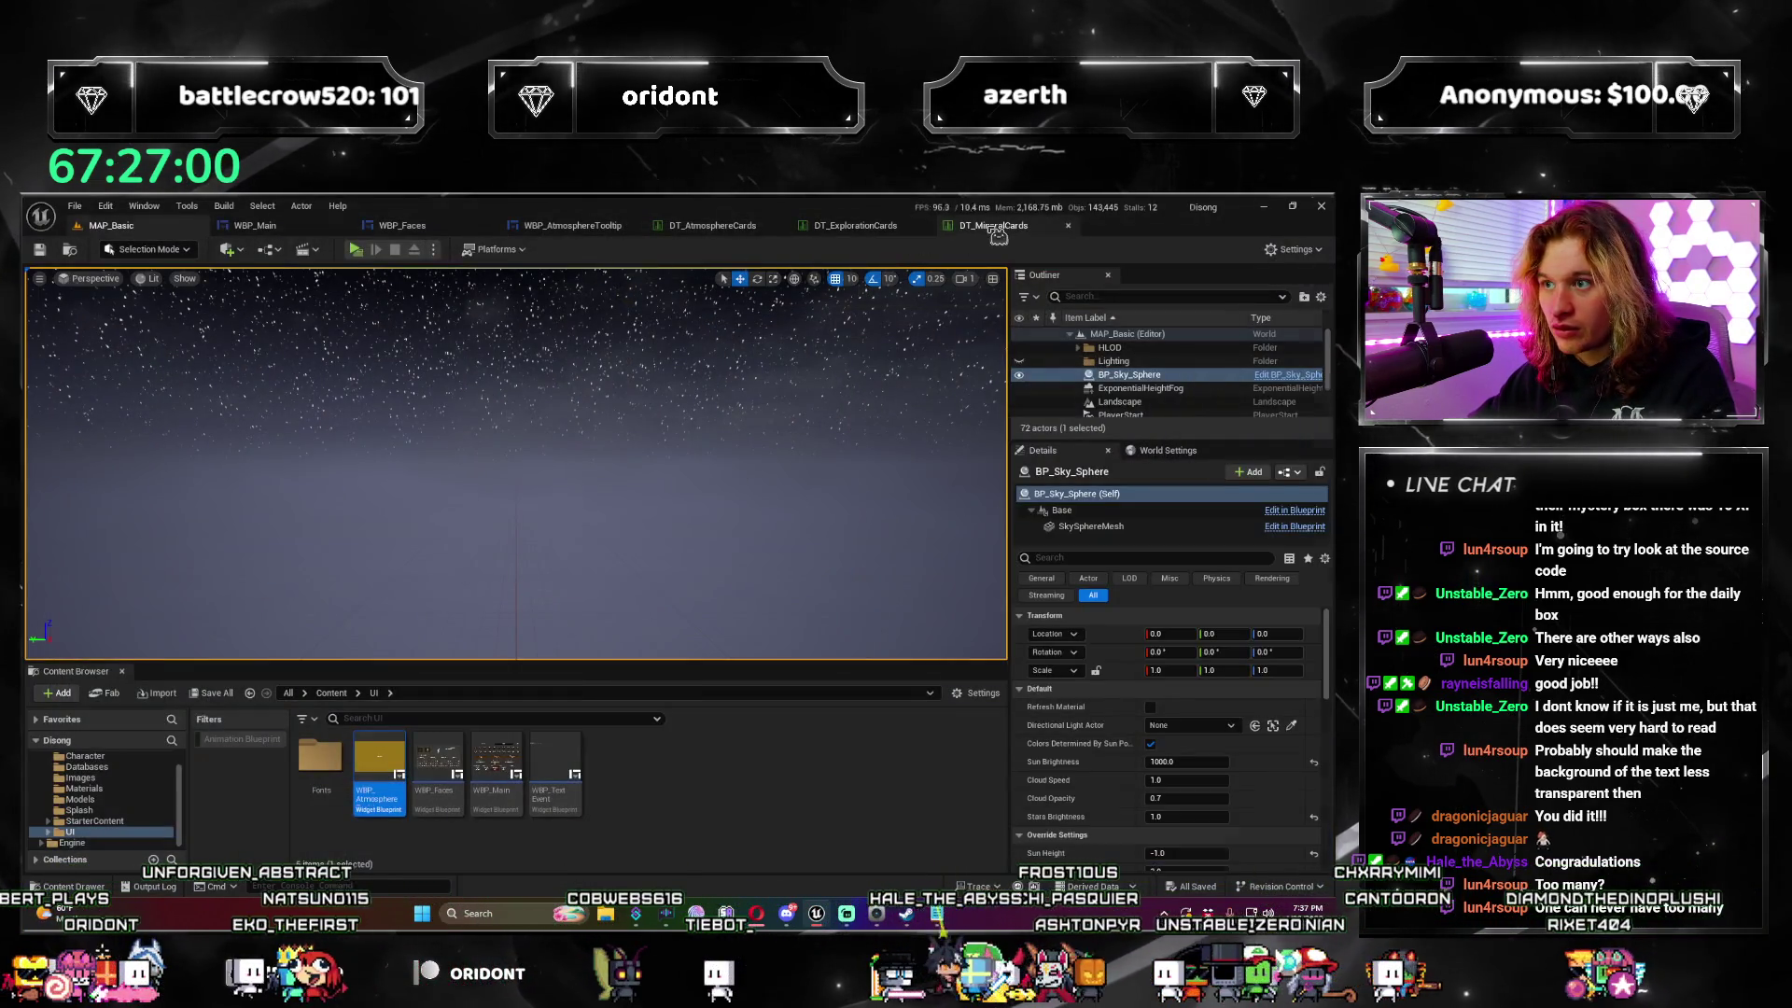
click(855, 225)
click(611, 226)
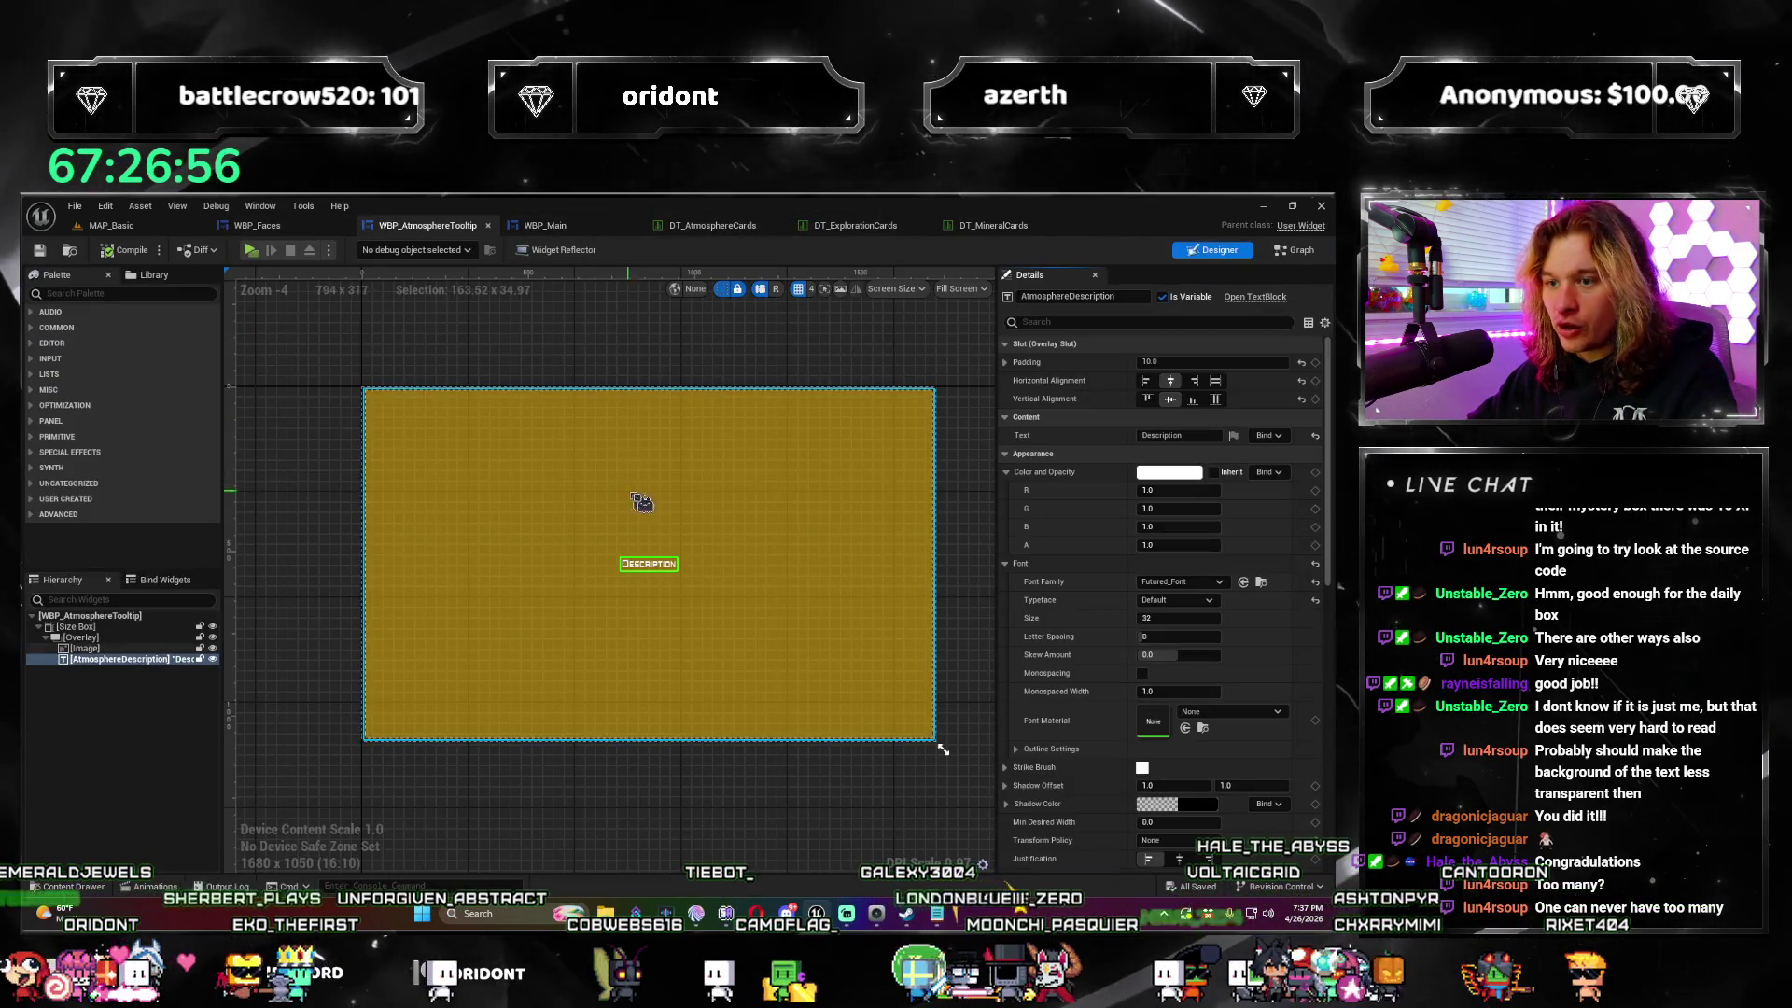
Step: Tint the background Image an opaque burnt orange (alpha 1, darker value, green 0.1) and save
click(886, 560)
click(1234, 513)
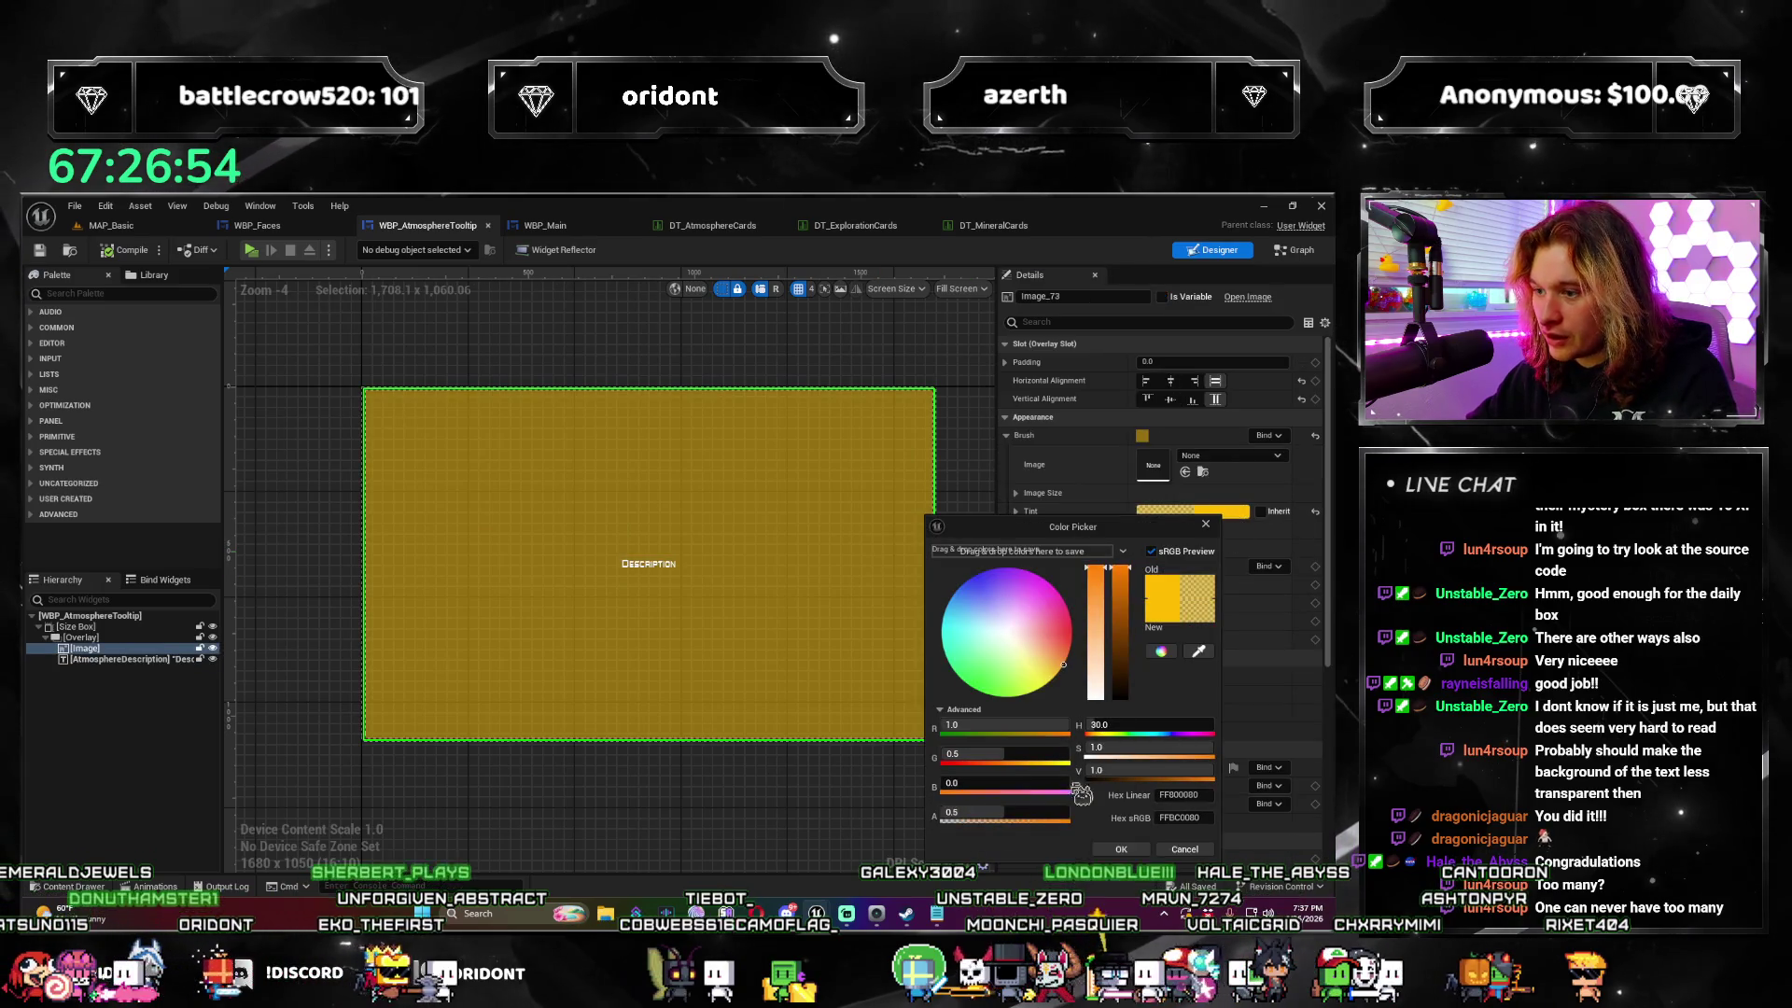
drag(948, 814, 1073, 814)
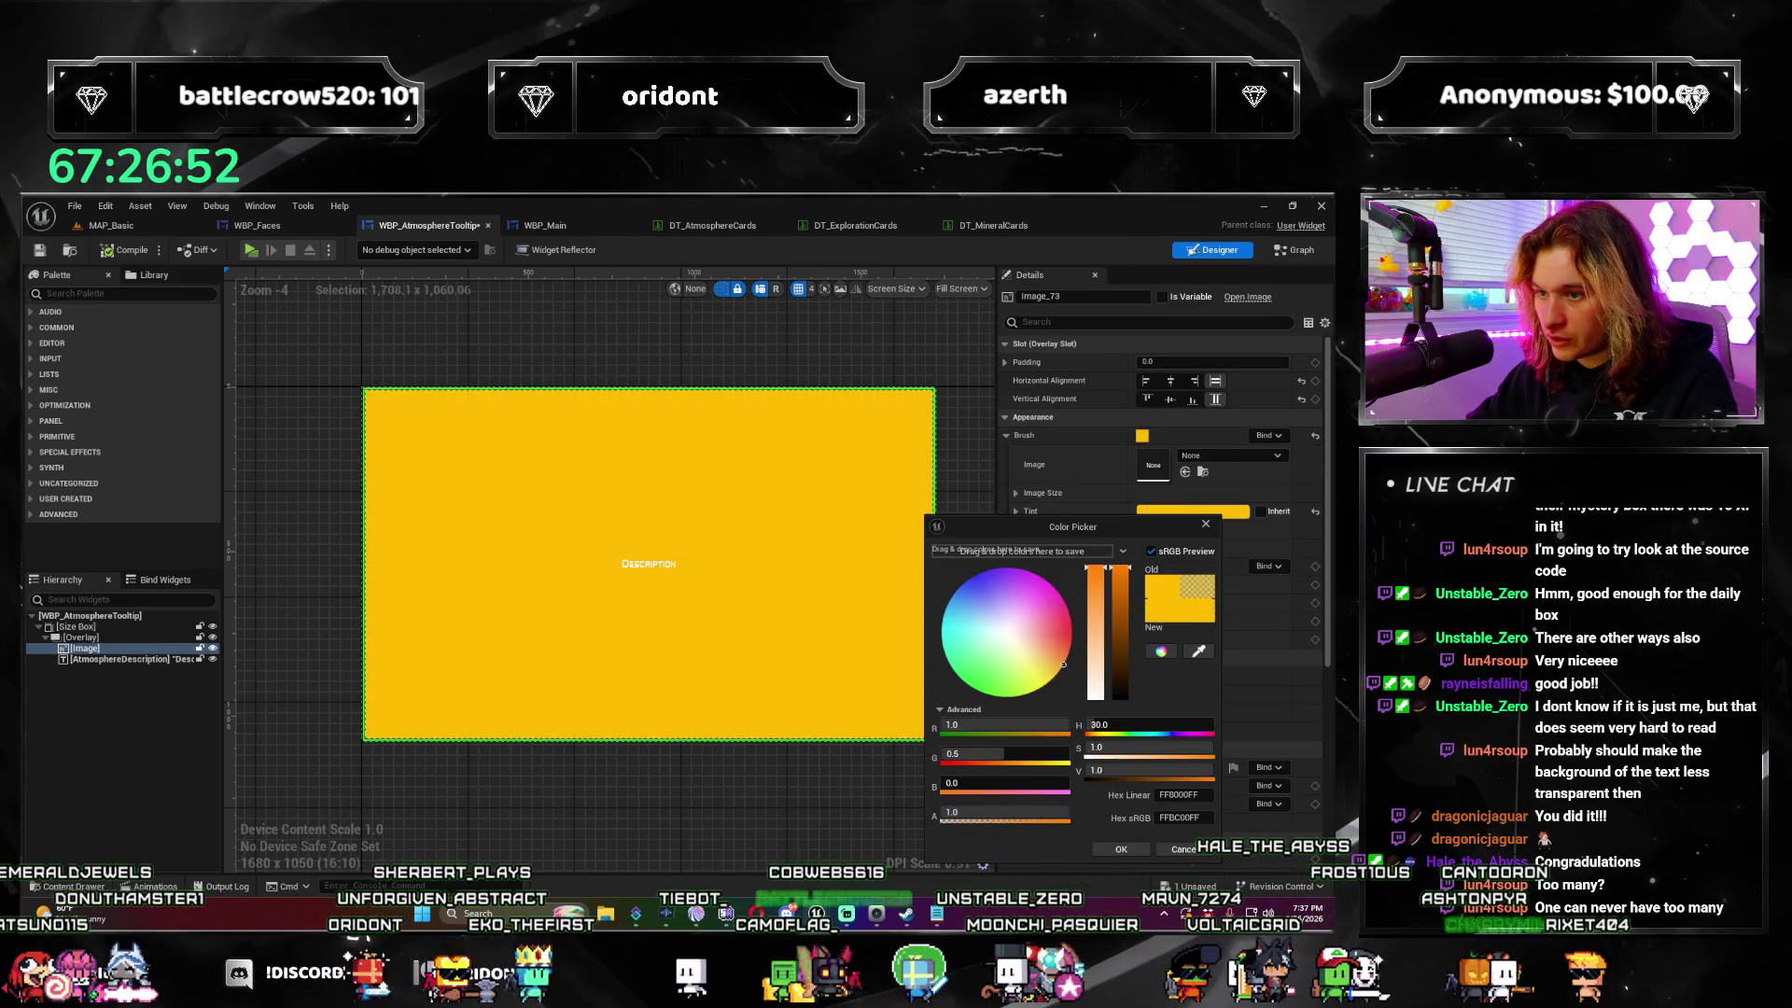
drag(1119, 569, 1131, 653)
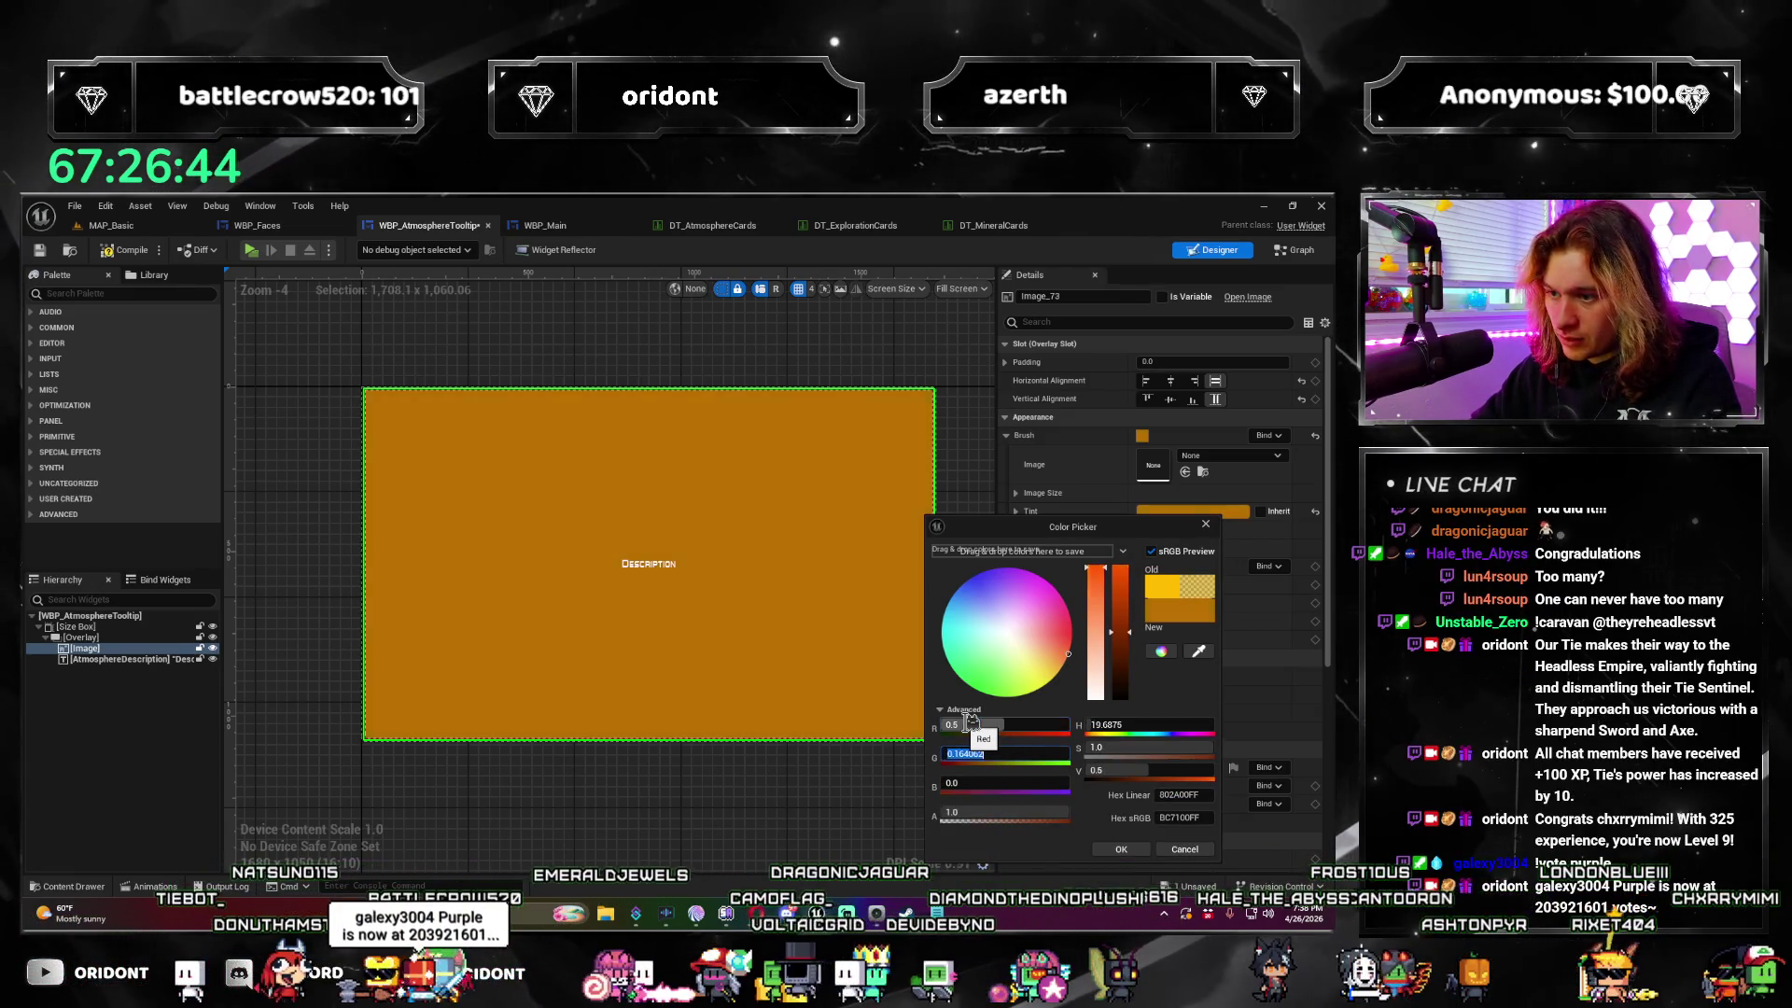
text(5)
key(Return)
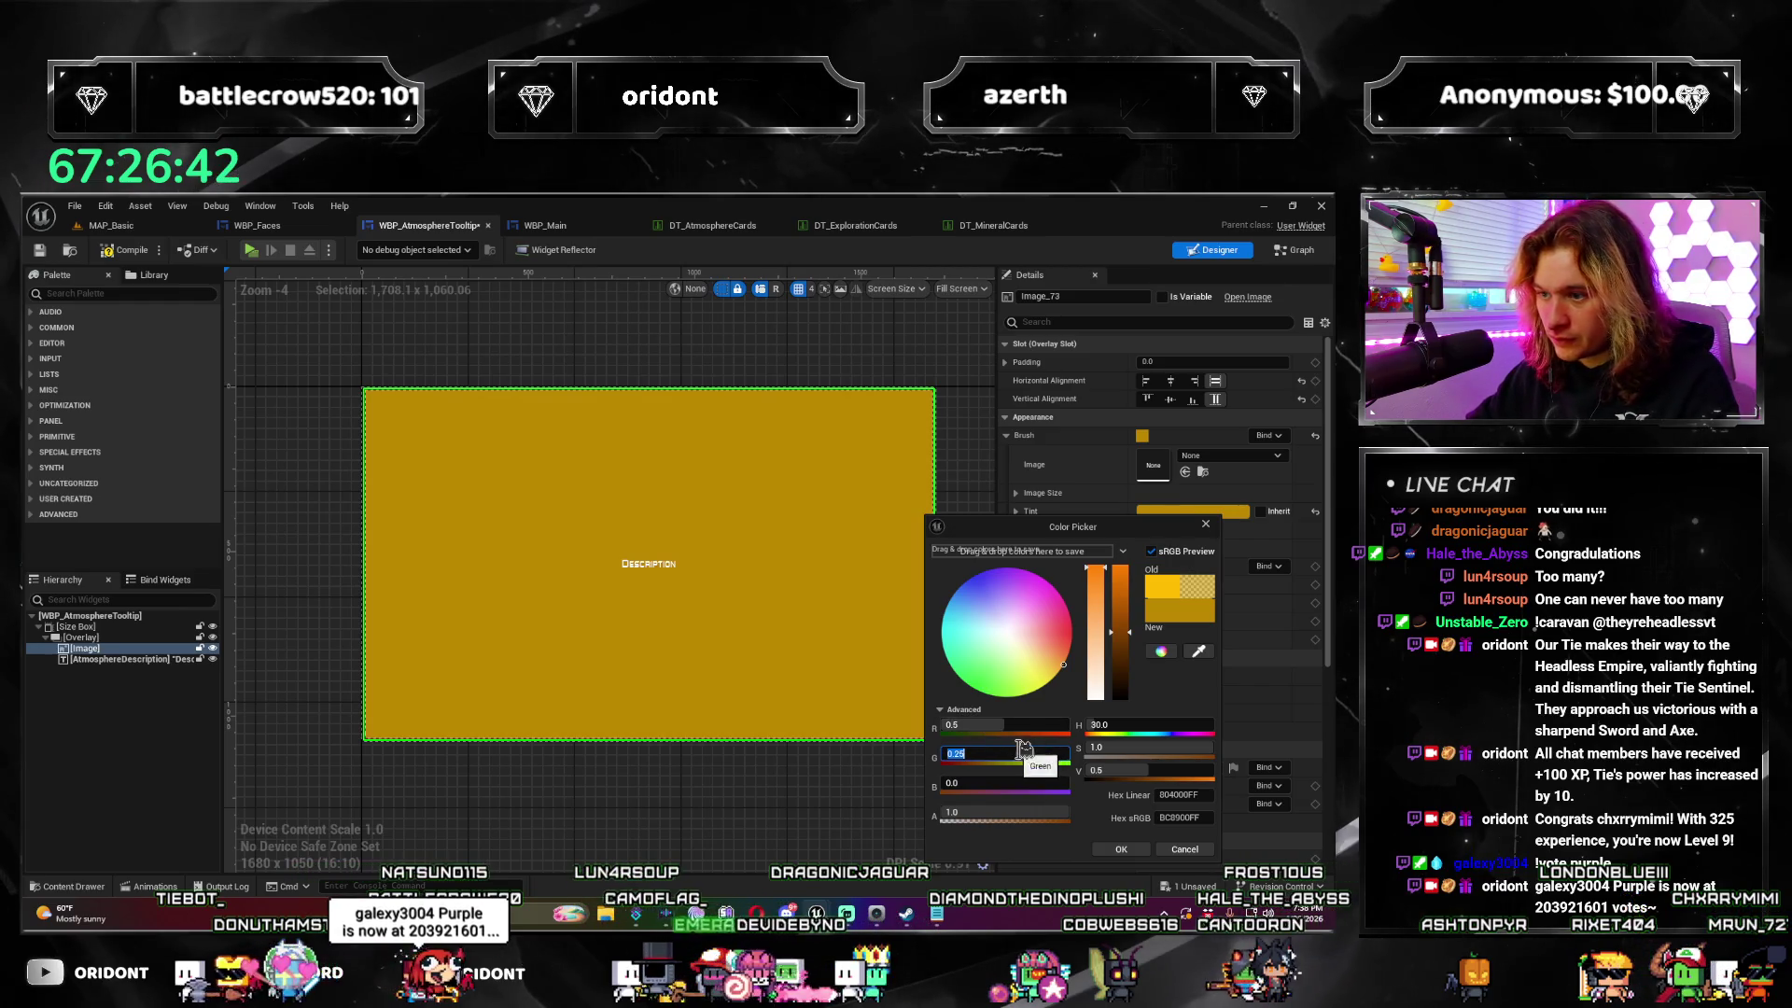
text(.1)
key(Return)
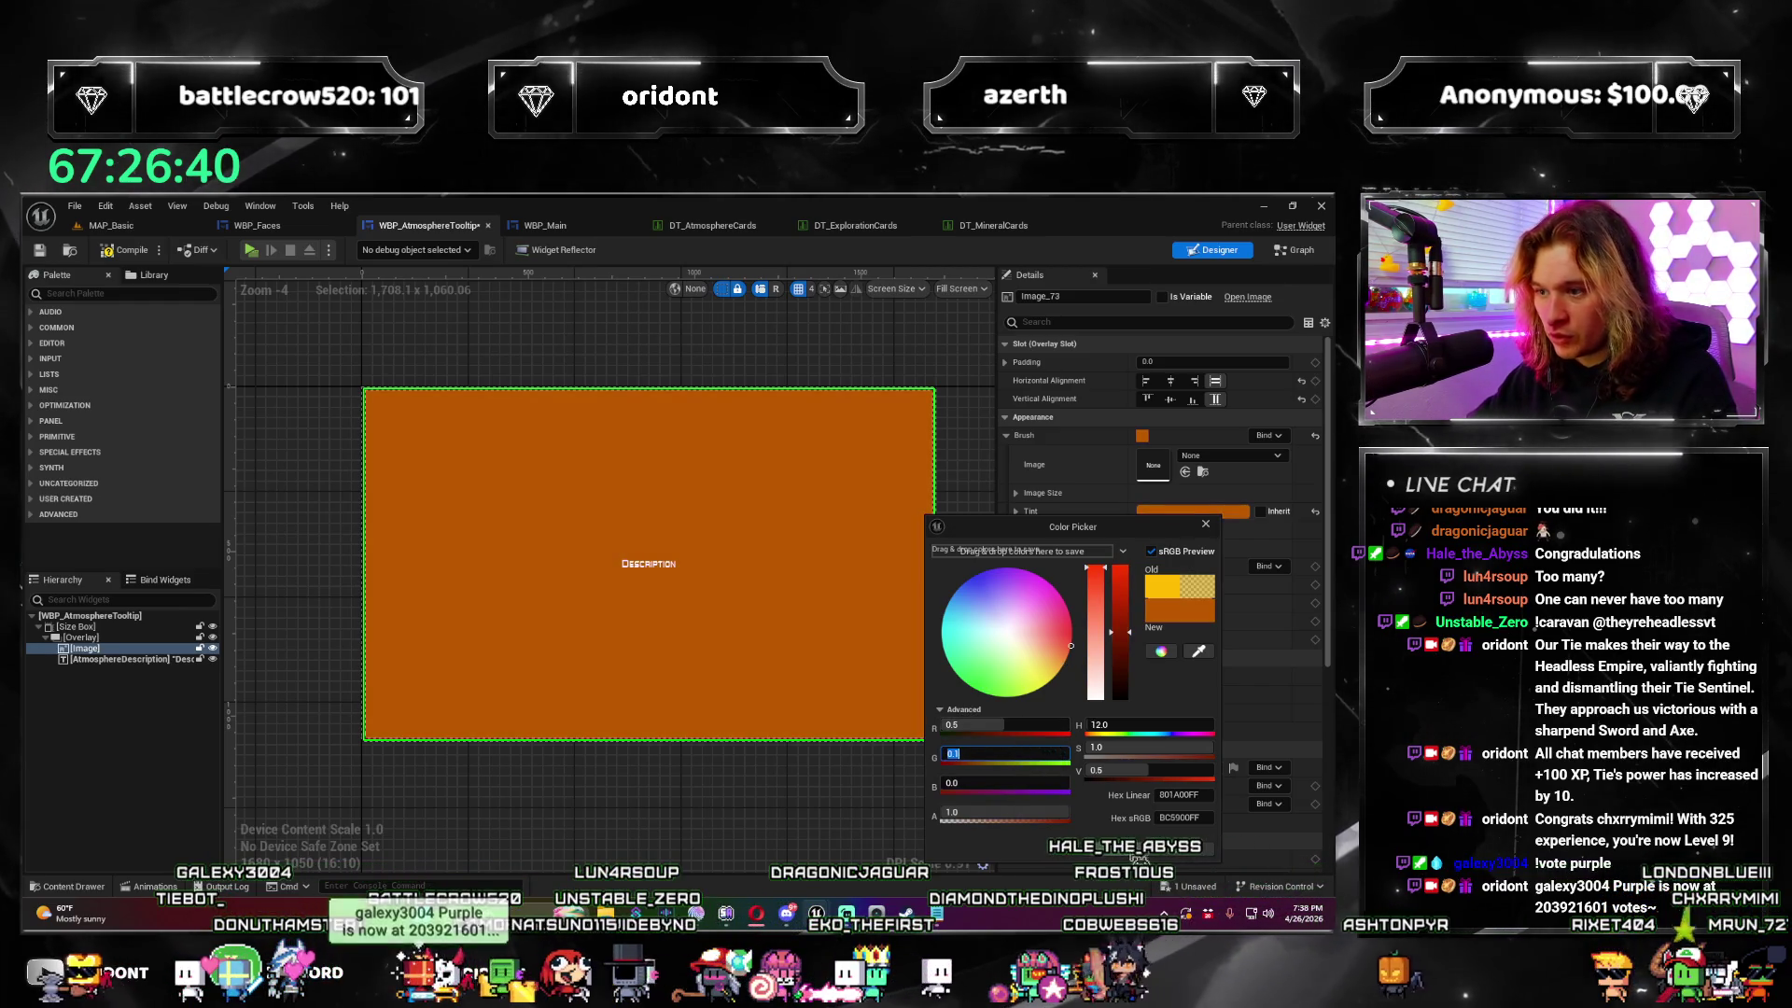
click(1137, 852)
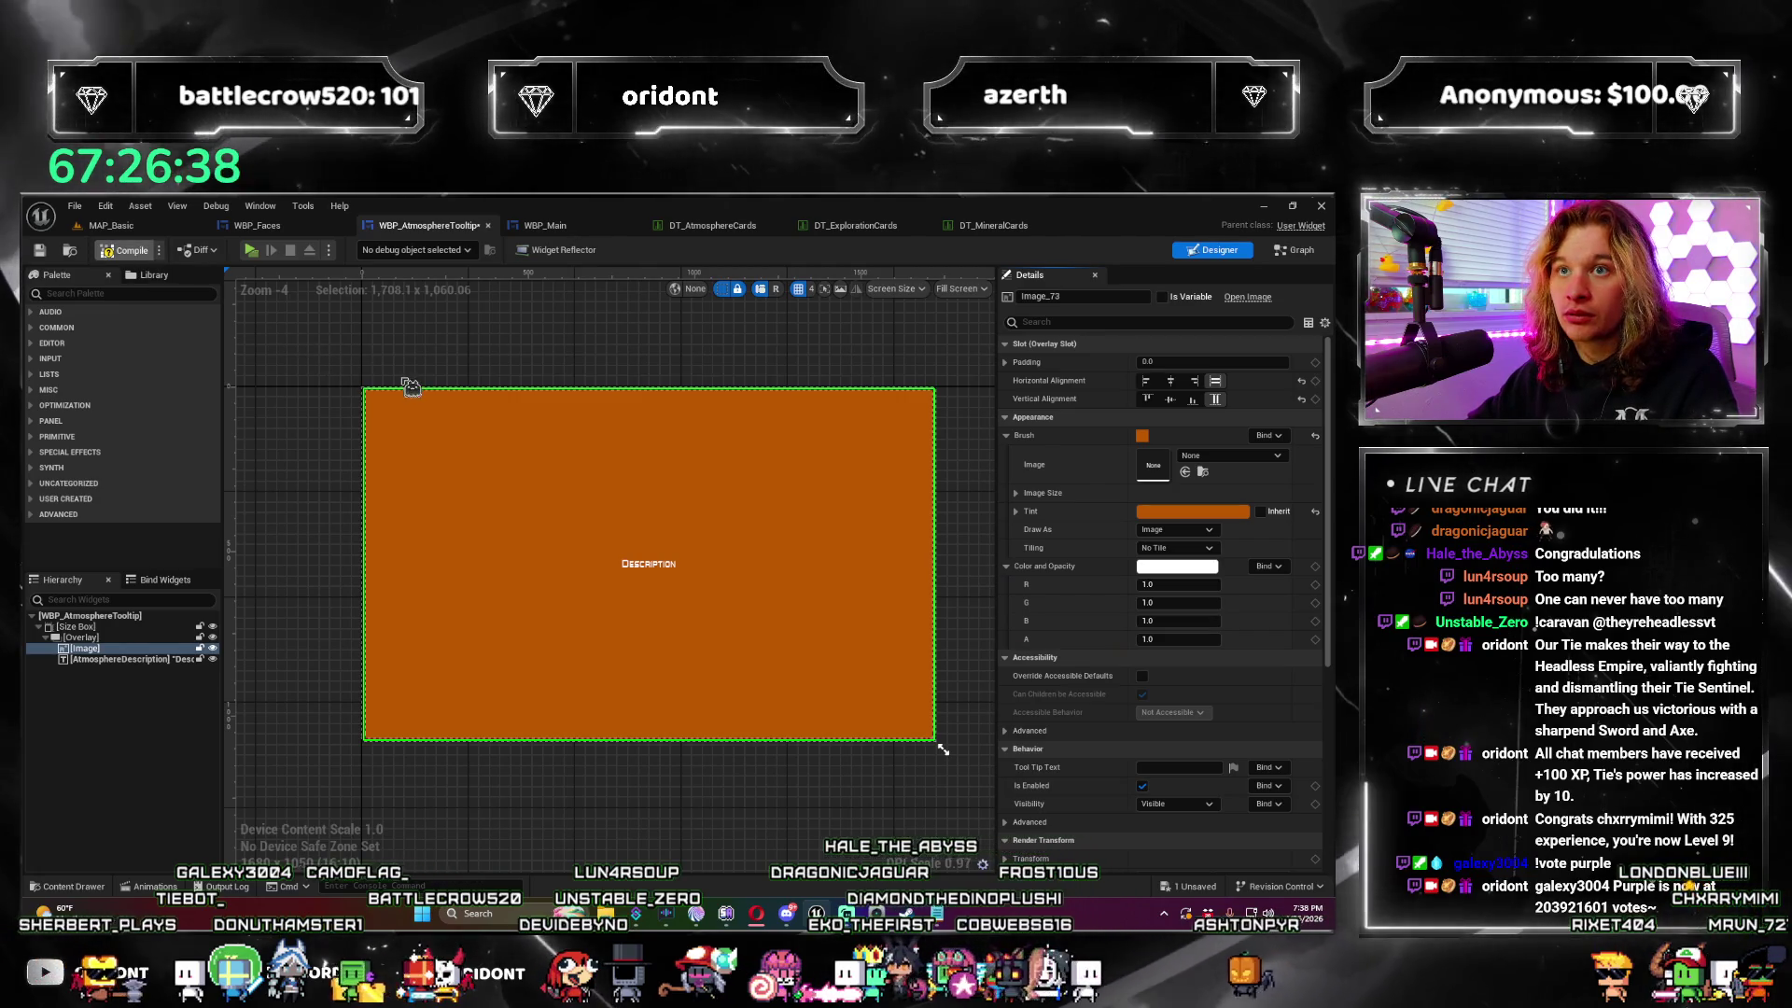
key(ctrl+s)
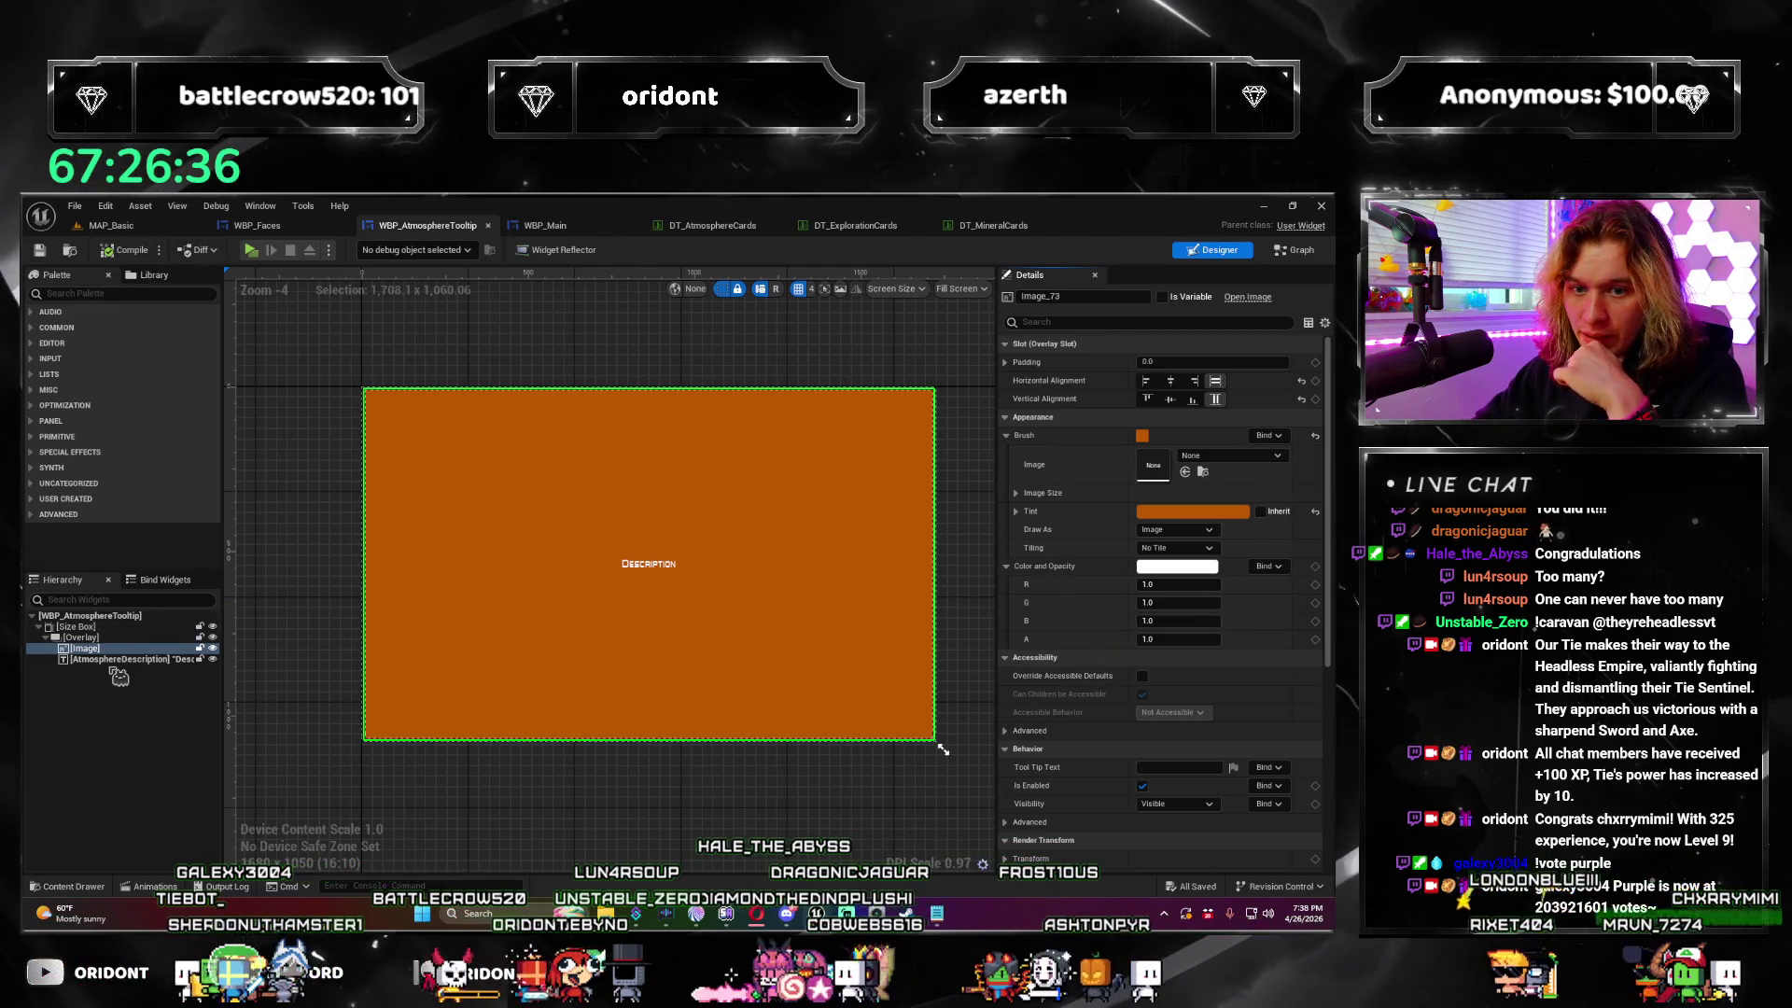
Step: Set AtmosphereDescription's Outline Size to 2, compile the tooltip, and switch to MAP_Basic
click(120, 659)
text(out)
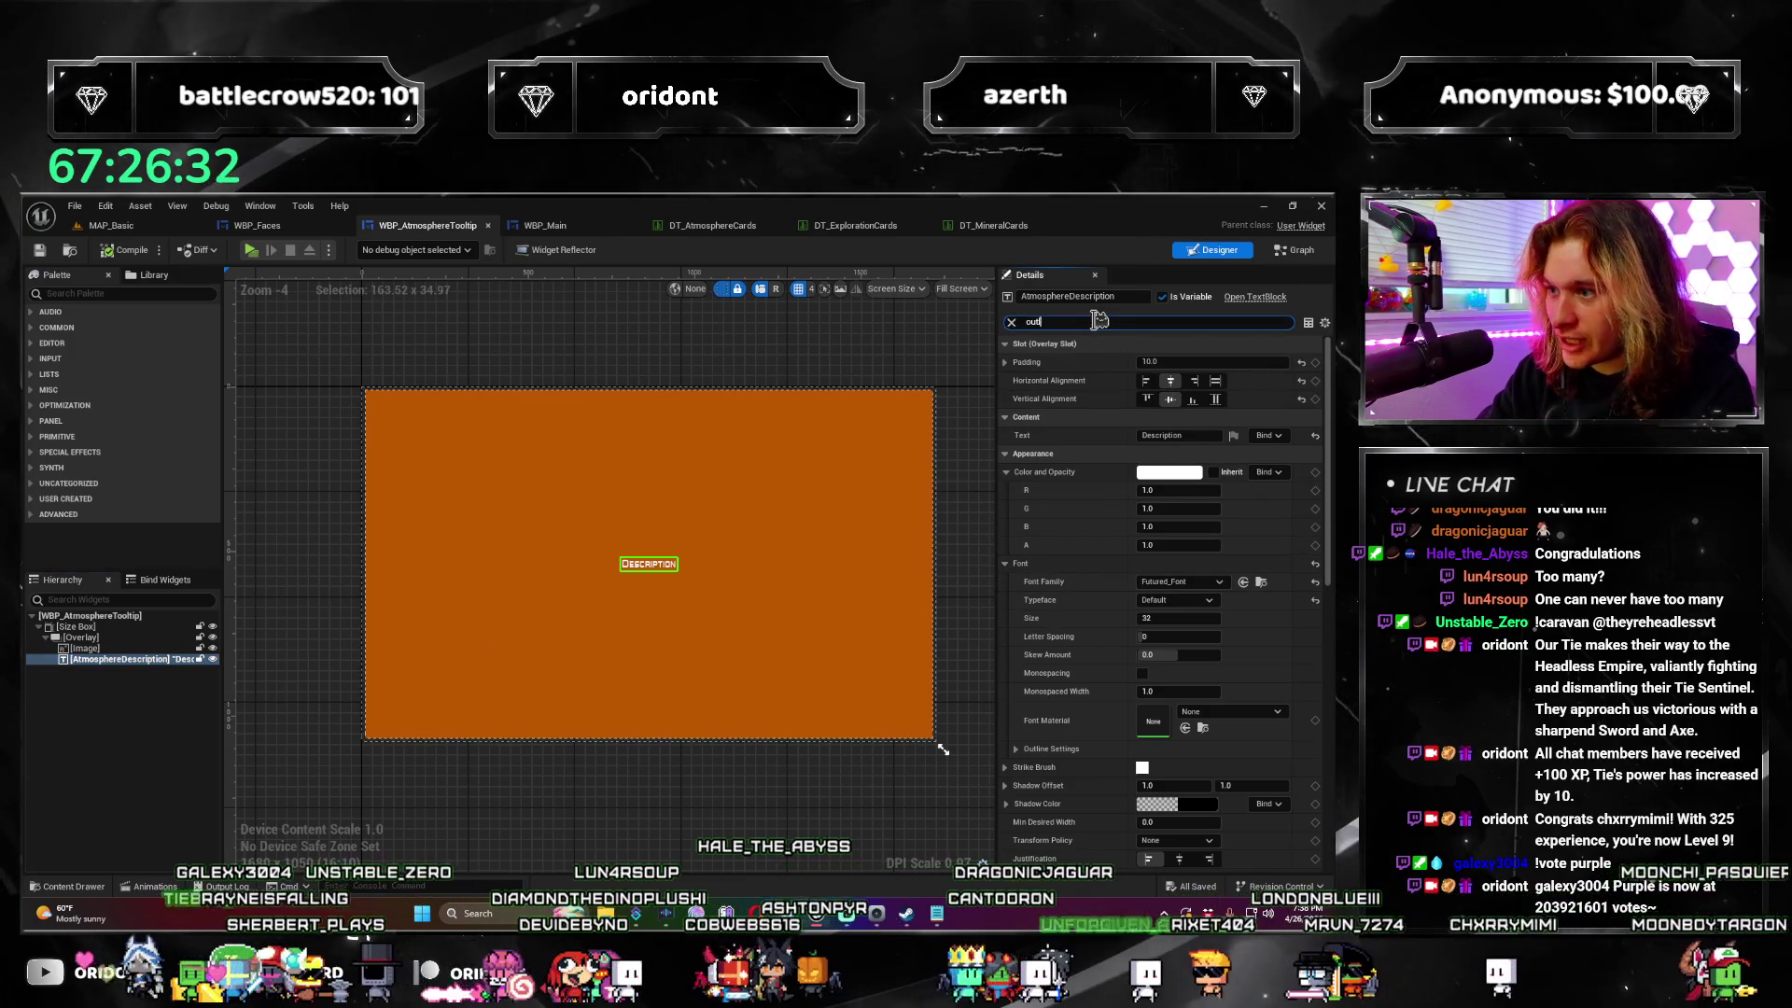
text(ine)
click(1185, 397)
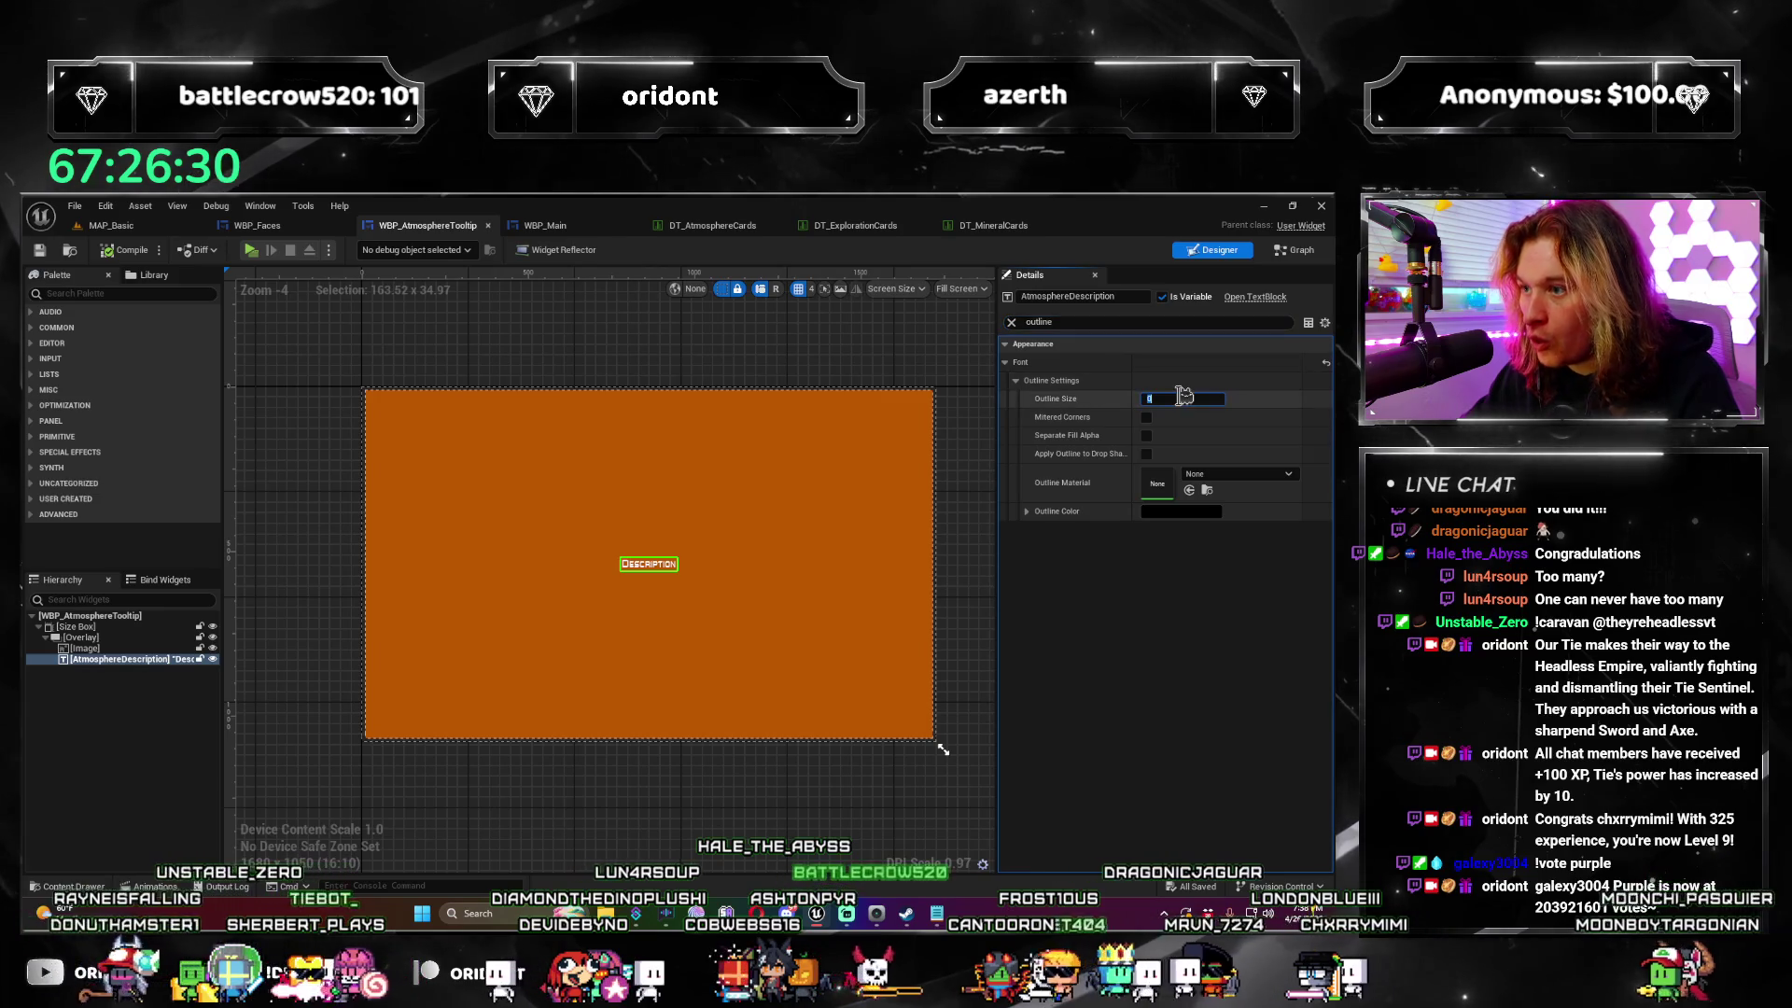
text(2)
key(Return)
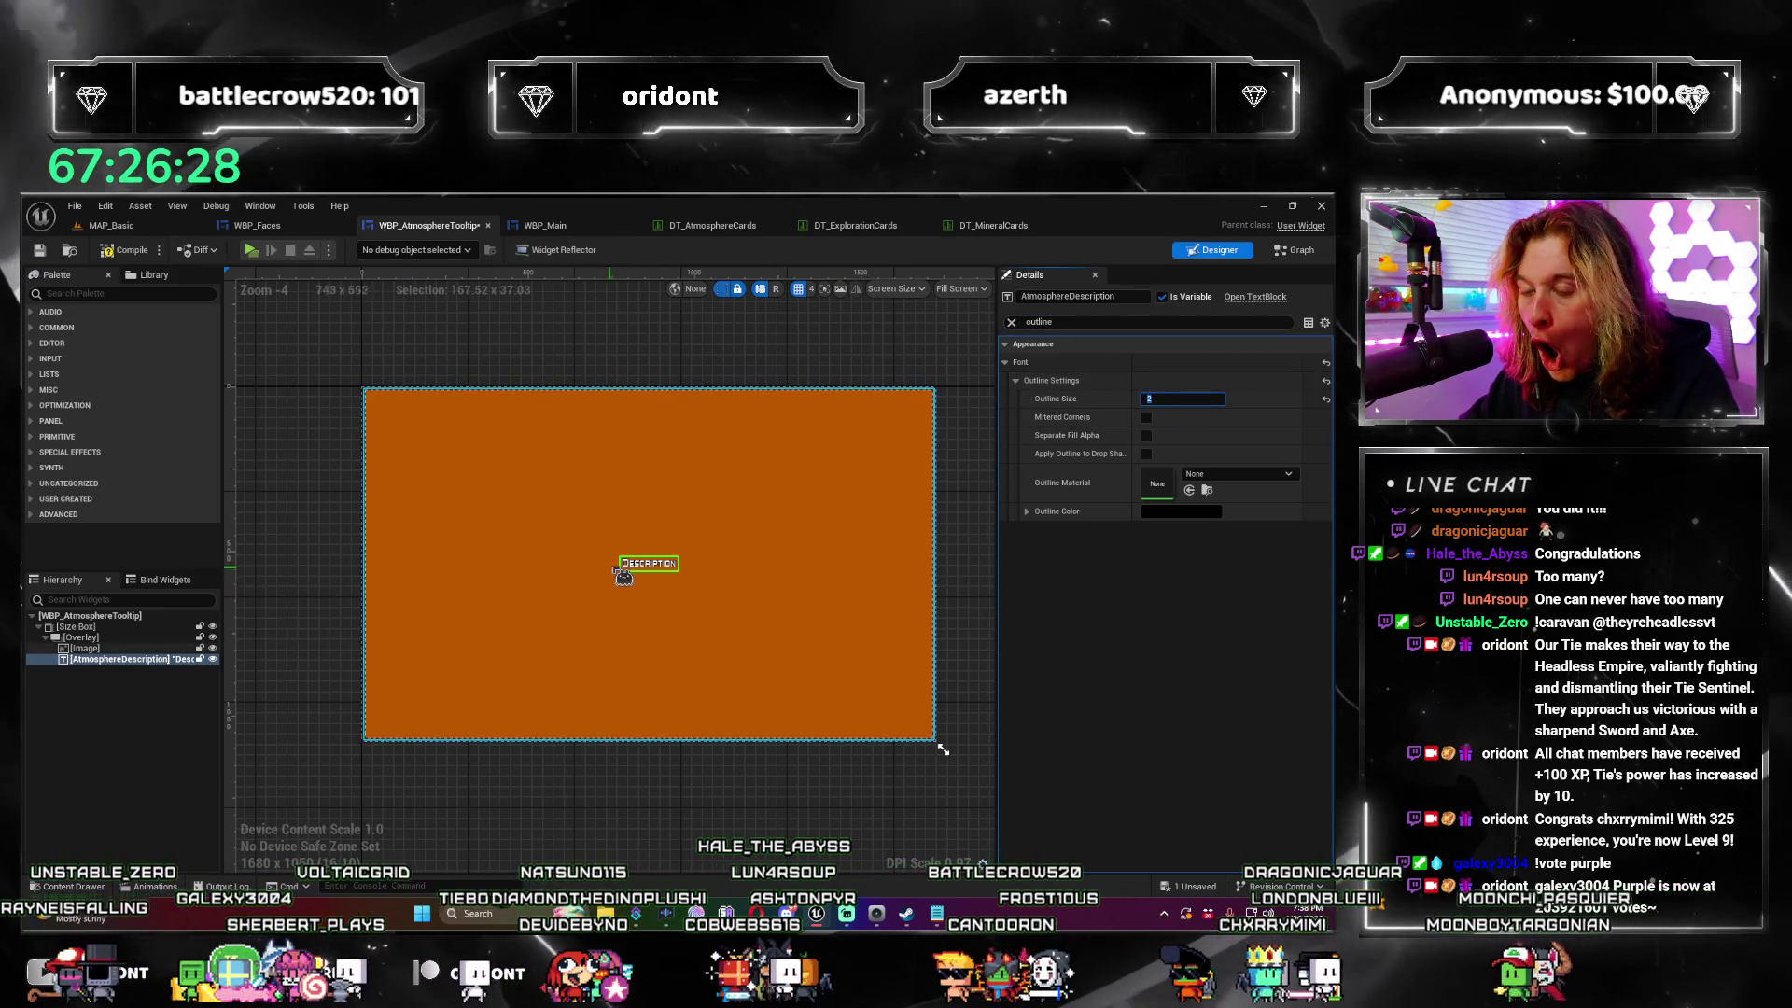
scroll(621, 570, up, 1)
click(140, 256)
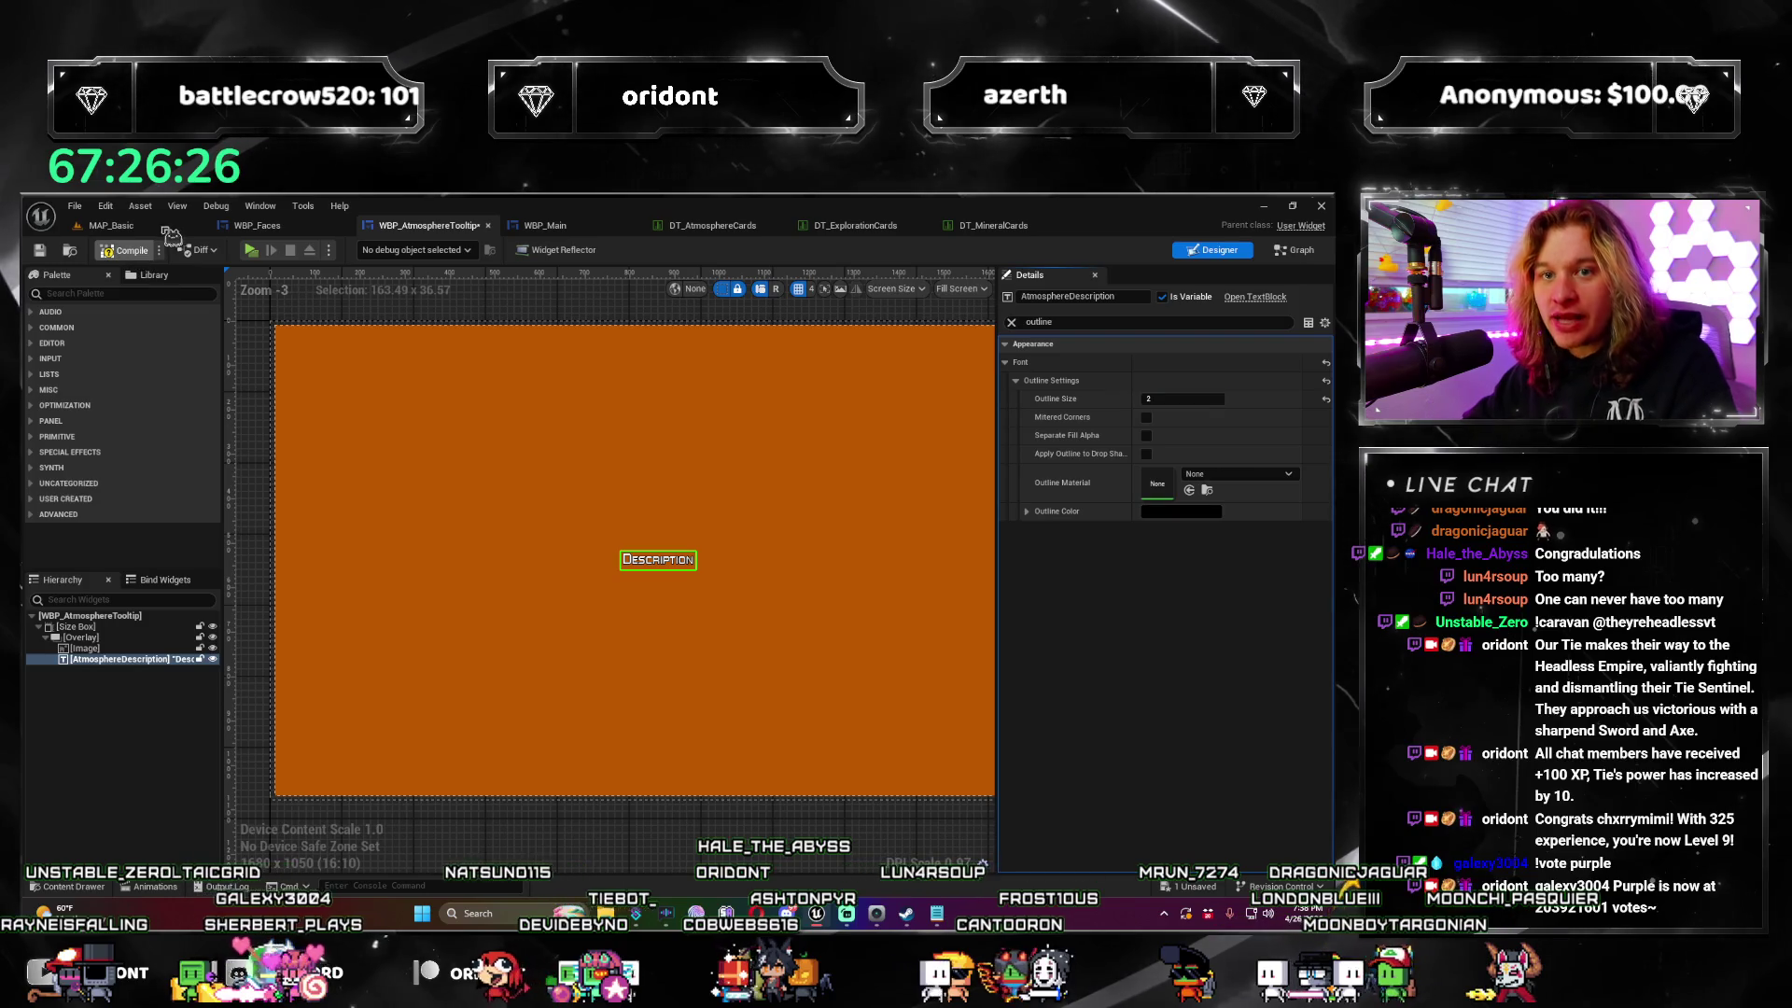
click(171, 233)
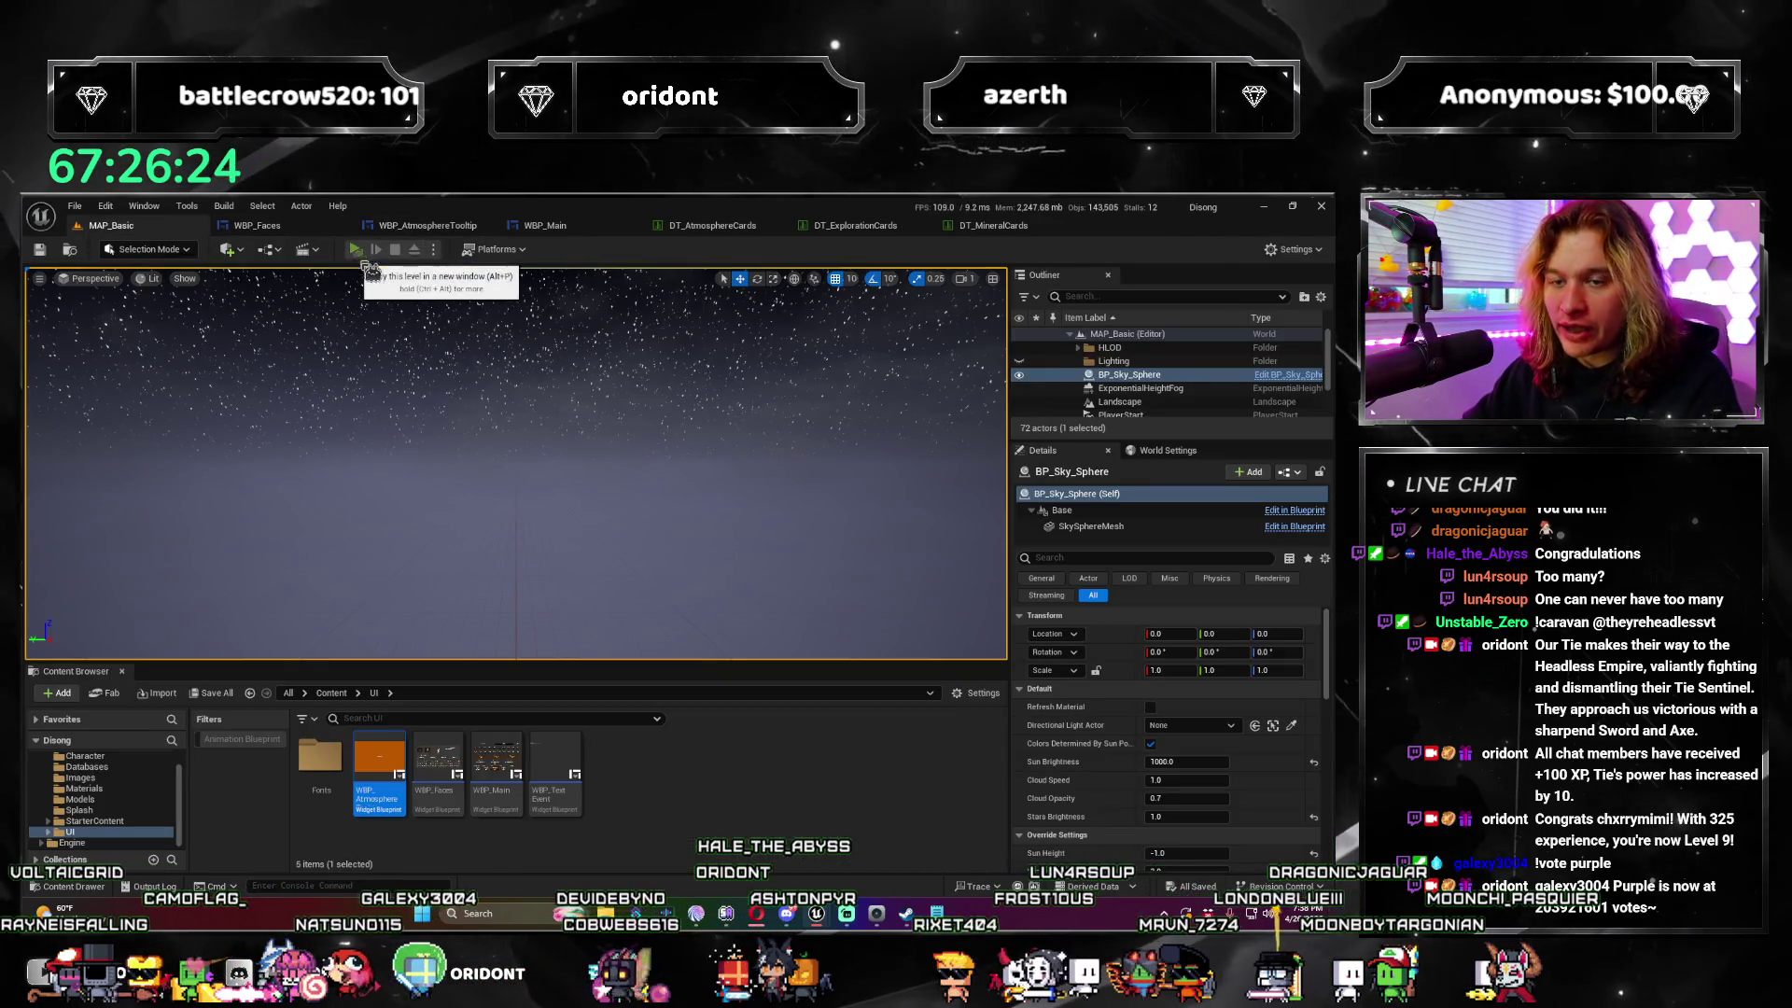
Step: Preview the game standalone to see the 'Desolate (6) - No Ability' tooltip, then reopen WBP_AtmosphereTooltip
click(356, 249)
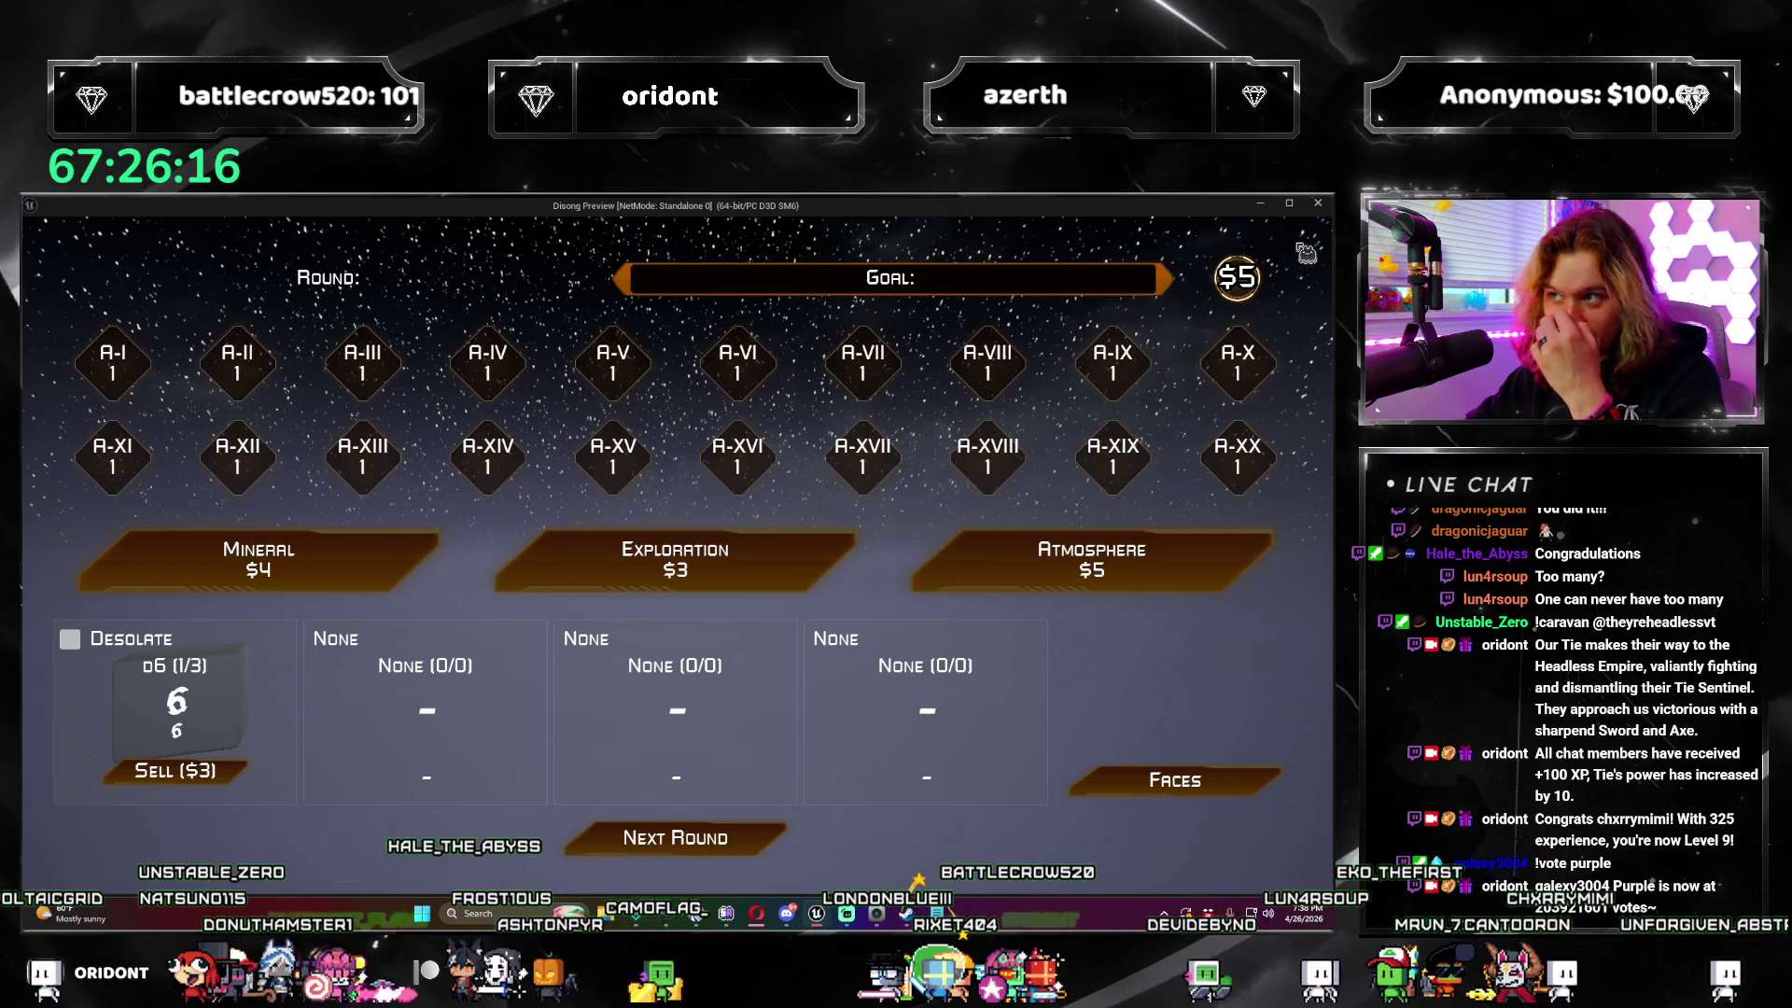
click(1318, 204)
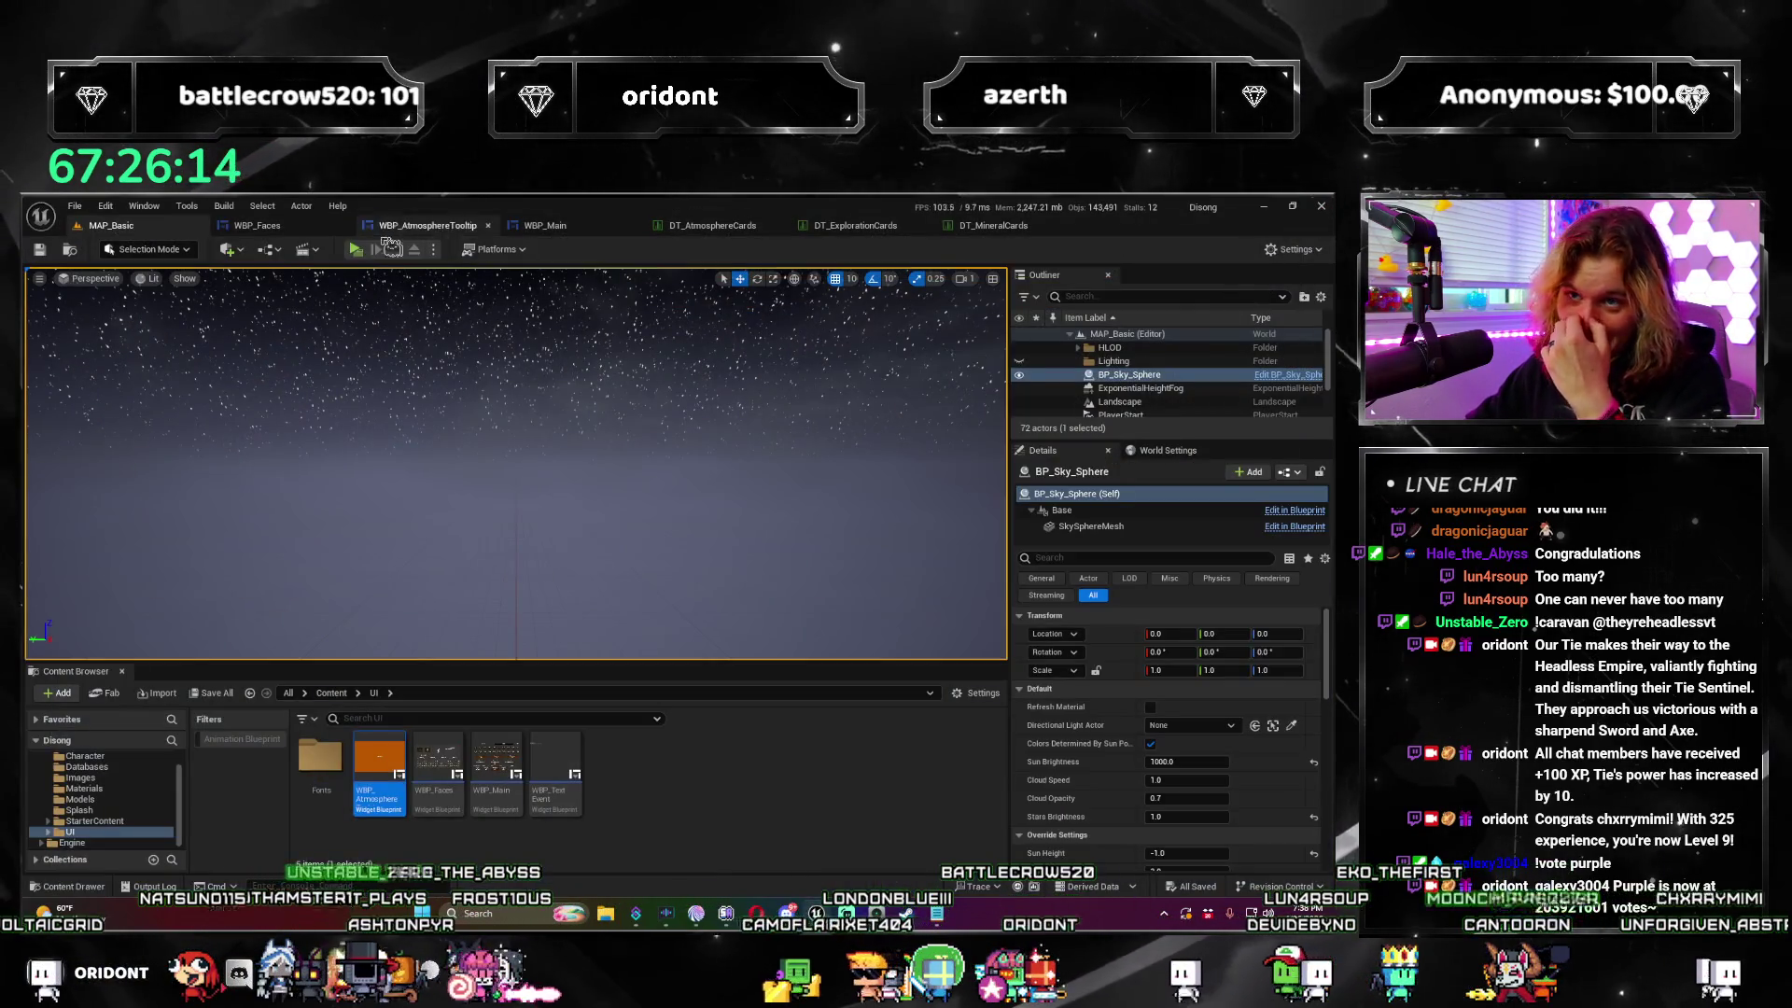
click(278, 230)
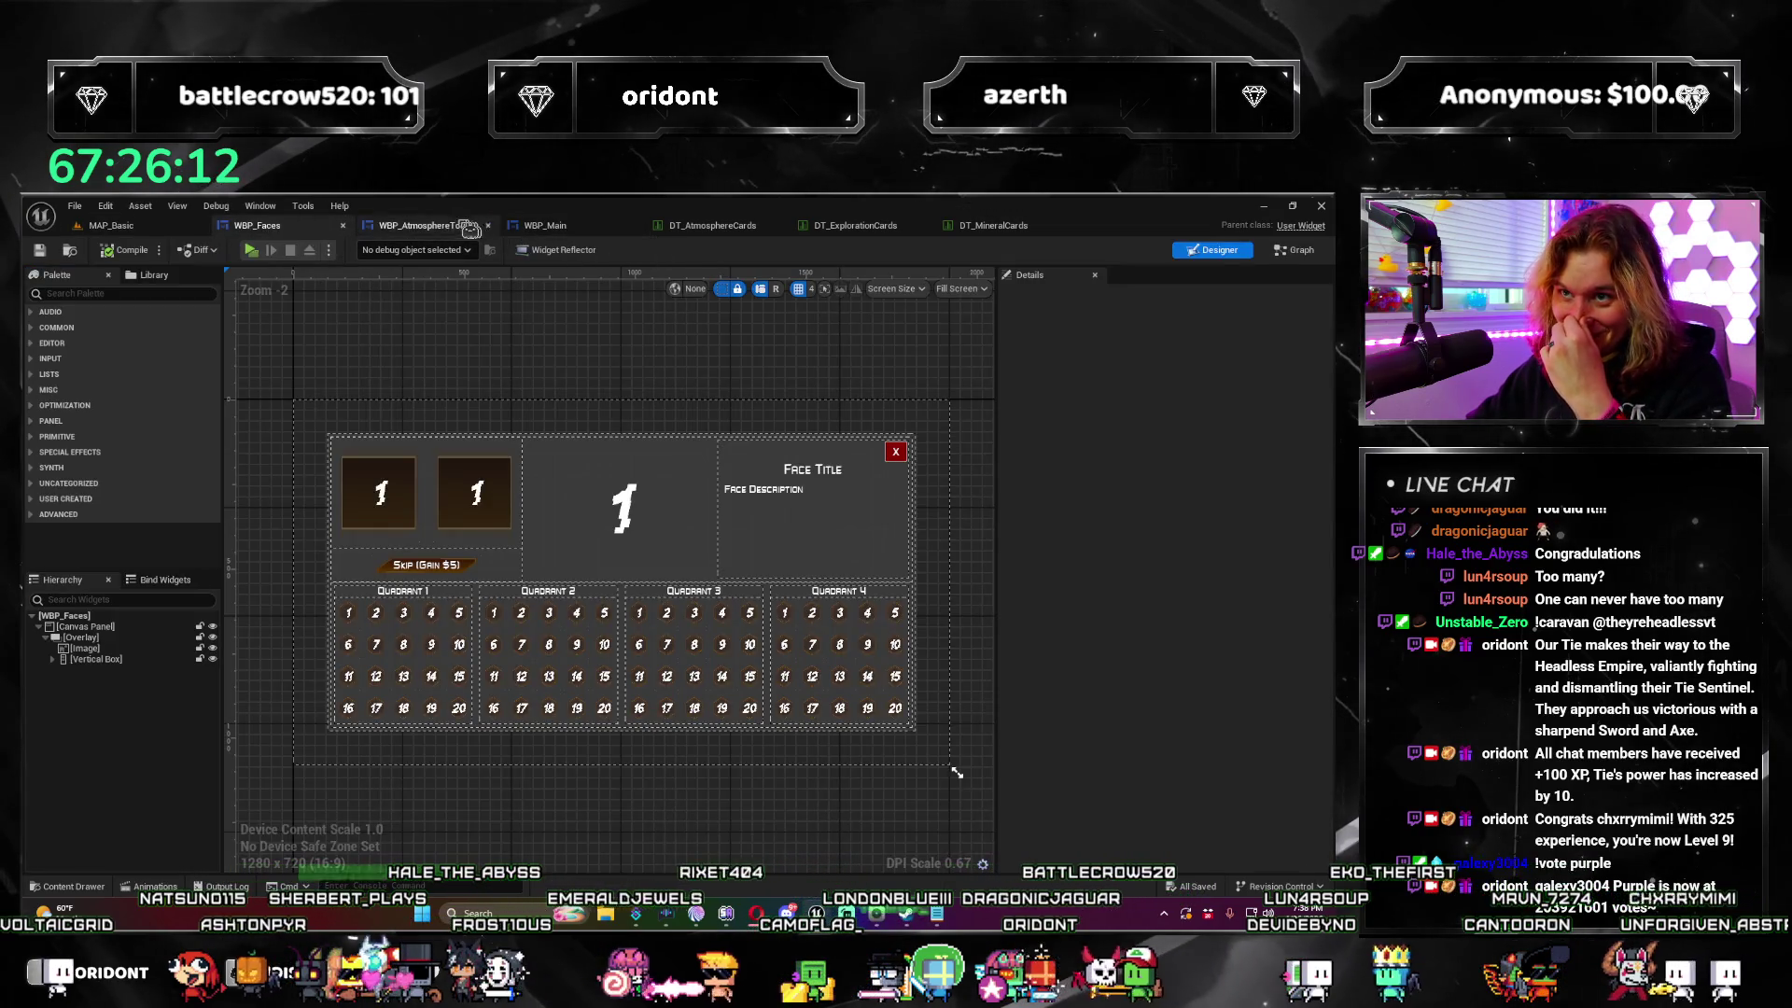
click(424, 228)
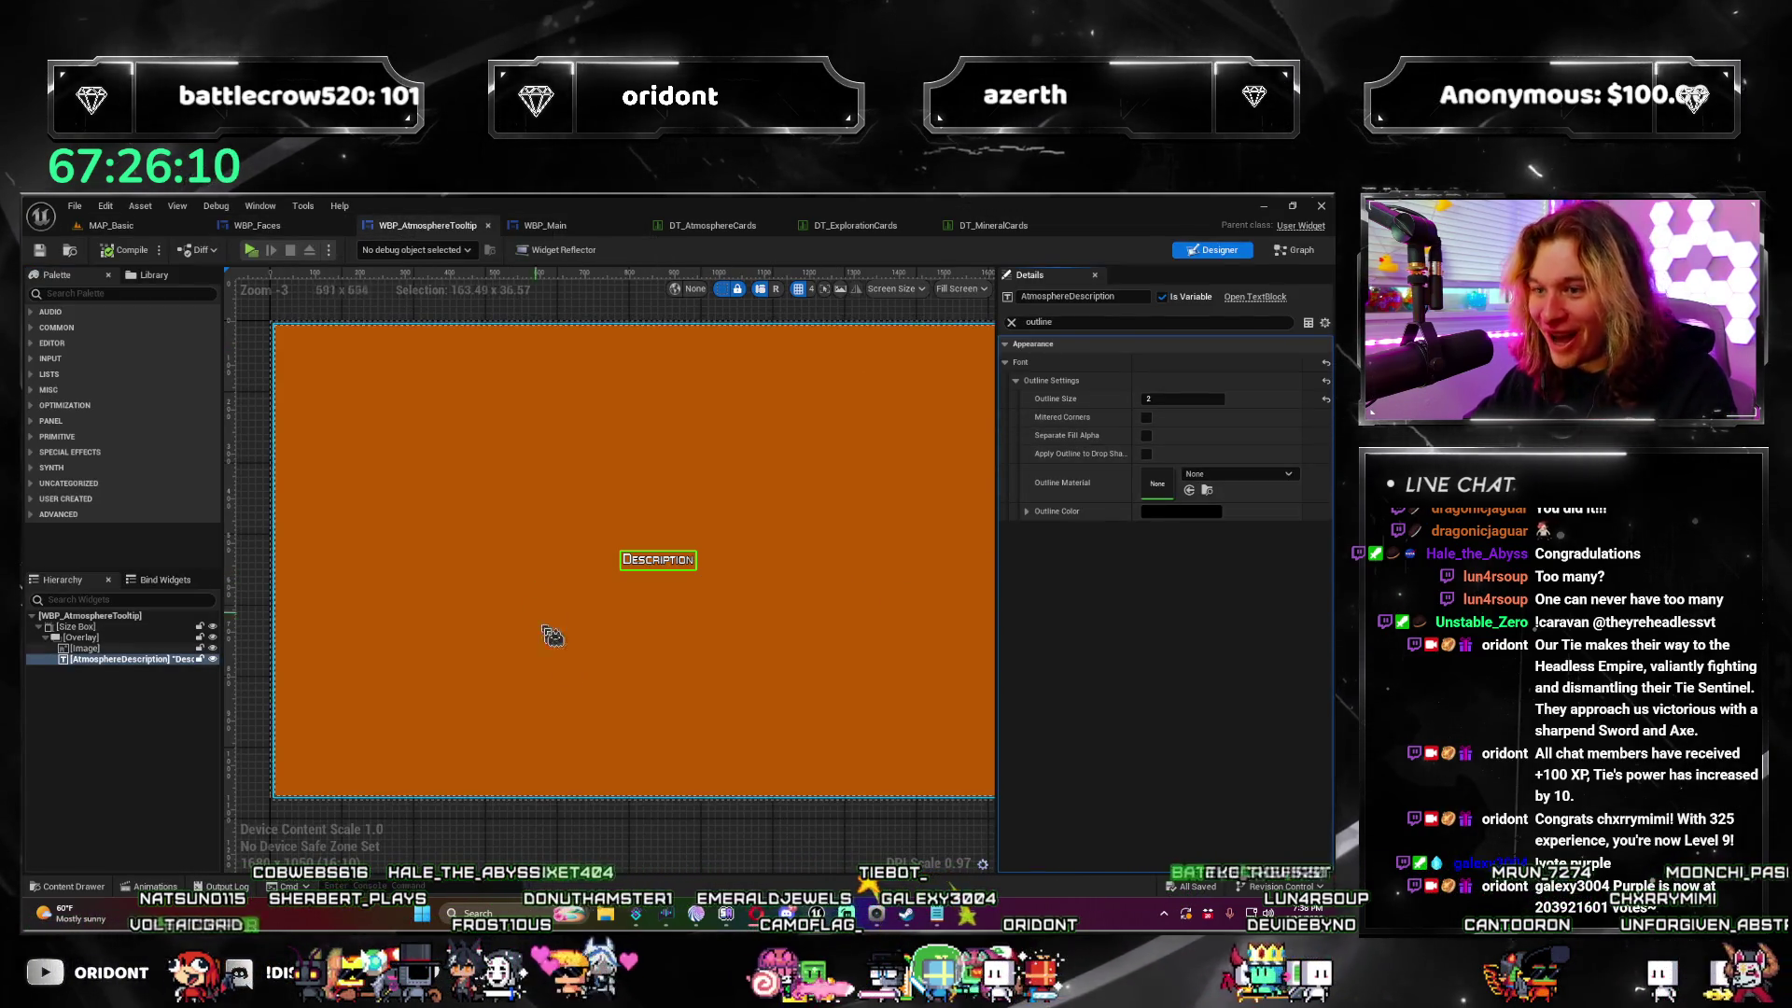
Step: Set the orange background image's brush tint alpha to 0.5
click(552, 636)
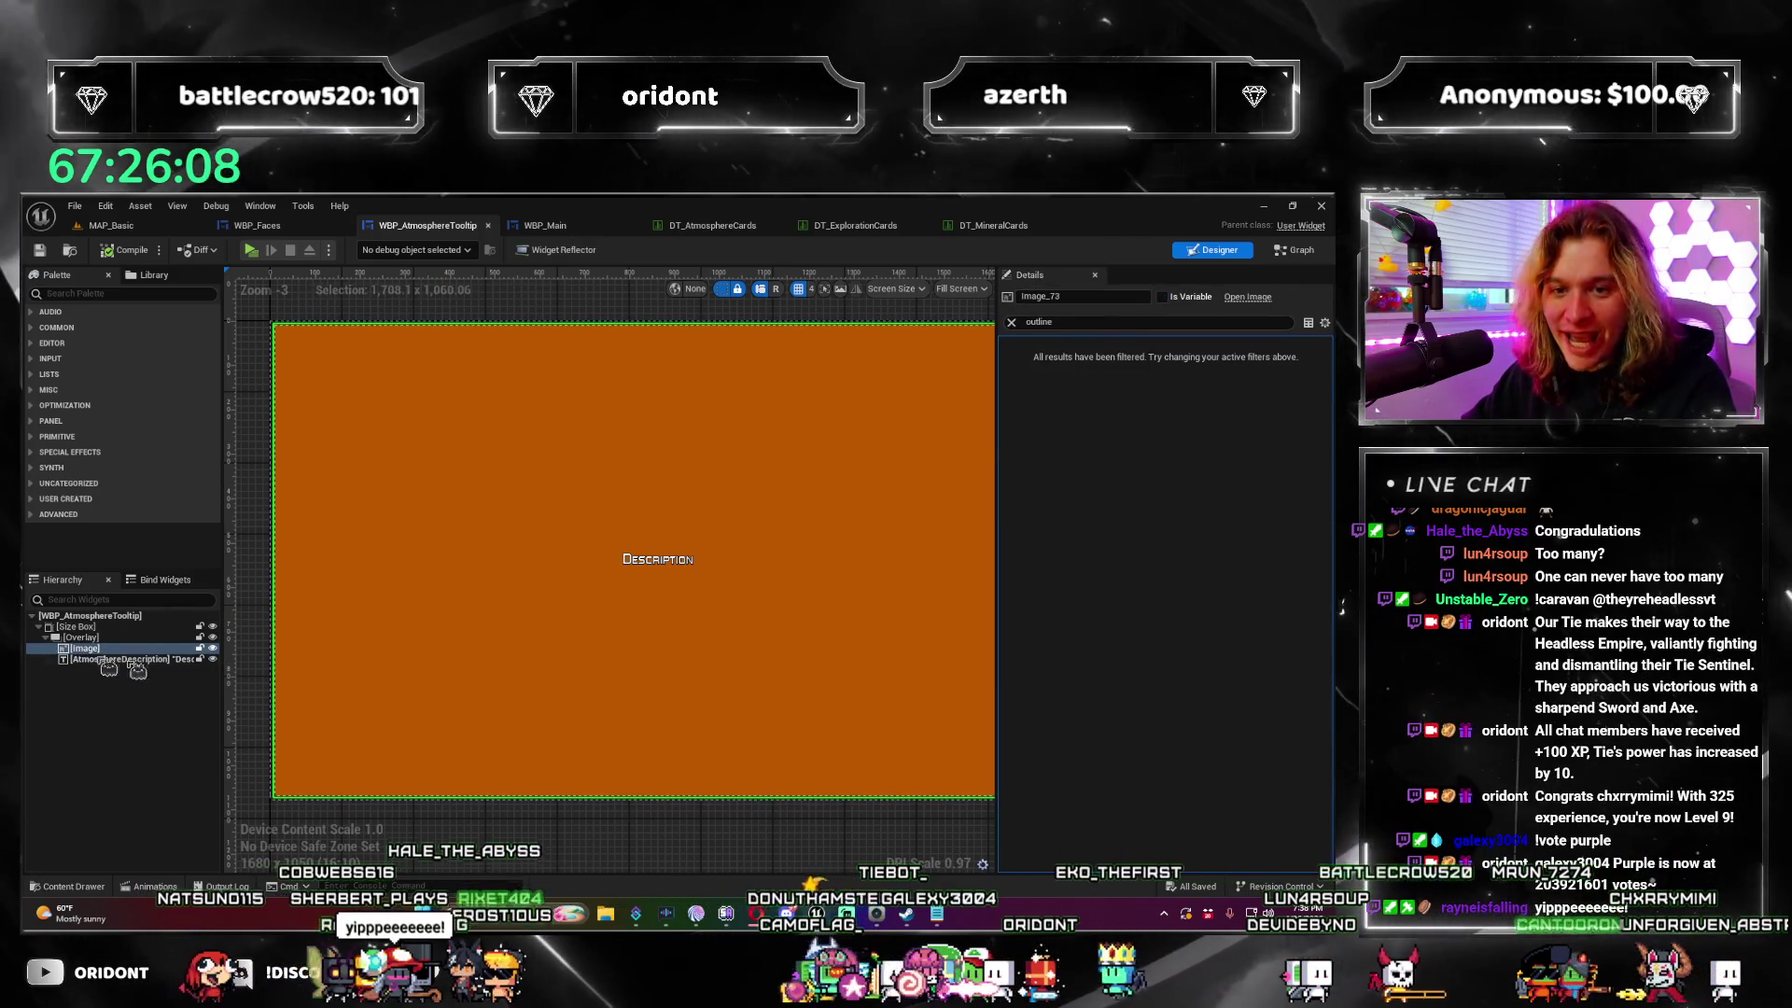
click(1011, 322)
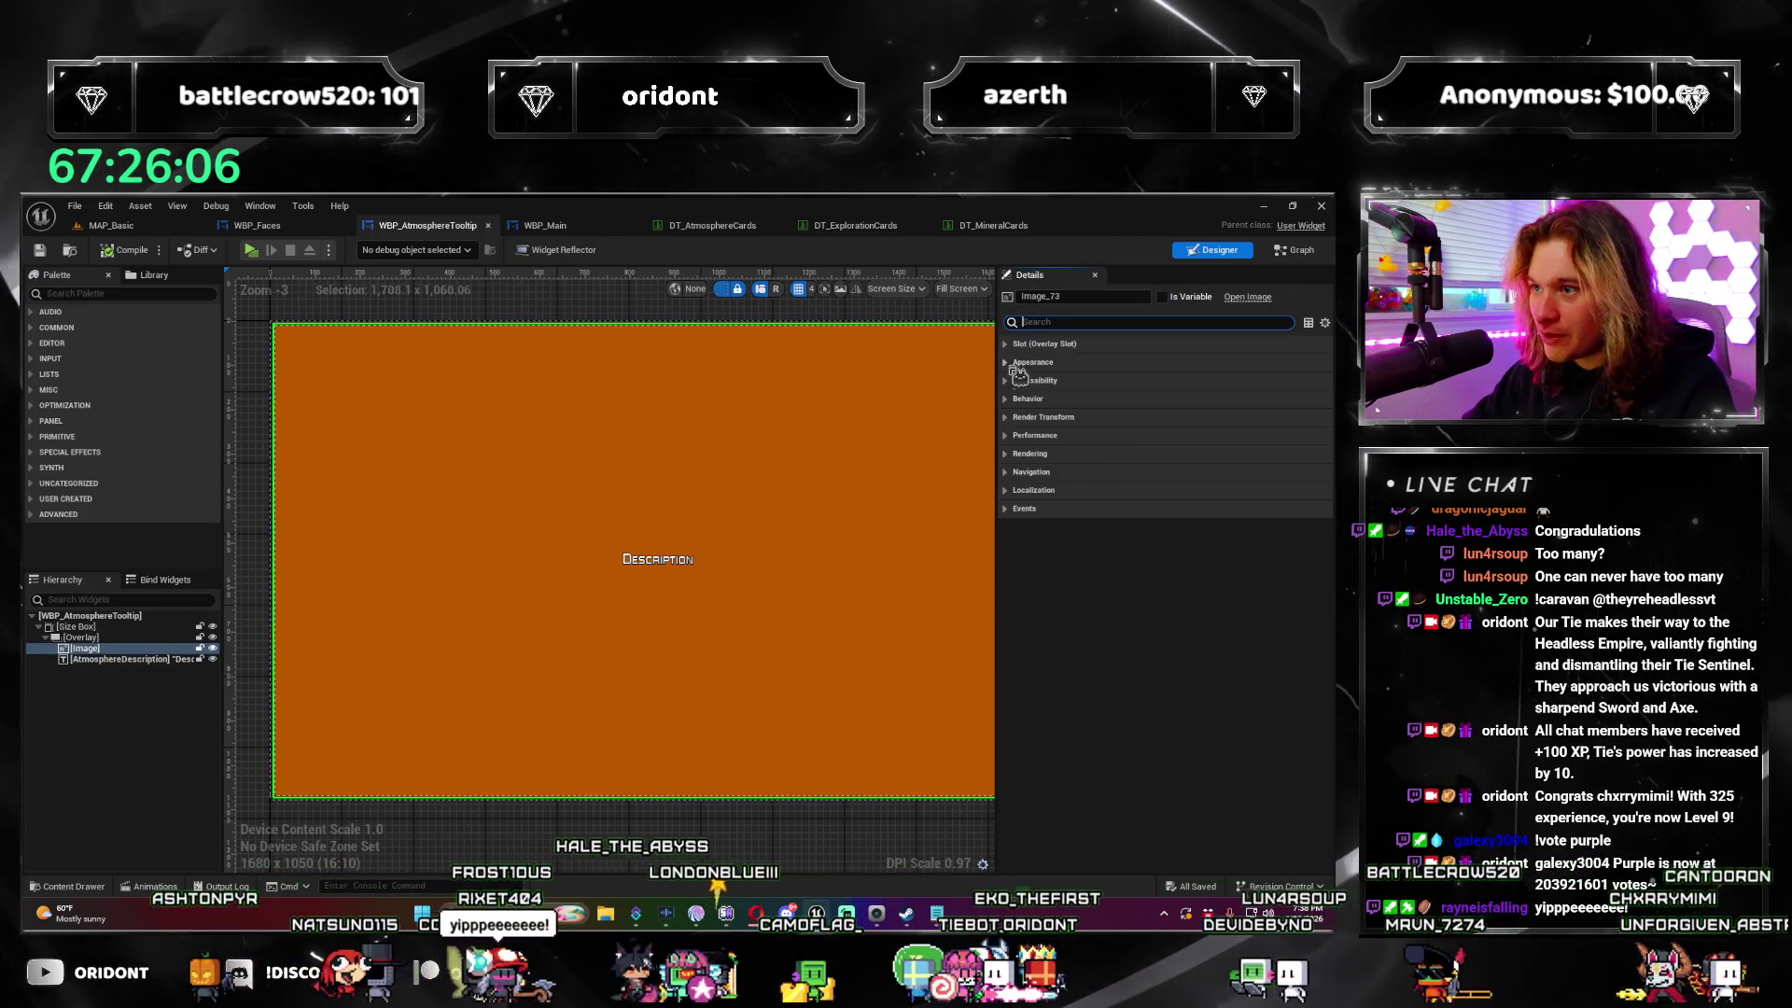
click(1014, 365)
click(1008, 381)
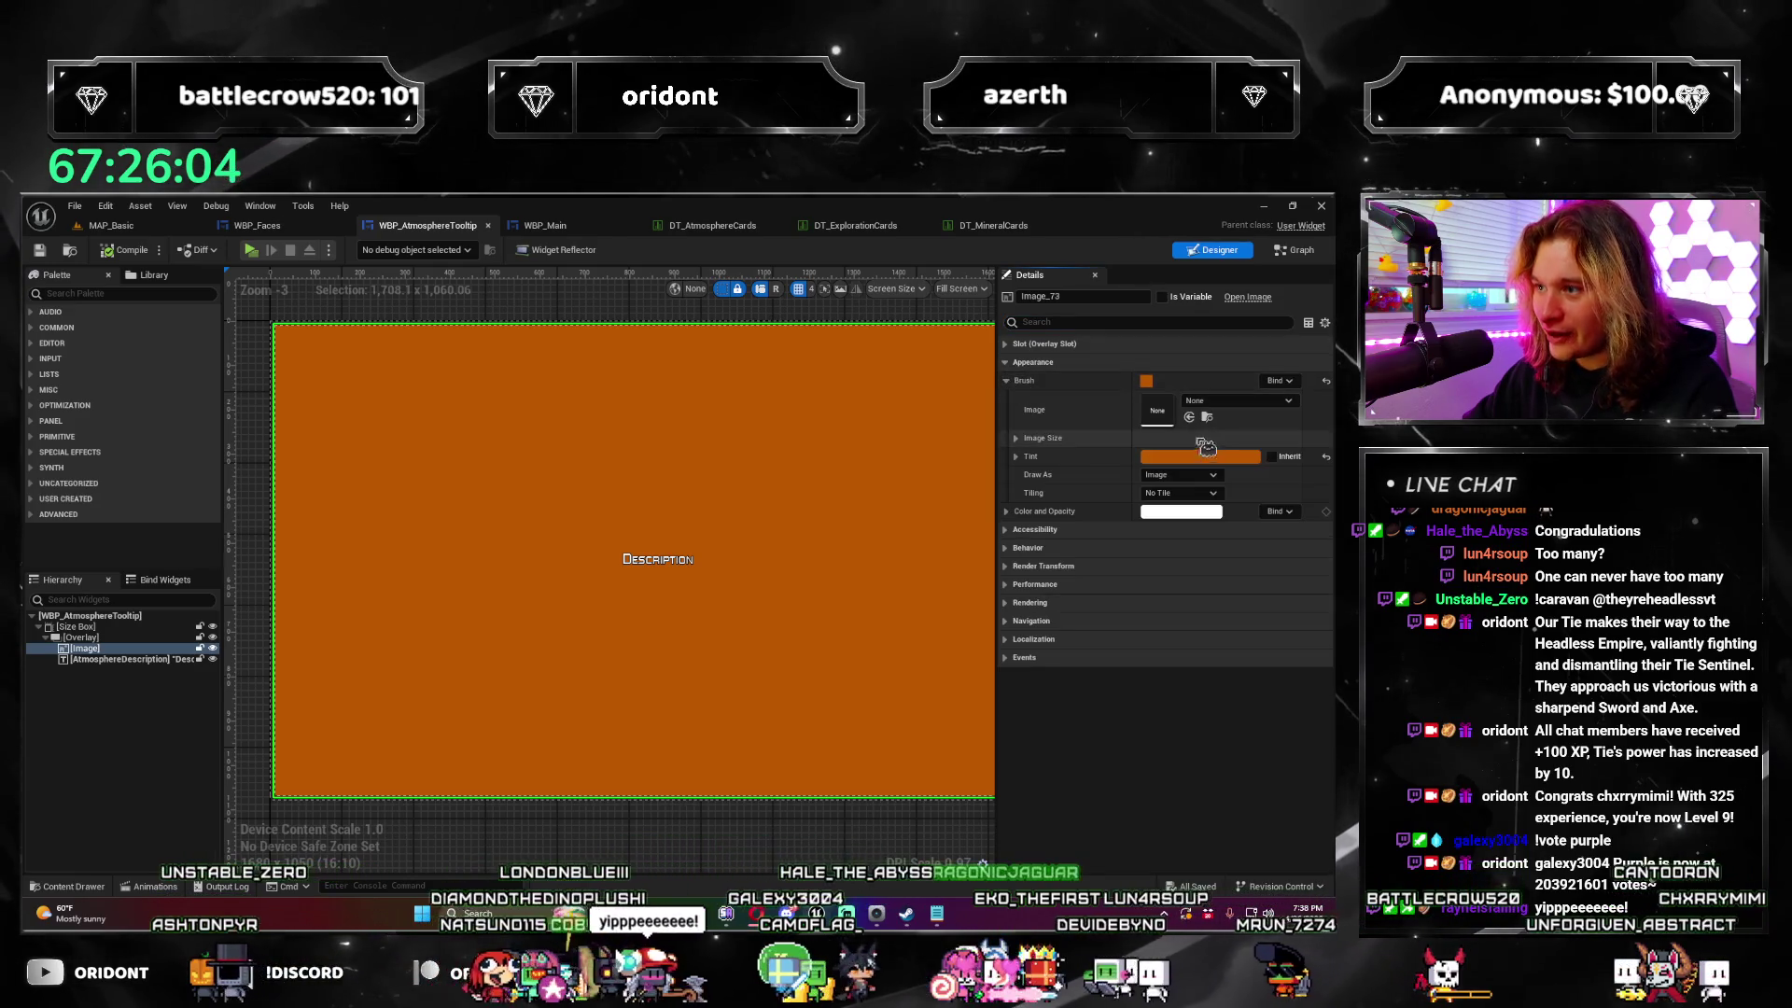
click(1198, 457)
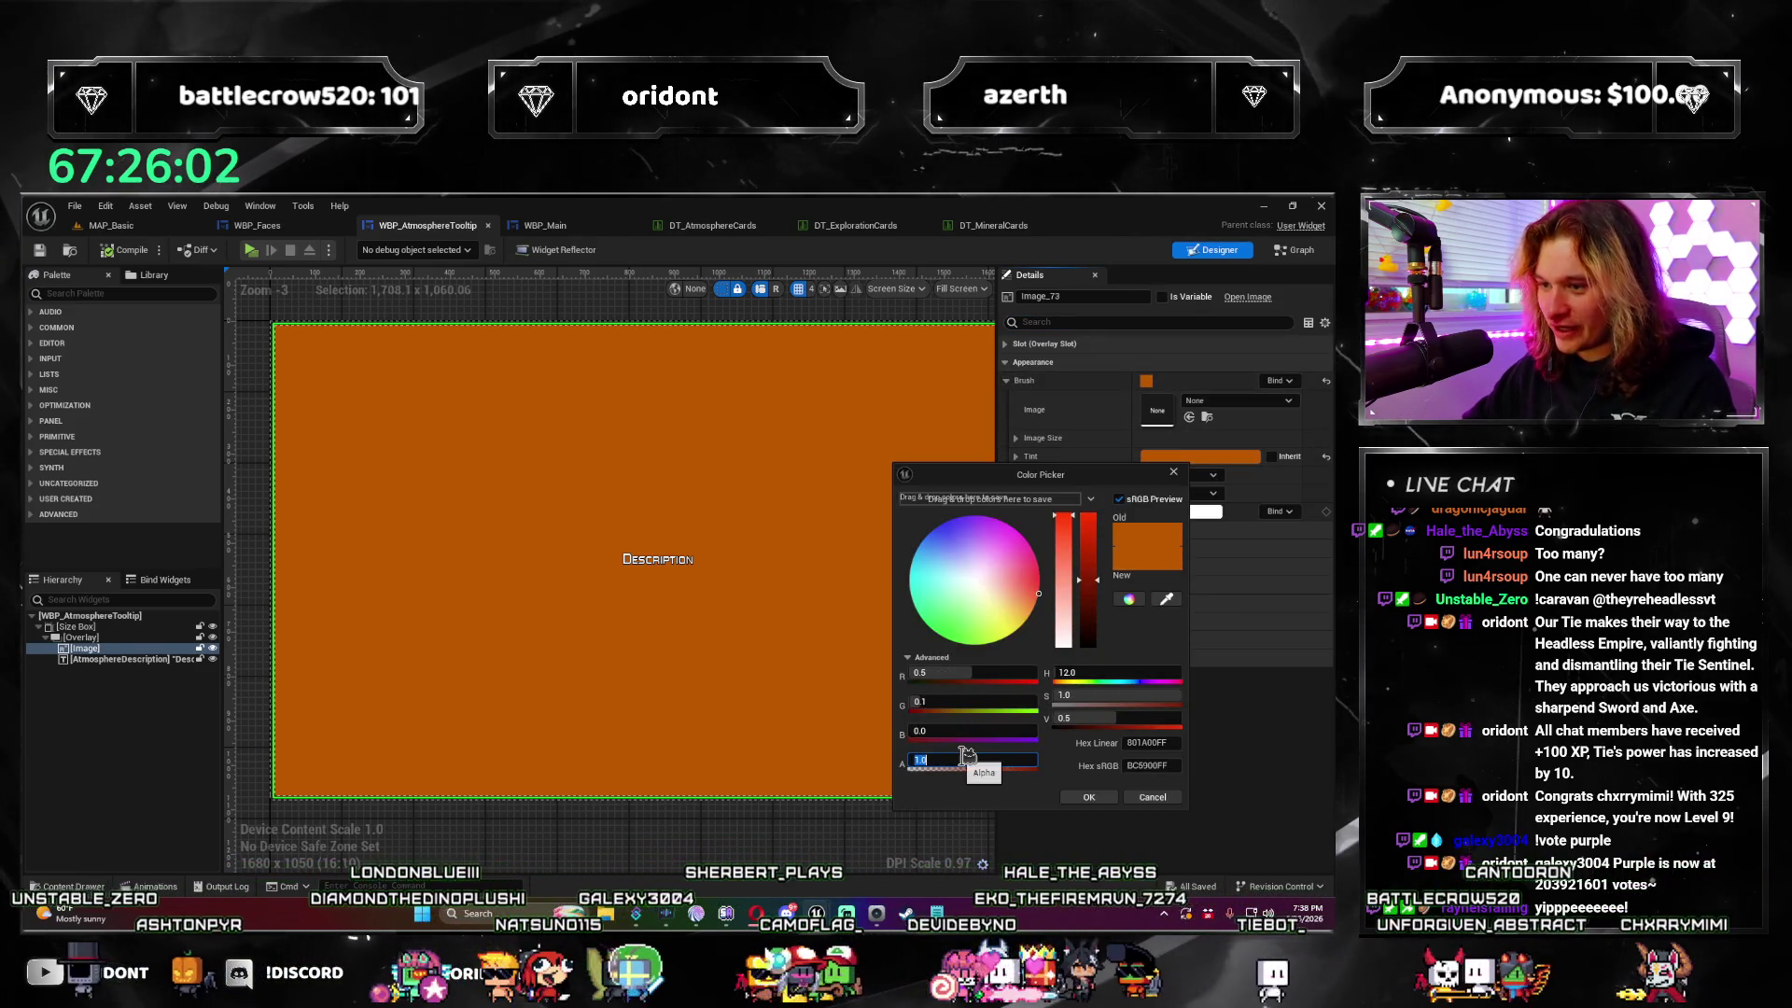
text(0.5)
key(Return)
click(1085, 798)
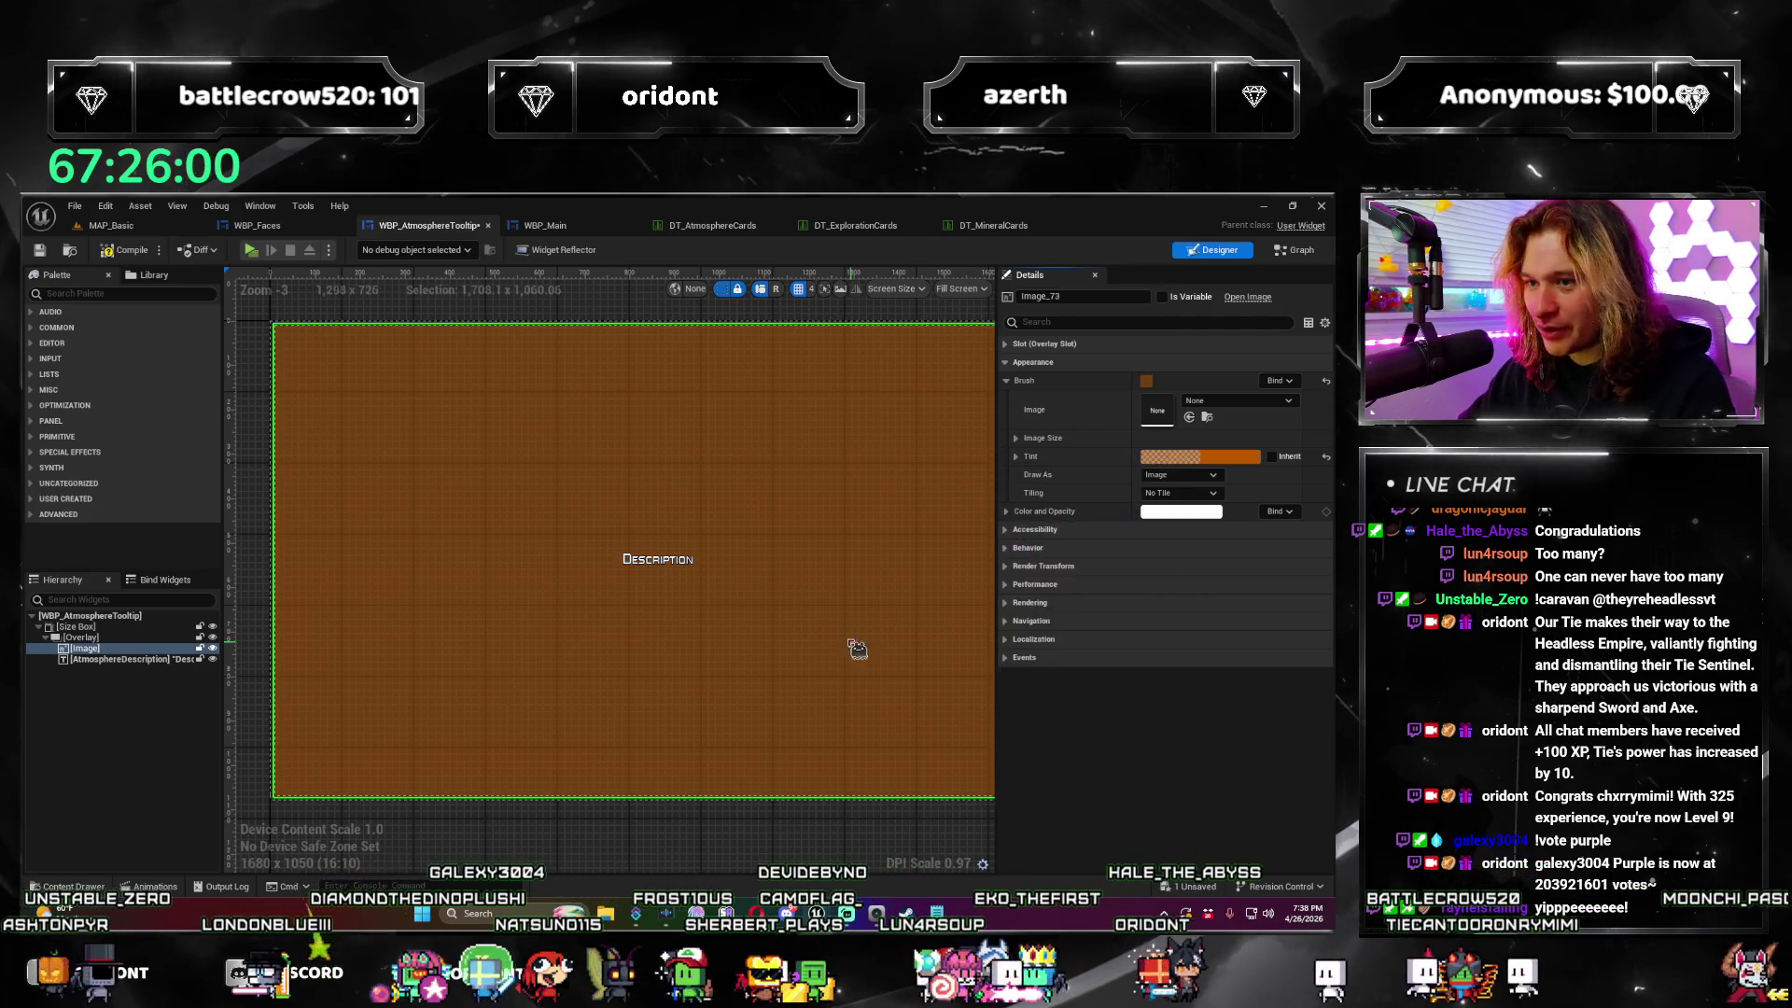
Step: Enable a wrap width on the description text via its Wrap Text At property
click(644, 559)
click(1167, 322)
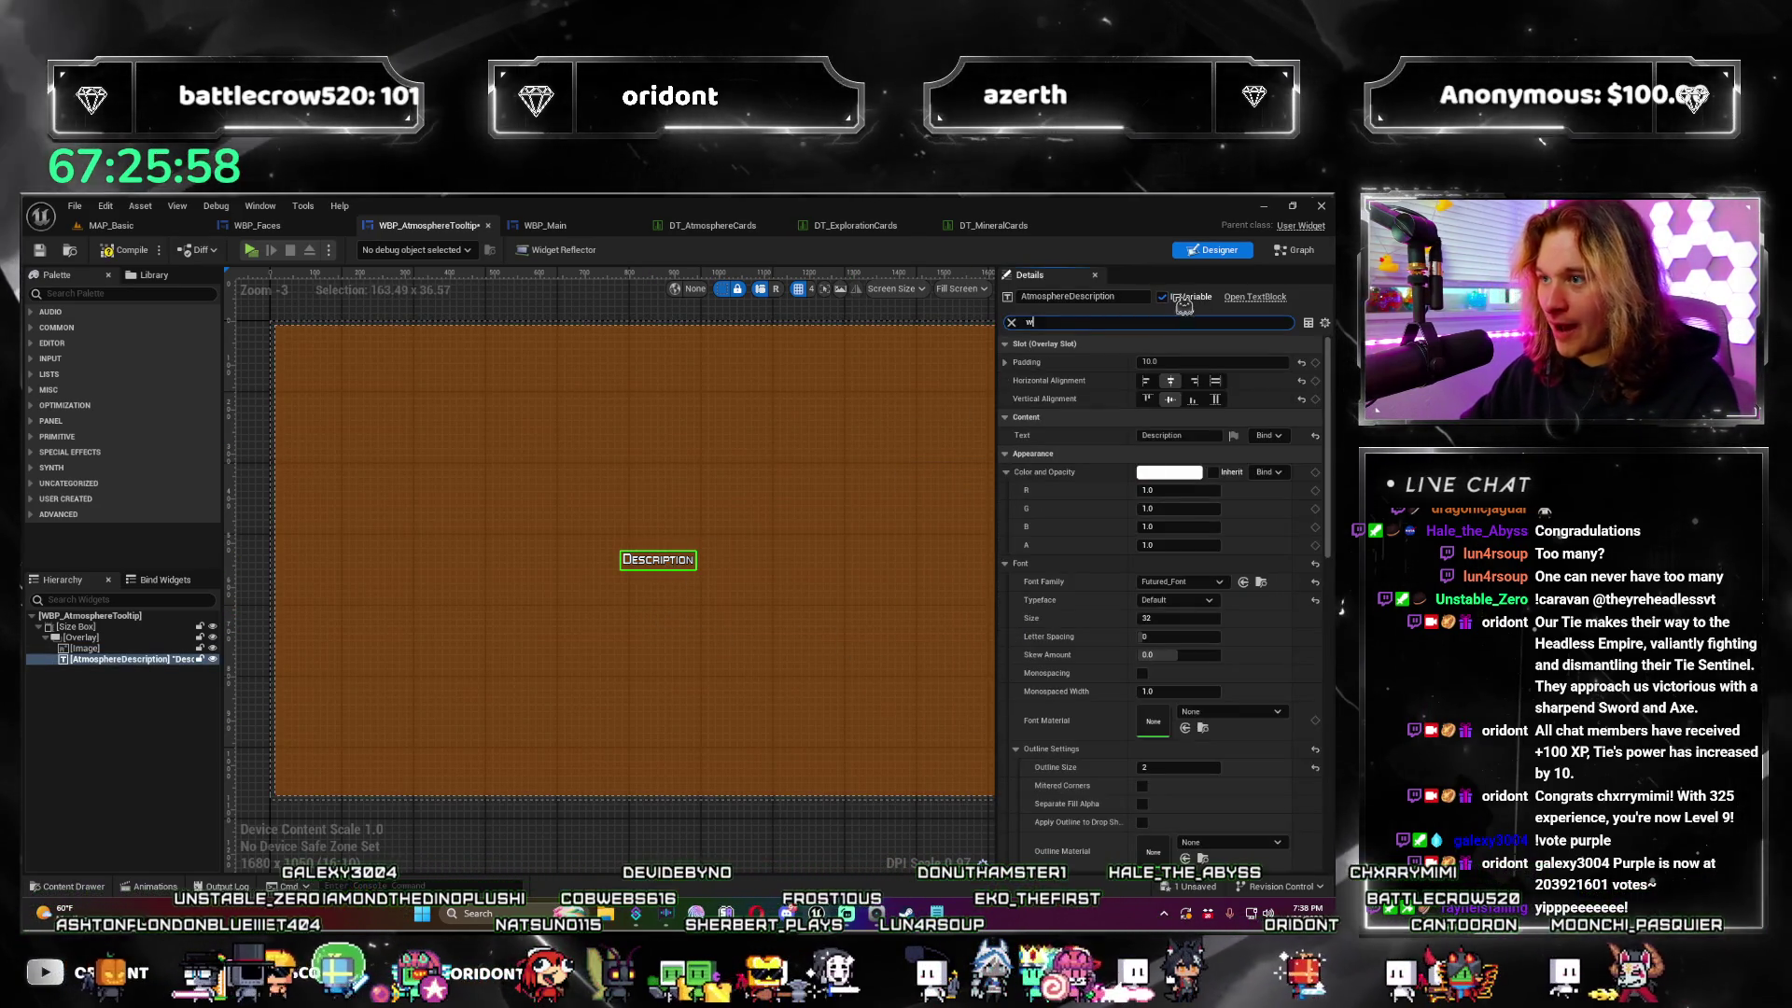
text(wrap)
click(1181, 436)
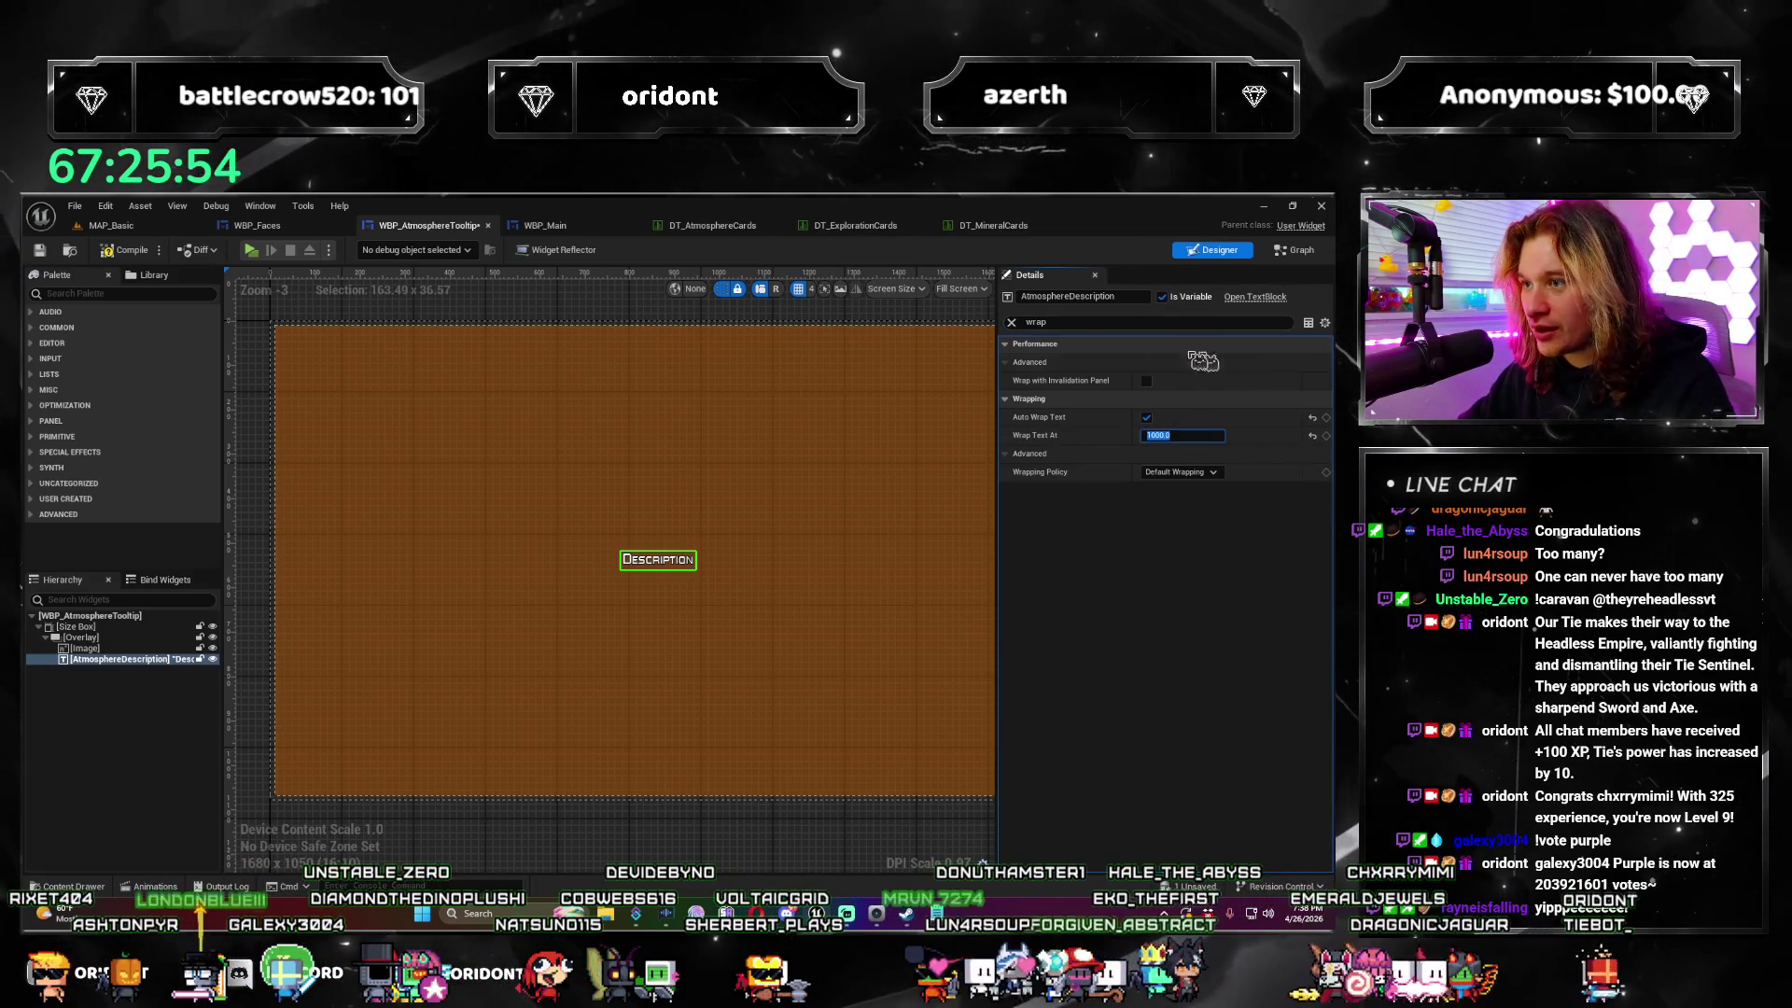
click(1015, 324)
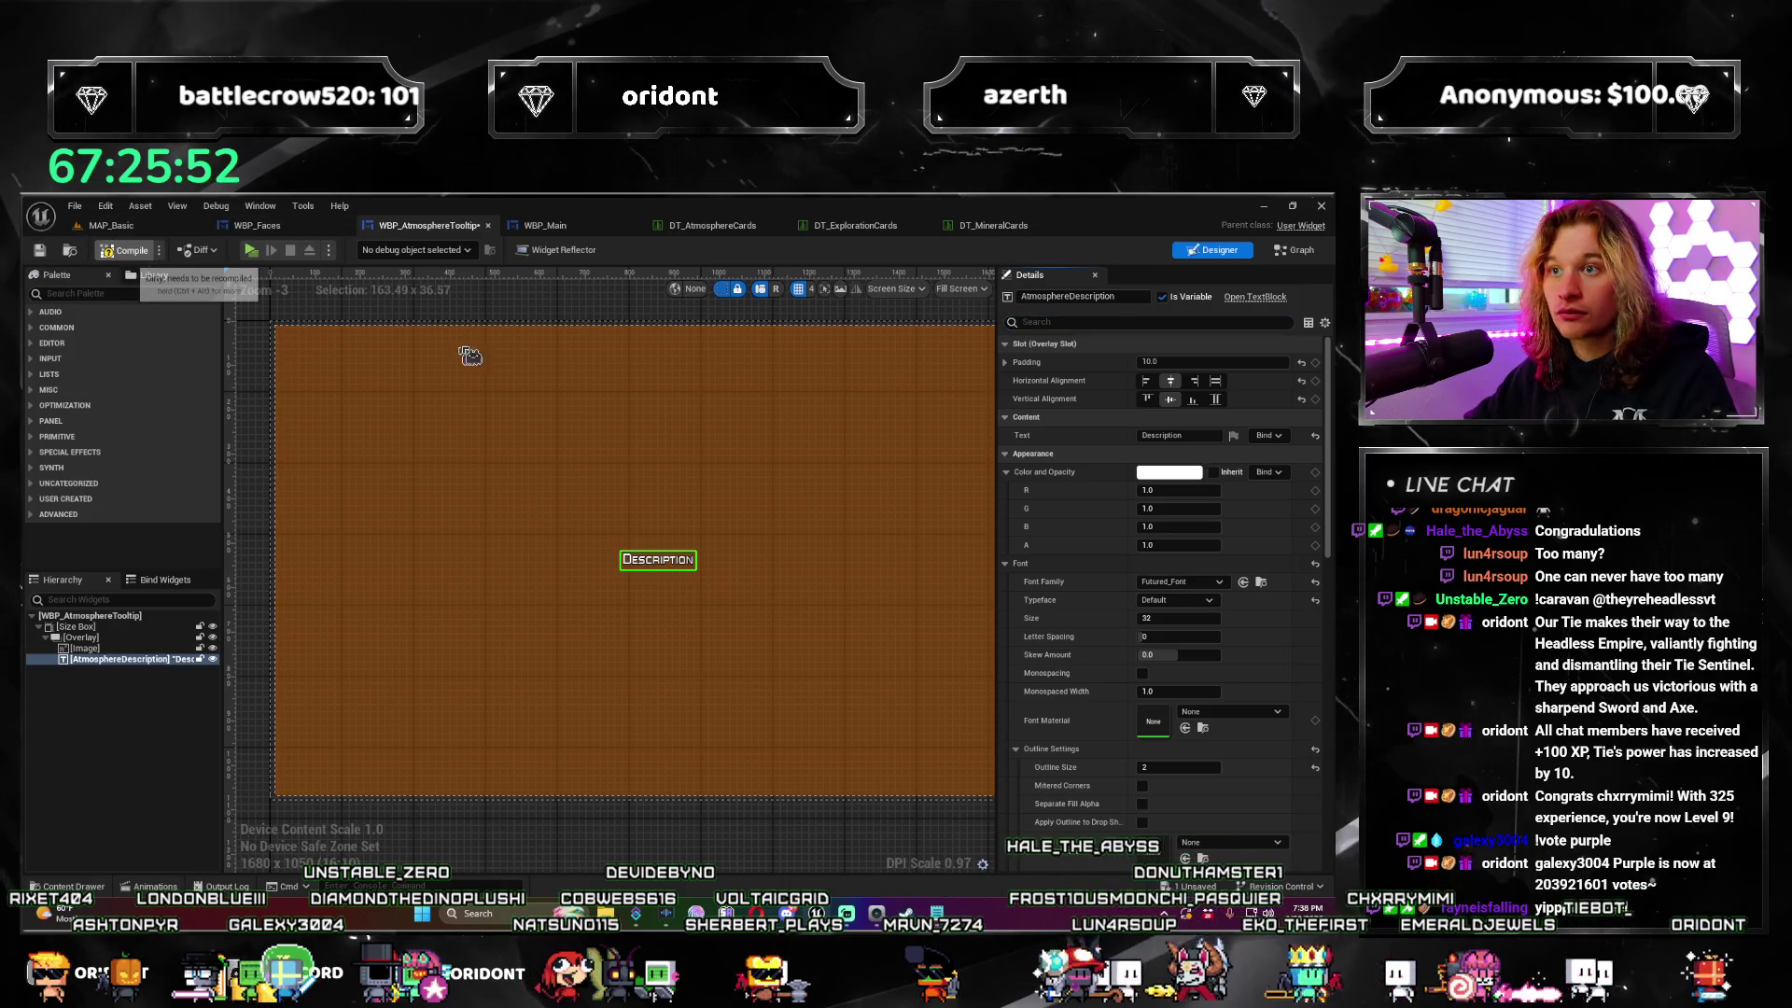
Step: Return to MAP_Basic and launch a standalone game preview with Alt+P
click(144, 225)
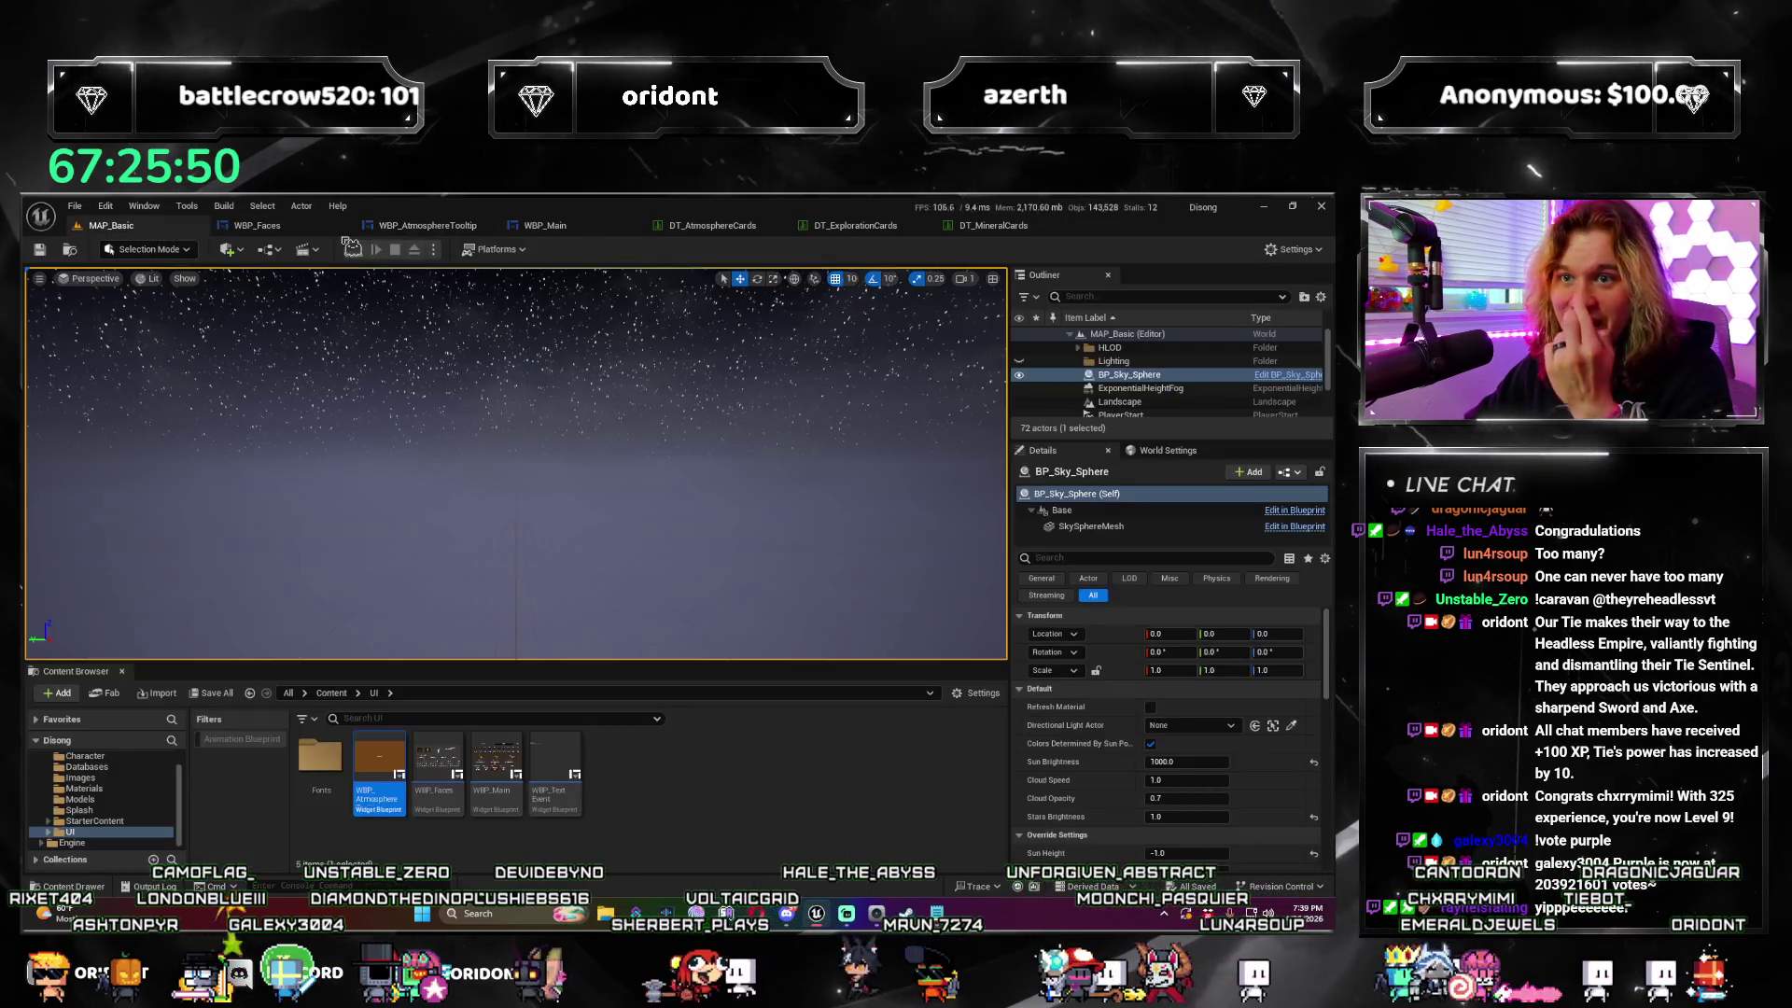
key(alt+p)
mouse_move(80, 650)
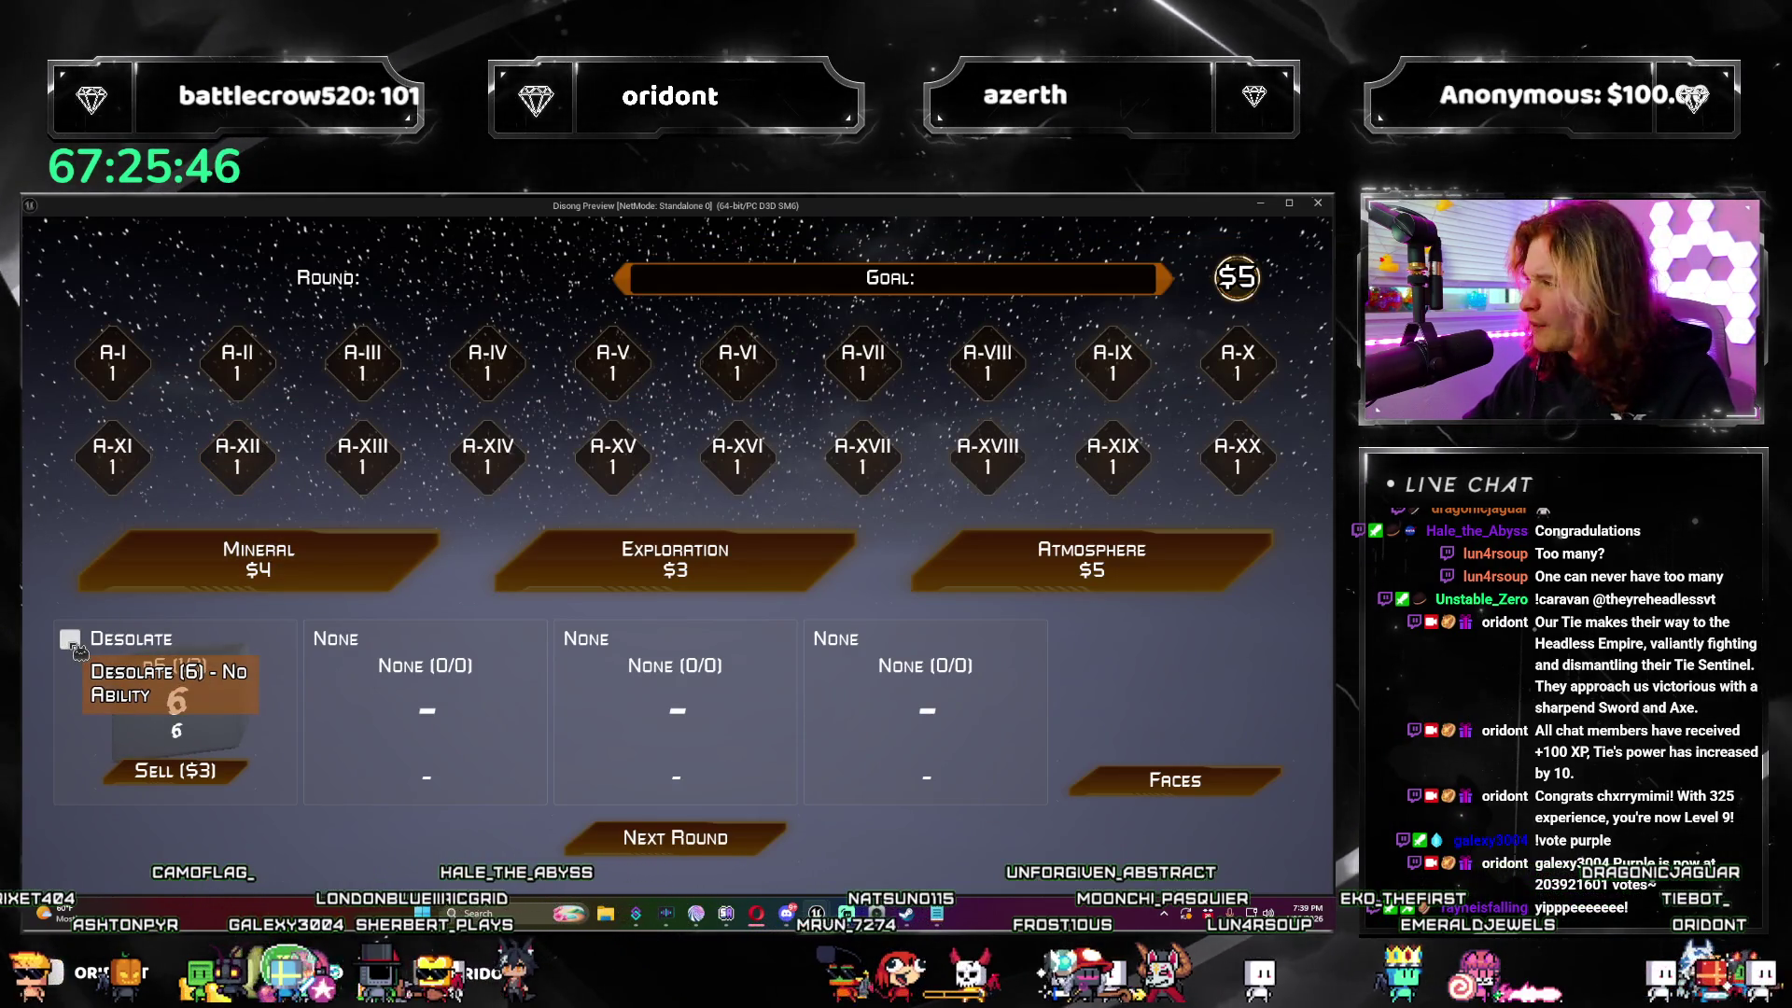
Step: Play rounds with Asteroid Belt, Tropical and Desolate dice, check the atmosphere tooltips, then close the preview
click(1017, 570)
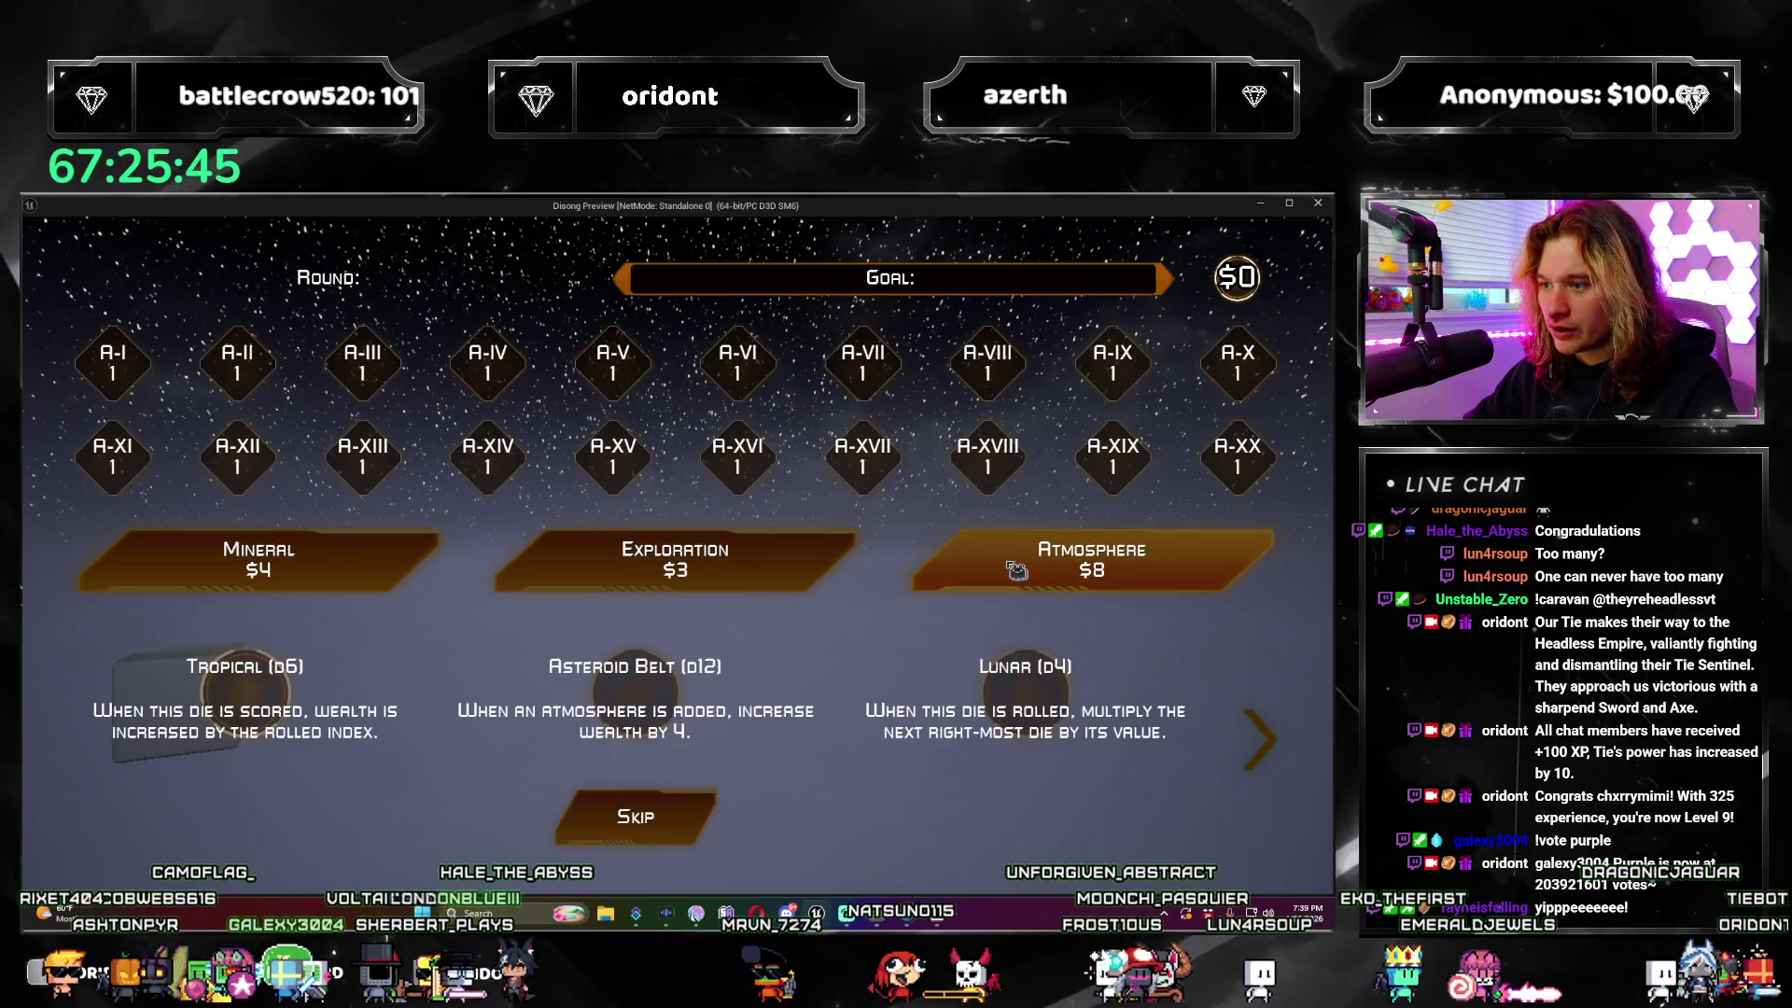
click(636, 719)
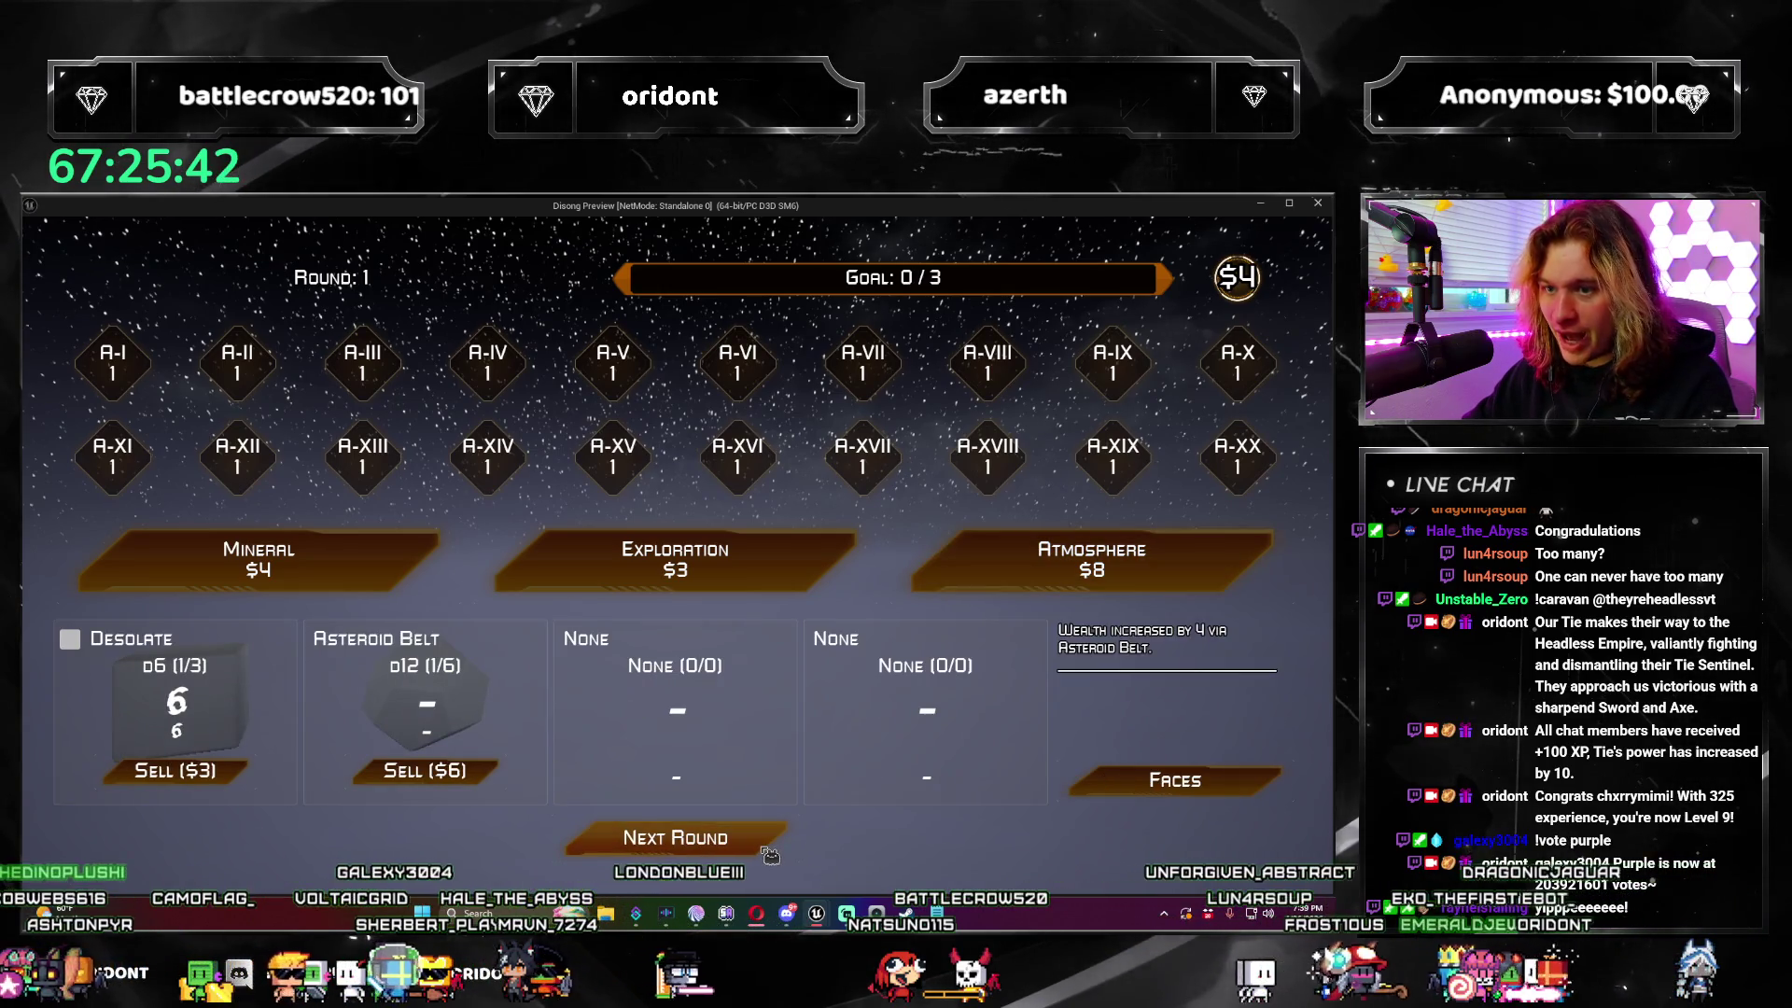
click(768, 839)
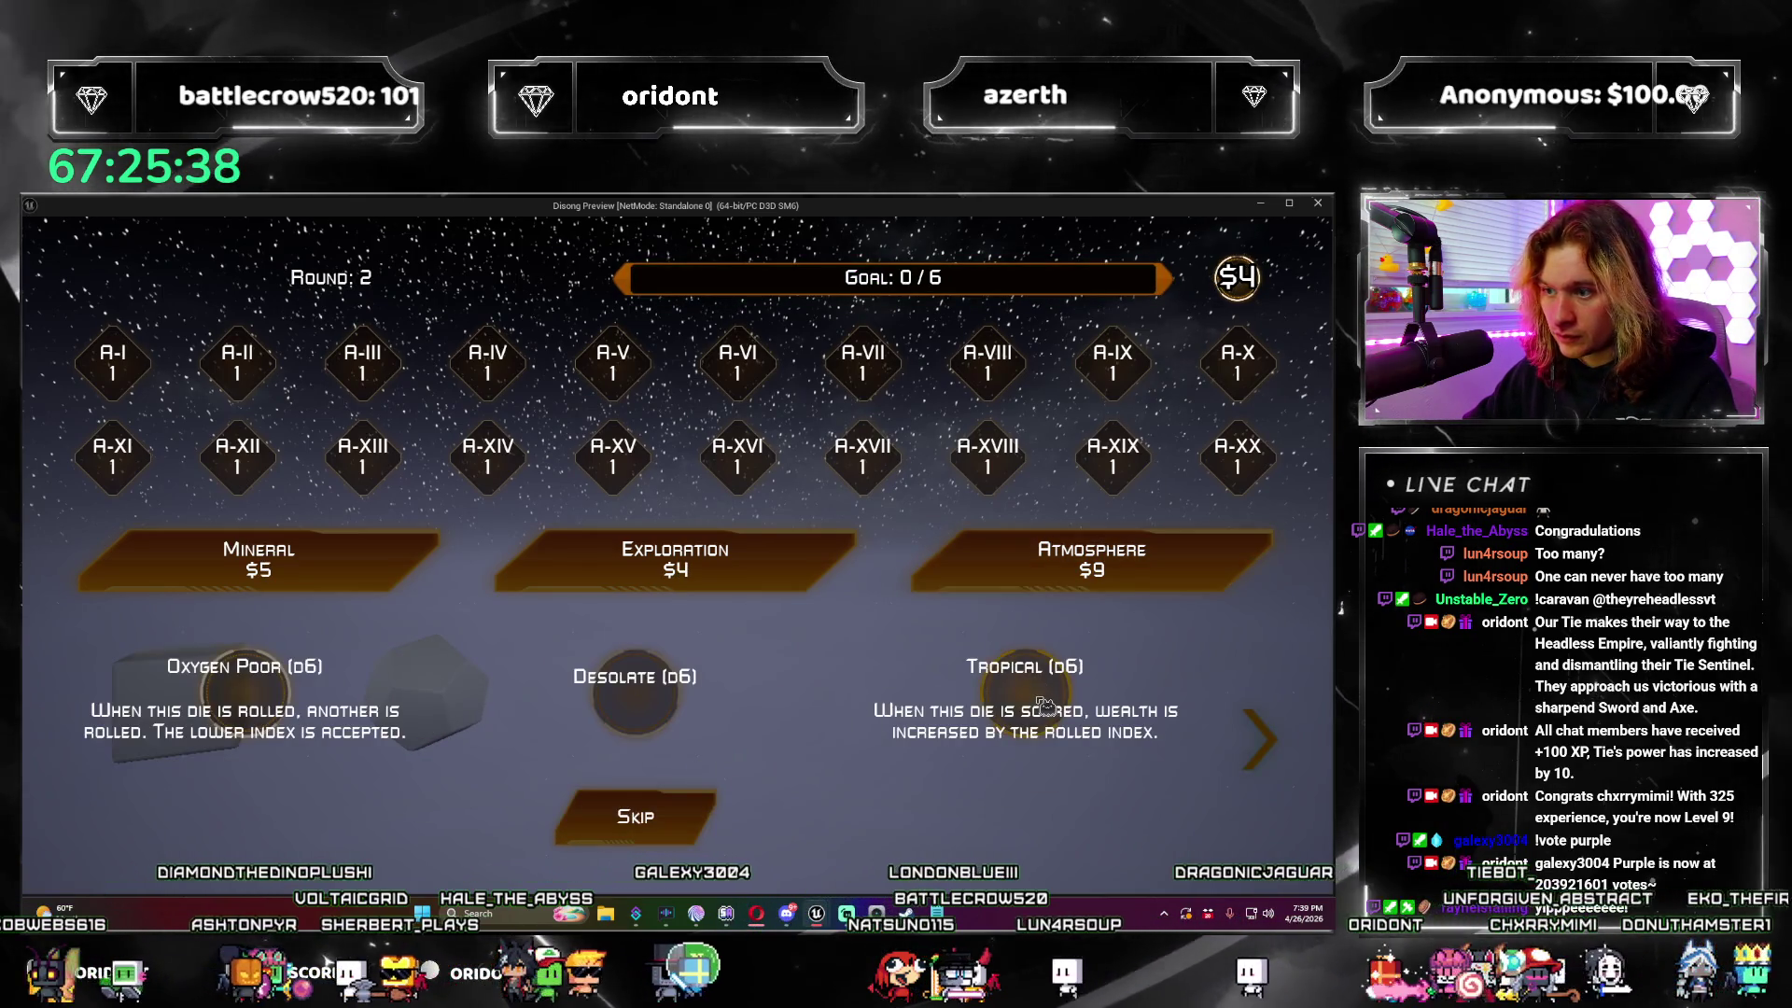
click(625, 816)
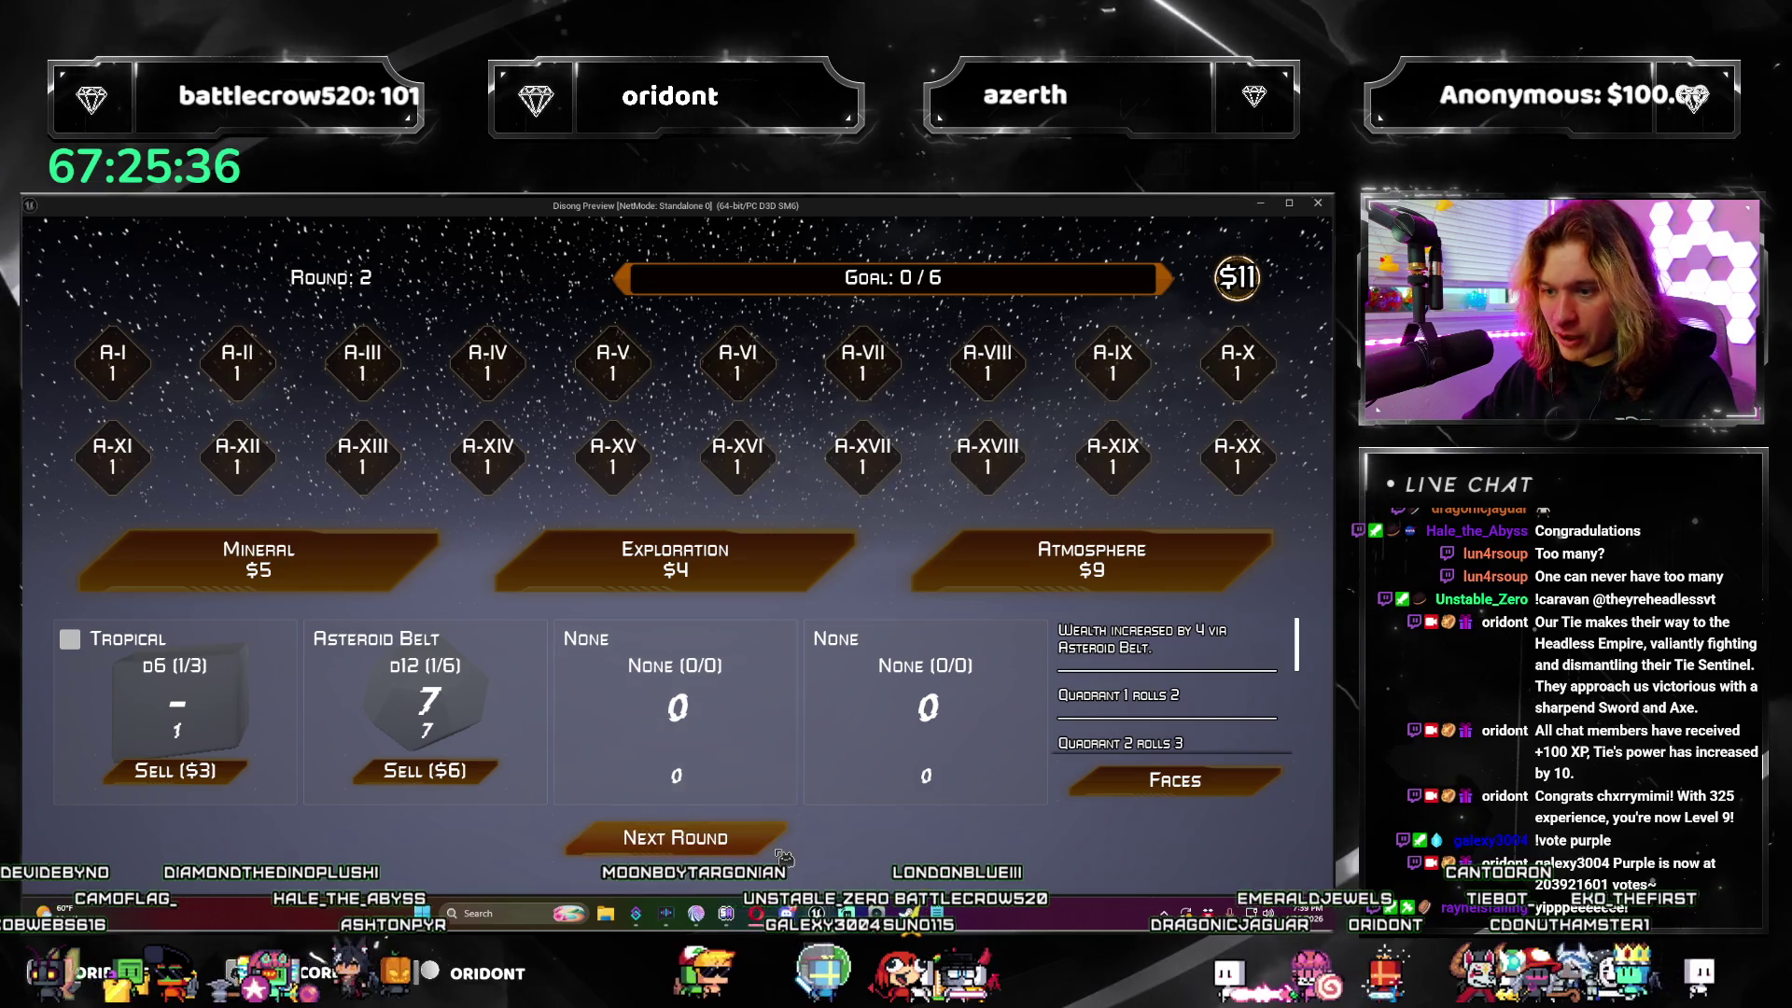
click(620, 834)
click(991, 556)
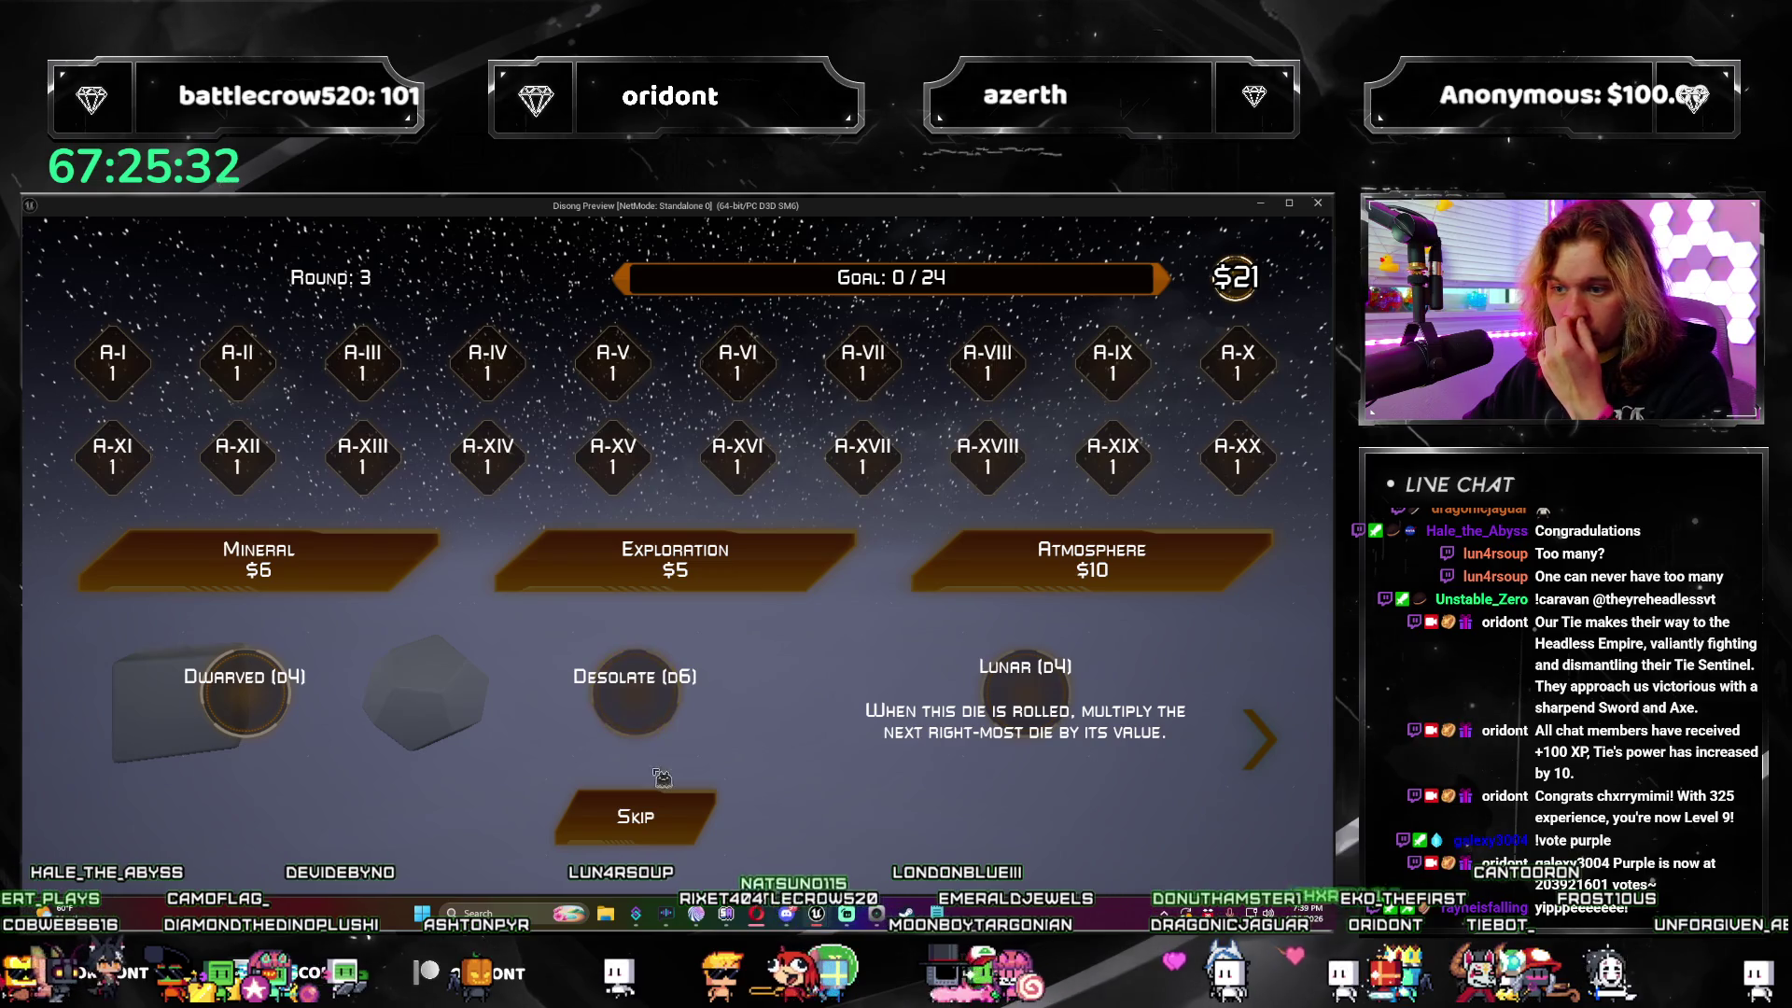
click(635, 695)
mouse_move(84, 652)
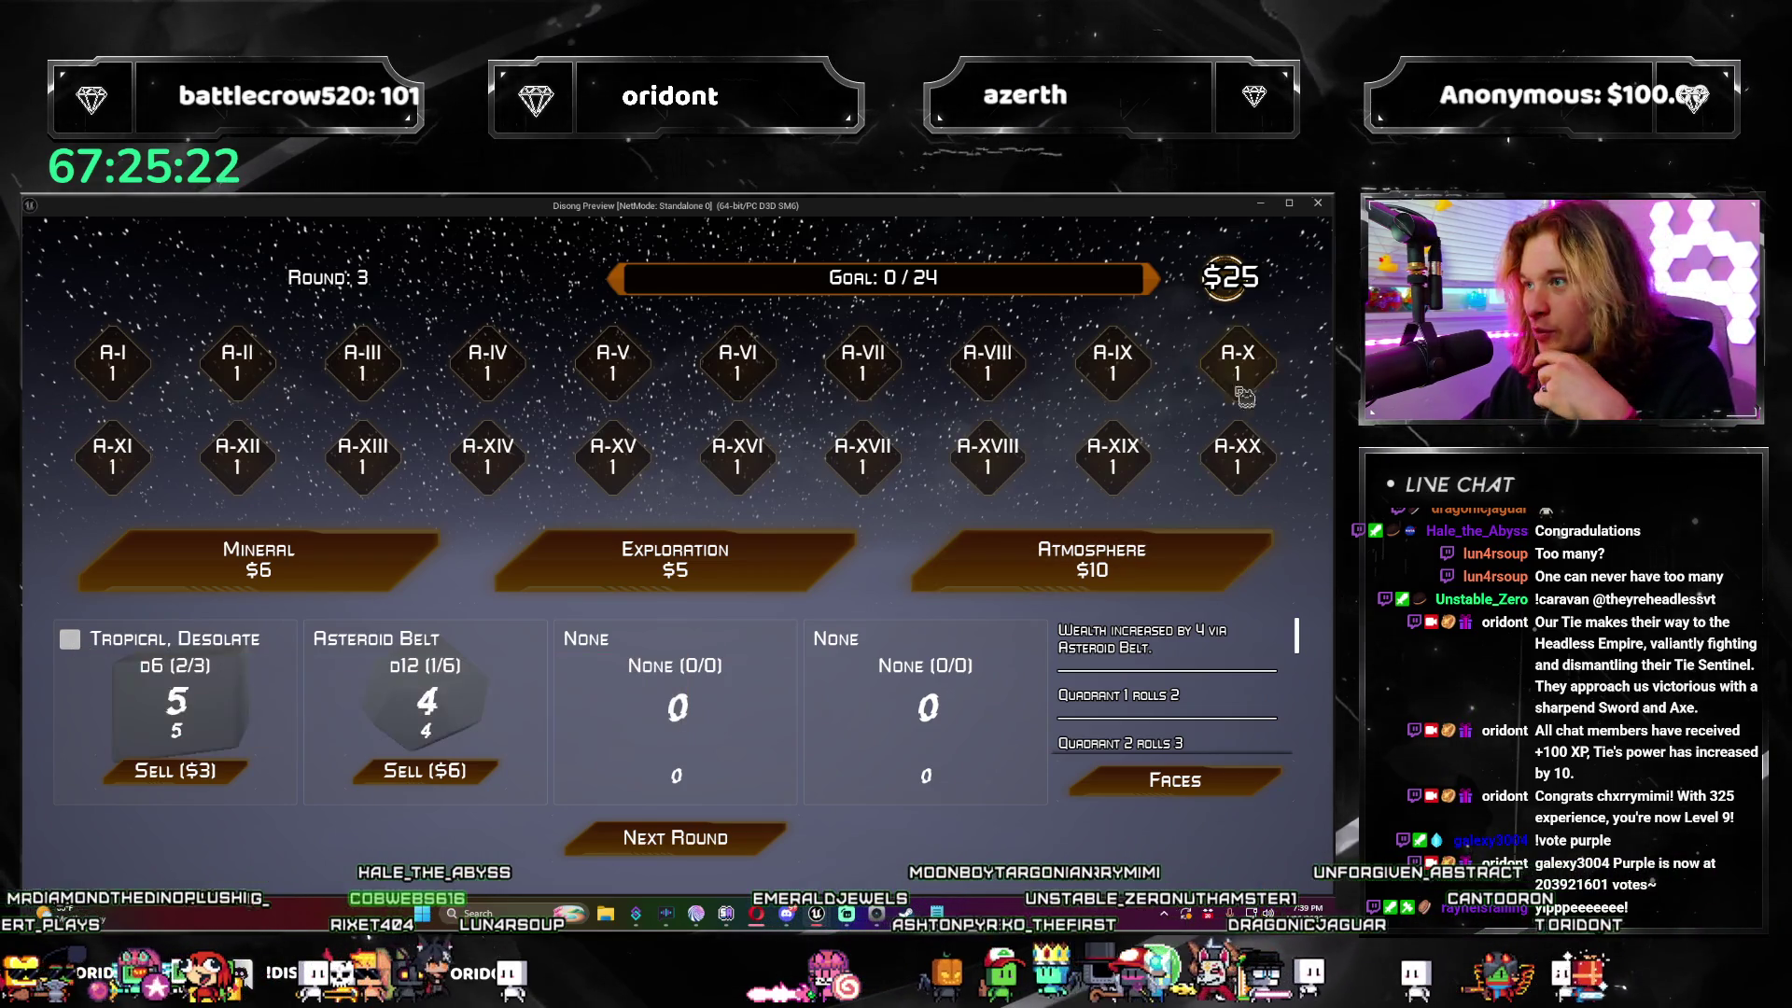
click(1318, 203)
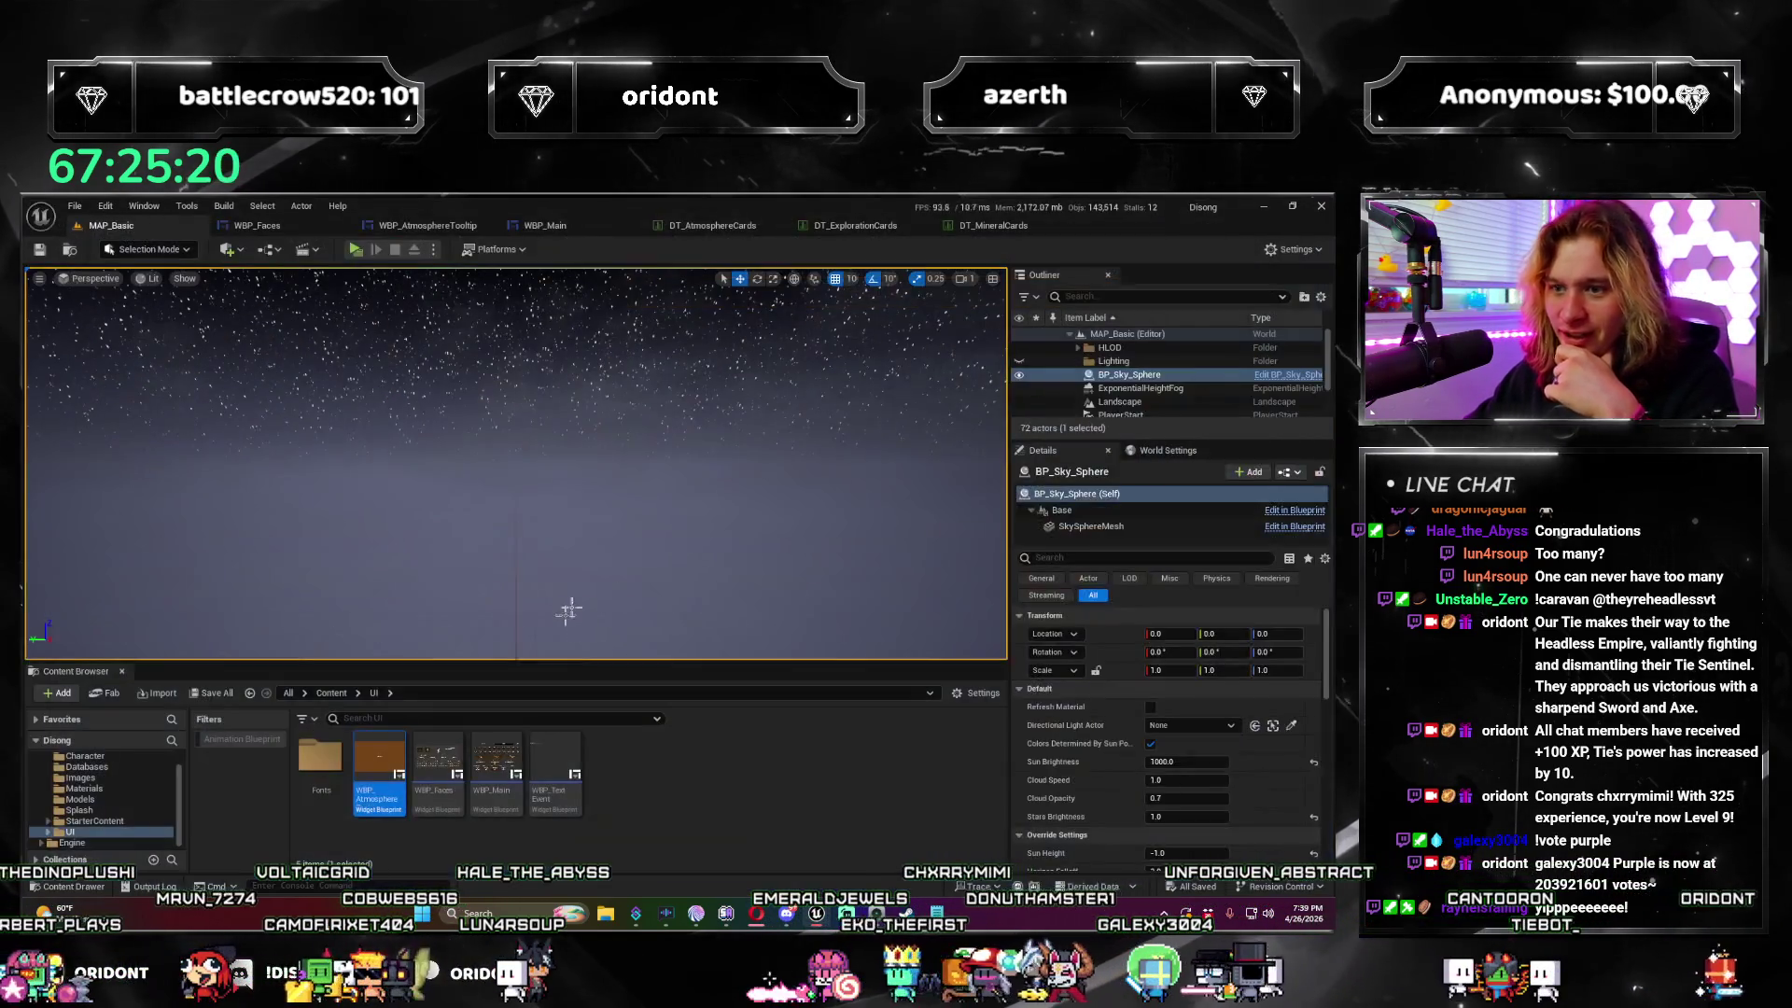
Step: Edit the Append node's text in WBP_AtmosphereTooltip's Update Tooltip Info graph and save
click(344, 225)
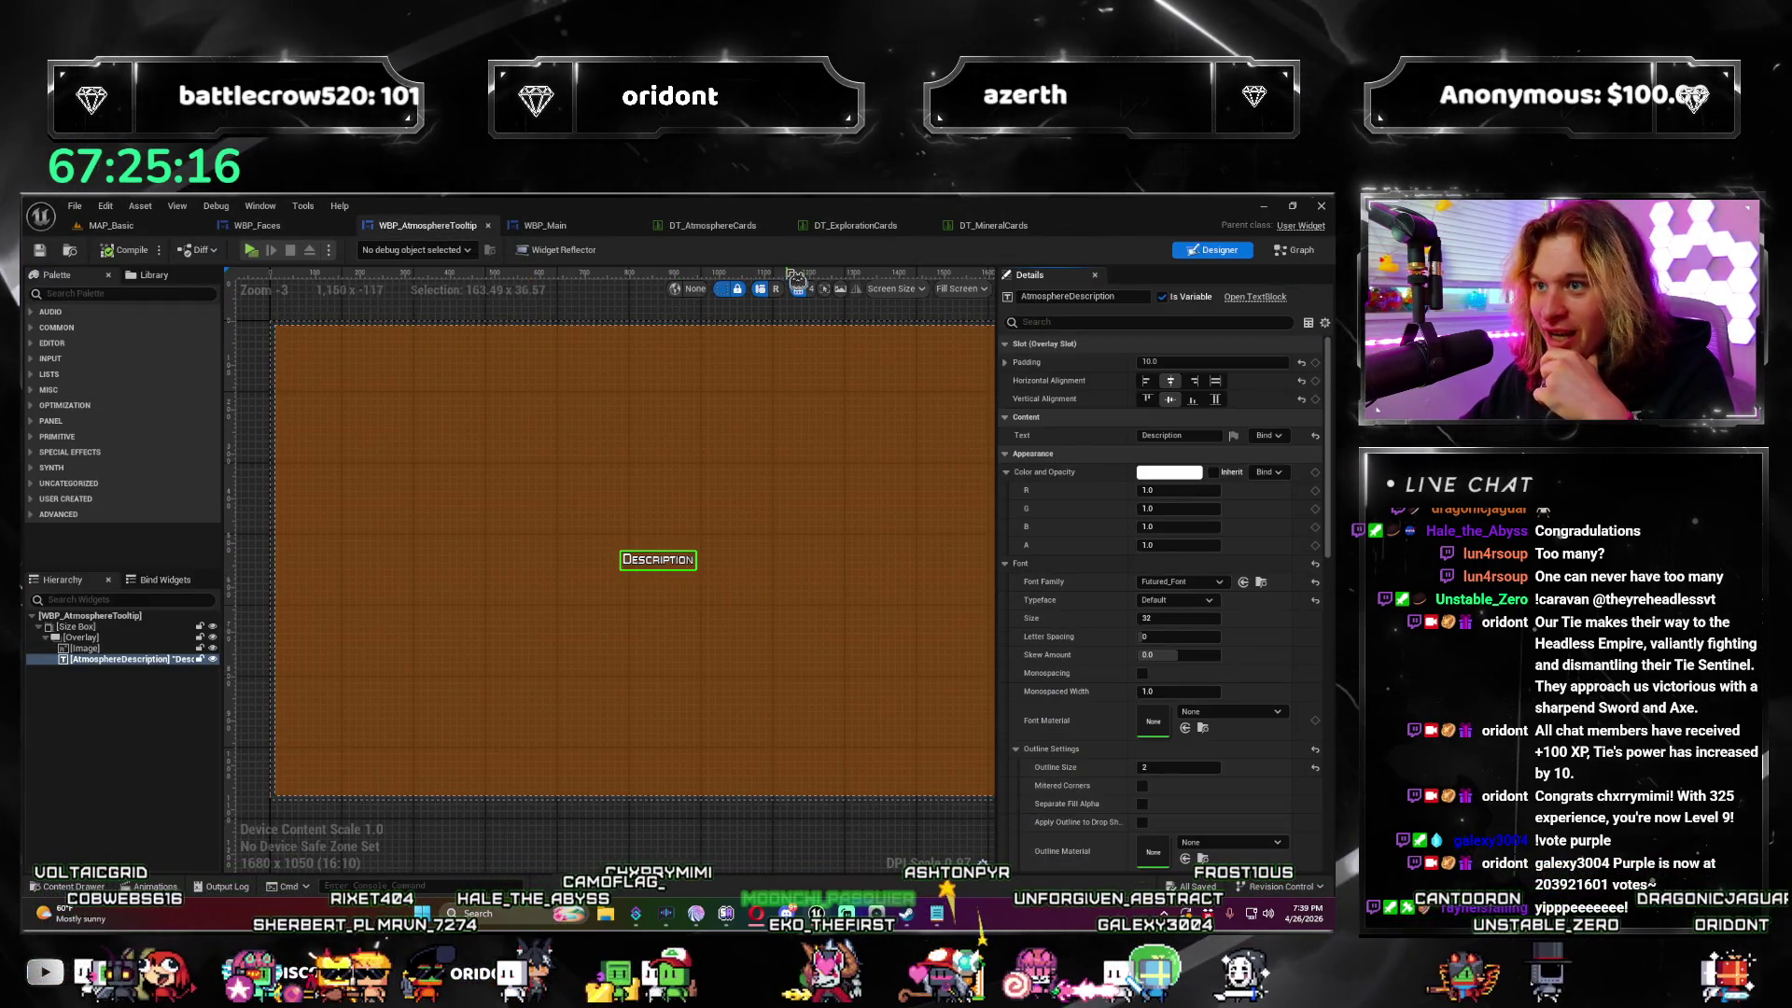
click(1295, 250)
scroll(609, 572, up, 2)
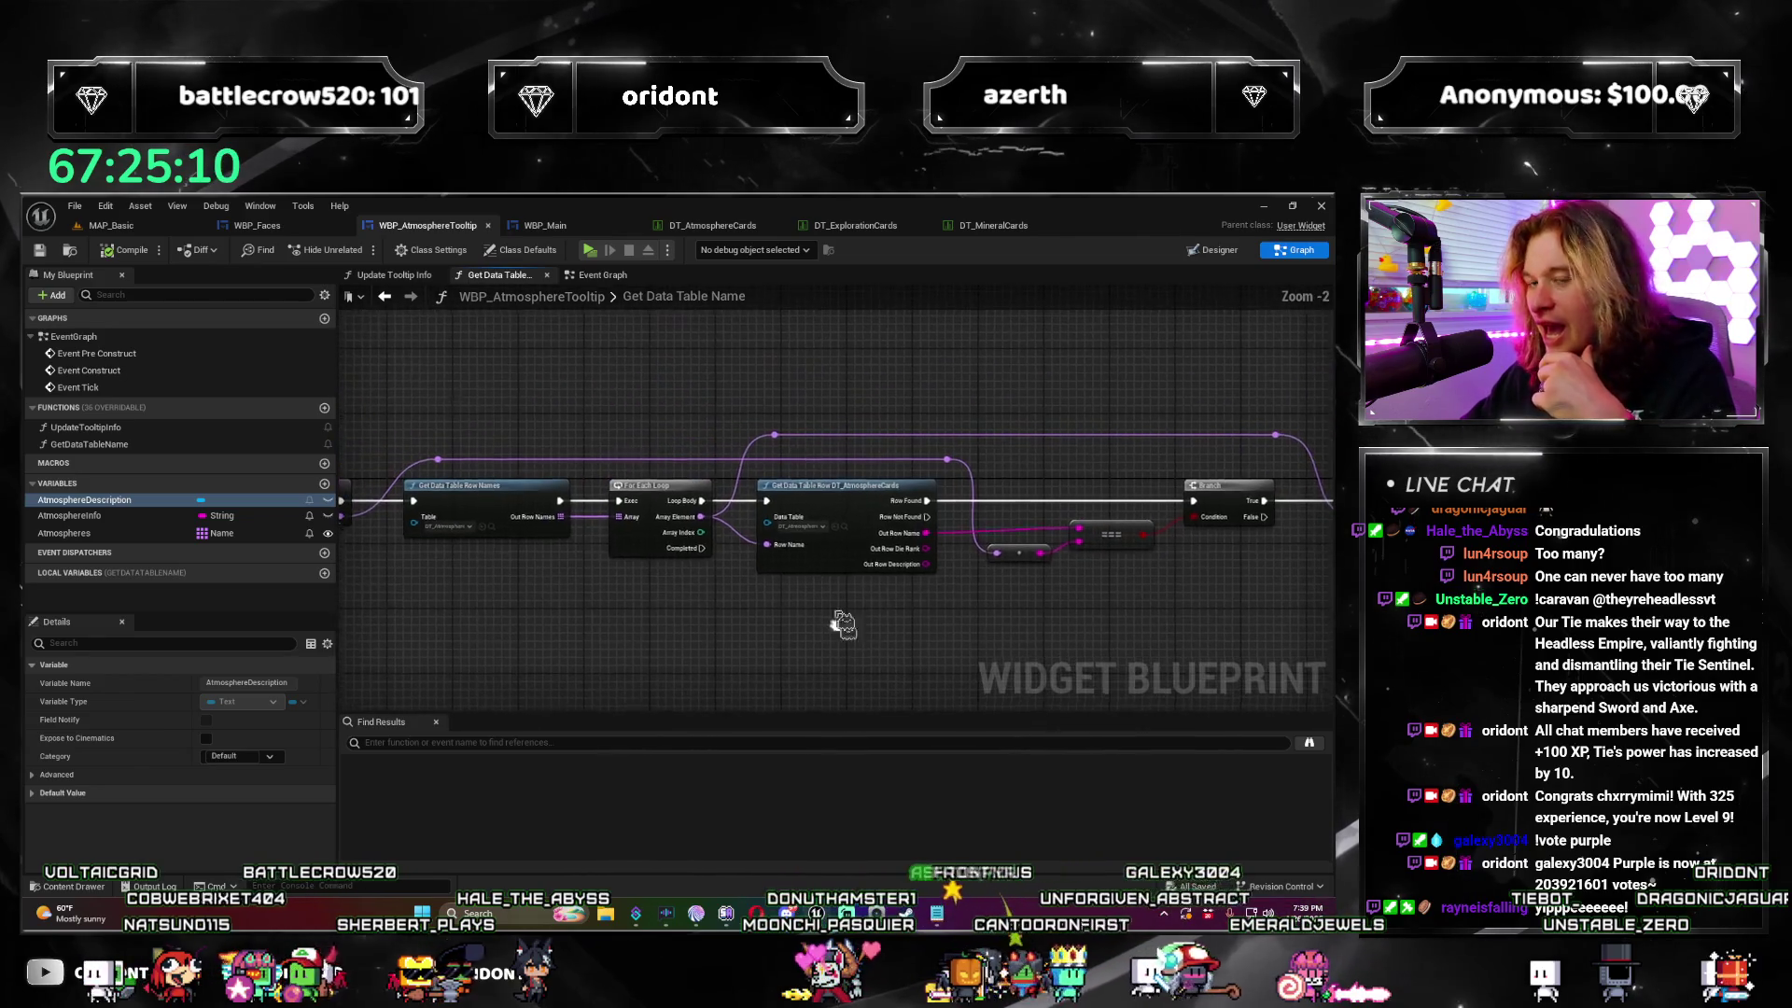
key(alt+Left)
mouse_move(782, 645)
mouse_down()
mouse_move(658, 558)
mouse_move(501, 509)
mouse_move(459, 461)
mouse_up()
scroll(578, 532, down, 1)
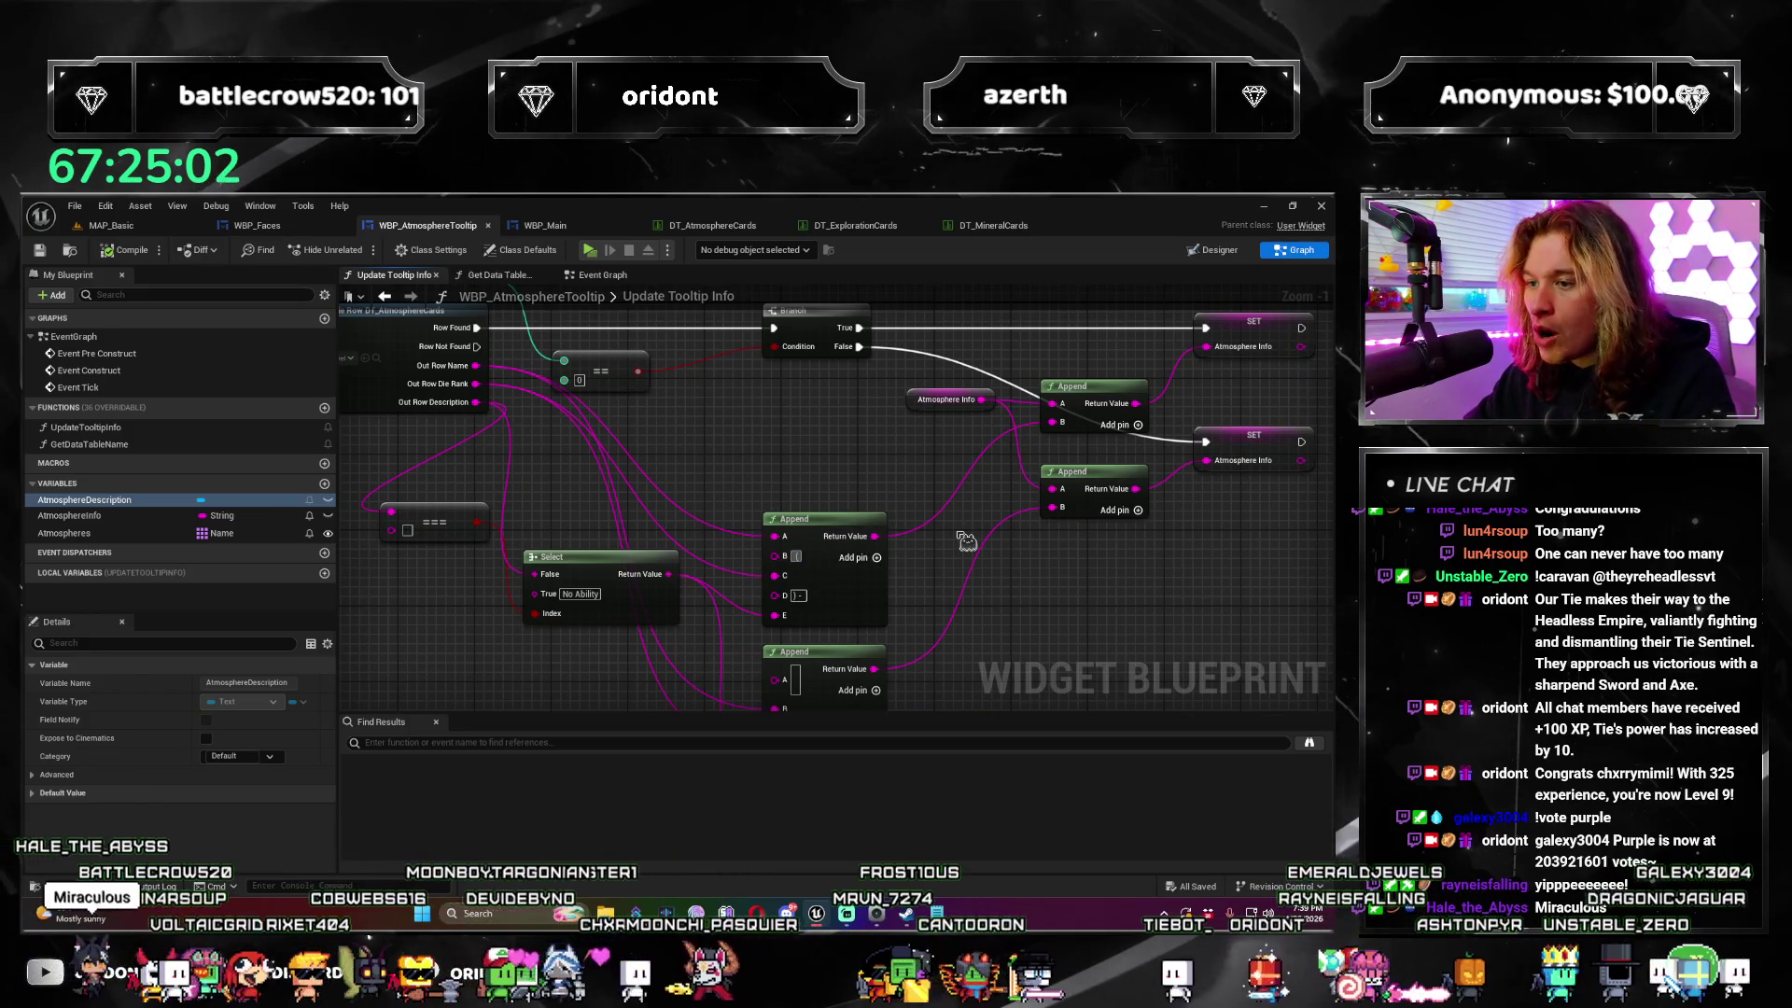
drag(1040, 568, 1001, 415)
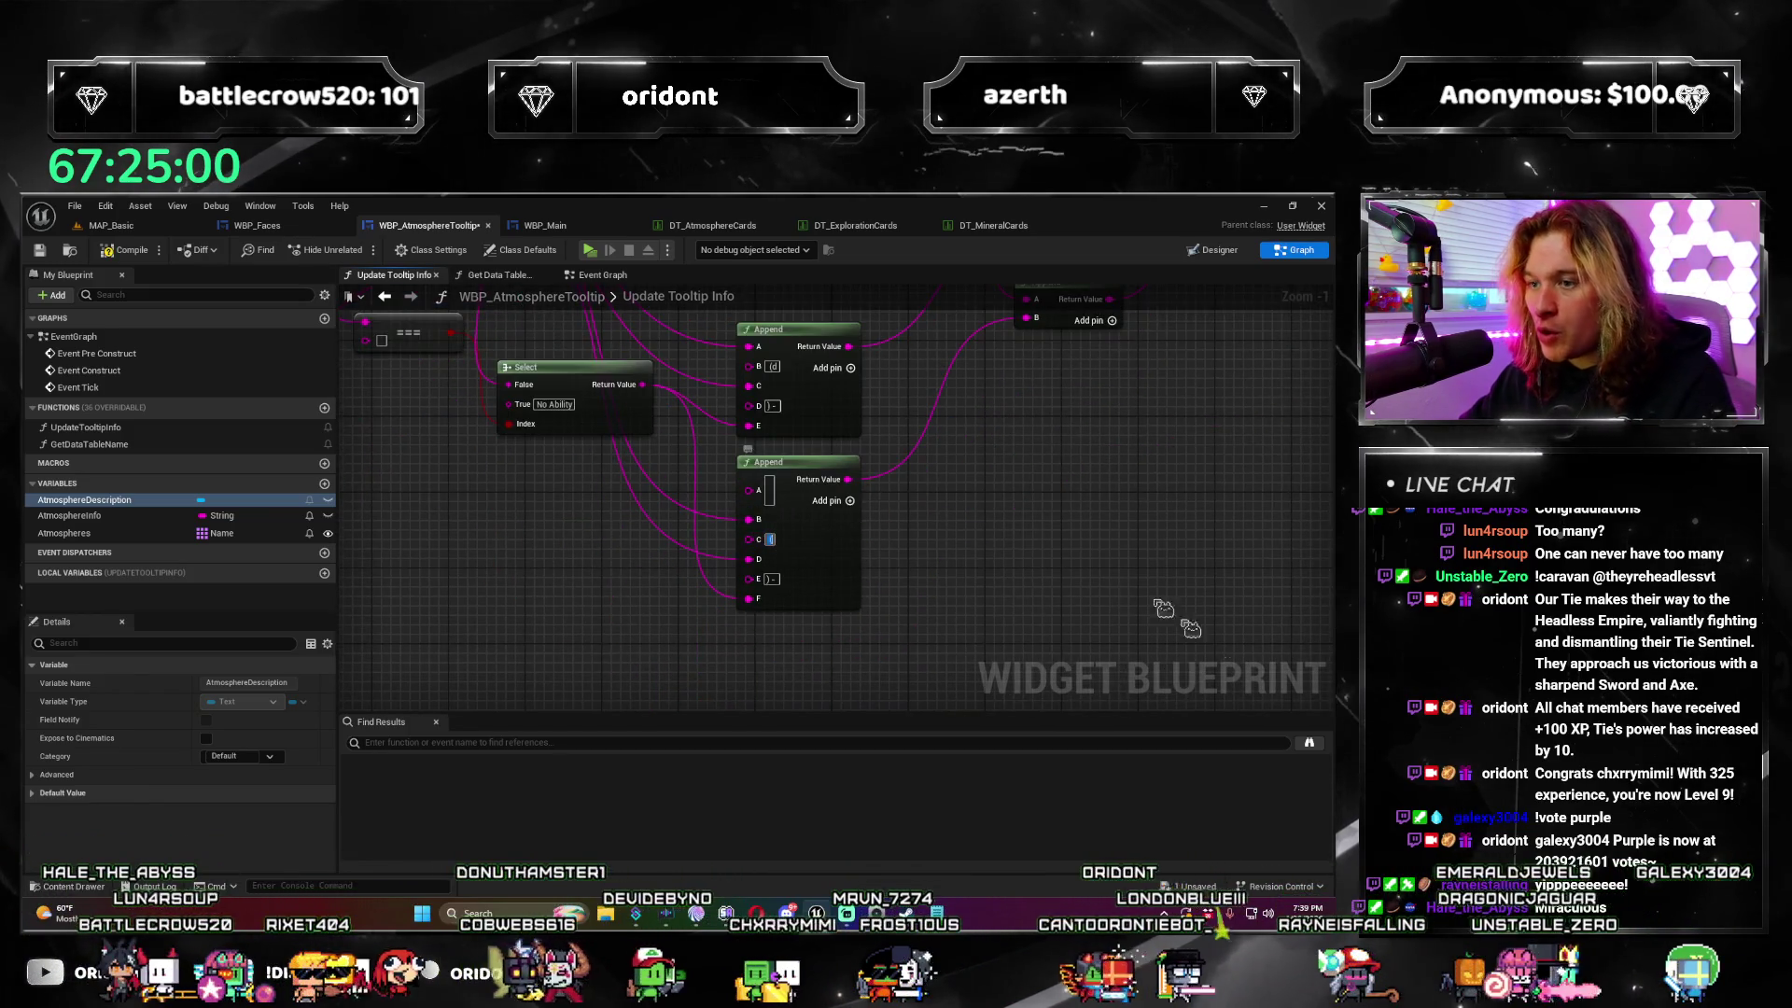
click(127, 254)
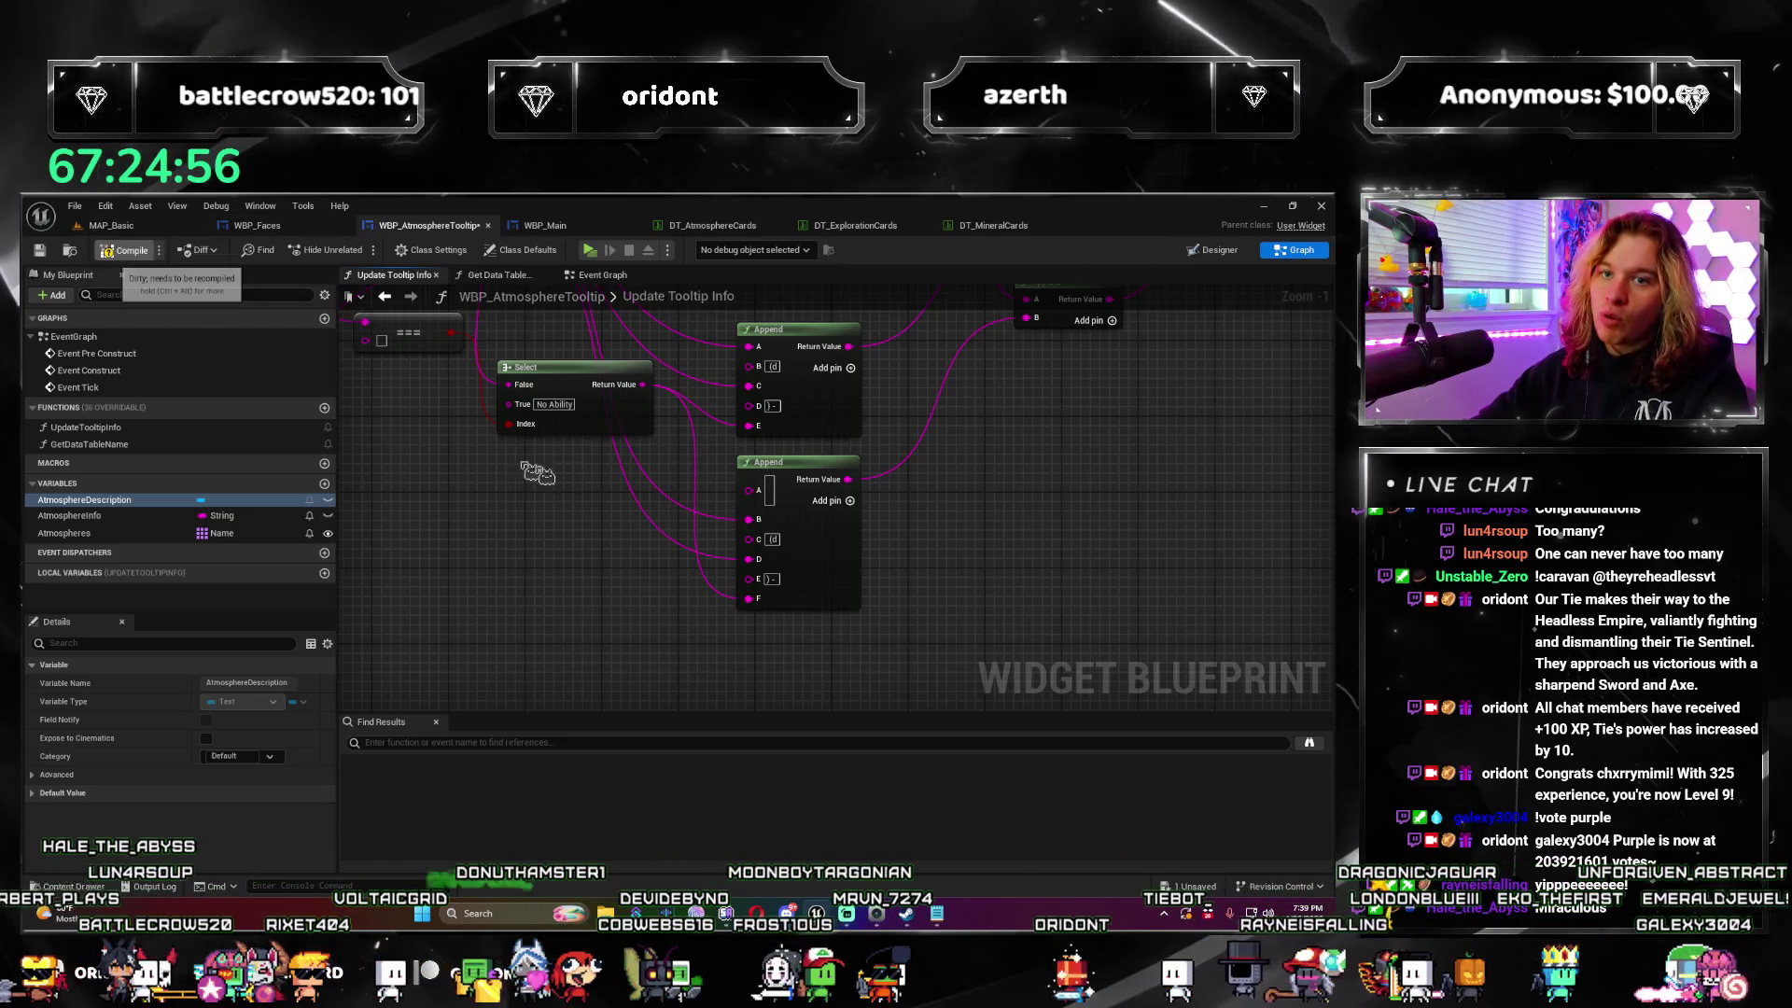
key(ctrl+s)
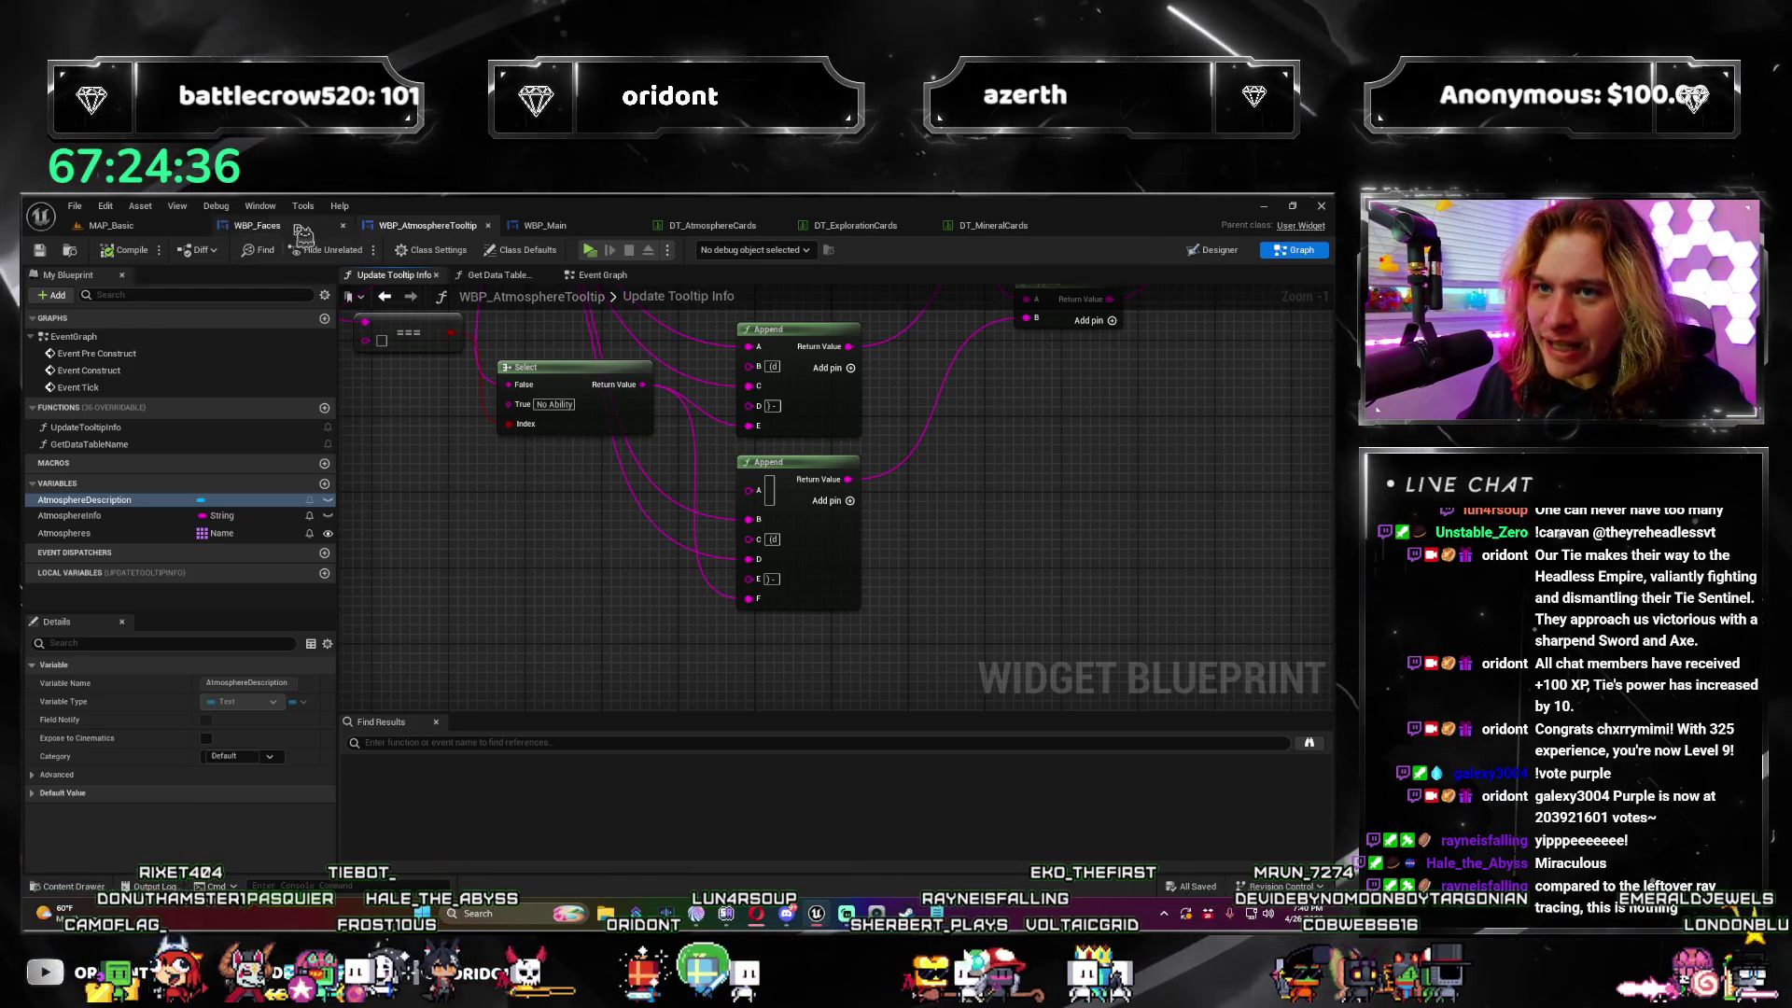
Step: Cycle through the open editor tabs and close WBP_AtmosphereTooltip, returning to WBP_Main
click(709, 226)
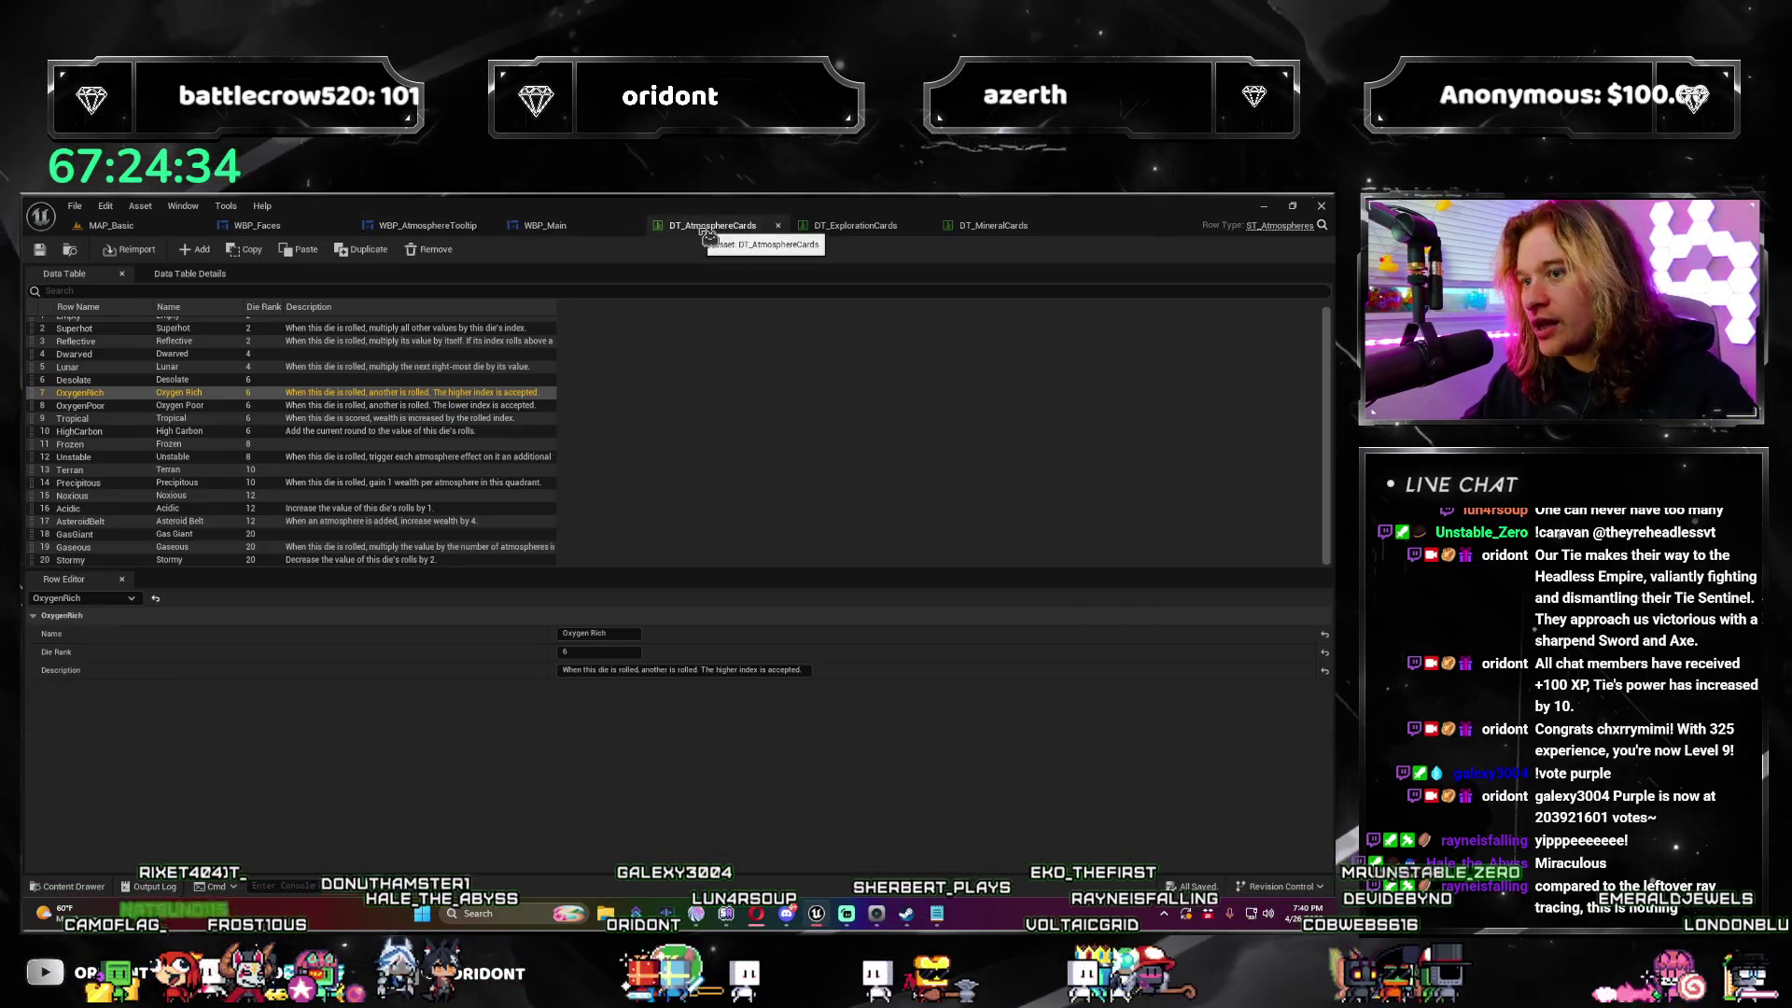
click(161, 231)
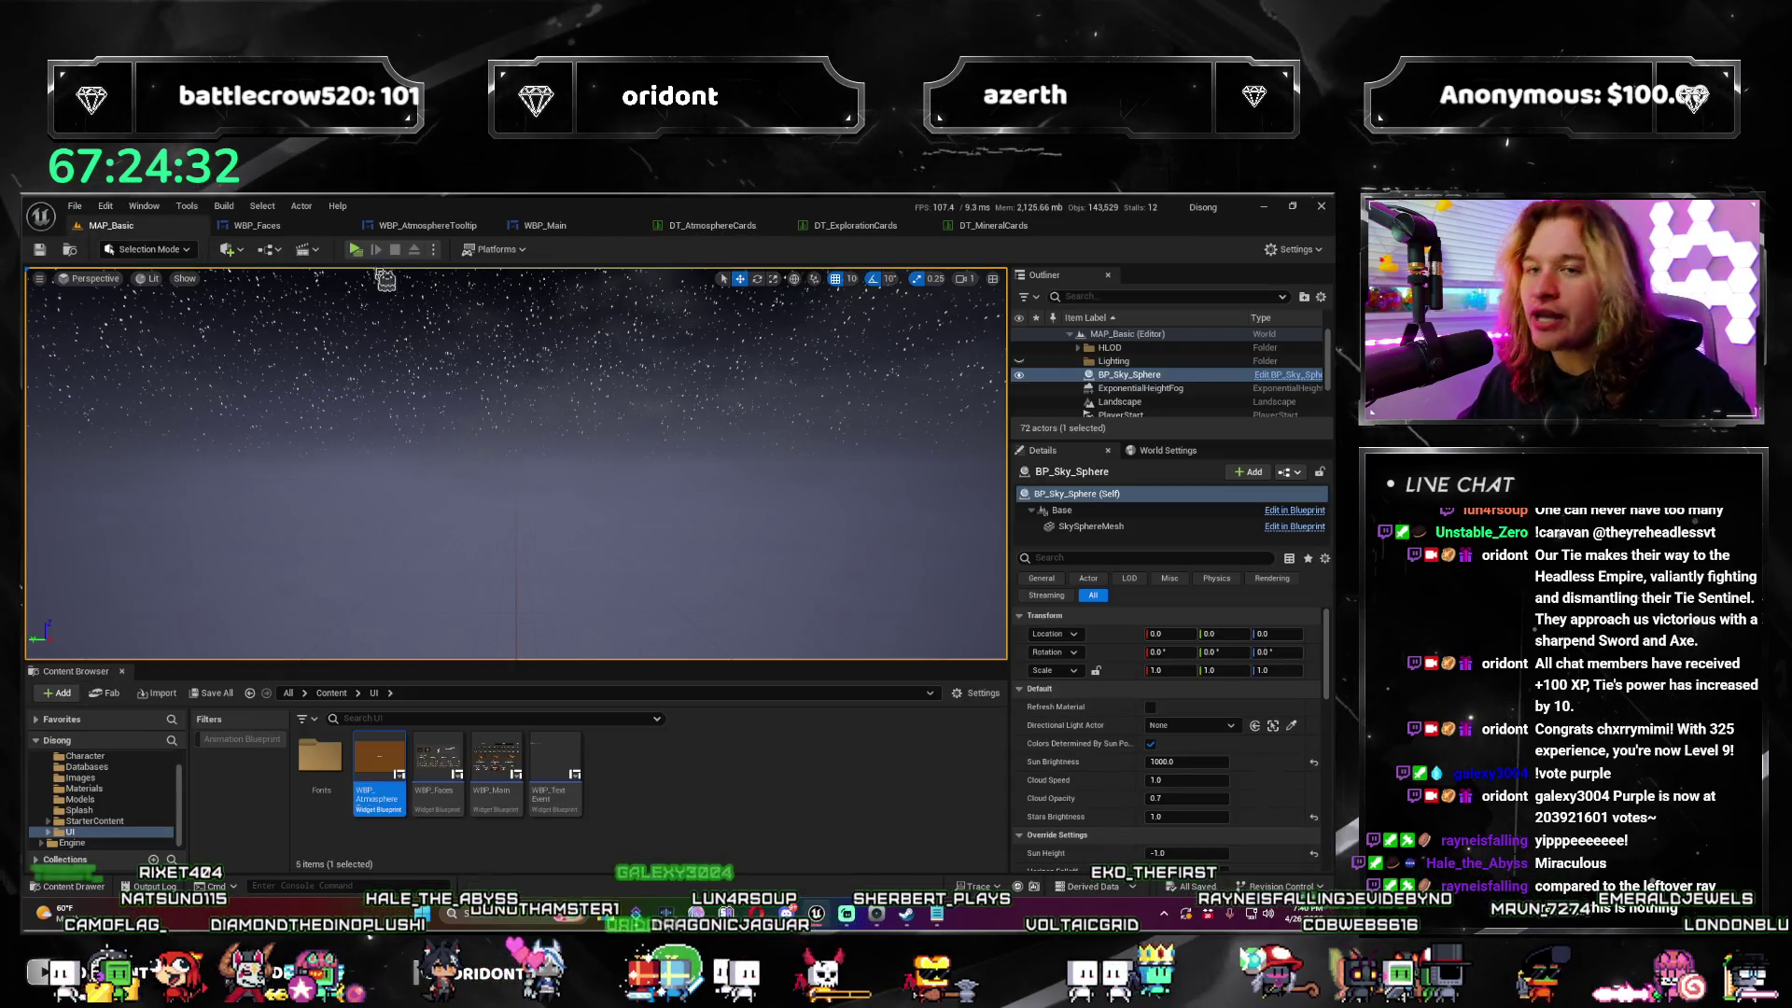
click(268, 229)
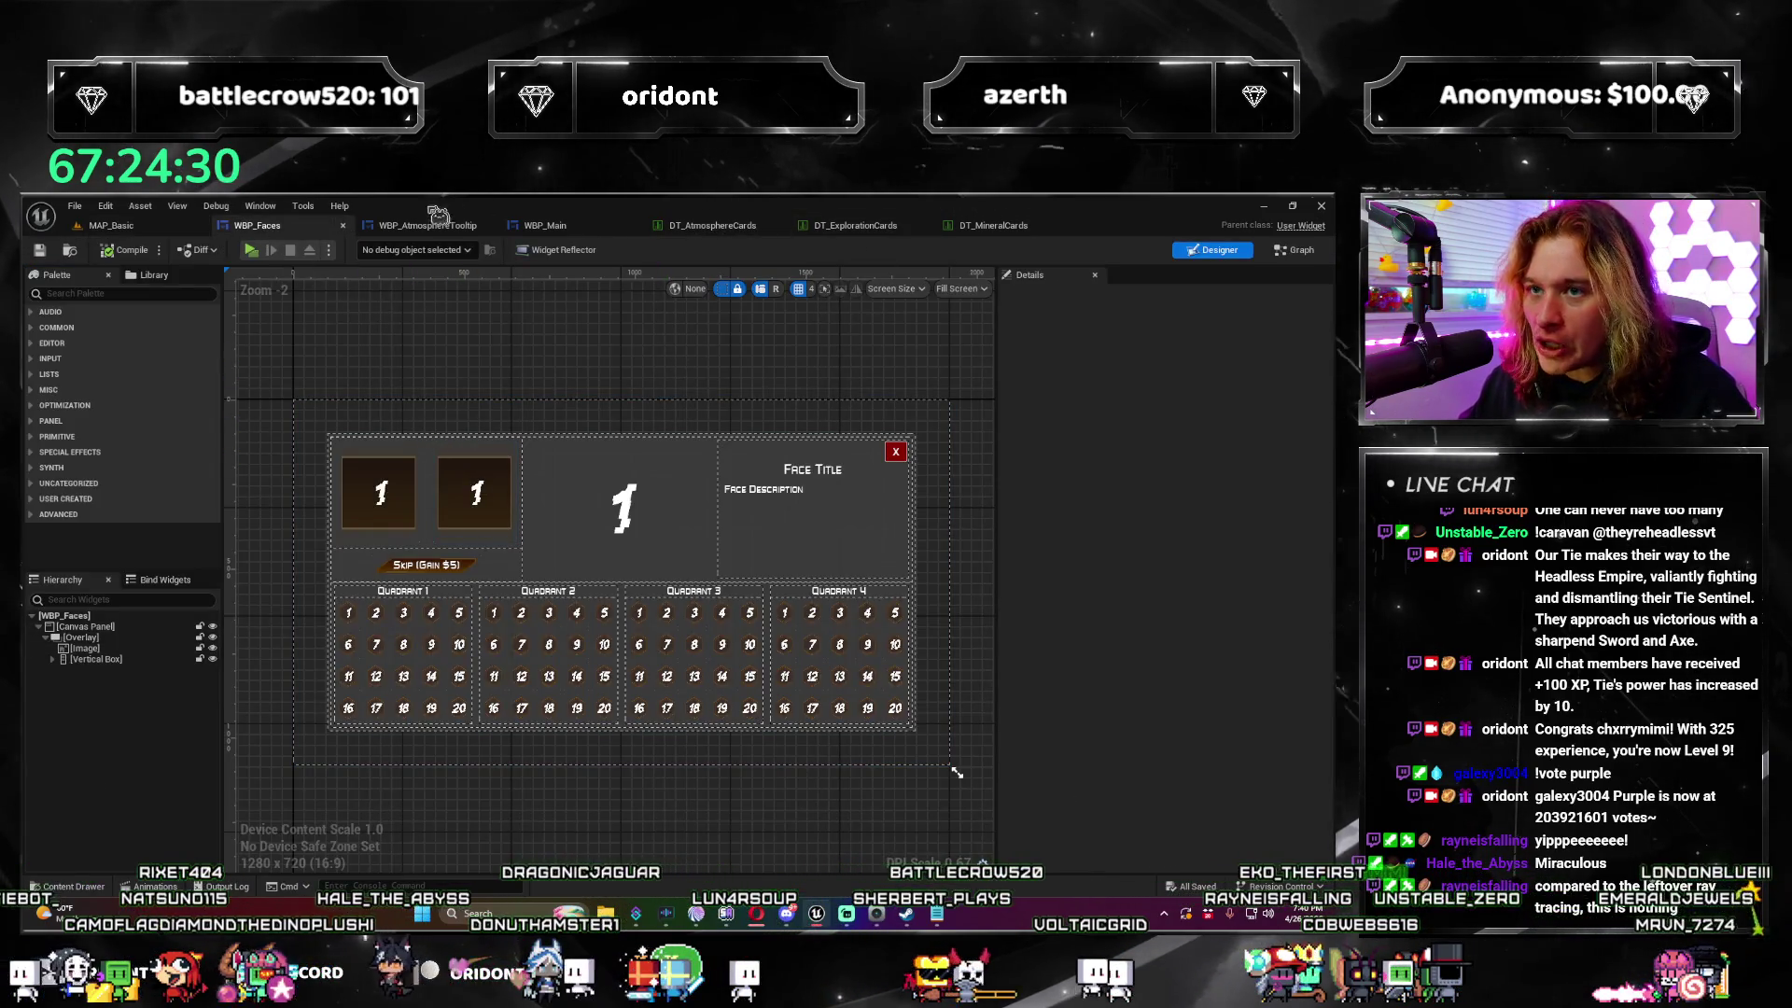
click(437, 224)
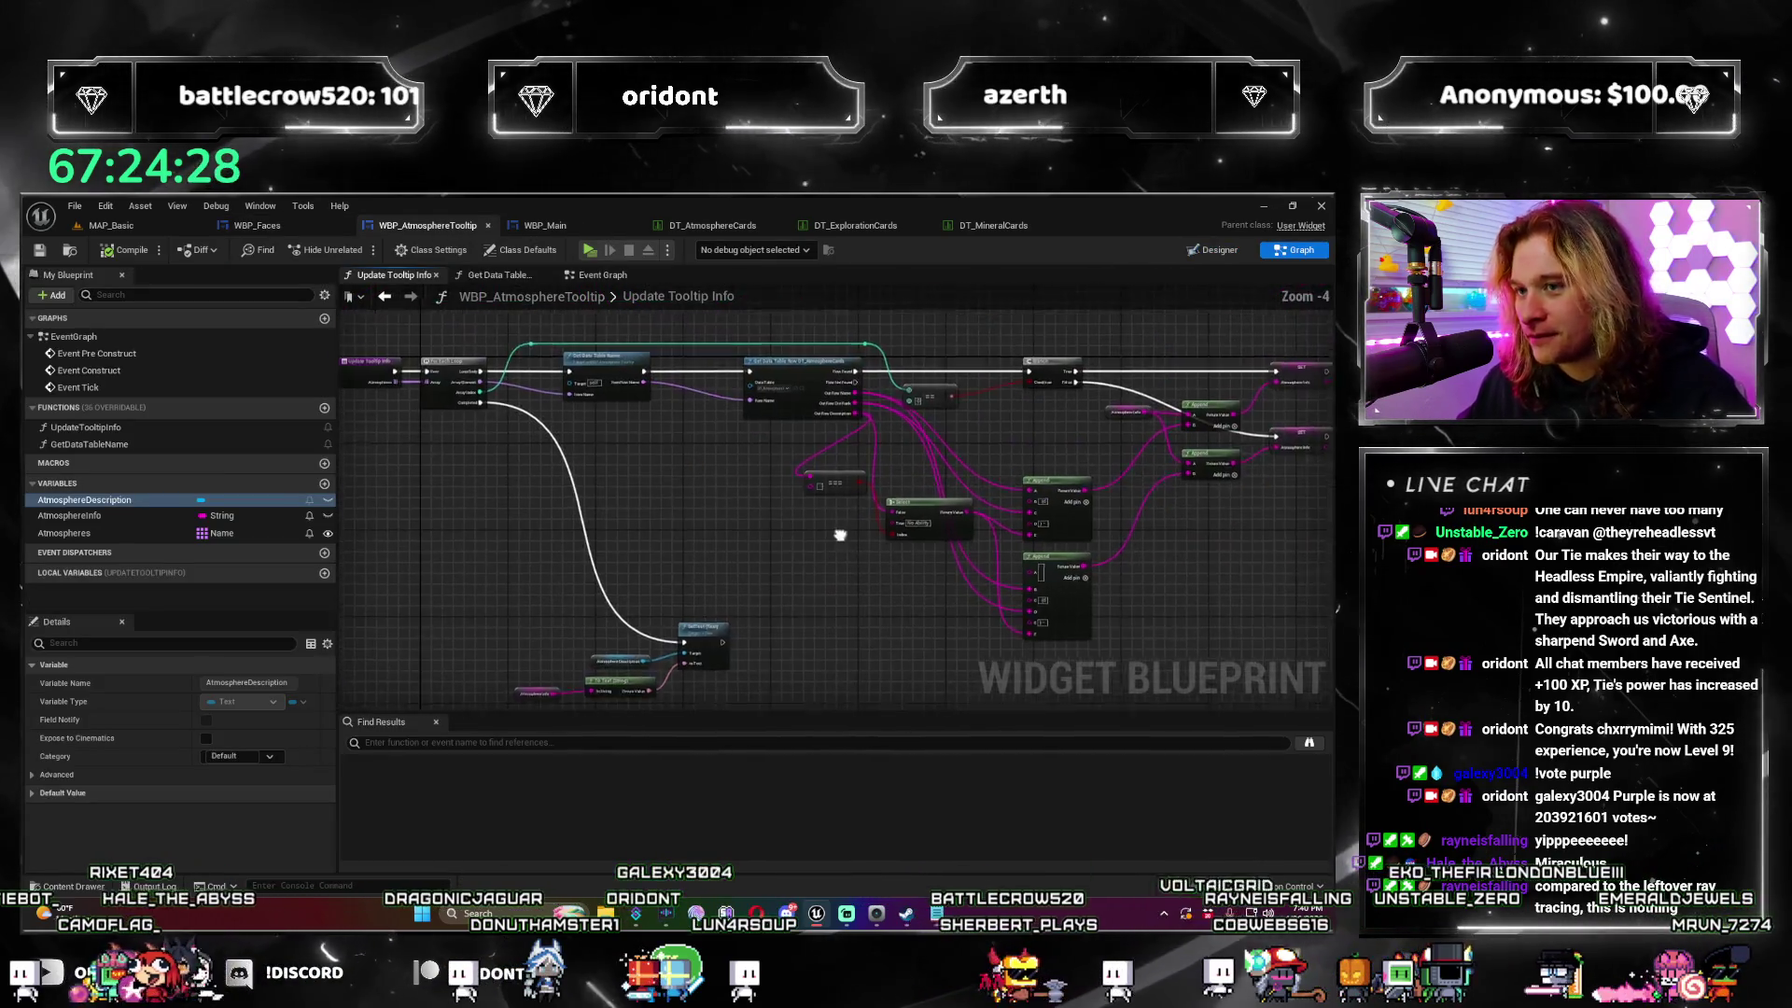
click(488, 225)
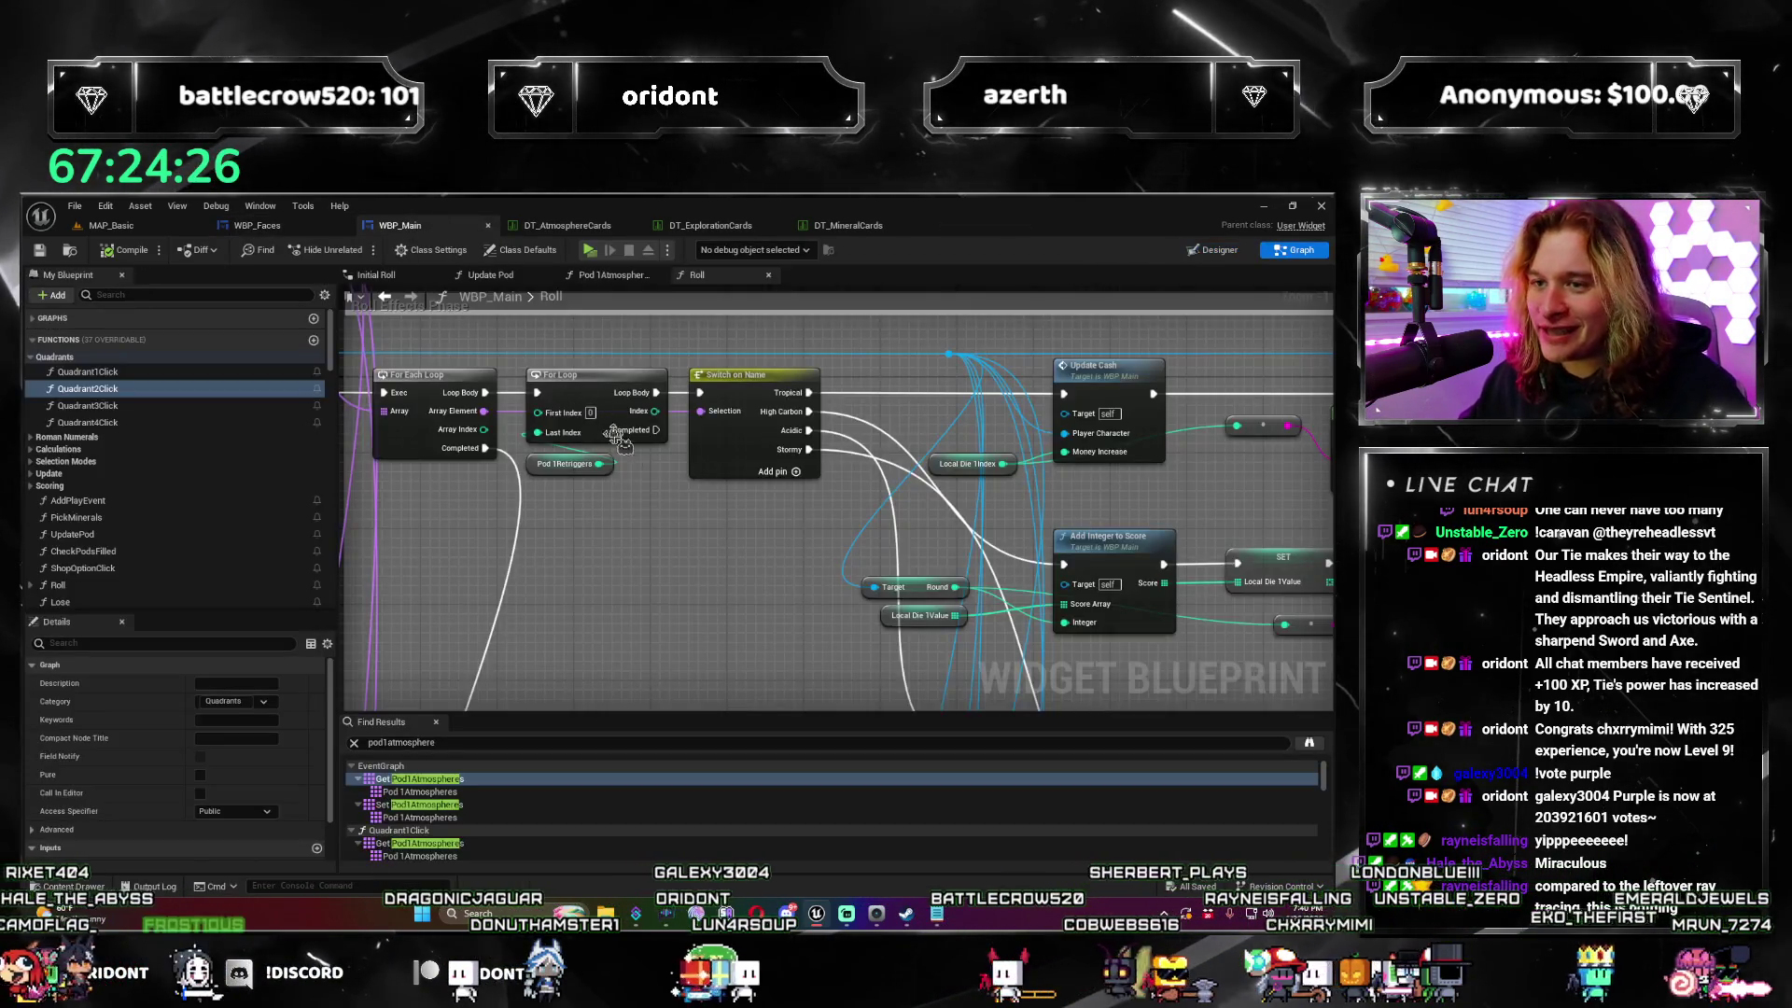
Step: Zoom and pan around WBP_Main's Roll graph back to 1:1
scroll(618, 439, down, 8)
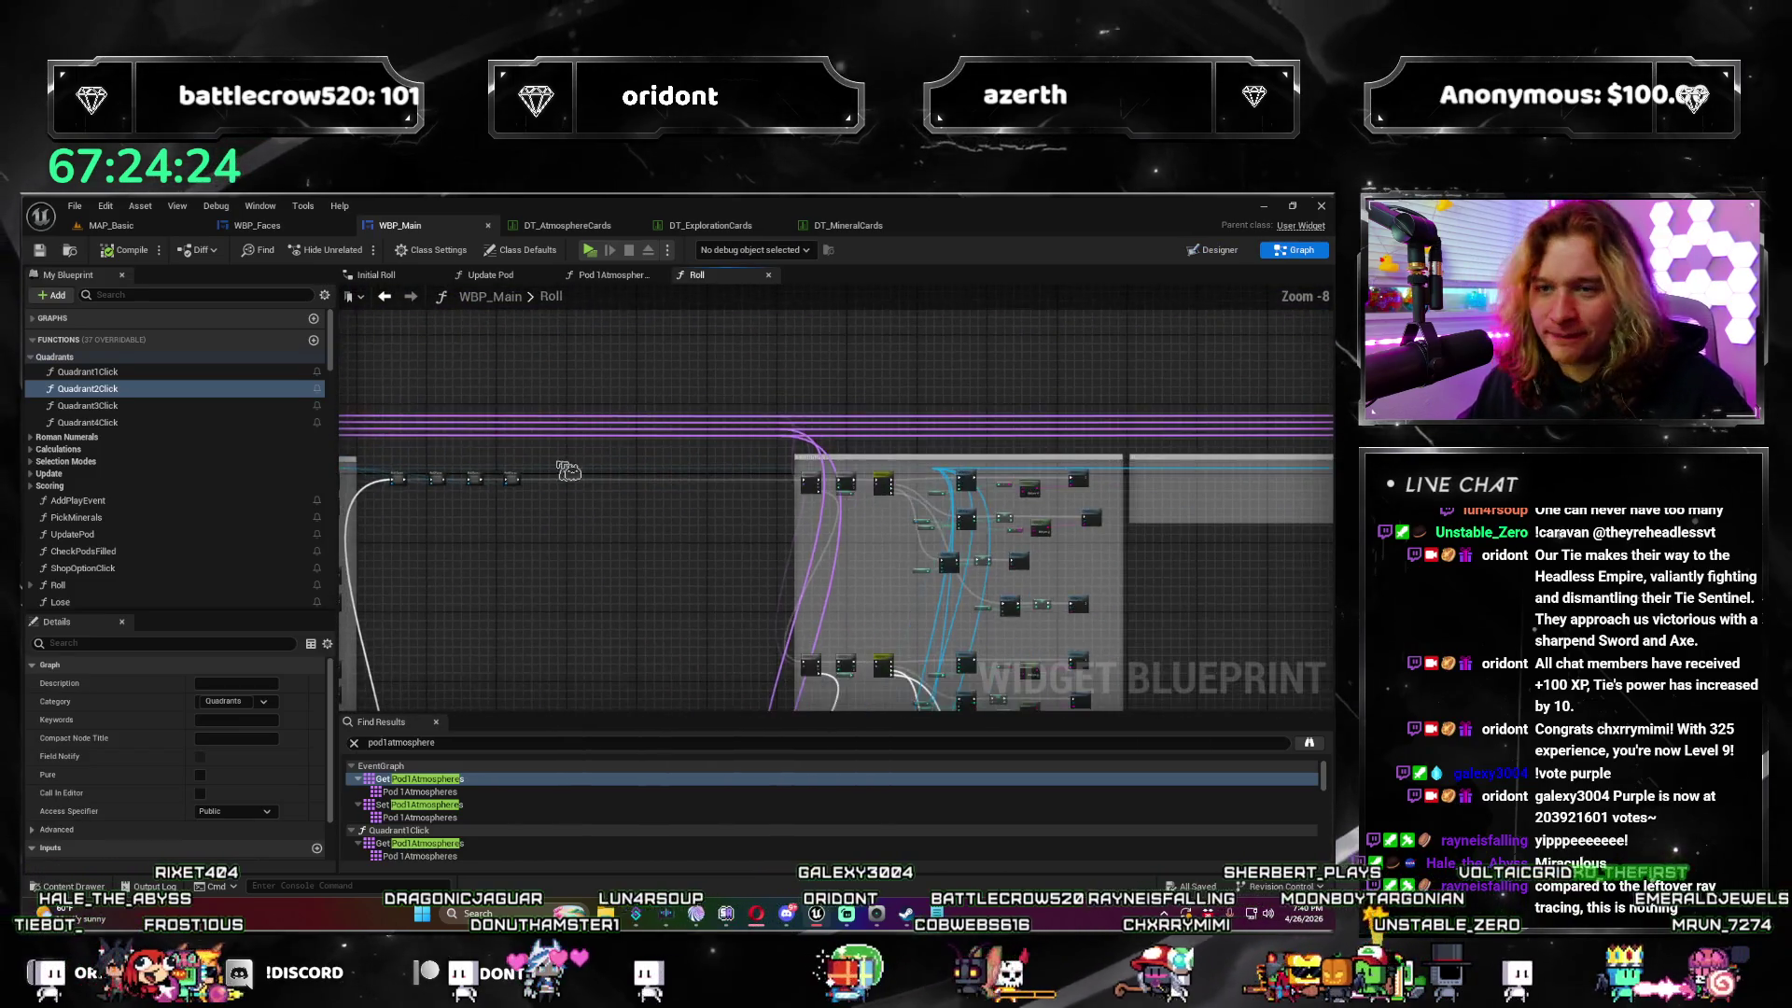
scroll(569, 471, up, 3)
scroll(571, 478, down, 3)
drag(572, 484, 643, 560)
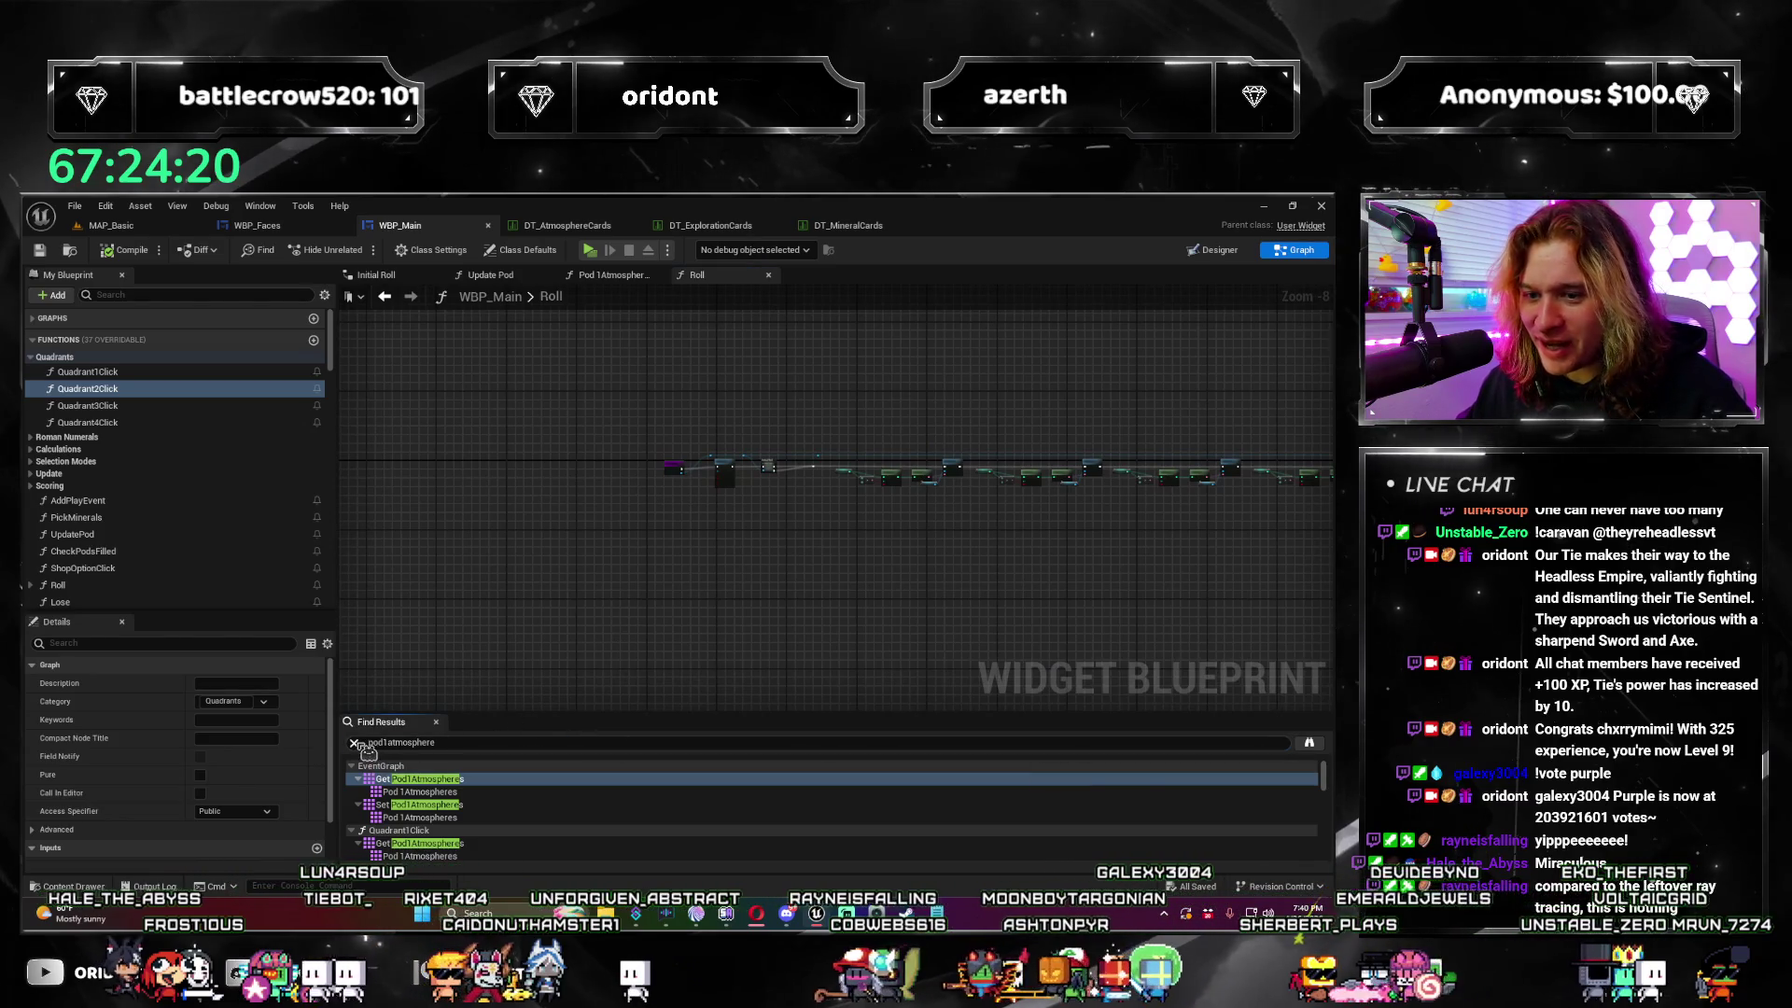
scroll(722, 525, up, 8)
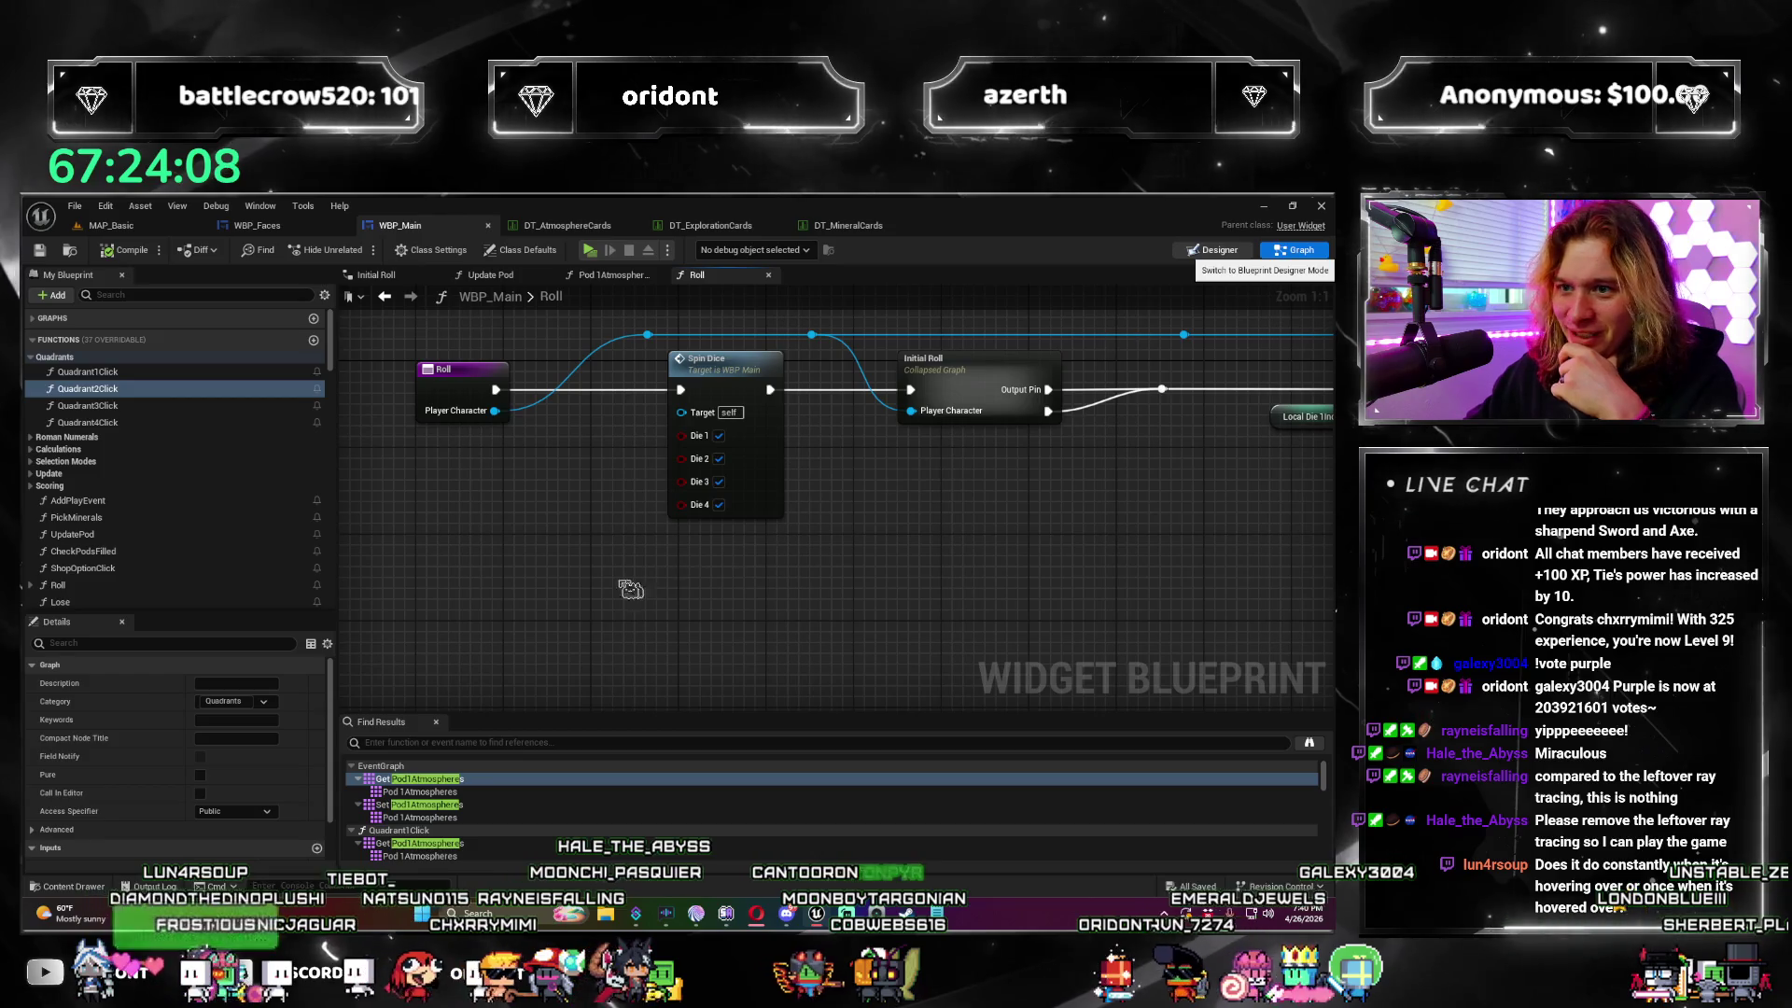
Step: In the Designer, inspect an existing tooltip binding without changing it
click(1213, 250)
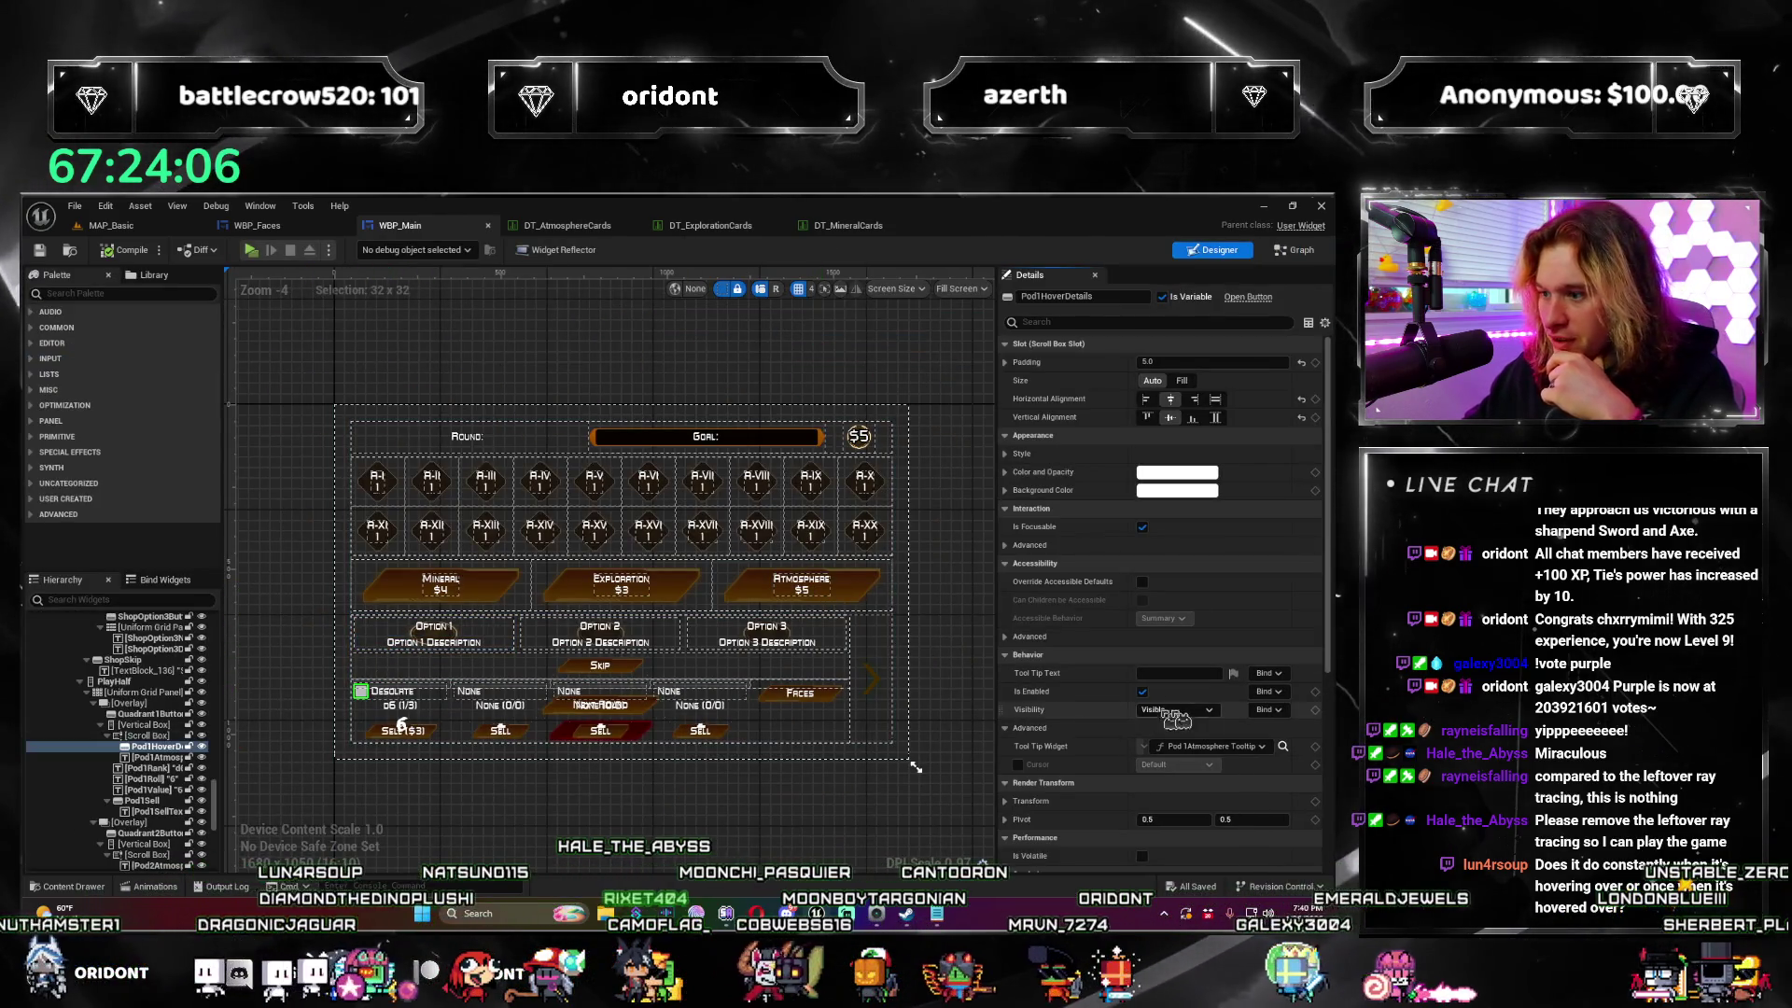
scroll(1274, 714, down, 2)
click(1260, 682)
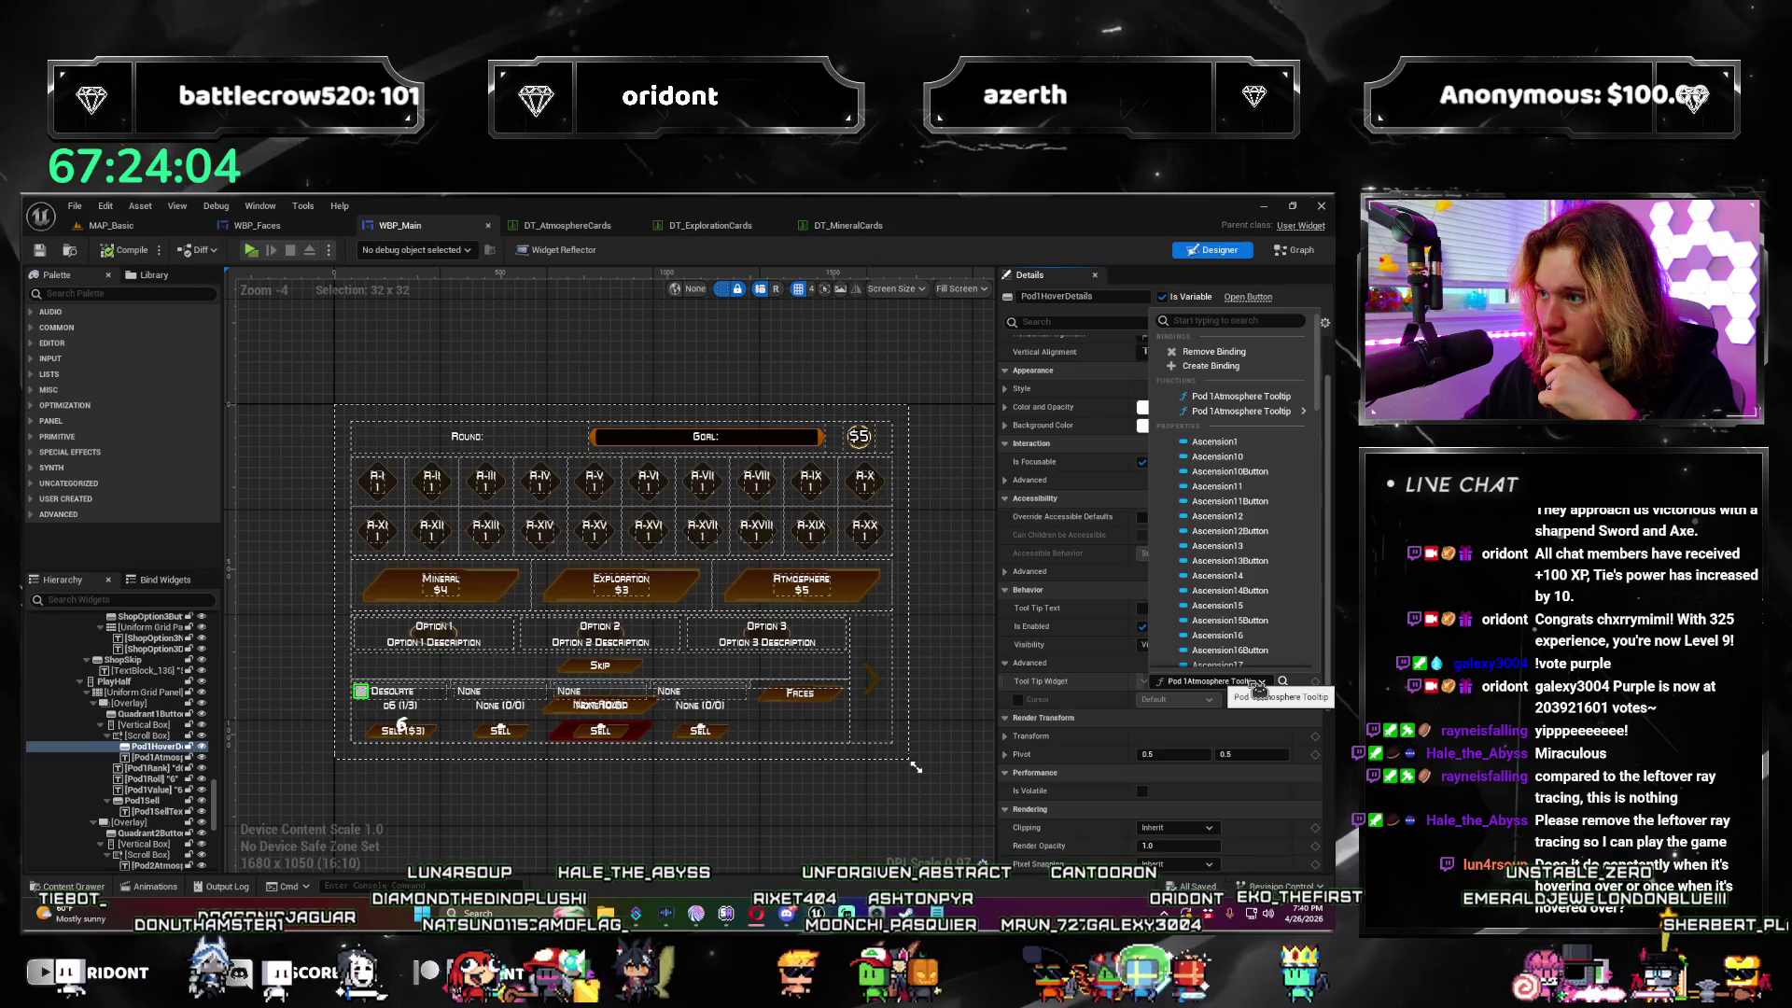
click(1259, 688)
Step: Bind Pod1Atmospheres' Tool Tip Widget to Pod 1Atmosphere Tooltip, save, and return to MAP_Basic
click(403, 698)
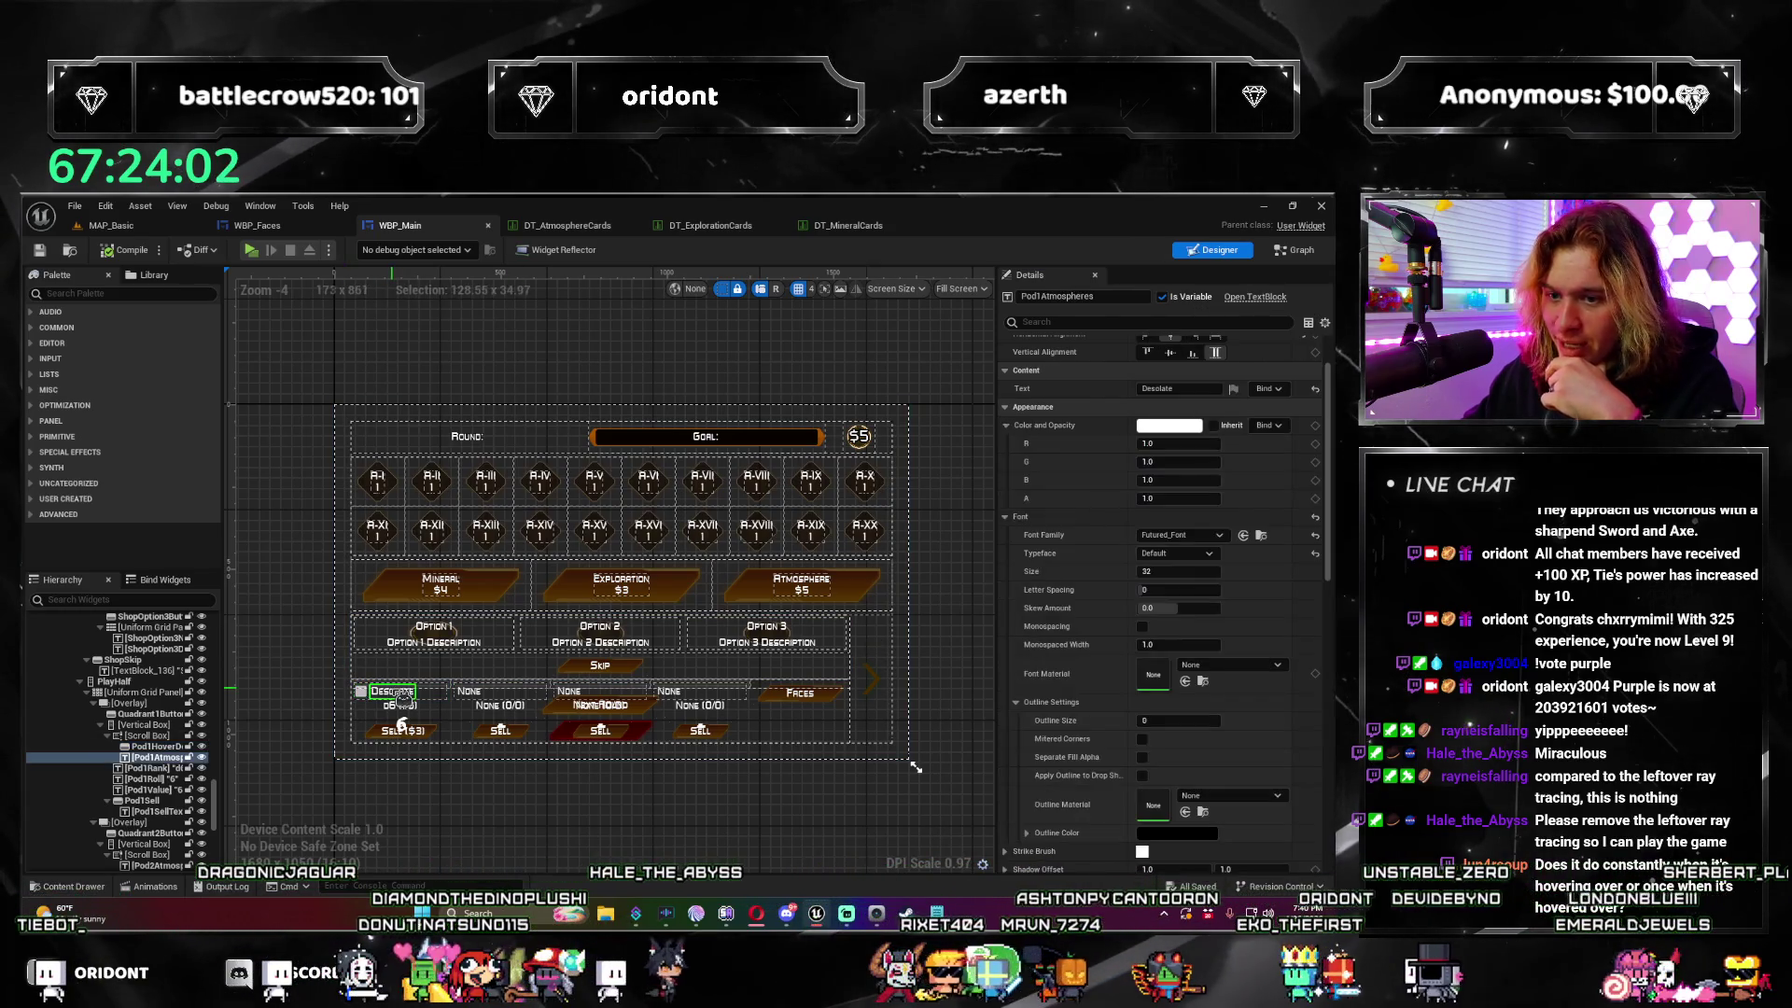
click(1142, 321)
text(tool)
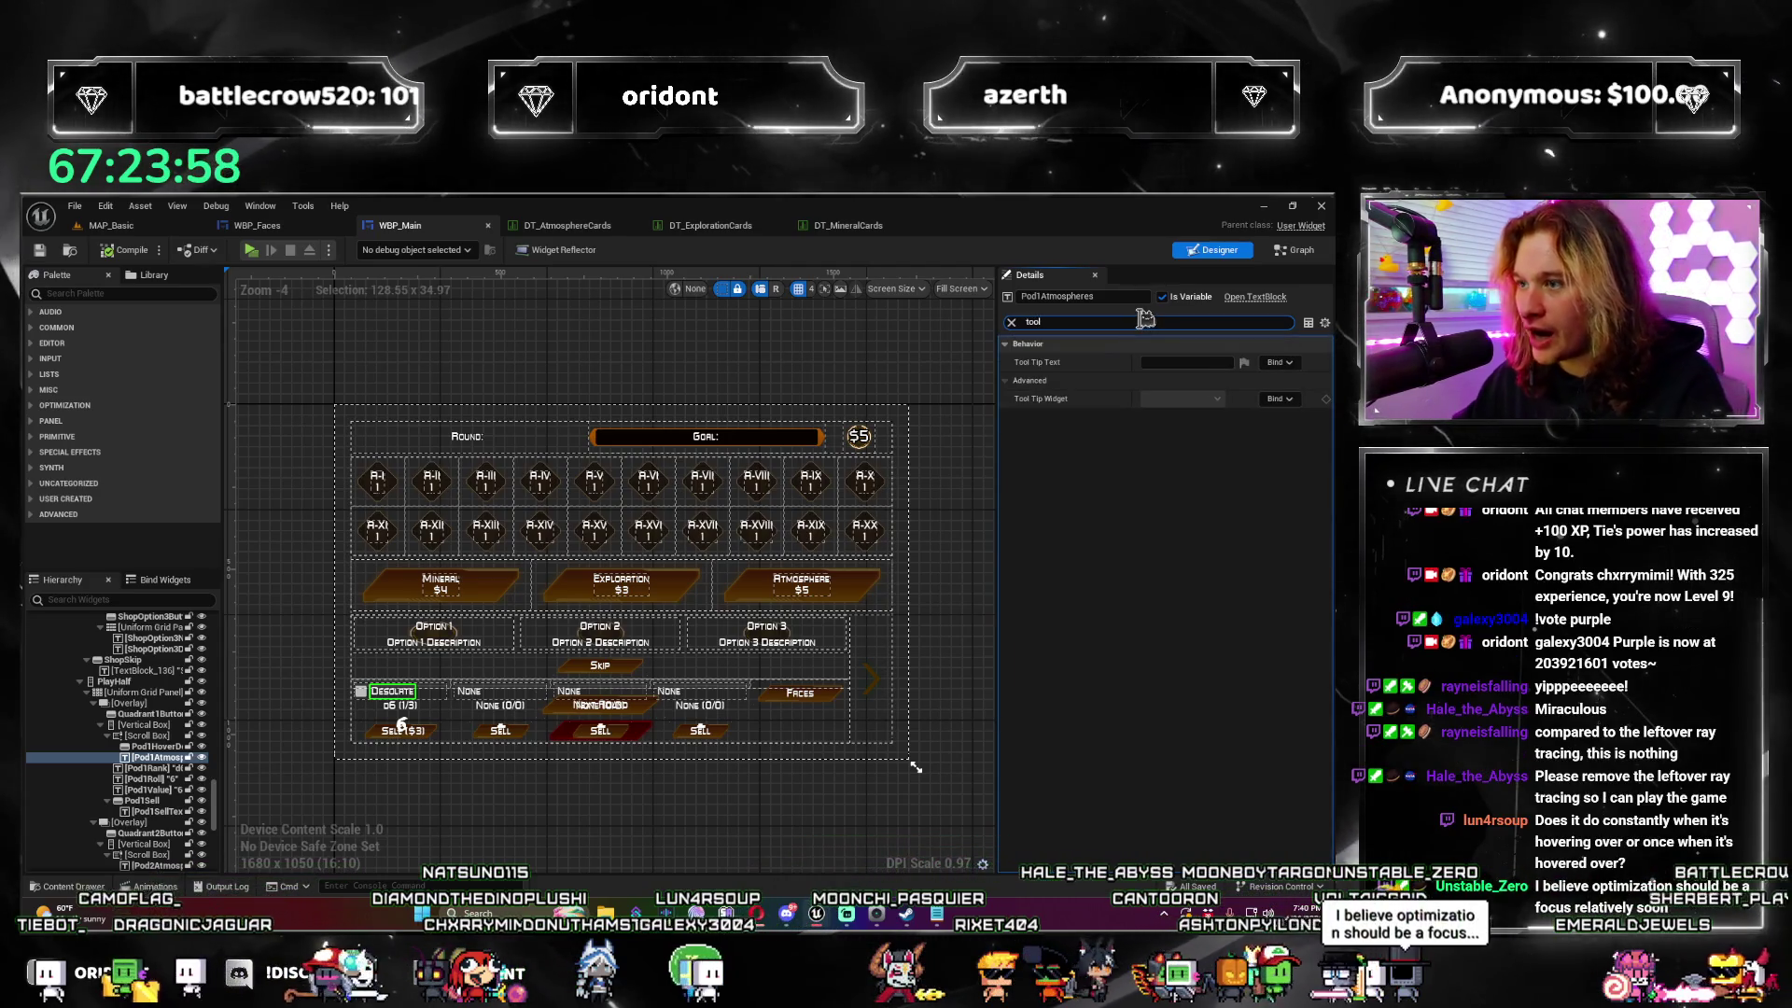
click(1284, 400)
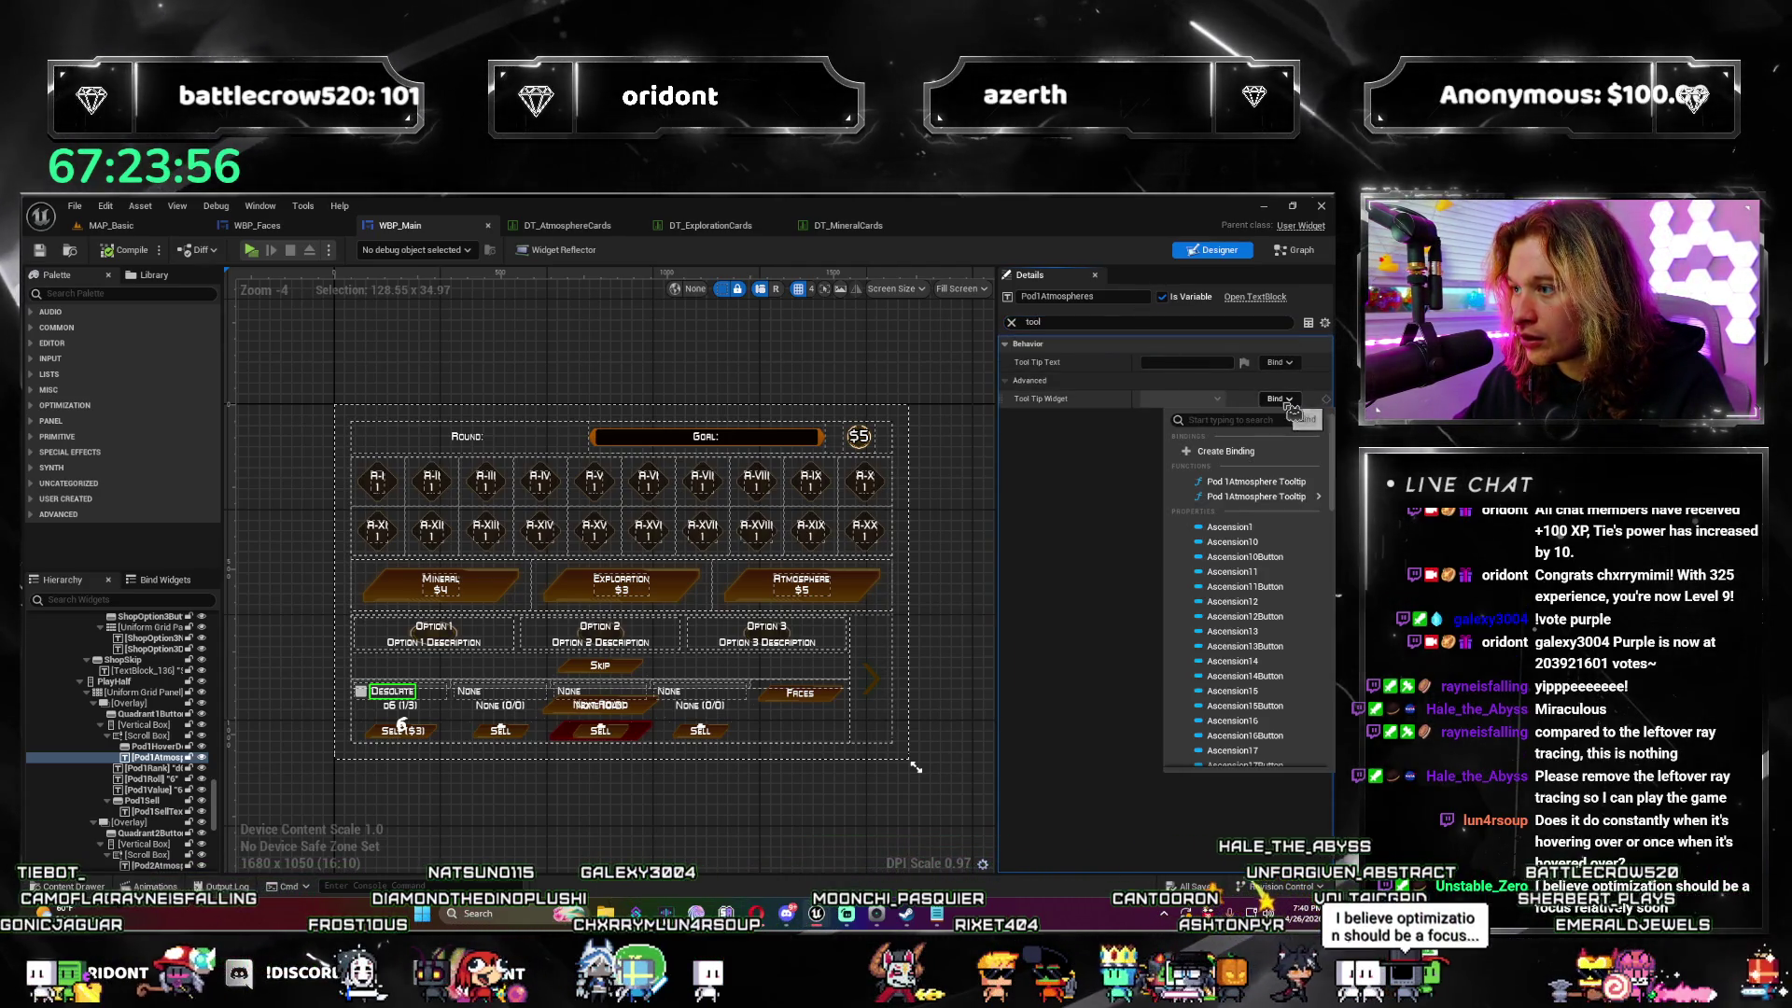
click(1288, 481)
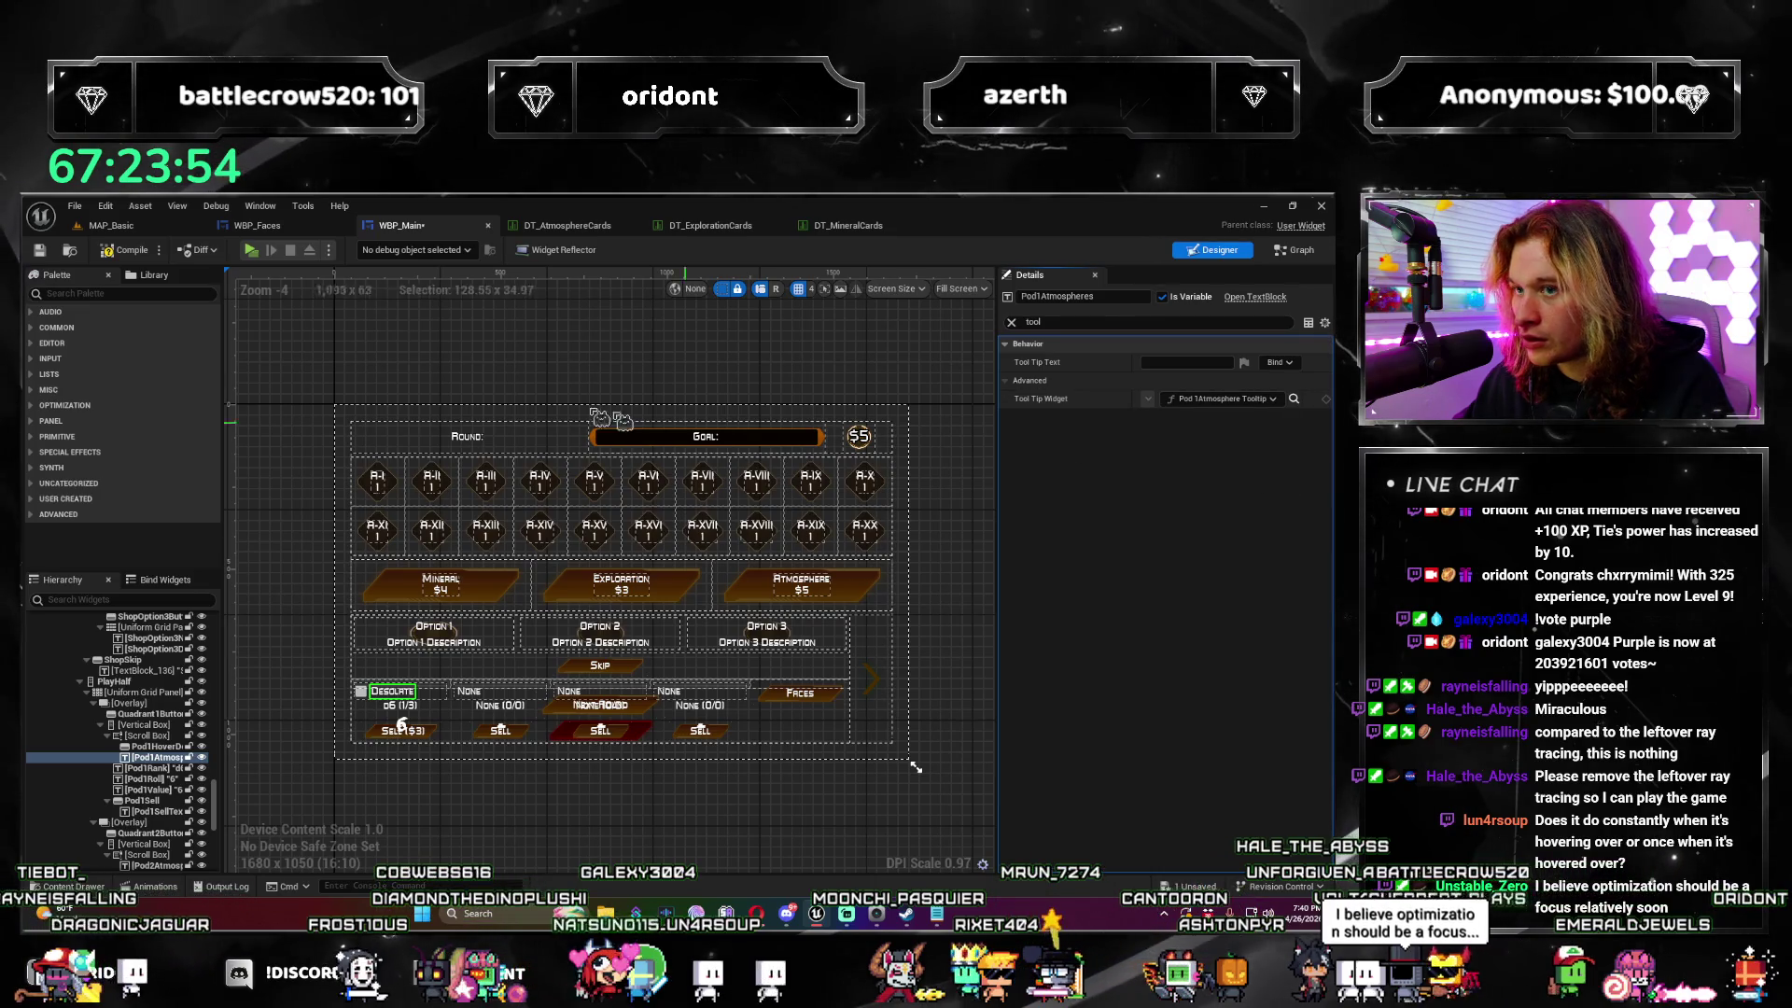
key(ctrl+s)
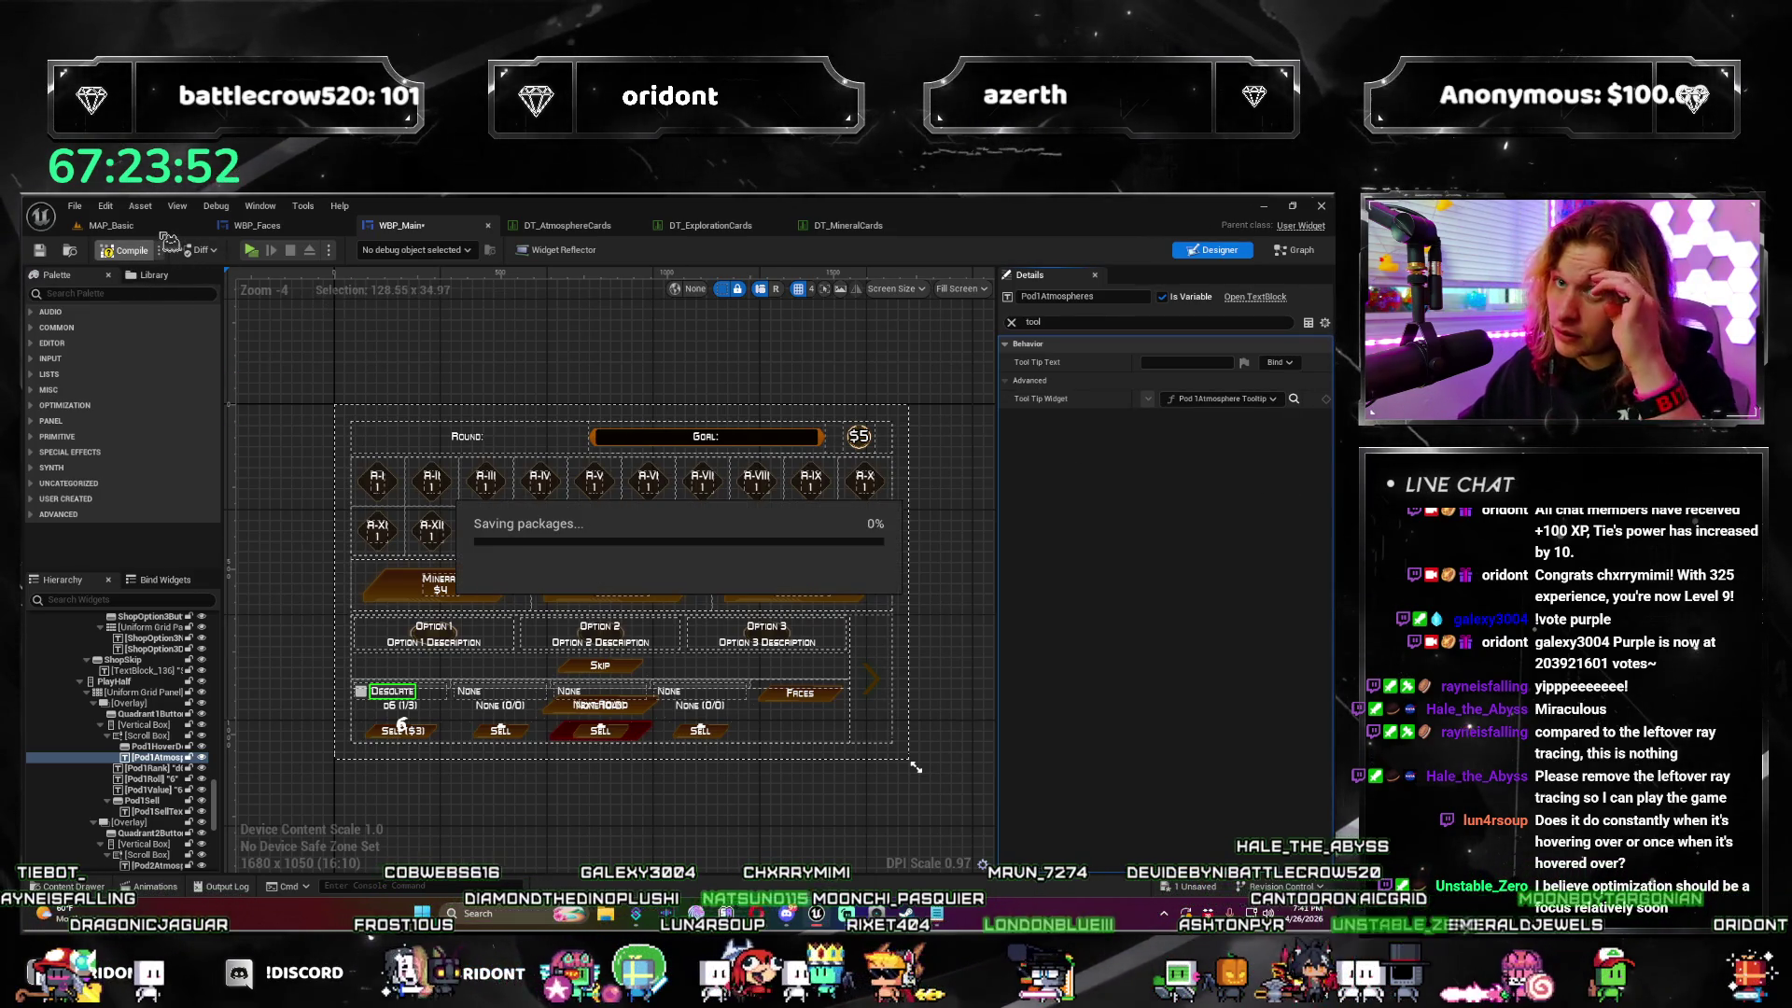
click(148, 229)
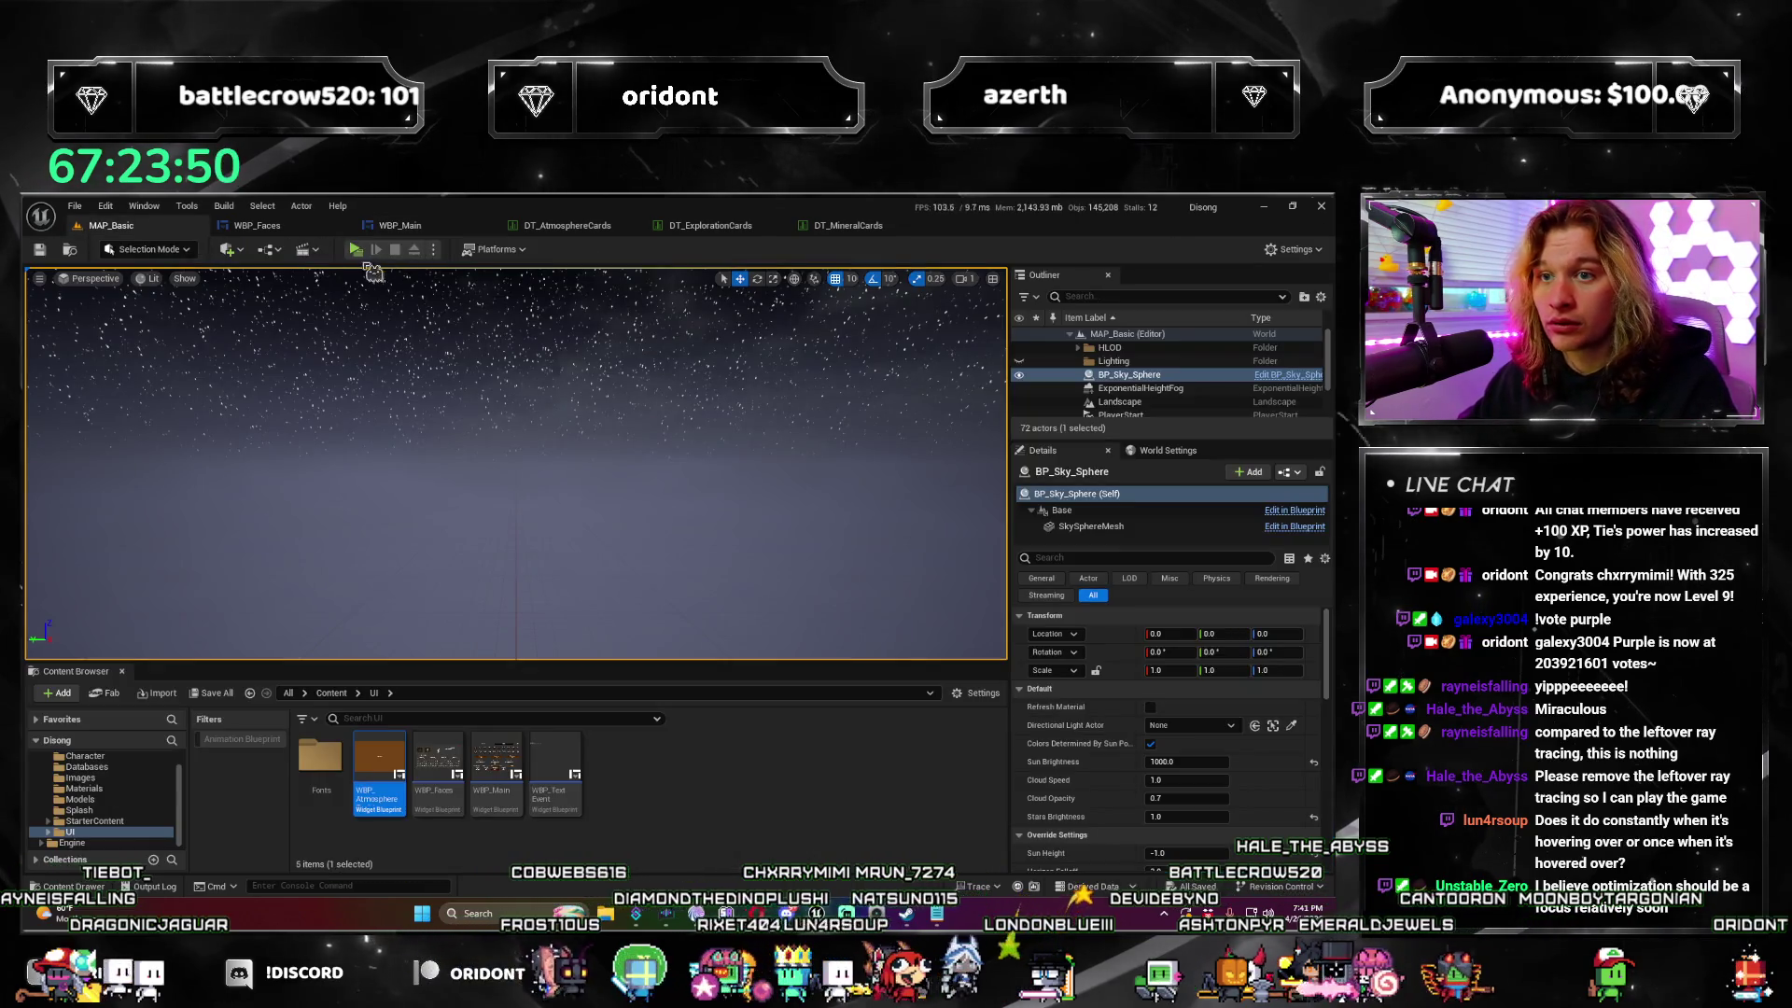
Step: Preview the Desolate label tooltip in a standalone game, then return to WBP_Main
click(356, 249)
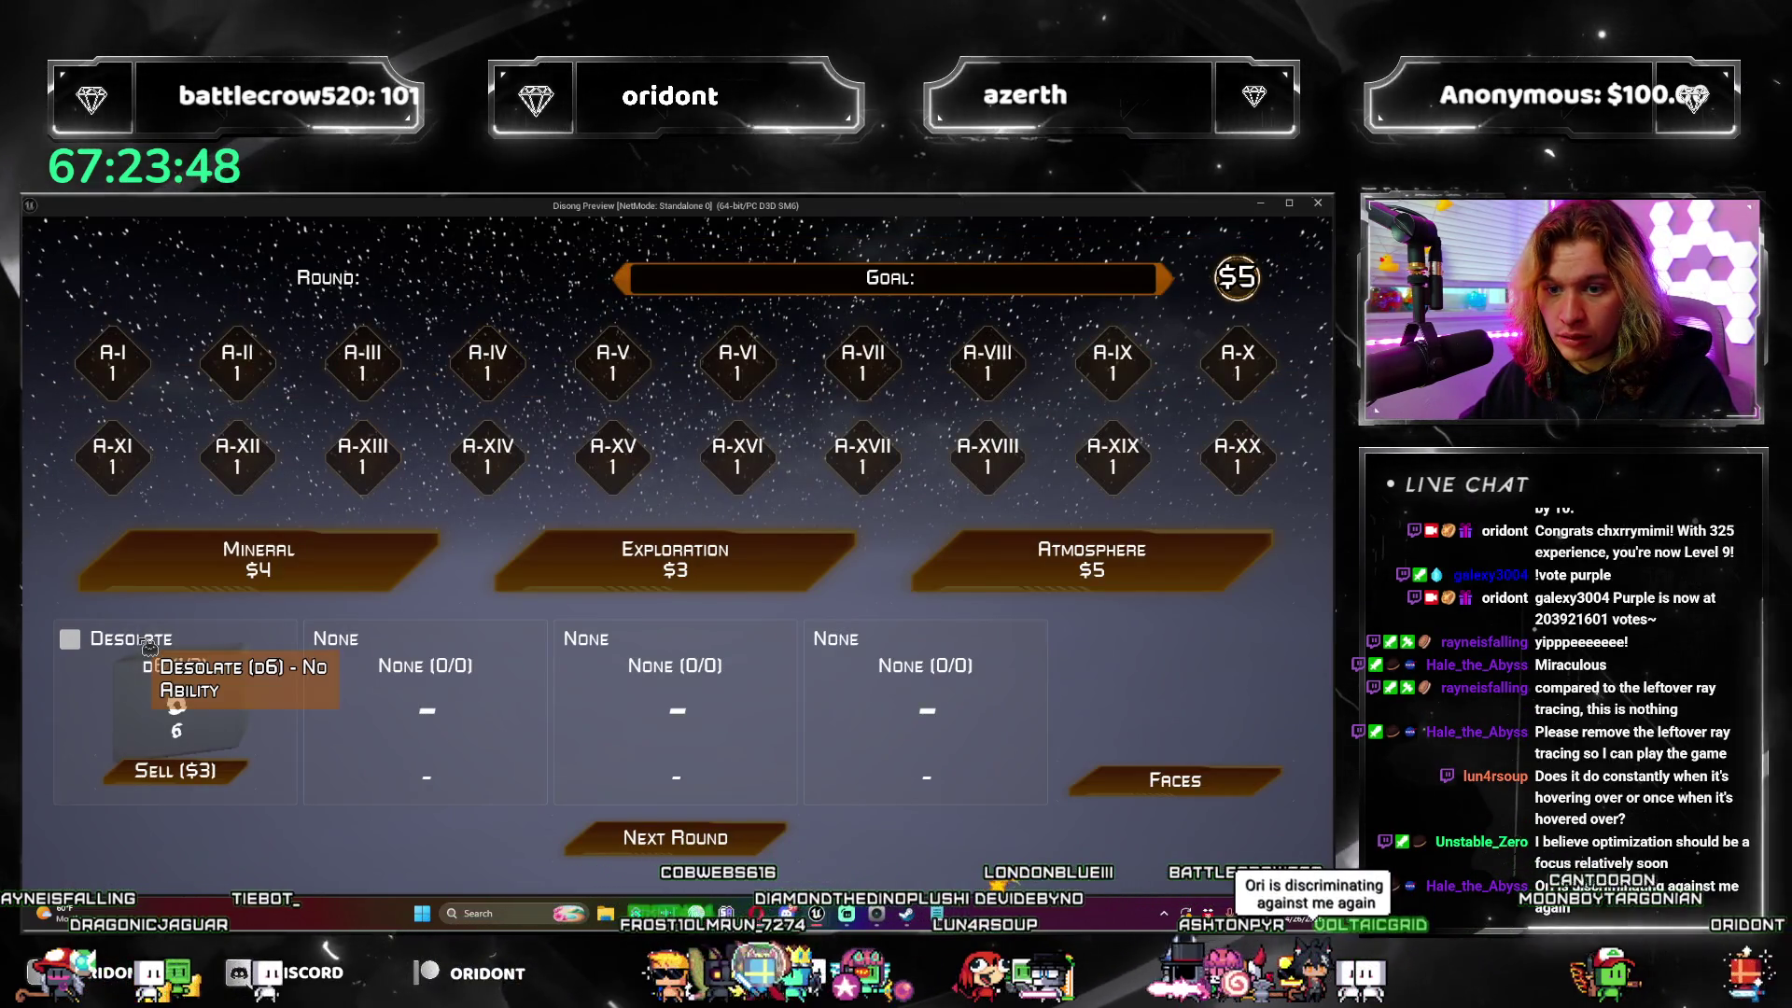
click(1318, 205)
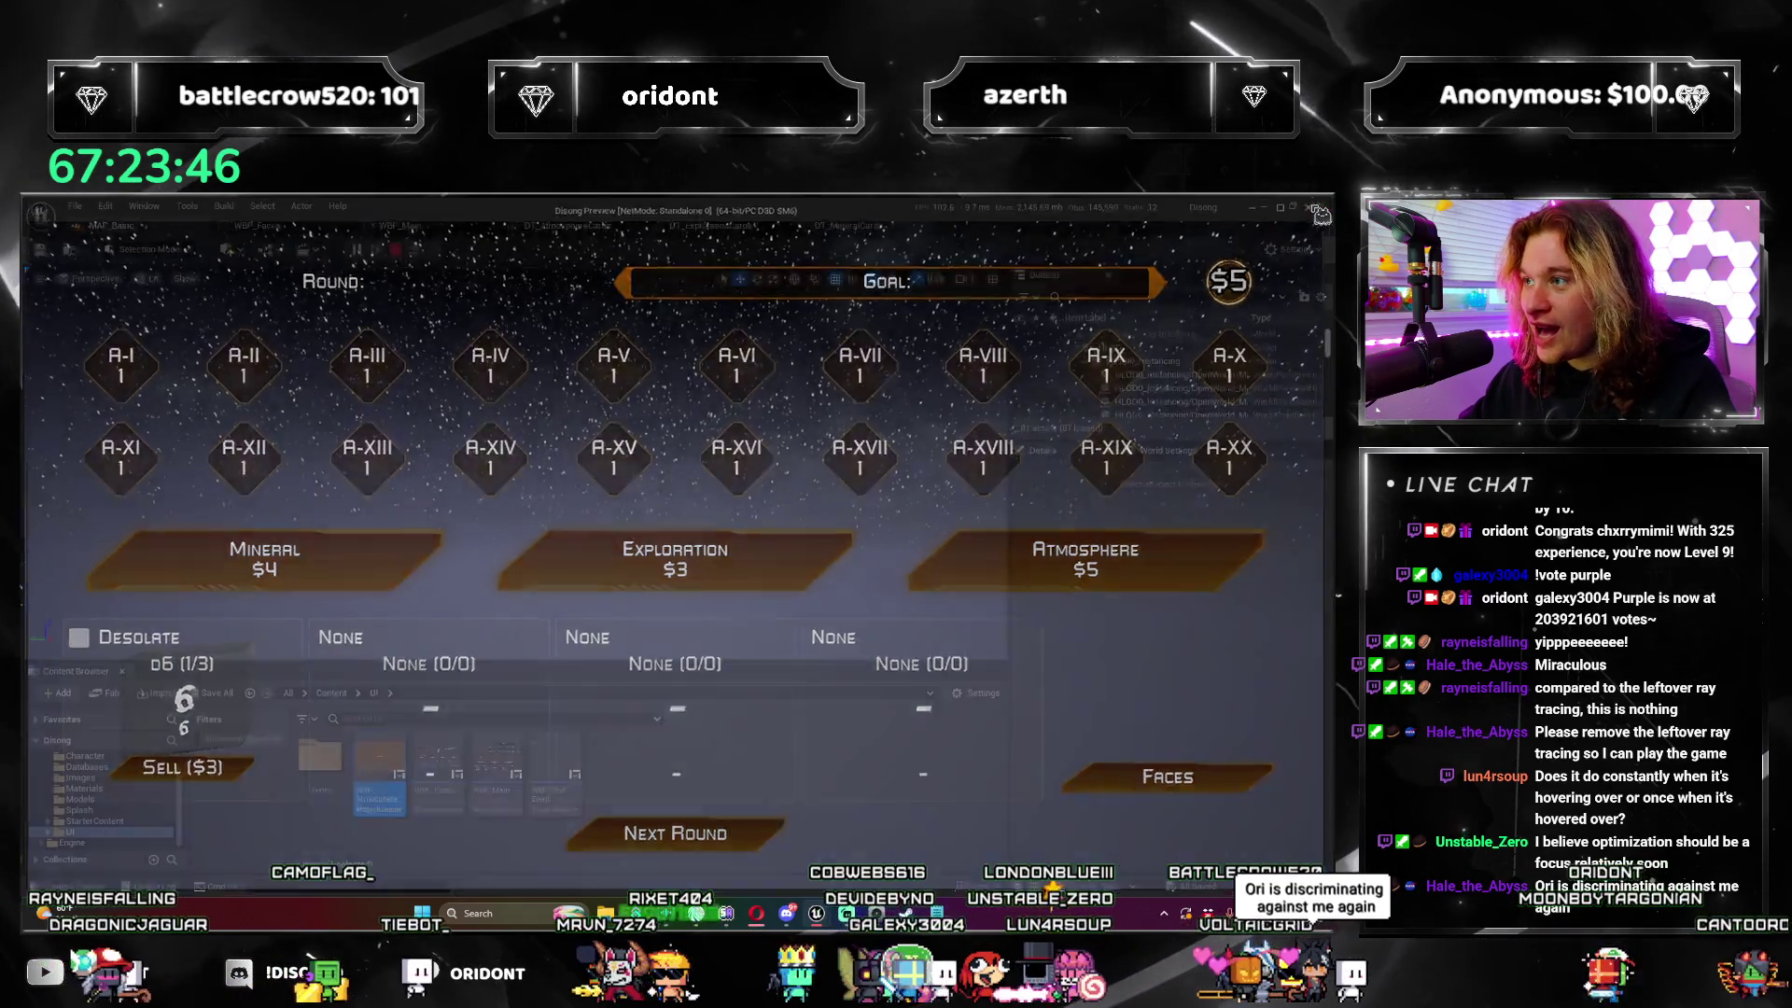
click(285, 228)
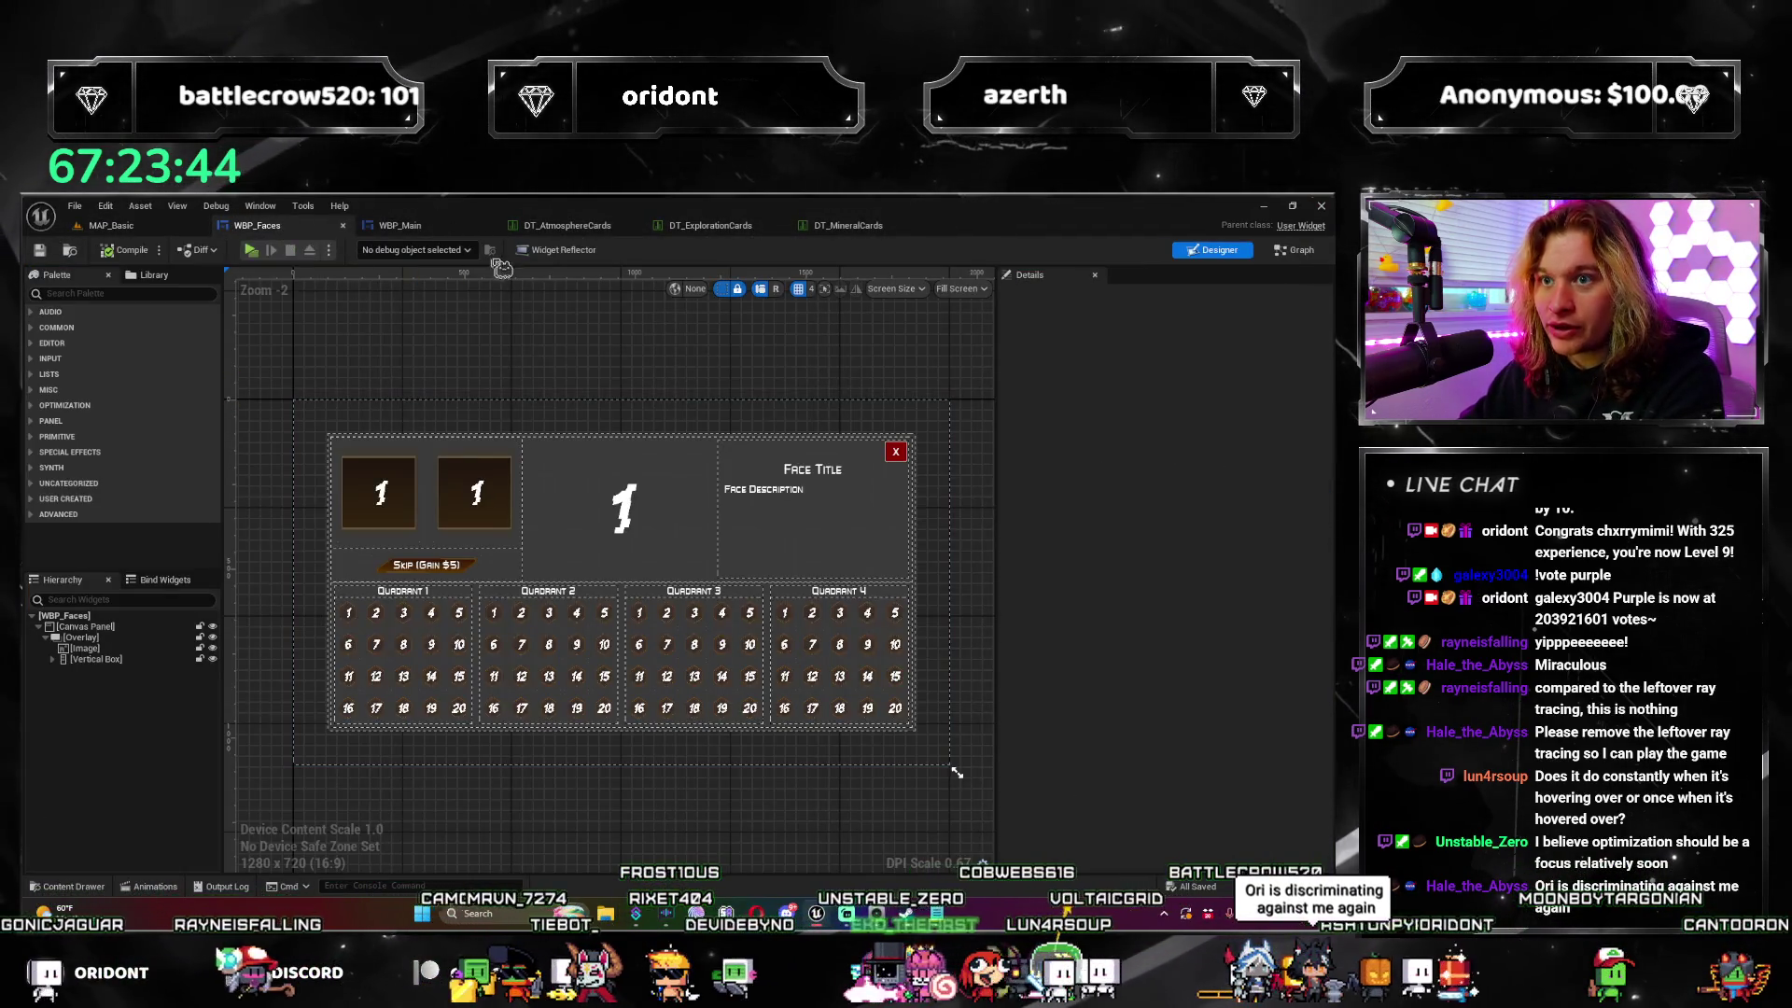
drag(430, 228, 327, 233)
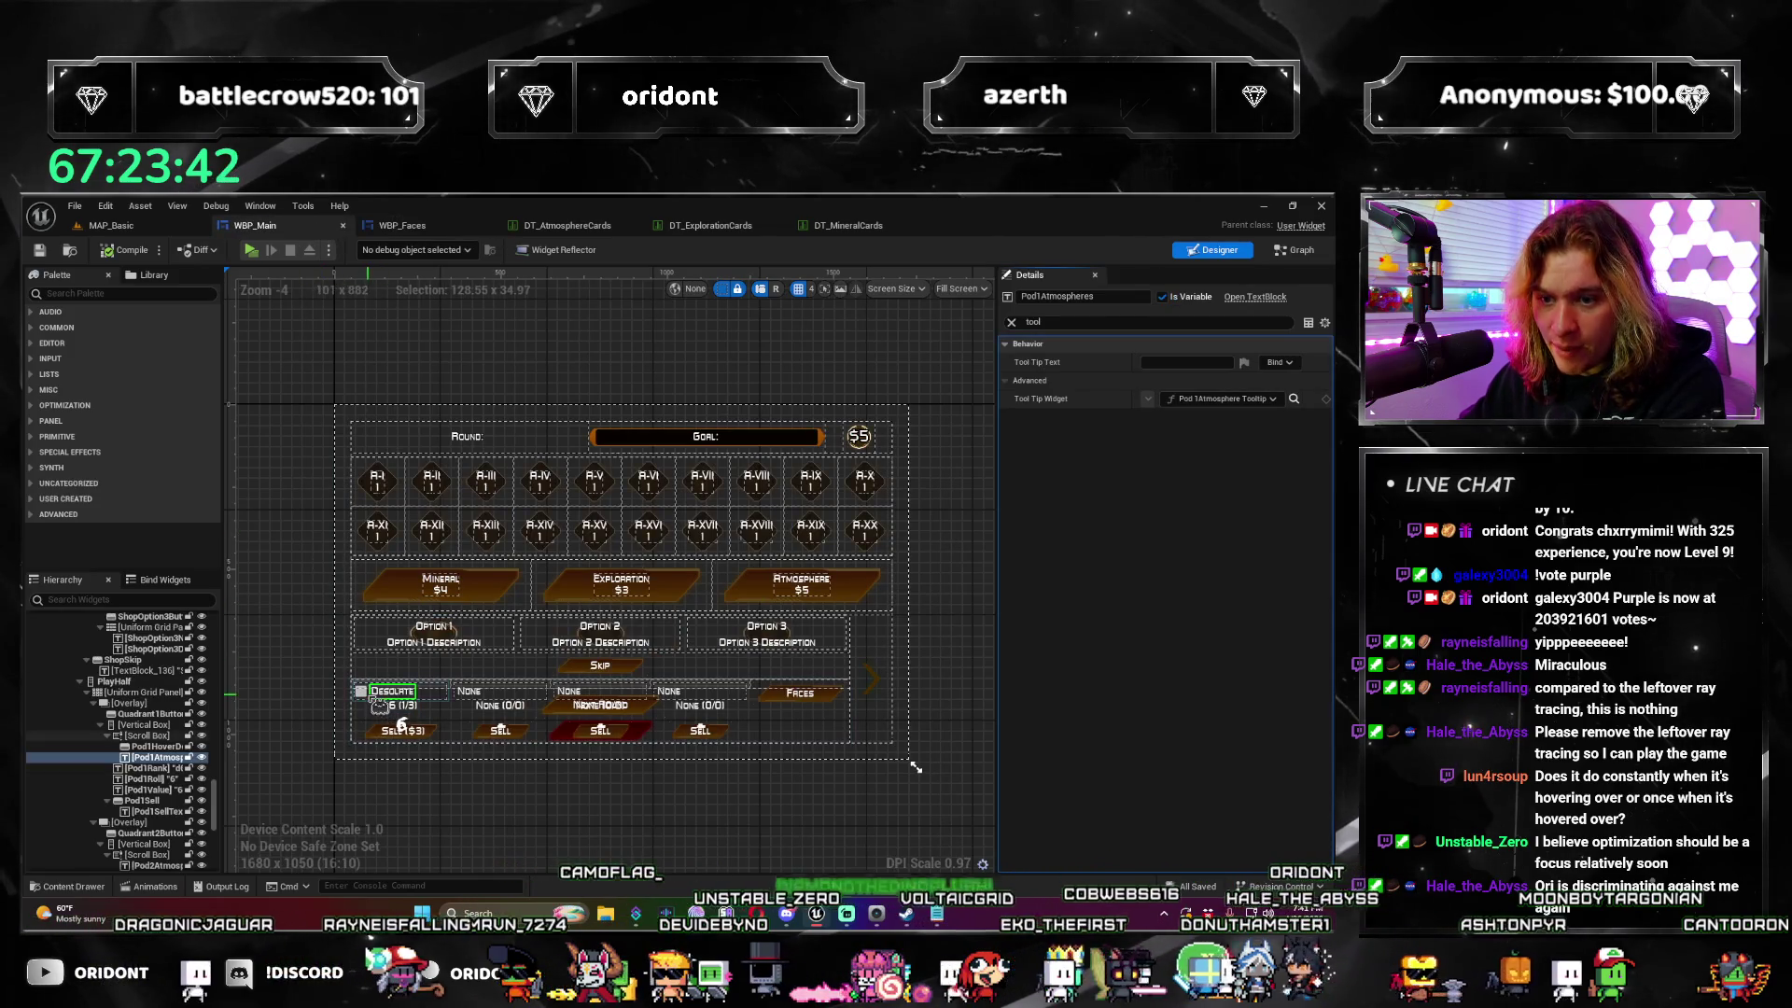
Step: Delete the Pod1HoverDetails widget, compile and save WBP_Main, and relaunch the standalone preview
key(Delete)
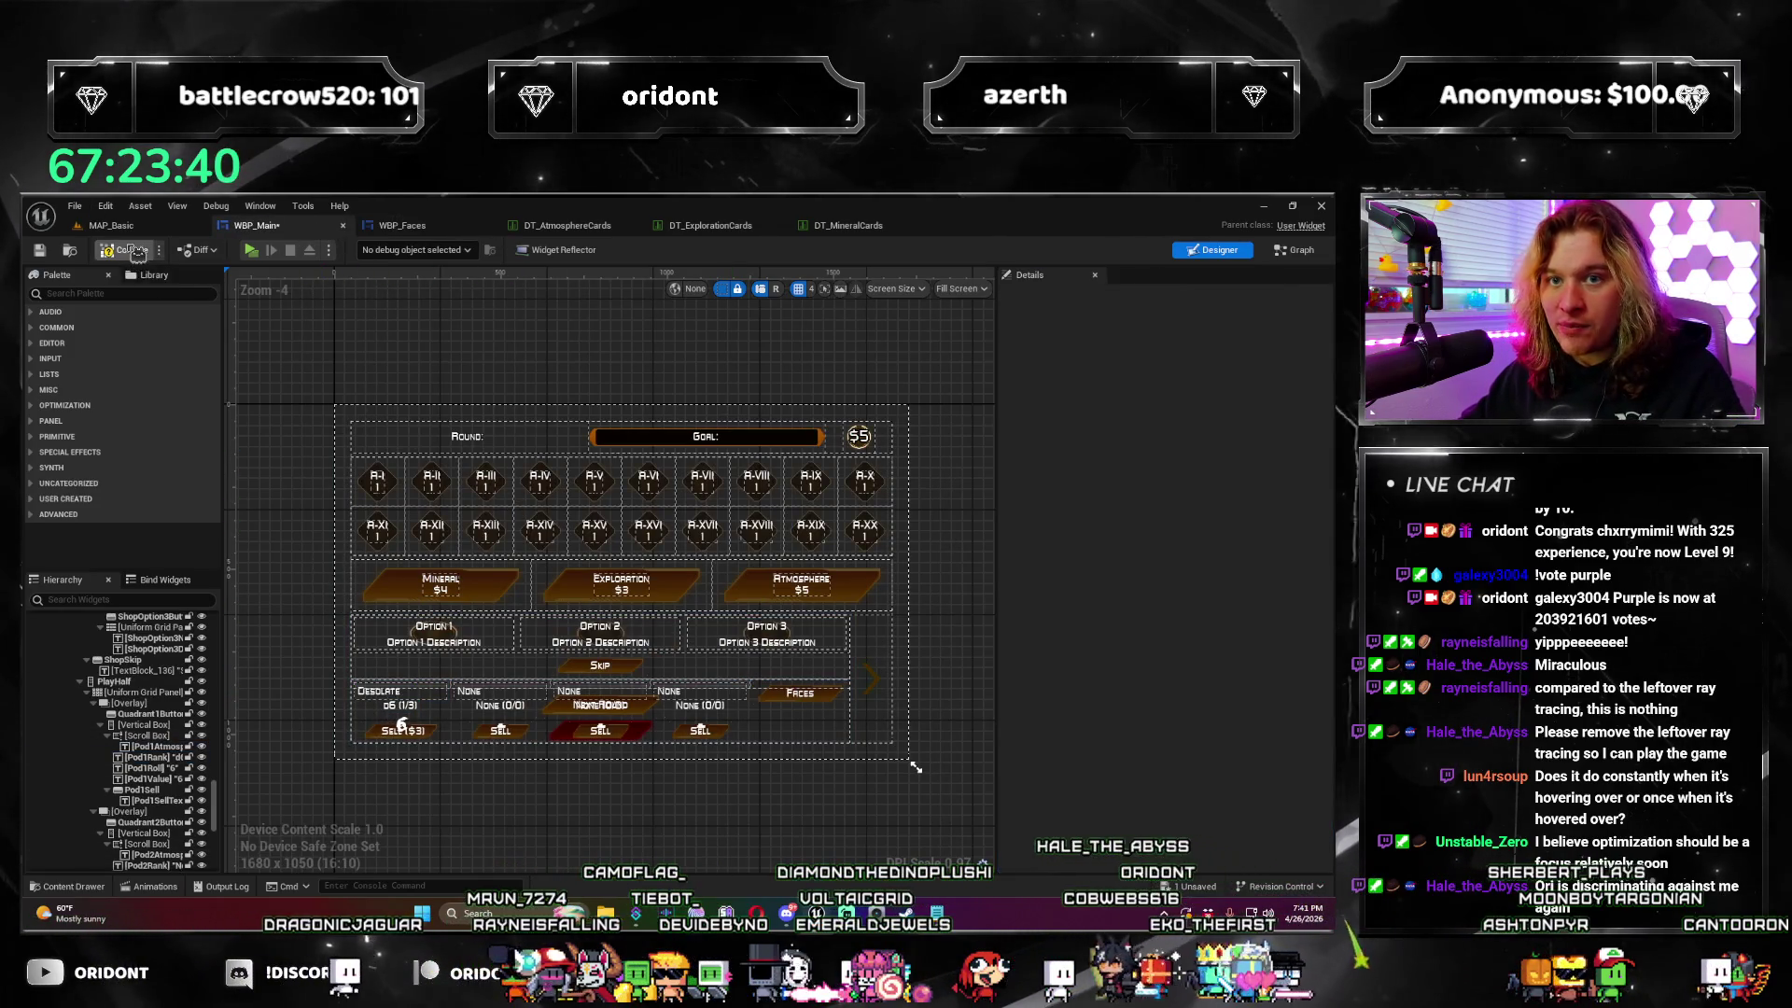
key(ctrl+s)
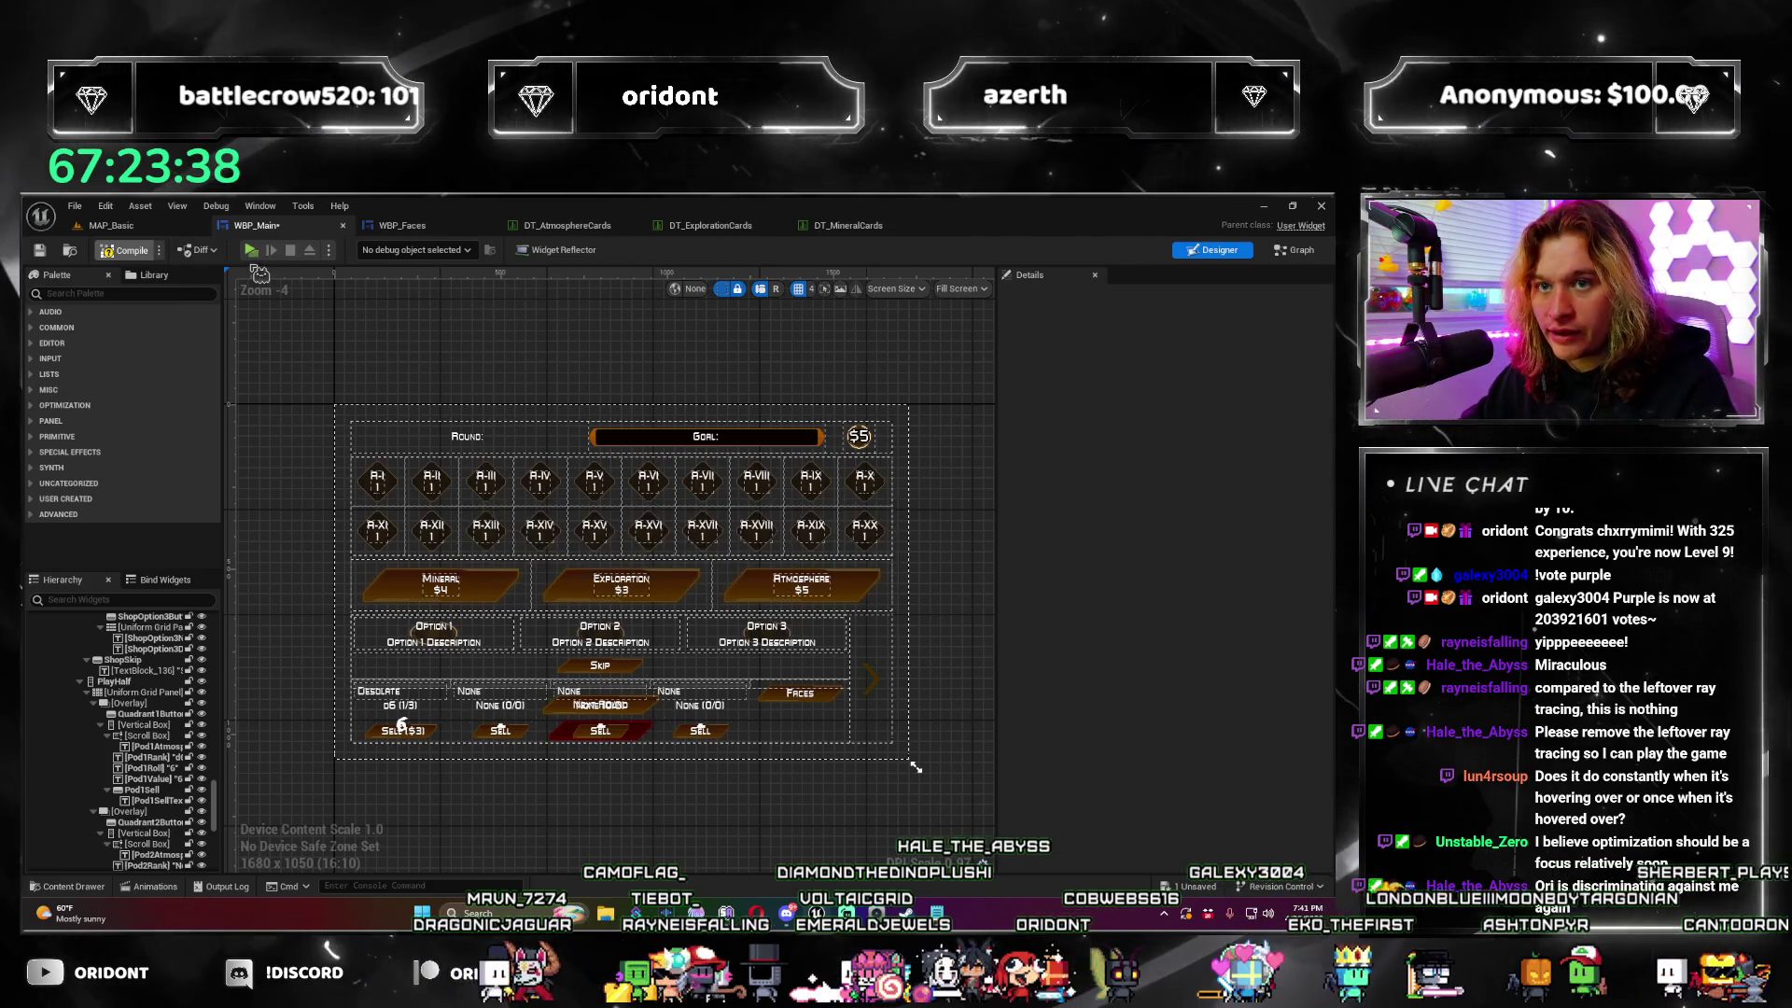
click(254, 256)
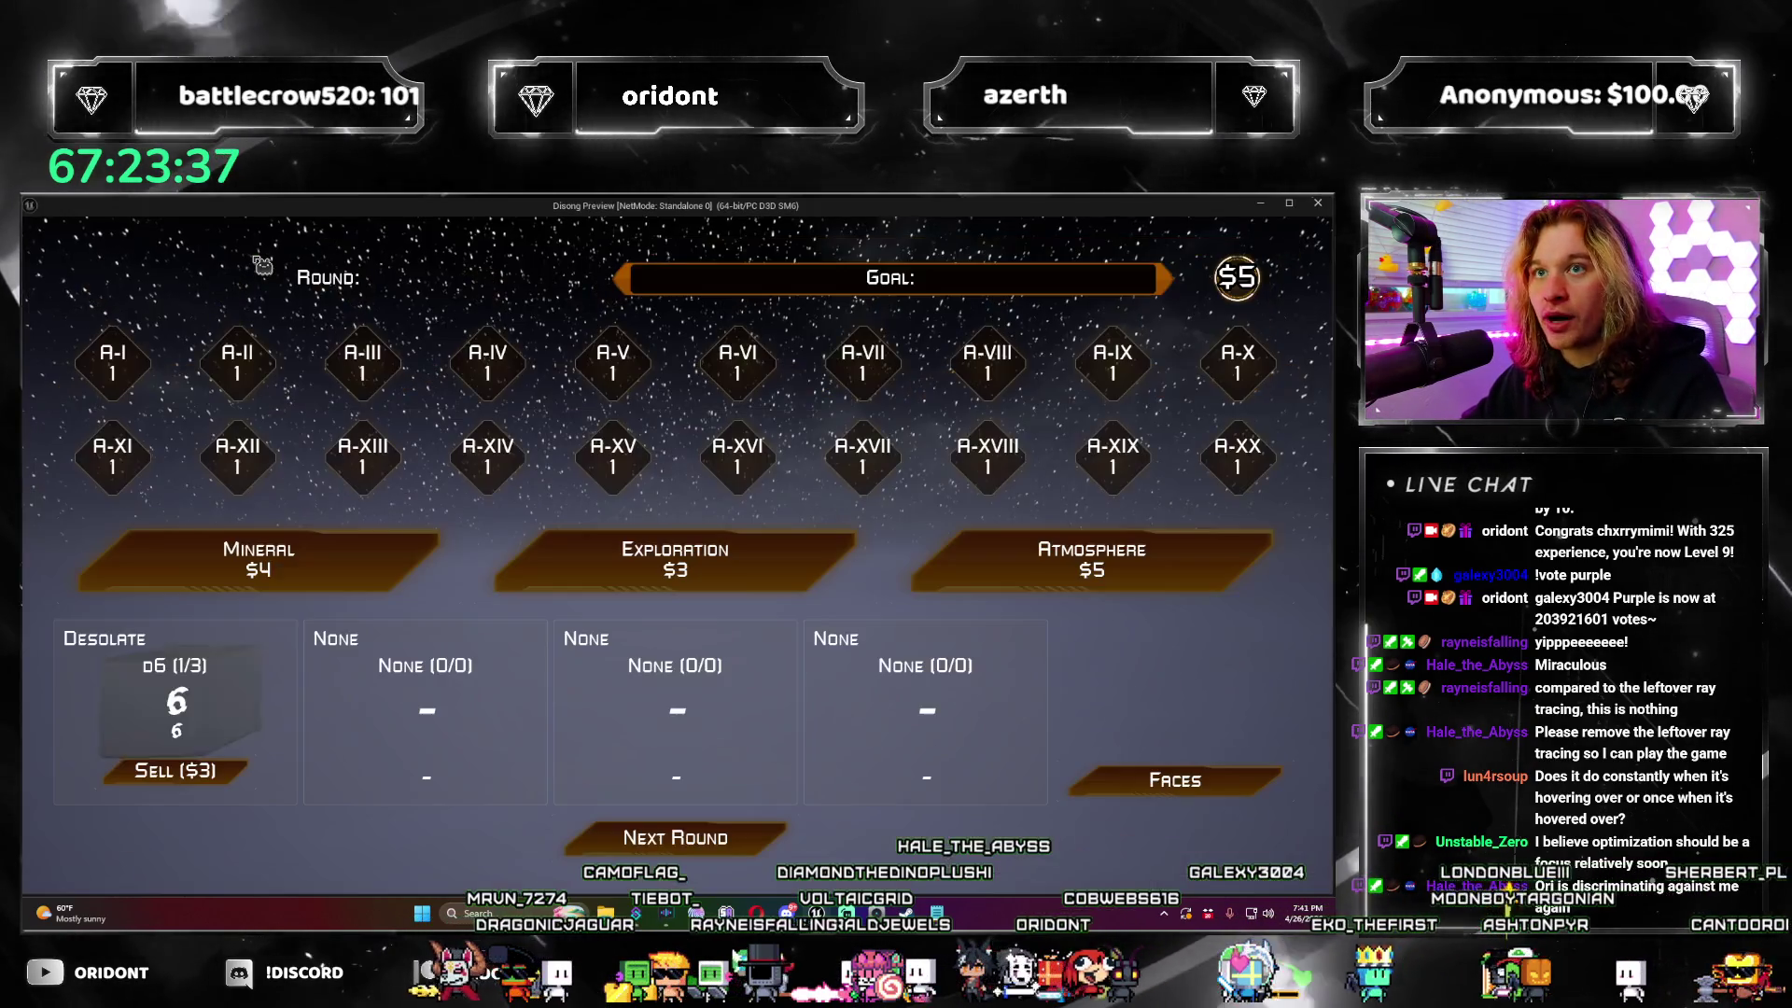
Step: Buy the Atmosphere pack, add Oxygen Rich to the die, and close the preview
click(992, 586)
click(285, 690)
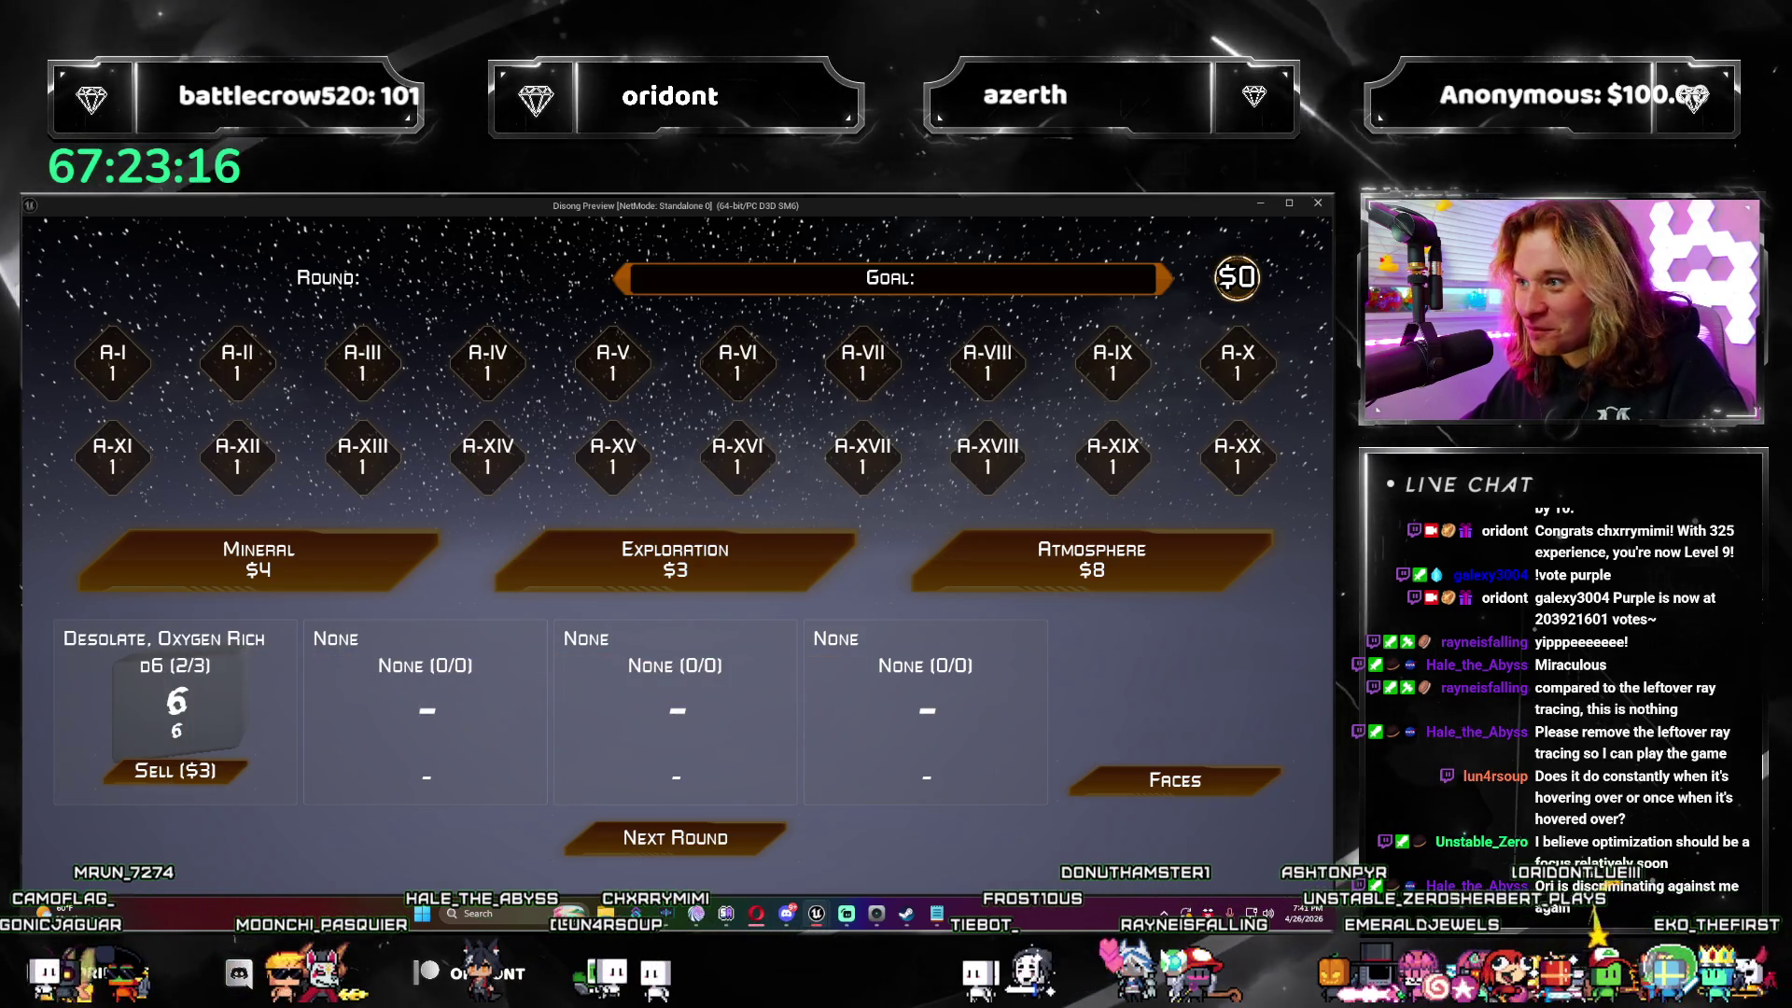
click(1318, 205)
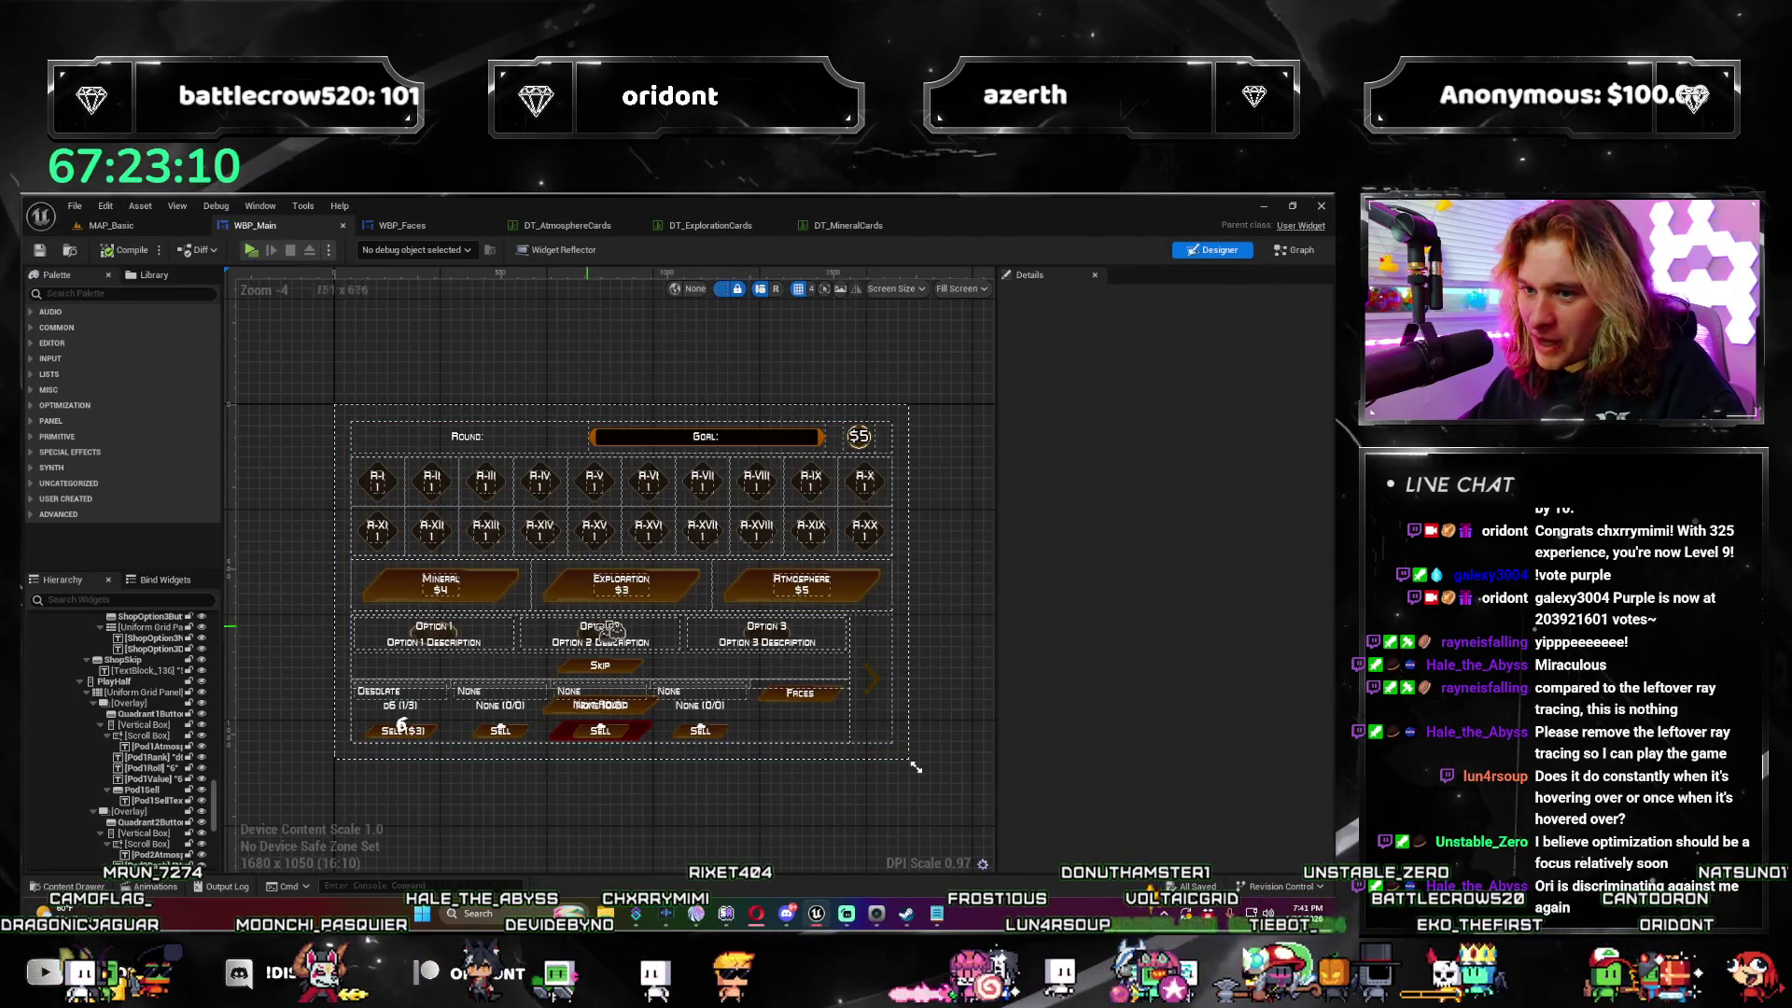
Step: Select Pod2Atmospheres and bring up the binding choices for its Tool Tip Widget
click(469, 690)
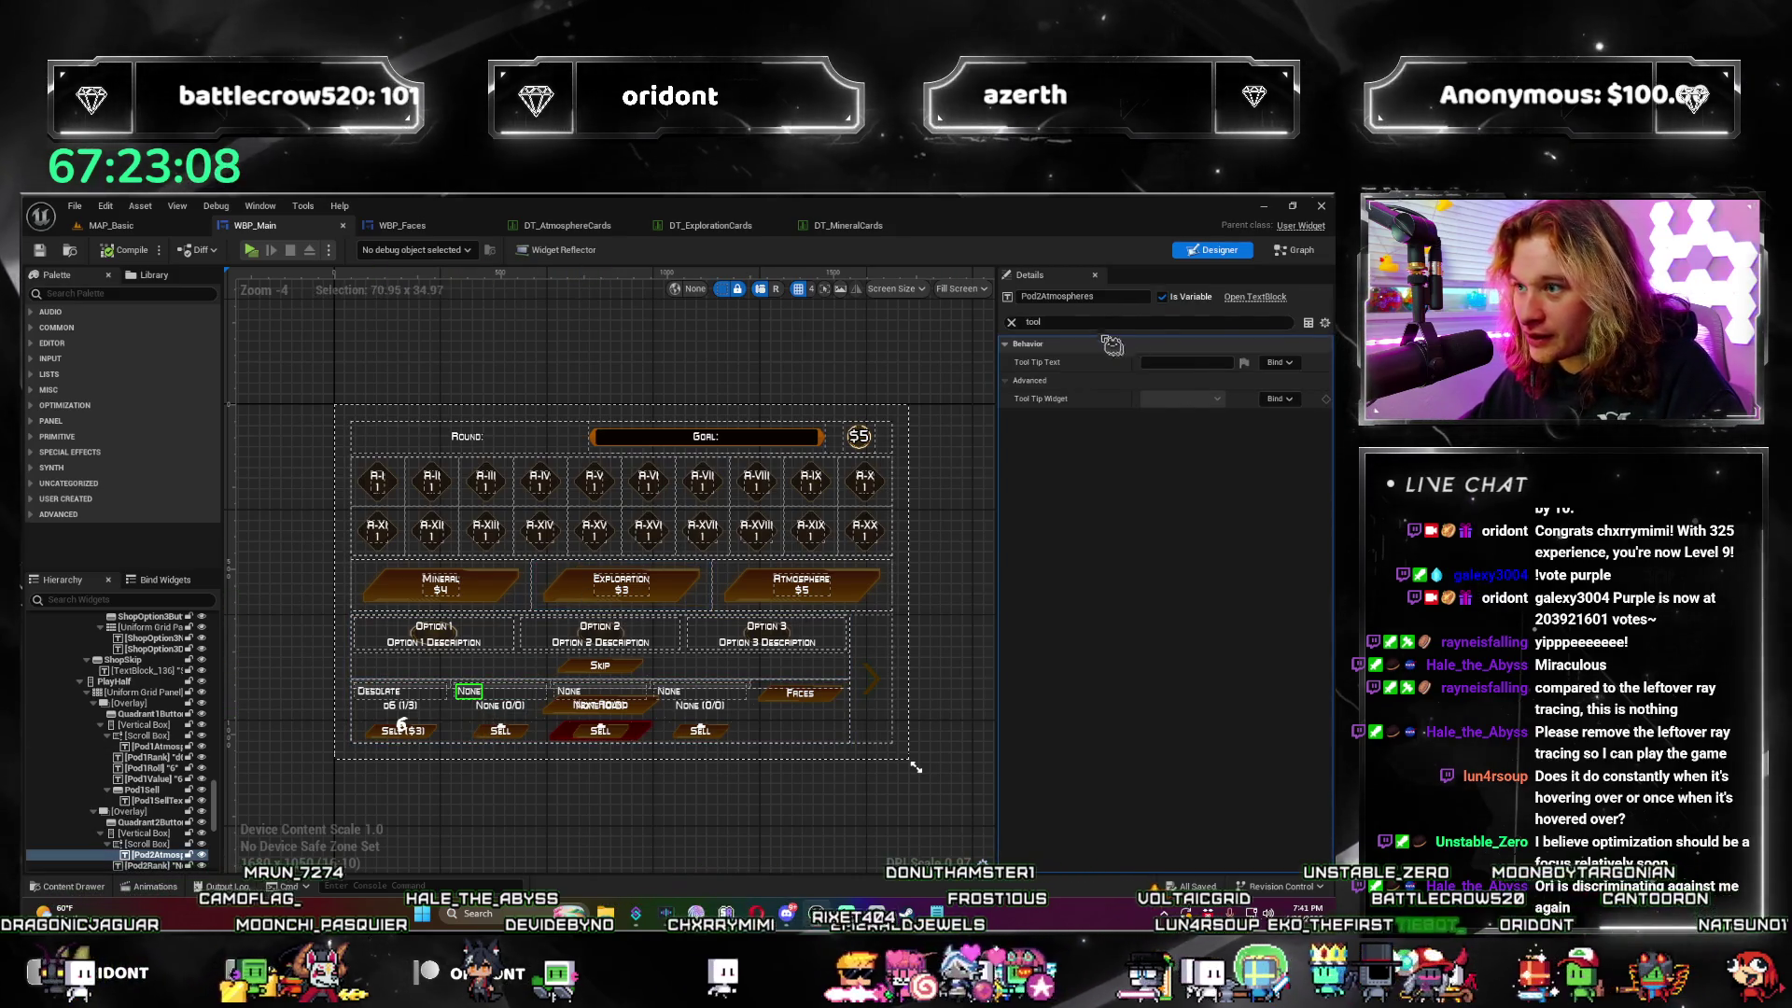
click(1279, 399)
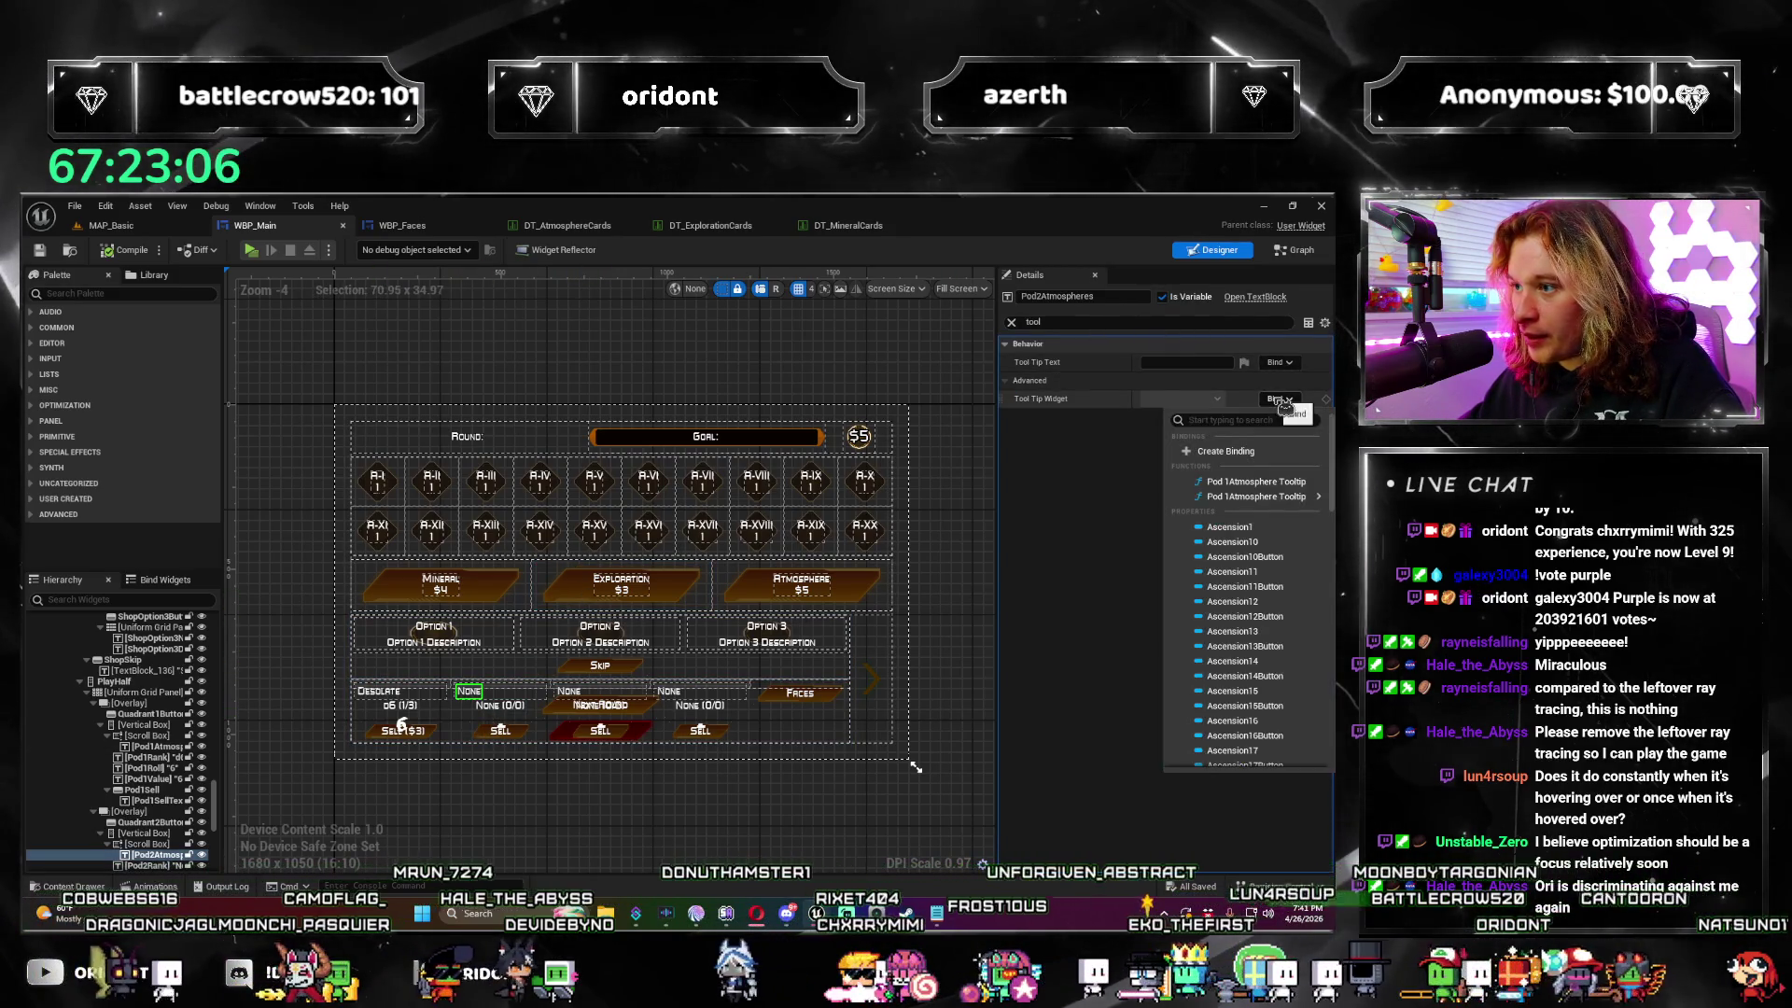
mouse_move(1309, 500)
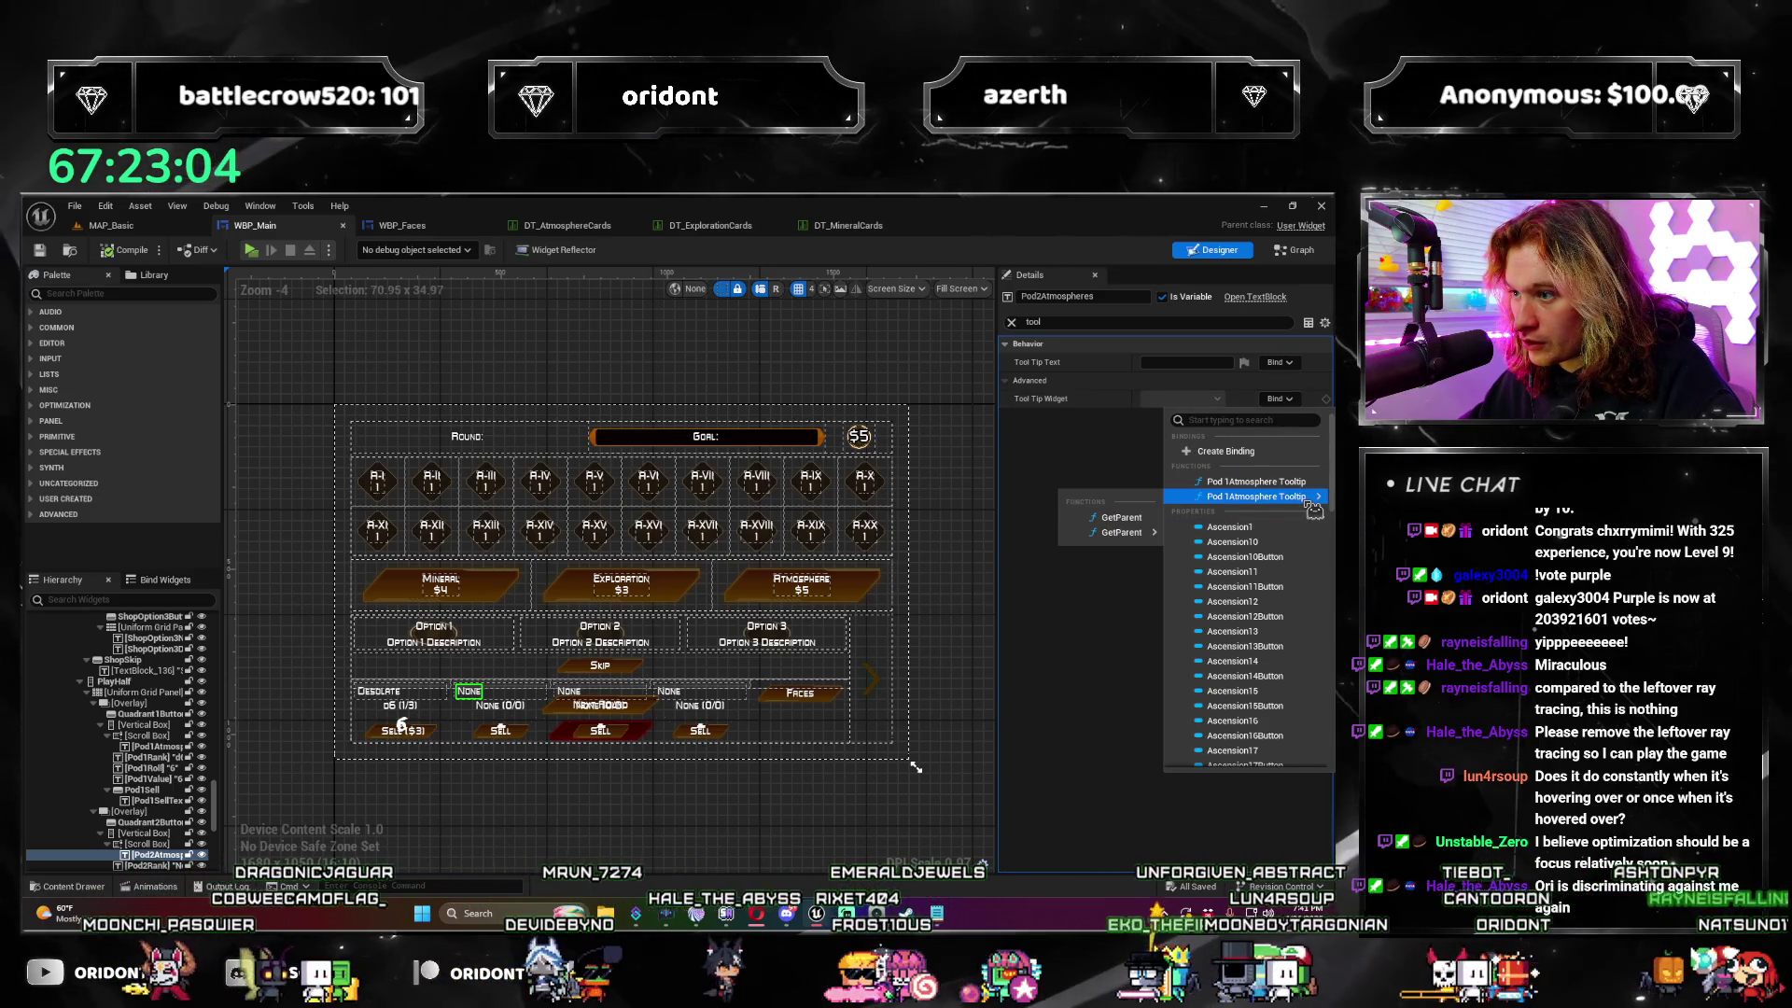
Step: Create a new binding function for Pod2Atmospheres' Tool Tip Widget
click(1289, 456)
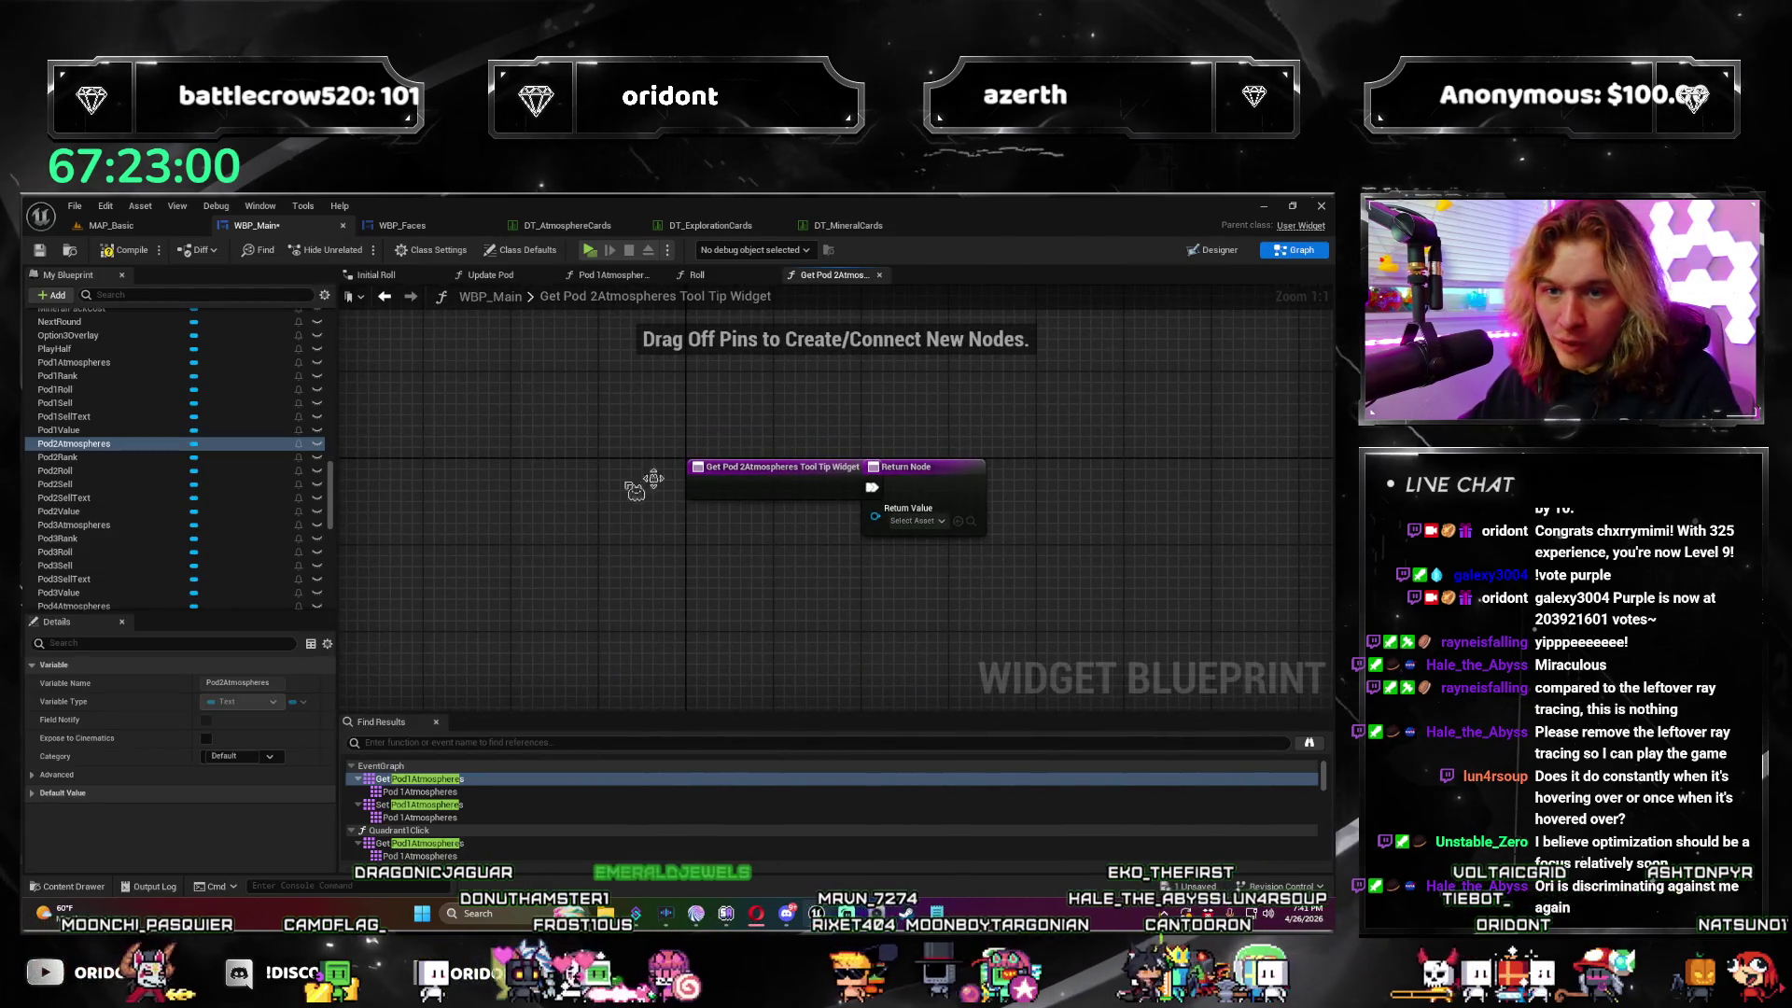
scroll(224, 466, up, 1)
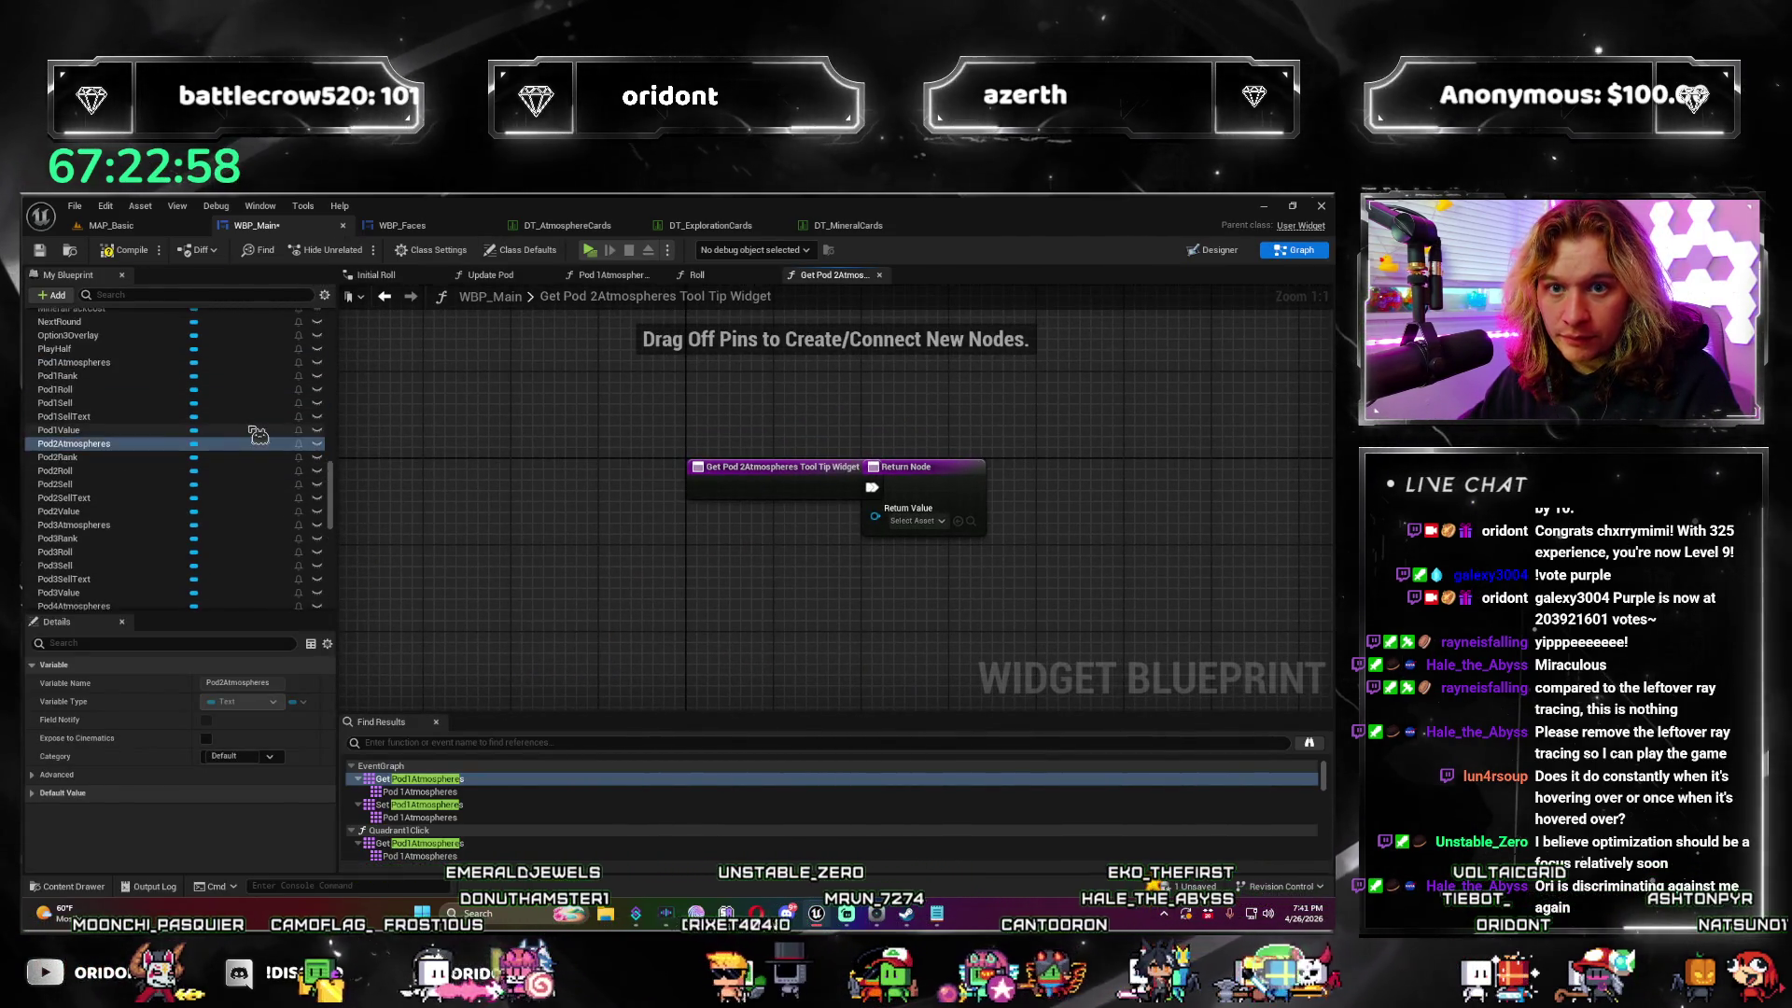
scroll(261, 428, up, 1)
scroll(259, 432, up, 10)
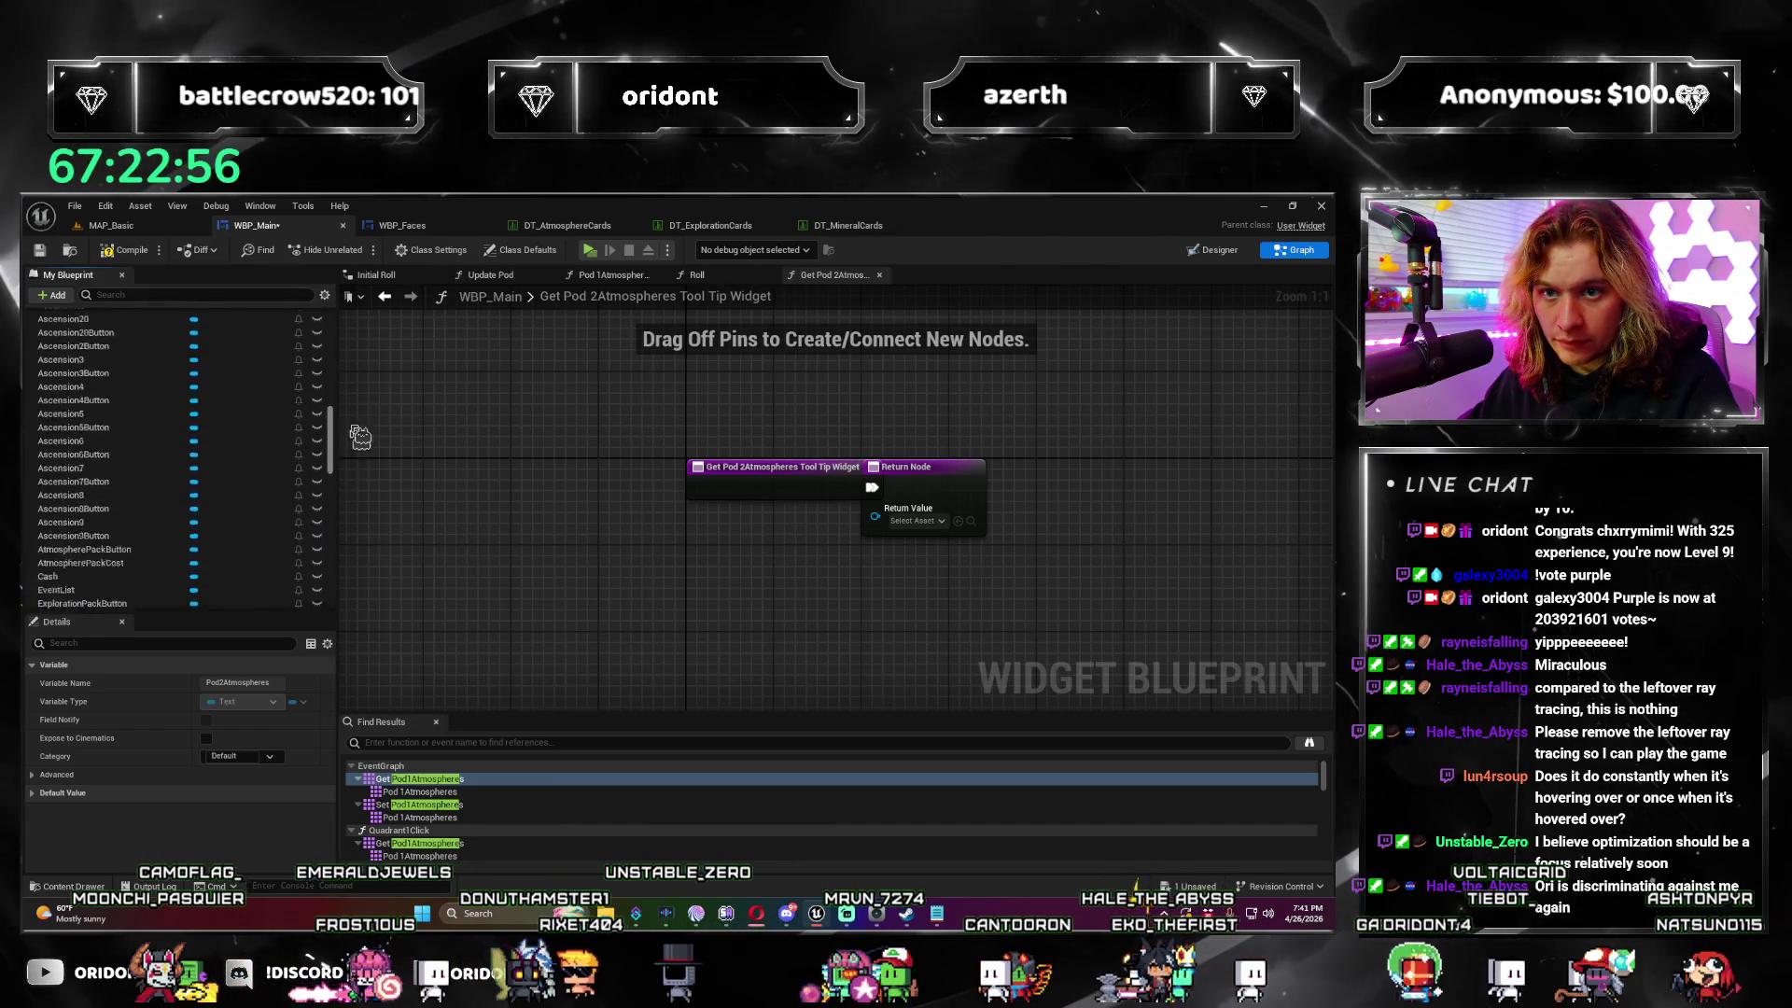
scroll(177, 458, down, 5)
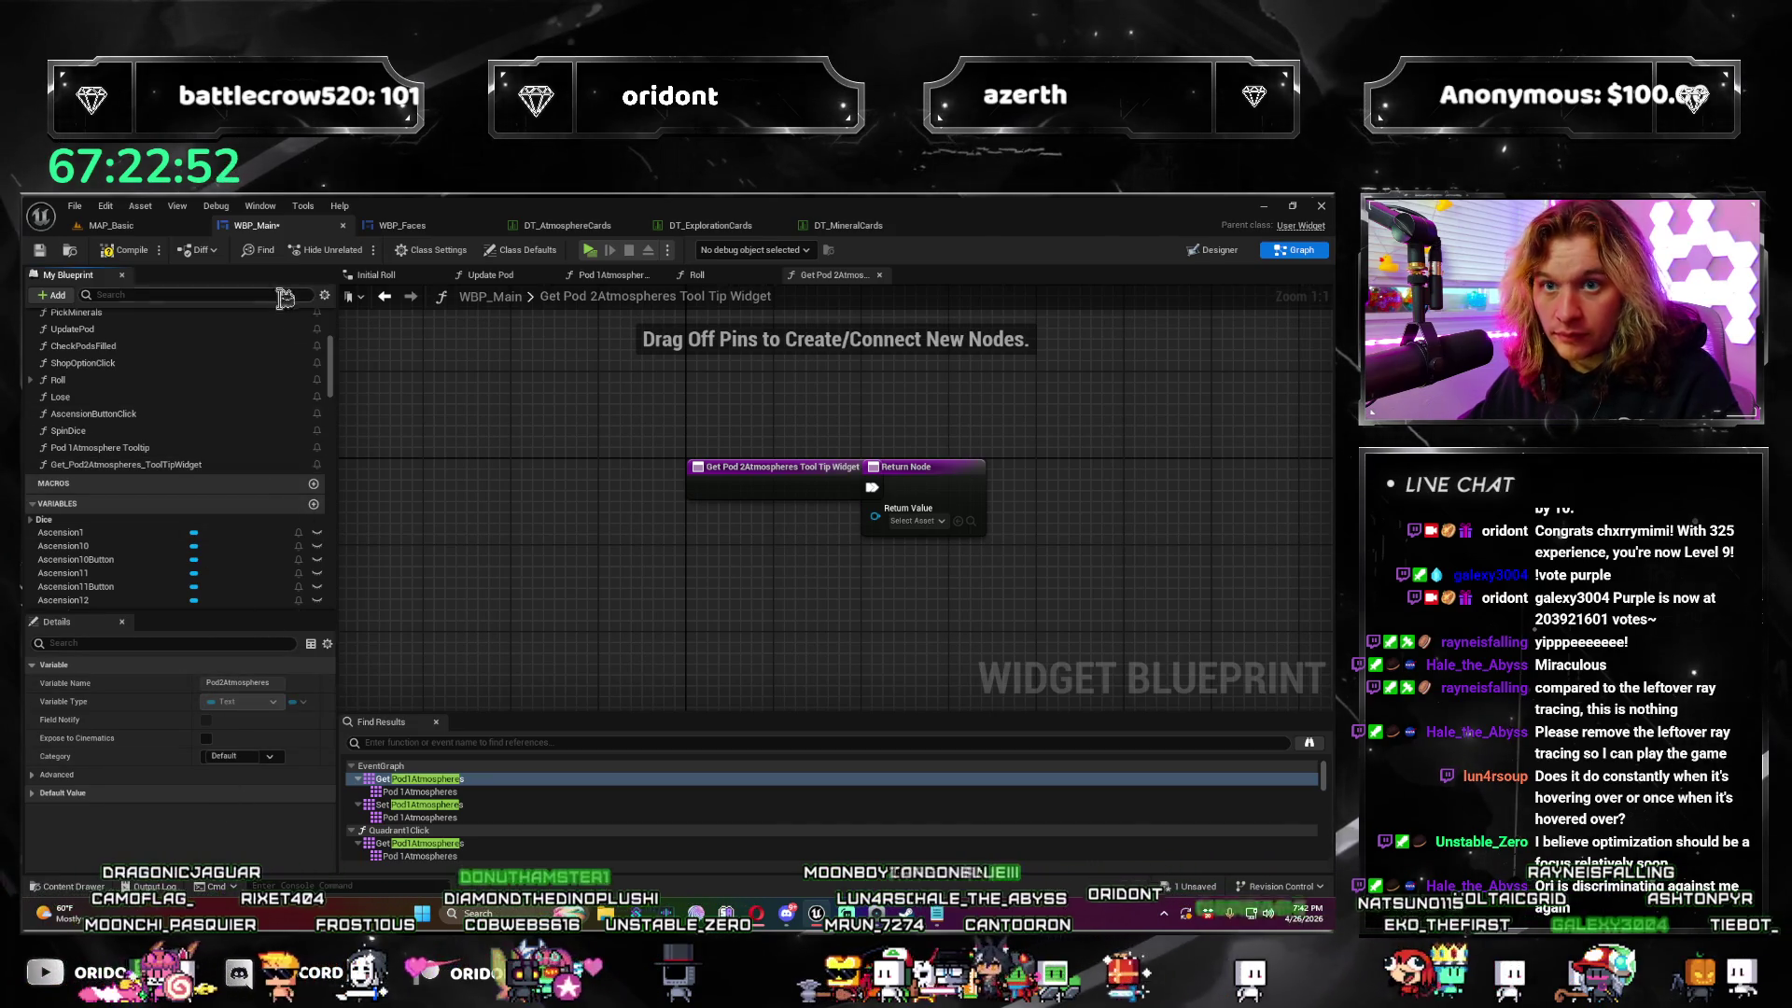
Step: Rename the new binding function to Pod 2Atmosphere Tooltip
click(778, 478)
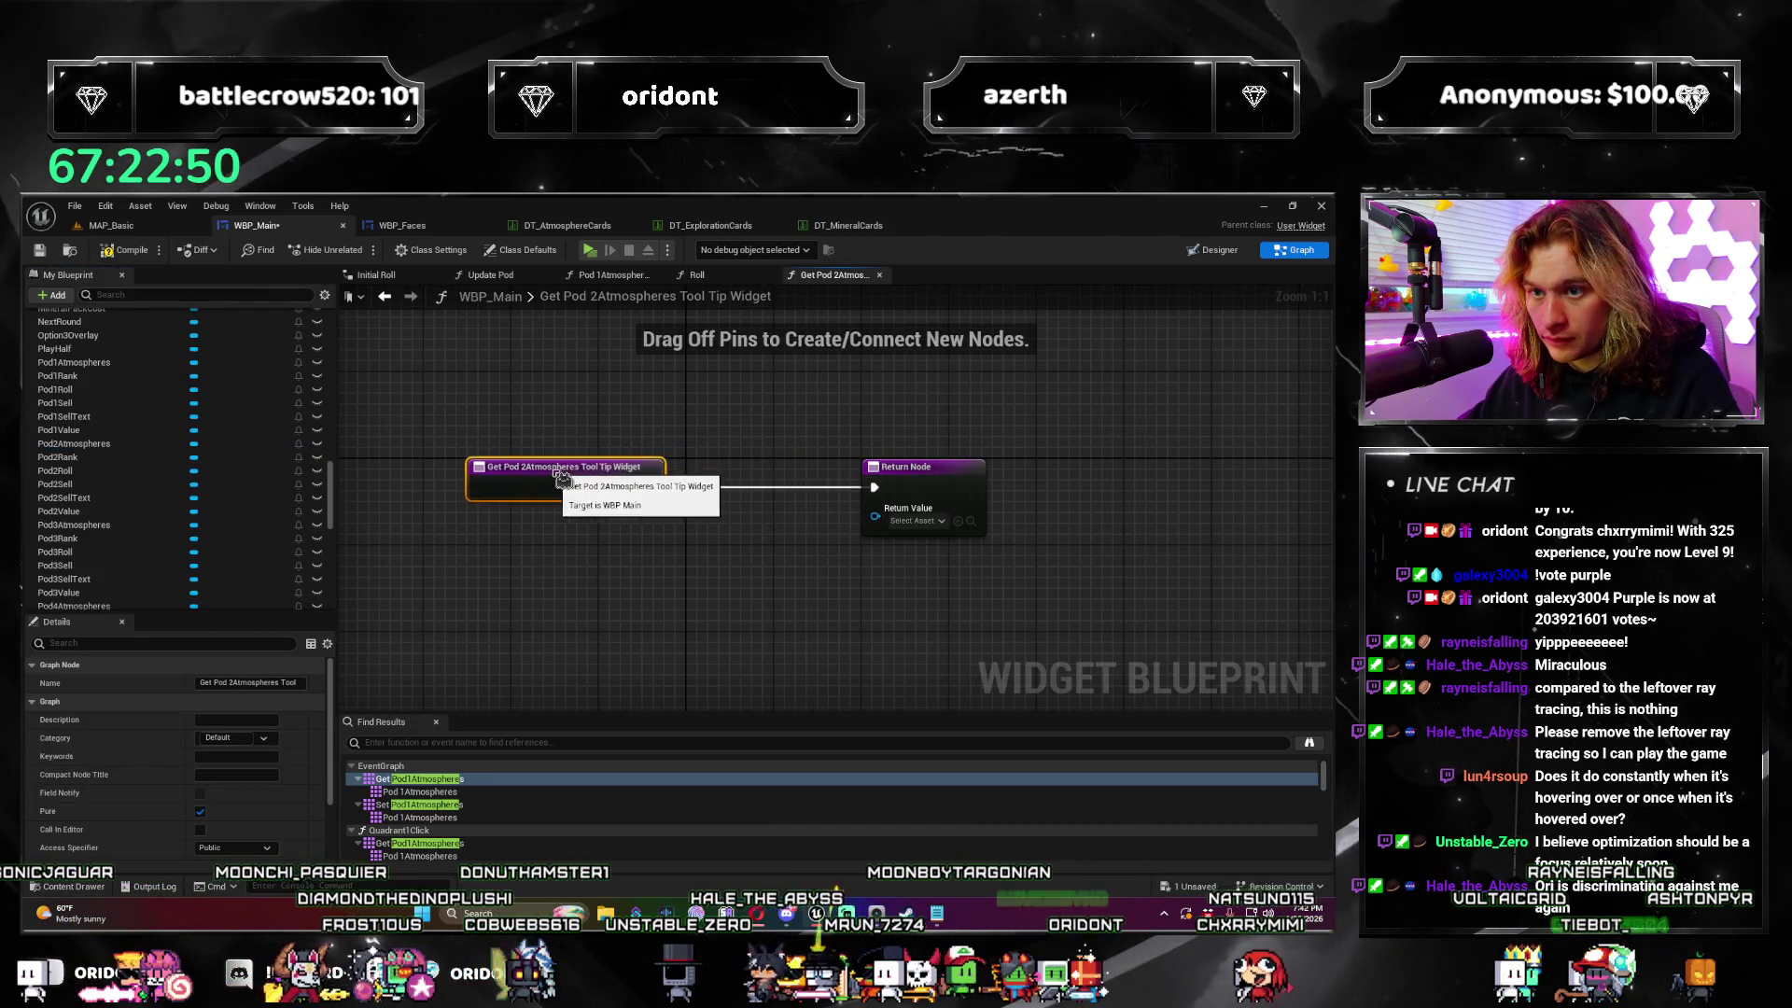
drag(515, 478, 525, 478)
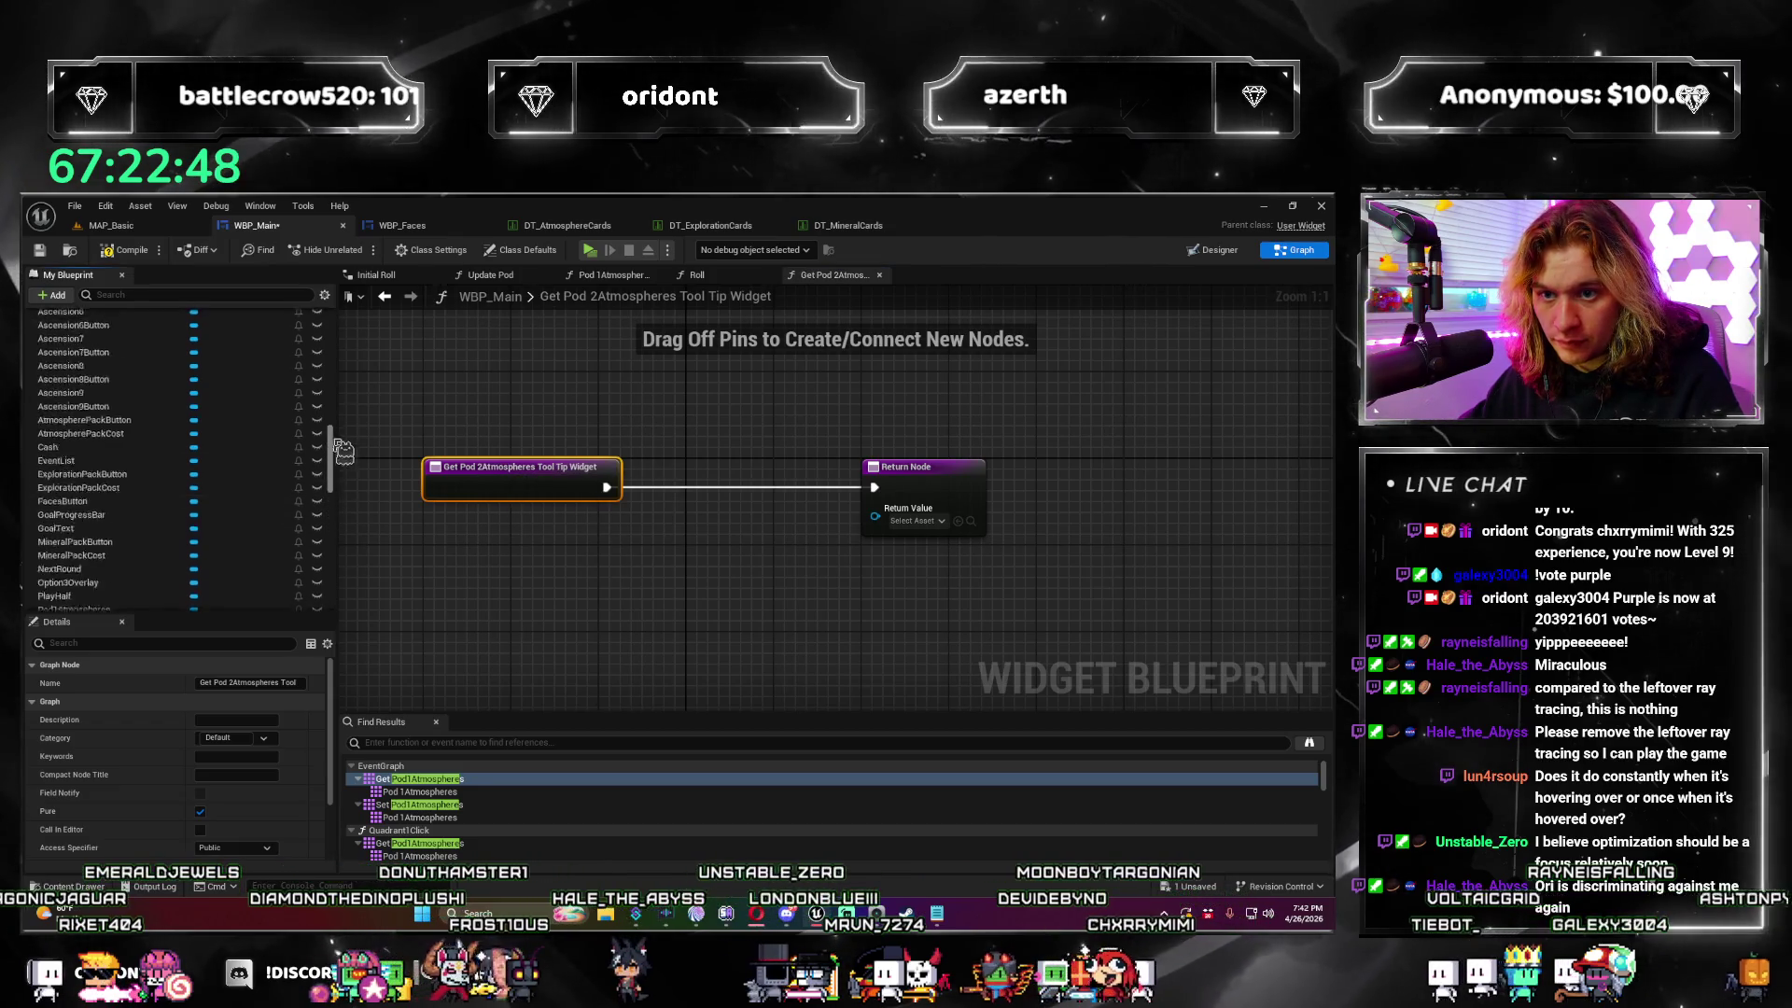
scroll(336, 342, up, 10)
scroll(322, 350, down, 5)
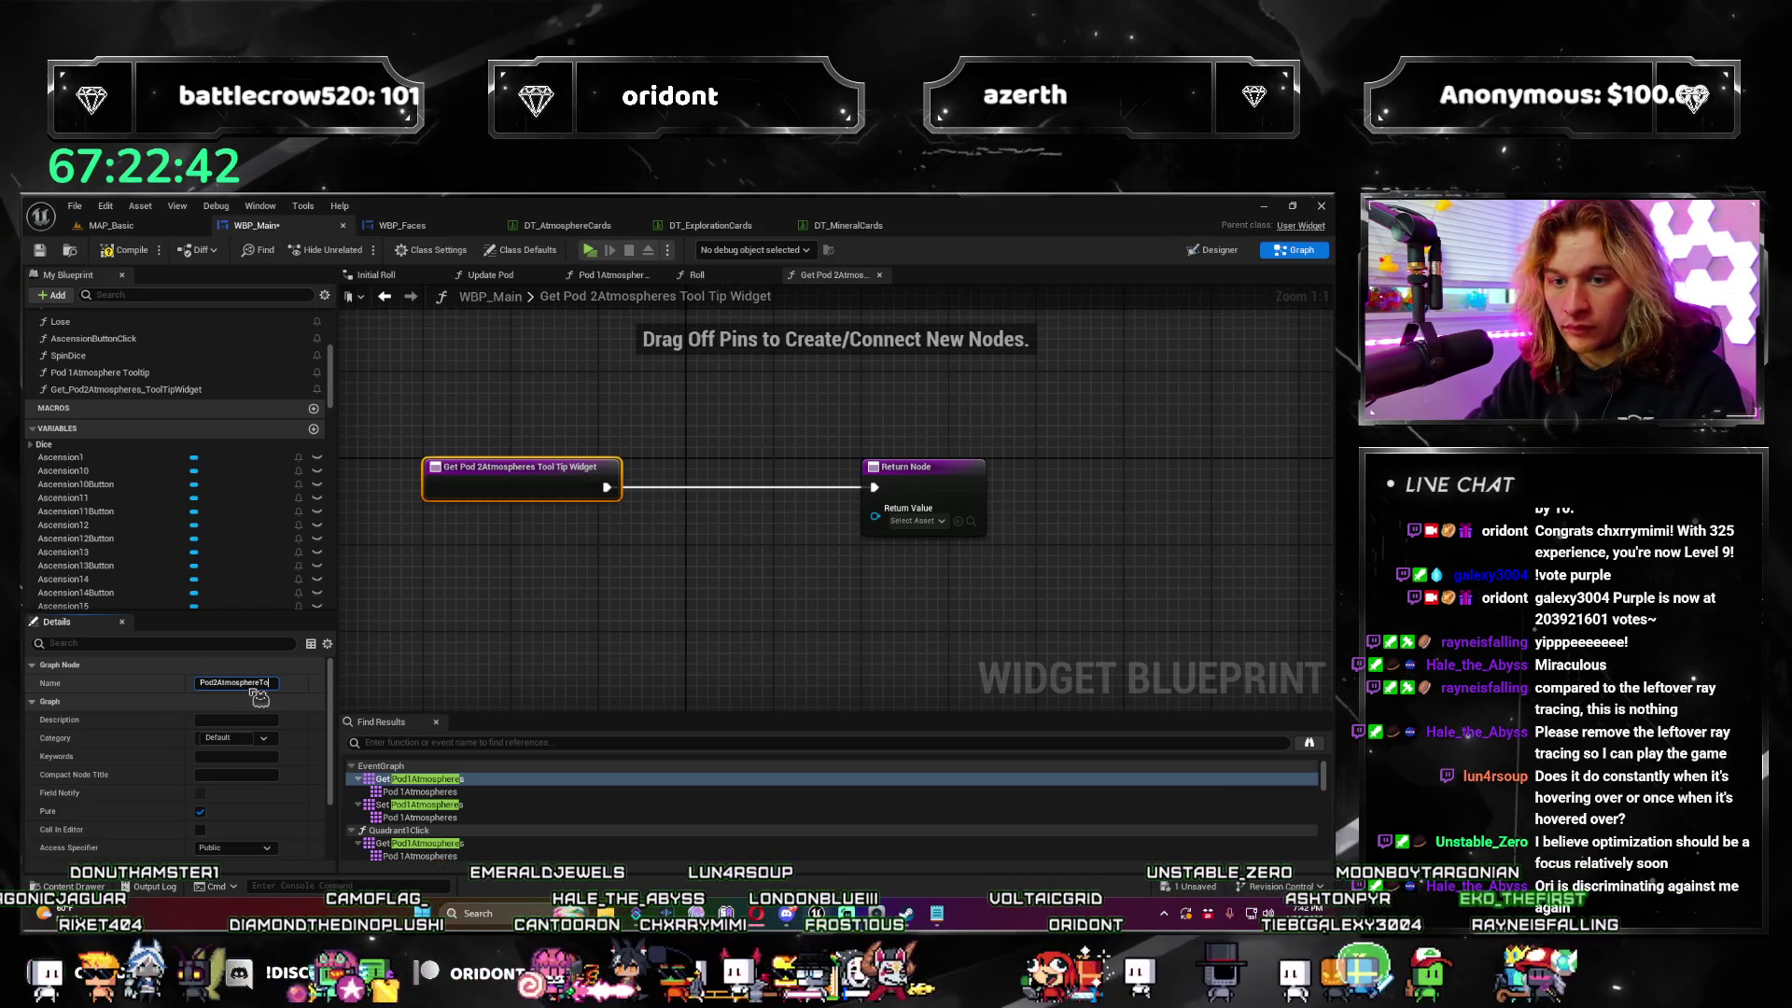
key(Return)
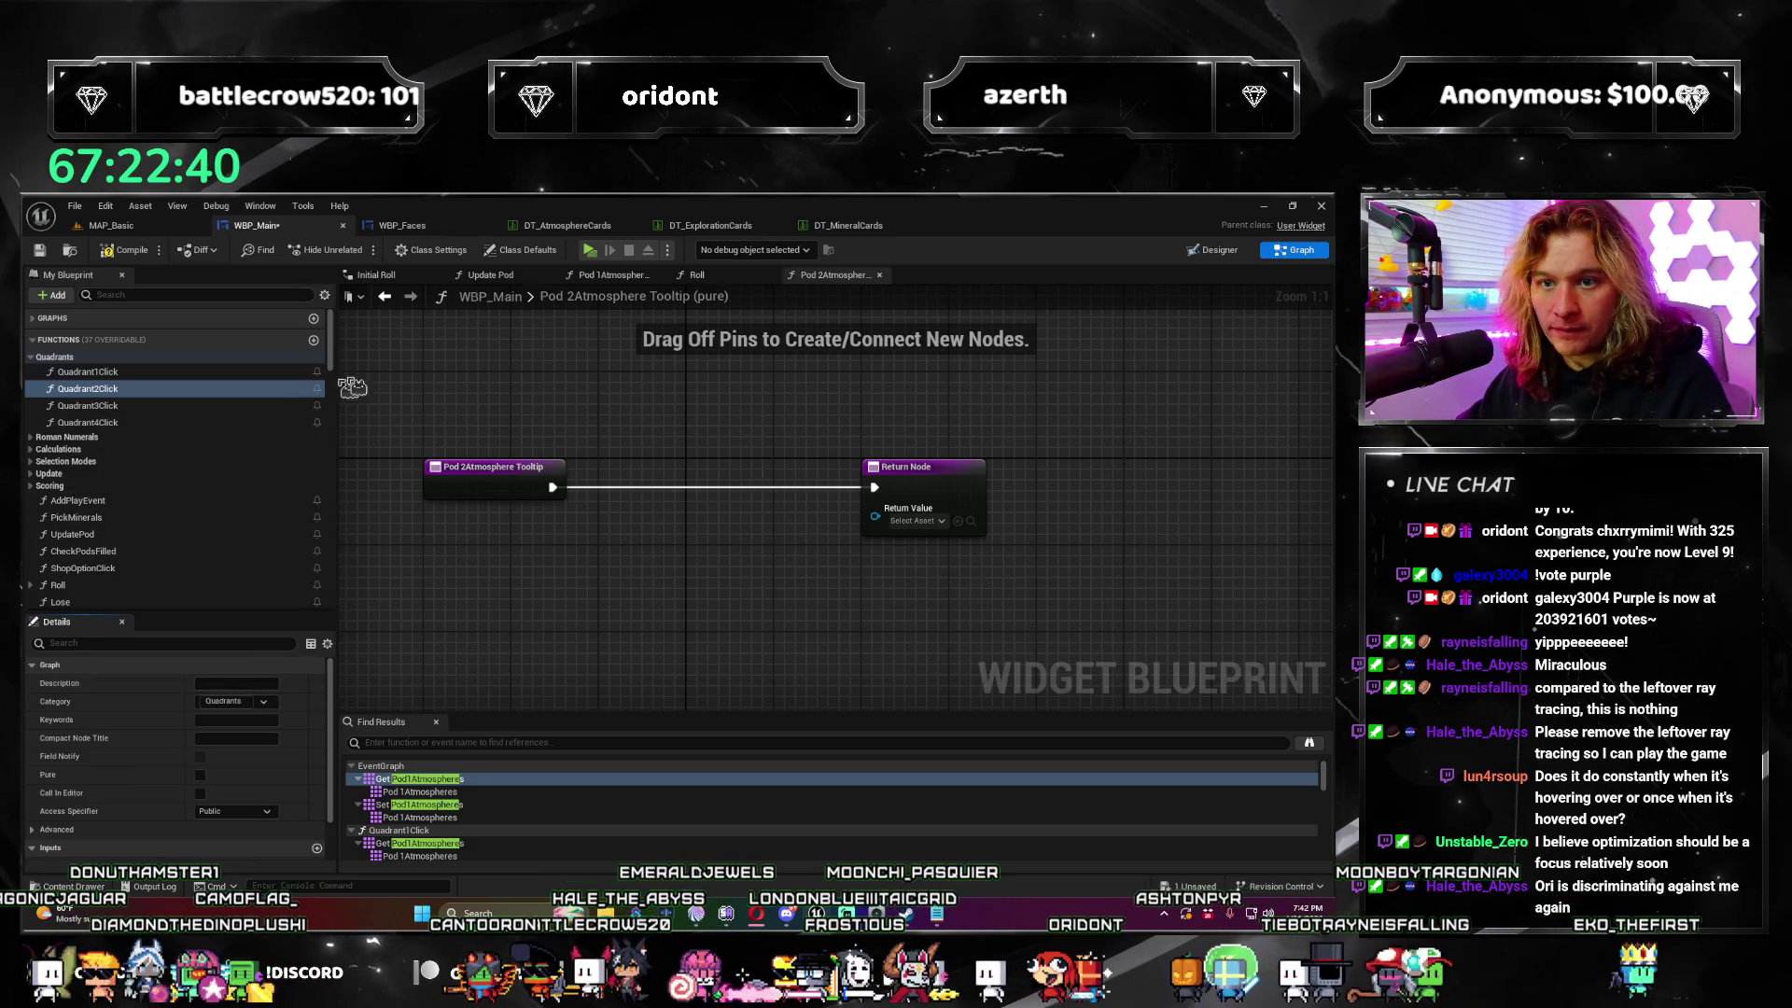
scroll(272, 448, down, 4)
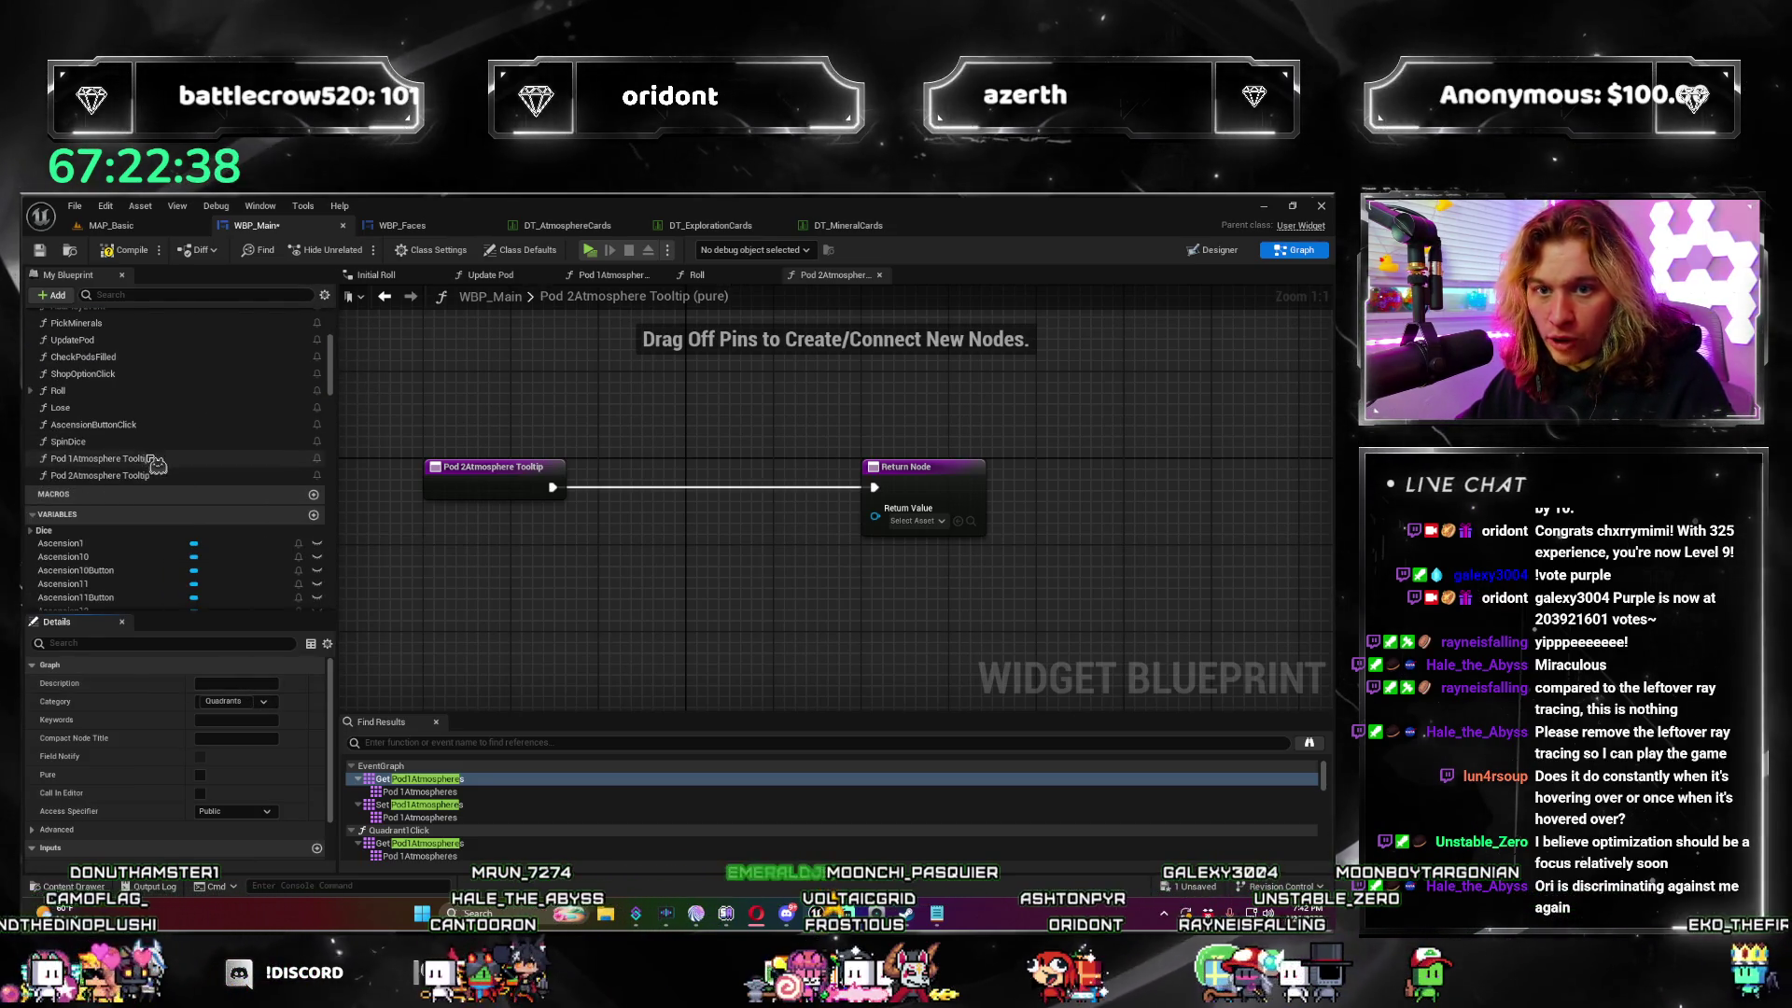
click(102, 458)
Step: Copy the widget creation nodes from Pod 1Atmosphere Tooltip and paste them into Pod 2Atmosphere Tooltip
double_click(102, 459)
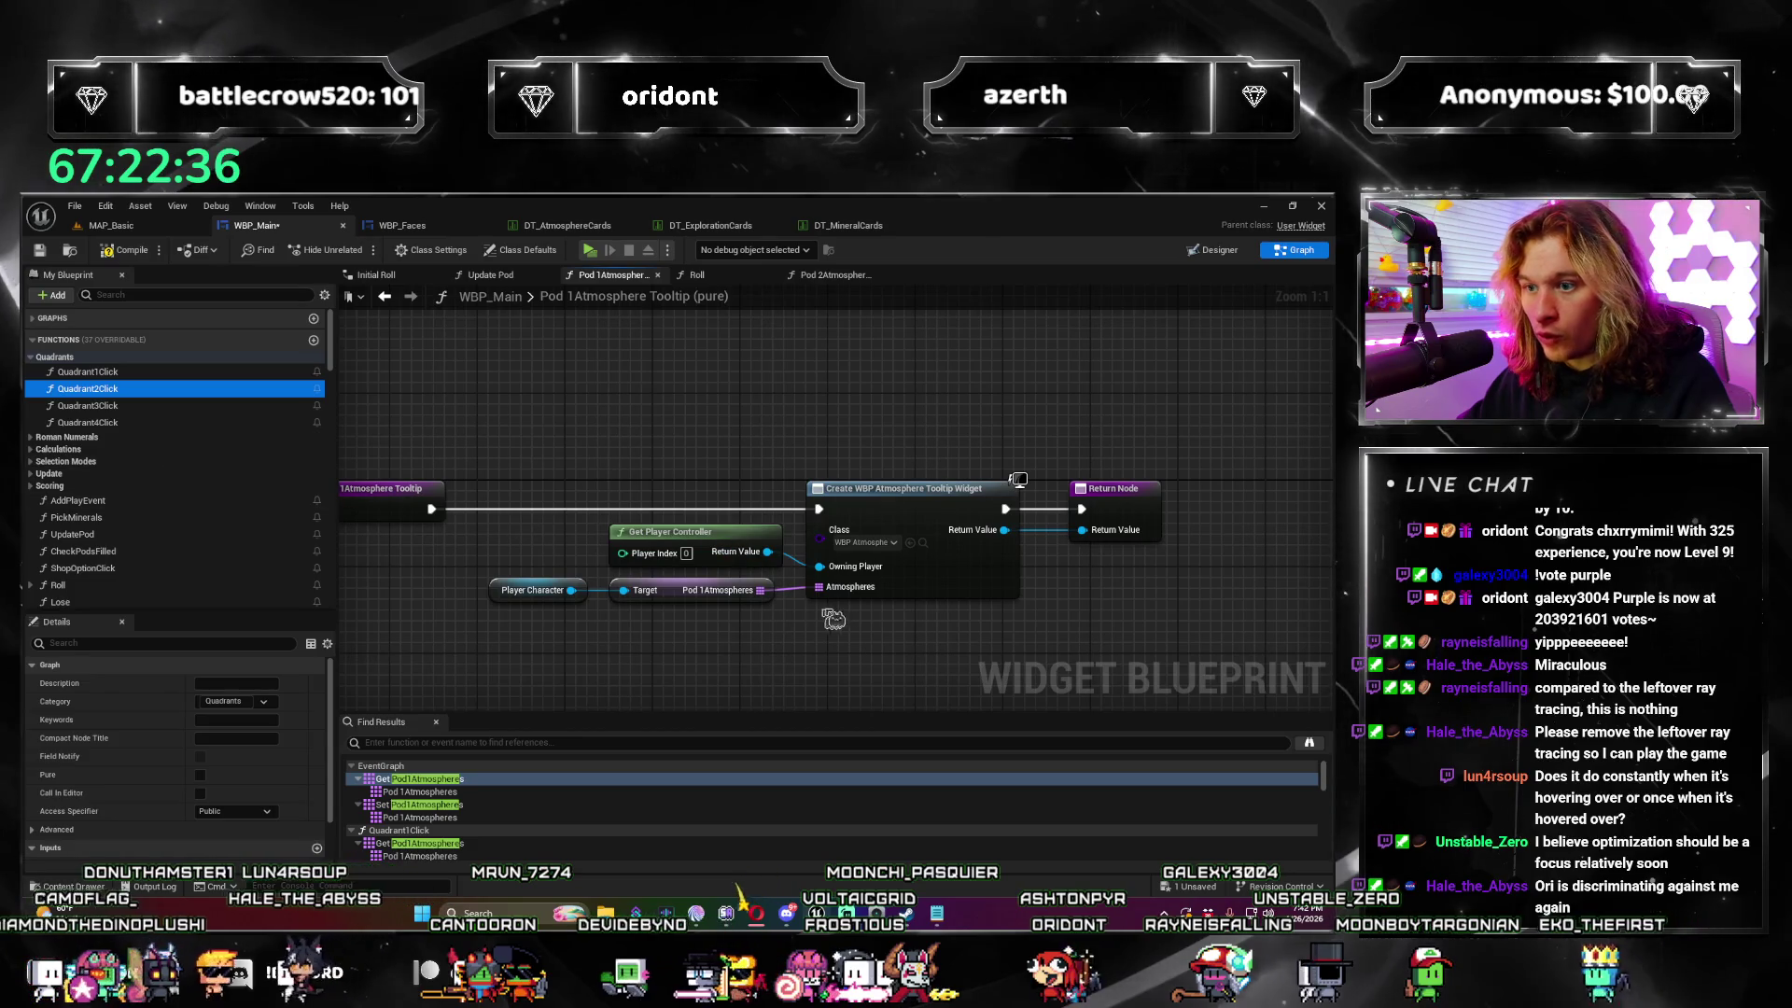
scroll(876, 627, down, 1)
drag(933, 588, 637, 673)
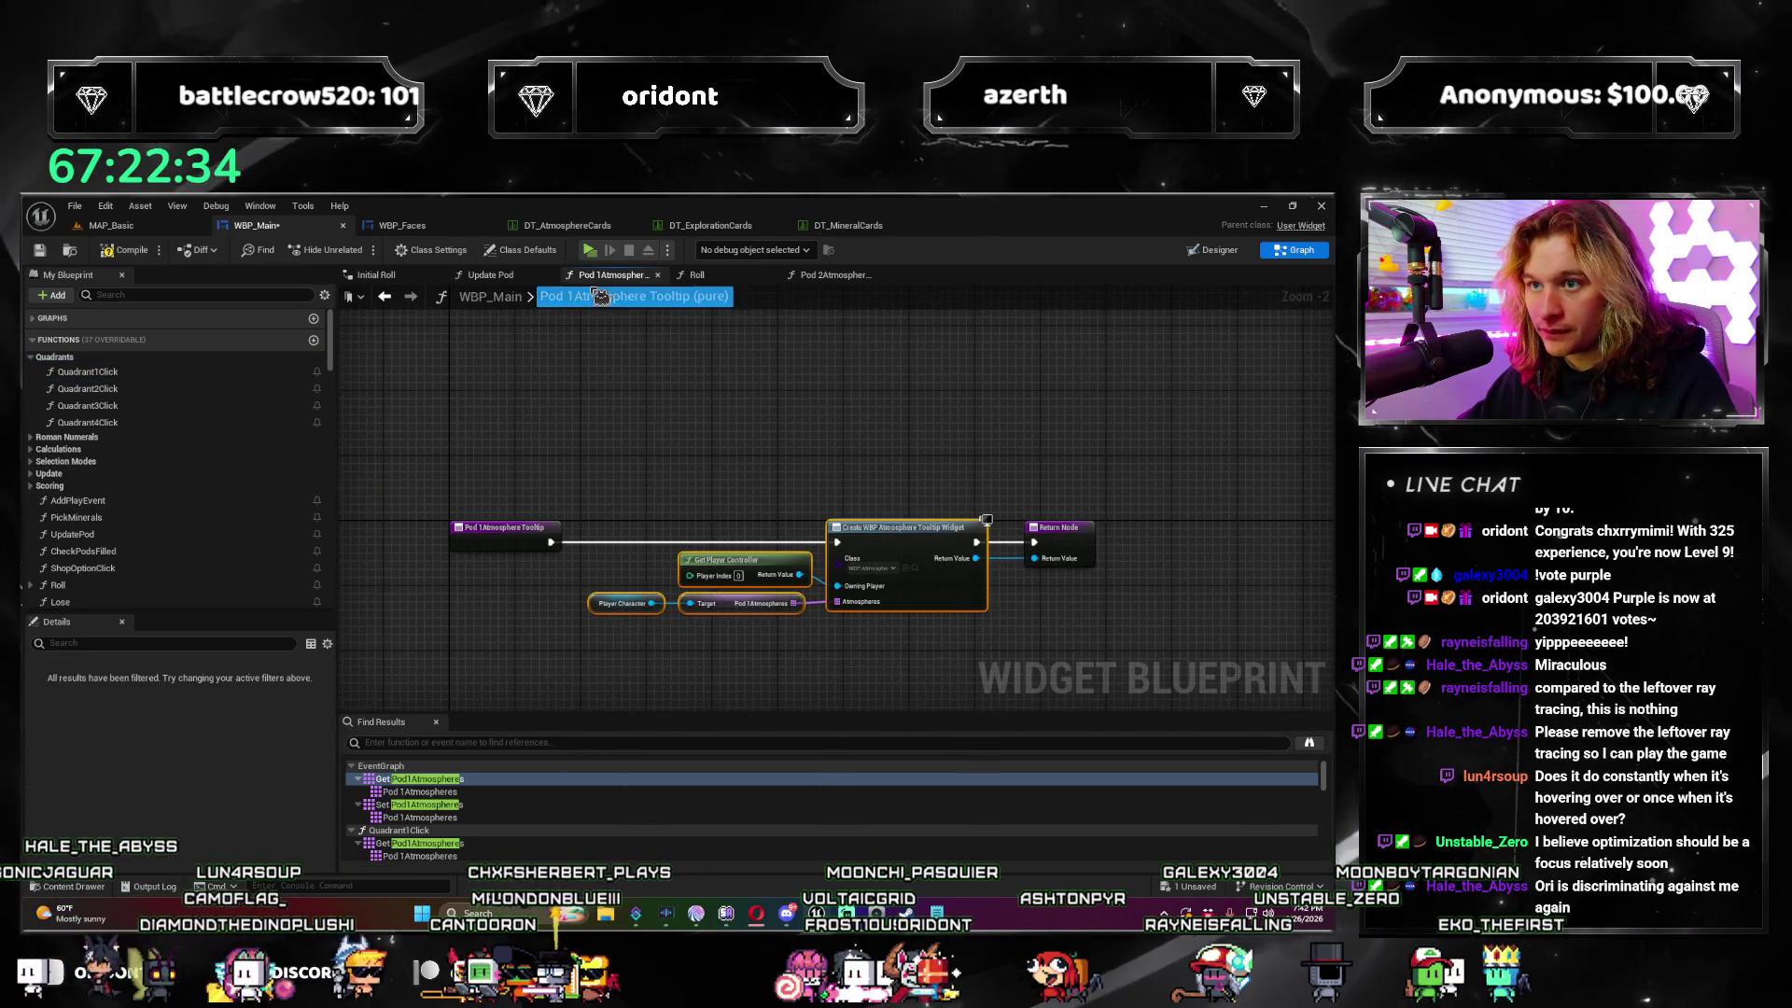
key(ctrl+c)
click(834, 275)
drag(882, 466, 1210, 467)
key(ctrl+v)
Step: Place the pasted Create Atmosphere Tooltip Widget nodes and wire their Return Value to the Return Node
drag(820, 548, 744, 505)
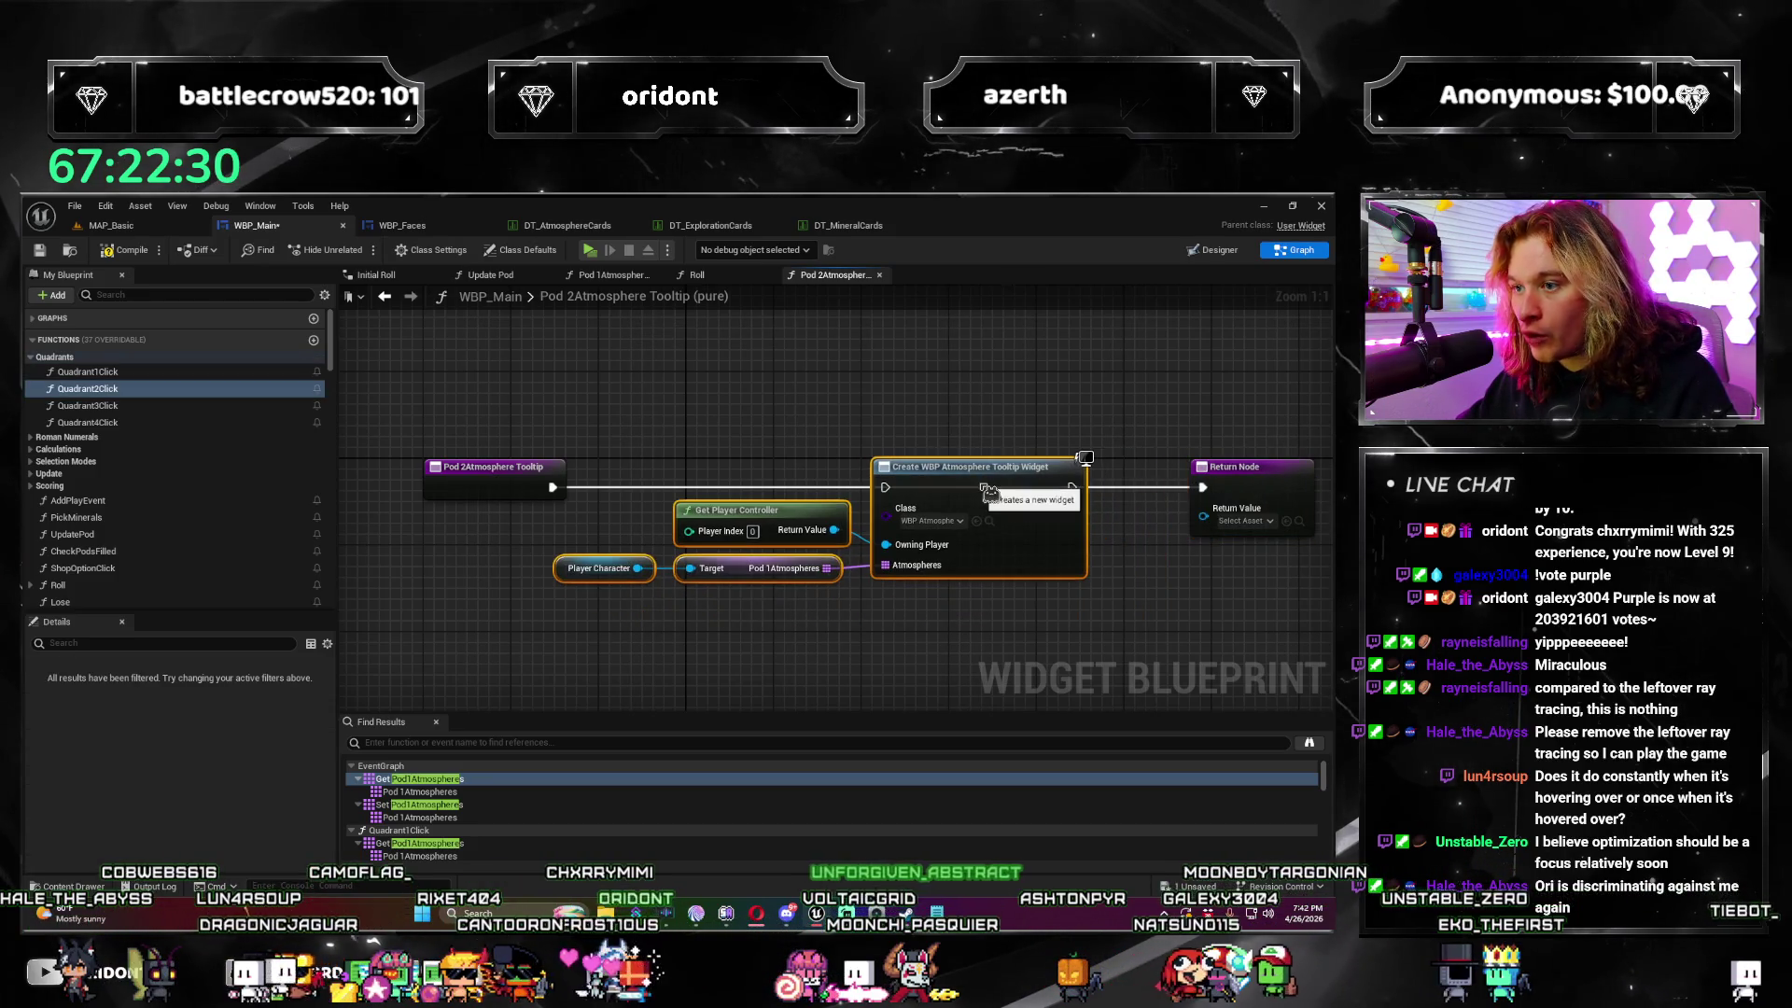
click(674, 482)
click(562, 495)
drag(1207, 495, 739, 445)
drag(608, 464, 1165, 466)
mouse_move(871, 592)
mouse_down()
mouse_move(954, 609)
mouse_move(649, 564)
mouse_move(825, 535)
mouse_up()
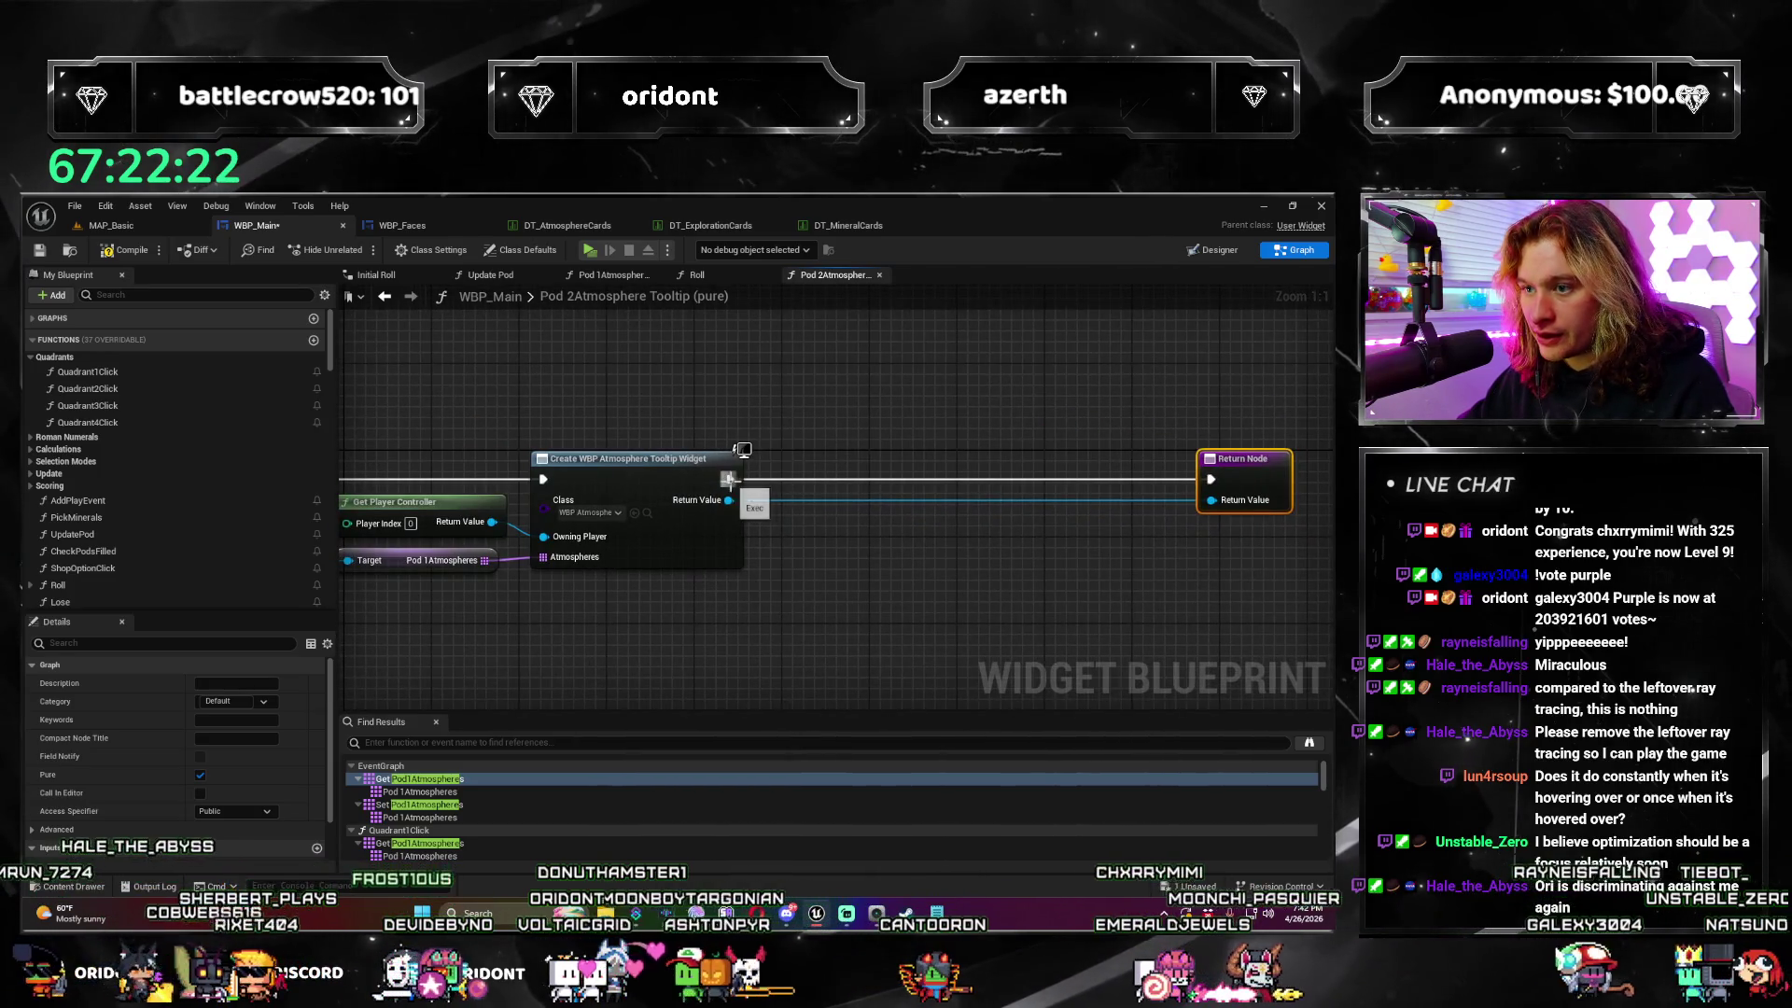
Step: Add a Get All Widgets Of Class node with Widget Class set to WBP_AtmosphereTooltip
drag(937, 409, 934, 407)
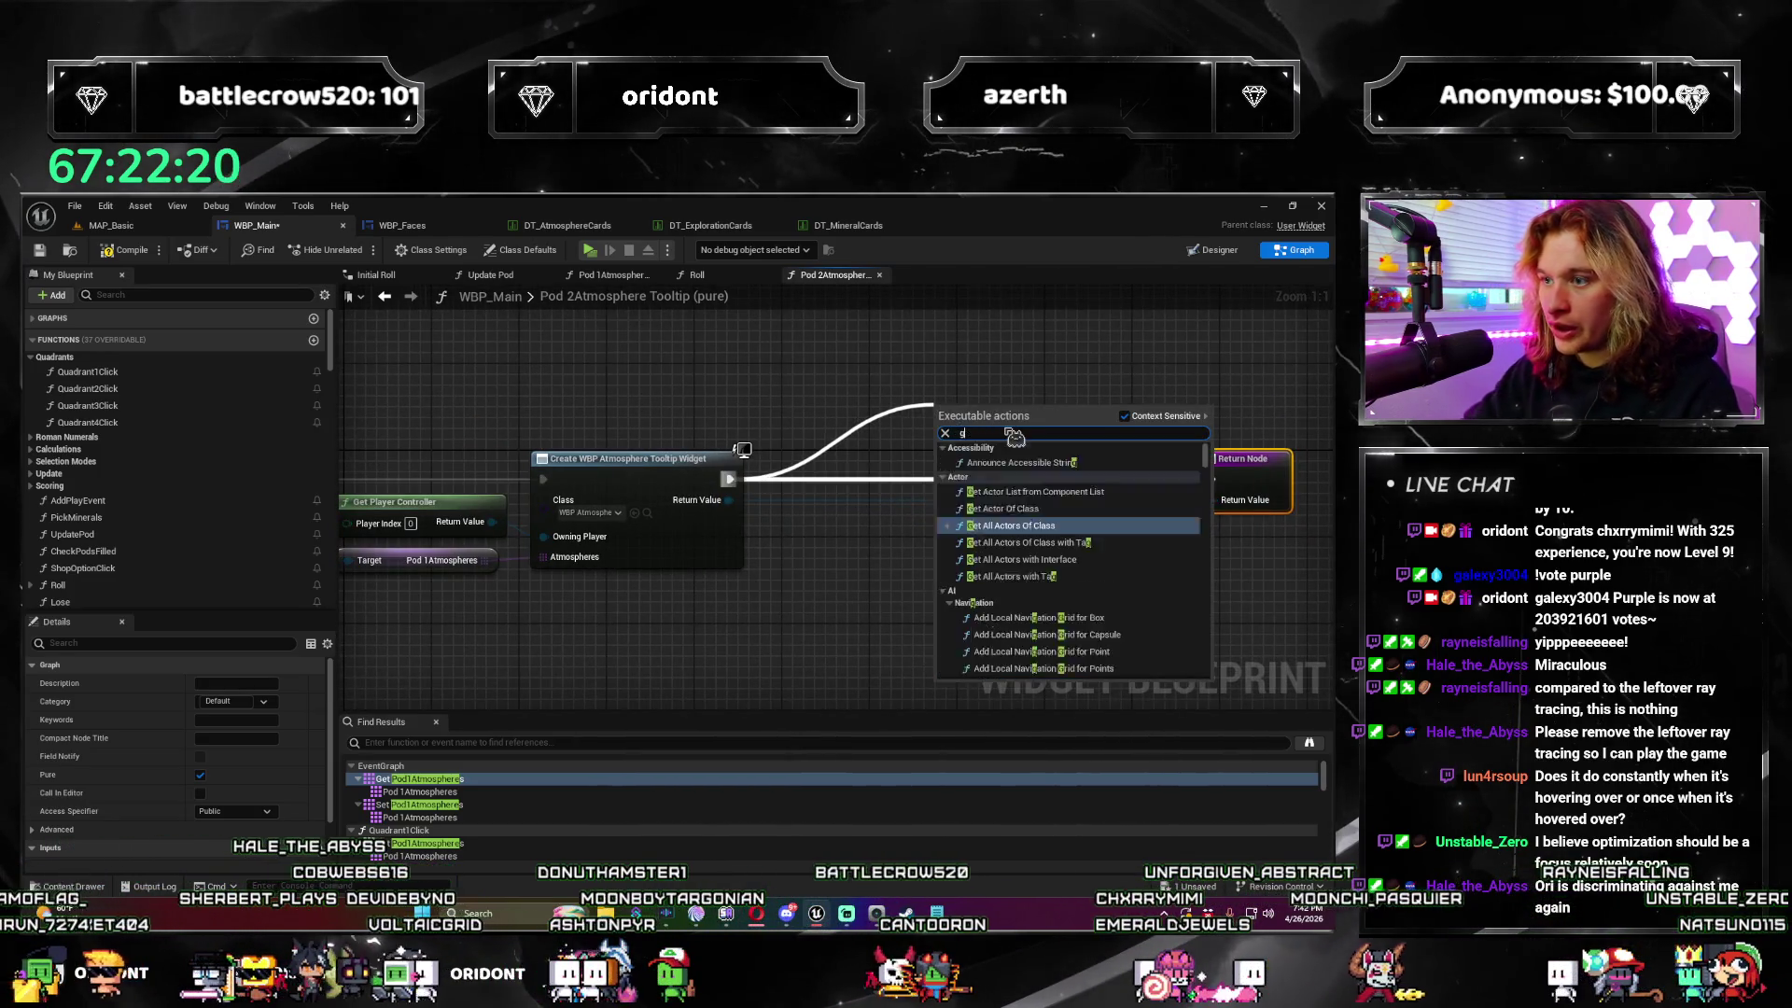
text(get w)
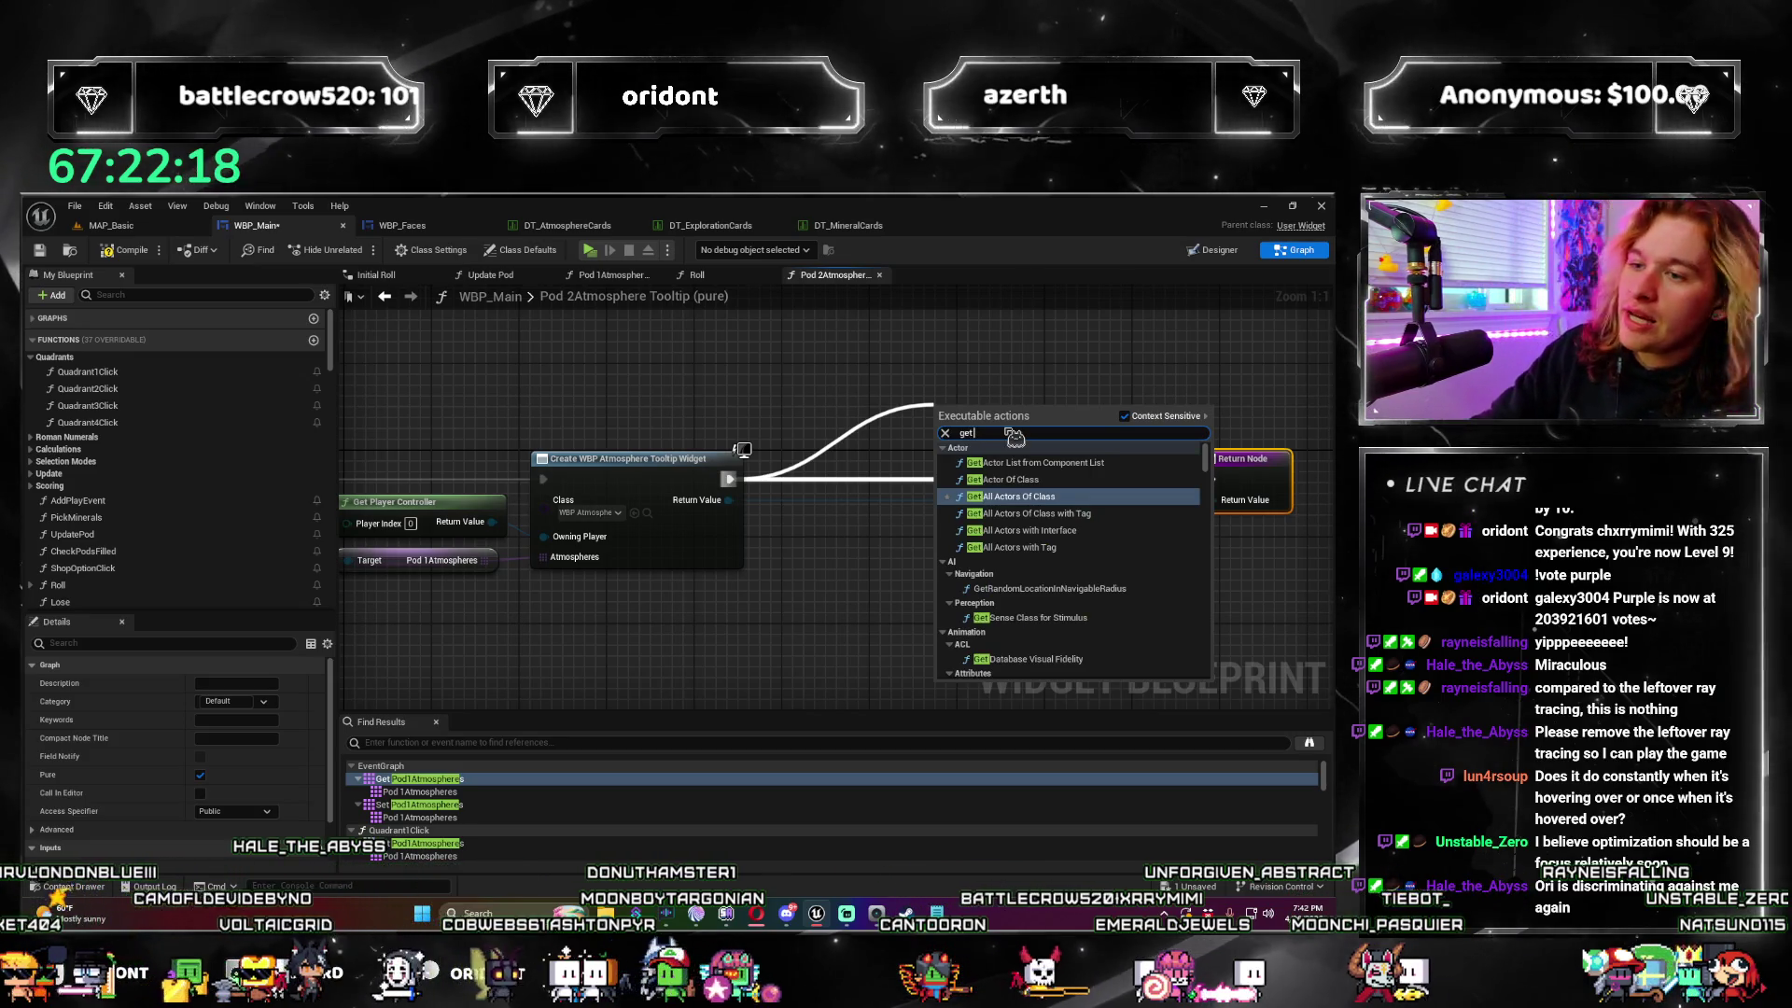
text(idgets)
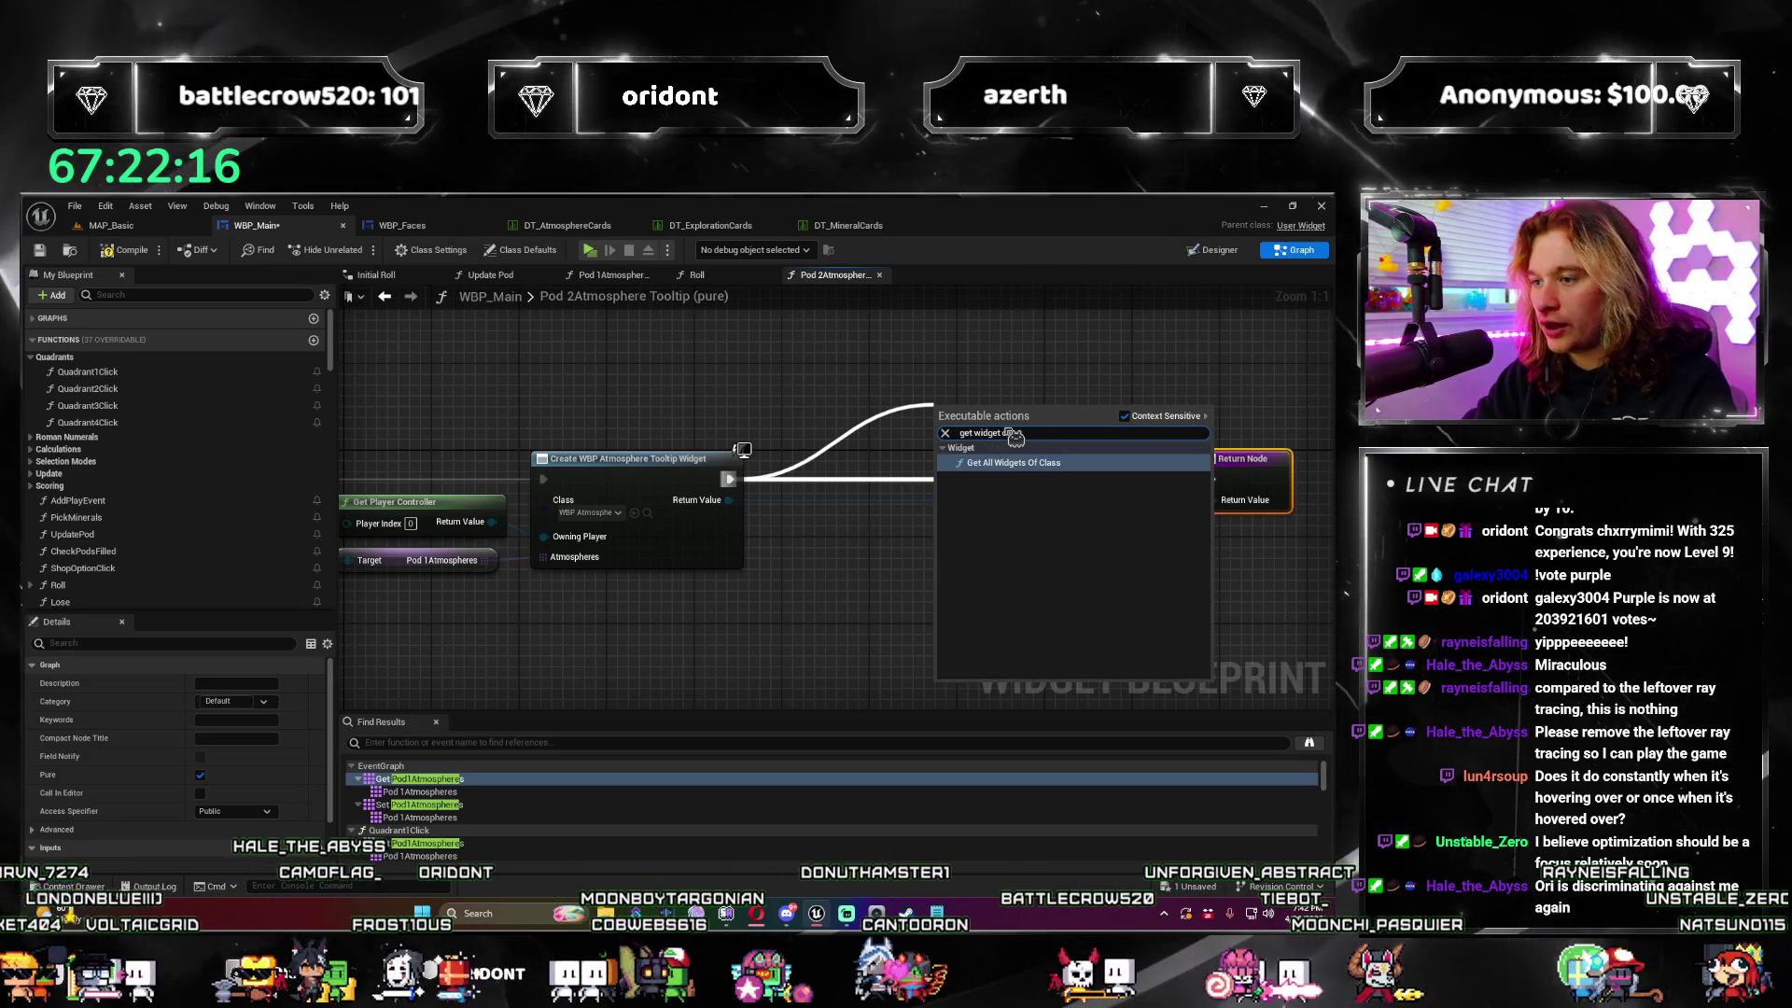
key(Return)
mouse_move(945, 417)
mouse_down()
mouse_move(874, 354)
mouse_move(890, 355)
mouse_move(789, 538)
mouse_up()
click(814, 530)
text(wbp)
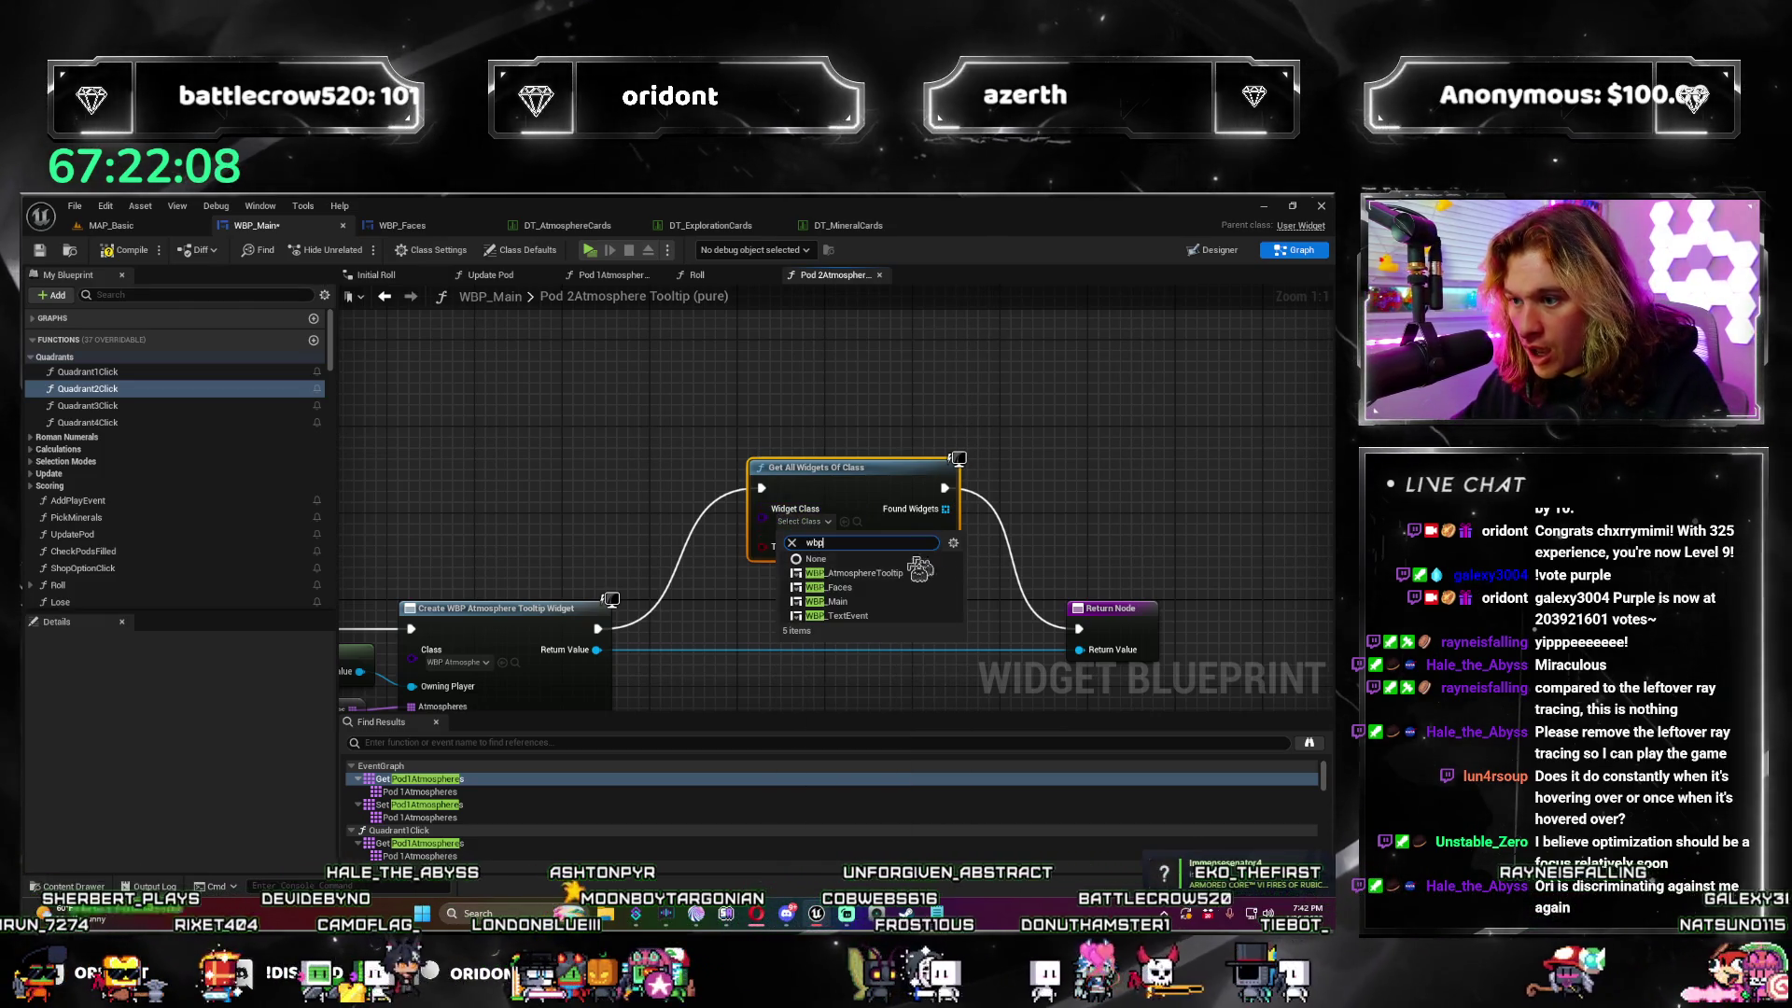
click(791, 642)
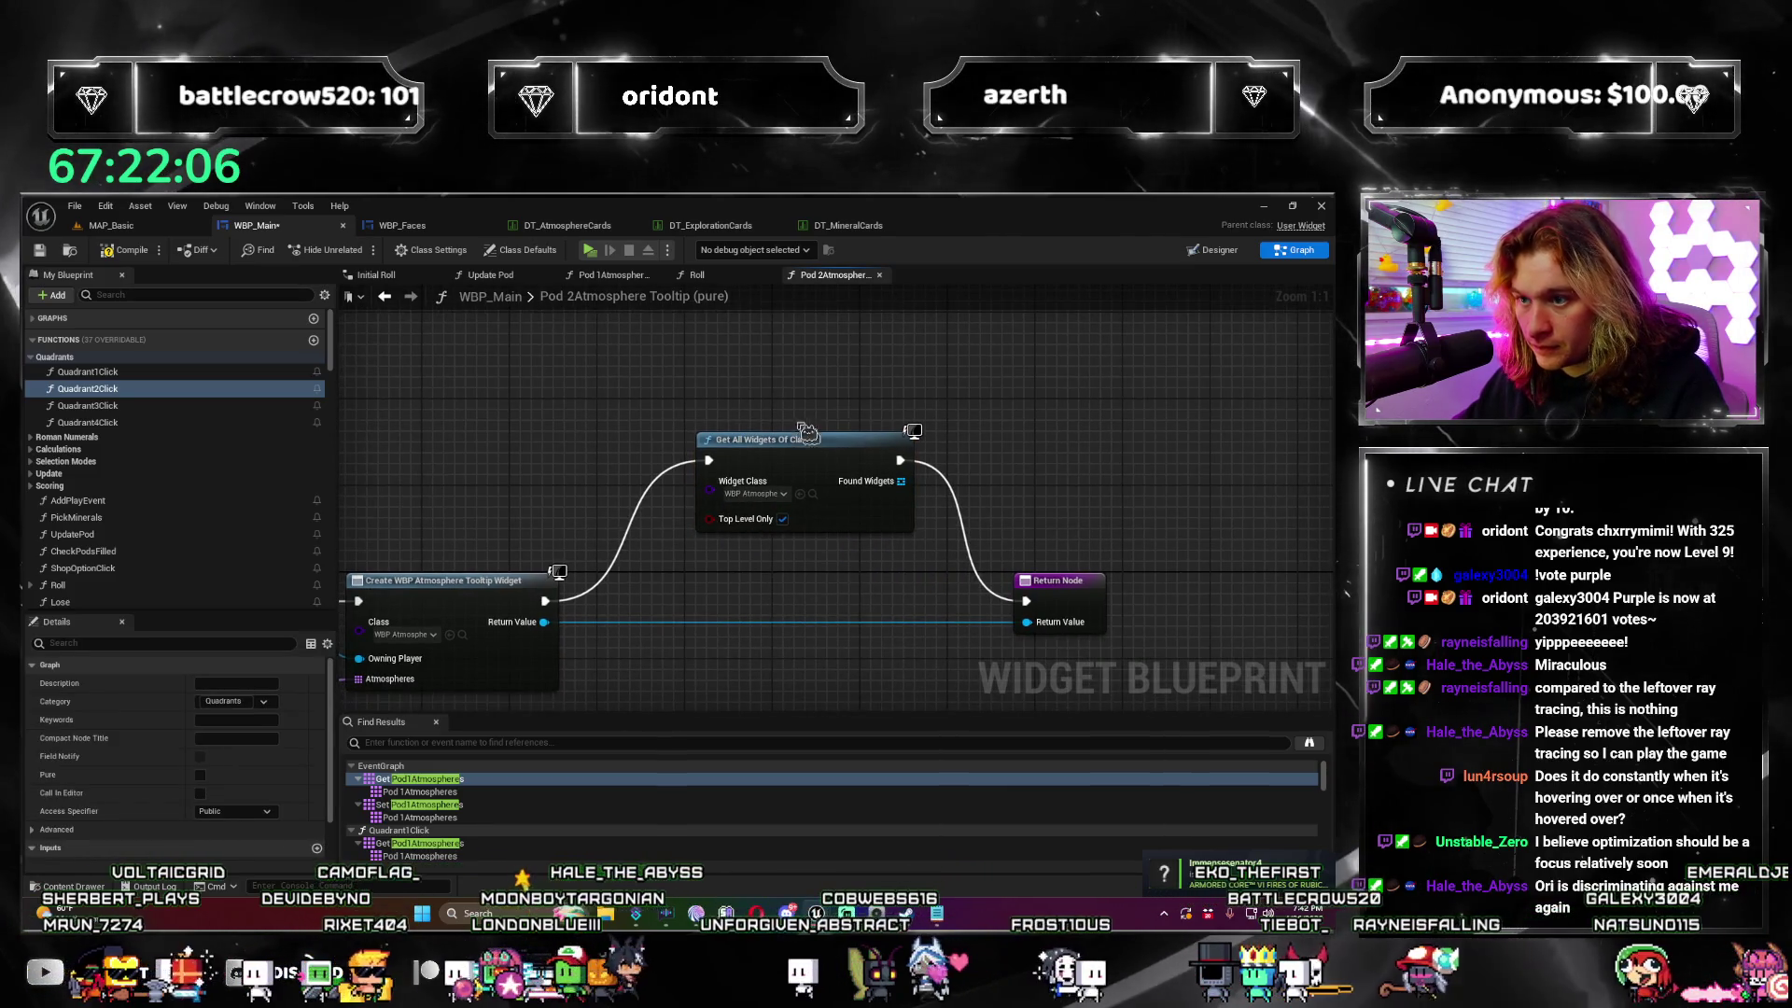
Step: Chain GET, To String and Print String nodes off Found Widgets to print the first widget
mouse_move(852, 486)
mouse_down()
mouse_move(726, 485)
mouse_move(831, 426)
mouse_up()
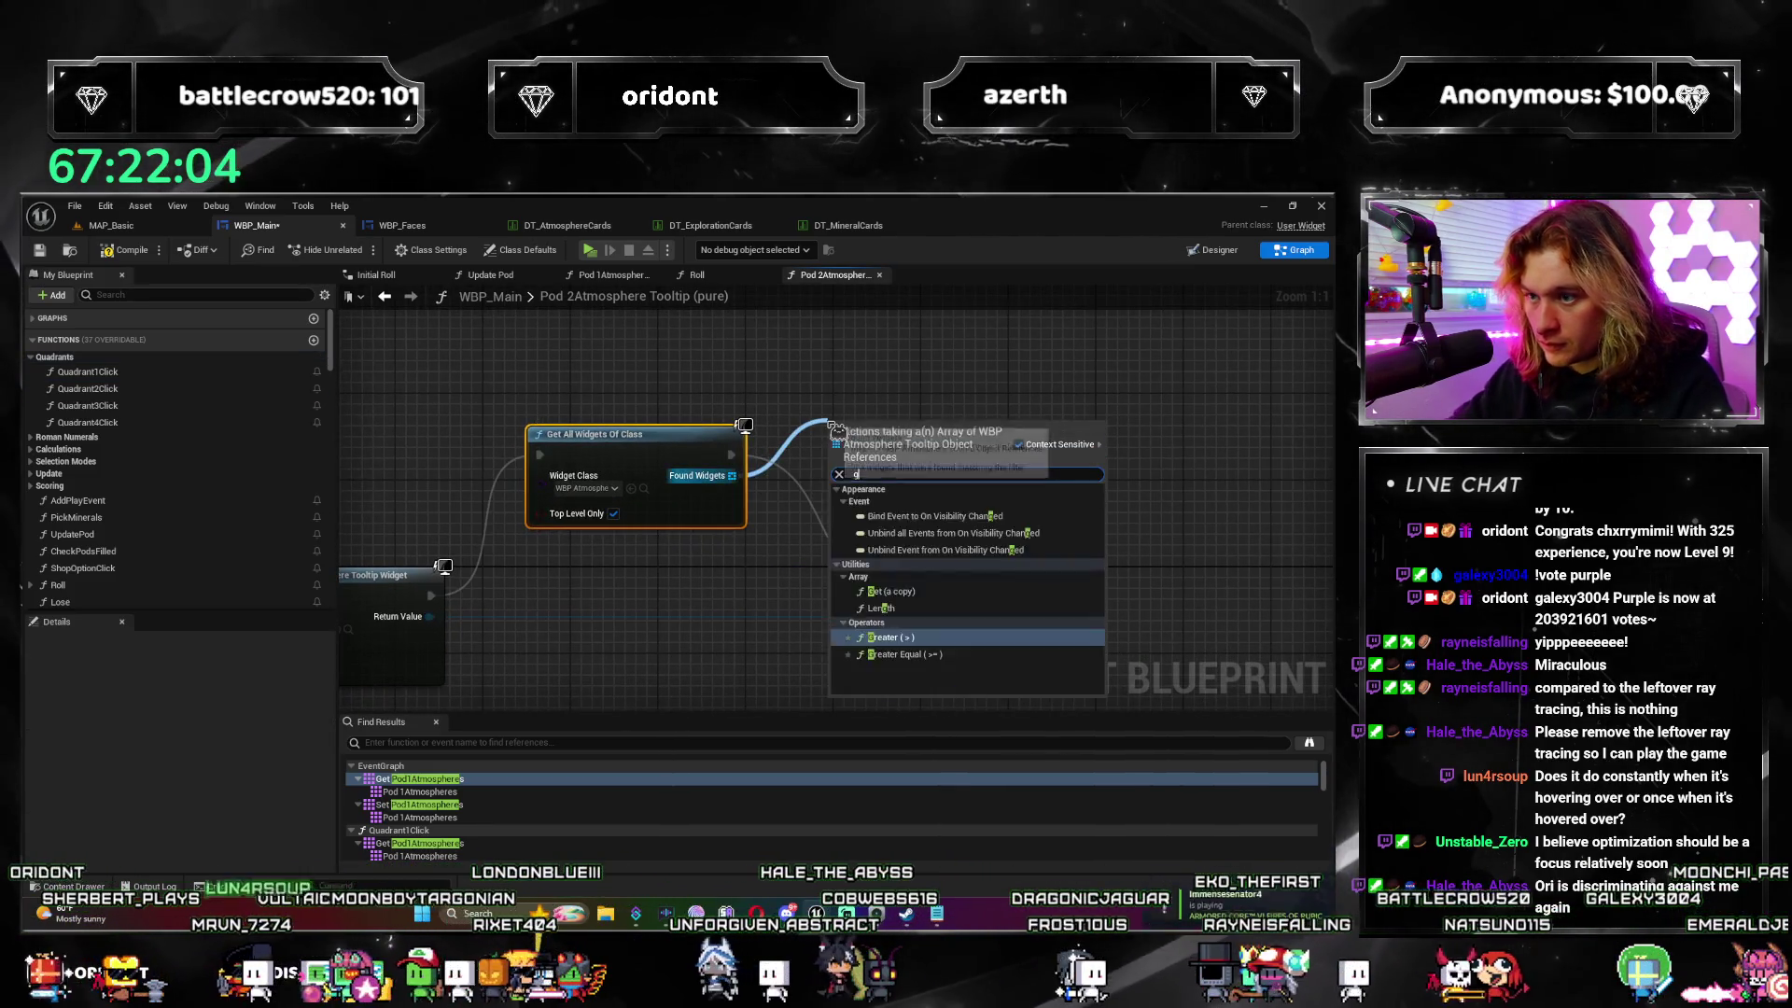
key(BackSpace)
key(BackSpace)
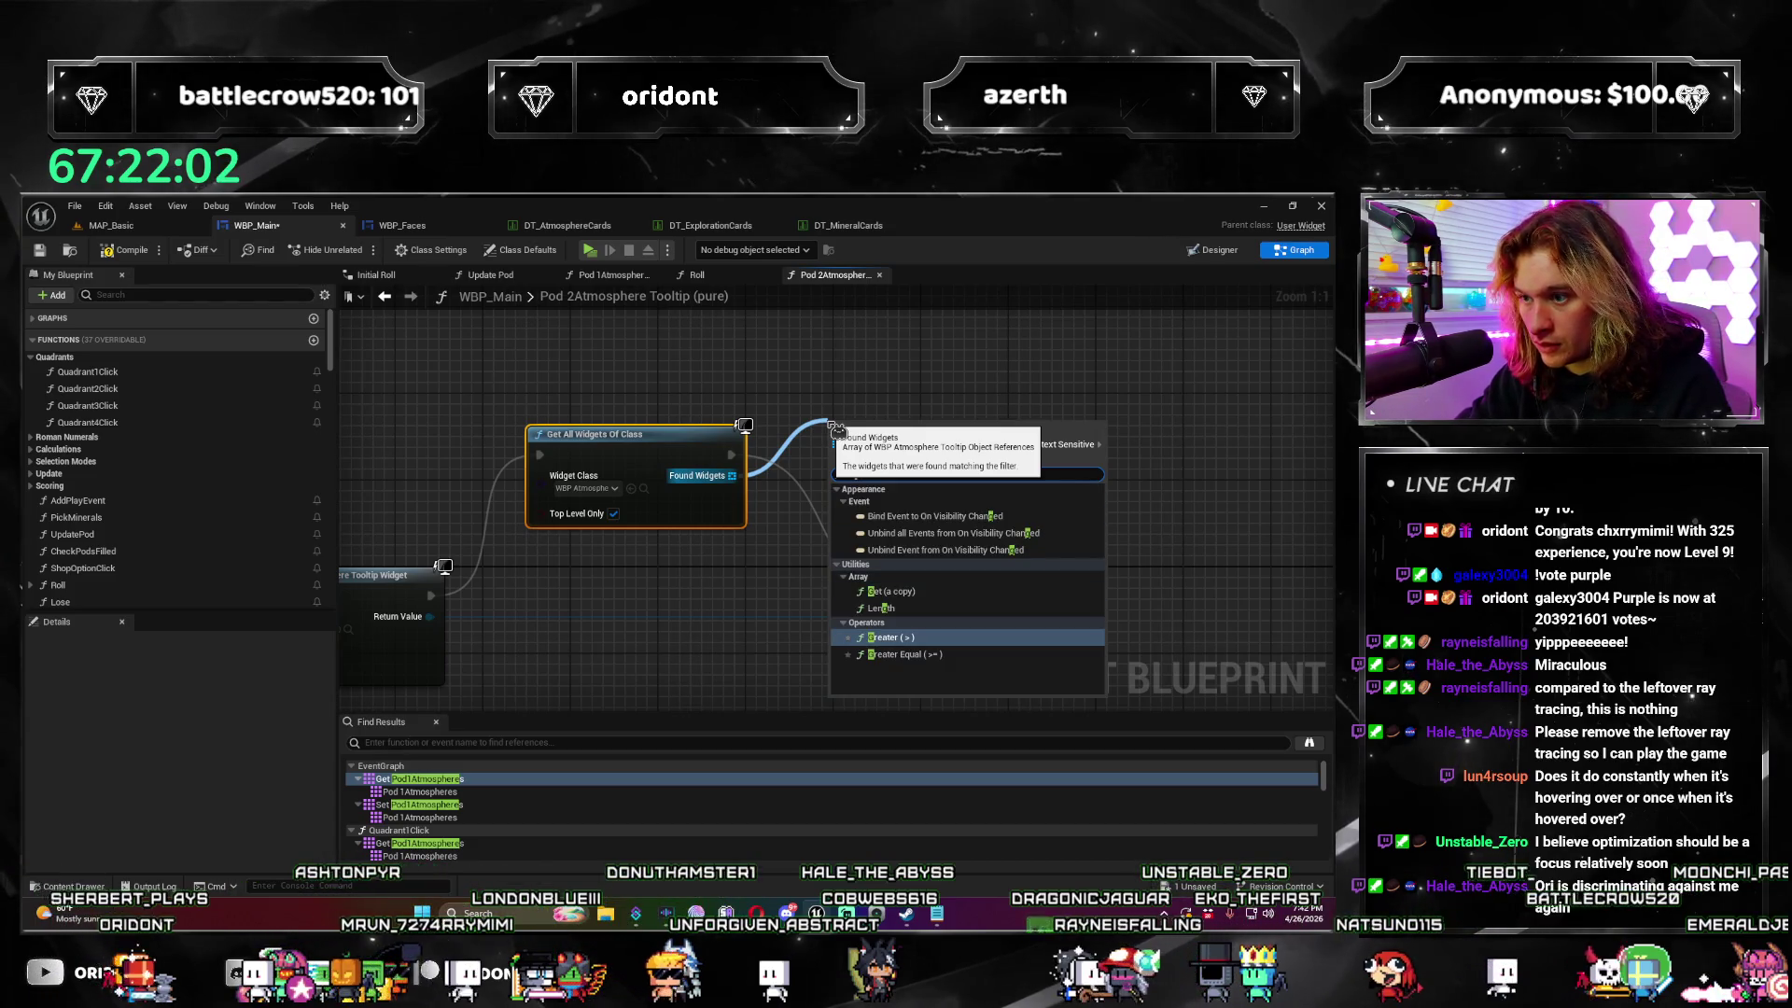
text(et)
key(Return)
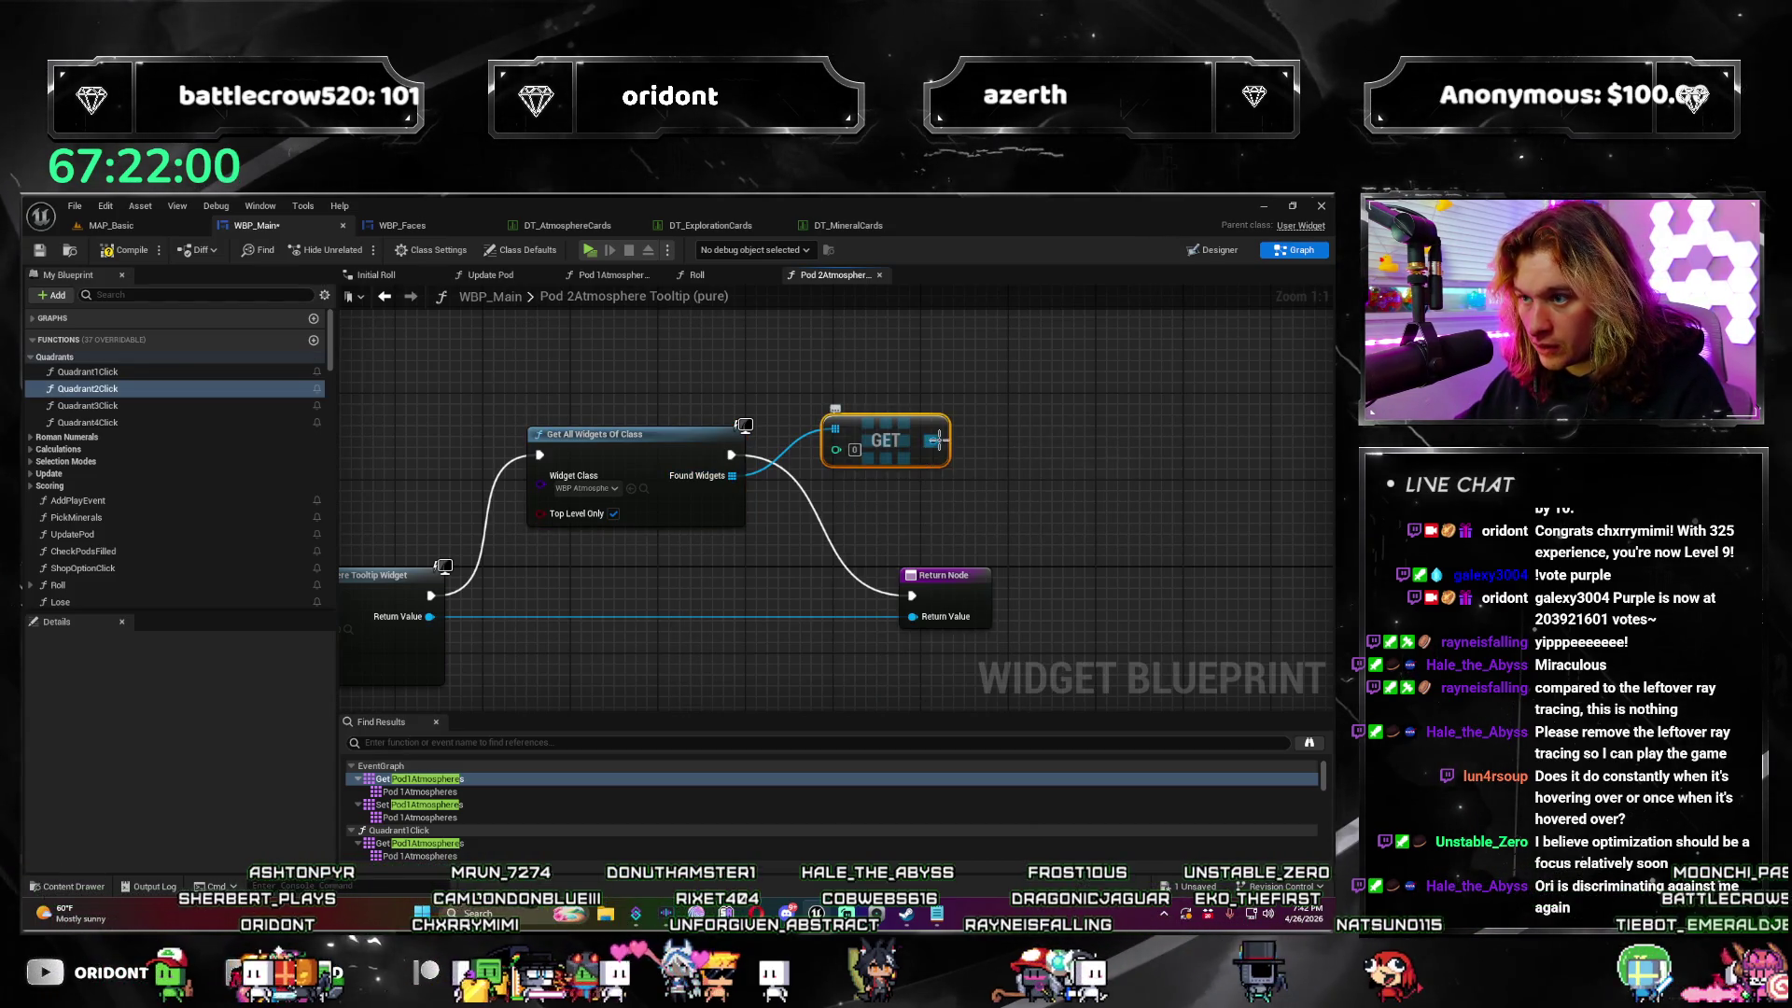
drag(934, 440, 1004, 442)
text(to string)
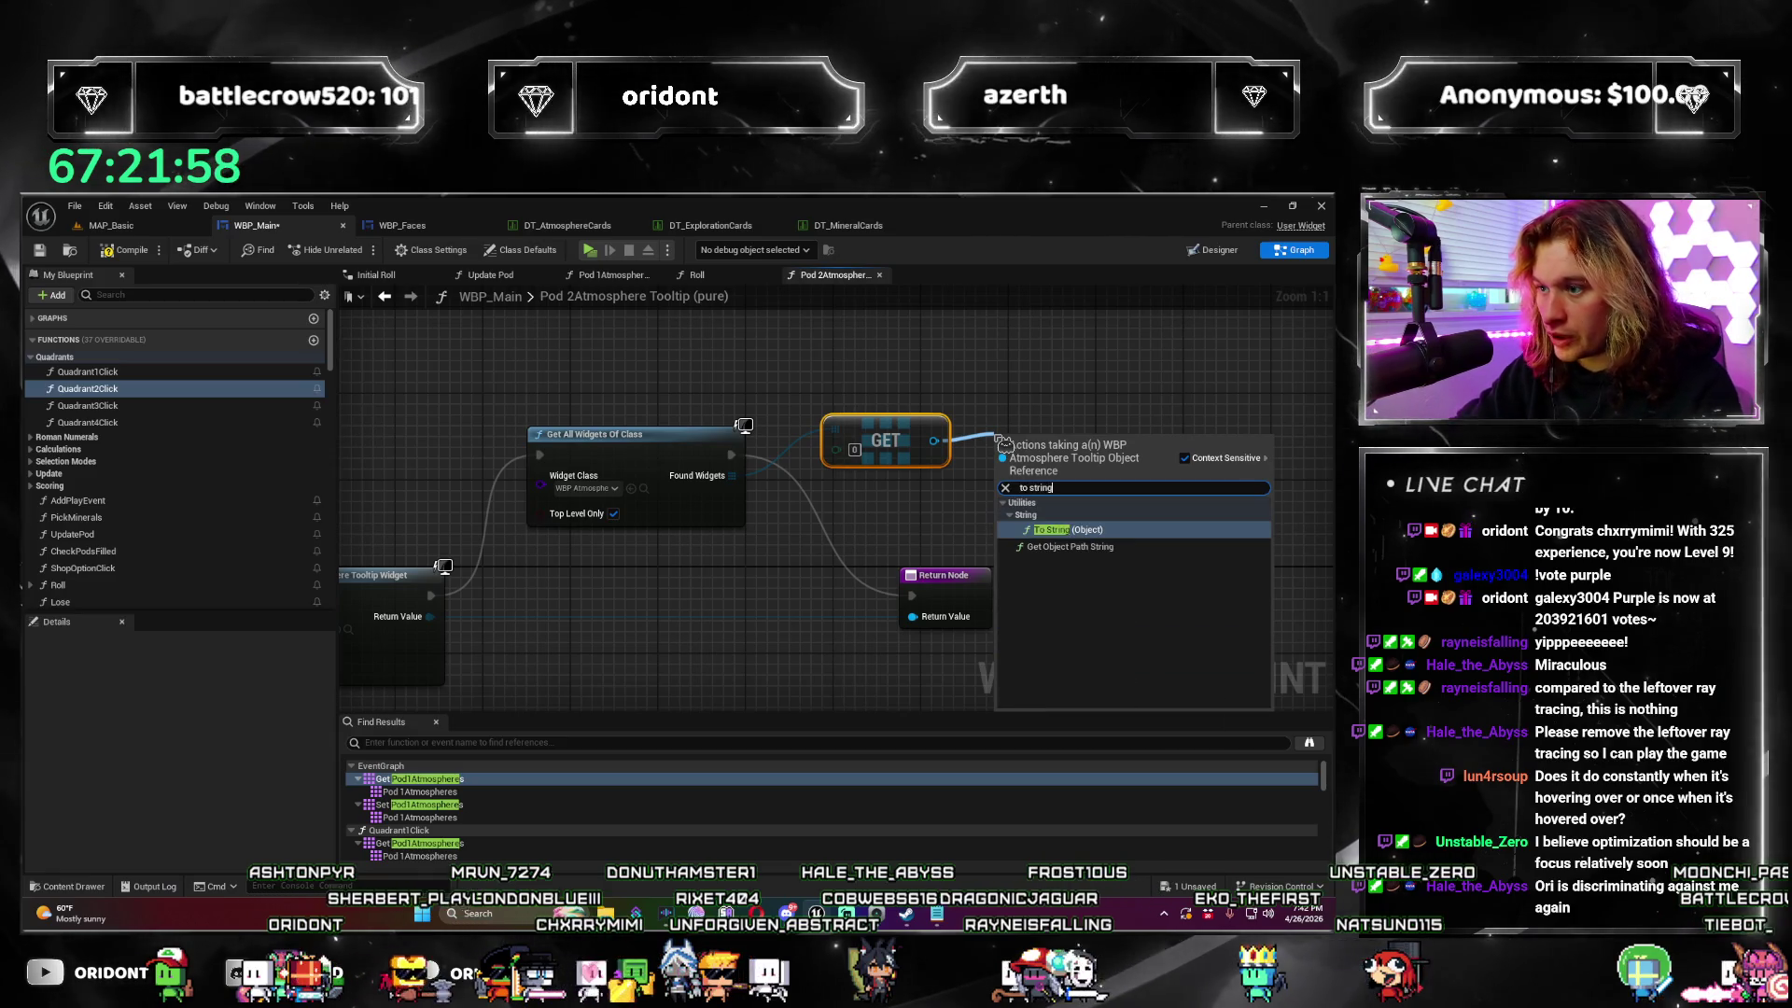
key(Return)
drag(1059, 437, 1110, 387)
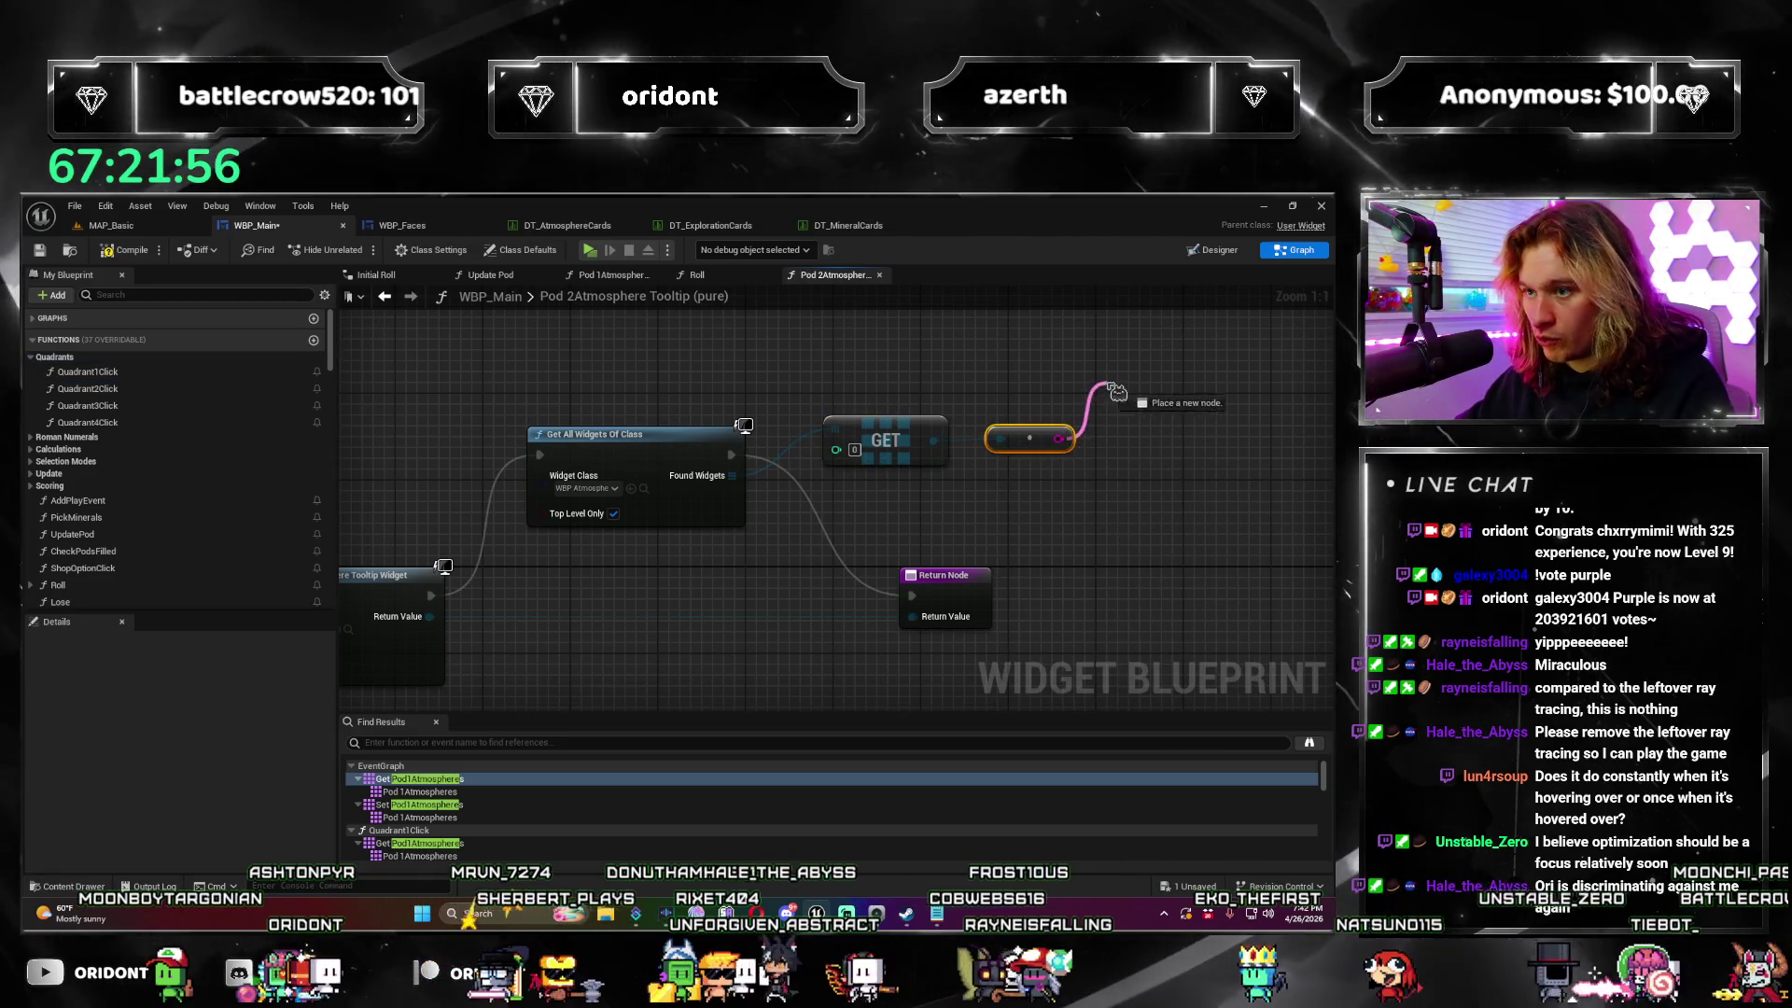
text(print)
key(Return)
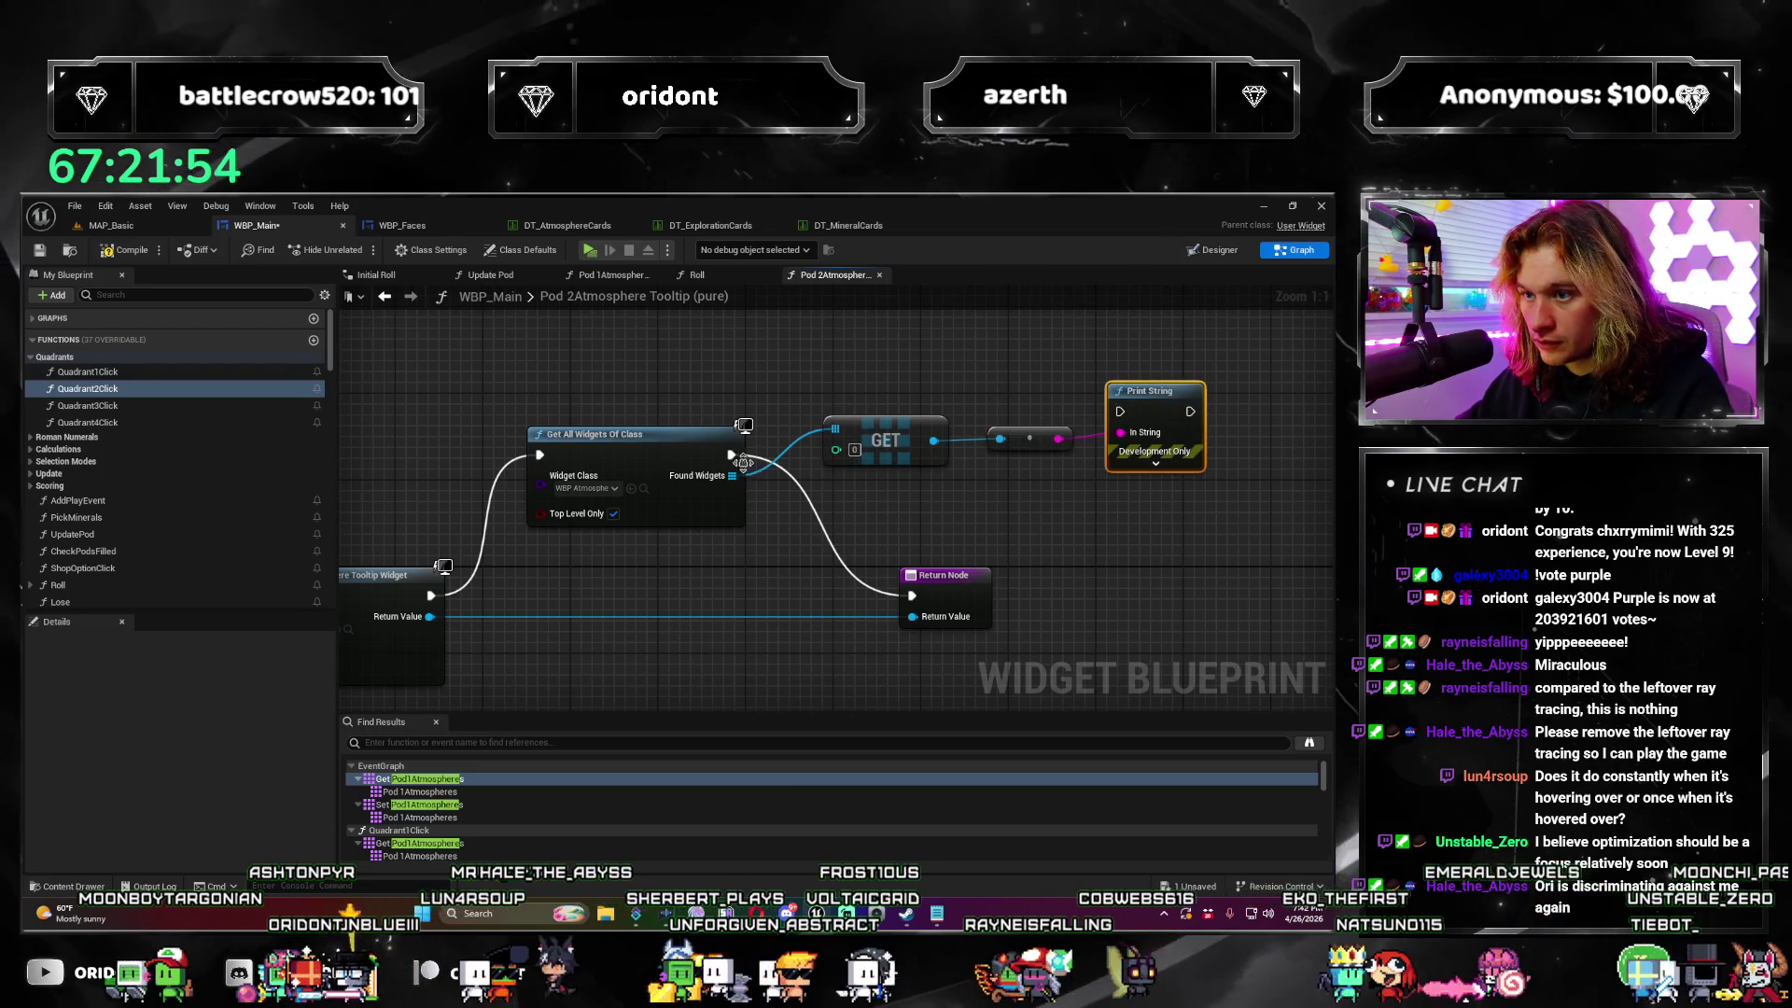
Step: Save WBP_Main and launch a standalone game preview
click(1206, 427)
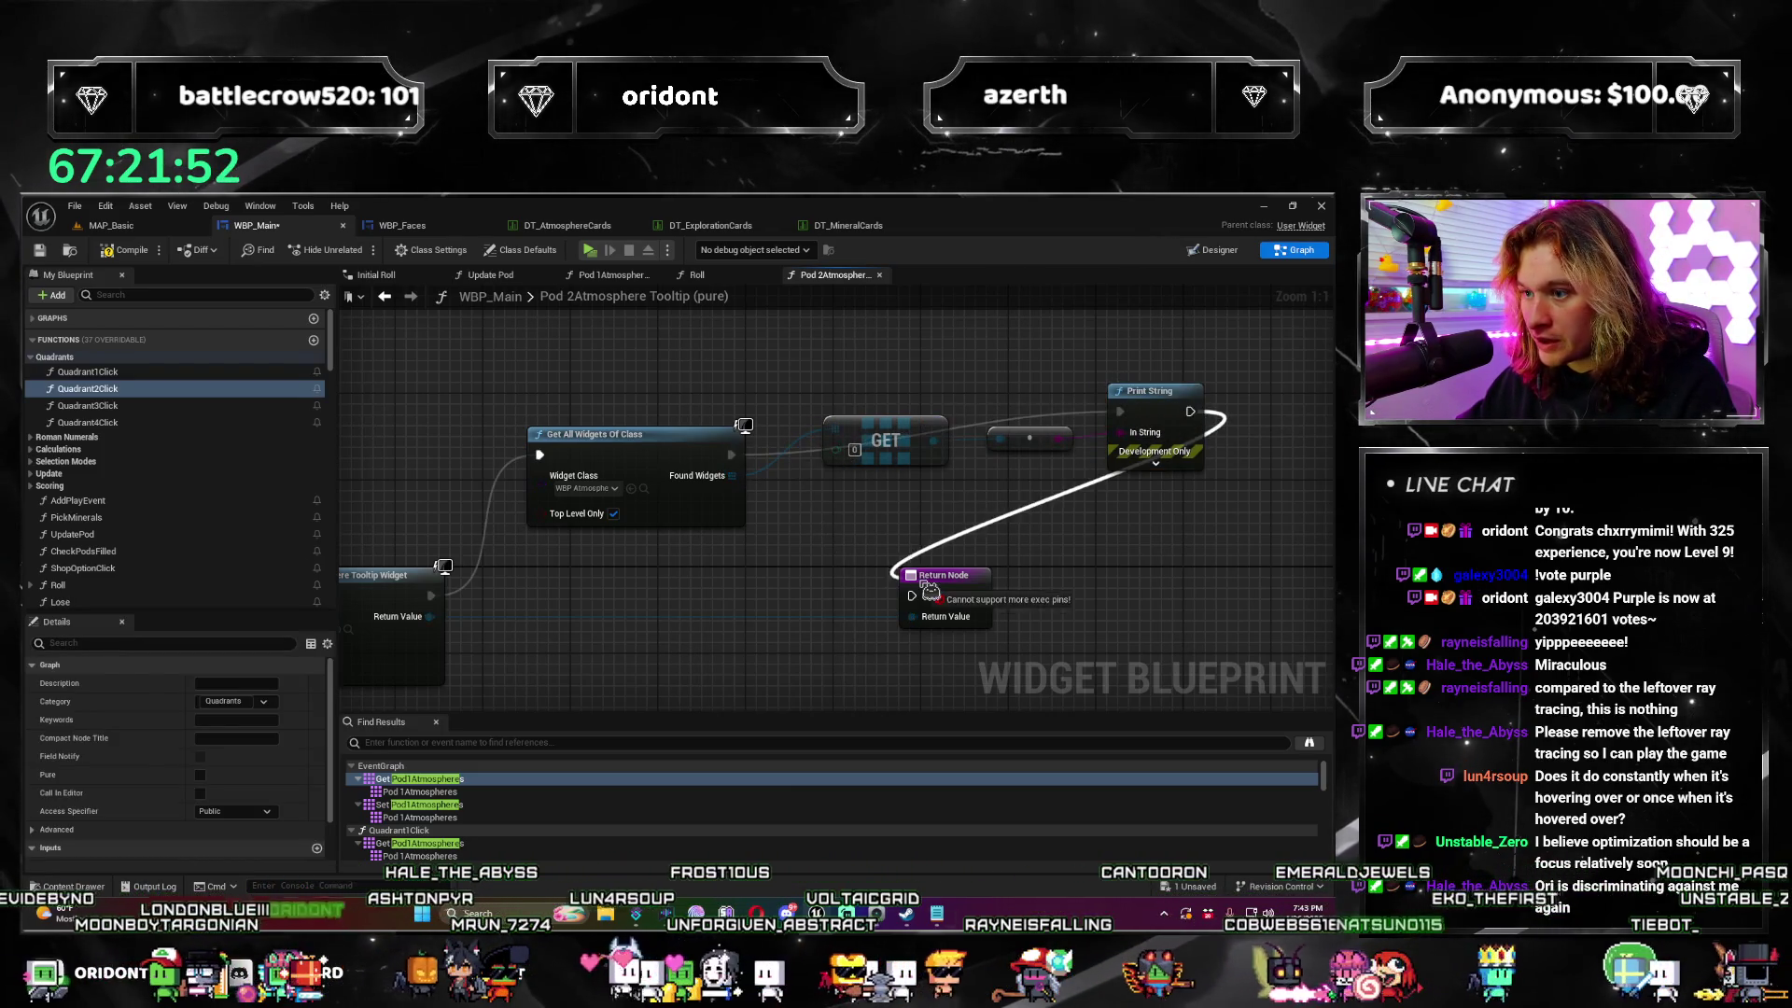
scroll(894, 631, down, 4)
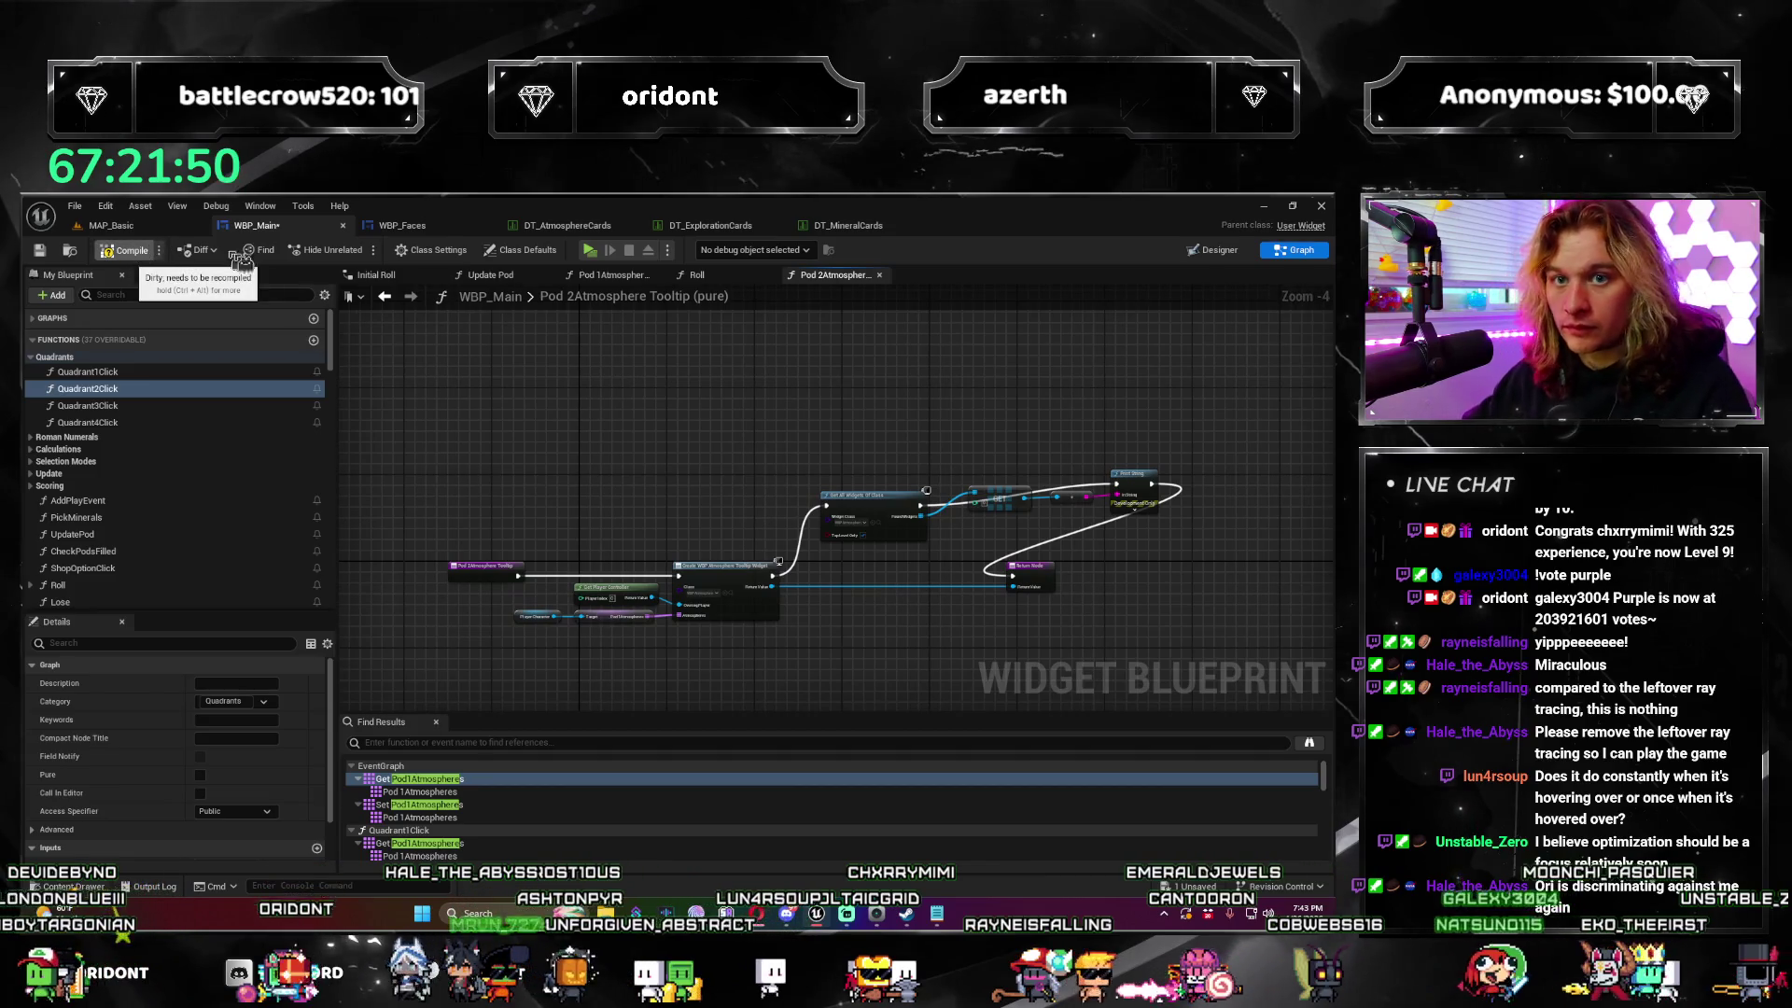
key(ctrl+s)
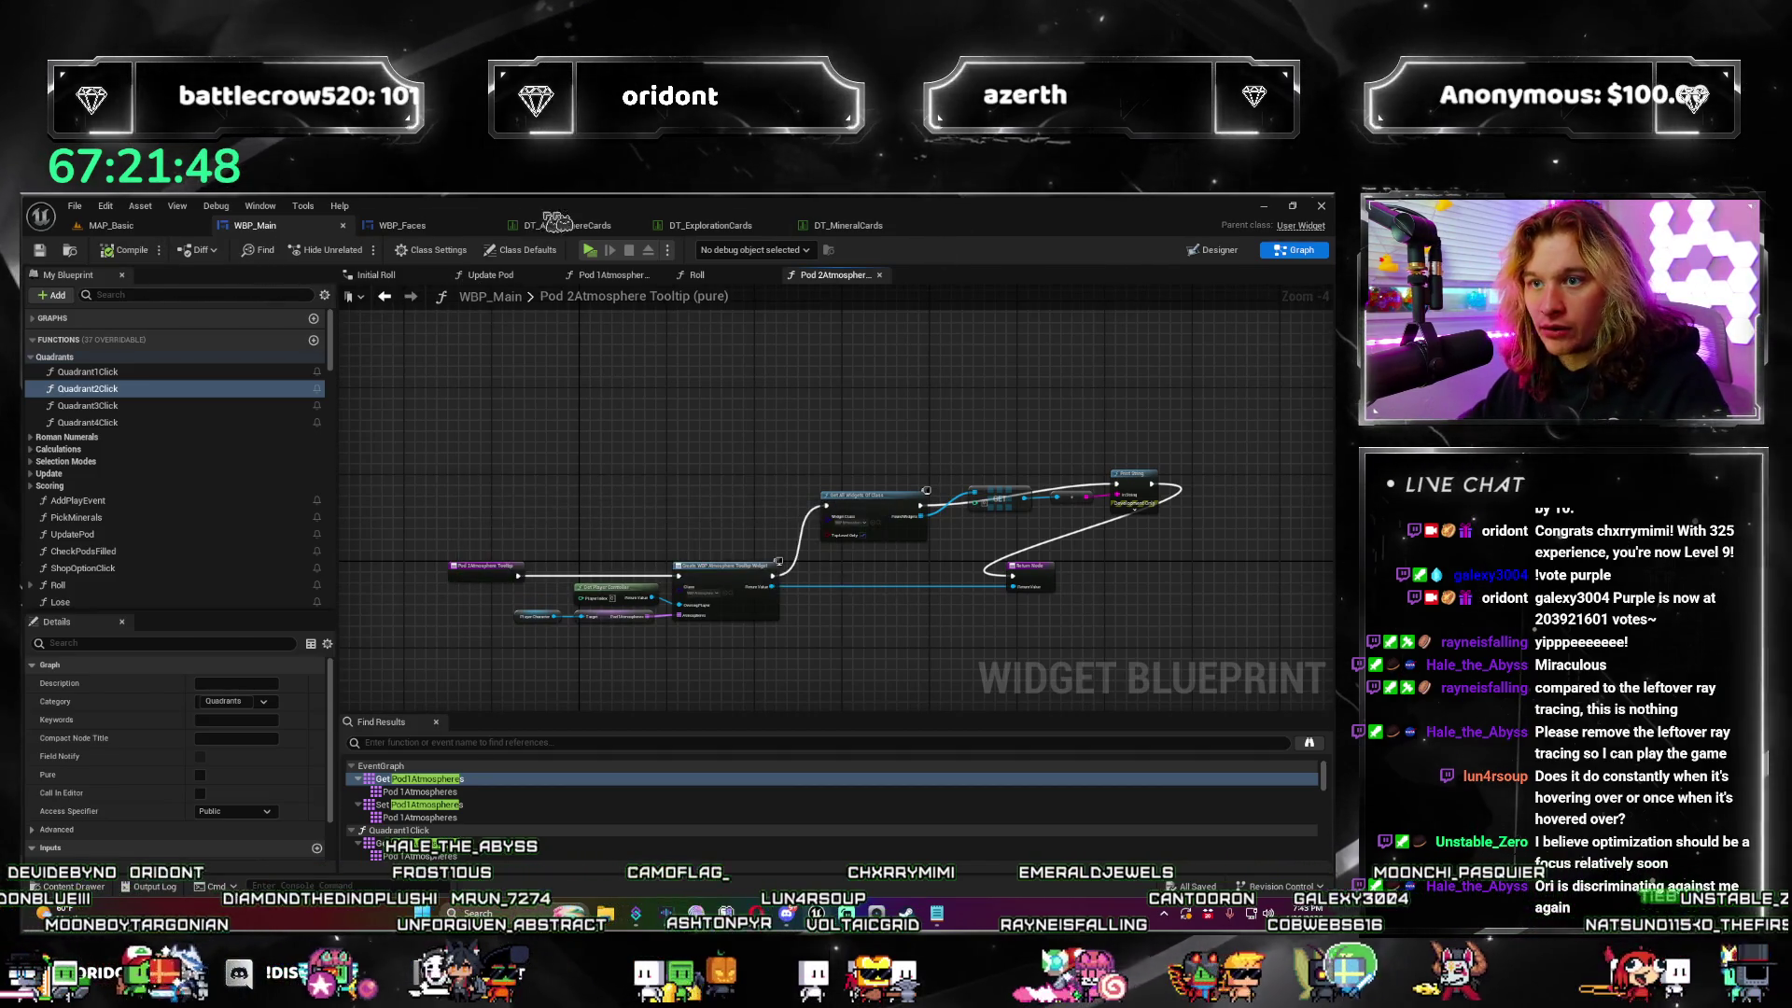
click(592, 251)
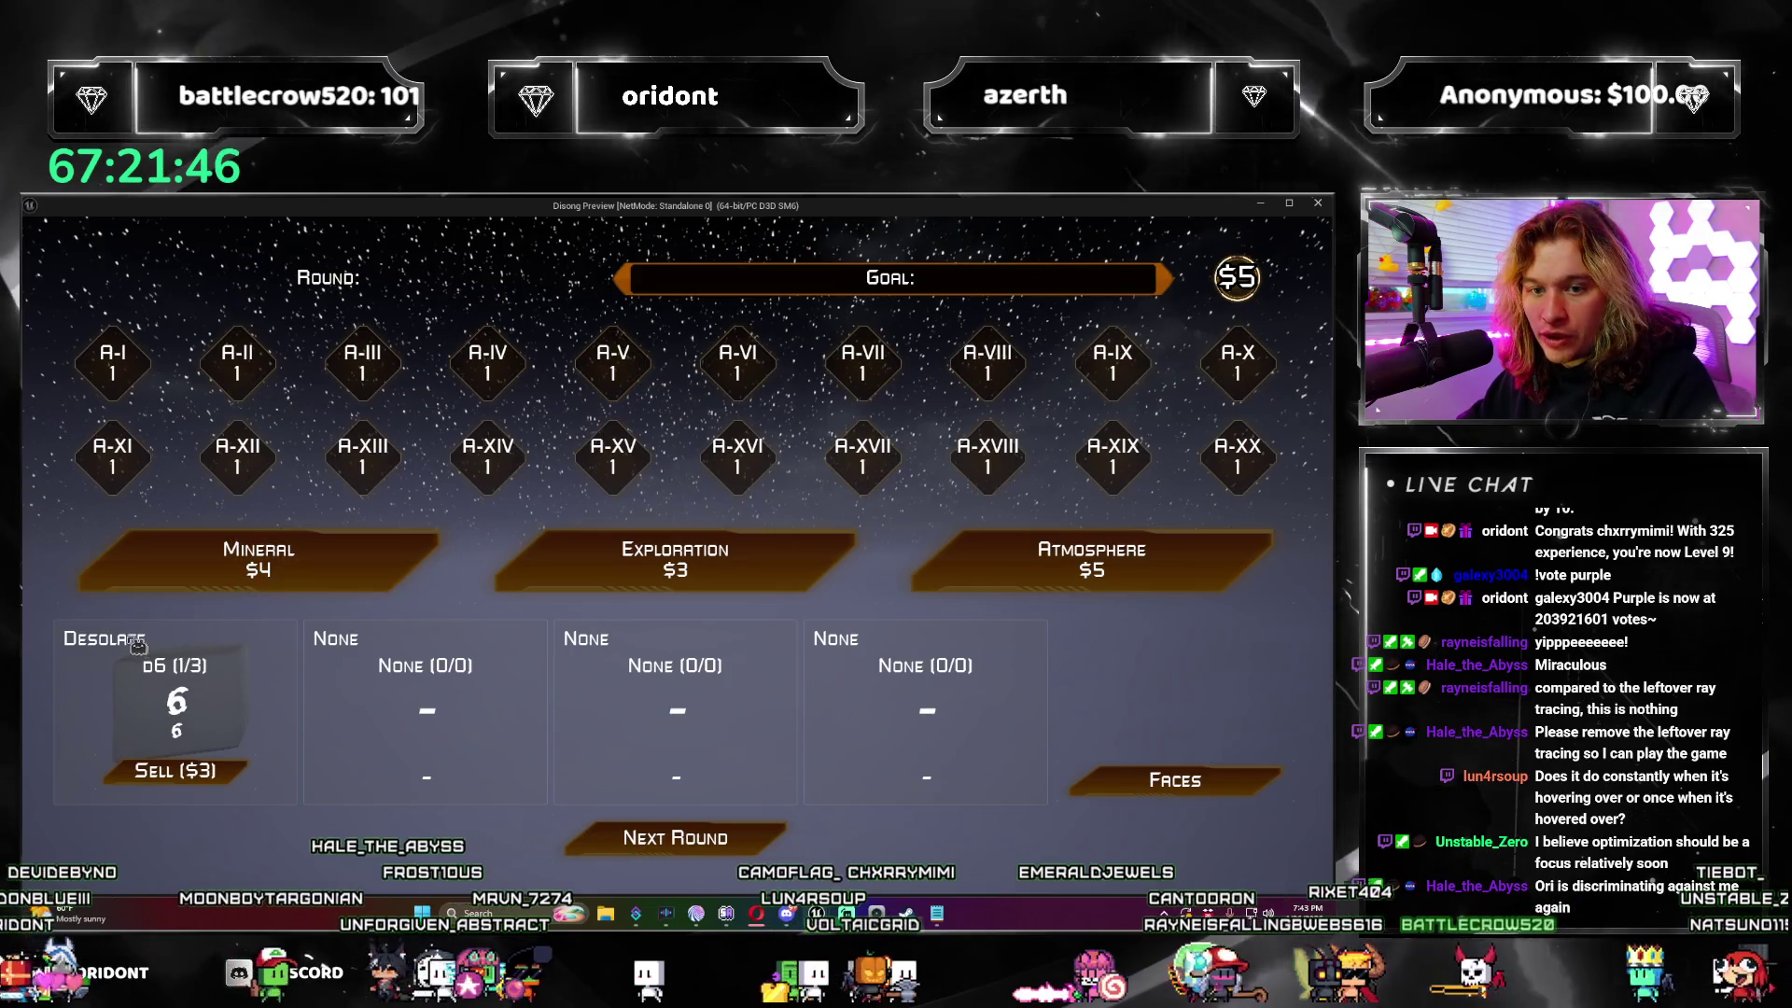
Step: Check the quadrant labels' tooltips, buy an Atmosphere pack for a Superhot die, then close the preview
mouse_move(134, 643)
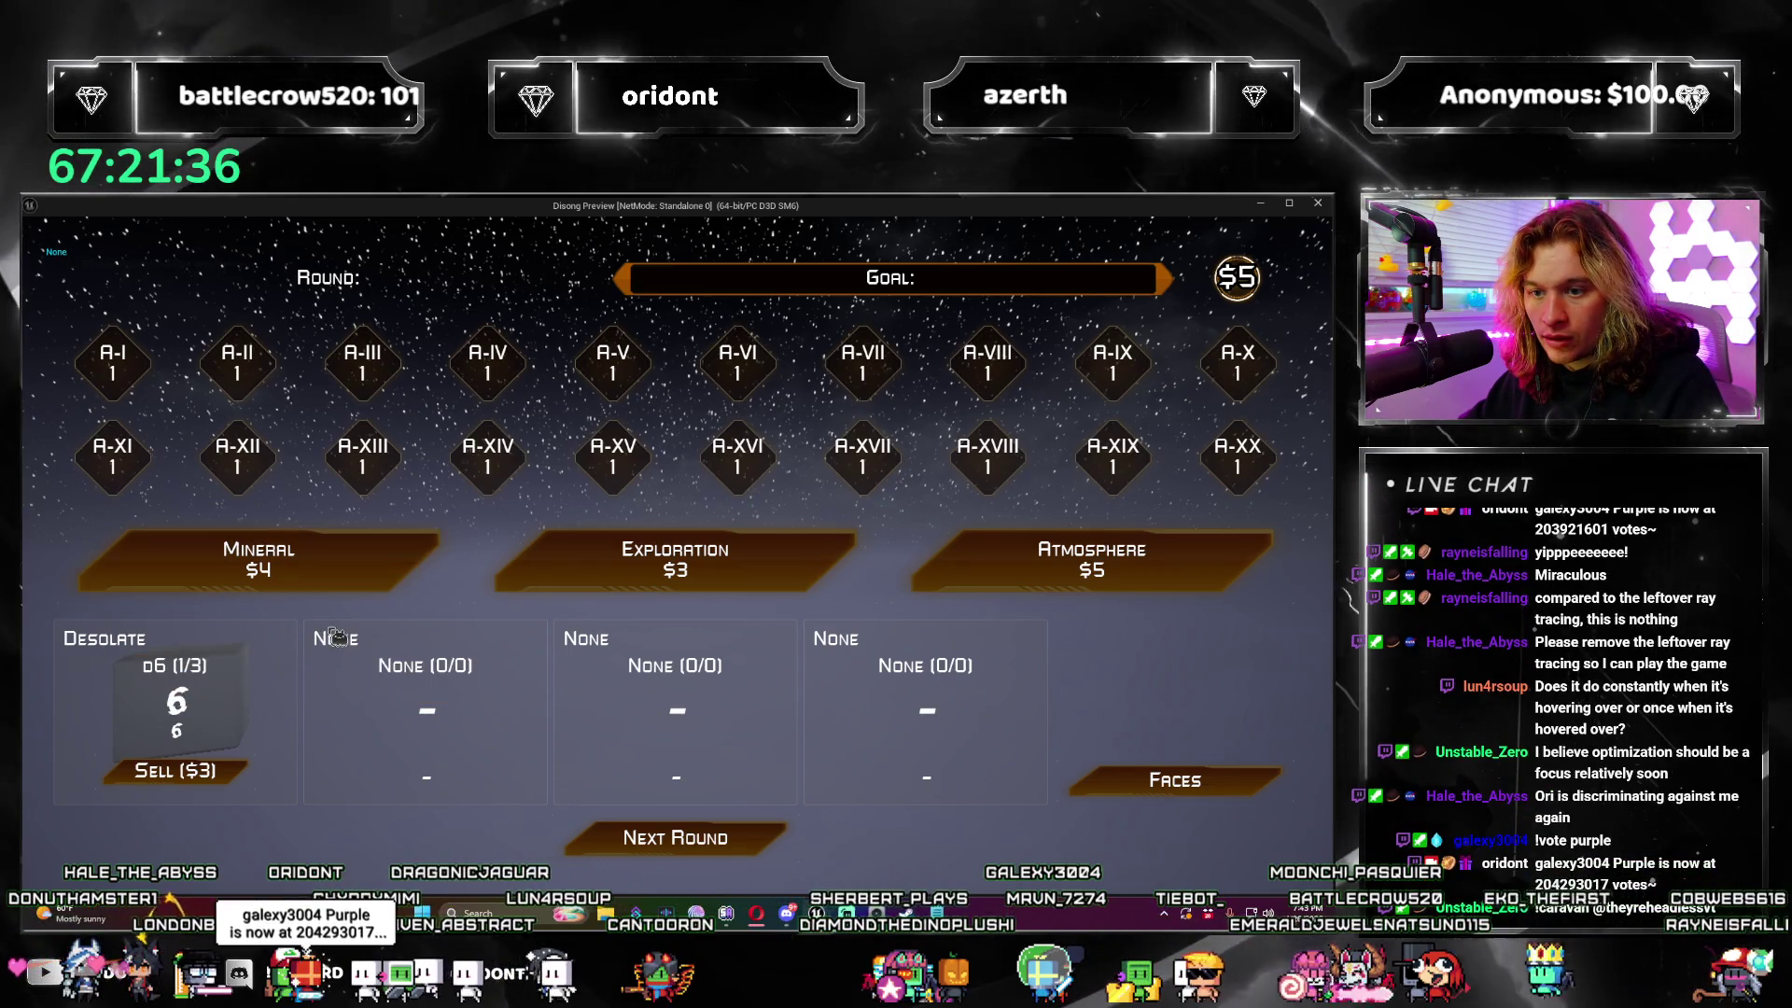
mouse_move(336, 647)
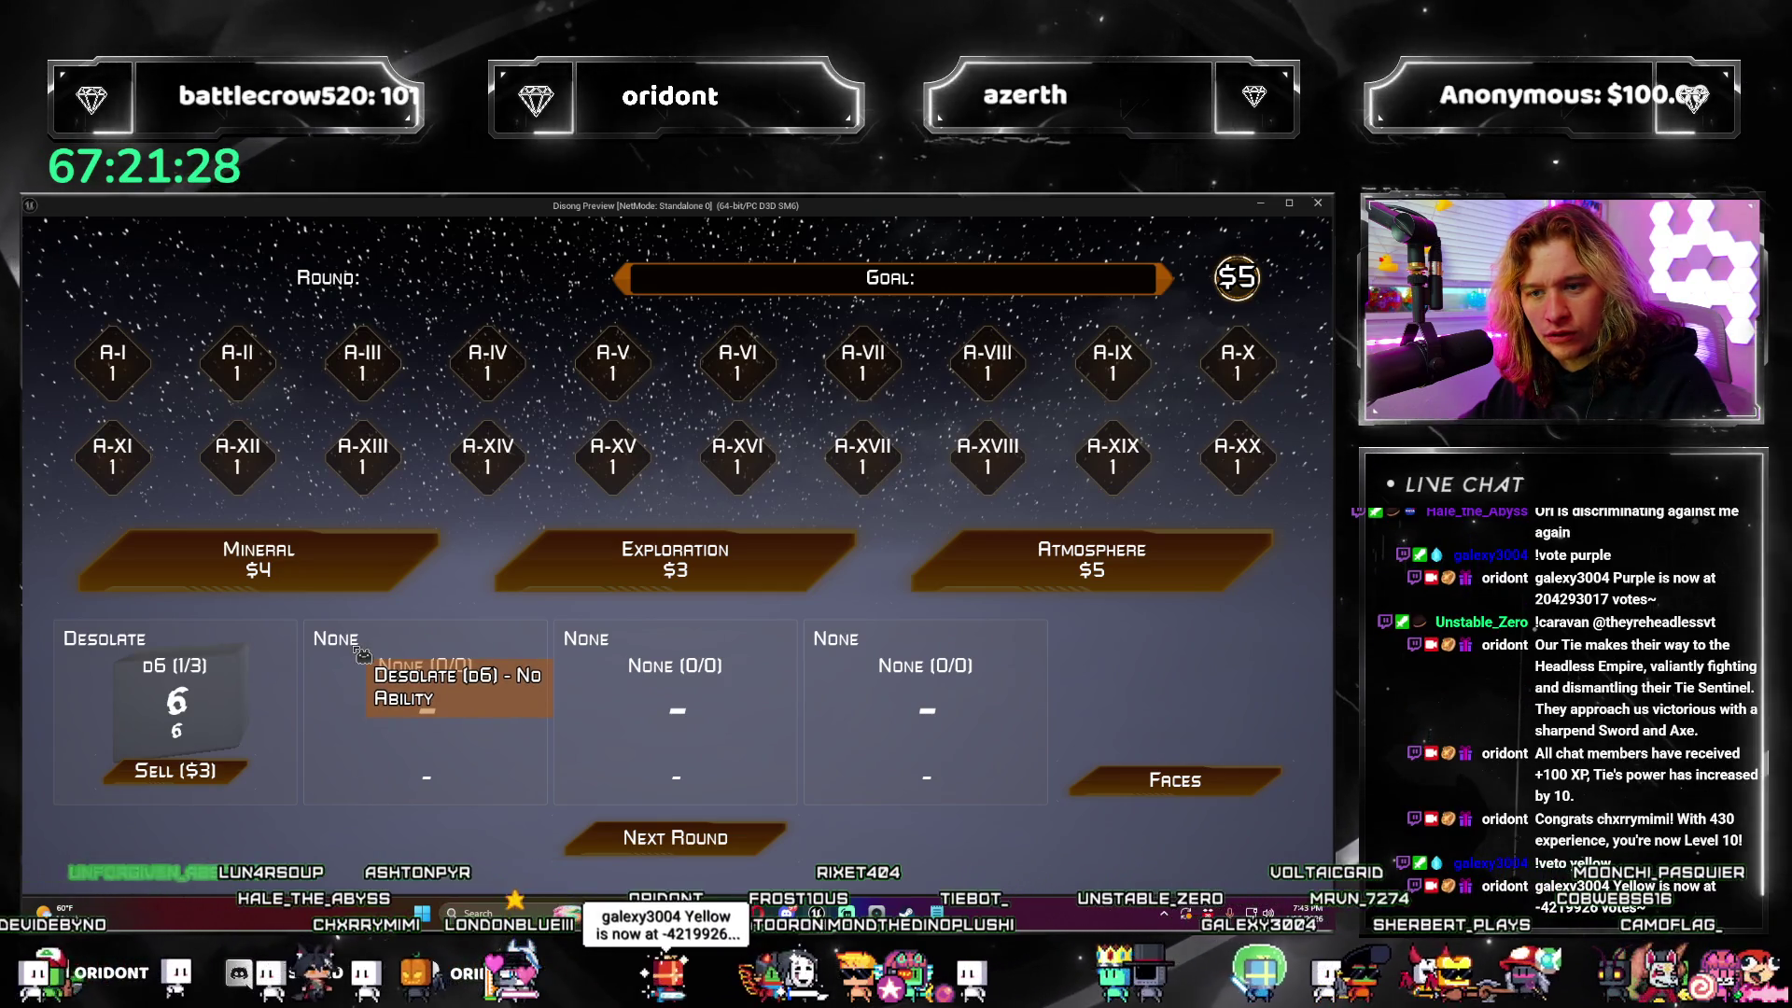
click(1092, 560)
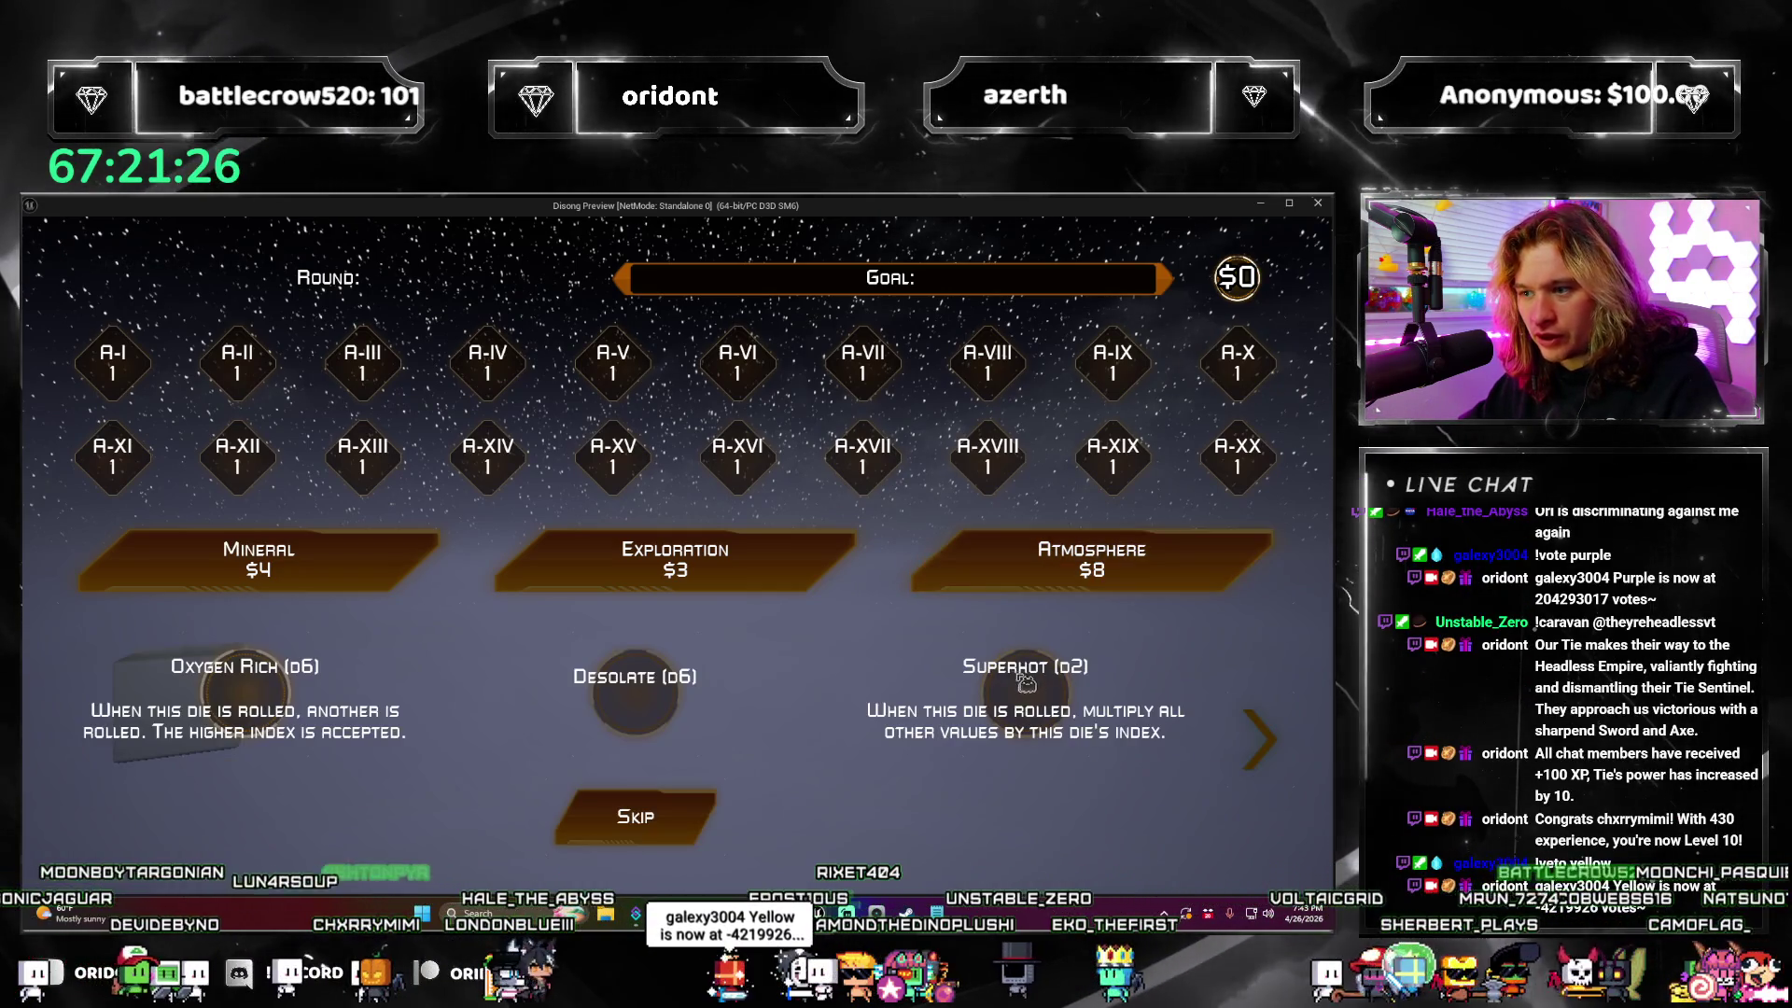
click(1025, 683)
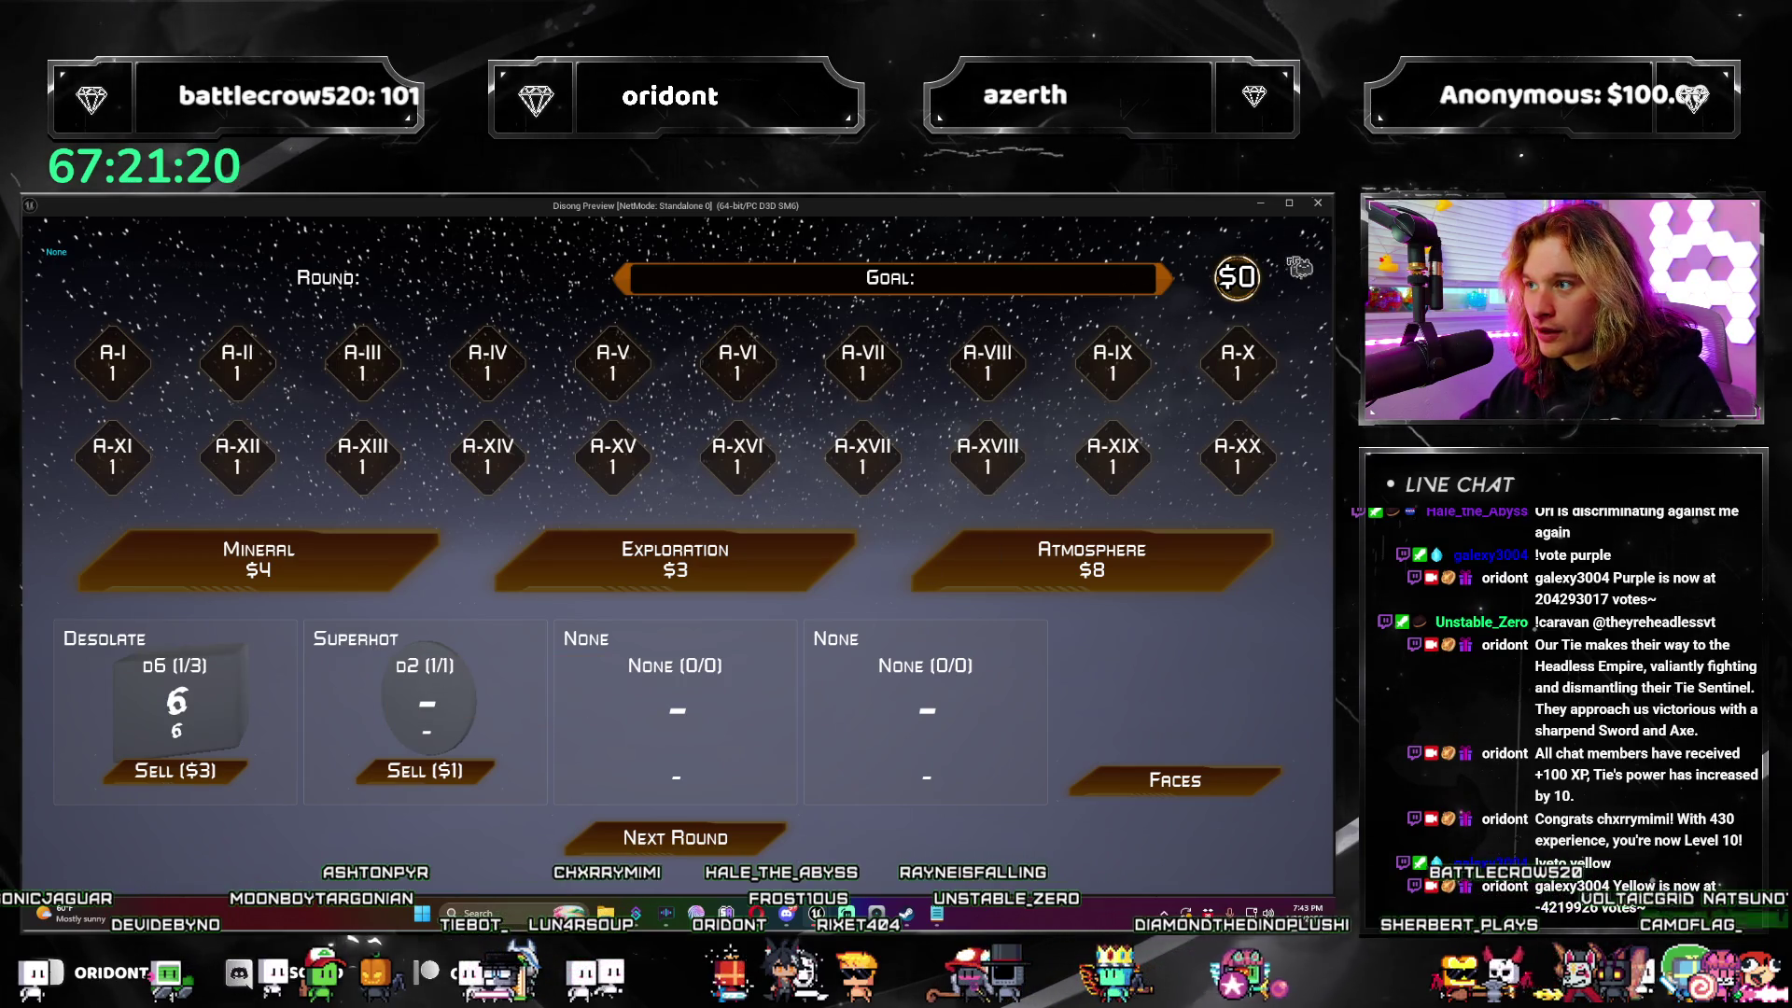
click(1318, 204)
Step: Replace the Pod1Atmospheres getter with Get Pod2Atmospheres feeding the Atmospheres input, then save WBP_Main
scroll(712, 595, up, 3)
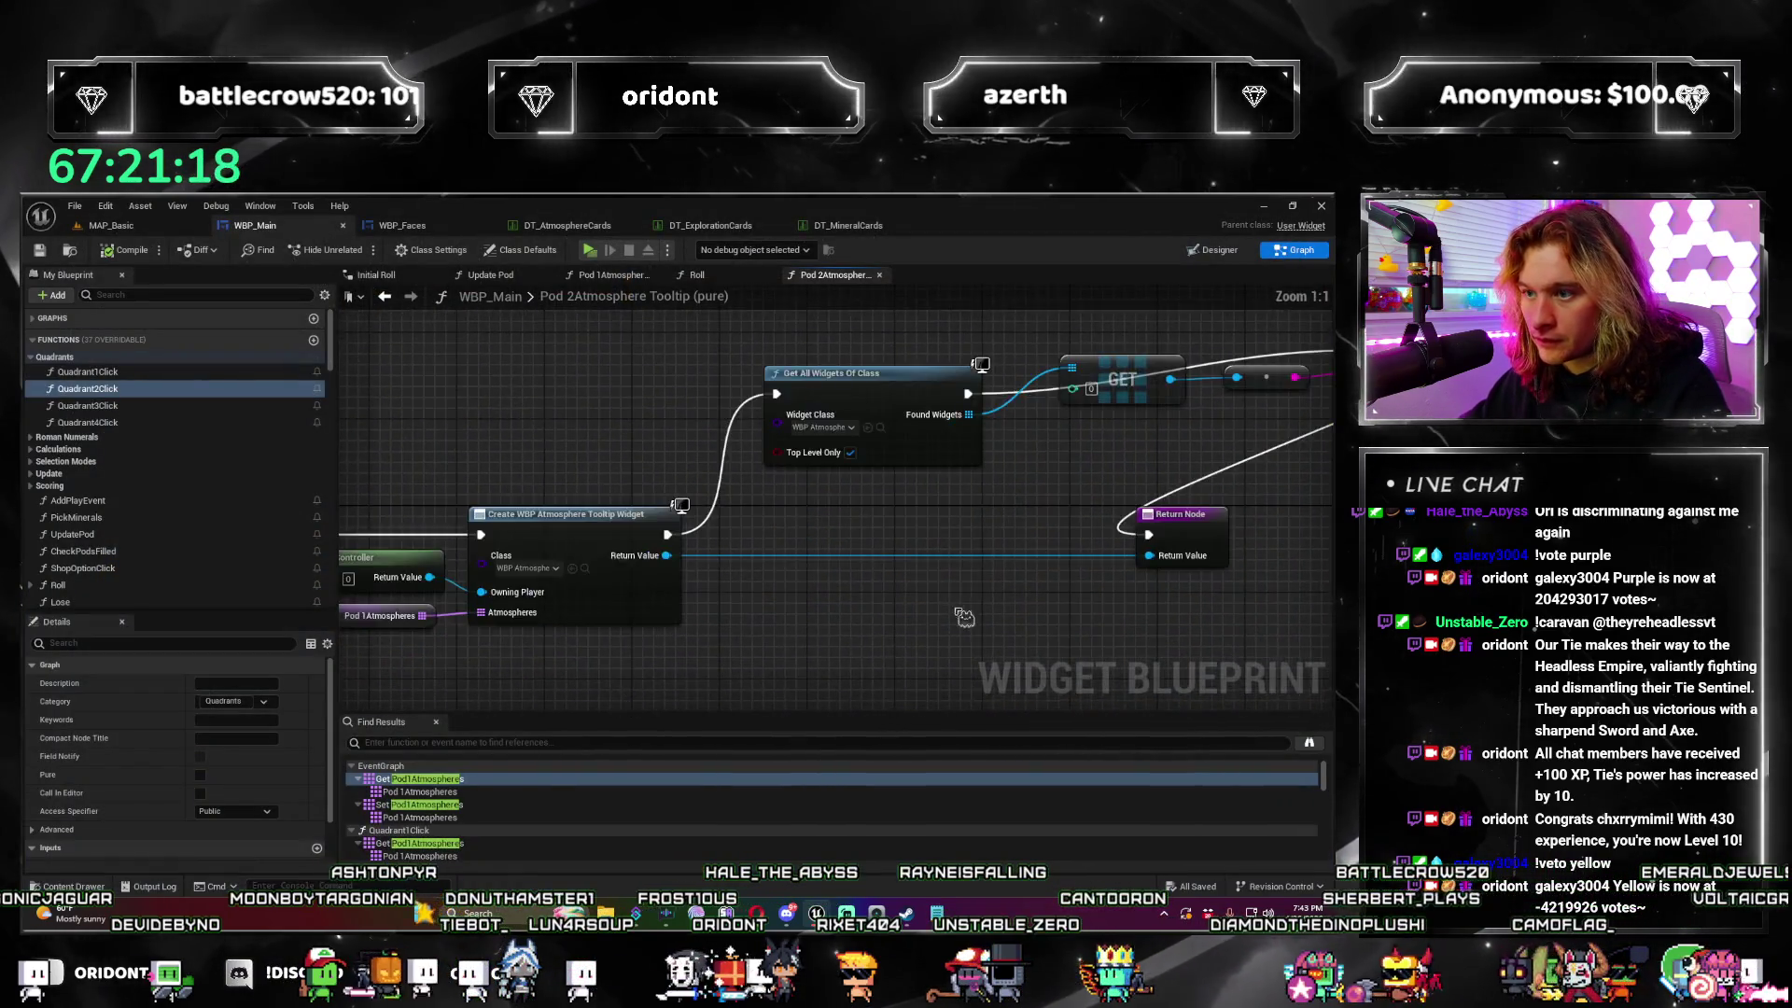
mouse_move(712, 594)
mouse_down()
mouse_move(1325, 597)
mouse_move(1279, 597)
mouse_move(1294, 597)
mouse_up()
click(733, 597)
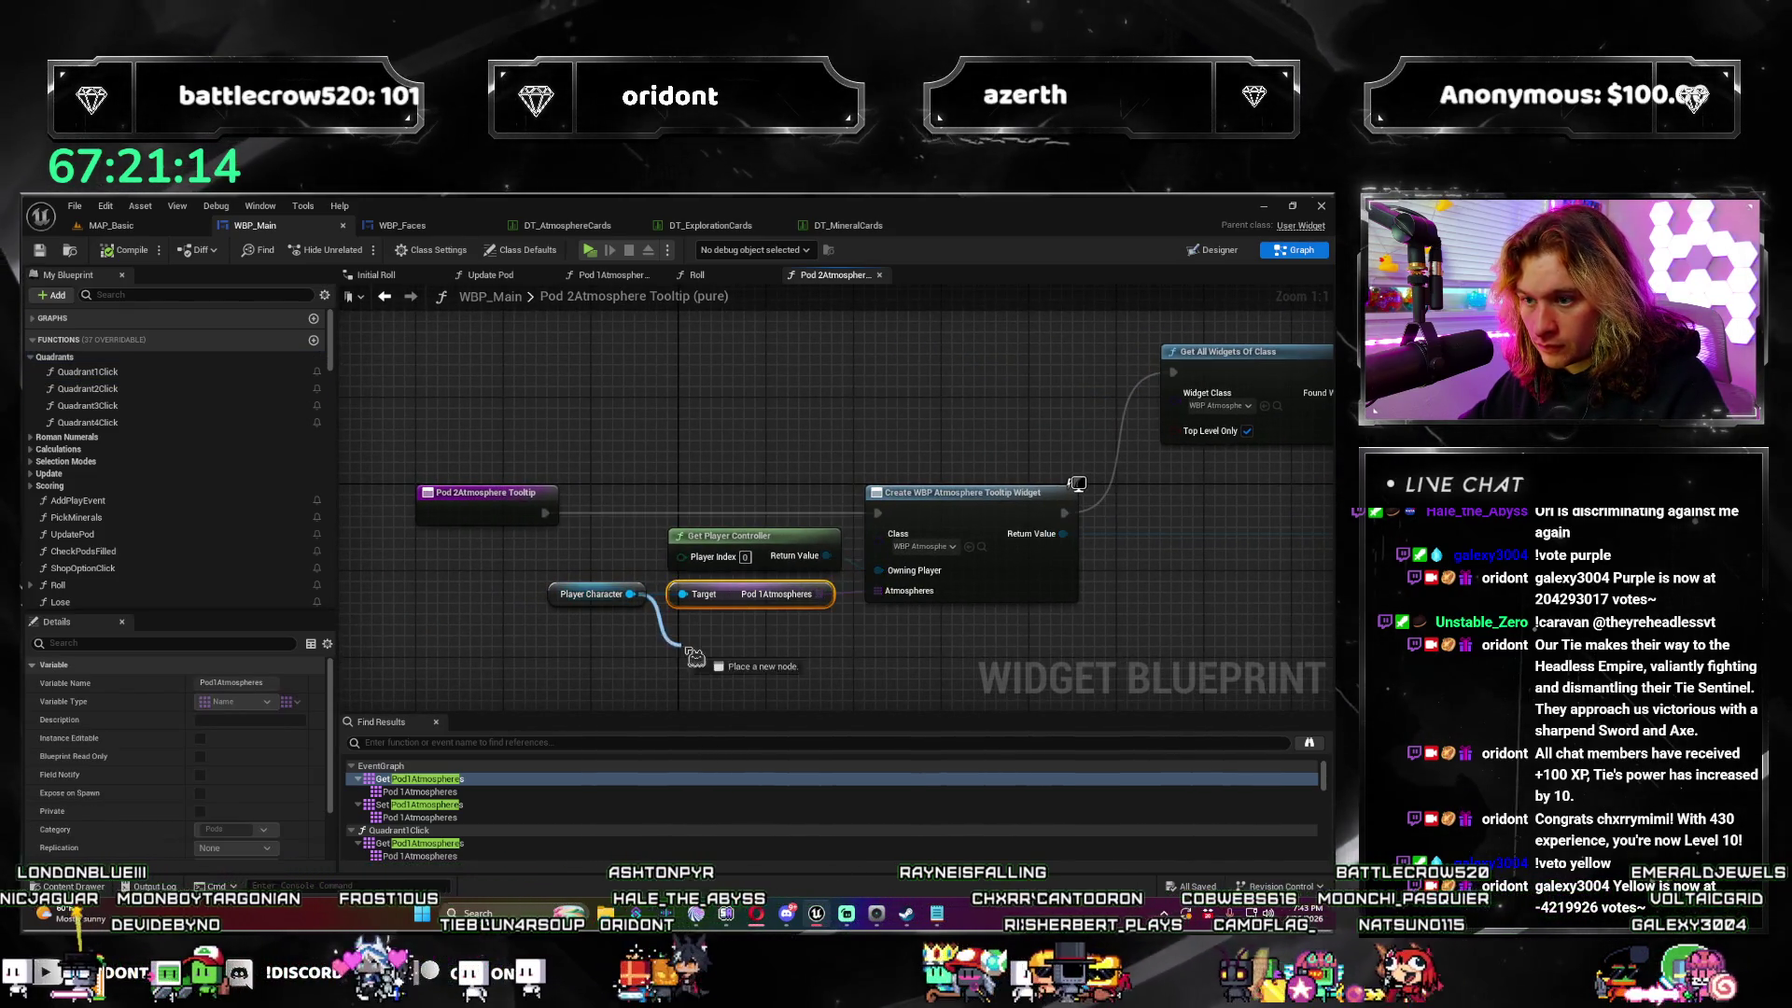
drag(695, 656, 698, 658)
text(get pod2)
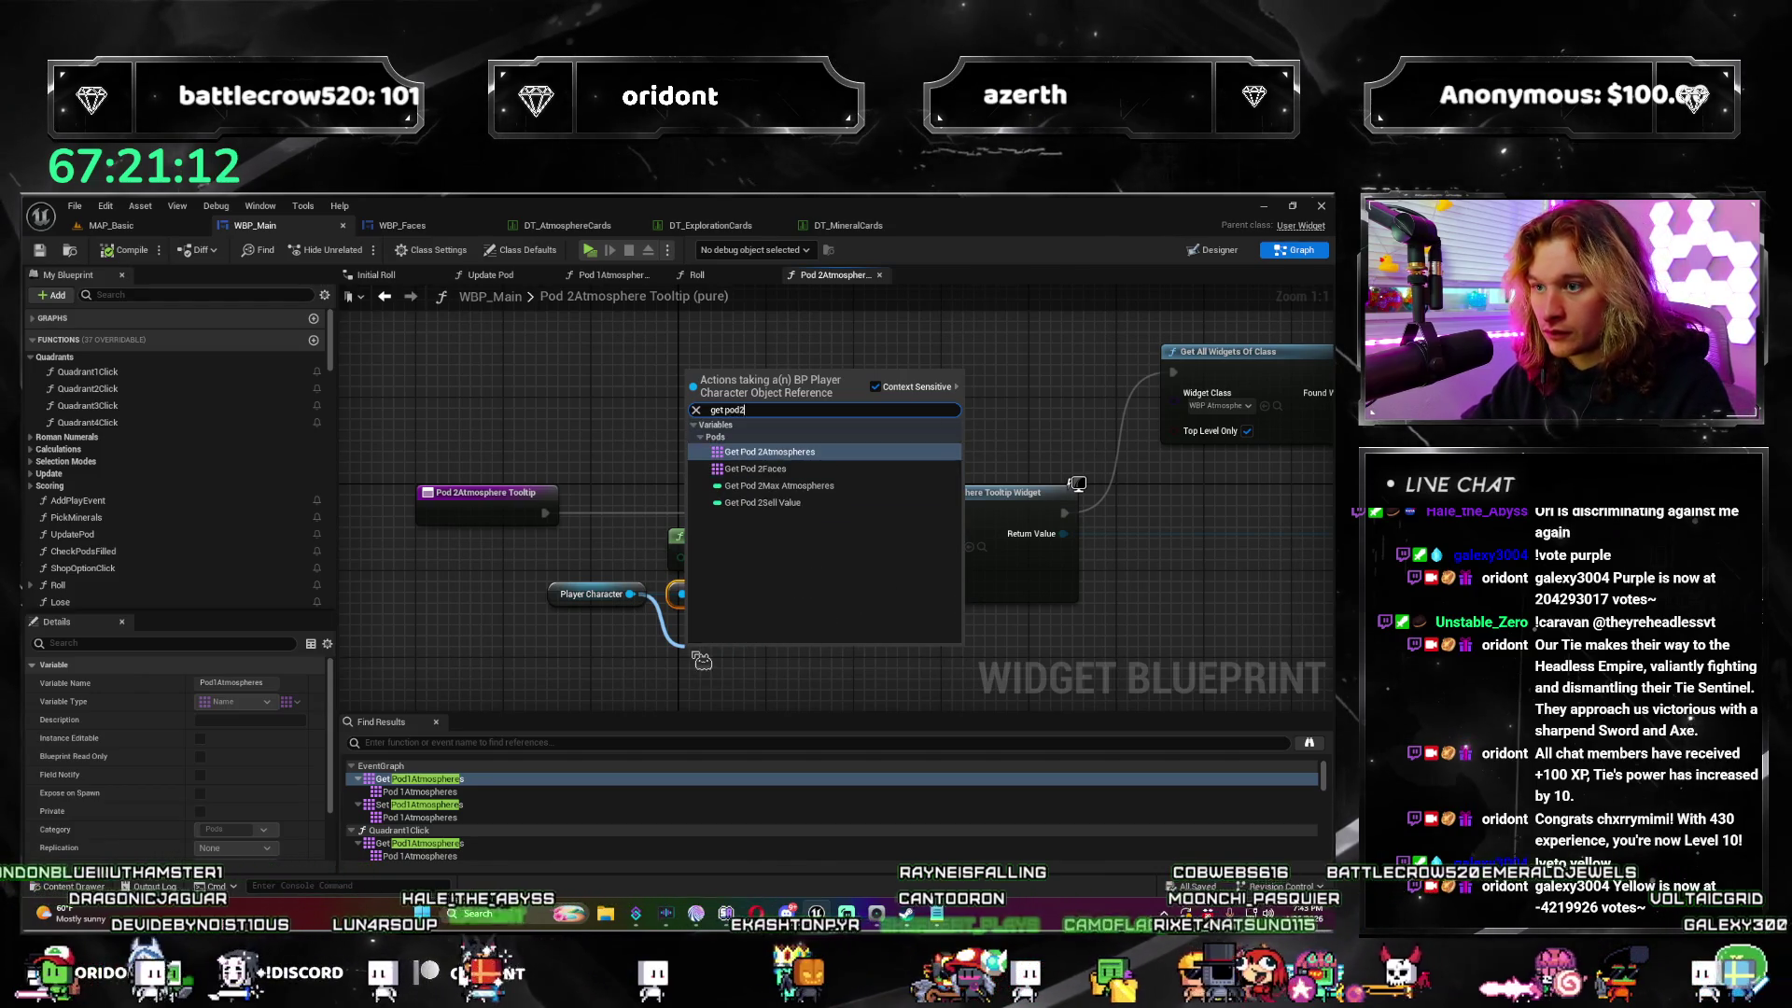
key(Return)
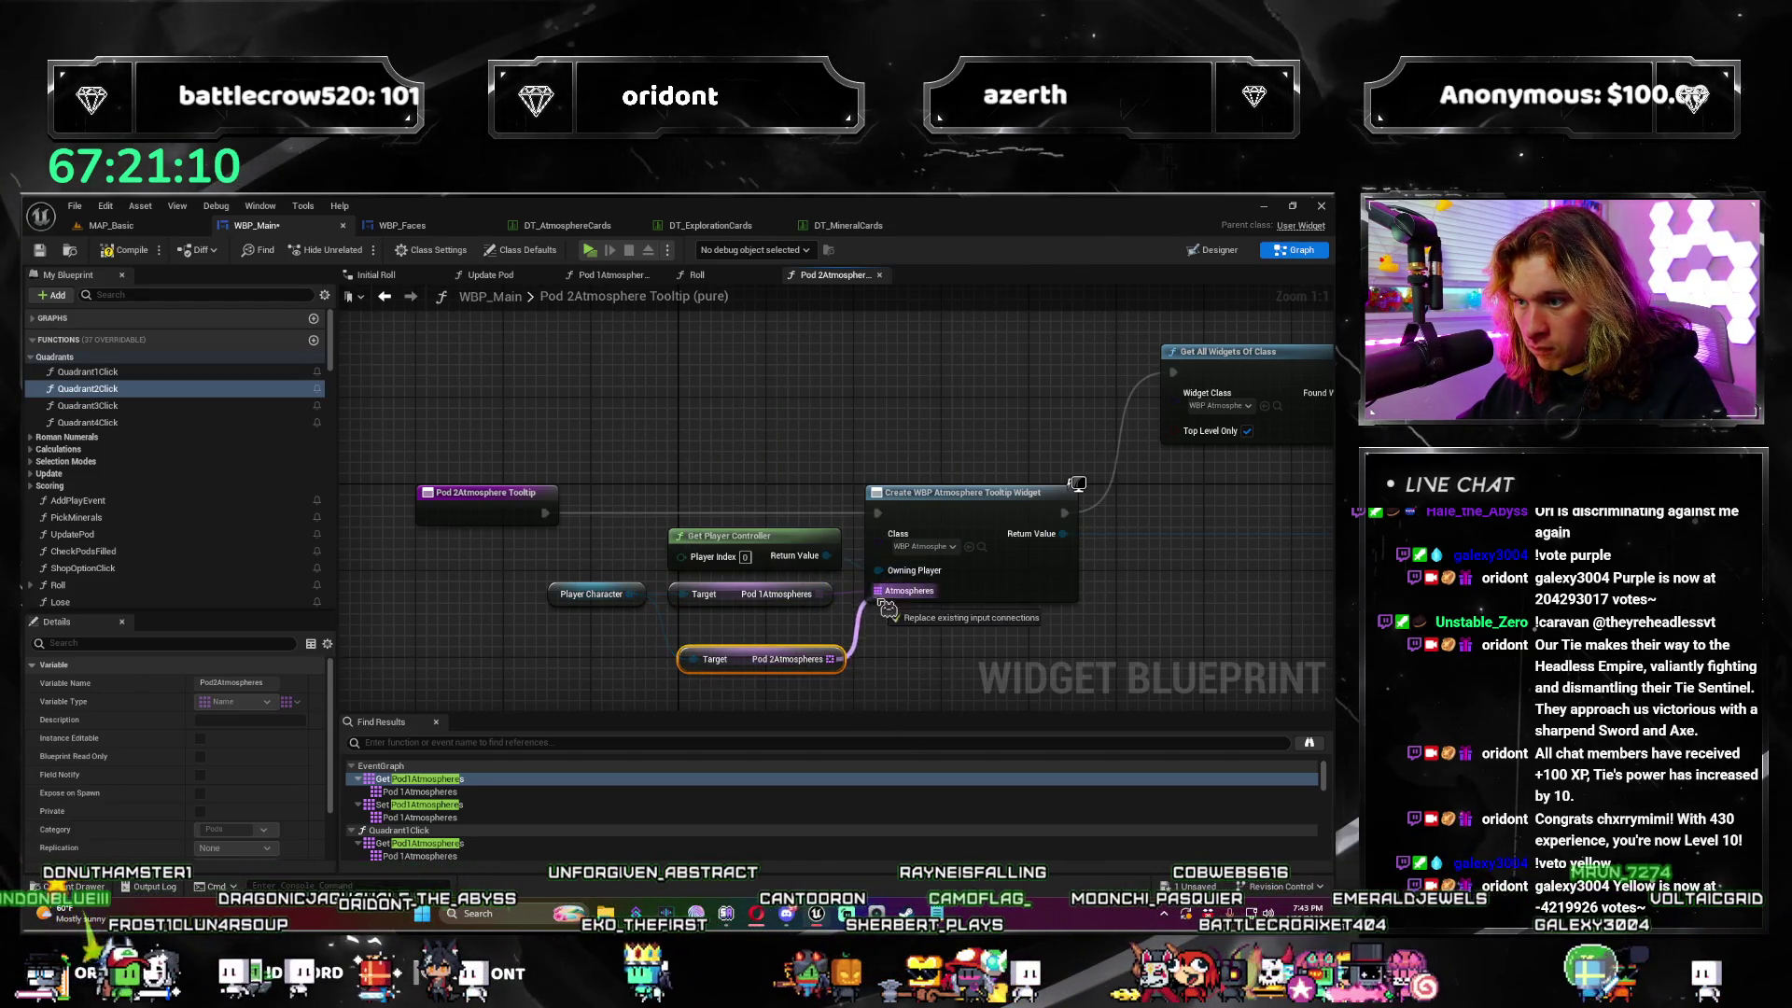
drag(887, 608, 884, 606)
click(822, 608)
click(735, 595)
key(Delete)
drag(765, 659, 755, 593)
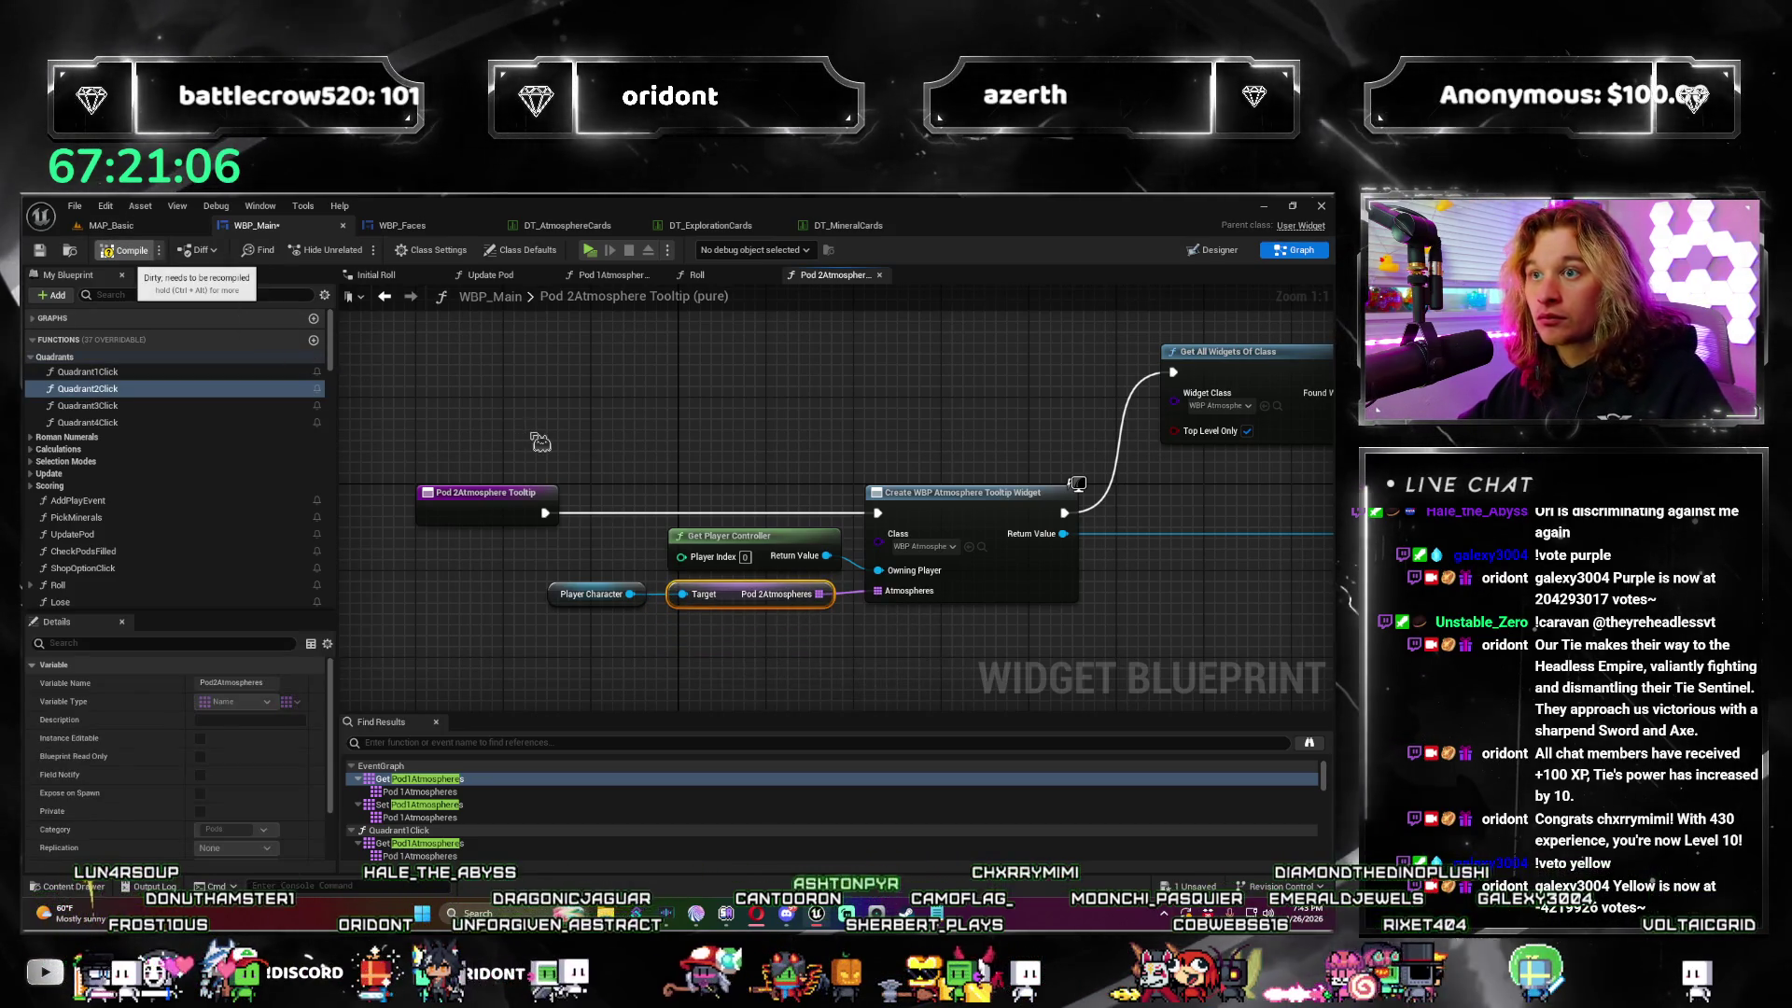
key(ctrl+s)
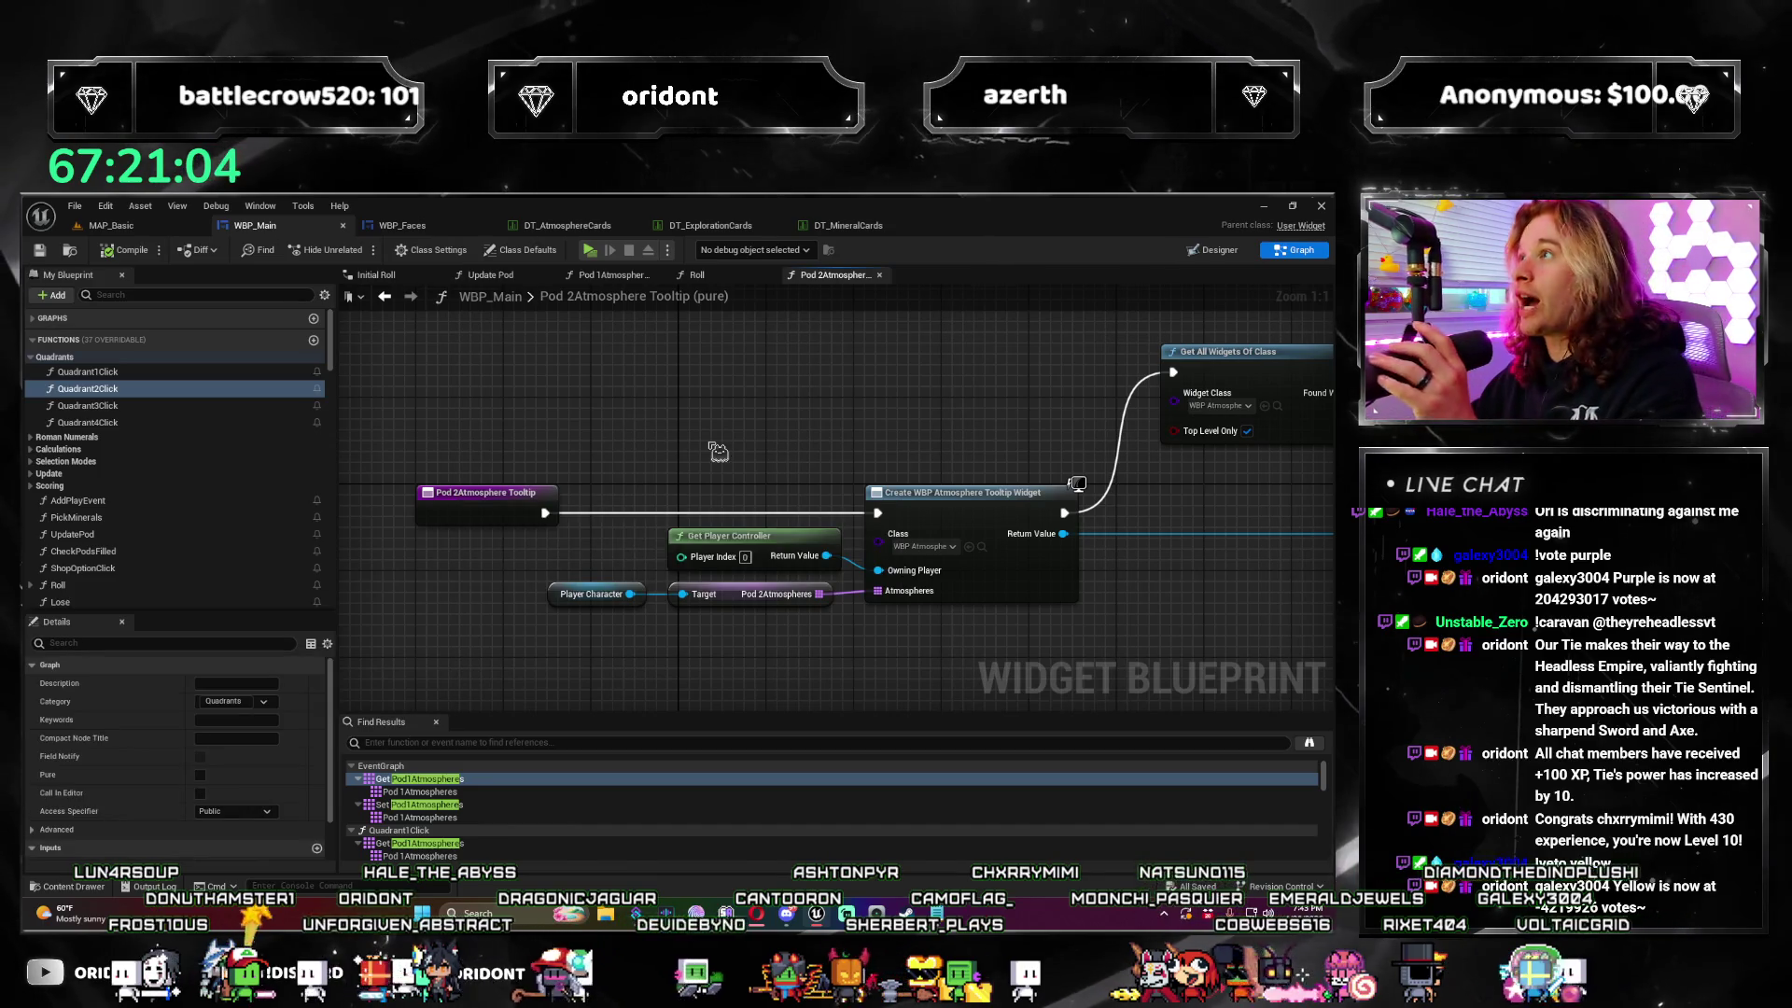
Step: Pan back to the Create Widget node and open its widget class choices
drag(1008, 465, 737, 485)
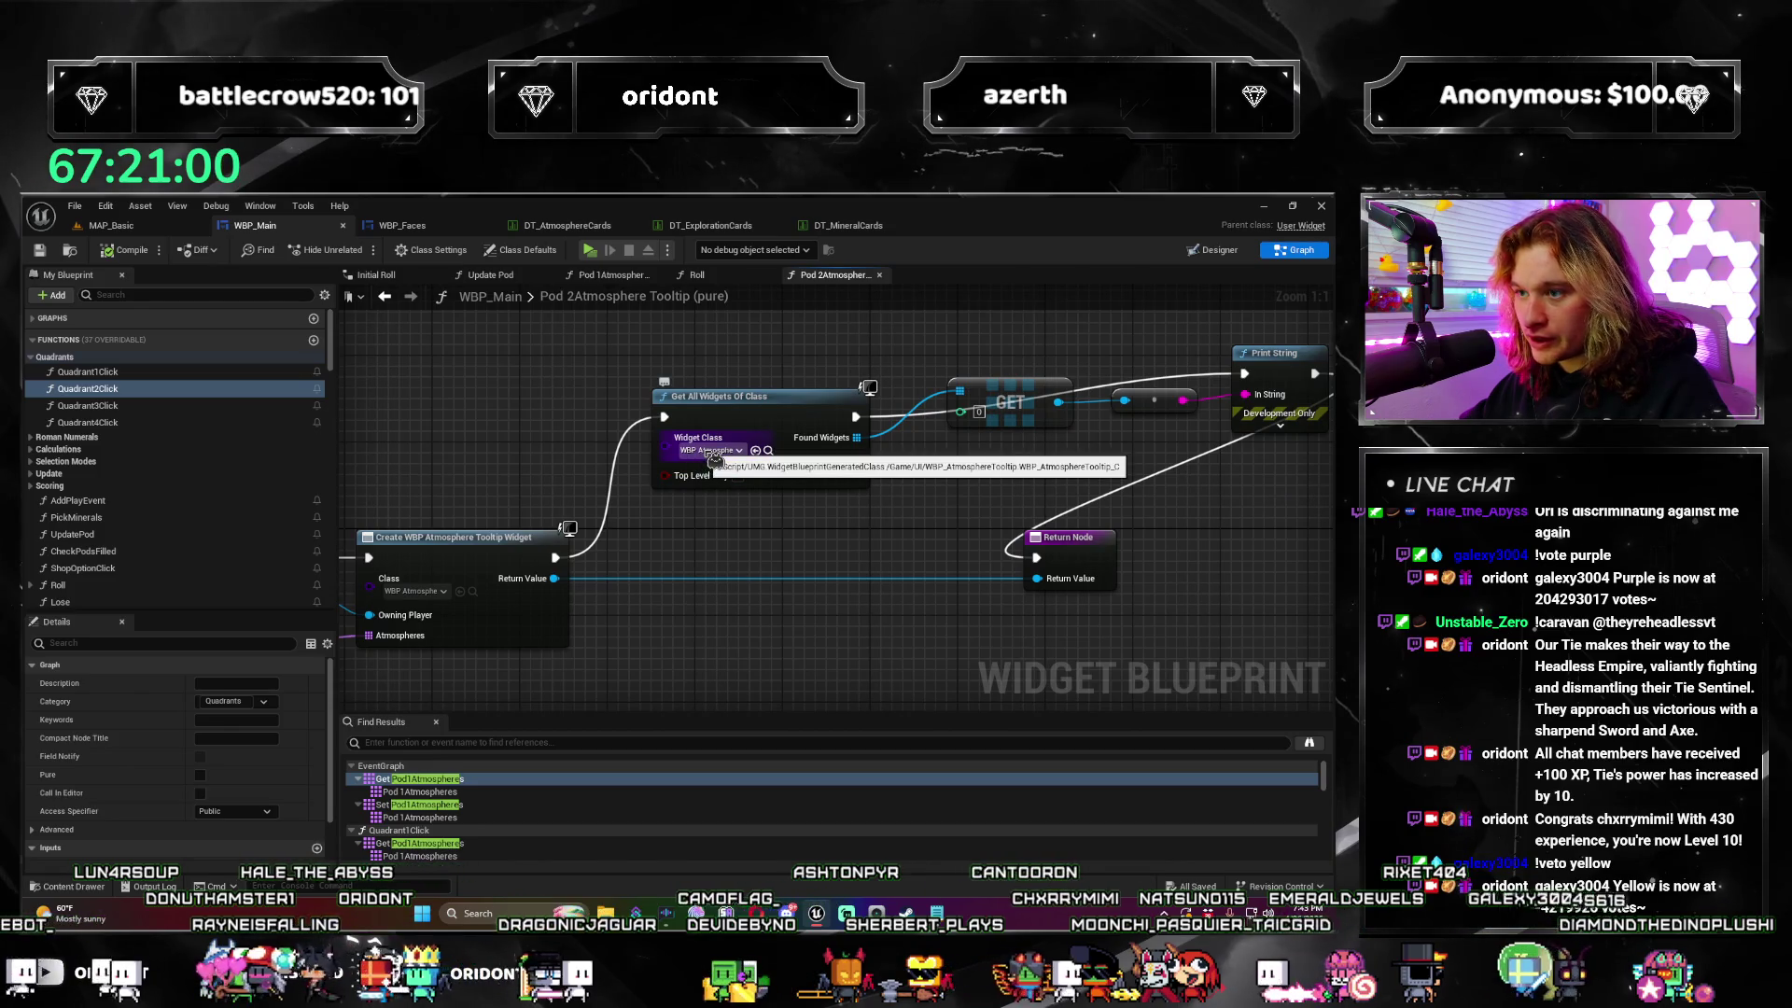
mouse_move(714, 460)
mouse_down()
mouse_move(1083, 439)
mouse_move(1050, 444)
mouse_up()
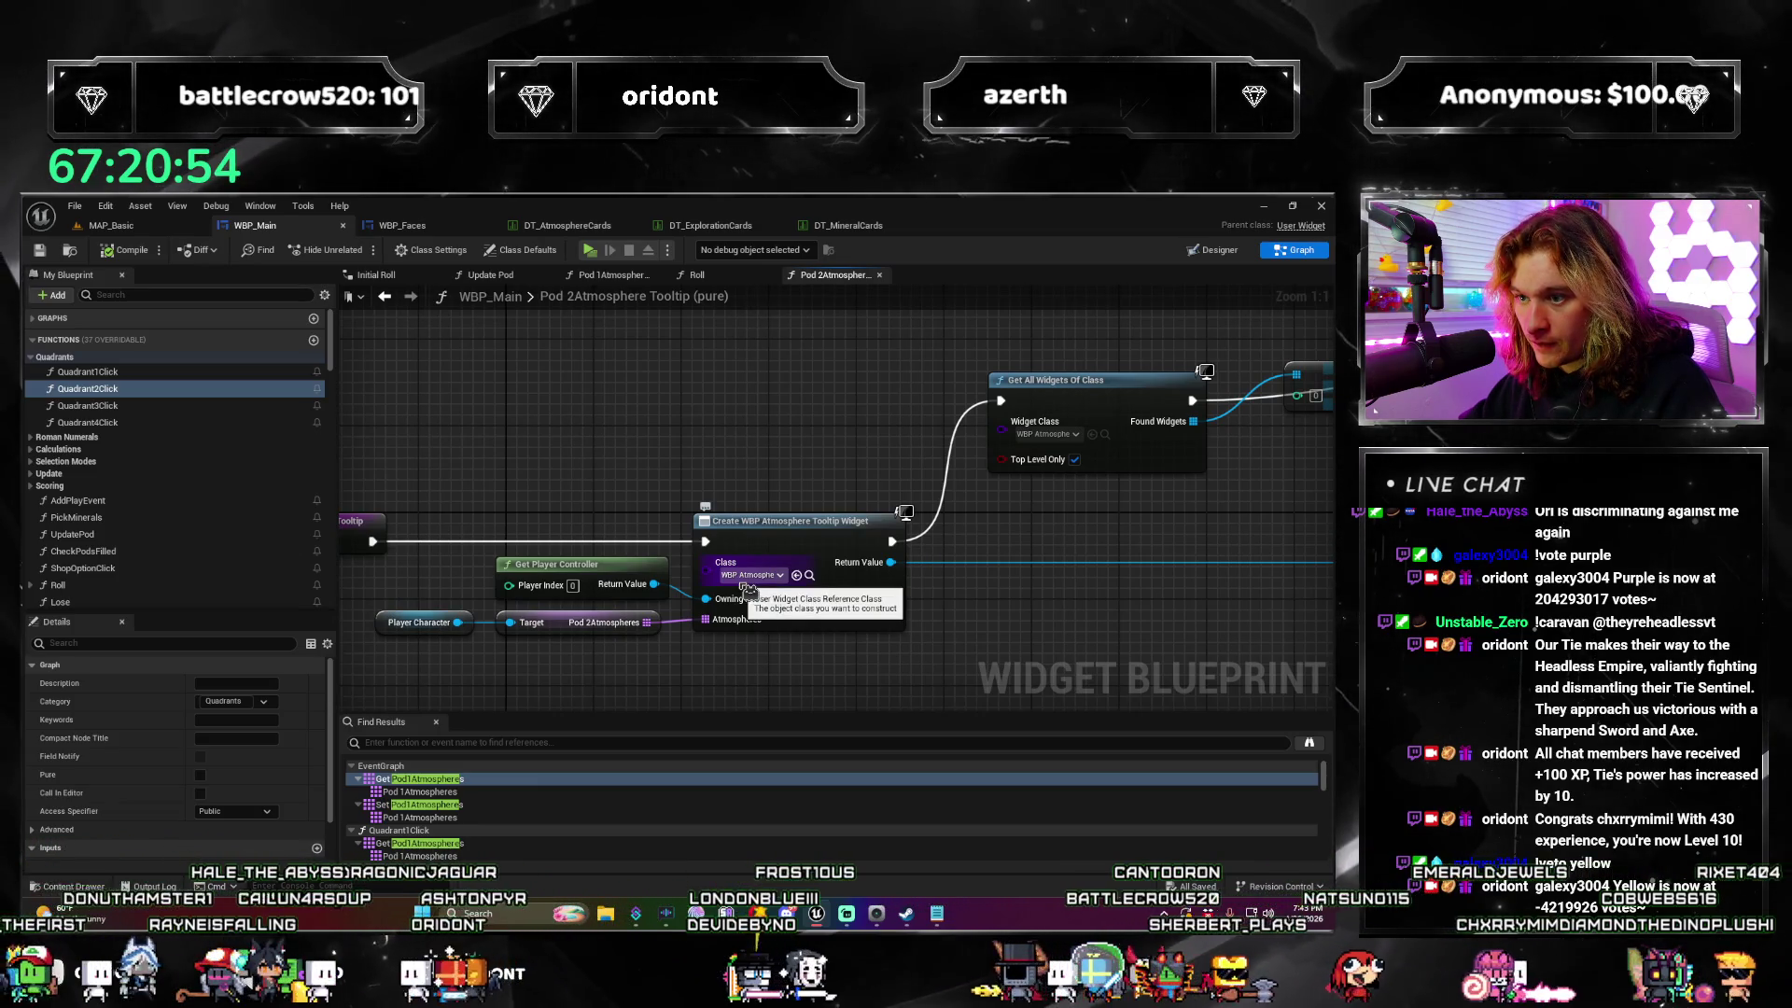
click(746, 579)
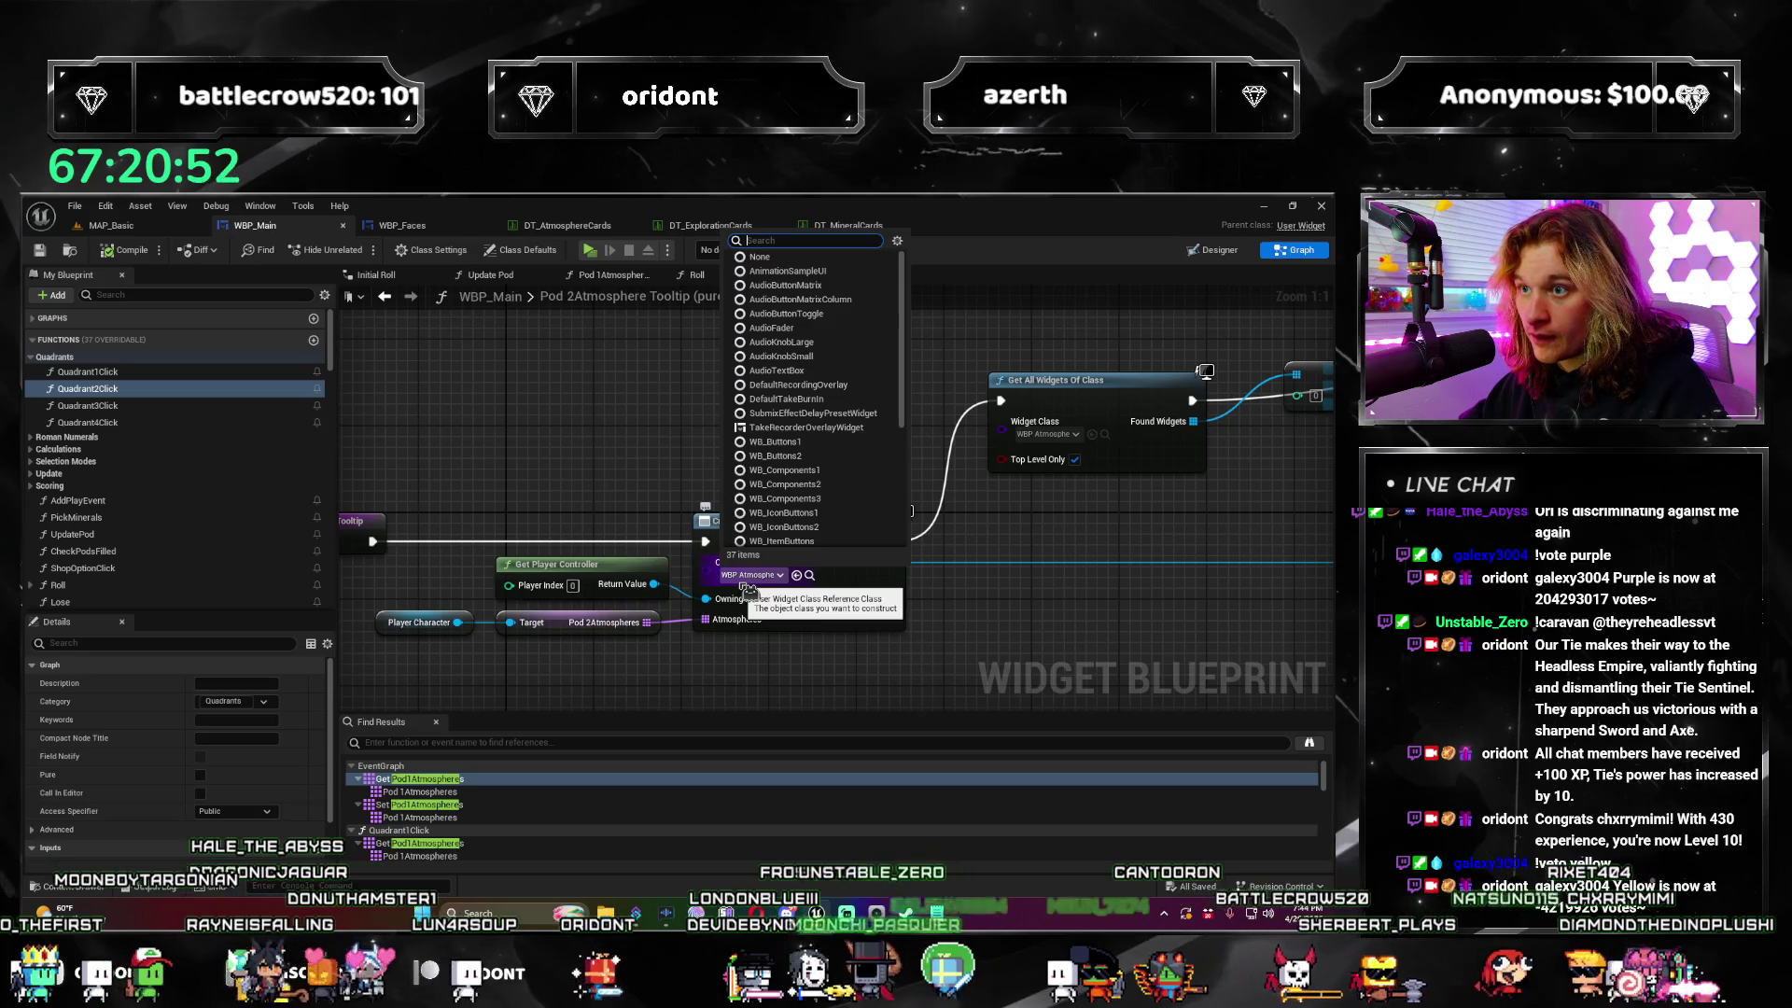
Step: Close the class list unchanged and delete the GET node from the debug chain
click(999, 651)
drag(786, 593, 538, 588)
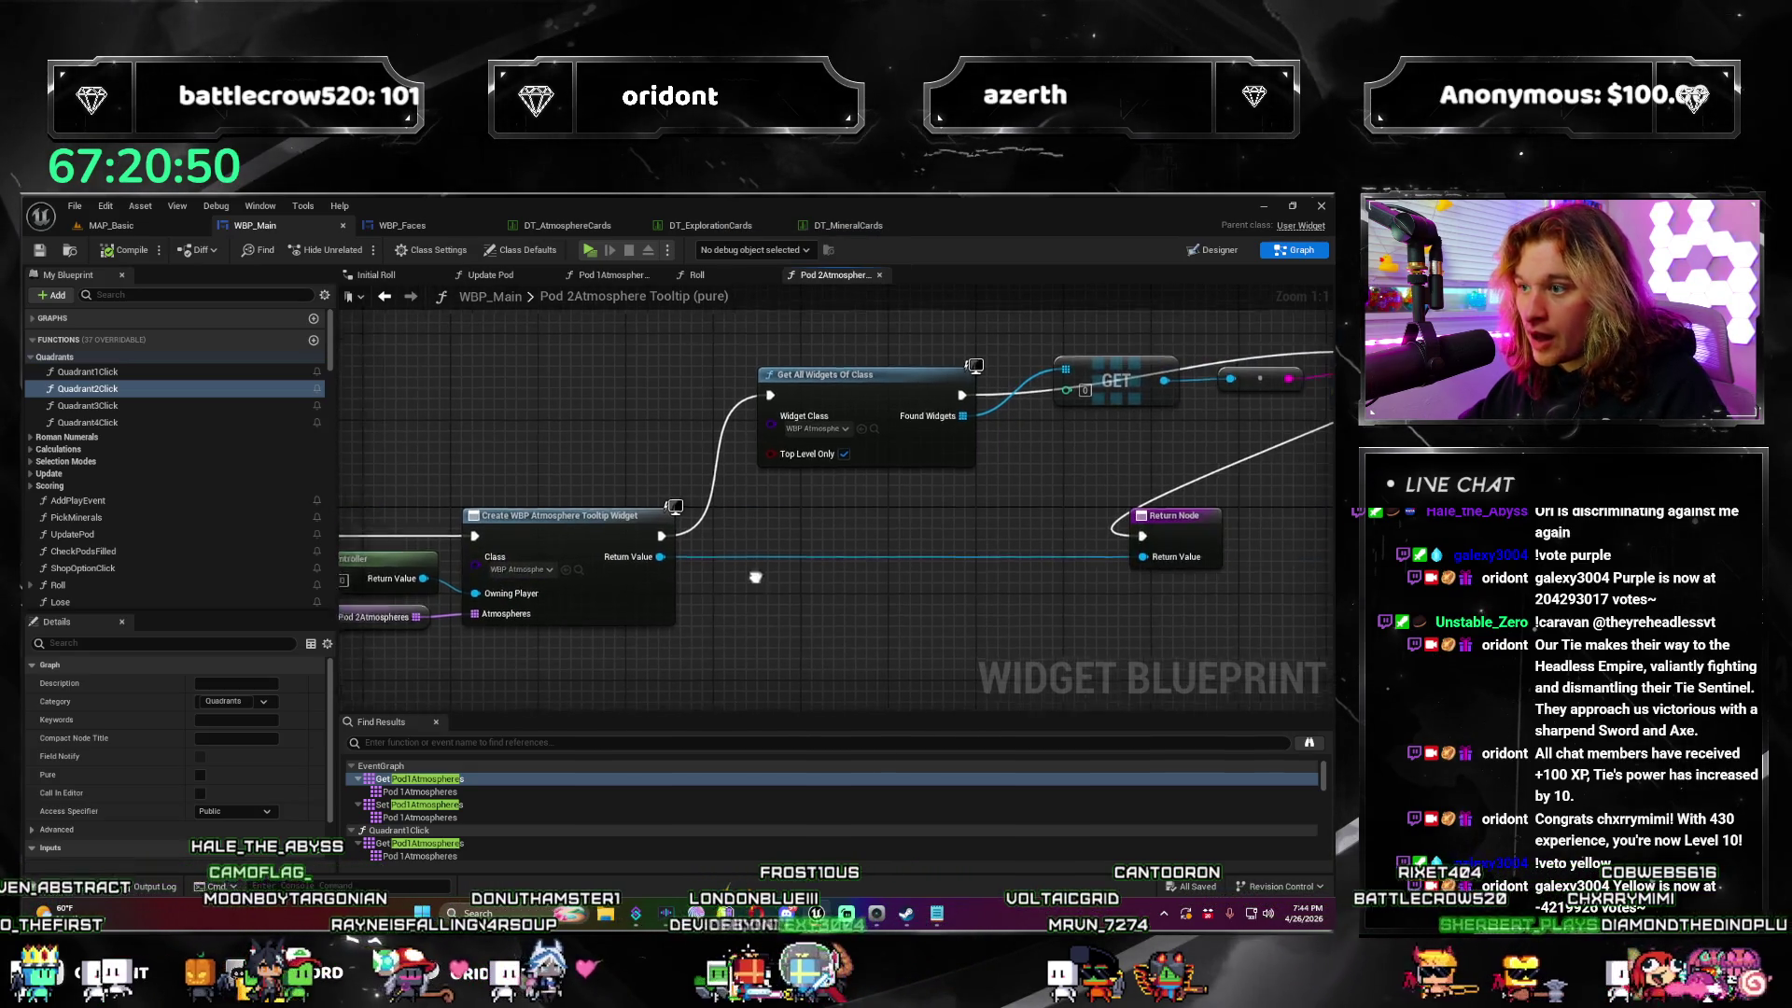
mouse_move(975, 445)
mouse_down()
mouse_move(868, 500)
mouse_move(659, 558)
mouse_up()
click(781, 492)
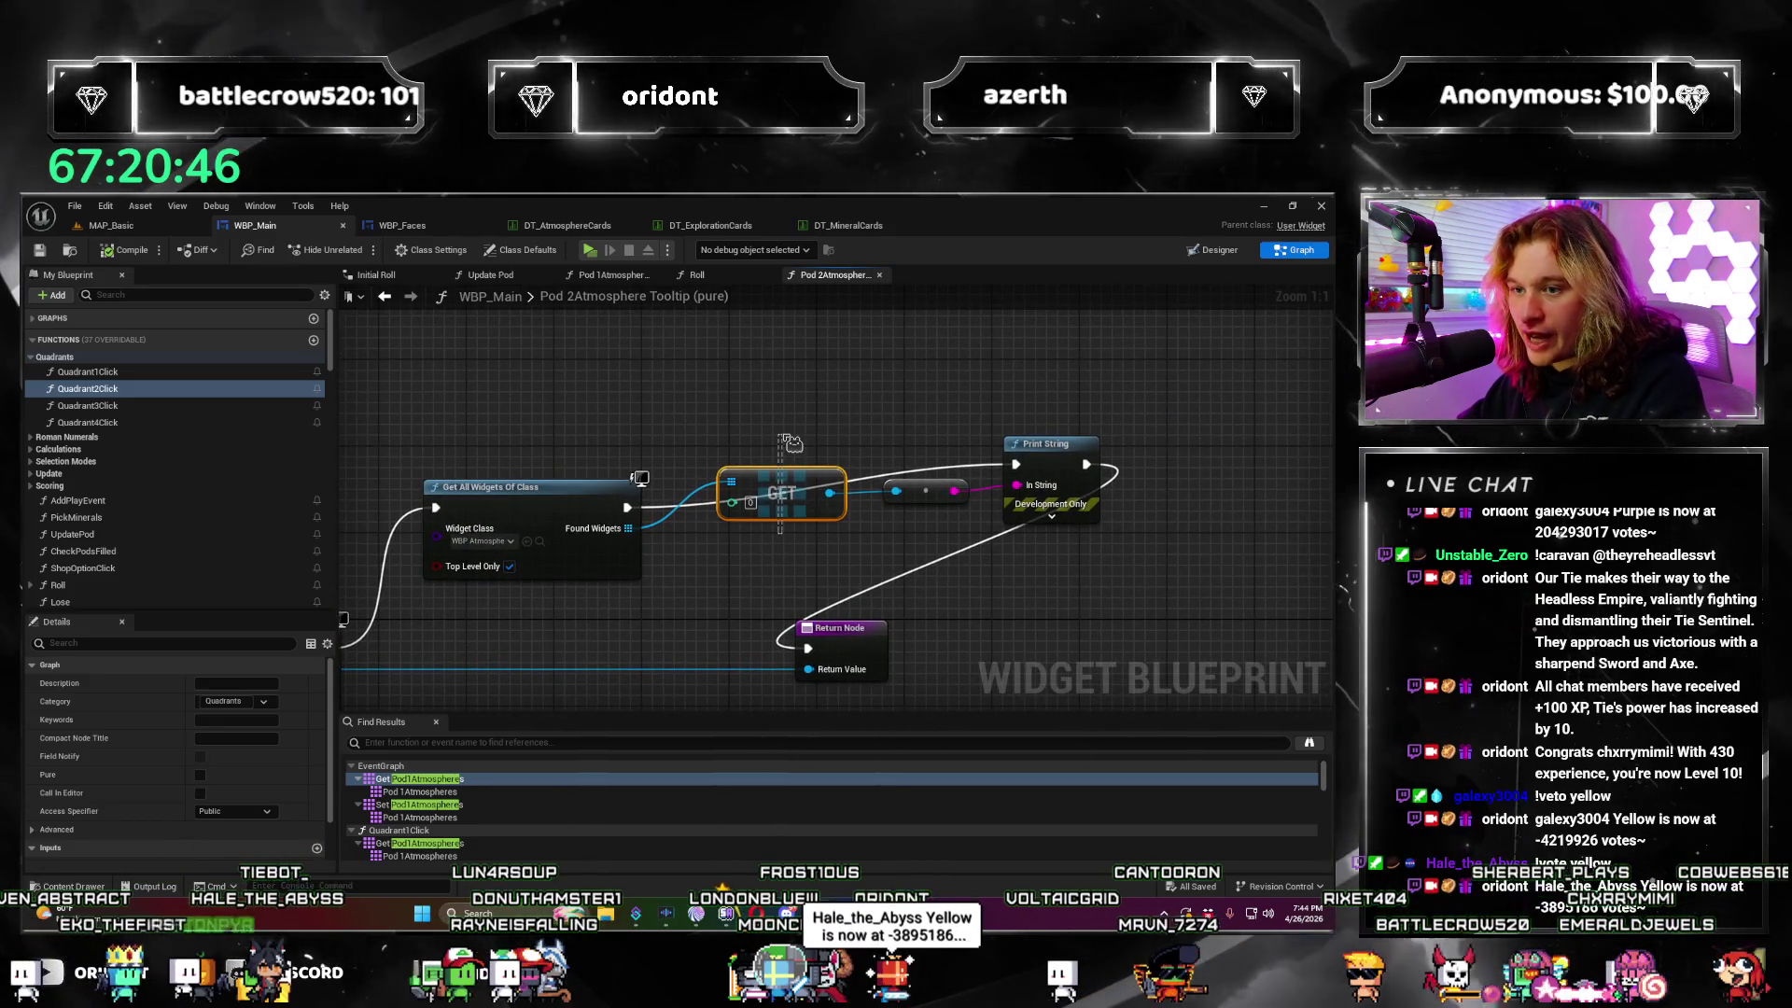
key(Delete)
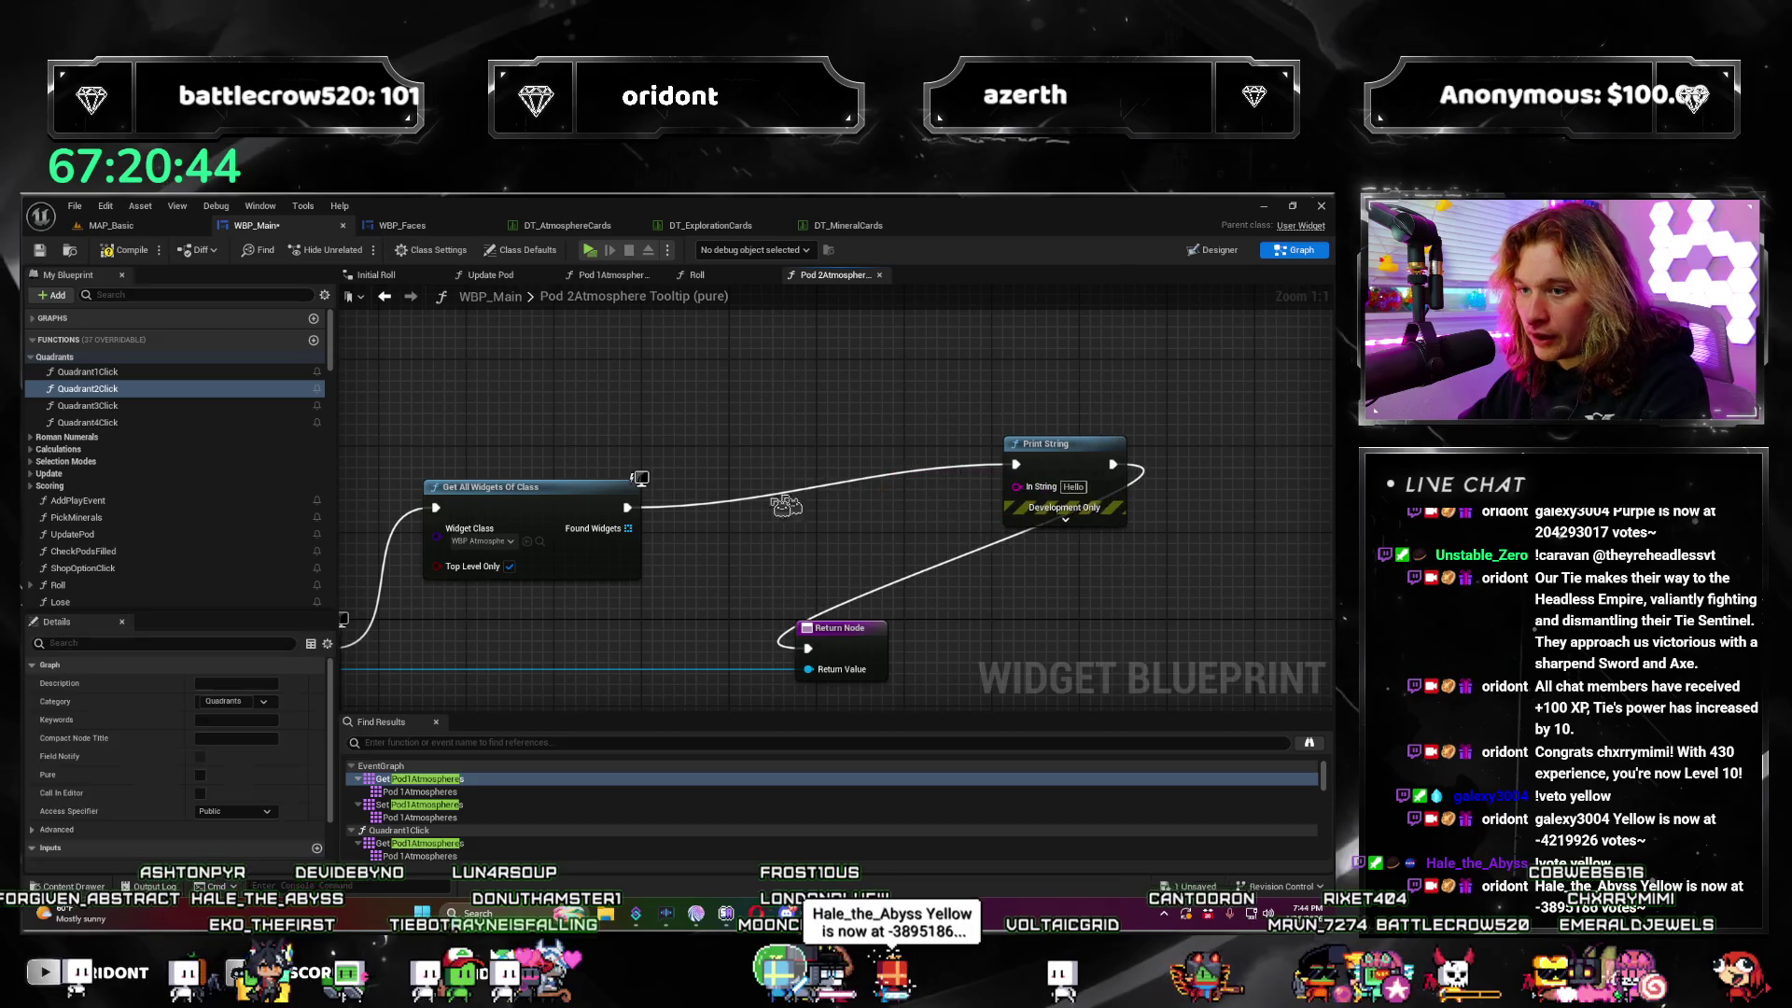
Step: Add a LENGTH node on Found Widgets and feed the count into Print String
drag(635, 534, 698, 566)
text(length)
key(Return)
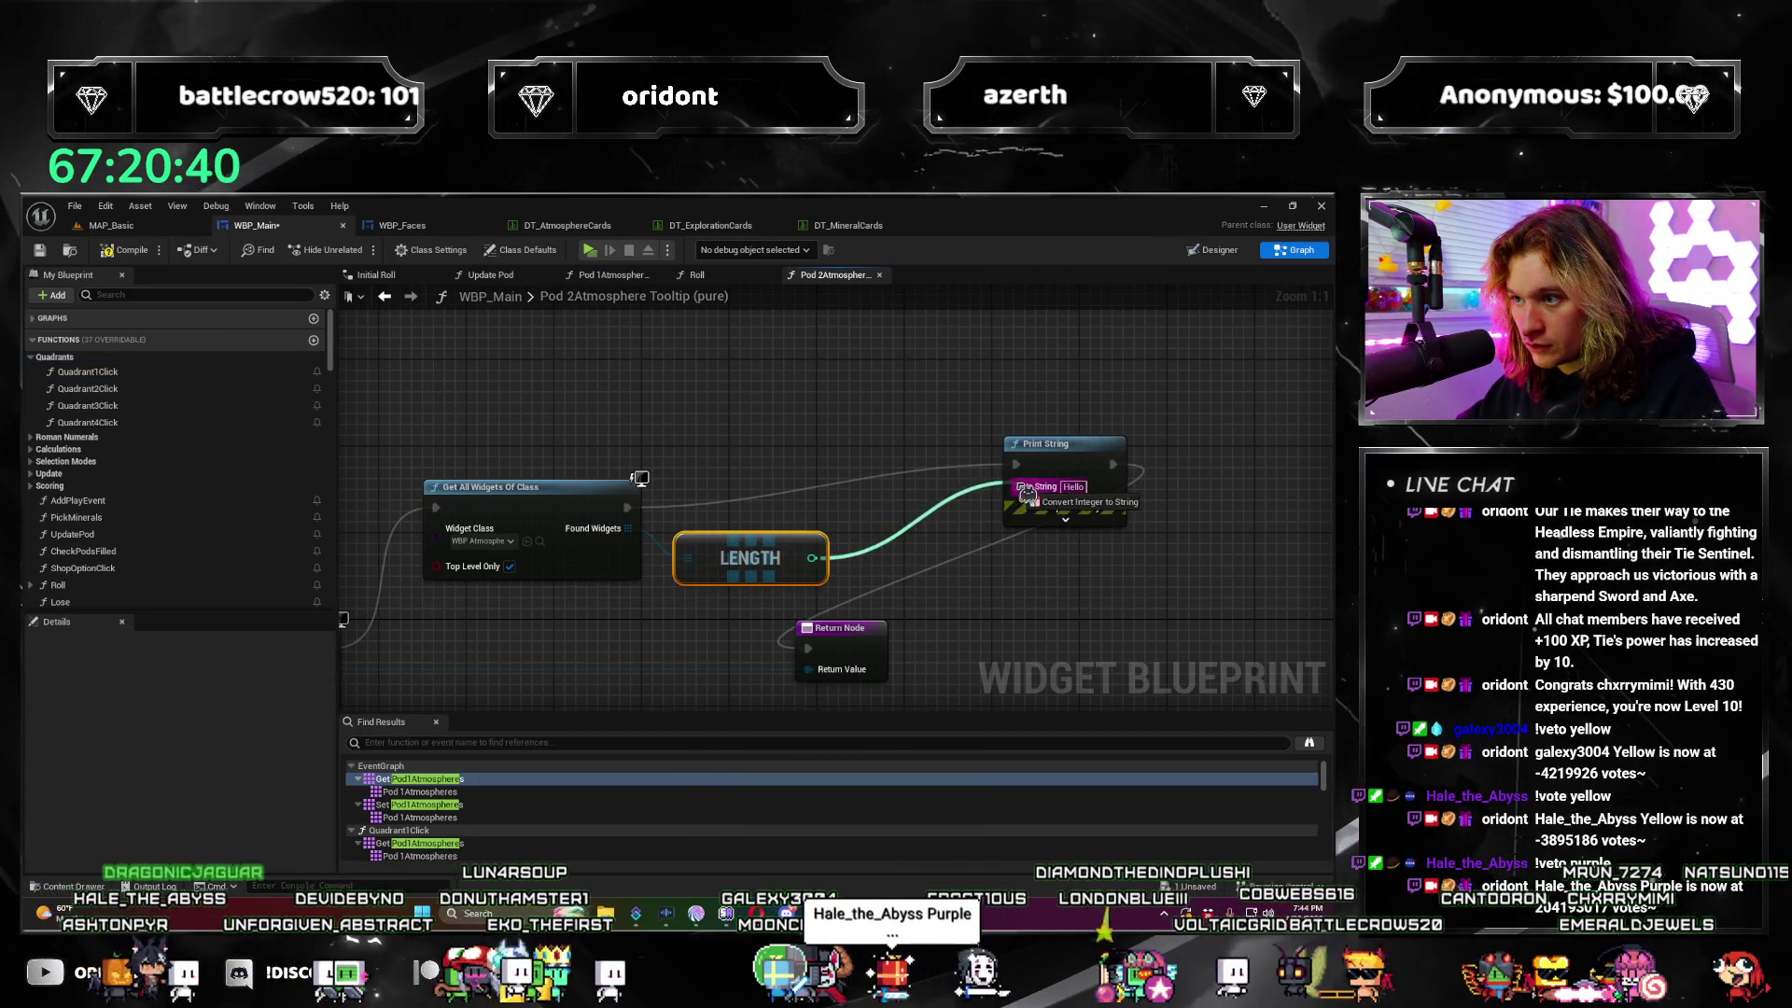
drag(1027, 494, 1034, 491)
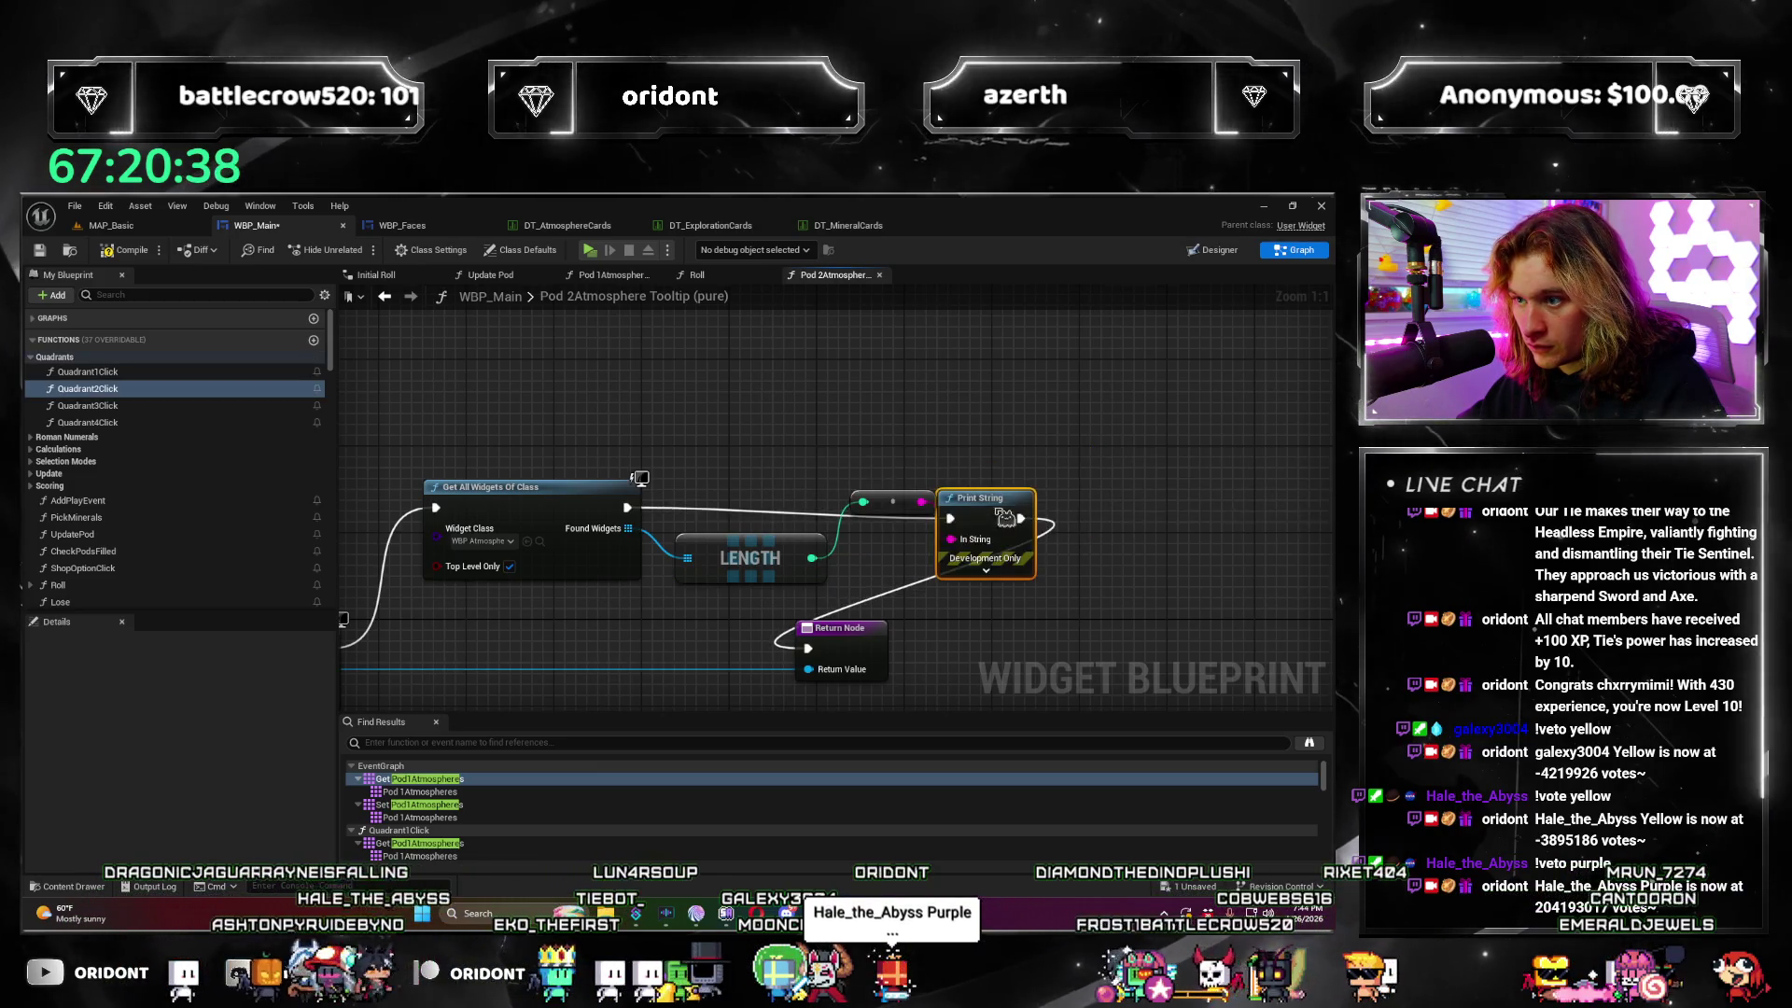
Step: Save WBP_Main and launch the standalone game preview with Alt+P
mouse_move(643, 591)
mouse_down()
mouse_move(1194, 554)
mouse_move(879, 485)
mouse_move(658, 522)
mouse_move(784, 586)
mouse_move(885, 596)
mouse_up()
scroll(784, 585, down, 2)
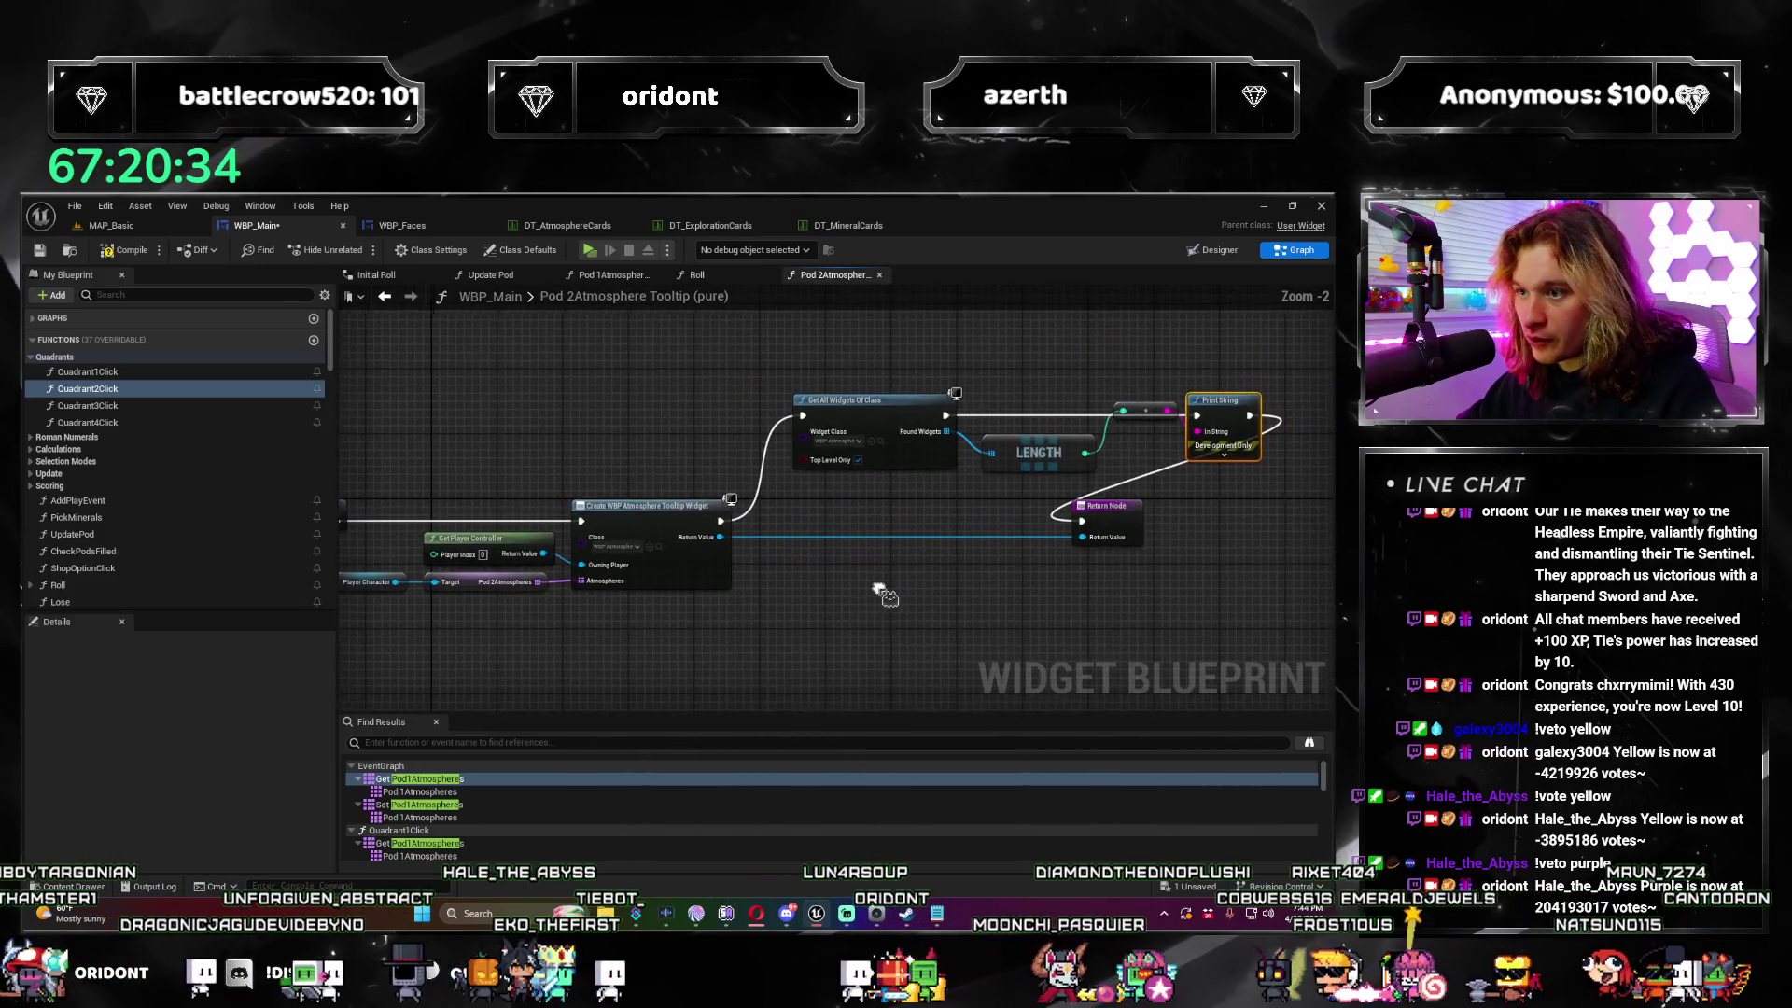
scroll(931, 616, up, 1)
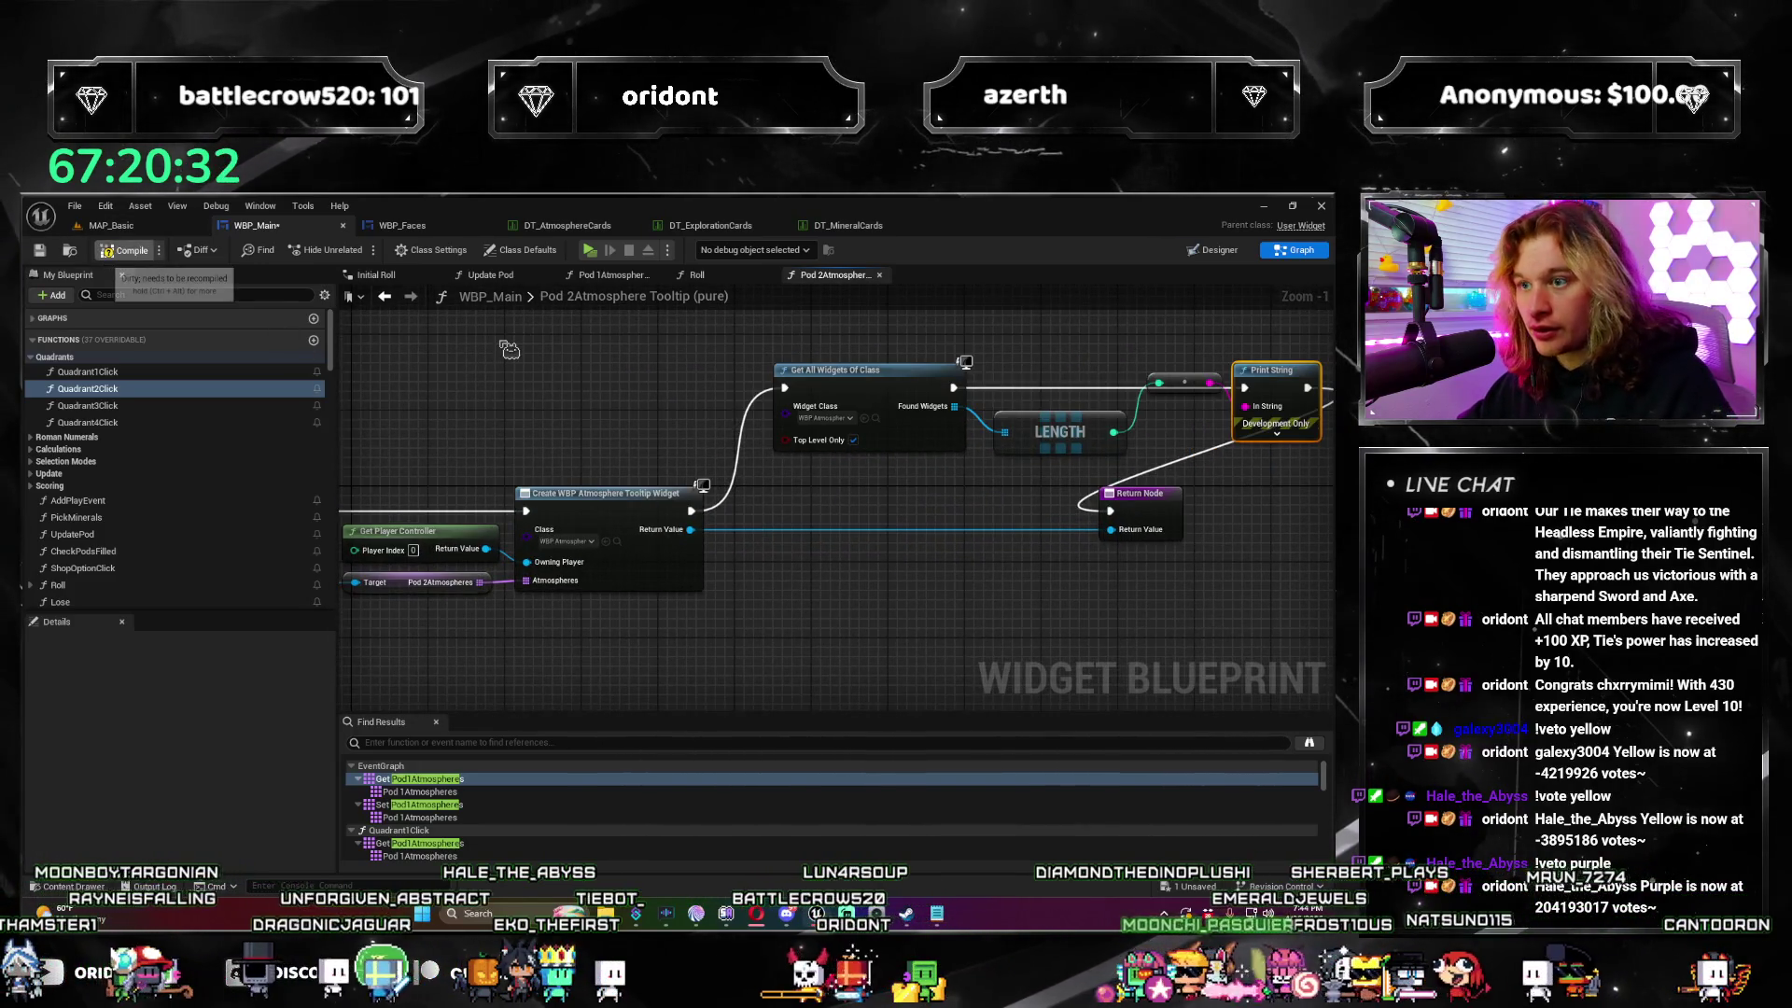
key(ctrl+s)
mouse_move(635, 404)
mouse_down()
mouse_move(752, 427)
mouse_move(724, 424)
mouse_up()
scroll(724, 424, down, 1)
key(alt+p)
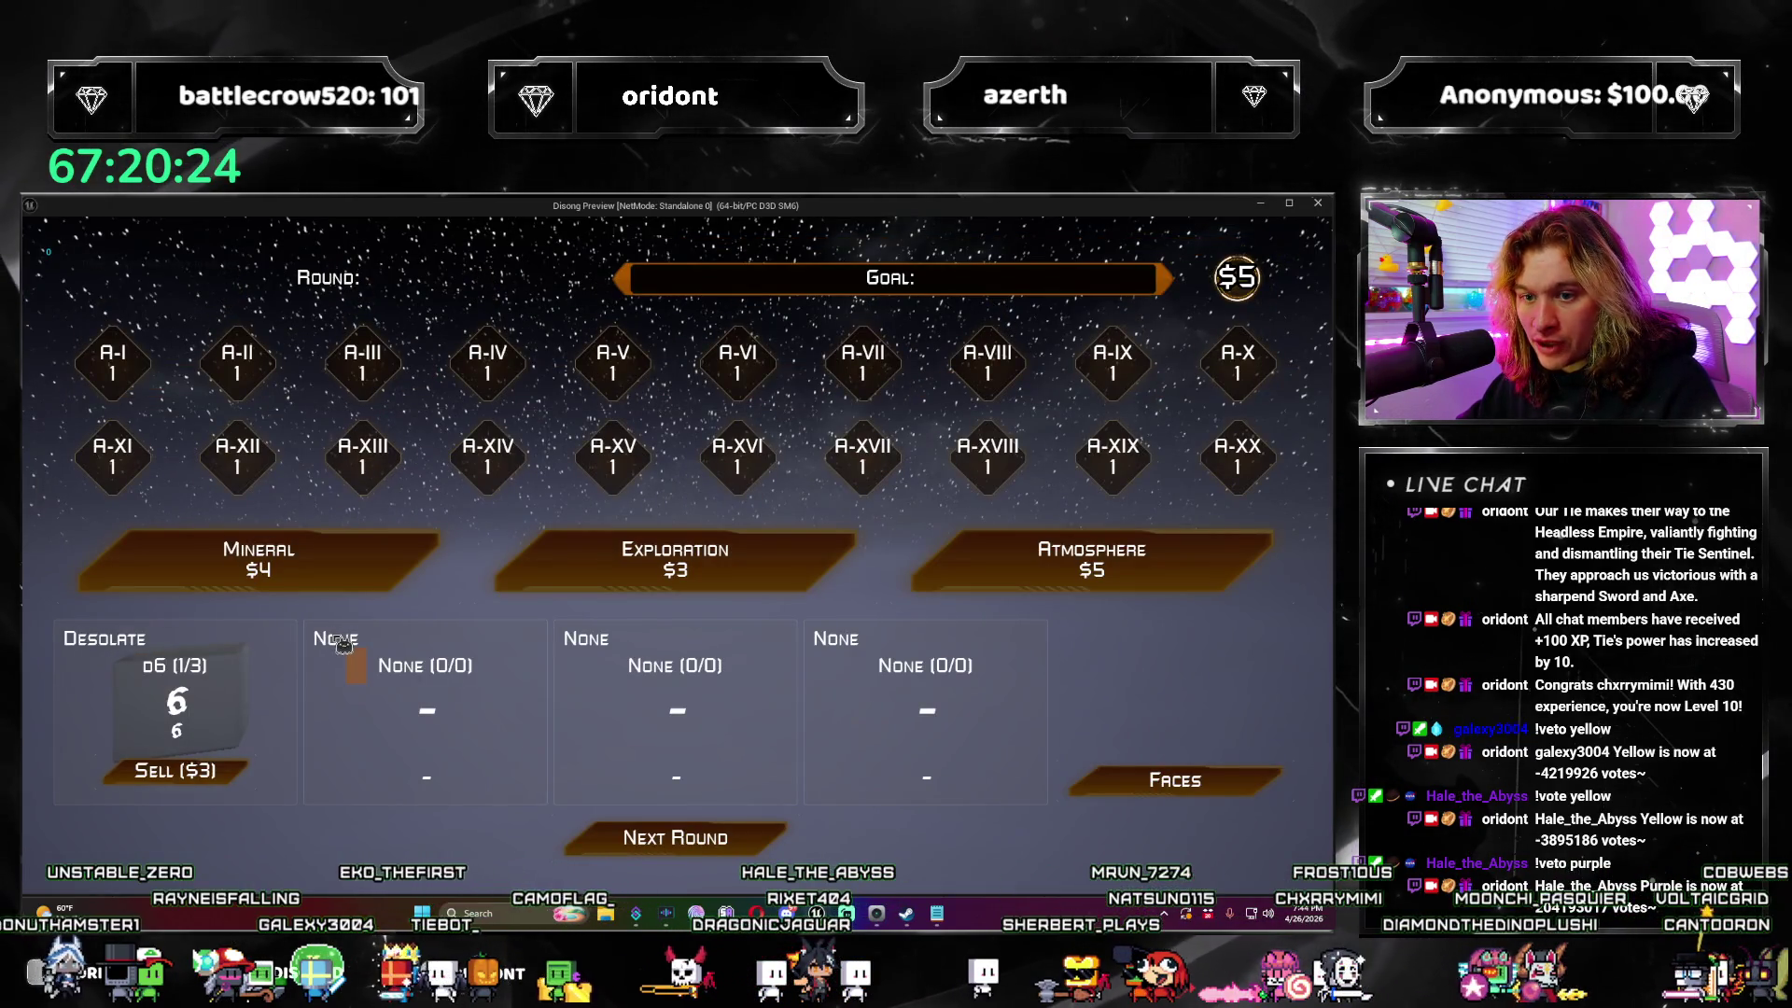
Step: Buy a $5 Atmosphere, place the Precipitous d10 in a quadrant, and close the preview with Esc
click(1249, 588)
click(695, 691)
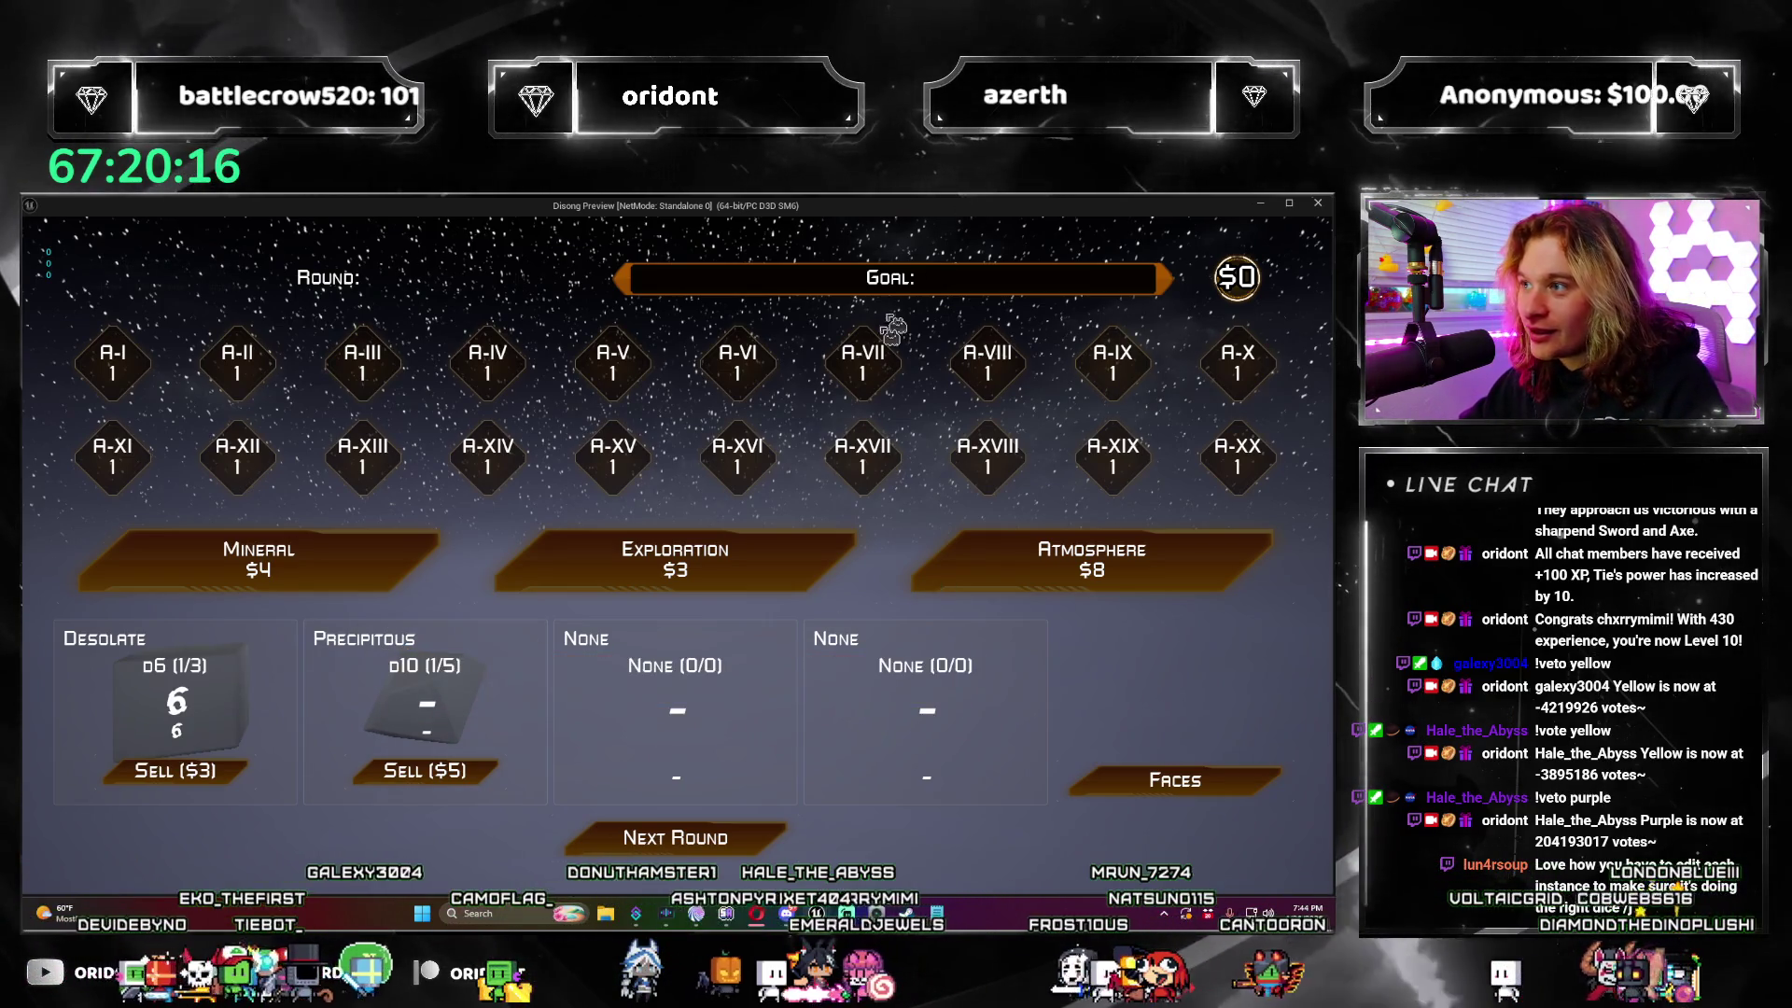
key(Escape)
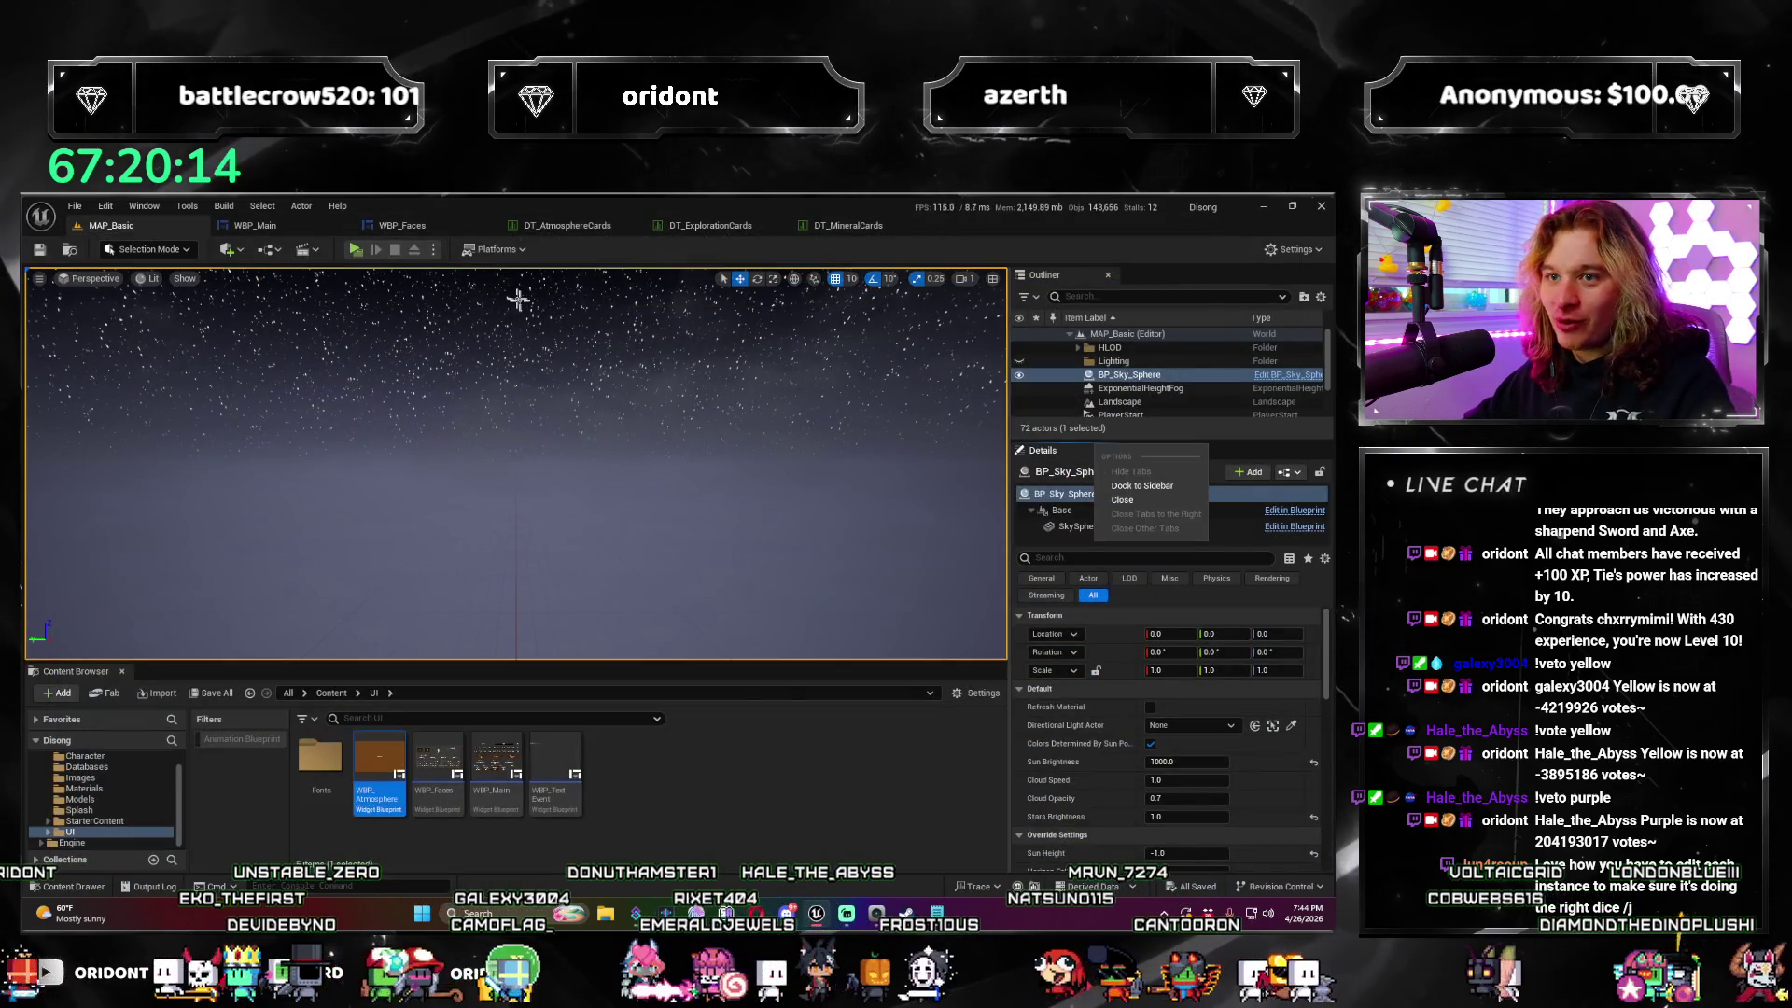
Step: Return to WBP_Main and delete the debug Get All Widgets, LENGTH and Print String nodes
click(586, 228)
click(688, 227)
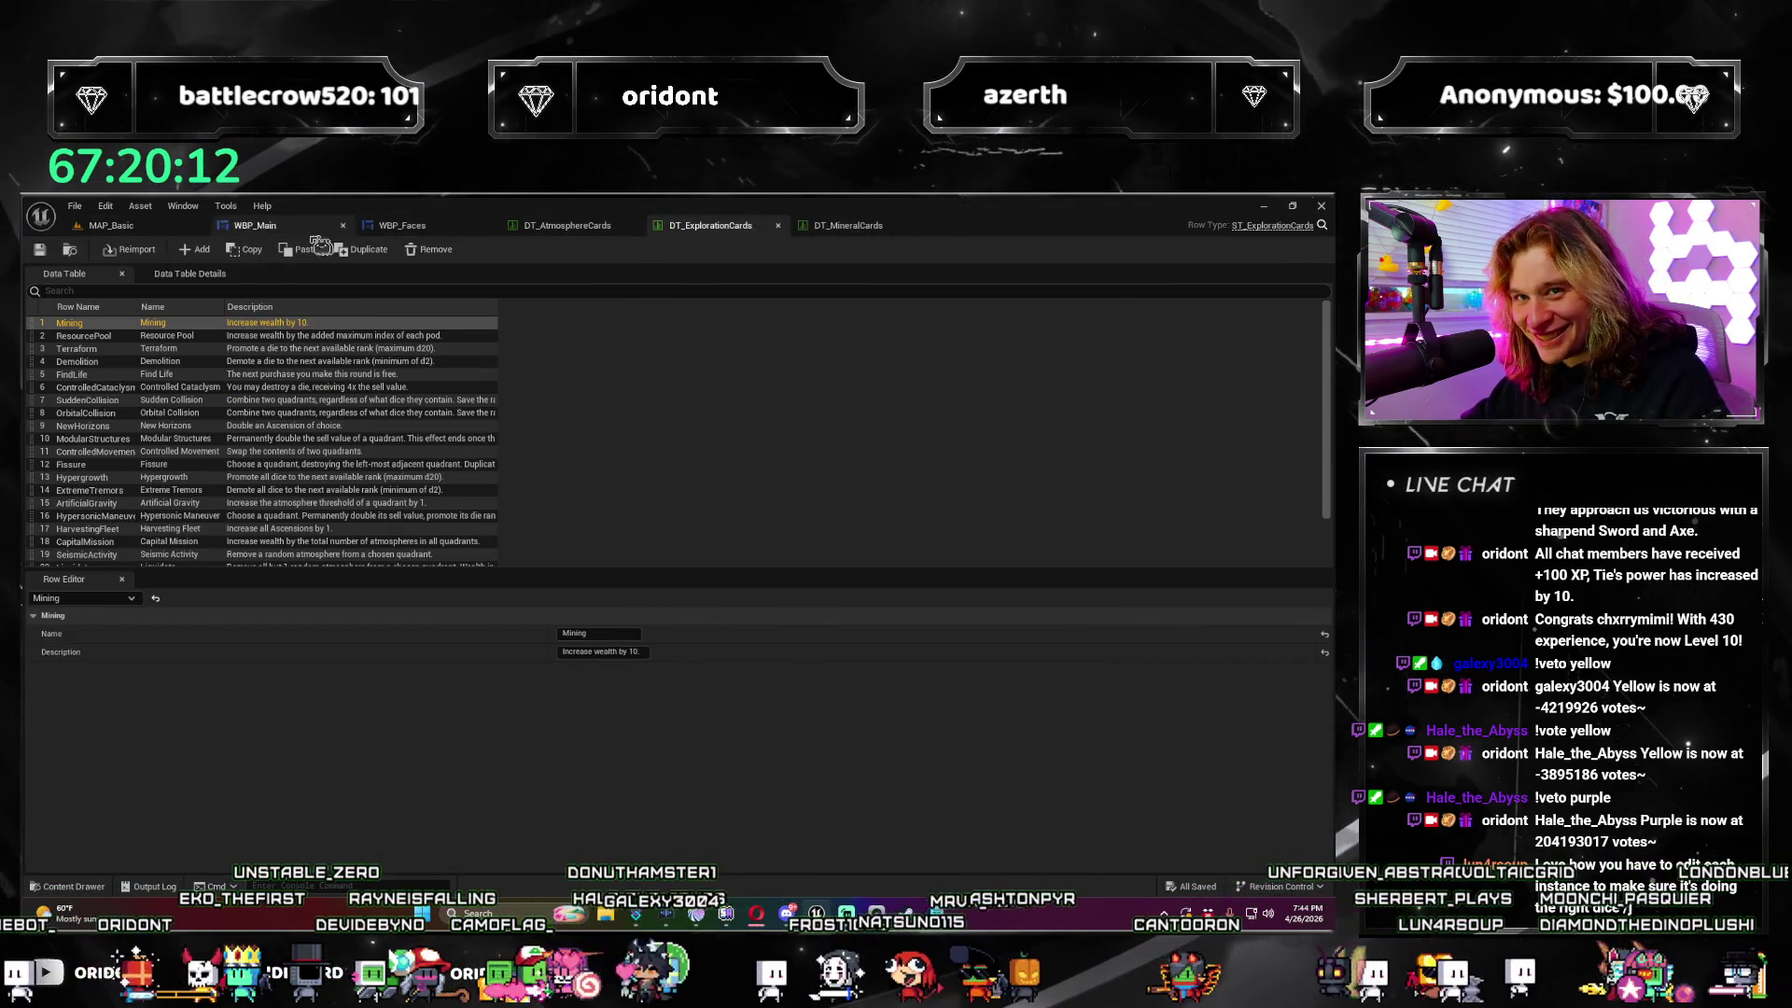
click(308, 228)
drag(912, 478, 603, 404)
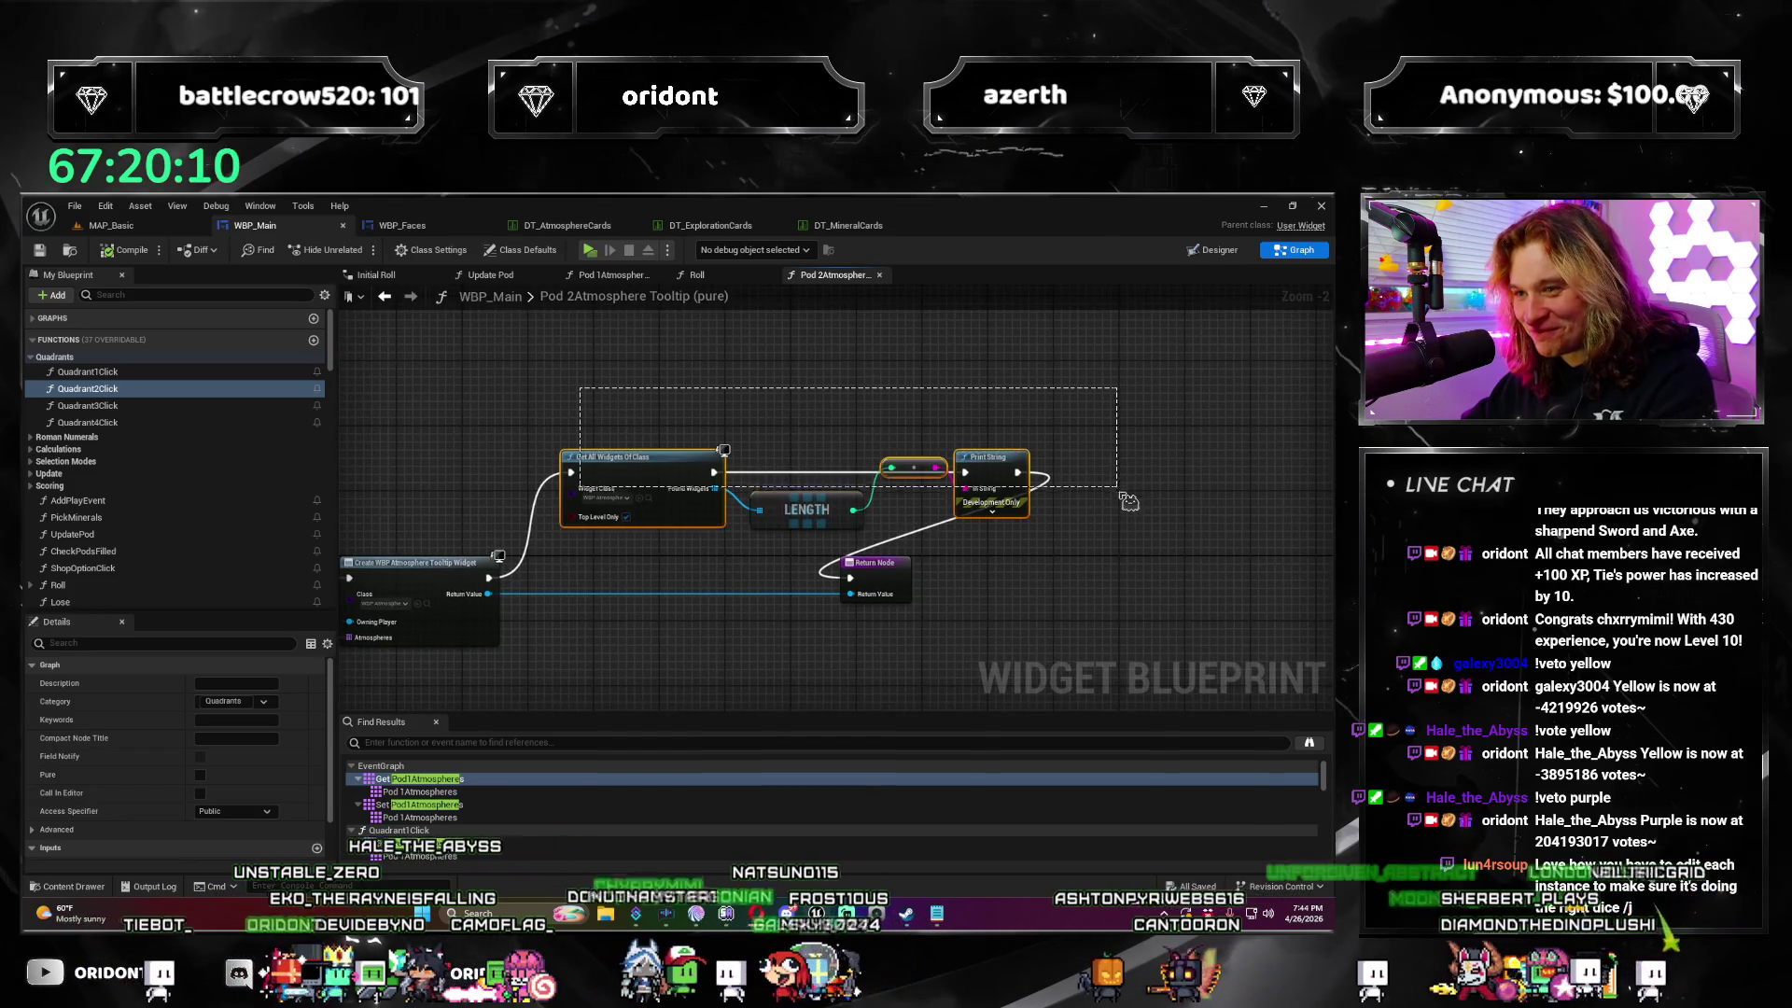
key(Delete)
Step: Wire widget creation straight to the Return Node, save WBP_Main, and return to MAP_Basic
mouse_move(501, 582)
mouse_down()
mouse_move(868, 581)
mouse_move(583, 580)
mouse_up()
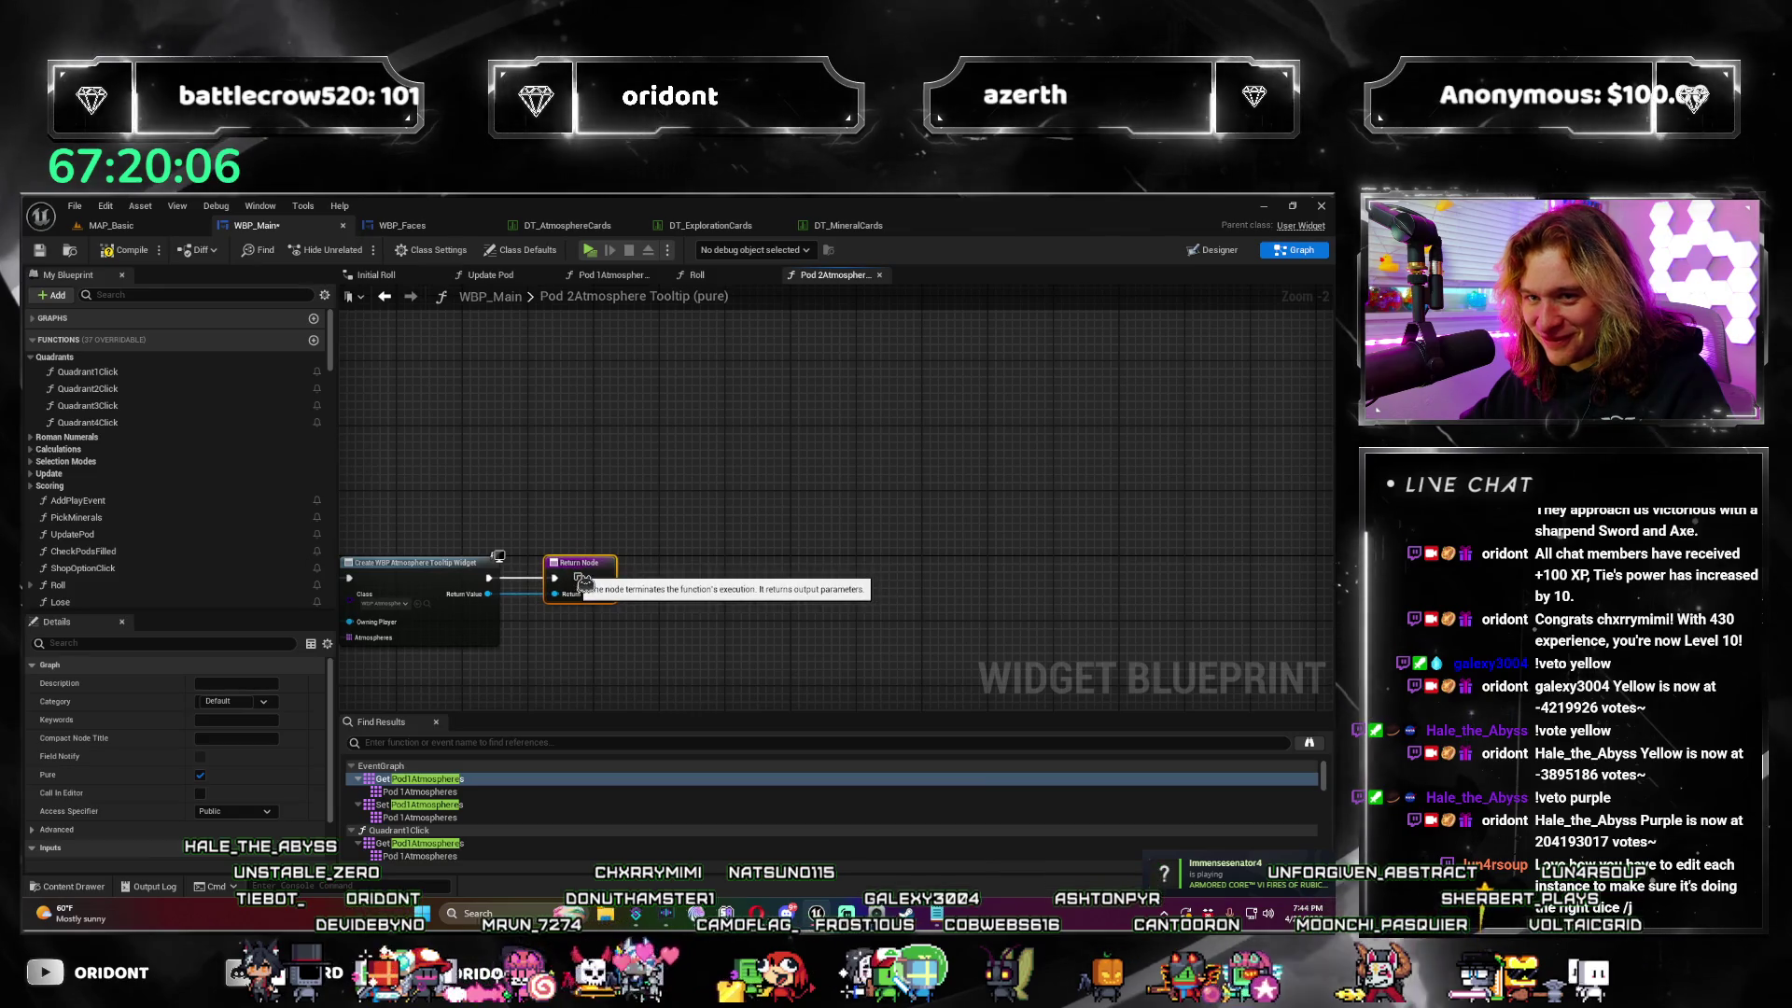
scroll(131, 489, down, 5)
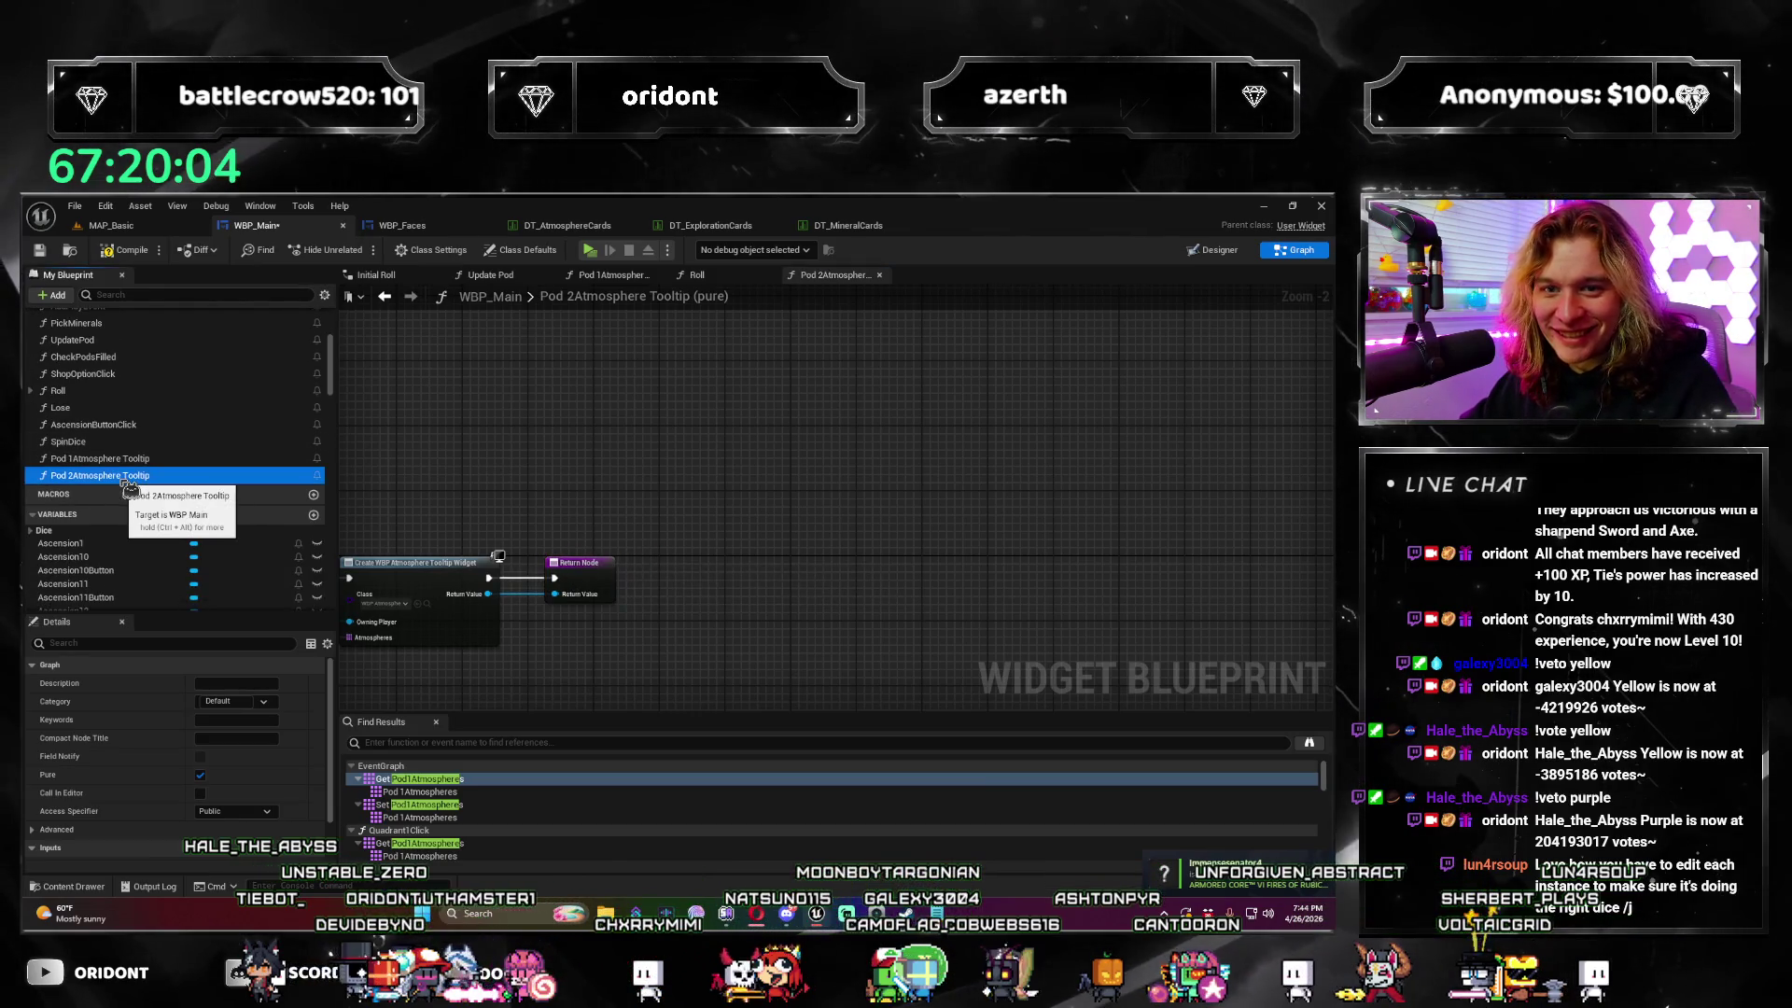
mouse_move(510, 465)
mouse_down()
mouse_move(731, 449)
mouse_move(583, 406)
mouse_up()
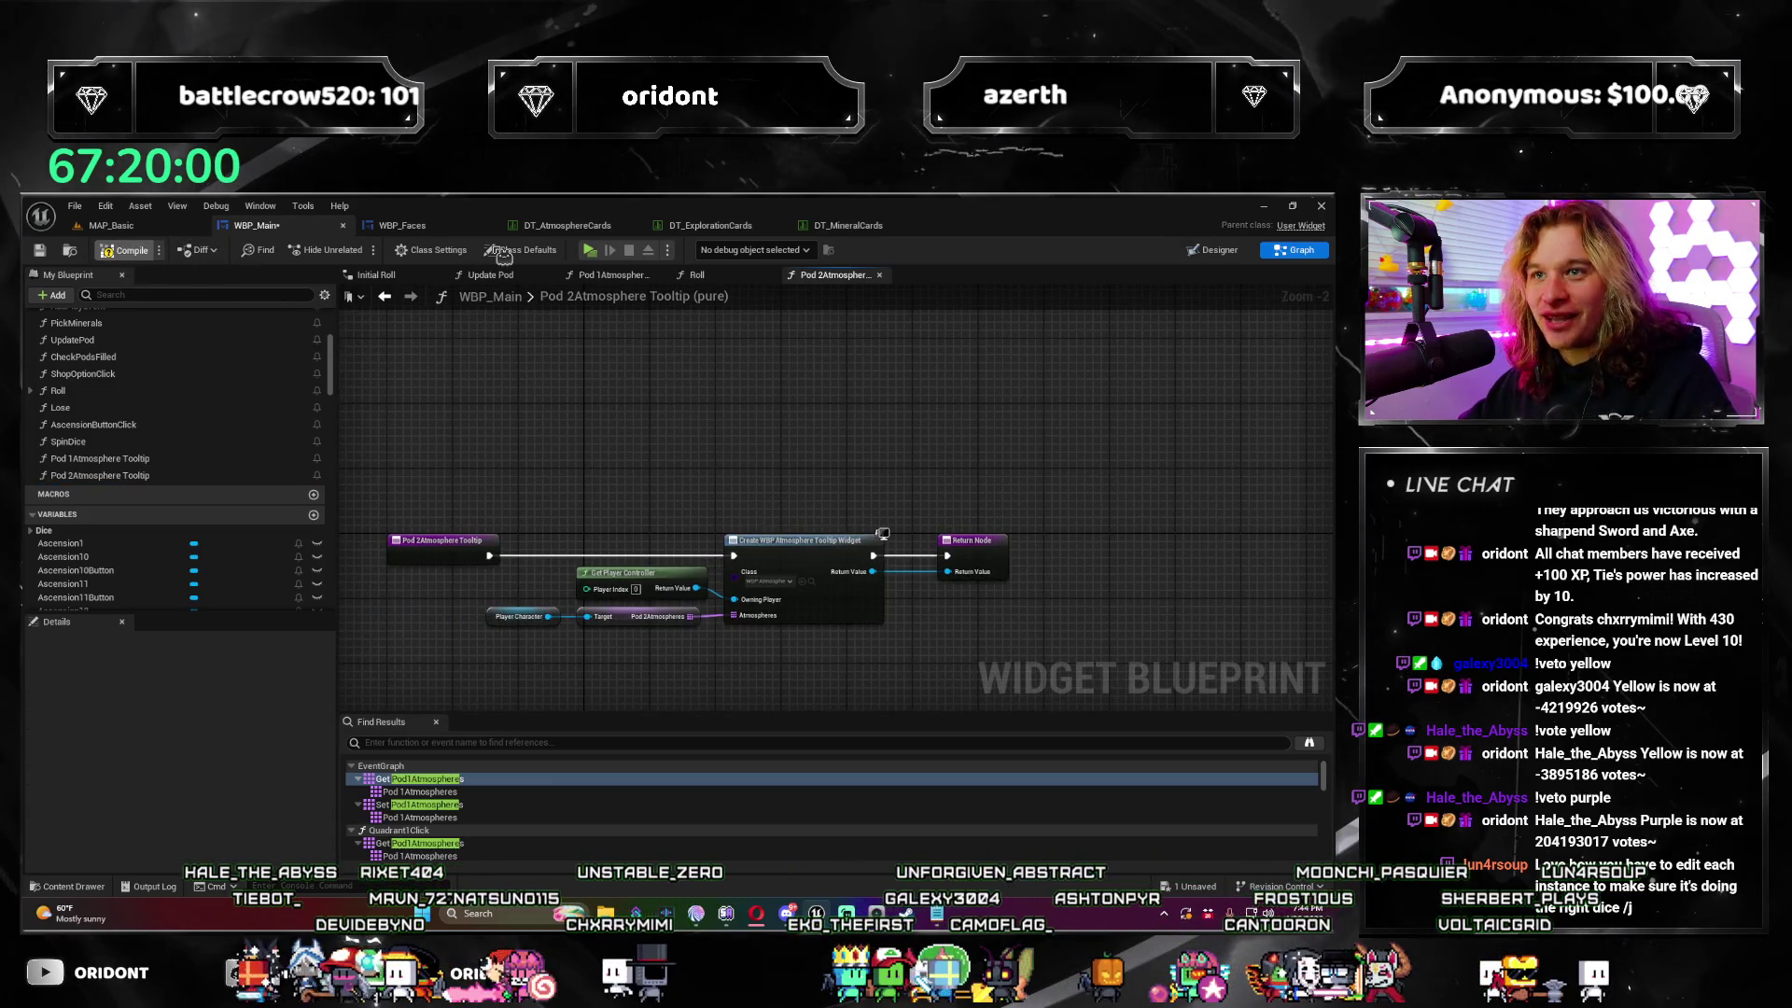
key(ctrl+s)
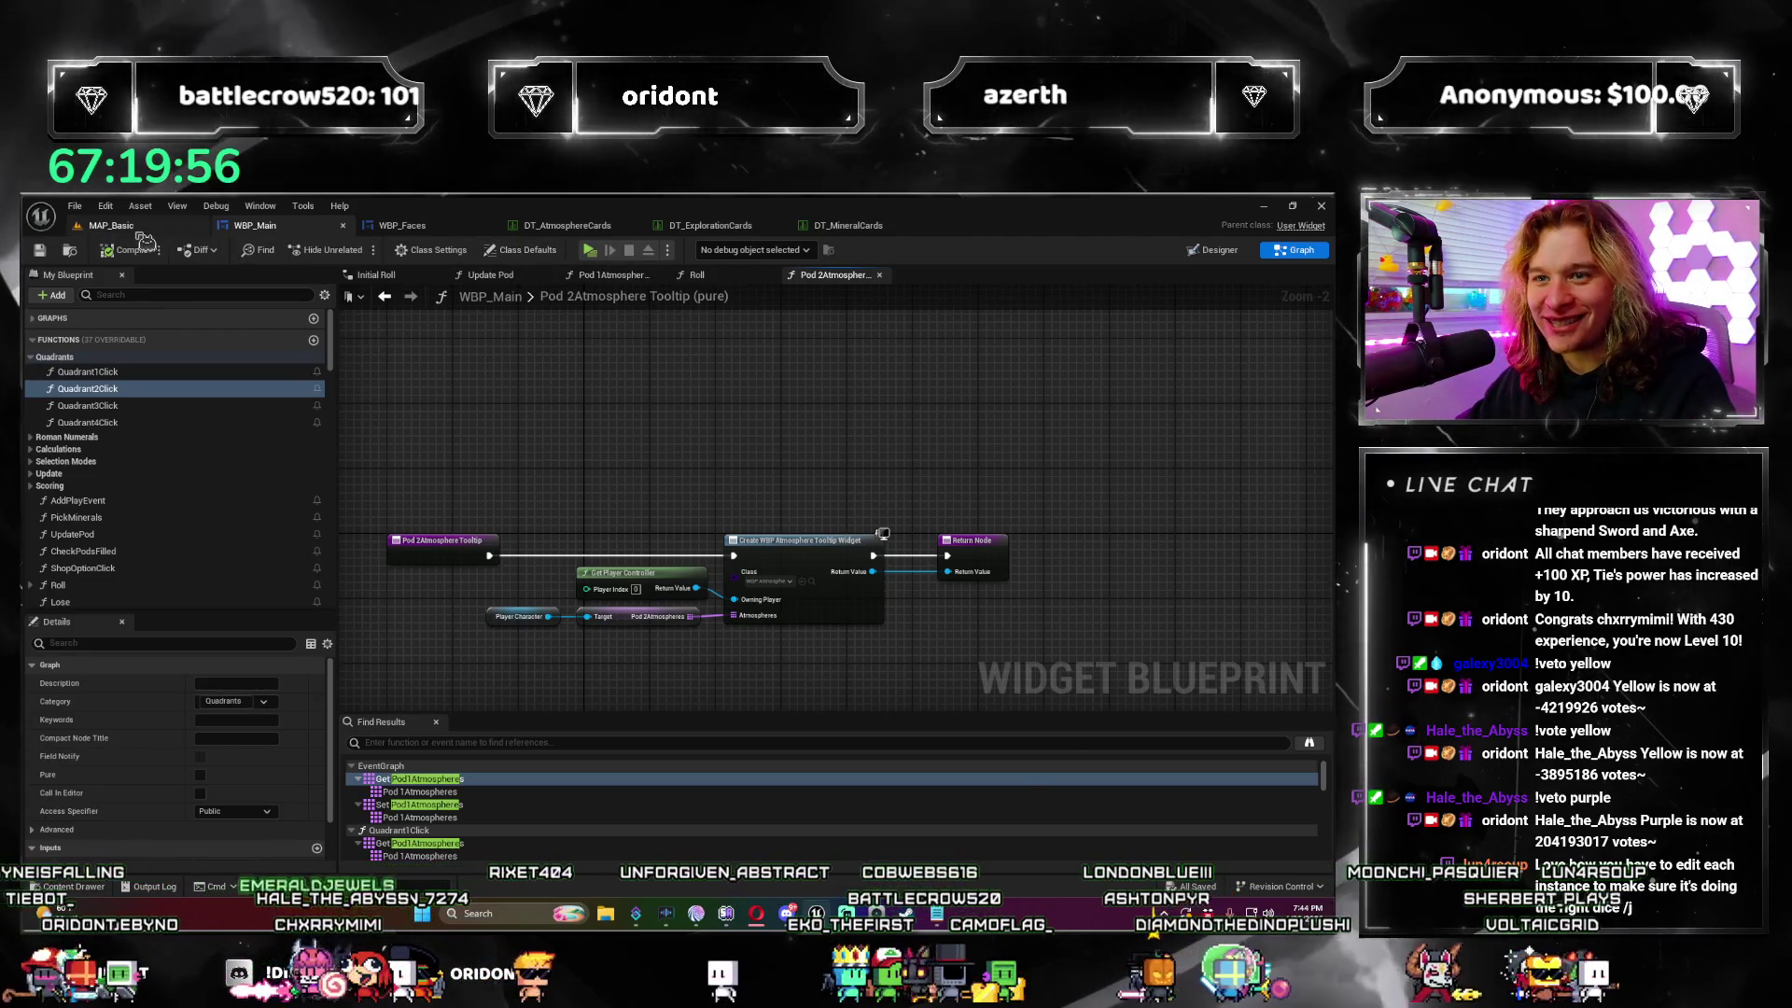
click(111, 225)
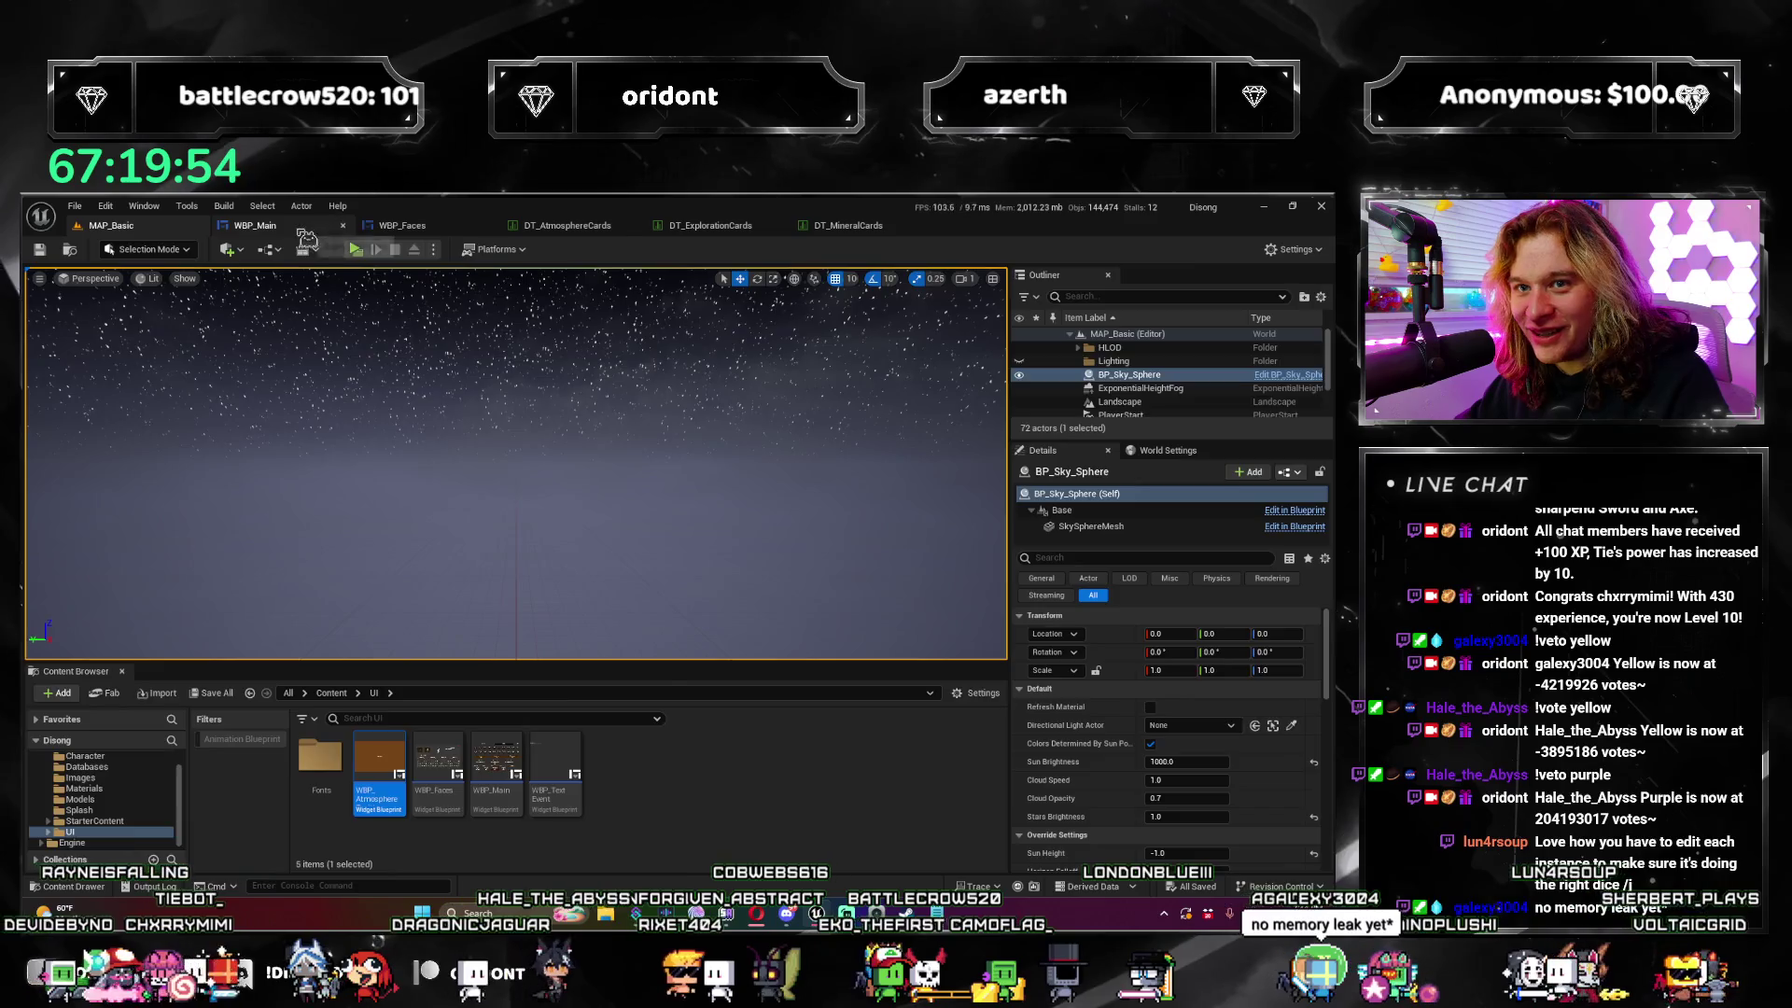
Step: In WBP_Main's Designer, find the tooltip property of Pod3Atmospheres and create a new Tool Tip Widget binding
click(255, 225)
click(1214, 254)
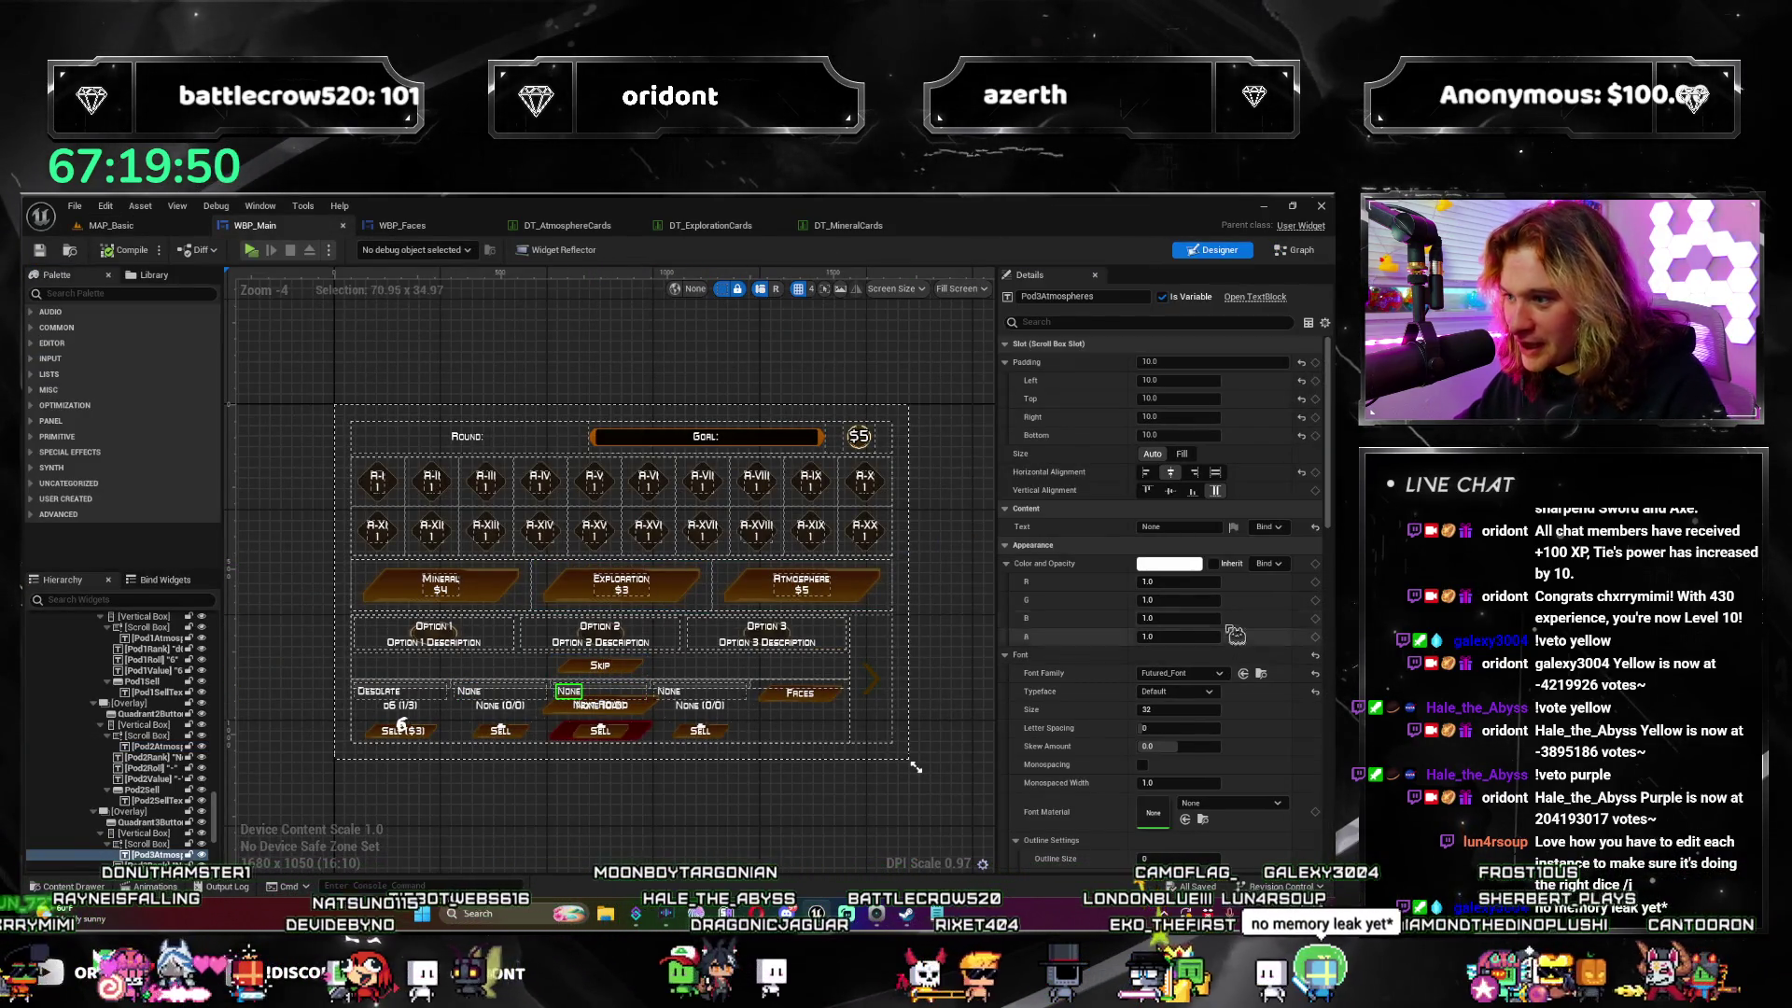
scroll(1279, 616, down, 3)
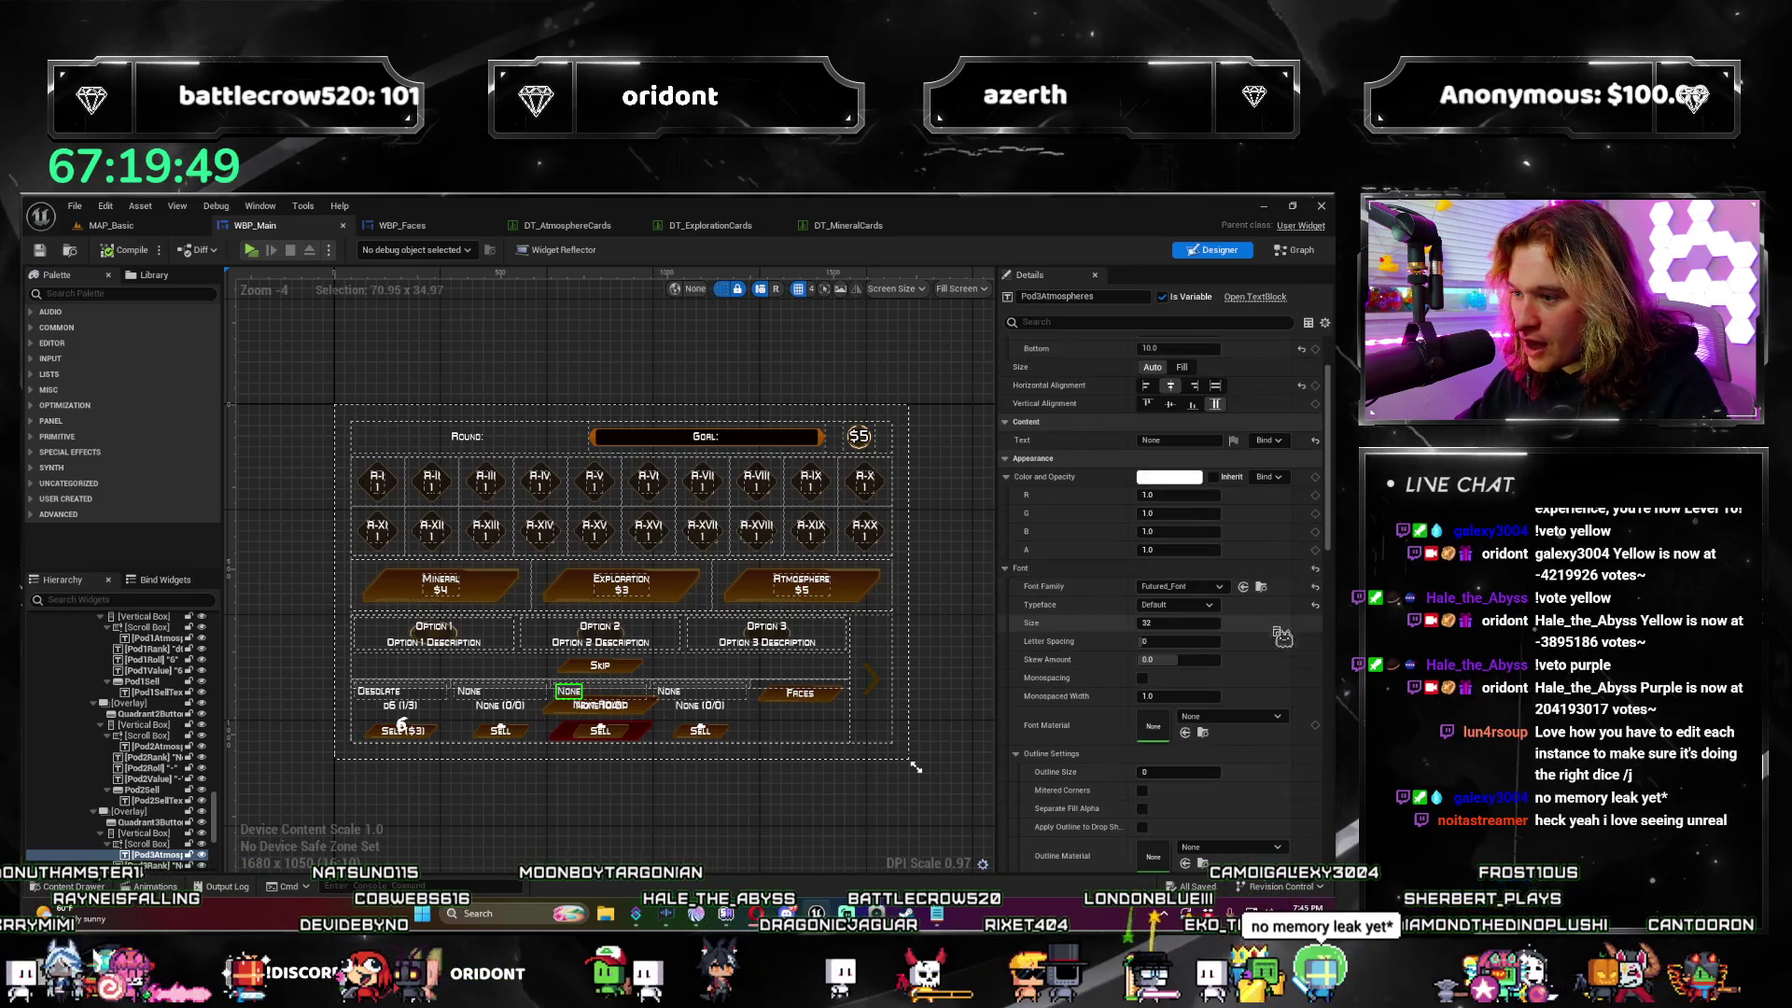
click(1127, 322)
text(tooltip)
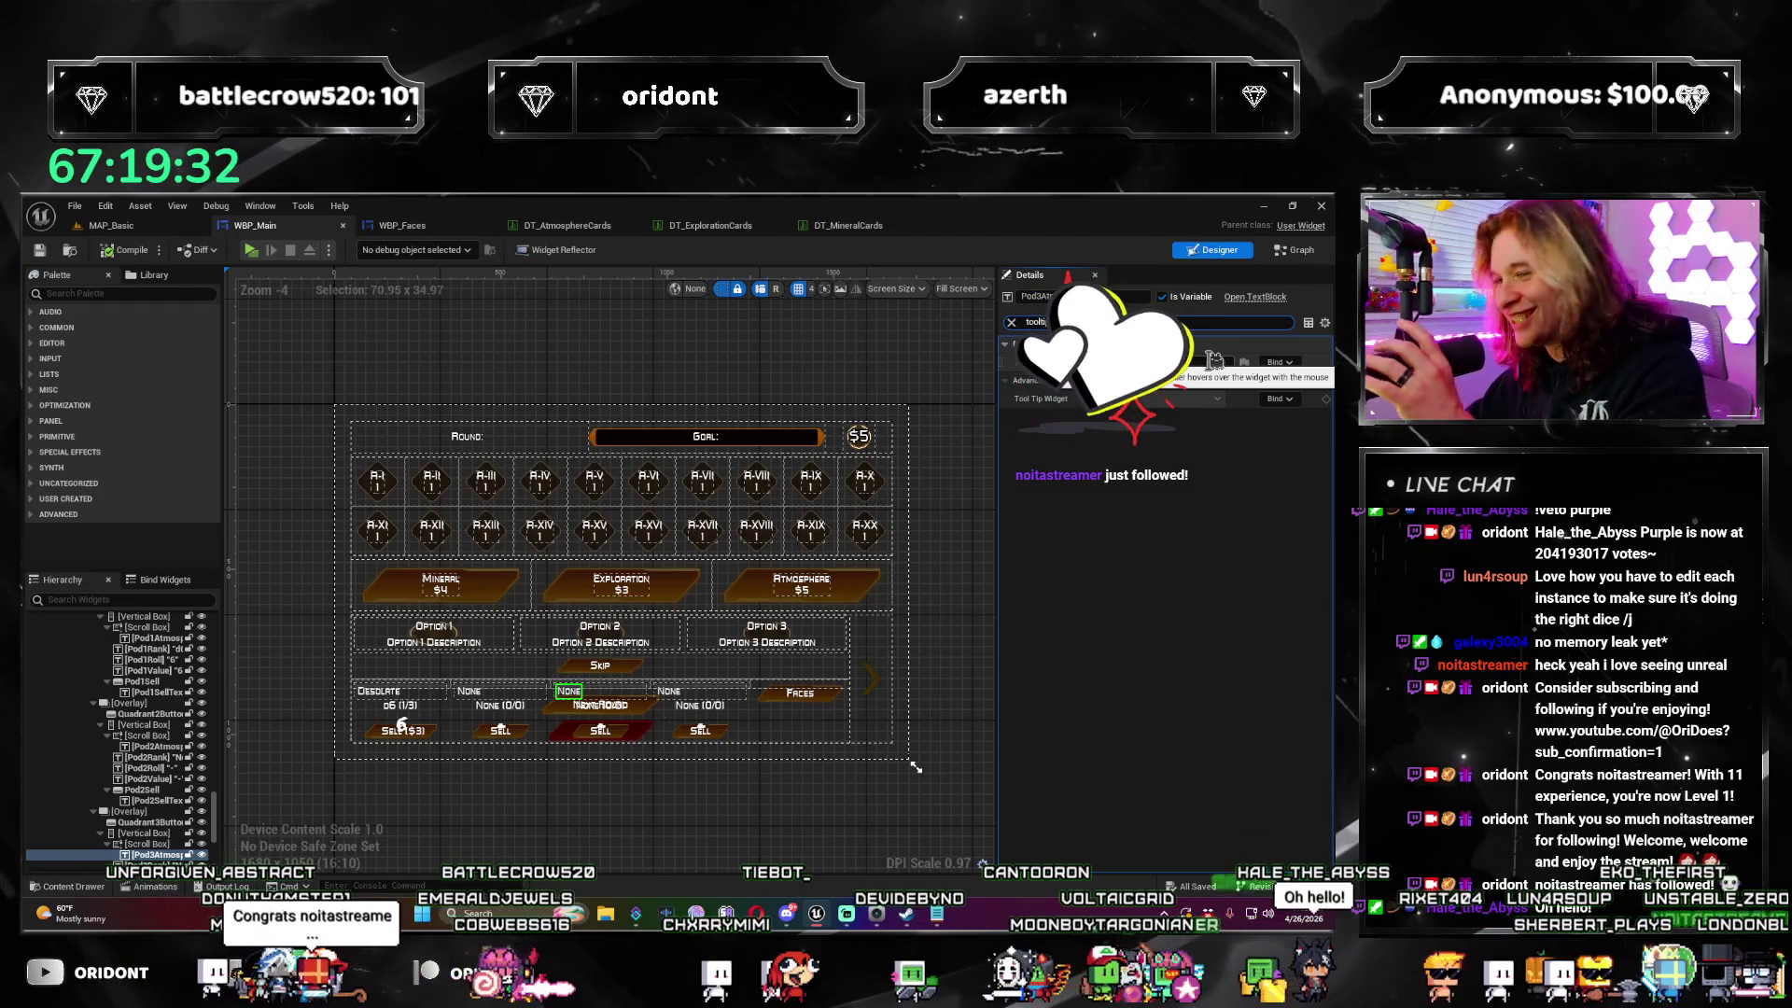
click(1294, 399)
click(1274, 453)
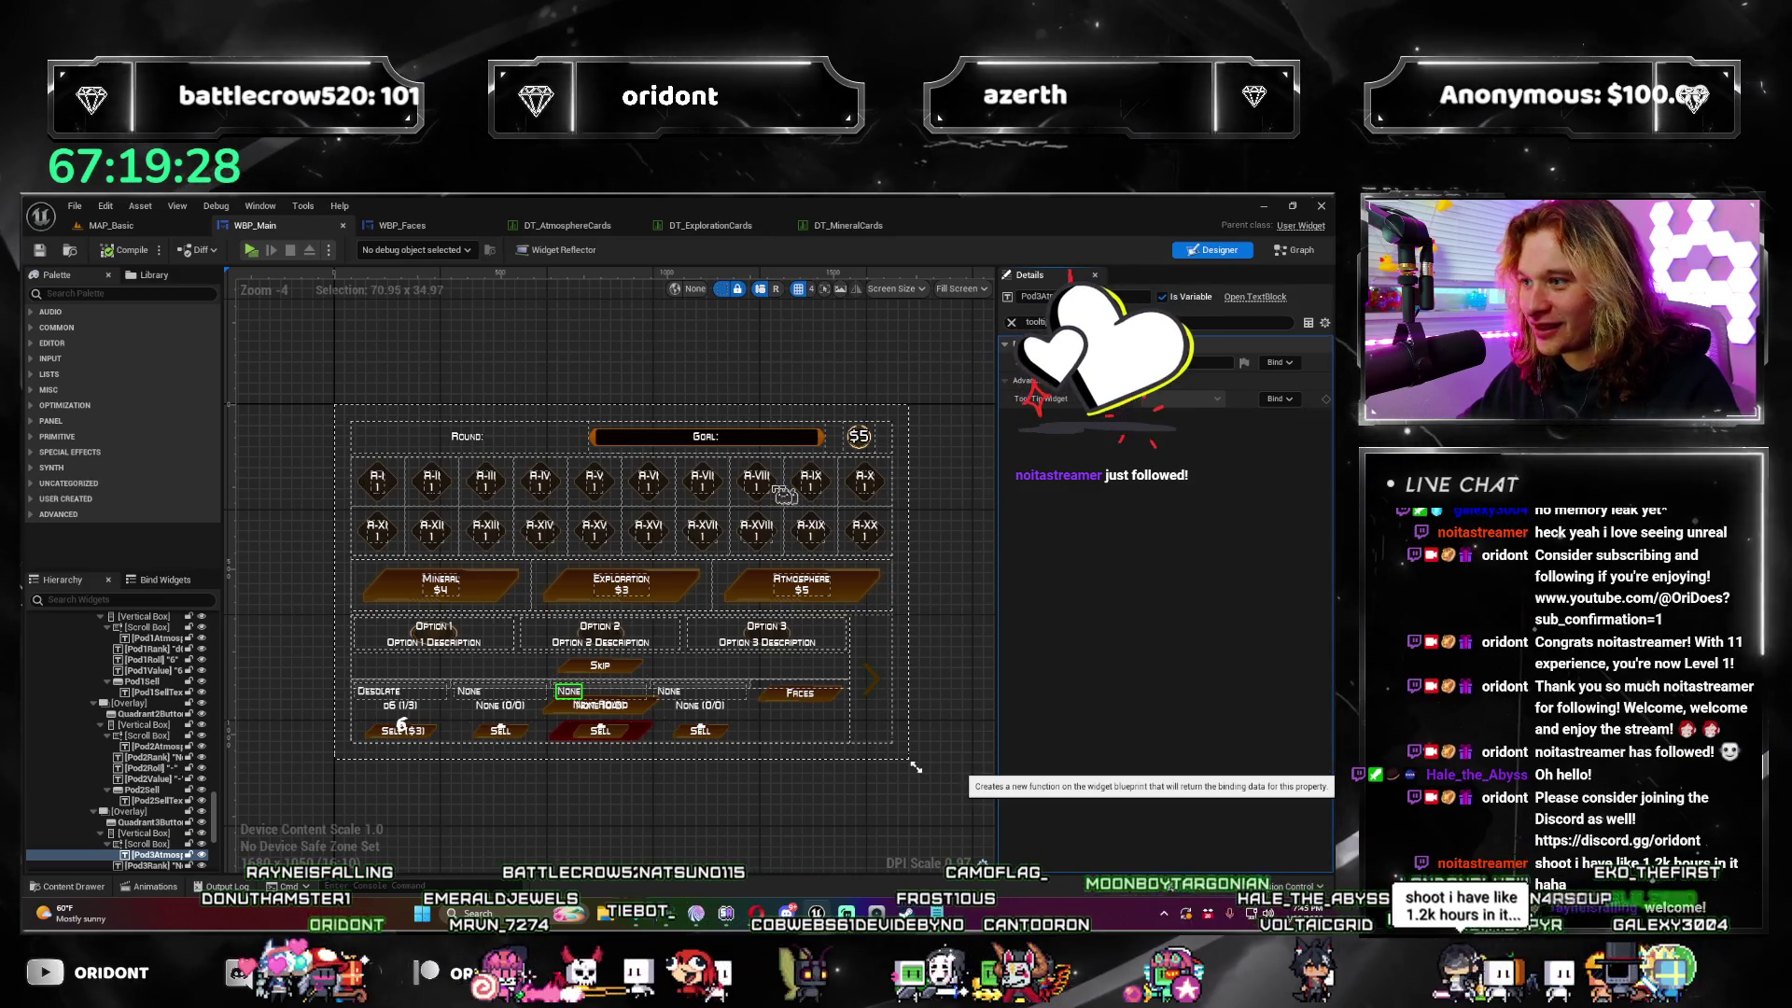
scroll(111, 469, up, 10)
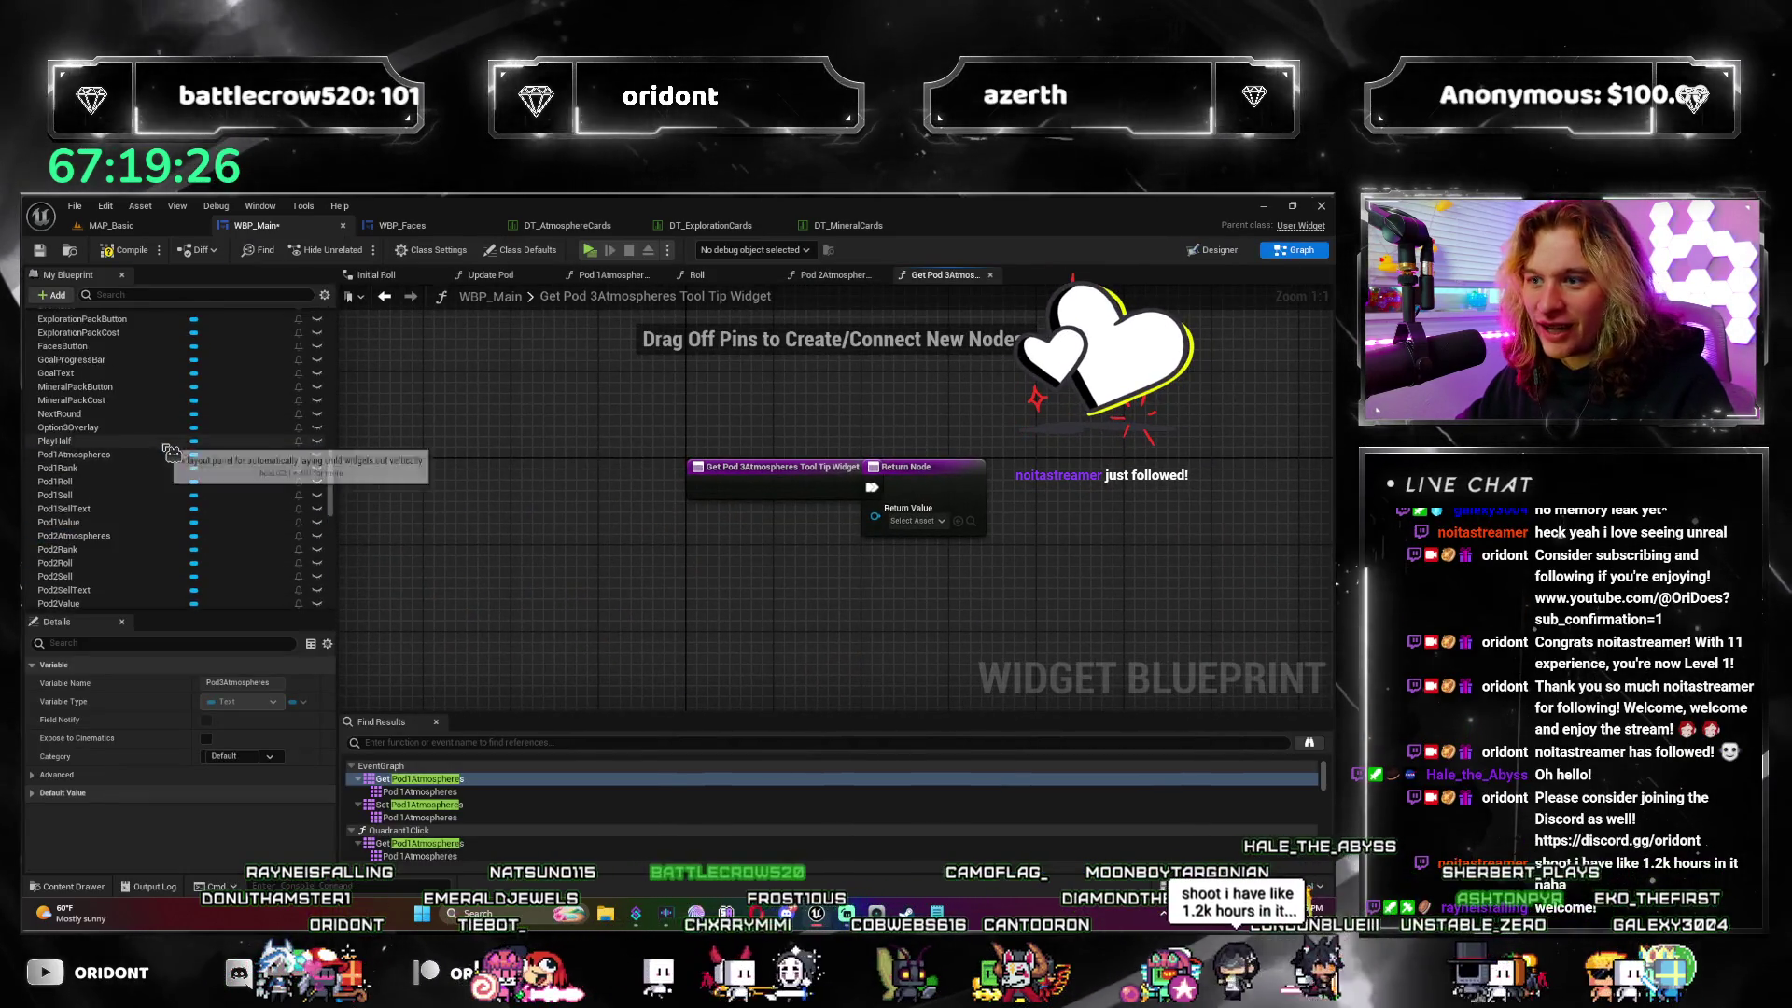
Step: Rename the new binding function to 'Pod 3Atmosphere Tooltip'
scroll(171, 453, up, 10)
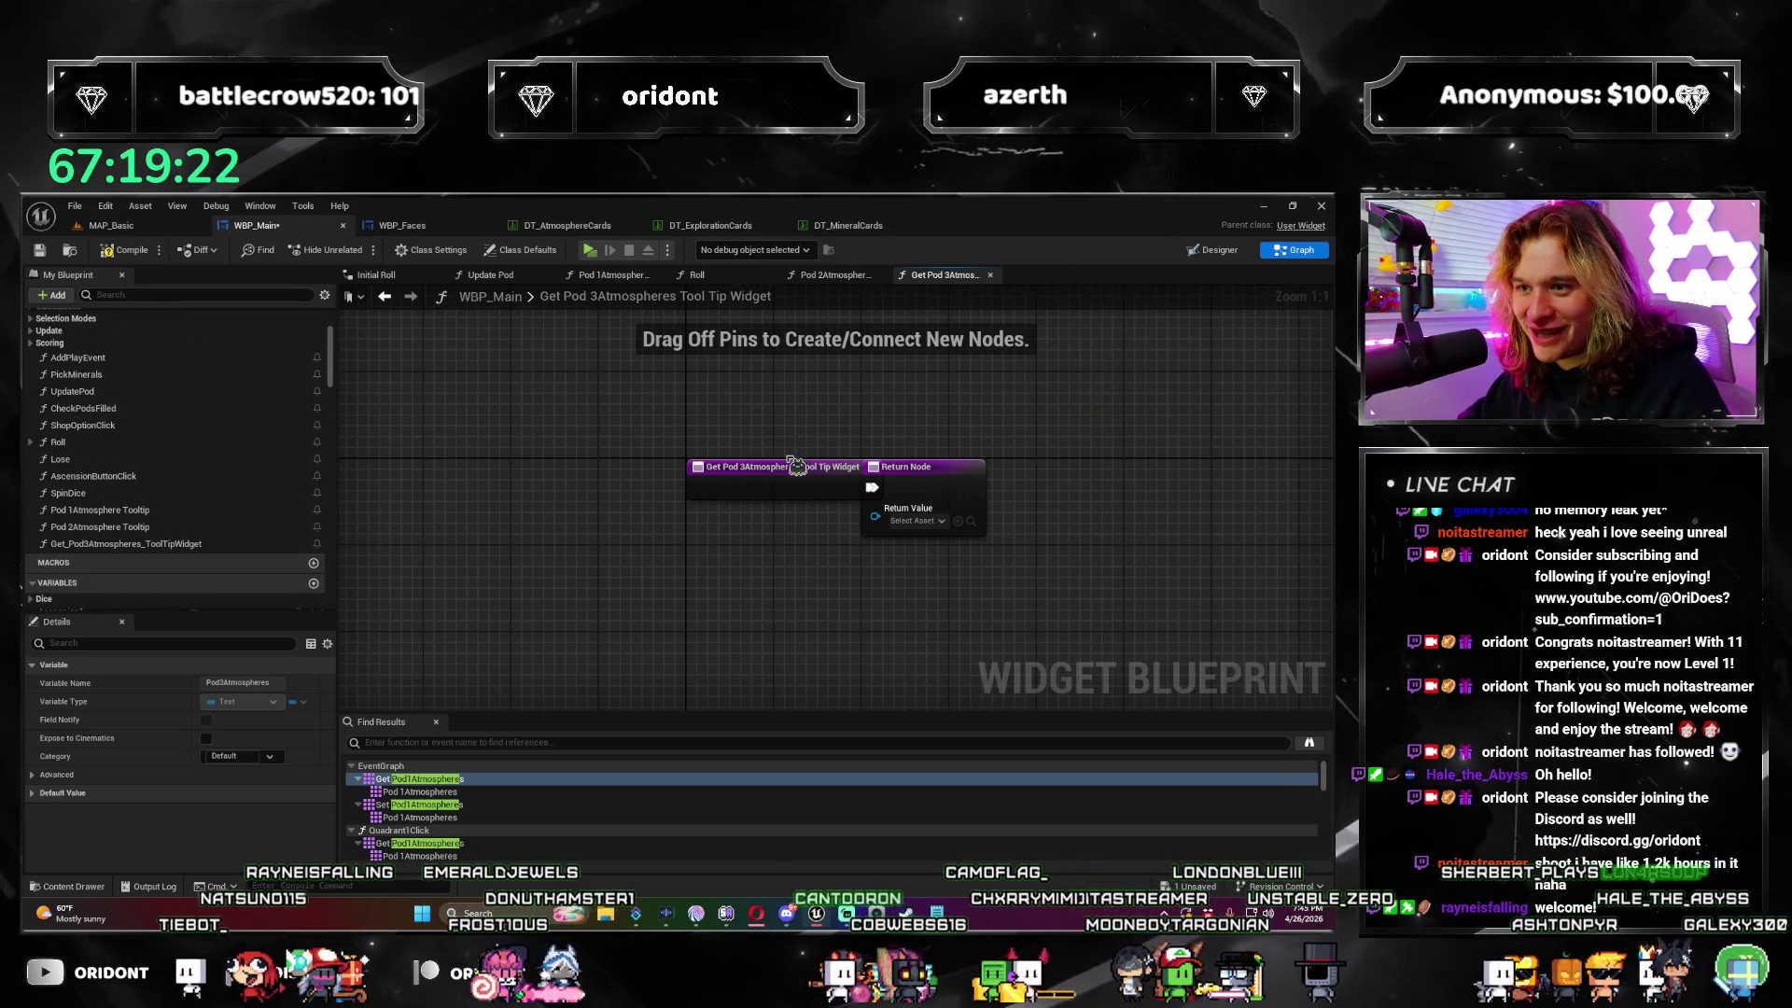
click(779, 461)
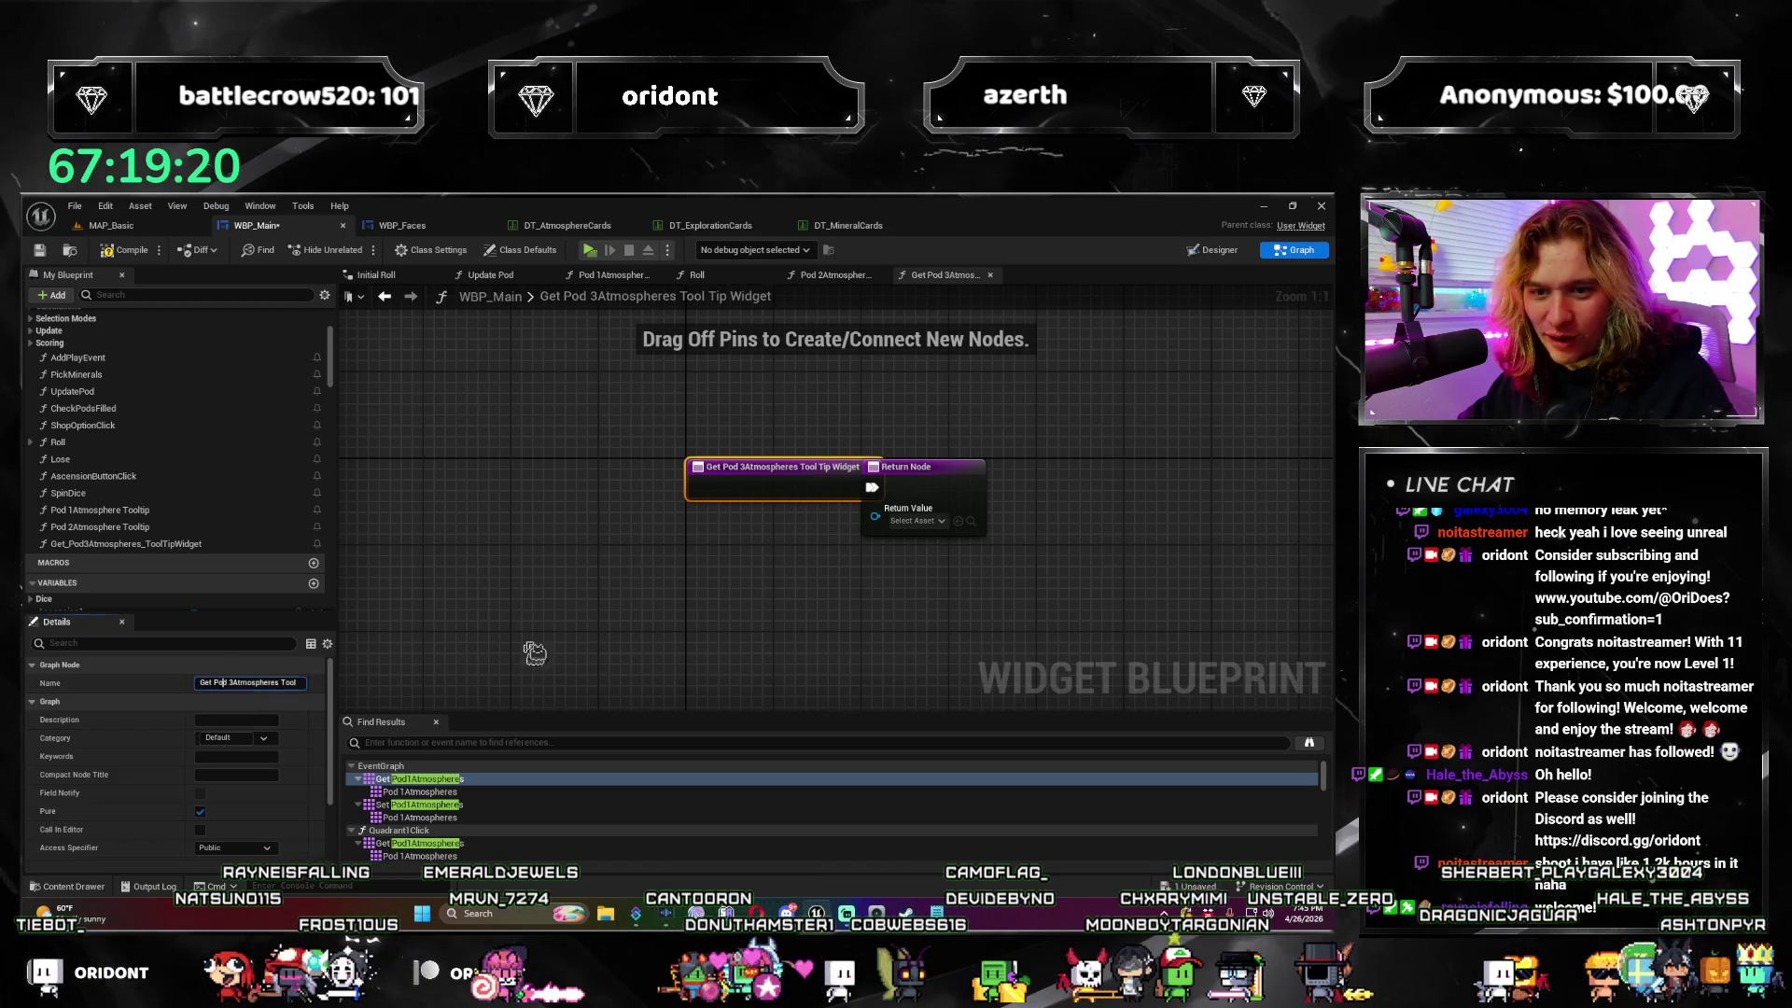
text(Pod 3Atmosp)
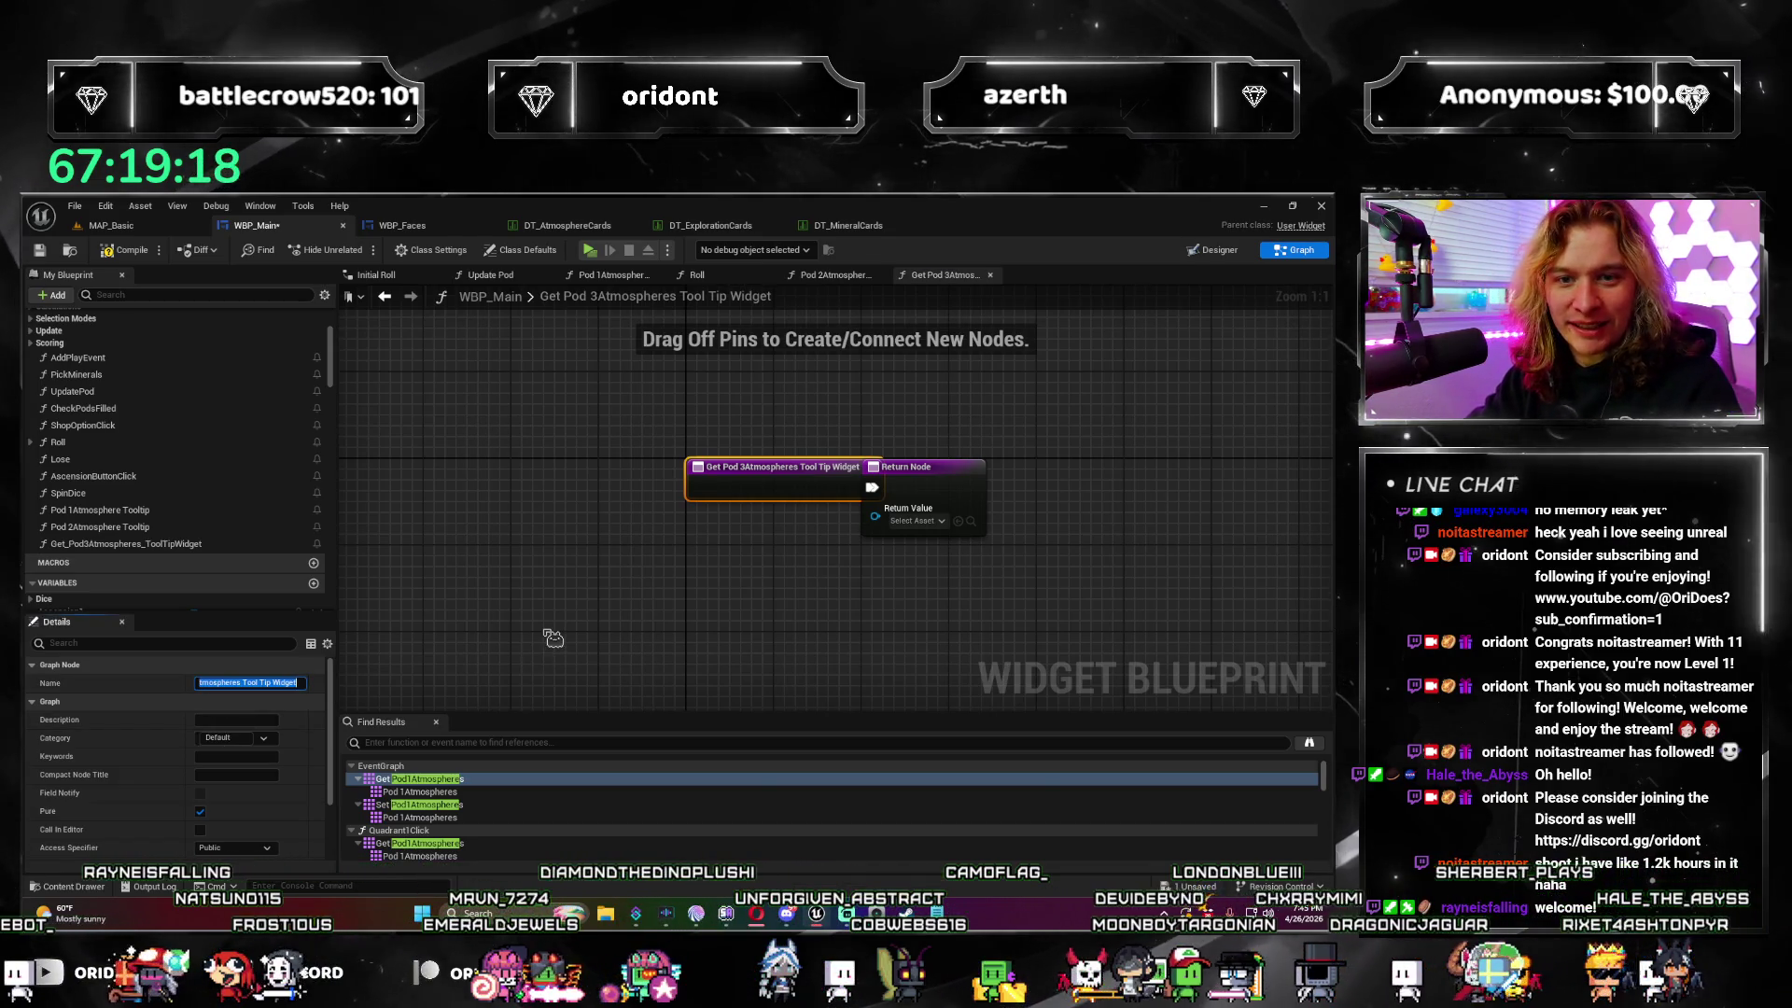
text(here Tooltip)
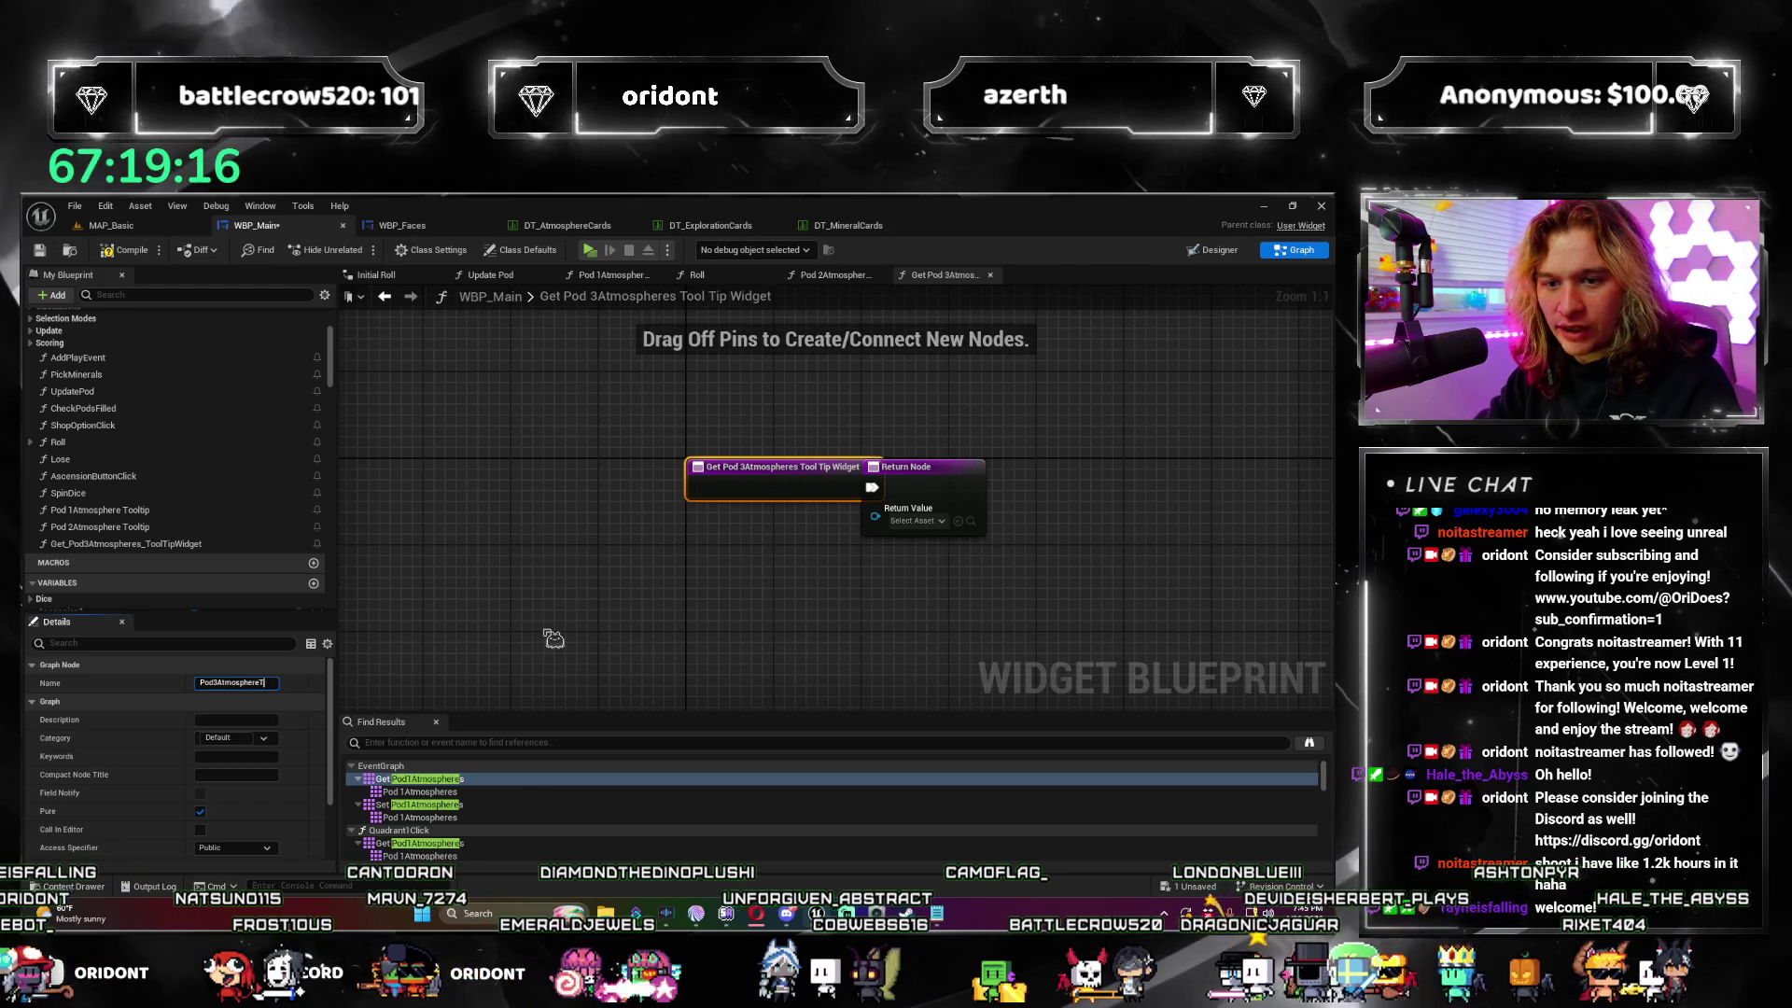
key(Return)
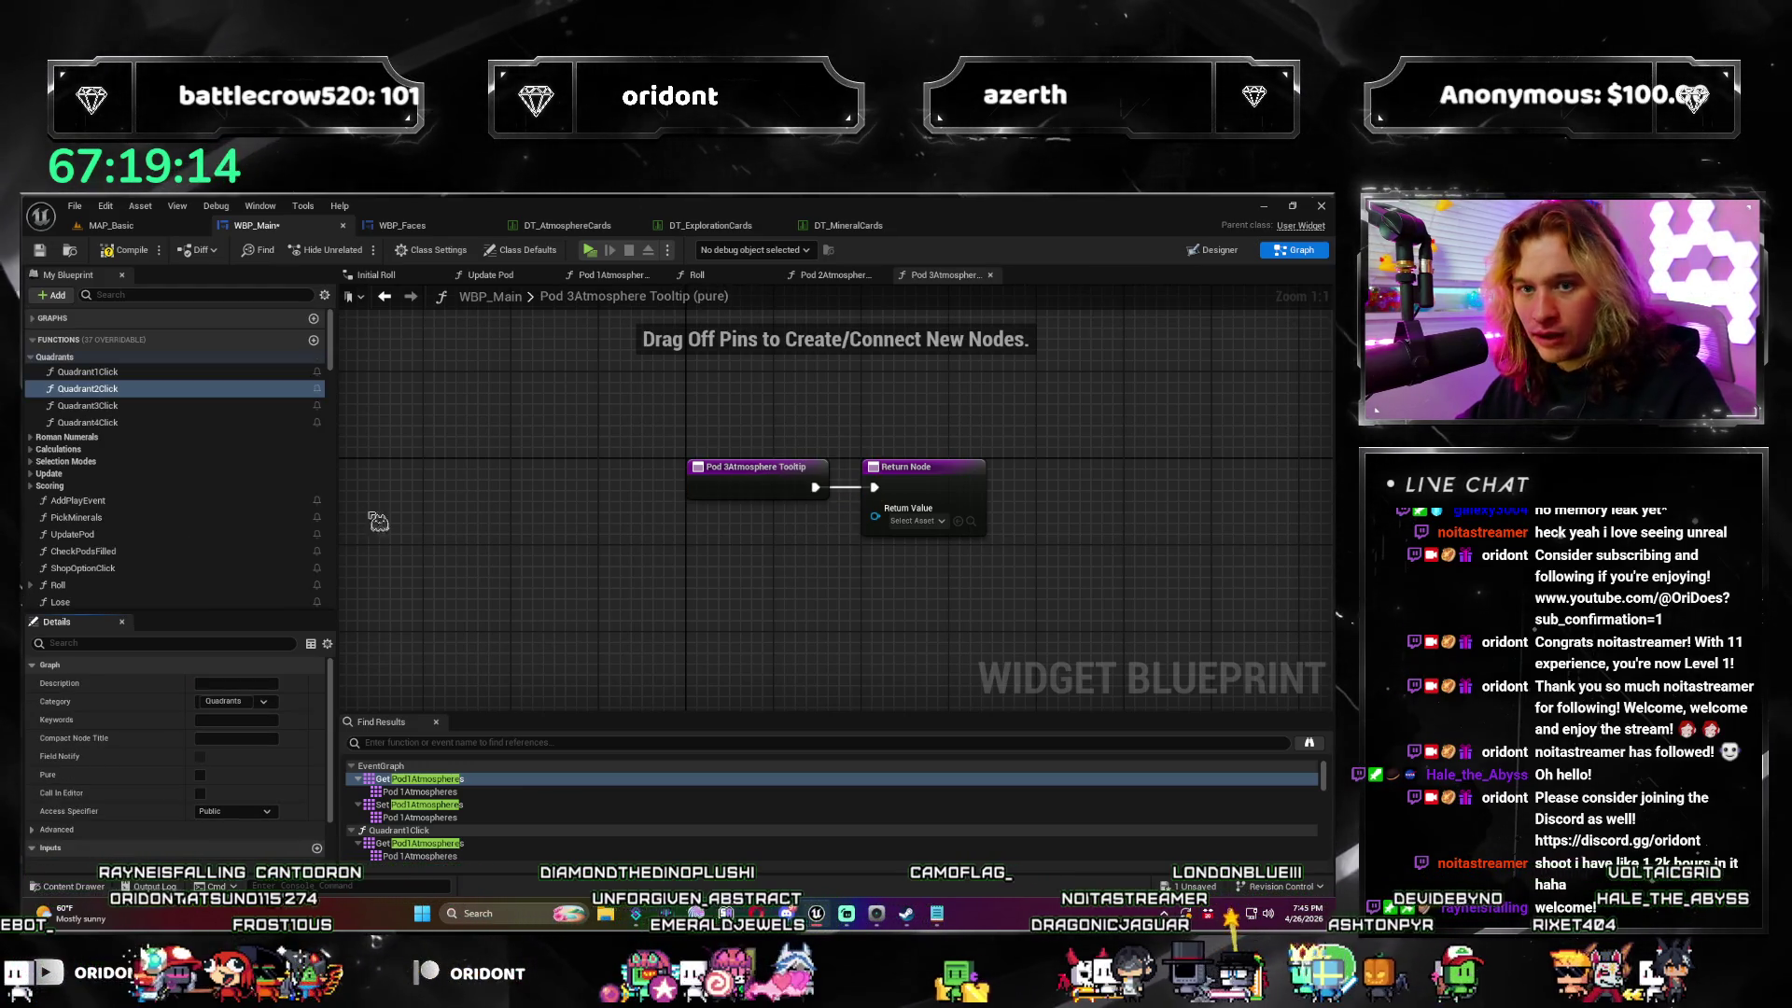
Step: Copy the node setup from Pod 2Atmosphere Tooltip and shift Pod 3's entry node left to make room
scroll(177, 448, down, 5)
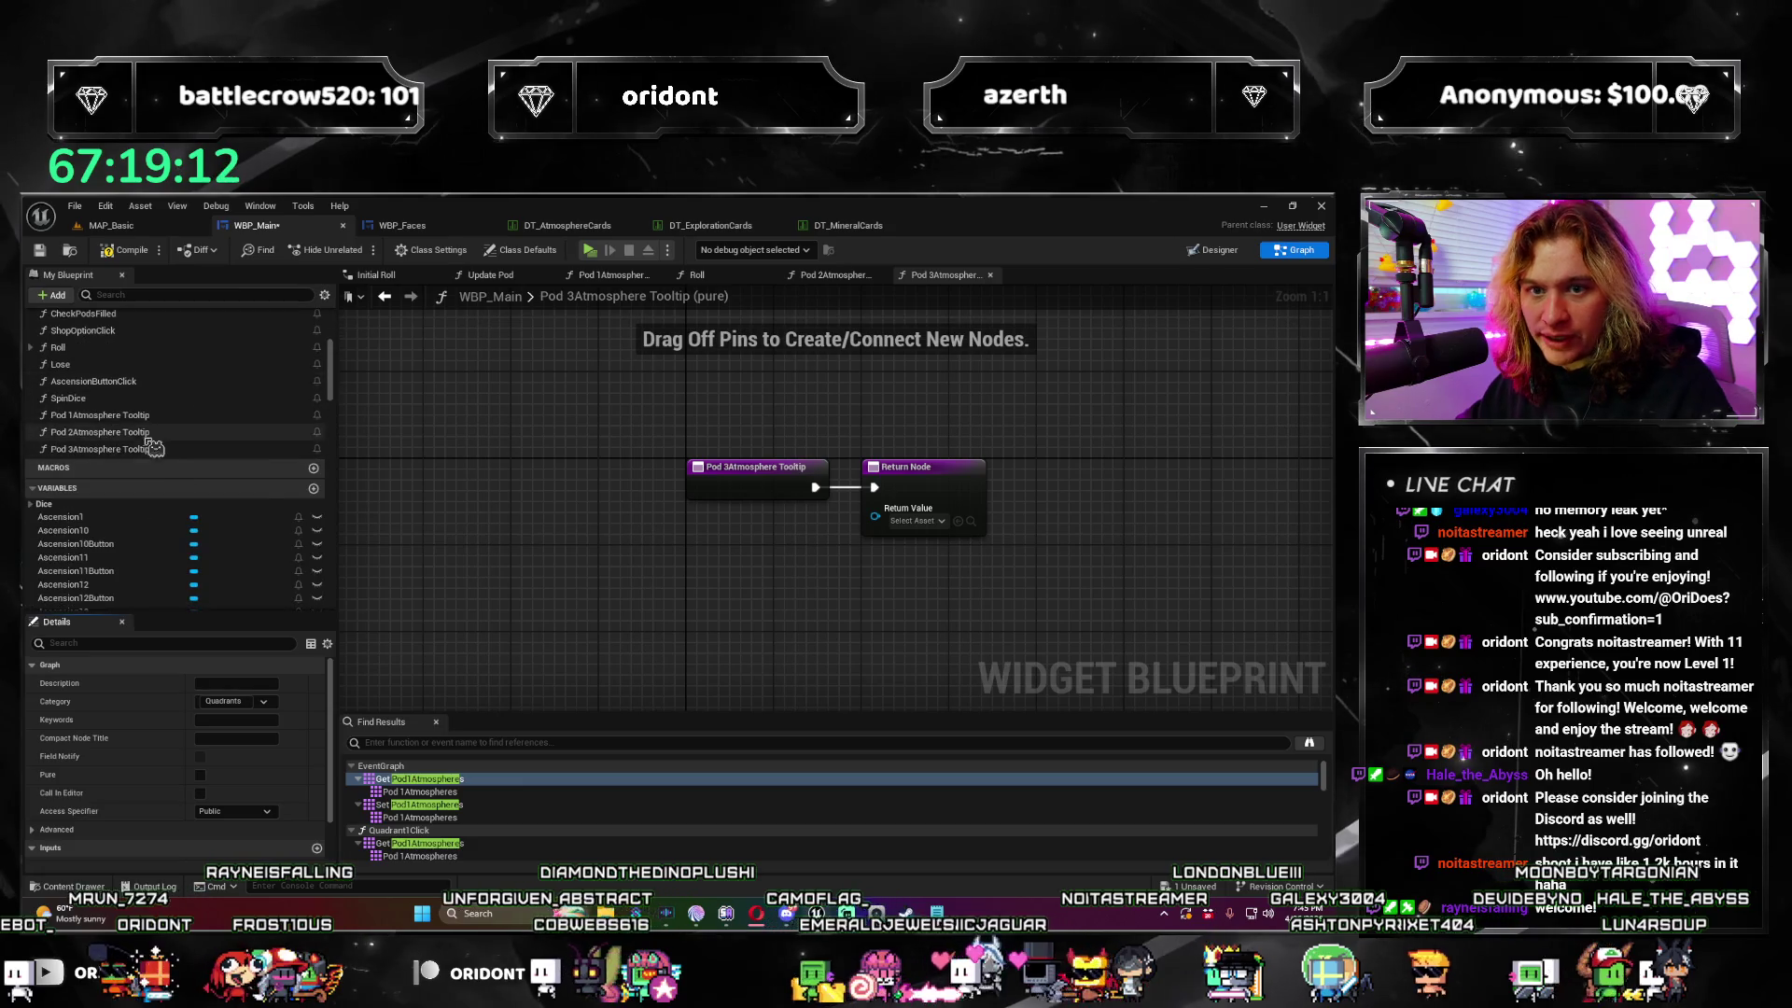
click(100, 432)
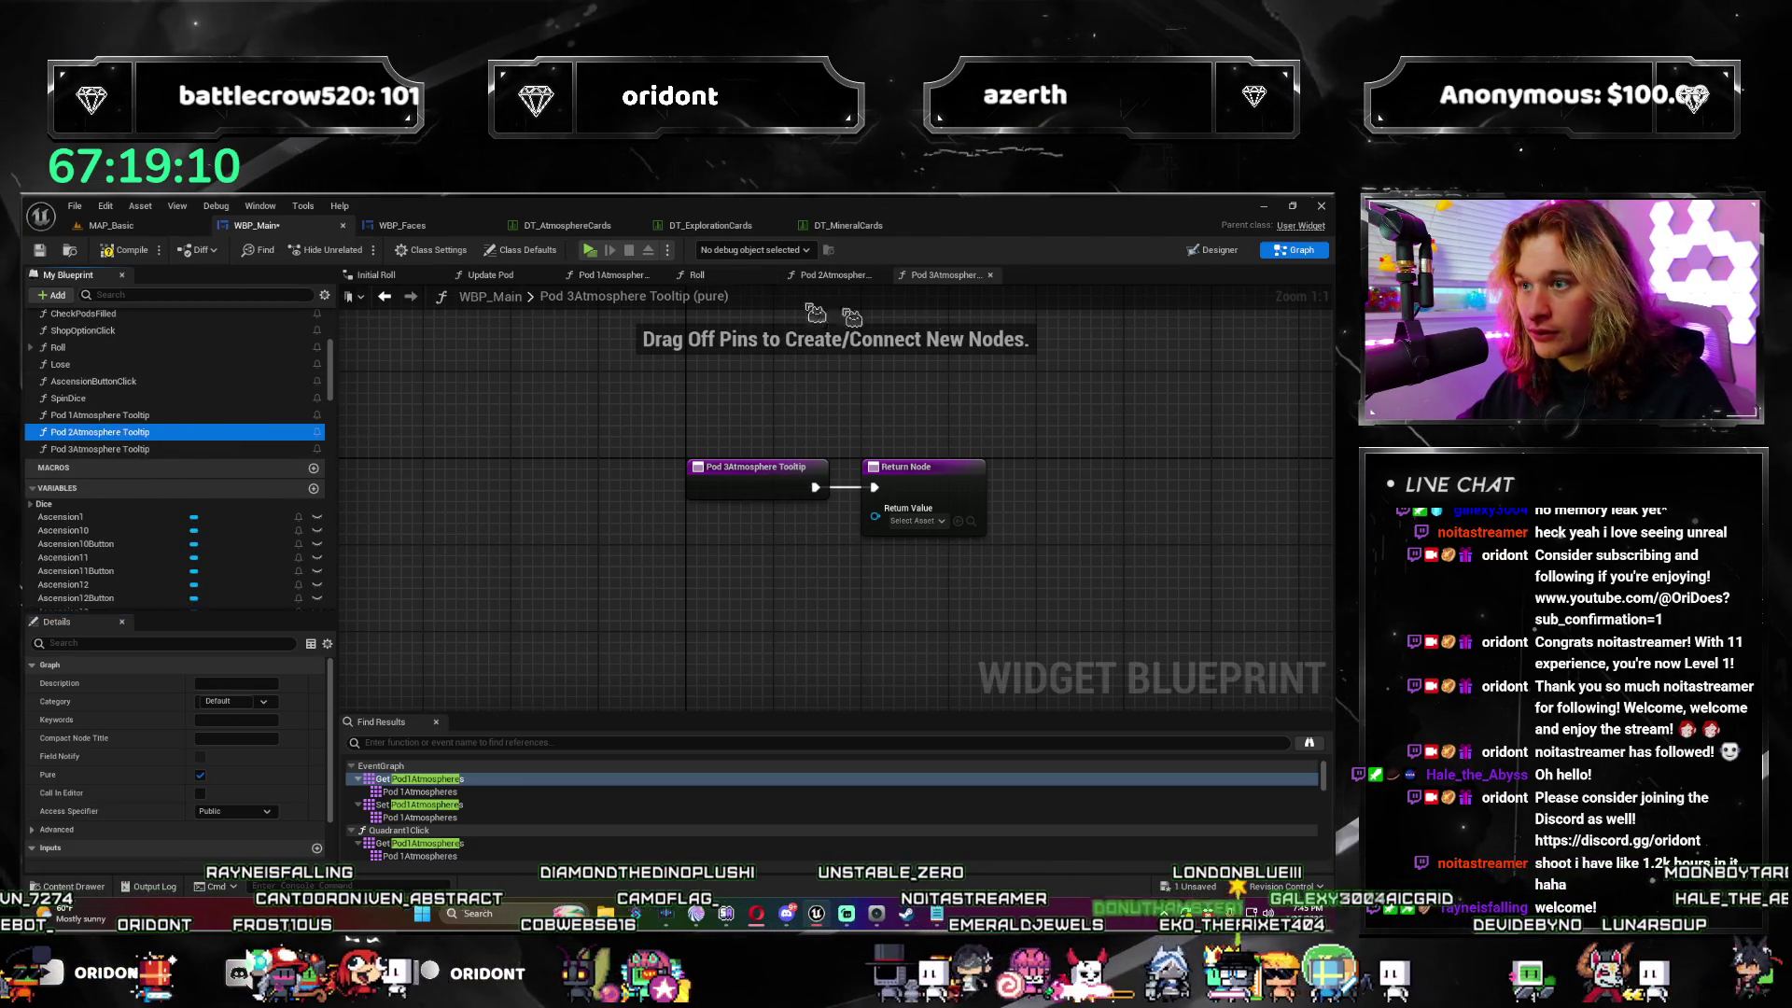
click(837, 278)
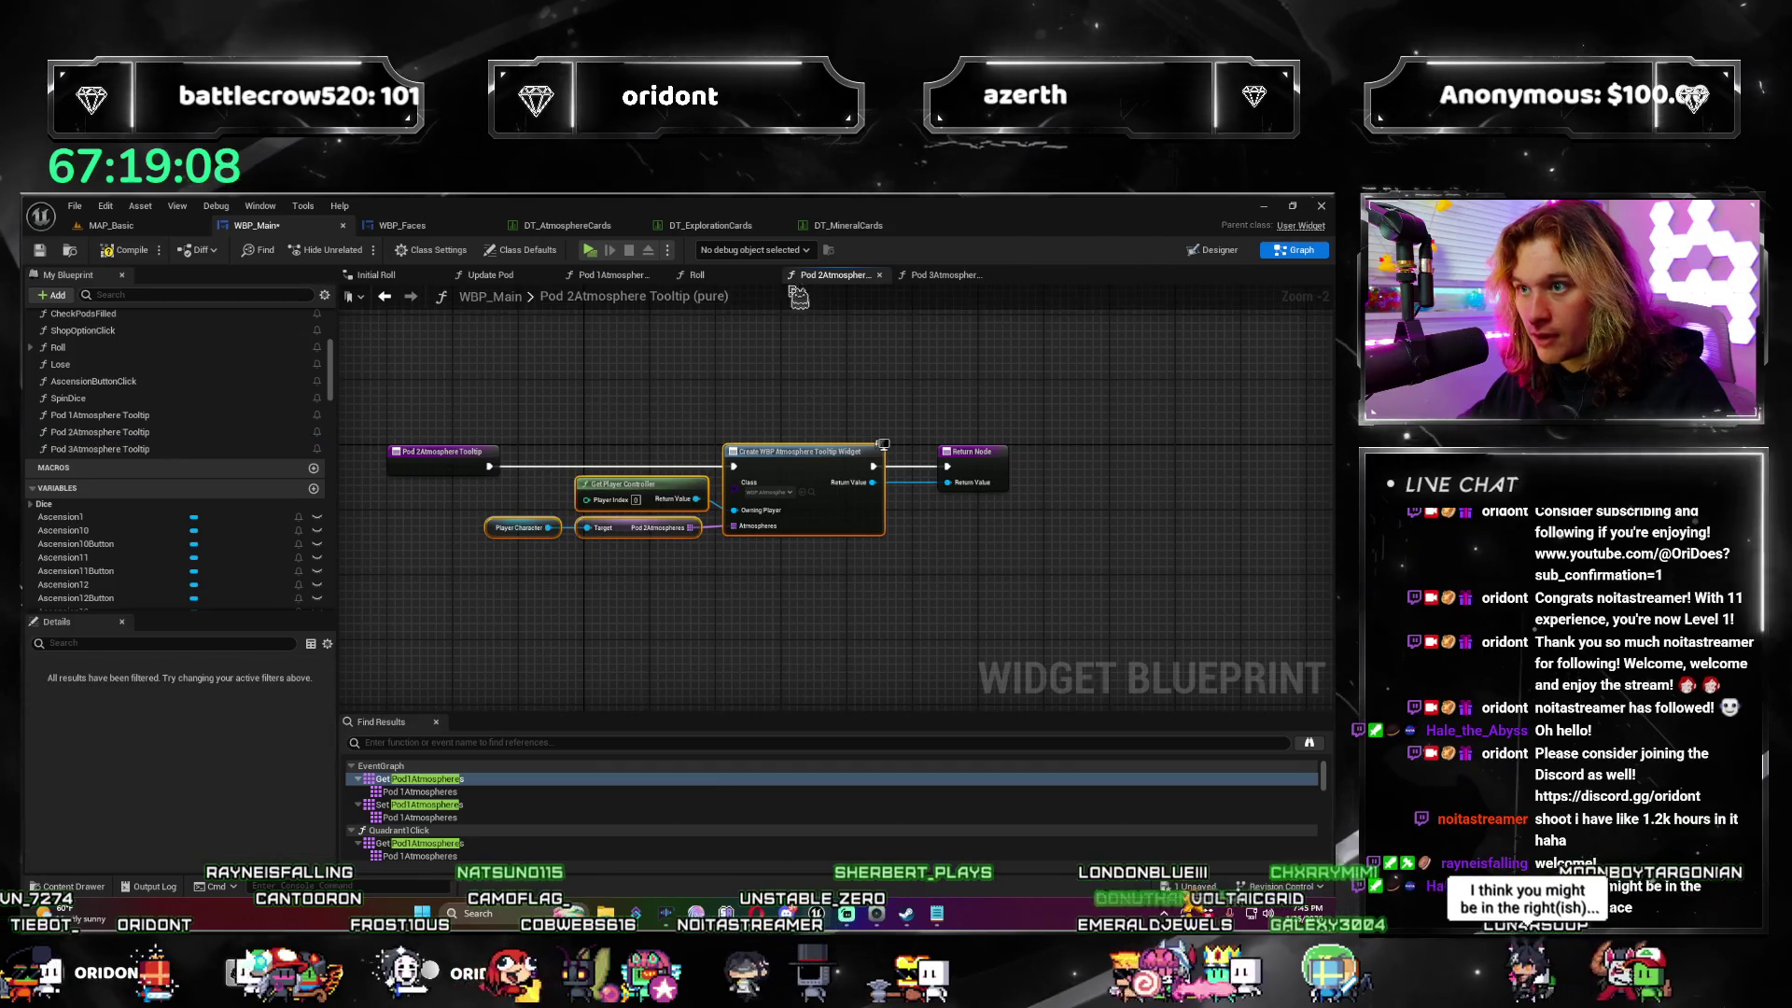
click(946, 274)
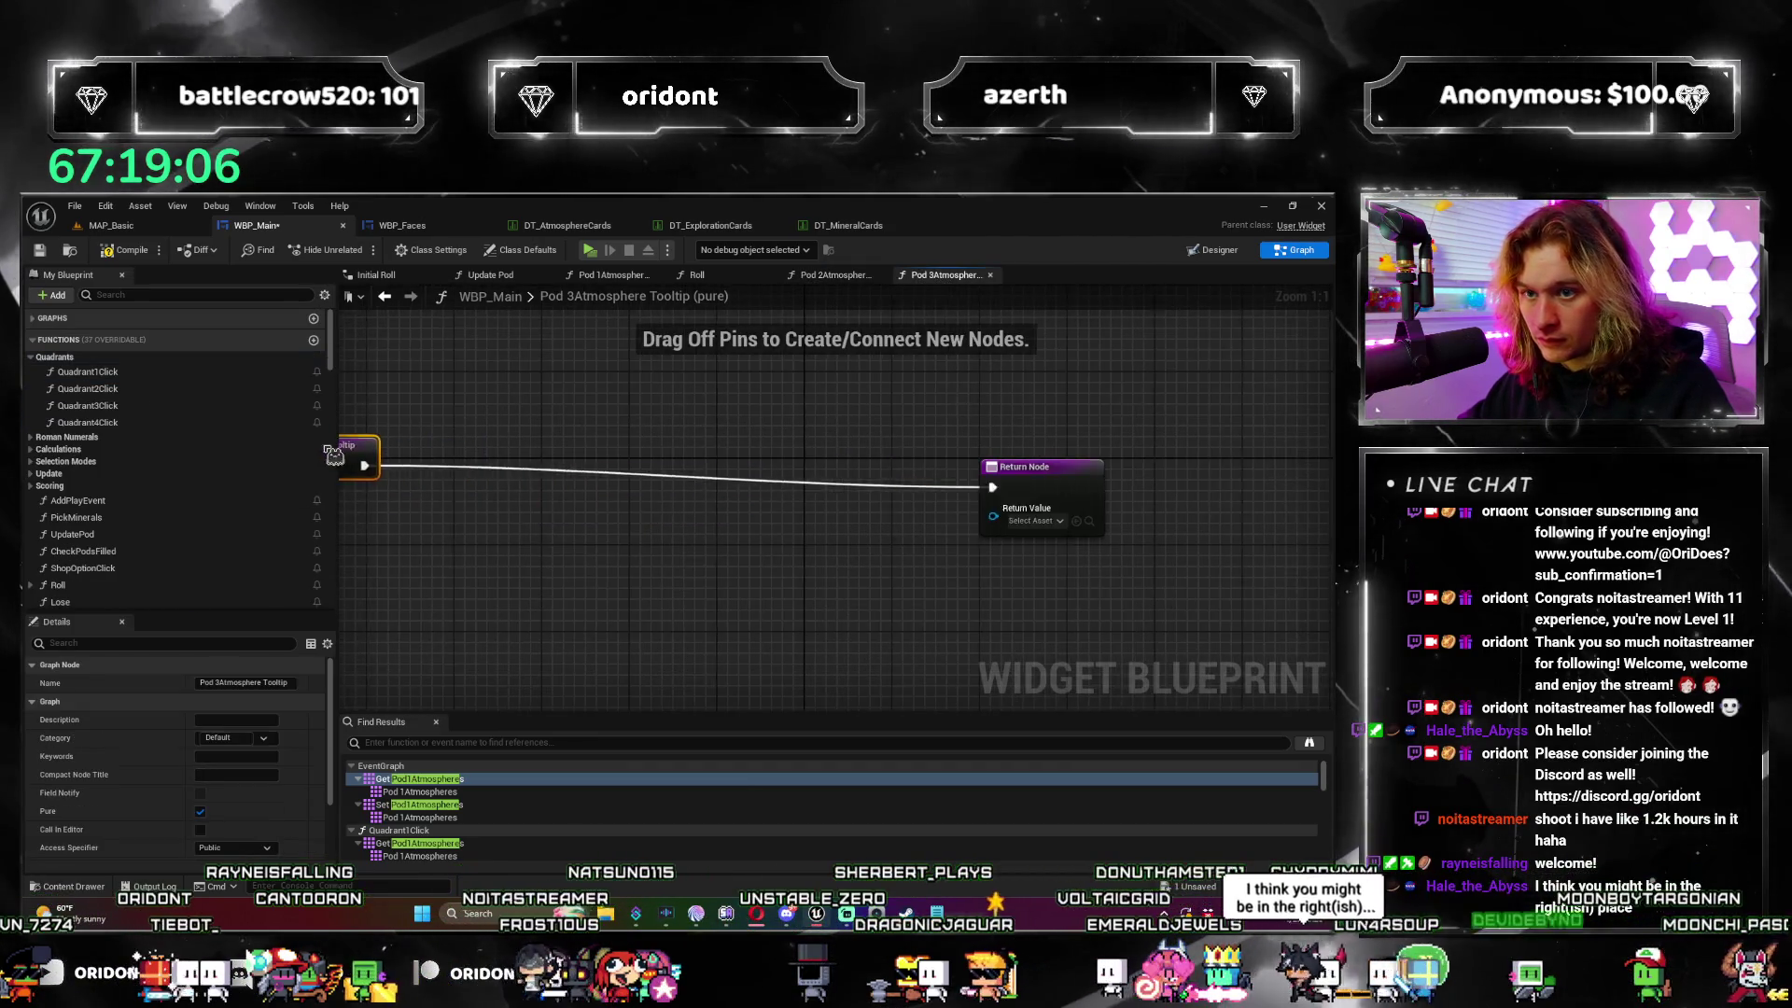
click(536, 468)
drag(536, 469, 452, 469)
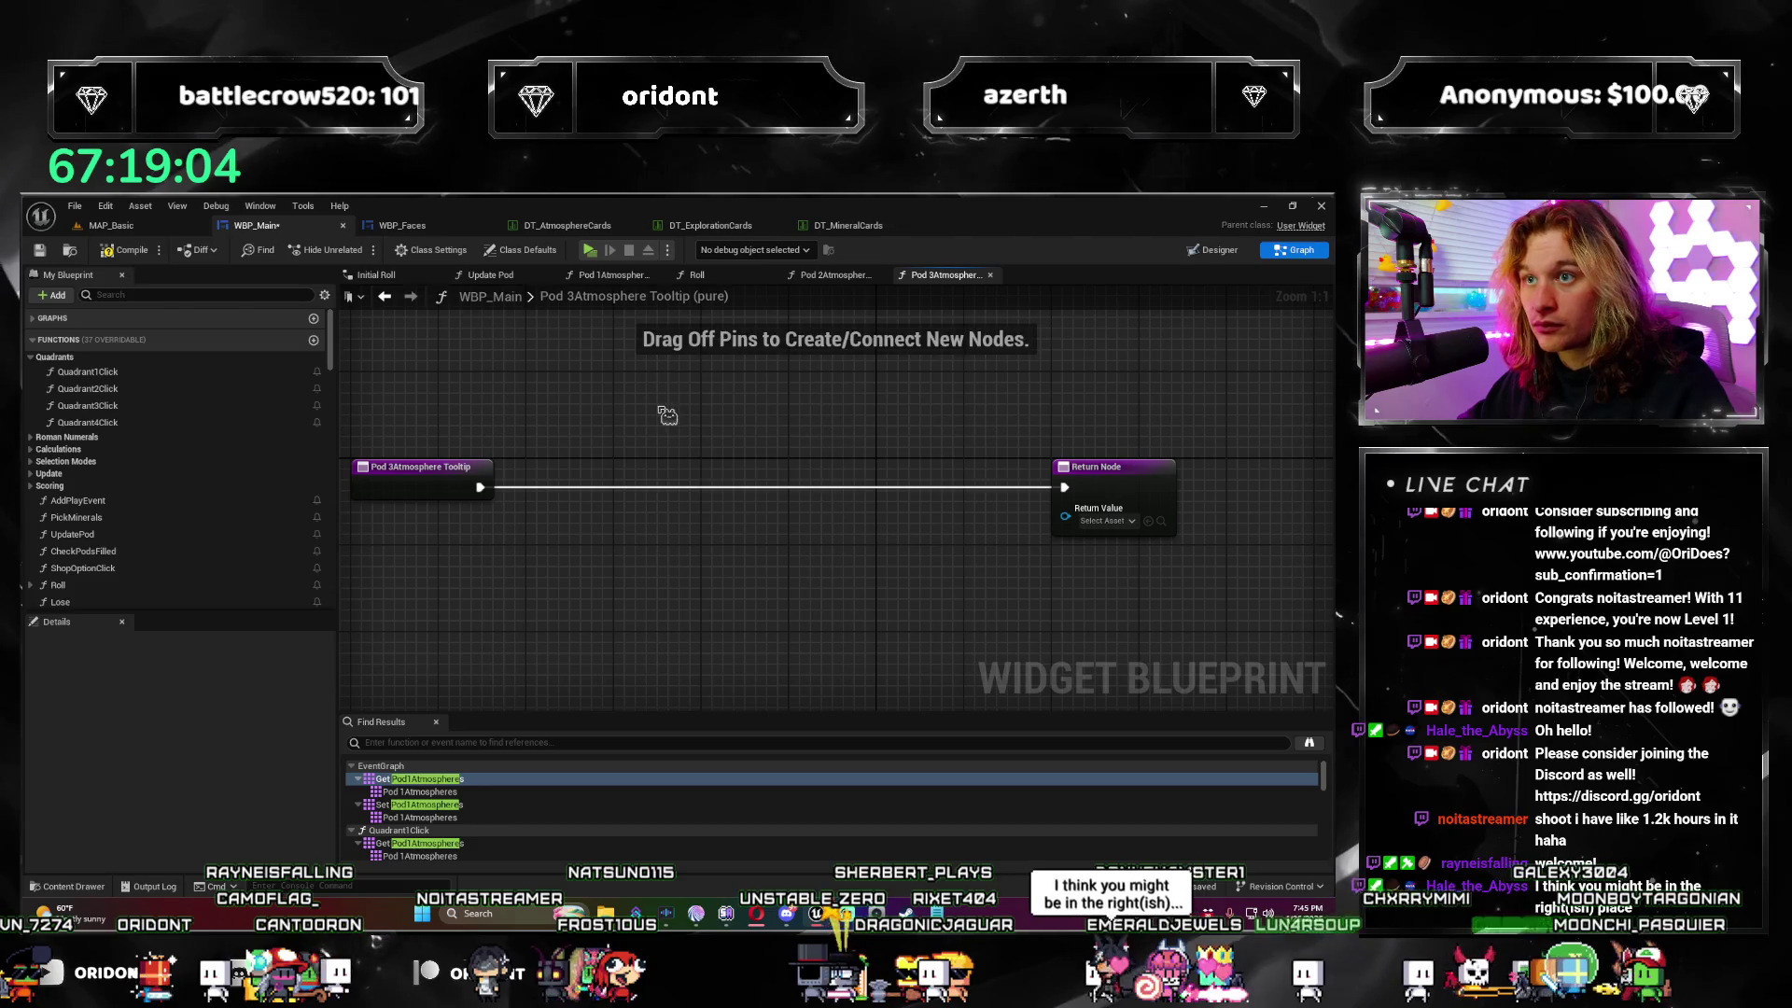
Step: Paste the widget-creation nodes and wire Create Widget into the Return Node and its return value
key(ctrl+v)
mouse_move(940, 350)
mouse_down()
mouse_move(906, 435)
mouse_move(918, 479)
mouse_move(791, 487)
mouse_up()
drag(1075, 494, 1066, 508)
drag(740, 529, 792, 544)
Step: Replace the Pod 2Atmospheres getter with Get Pod 3Atmospheres feeding the Atmospheres input
mouse_move(549, 575)
mouse_down()
mouse_move(606, 588)
mouse_move(642, 642)
mouse_up()
text(get pod3)
key(Up)
key(Return)
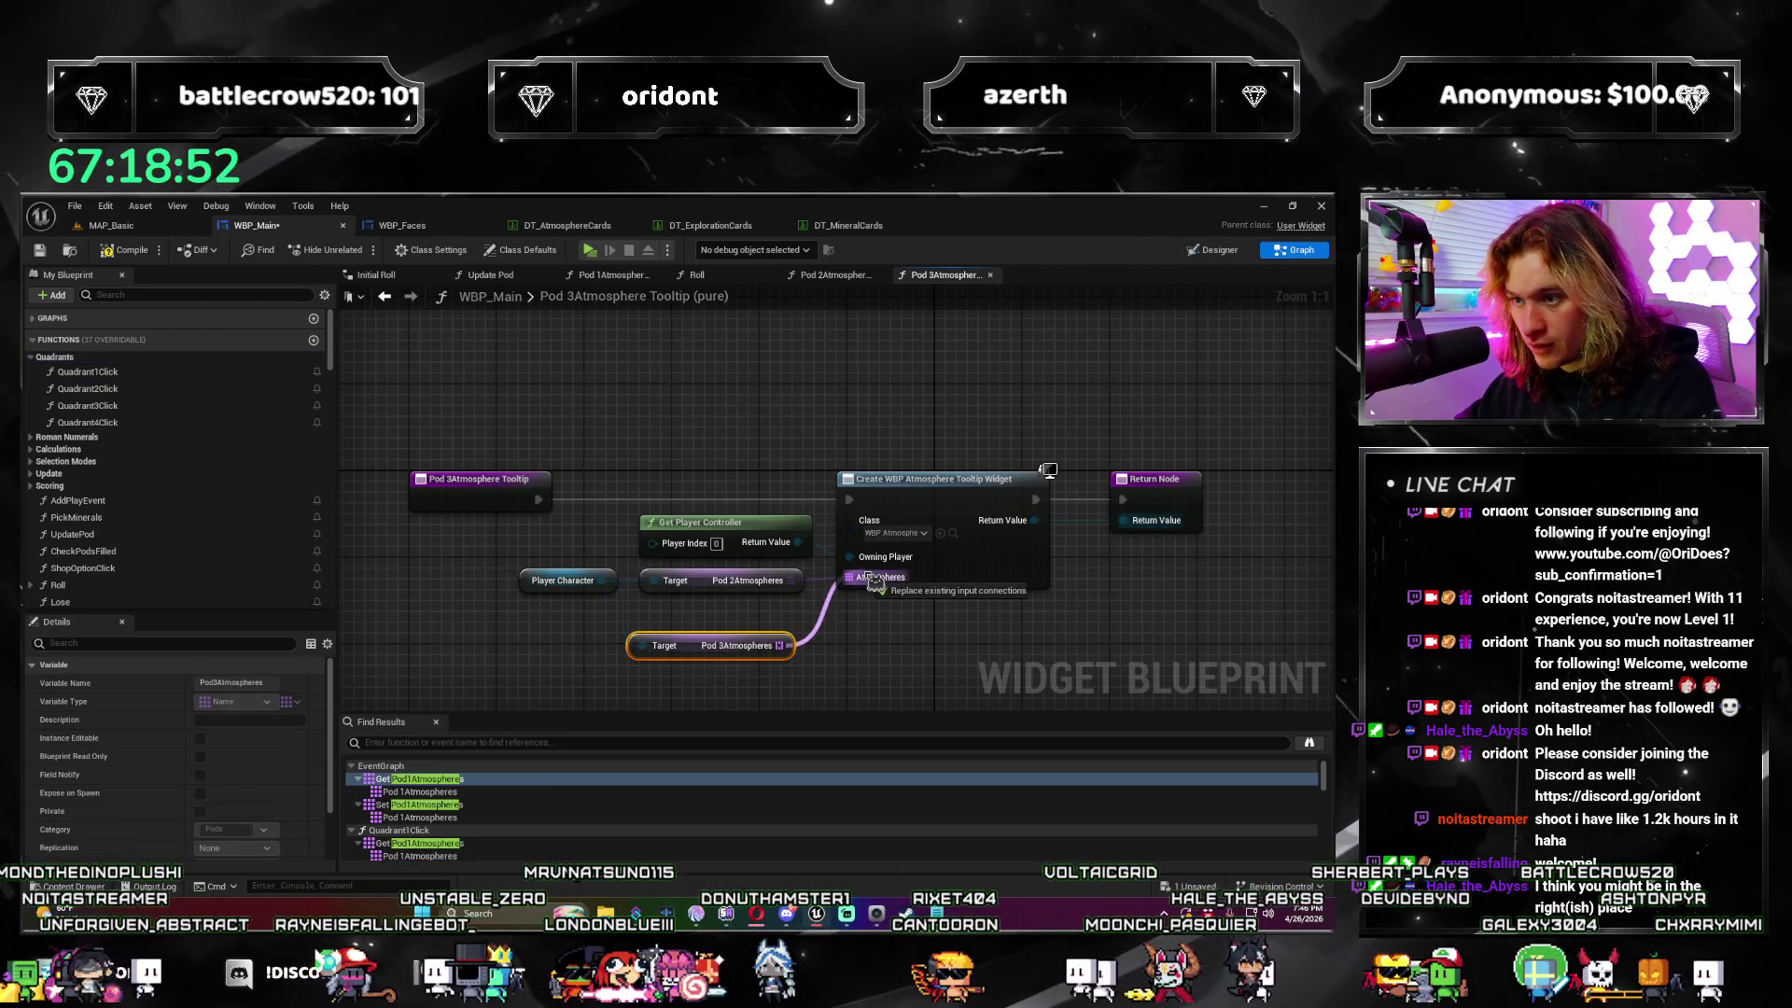
drag(874, 580, 875, 581)
click(719, 581)
key(Delete)
drag(709, 653, 714, 614)
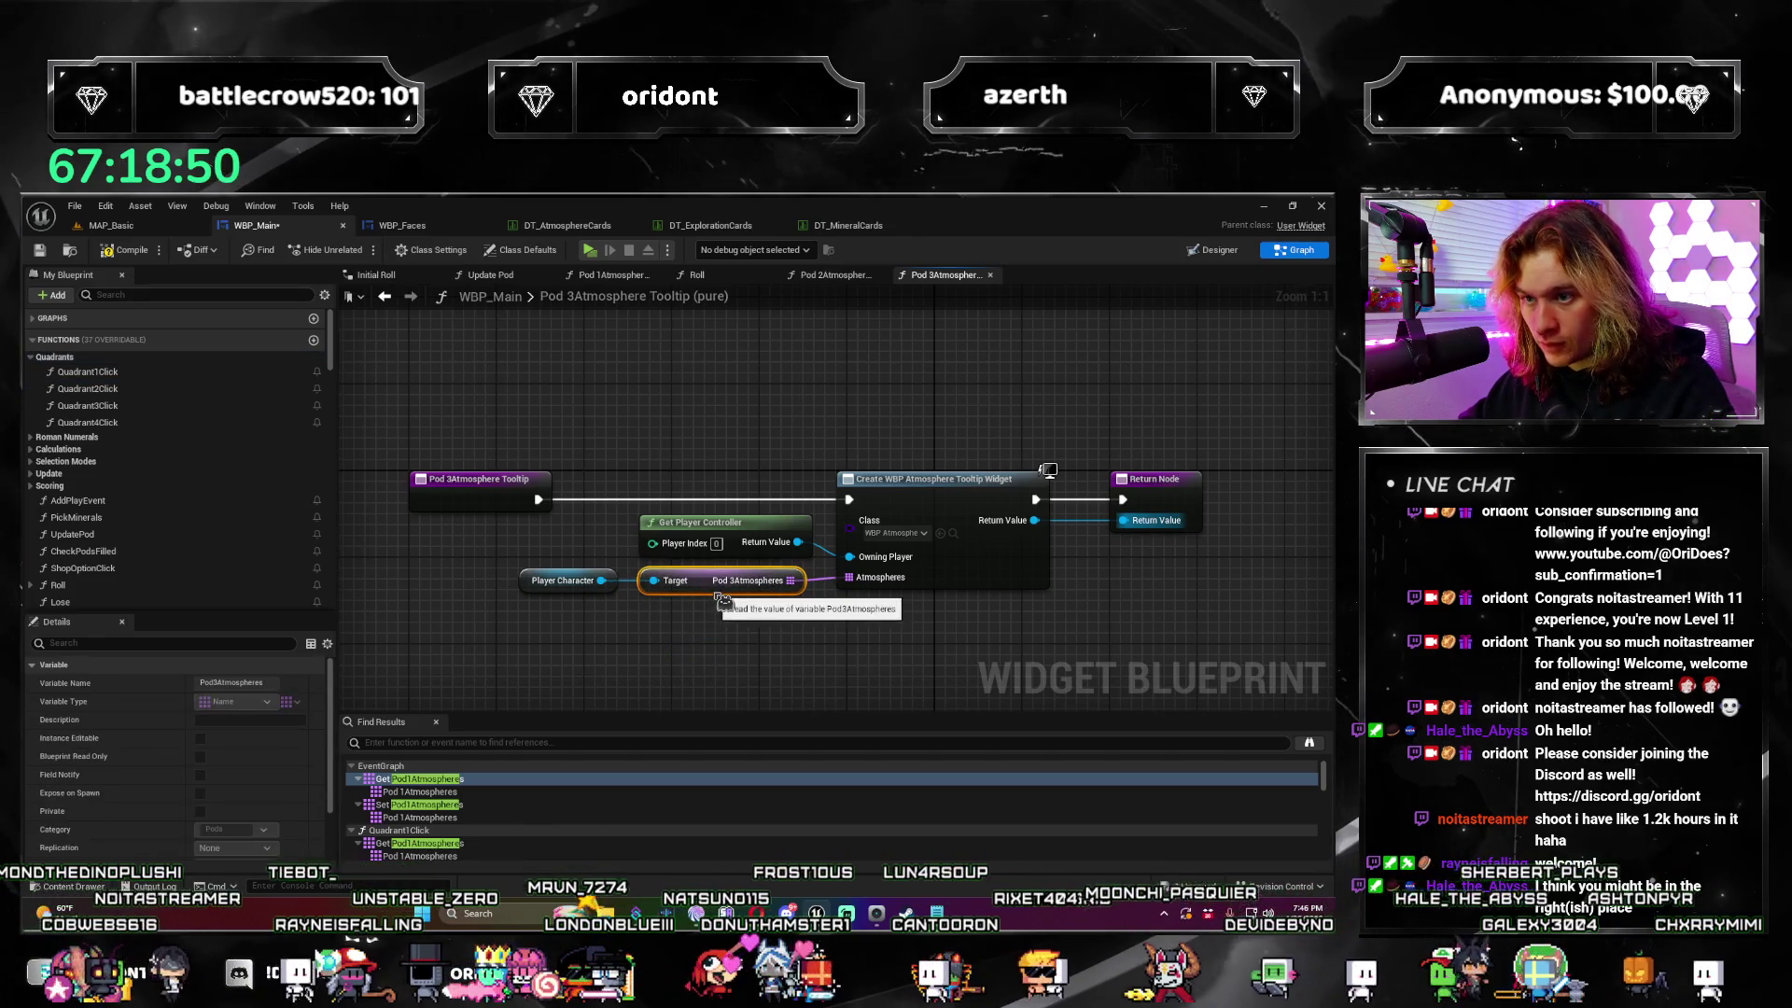
Step: Save WBP_Main and close the extra tooltip graph tabs
key(ctrl+s)
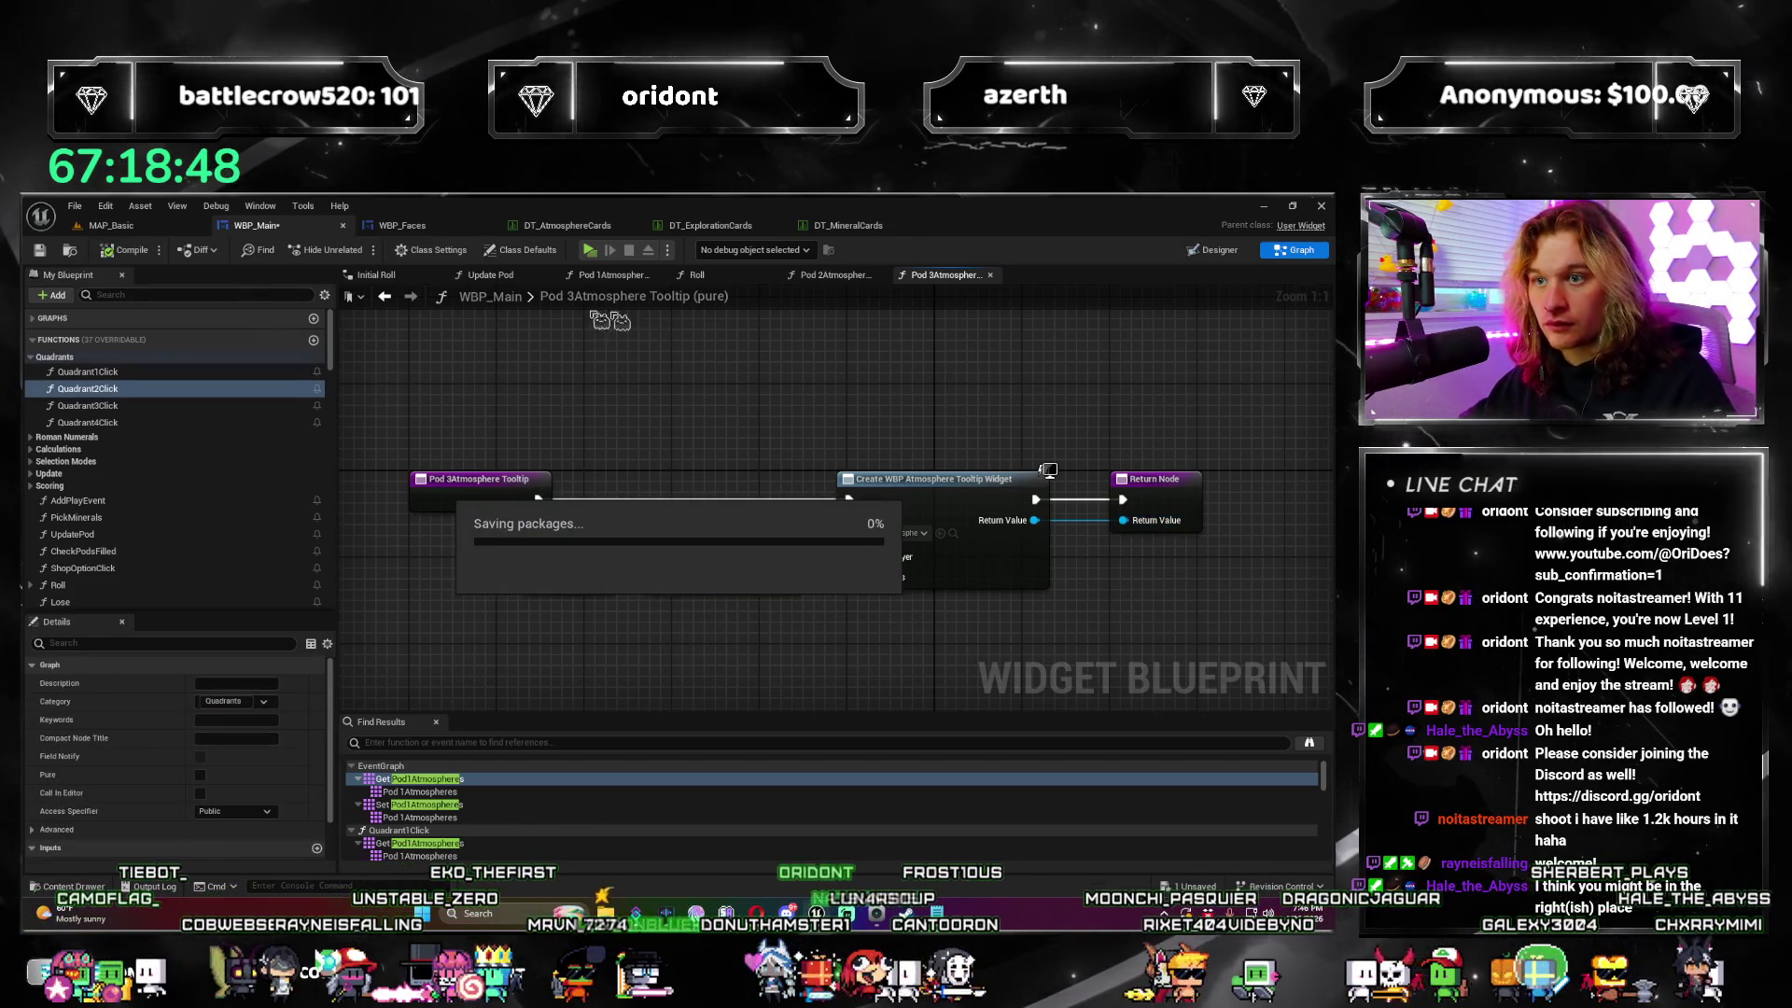
click(991, 275)
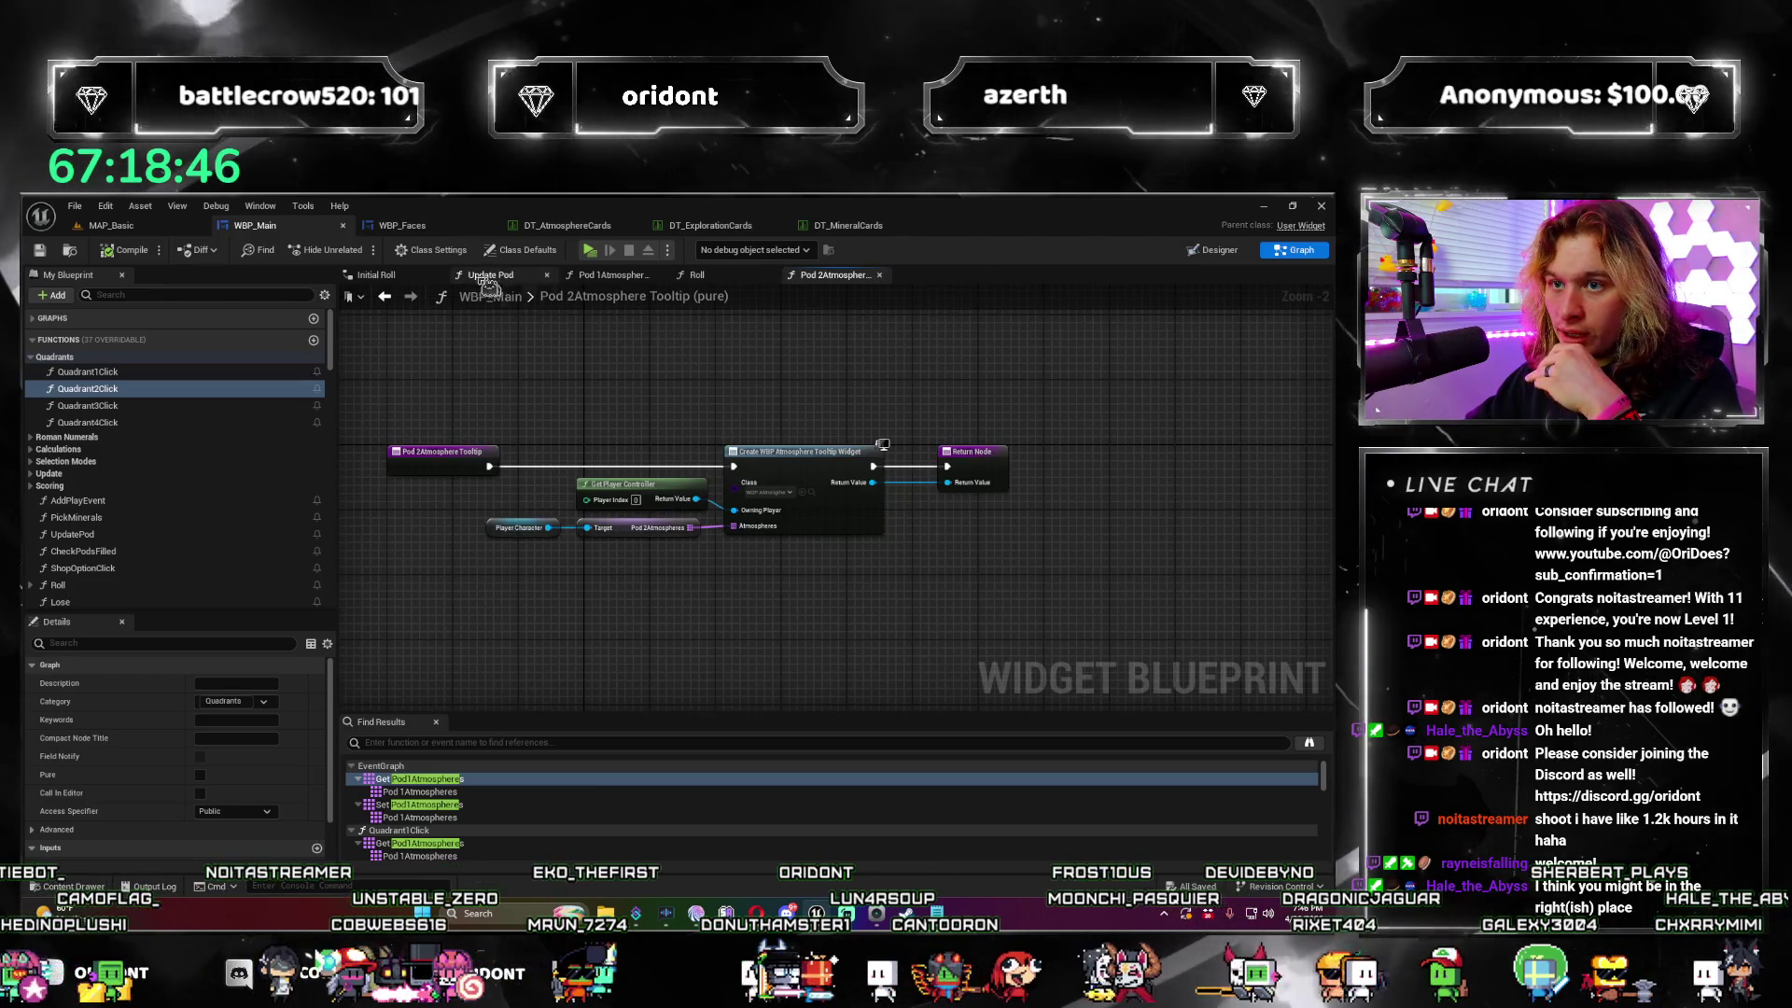
click(661, 277)
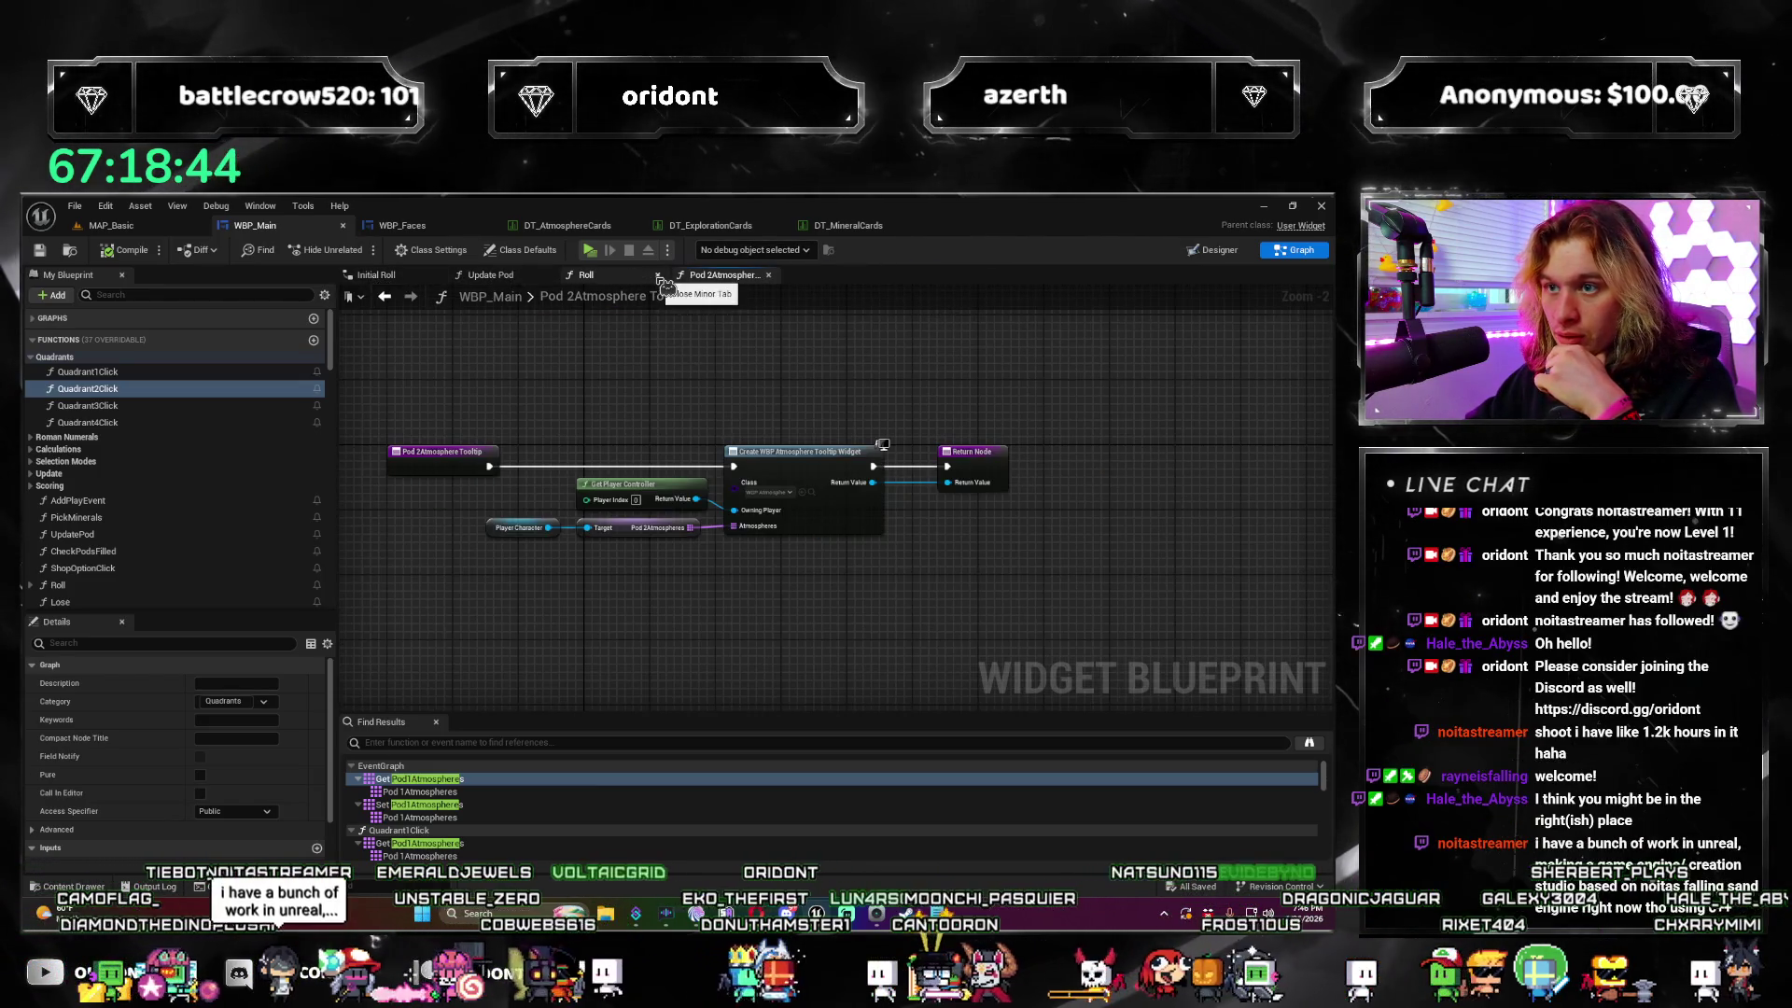
Step: In the Designer, create a new Tool Tip Widget binding for the Pod4Atmospheres label
click(1213, 250)
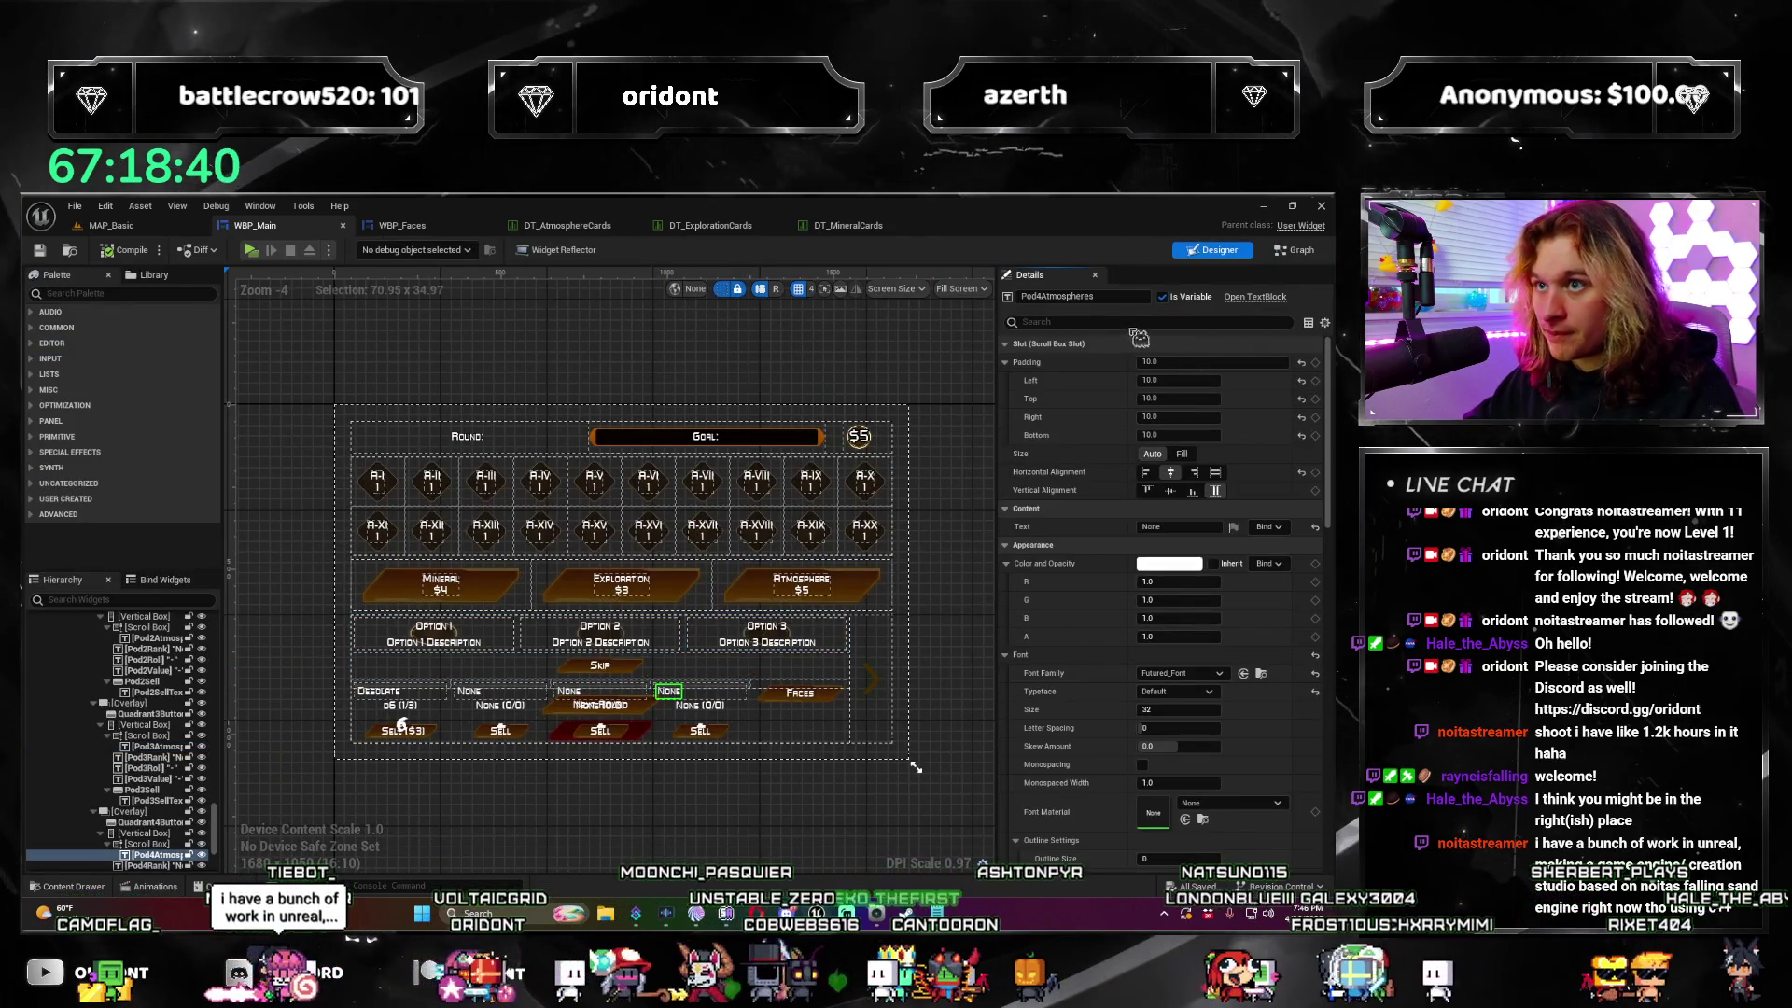
text(tool)
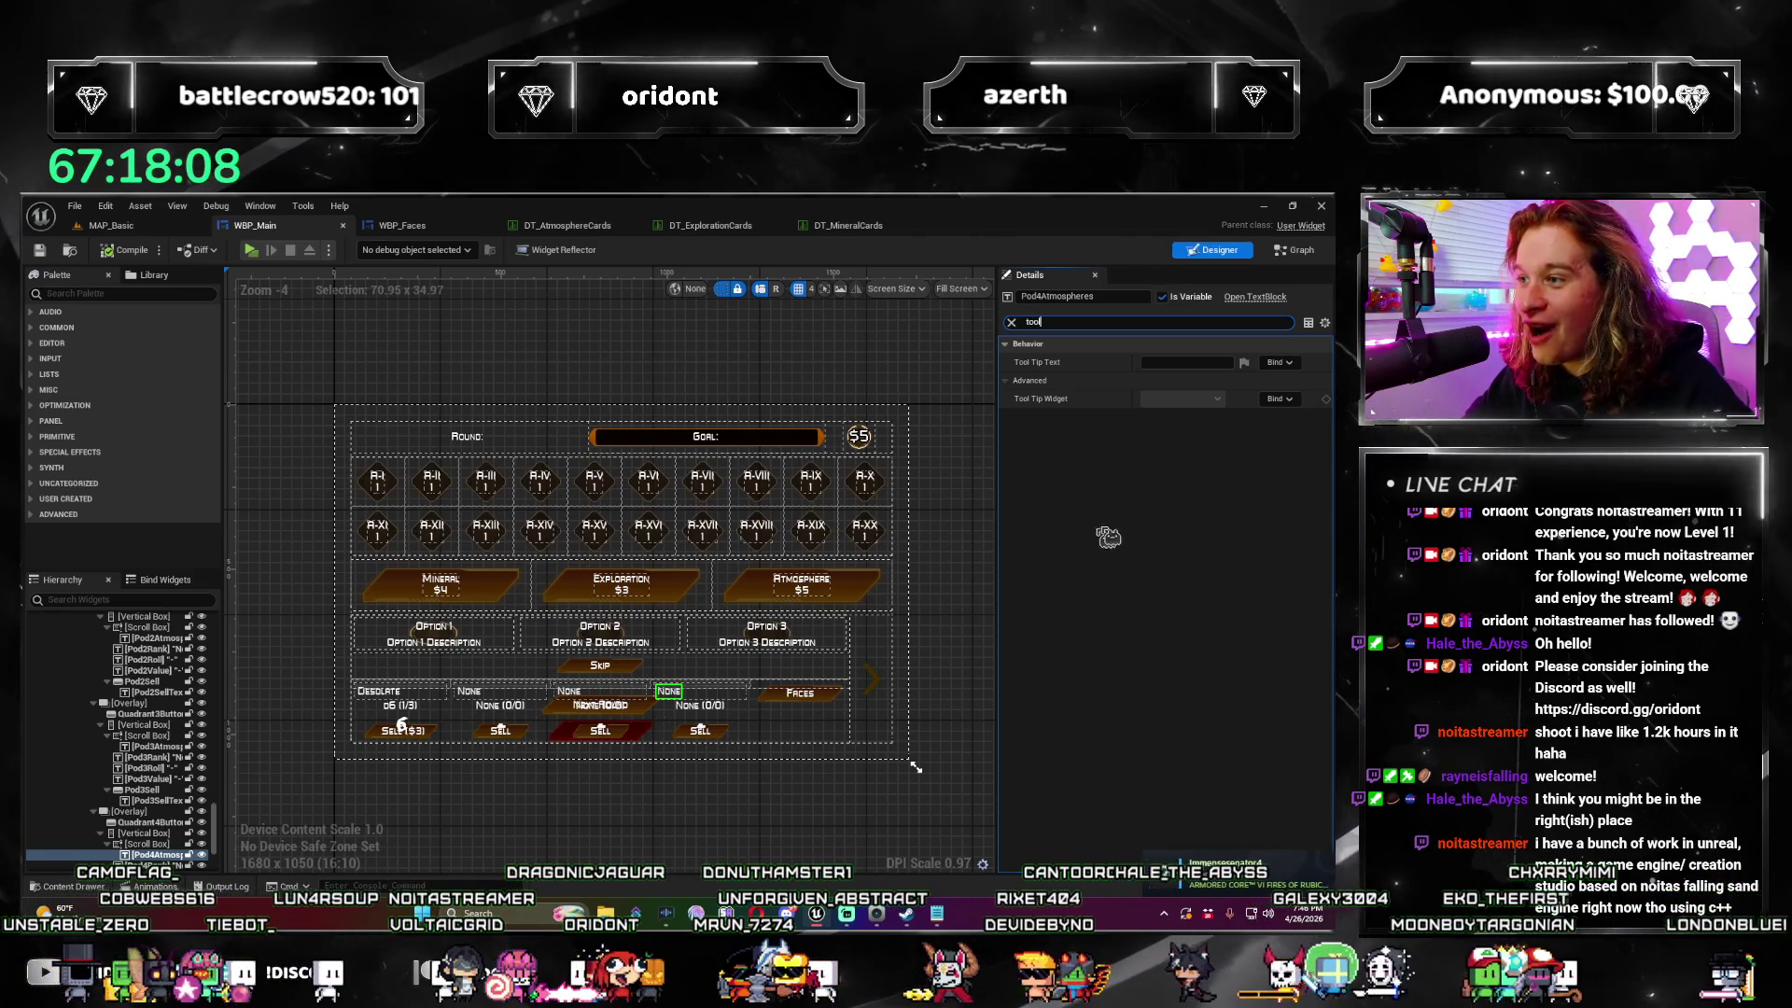
click(1278, 398)
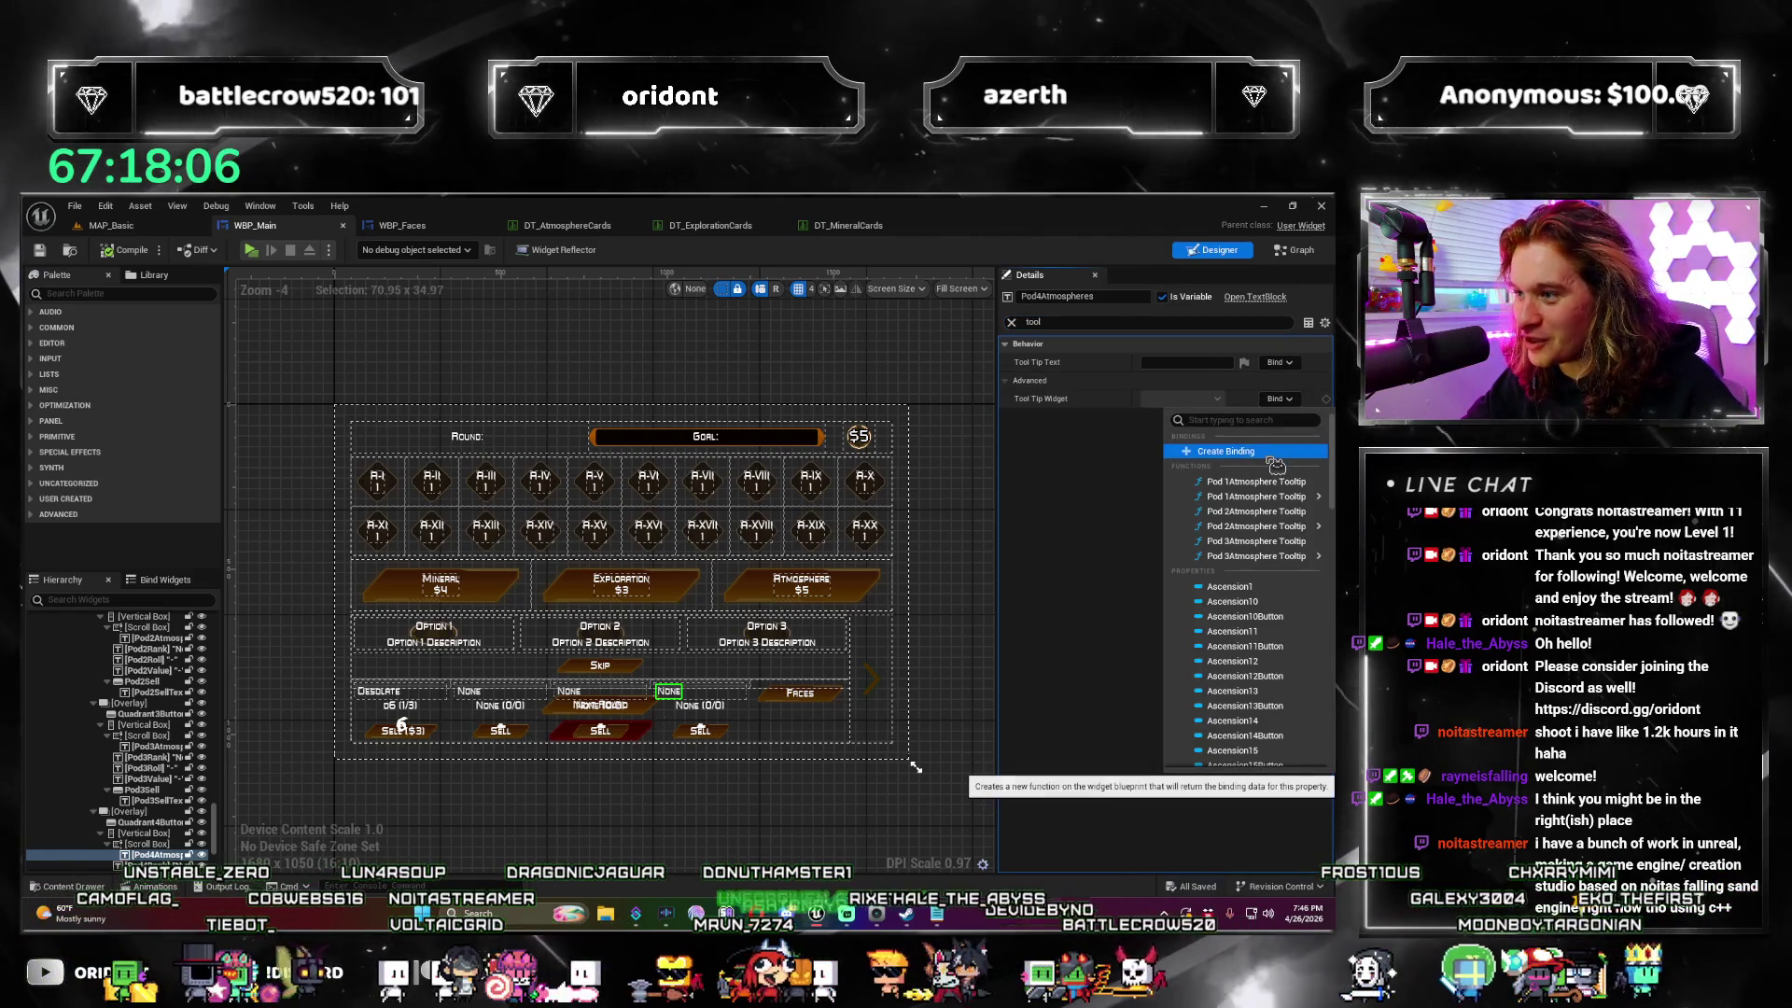
click(1286, 457)
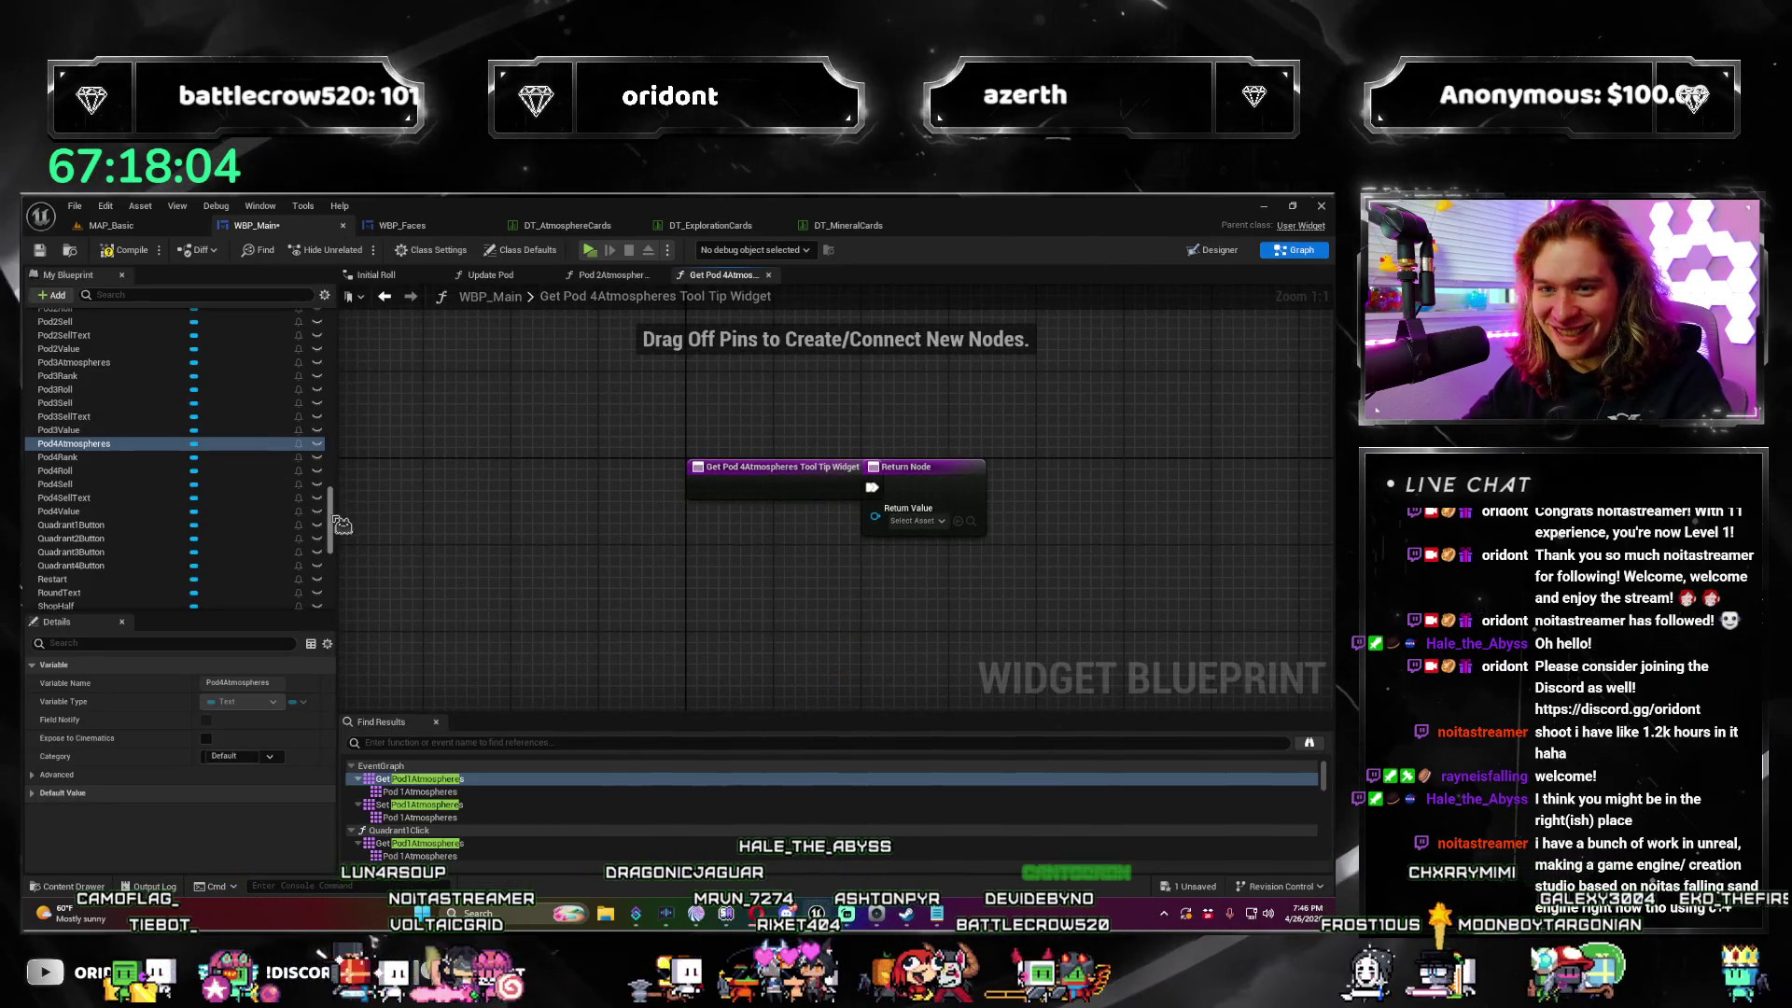
Step: Rename the new binding function to 'Pod 4Atmosphere Tooltip' and move its entry node left
drag(333, 512, 333, 359)
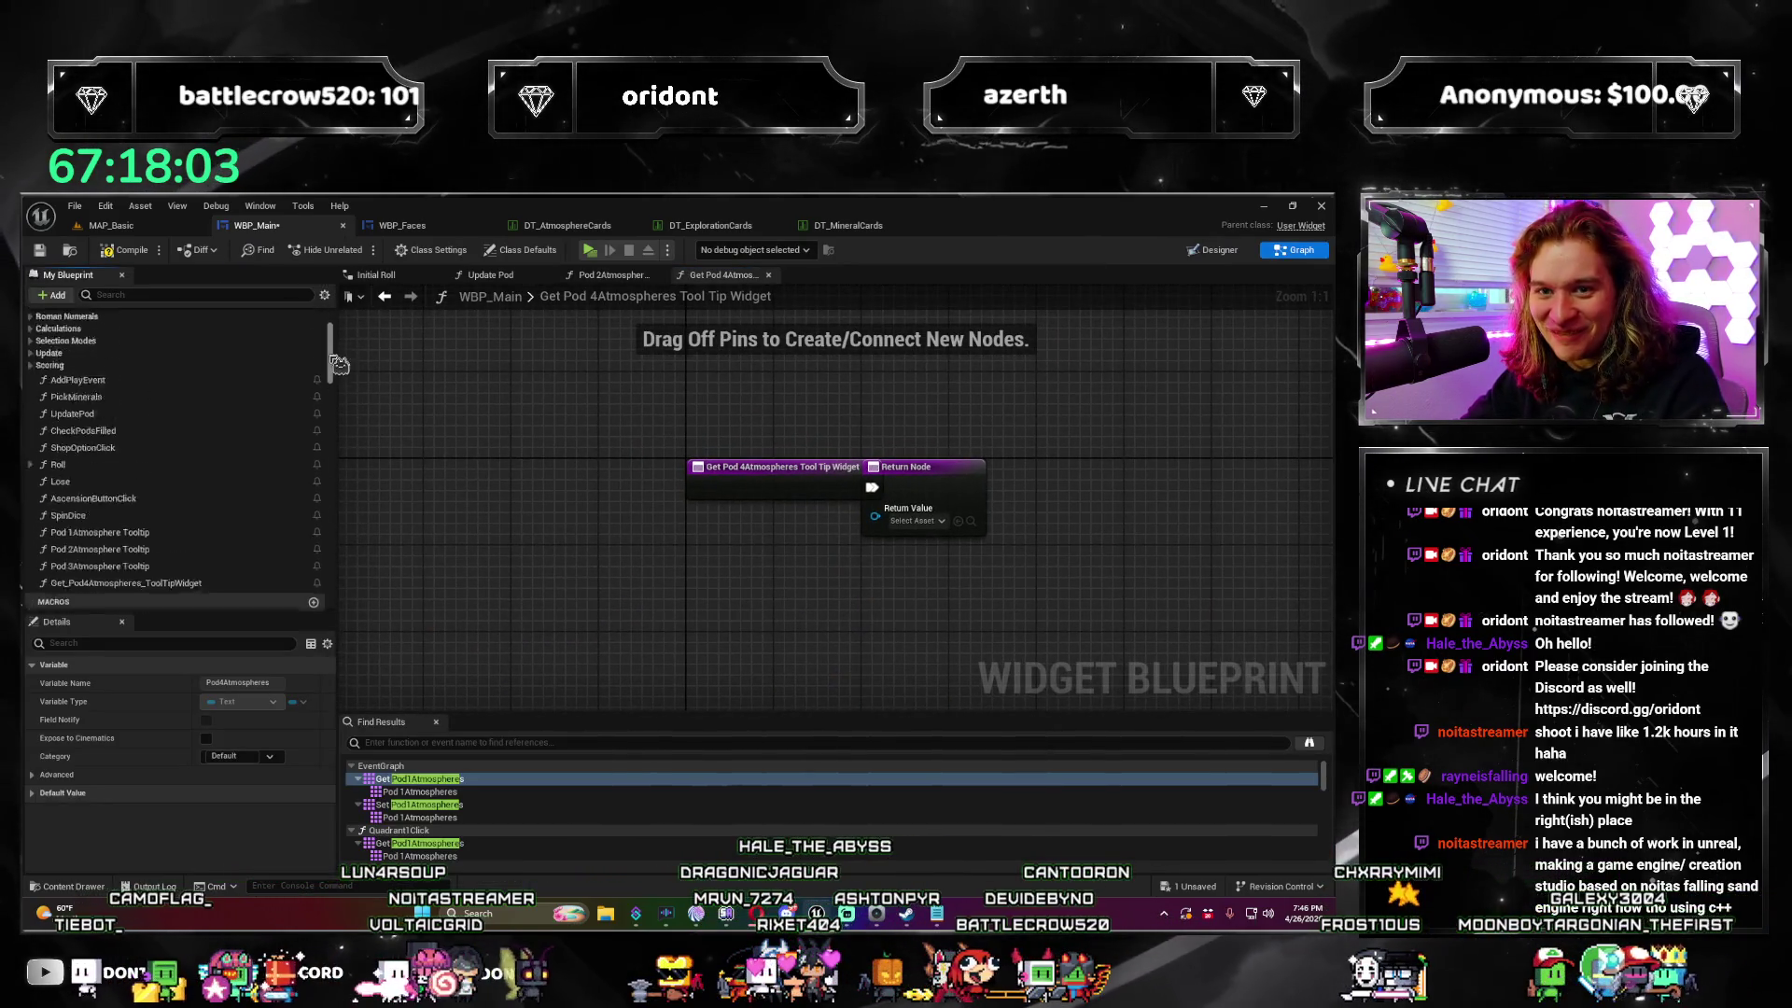
click(765, 471)
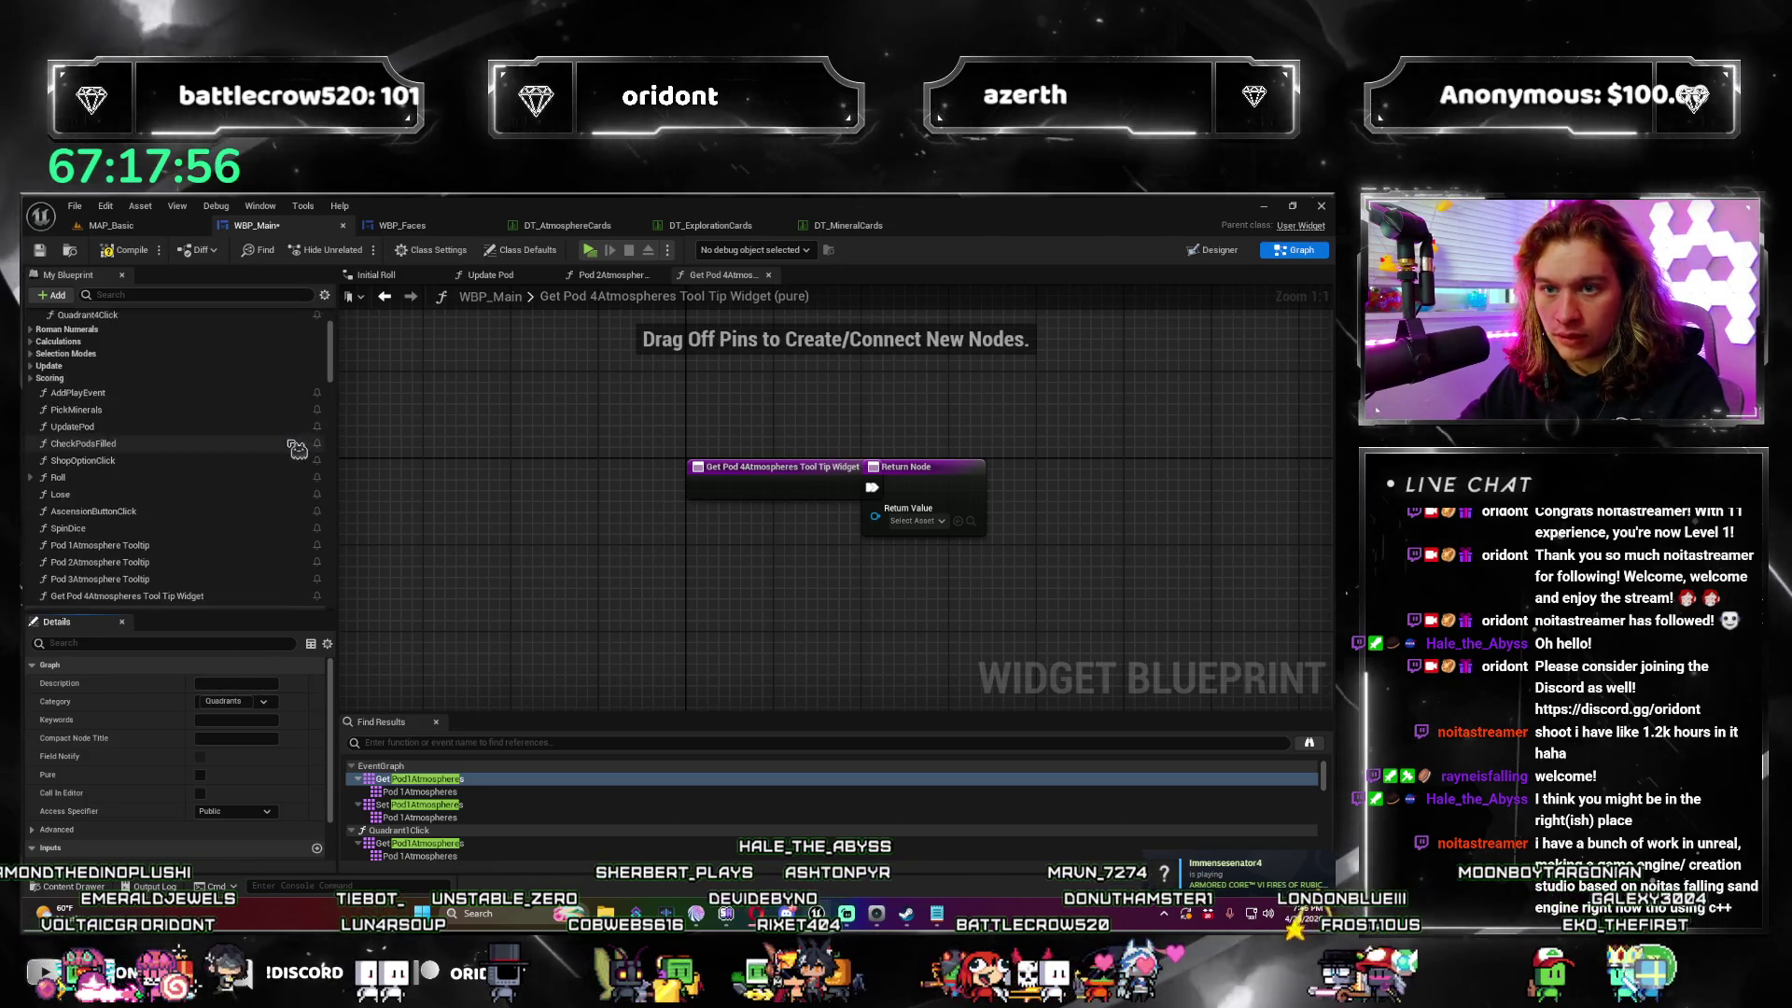
text(Pod4AtmosphereTooltip)
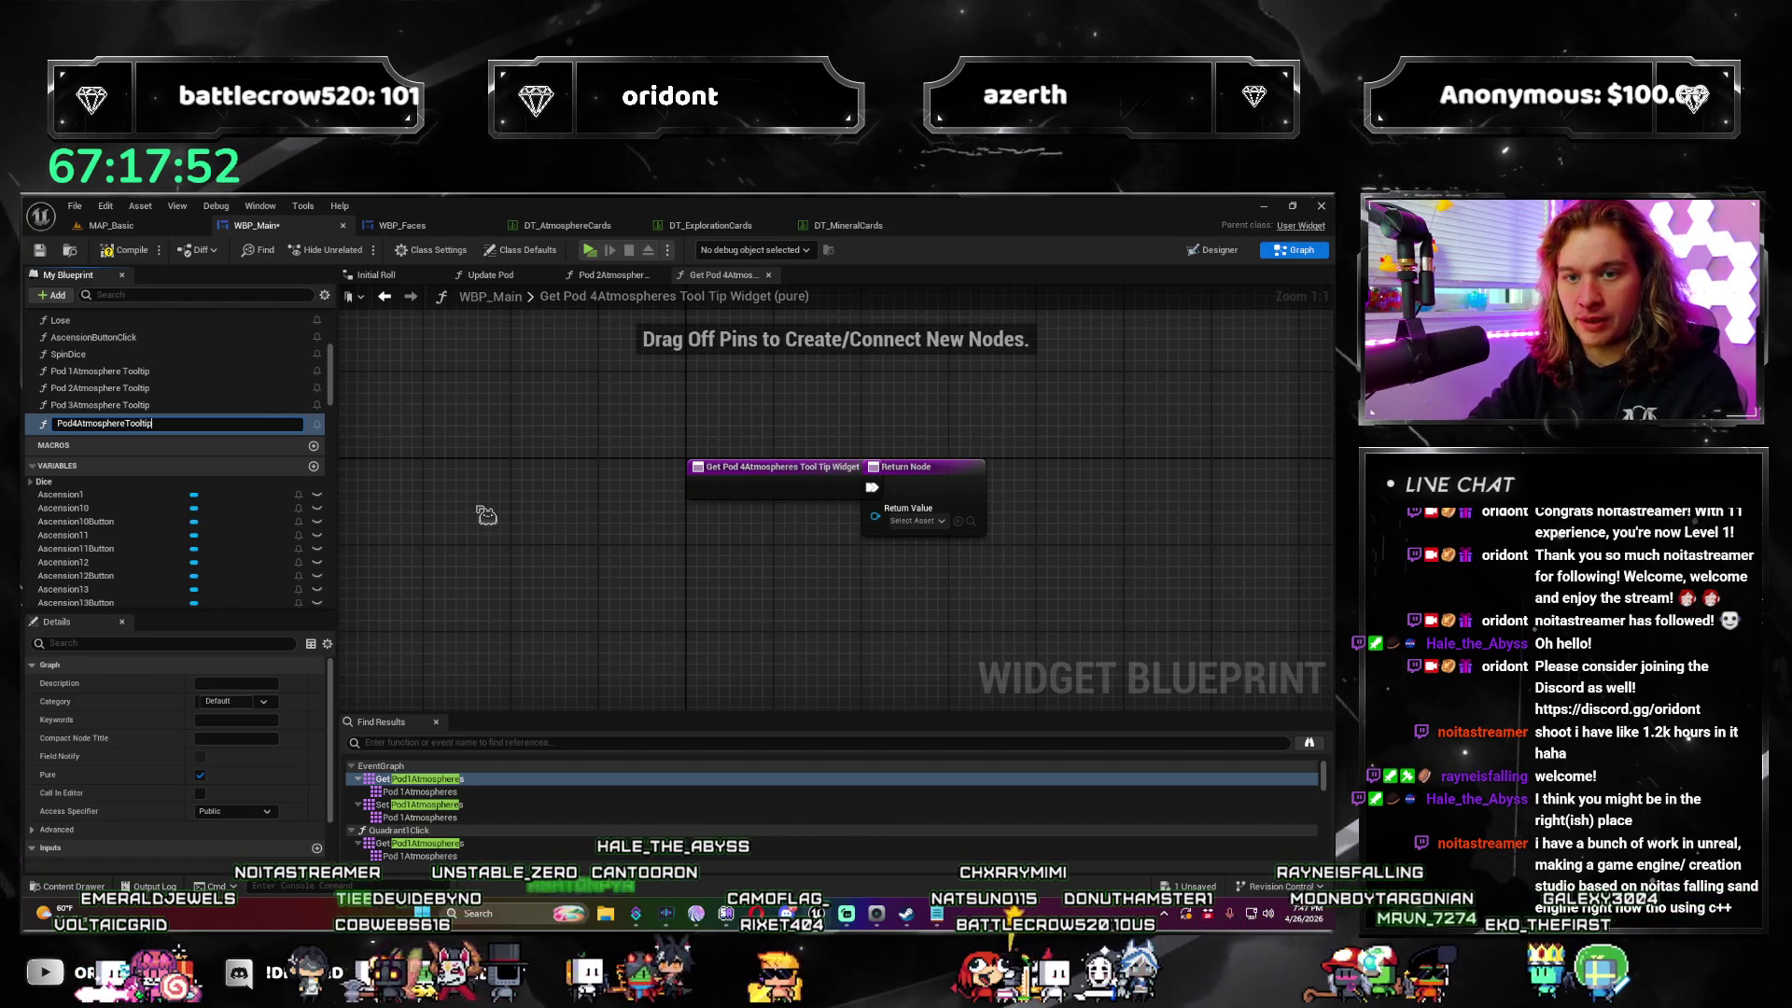
key(Return)
drag(795, 464, 545, 479)
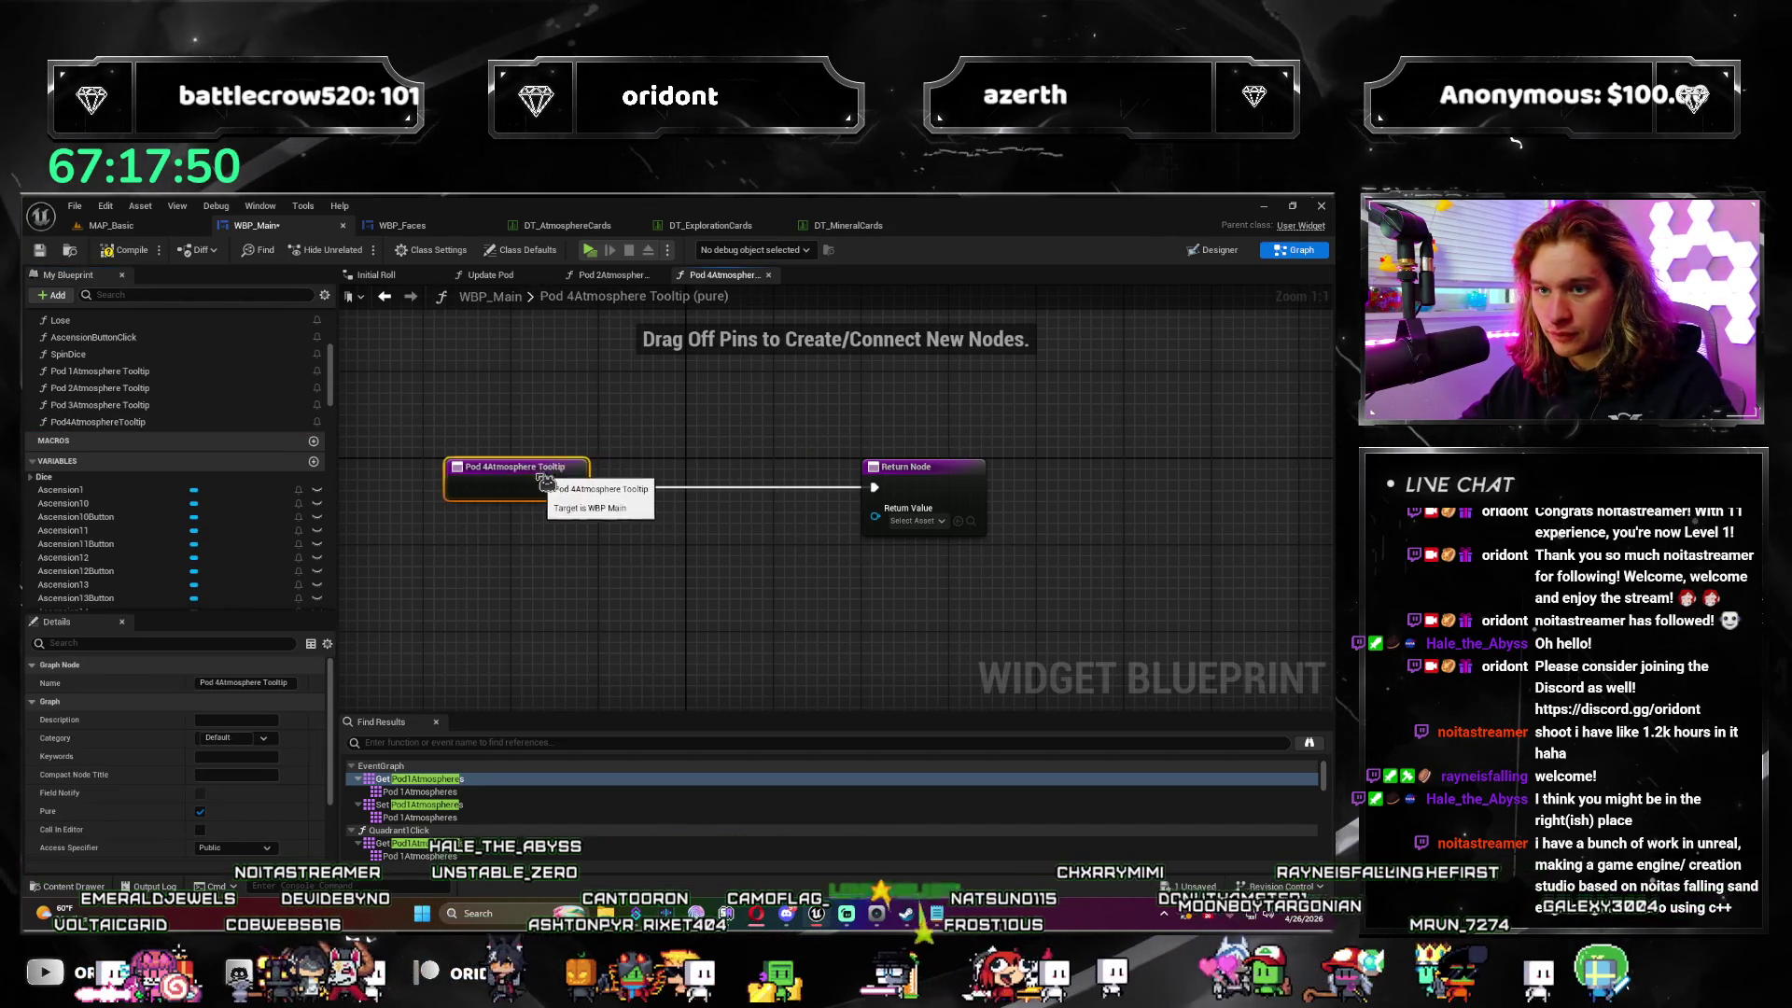
Step: Bring in the widget-creation nodes from Pod 2Atmosphere Tooltip and wire Create Widget into the return value
click(611, 275)
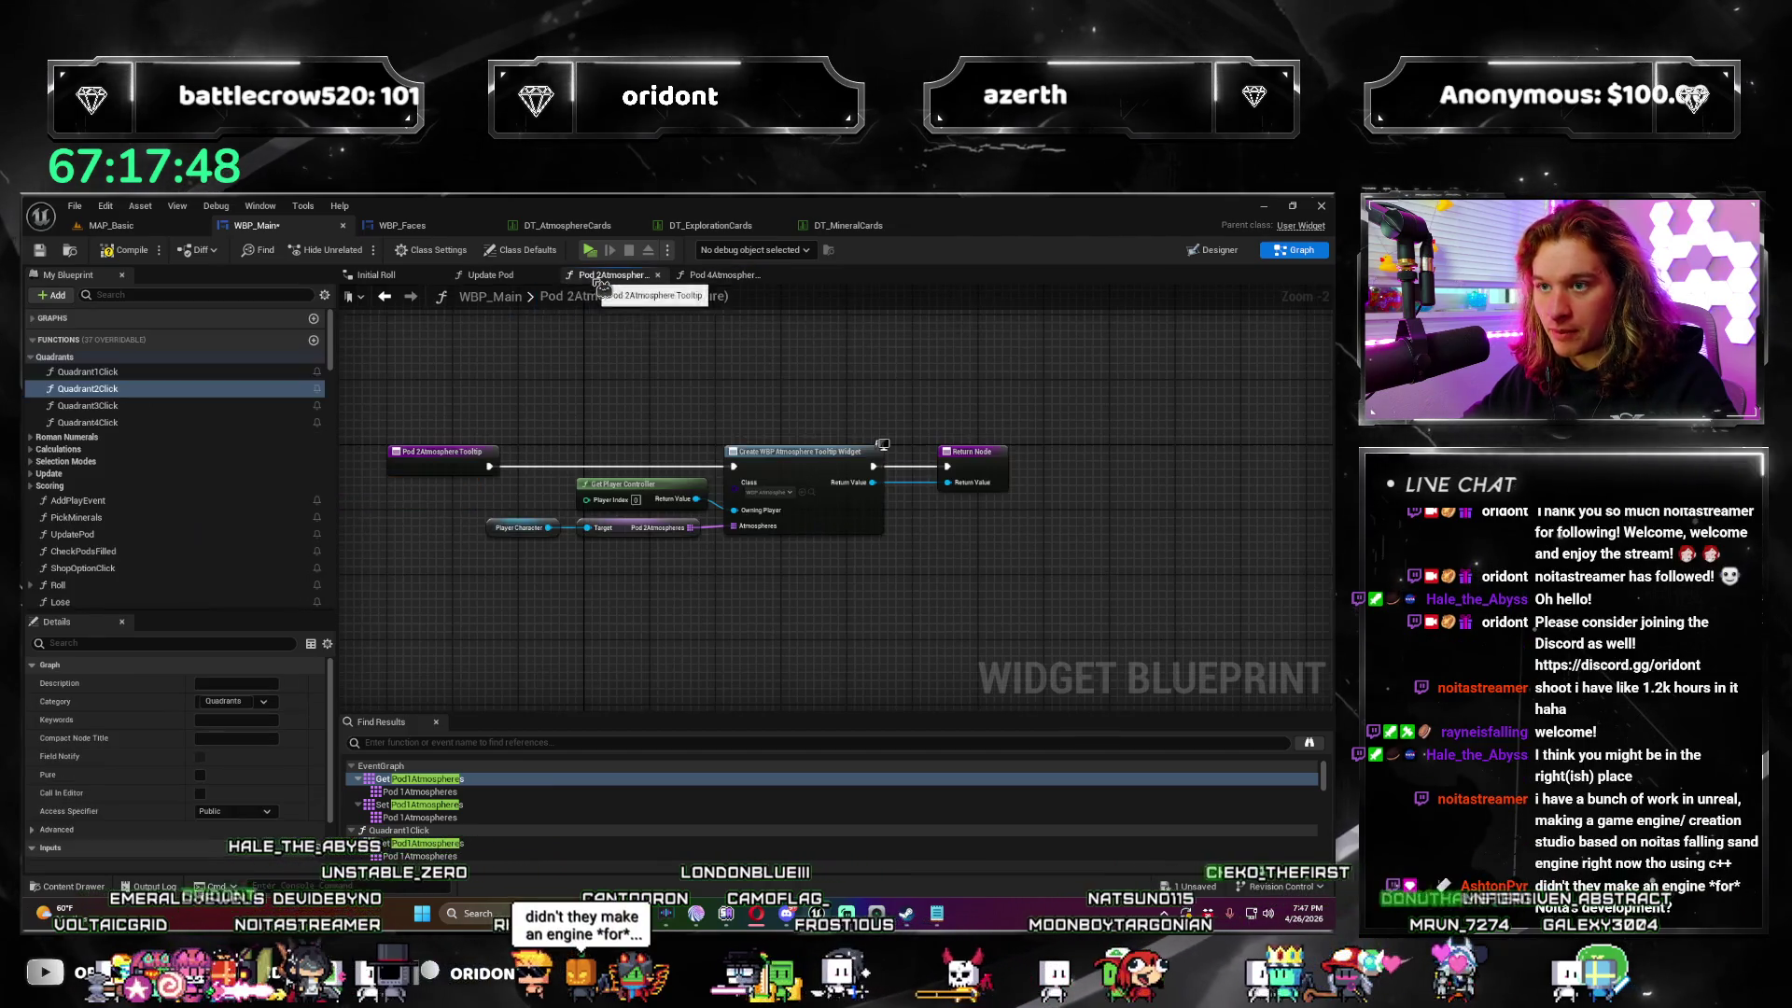
click(712, 276)
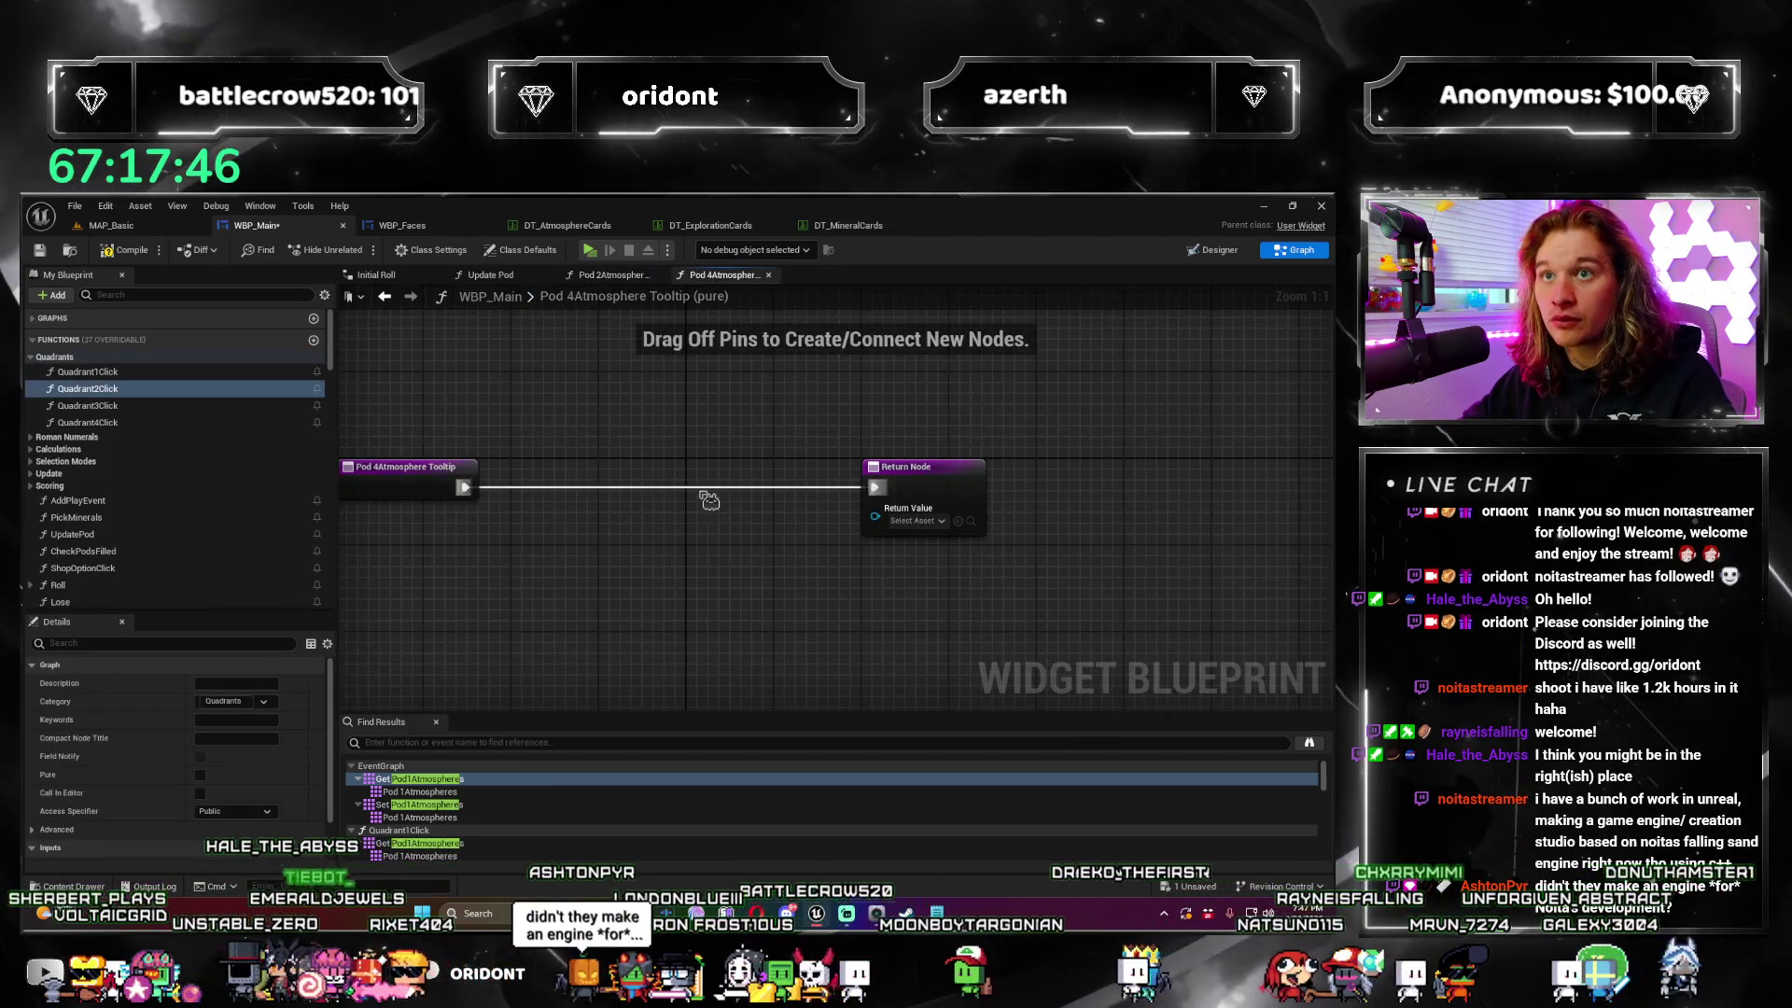
drag(918, 381, 775, 490)
drag(560, 443, 812, 439)
drag(676, 479, 523, 479)
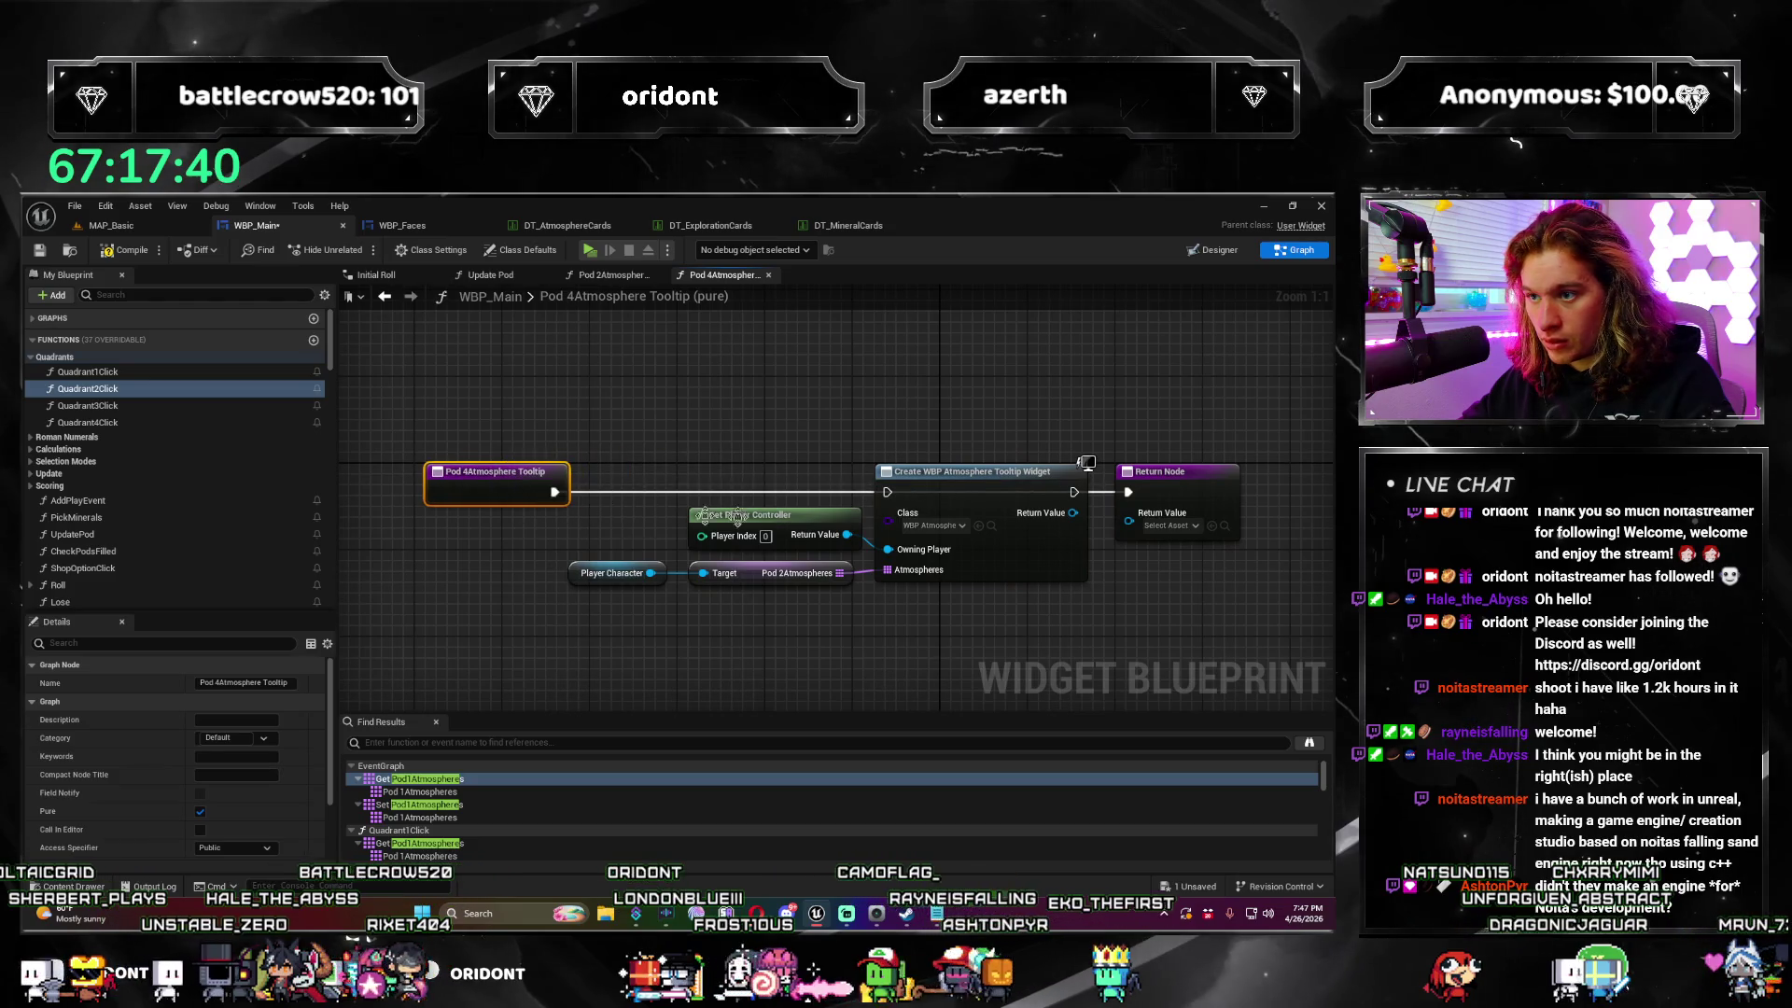
drag(902, 501, 888, 492)
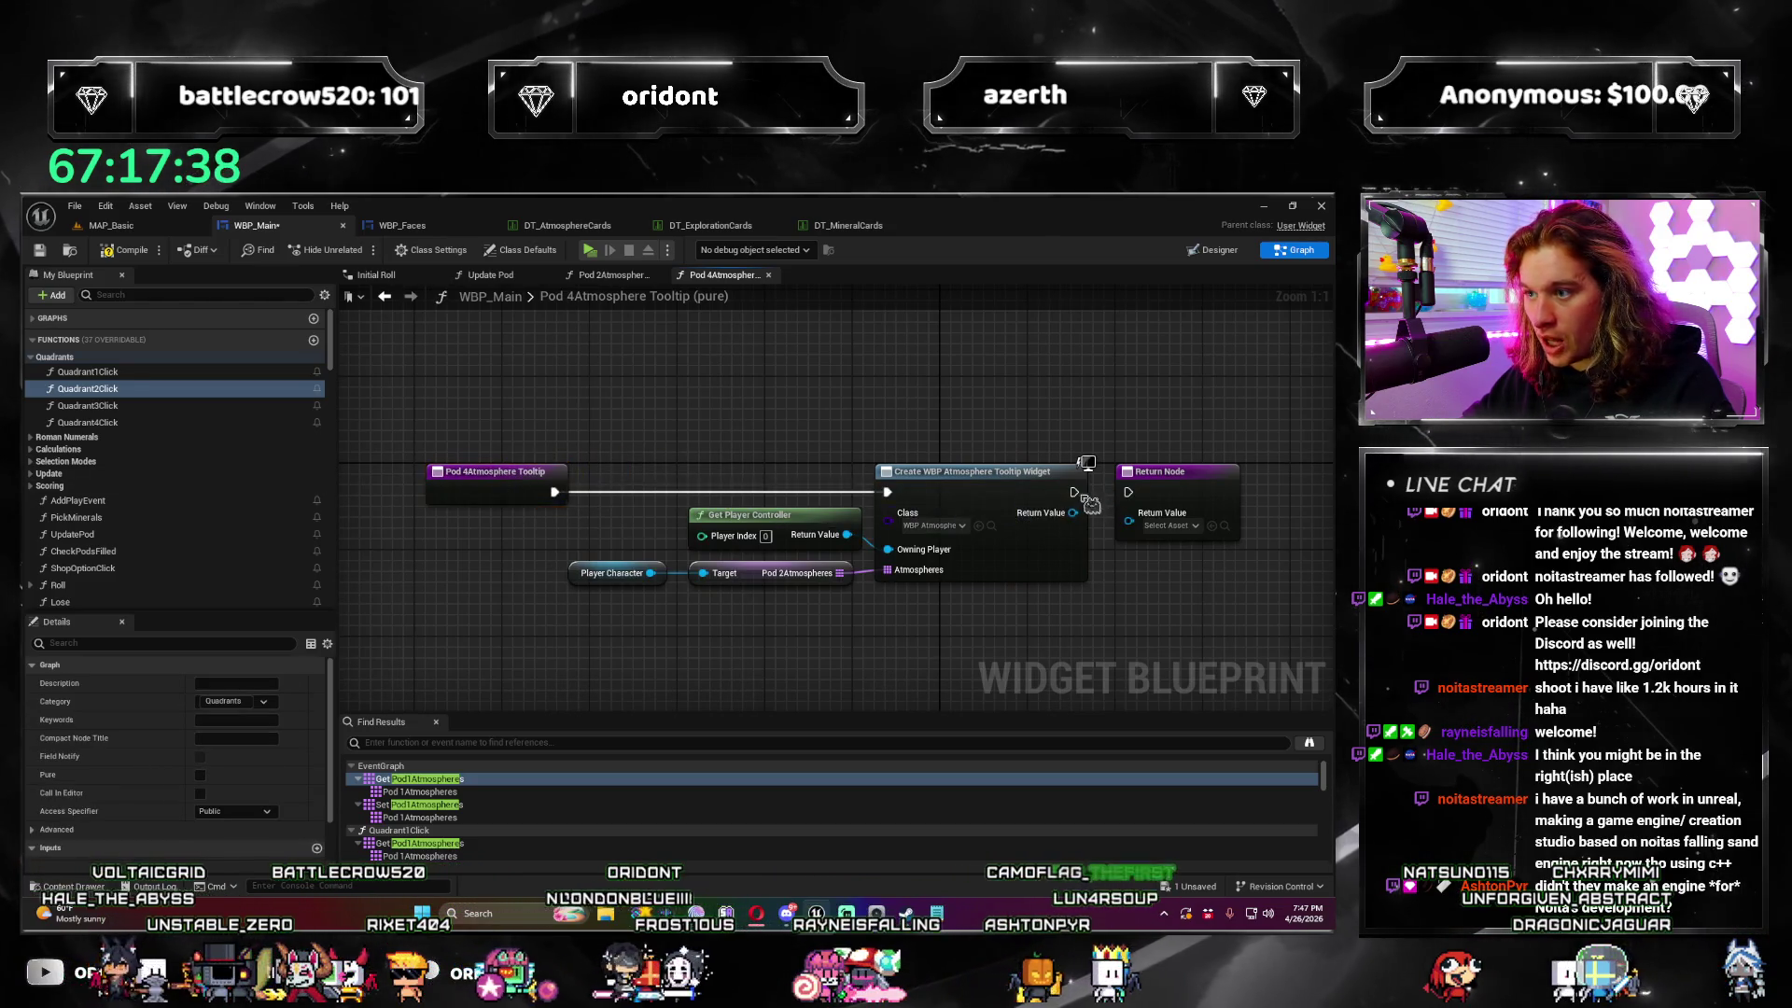
drag(1073, 512, 1130, 521)
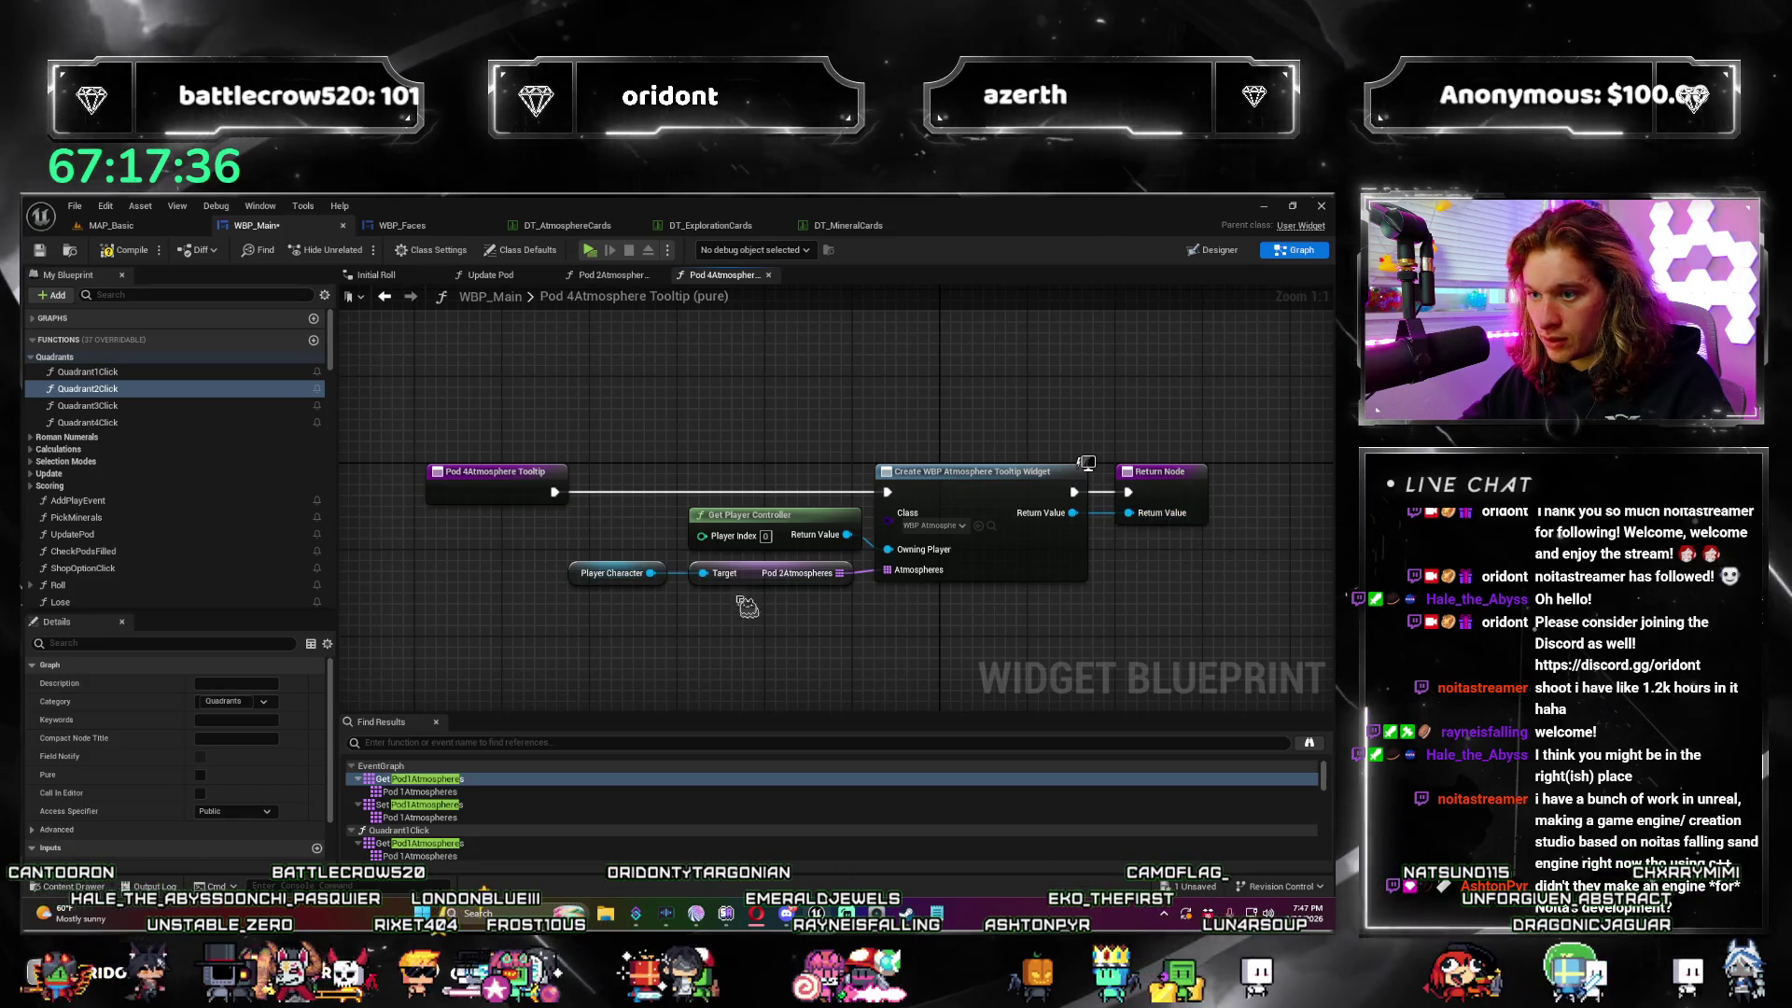
Step: Add a Pod4Atmospheres getter from Player Character and wire it into the Atmospheres input
drag(650, 573, 714, 633)
text(pod 4 atmo)
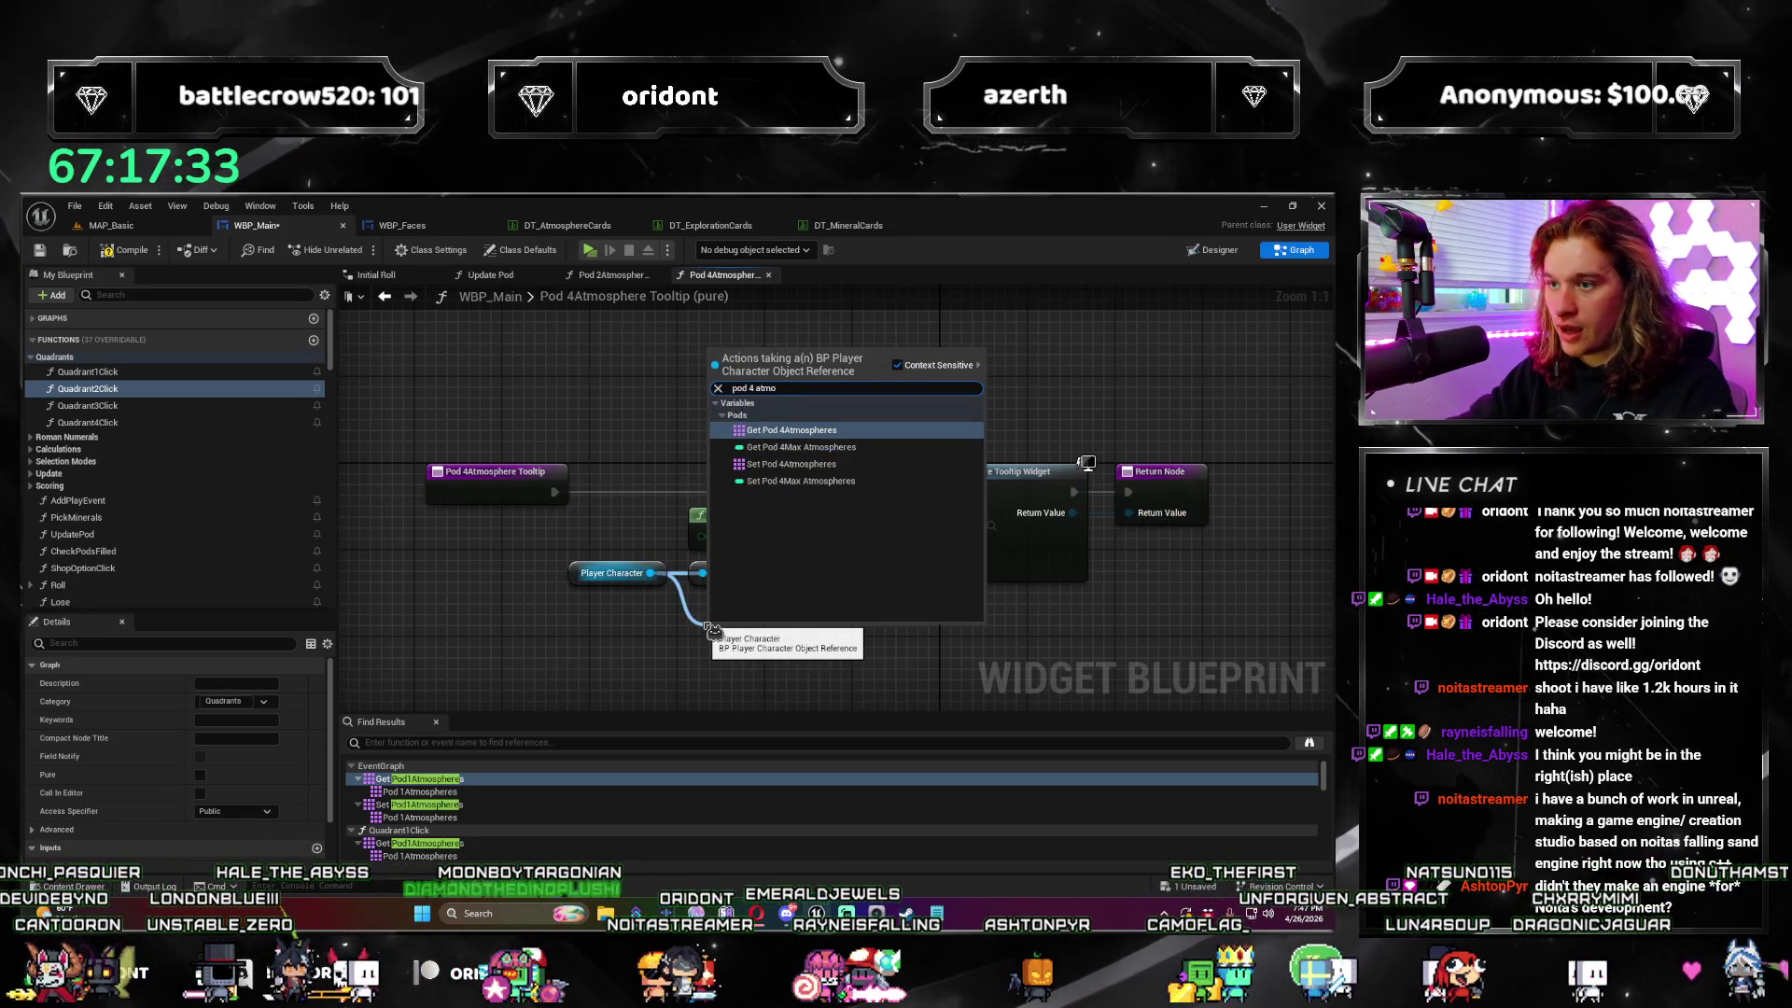
key(Return)
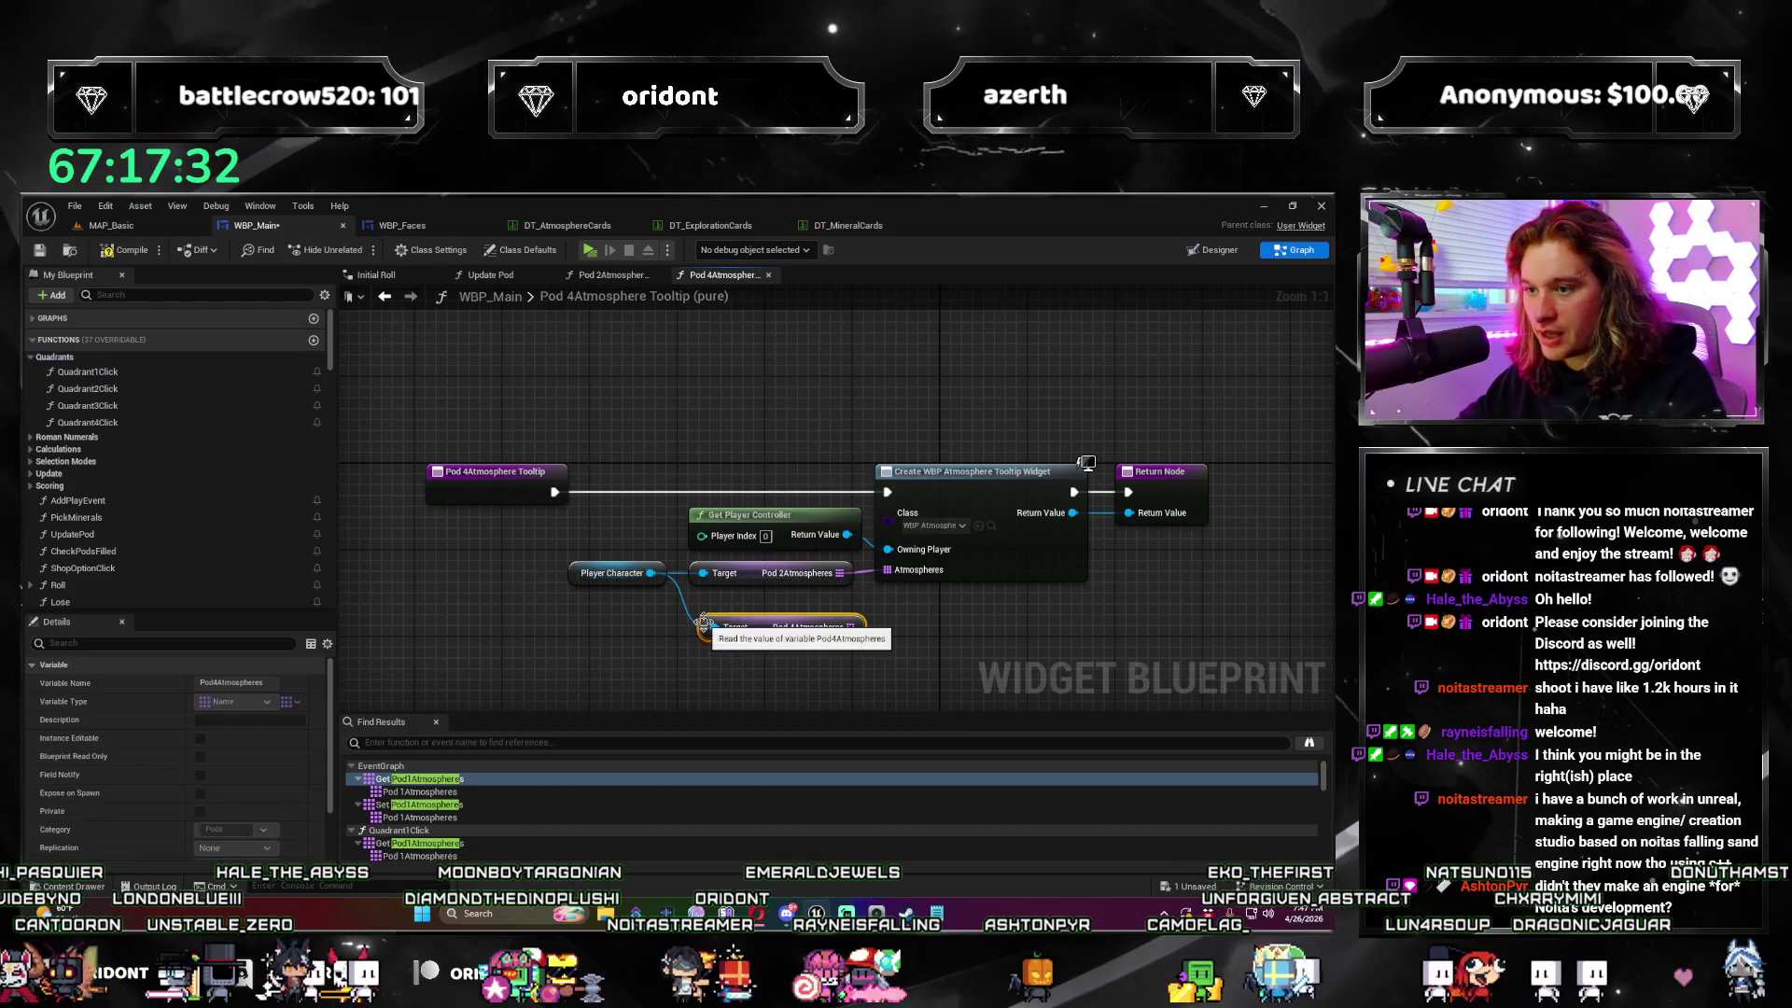
drag(774, 645, 752, 602)
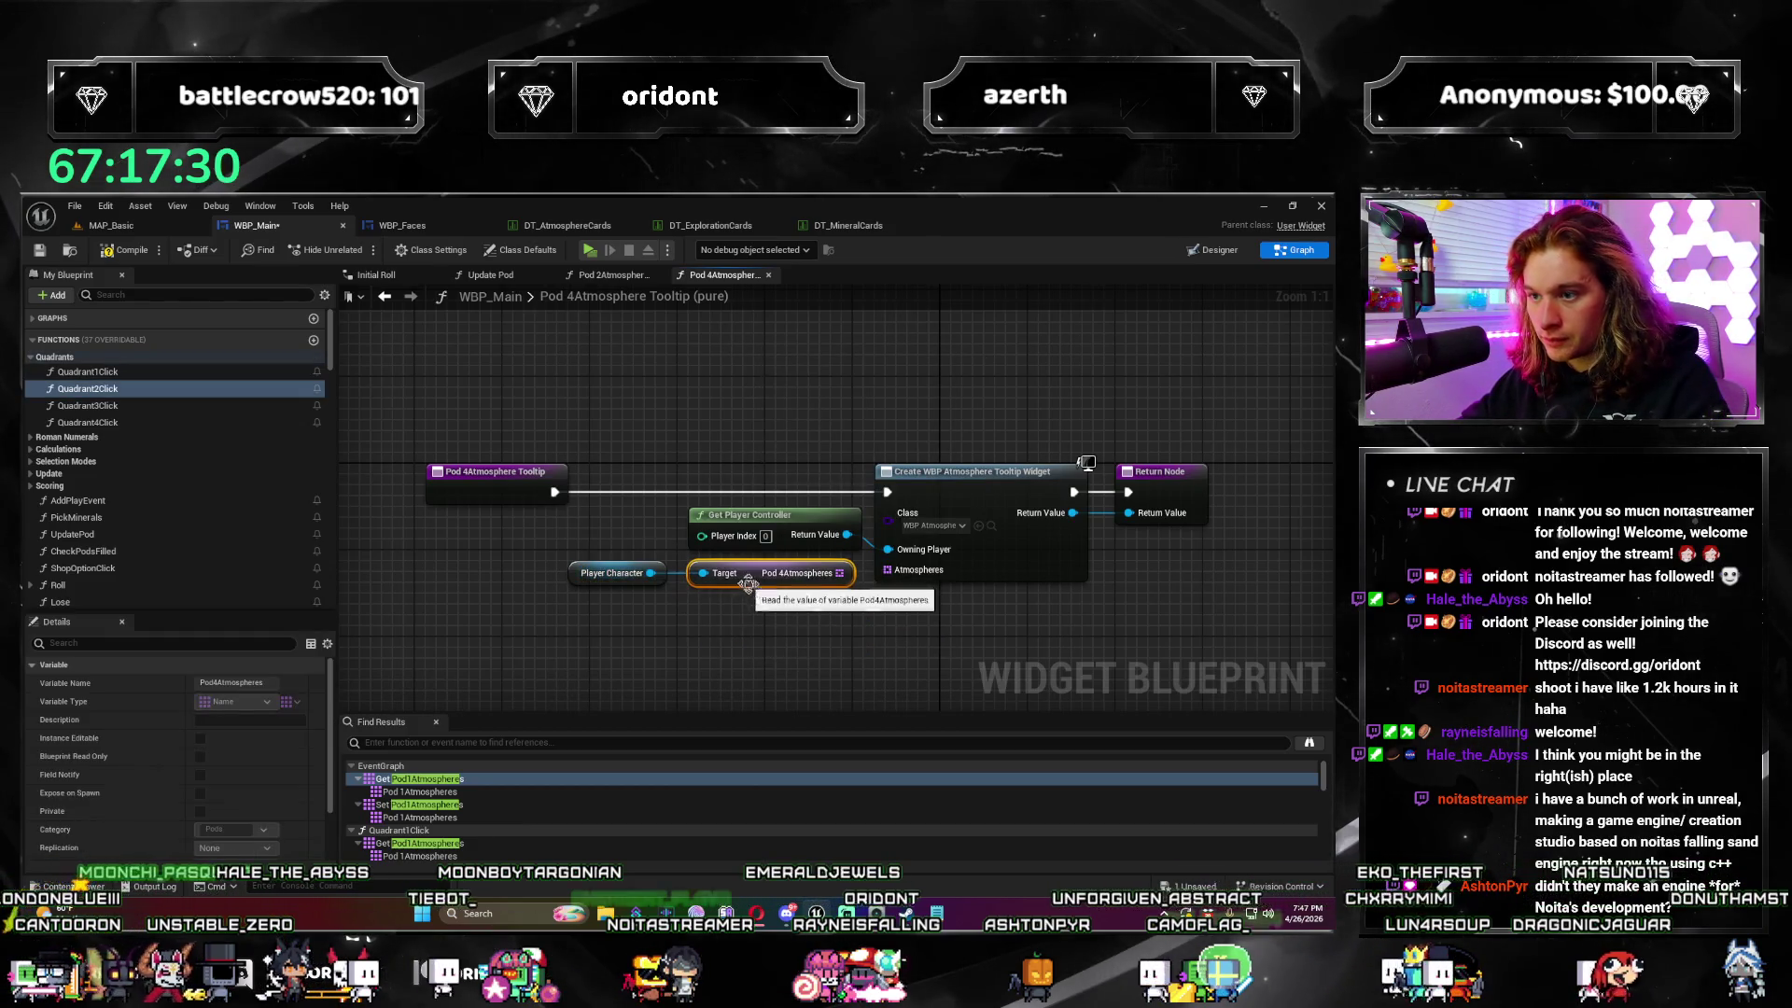
drag(905, 583, 896, 570)
click(526, 380)
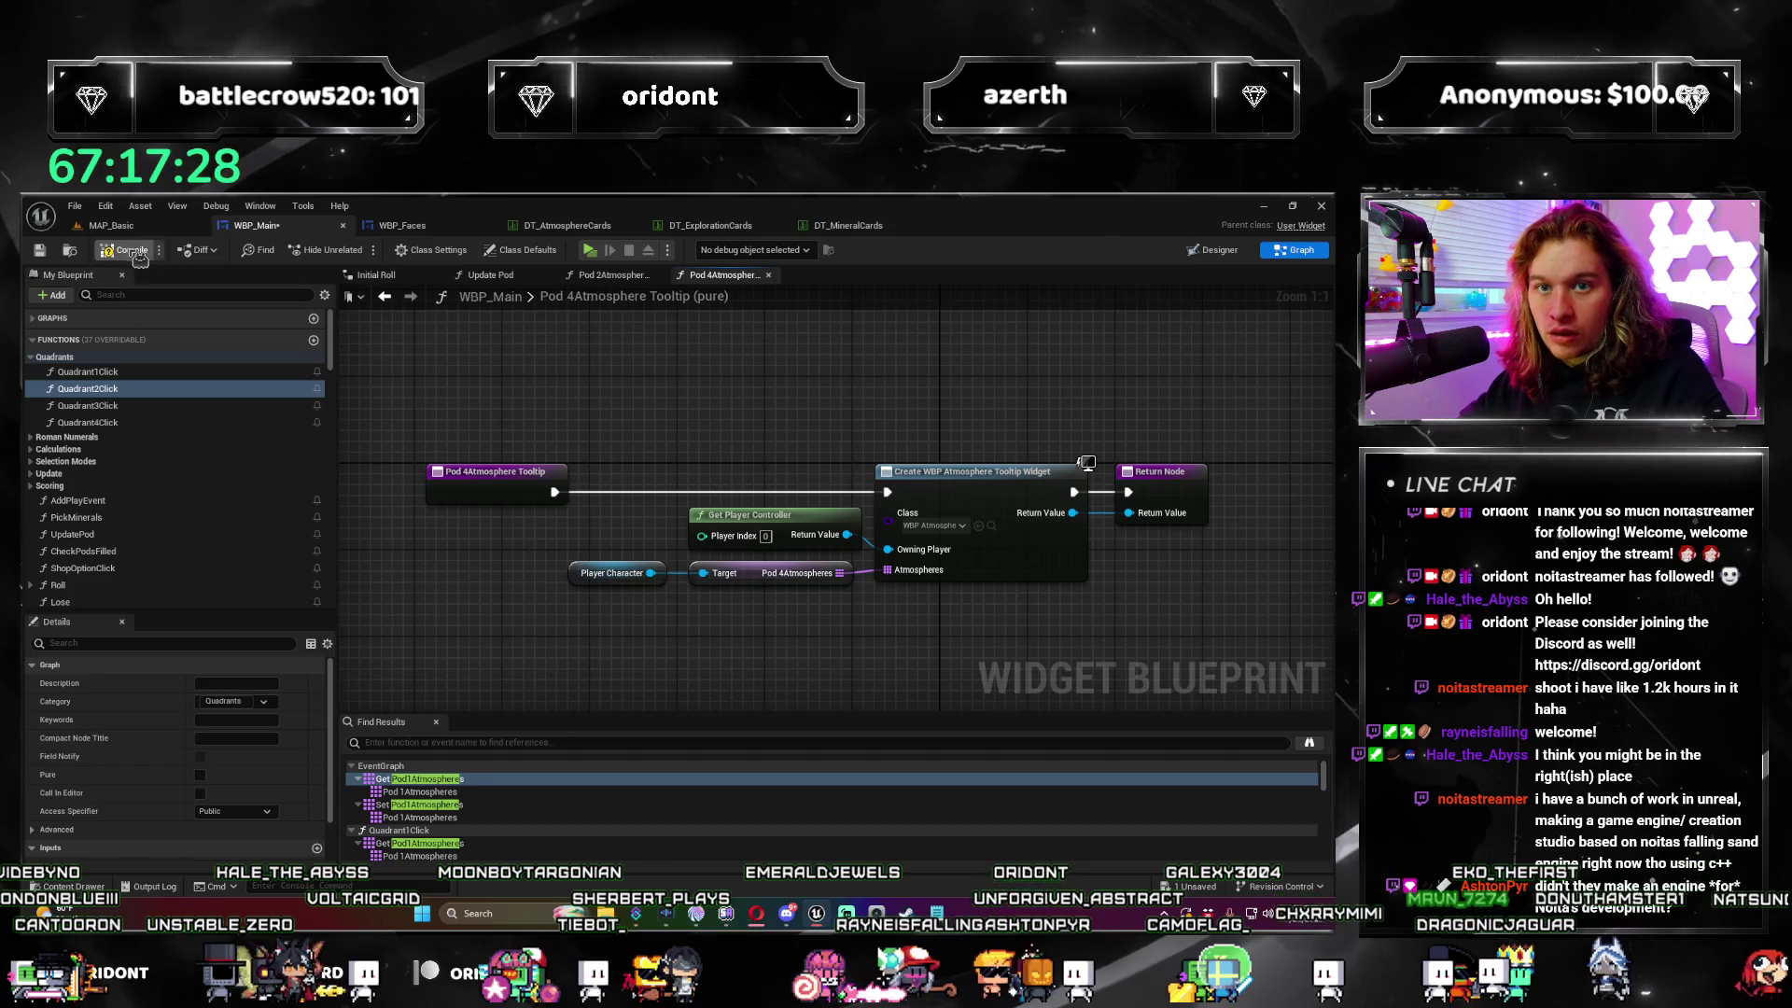
Step: Save WBP_Main and return to the MAP_Basic level
key(ctrl+s)
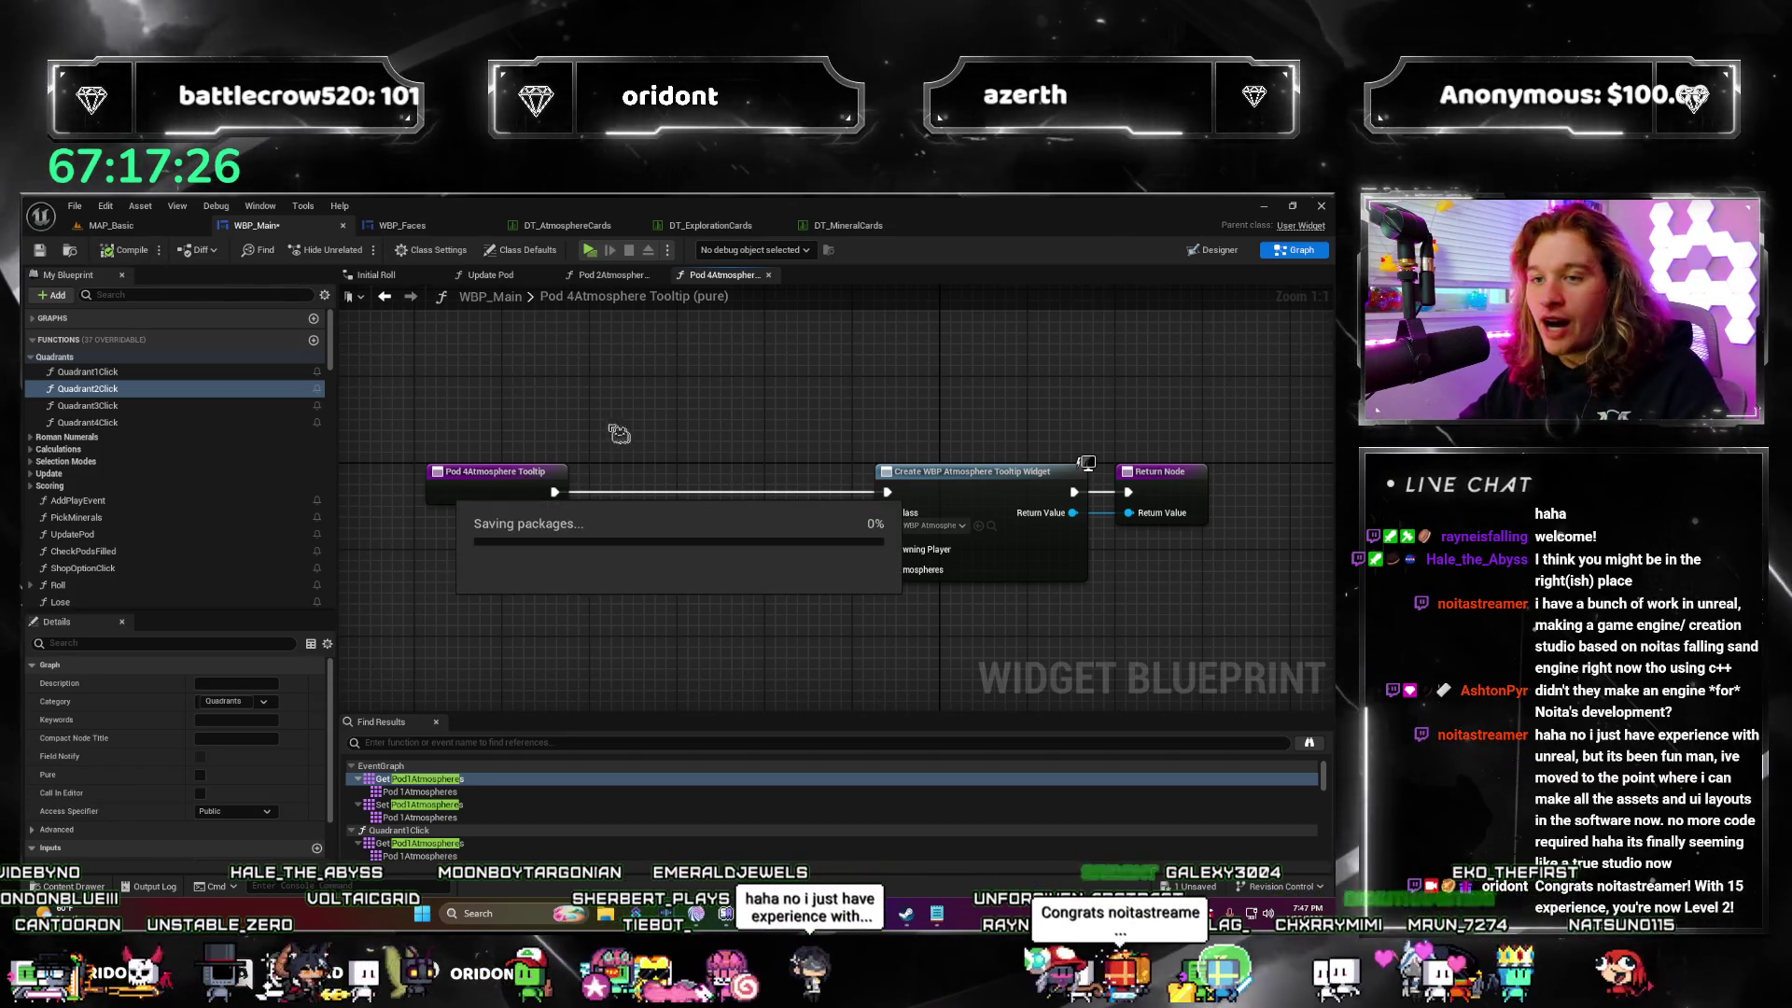
scroll(961, 478, down, 2)
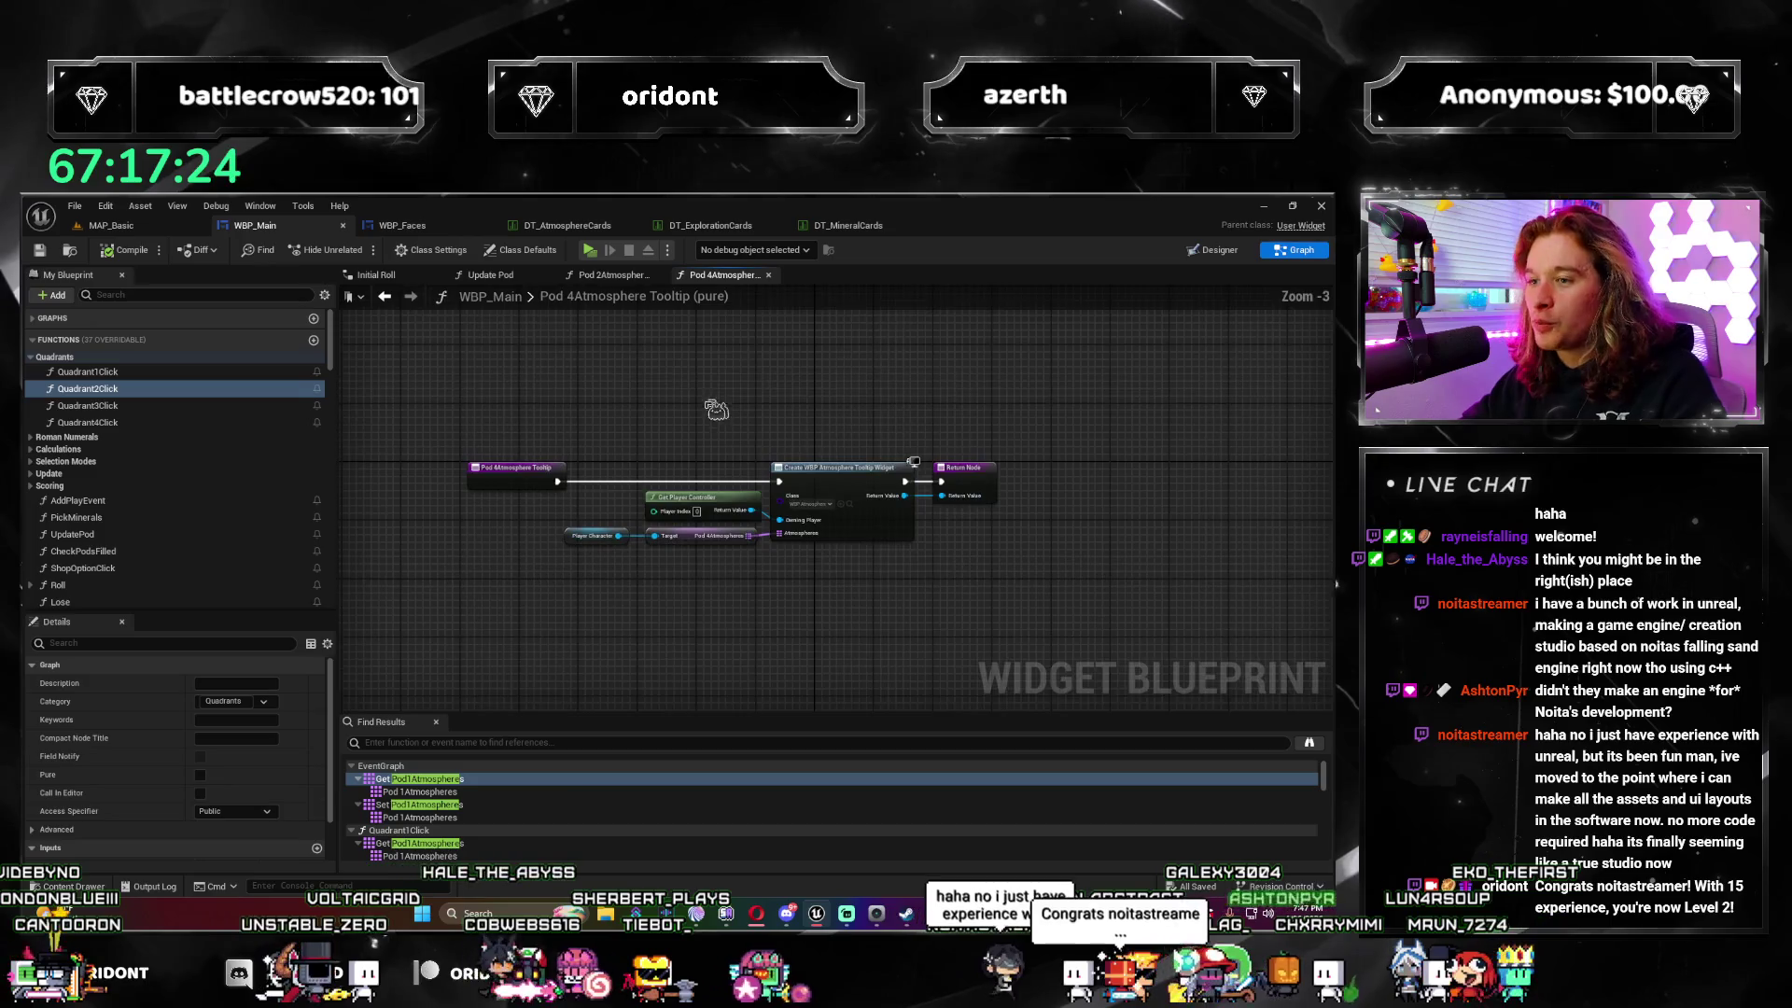
click(157, 231)
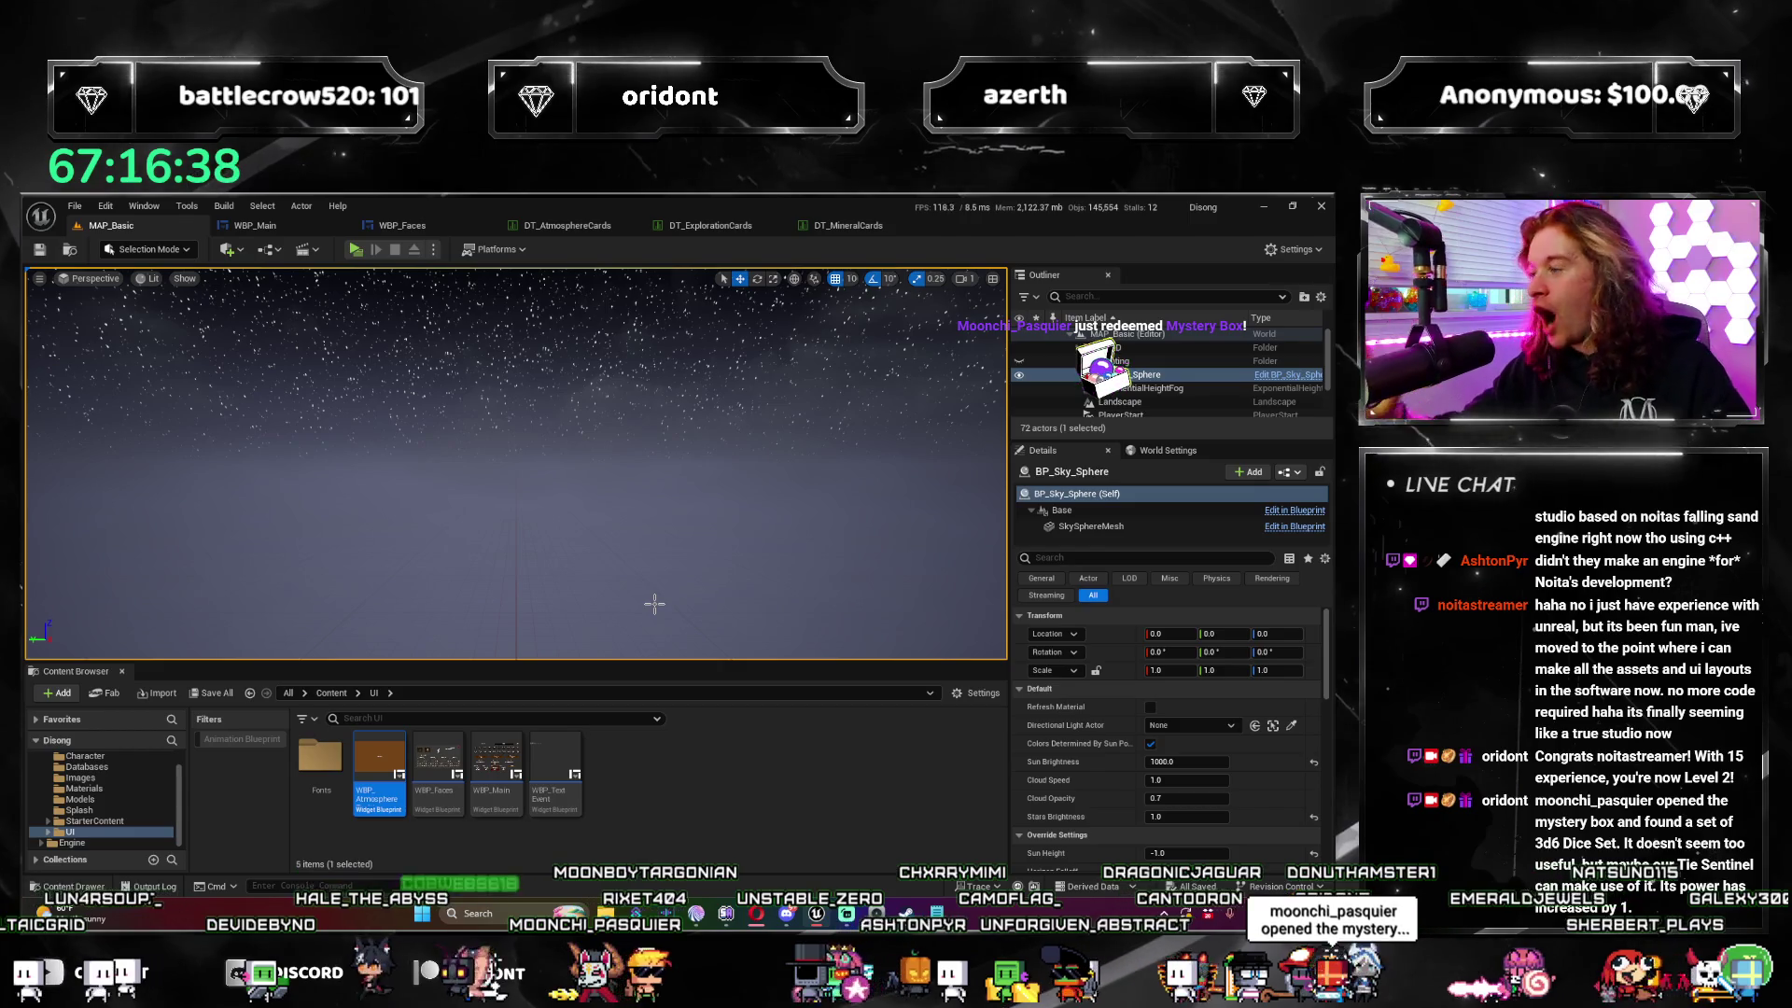
Step: Launch MAP_Basic with Play in Standalone Game
click(362, 252)
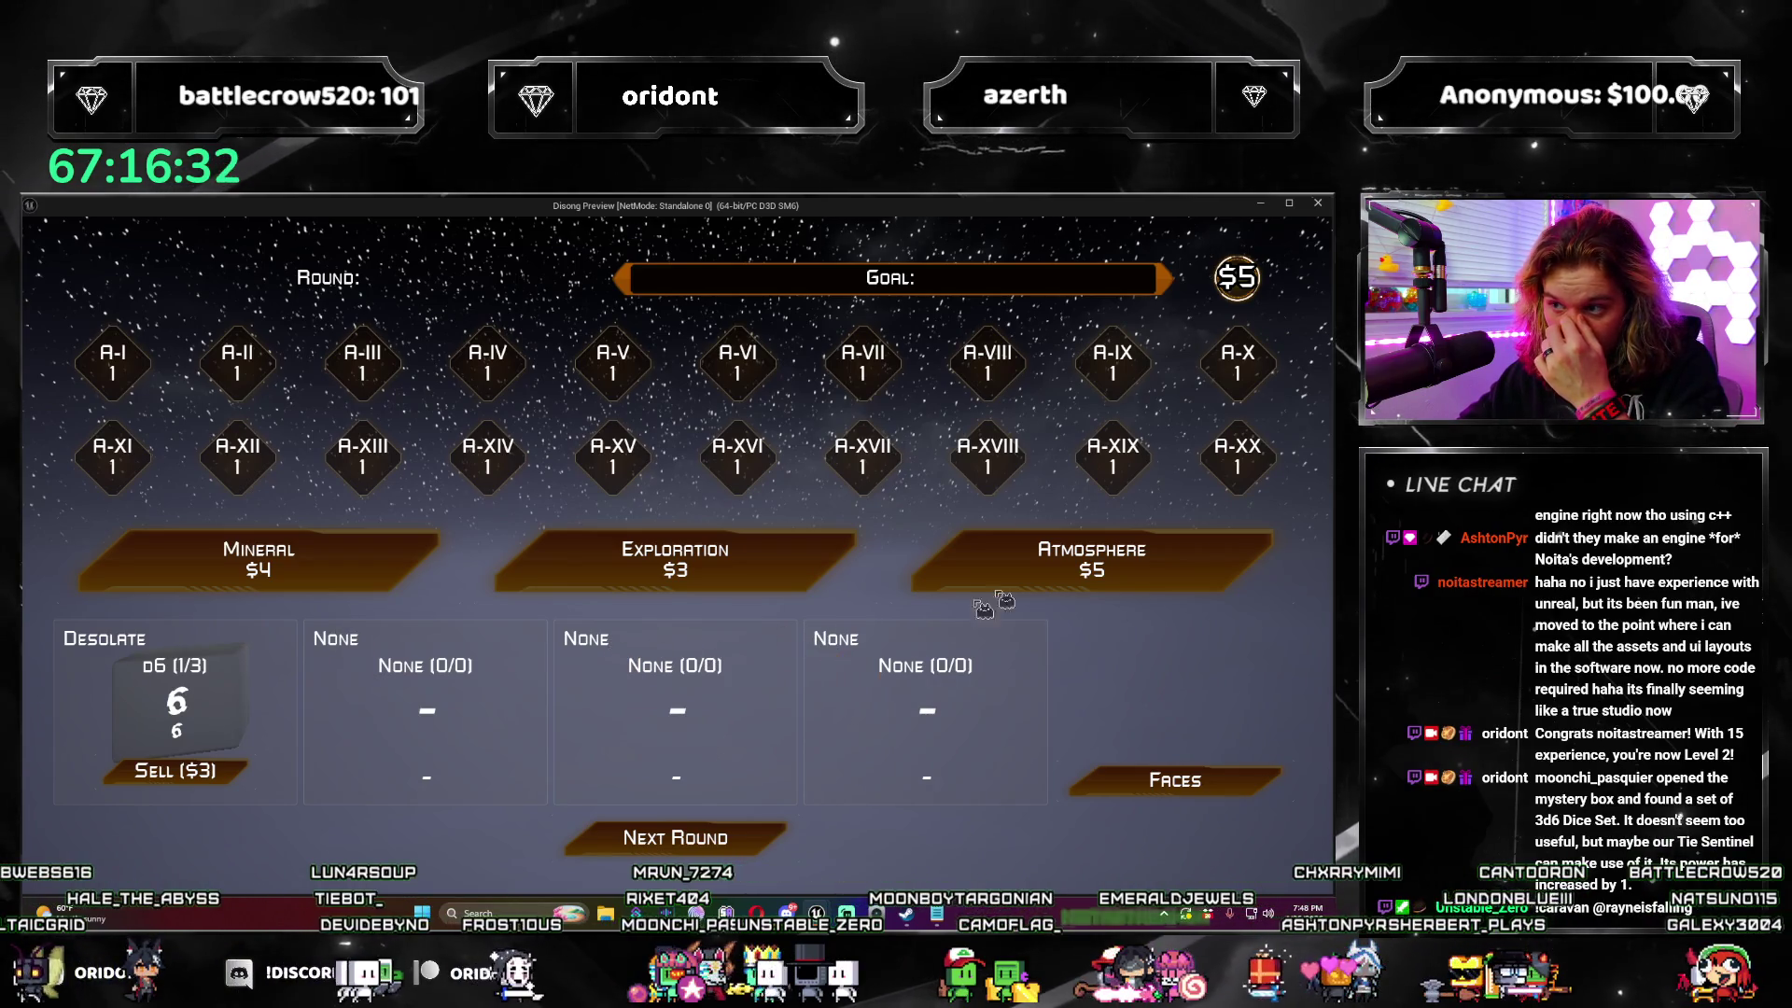
Step: Buy two Atmosphere packs taking the Noxious d12 and Precipitous d10, then take the Gaseous d20 in round 3
click(991, 588)
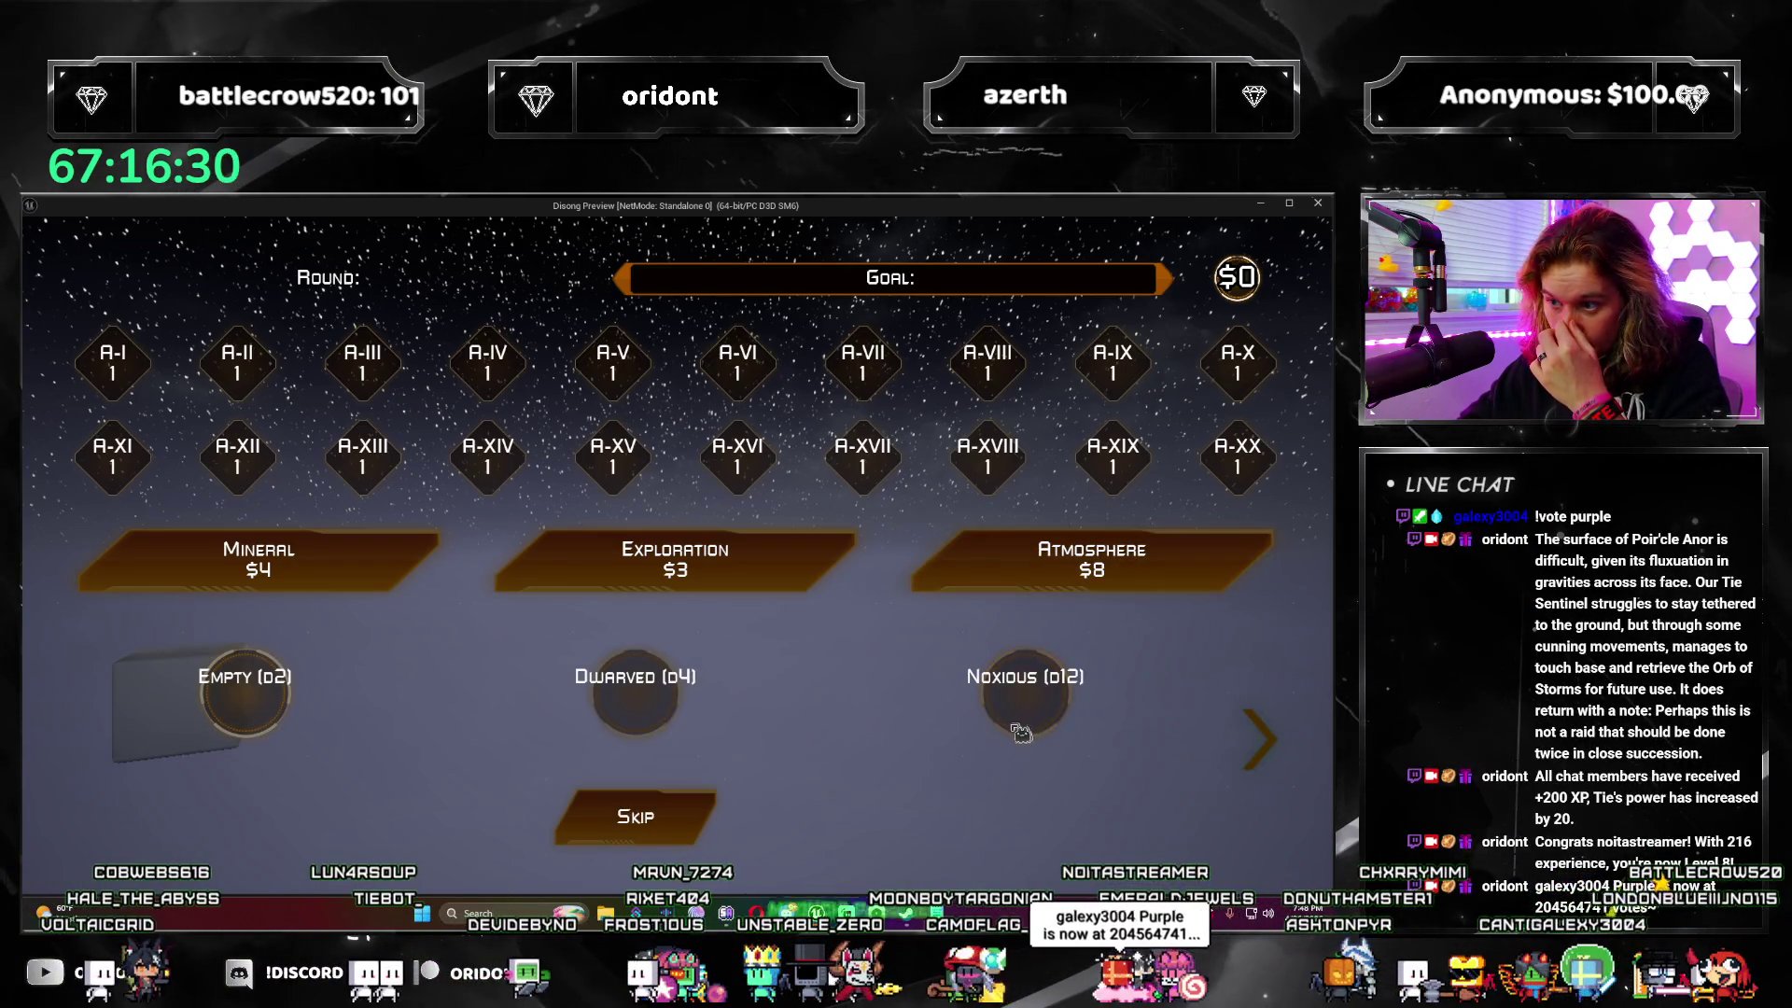
click(1060, 732)
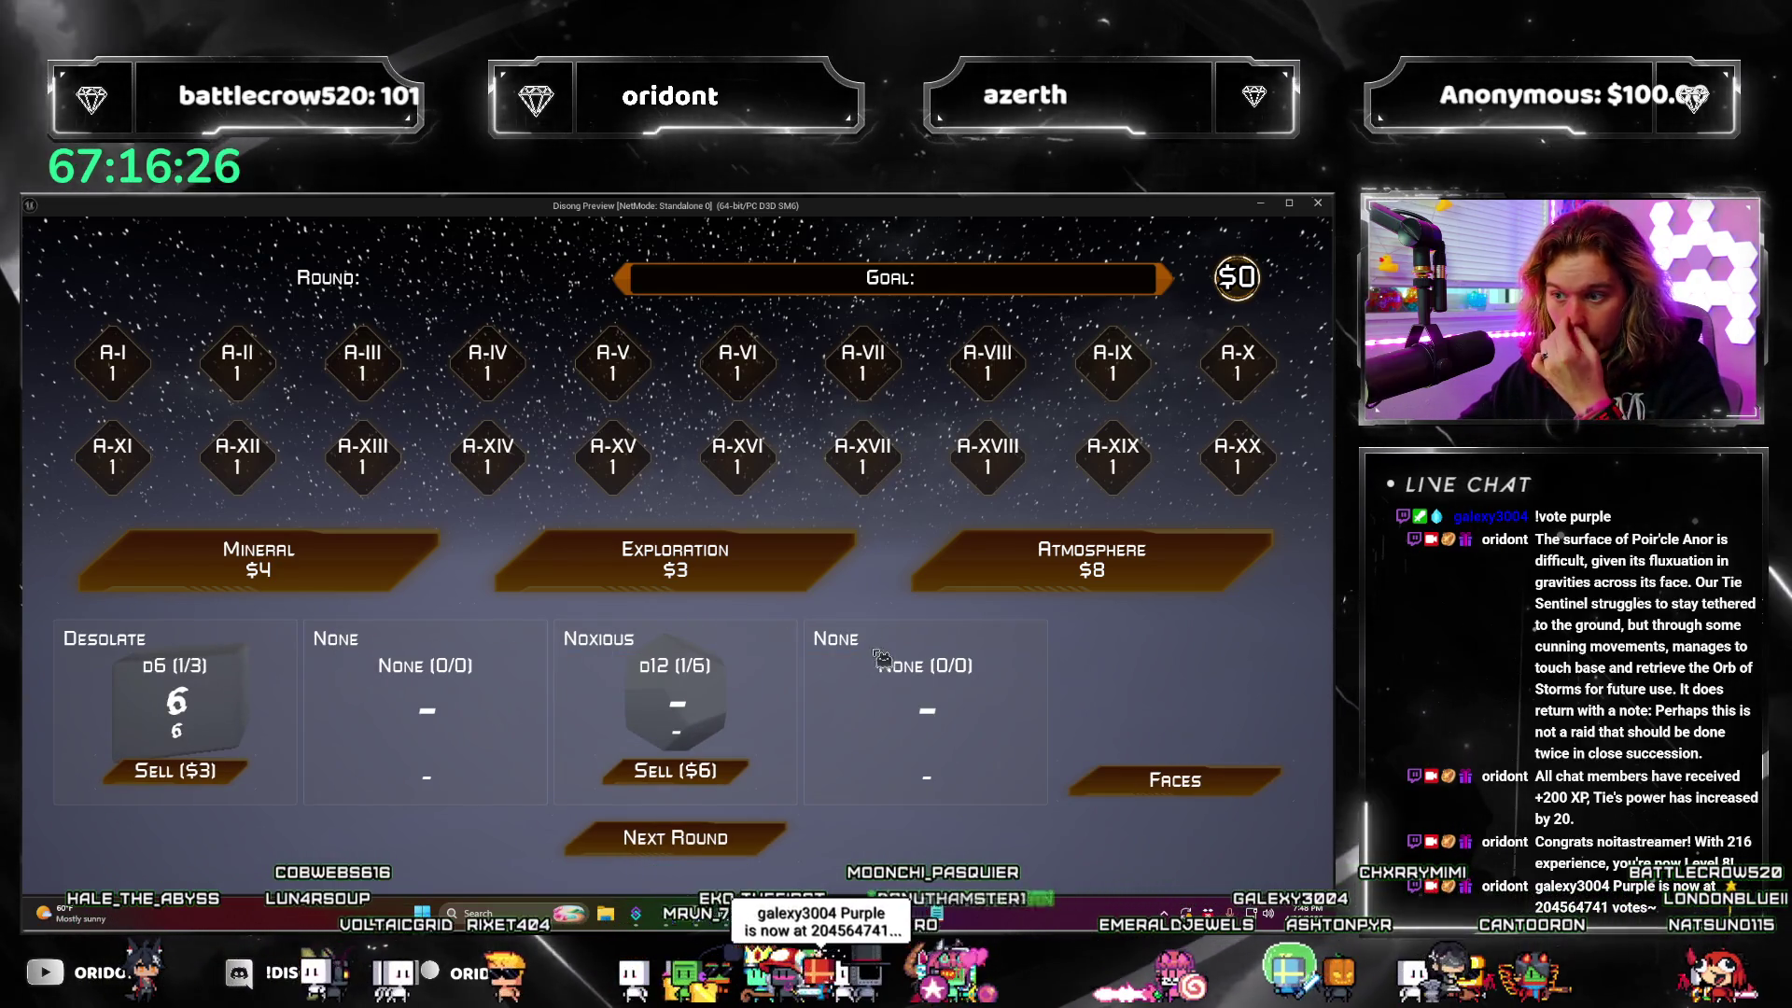
click(1005, 574)
click(1039, 698)
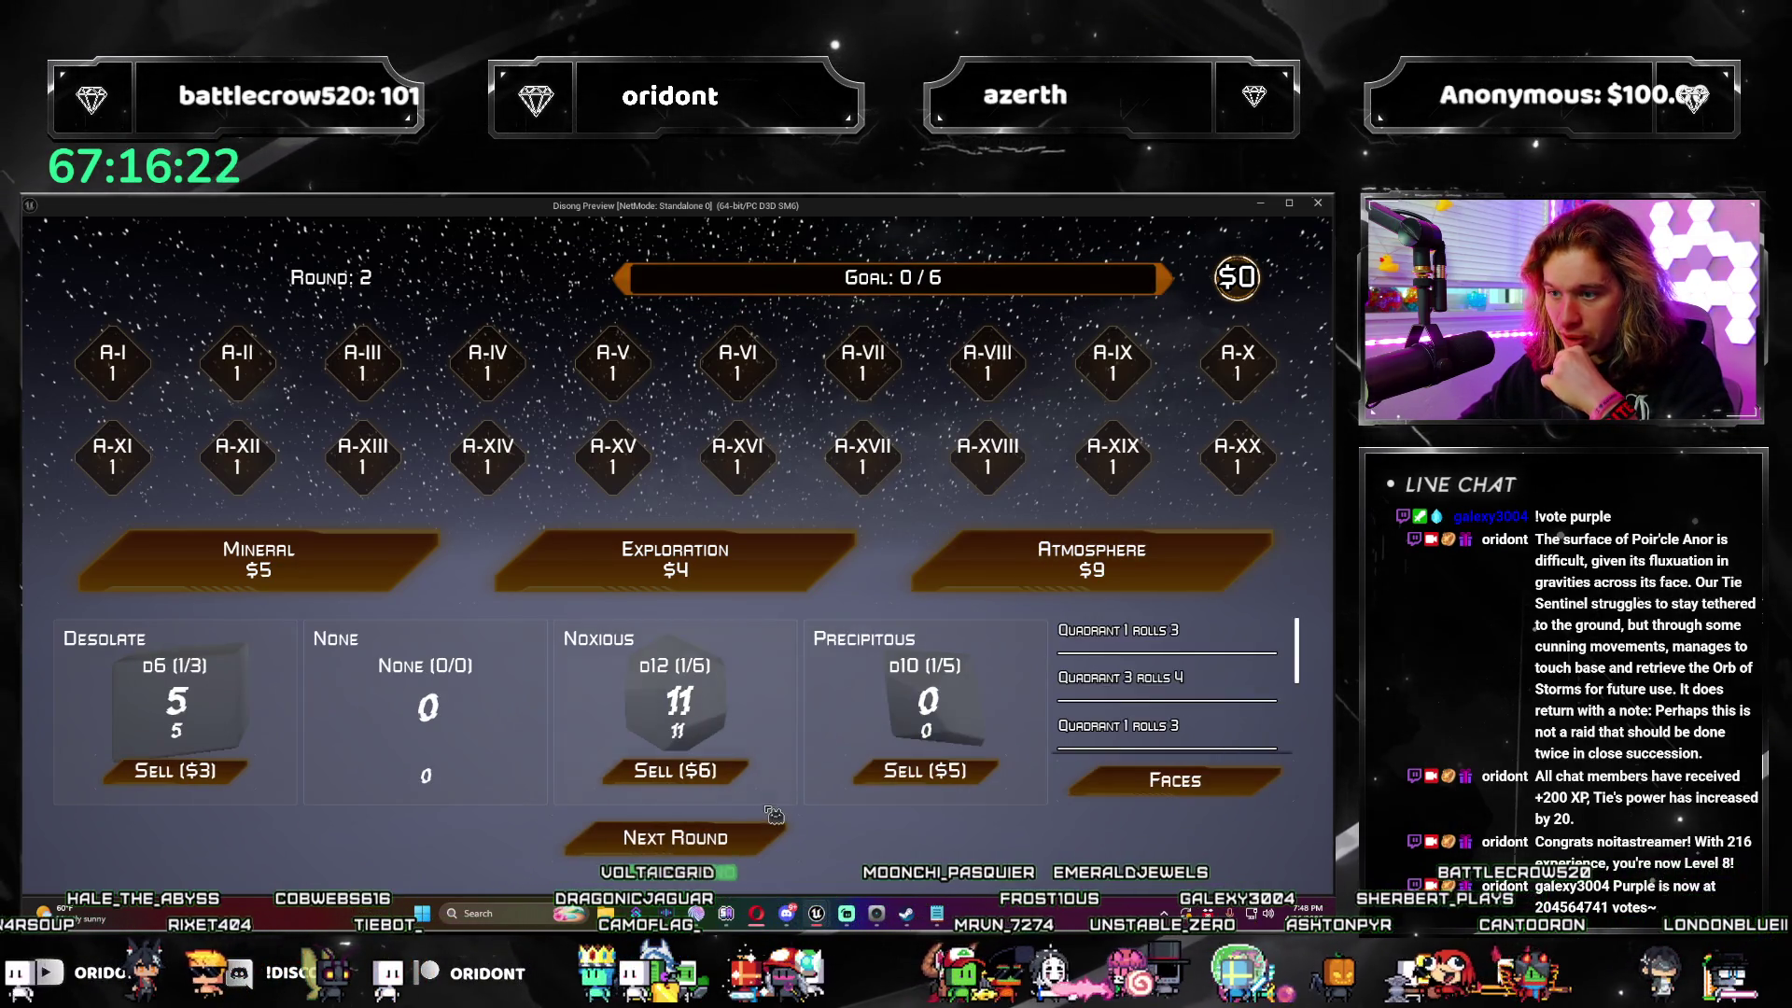
click(771, 838)
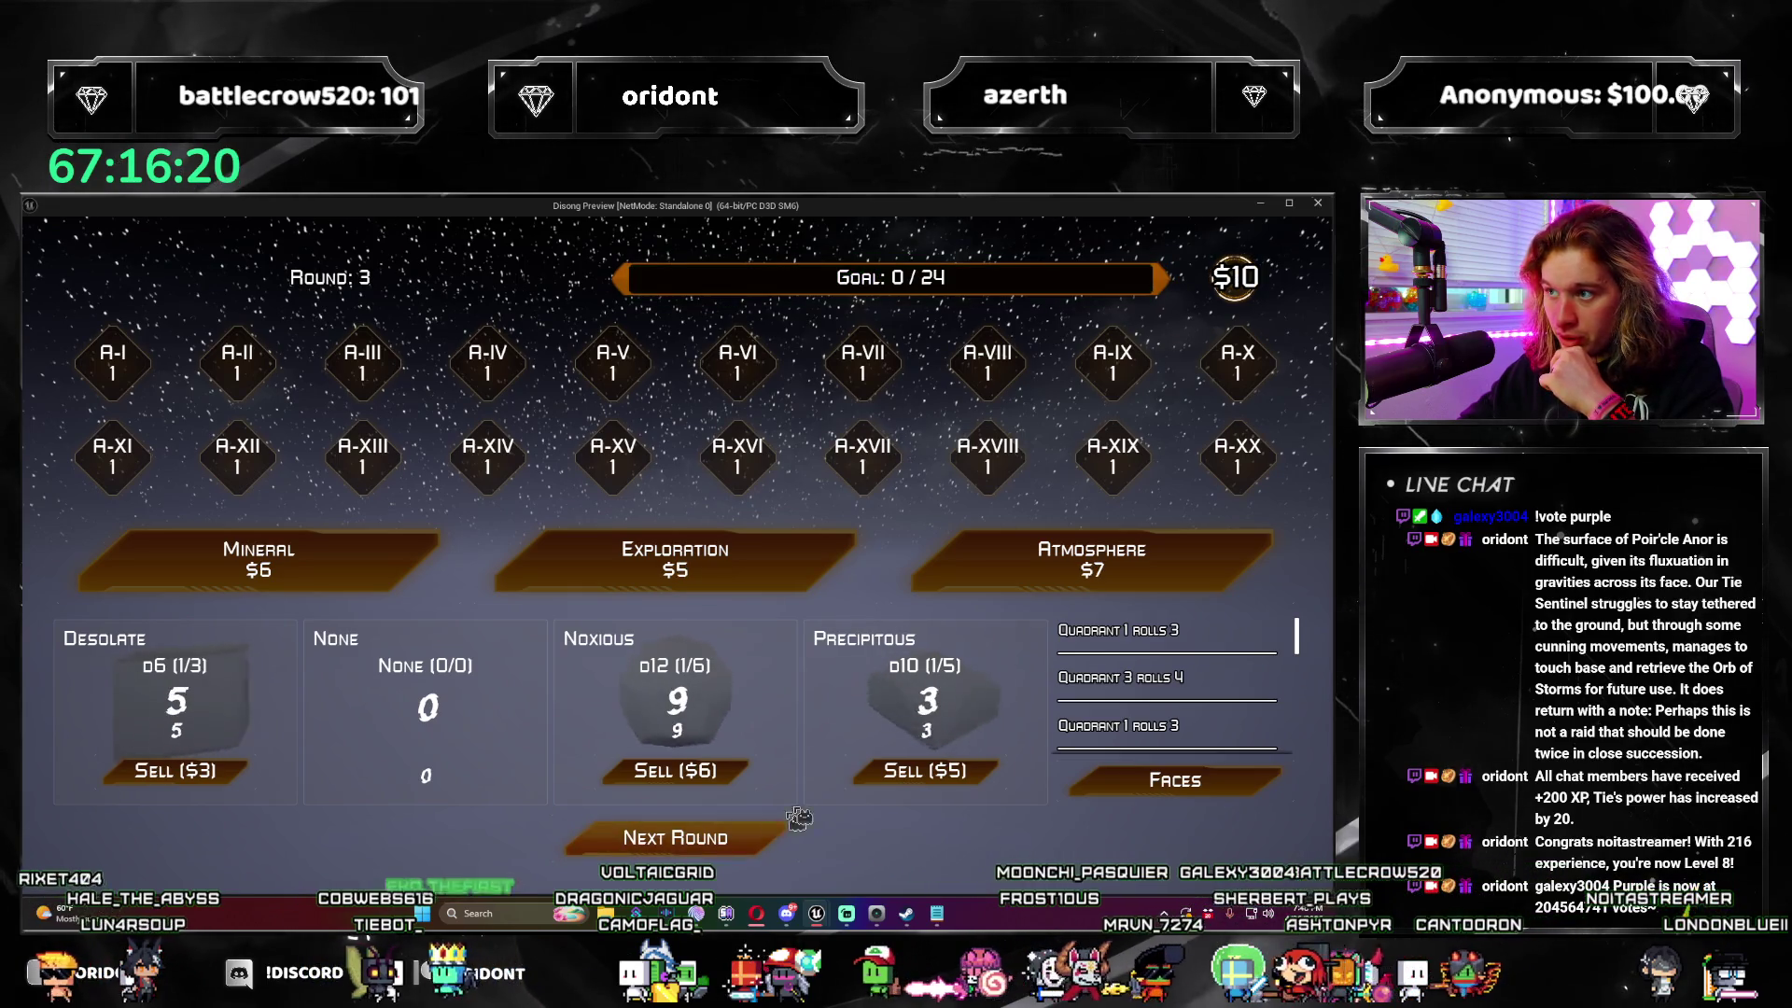
click(280, 696)
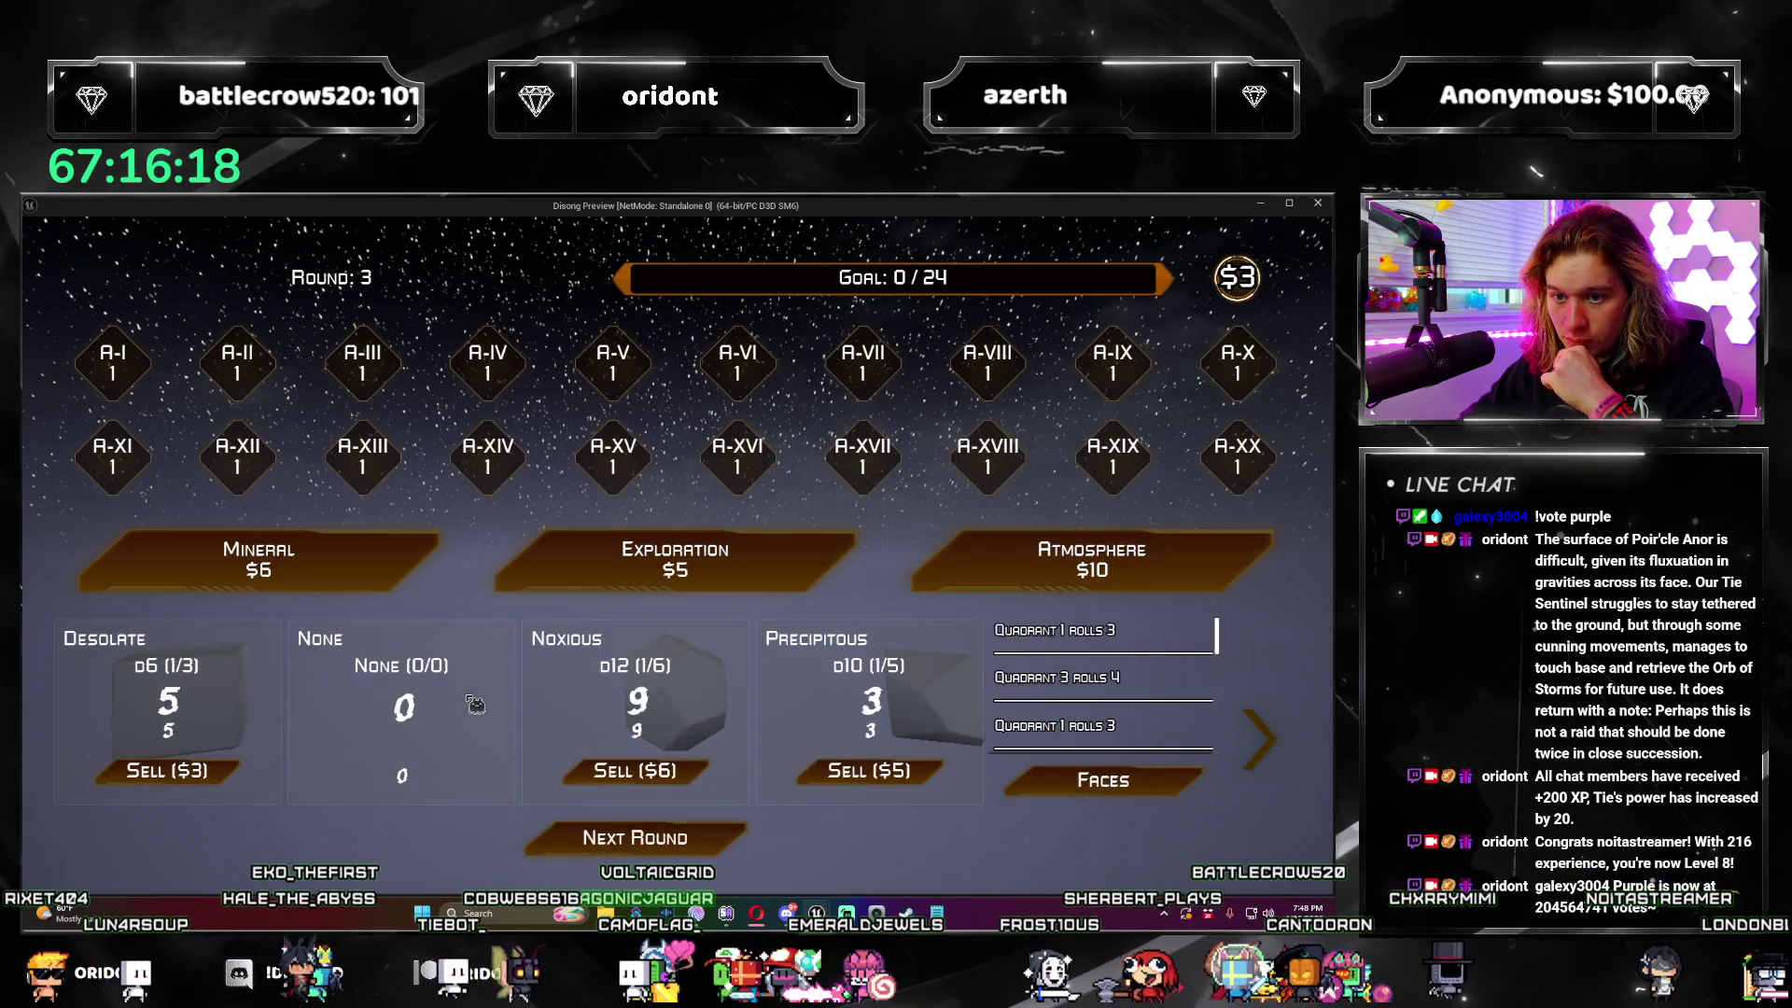
Step: Check the atmosphere dice tooltips, roll the dice, then close the preview and open DT_MineralCards
mouse_move(377, 646)
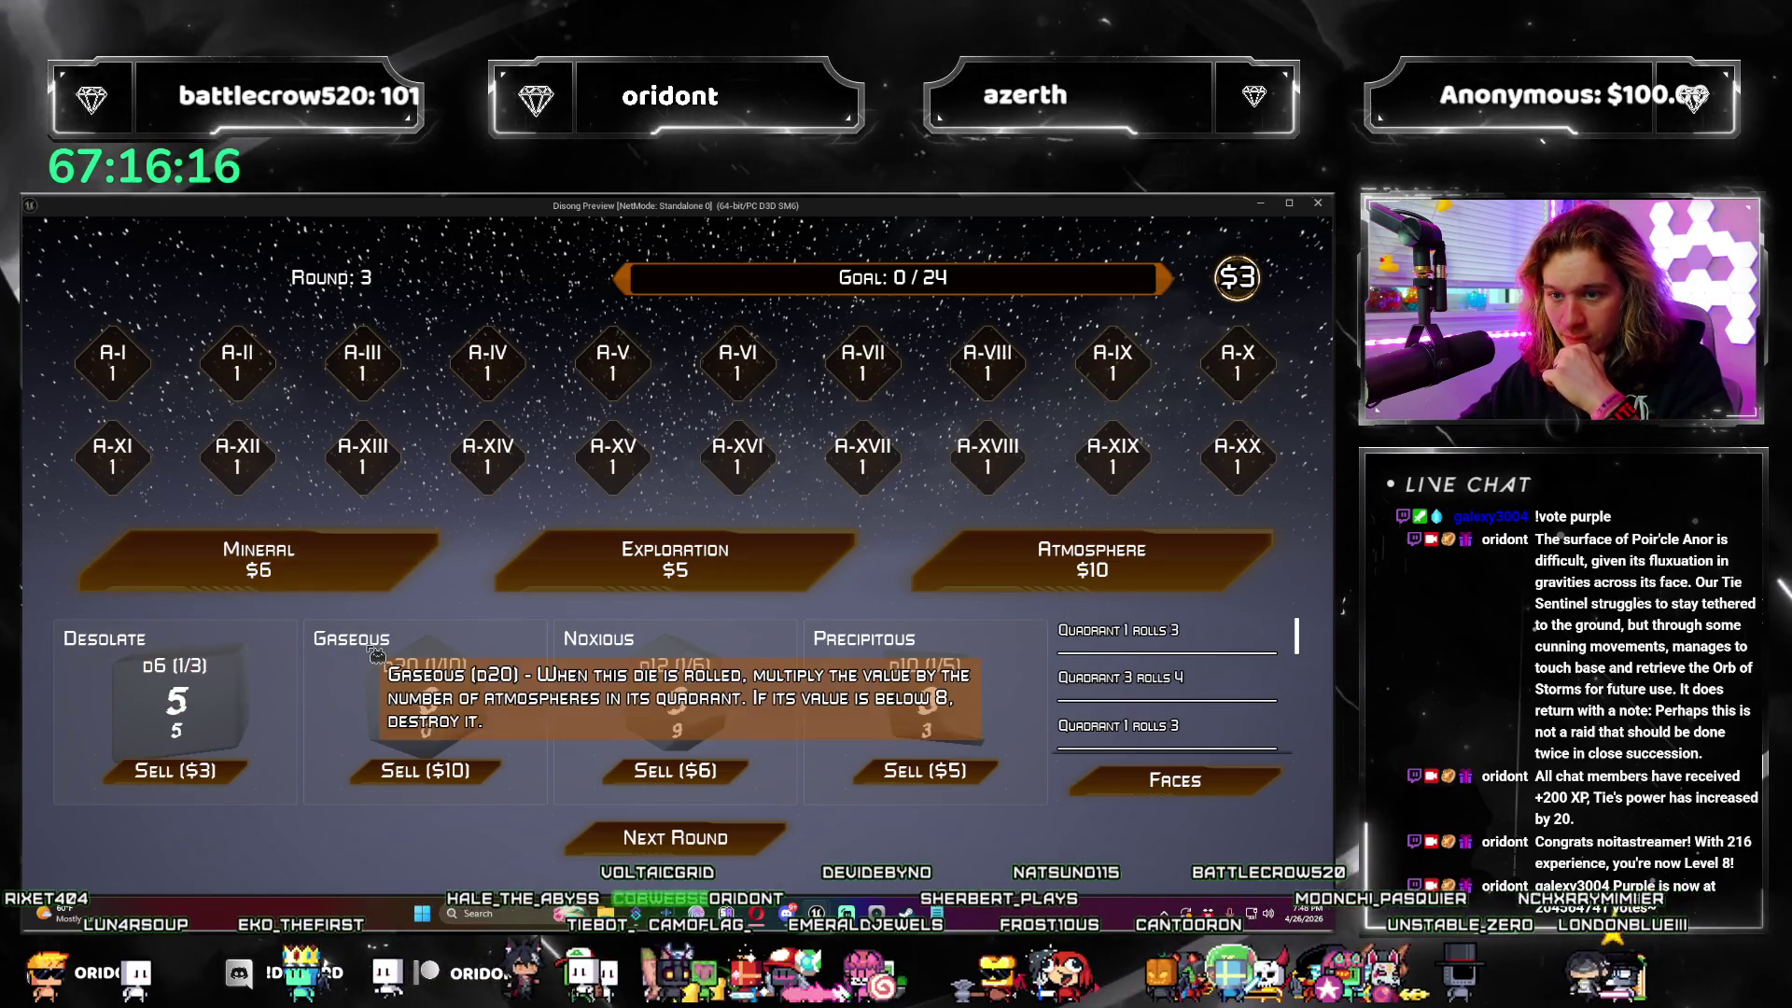
mouse_move(600, 644)
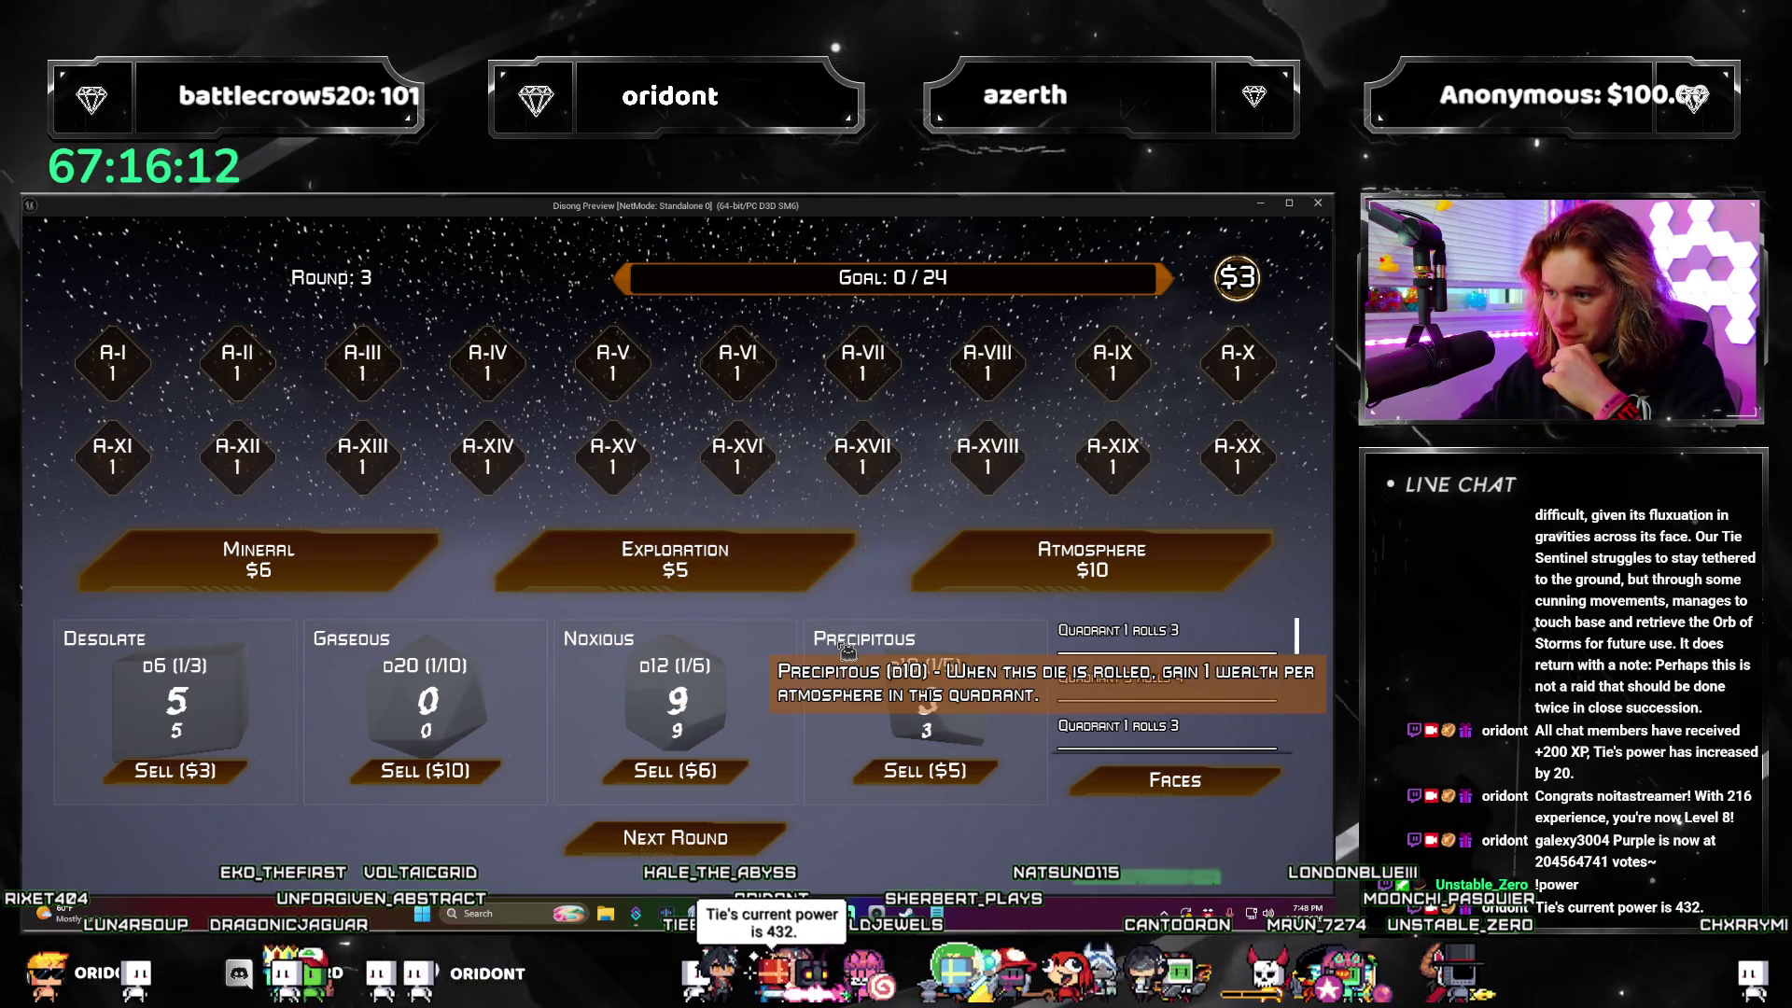
click(675, 837)
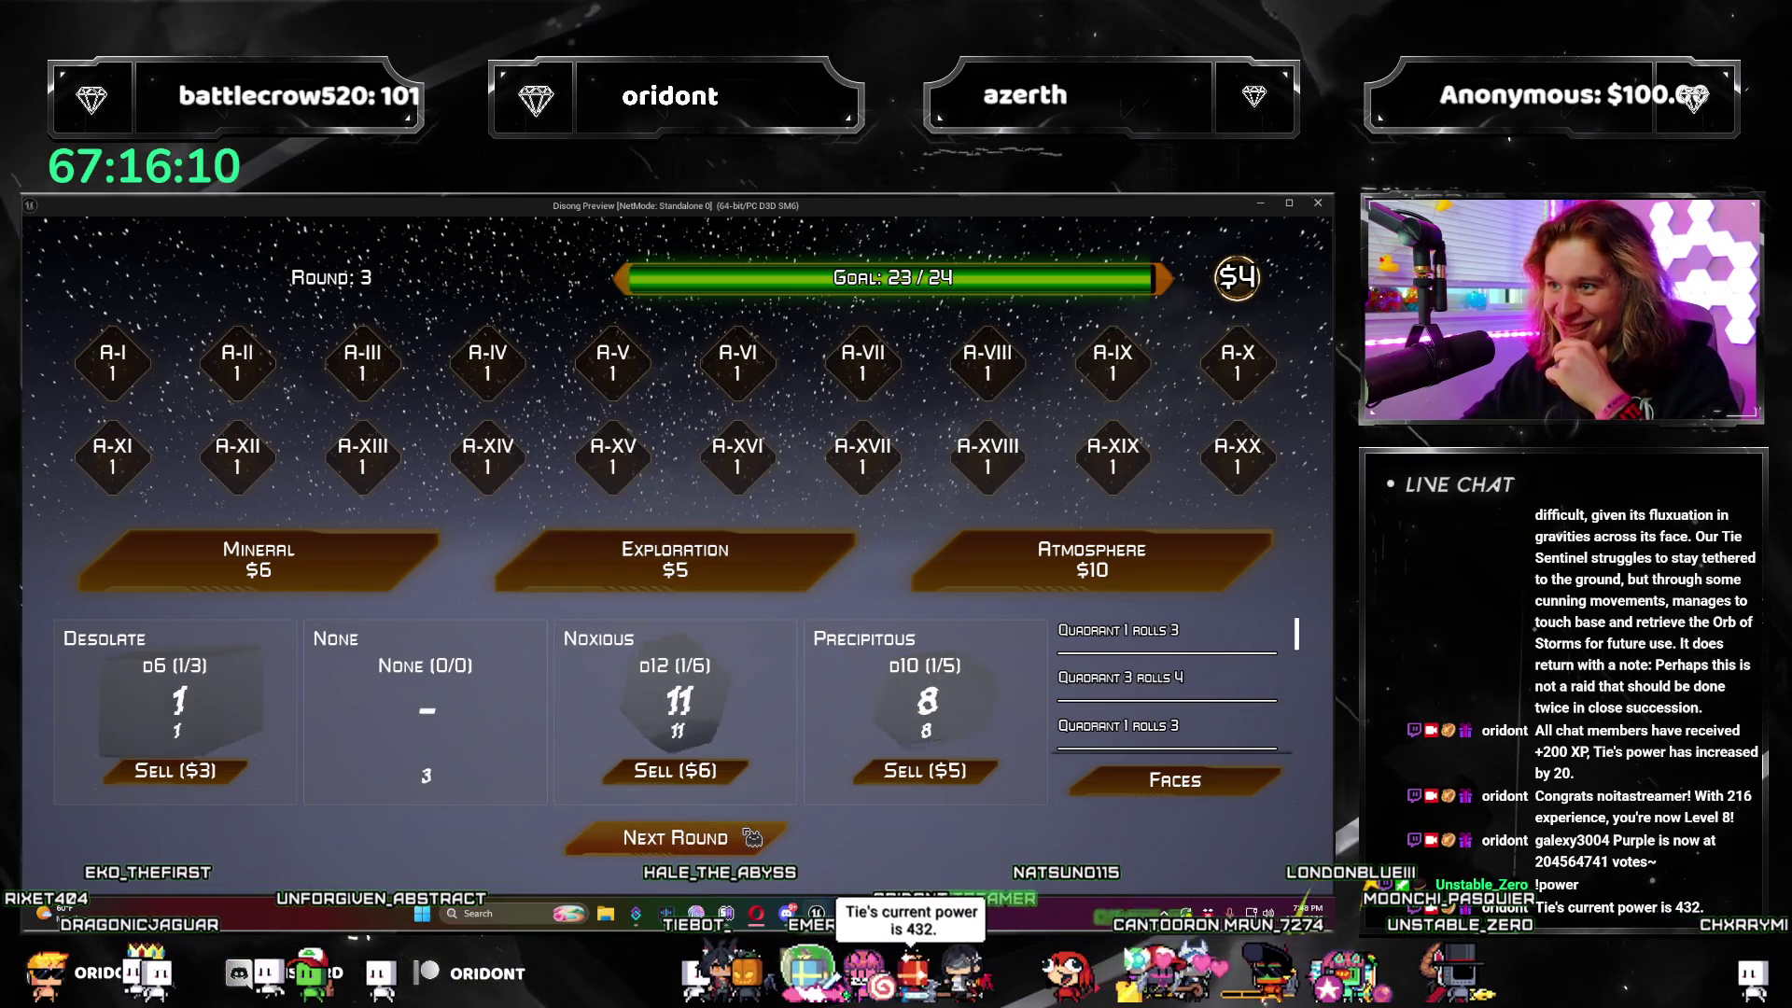
click(752, 837)
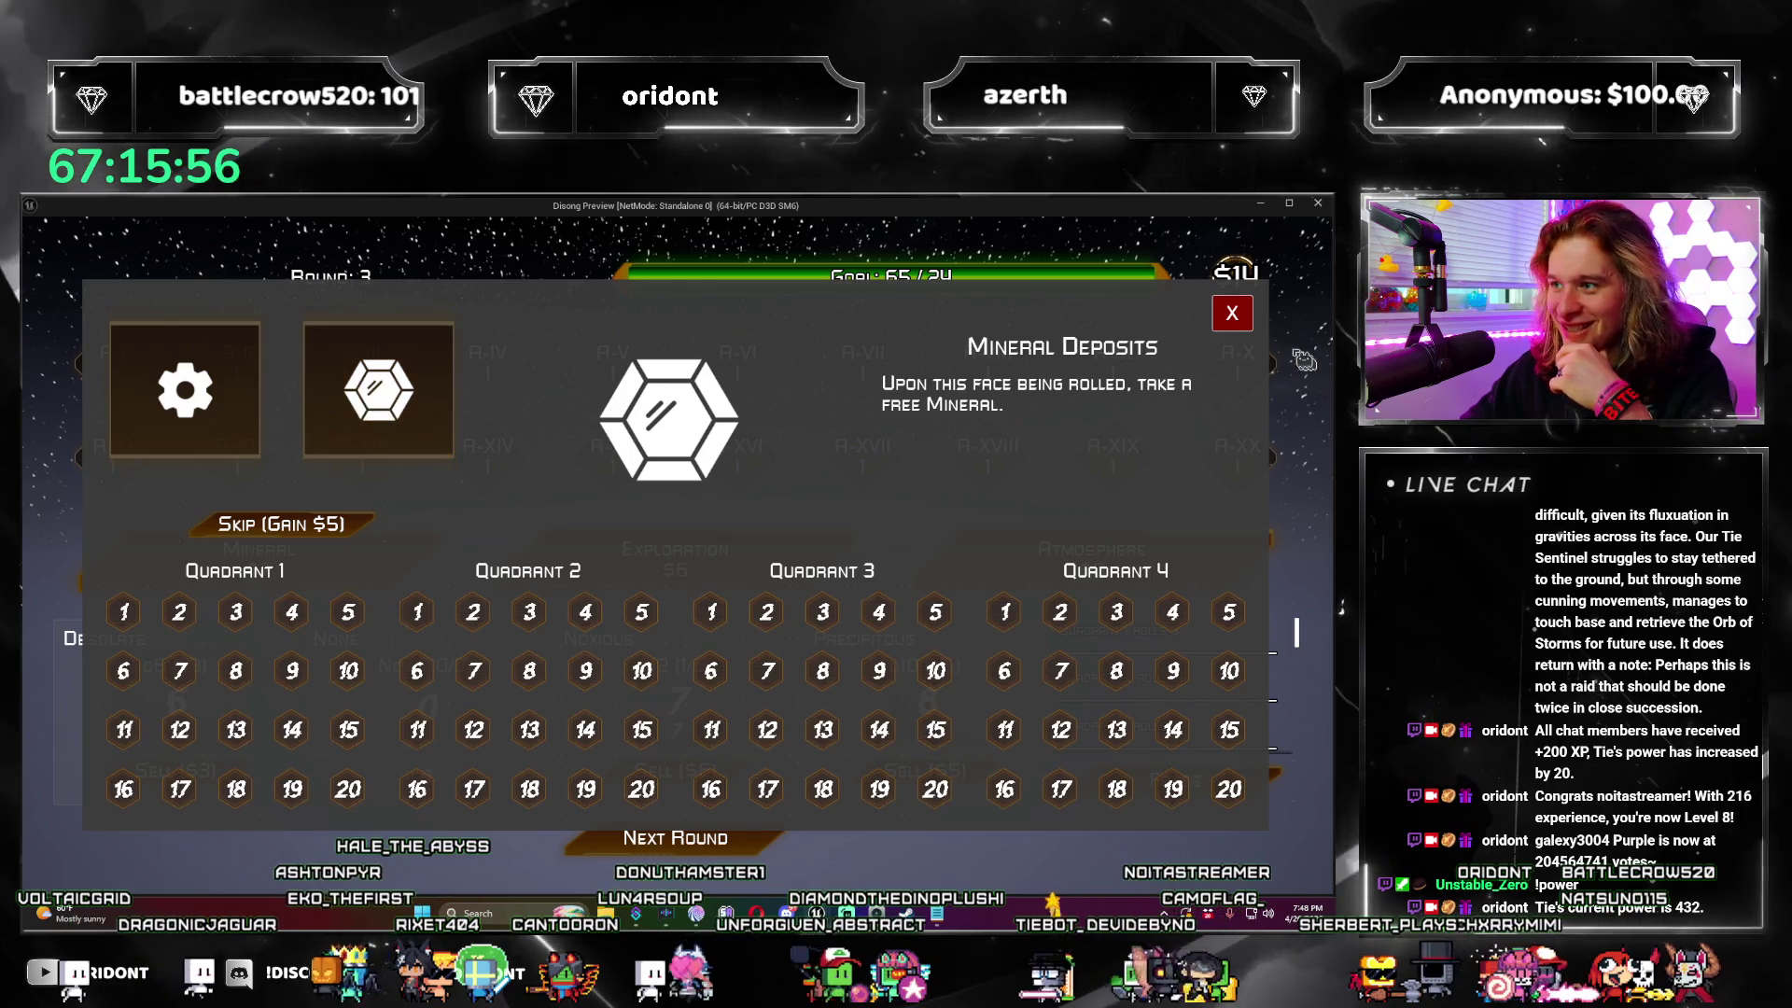
key(Escape)
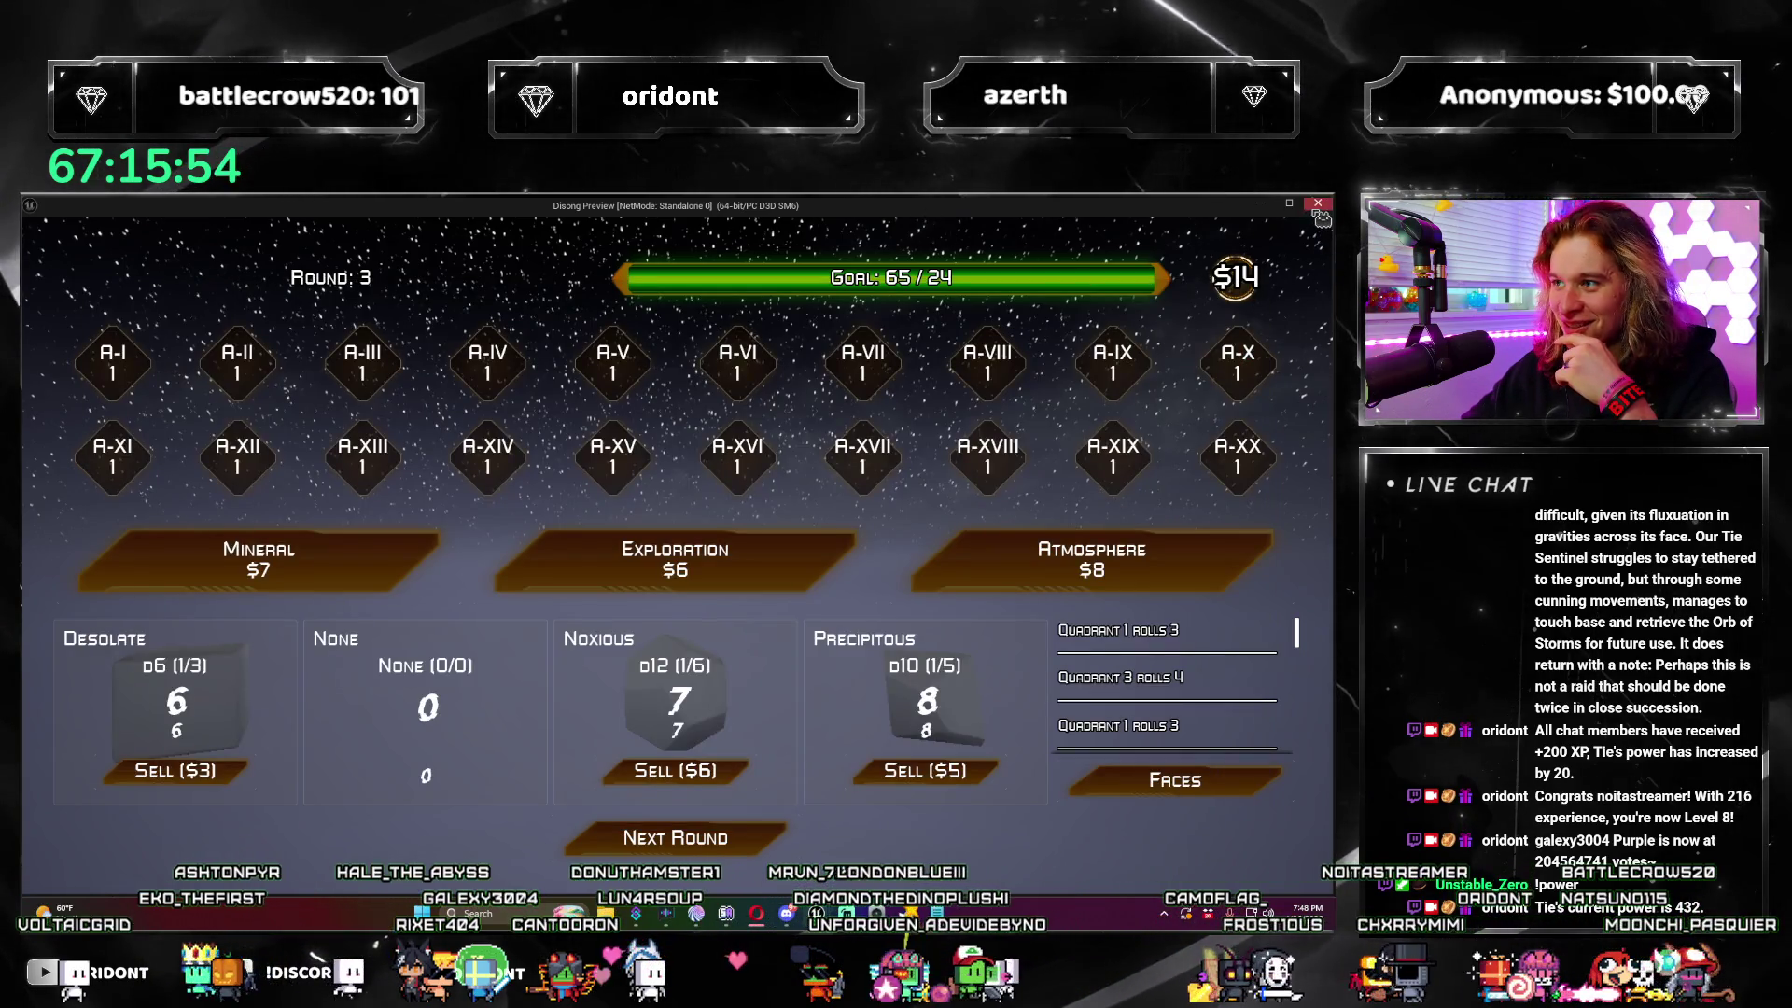
click(1318, 204)
click(849, 226)
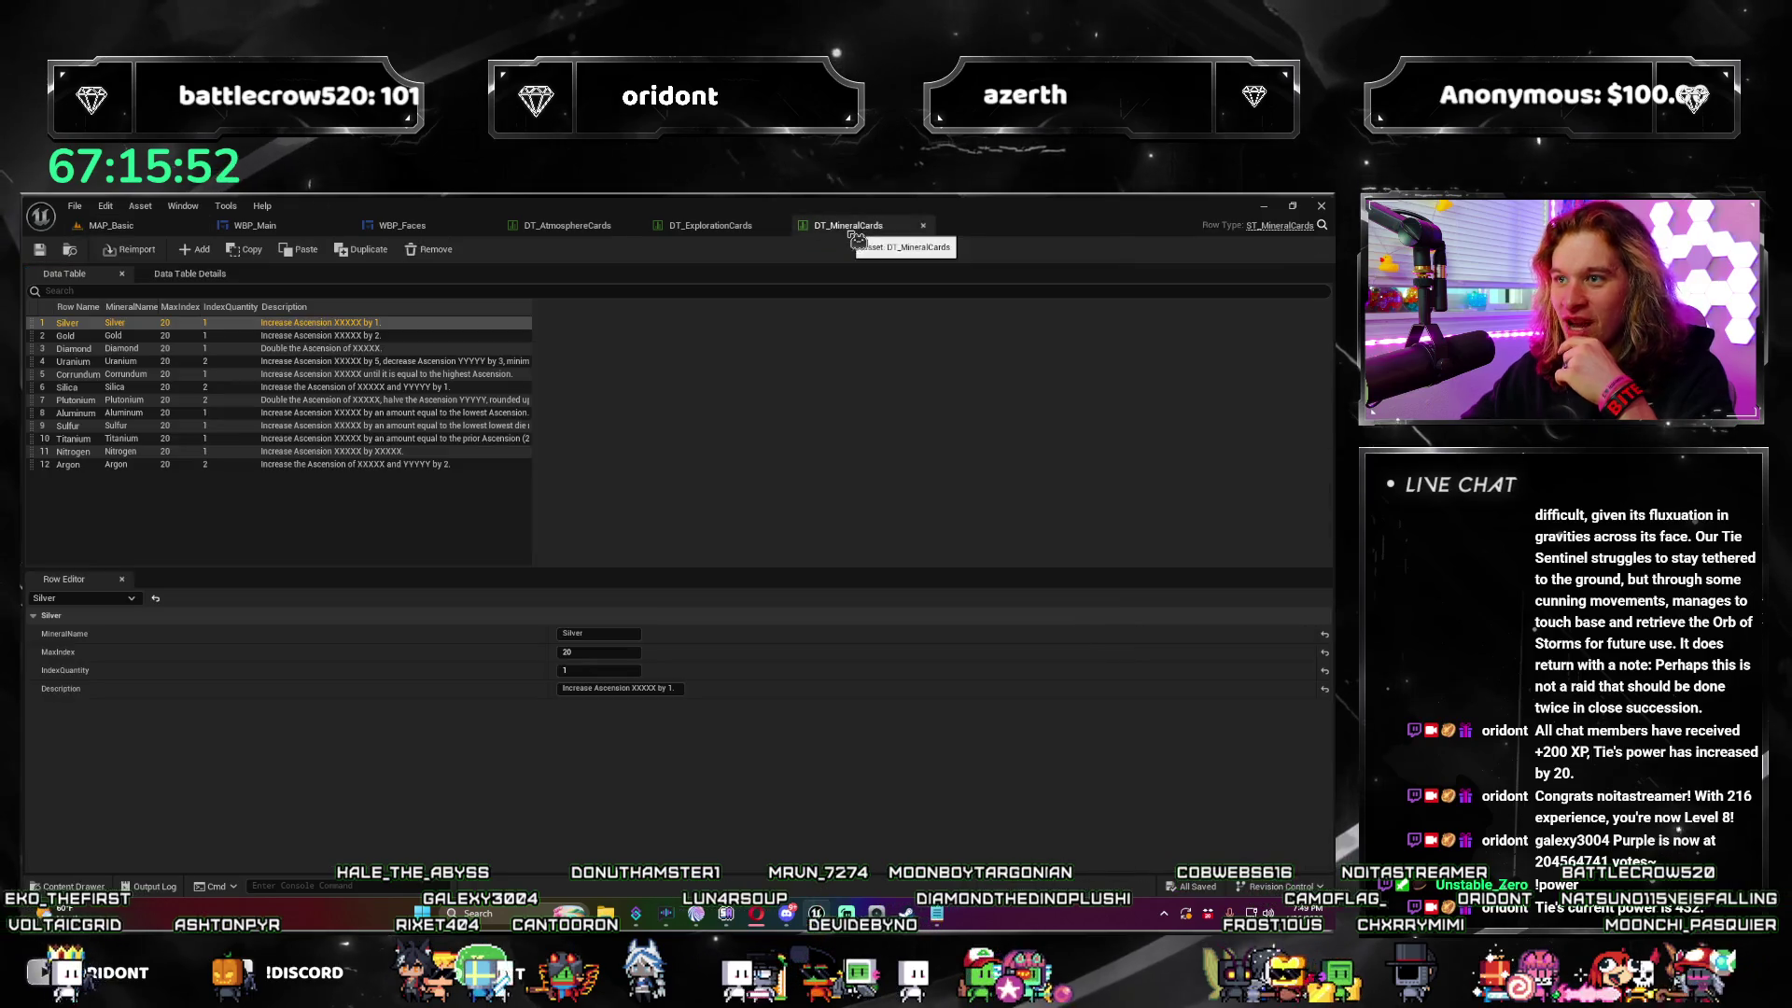
Step: Open the DT_Faces data table from Content > Databases
click(111, 226)
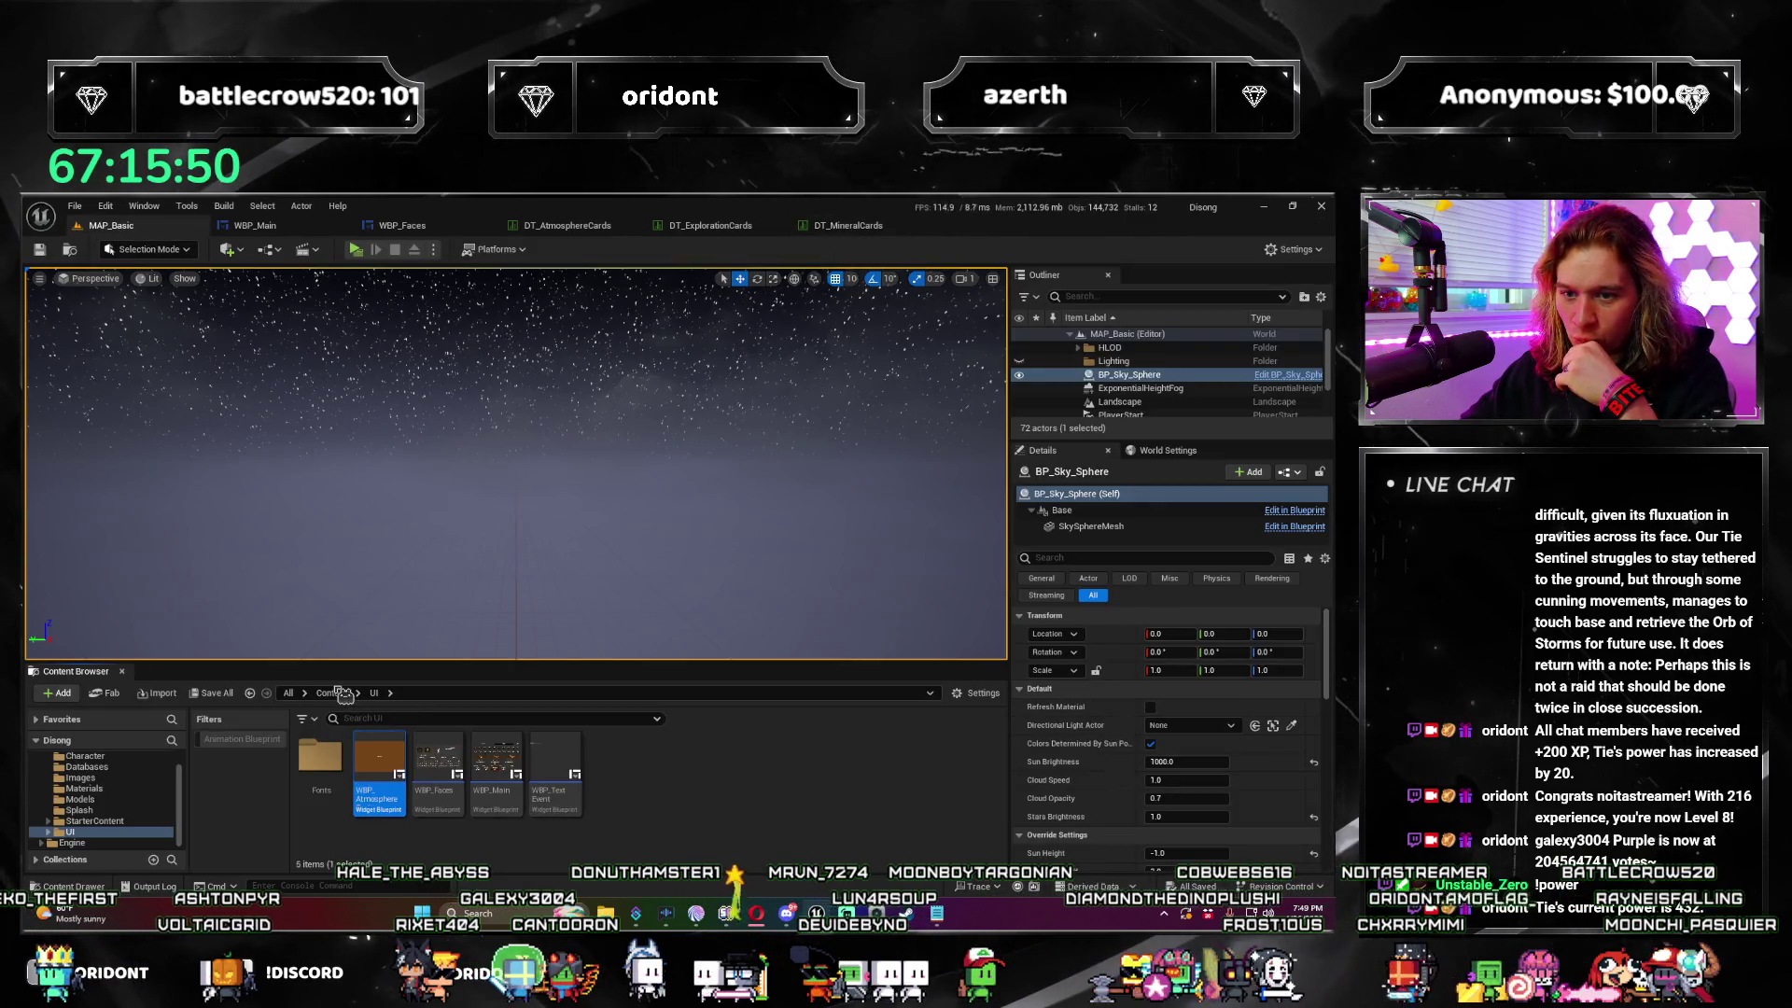
click(331, 692)
double_click(387, 757)
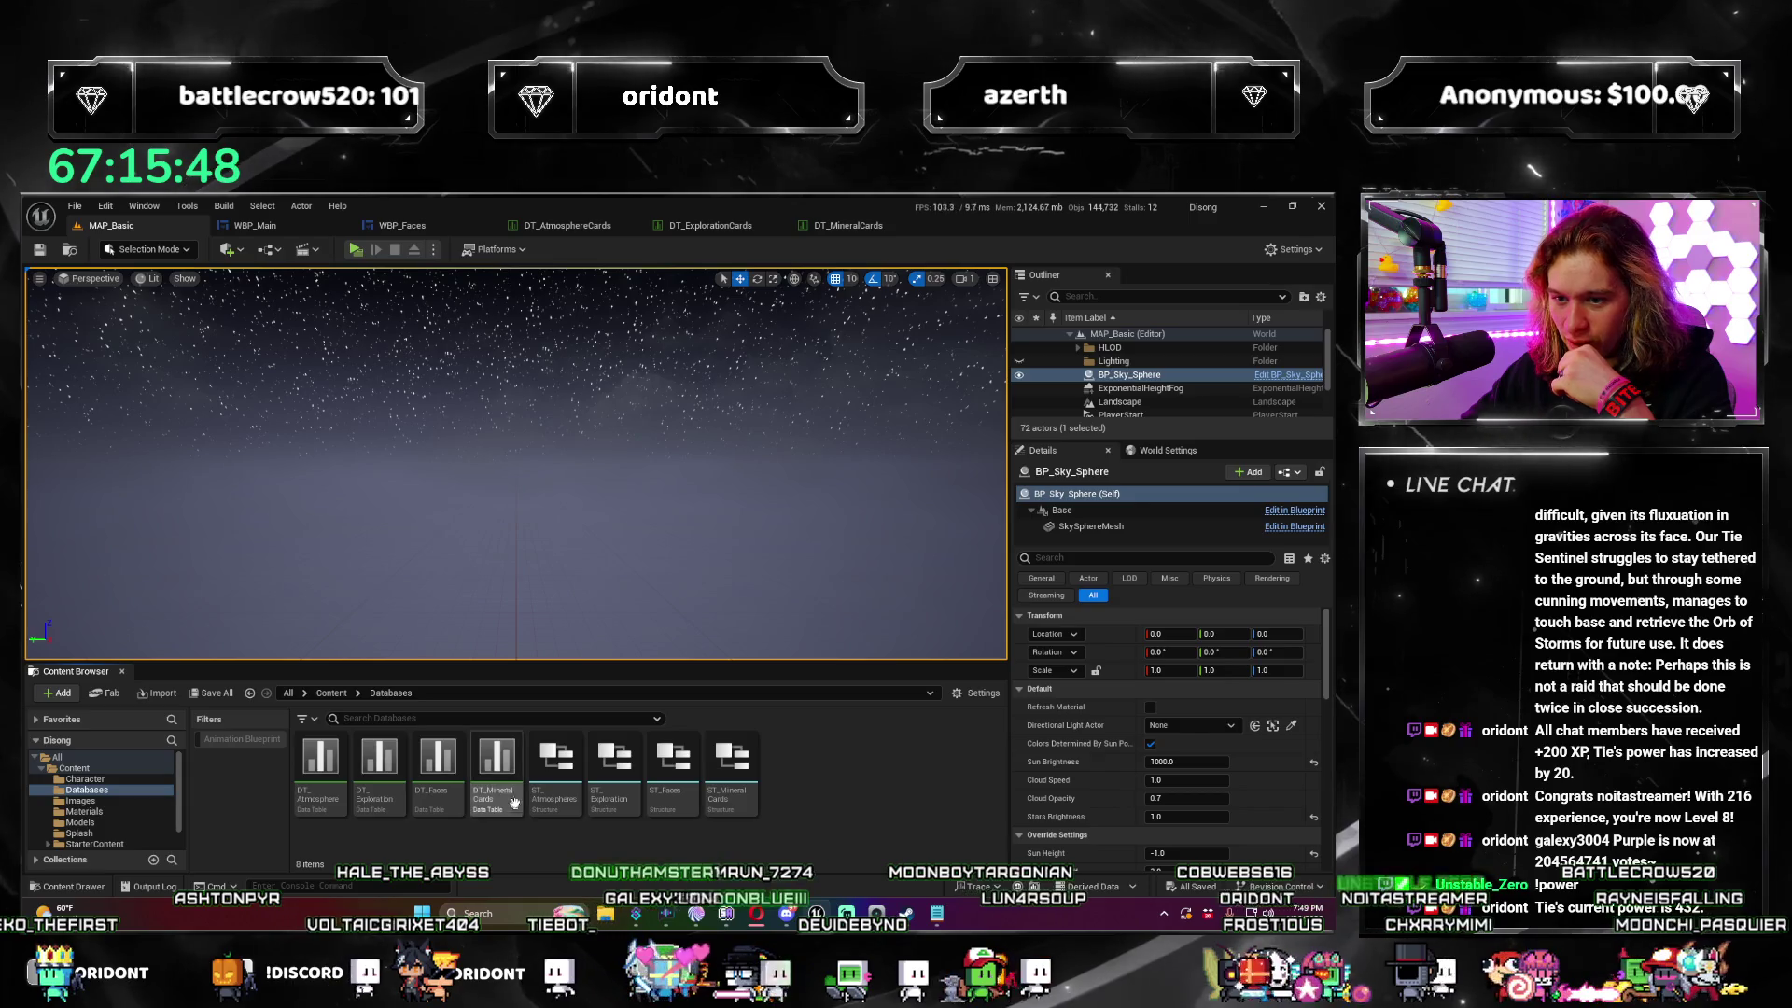
double_click(438, 761)
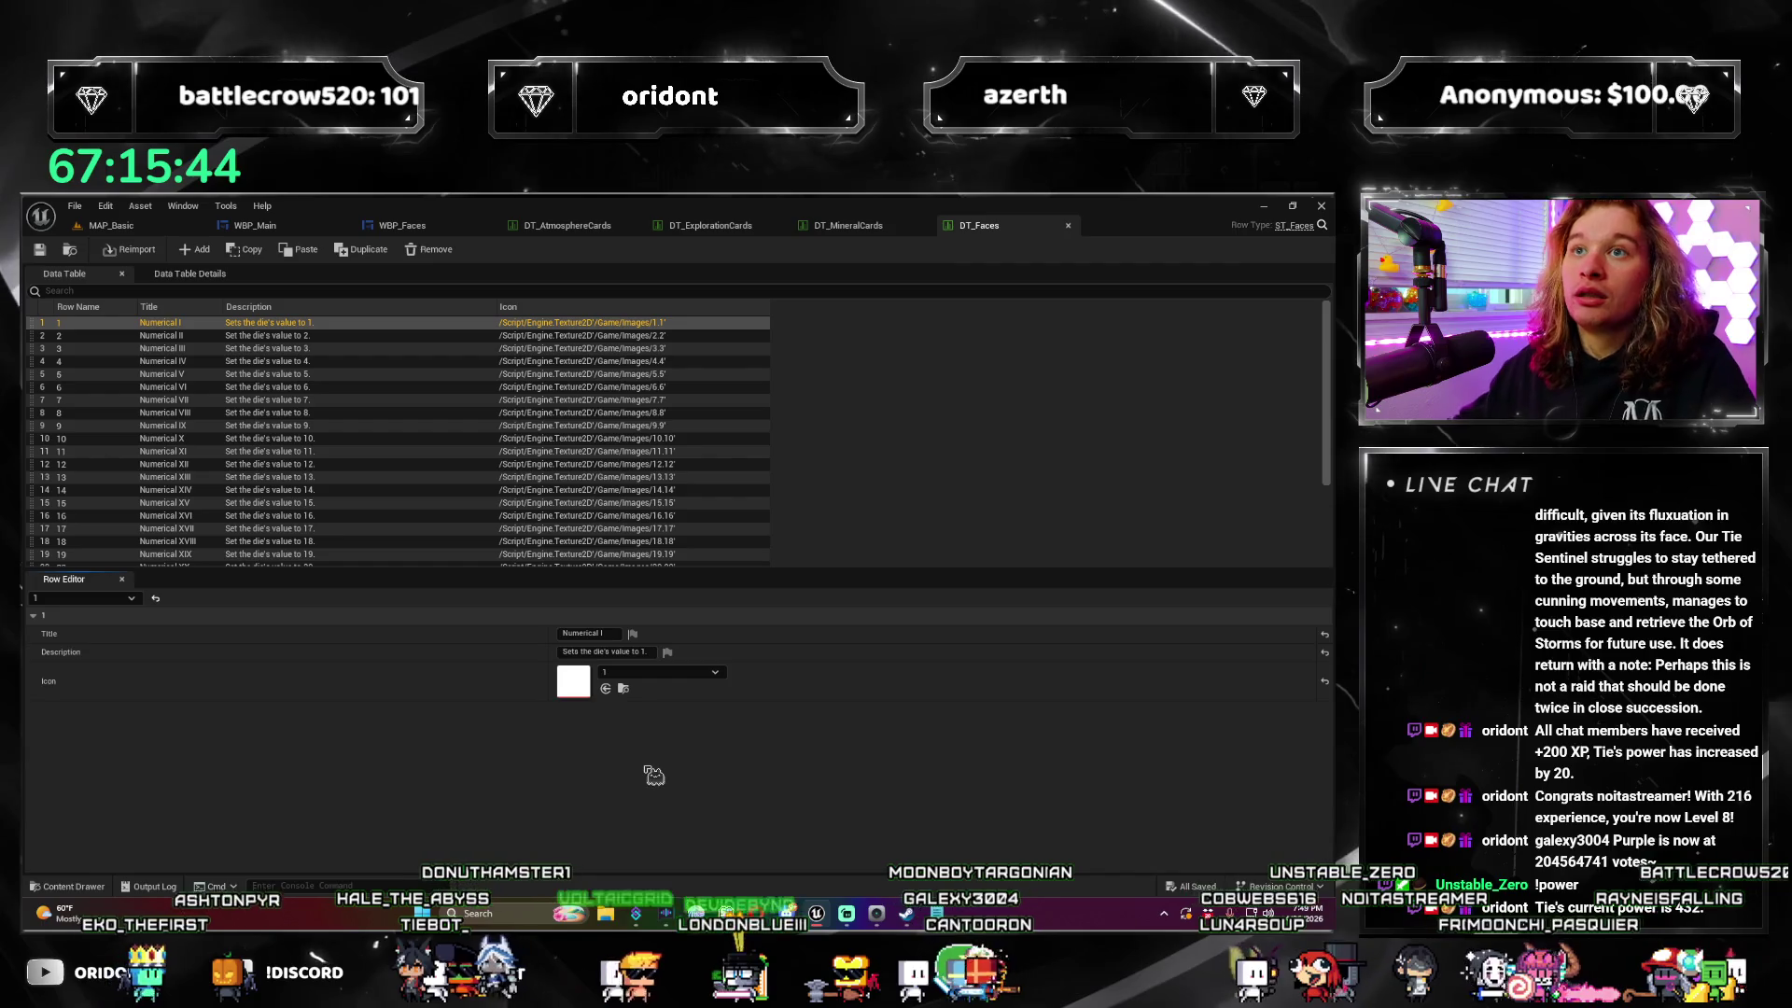
scroll(360, 440, down, 5)
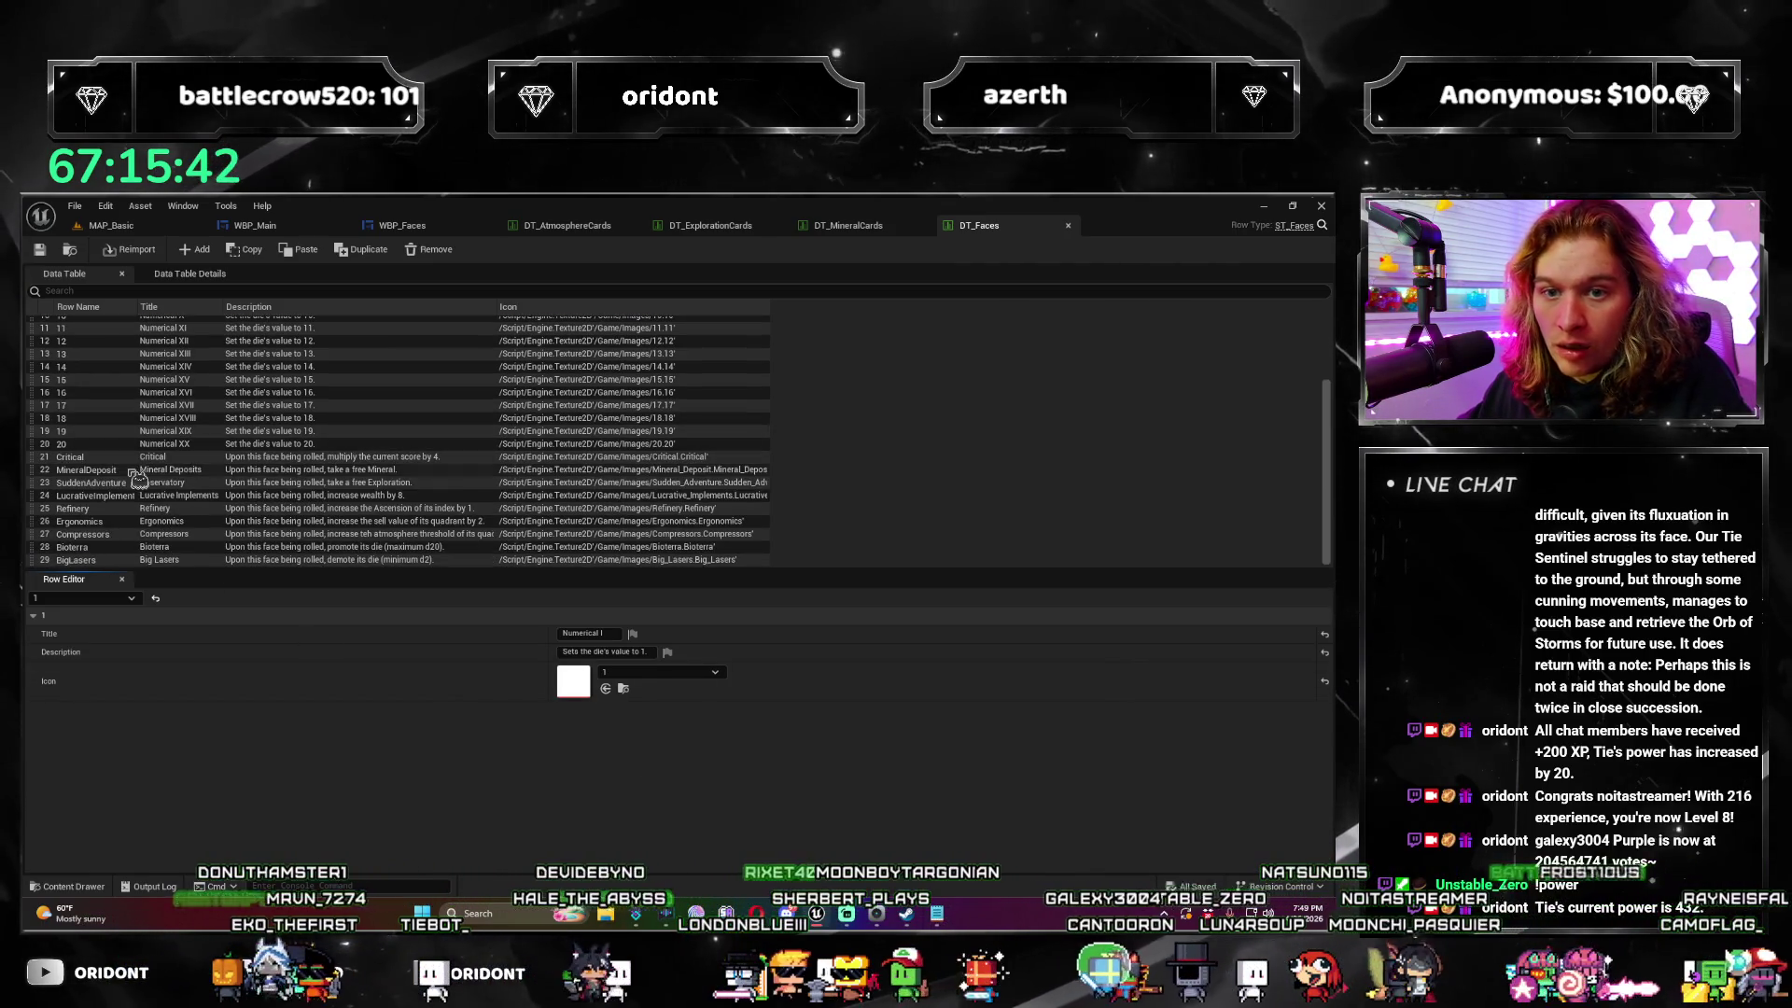
Step: Correct 'teh' to 'the' in the Compressors description, save DT_Faces, and return to MAP_Basic
click(602, 652)
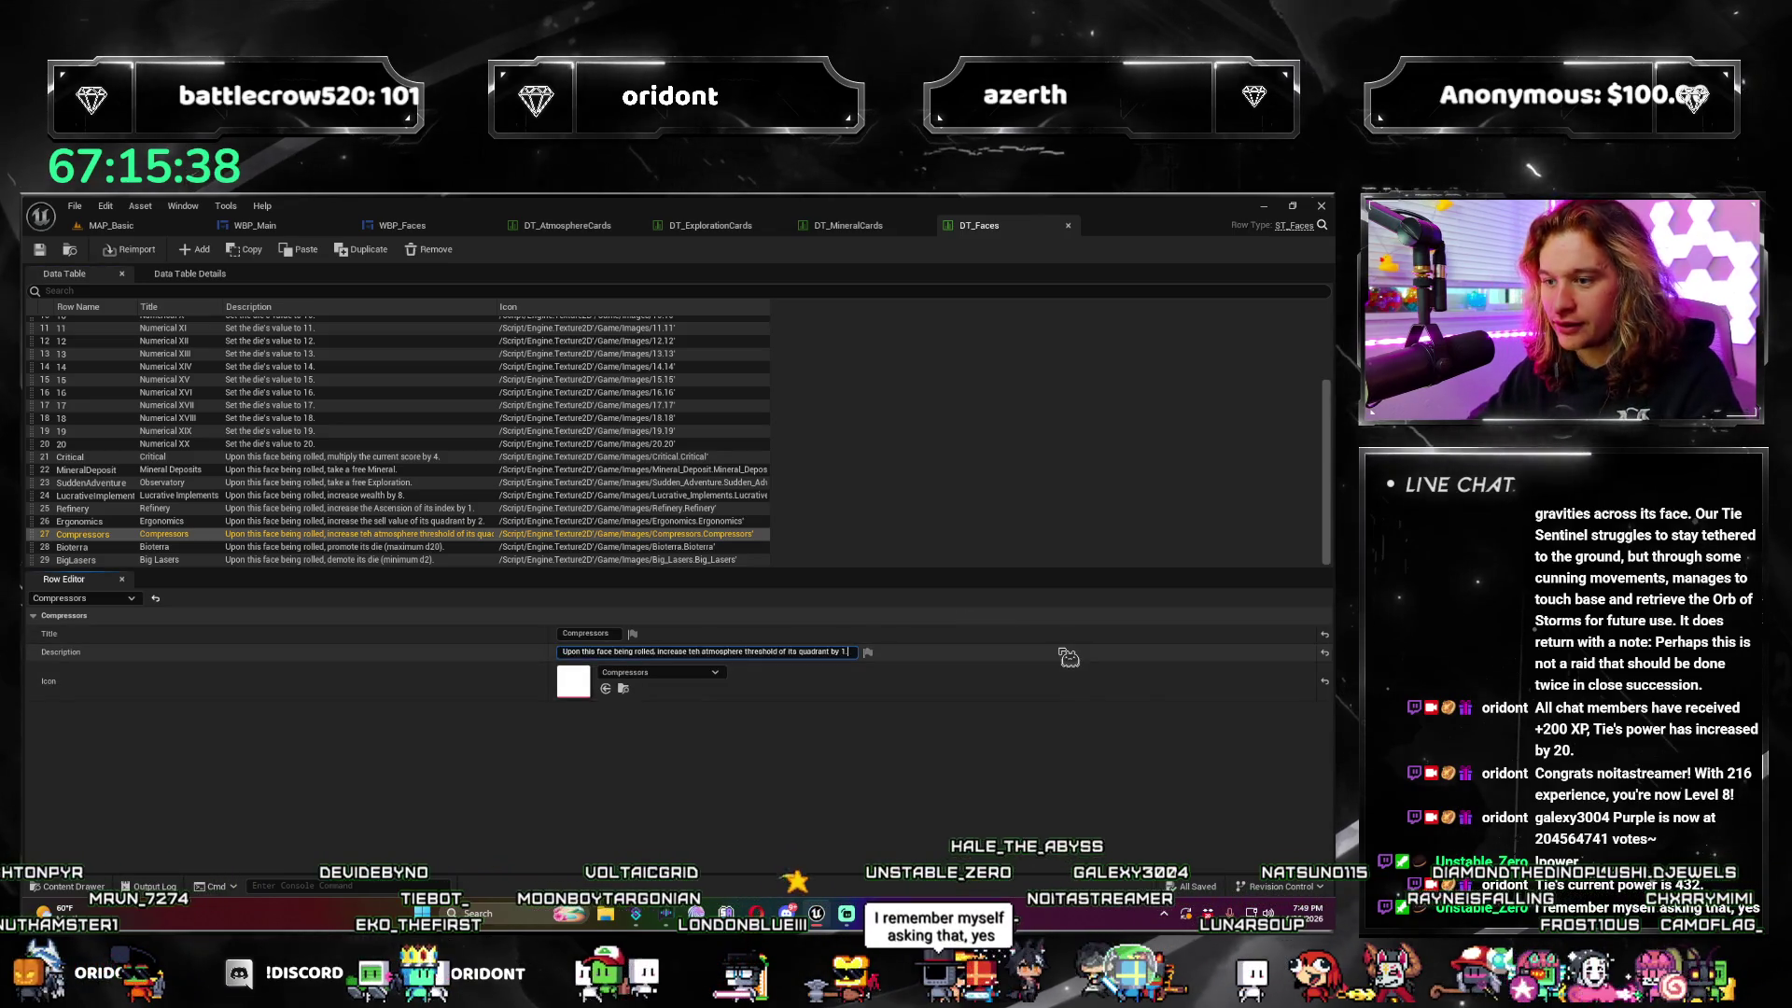
key(ctrl+Left)
key(ctrl+Left)
key(ctrl+Left)
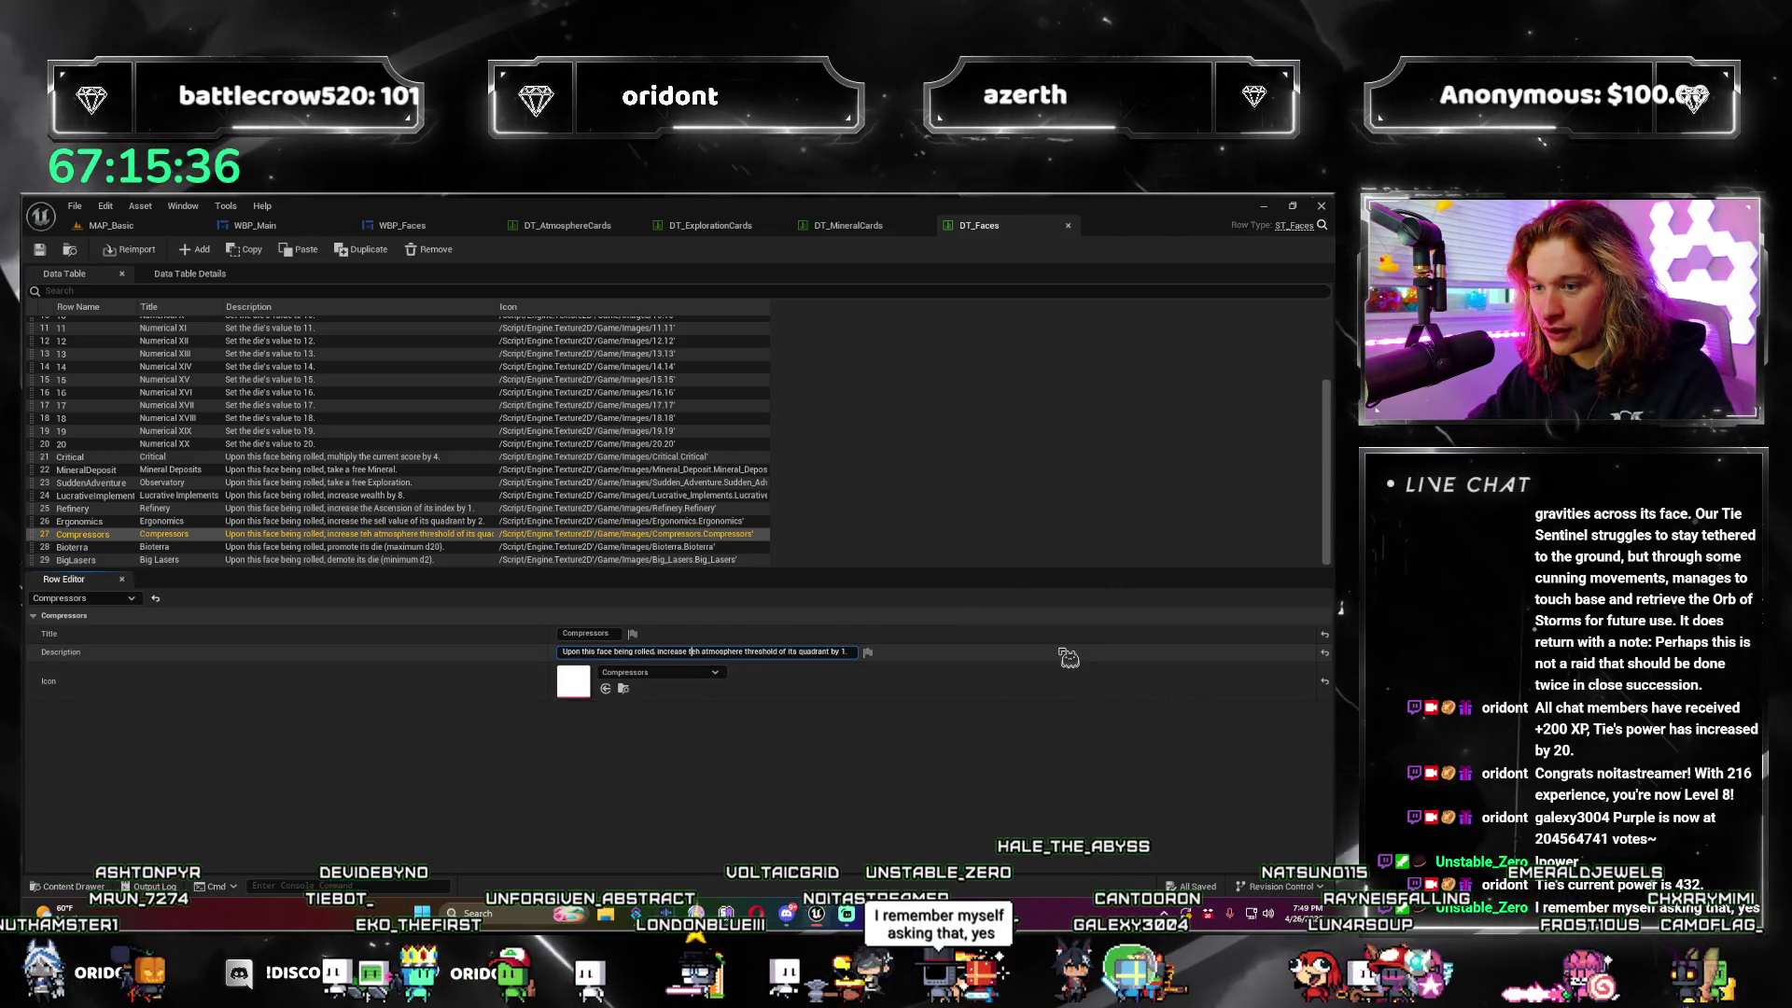
key(Delete)
key(Right)
text(e)
key(Return)
key(ctrl+s)
click(121, 226)
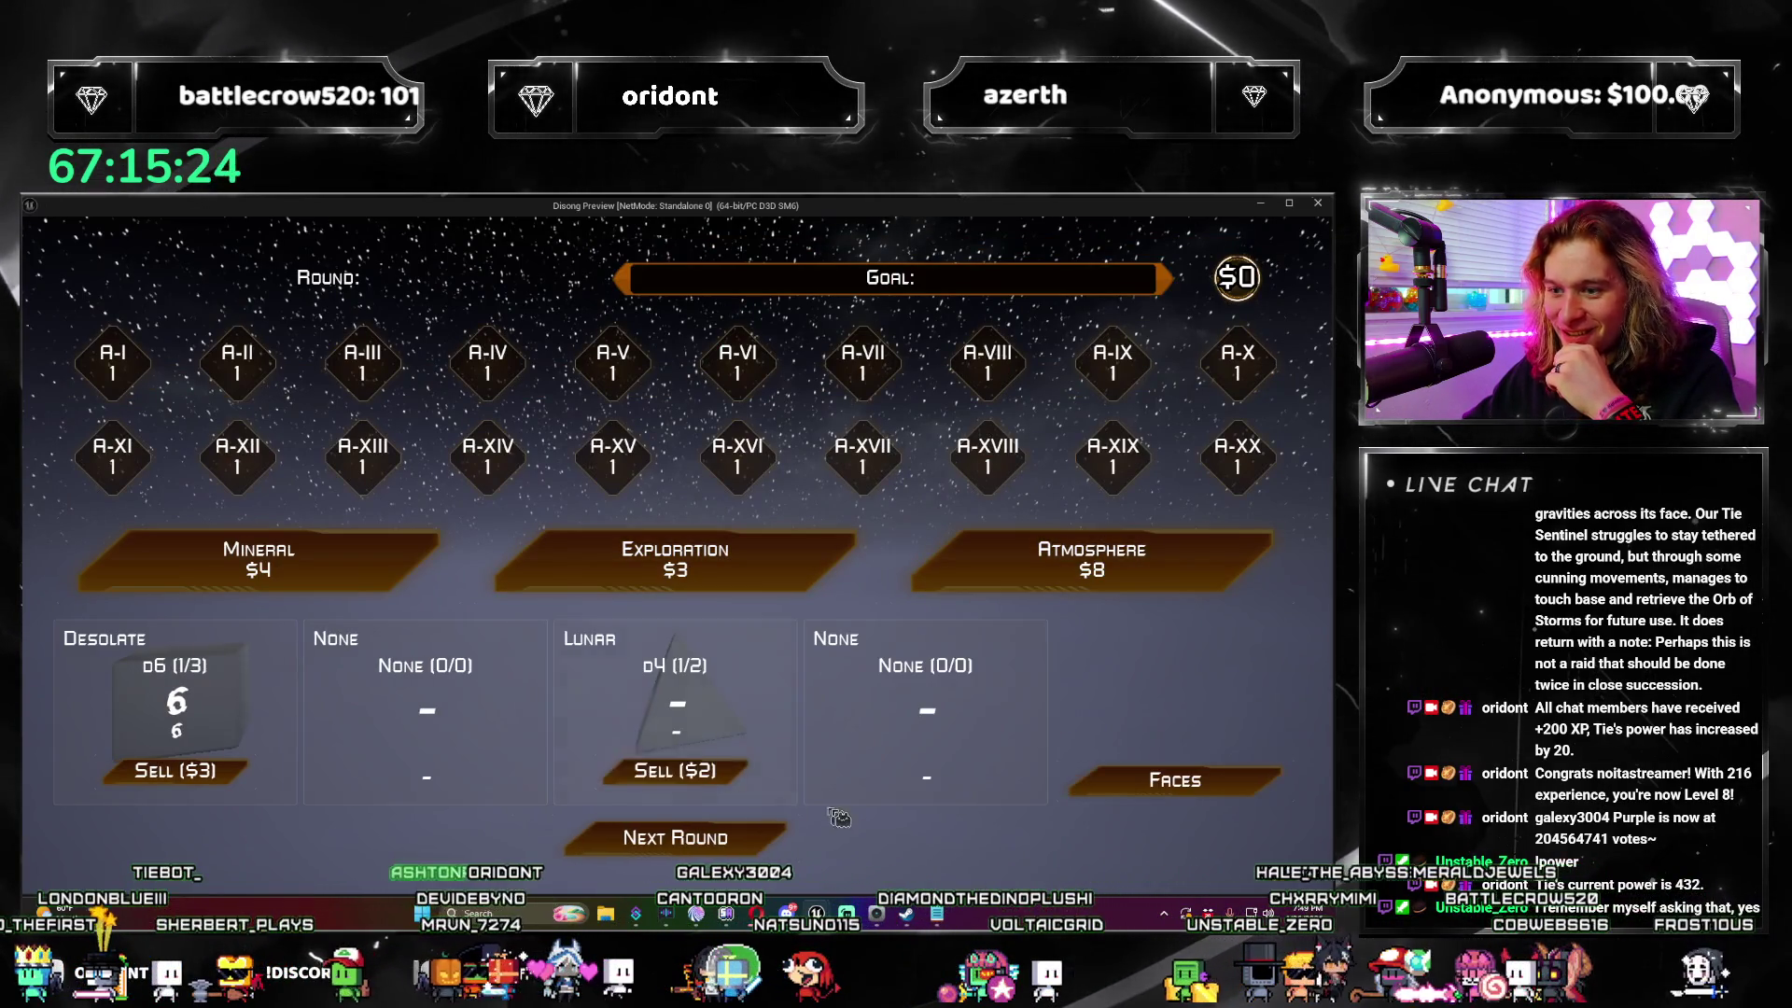
Step: Advance the preview to the next round and check the Lunar die's tooltip description
click(772, 843)
mouse_move(609, 650)
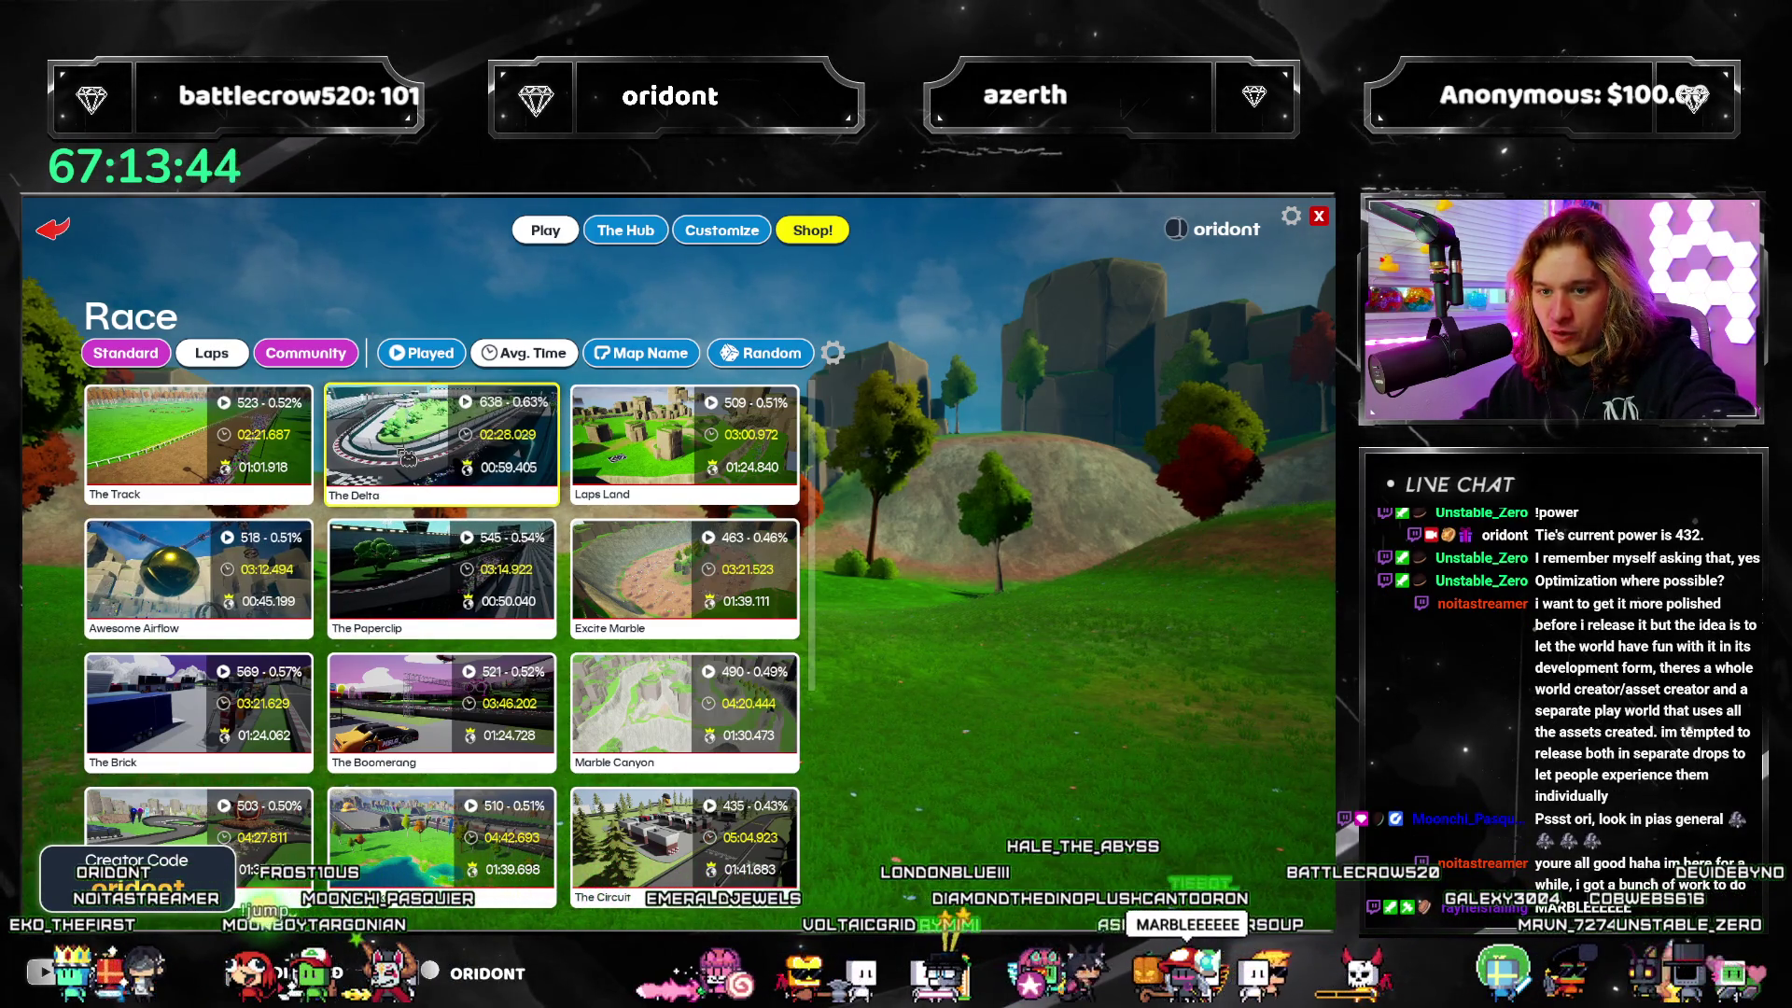
Step: Select The Delta track, start a race on it, and begin the pre-race countdown
click(407, 458)
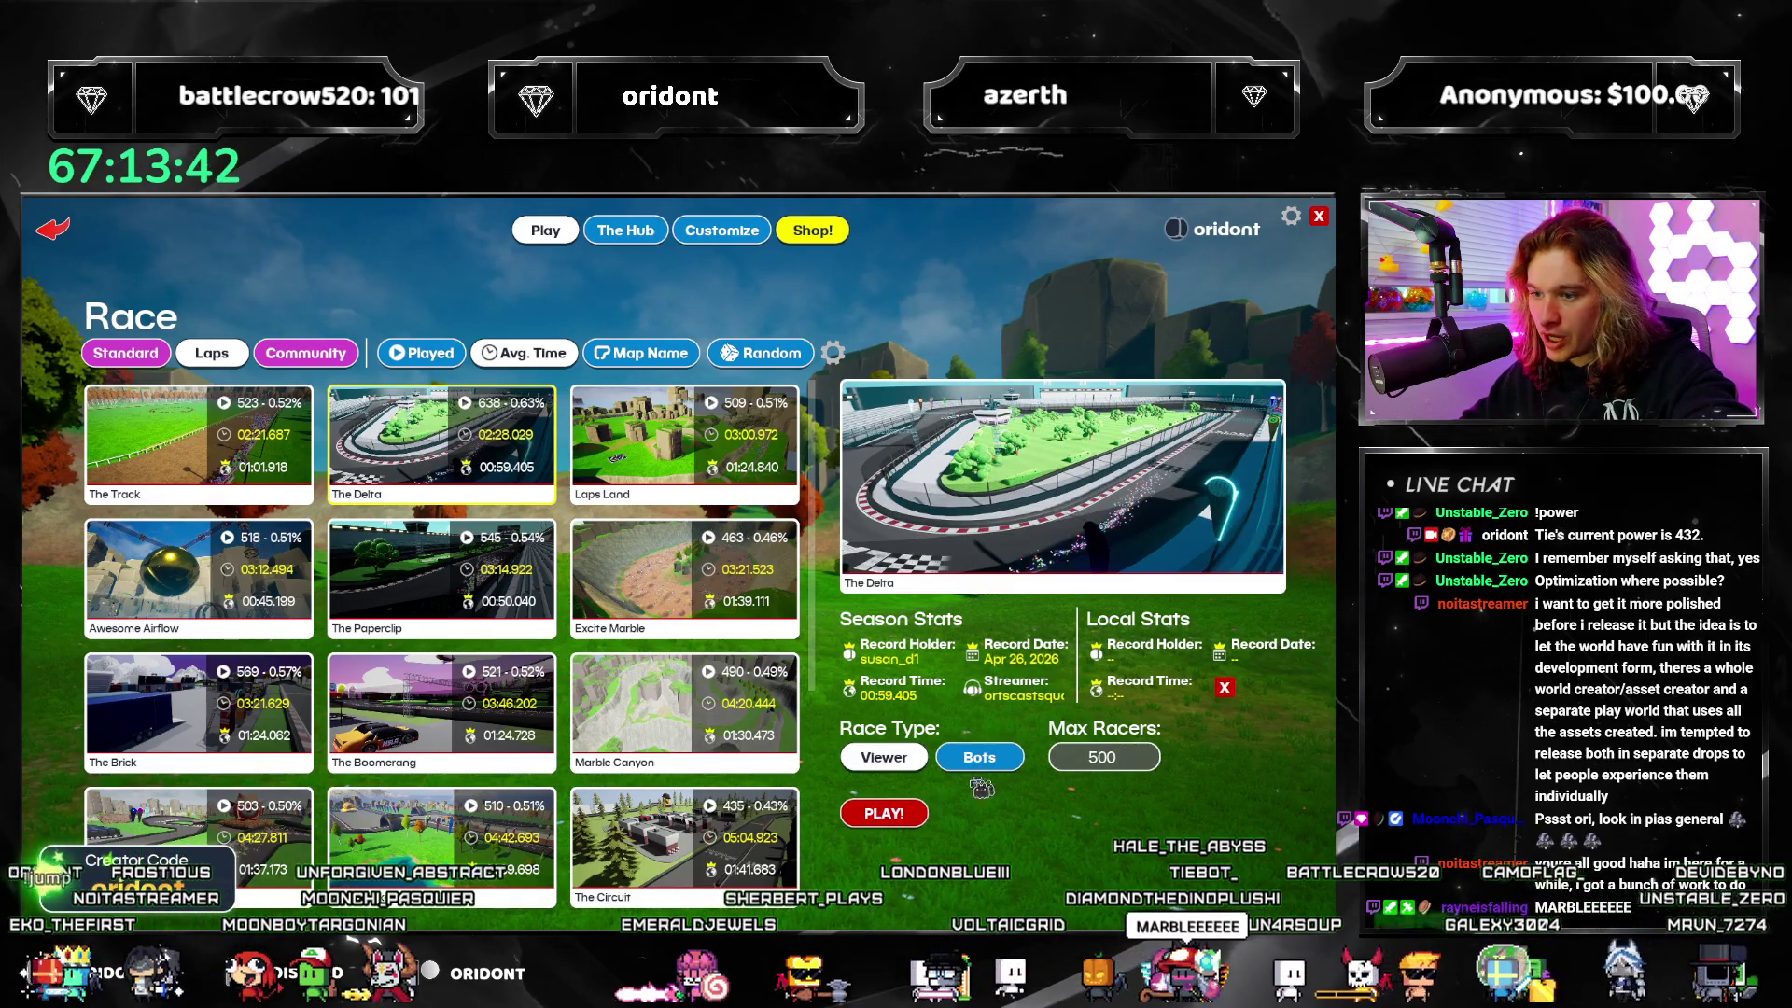
click(907, 816)
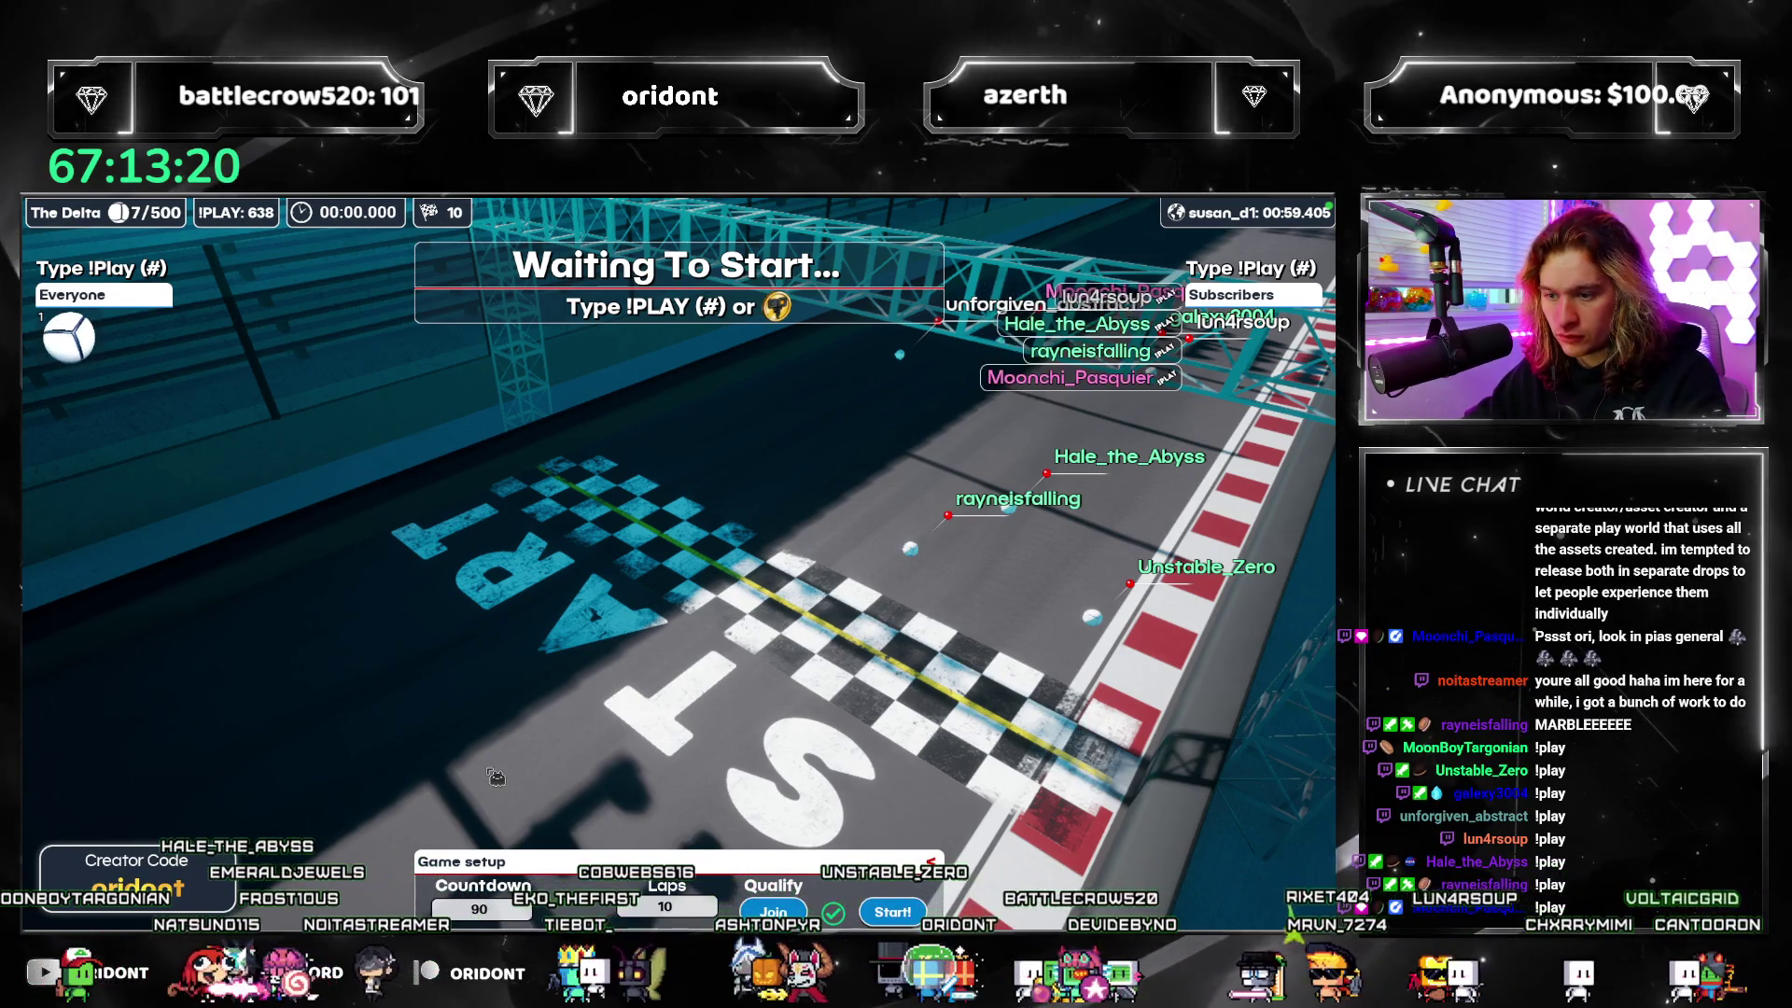
click(885, 915)
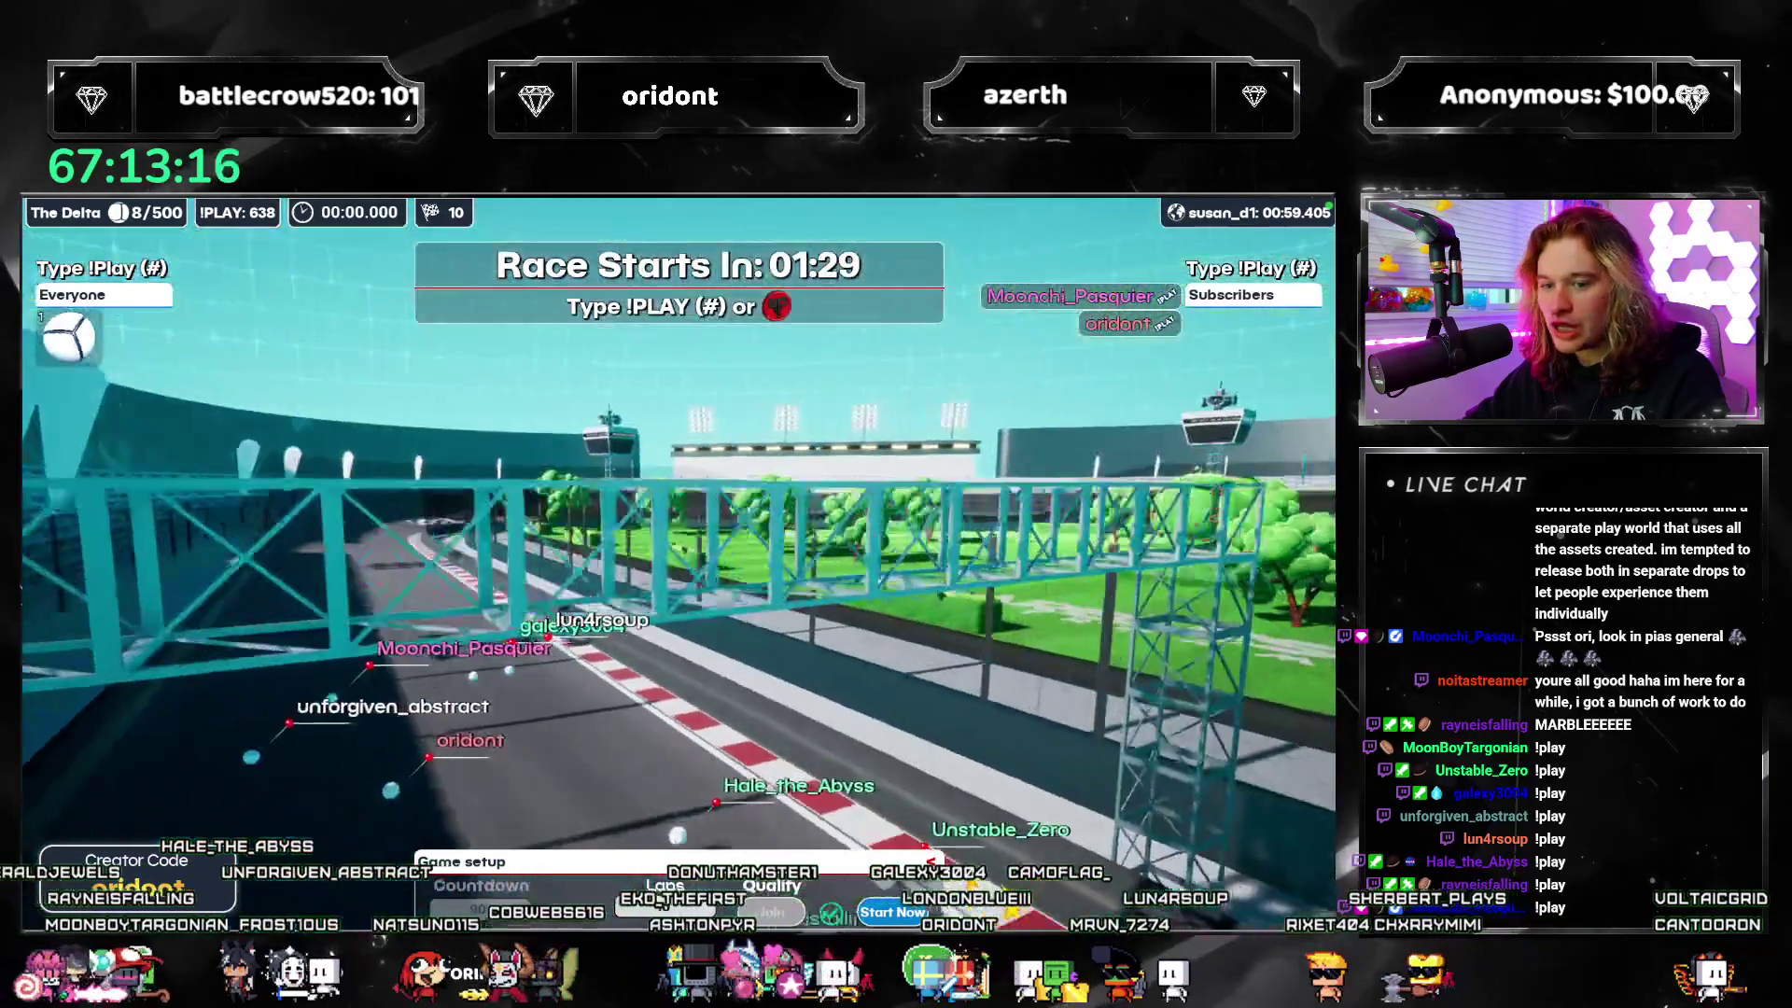
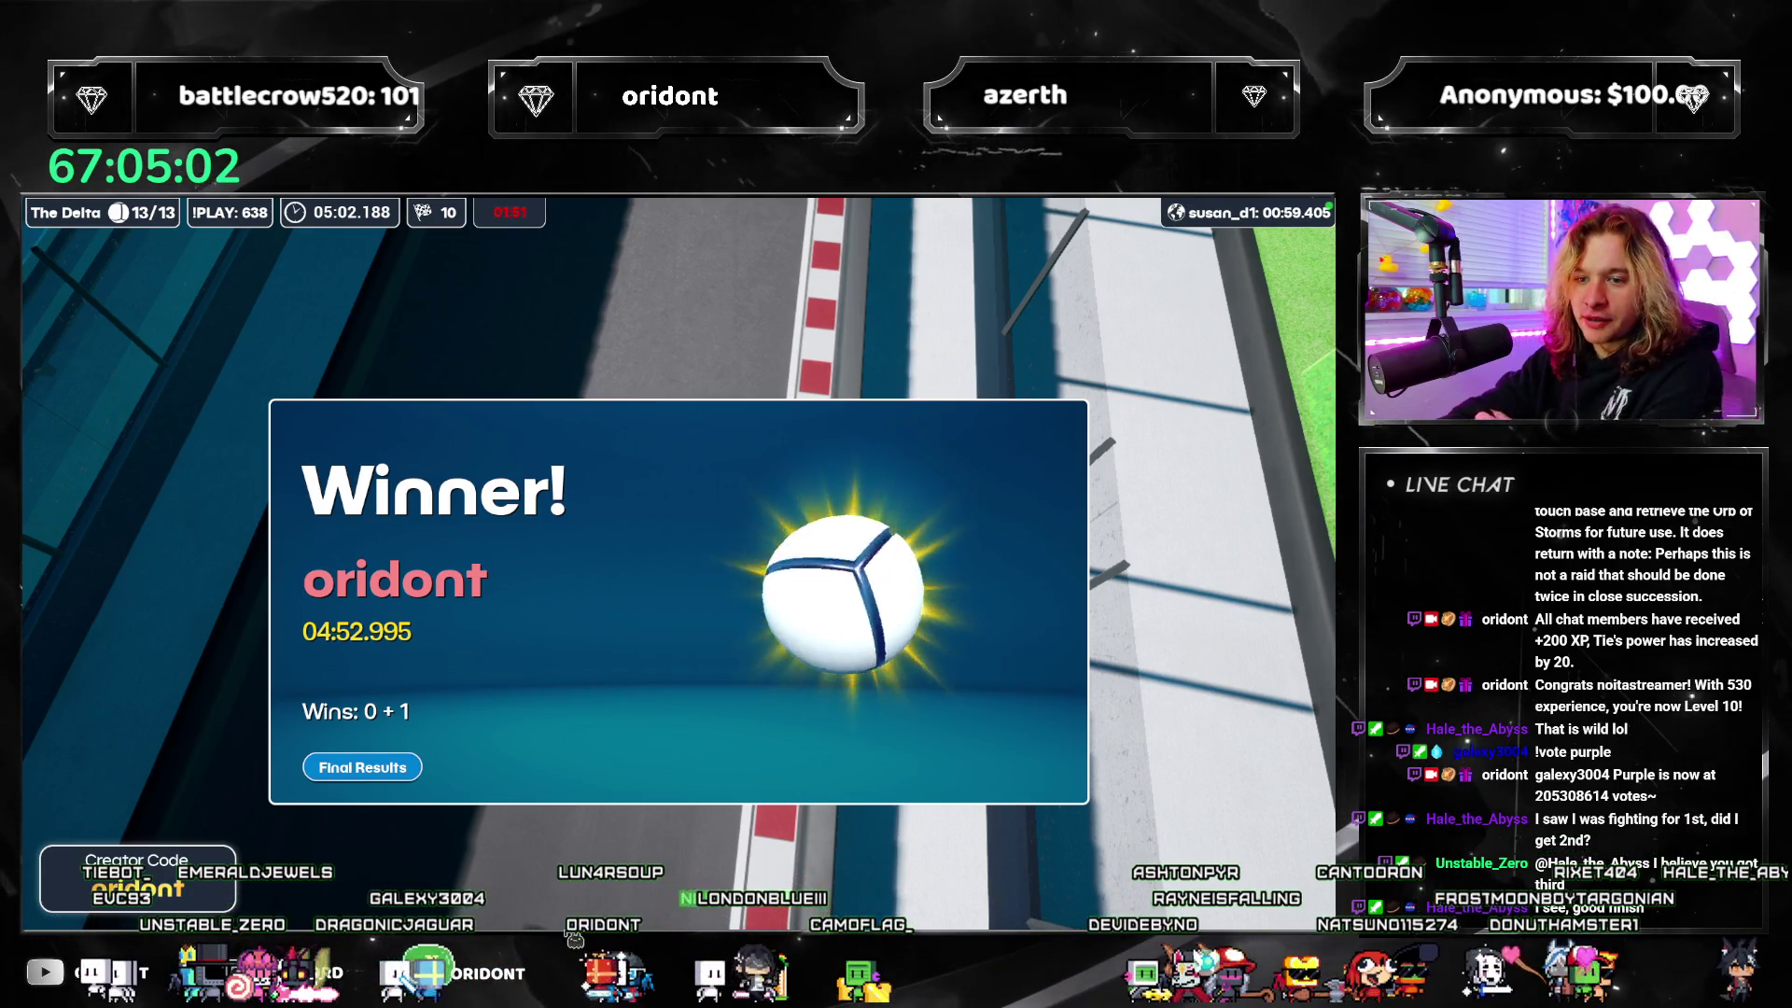
Step: Show the final race results, then drag the 'consecration meaning' Google search over the game
click(340, 768)
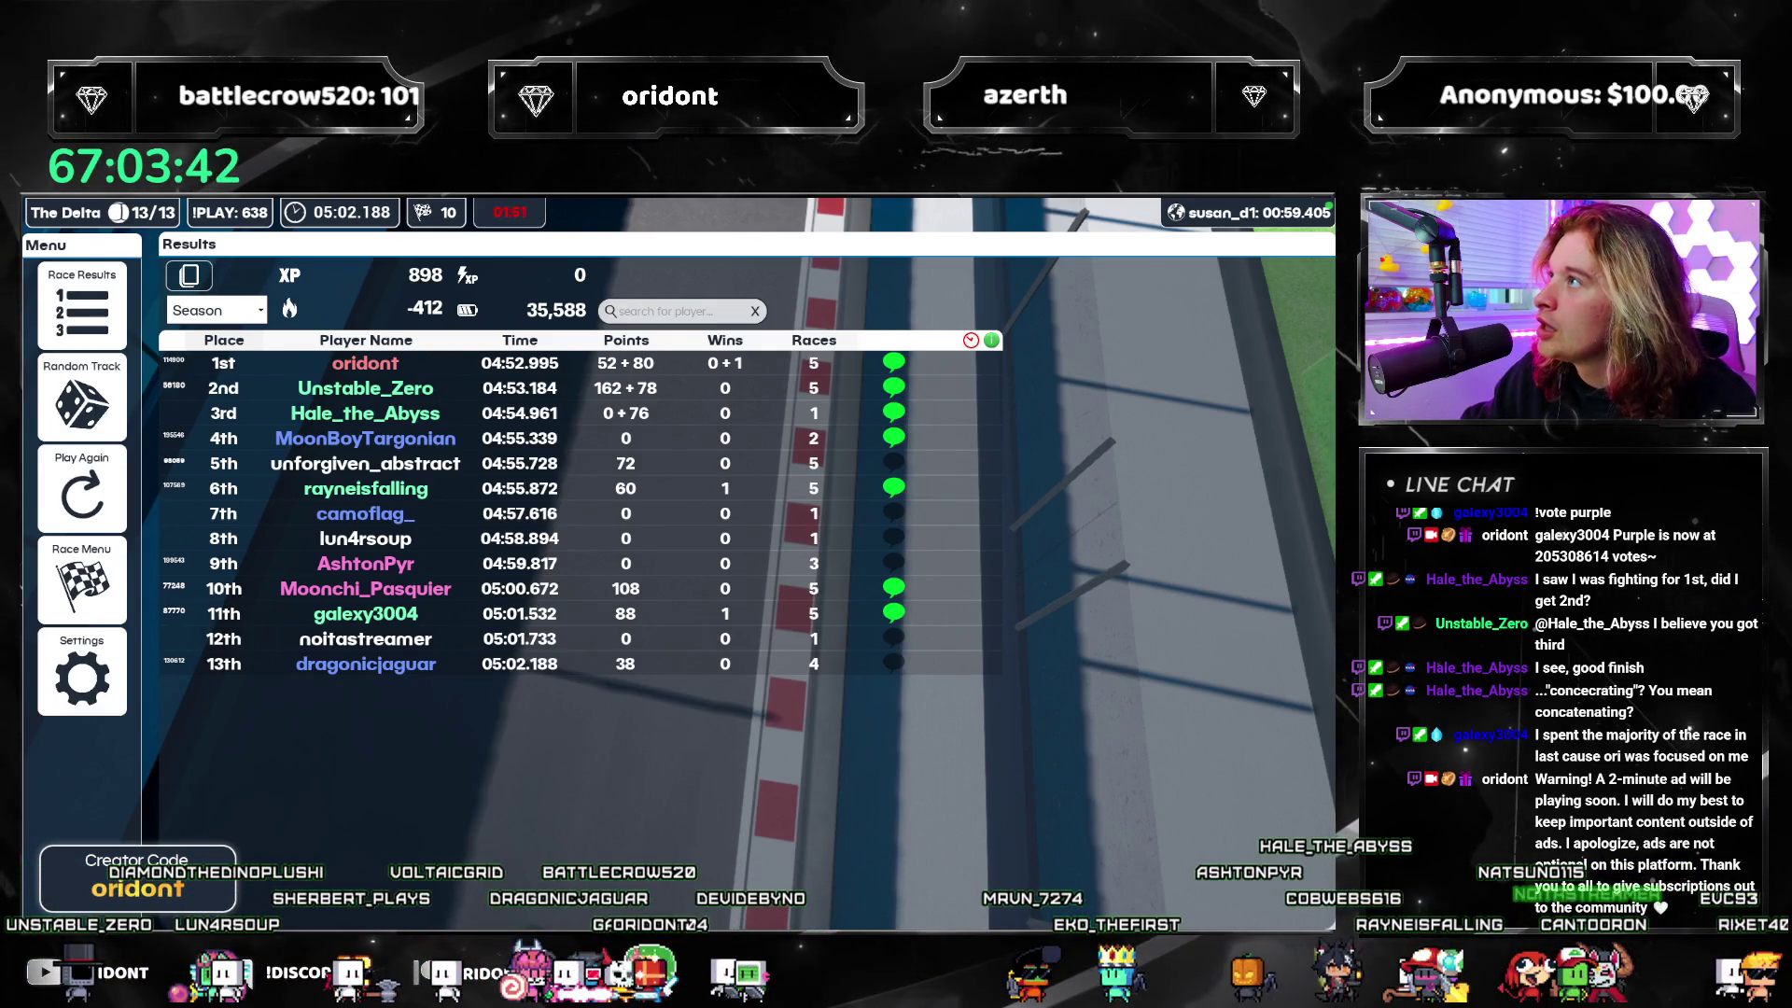
drag(865, 313, 625, 382)
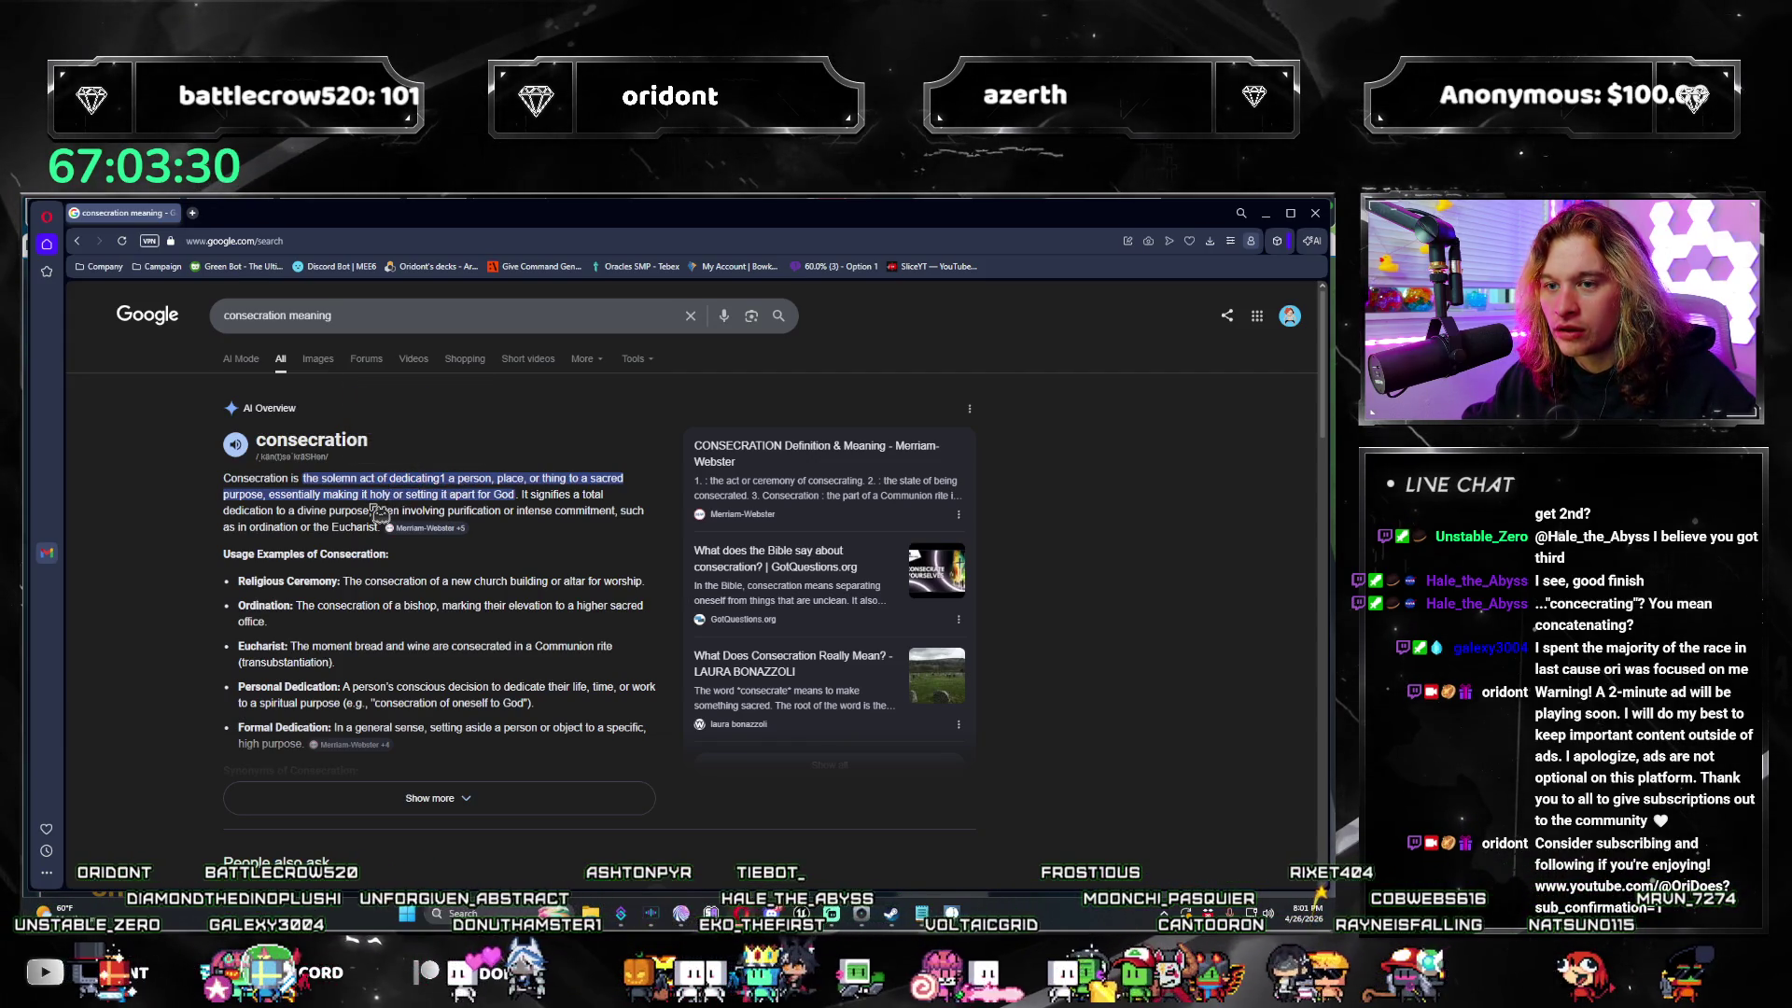
Step: Make the results full screen at 175% zoom and select words of the consecration definition
key(F11)
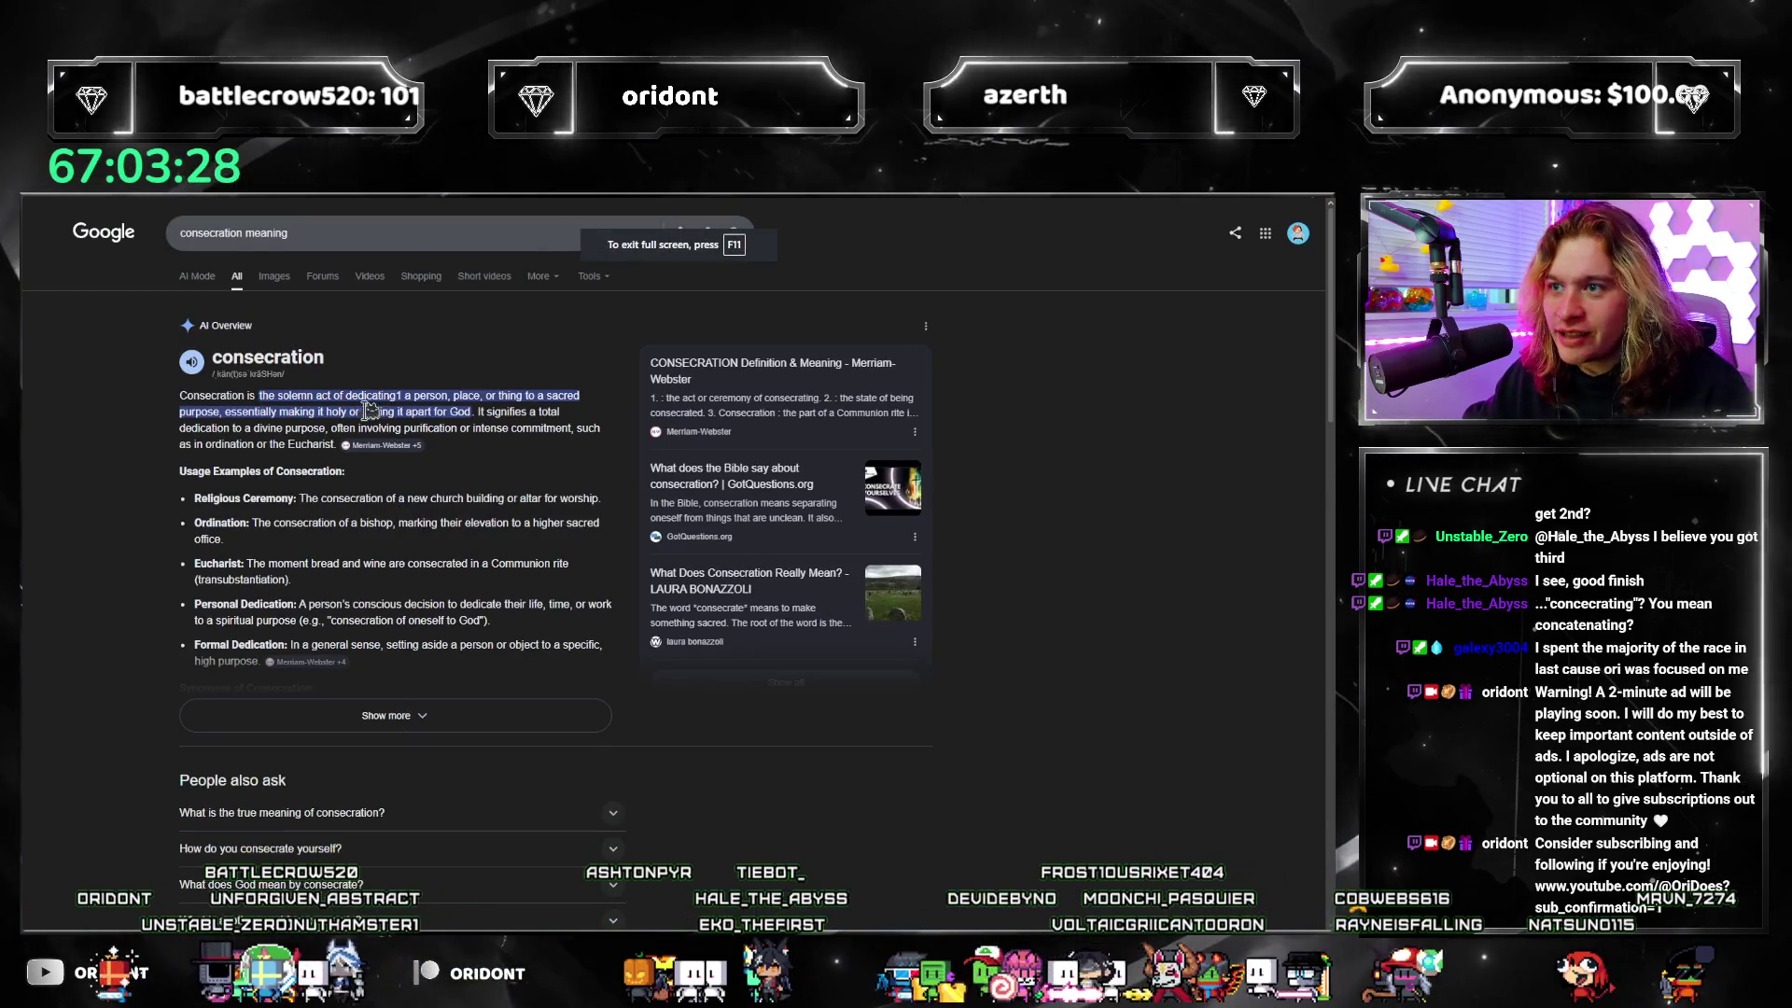
key(ctrl+plus)
key(ctrl+plus)
key(ctrl+plus)
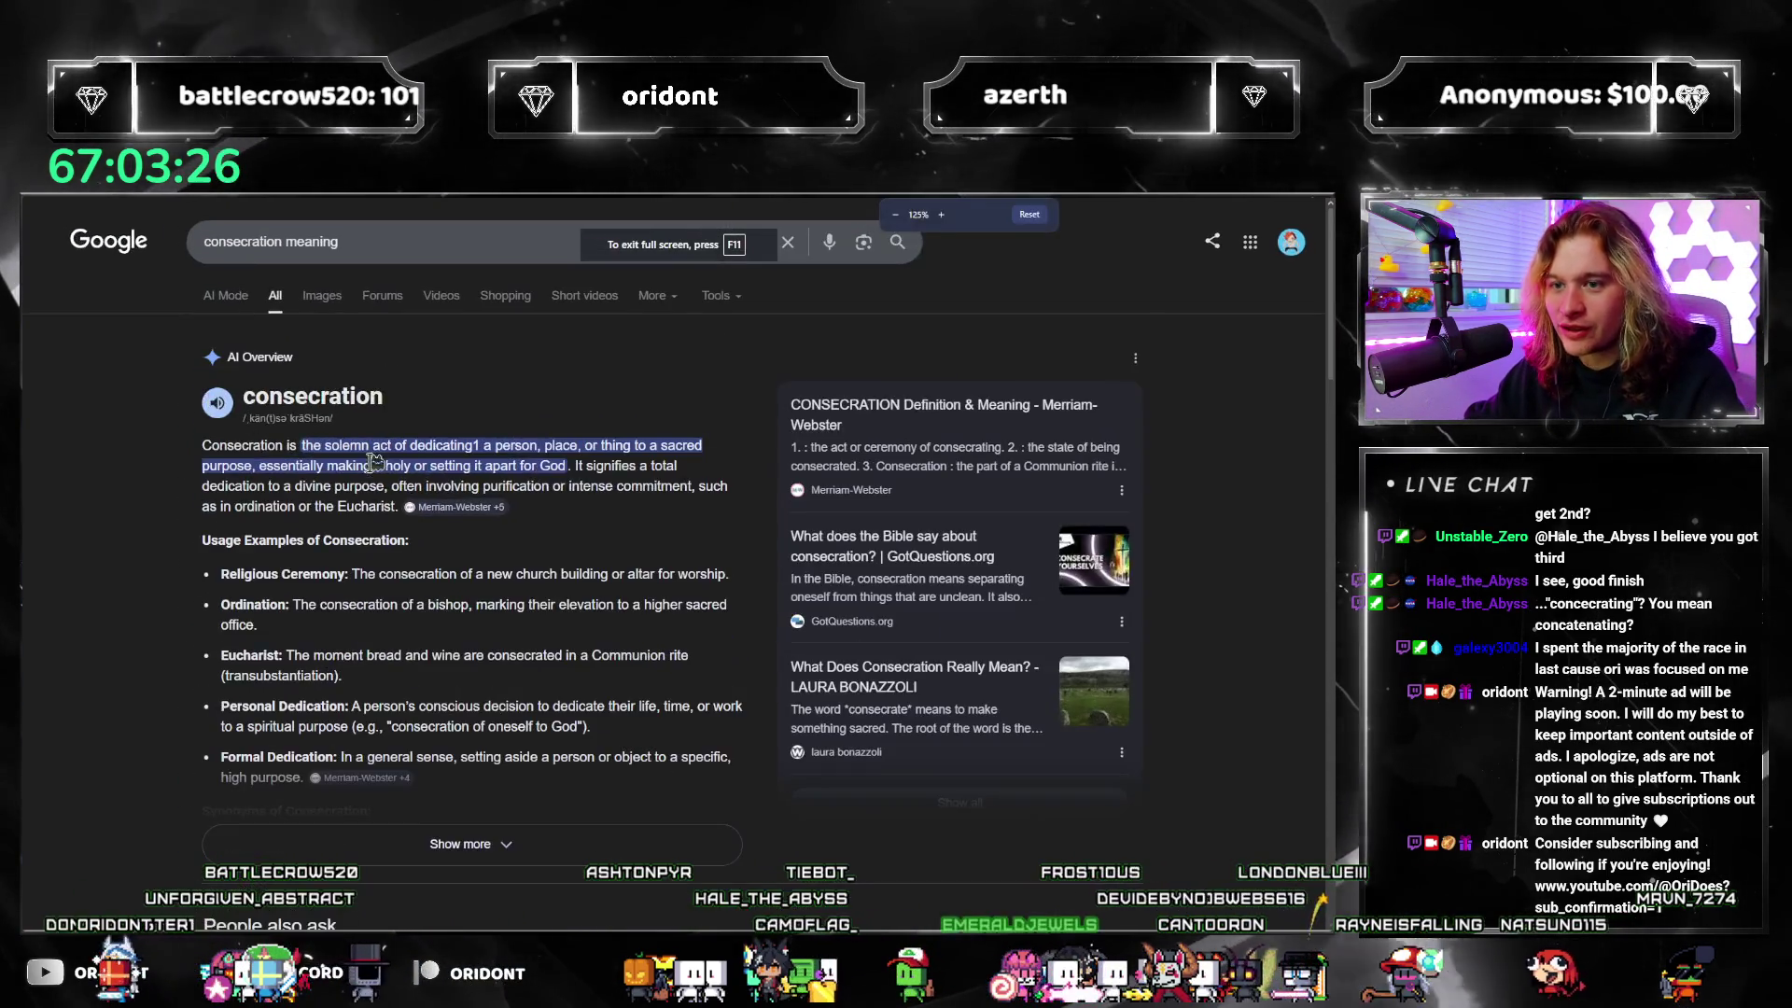
drag(146, 544, 280, 549)
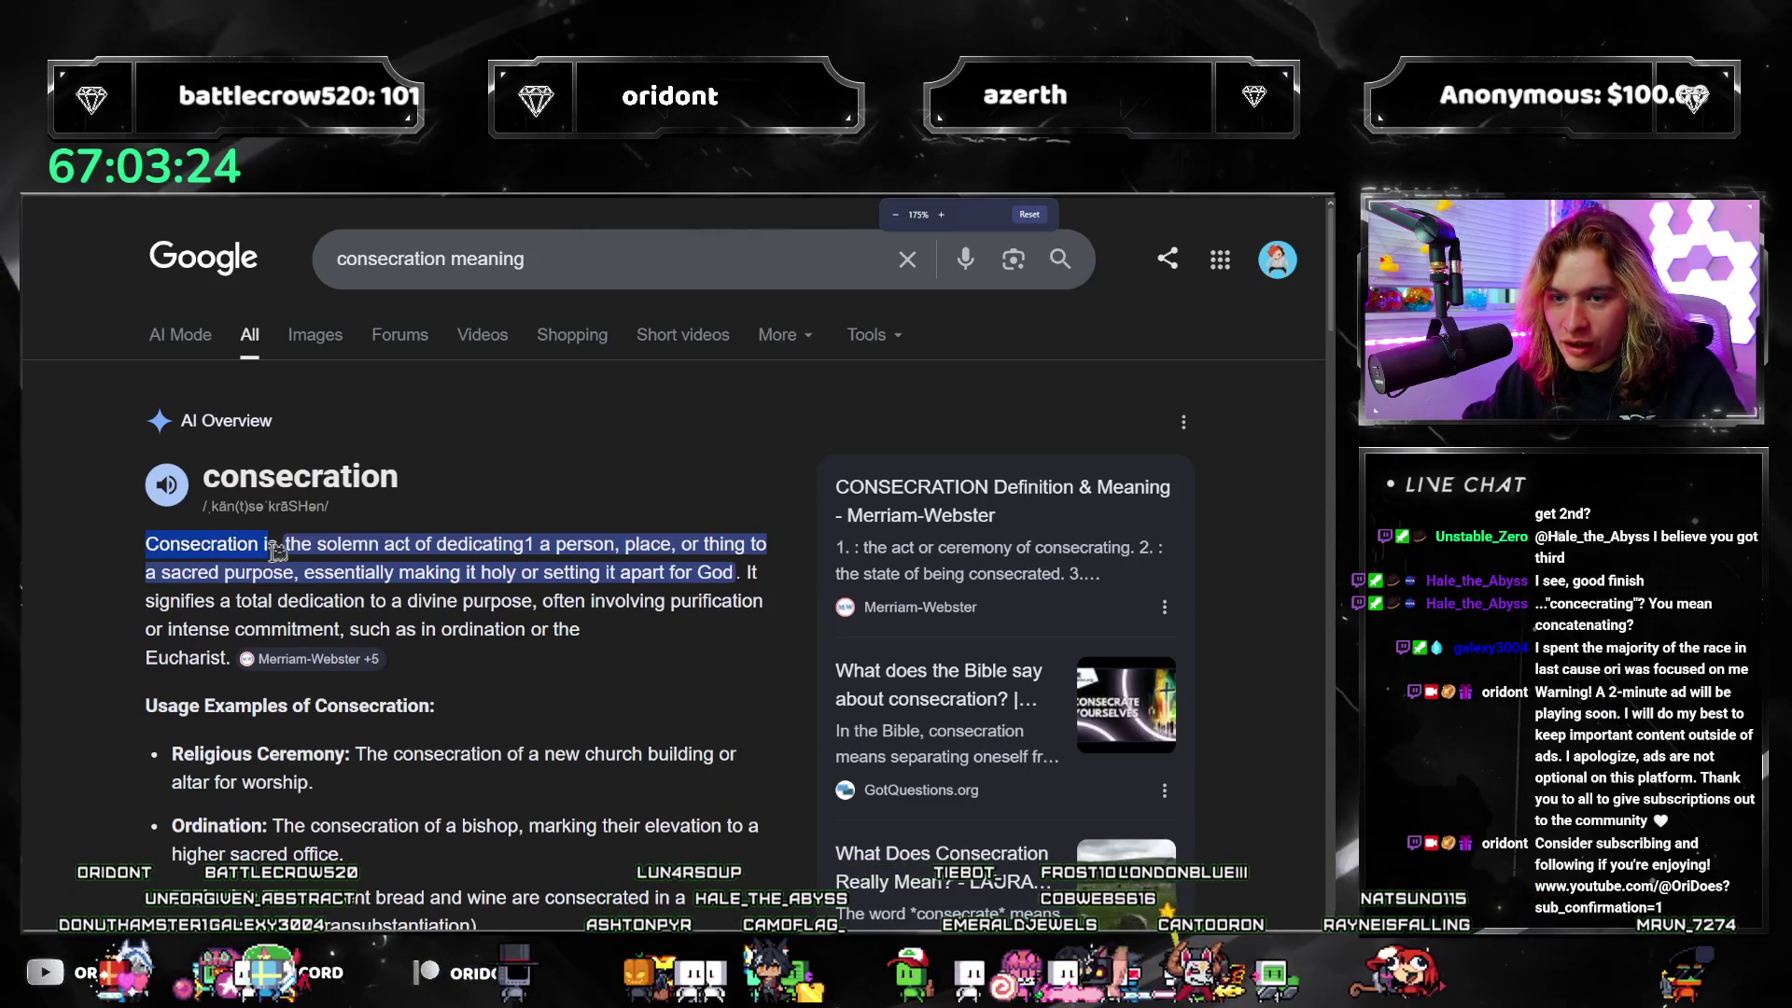
click(464, 571)
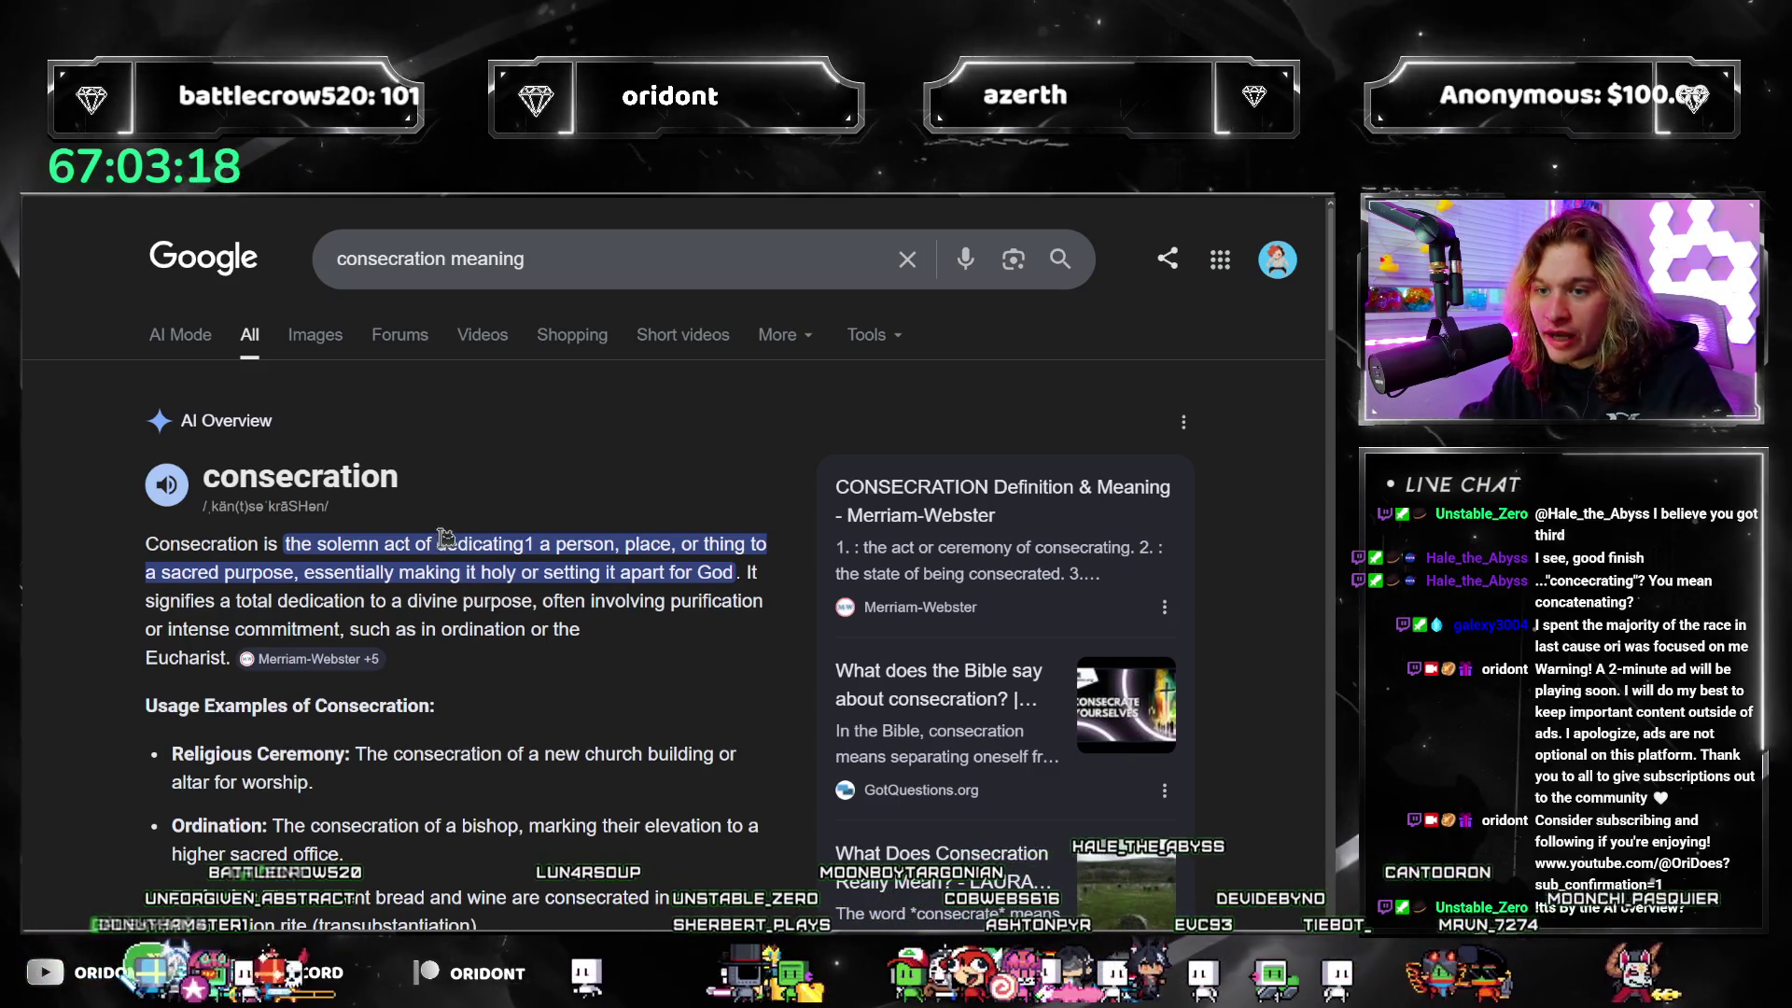
drag(437, 544, 524, 544)
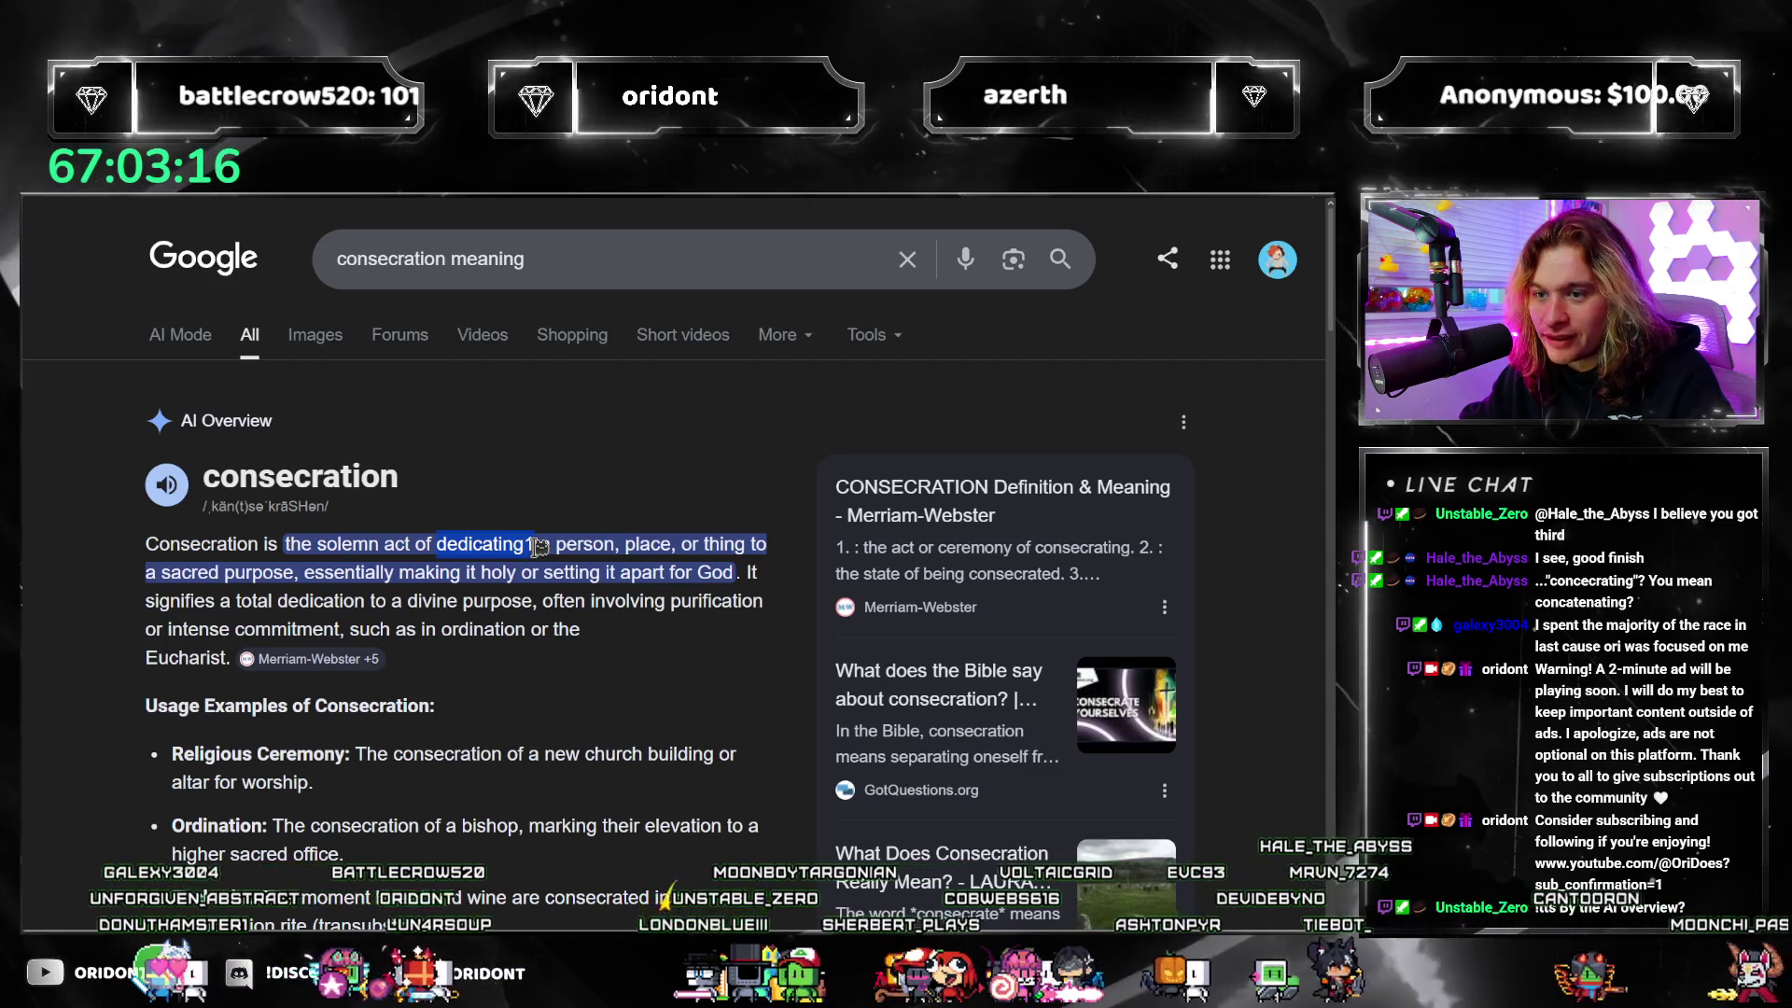
click(539, 547)
double_click(539, 547)
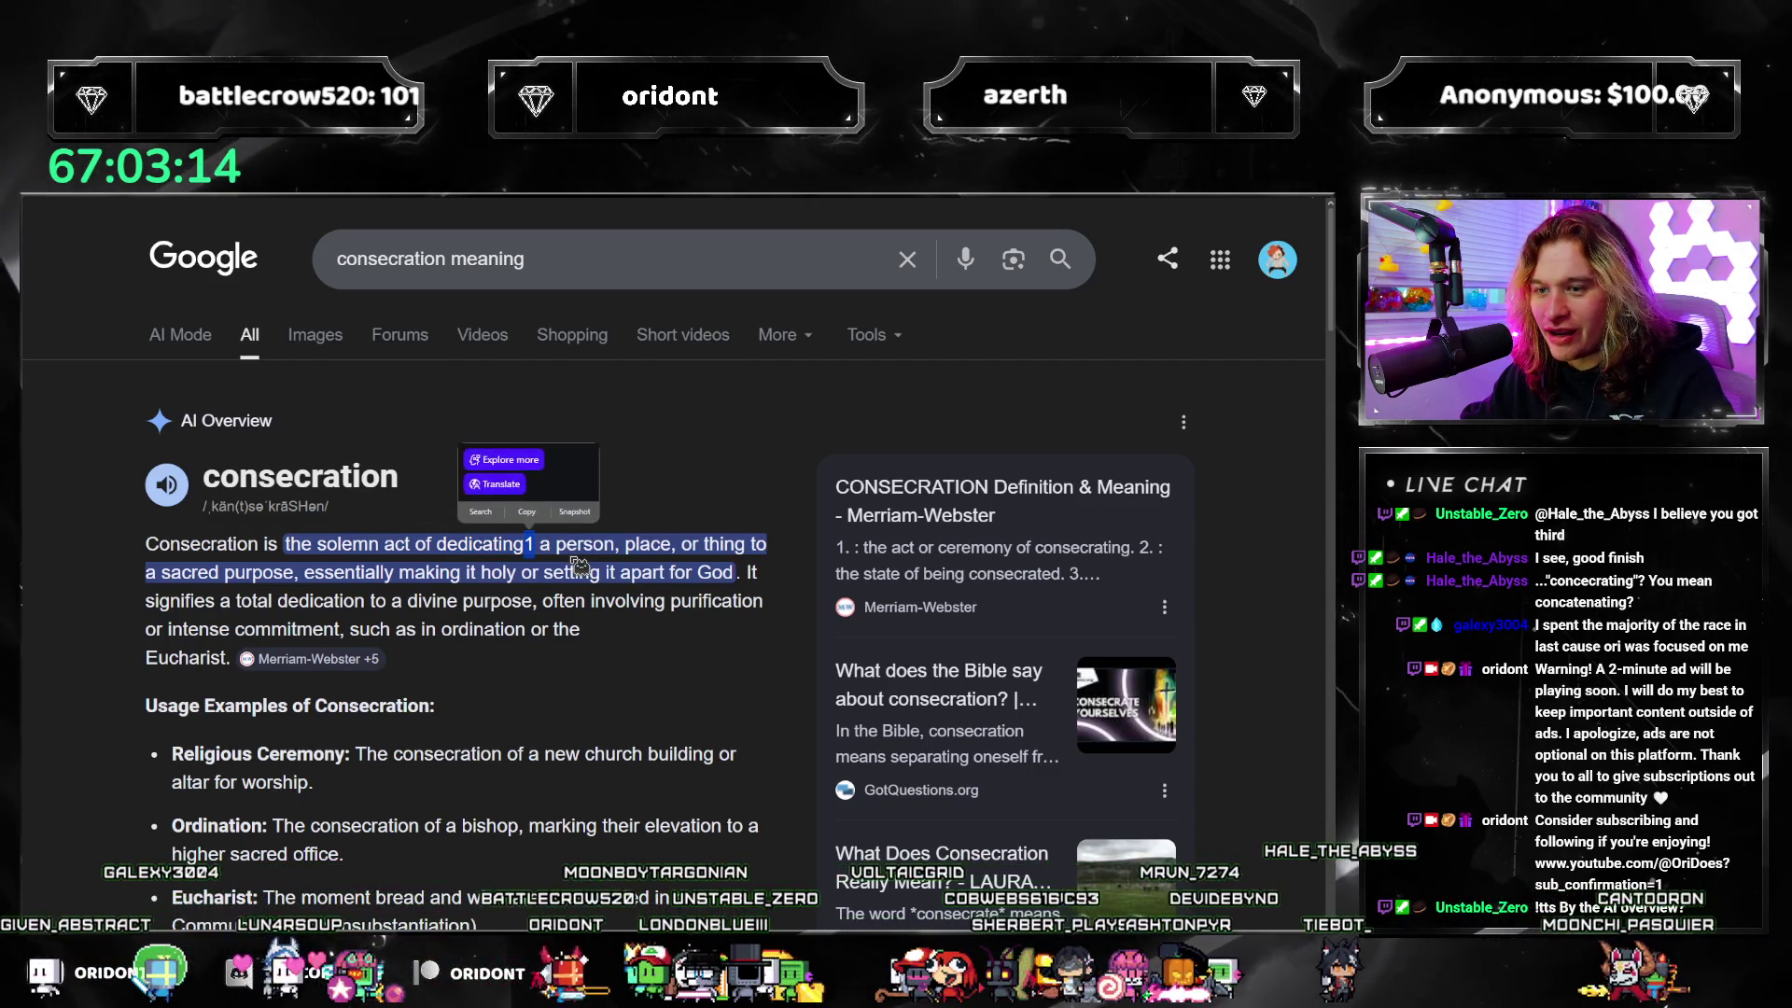
click(622, 614)
Step: Open the Merriam-Webster +5 sources list behind the definition and scroll through it
click(309, 659)
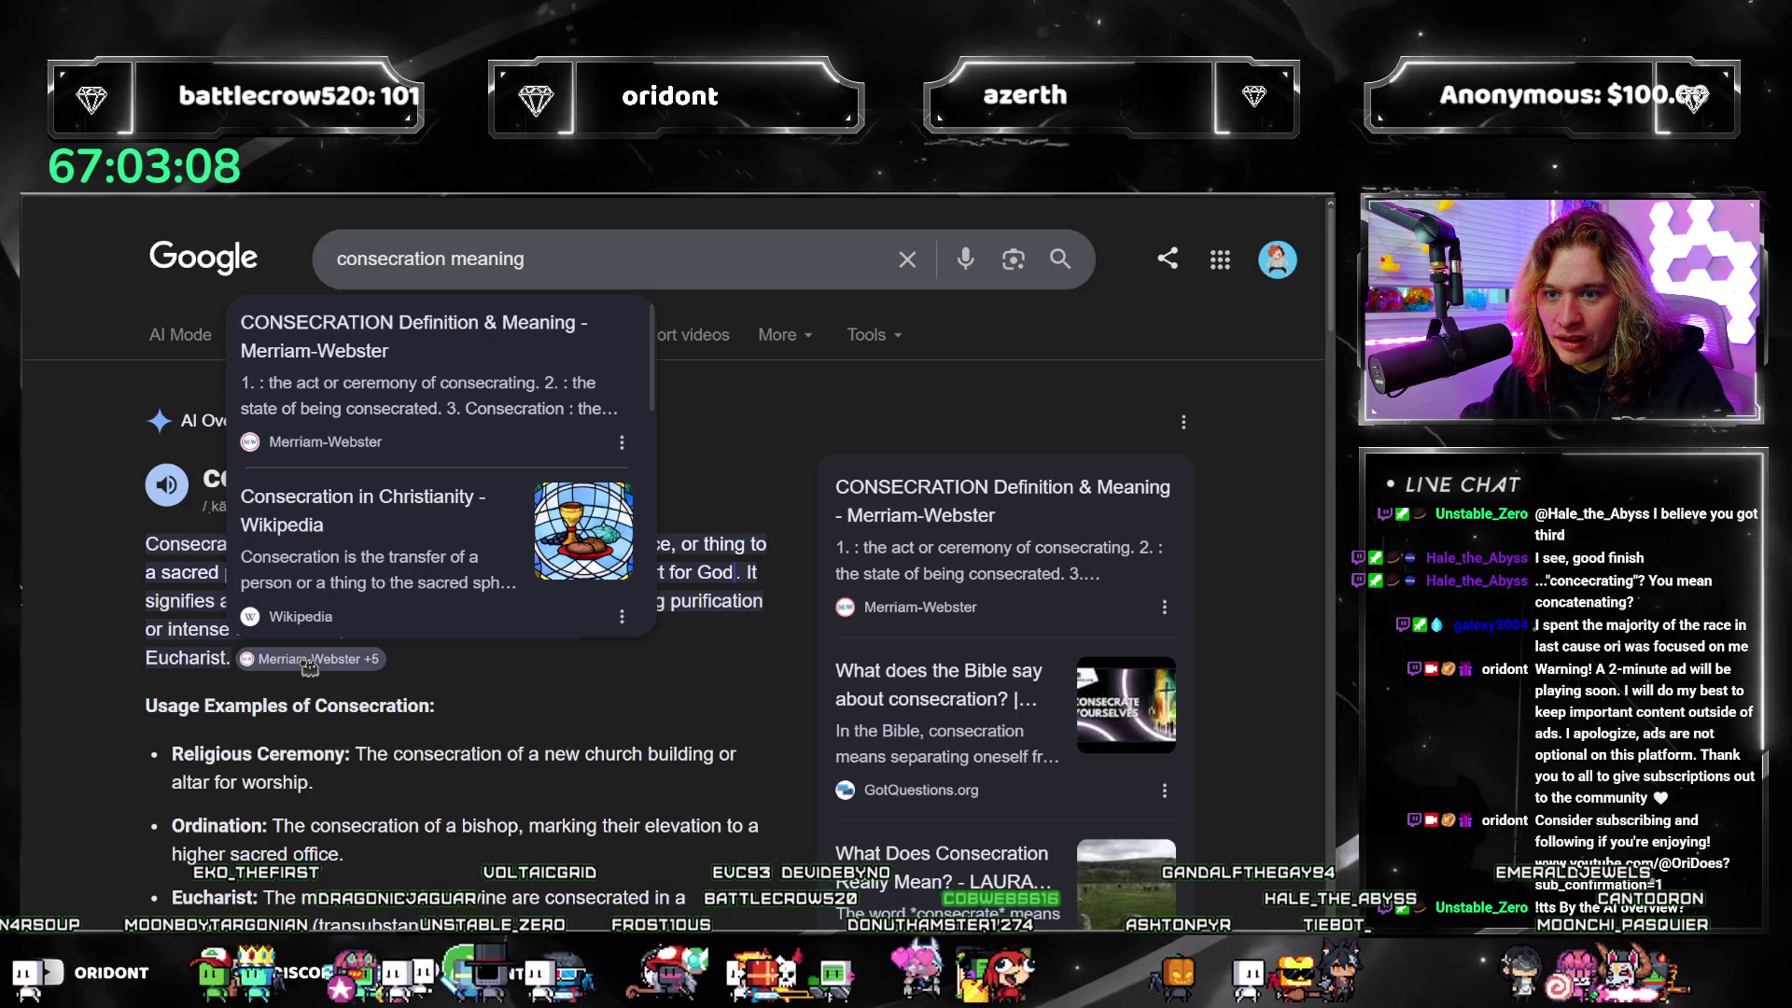
click(597, 711)
click(309, 659)
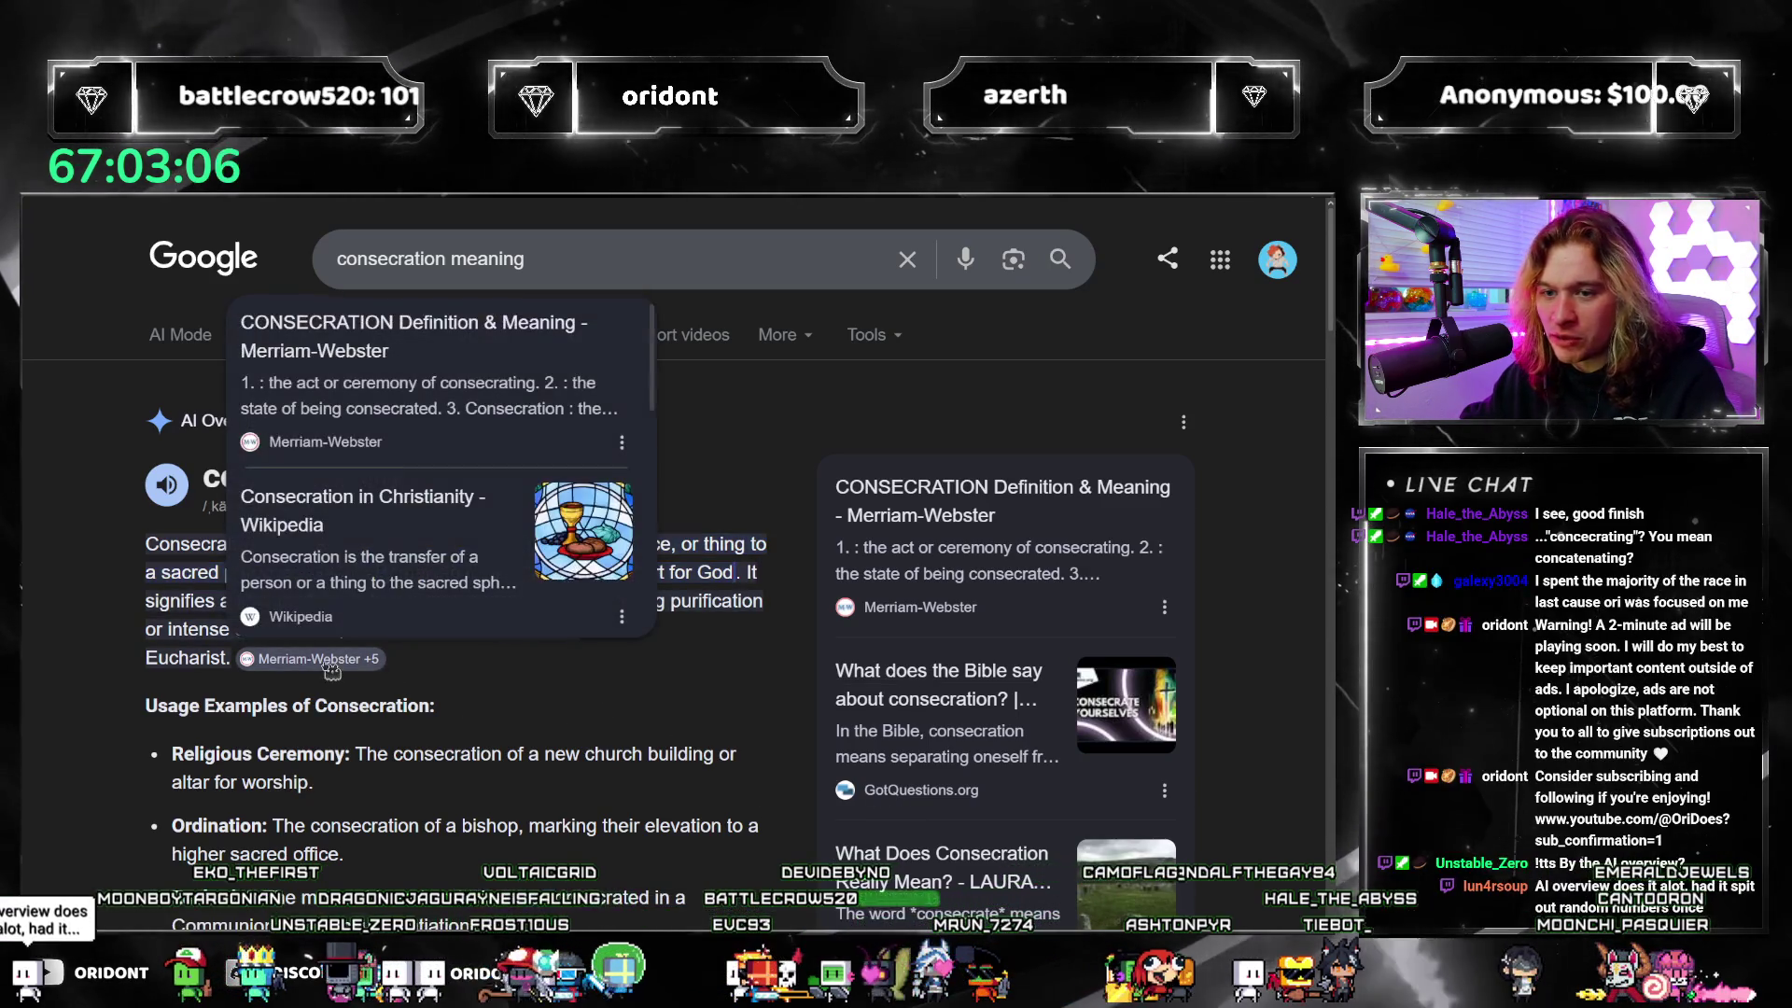
scroll(477, 430, down, 3)
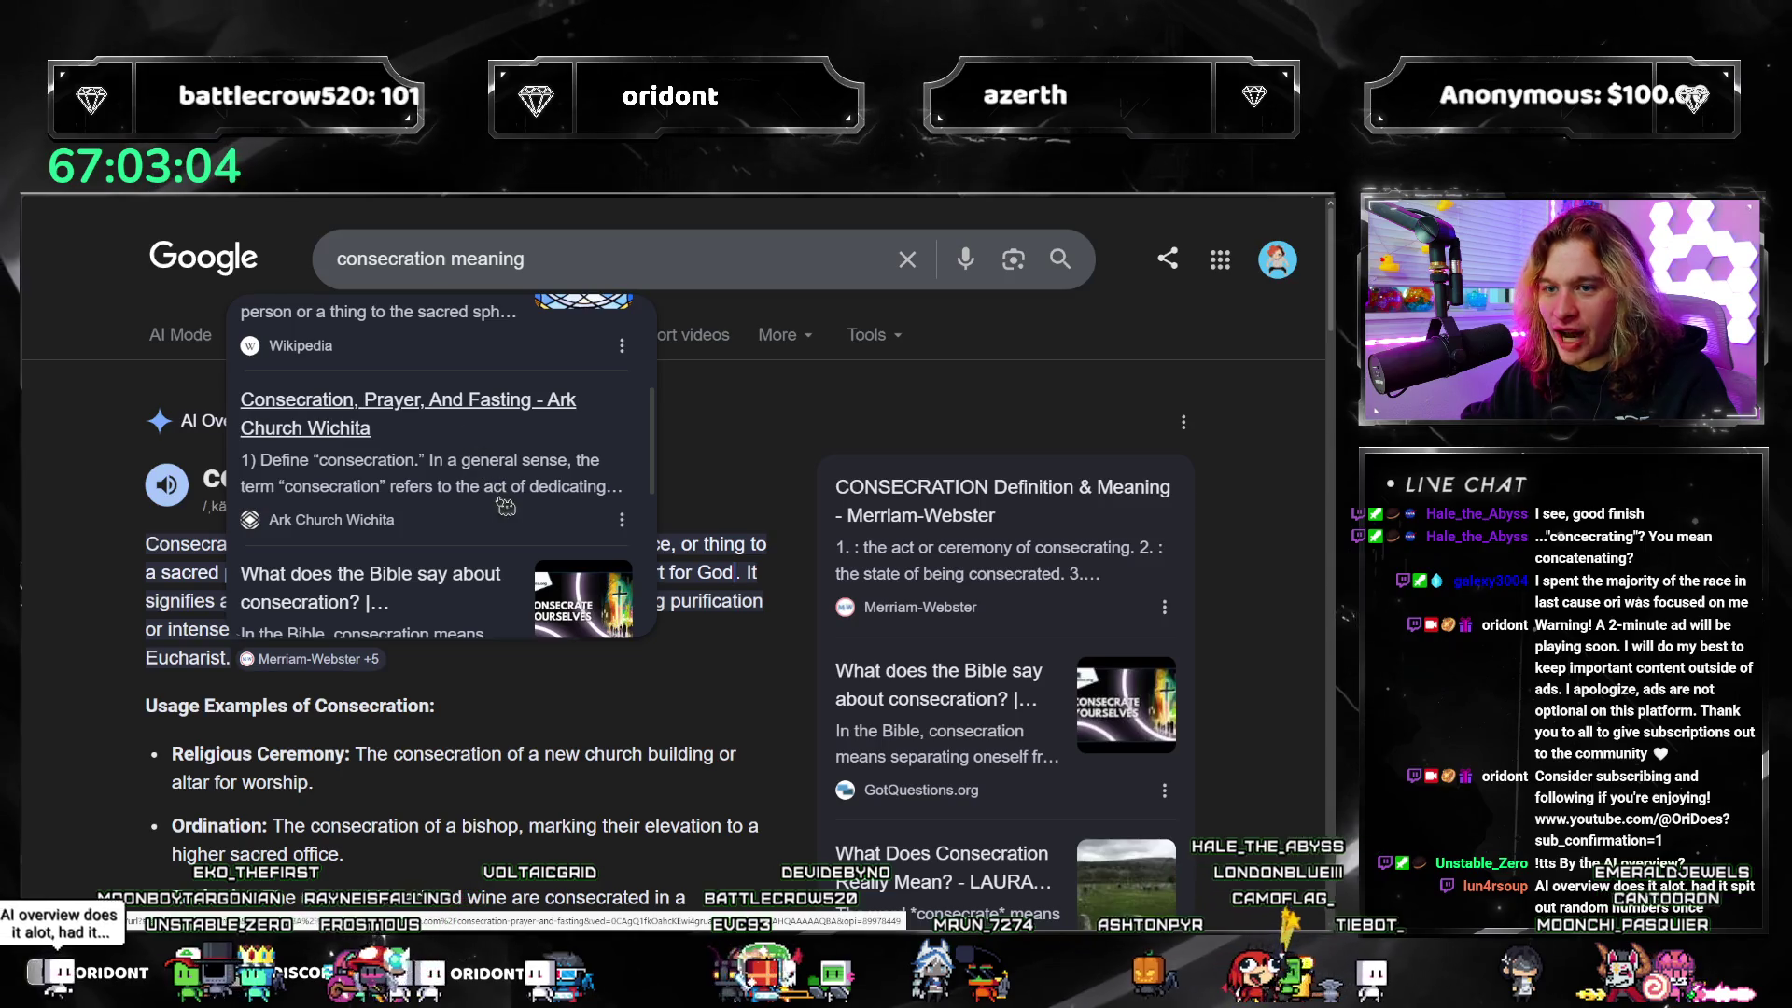
scroll(505, 518, down, 2)
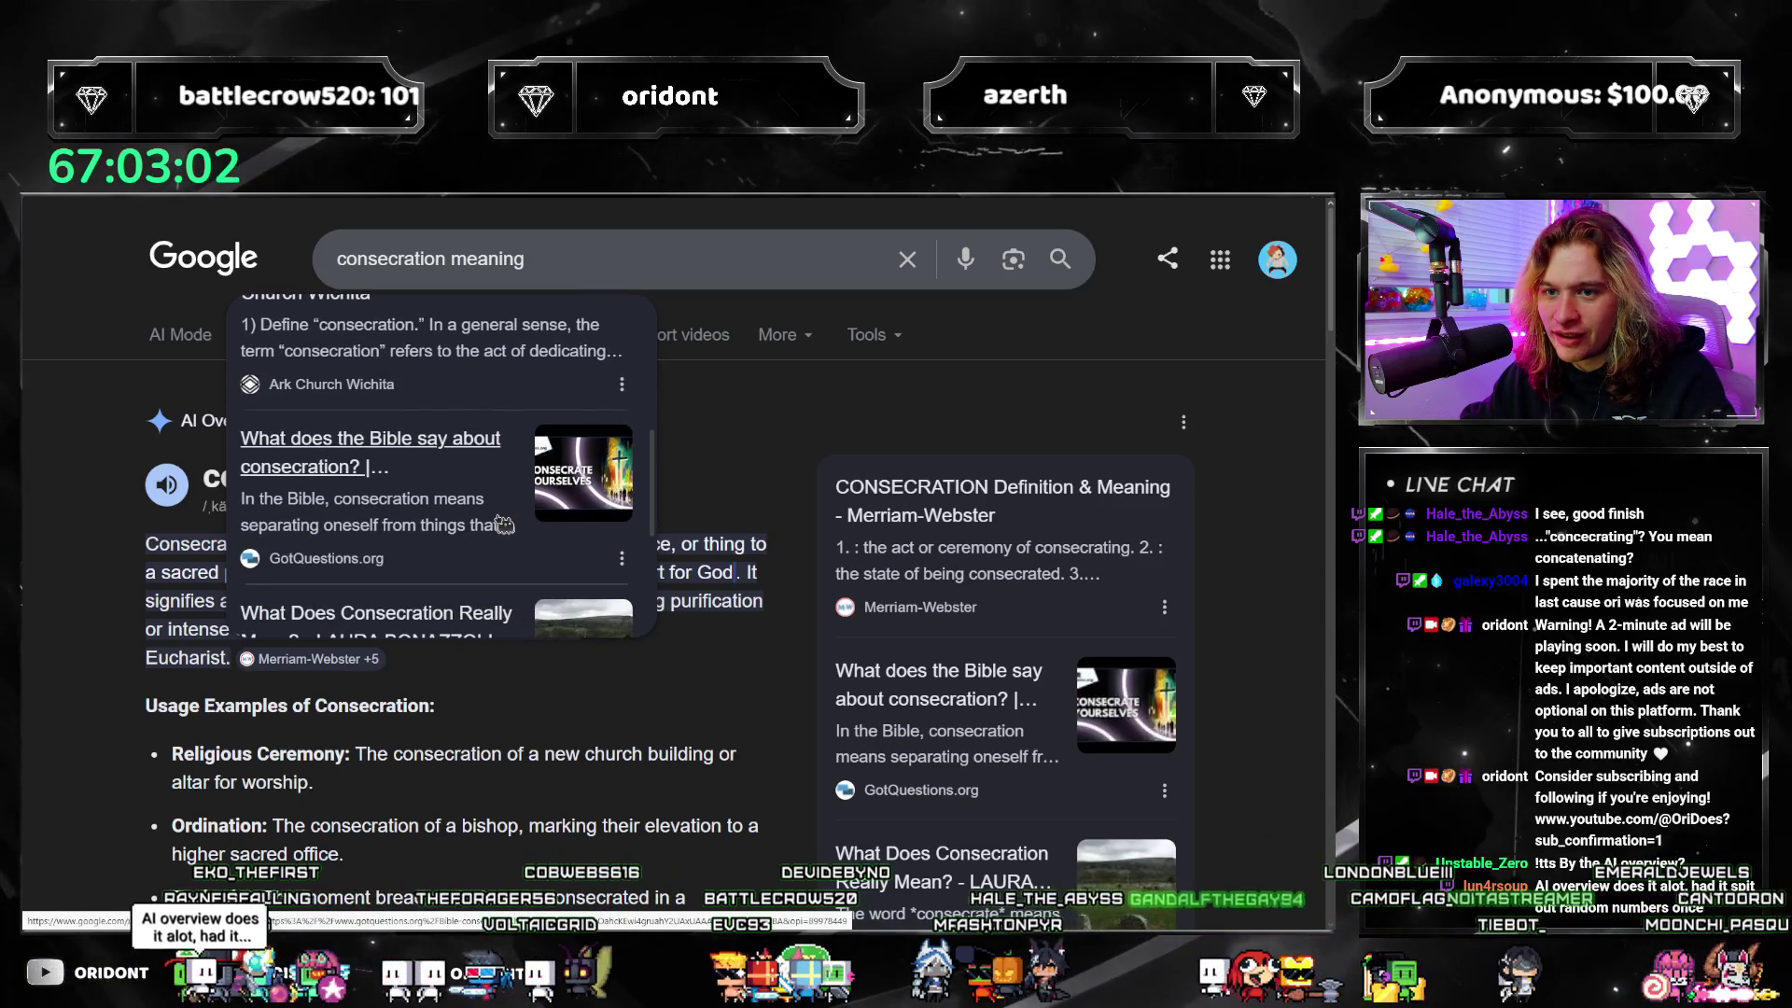
scroll(505, 524, down, 3)
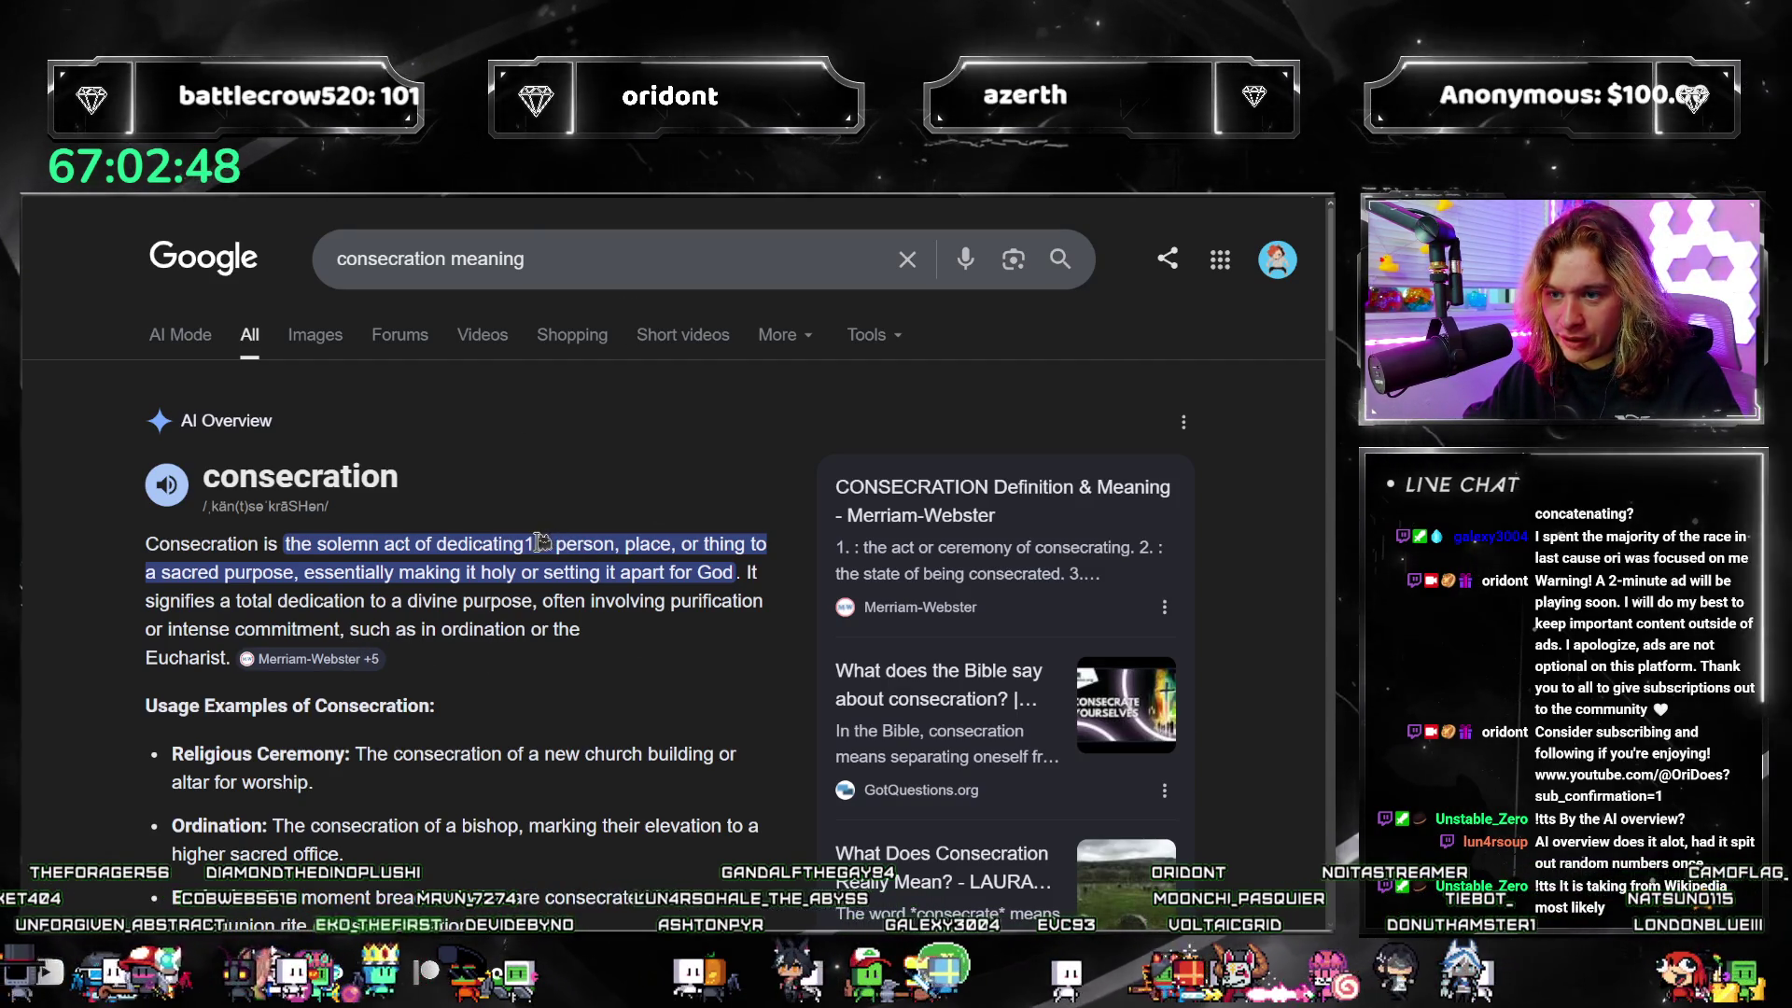
Step: Open the Consecration in Christianity Wikipedia source at 100% zoom, past the redirect
mouse_move(271, 665)
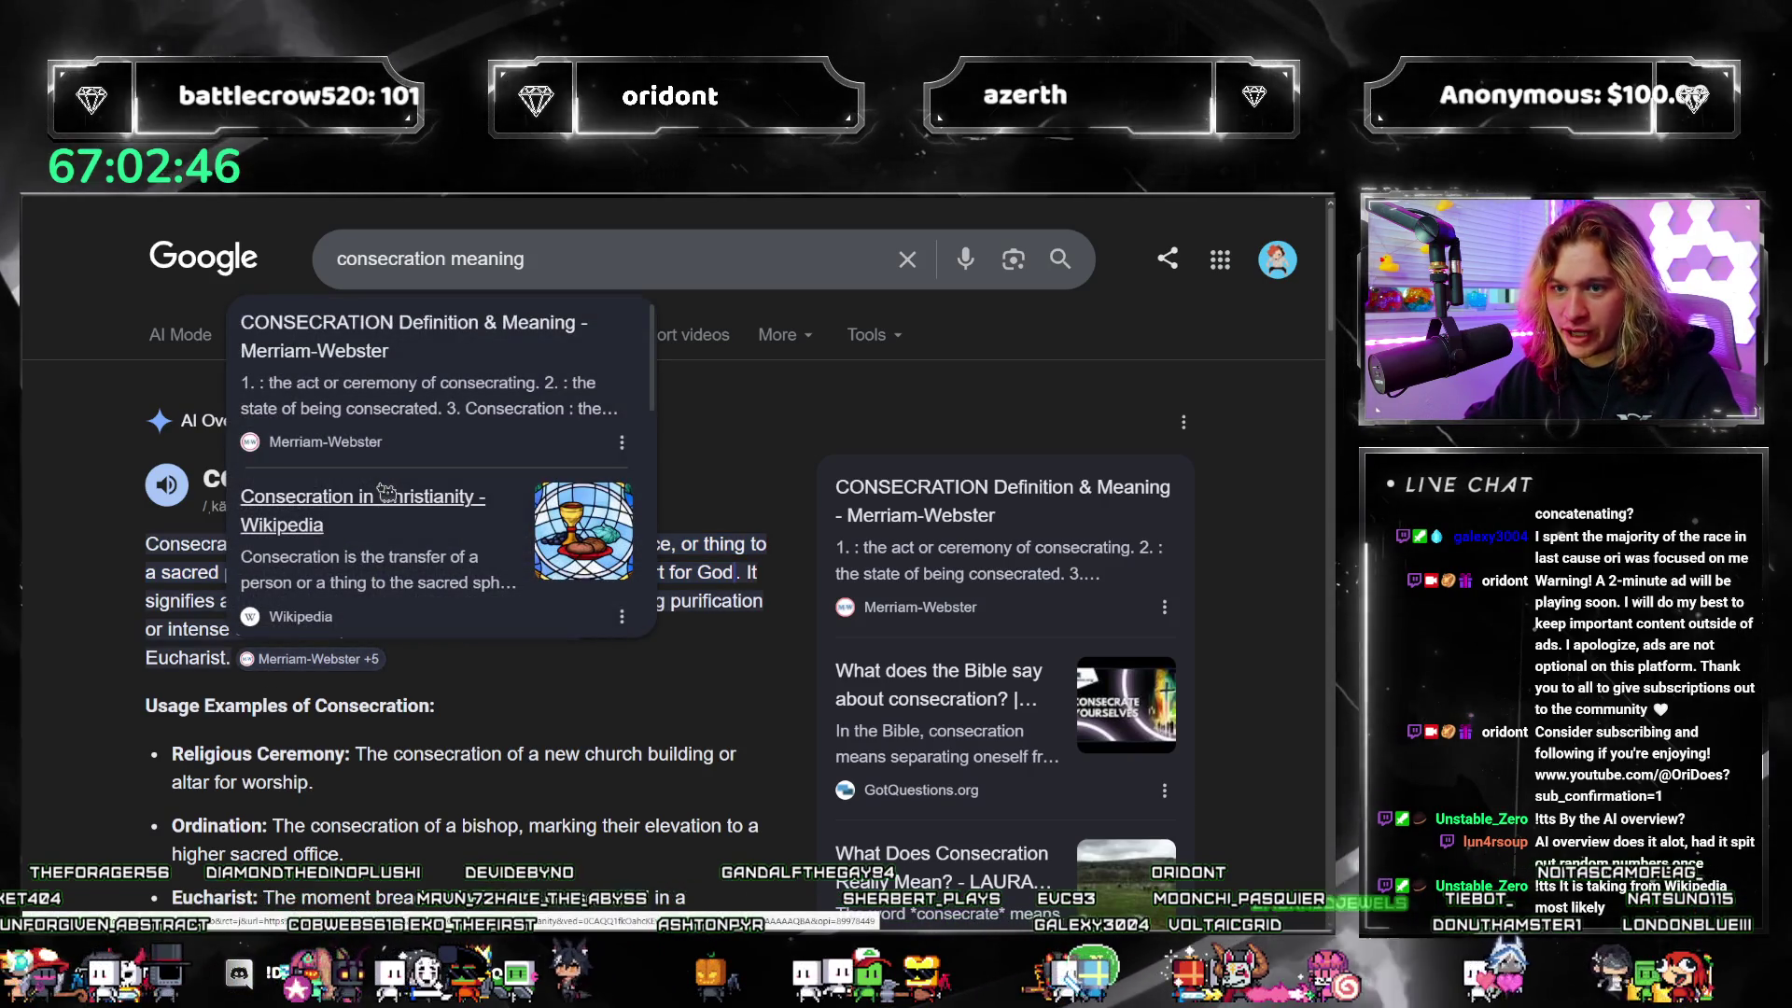
click(384, 500)
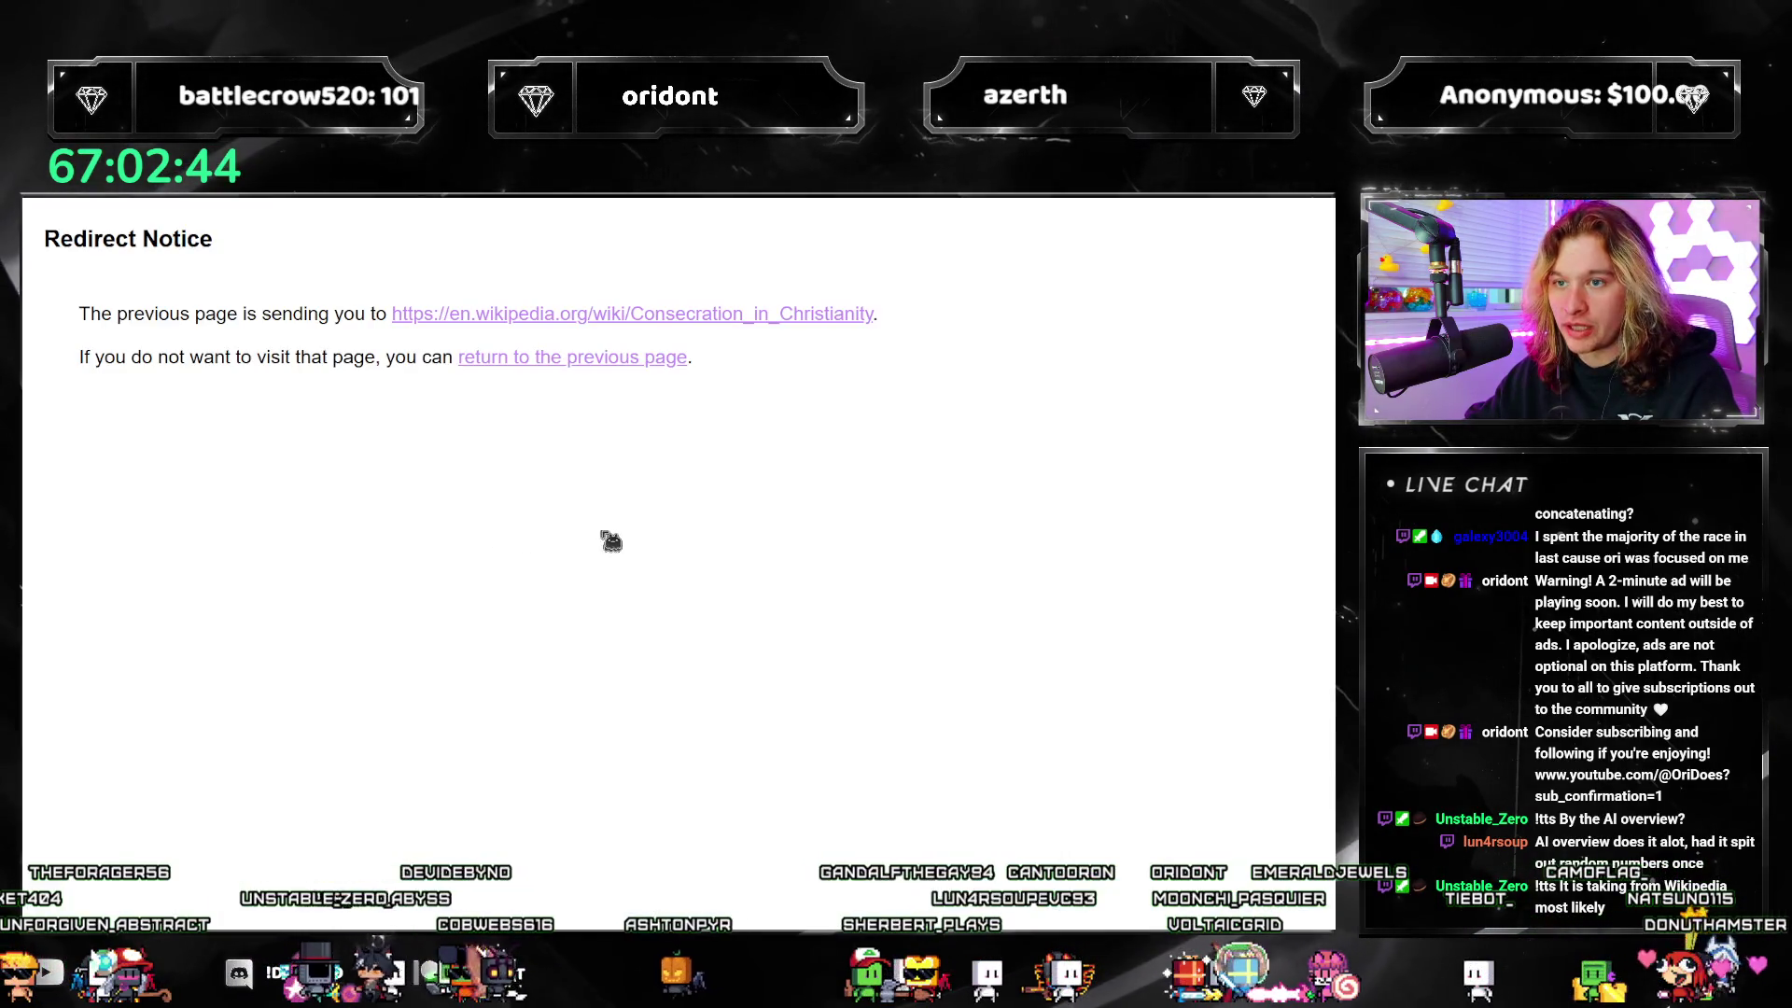
key(ctrl+0)
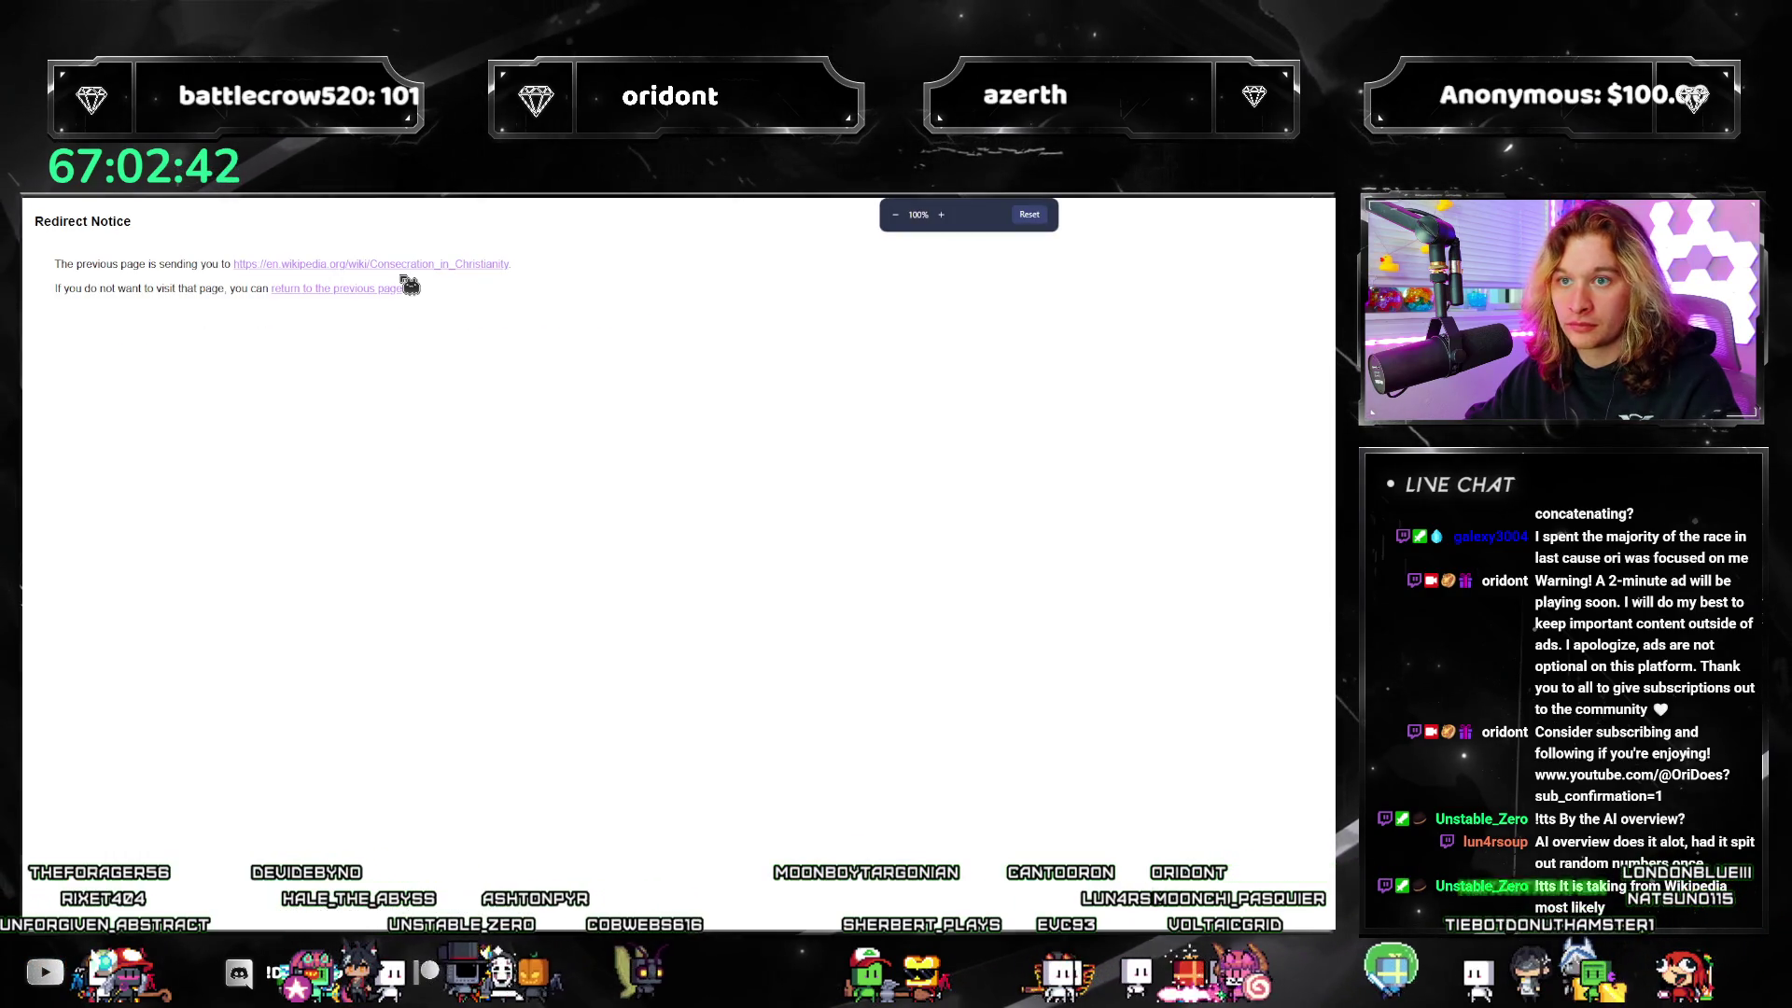
click(386, 266)
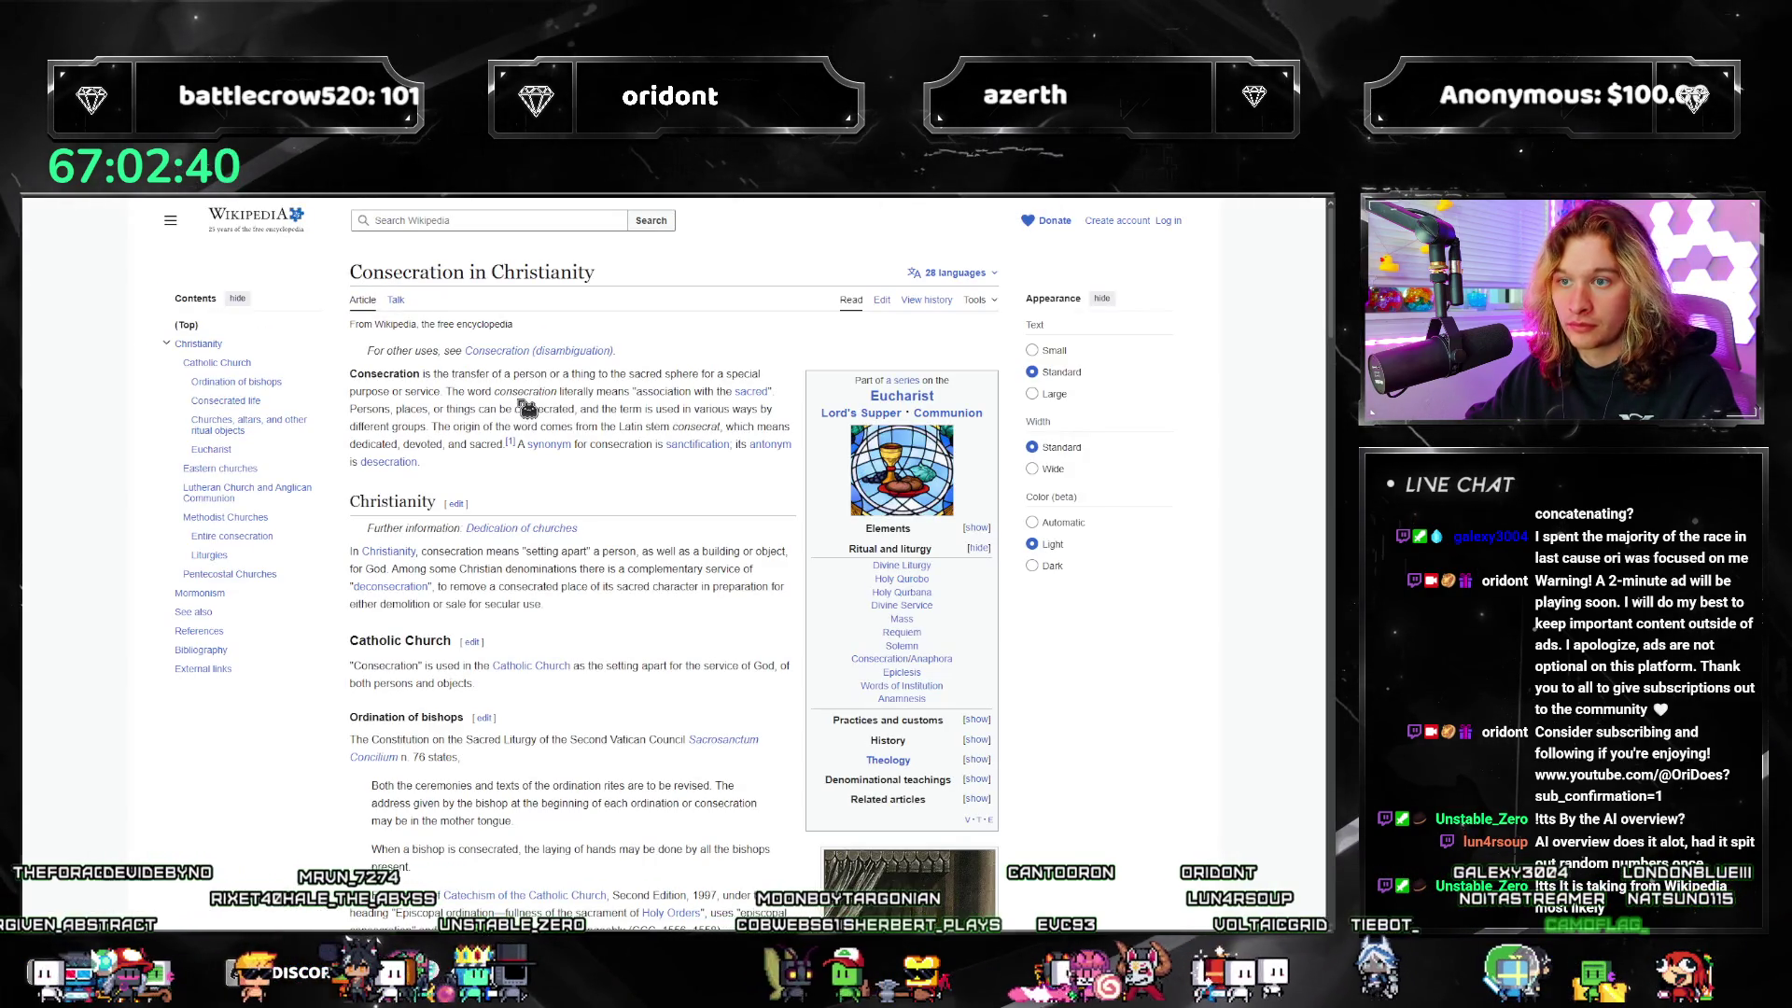
Step: Search the article for 'argum', go back, exit full screen and return to the consecration results
key(ctrl+f)
text(argum)
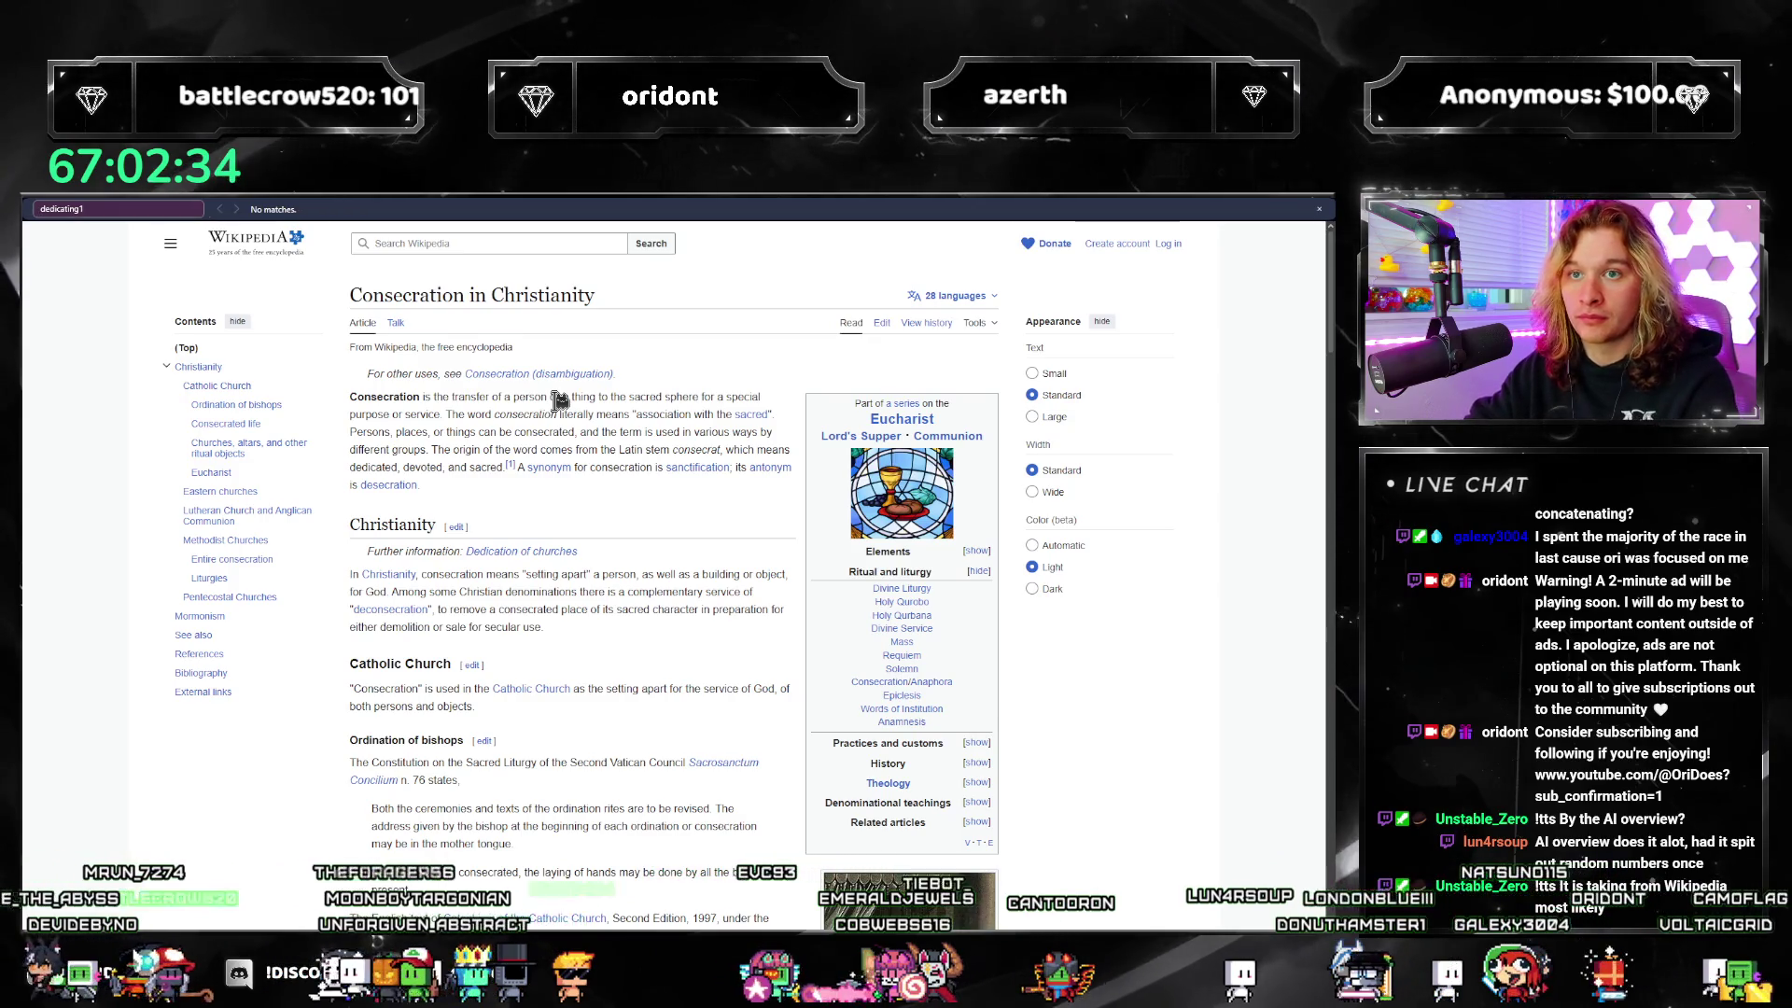
key(Escape)
key(alt+Left)
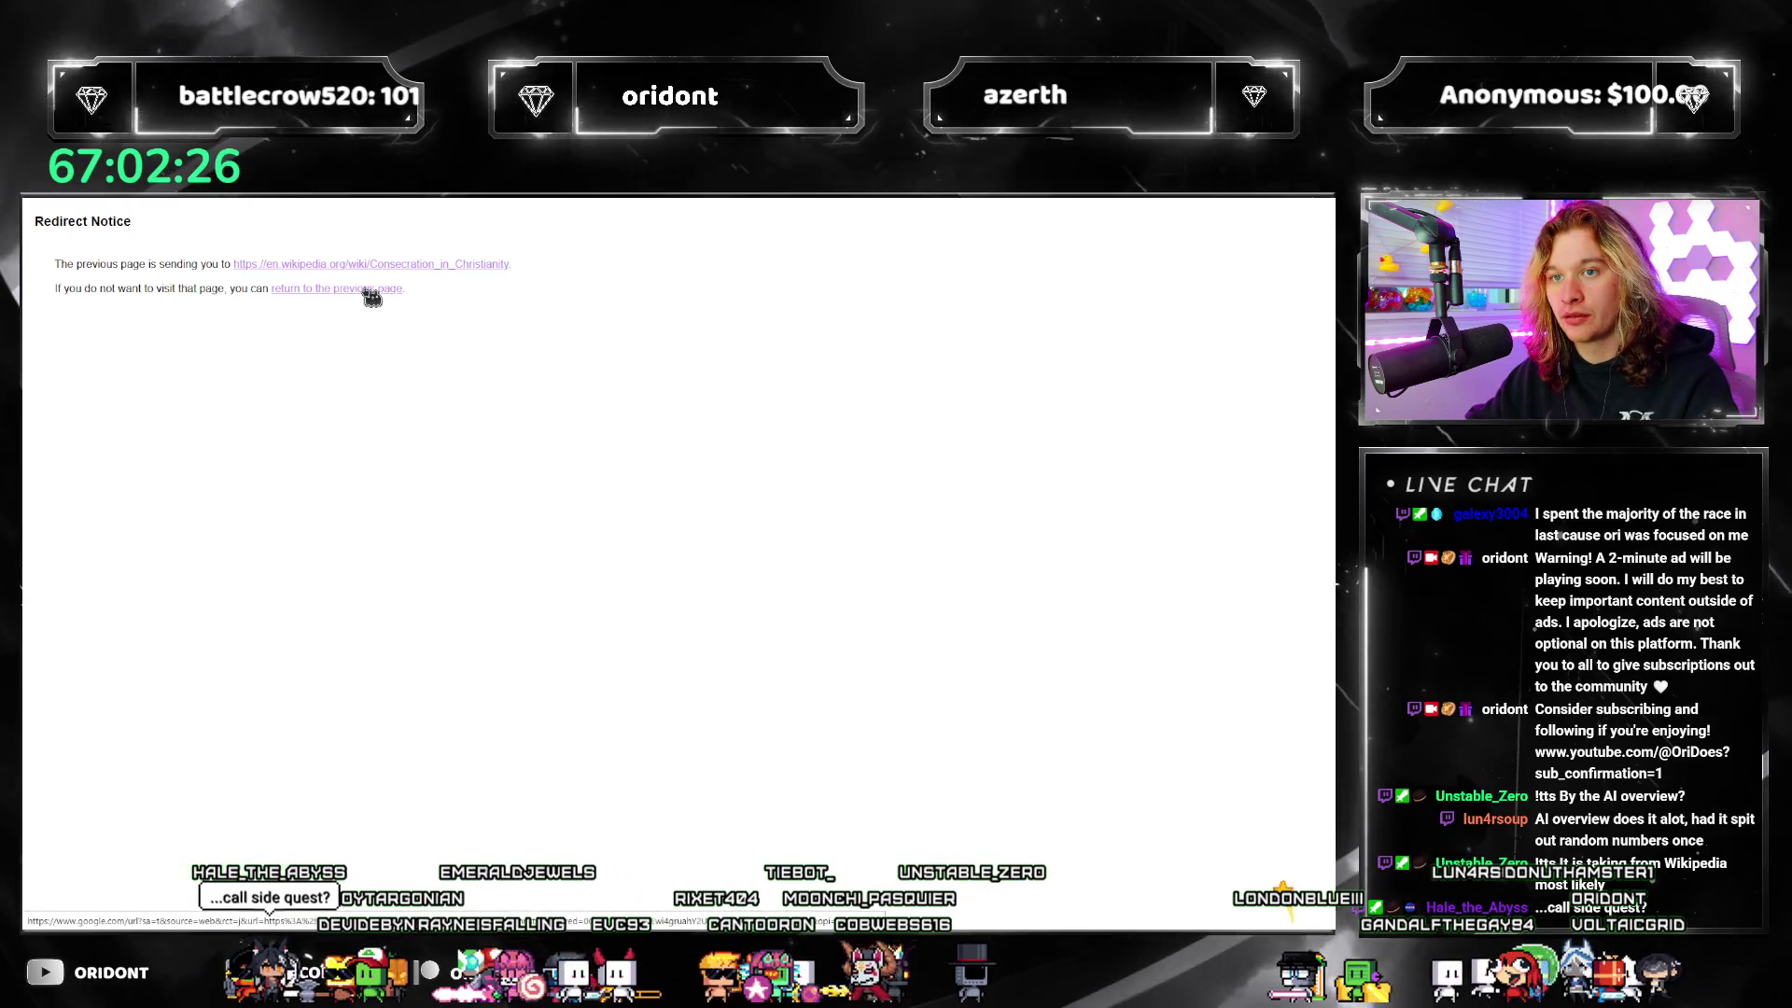
key(F11)
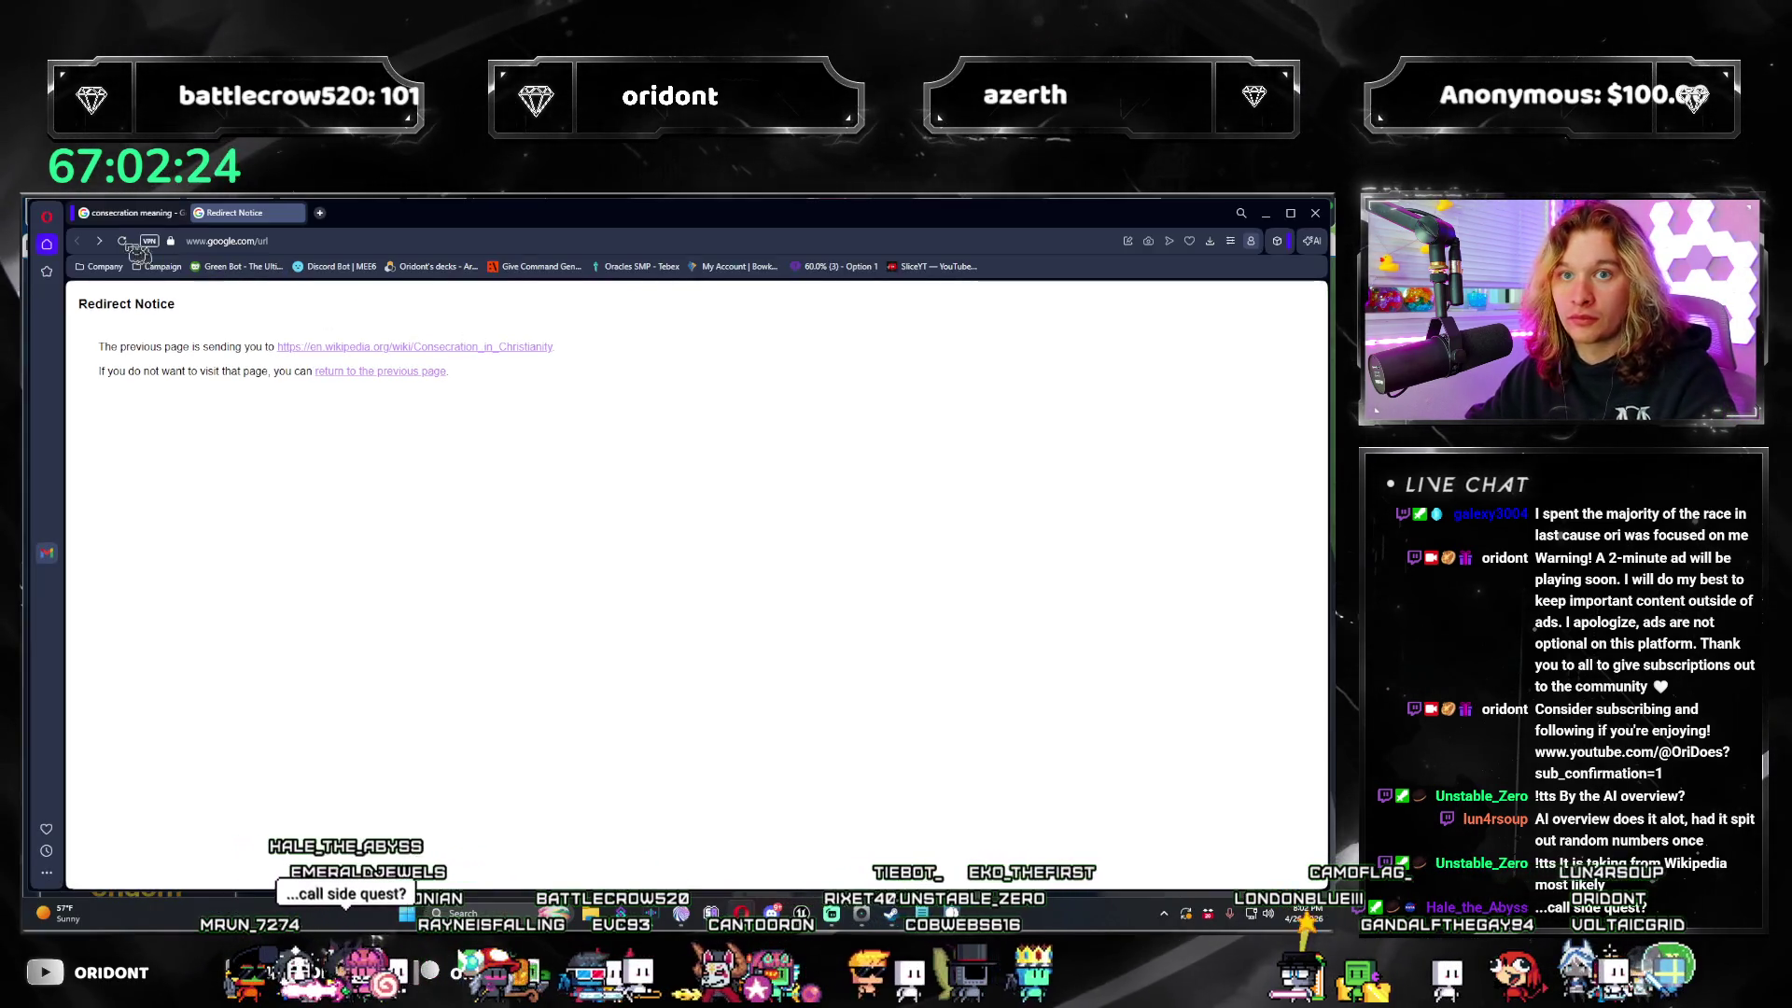
click(121, 215)
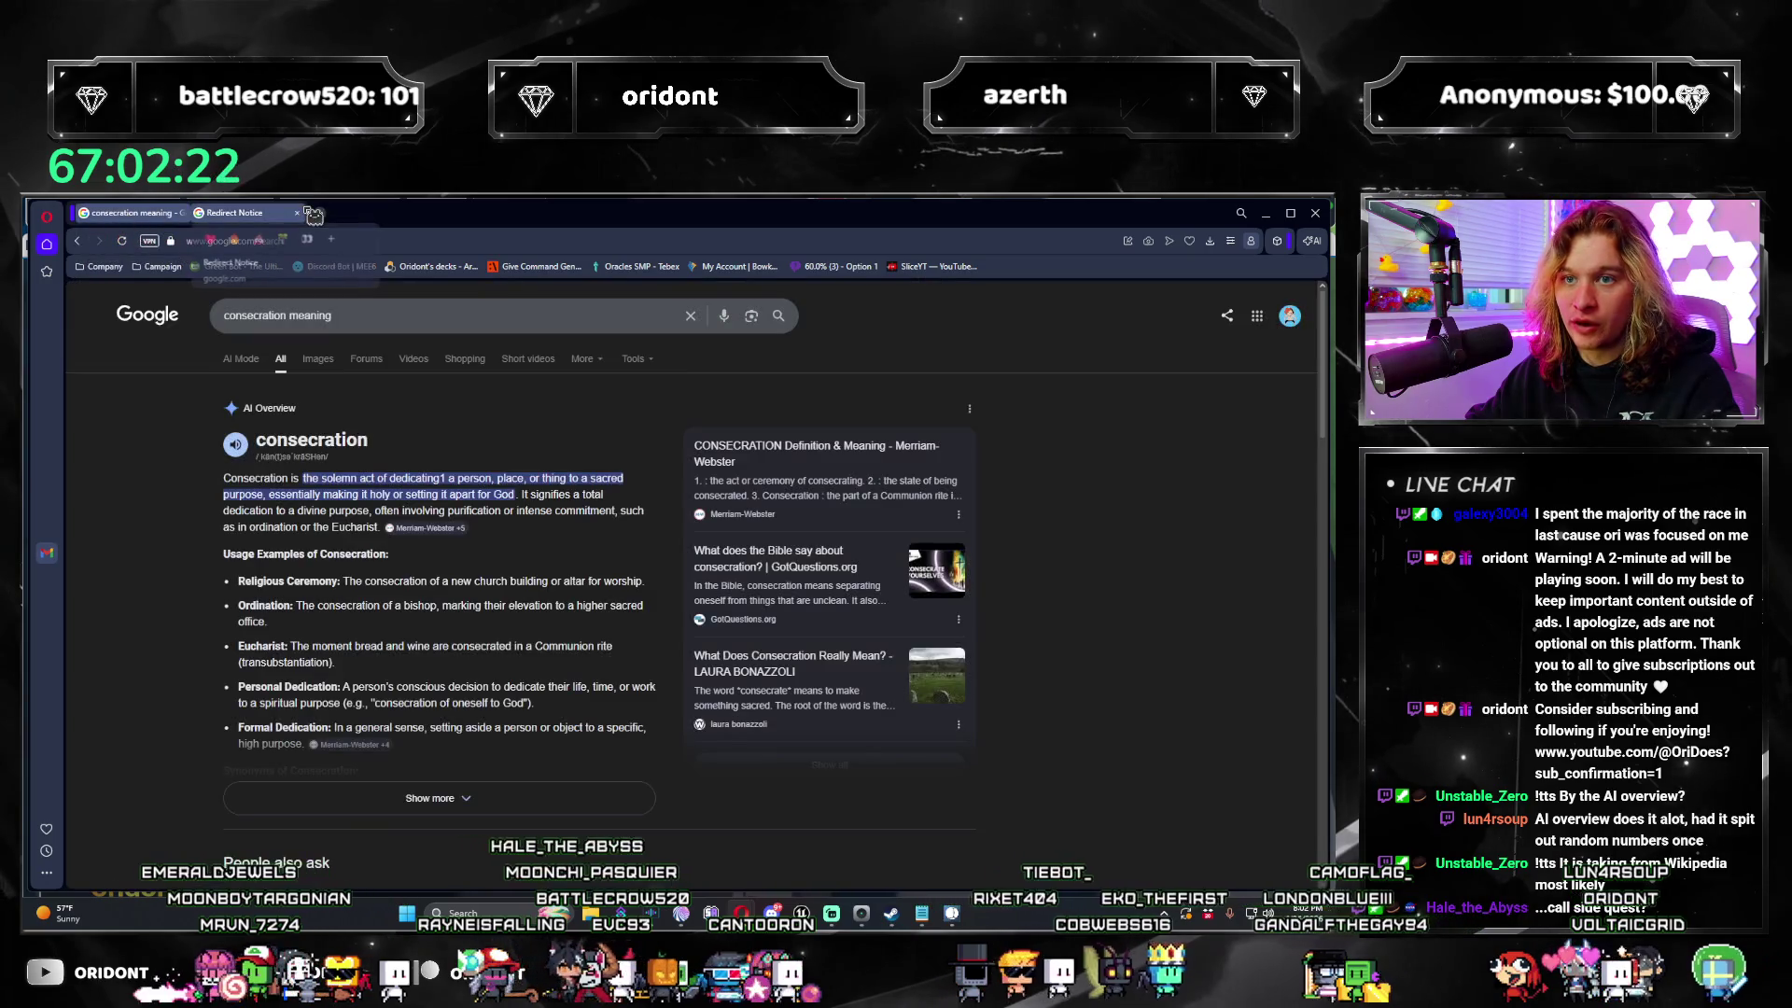
Step: Close the Redirect Notice tab, open the Ark Church Wichita source and search it
click(300, 214)
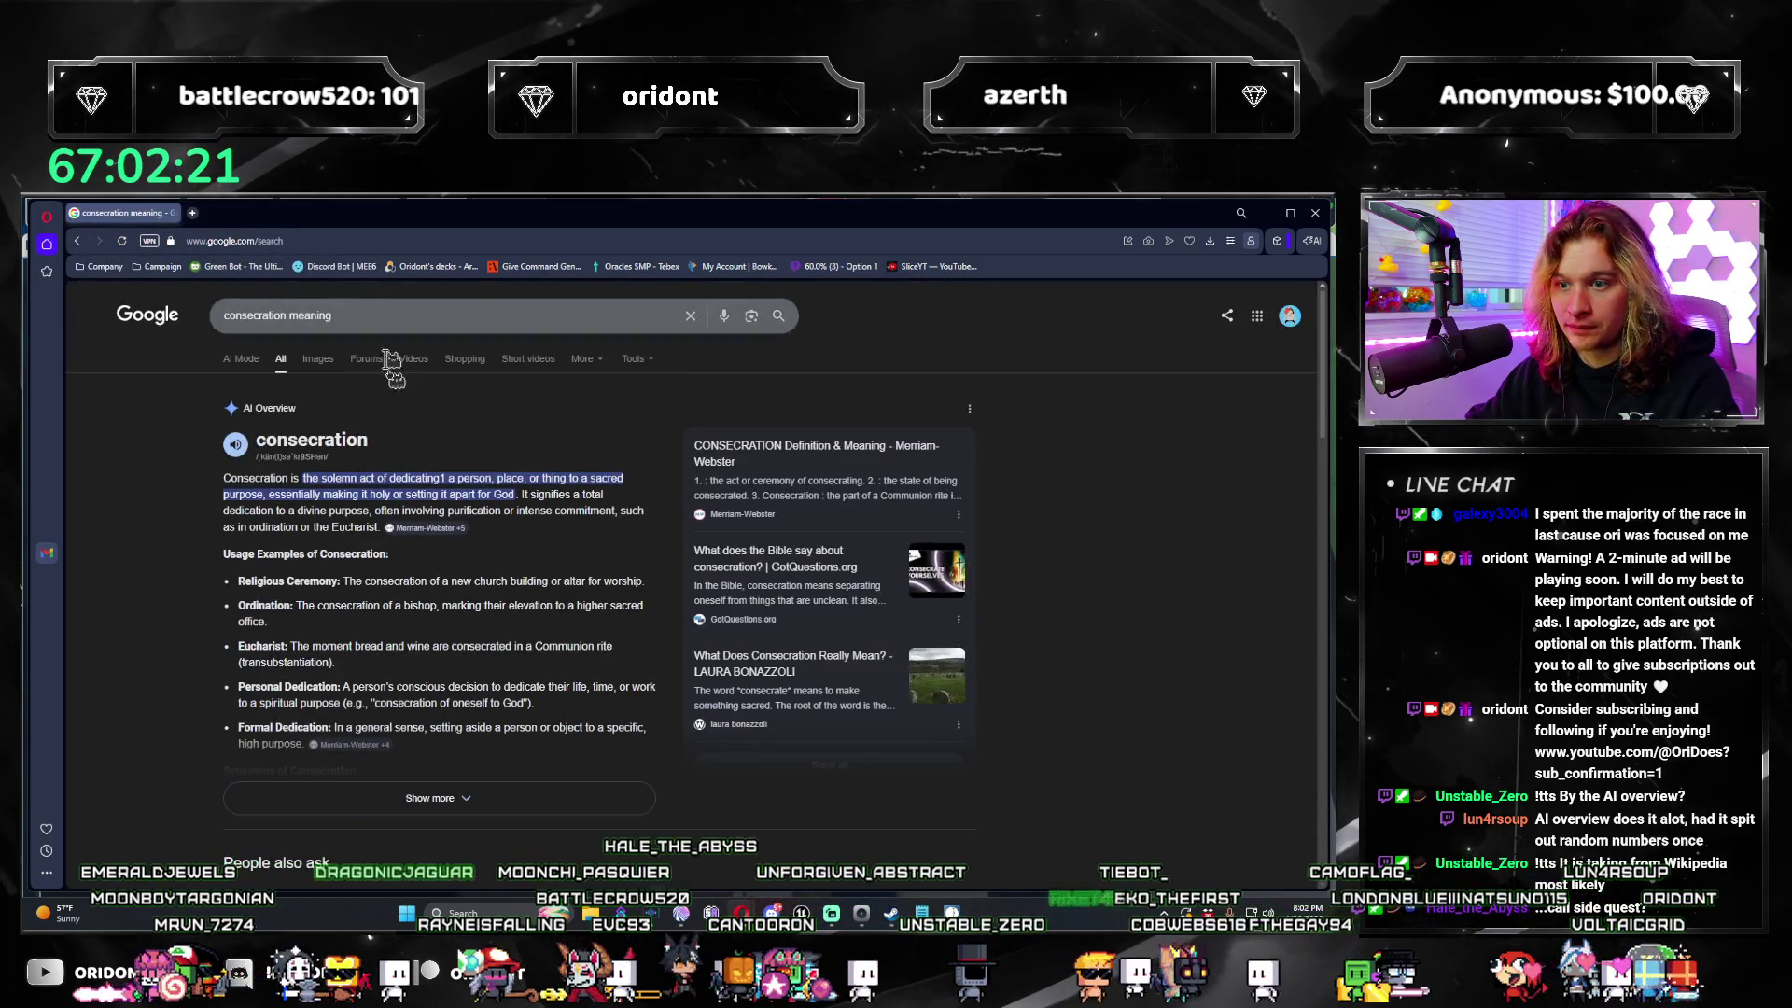
click(451, 536)
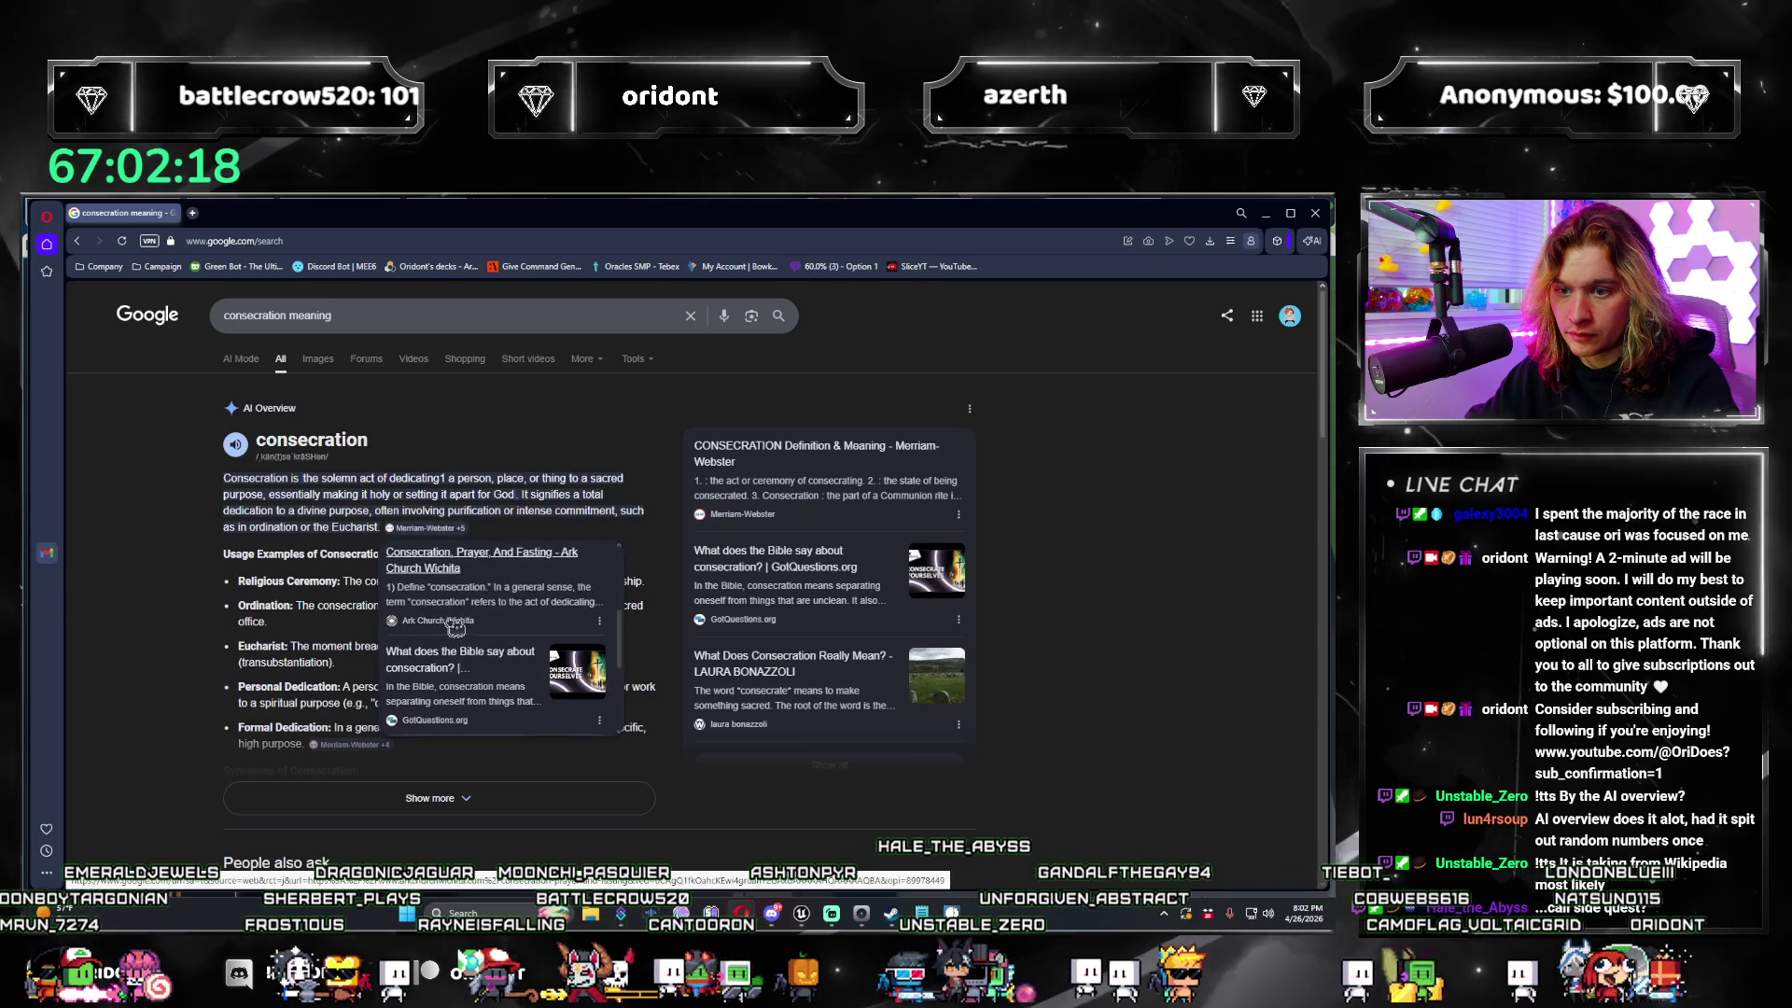
scroll(452, 616, down, 5)
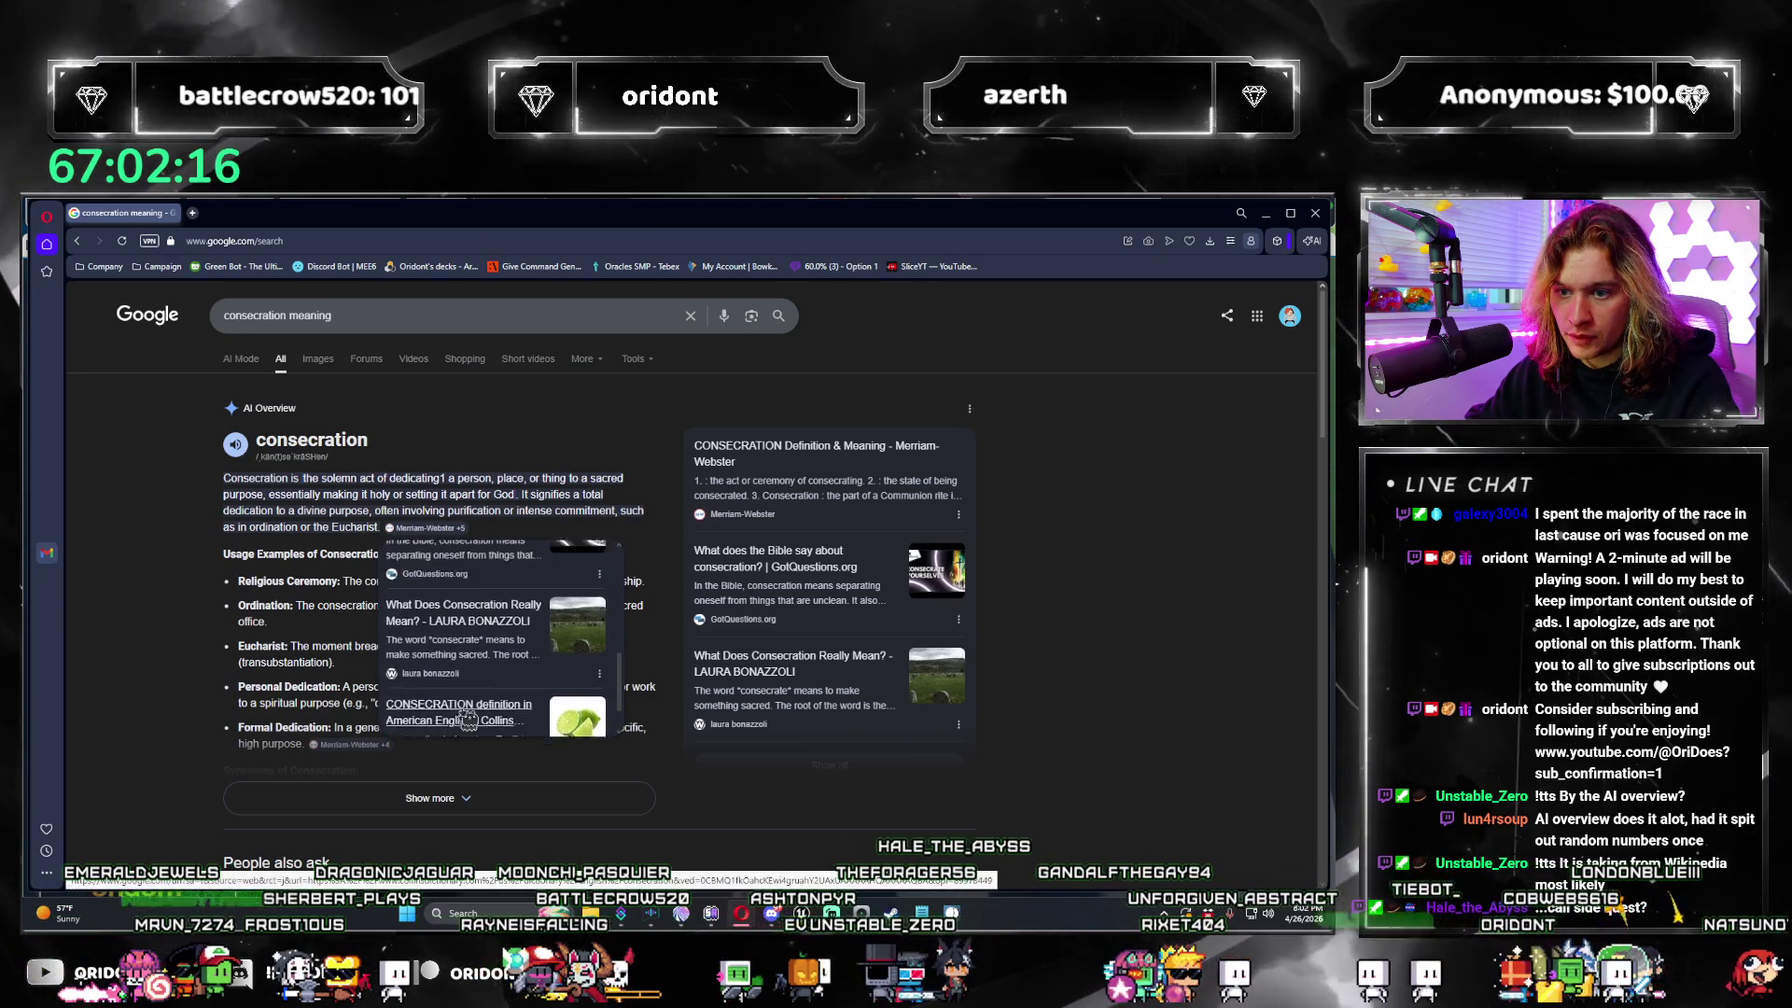
scroll(466, 666, up, 5)
click(470, 648)
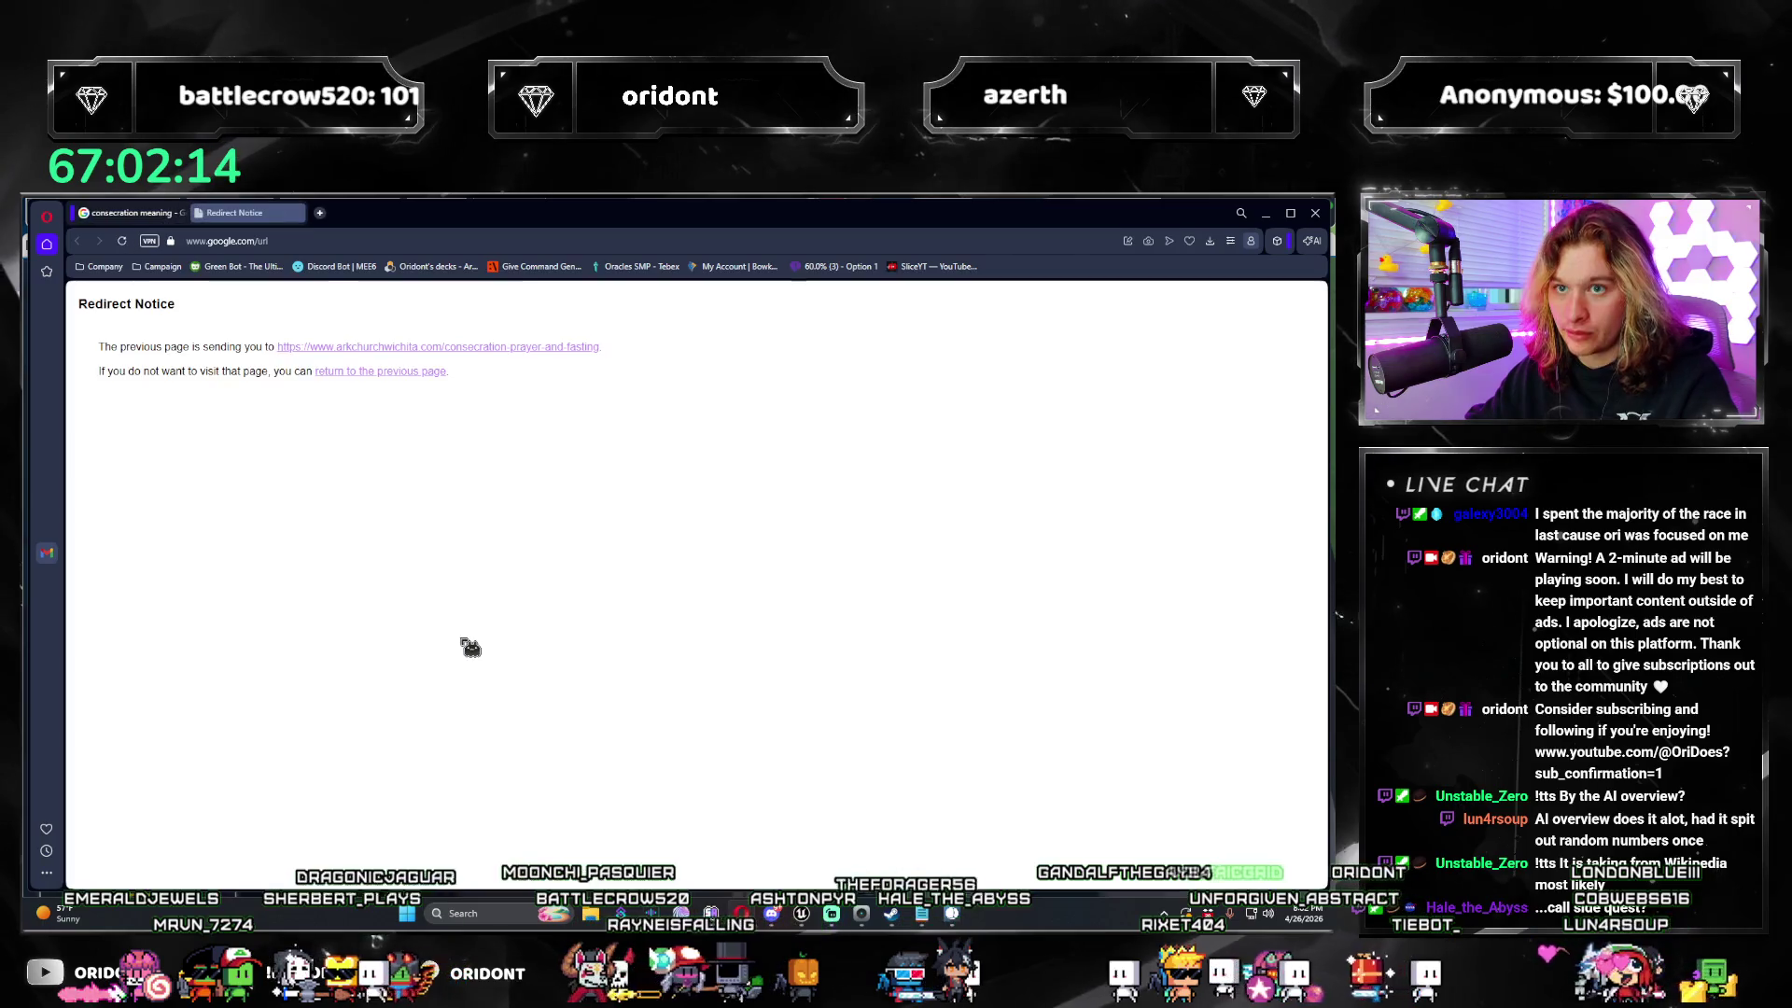
key(ctrl+f)
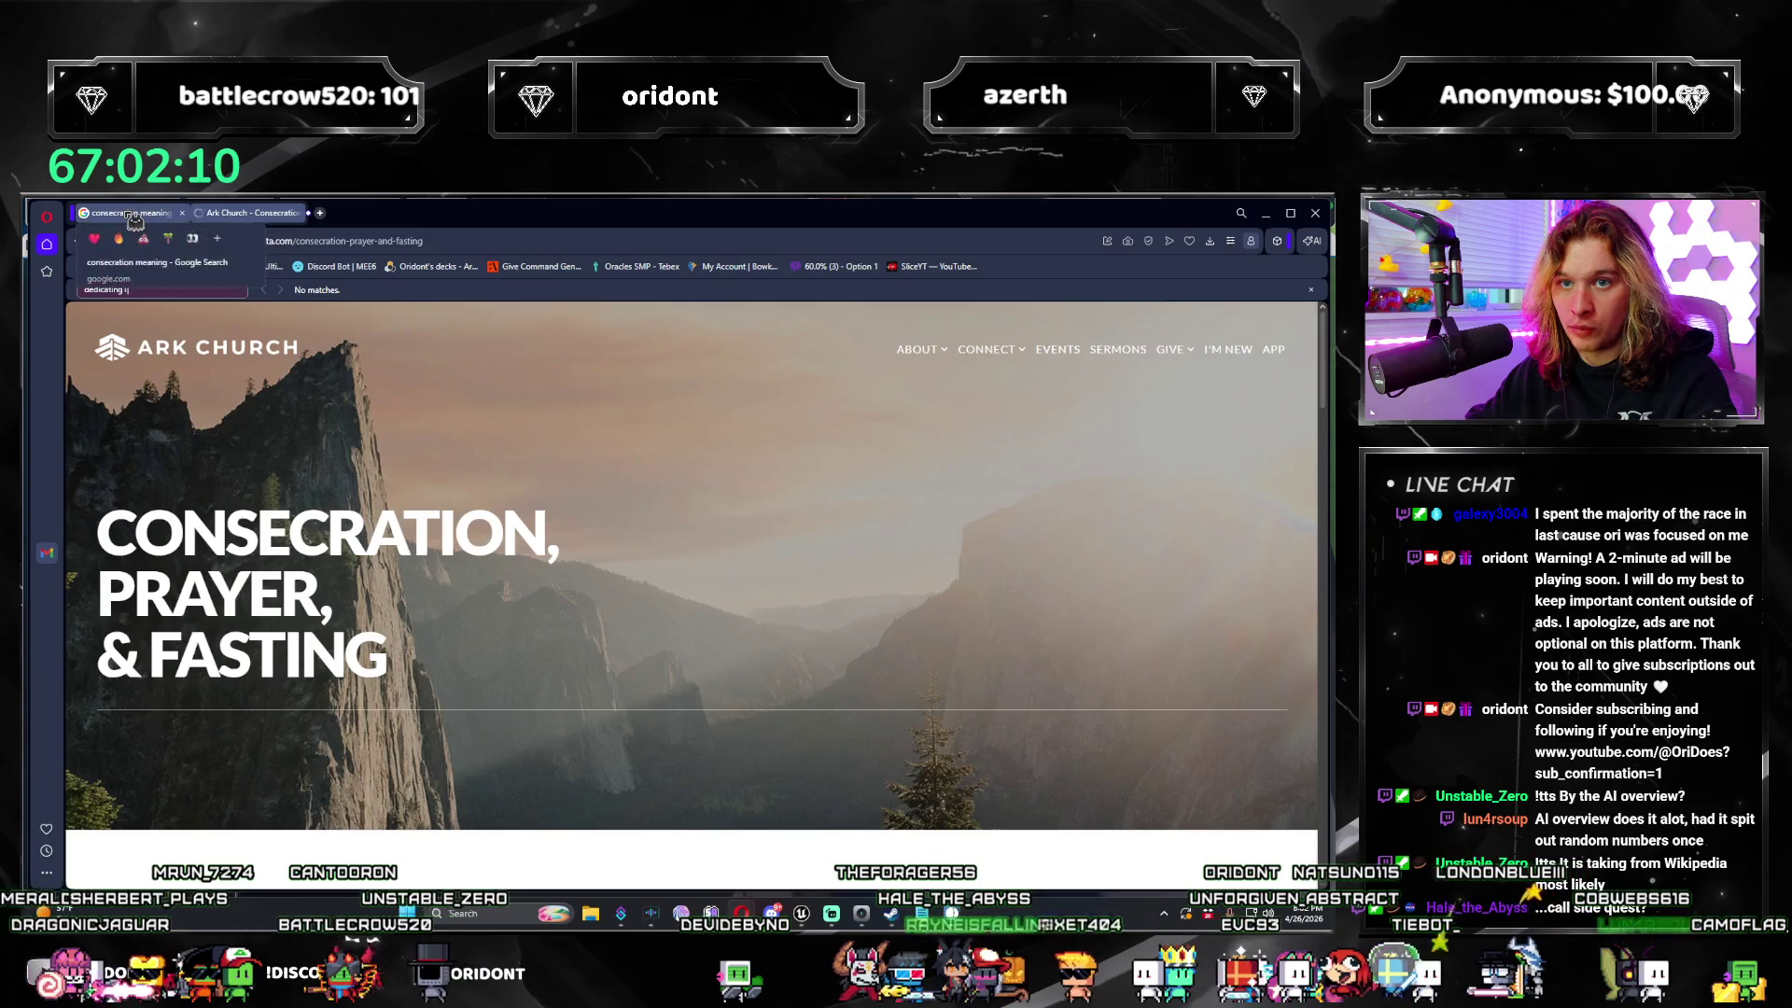
click(136, 214)
Step: Open the GotQuestions source, skim the Ark Church page, and search GotQuestions for 'dedicating'
click(427, 528)
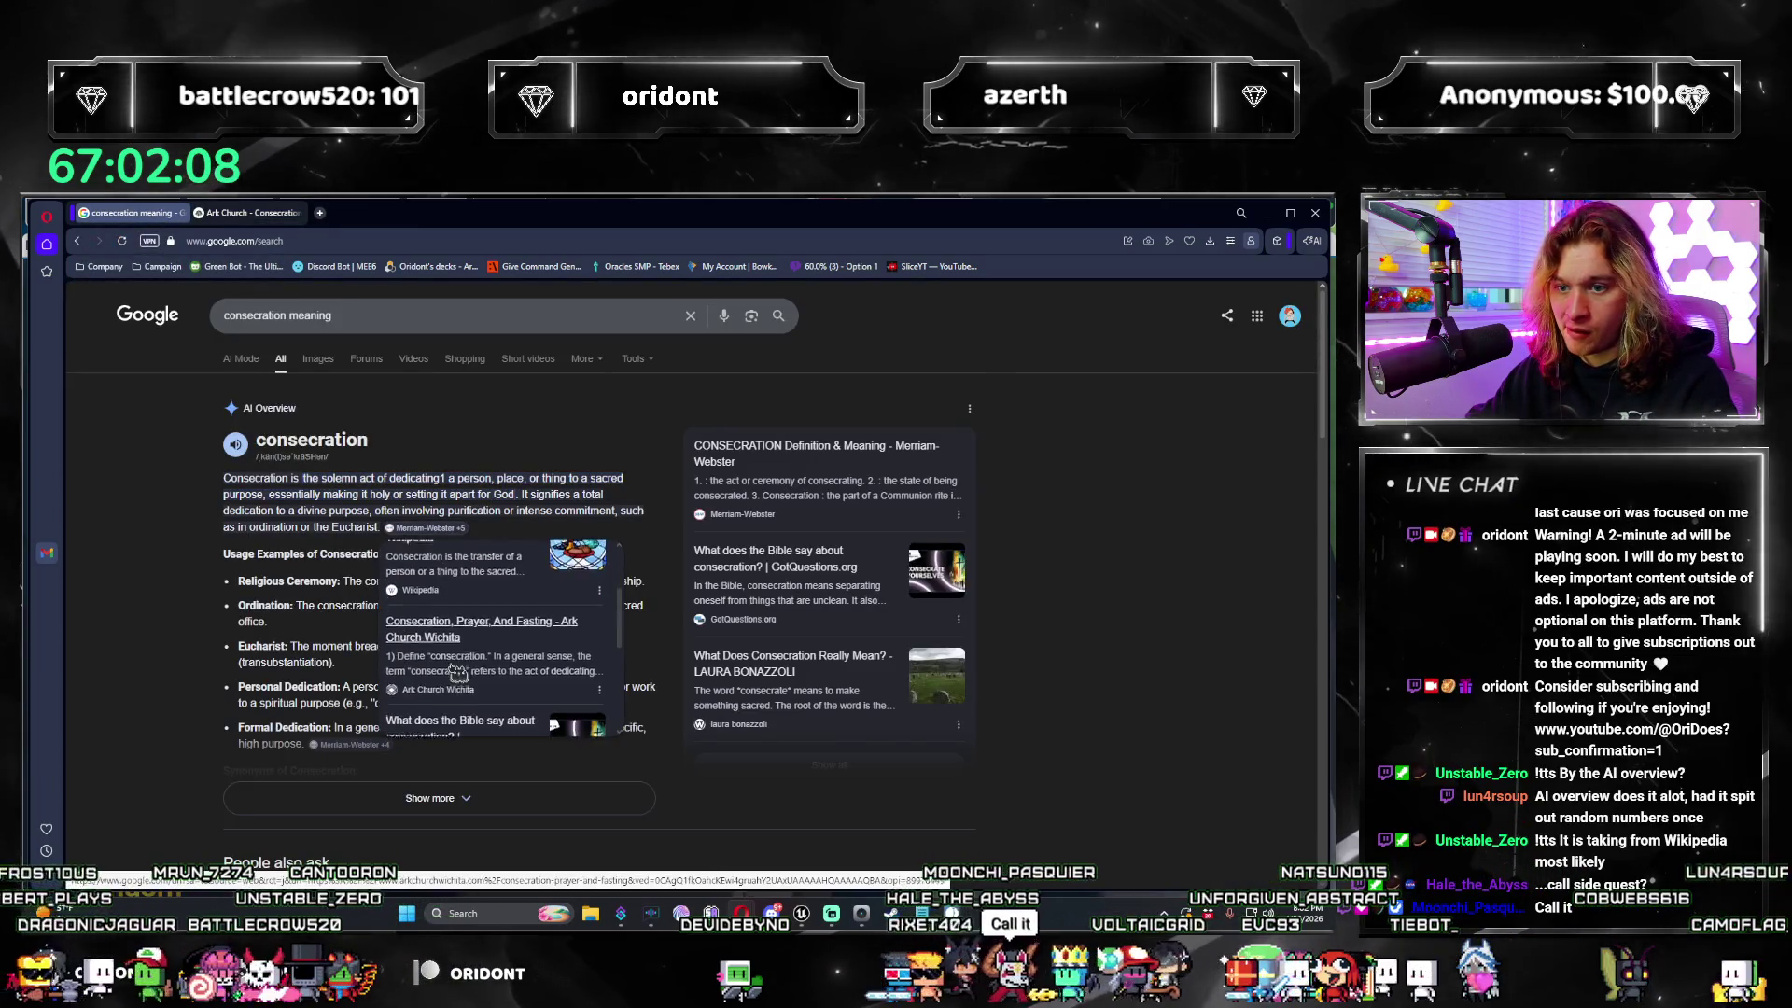
scroll(457, 672, down, 2)
click(453, 669)
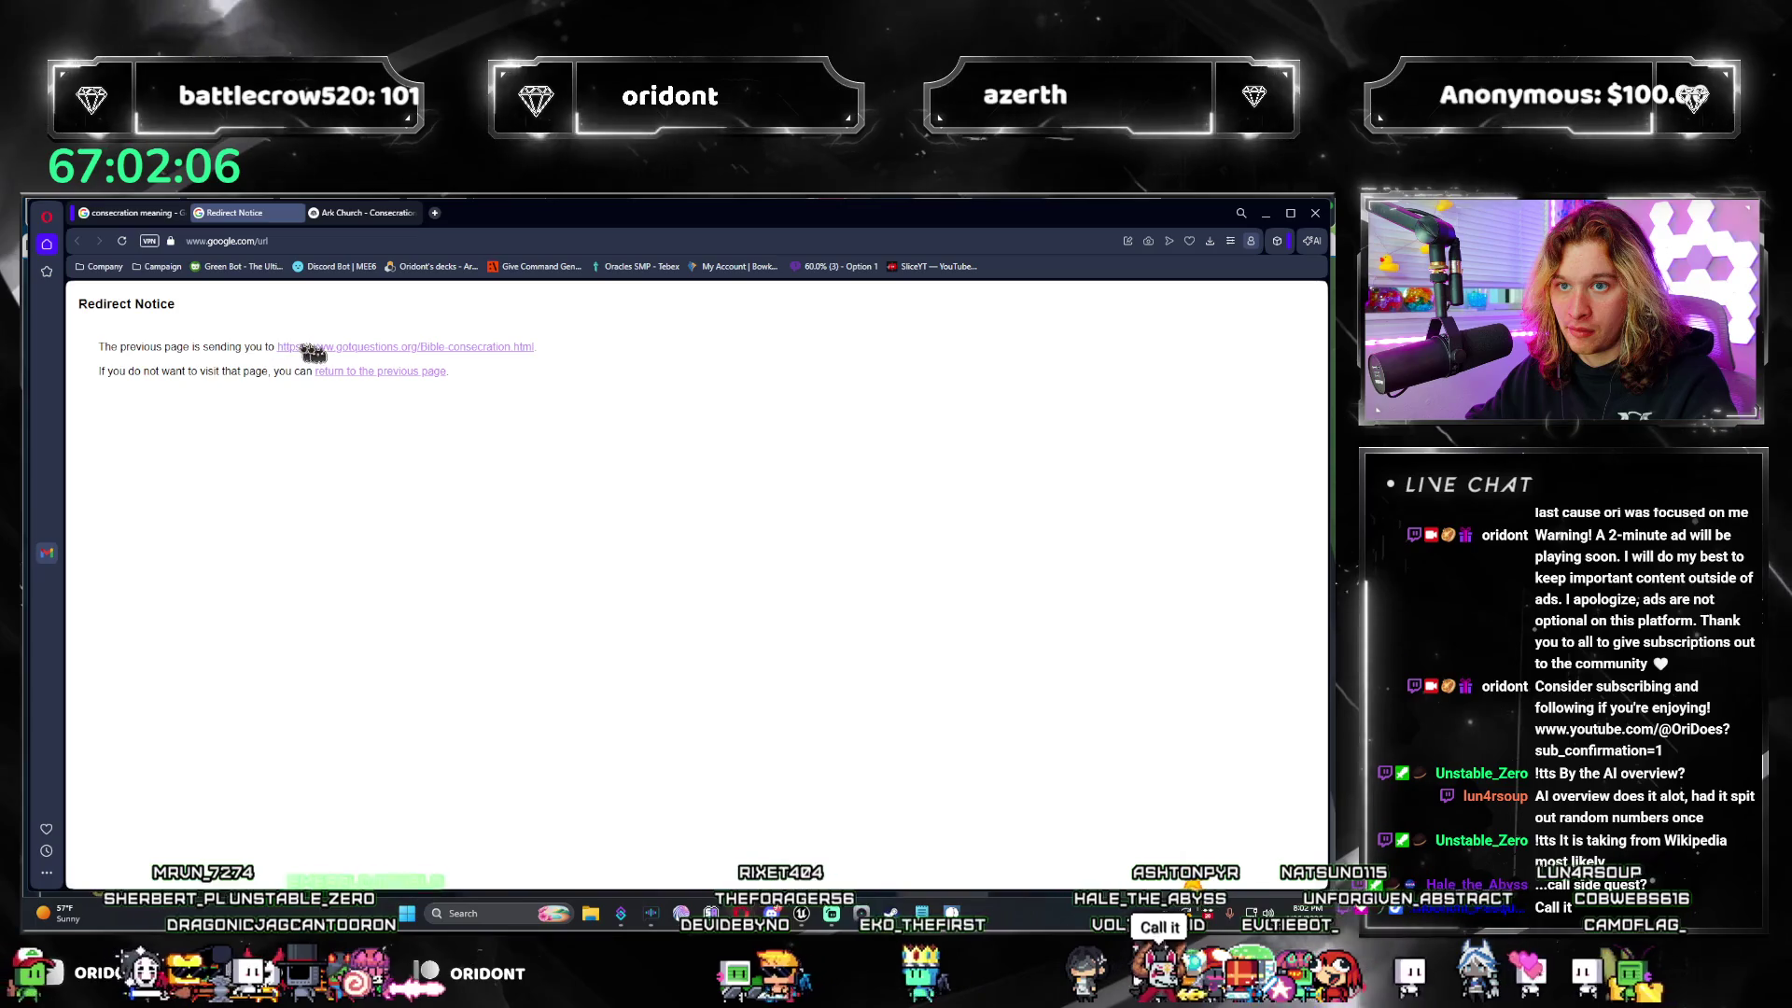
key(ctrl+Tab)
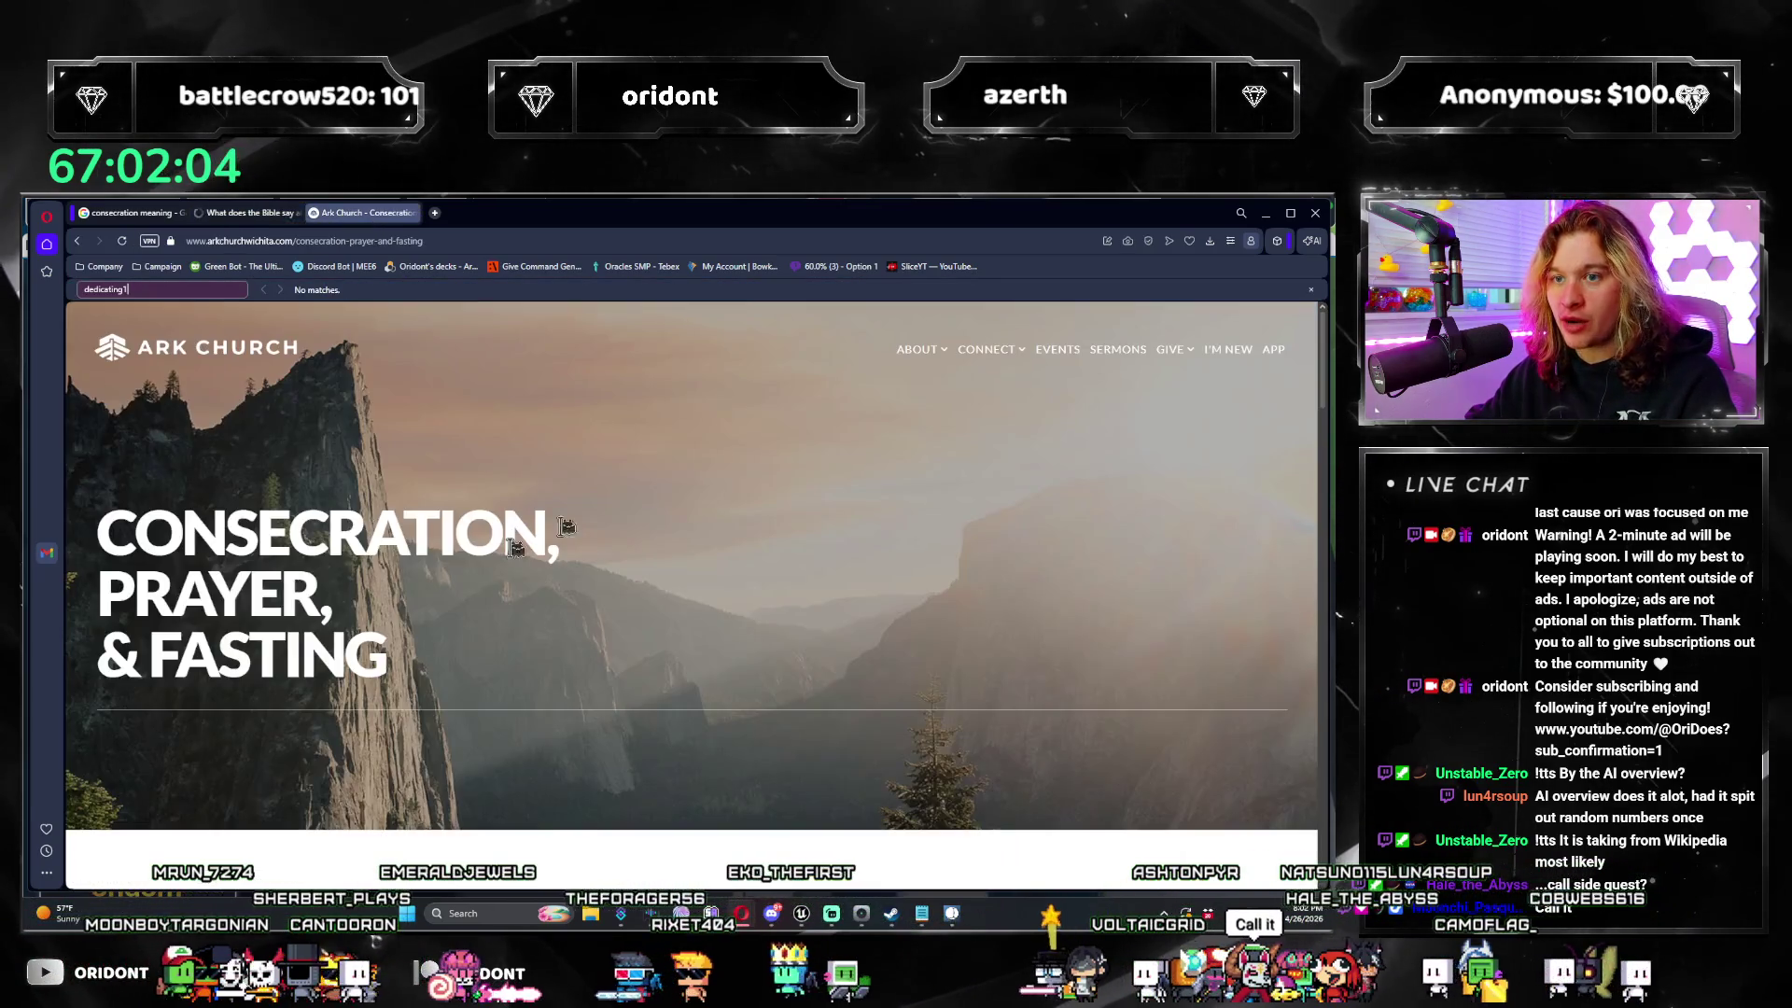
scroll(566, 527, down, 10)
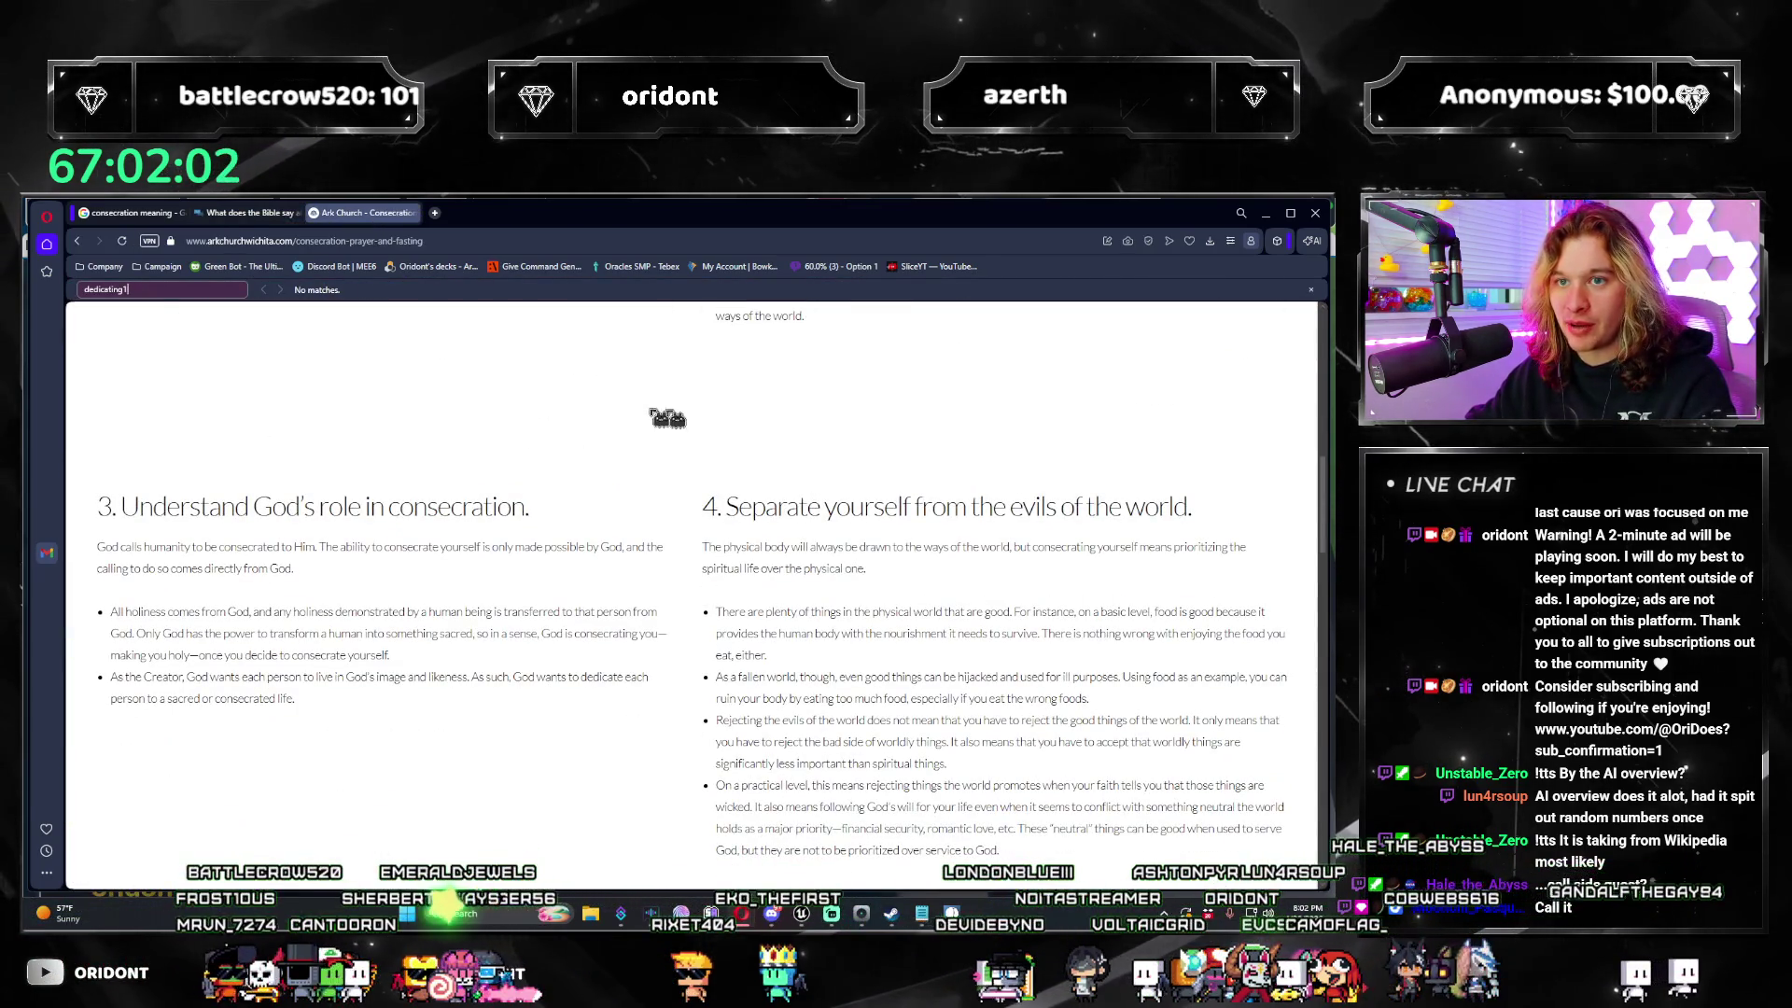
scroll(667, 418, down, 10)
click(275, 216)
key(ctrl+f)
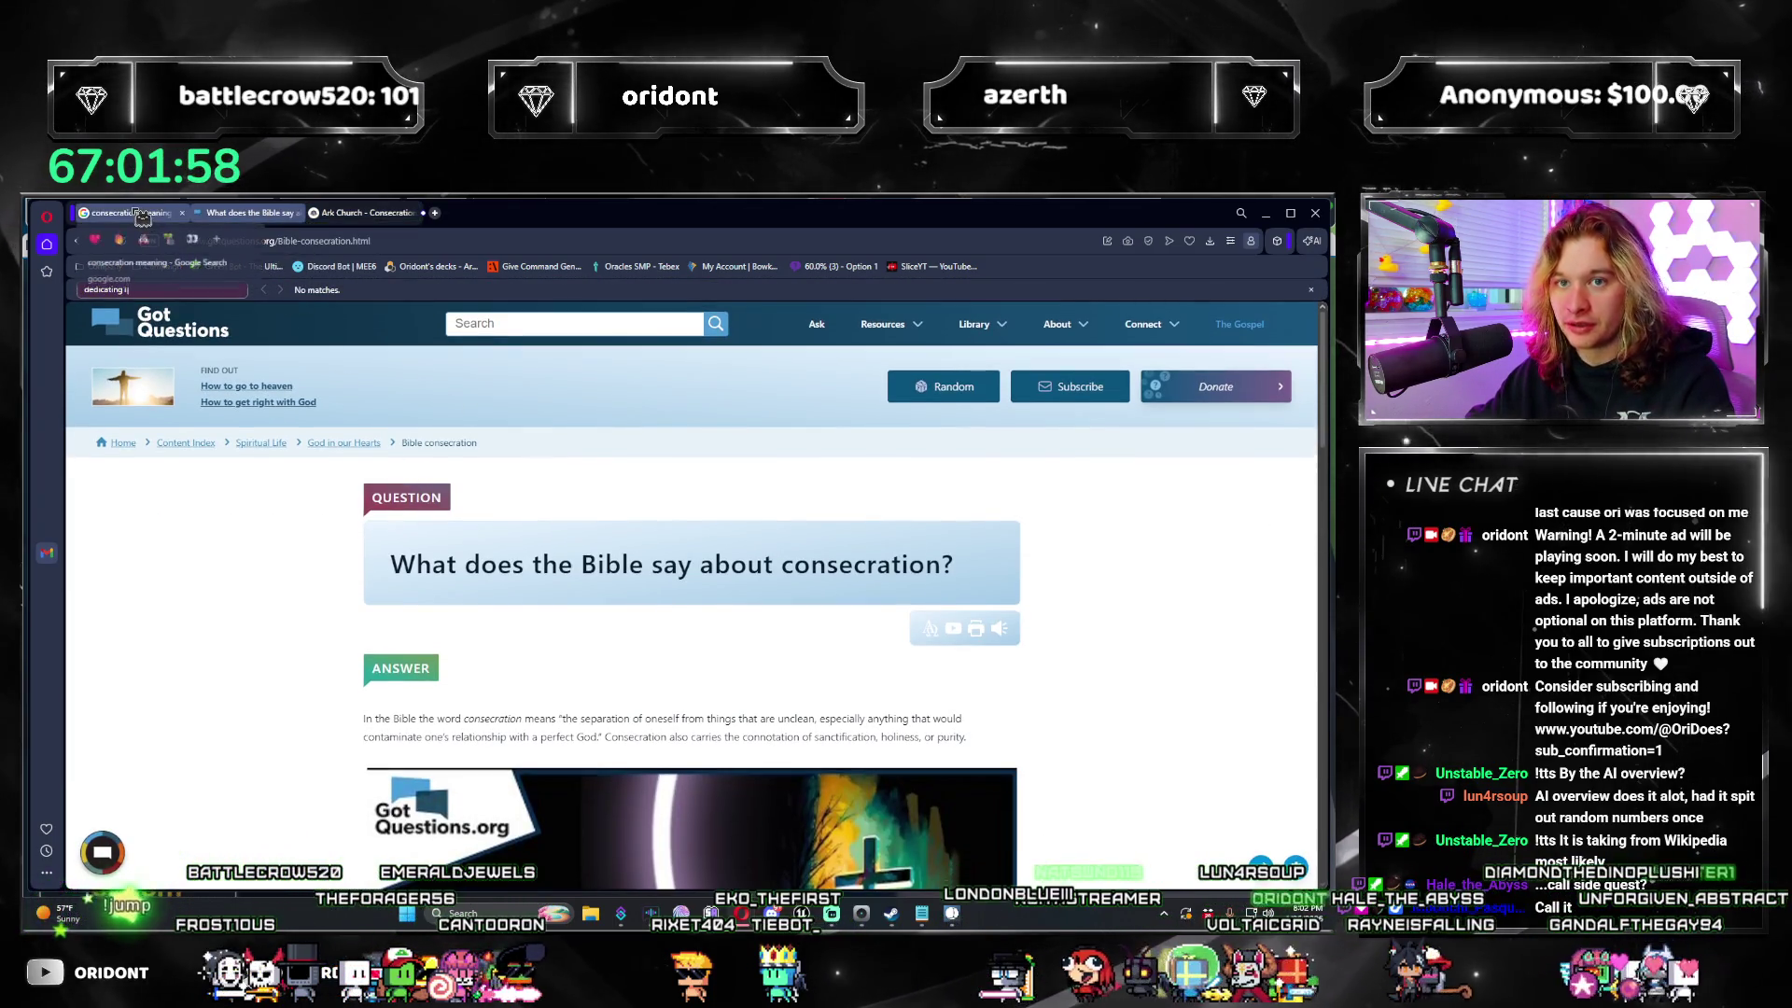
key(ctrl+shift+Tab)
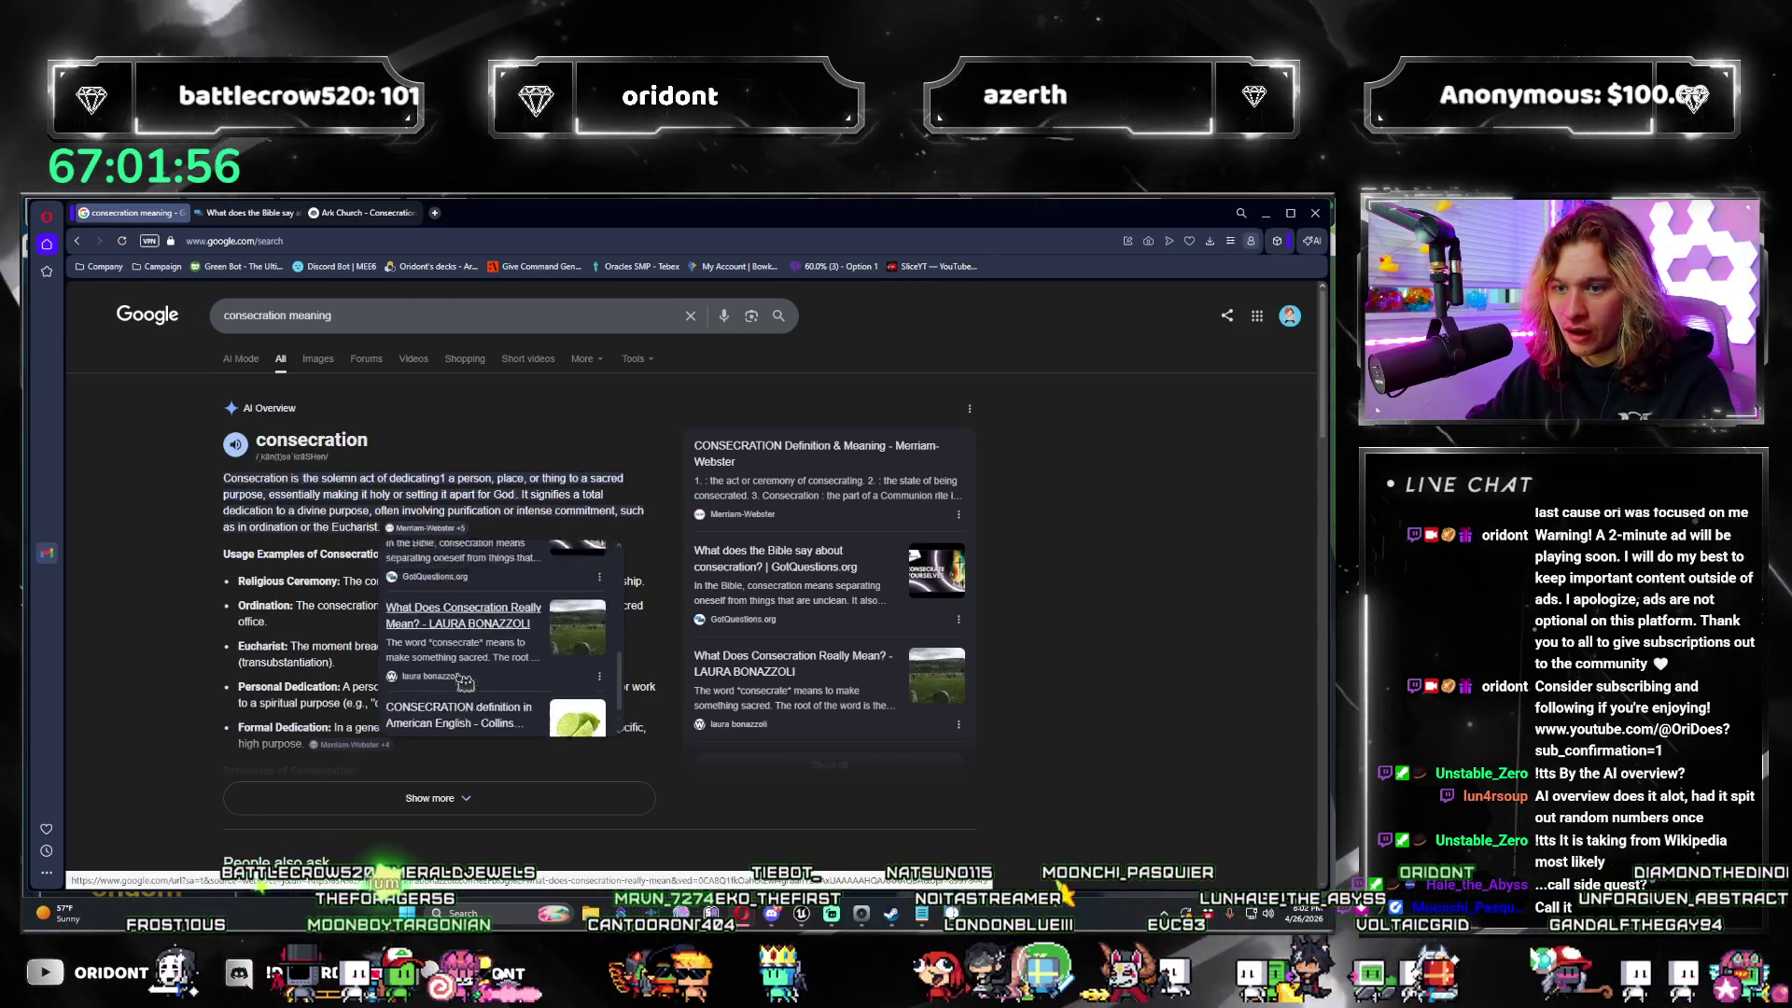
Step: Open the consecration blog article past its redirect, search and skim it
scroll(457, 690, down, 2)
click(452, 658)
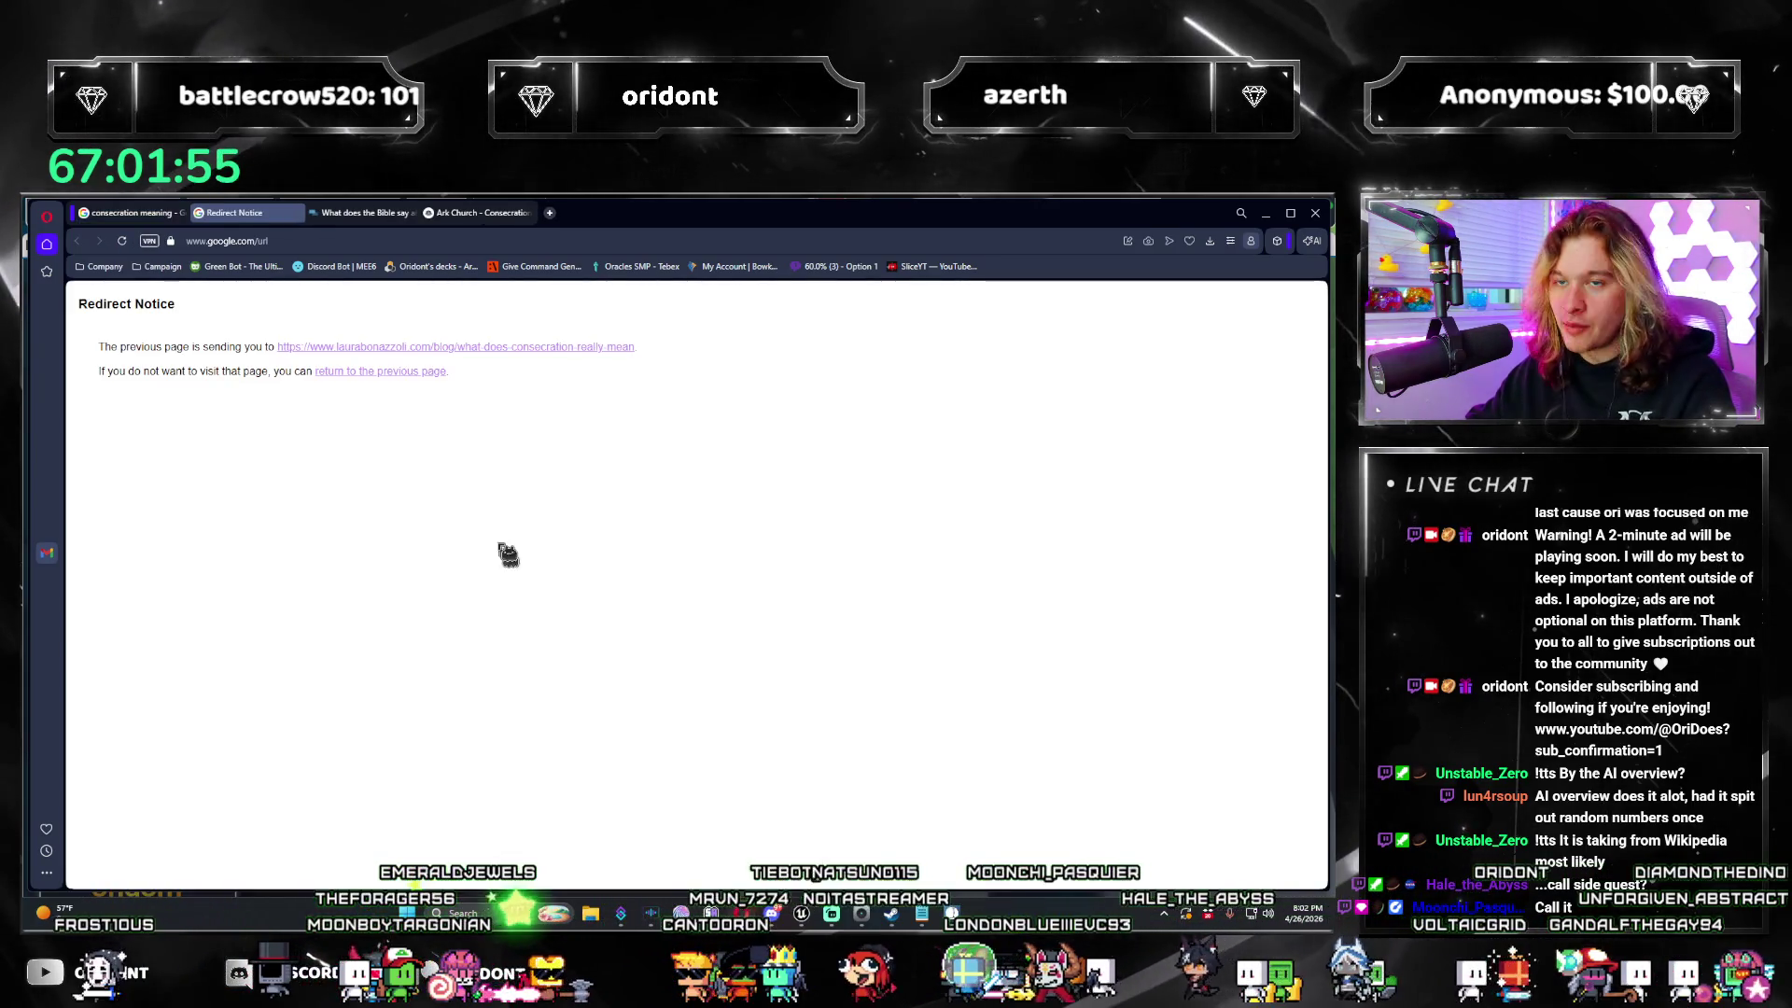
click(423, 350)
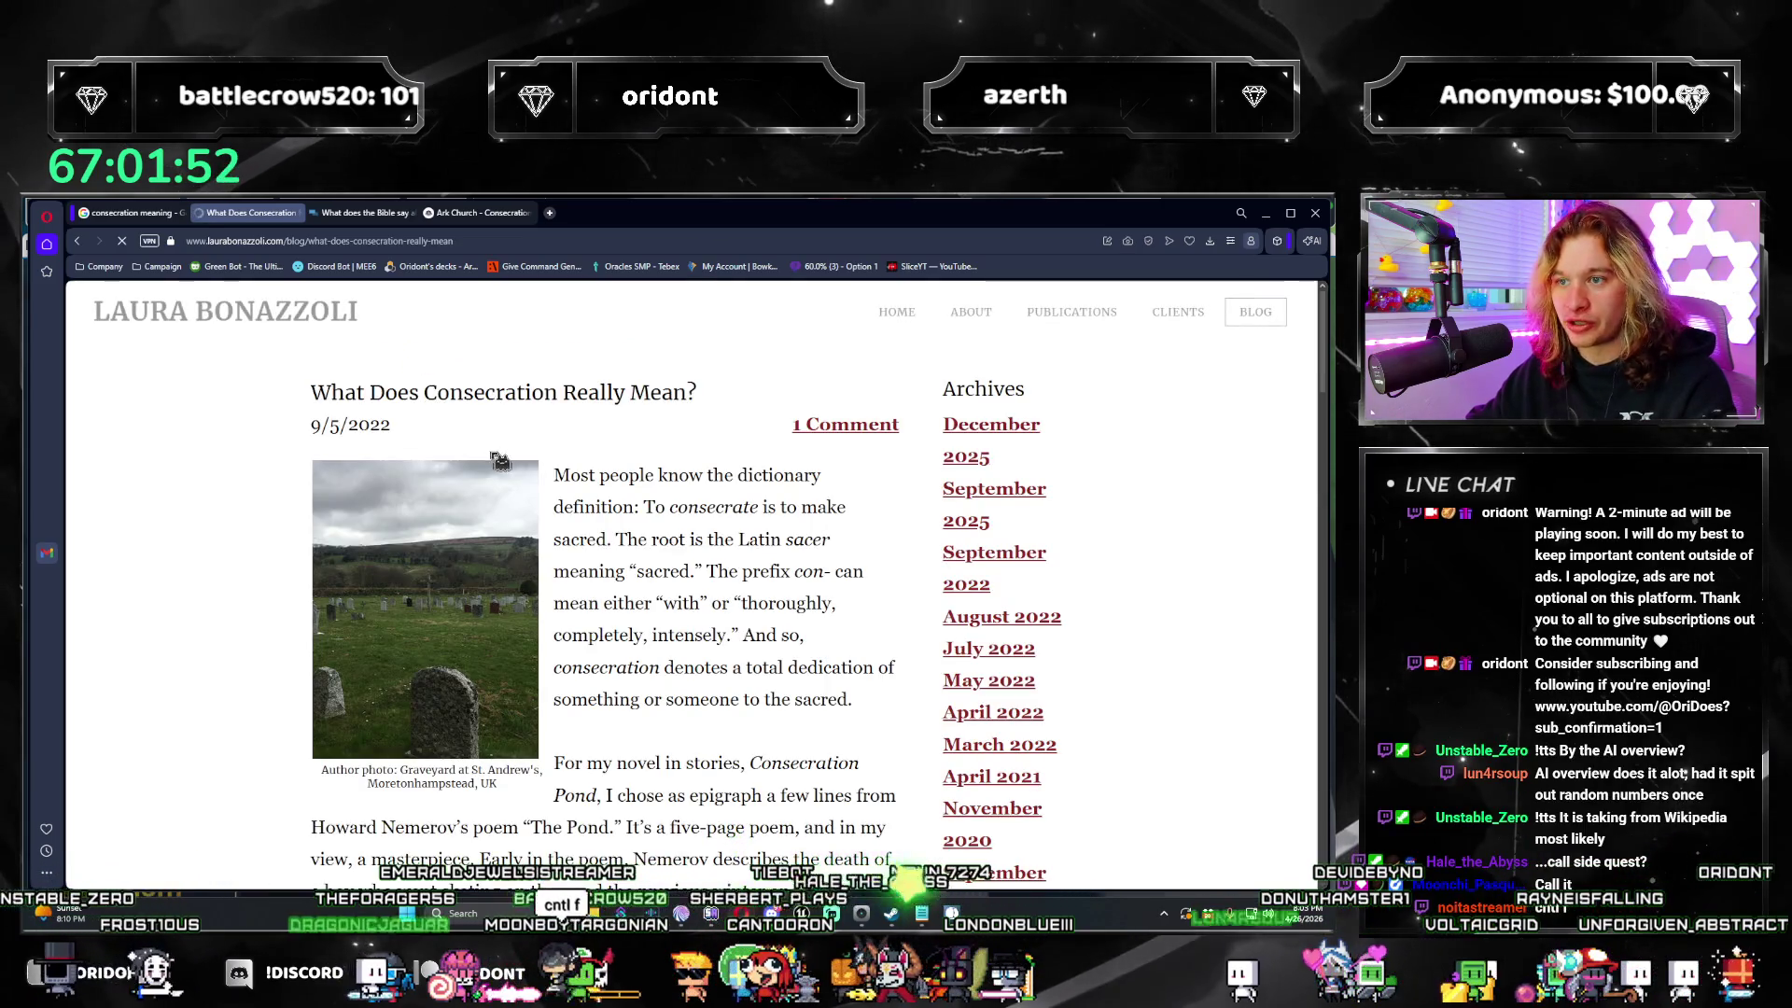
key(ctrl+f)
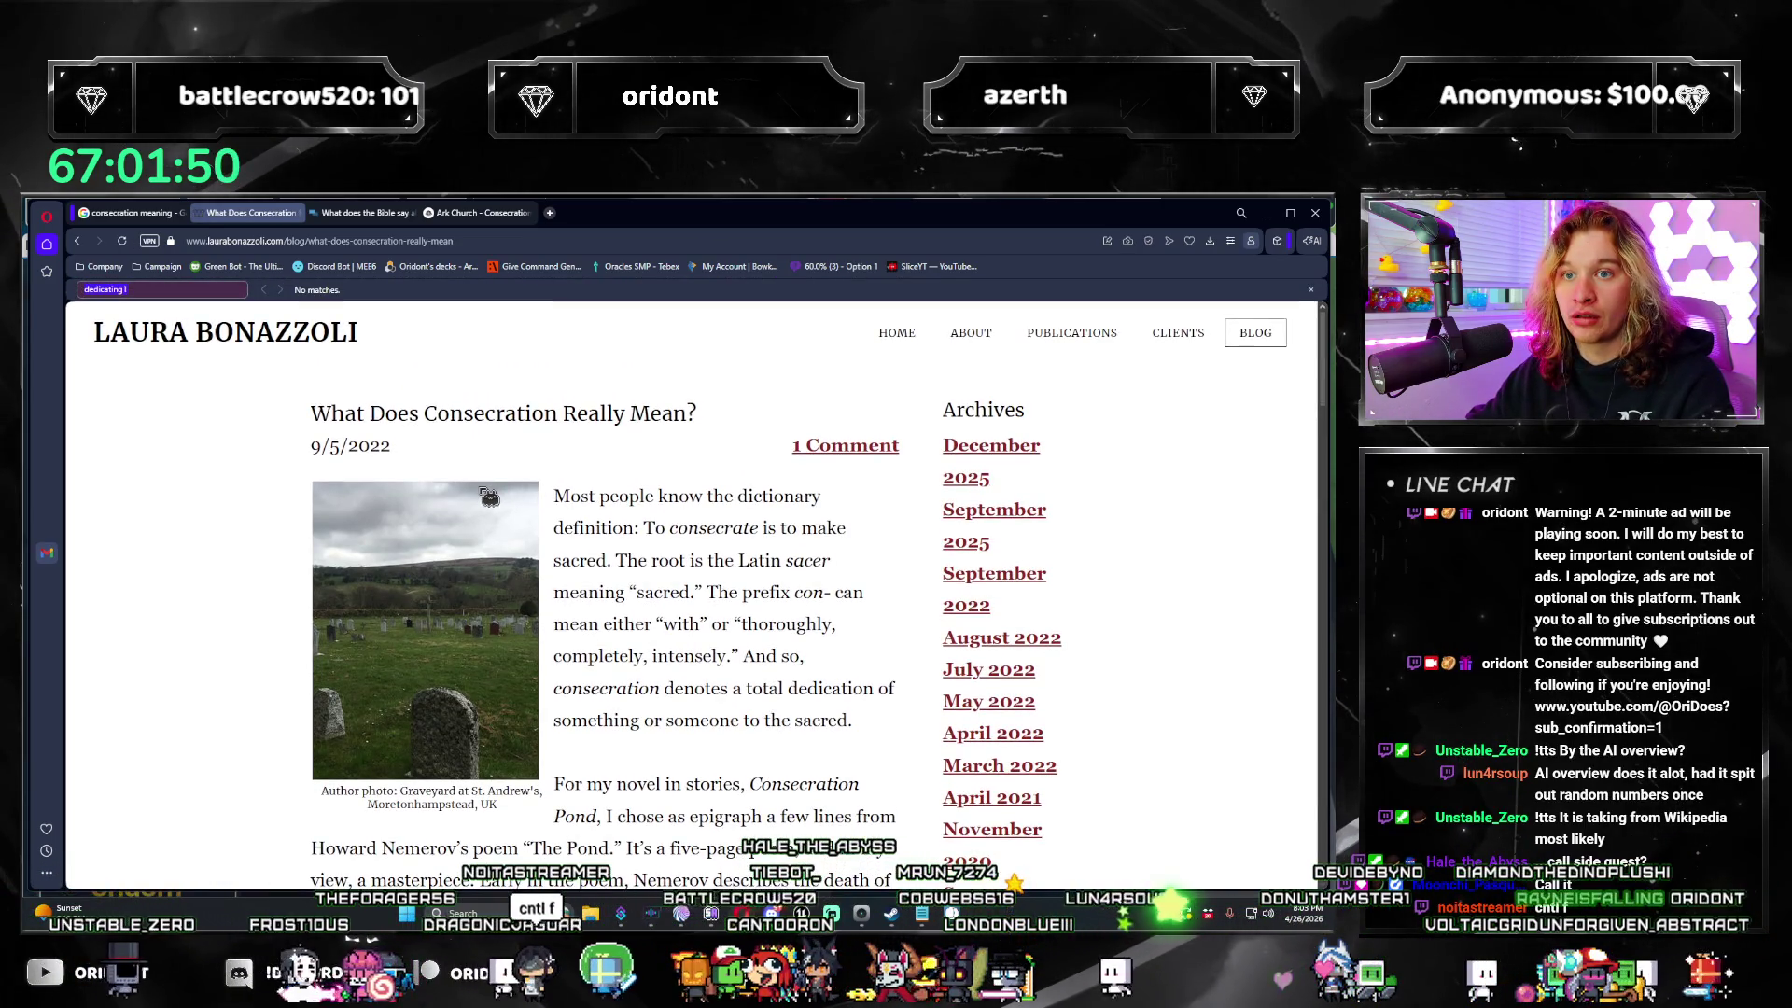
scroll(489, 496, down, 10)
scroll(566, 486, up, 3)
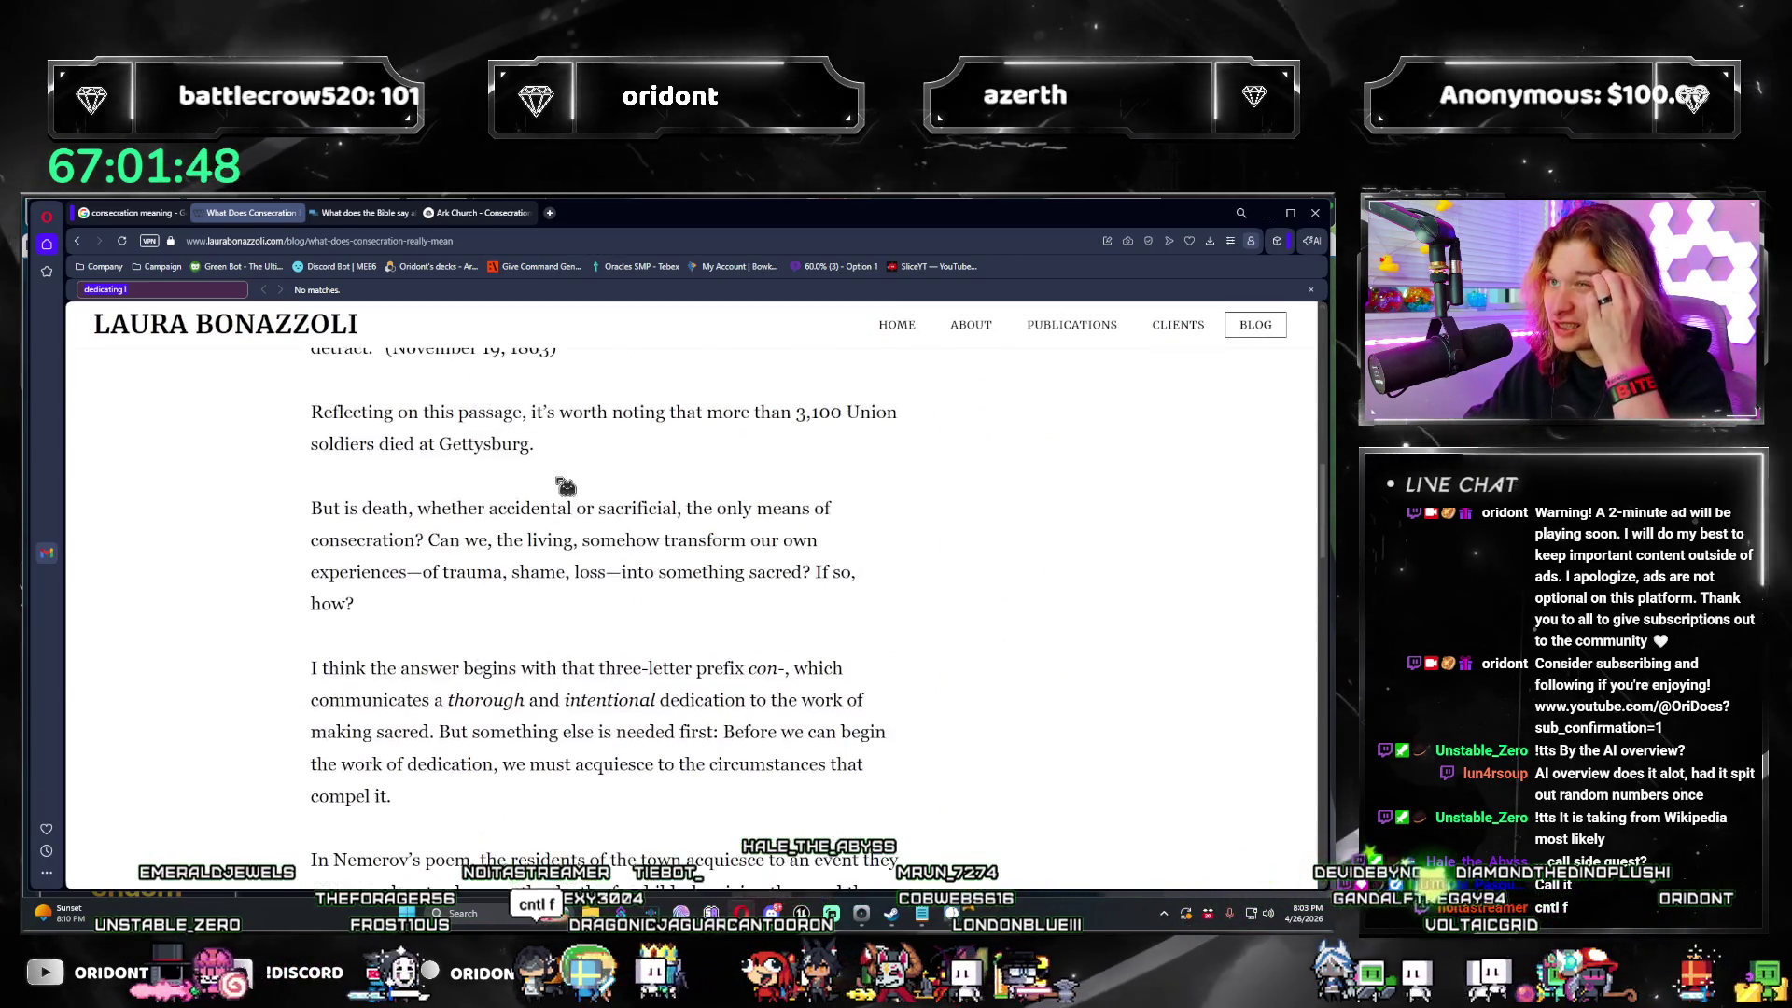
scroll(566, 486, up, 8)
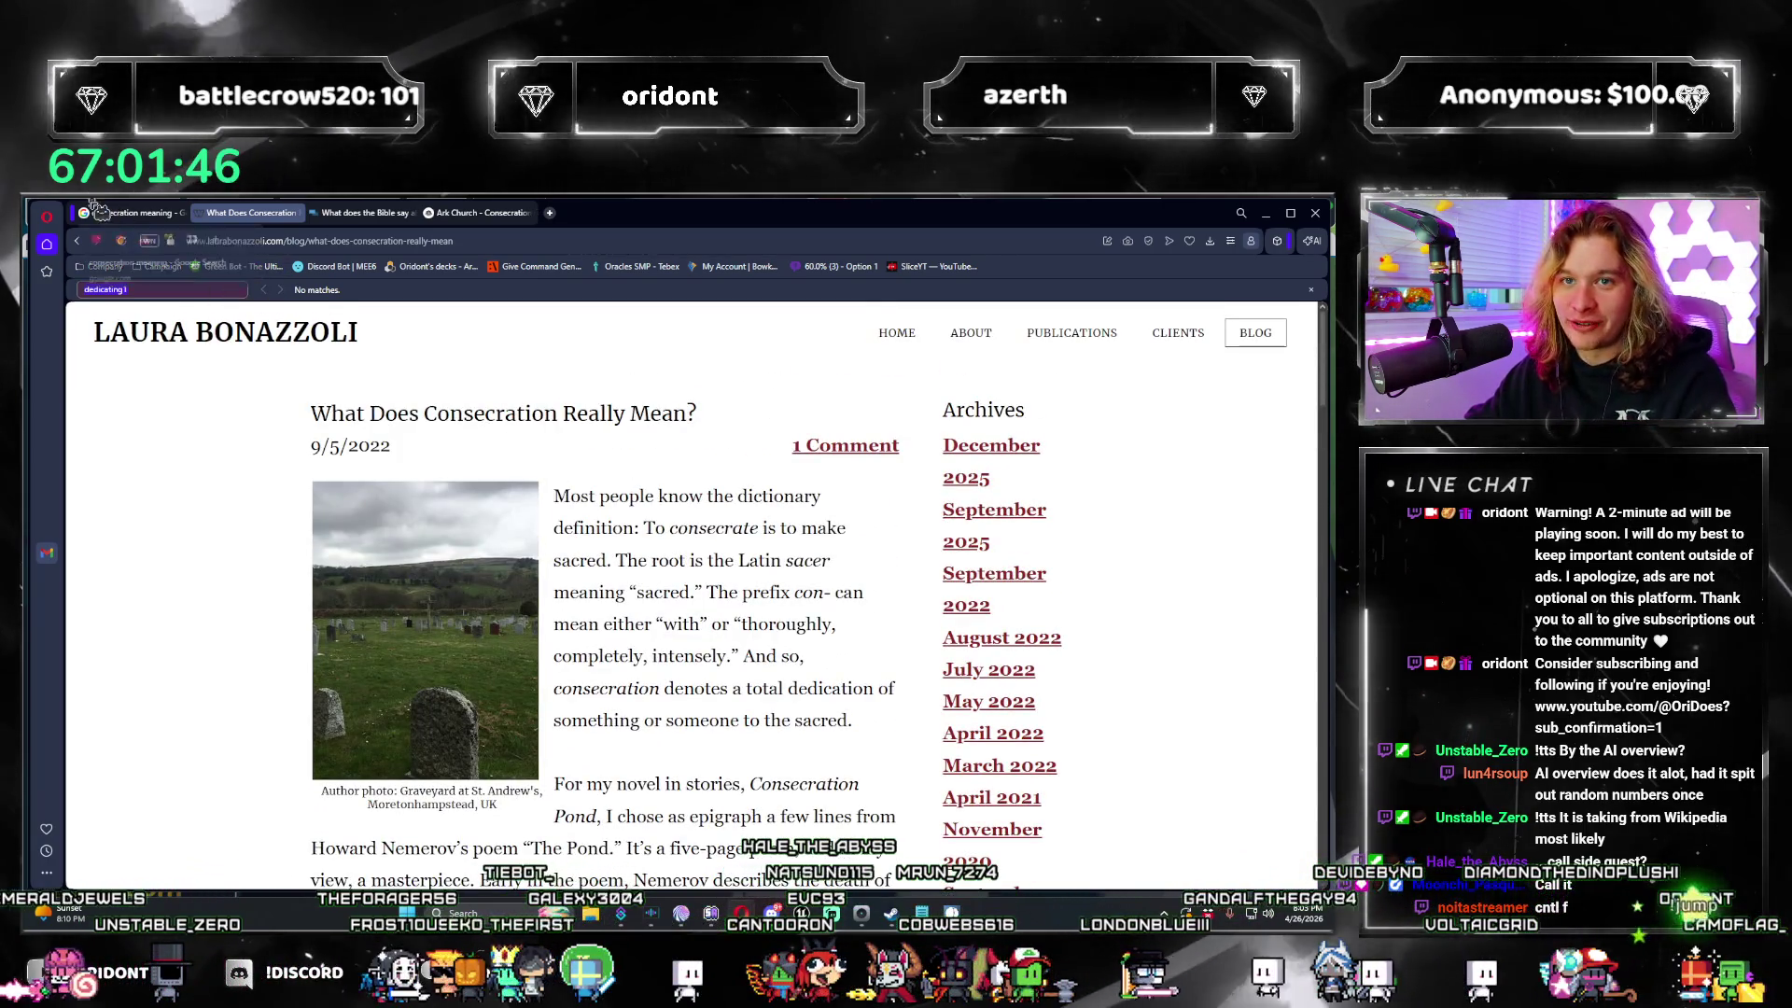
click(98, 209)
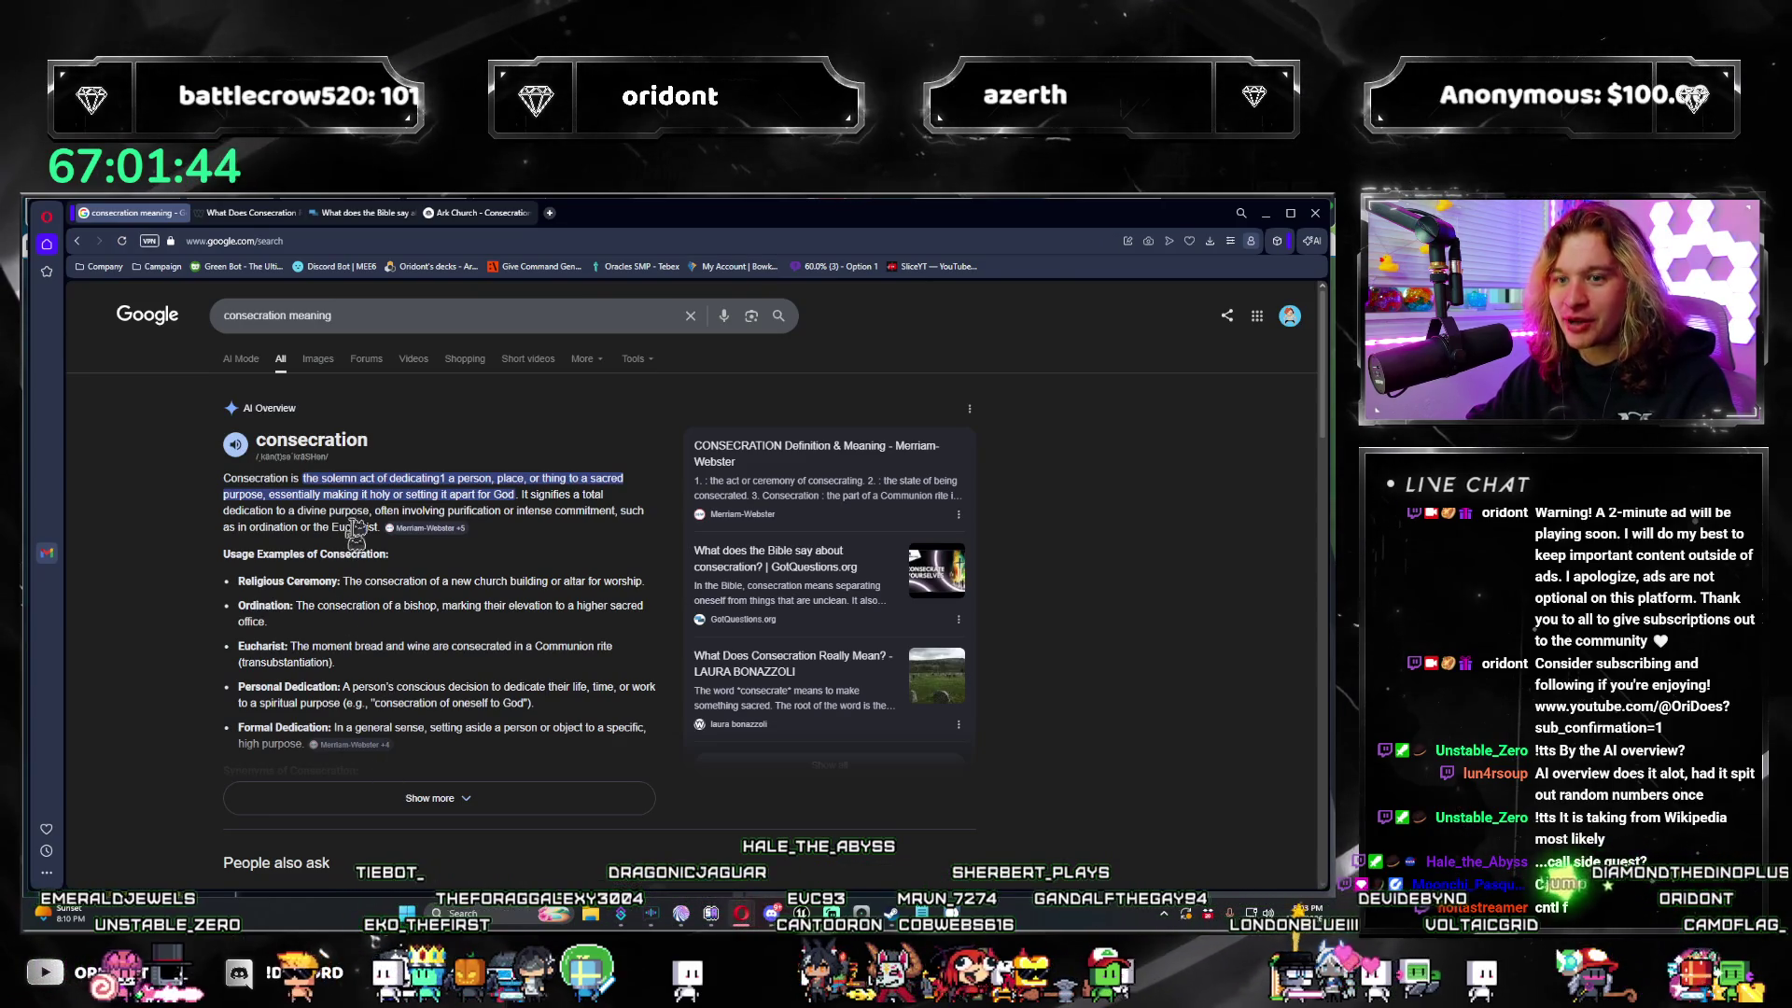
Step: Open the Collins dictionary source in a new tab and search its page
click(424, 530)
scroll(439, 653, down, 3)
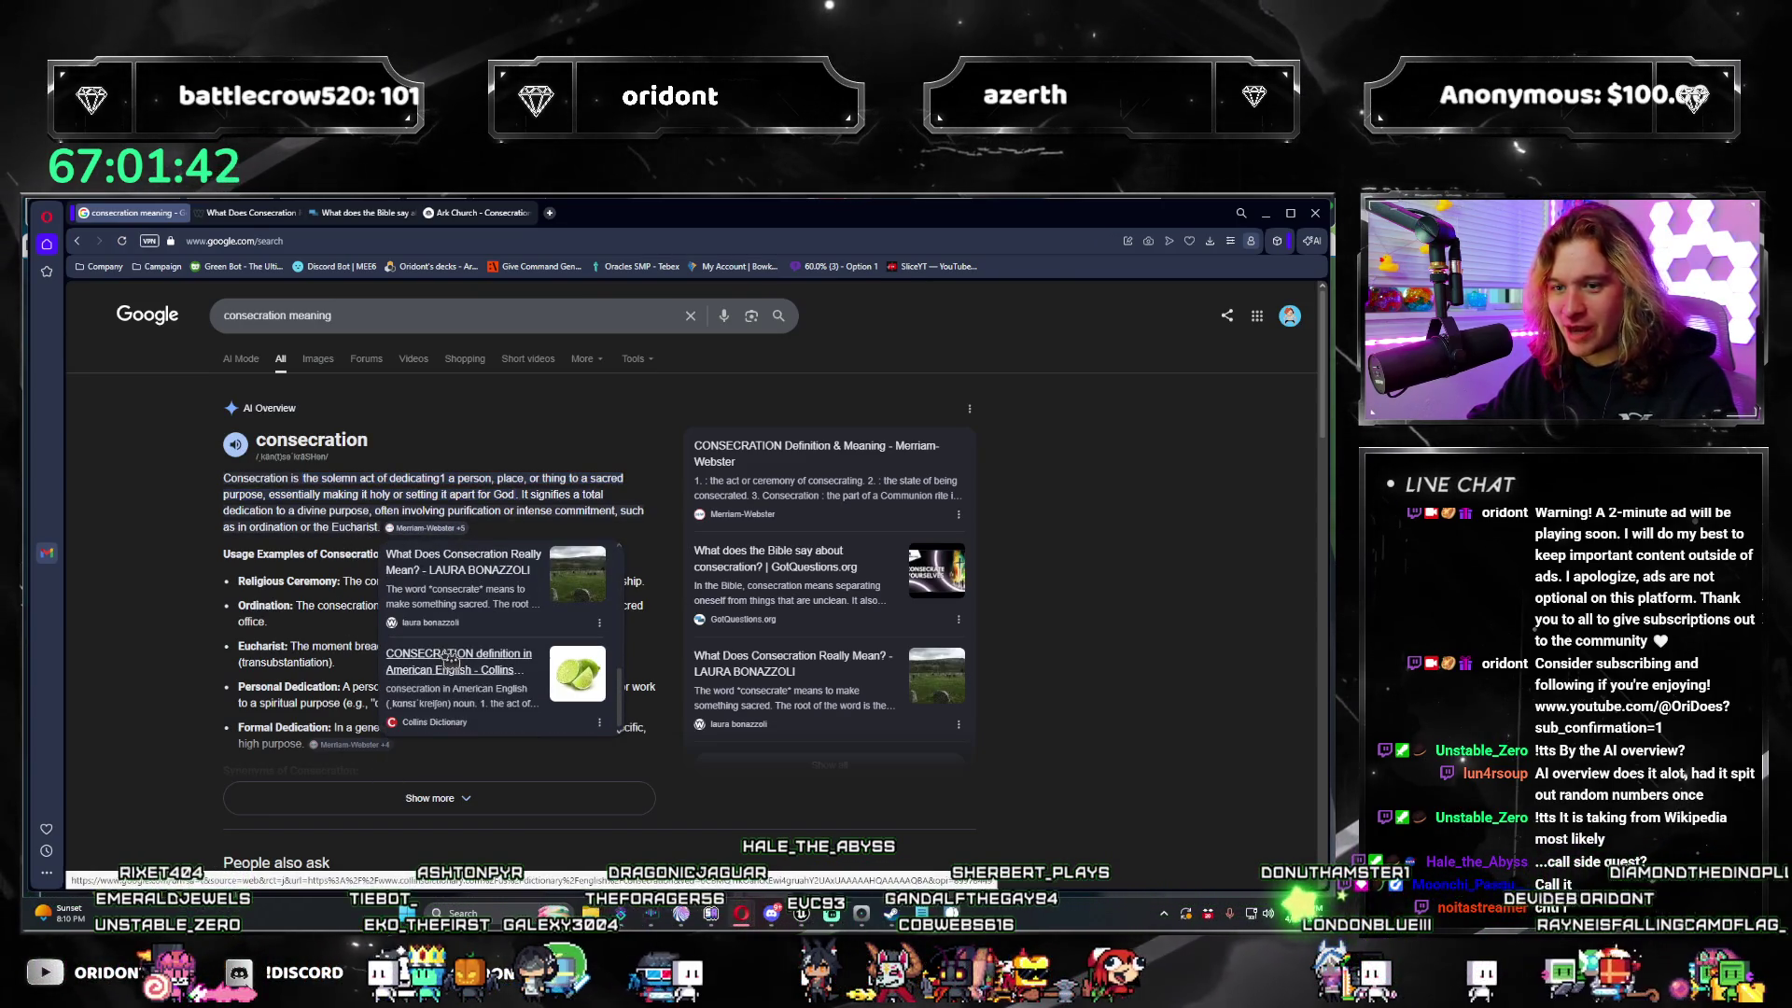
click(437, 674)
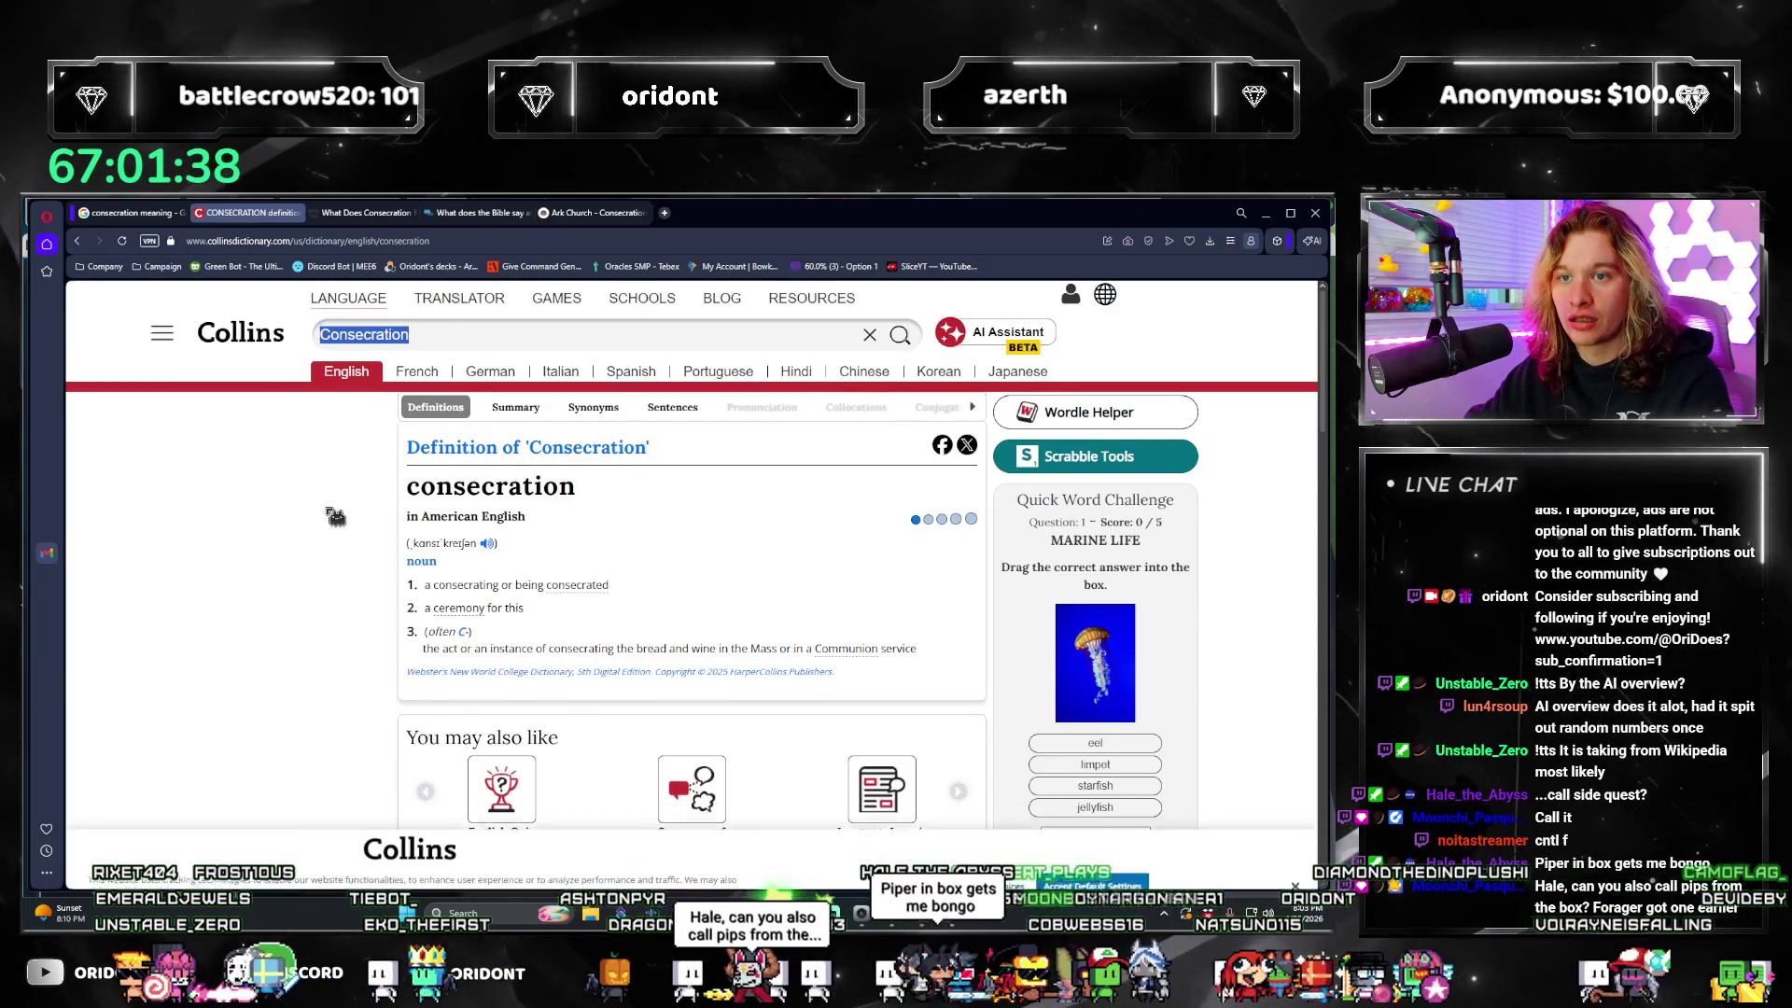
key(ctrl+f)
scroll(321, 510, down, 3)
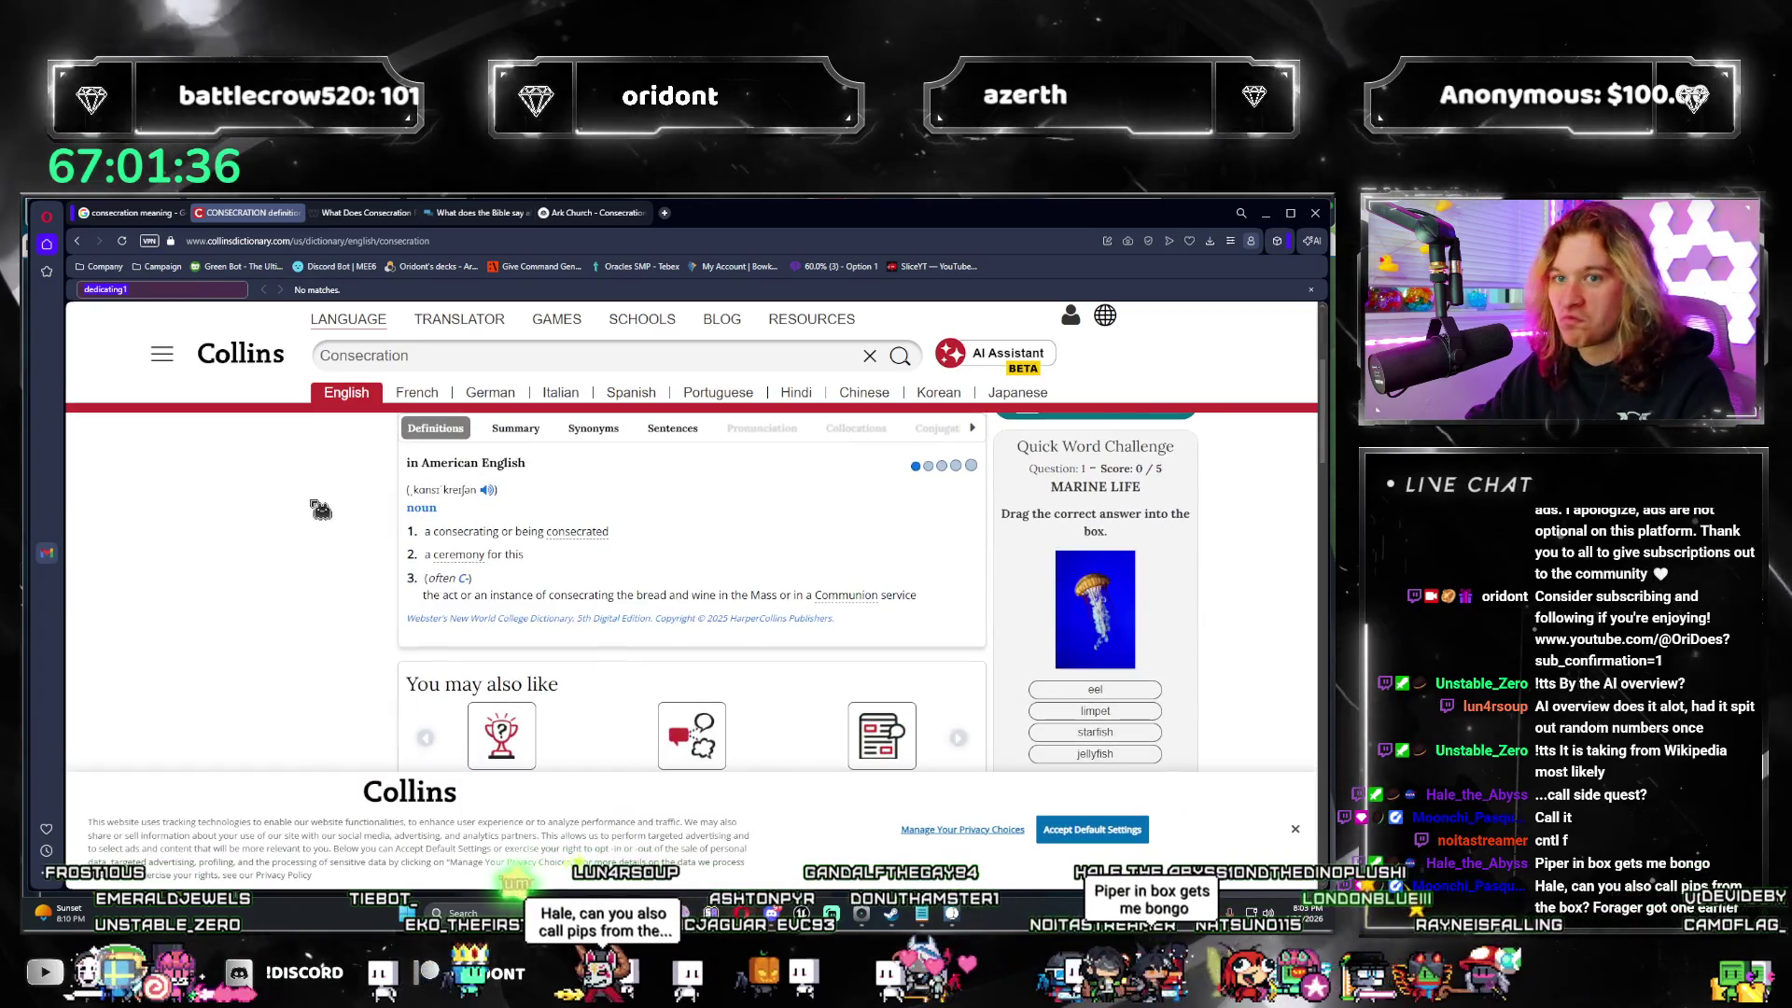
click(131, 212)
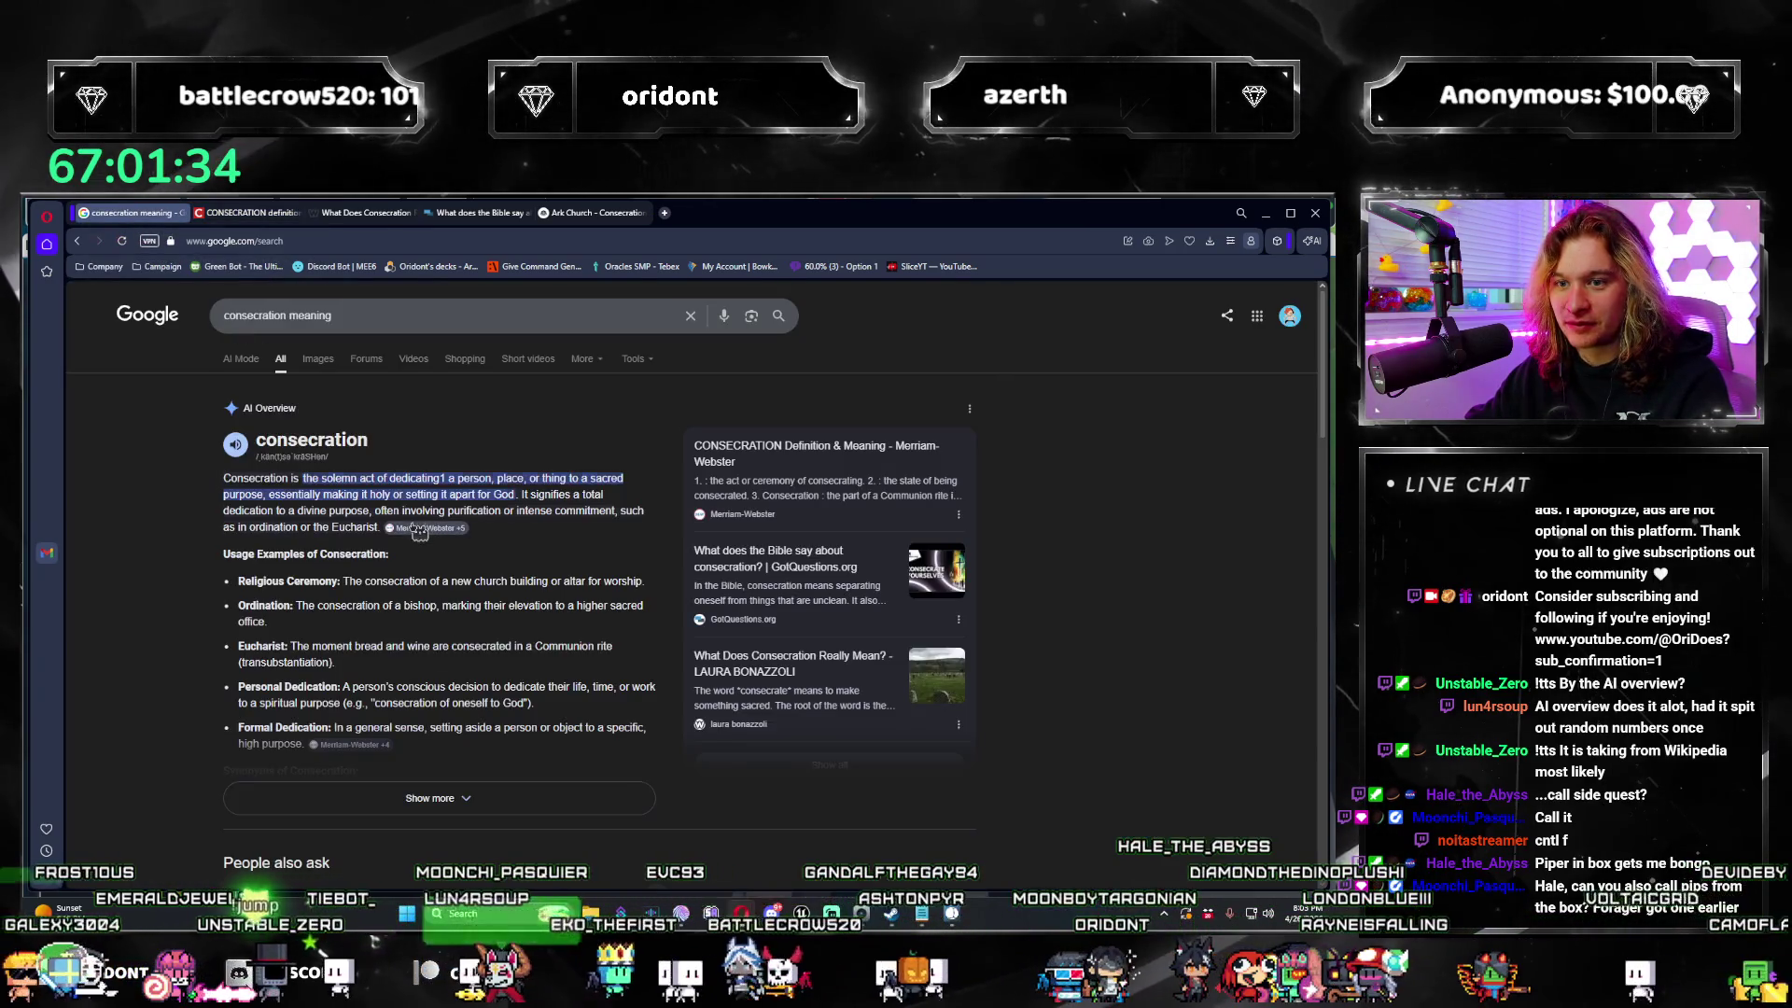
Step: Open the Merriam-Webster source in a new tab, search and scroll its entry
click(457, 568)
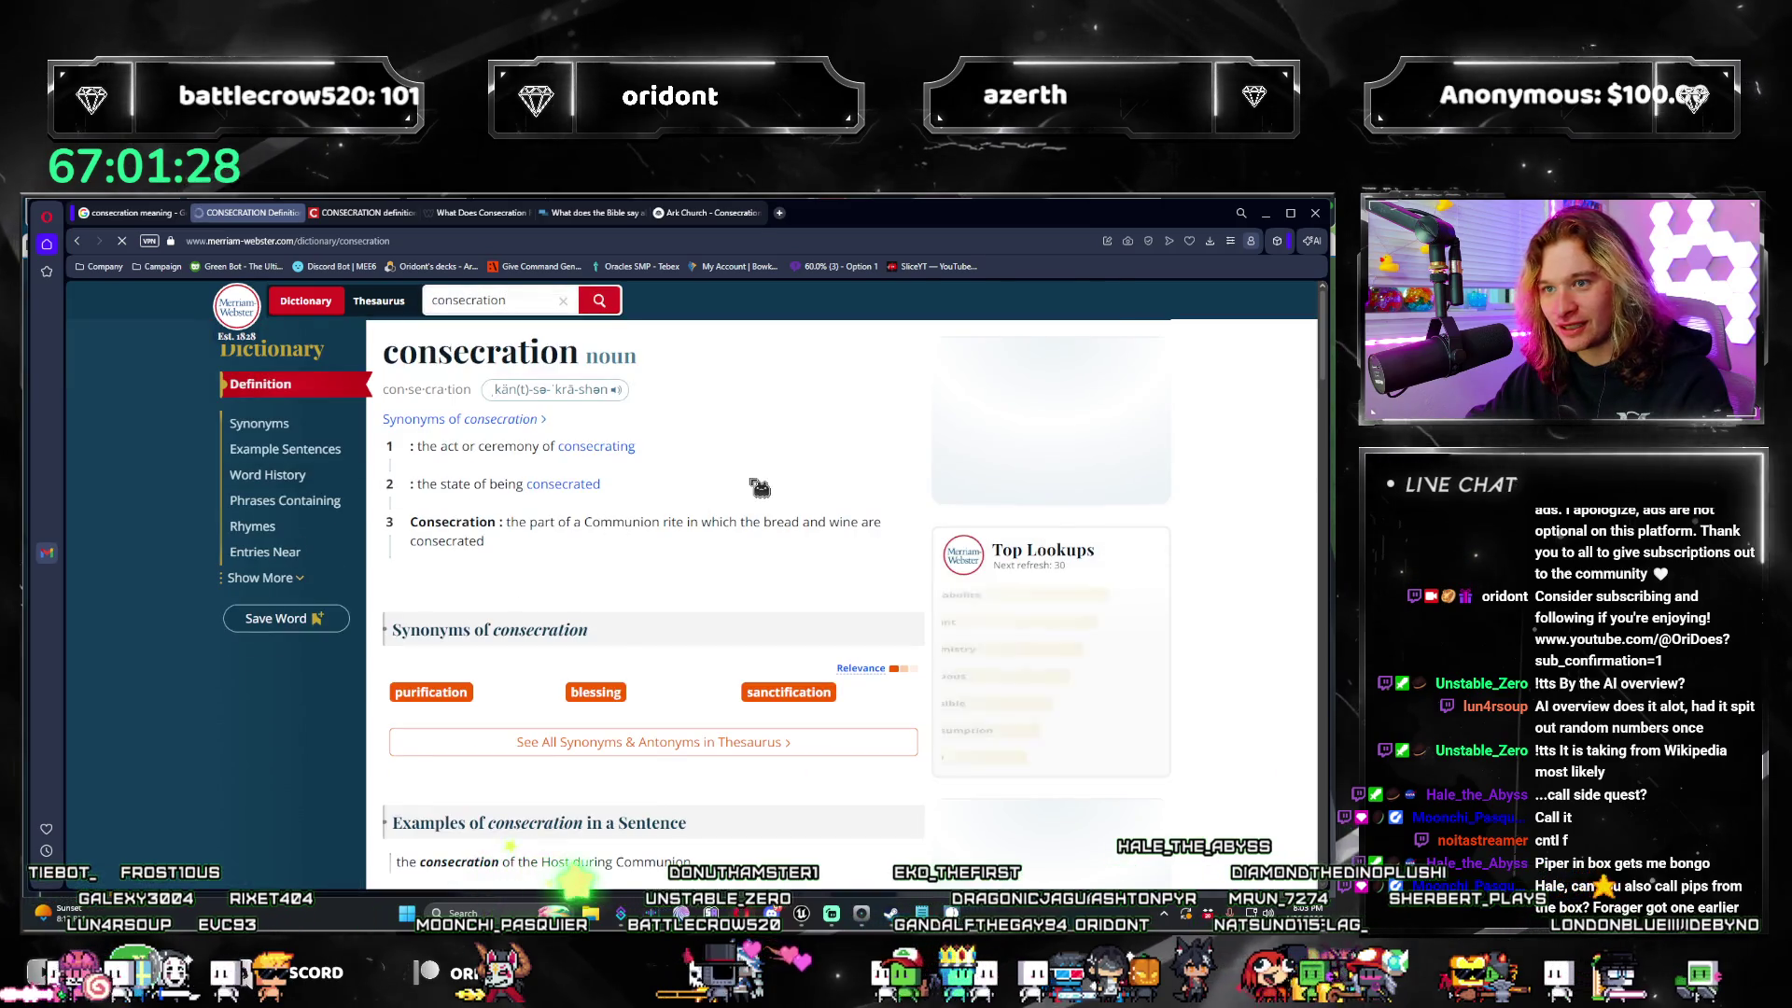
key(ctrl+f)
scroll(761, 490, down, 15)
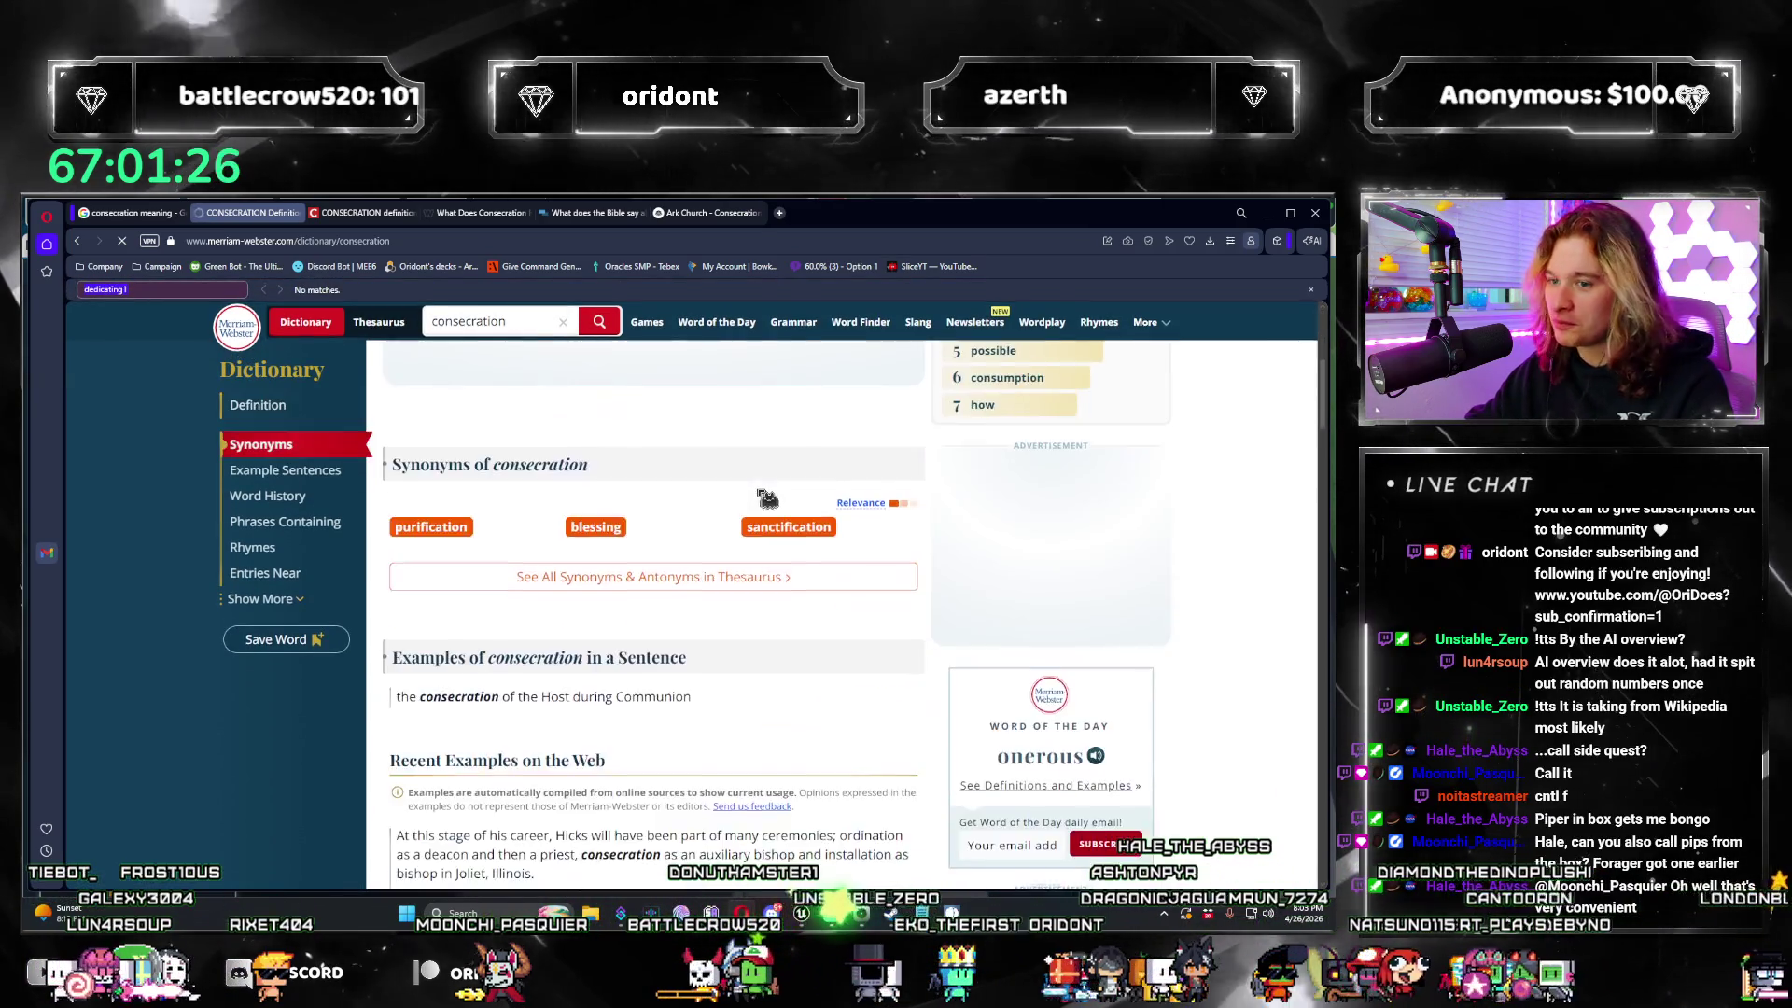
scroll(761, 495, down, 10)
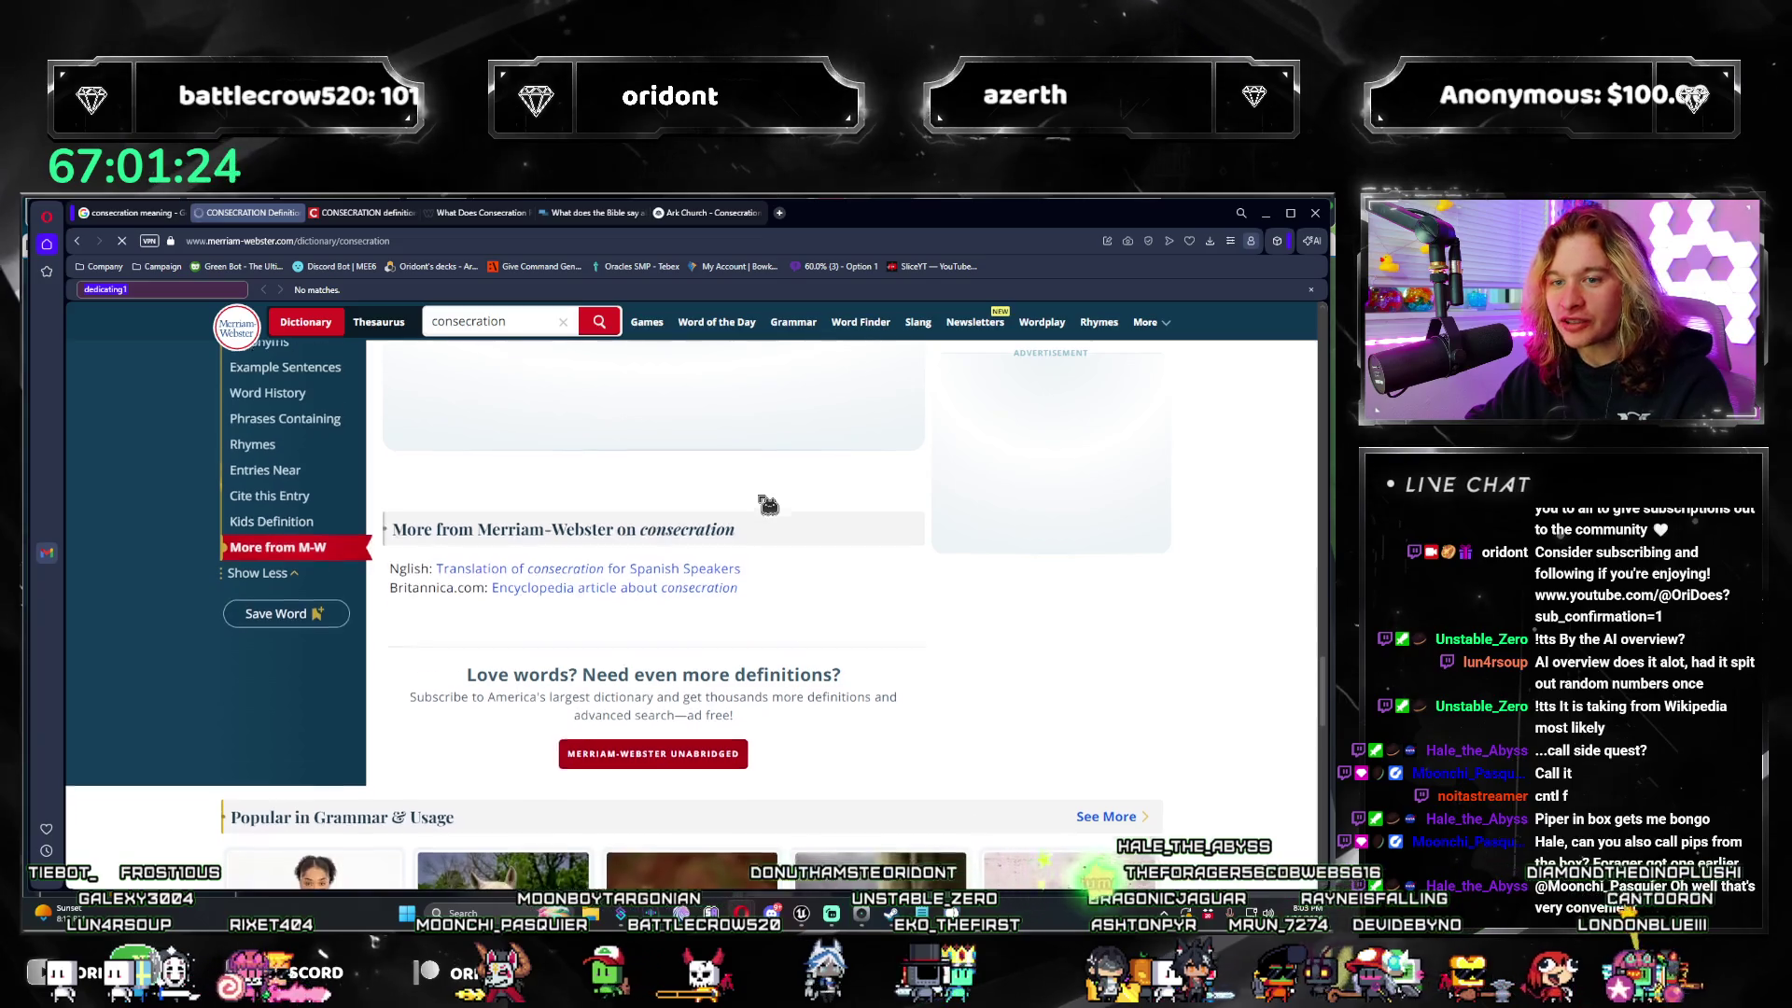
Step: Skim the Collins page after dismissing its ad, then the blog article, and return to Google
click(356, 221)
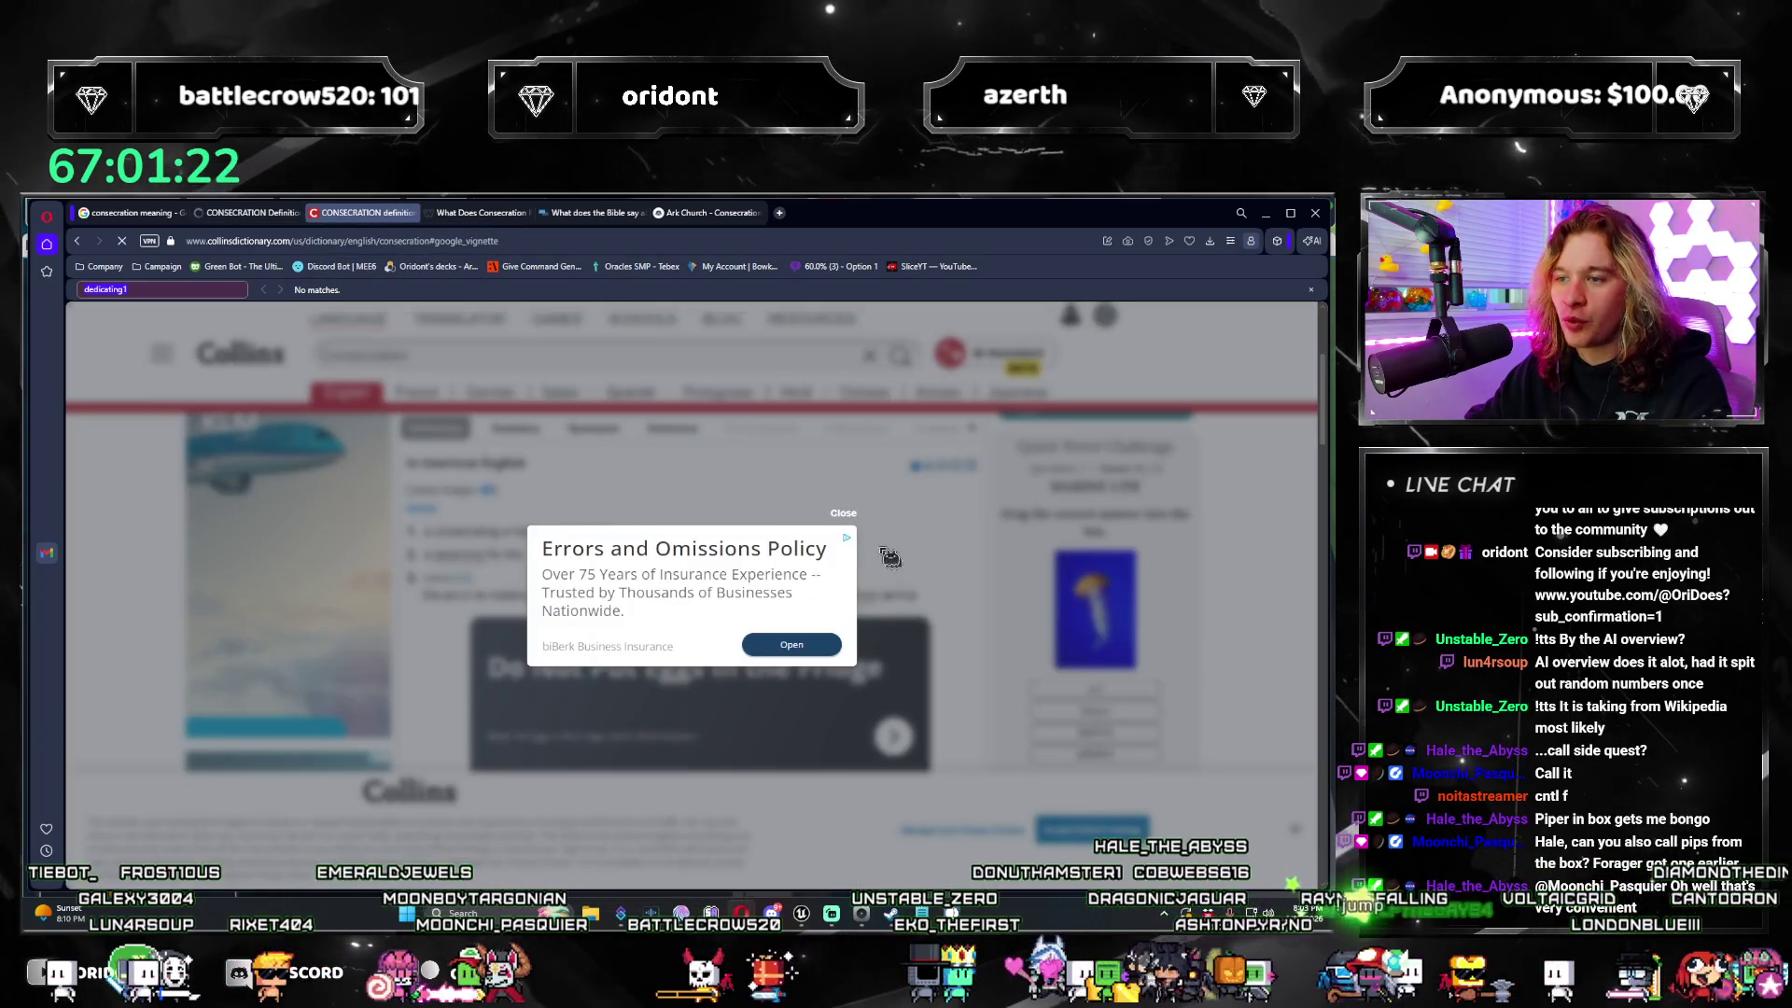
click(845, 515)
scroll(710, 476, down, 5)
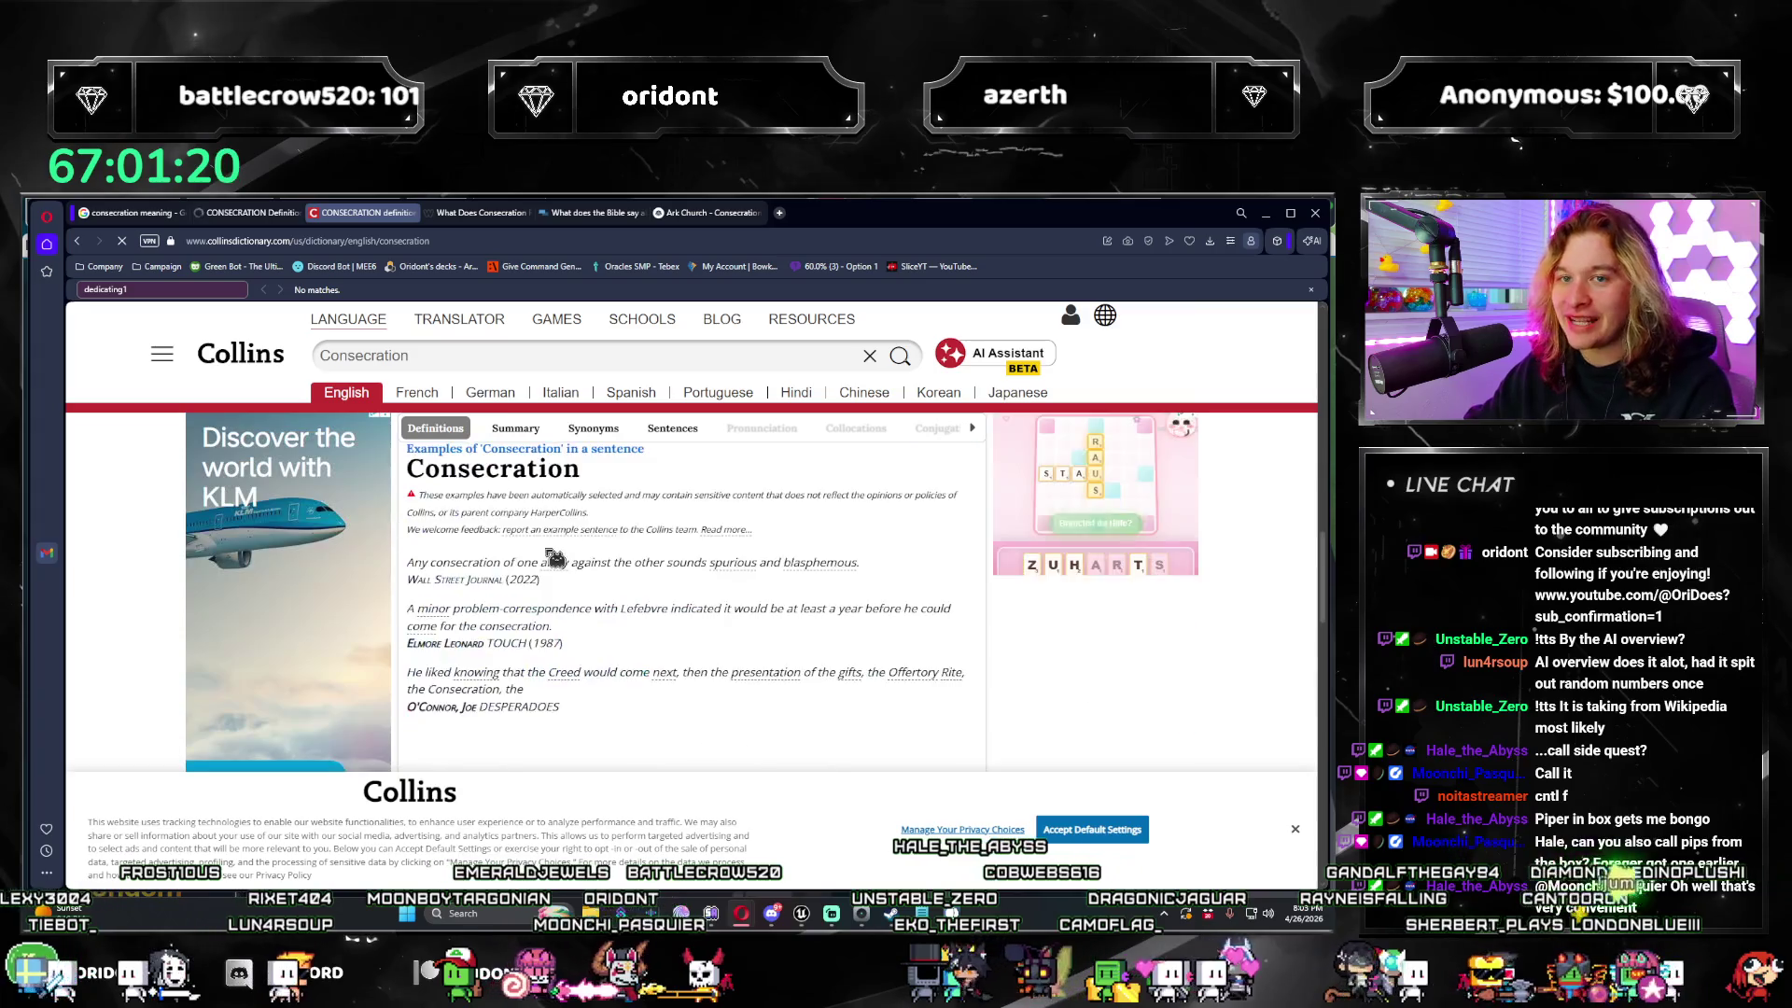
scroll(710, 476, down, 2)
key(ctrl+Tab)
scroll(570, 541, down, 8)
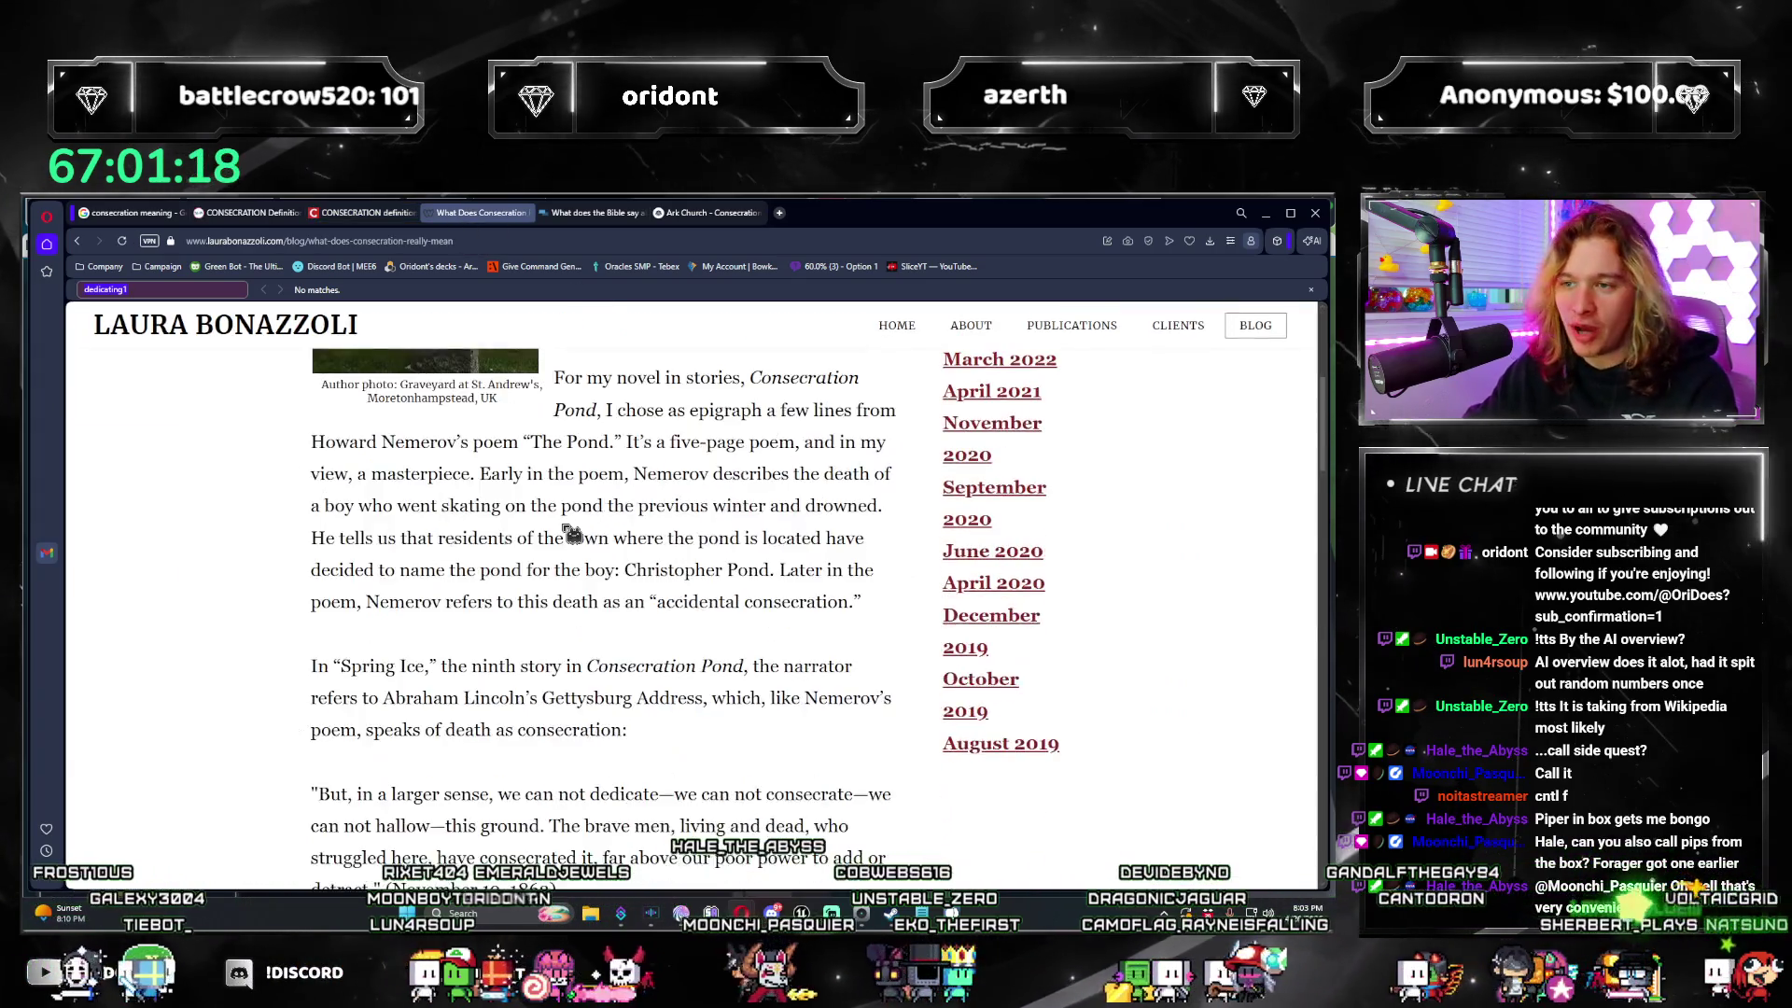
scroll(570, 542, down, 15)
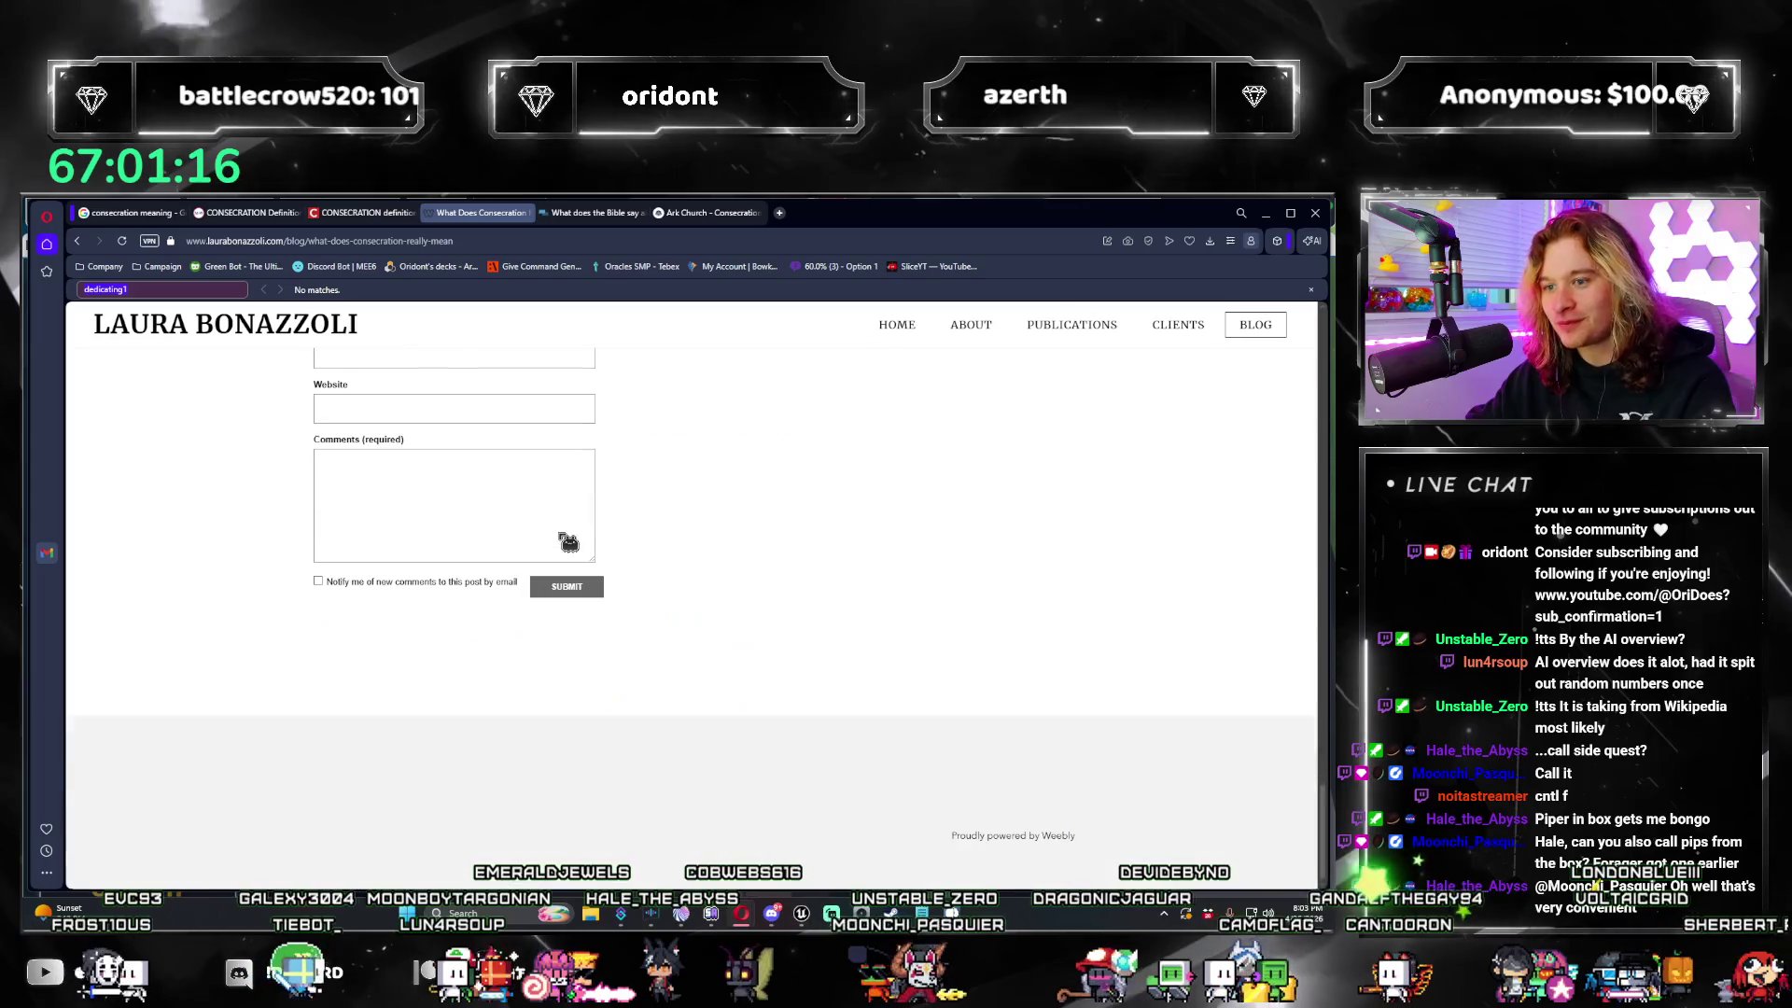
click(170, 220)
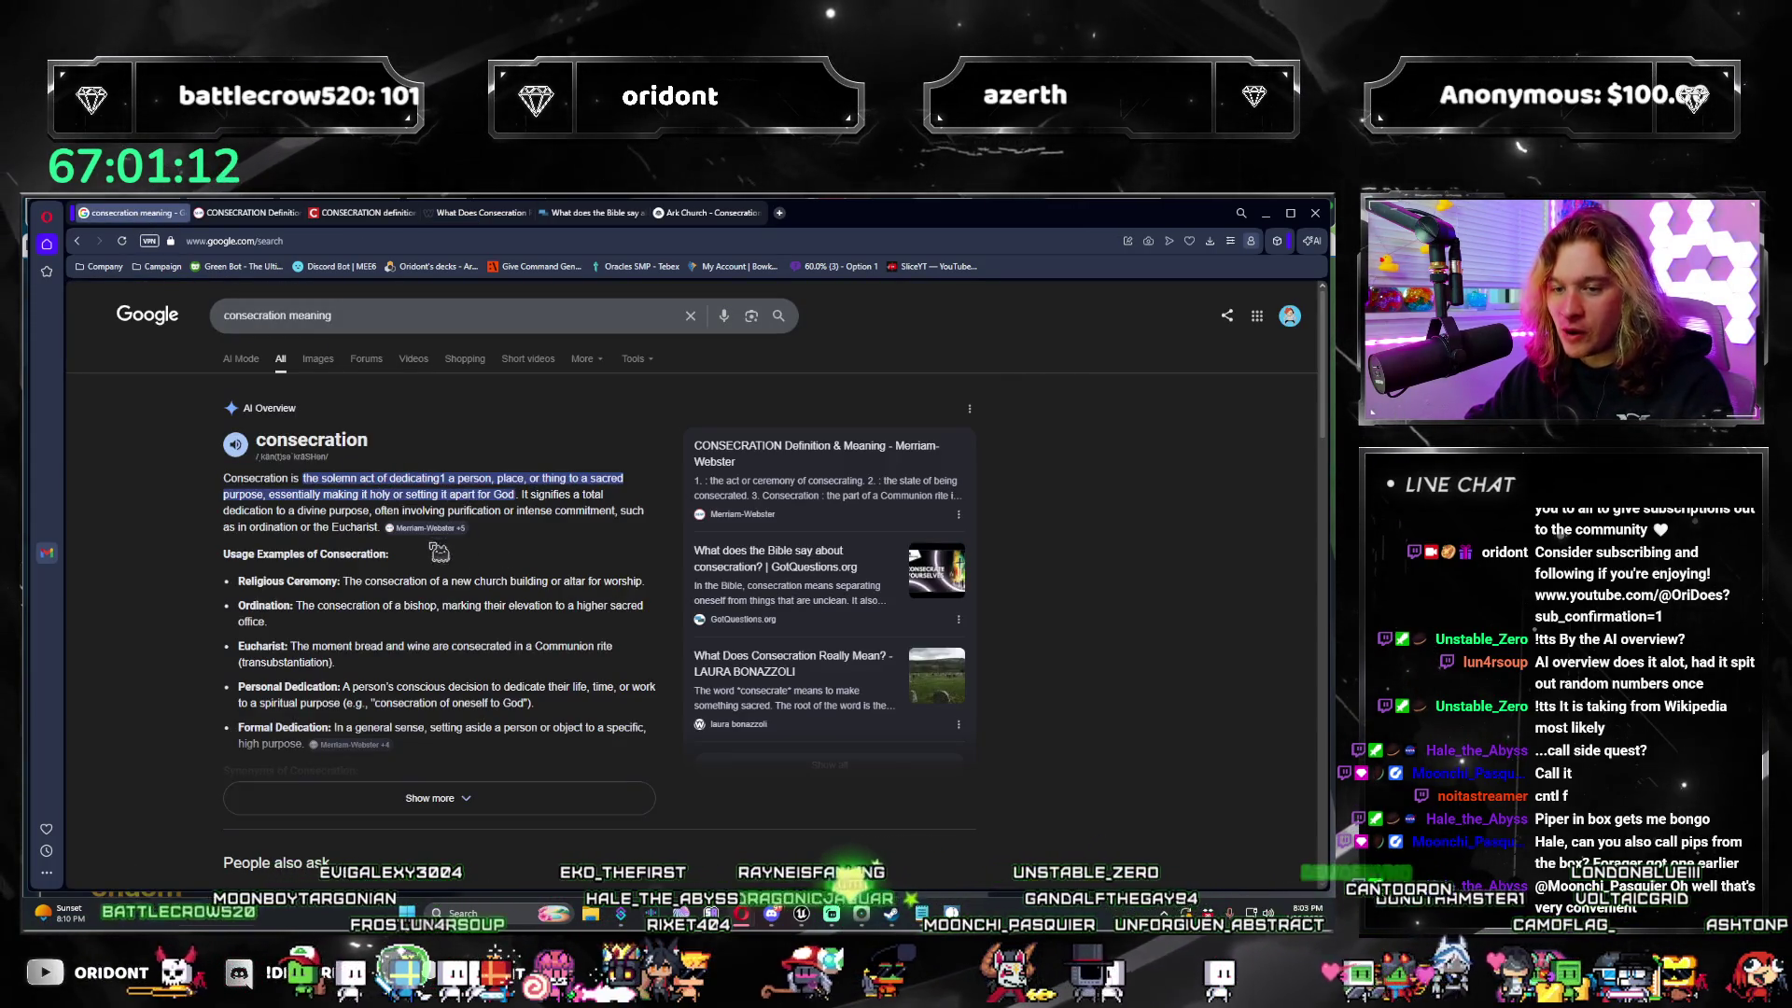
Step: Expand the consecration AI Overview with synonyms and key aspects, then close Chrome's six tabs
click(495, 805)
scroll(525, 722, down, 3)
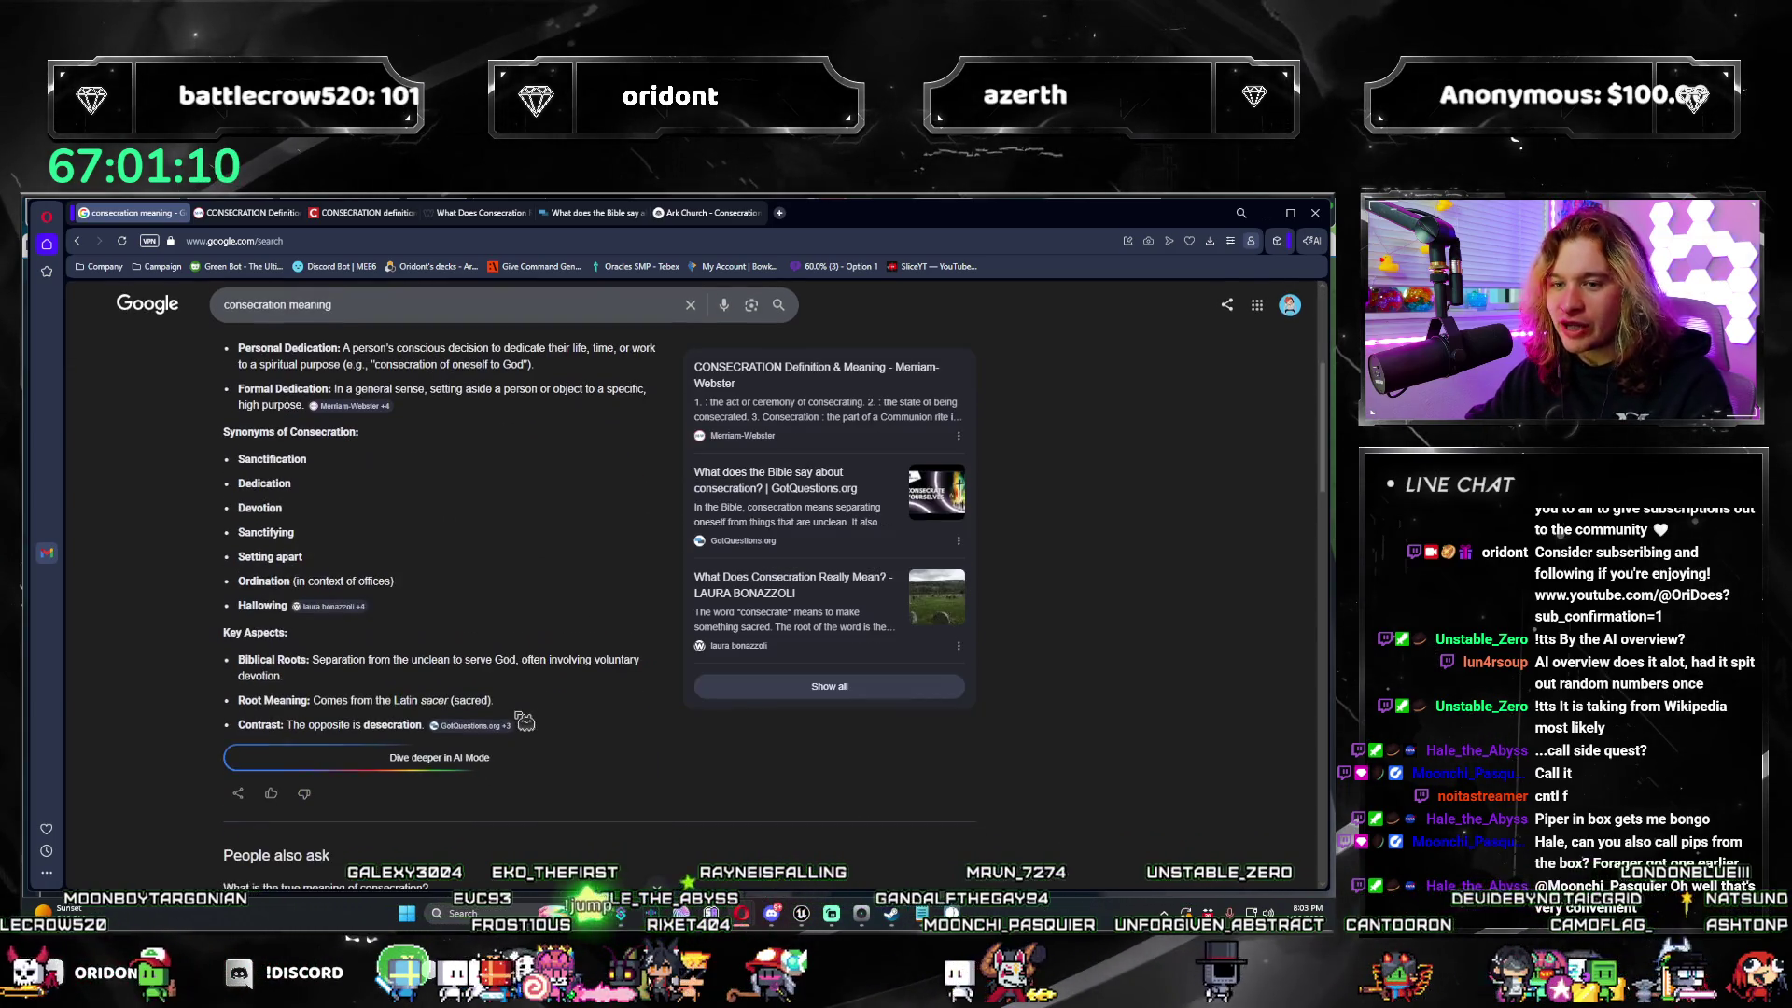
scroll(524, 718, down, 4)
scroll(523, 700, up, 7)
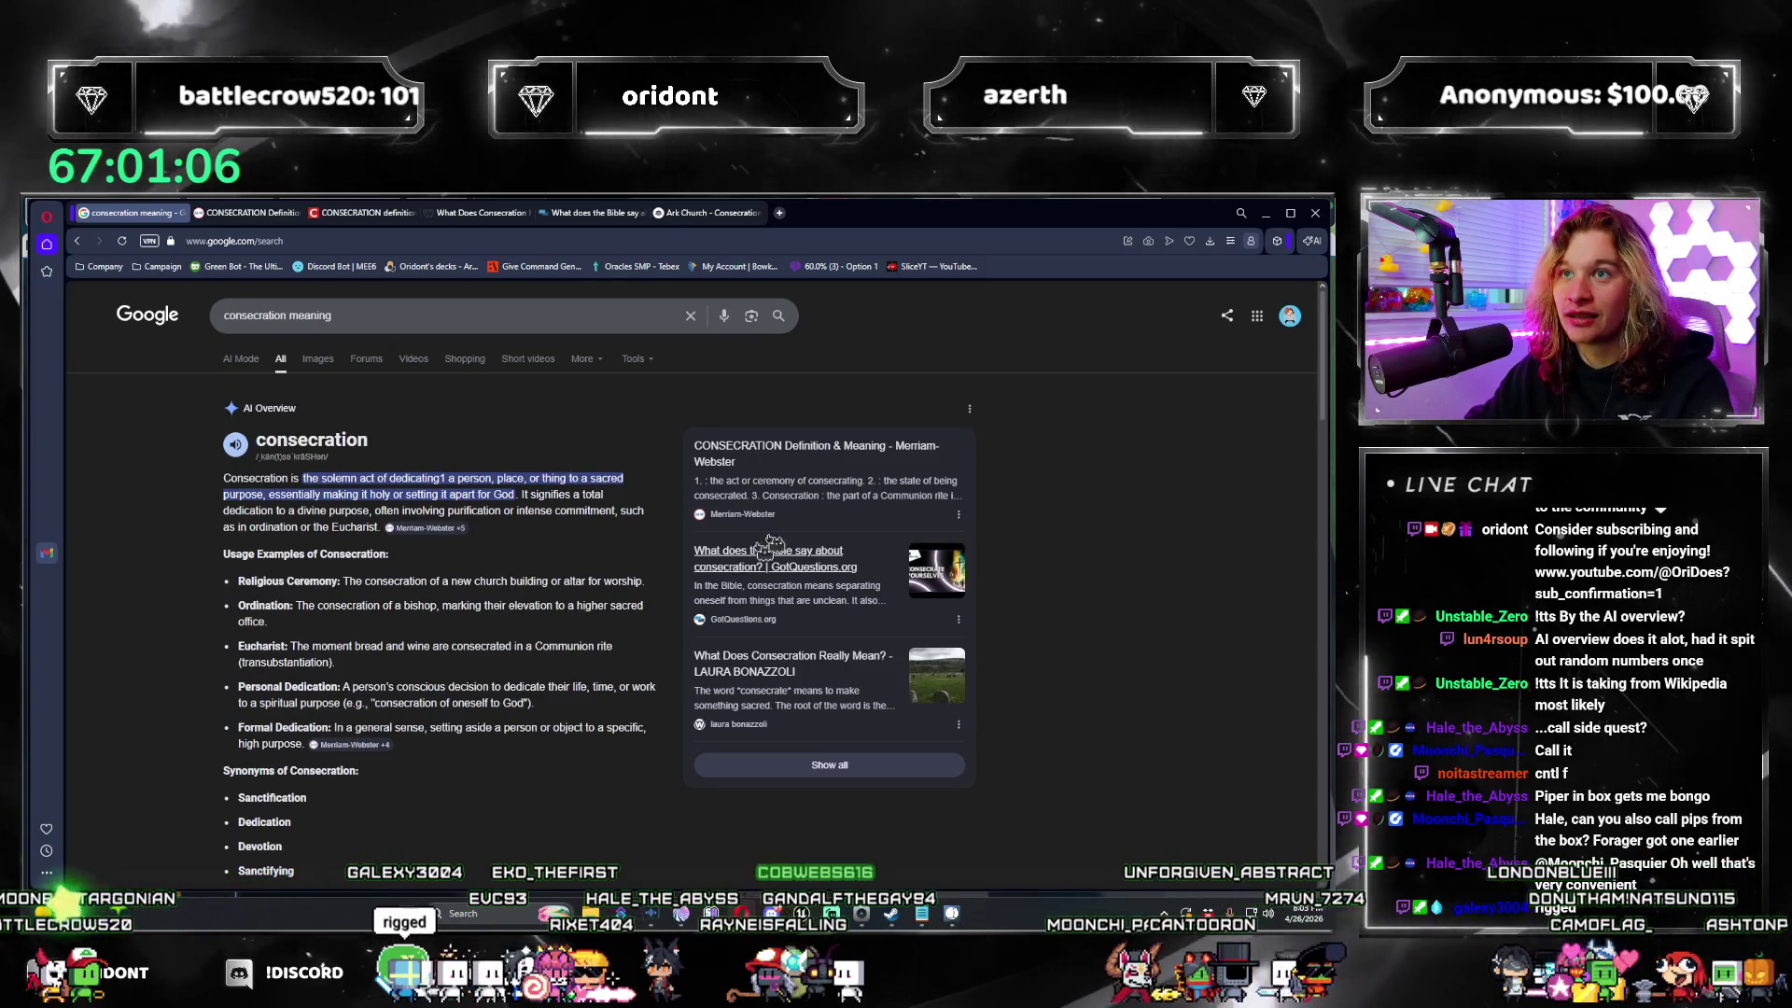
key(alt+F4)
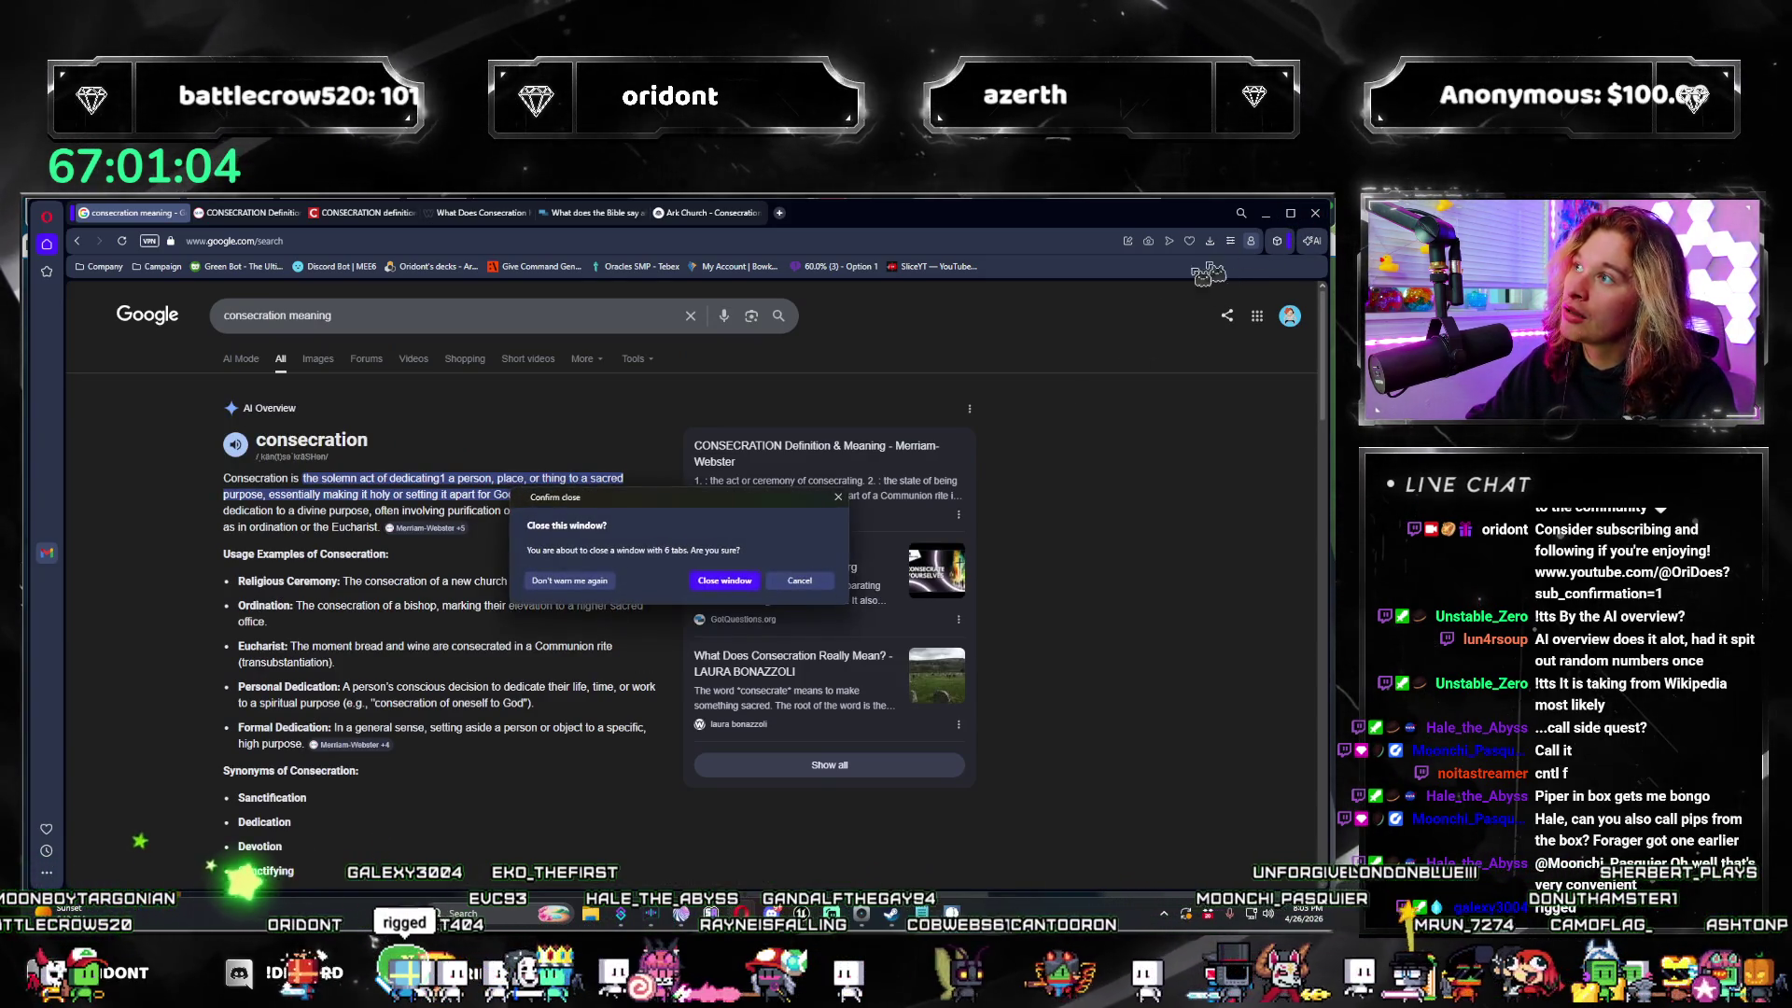
click(727, 579)
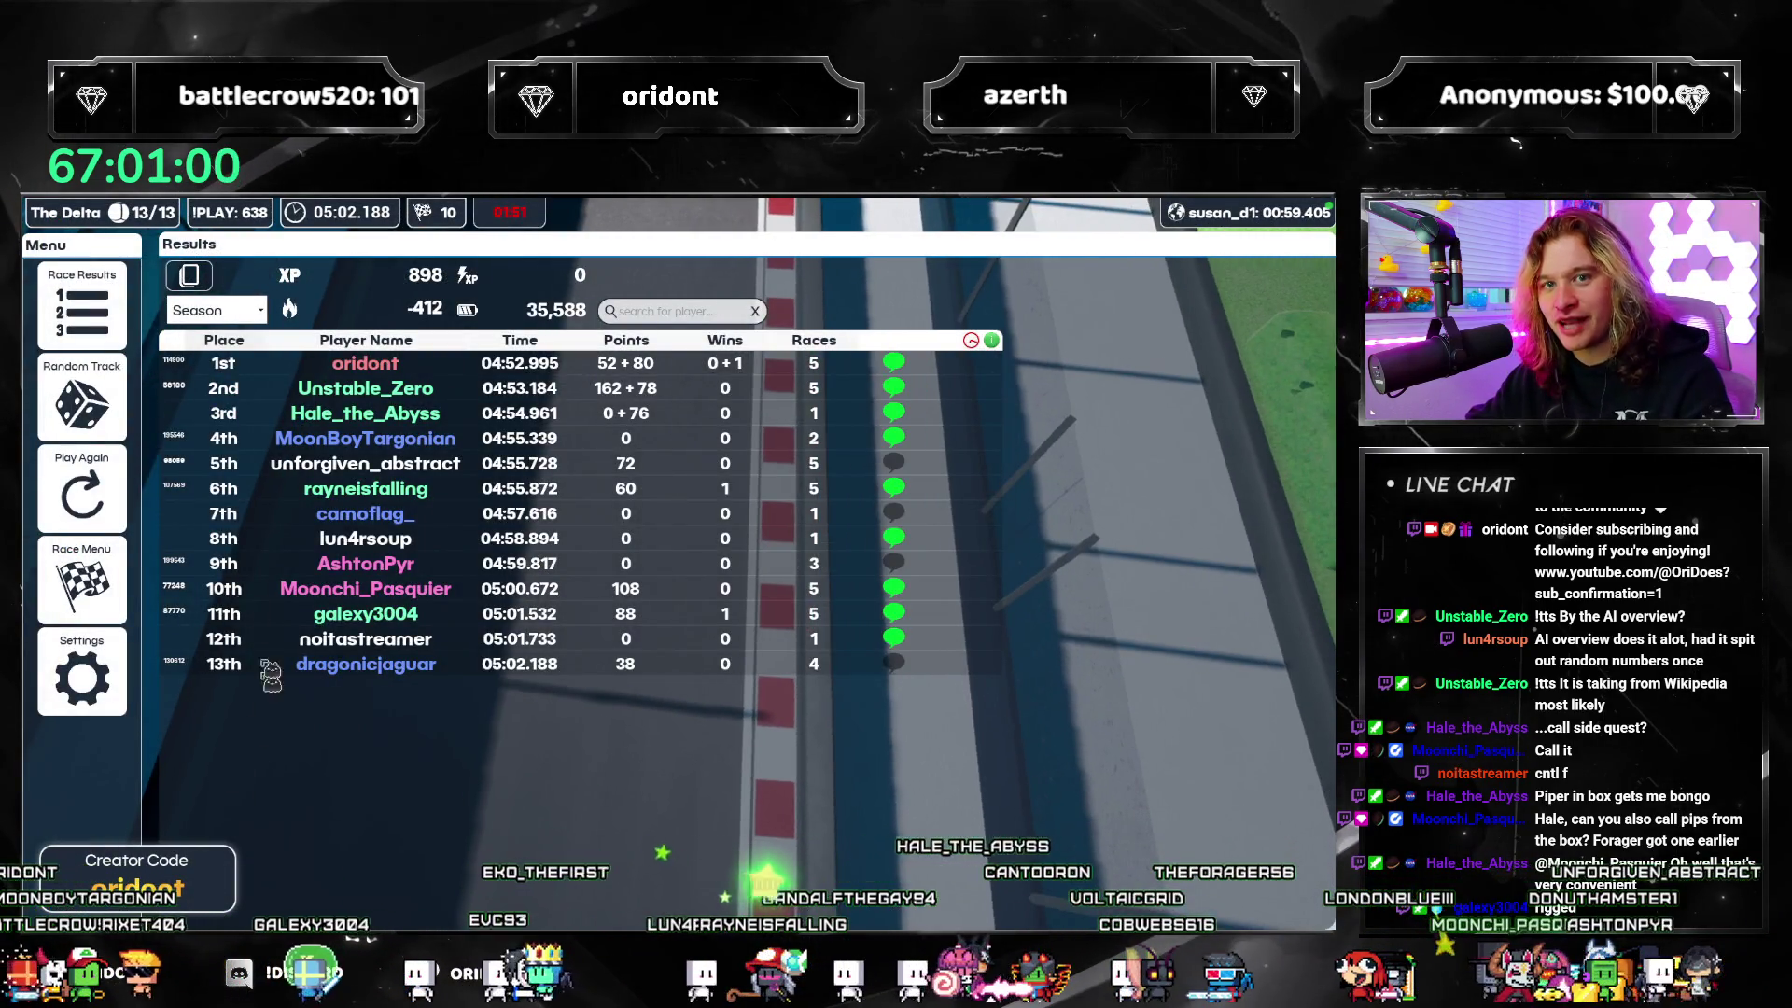
Step: Hide the race results table and bring the Unreal Editor up over Marbles on Stream
click(81, 306)
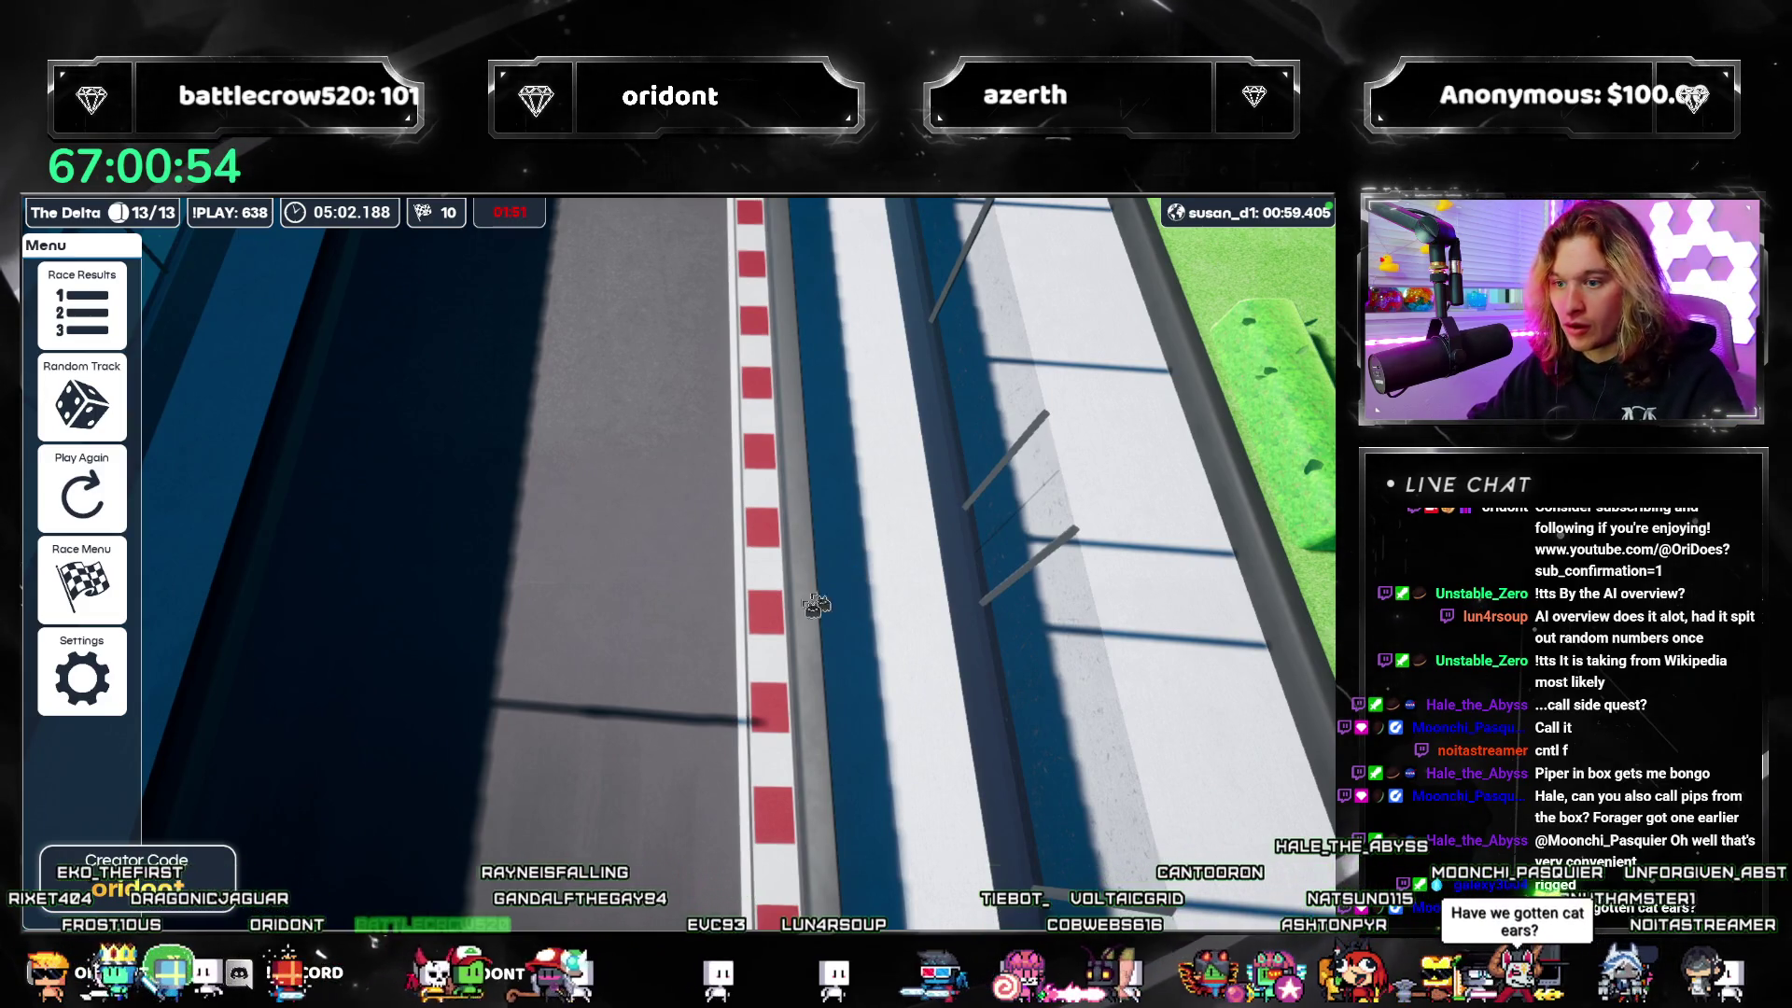
key(super)
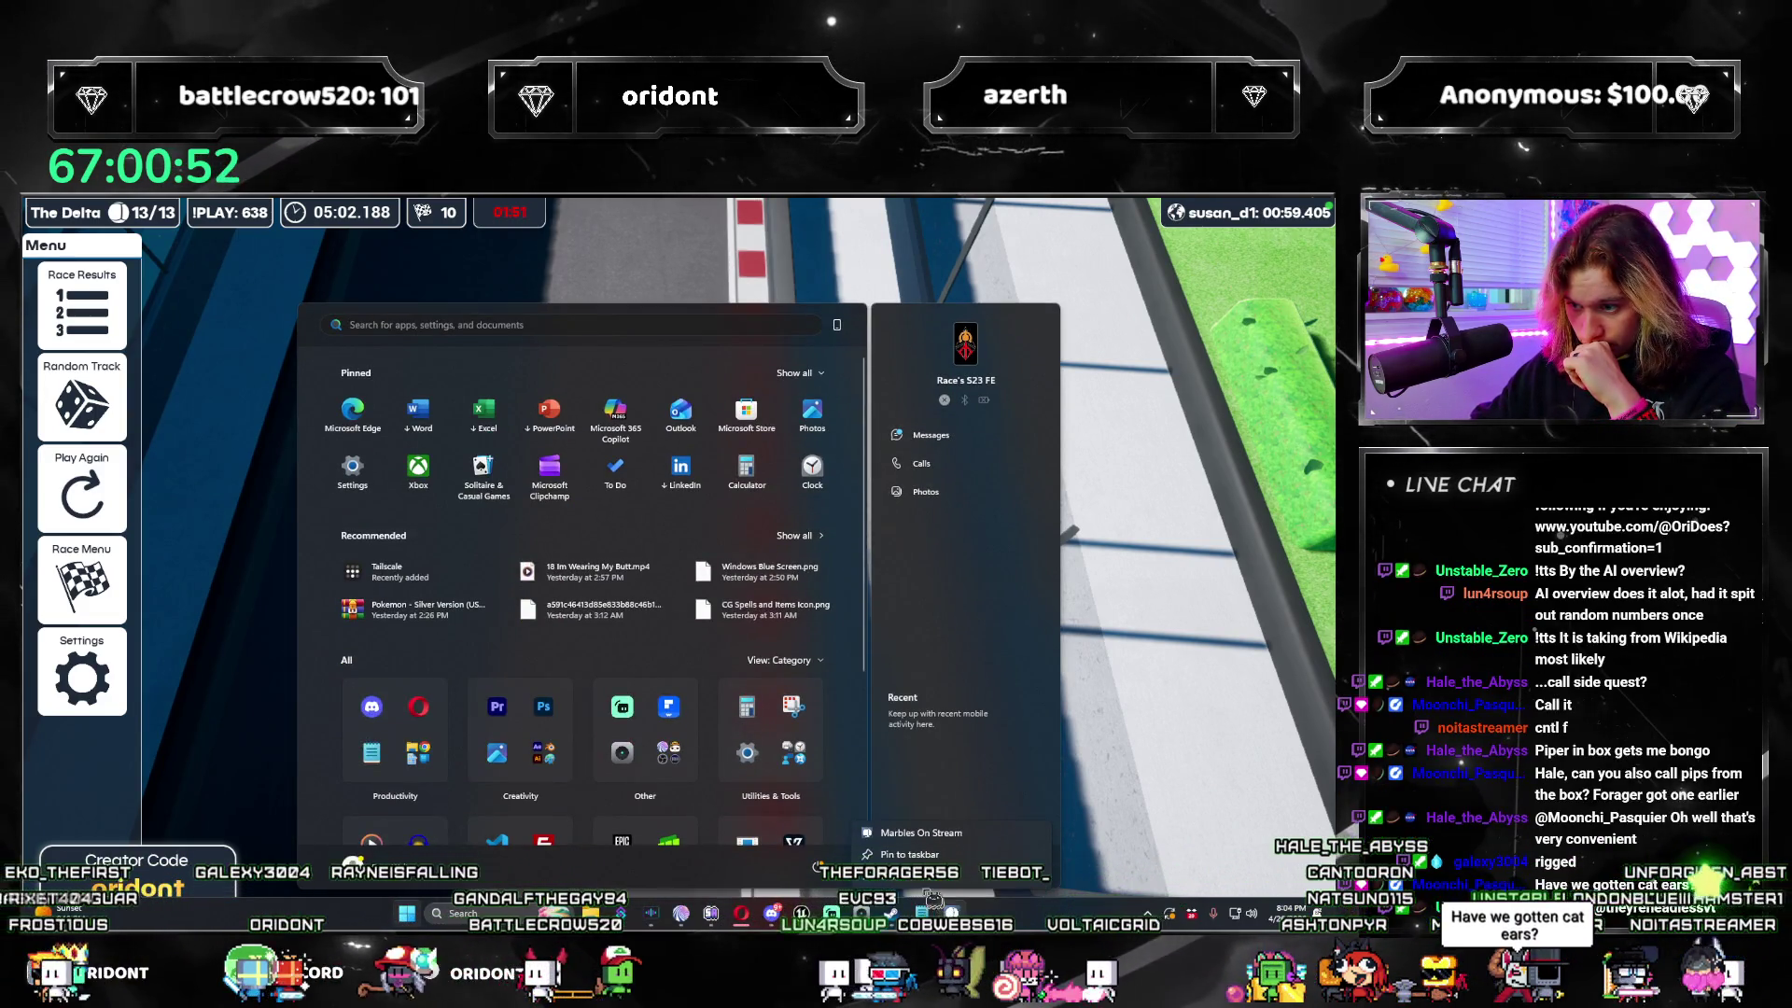
right_click(951, 913)
click(130, 499)
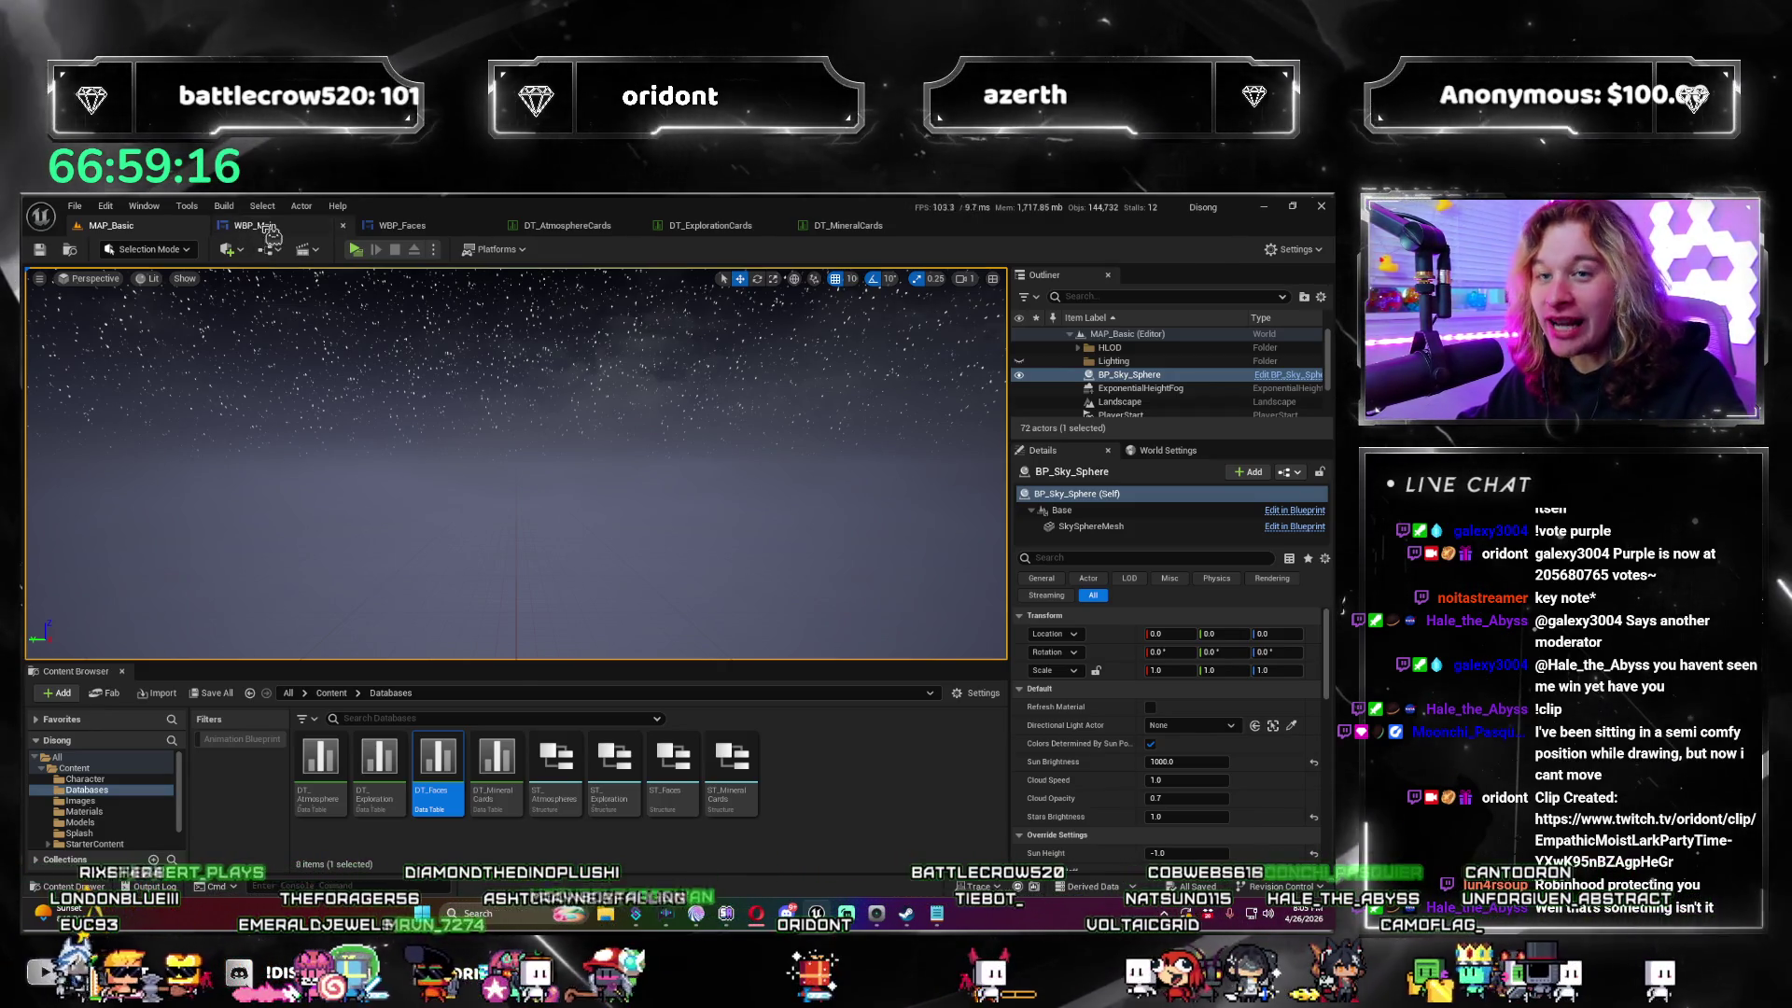
Step: Open the WBP_Main widget blueprint graph, then switch to the dogecoin search results
click(255, 225)
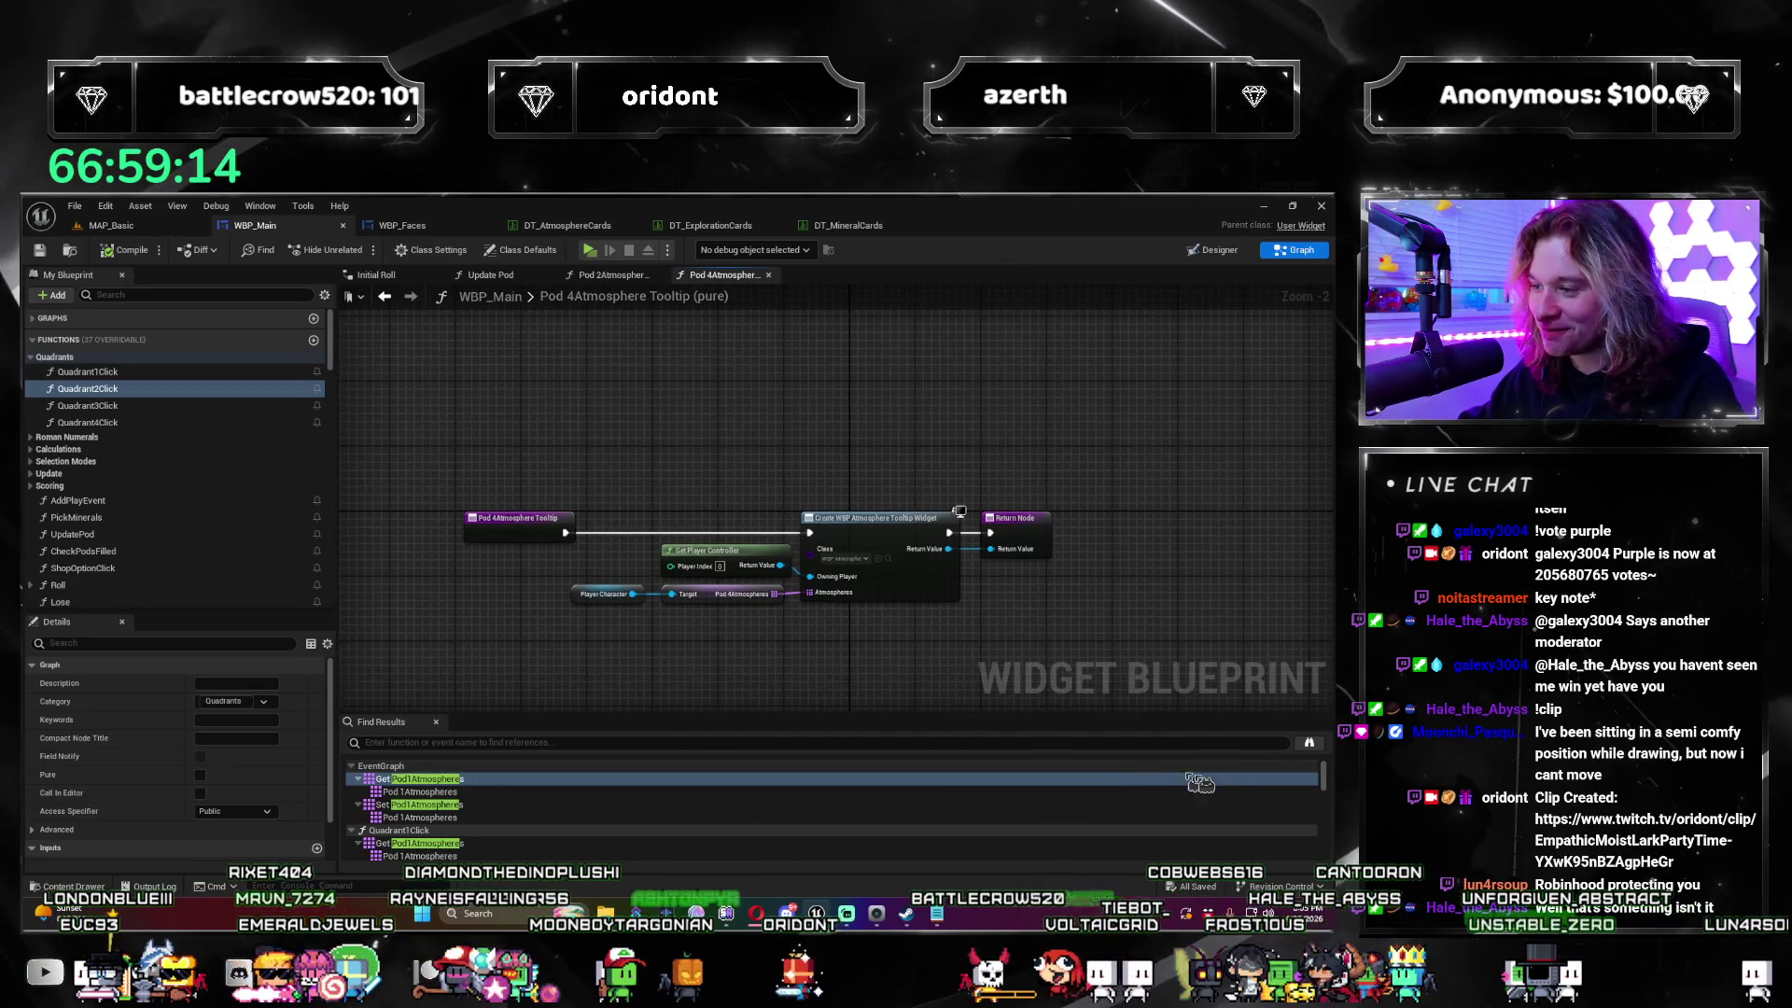
scroll(605, 657, up, 1)
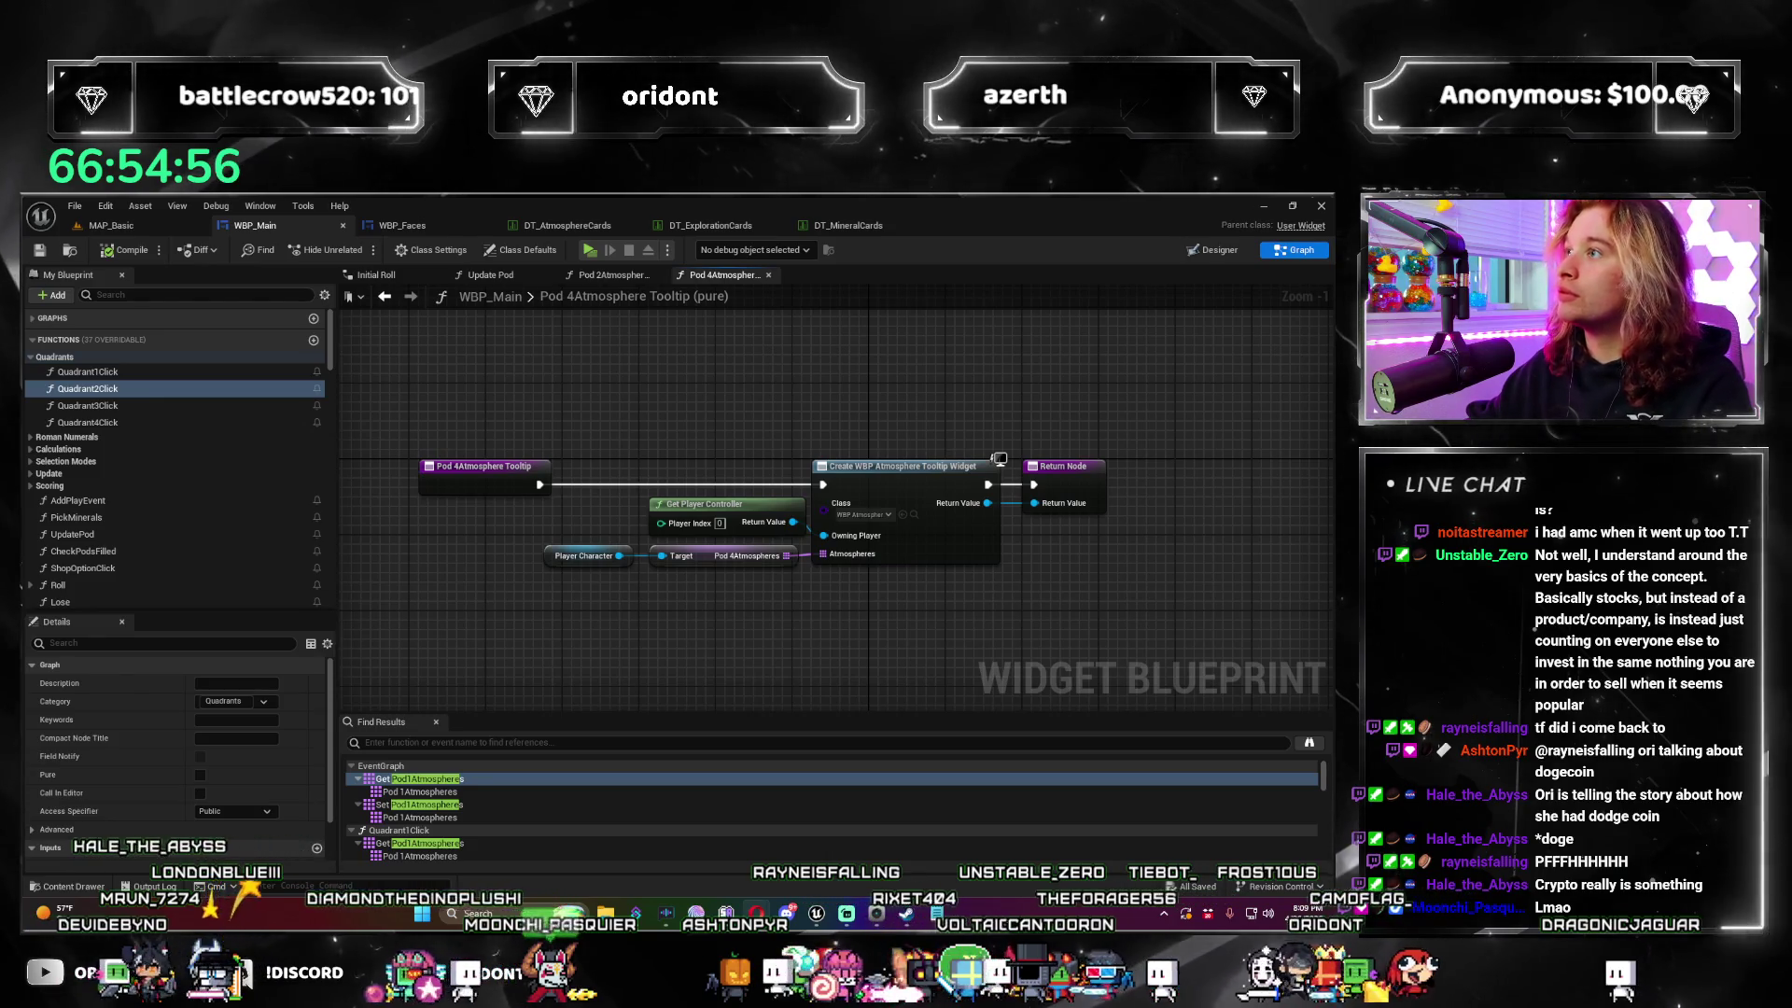
key(alt+Tab)
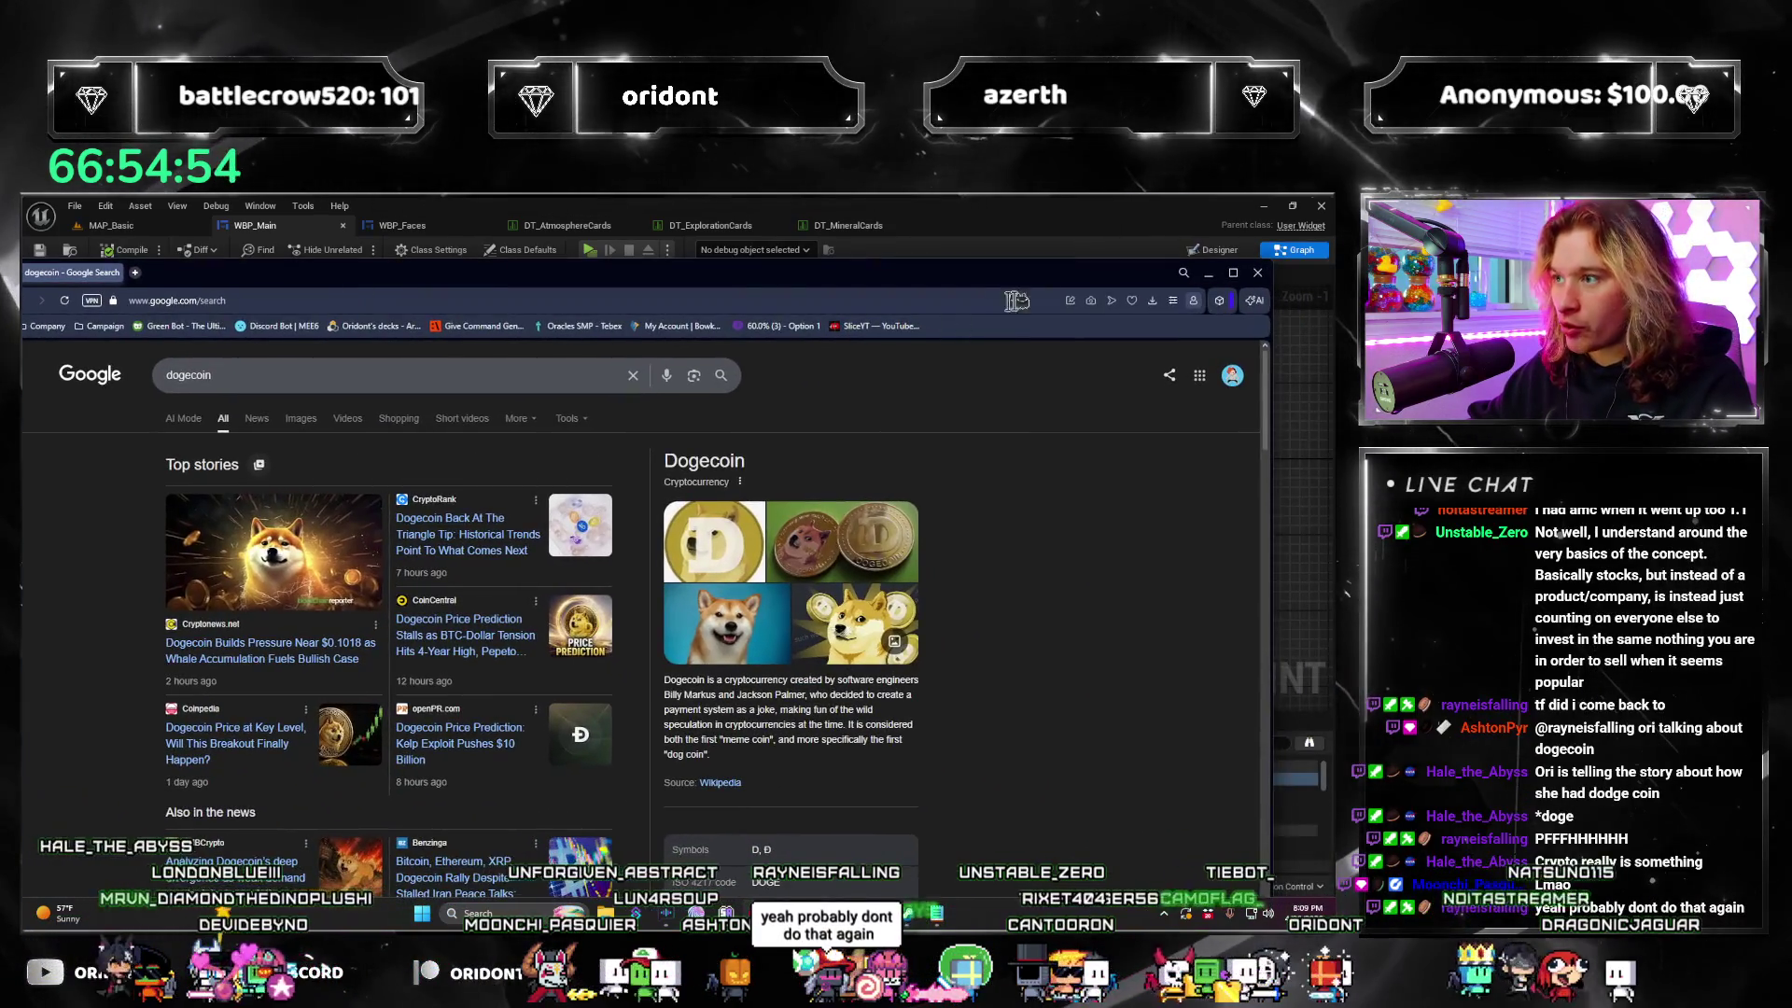
Step: Open Webull's Dogecoin quote page, view its five-year price chart, then close Chrome
scroll(565, 740, down, 5)
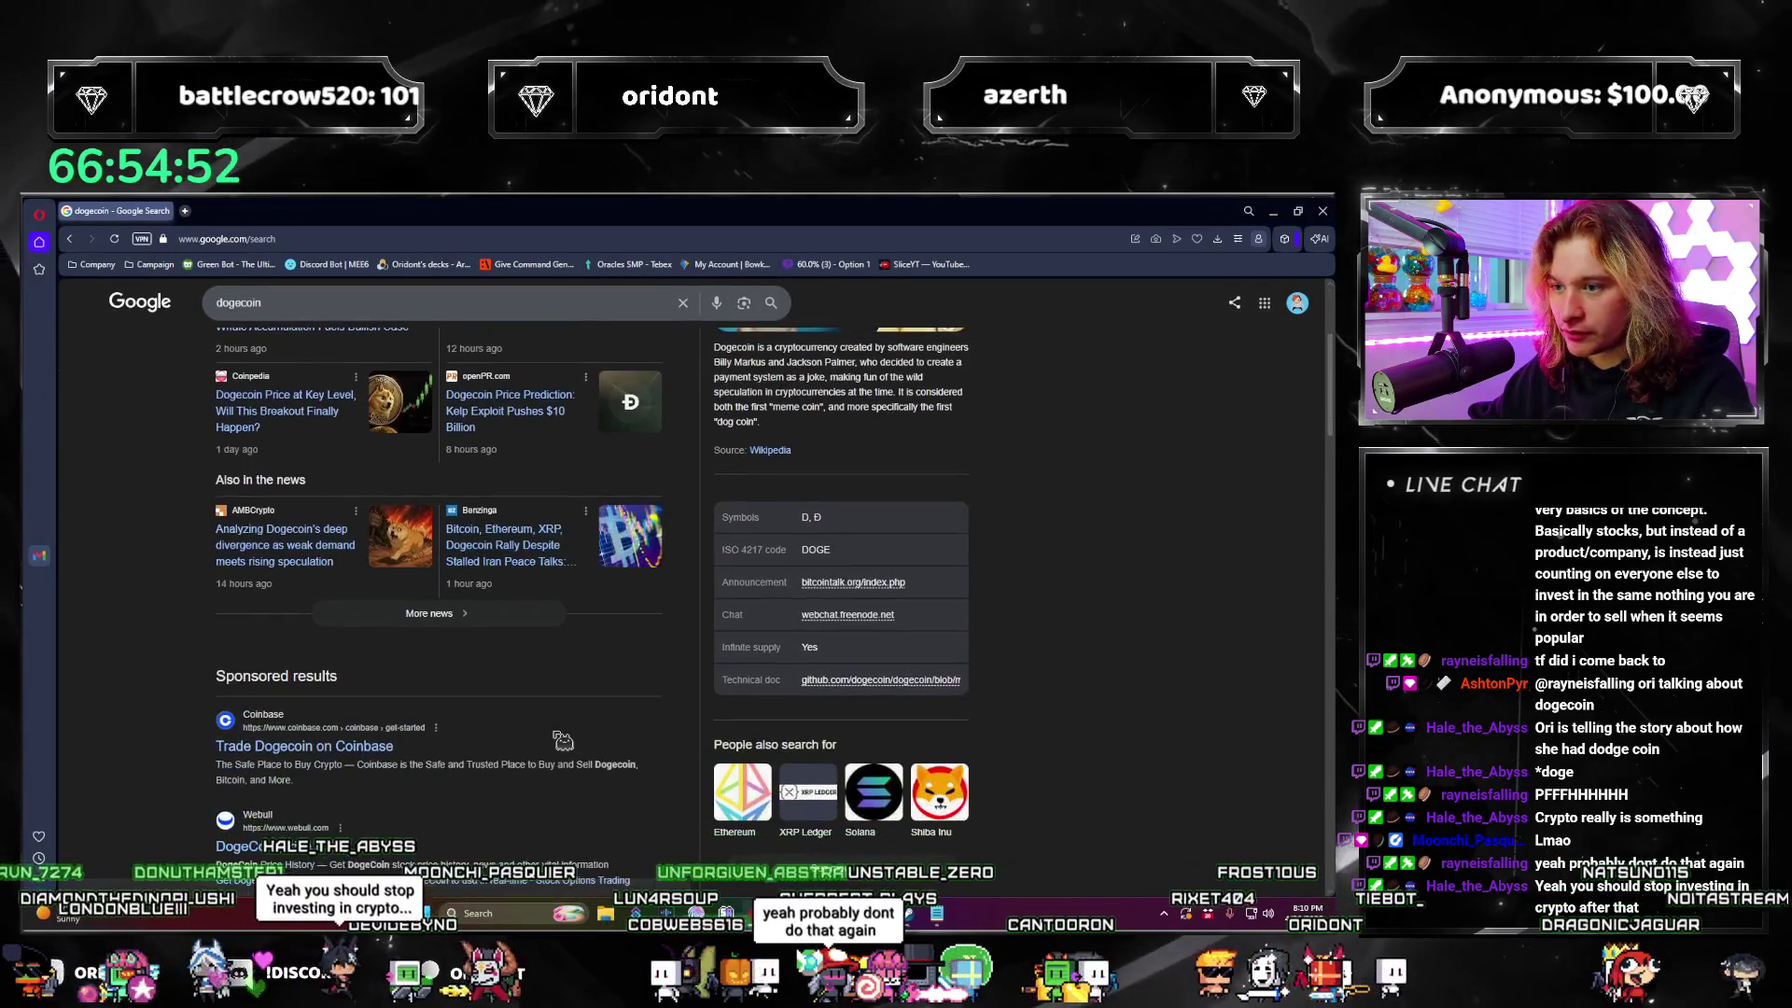
scroll(564, 739, down, 1)
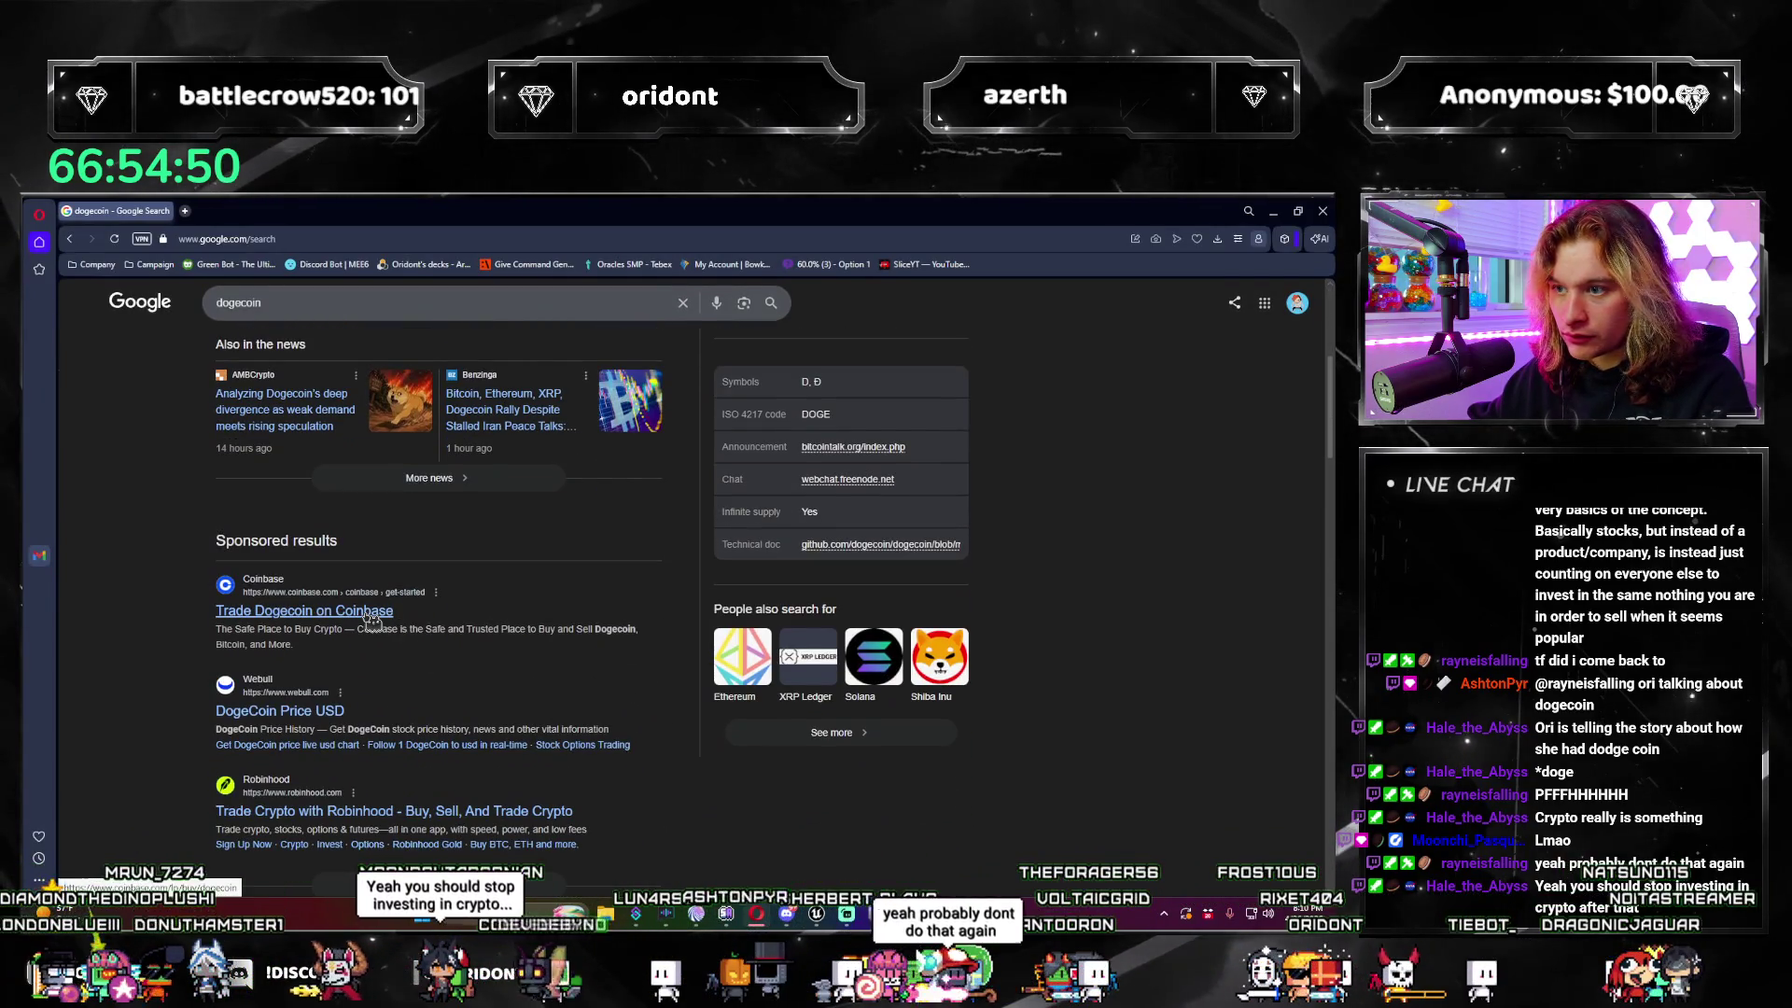
scroll(371, 619, up, 3)
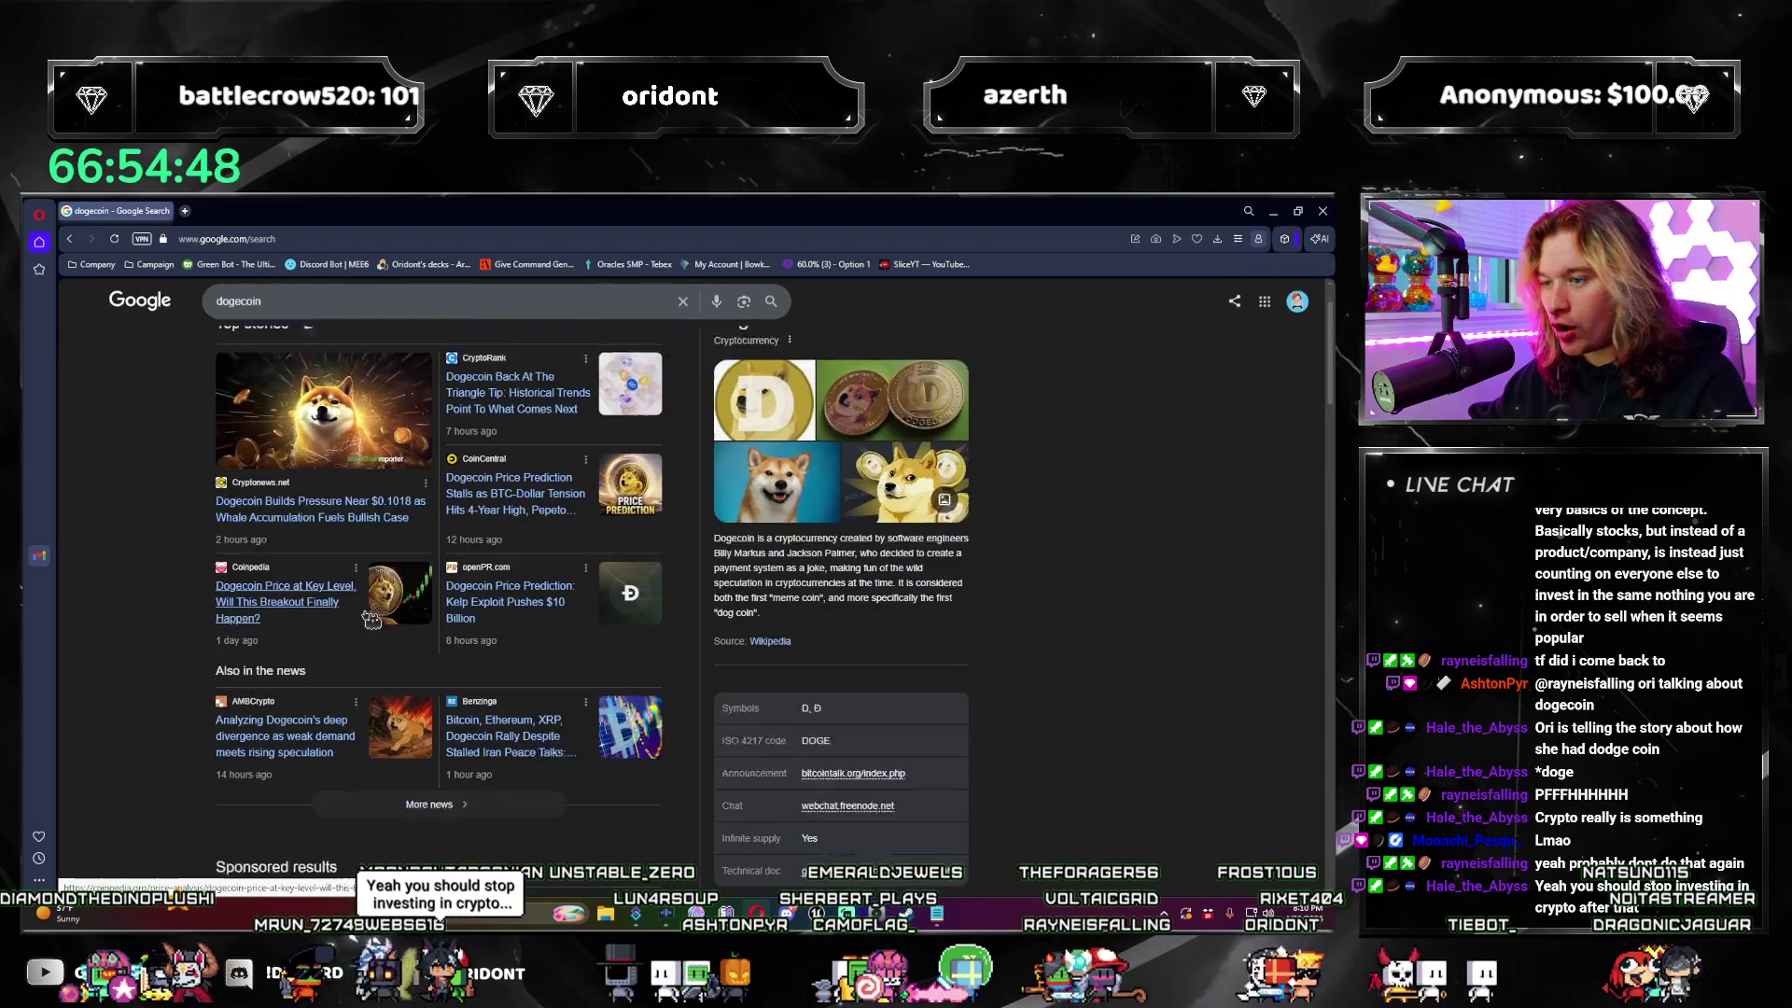
scroll(375, 620, down, 4)
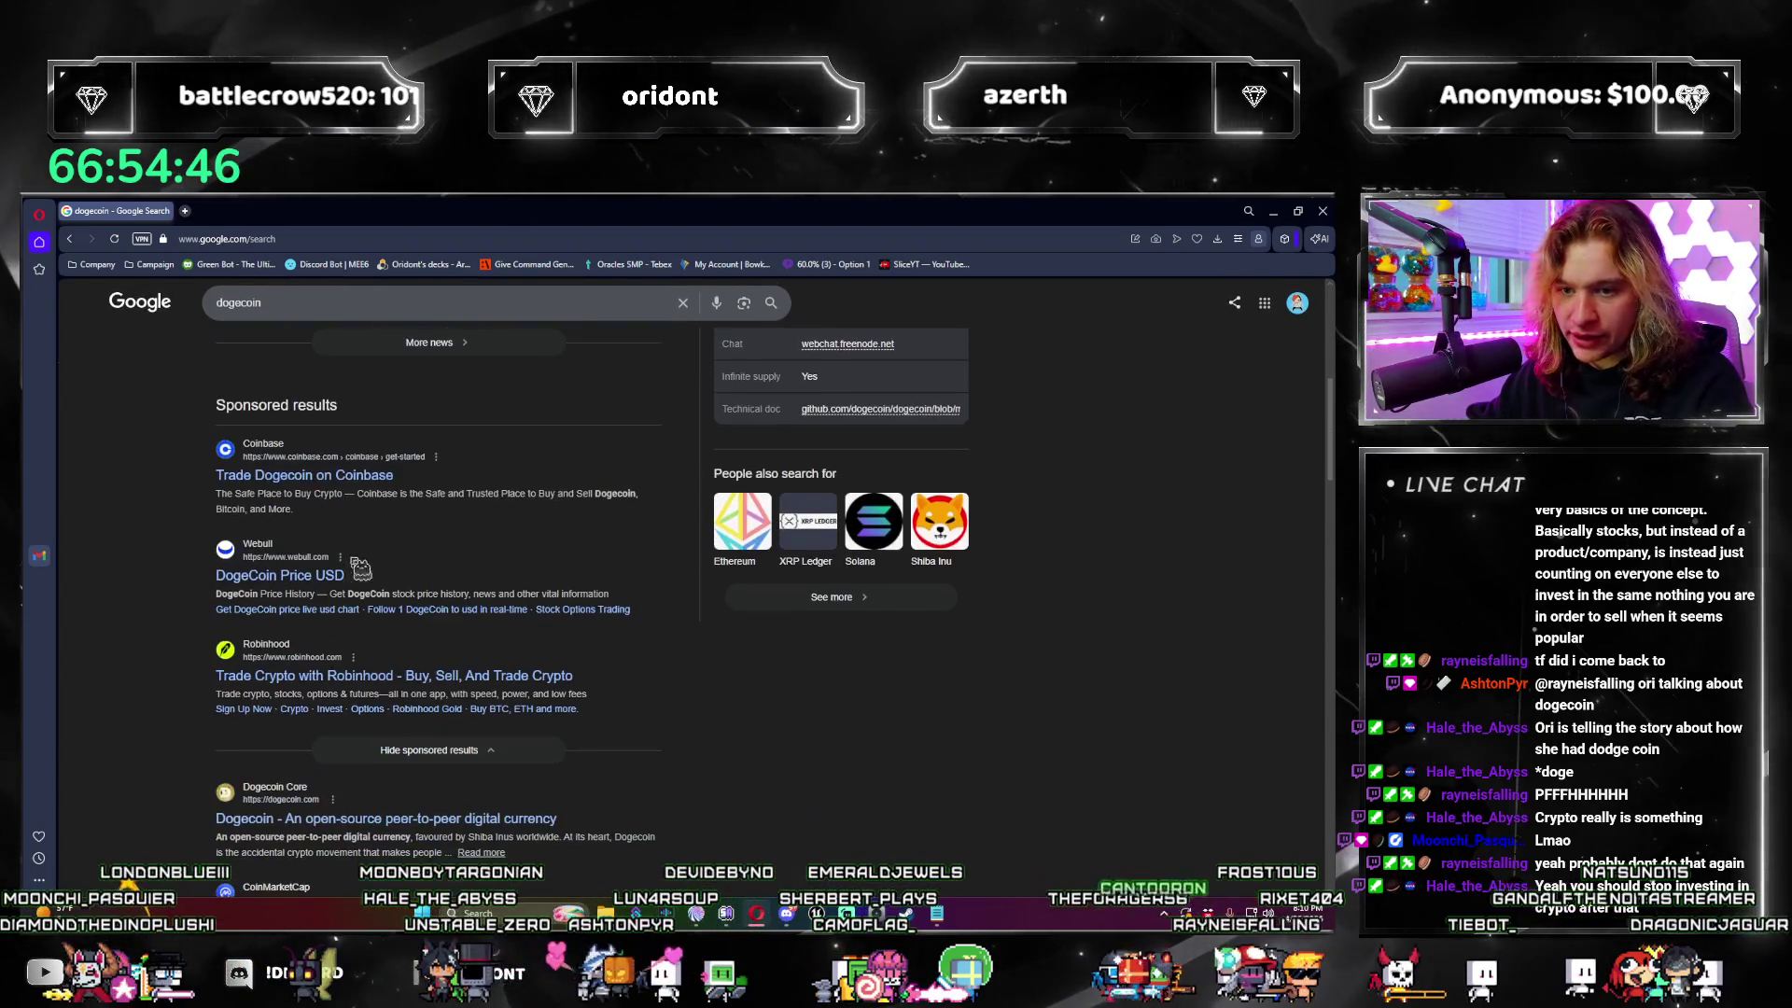
click(280, 575)
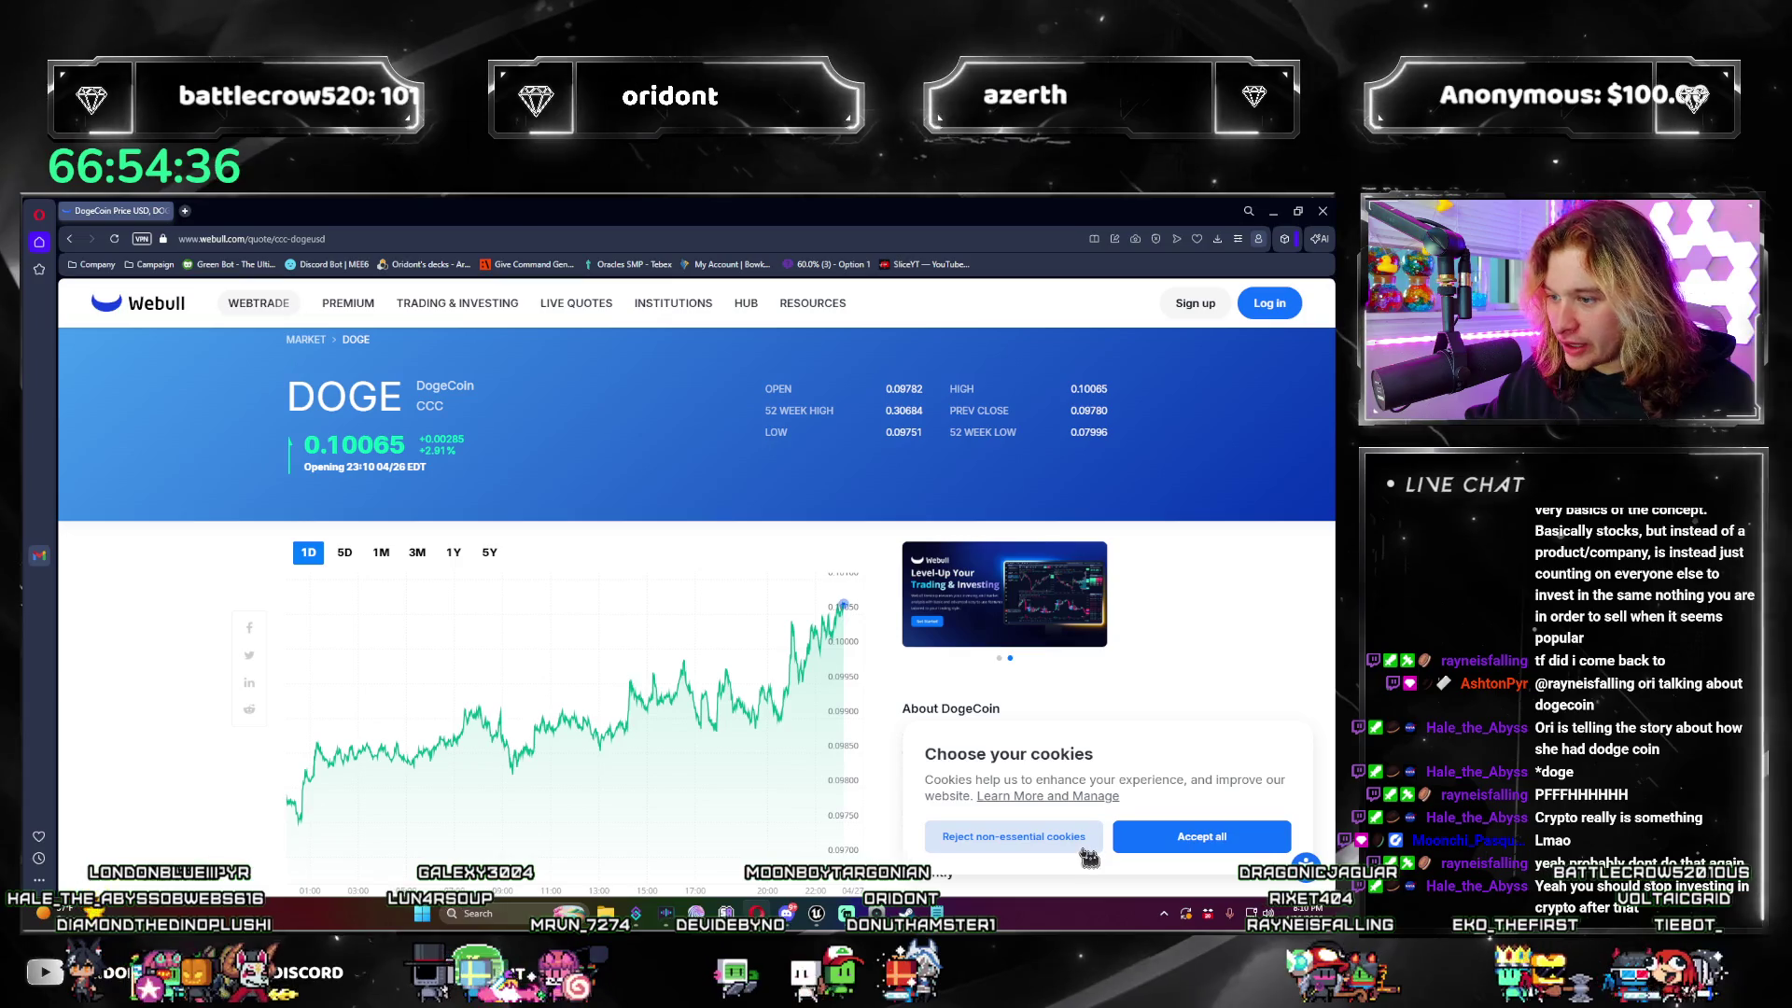
click(485, 552)
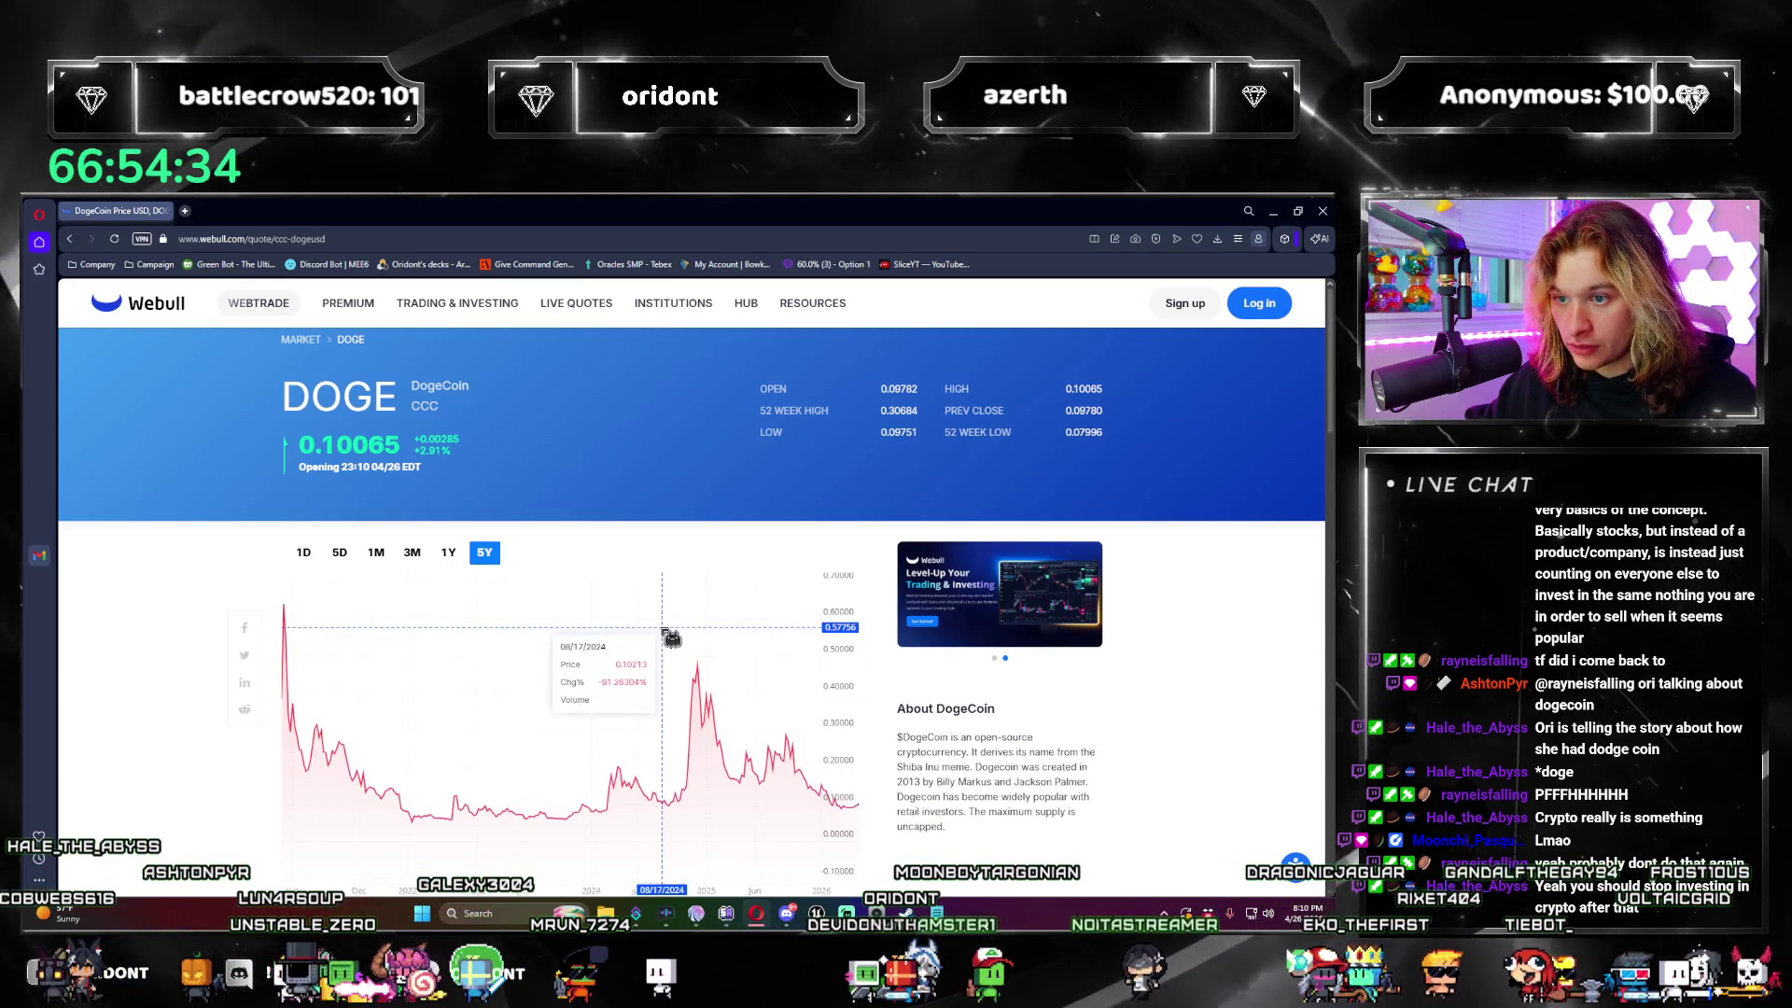
scroll(373, 672, down, 1)
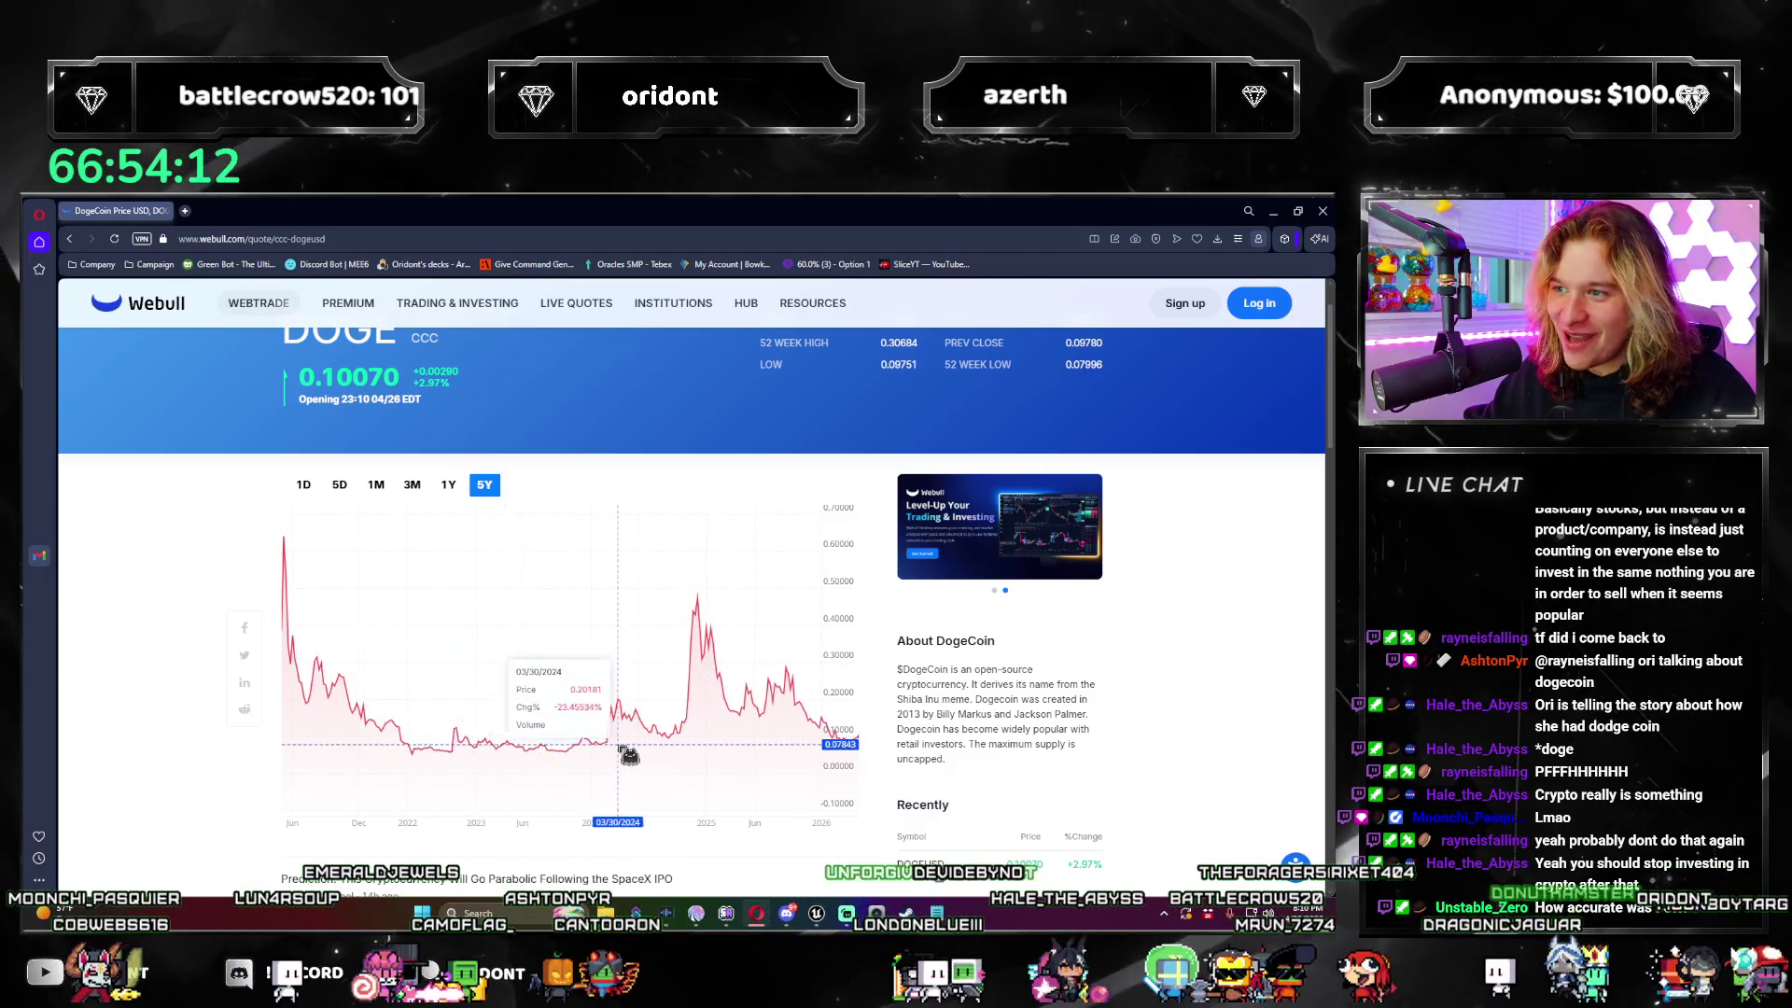
scroll(625, 749, down, 2)
scroll(639, 752, up, 2)
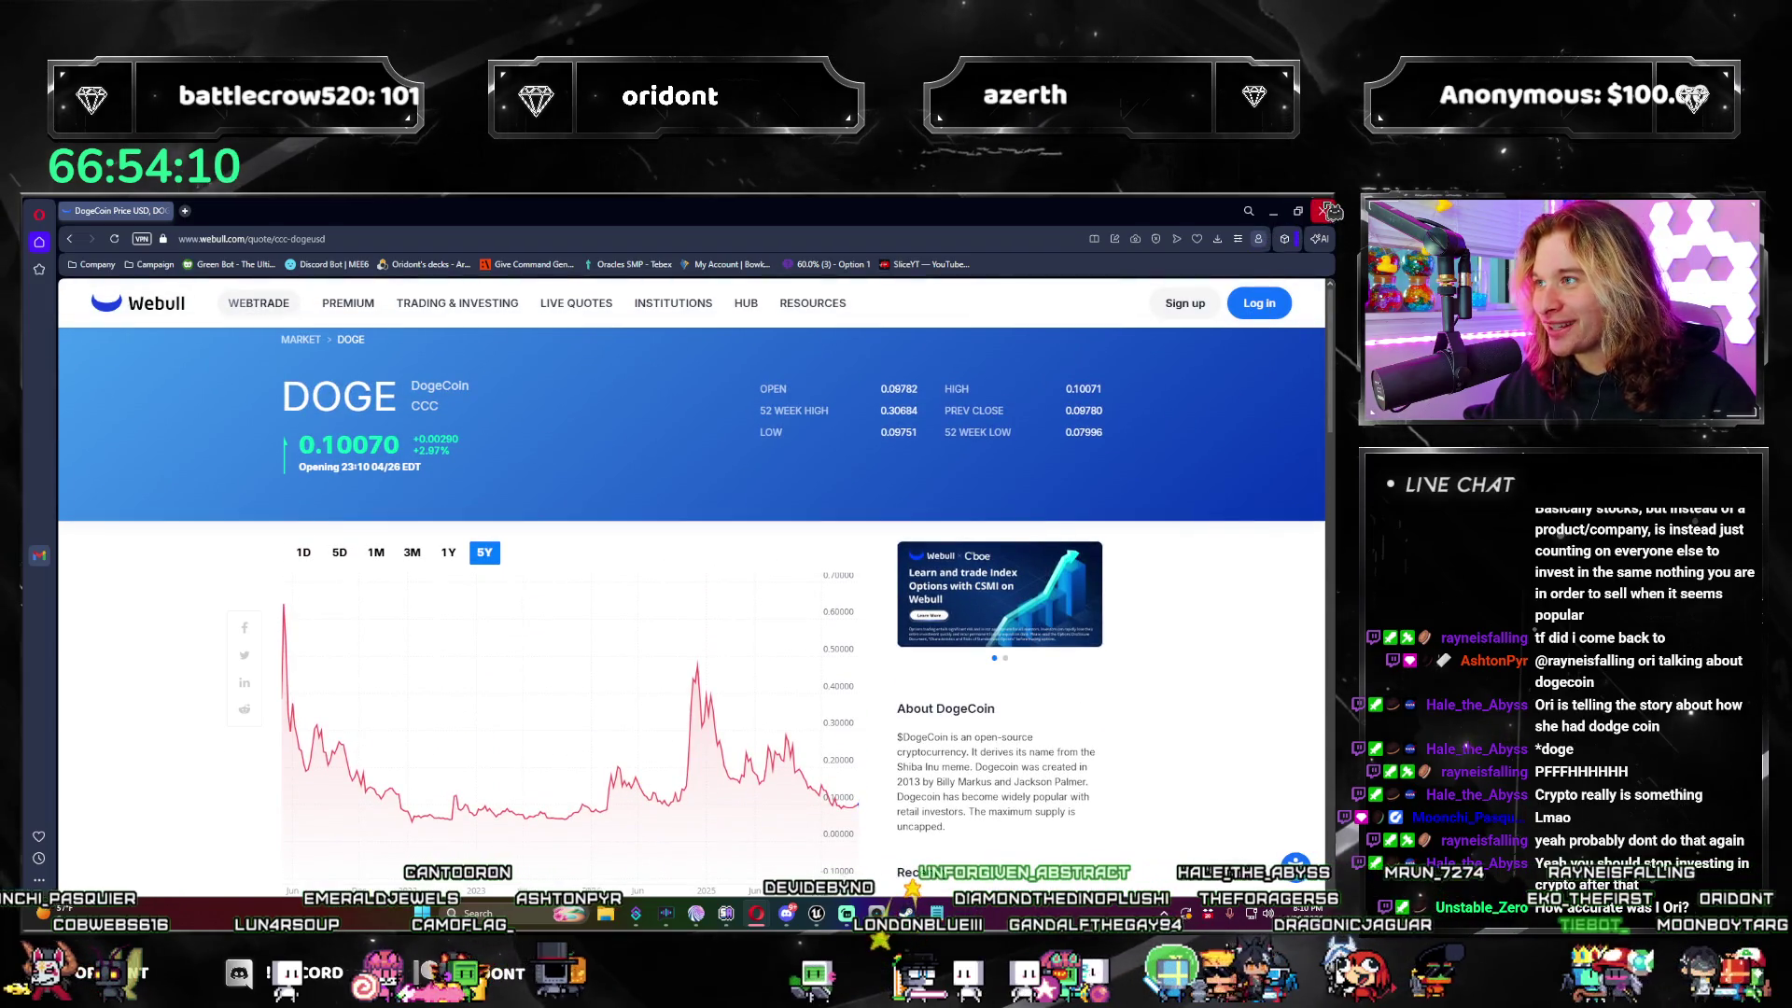
click(1326, 210)
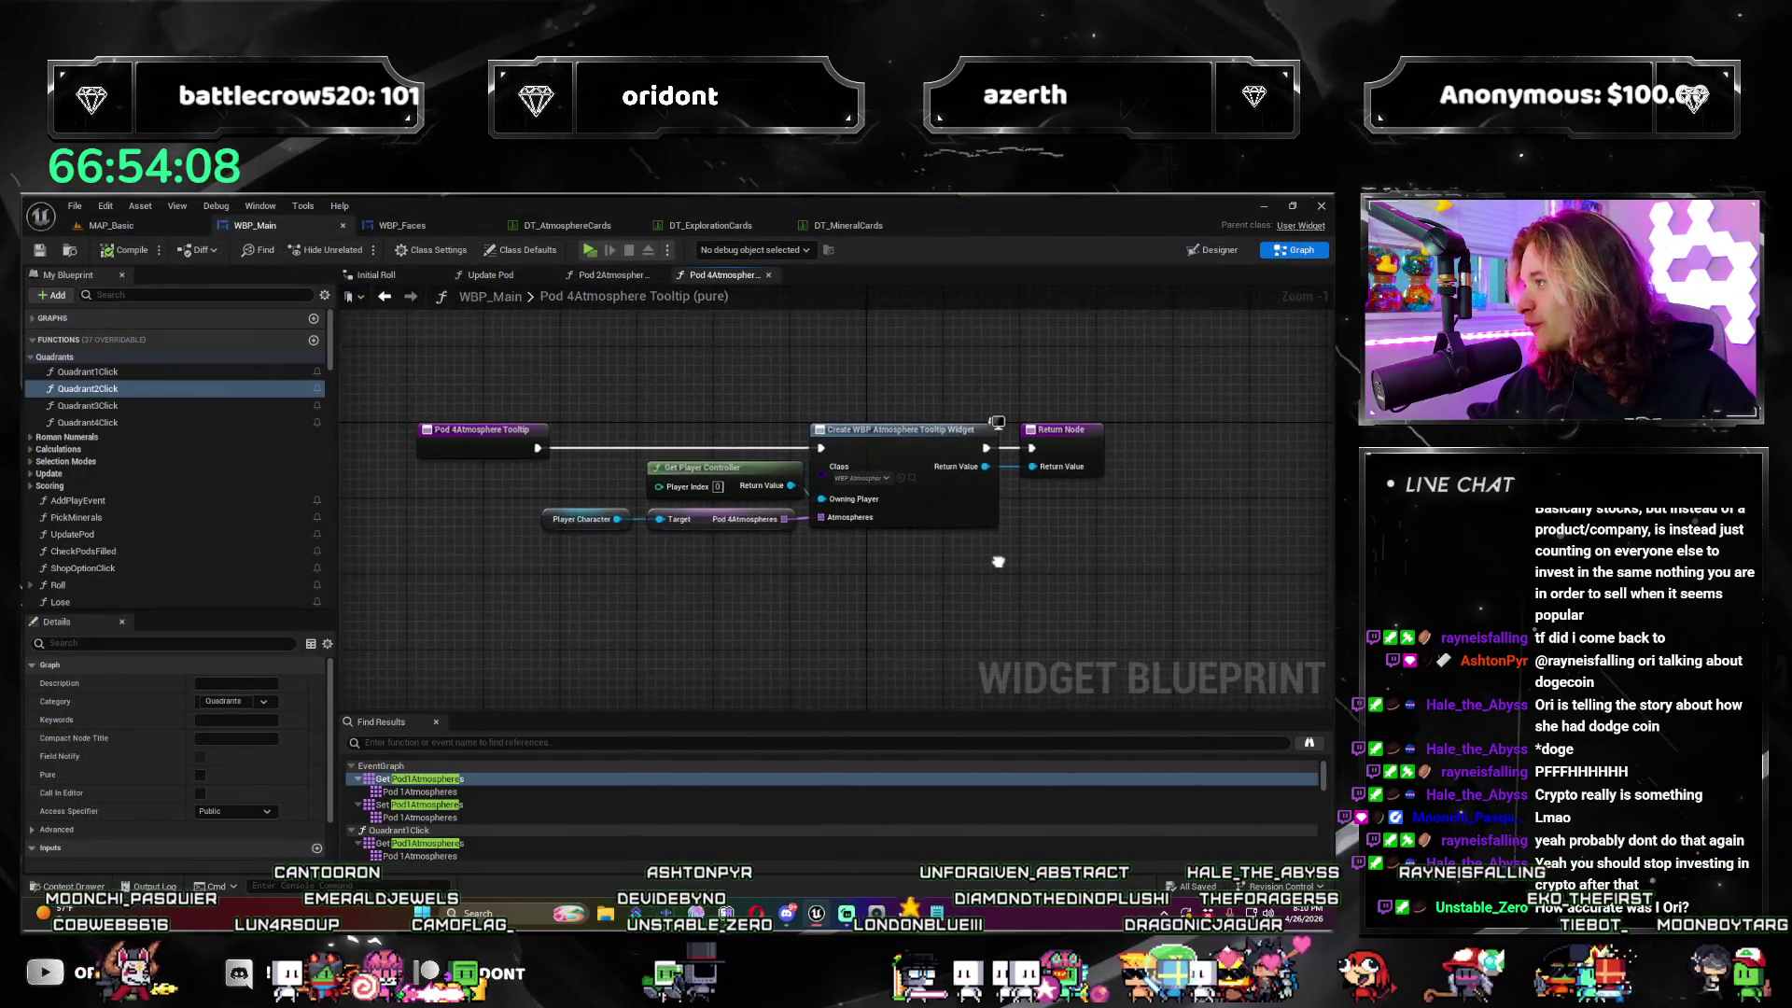
Step: Pan around the Pod 4Atmosphere Tooltip graph, then close its tab
drag(998, 562, 1034, 556)
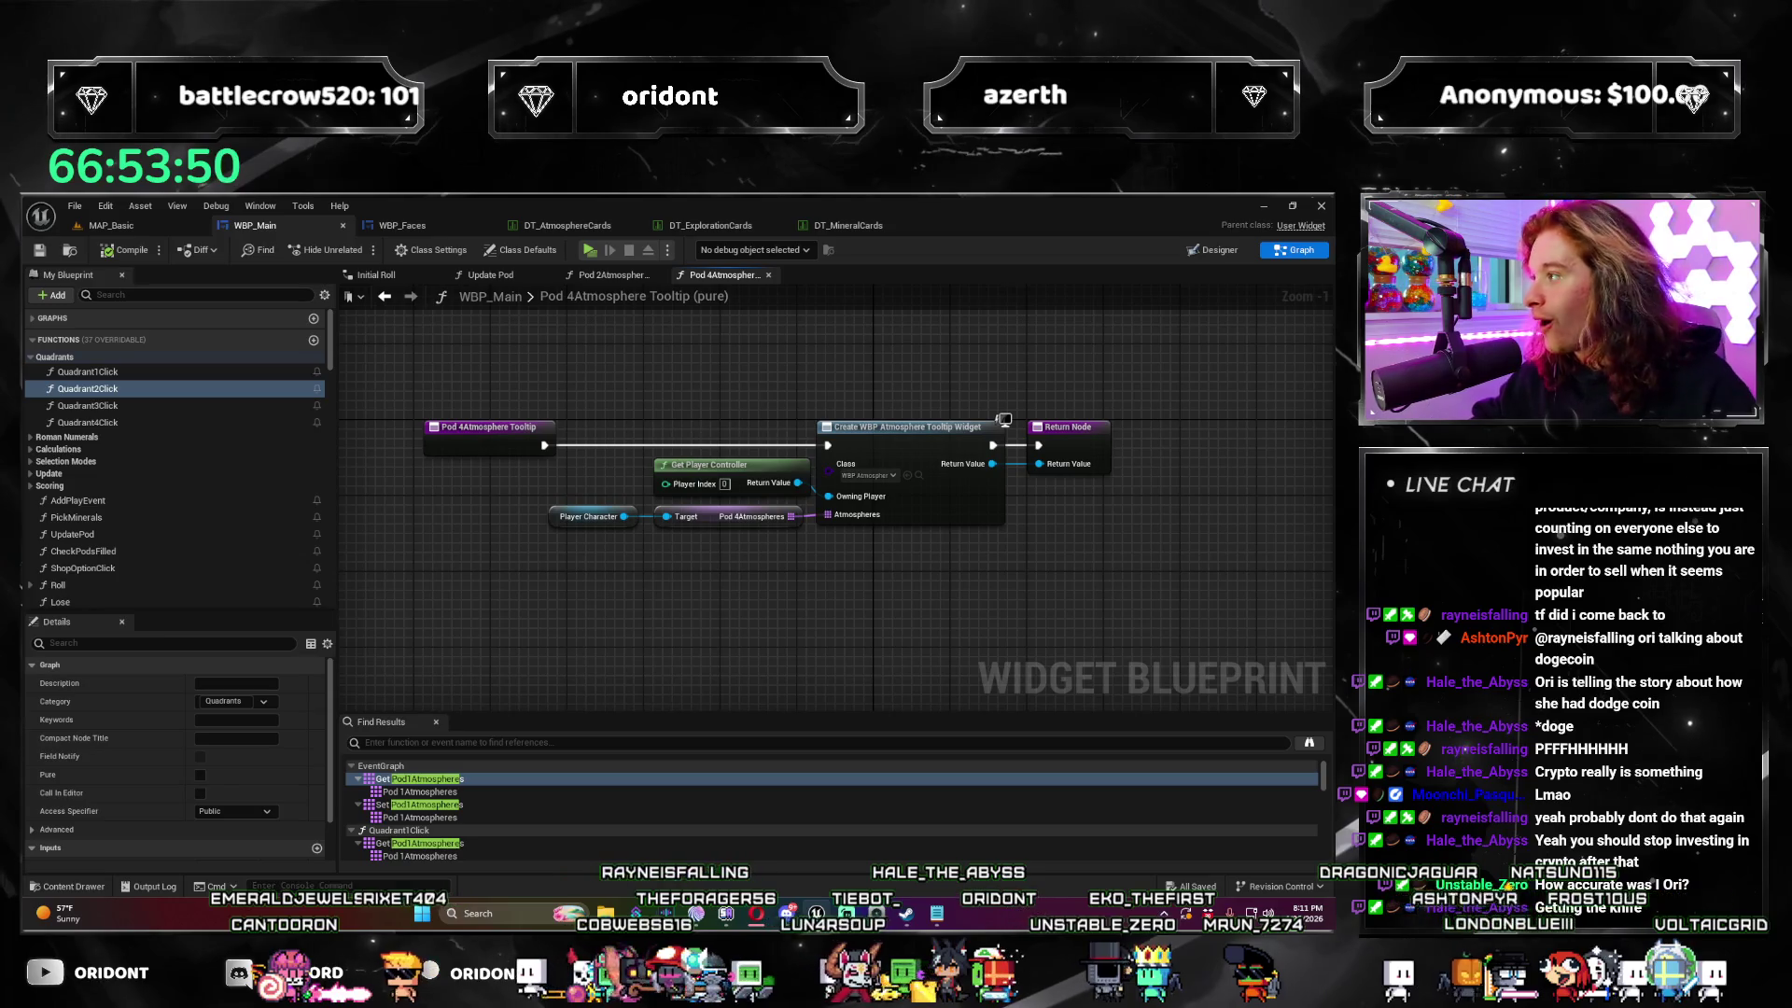
drag(667, 588, 595, 638)
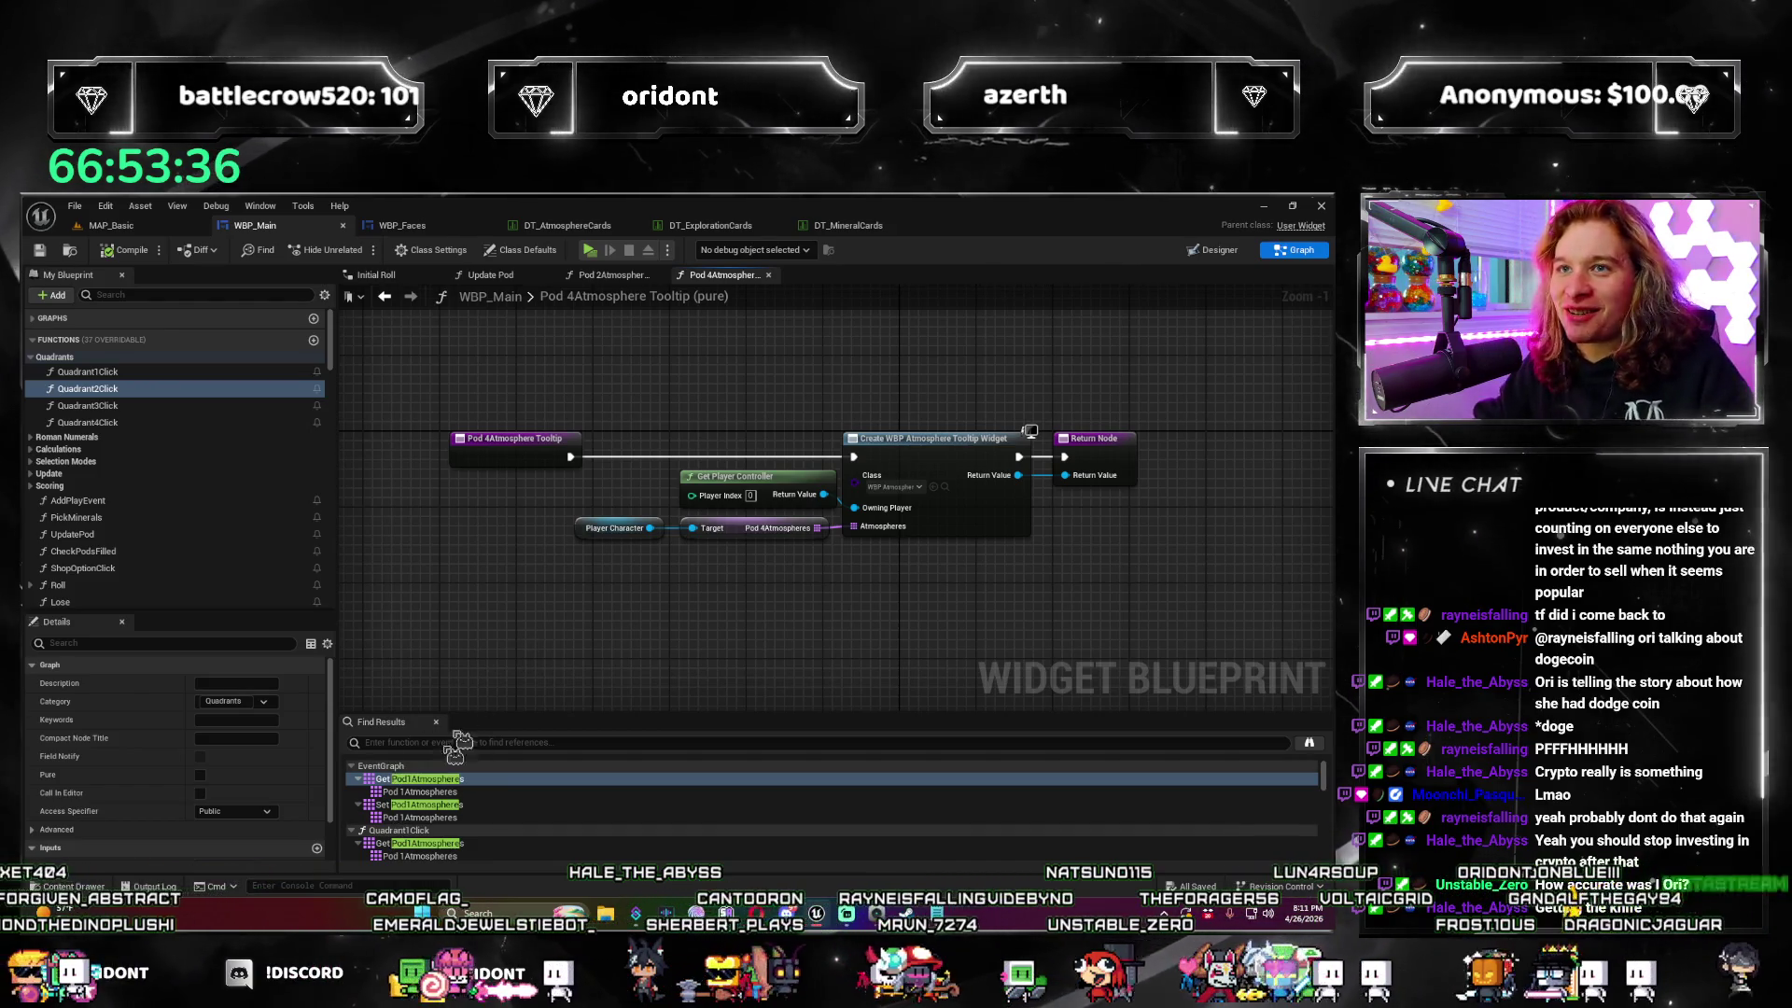
mouse_move(563, 628)
mouse_down()
mouse_move(448, 601)
mouse_move(592, 612)
mouse_up()
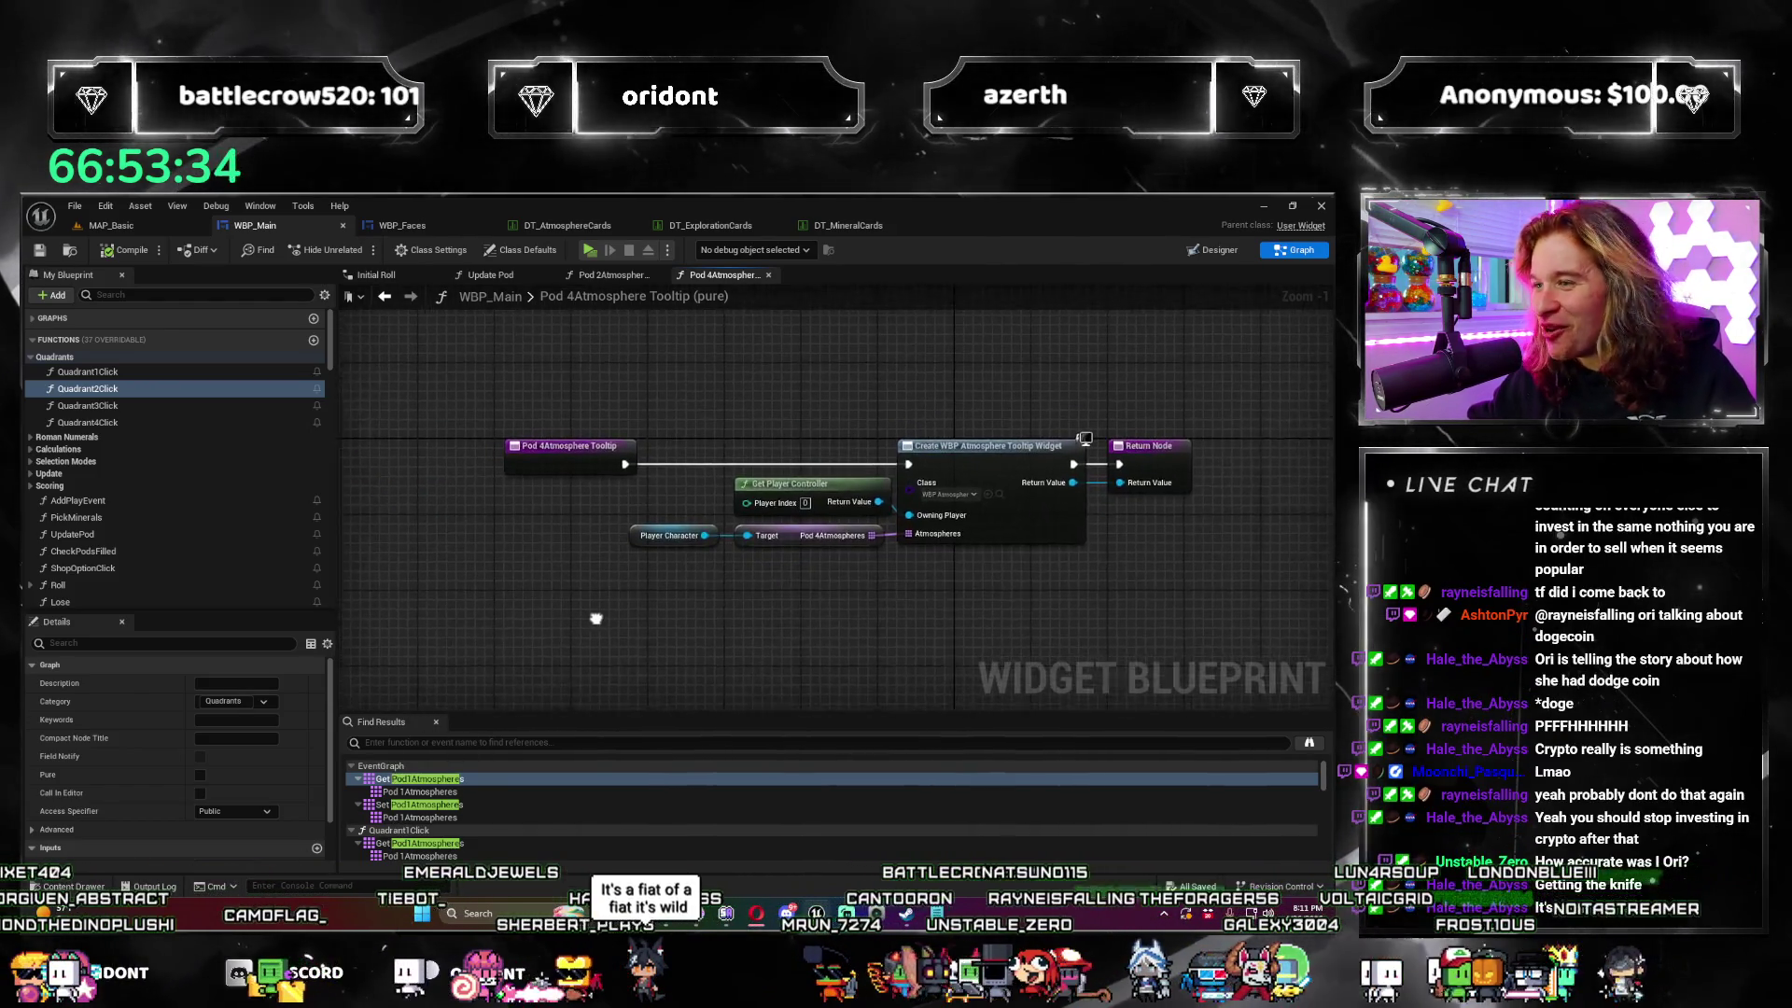
click(769, 276)
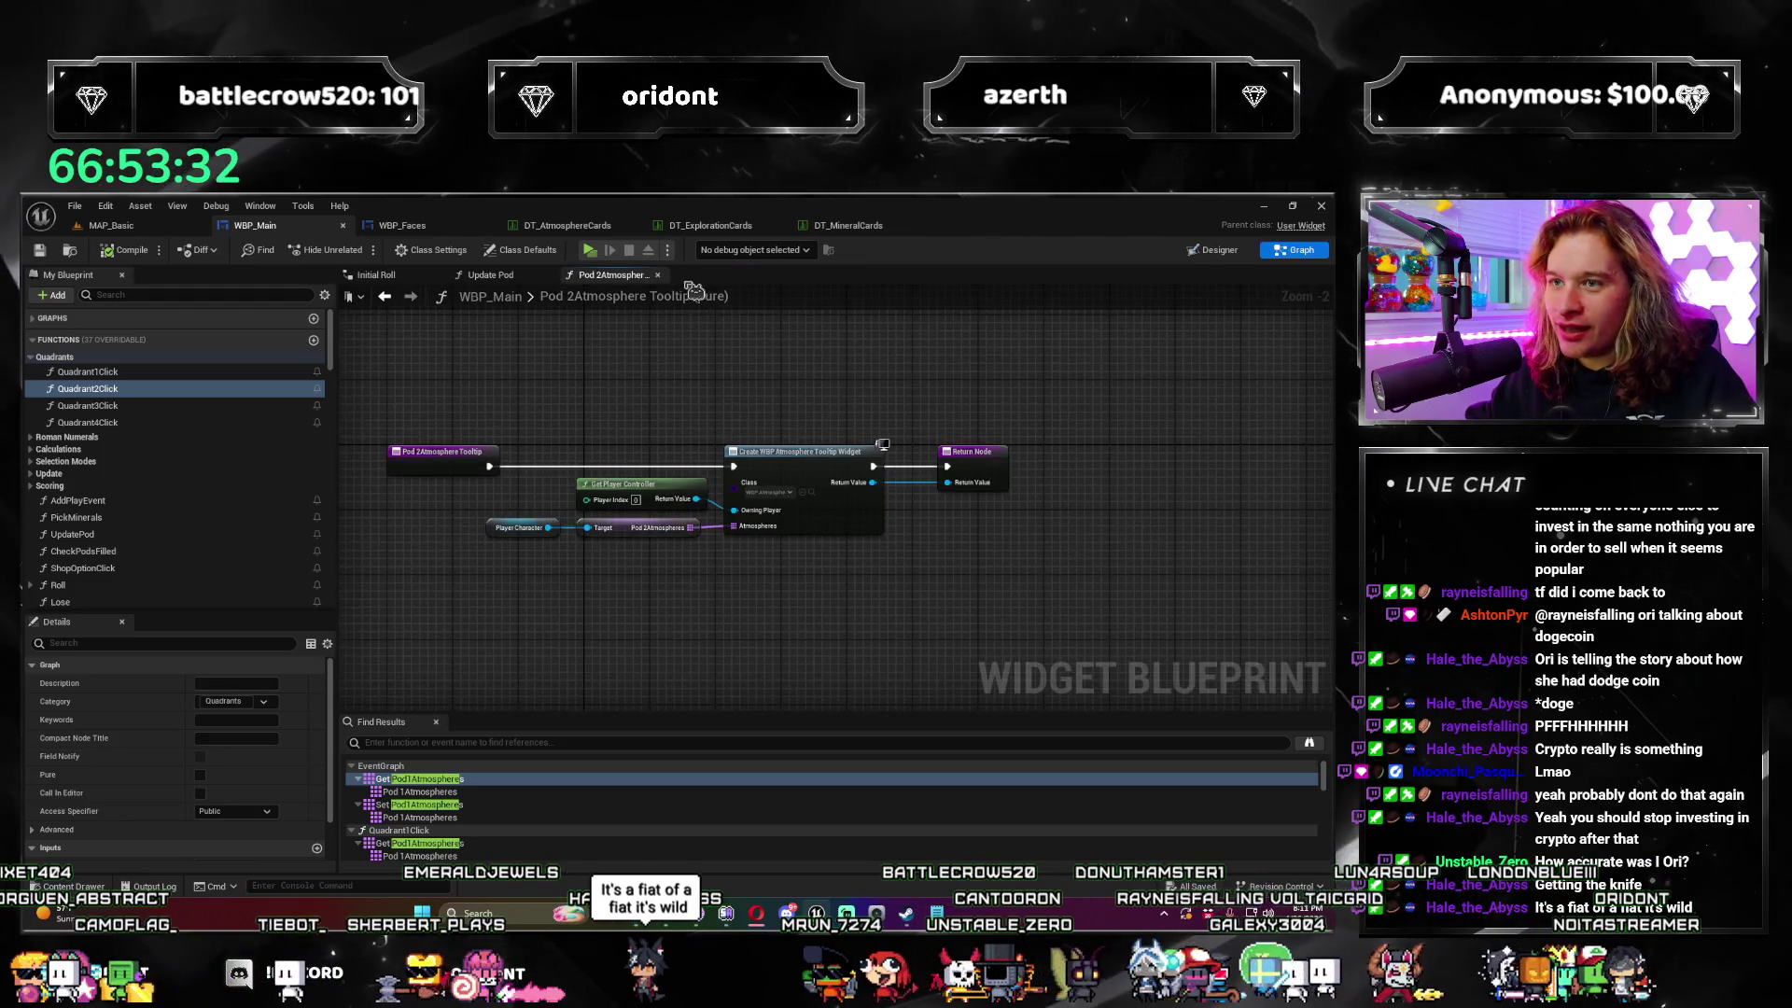
Step: Close the Pod 2Atmosphere Tooltip tab and bring Update Pod's Pod 1 section into view
click(658, 274)
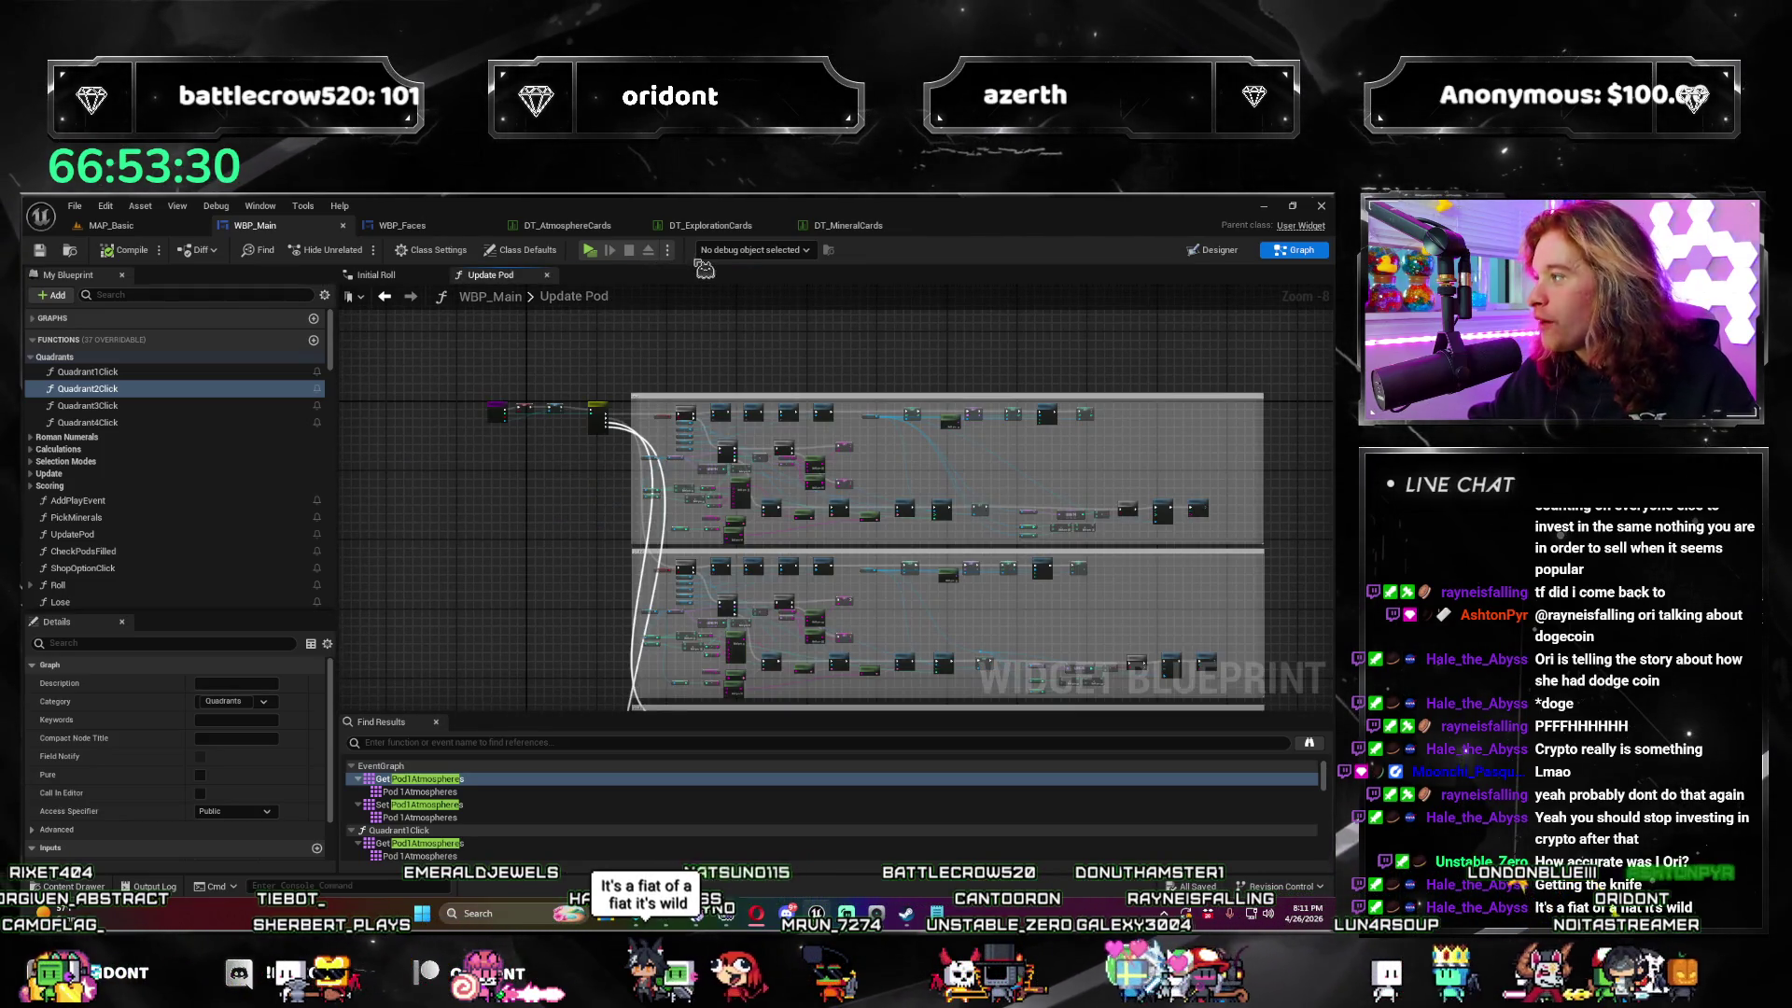
click(124, 226)
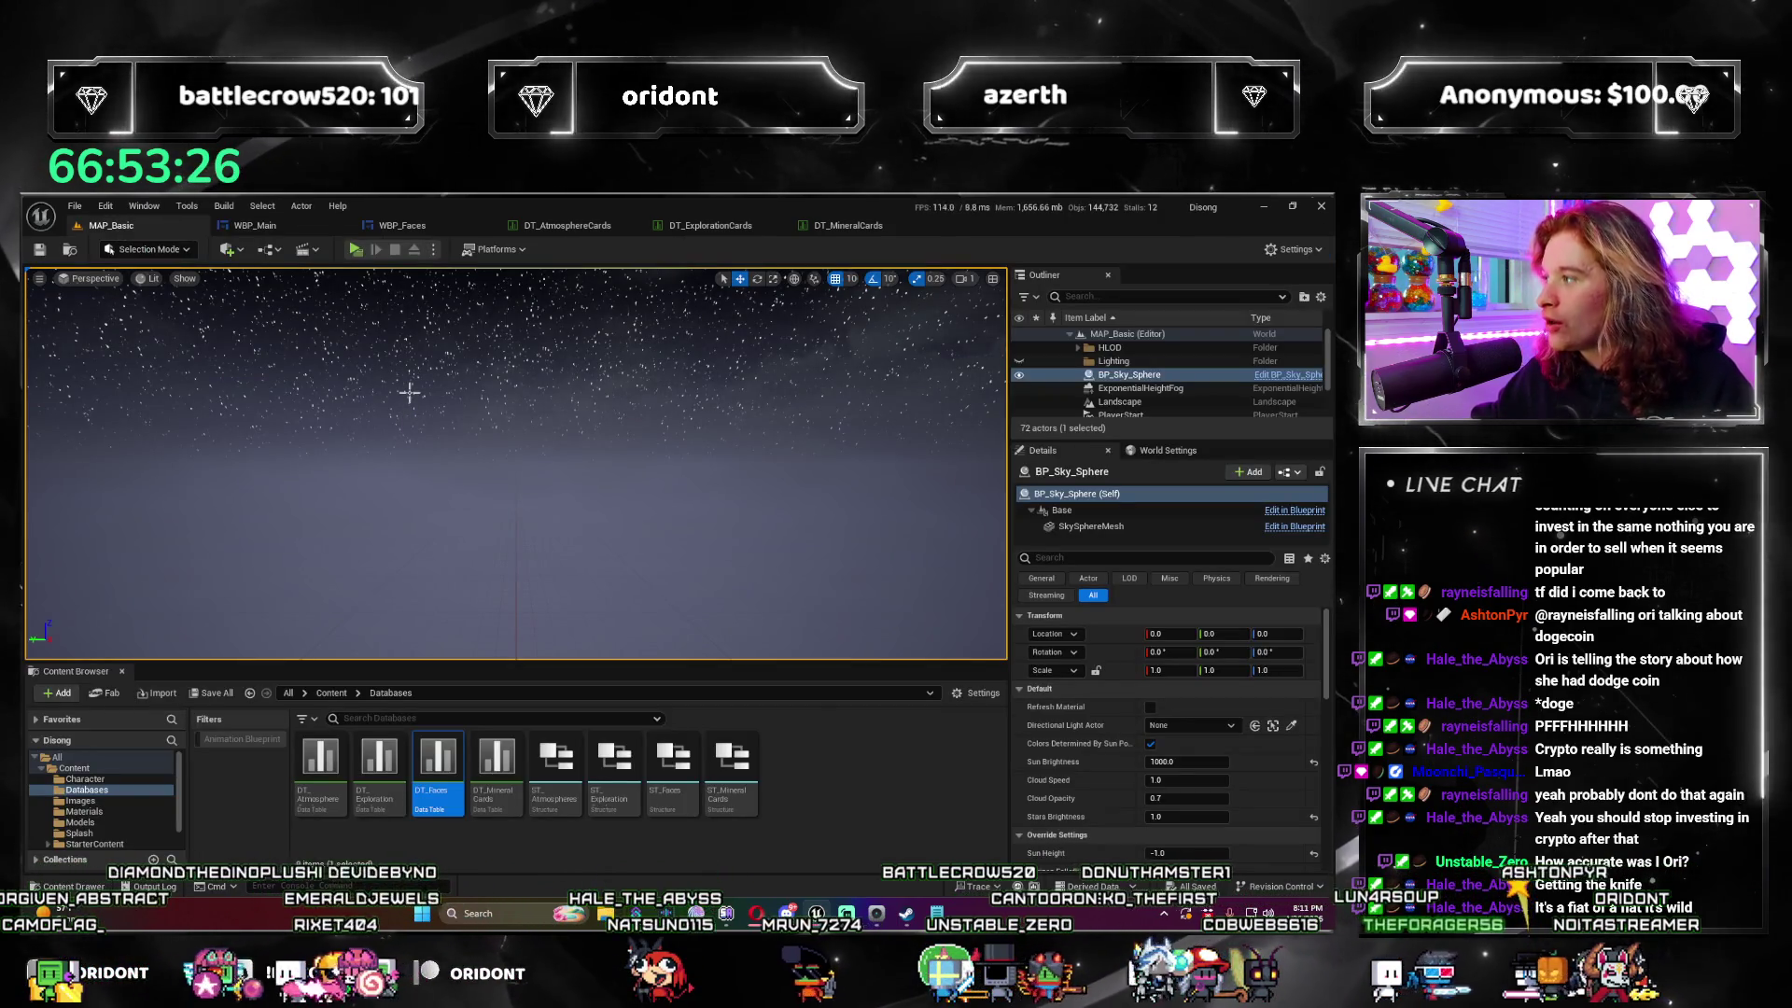
click(255, 225)
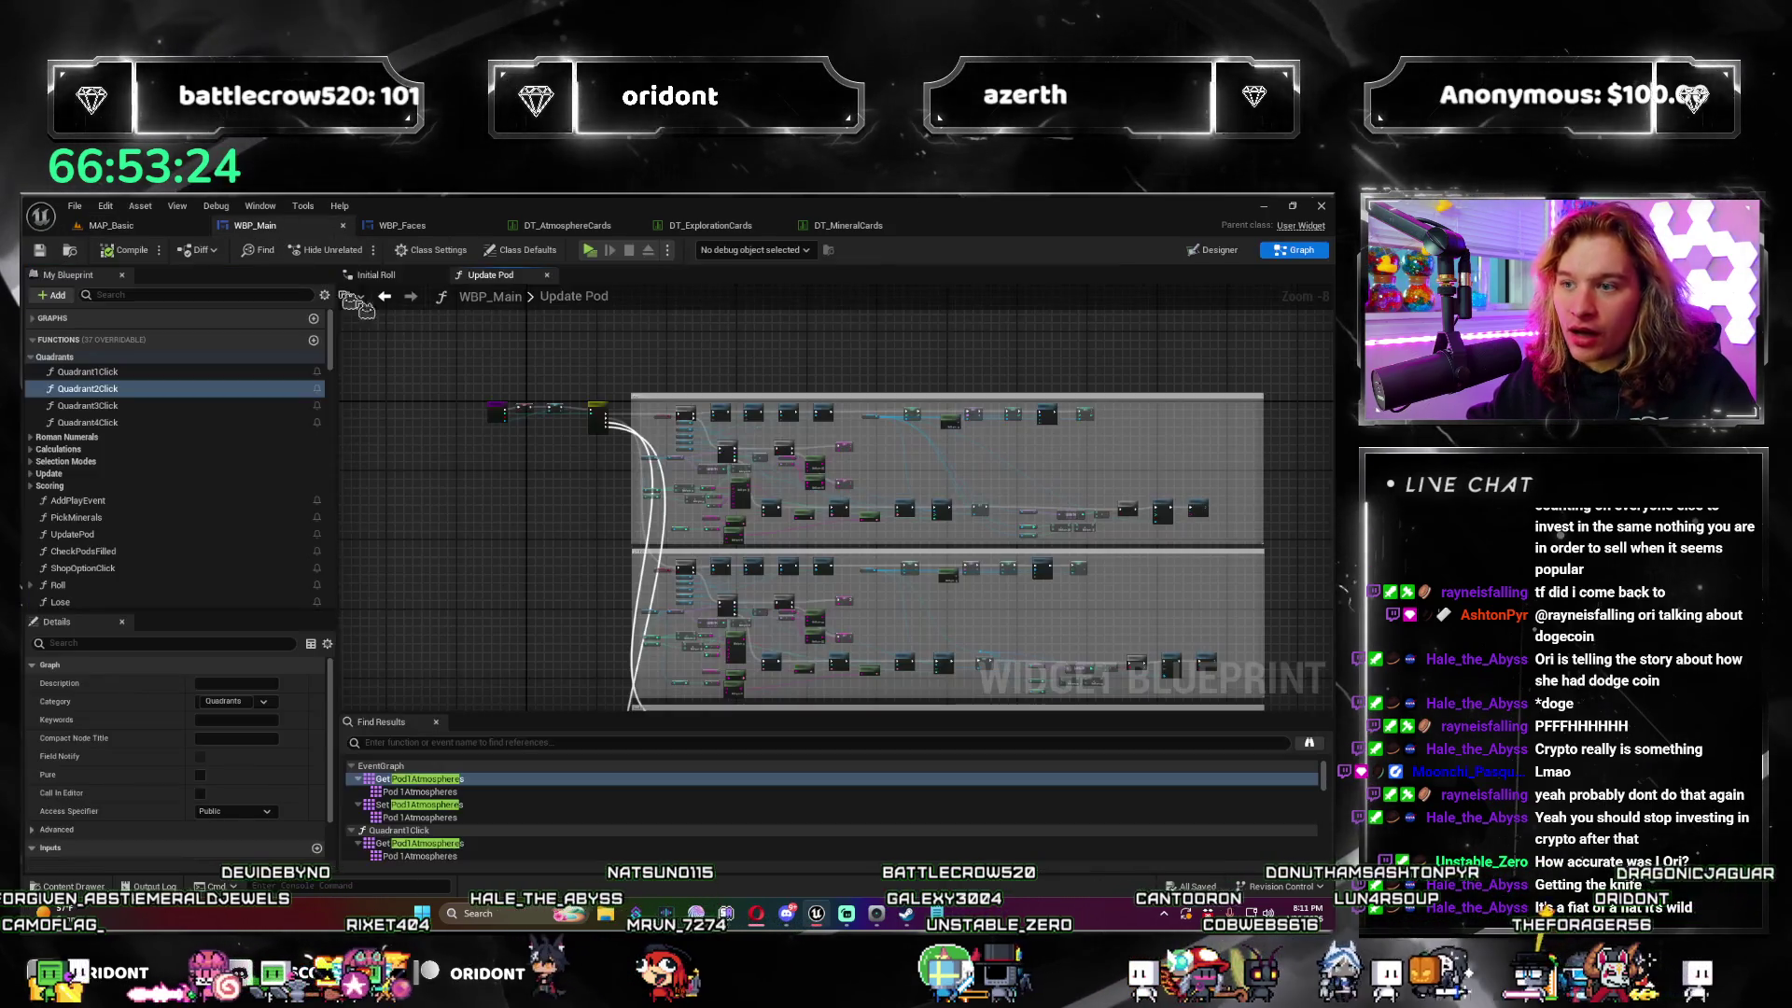
scroll(527, 373, up, 5)
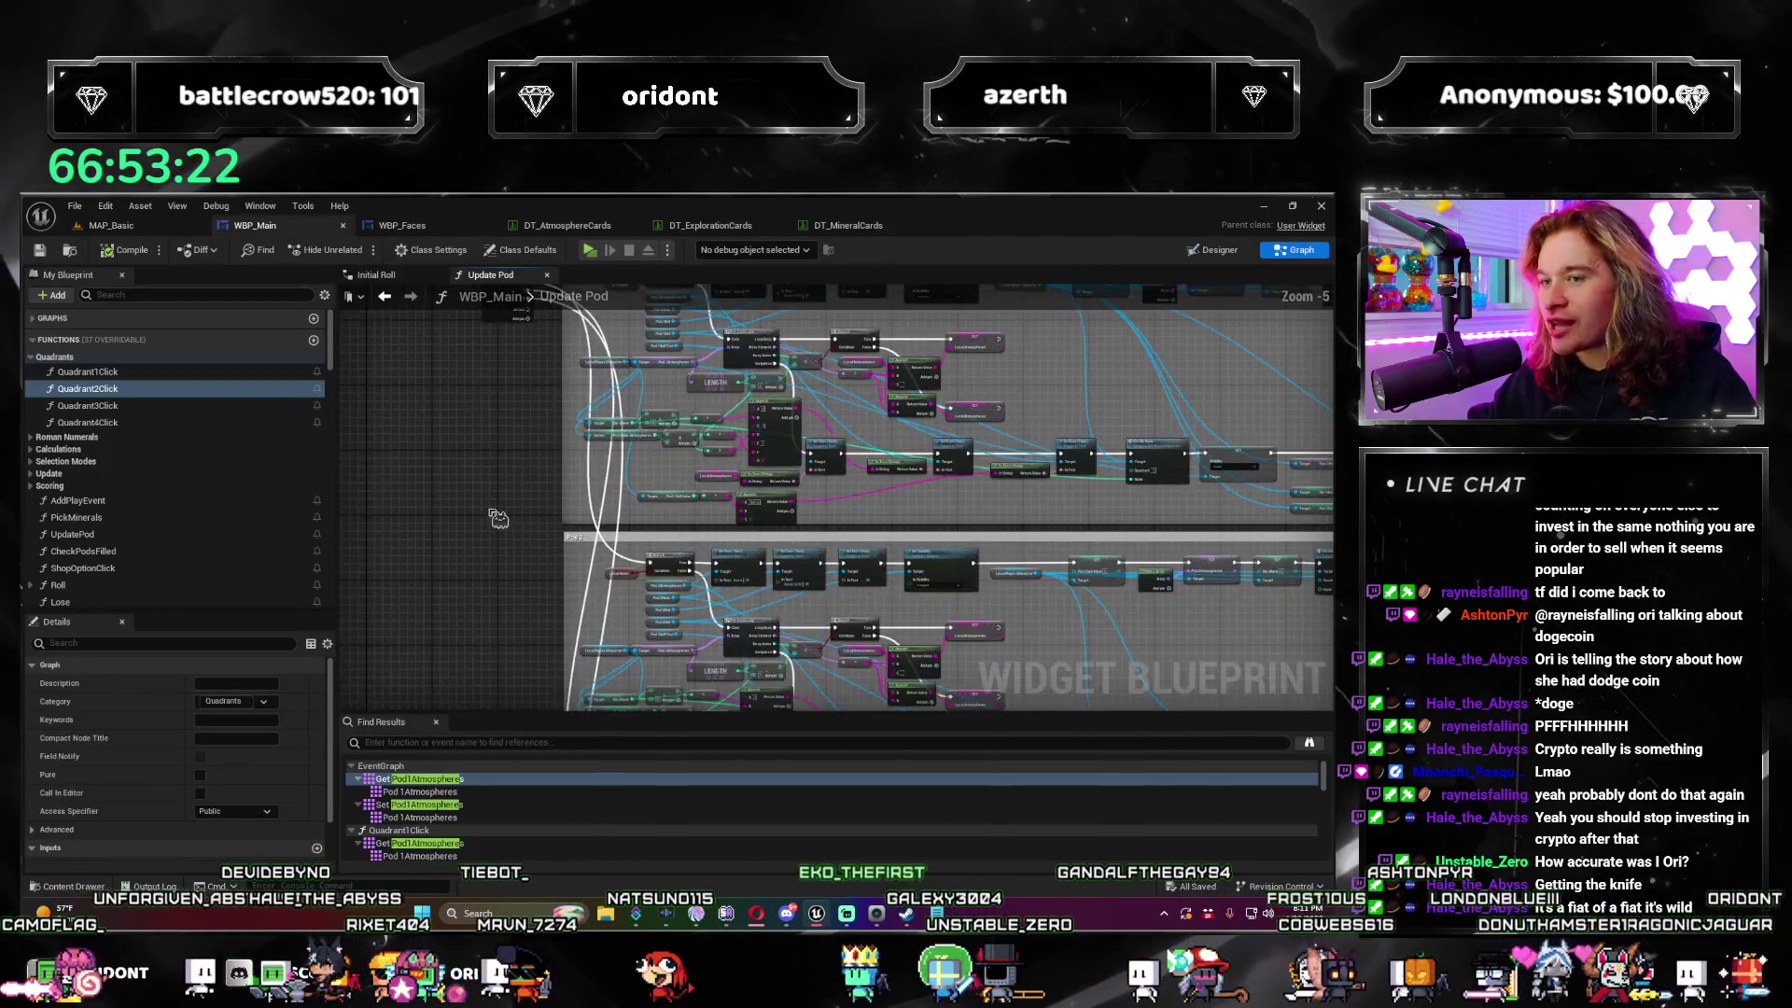
mouse_move(679, 588)
mouse_down()
mouse_move(653, 653)
mouse_move(743, 586)
mouse_move(736, 564)
mouse_up()
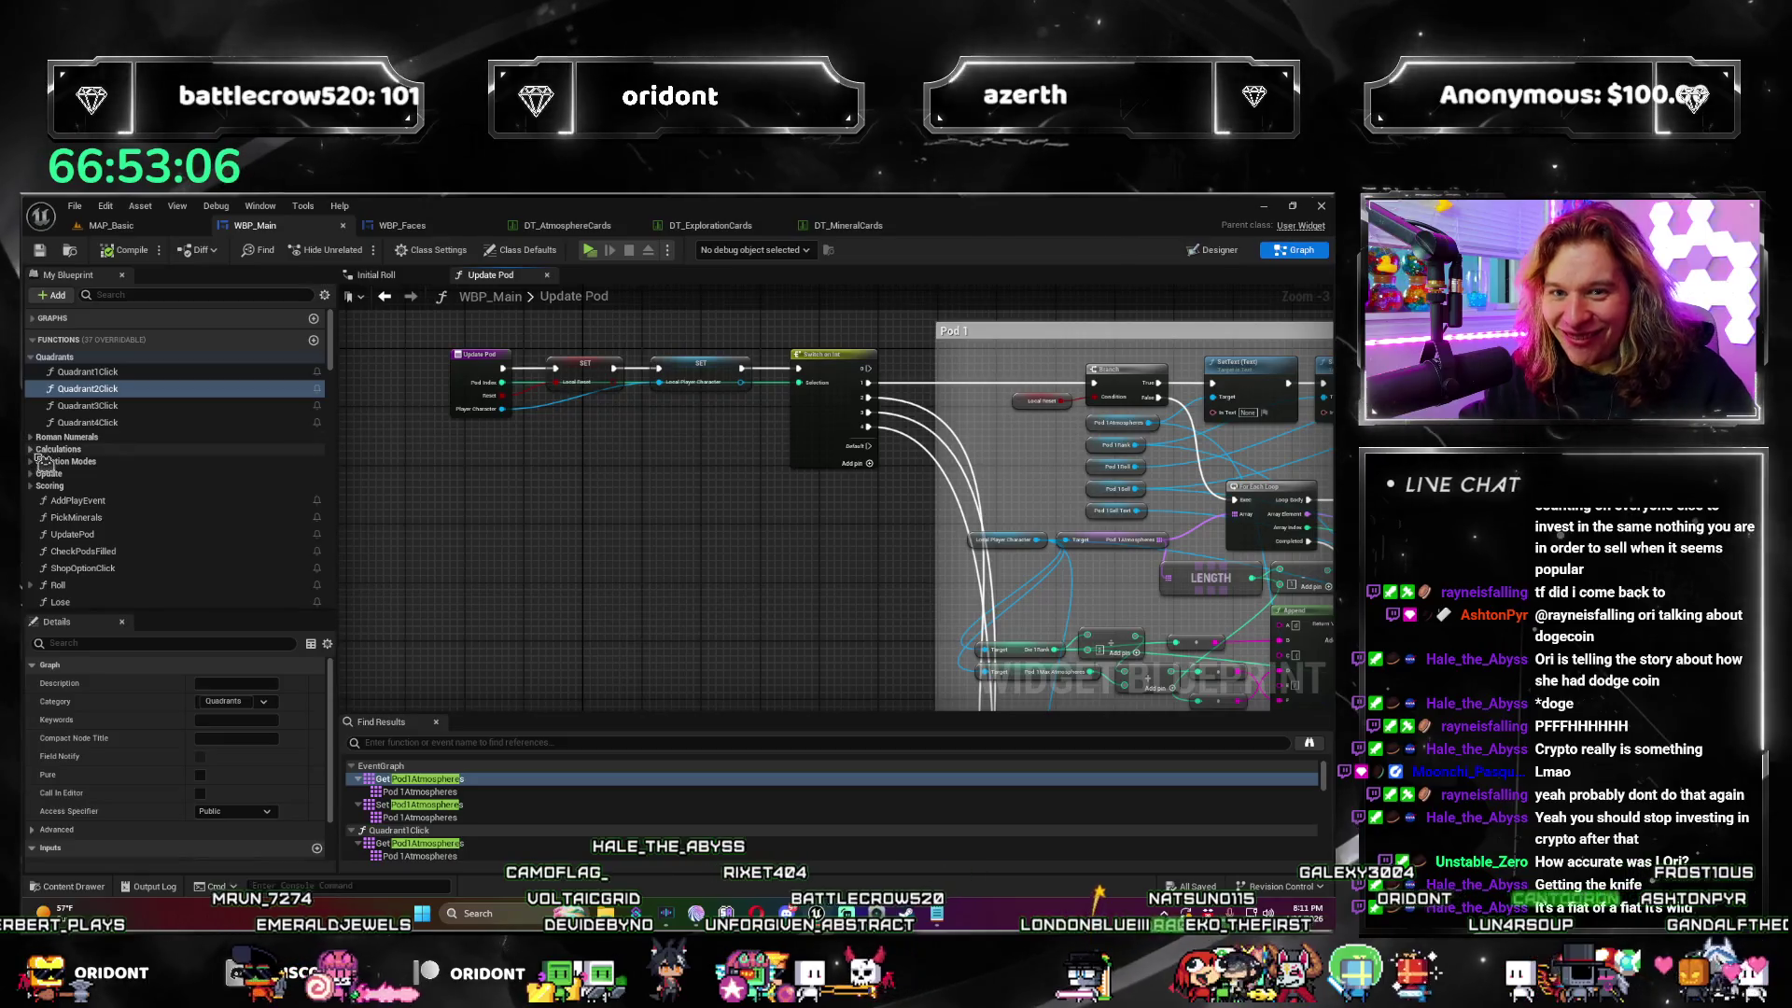
Step: Browse the Calculations and Selection Modes groups, then open AddScores under Scoring
click(33, 450)
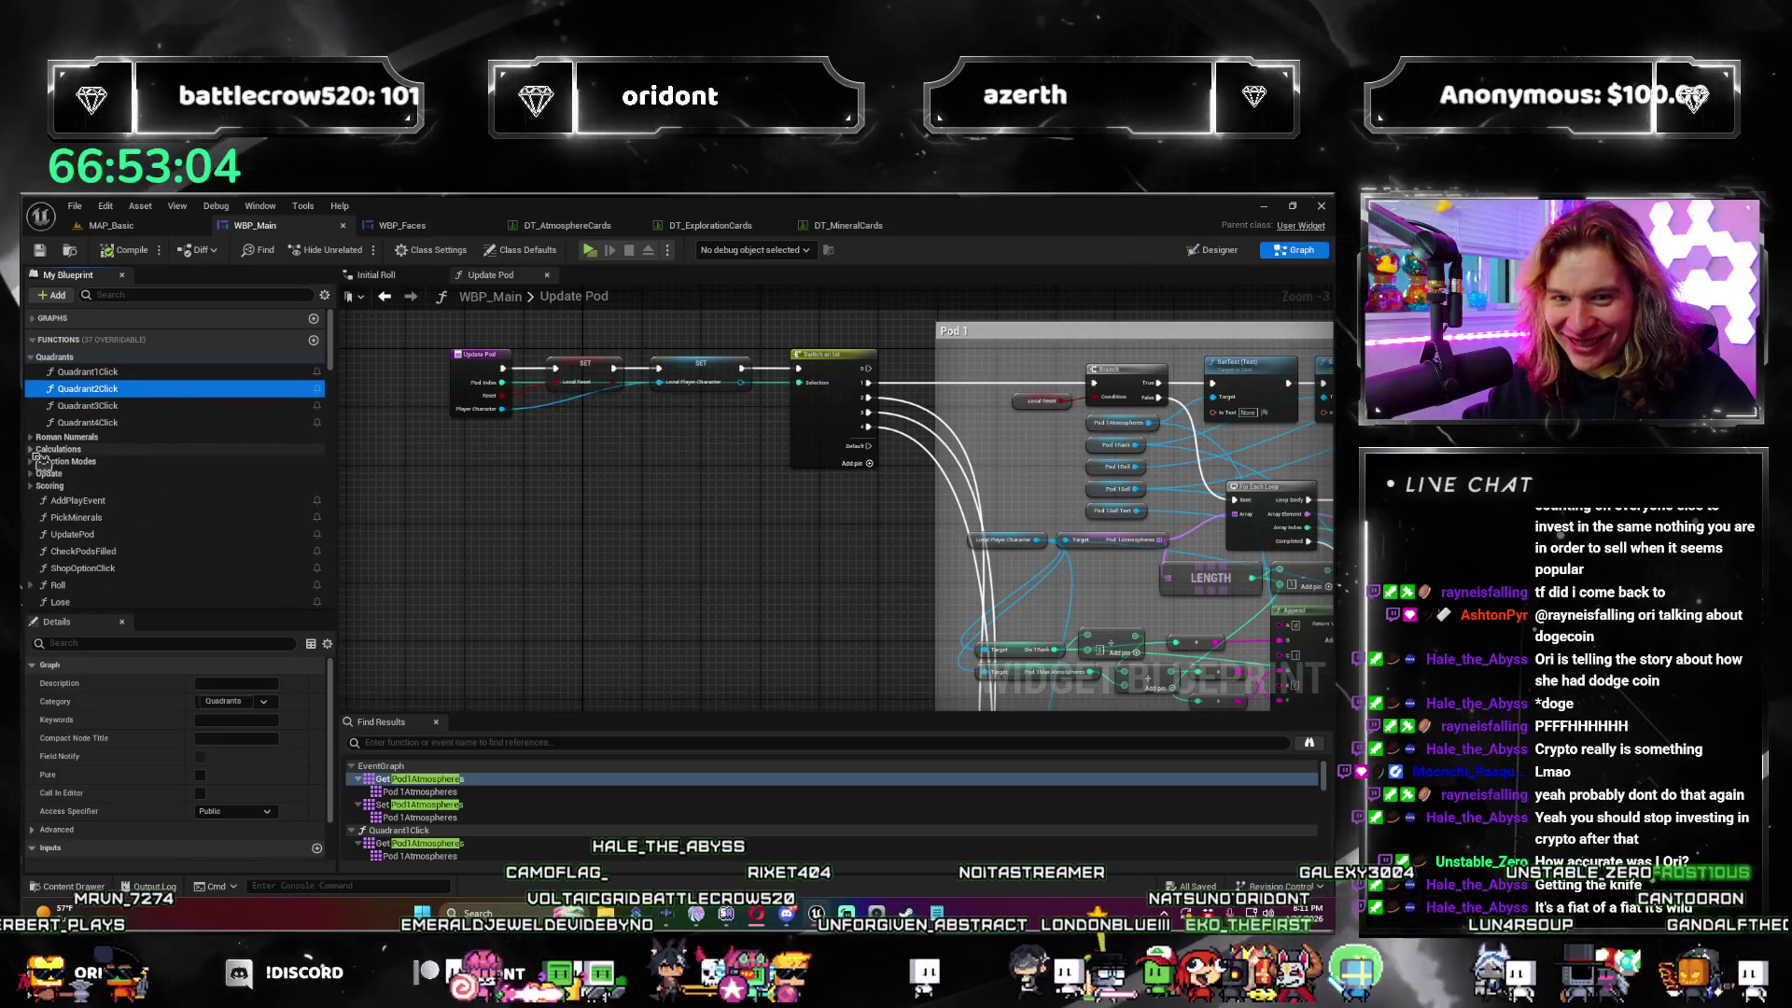
click(33, 450)
click(34, 462)
click(33, 461)
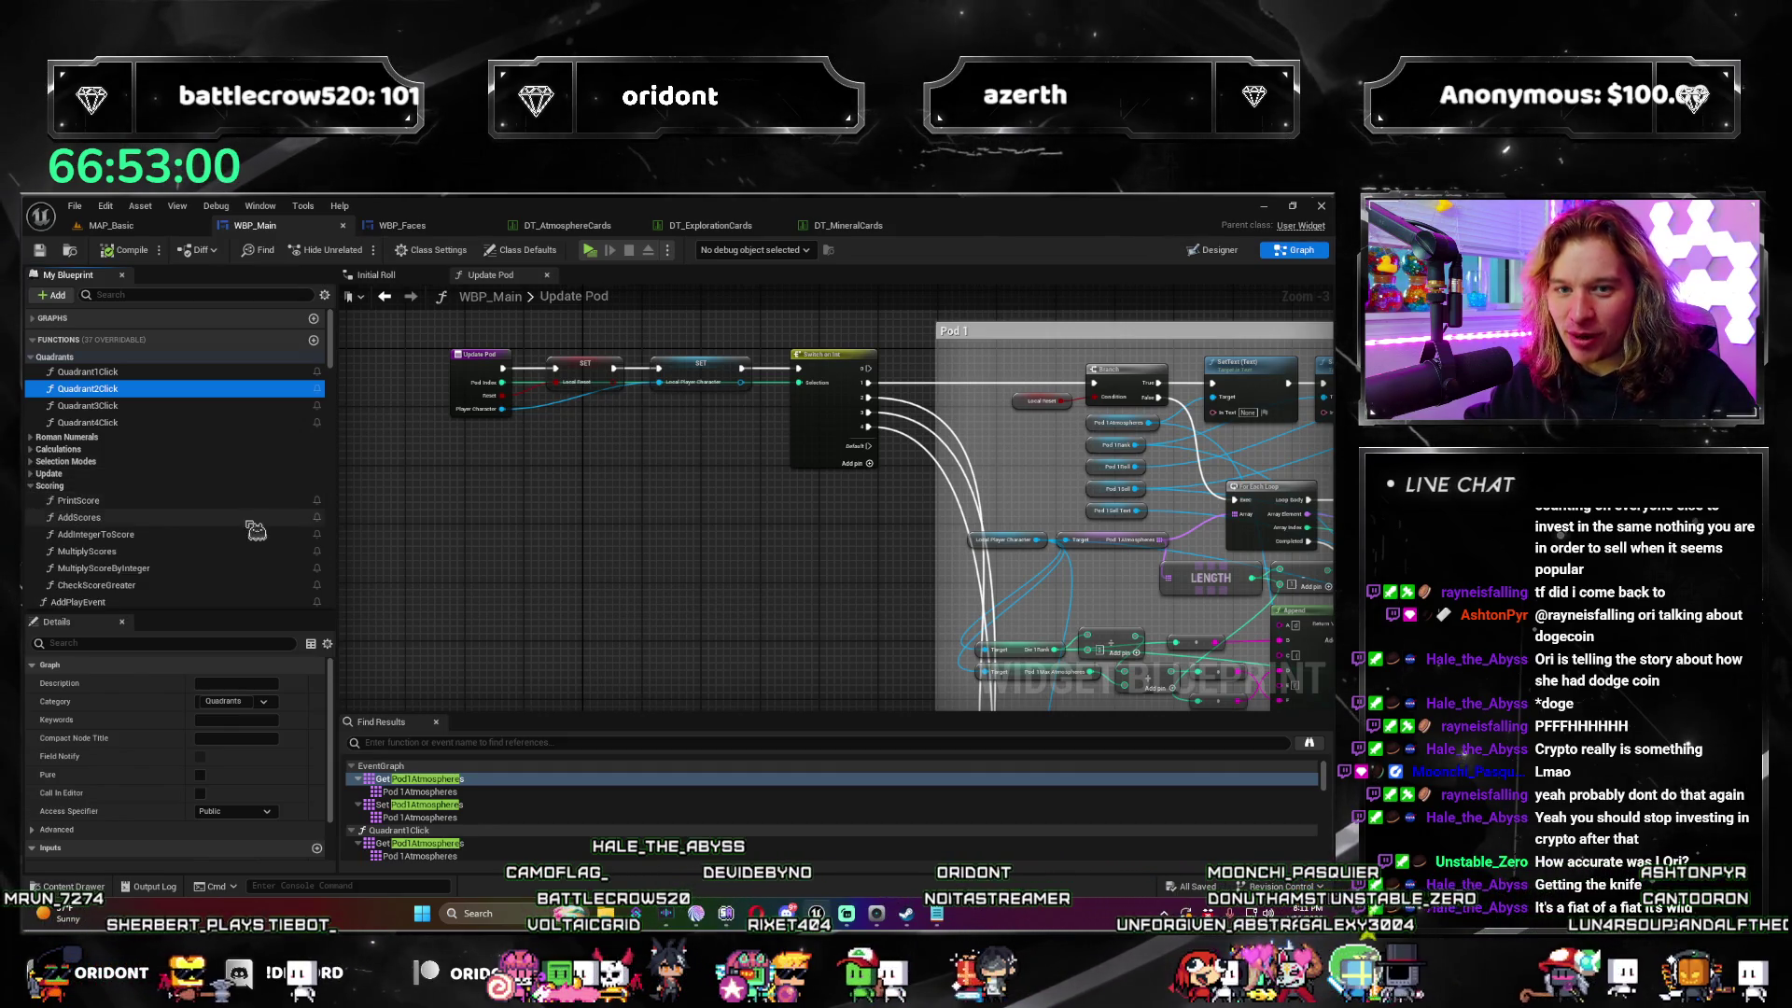
scroll(174, 511, down, 1)
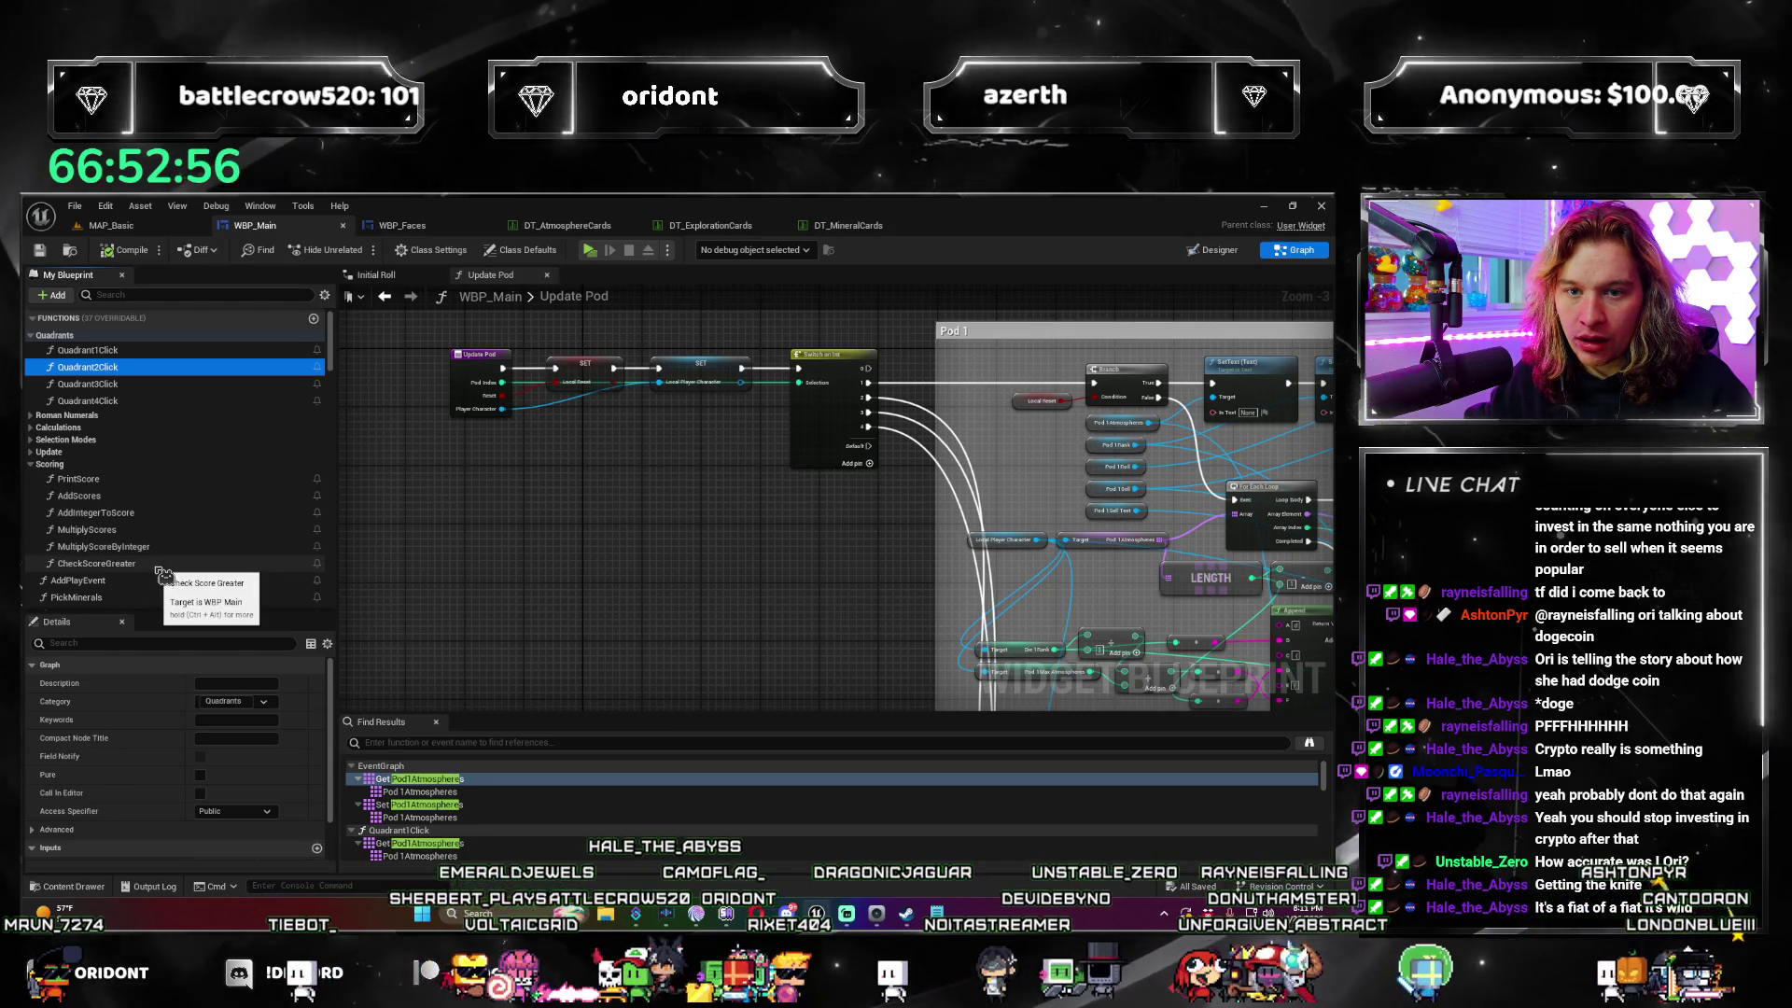
scroll(164, 577, down, 2)
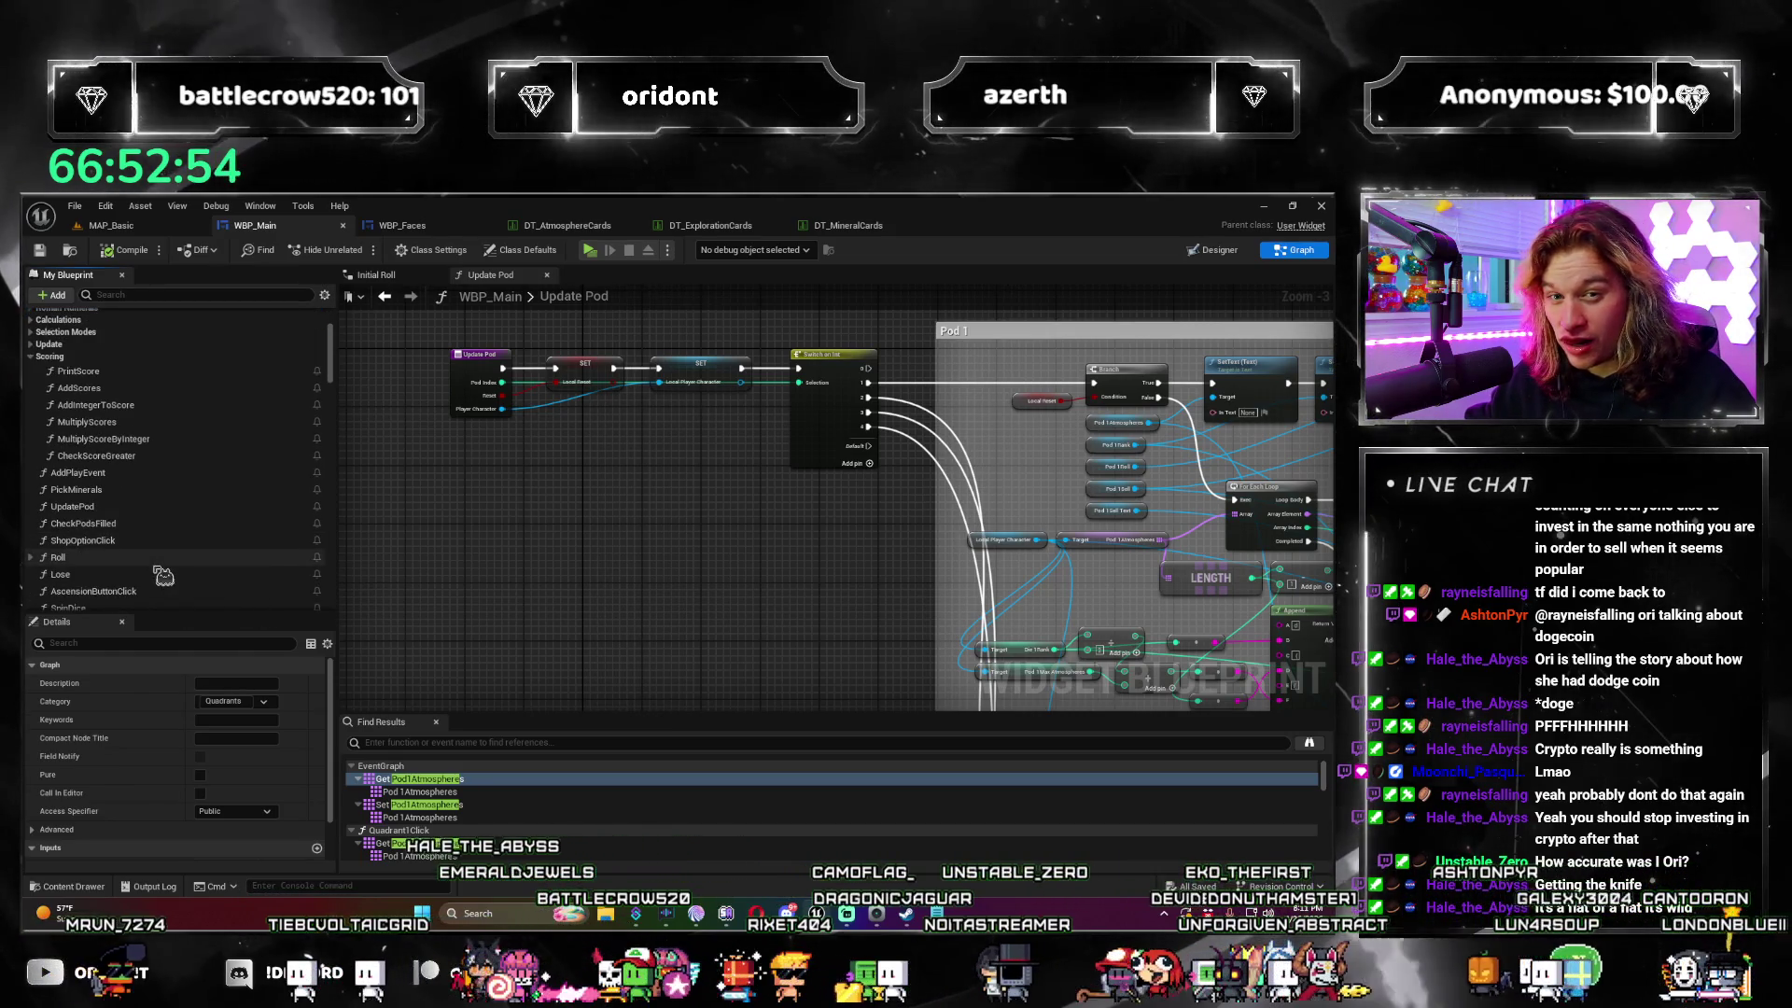
scroll(961, 546, down, 5)
scroll(432, 467, up, 3)
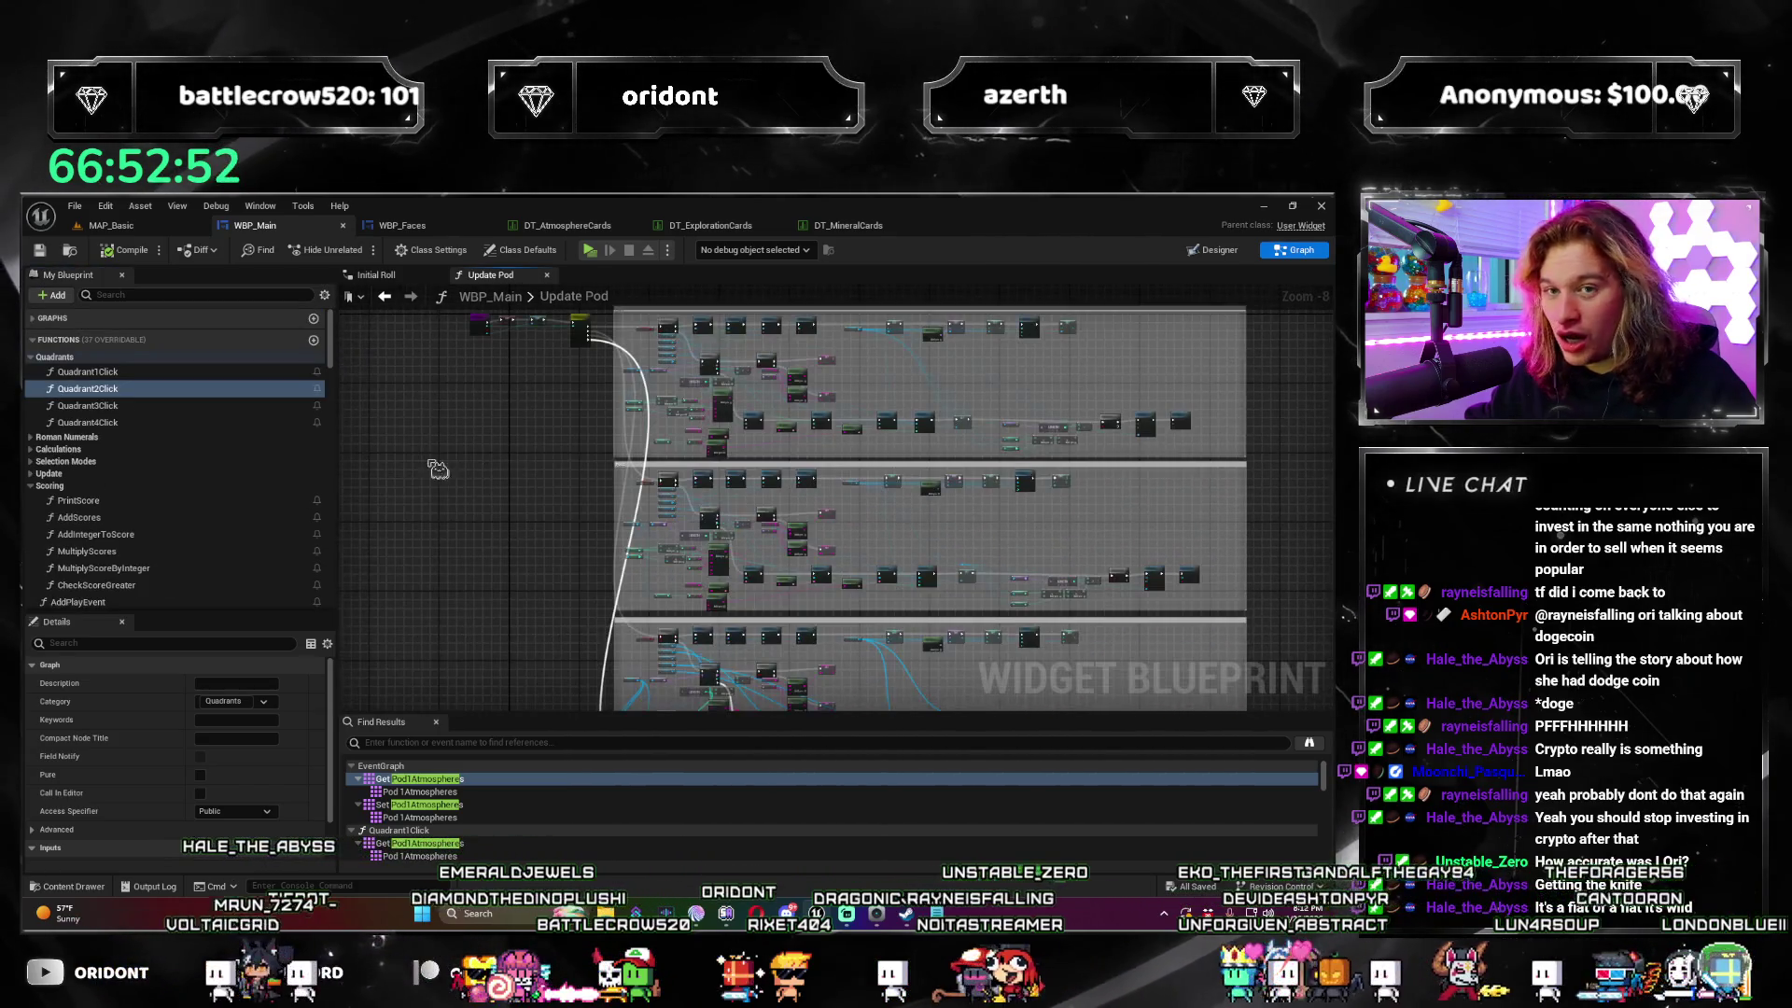
double_click(145, 519)
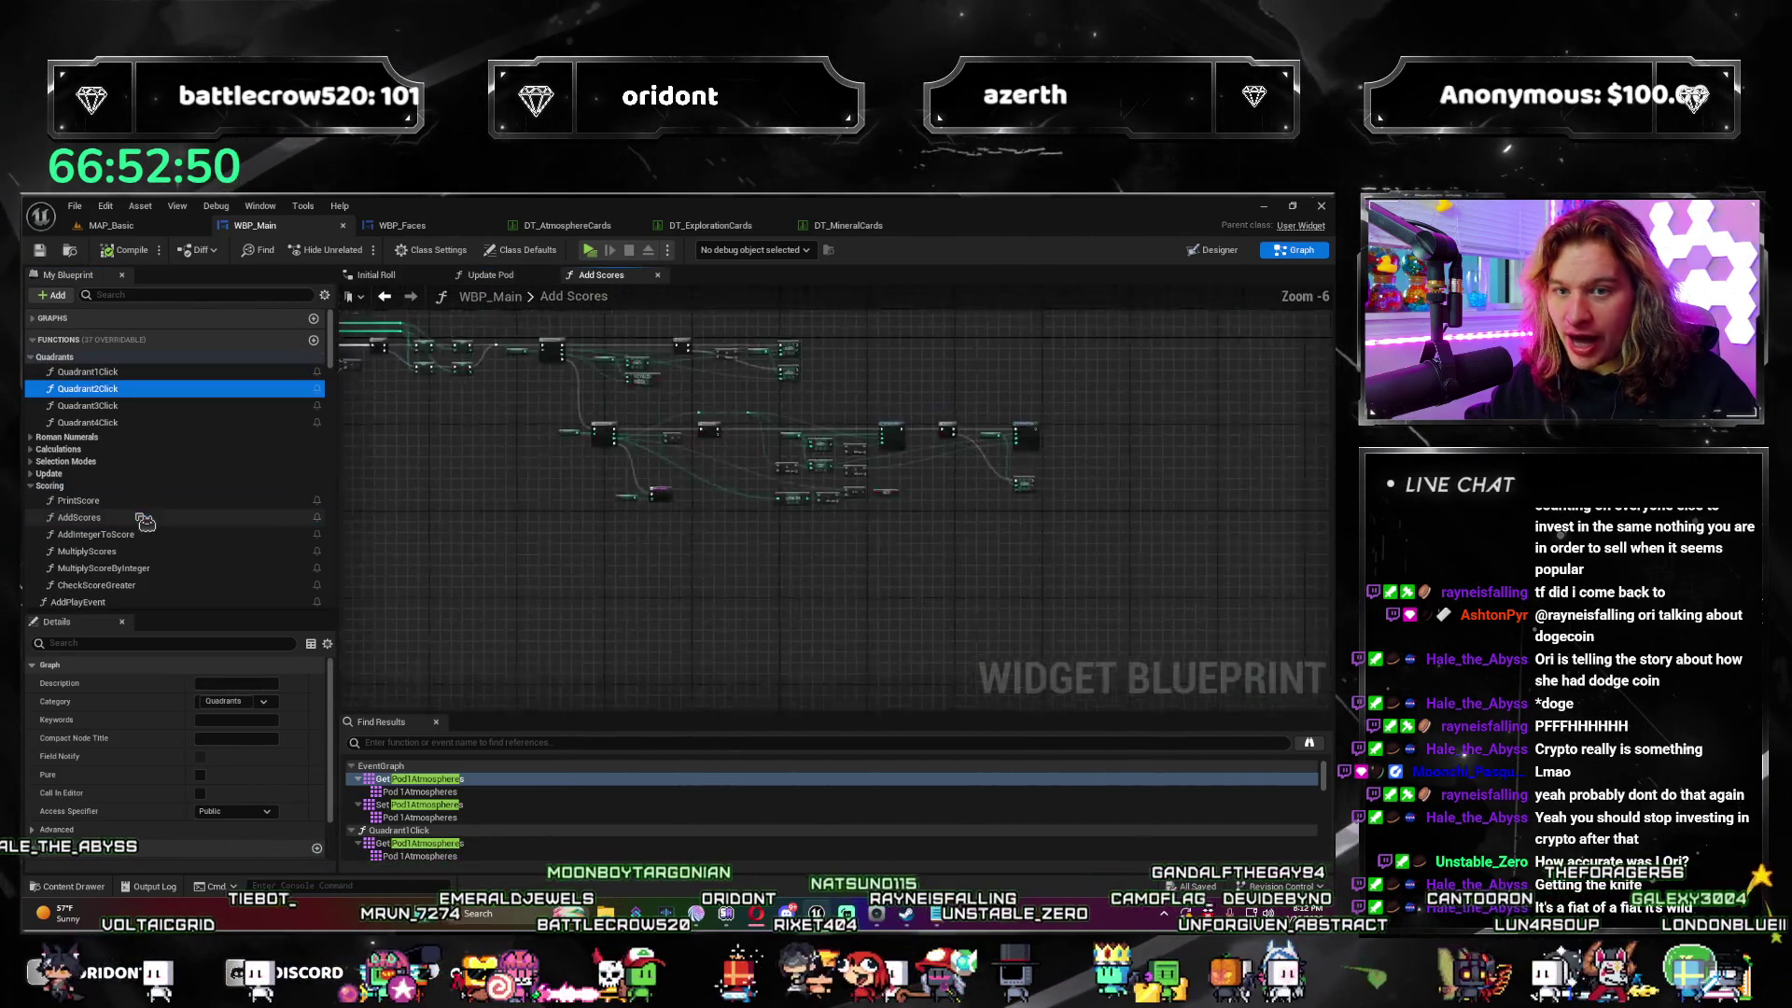
Step: Pan and zoom around the Add Scores graph to review its upper and lower nodes
scroll(684, 584, up, 3)
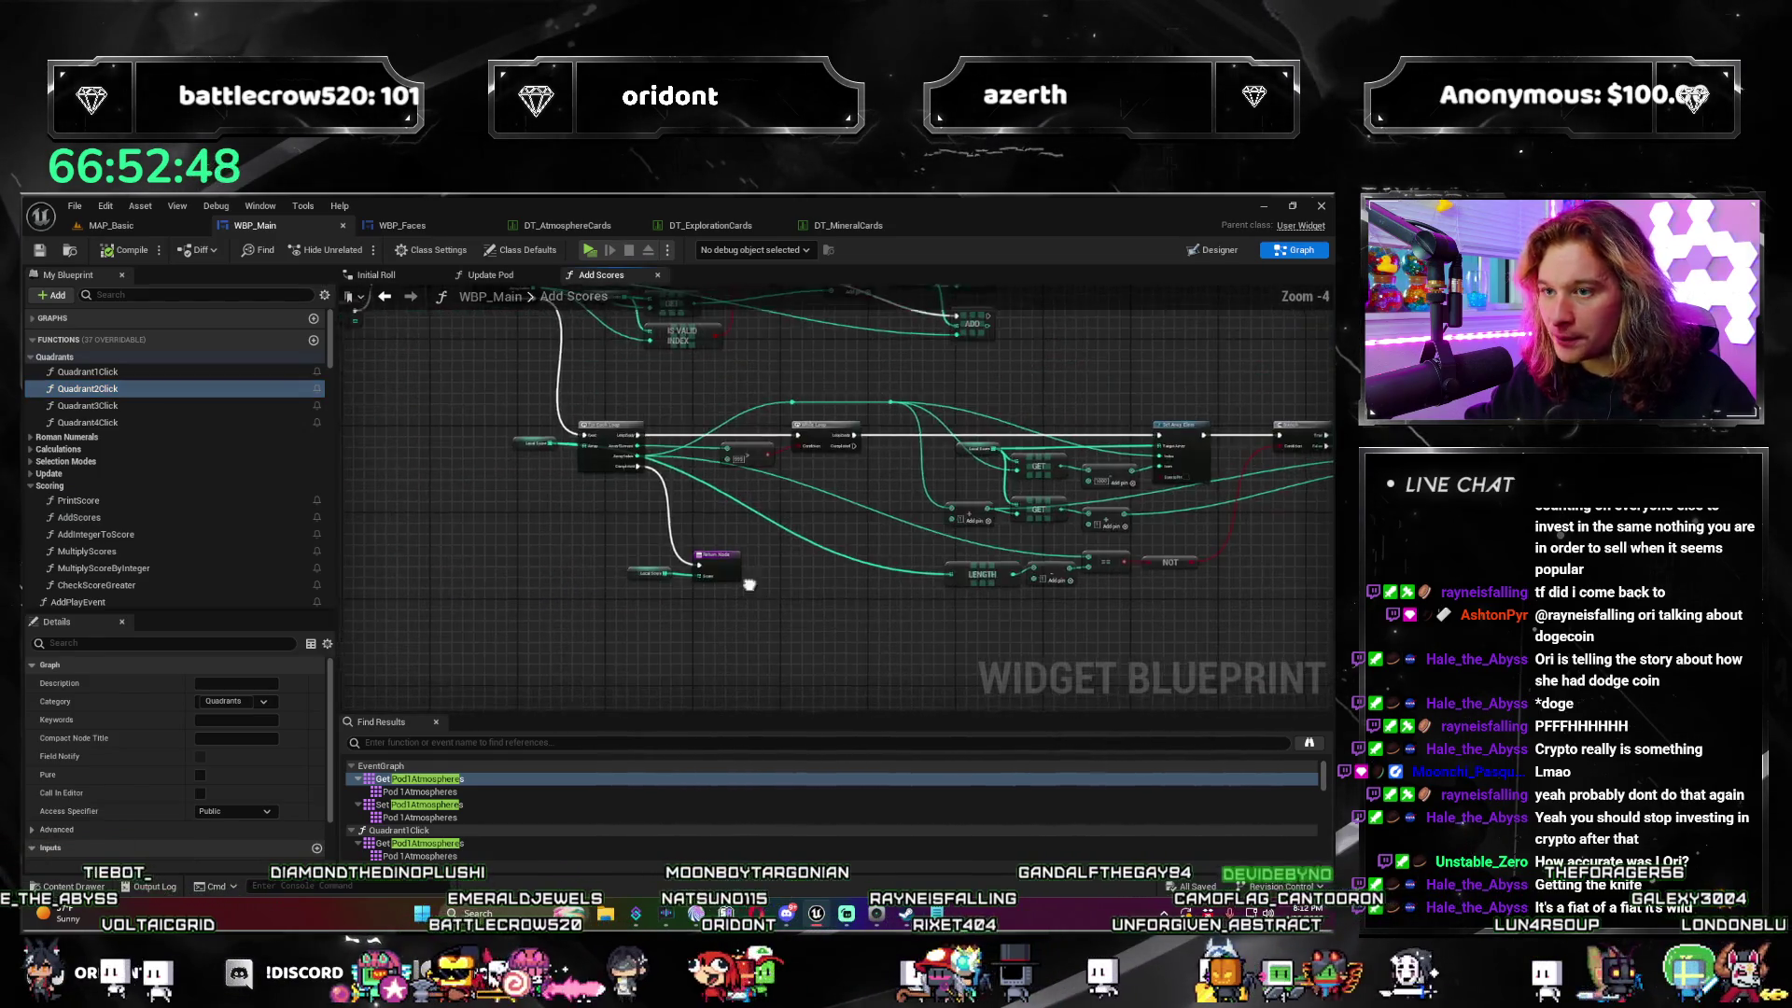
mouse_move(833, 572)
mouse_down()
mouse_move(725, 644)
mouse_move(744, 640)
mouse_move(551, 641)
mouse_up()
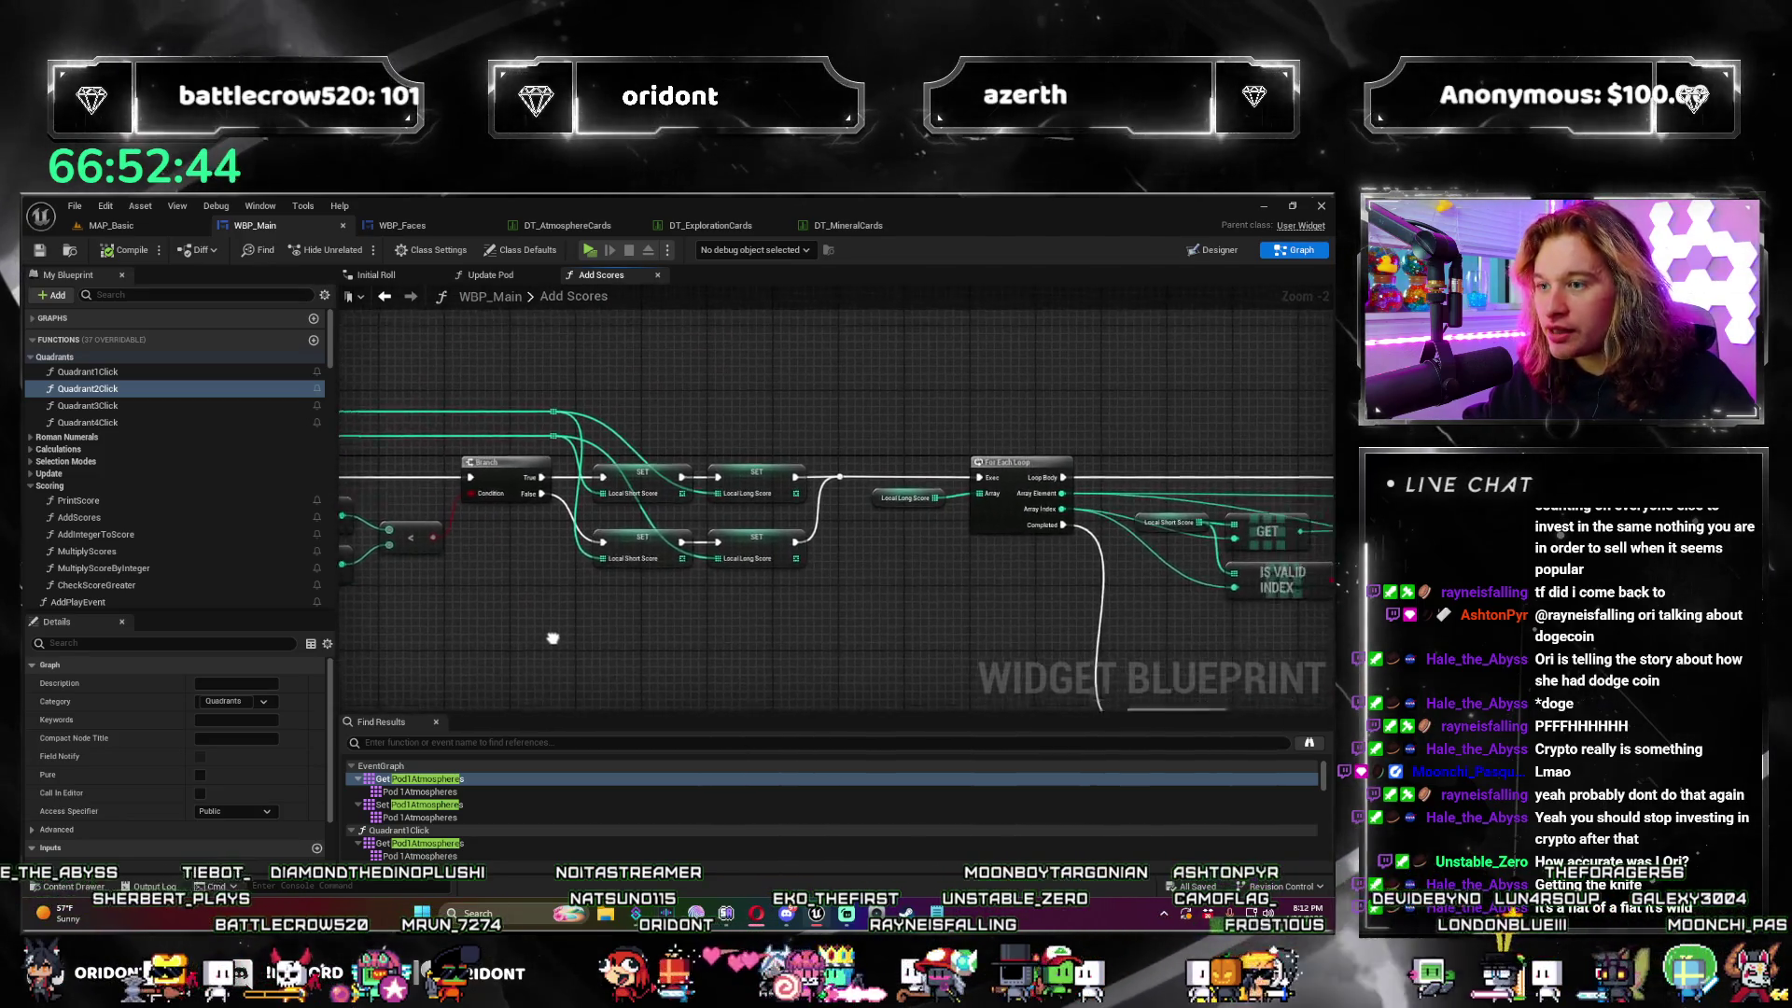
scroll(732, 628, down, 1)
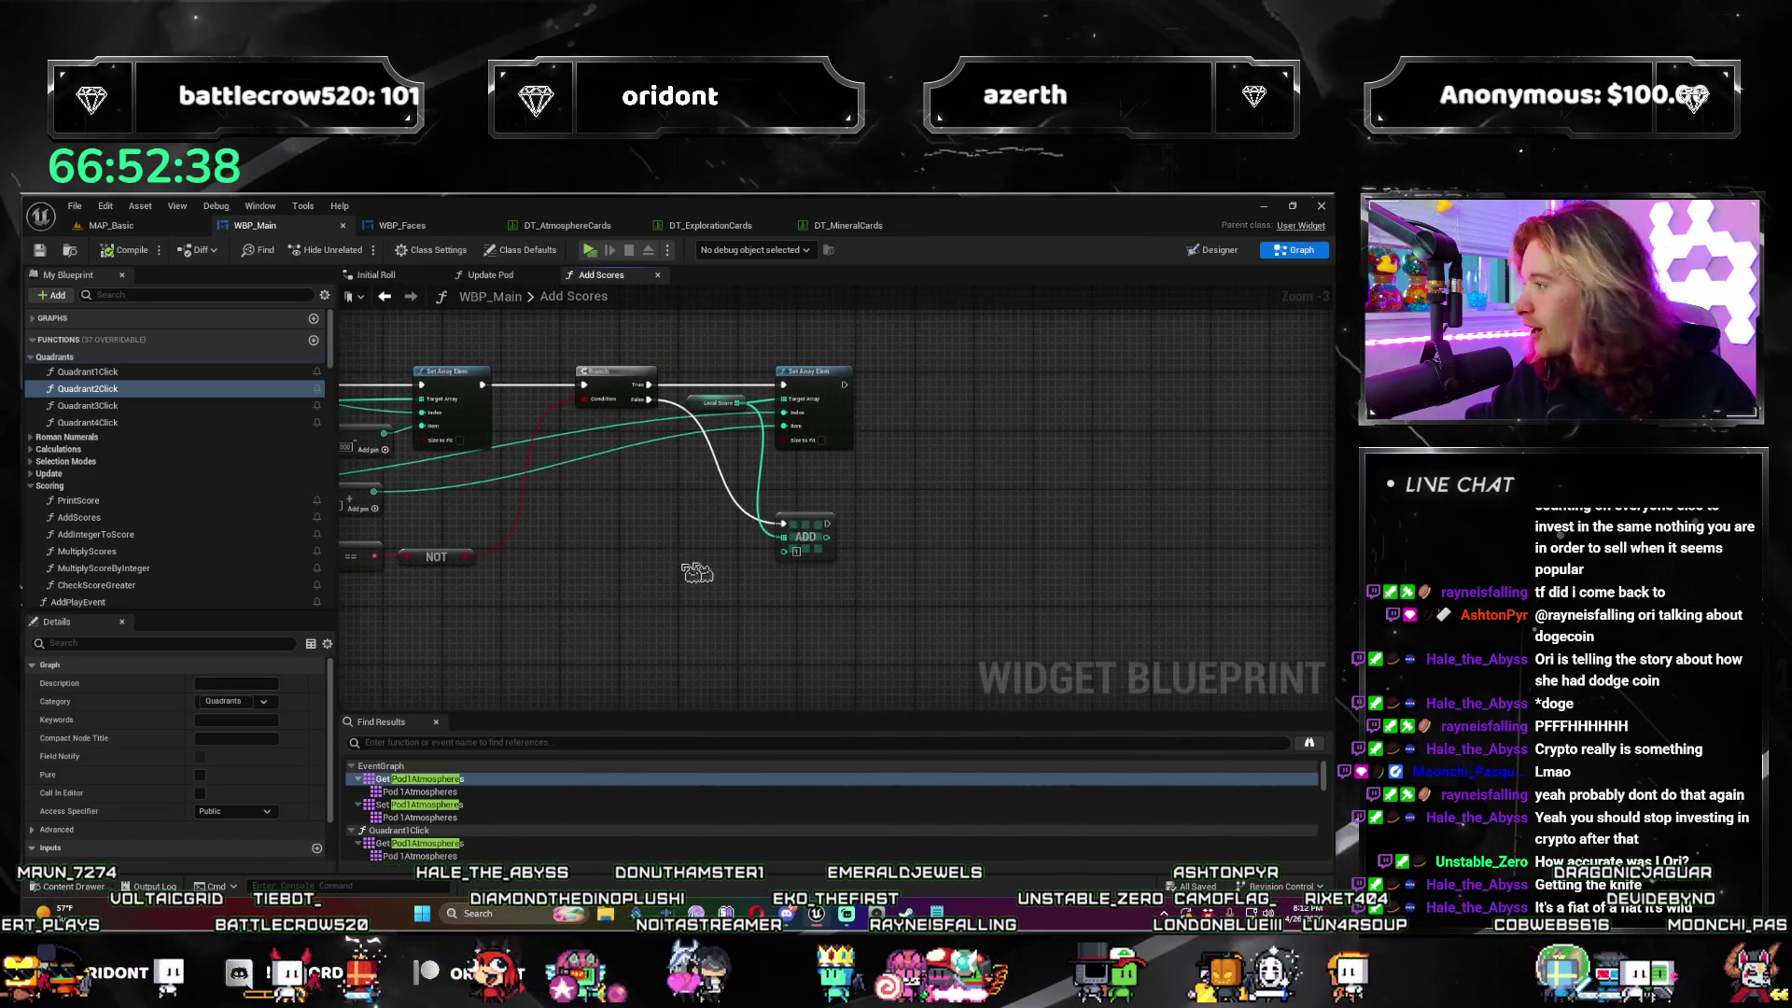
drag(884, 584, 944, 560)
drag(776, 481, 1410, 572)
scroll(149, 508, down, 1)
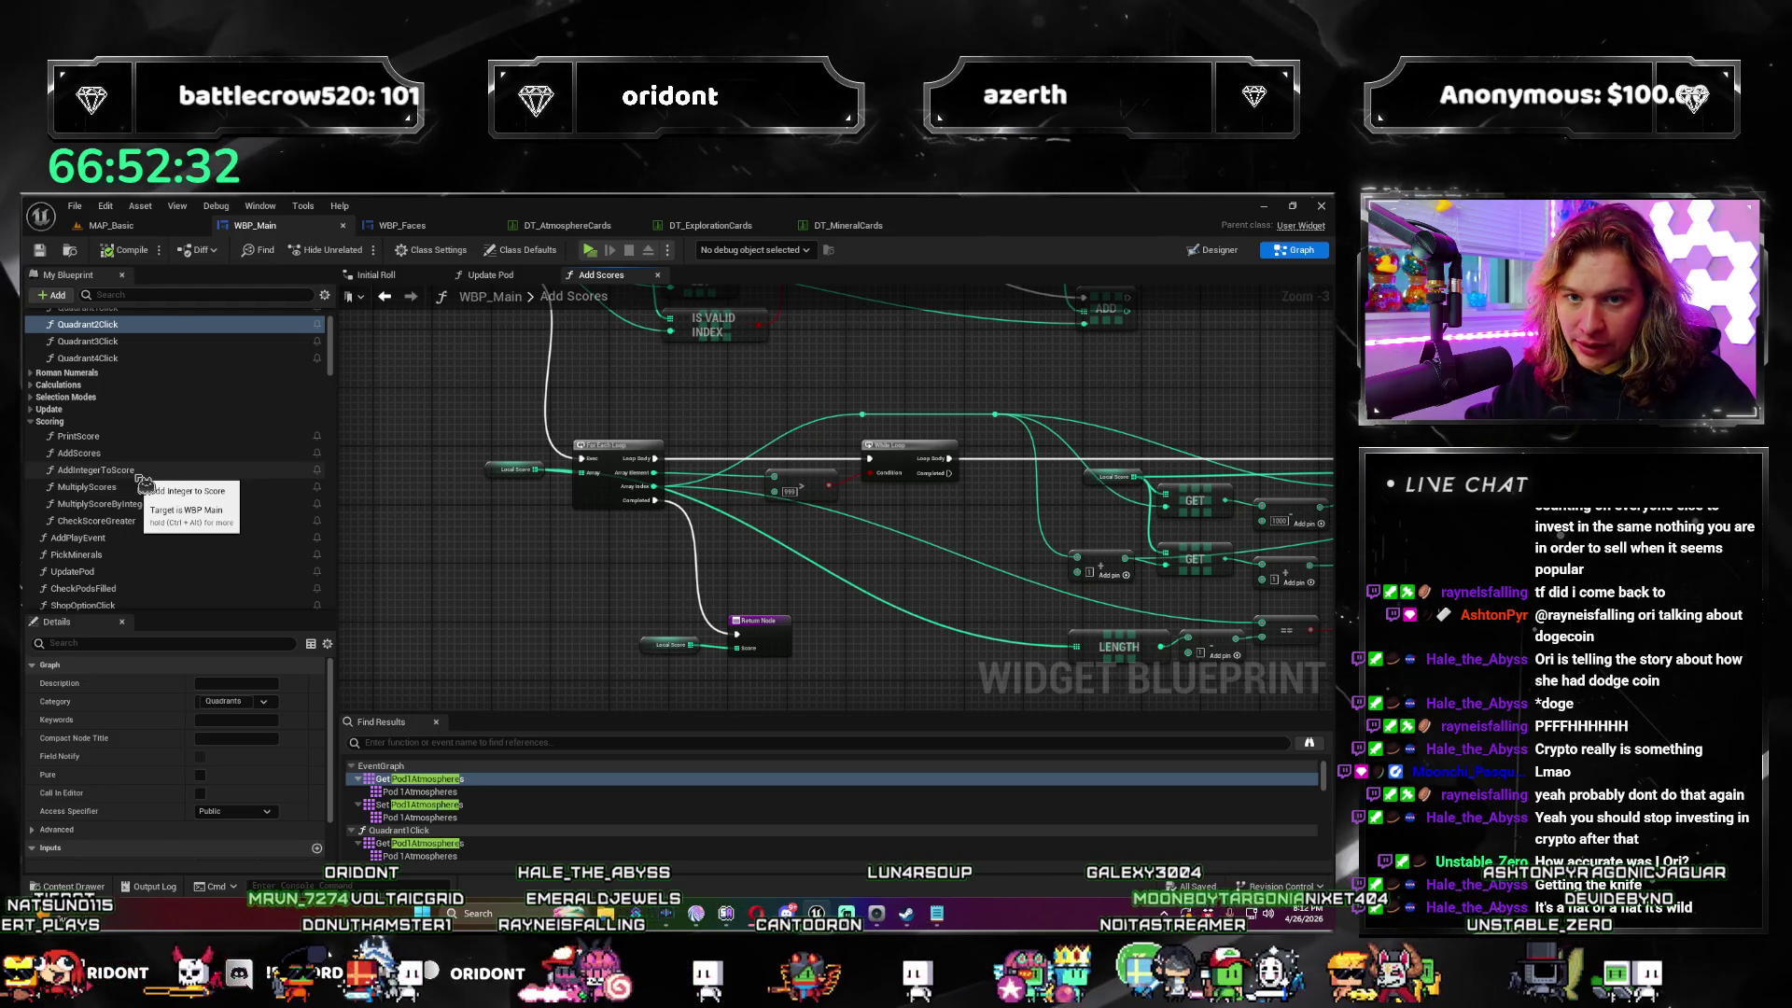
Step: Open the AddIntegerToScore function and zoom over its graph
double_click(140, 478)
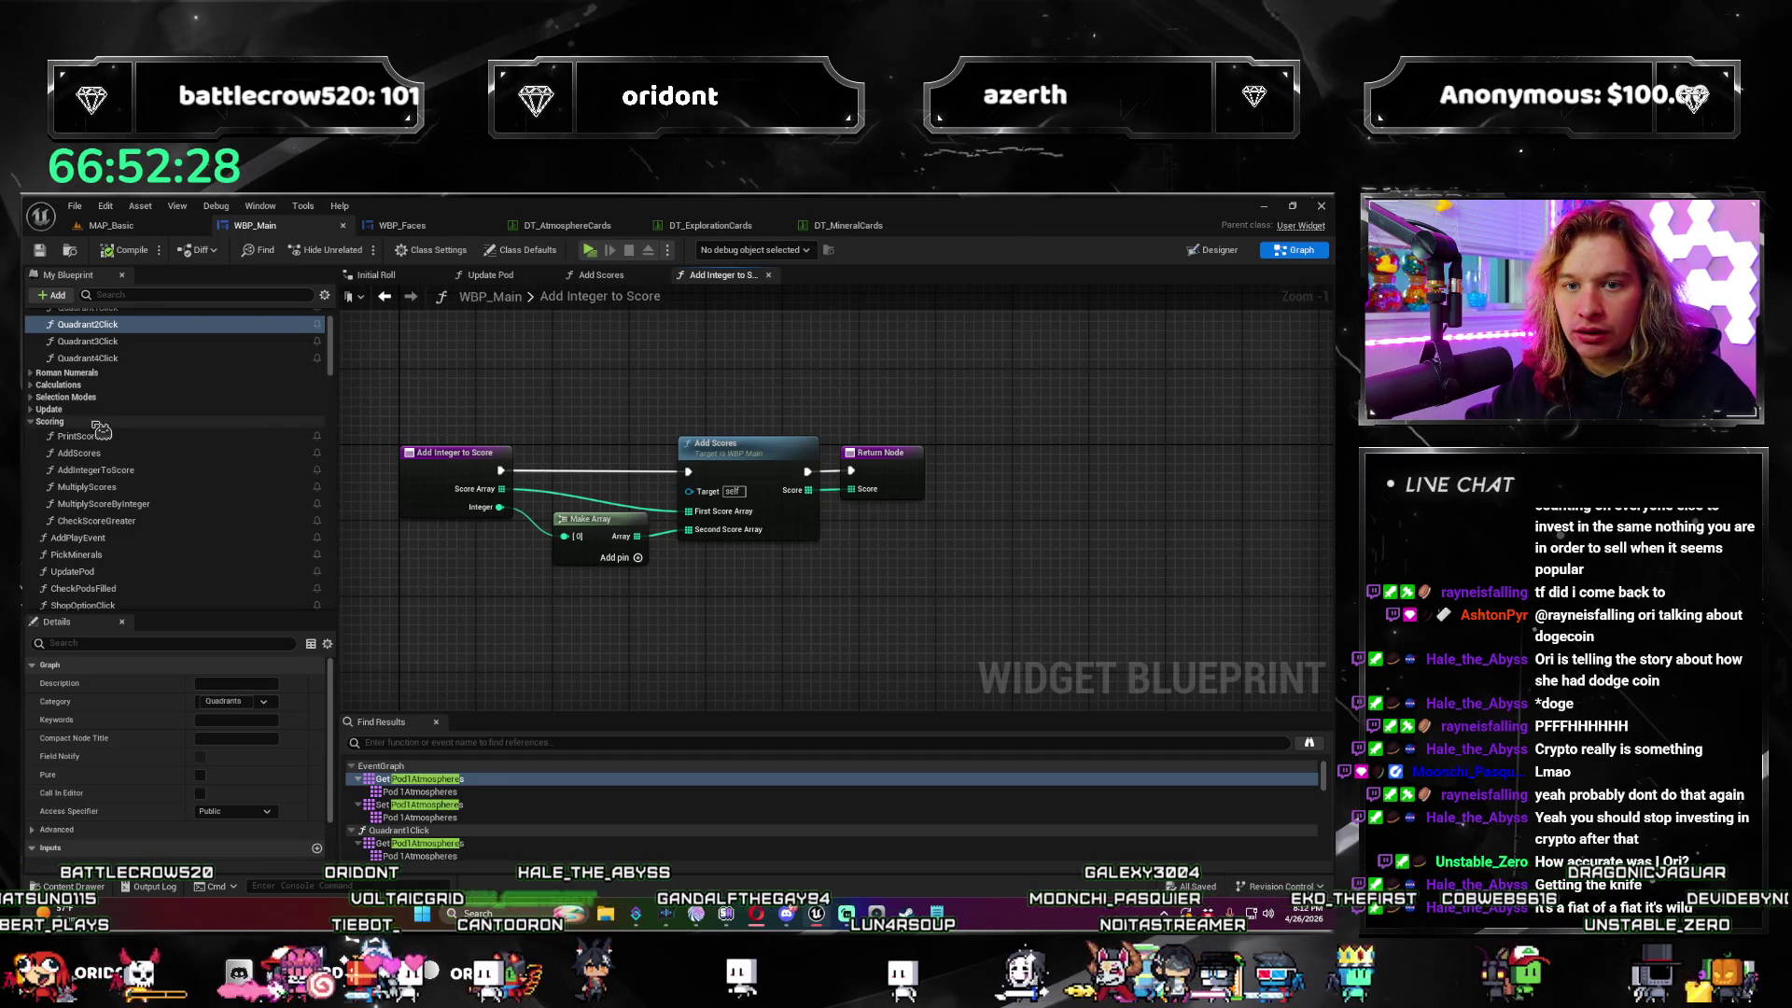
scroll(163, 509, down, 1)
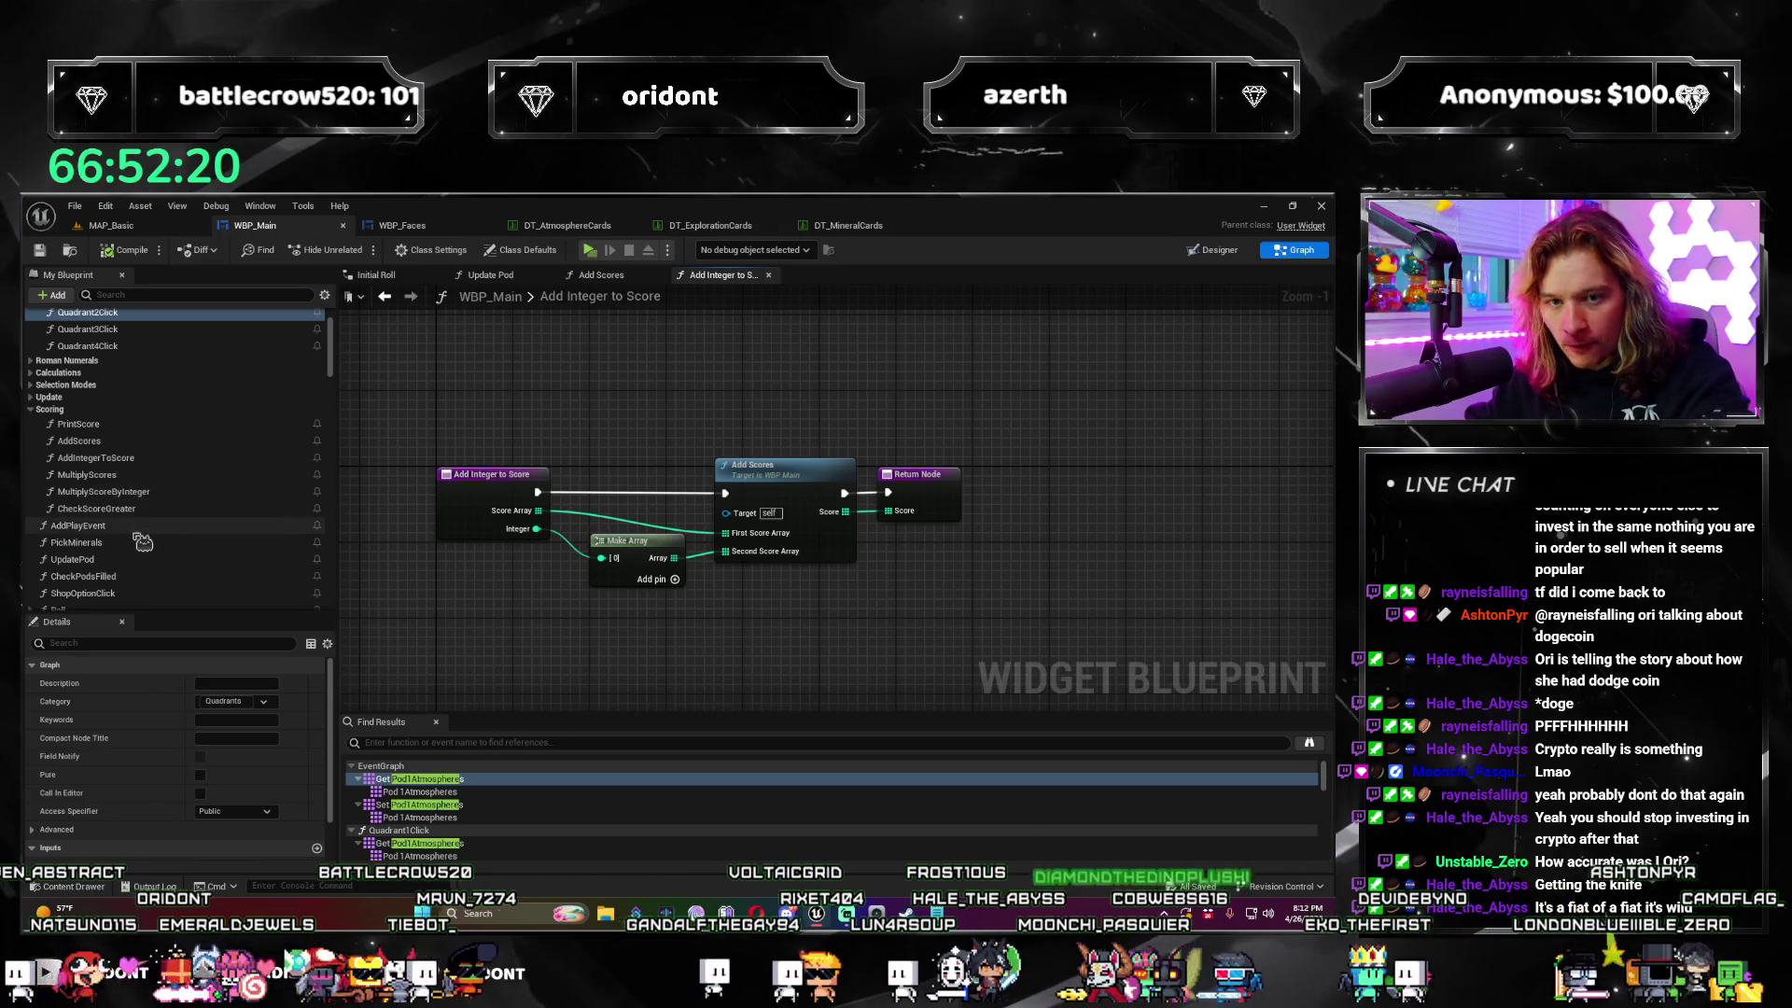
scroll(142, 543, down, 1)
scroll(154, 578, down, 6)
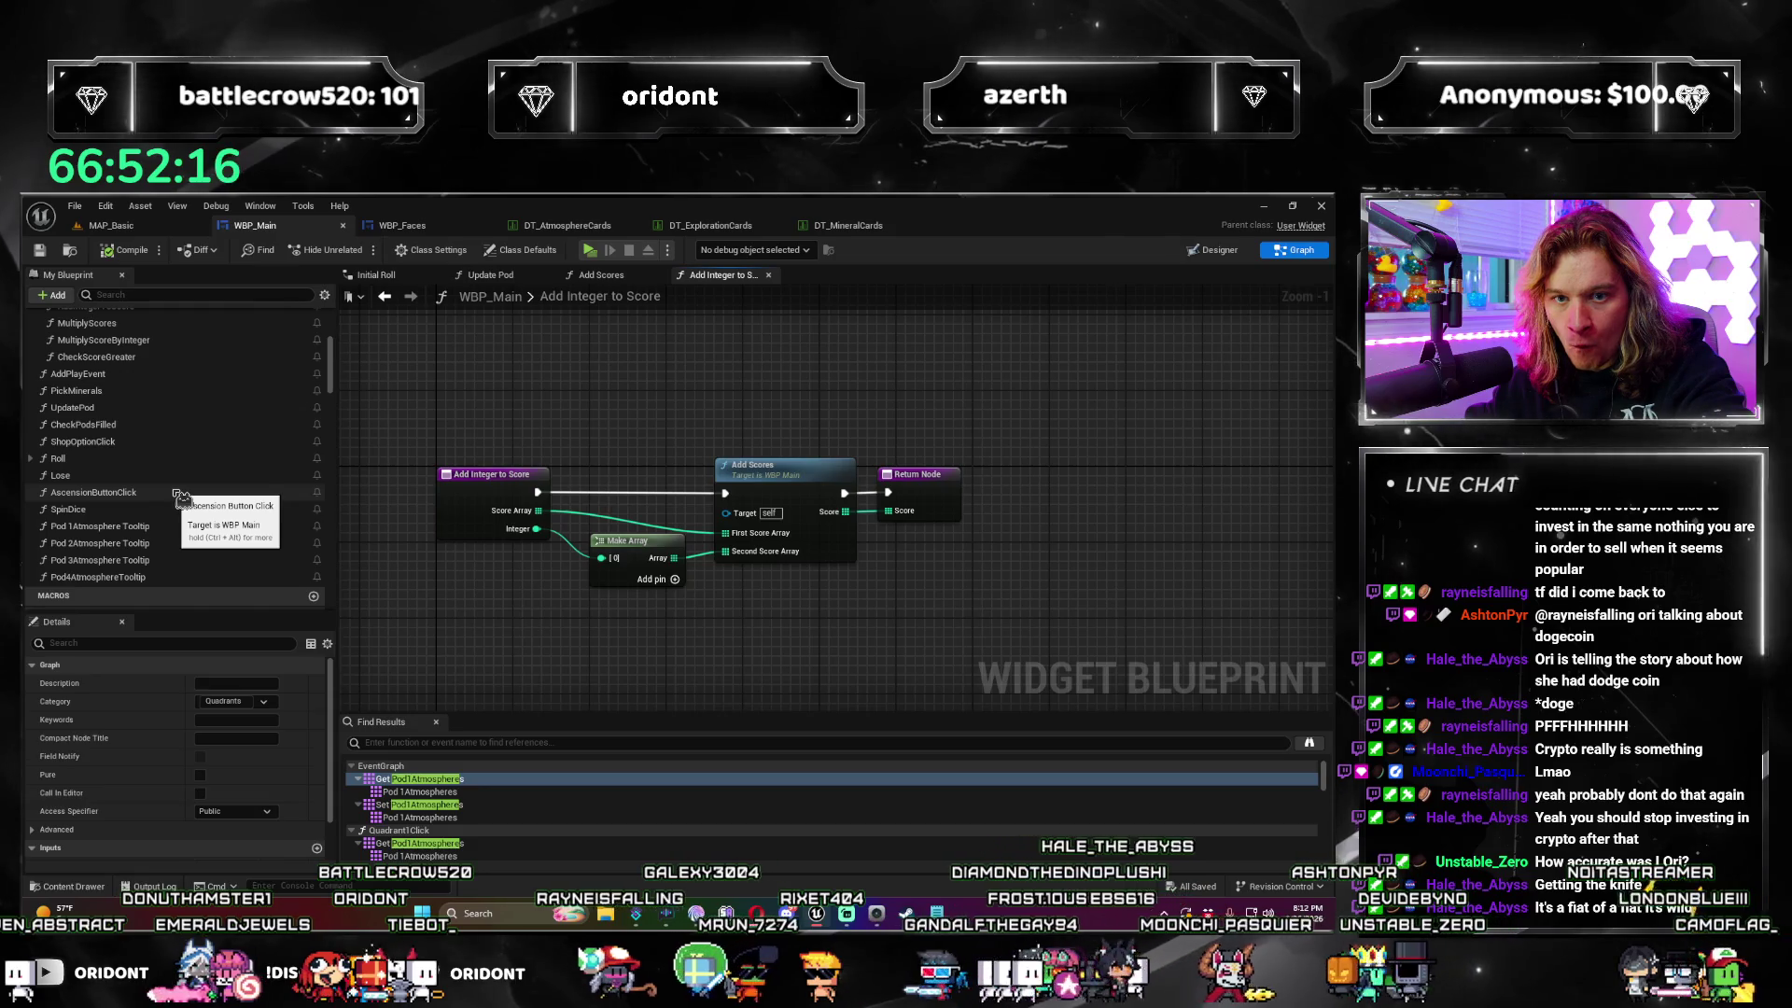
scroll(185, 513, up, 7)
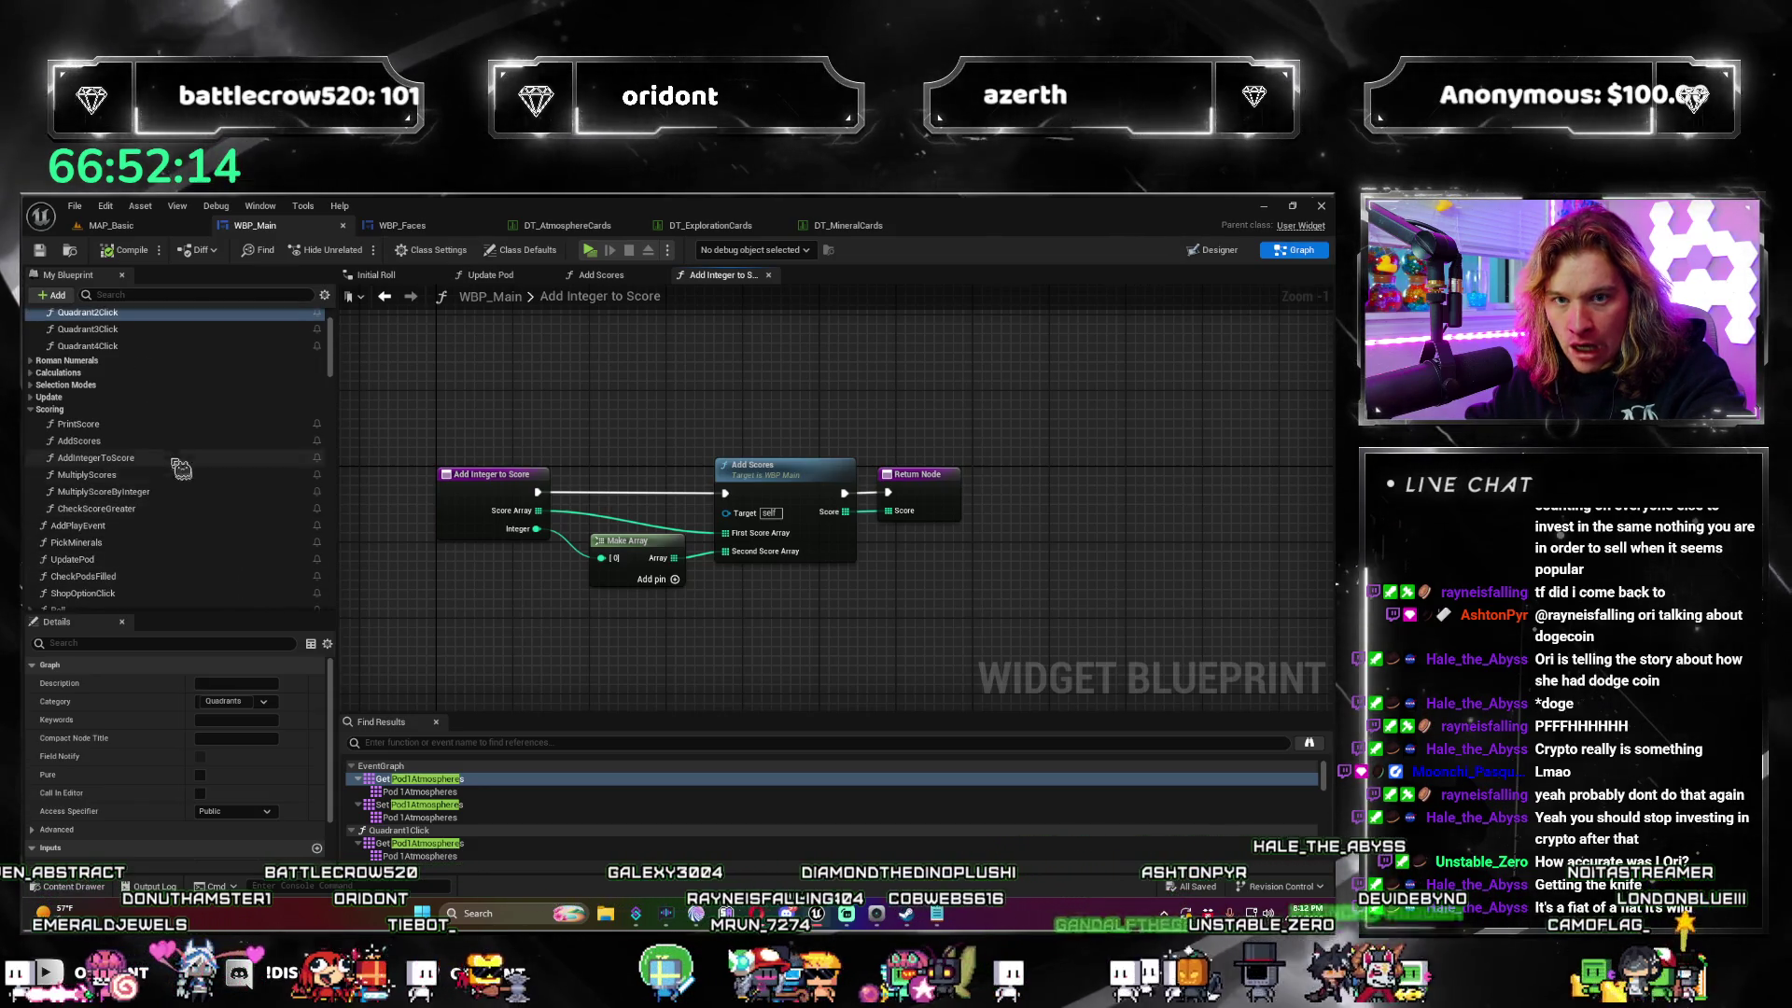
scroll(58, 444, up, 3)
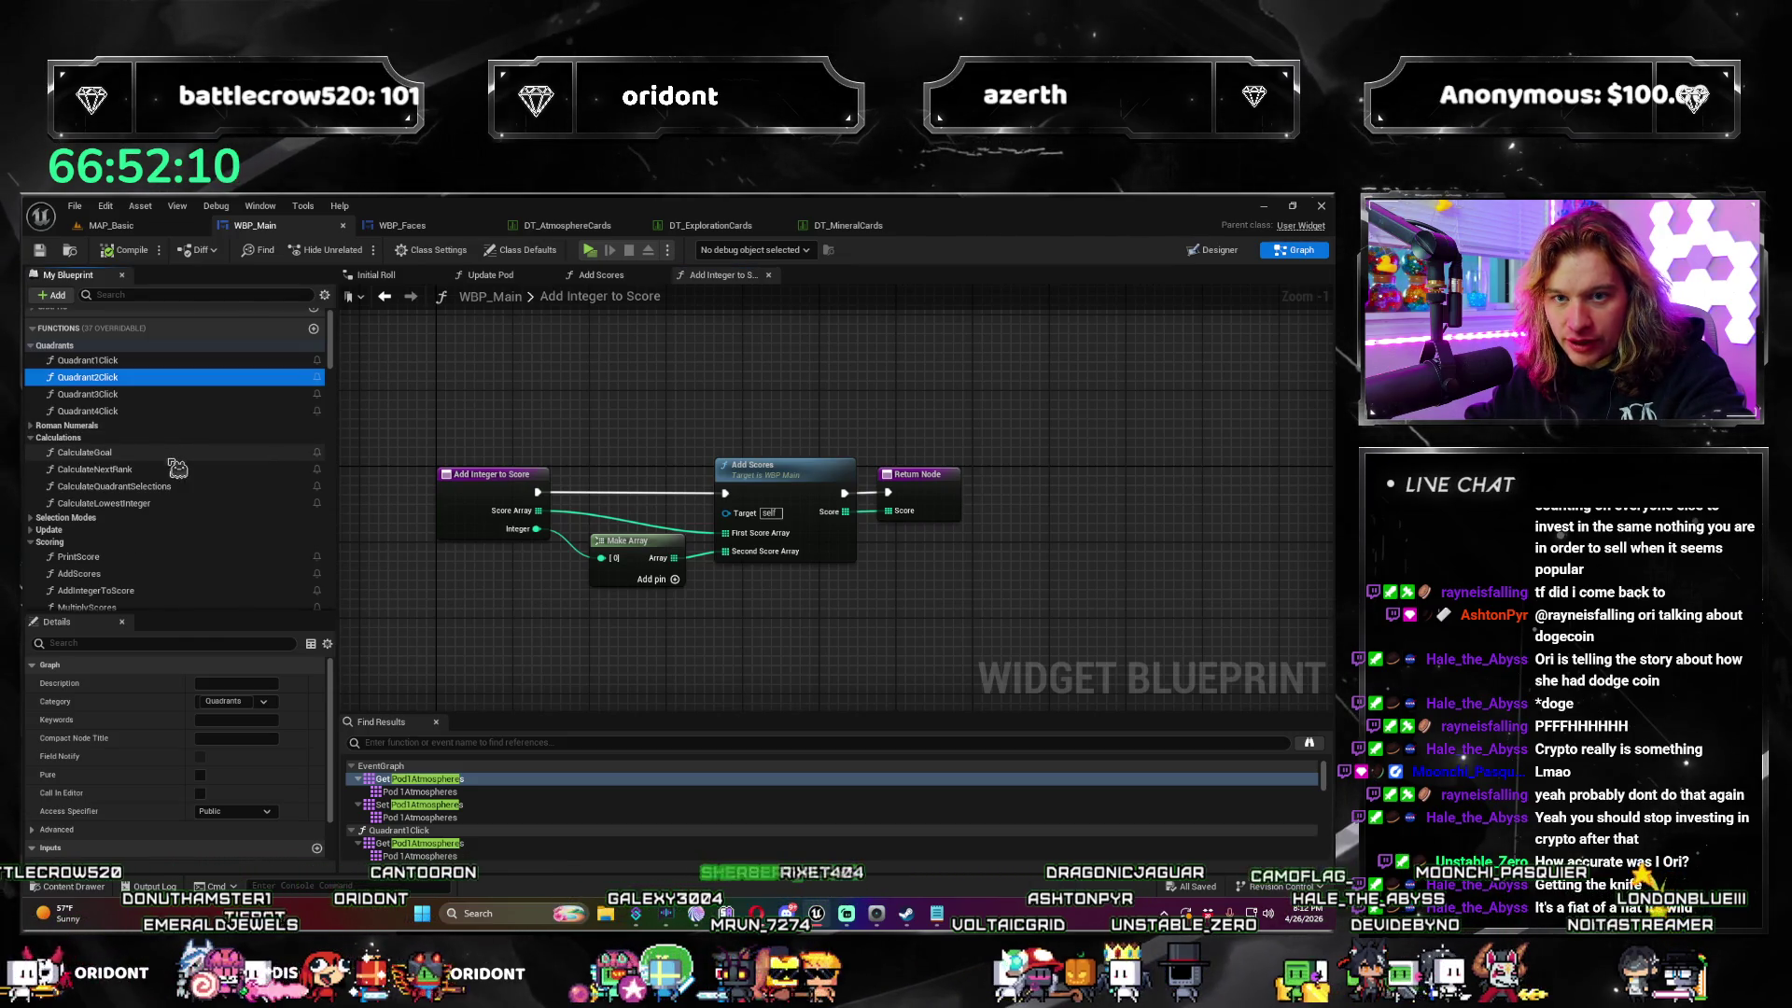
Step: View the Calculate Goal, Calculate Next Rank, Calculate Quadrant Selections and Calculate Lowest Integer graphs
double_click(183, 453)
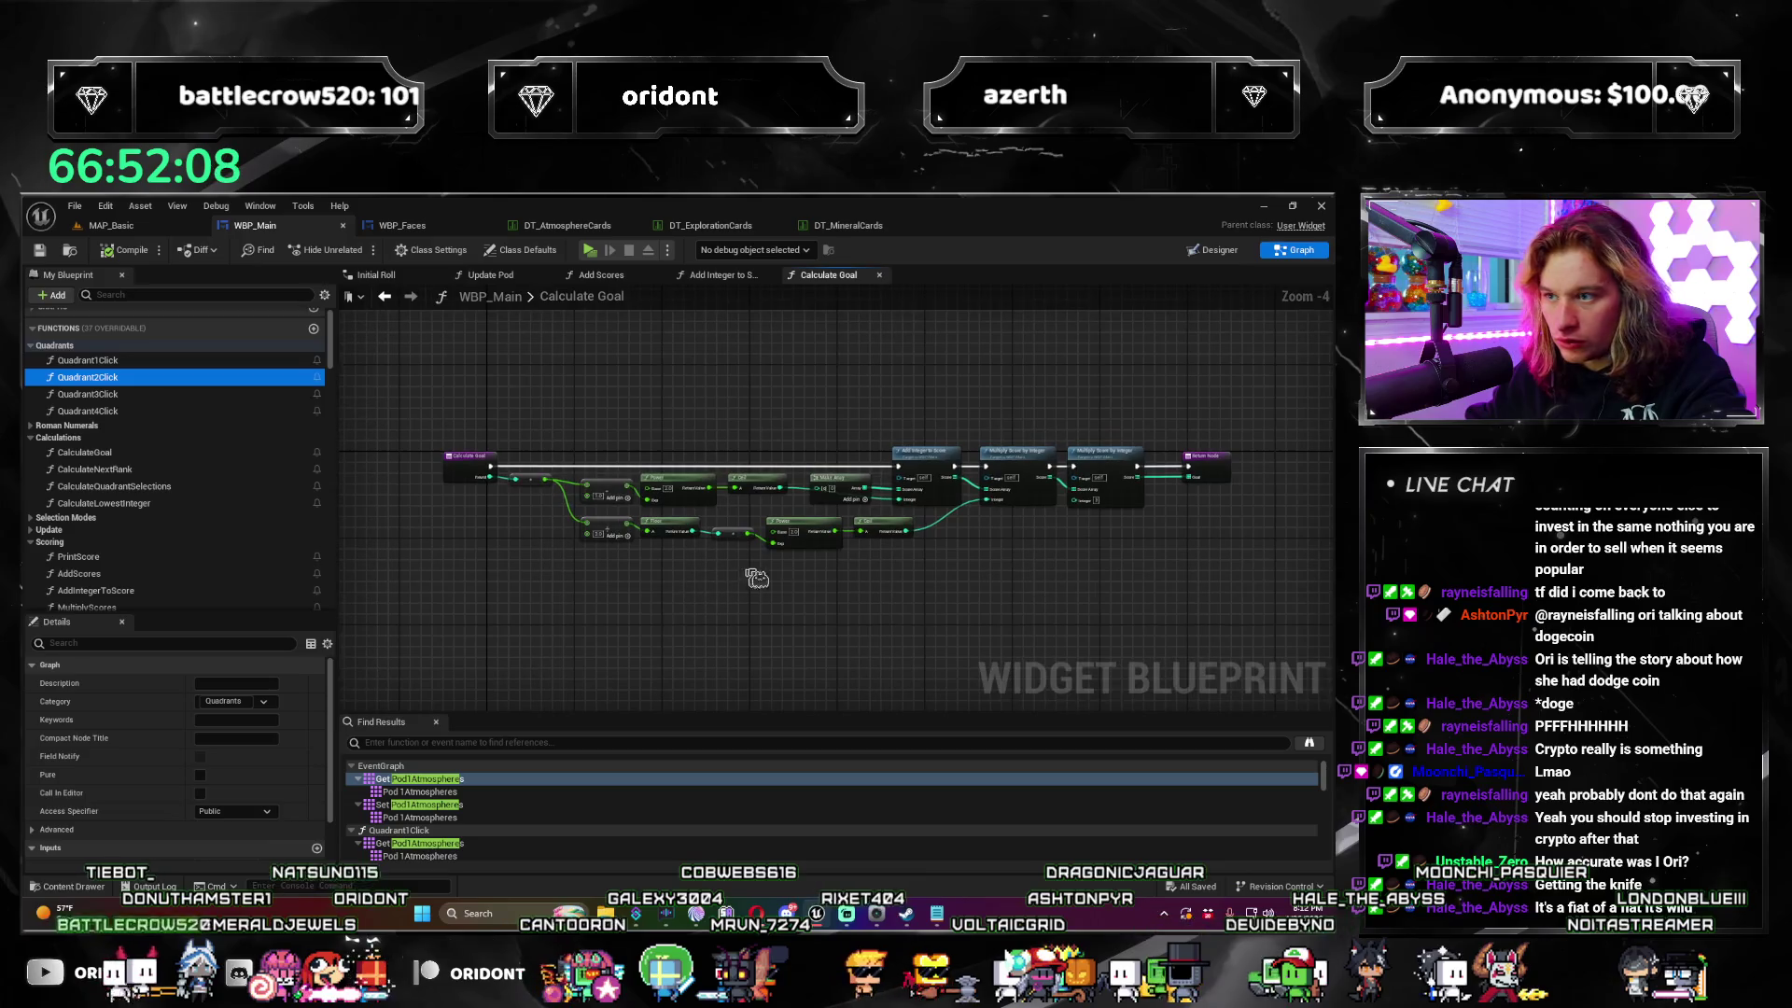
scroll(478, 545, up, 2)
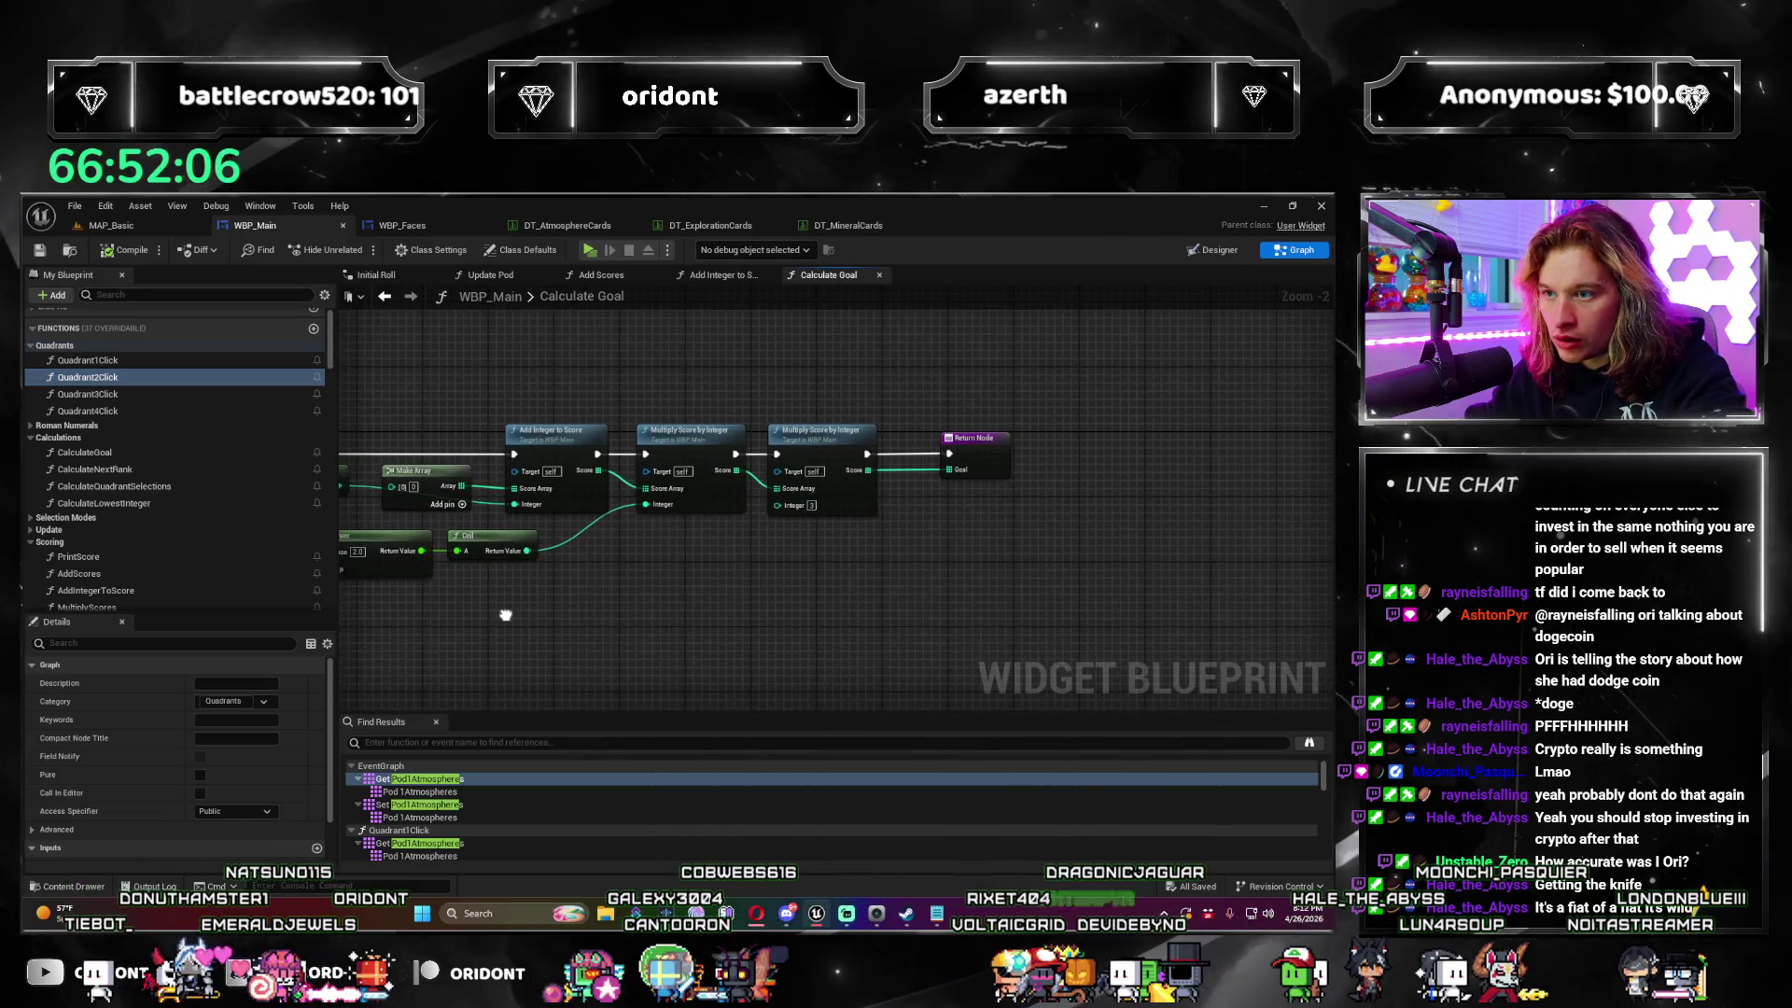
double_click(94, 470)
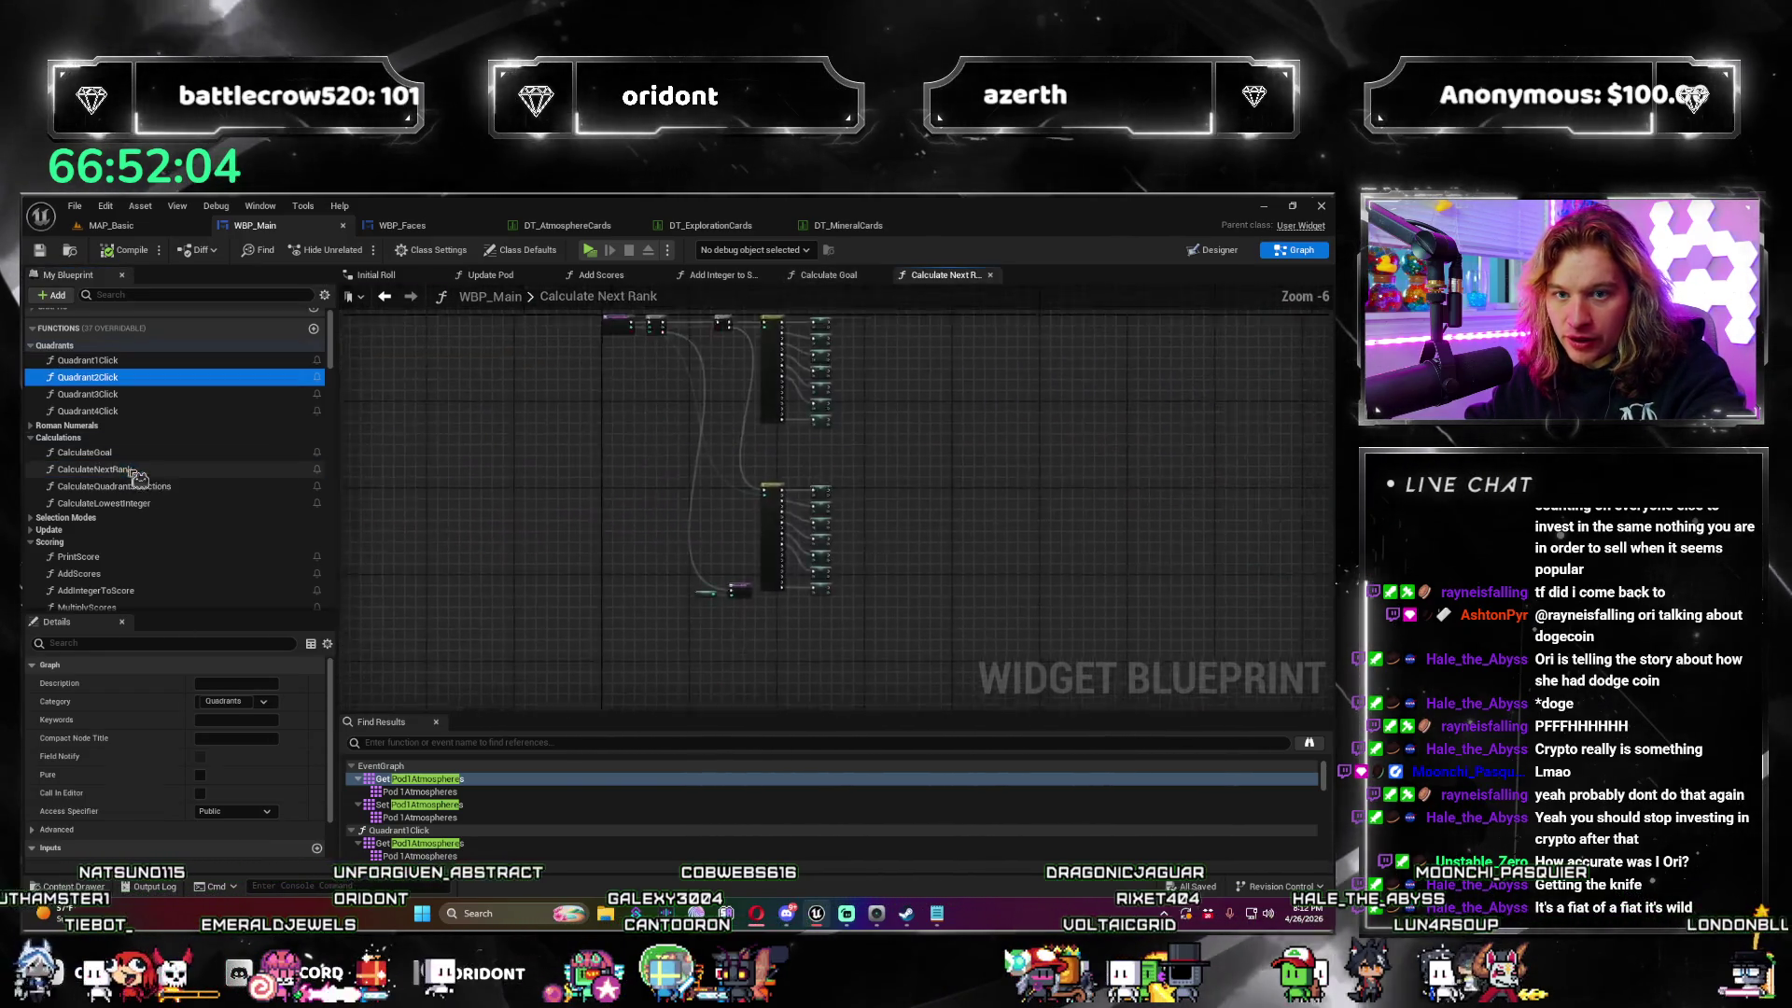
scroll(676, 538, up, 7)
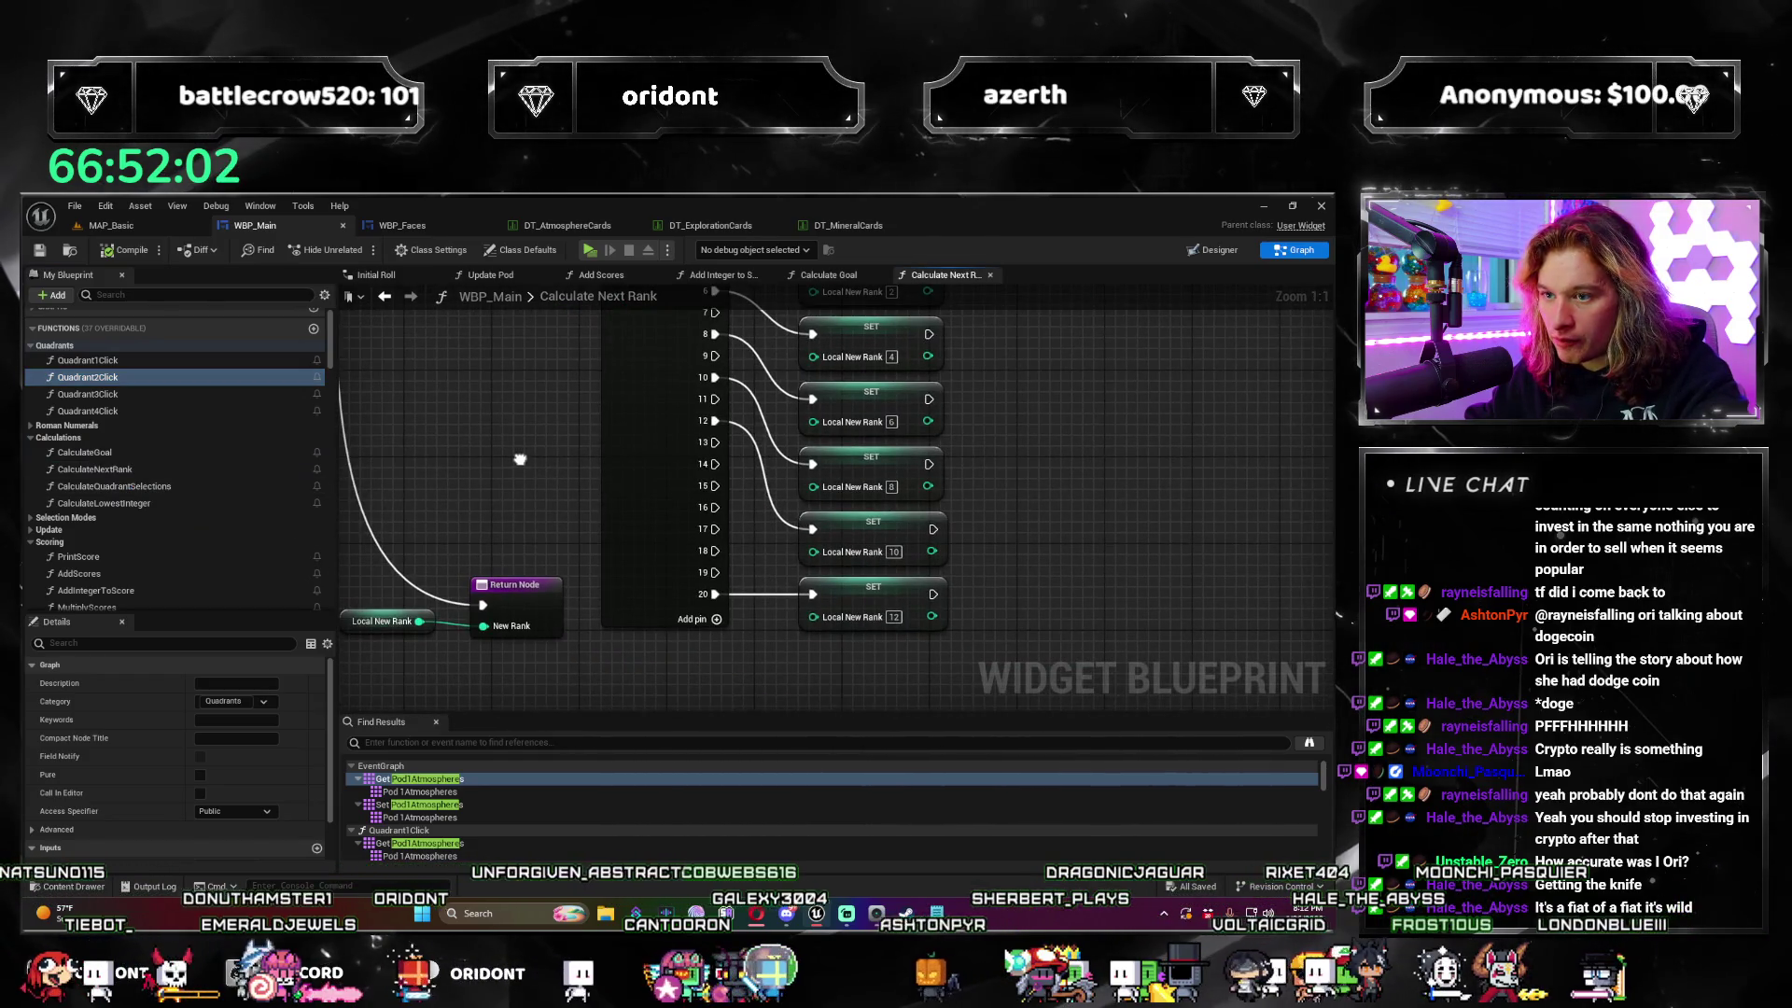
scroll(520, 459, down, 5)
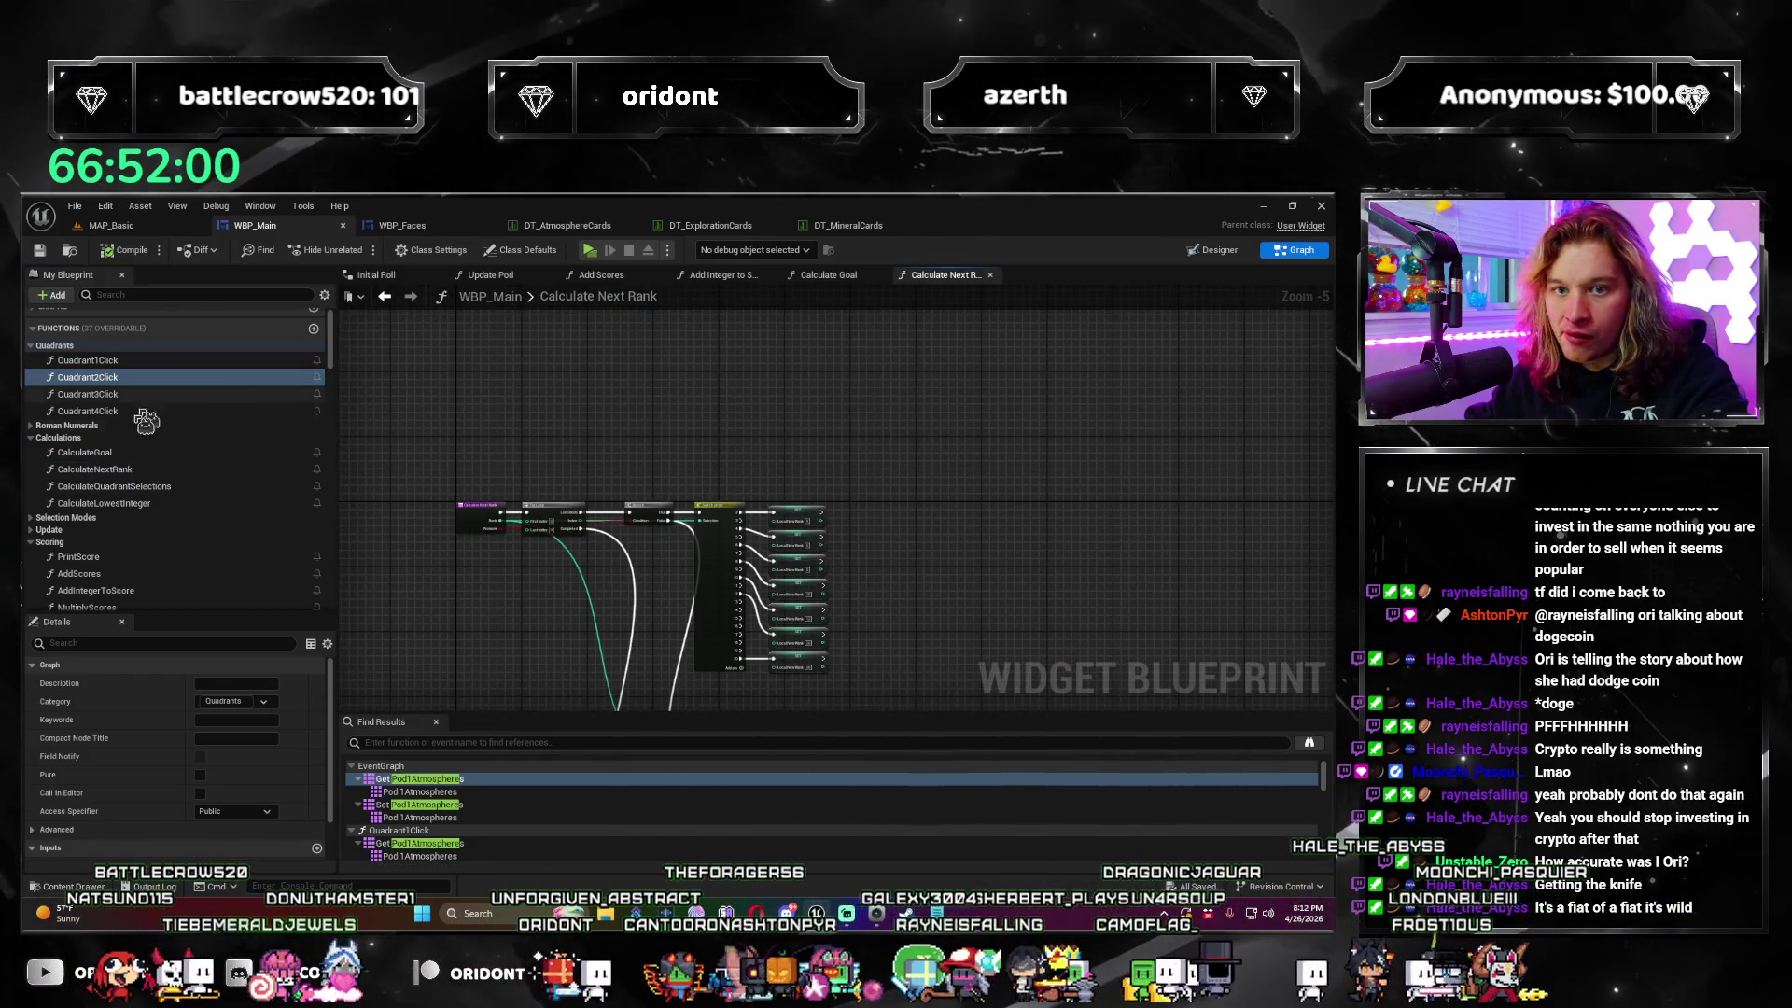
double_click(114, 487)
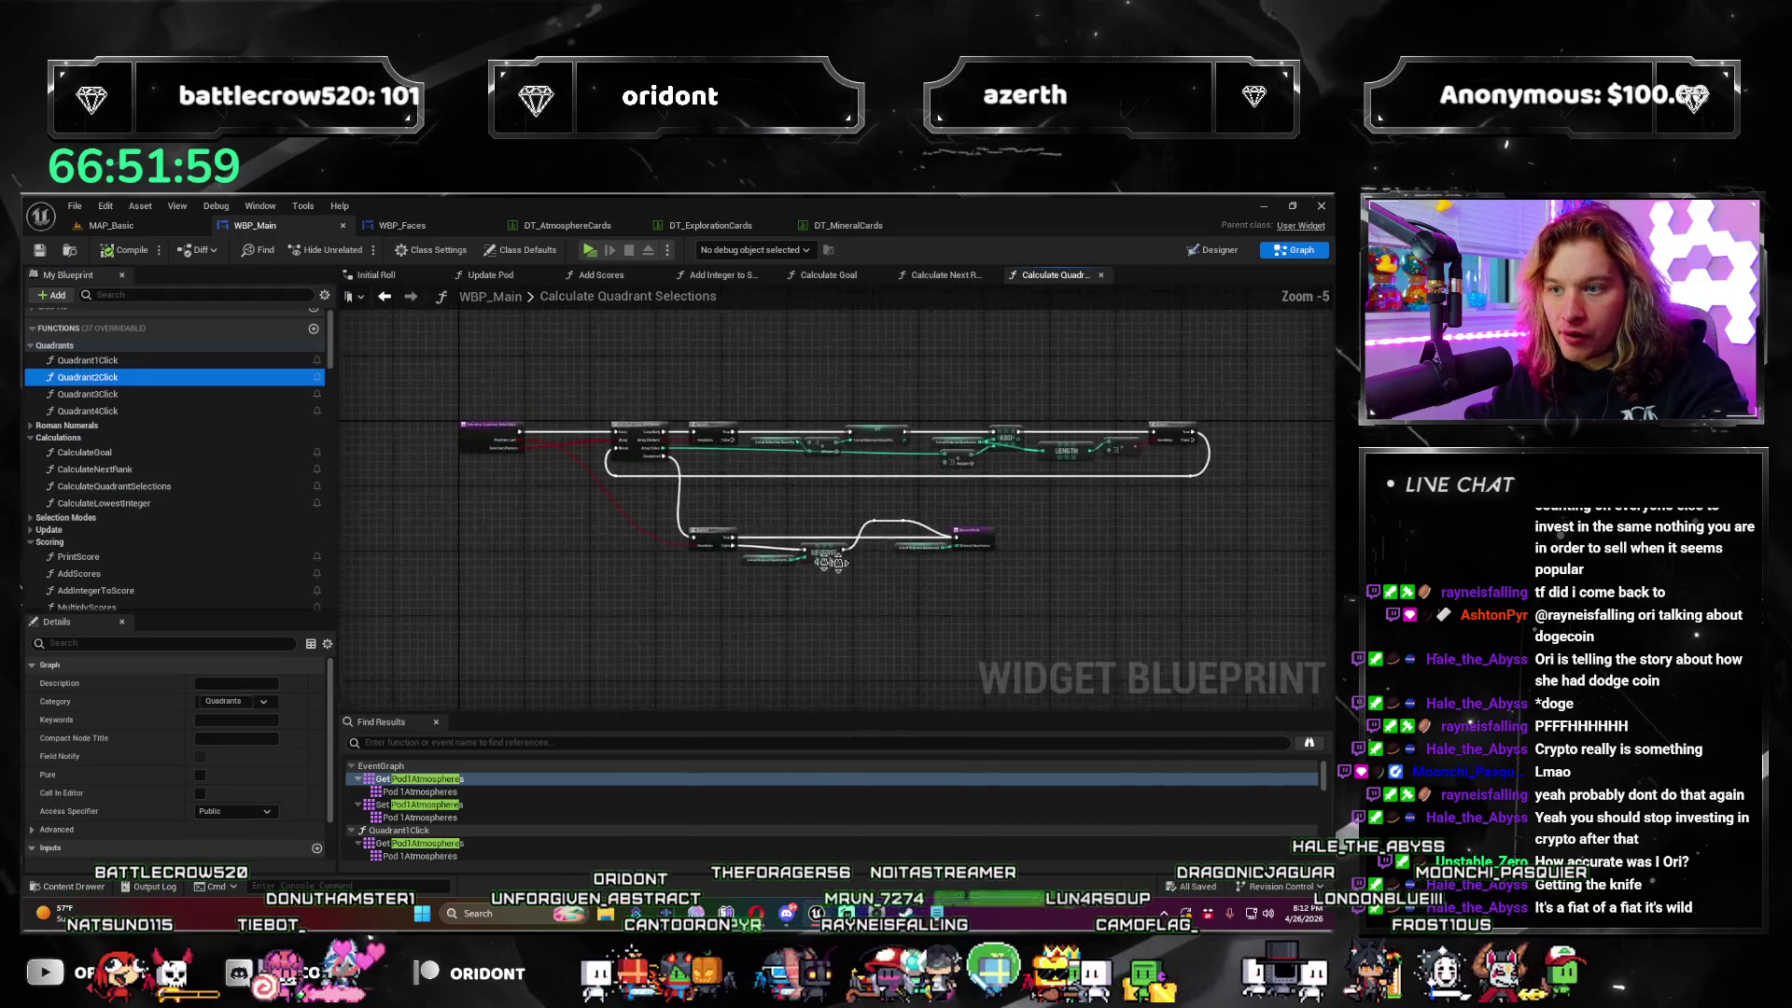
double_click(160, 505)
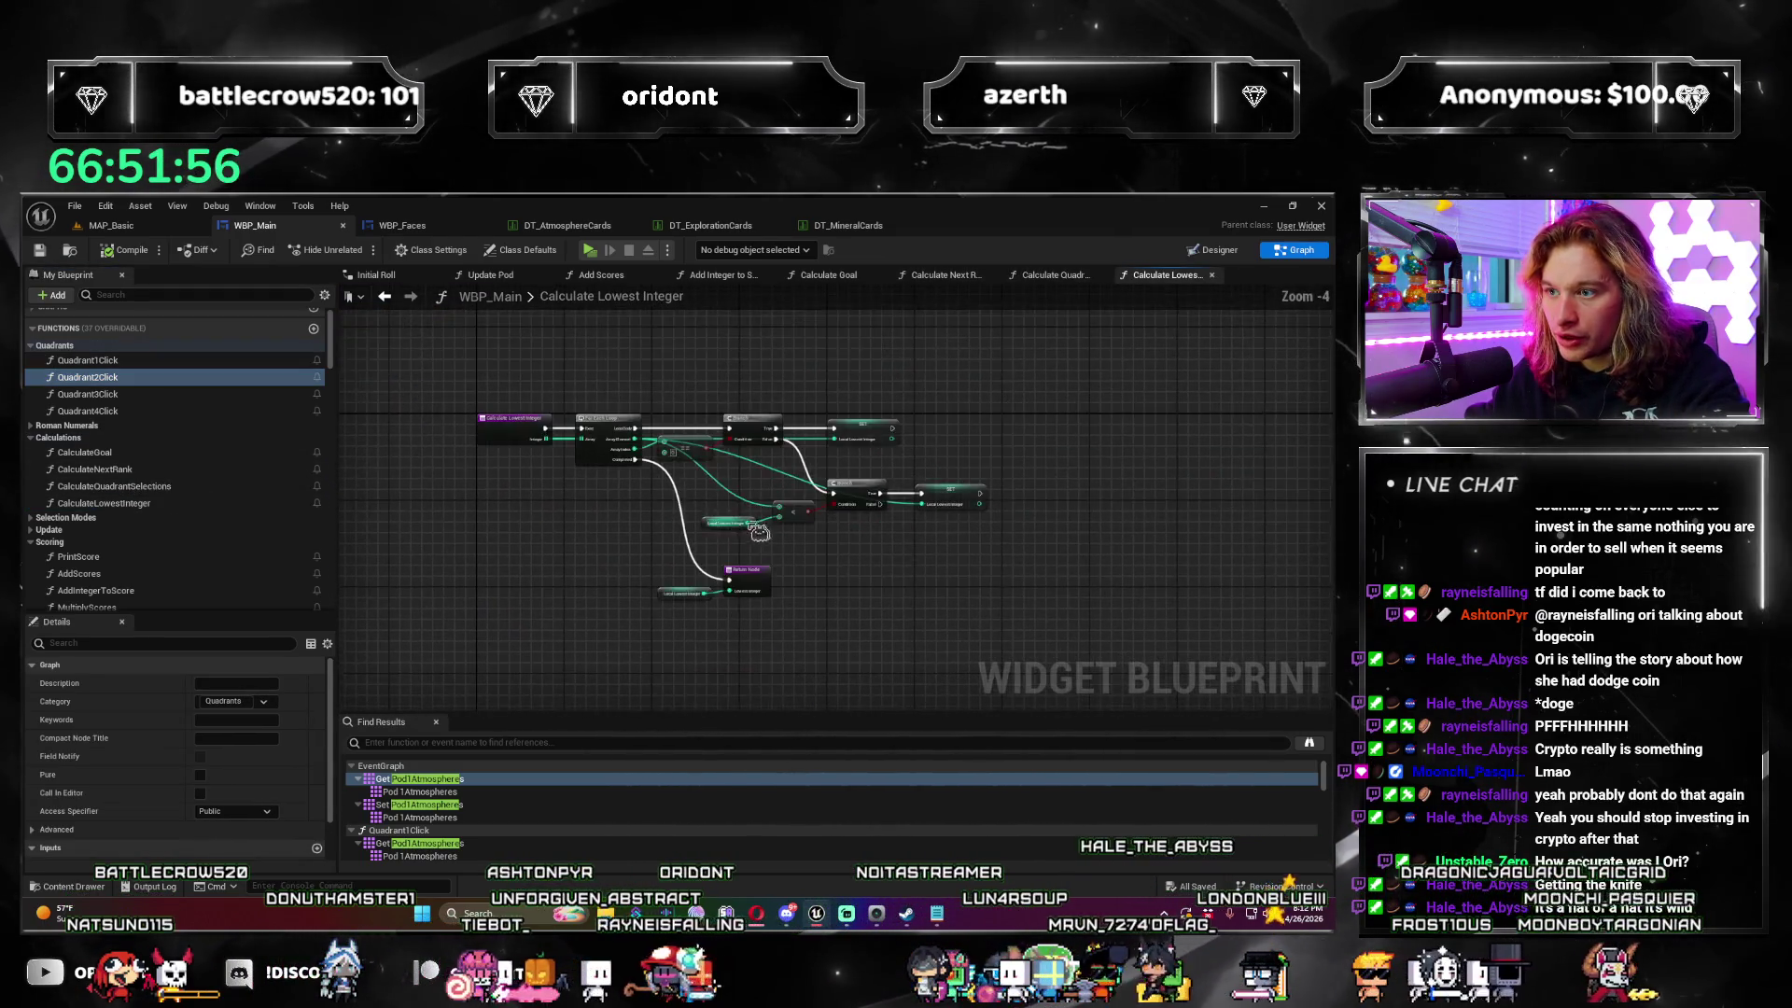
Step: Close the four Calculate tabs, then open the Multiply Scores function graph
click(1211, 275)
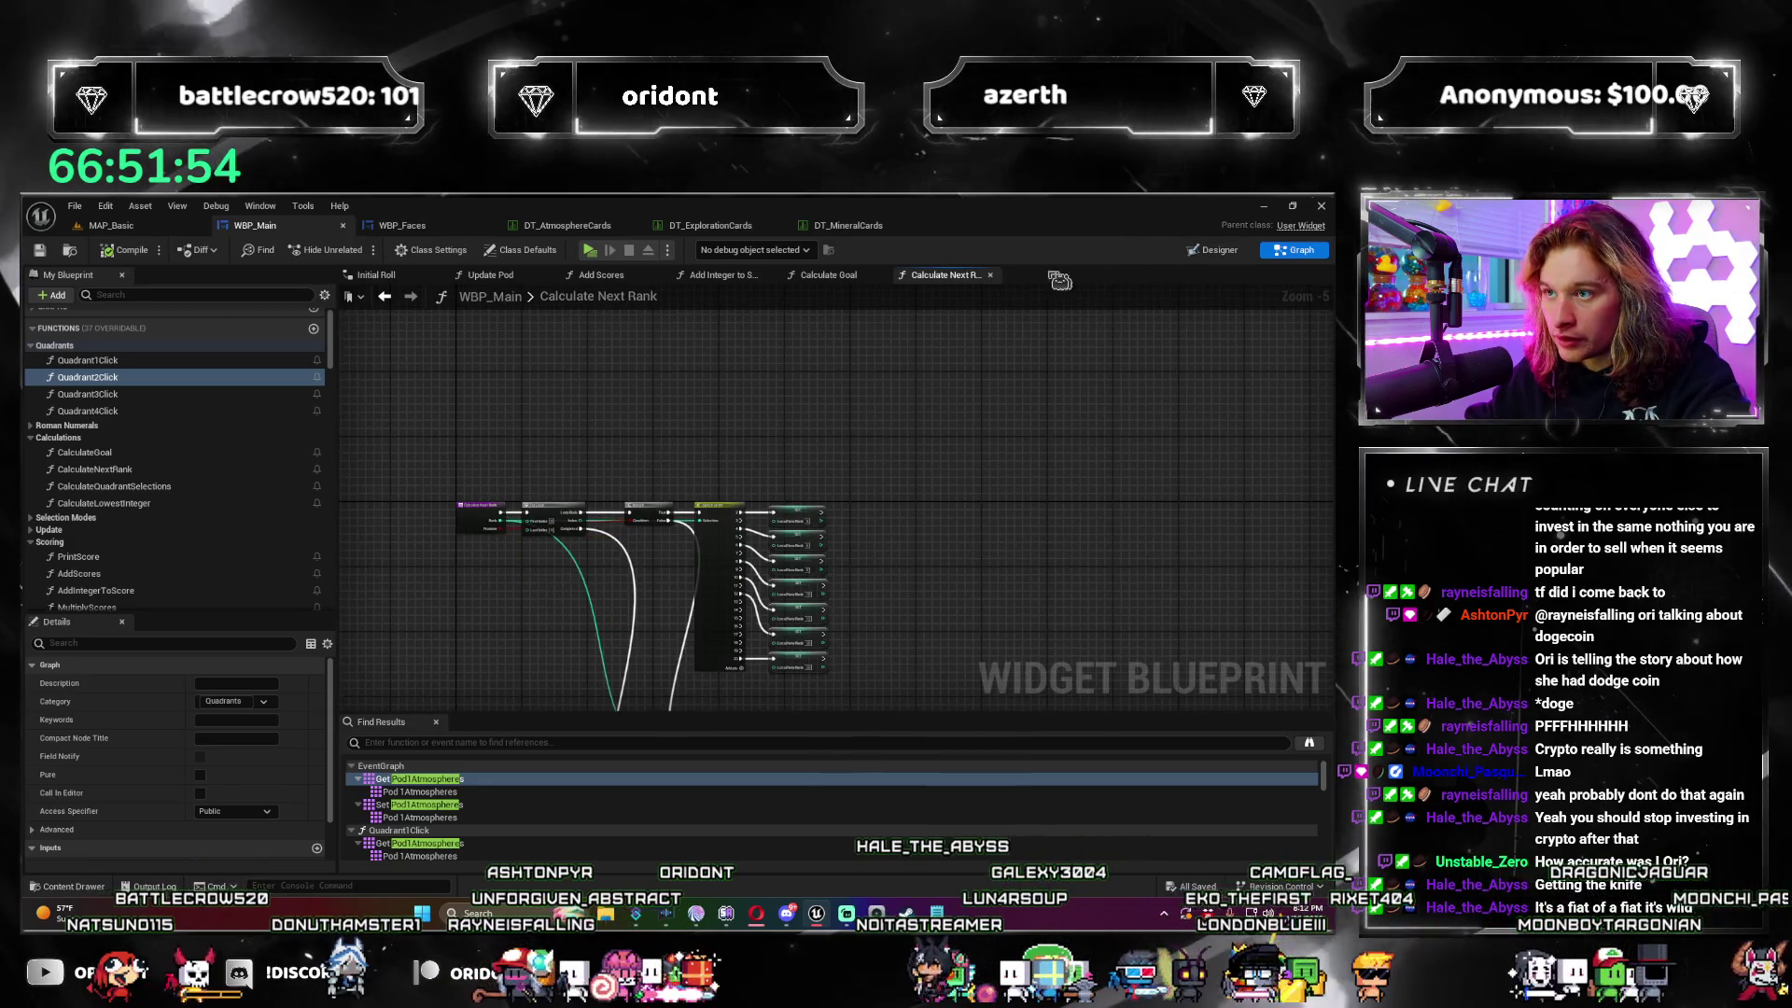
click(1100, 275)
click(990, 275)
click(880, 276)
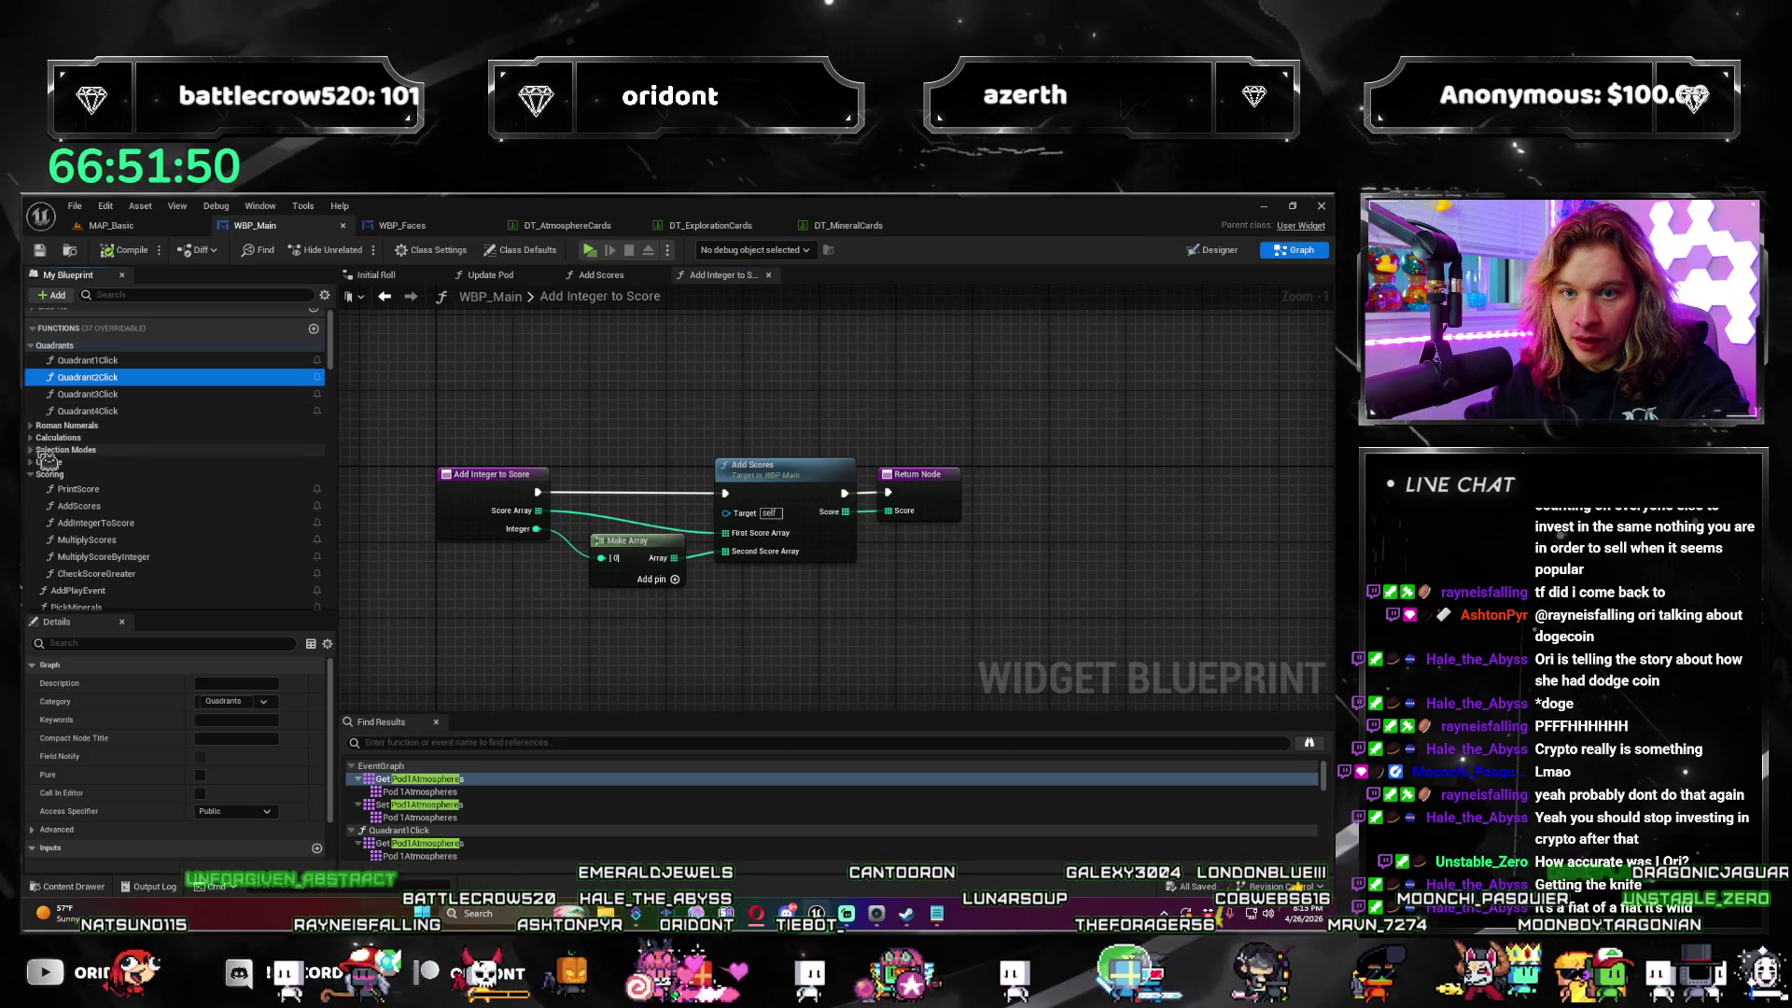
scroll(151, 520, down, 1)
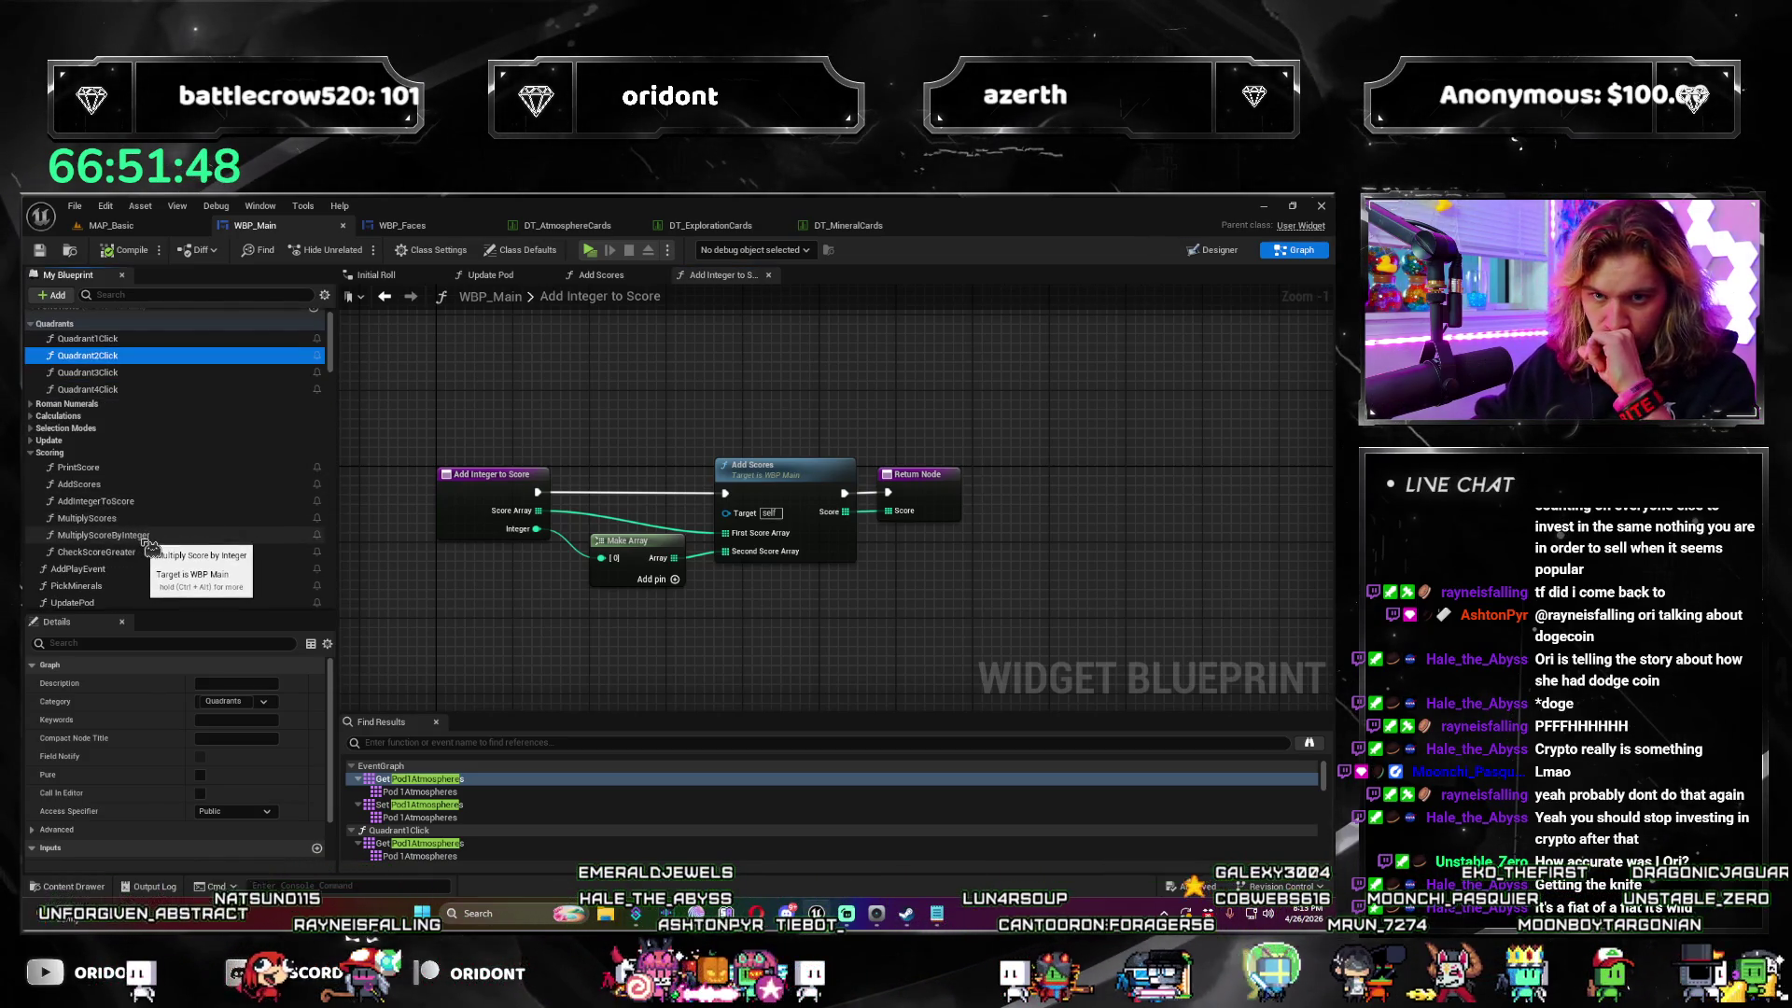
drag(505, 603, 558, 613)
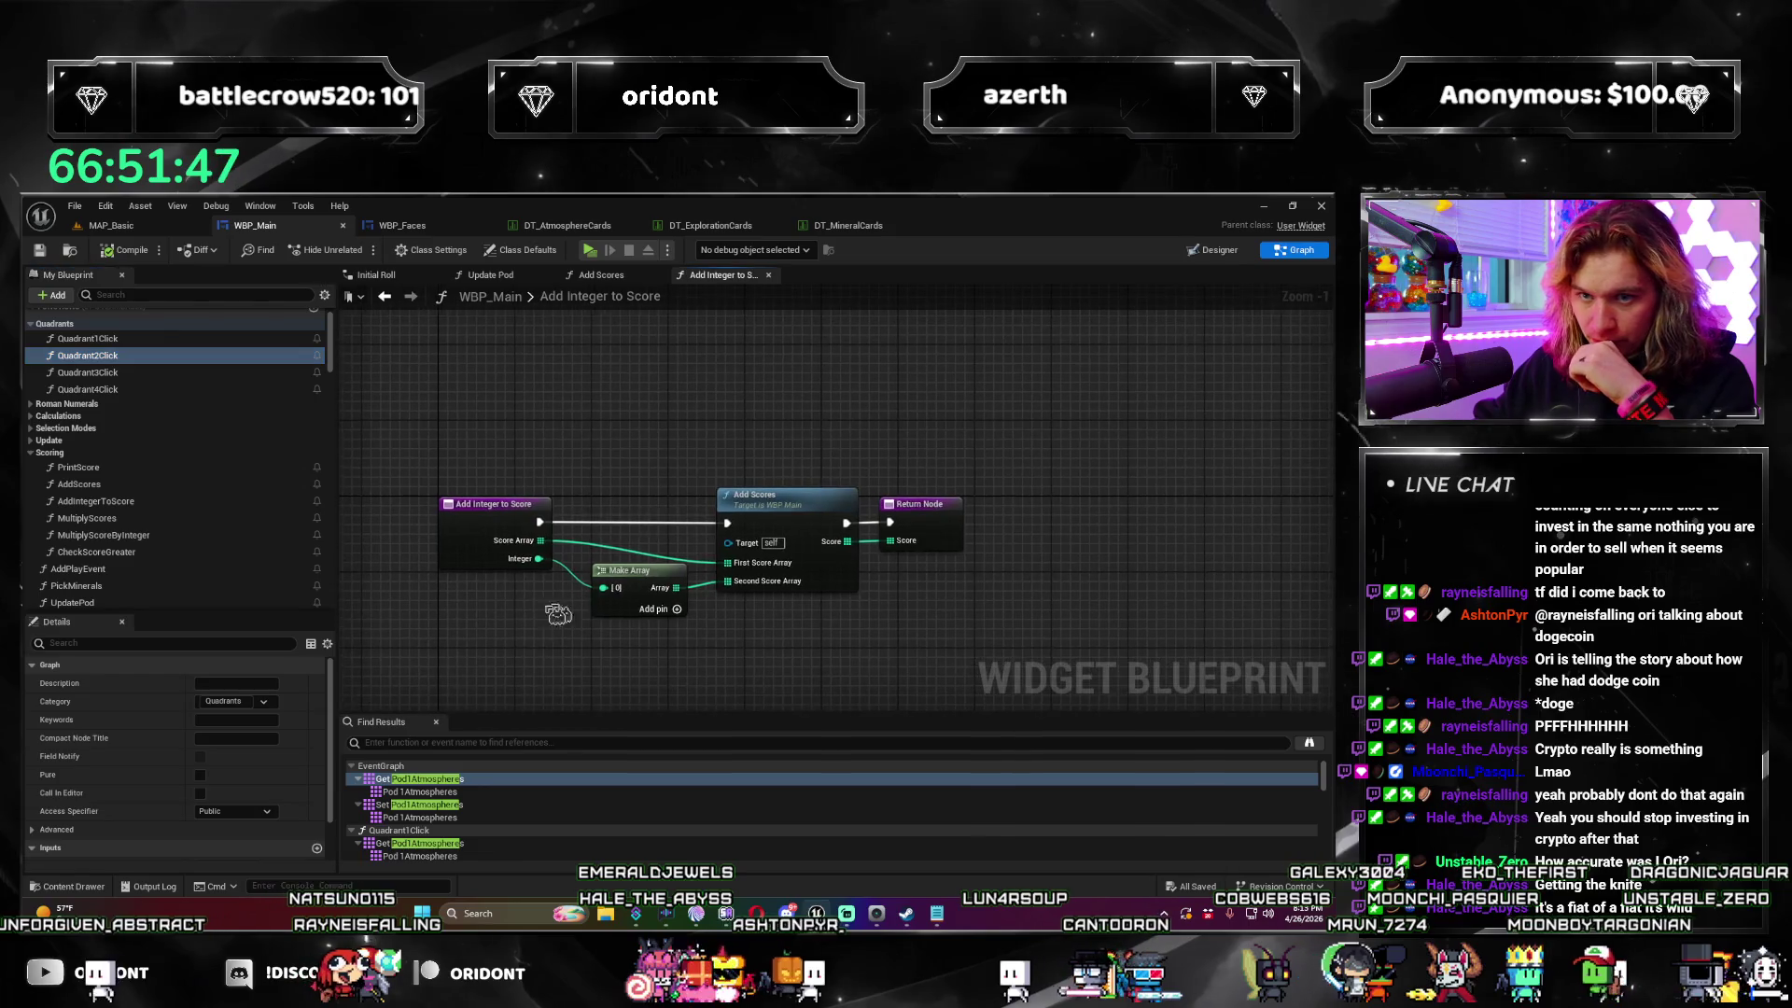
double_click(87, 518)
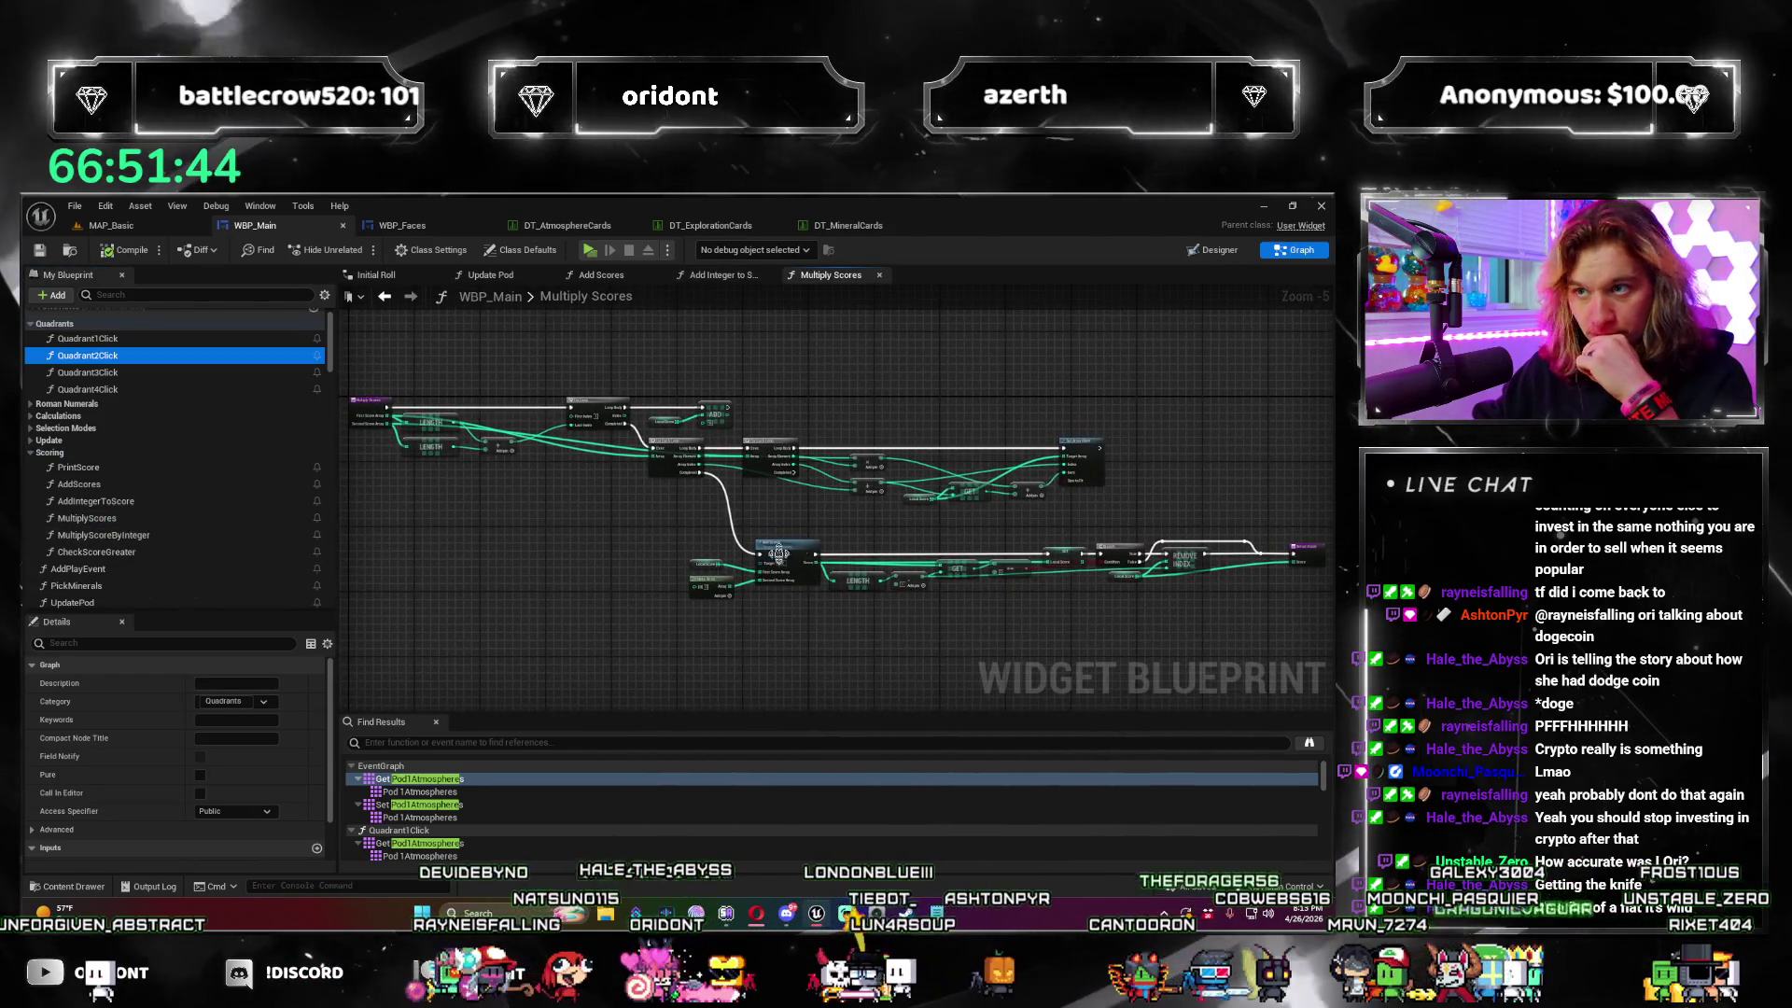
Step: Close the Multiply Scores, Add Integer to Score and Add Scores tabs; browse two more score functions
middle_click(836, 277)
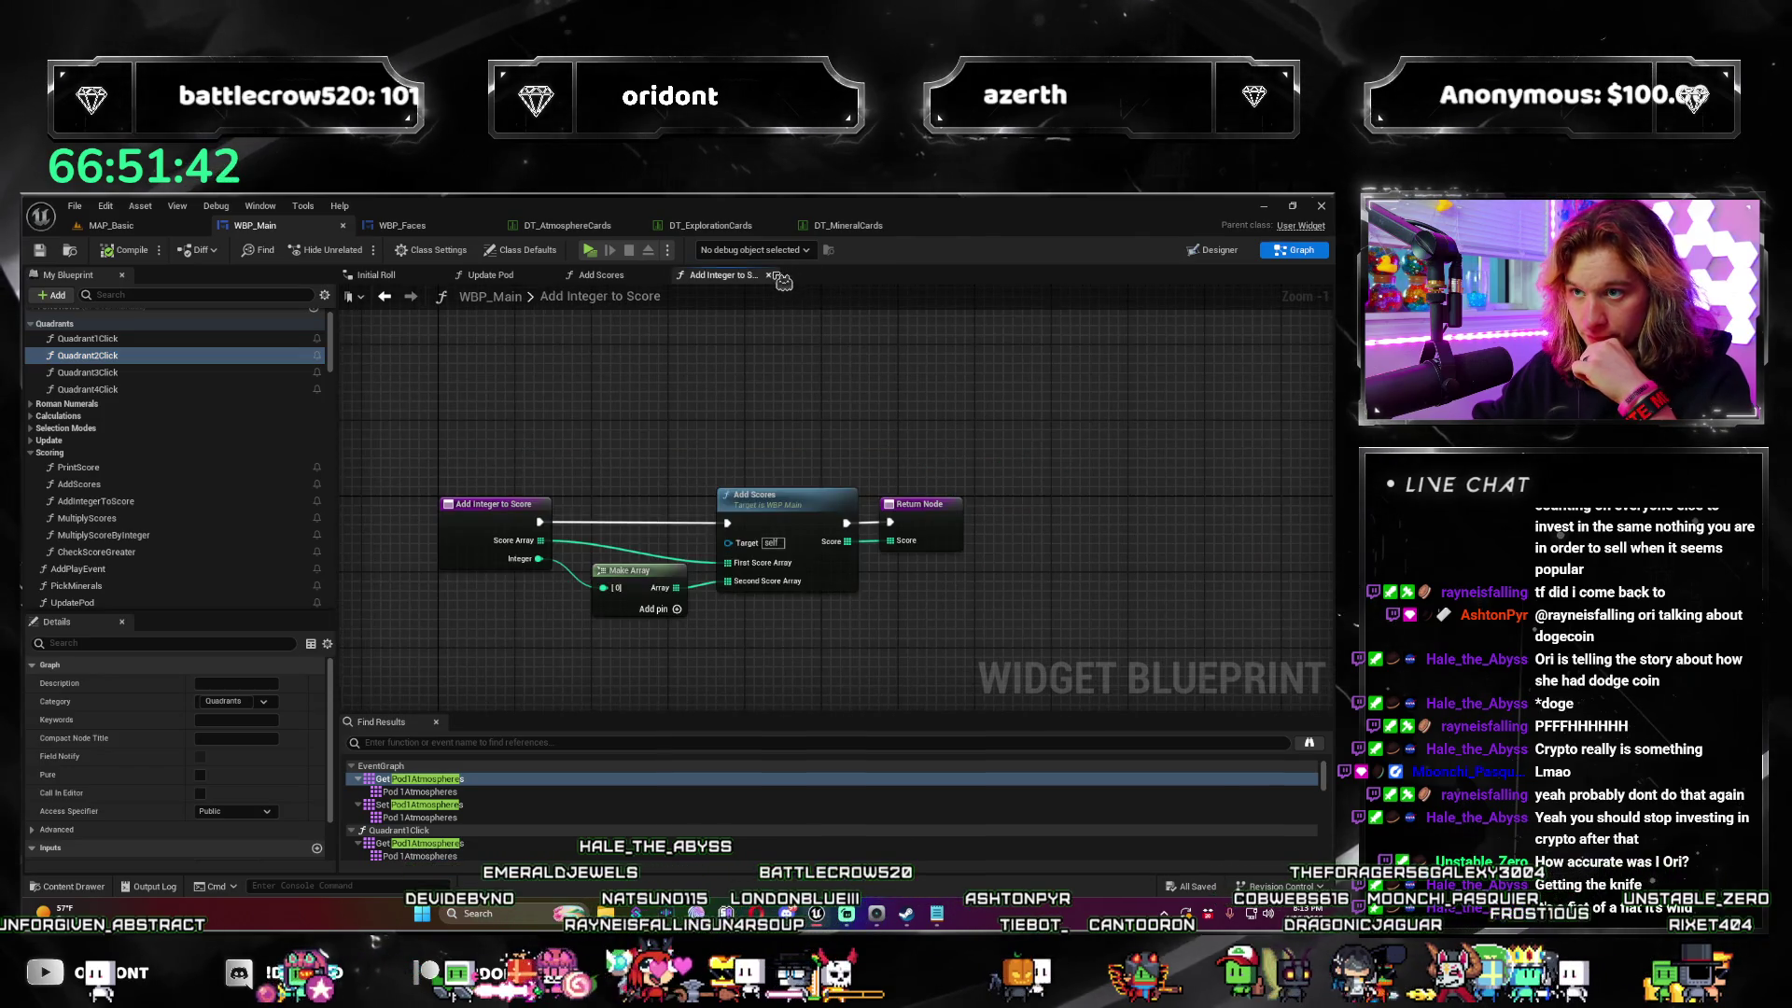
click(769, 274)
click(662, 280)
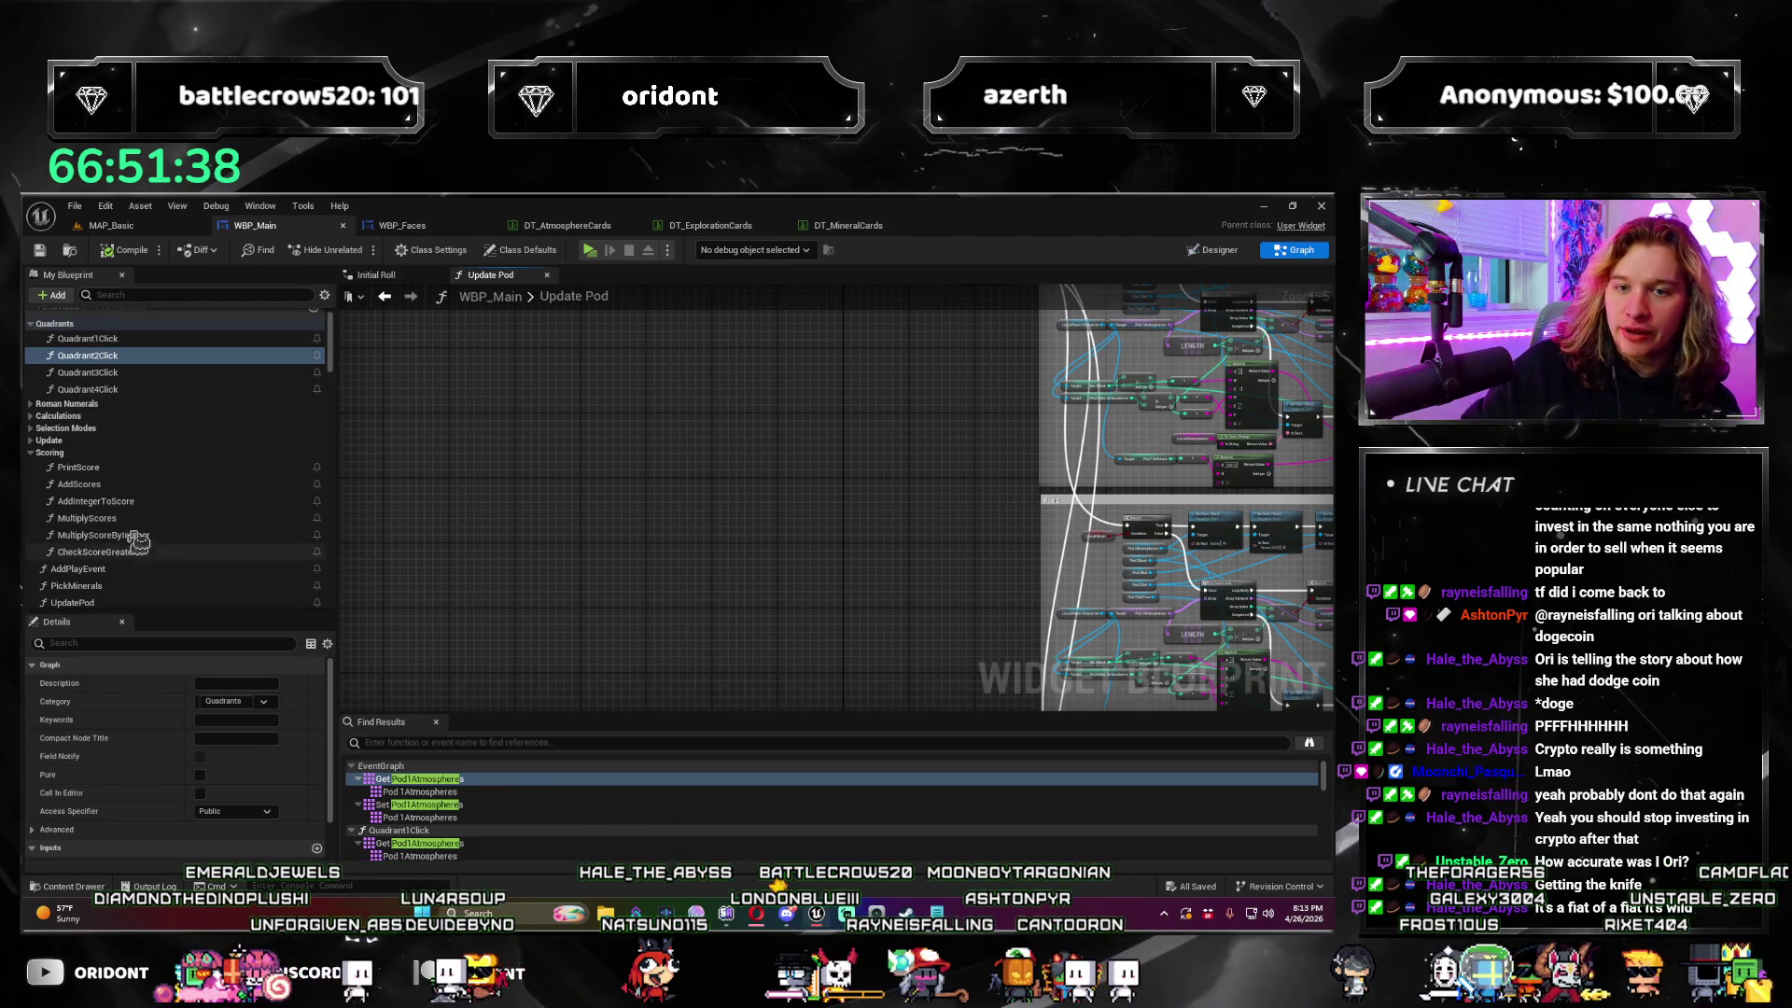
double_click(103, 535)
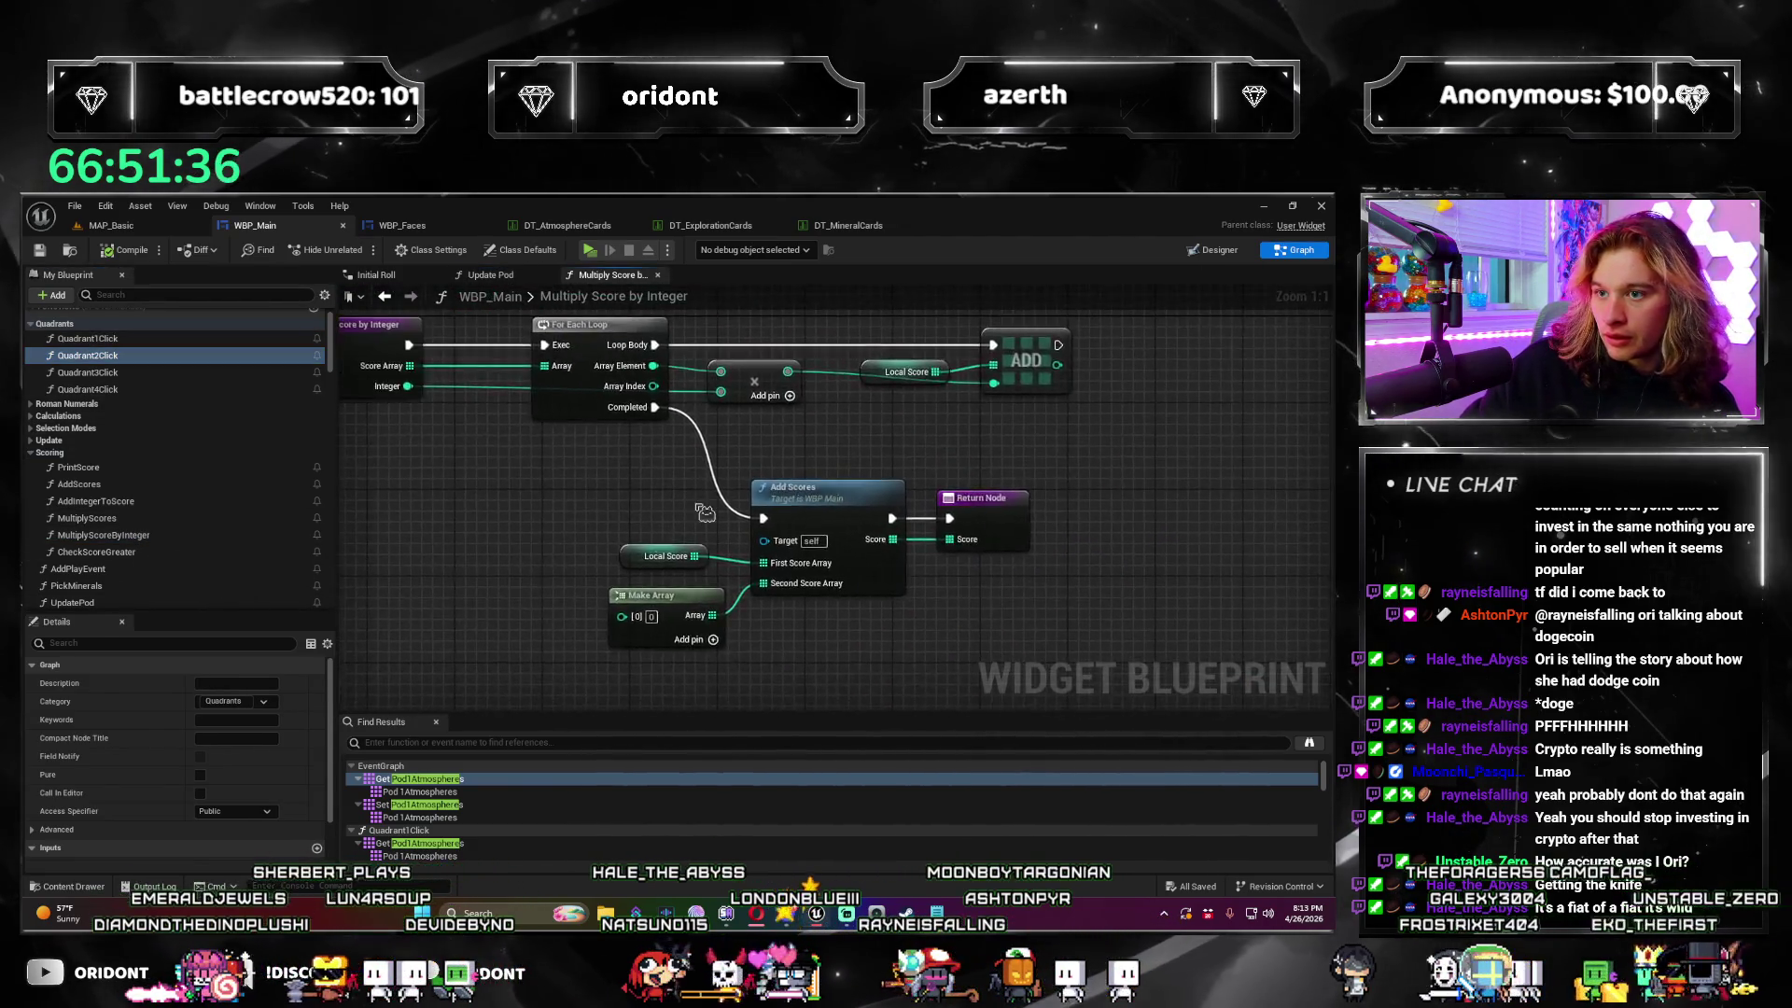
double_click(96, 551)
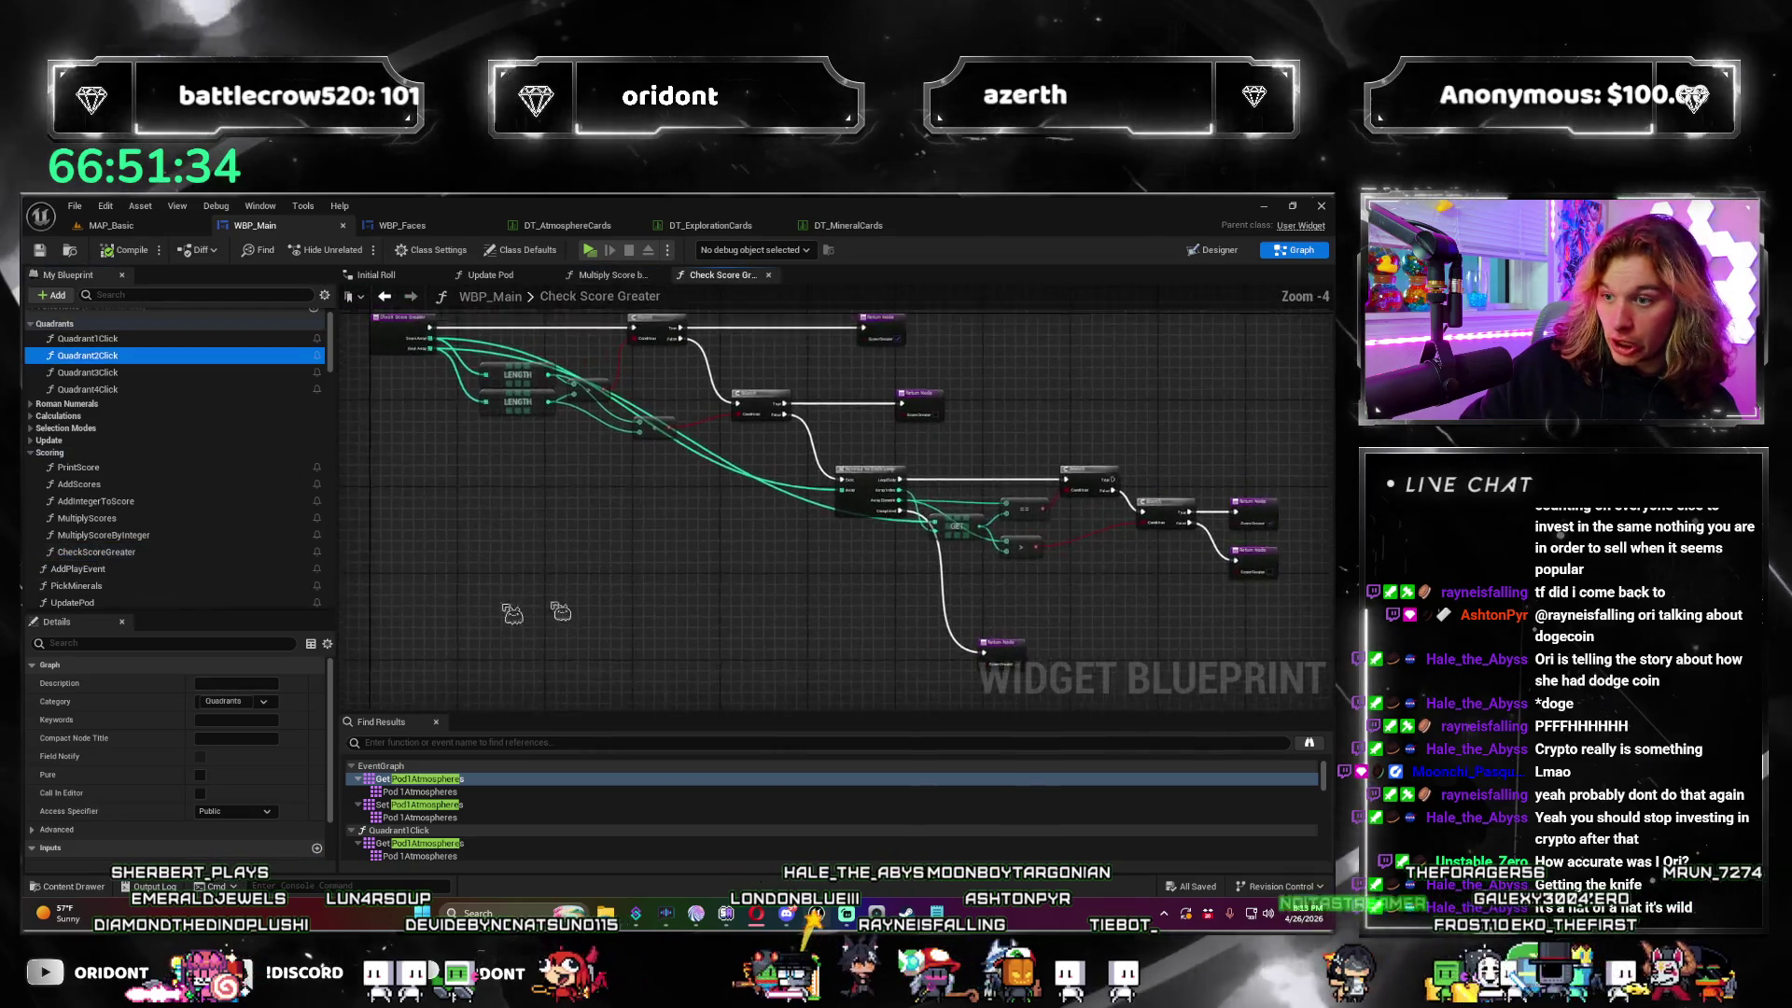
Step: Open the Print Score function graph and select its entry node
double_click(78, 466)
scroll(914, 558, up, 8)
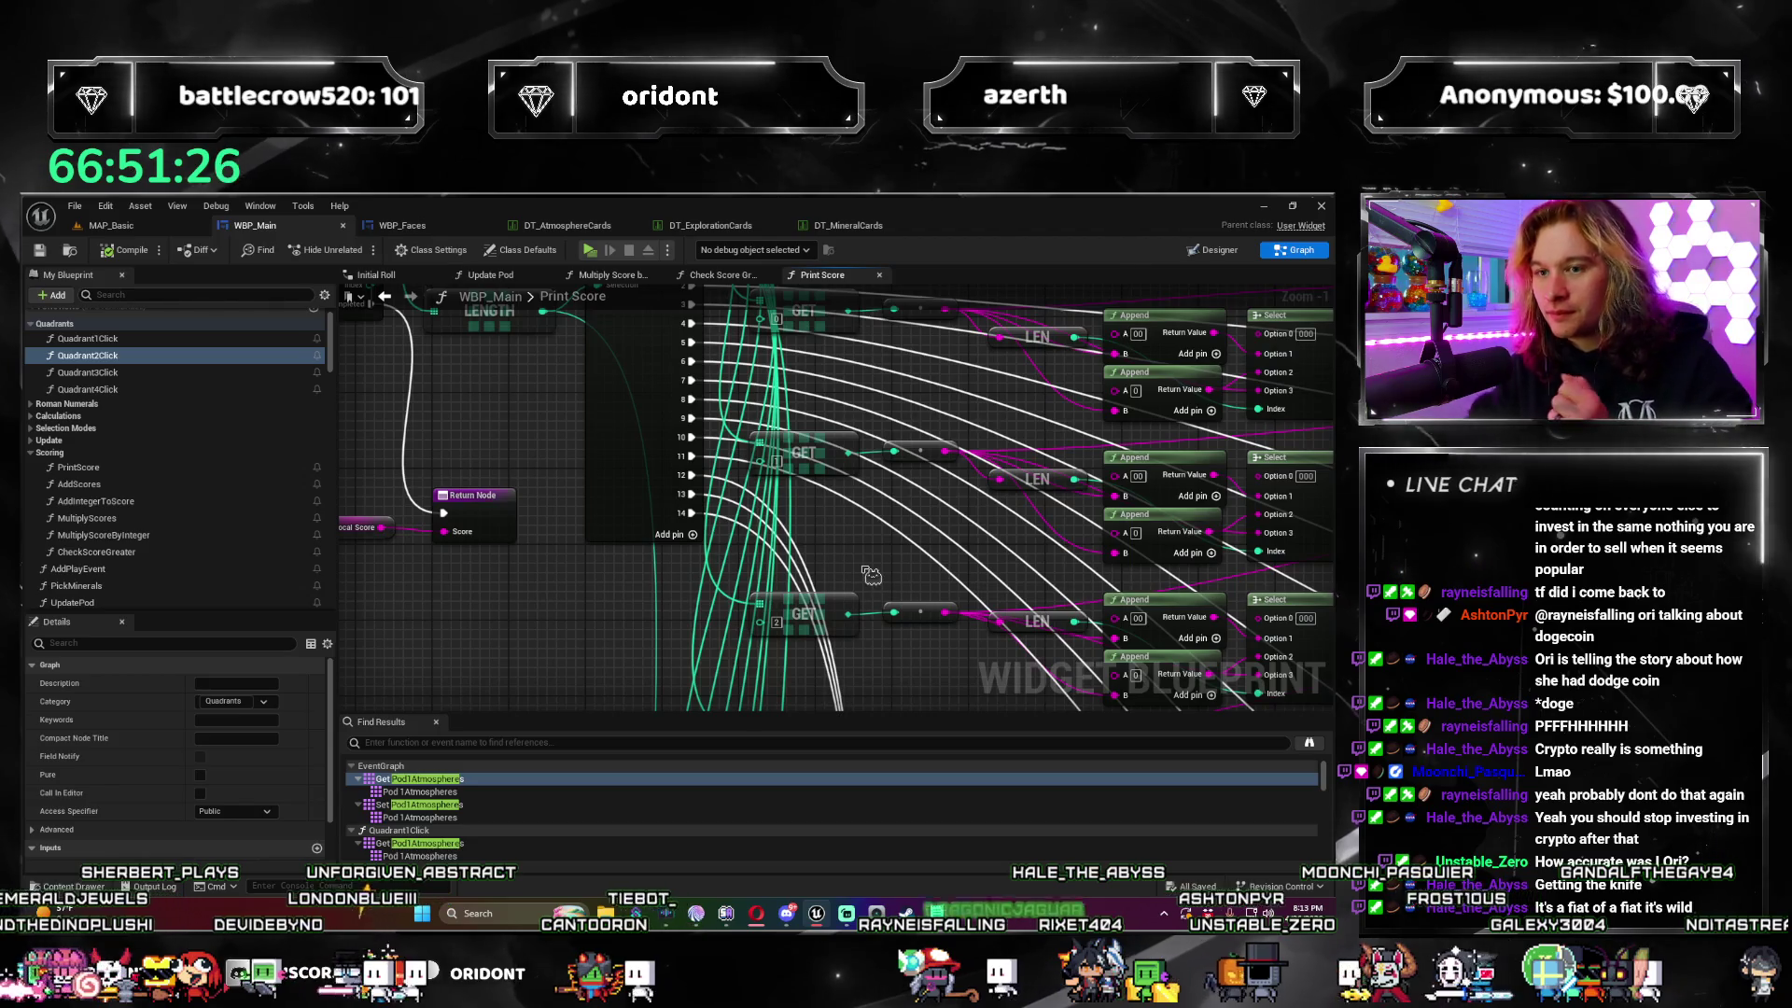
scroll(961, 571, down, 2)
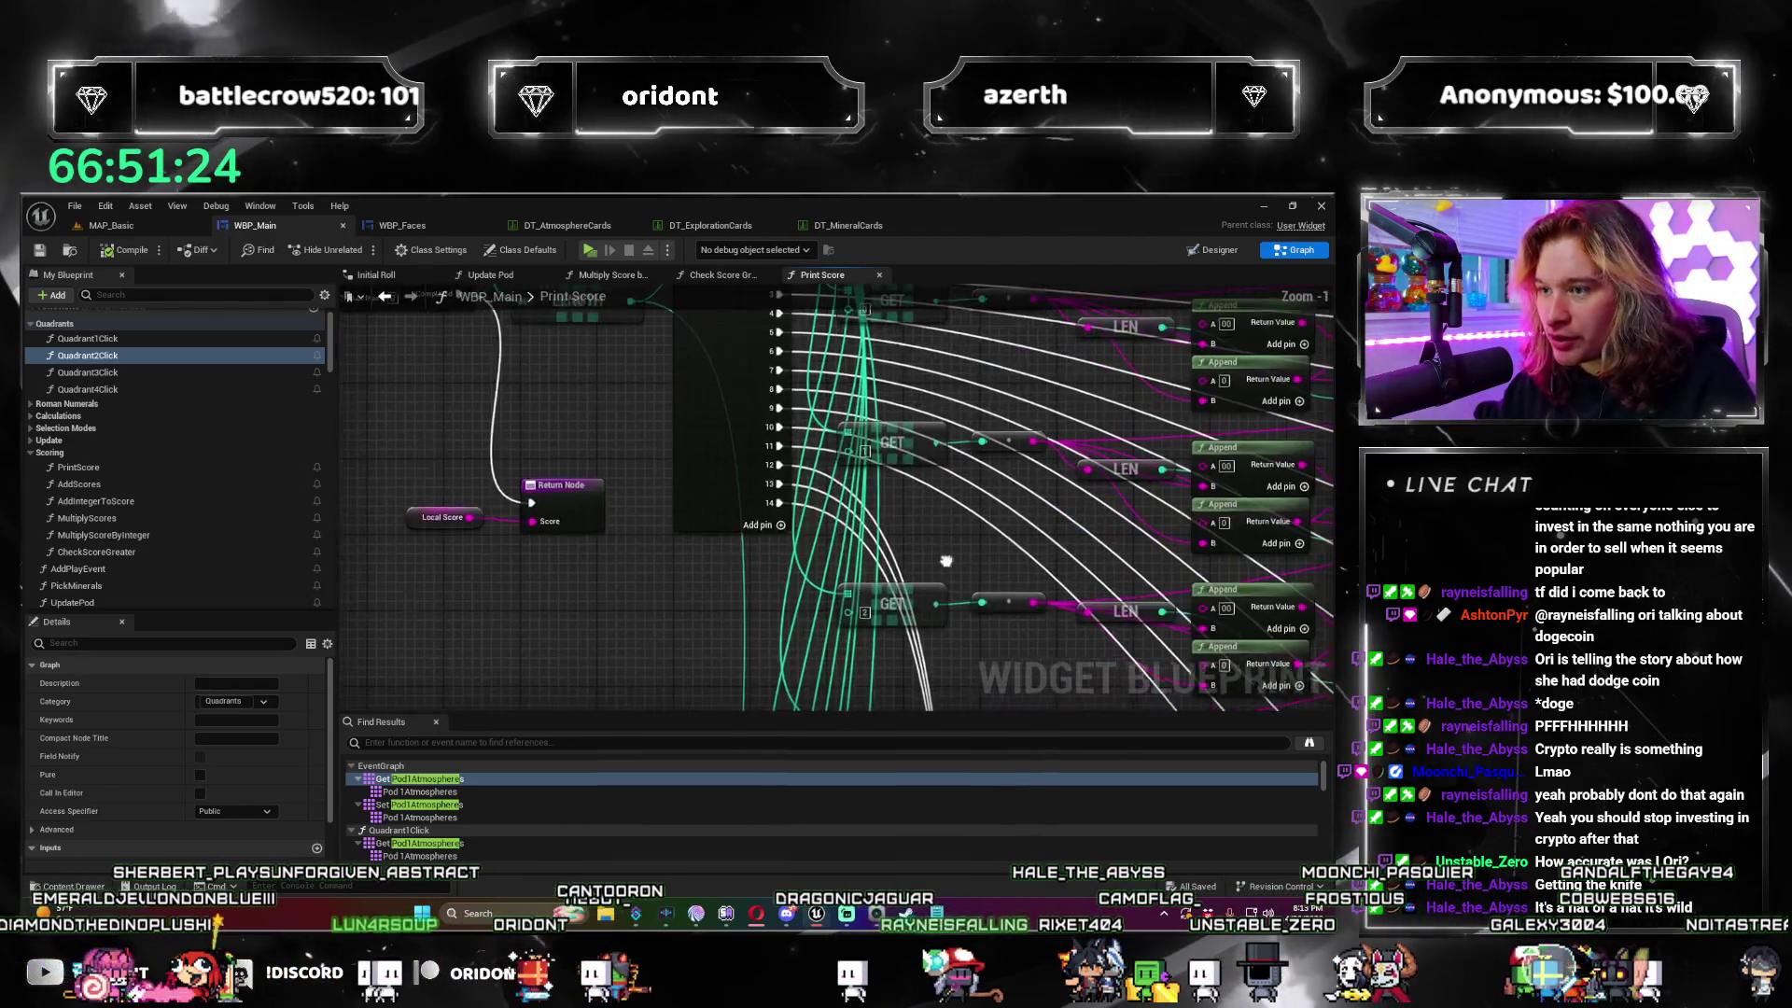
scroll(960, 571, down, 2)
scroll(780, 472, up, 3)
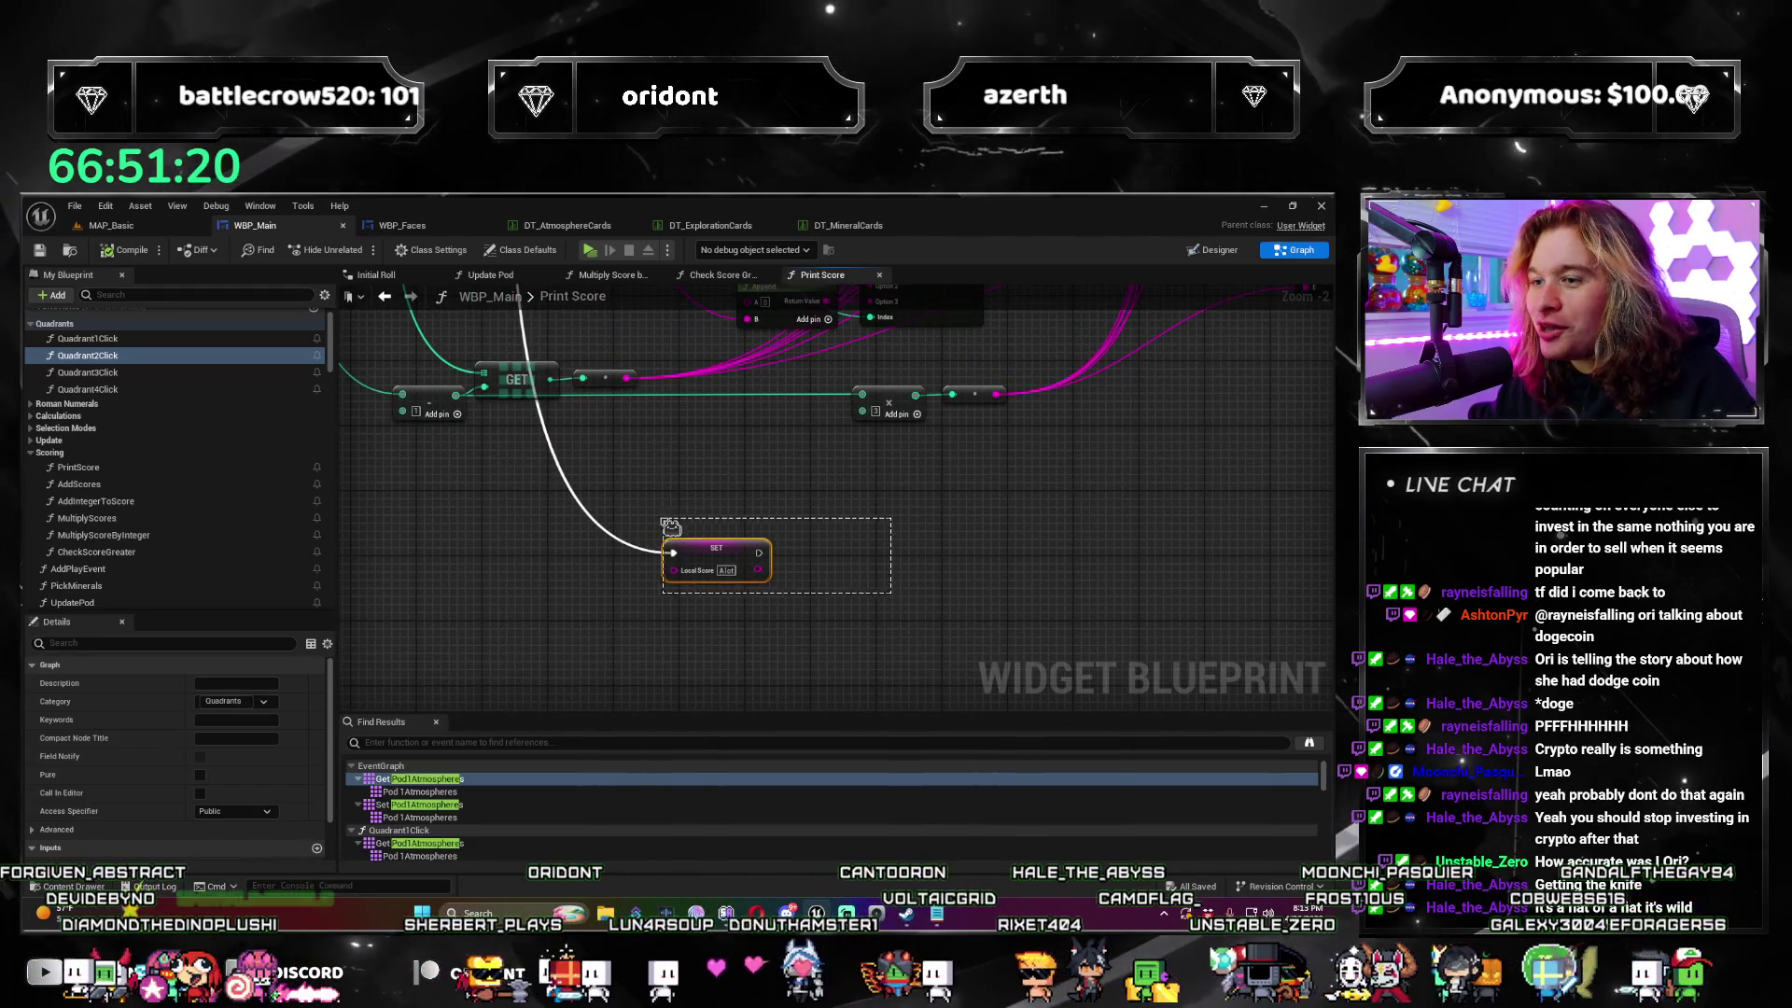
drag(671, 525, 681, 514)
scroll(663, 467, down, 3)
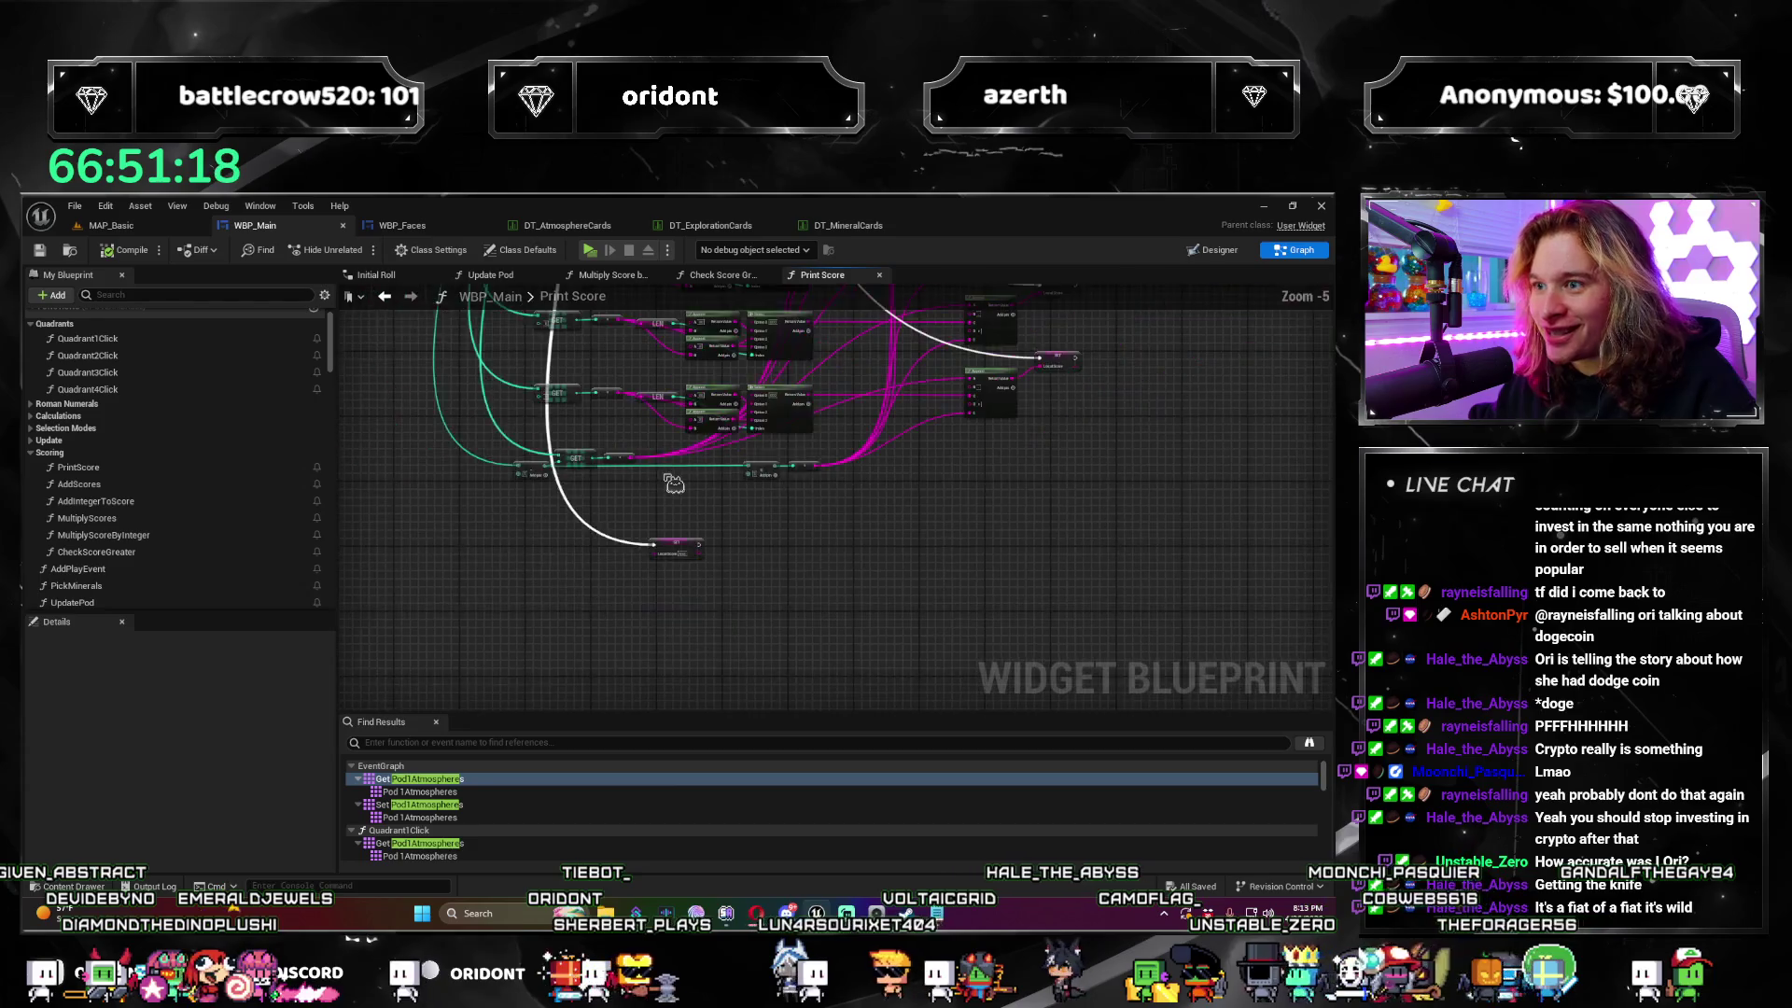
scroll(630, 497, up, 3)
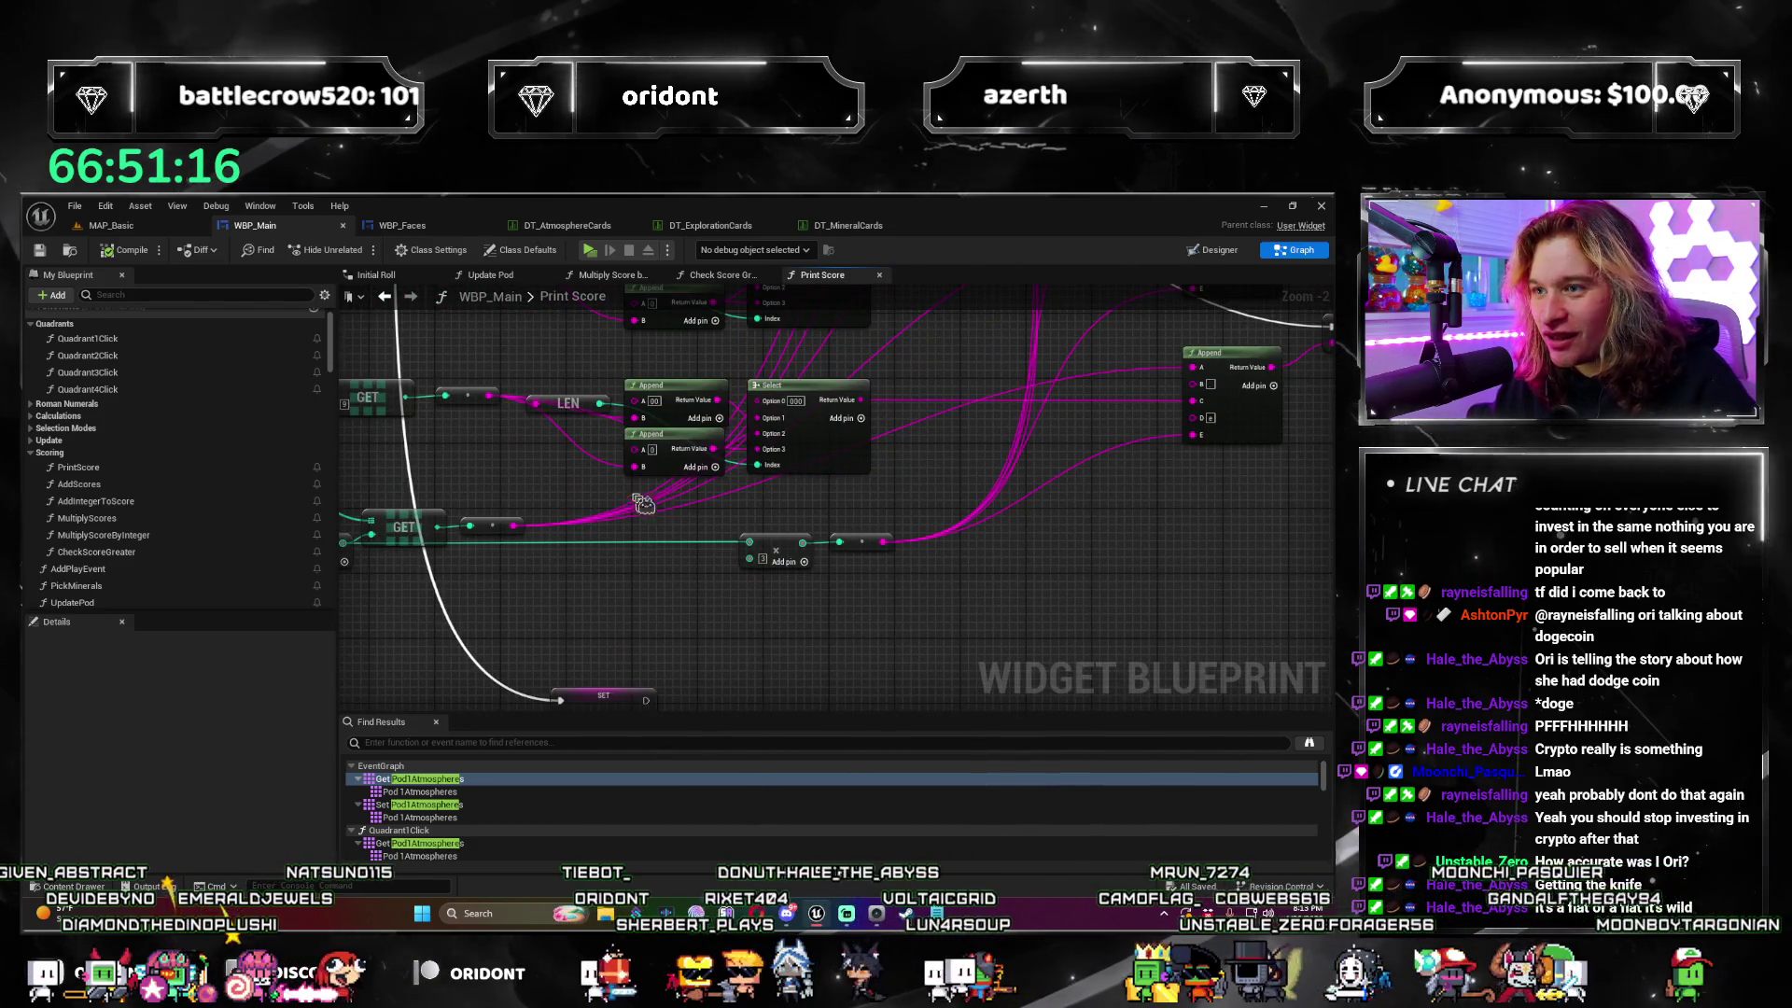
scroll(617, 396, down, 4)
scroll(617, 395, up, 6)
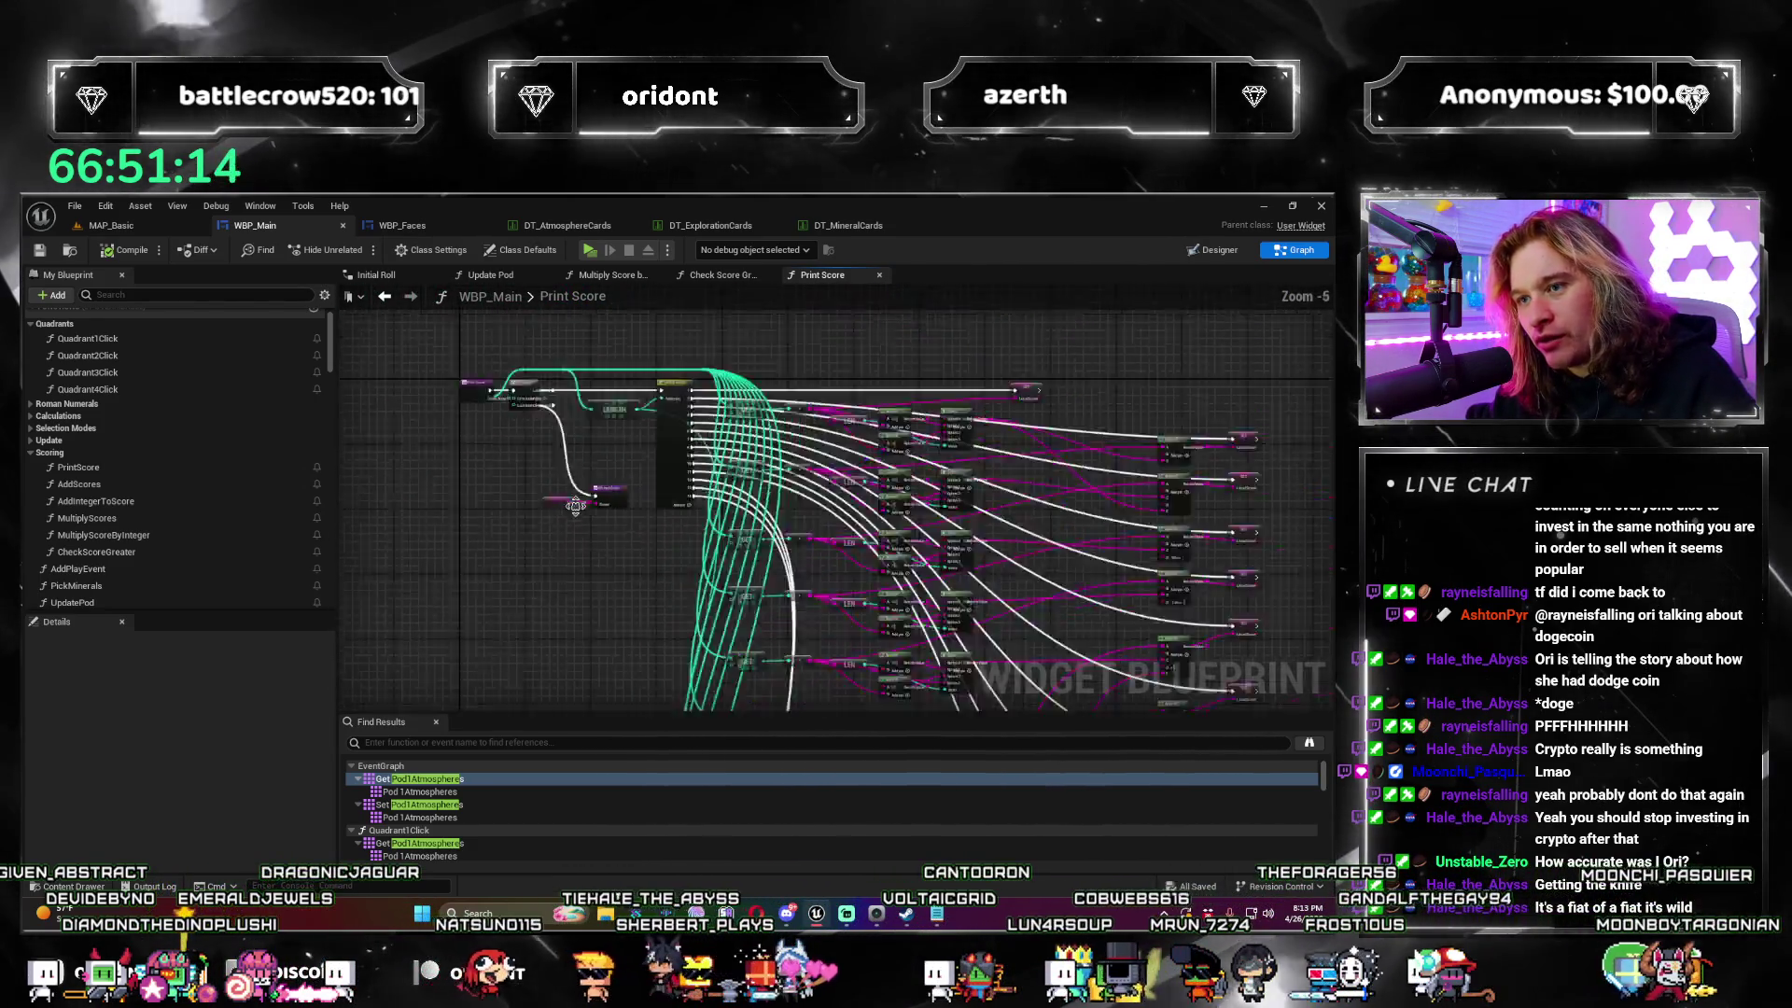
click(471, 446)
text(print score)
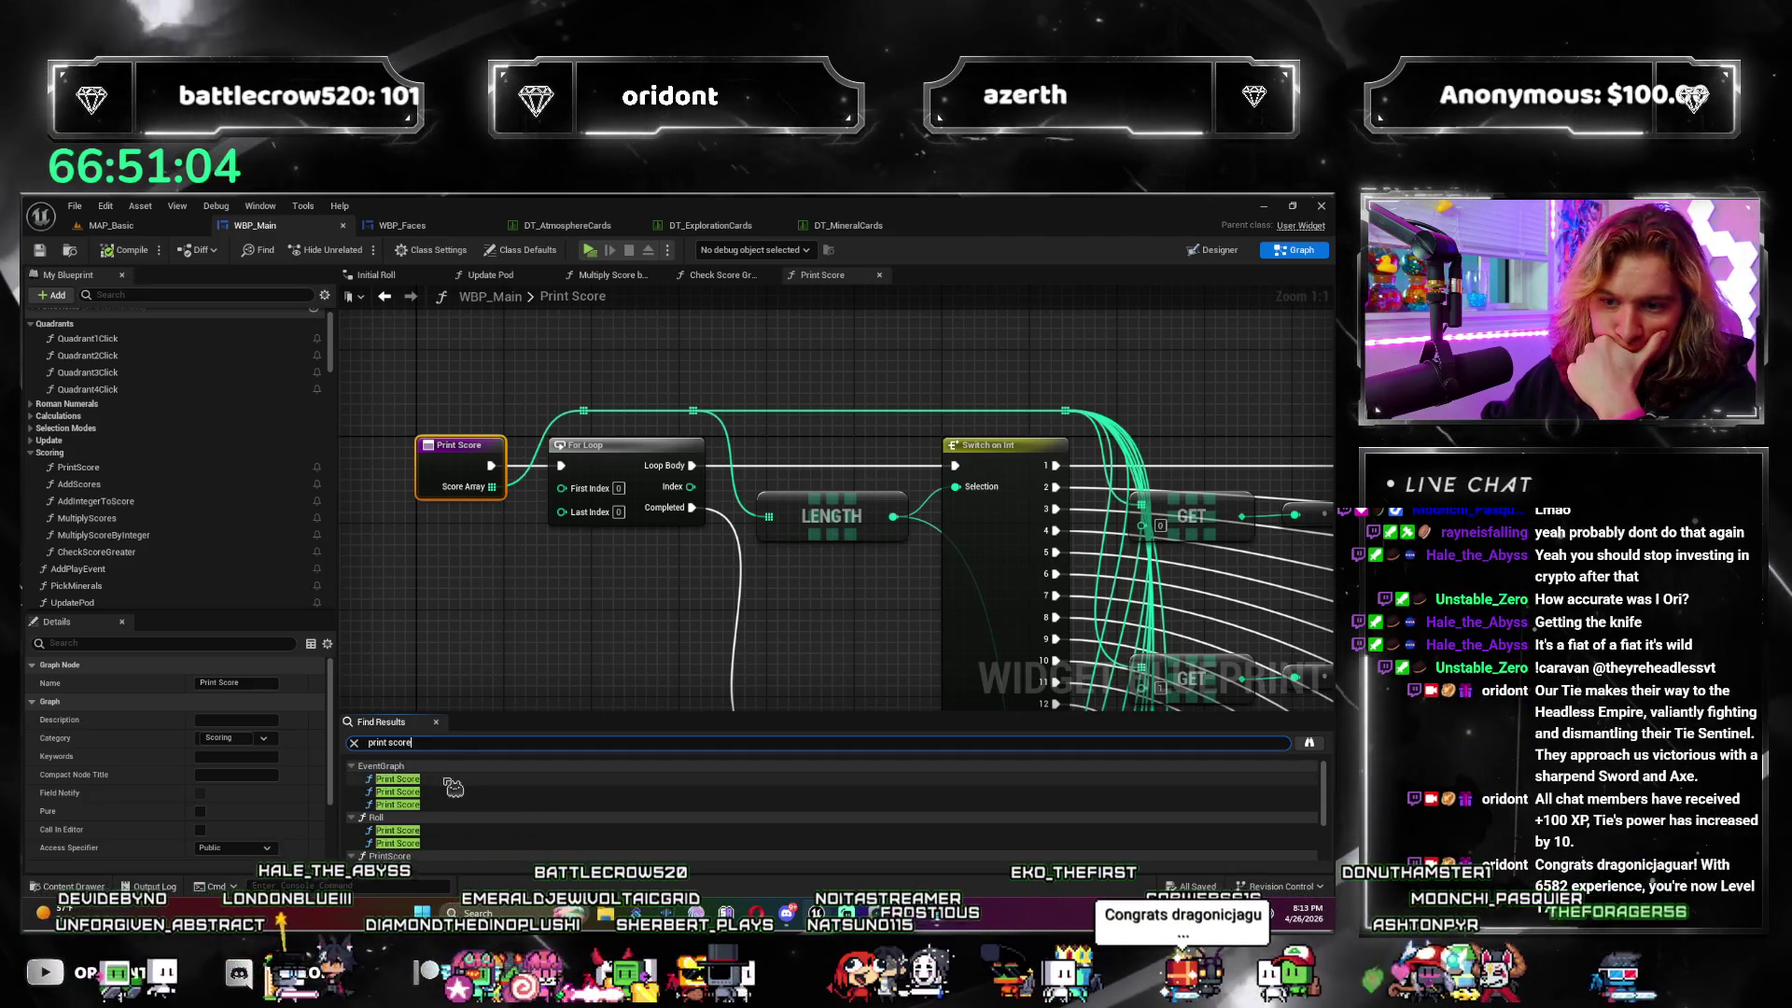
click(593, 780)
double_click(593, 784)
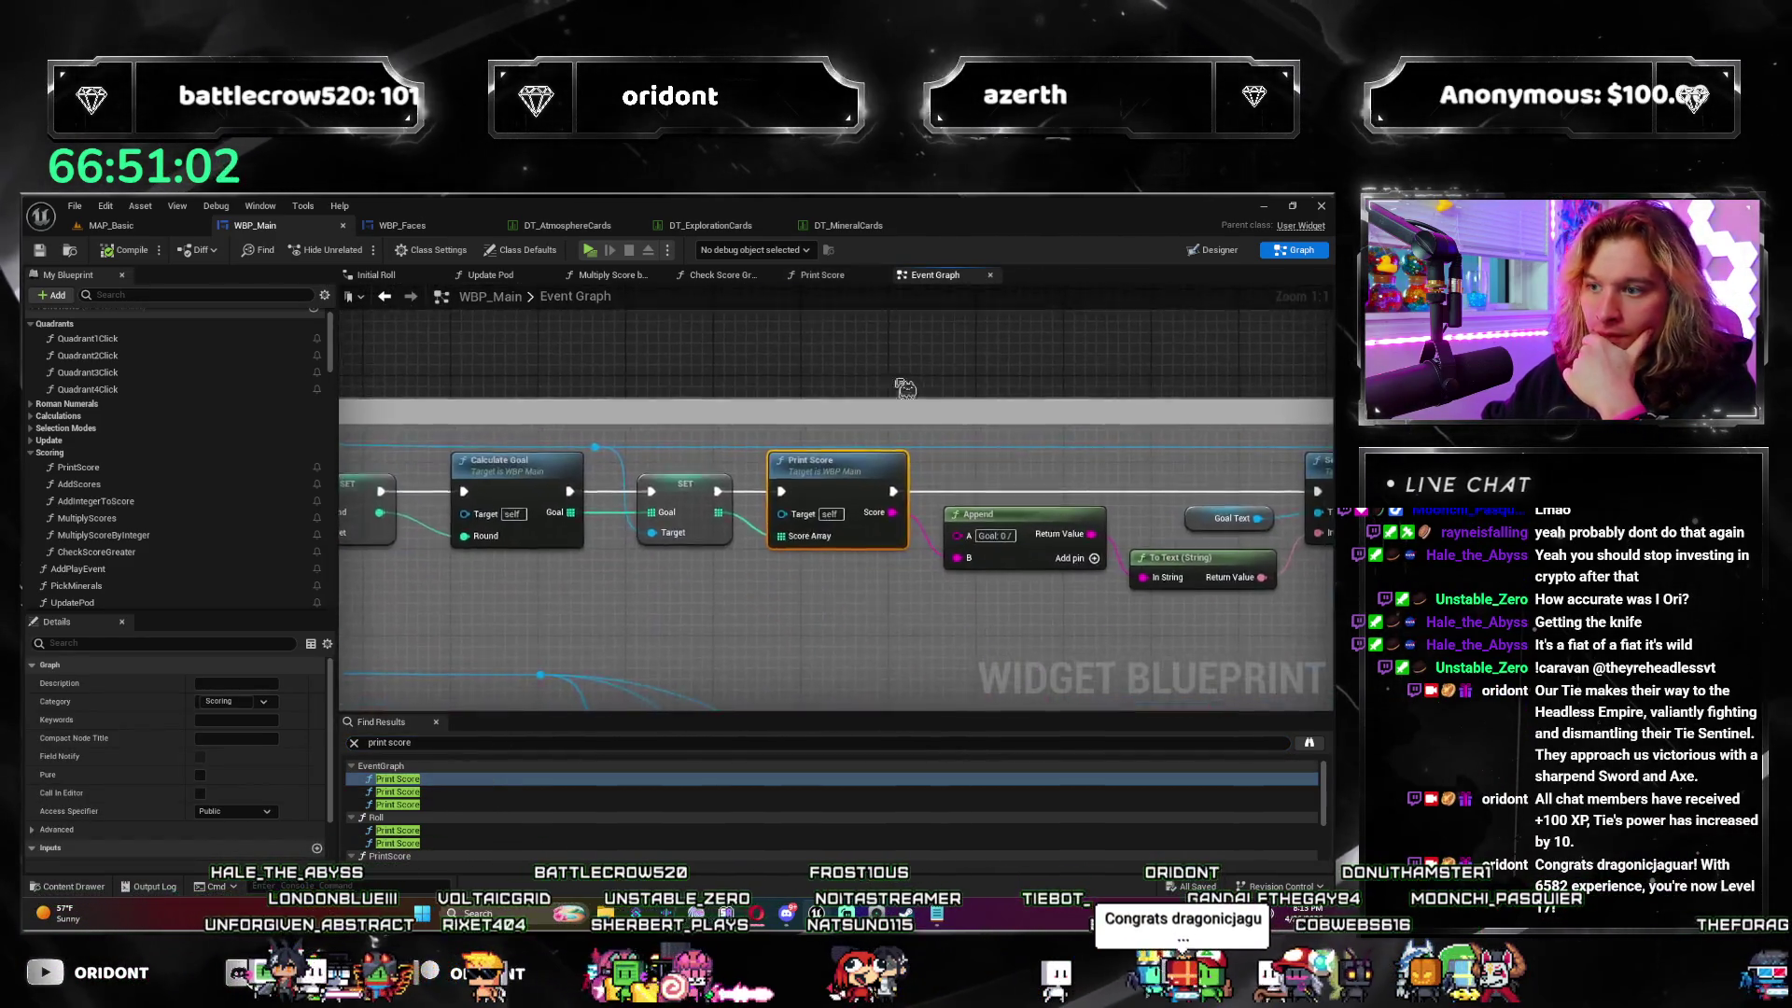
scroll(472, 805, down, 3)
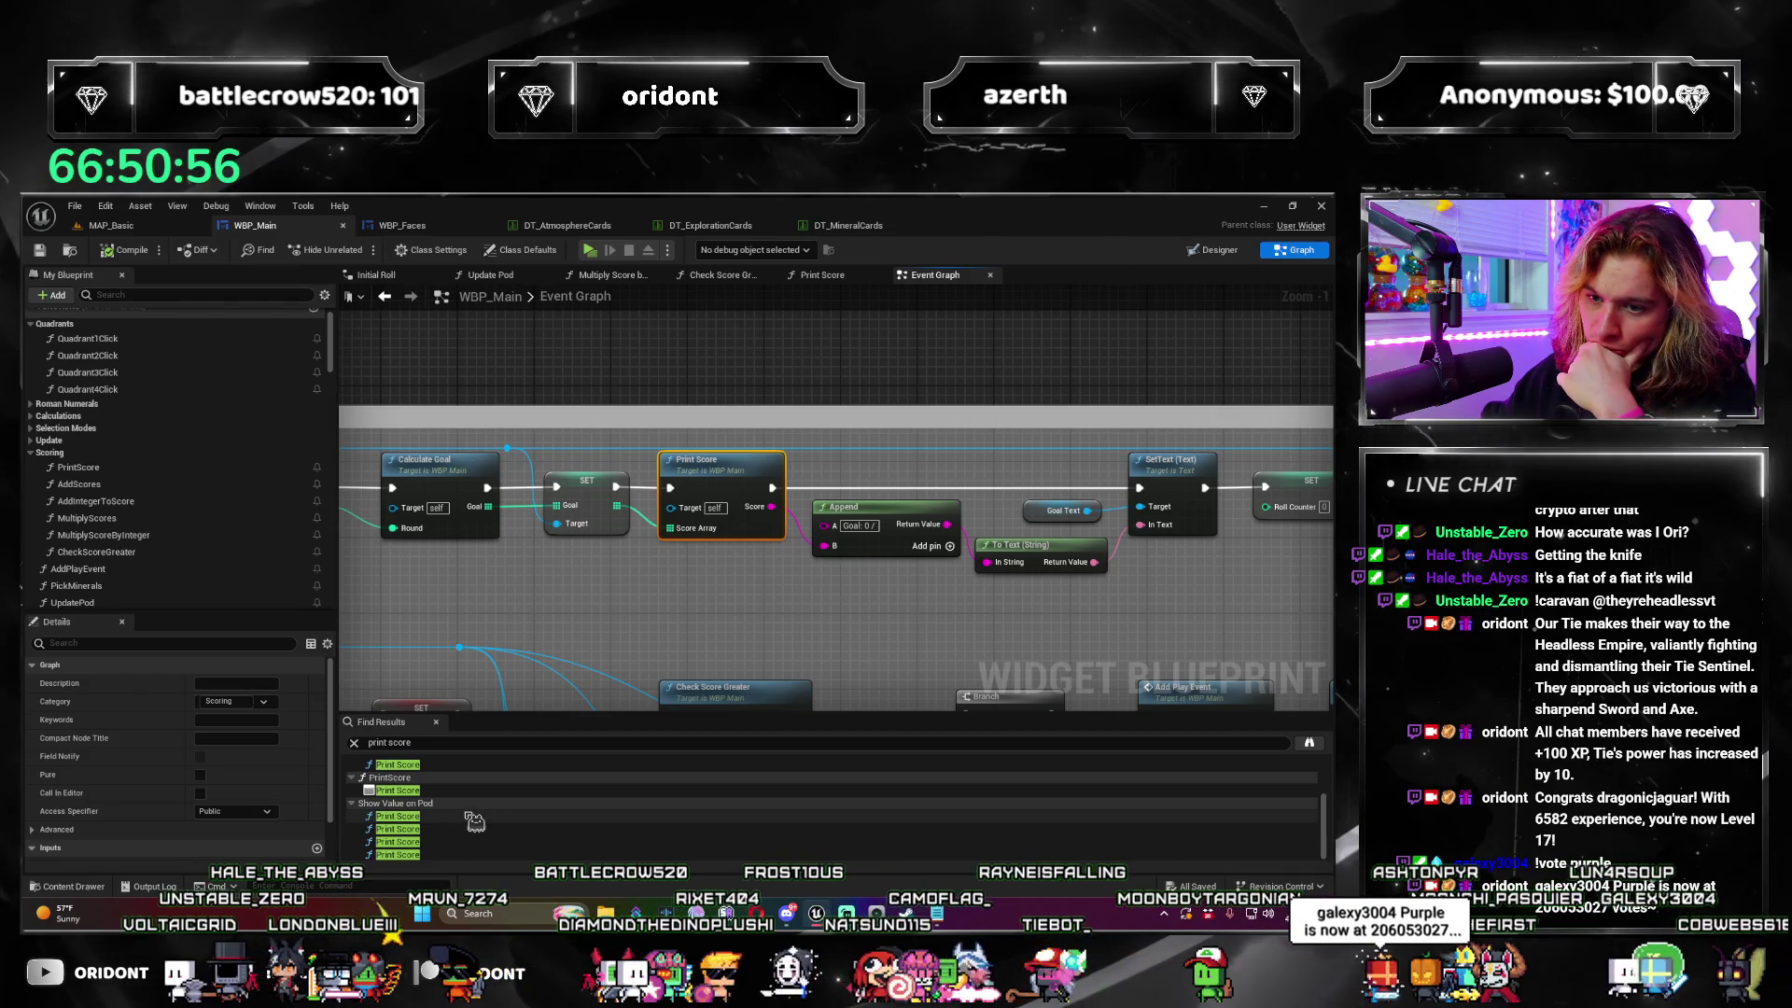
scroll(472, 821, up, 2)
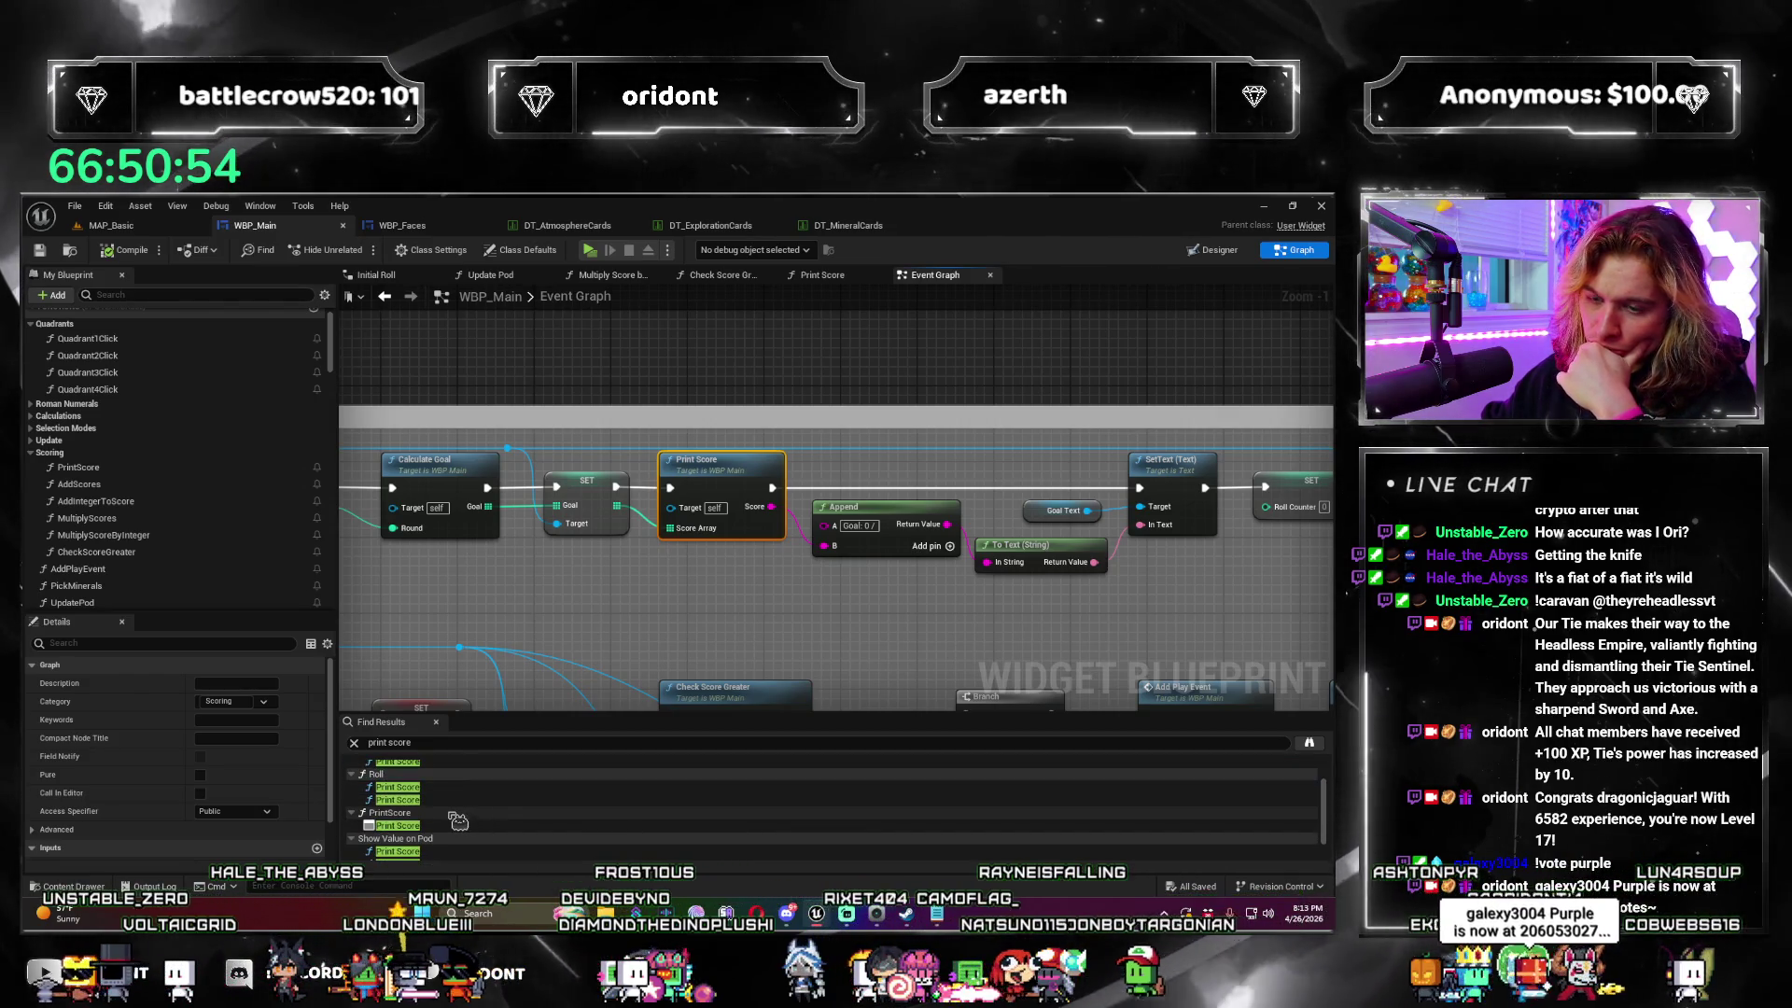
scroll(457, 820, up, 1)
double_click(464, 810)
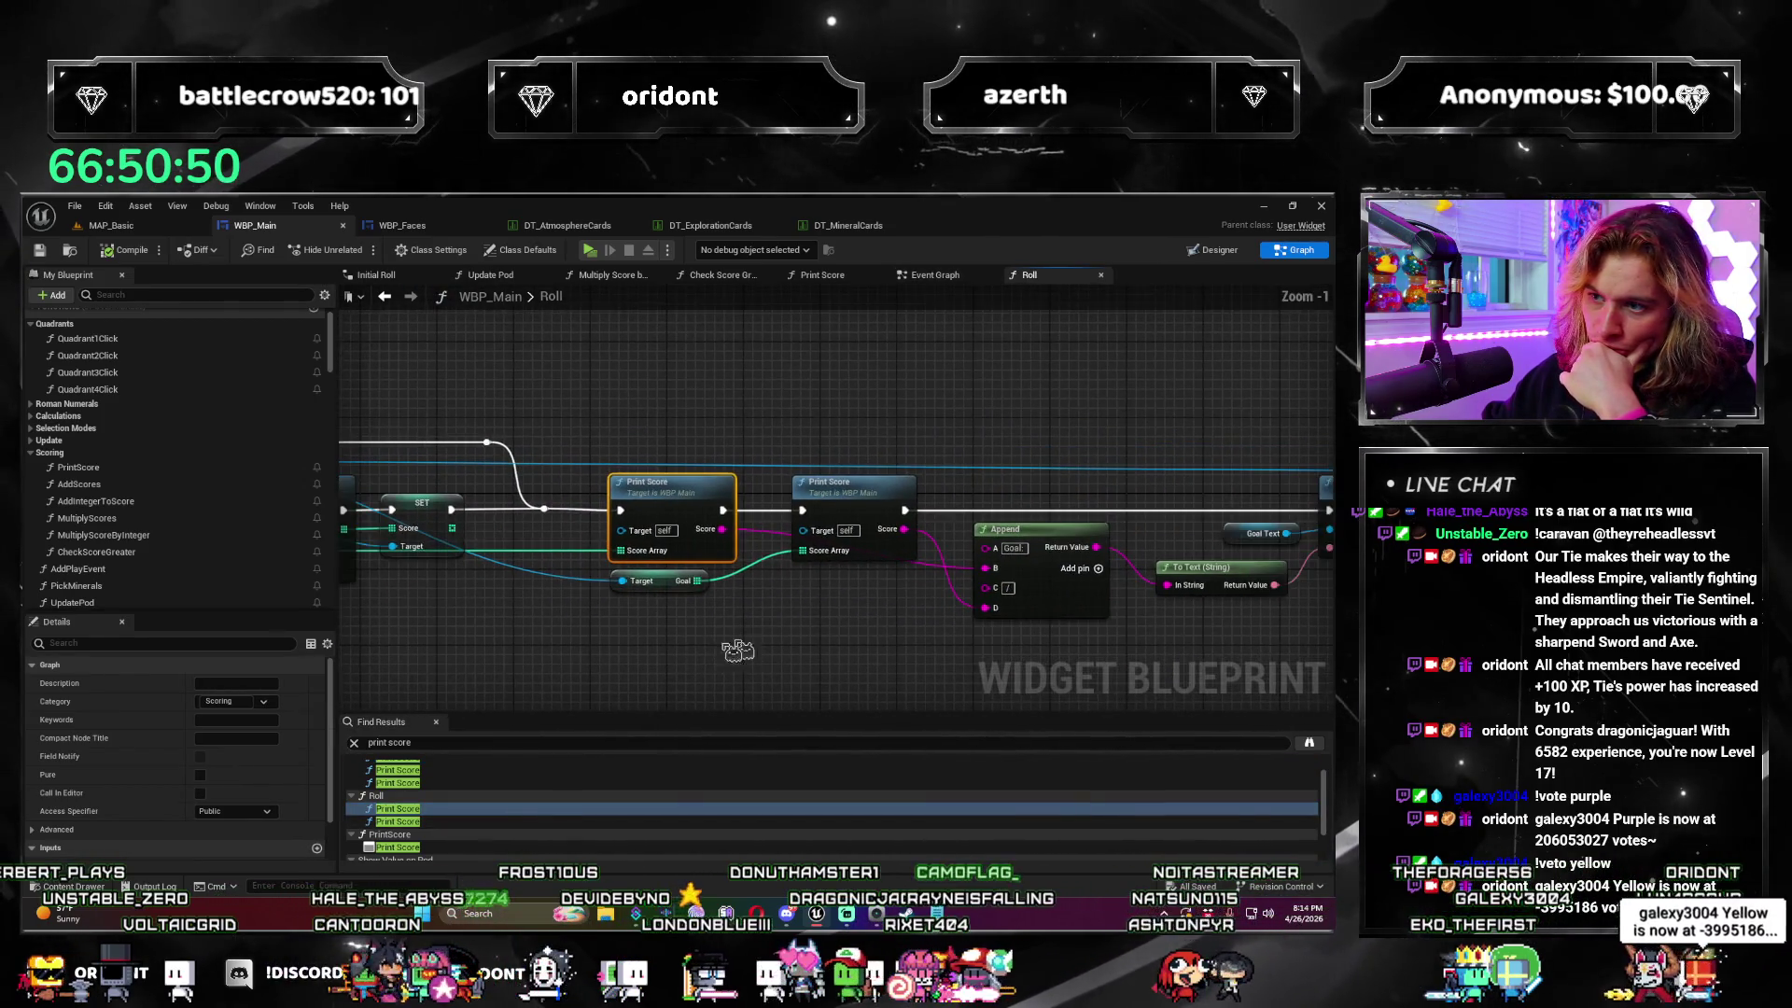
drag(737, 651, 467, 646)
scroll(839, 662, down, 1)
mouse_move(839, 662)
mouse_down()
mouse_move(712, 640)
mouse_move(759, 590)
mouse_move(700, 600)
mouse_move(779, 645)
mouse_move(920, 586)
mouse_up()
scroll(812, 625, up, 1)
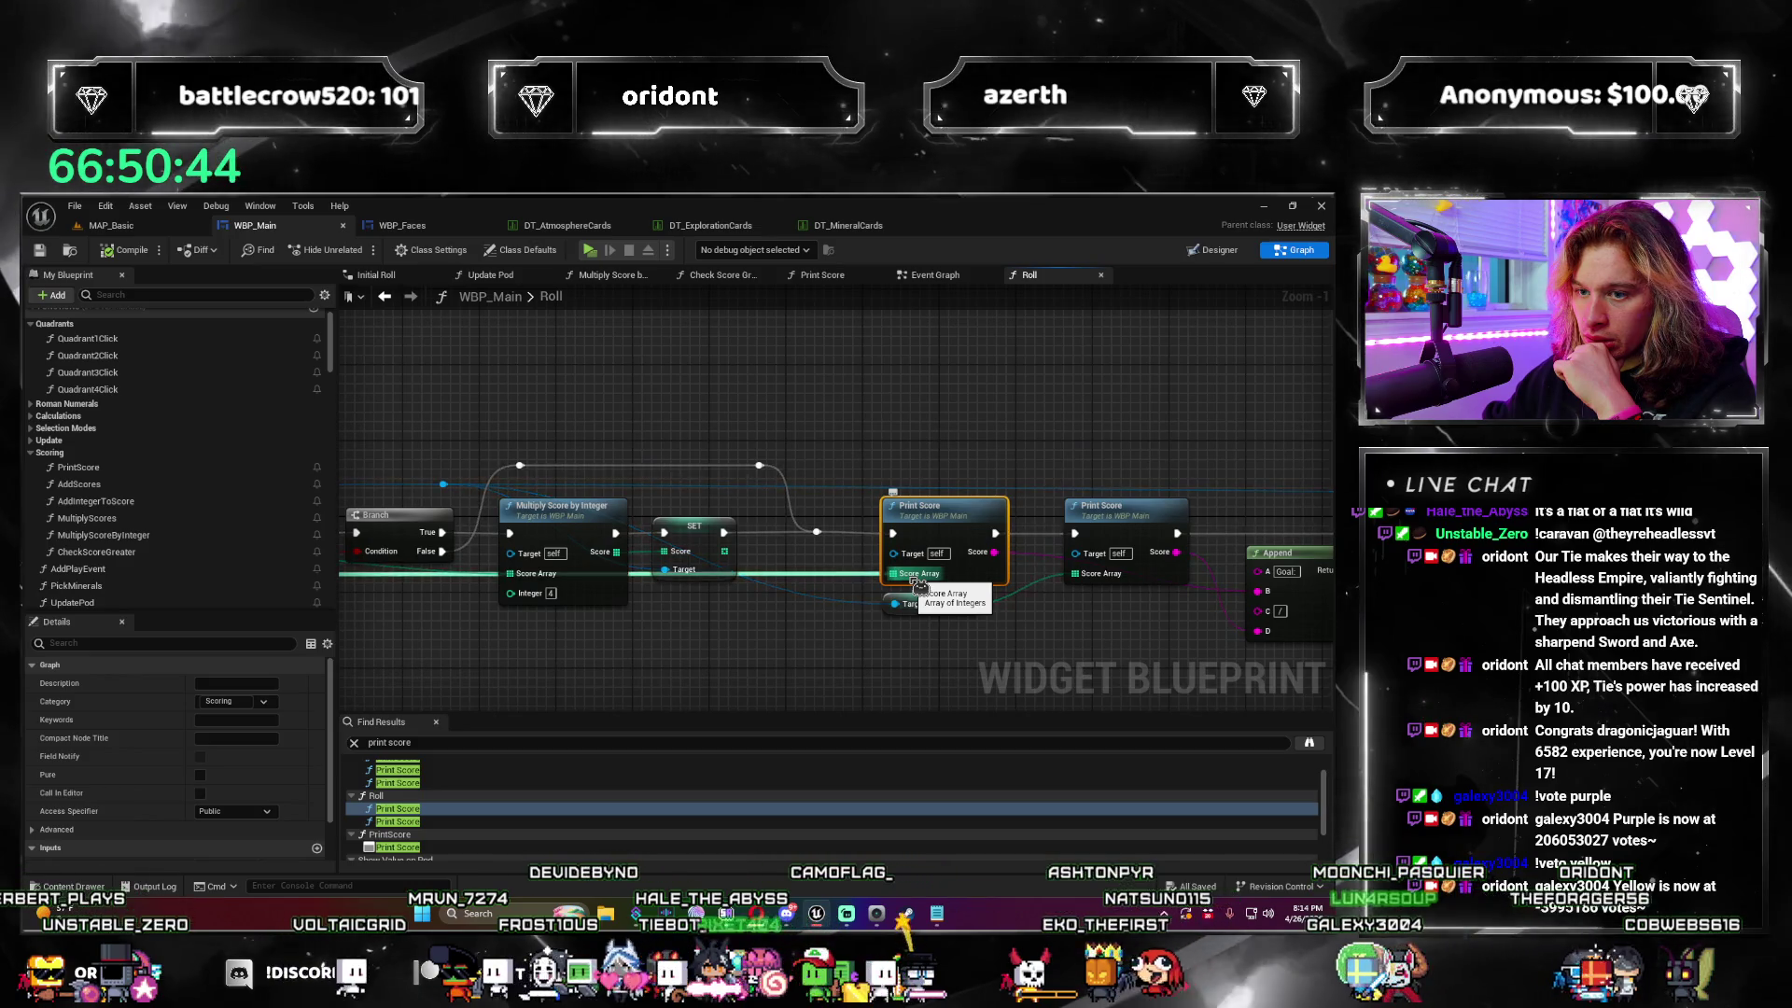
scroll(919, 586, down, 4)
scroll(919, 586, up, 2)
drag(919, 586, 820, 624)
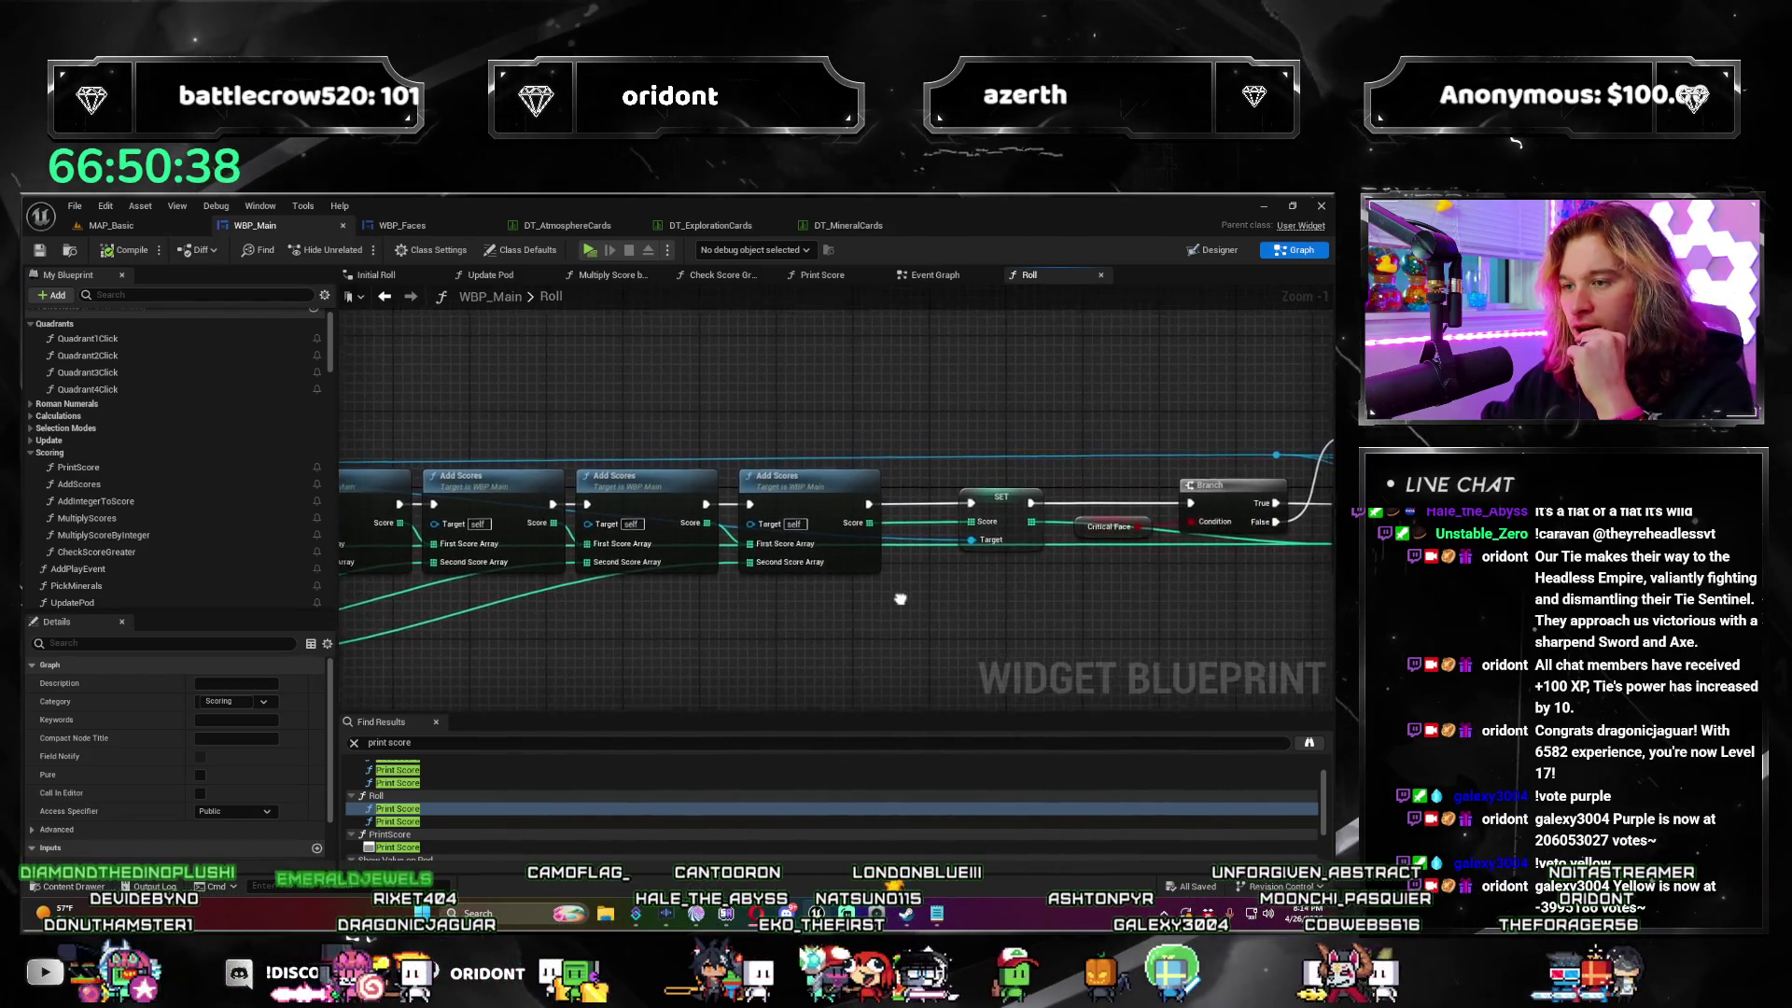
drag(868, 635, 652, 601)
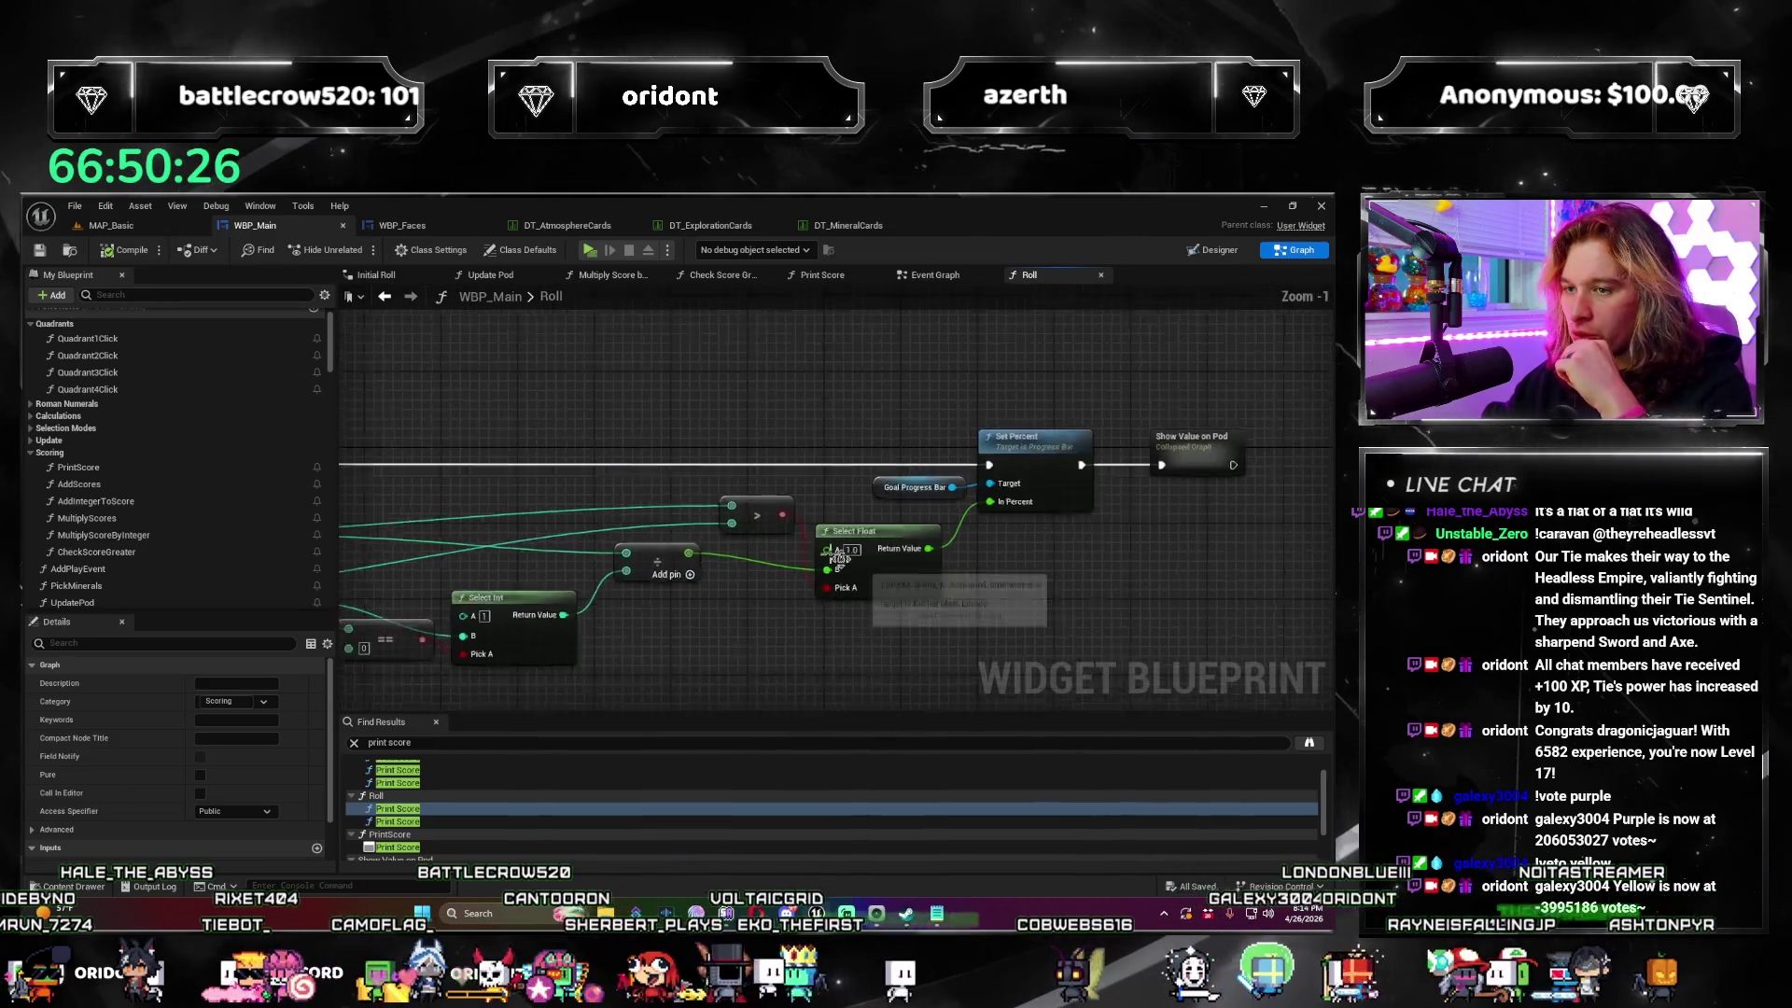
scroll(838, 557, down, 1)
mouse_move(402, 443)
mouse_down()
mouse_move(844, 436)
mouse_move(594, 546)
mouse_up()
scroll(844, 436, up, 1)
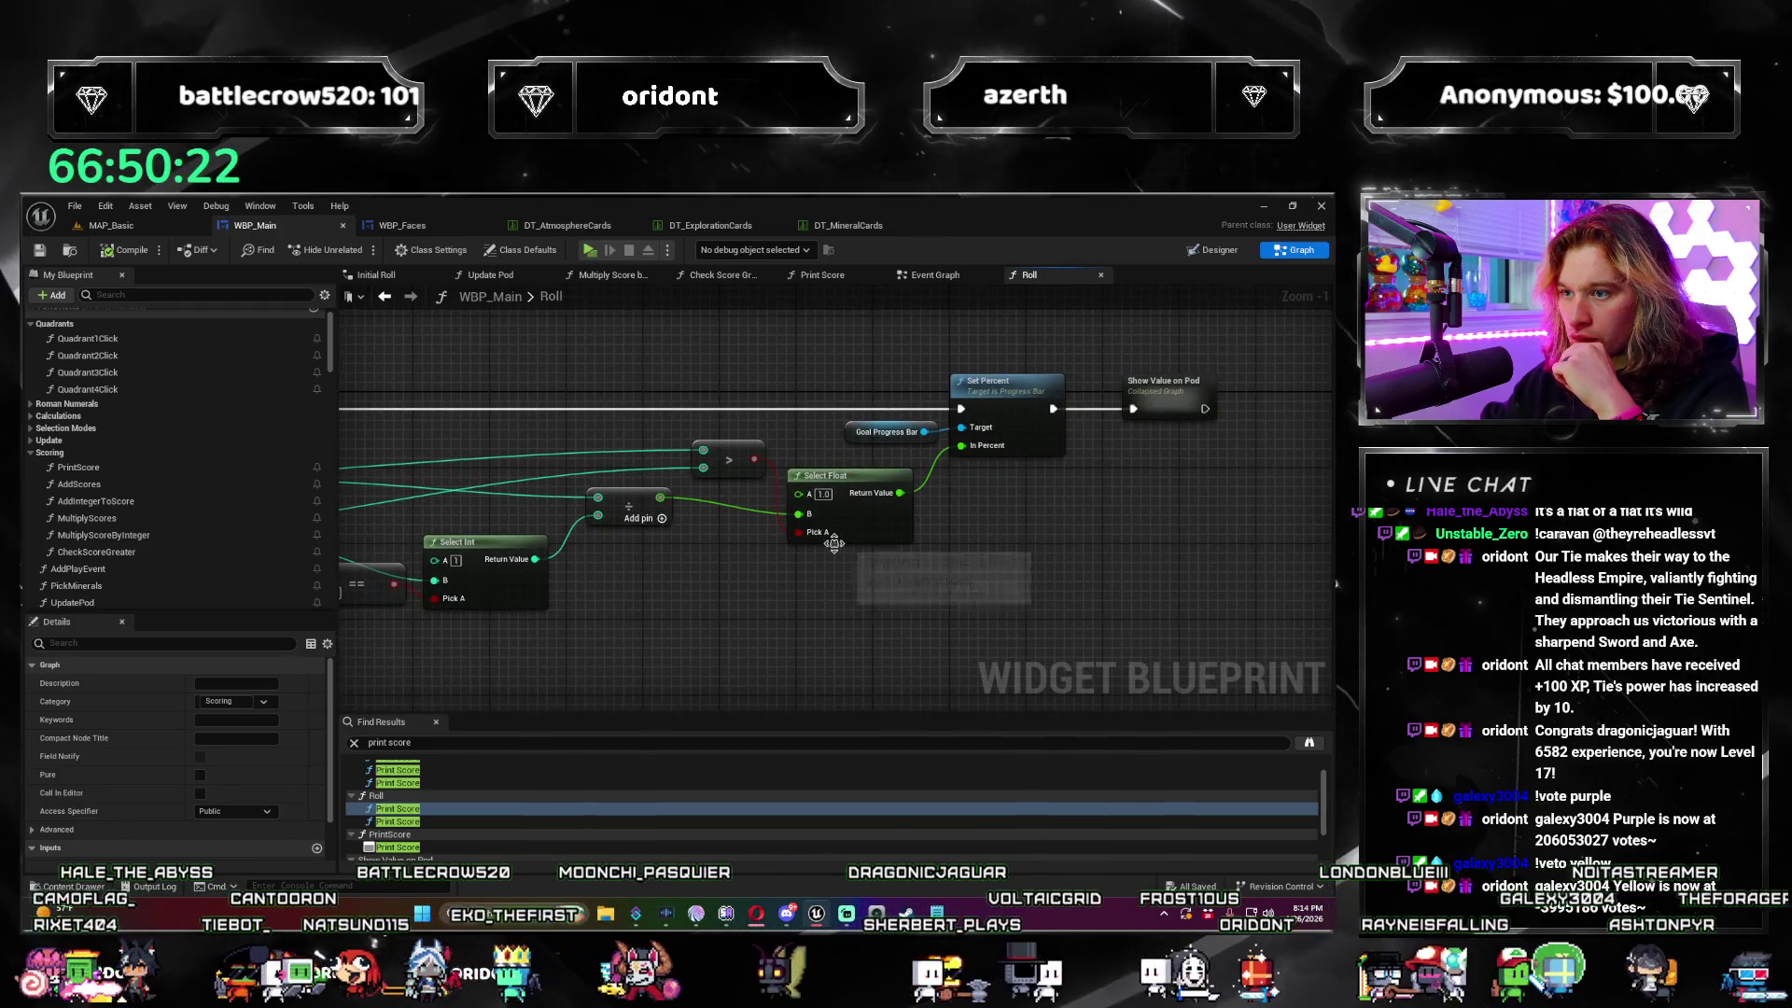
mouse_move(800, 557)
mouse_down()
mouse_move(638, 633)
mouse_move(663, 597)
mouse_move(555, 610)
mouse_up()
scroll(718, 594, down, 1)
scroll(668, 659, up, 1)
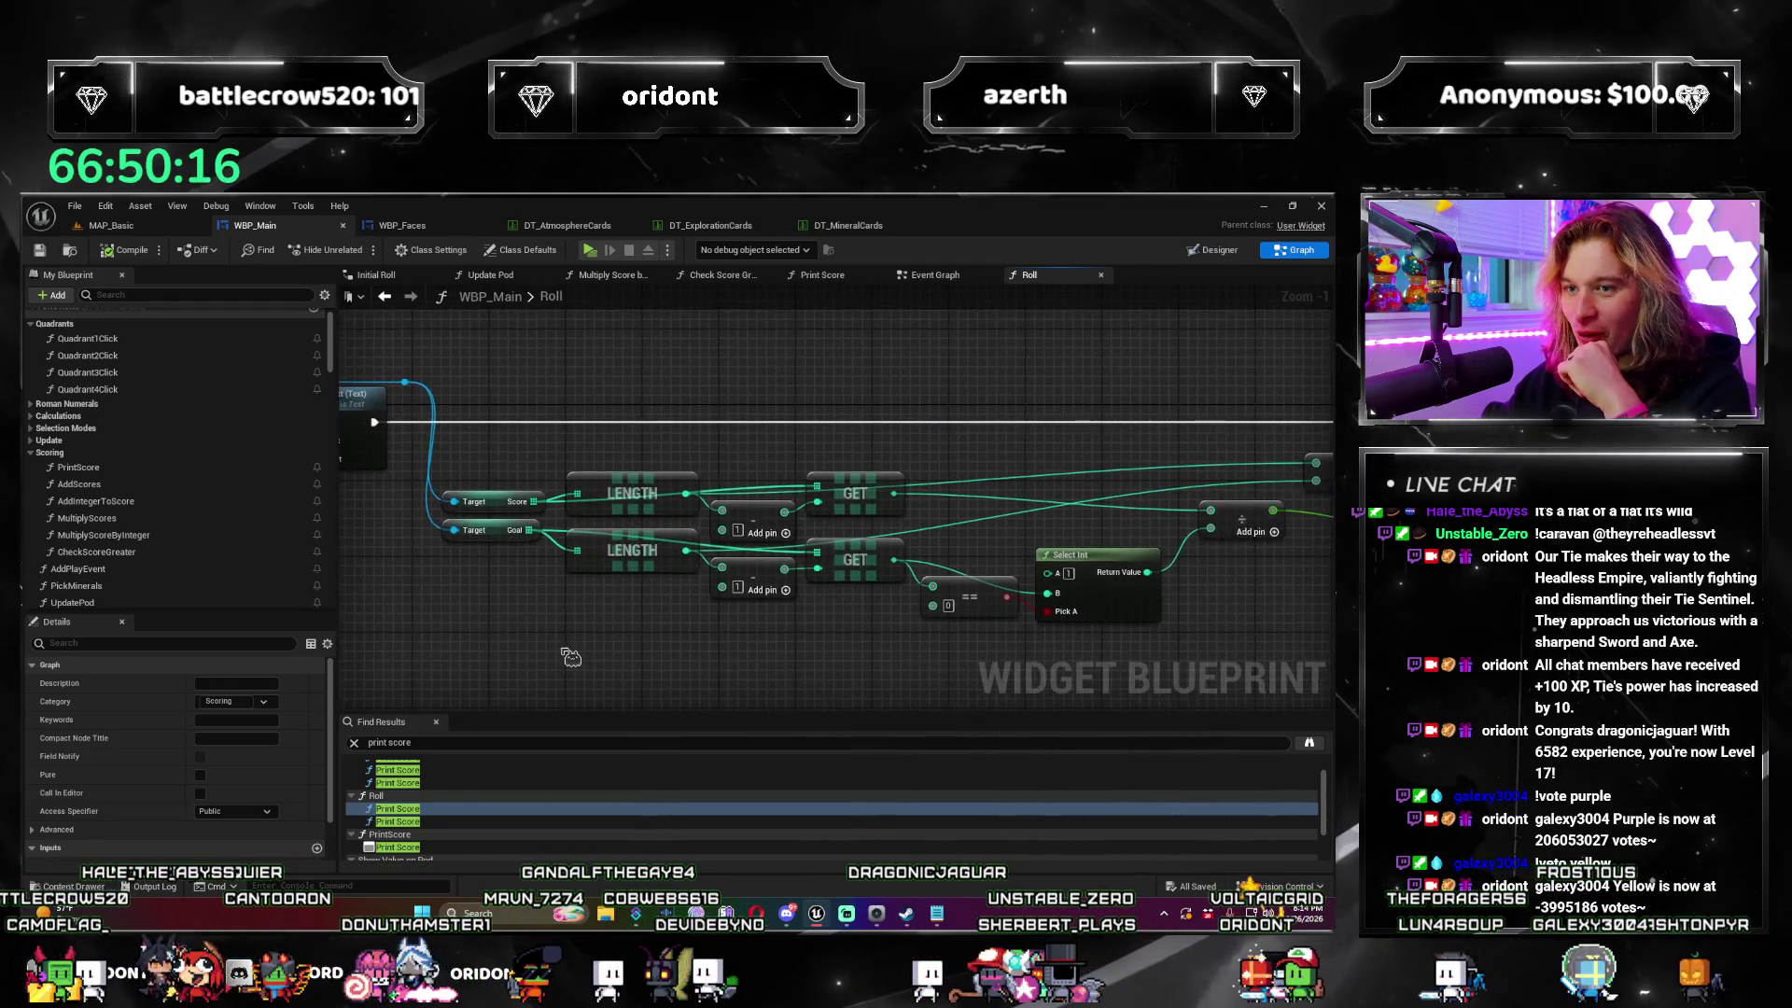
drag(584, 627, 537, 618)
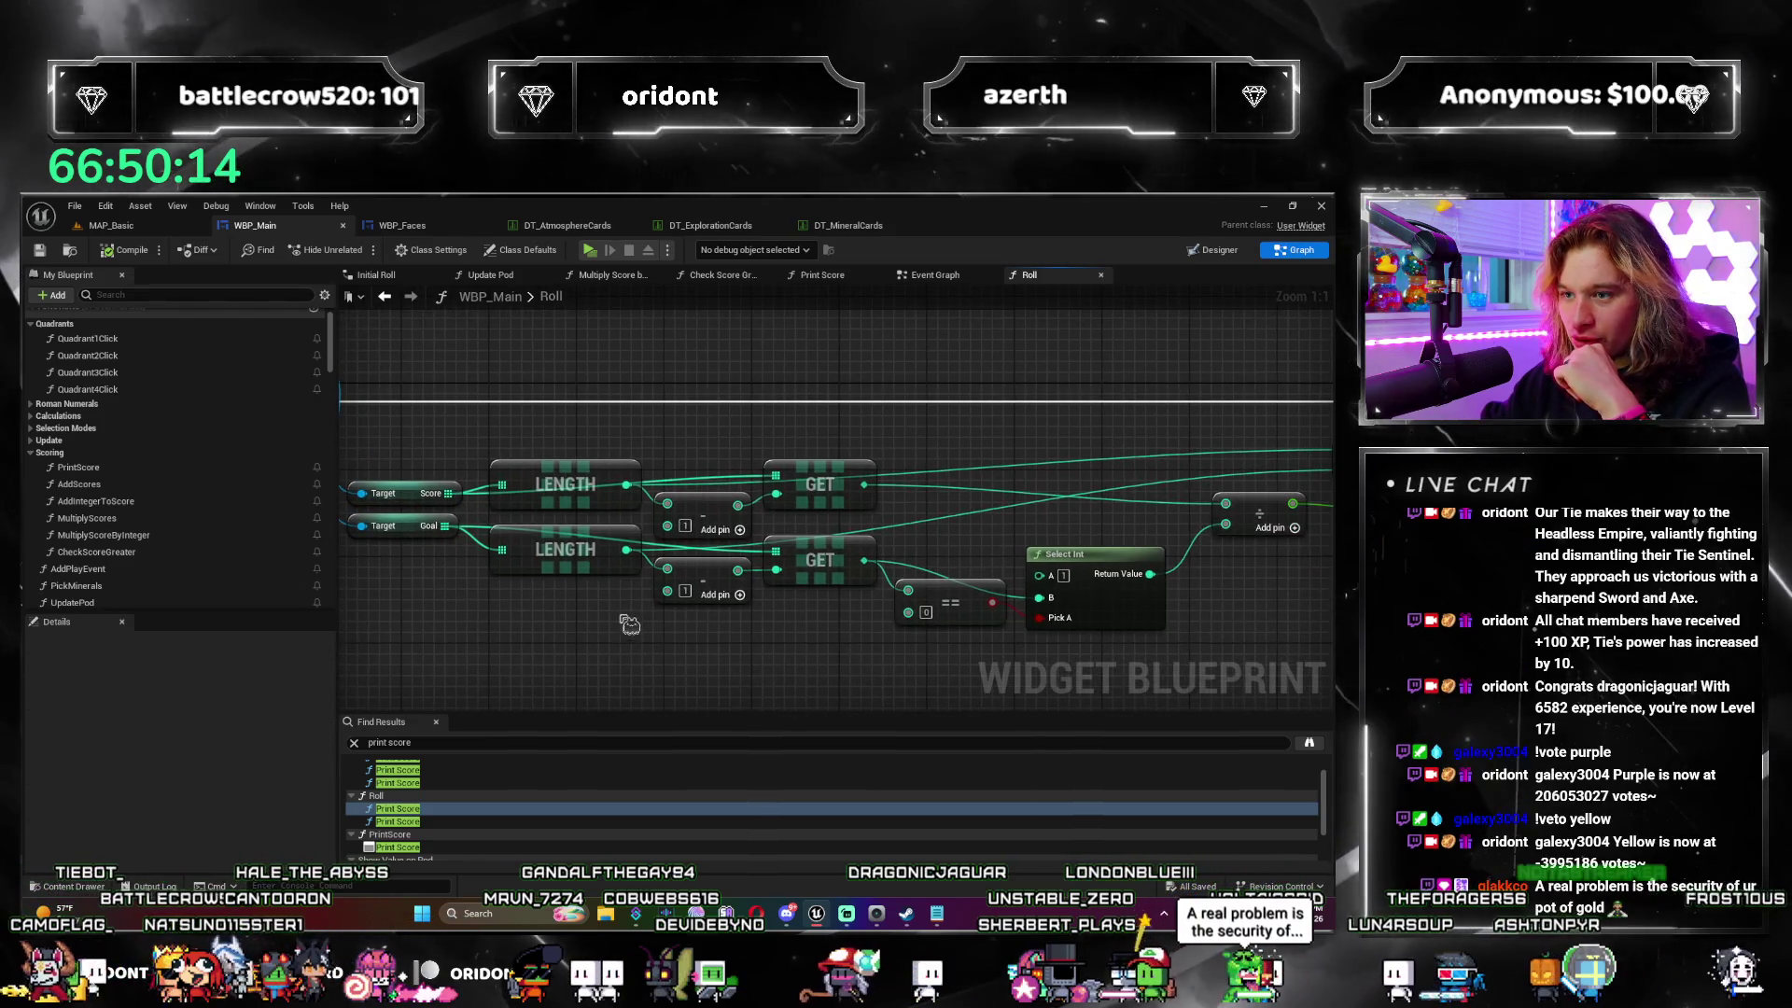
mouse_move(872, 658)
mouse_down()
mouse_move(762, 637)
mouse_move(408, 642)
mouse_move(462, 635)
mouse_up()
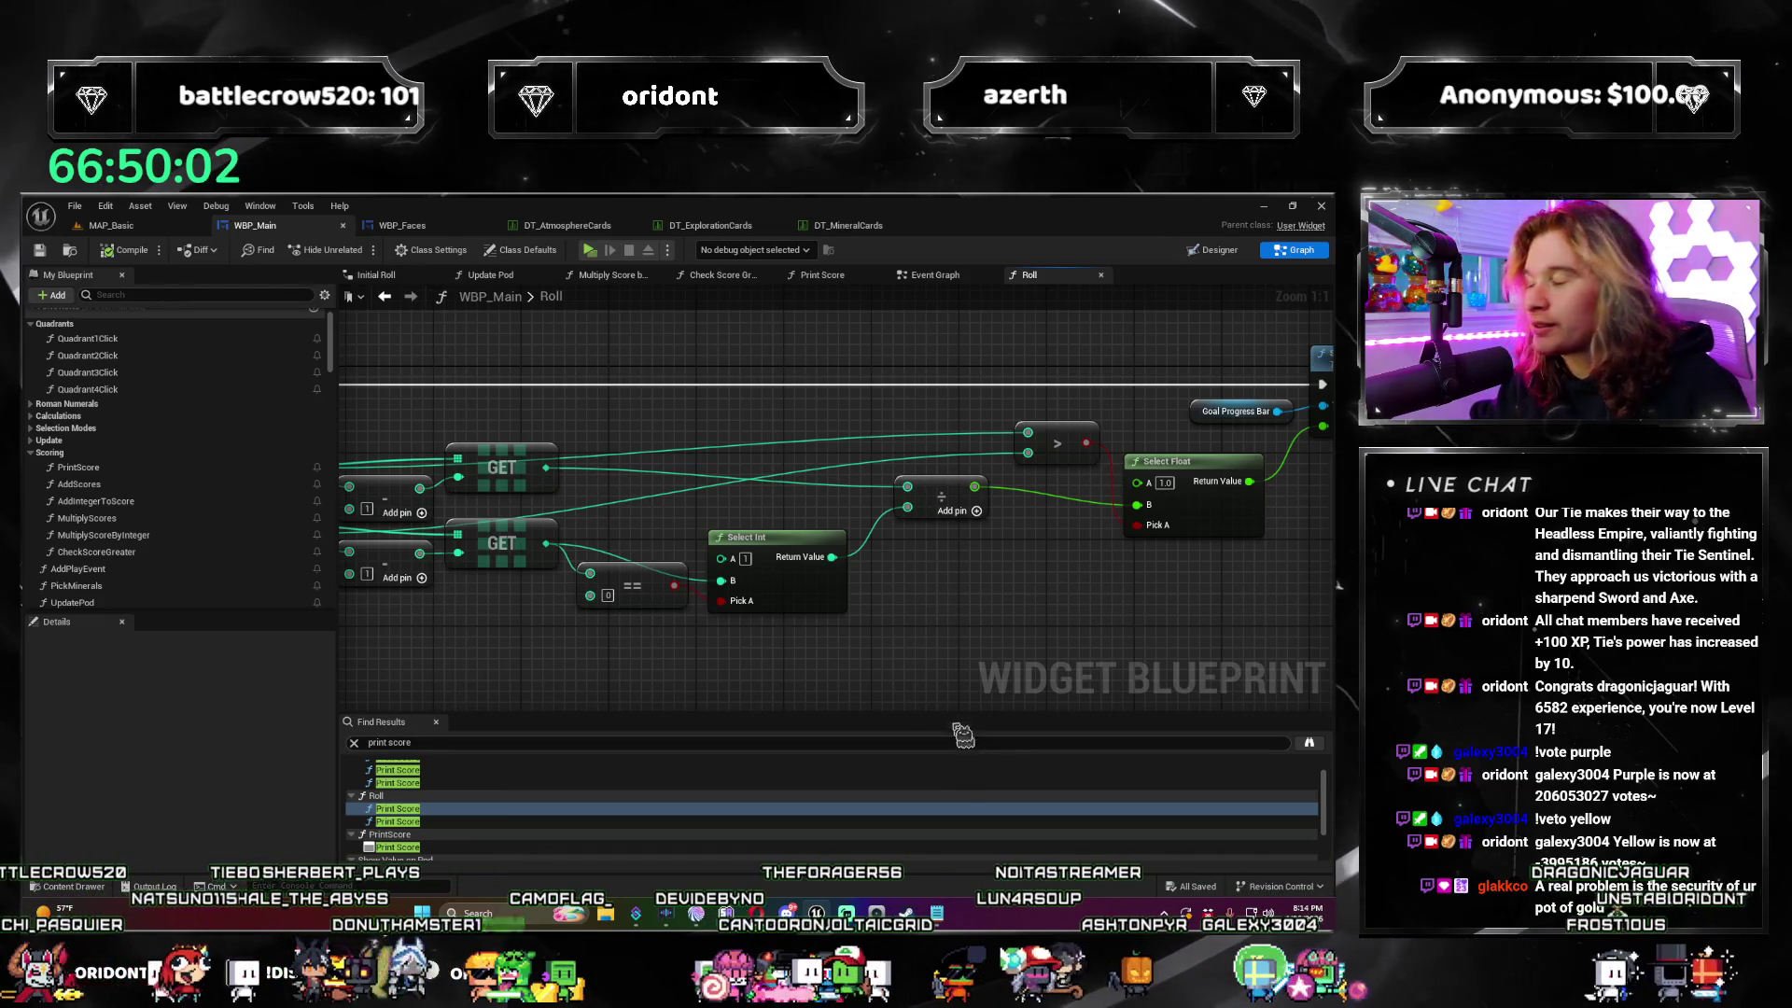
mouse_move(836, 603)
mouse_down()
mouse_move(668, 640)
mouse_move(730, 609)
mouse_move(937, 589)
mouse_move(957, 464)
mouse_move(1139, 469)
mouse_up()
scroll(957, 464, down, 2)
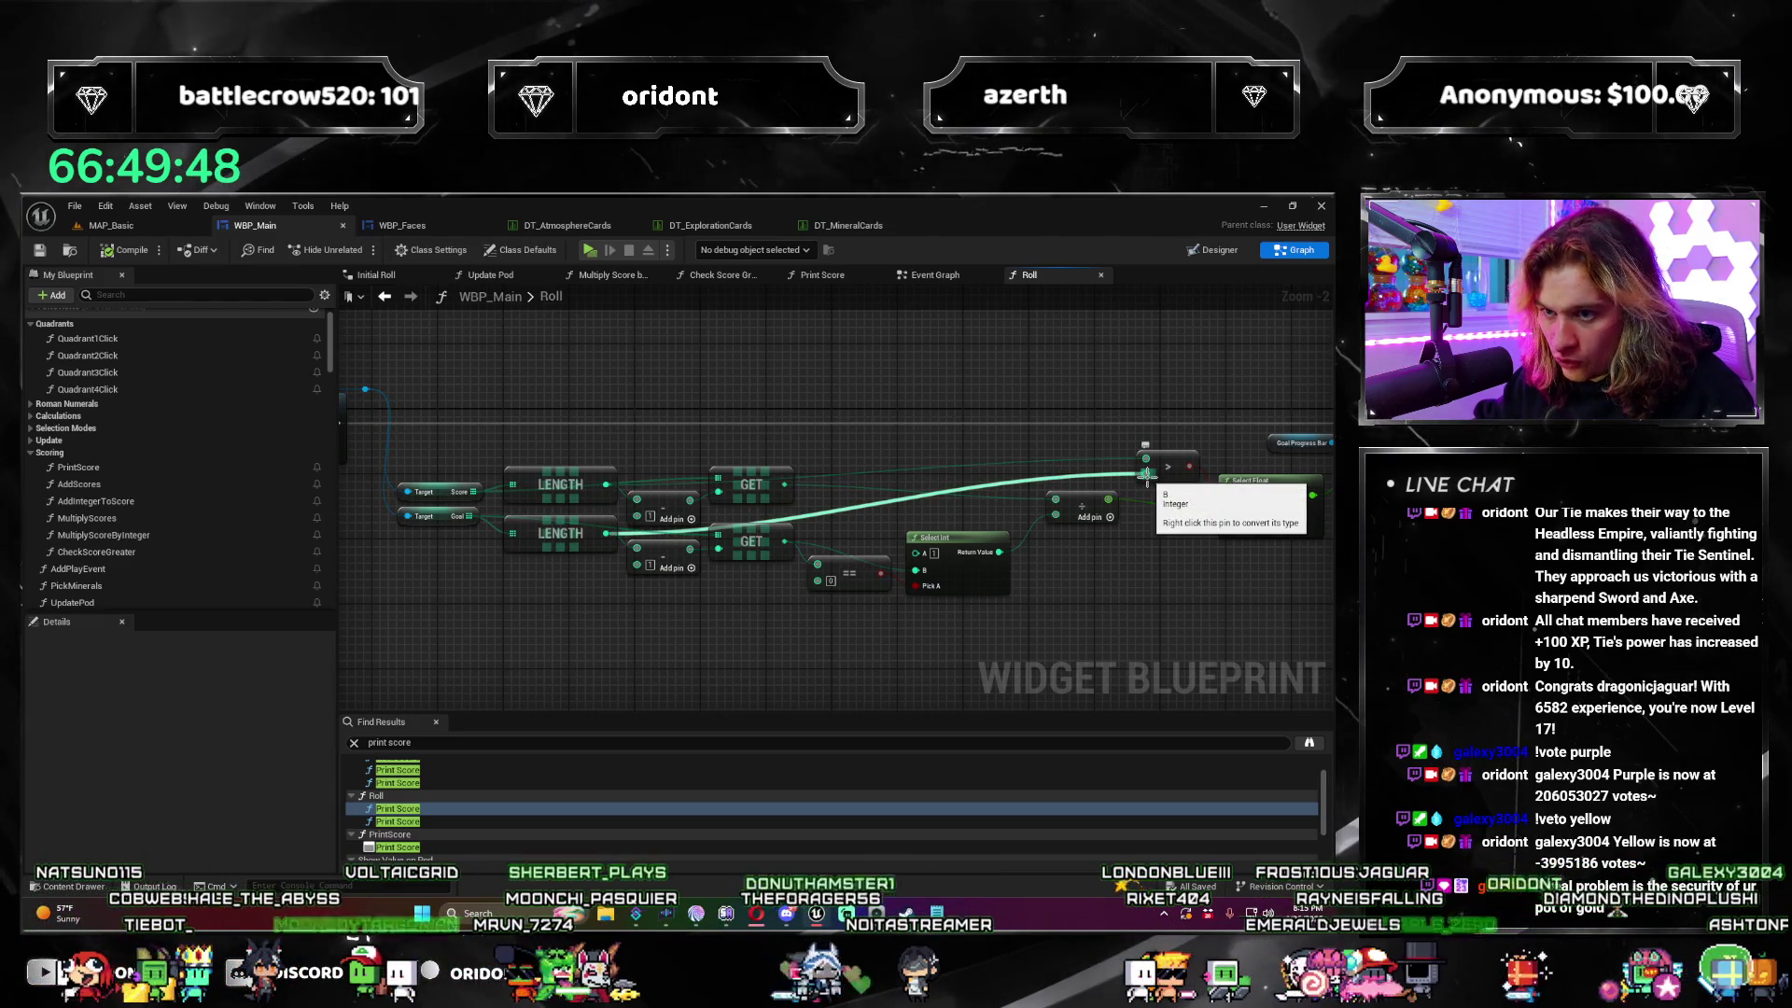
scroll(1147, 471, up, 1)
mouse_move(1147, 471)
mouse_down()
mouse_move(911, 584)
mouse_move(1170, 498)
mouse_move(940, 631)
mouse_up()
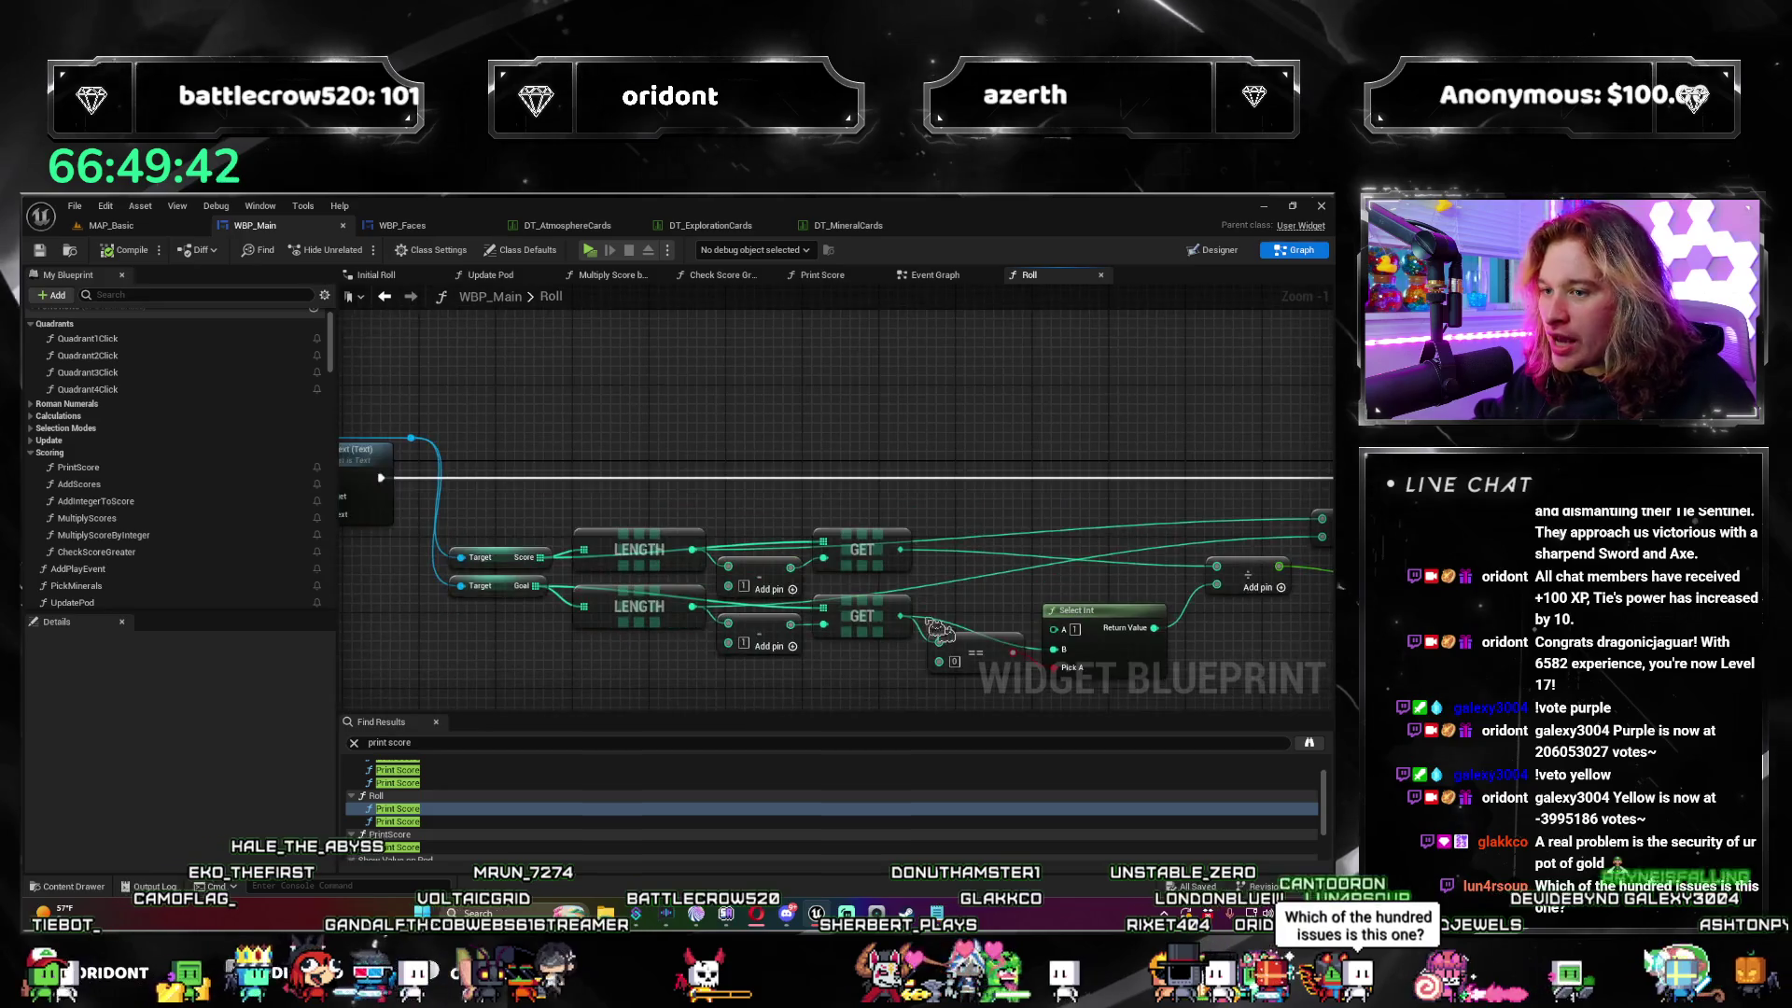
drag(607, 652, 568, 490)
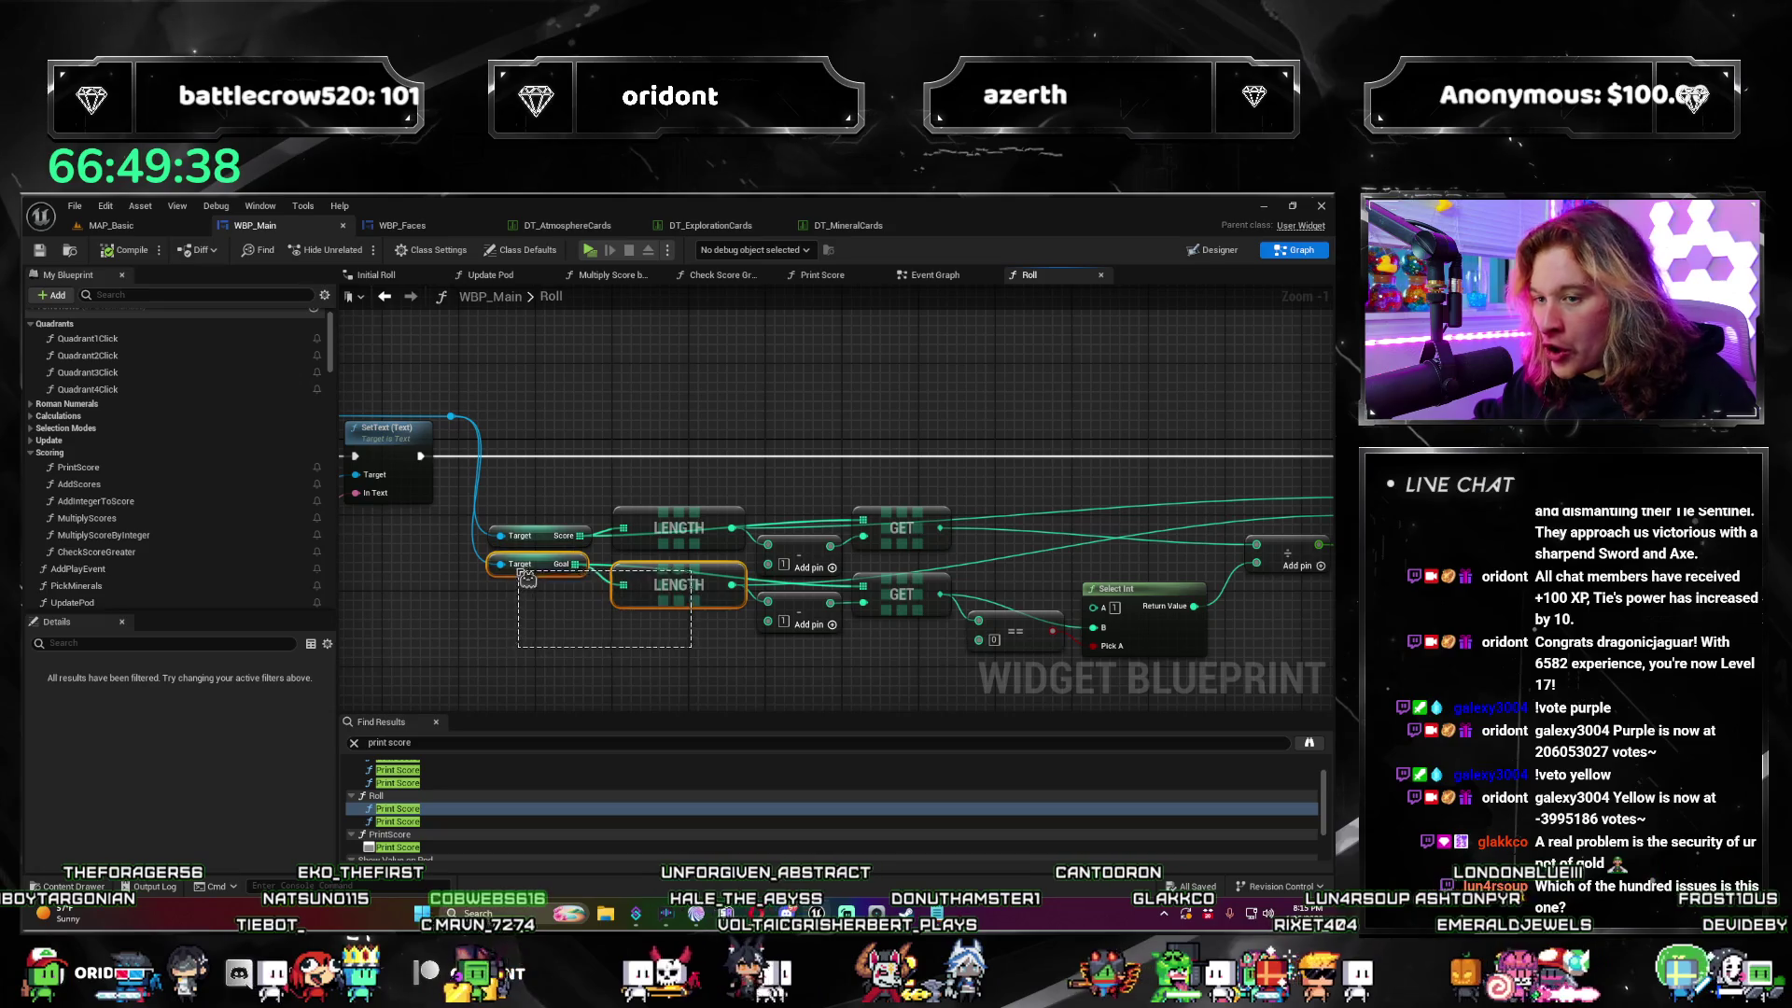
drag(558, 656, 53, 616)
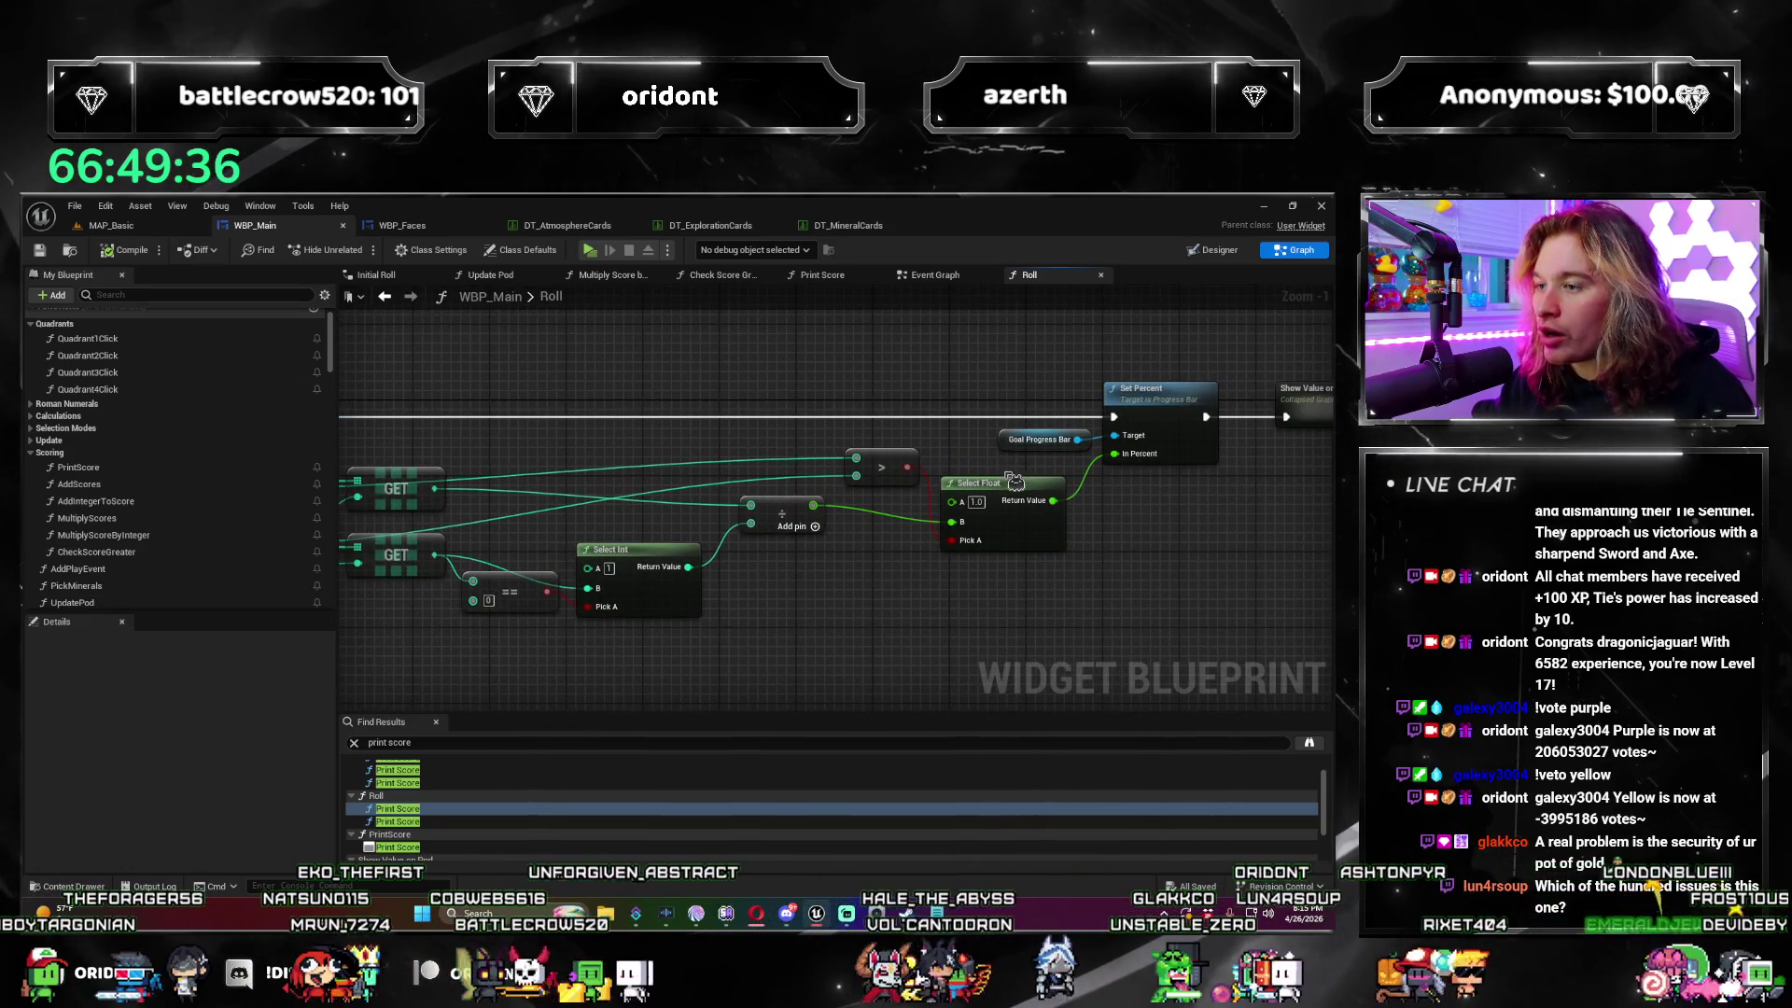
drag(931, 595, 1020, 573)
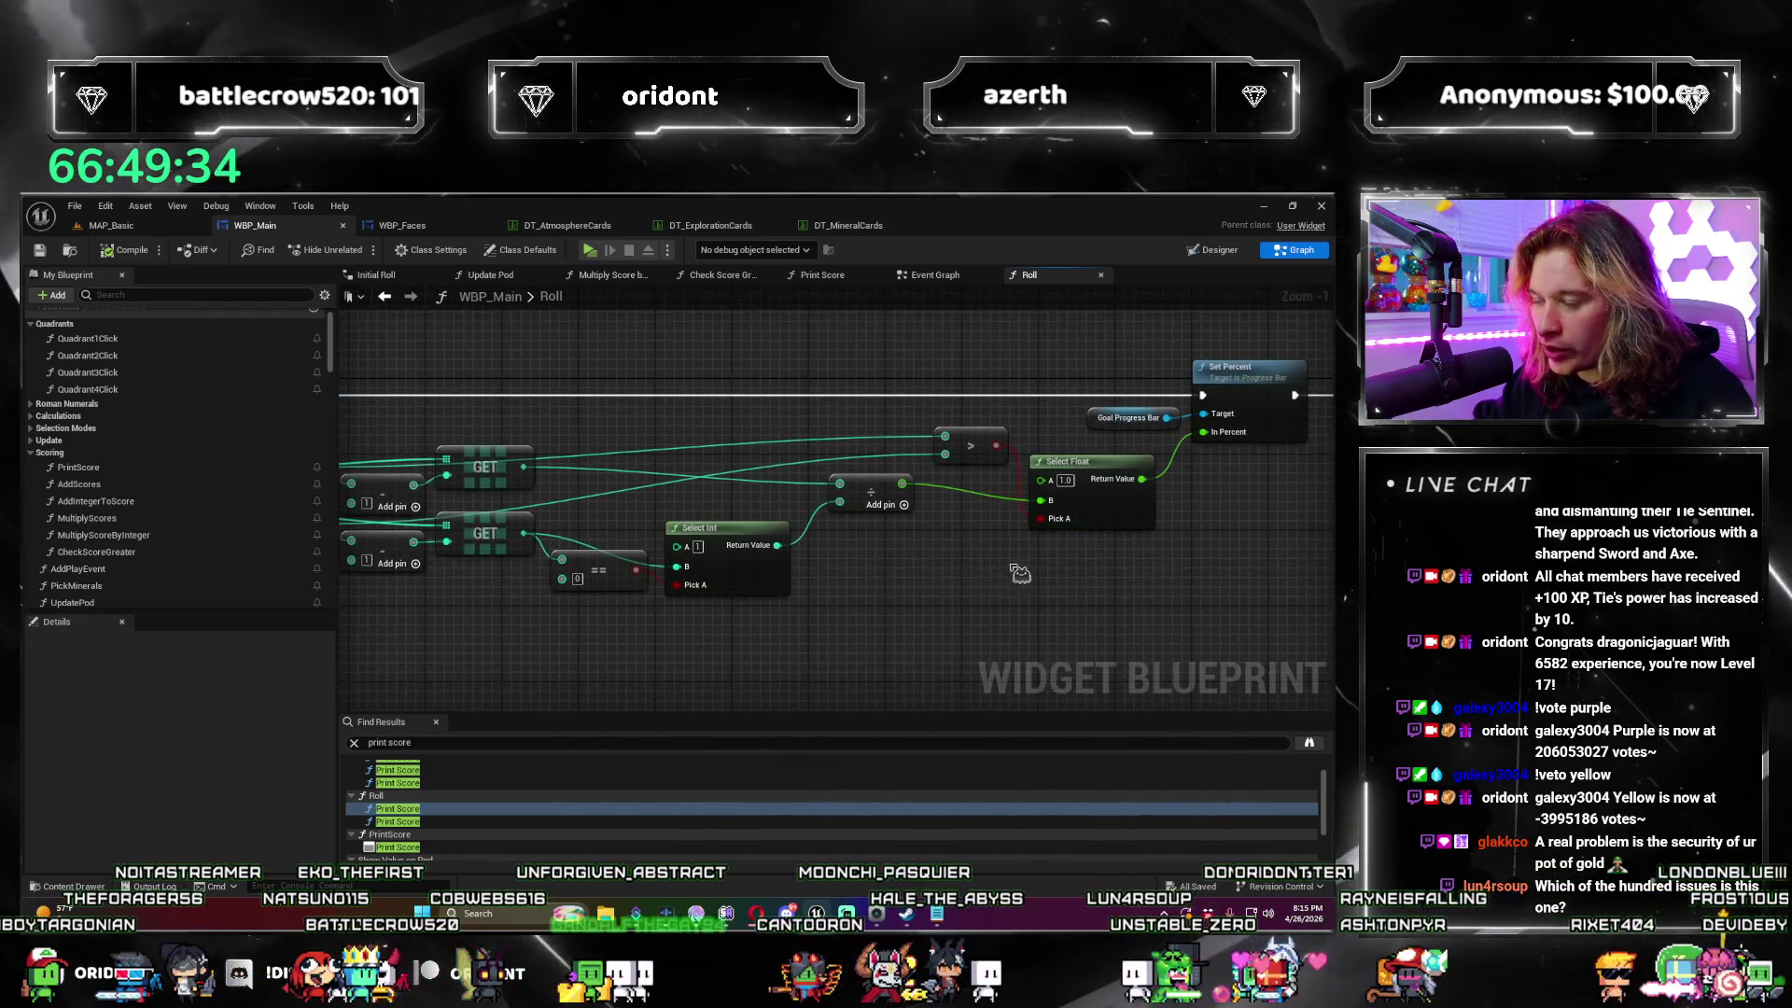
scroll(1020, 573, down, 2)
mouse_move(644, 644)
mouse_down()
mouse_move(910, 661)
mouse_move(654, 601)
mouse_up()
scroll(910, 660, down, 2)
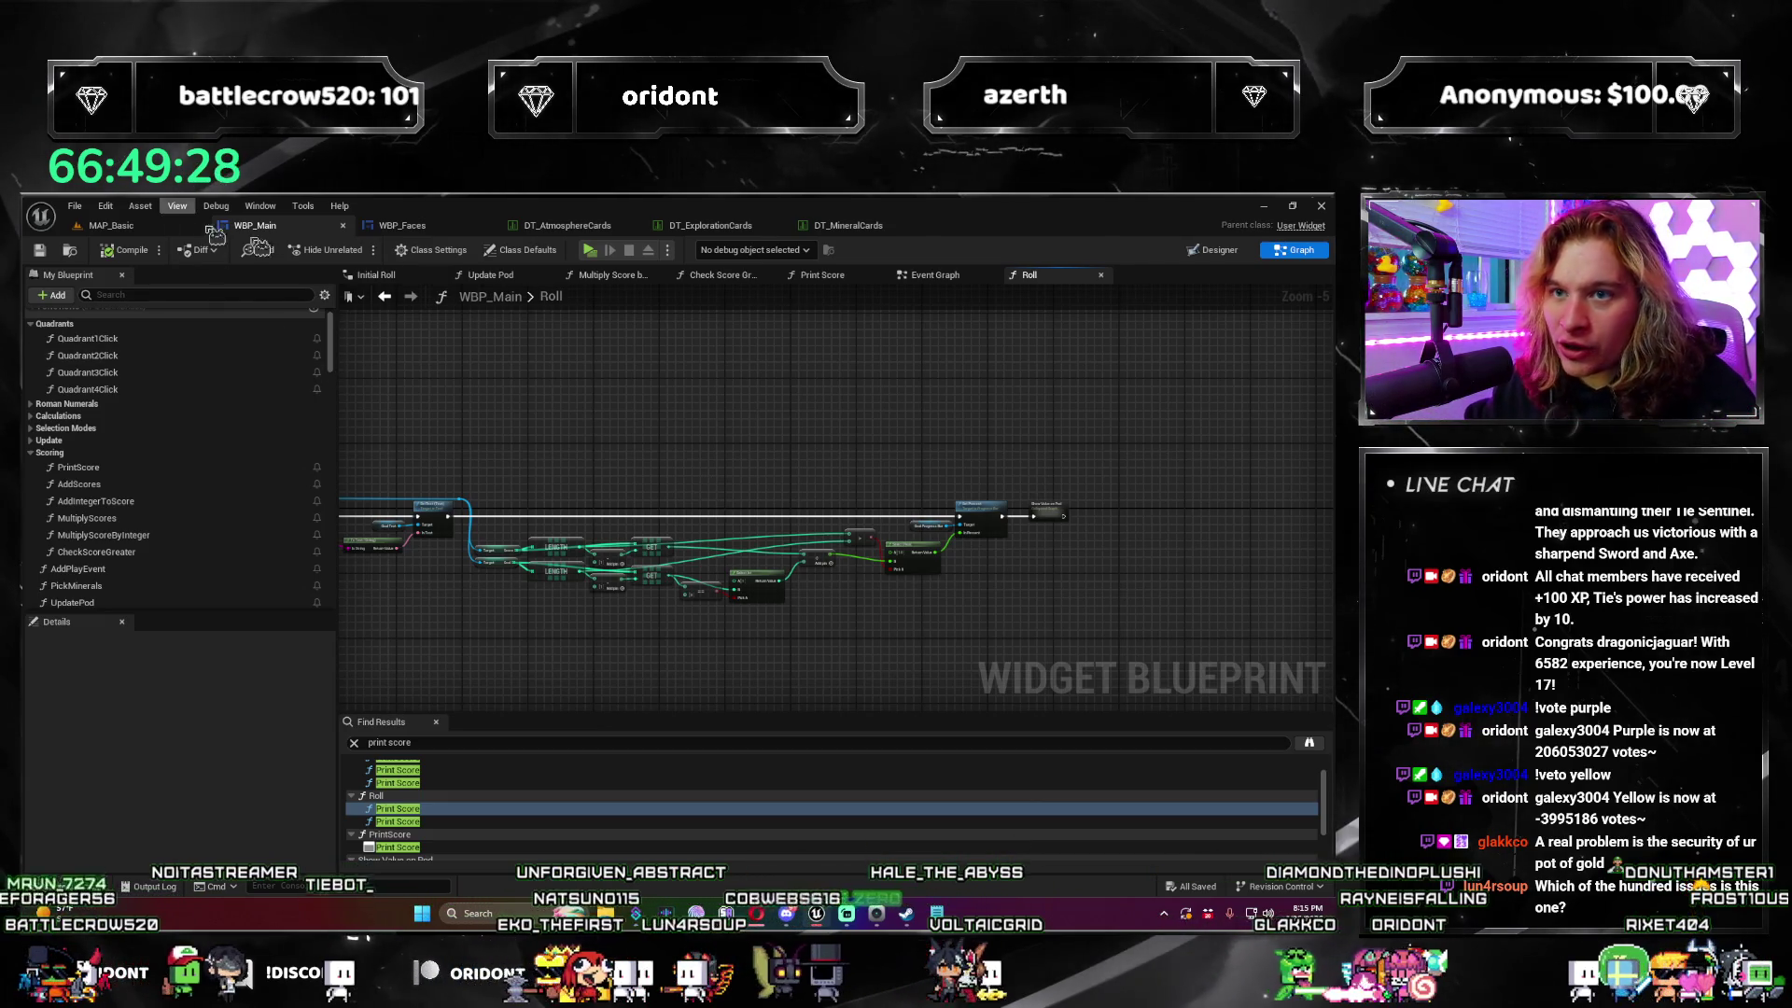
click(591, 254)
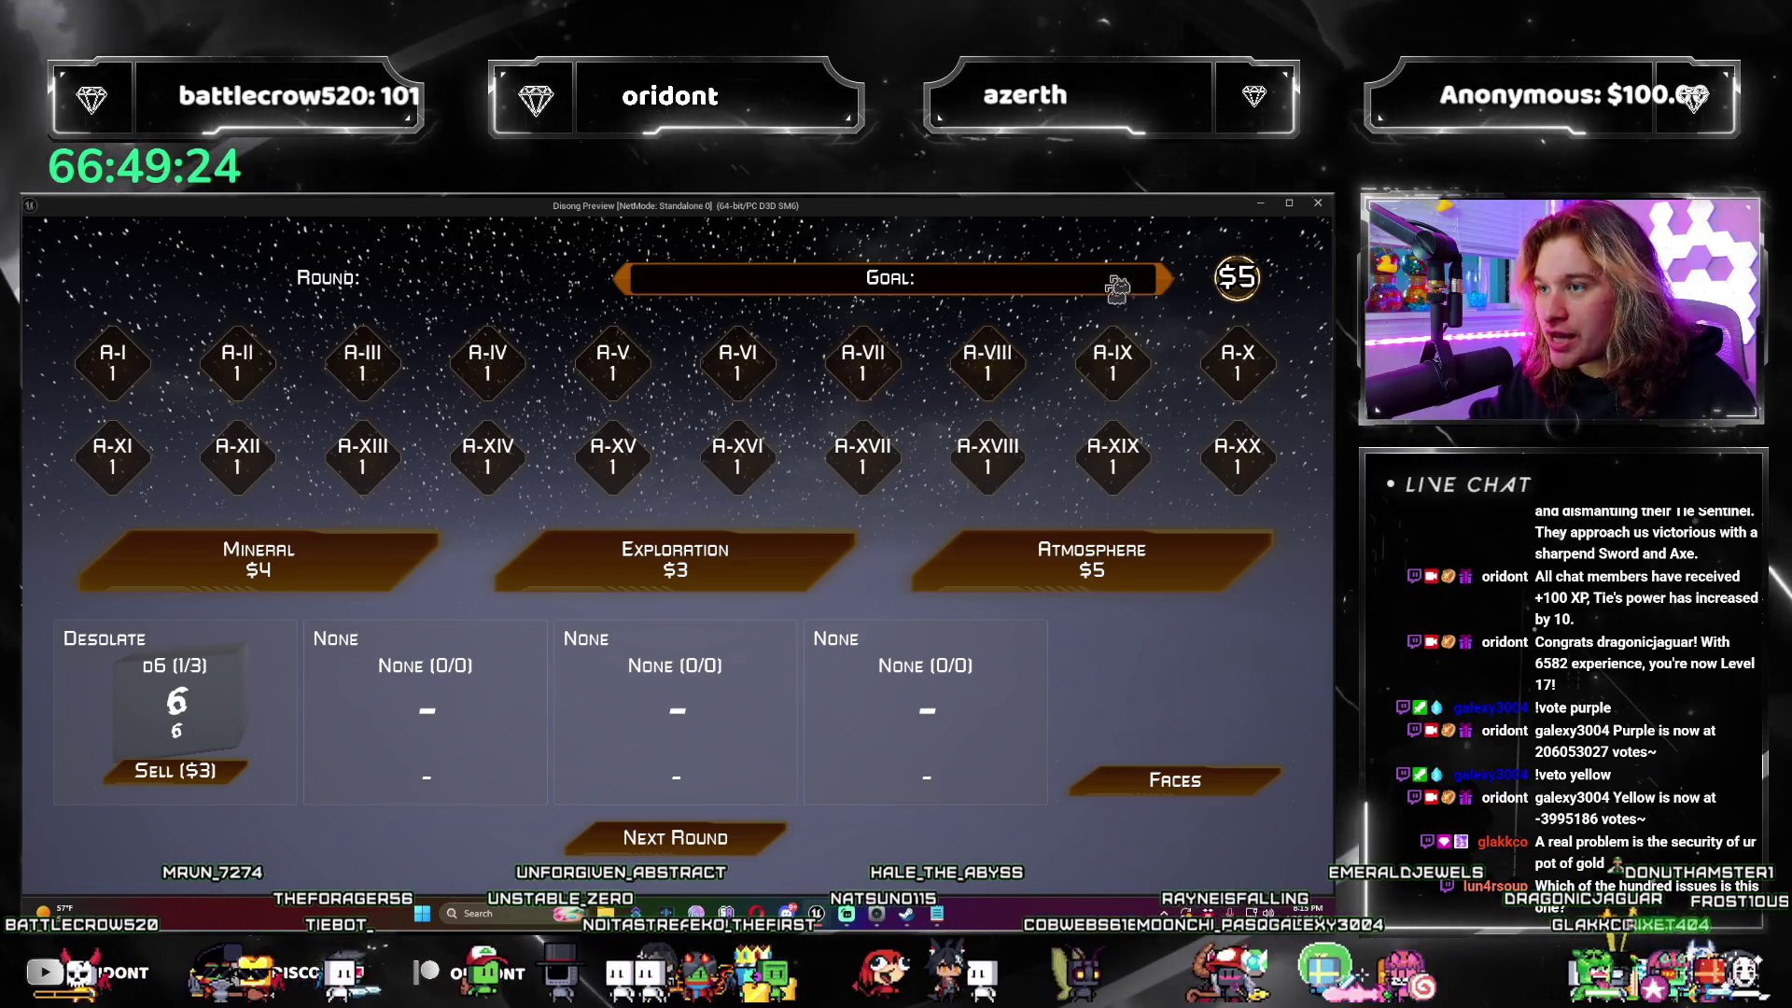
click(742, 840)
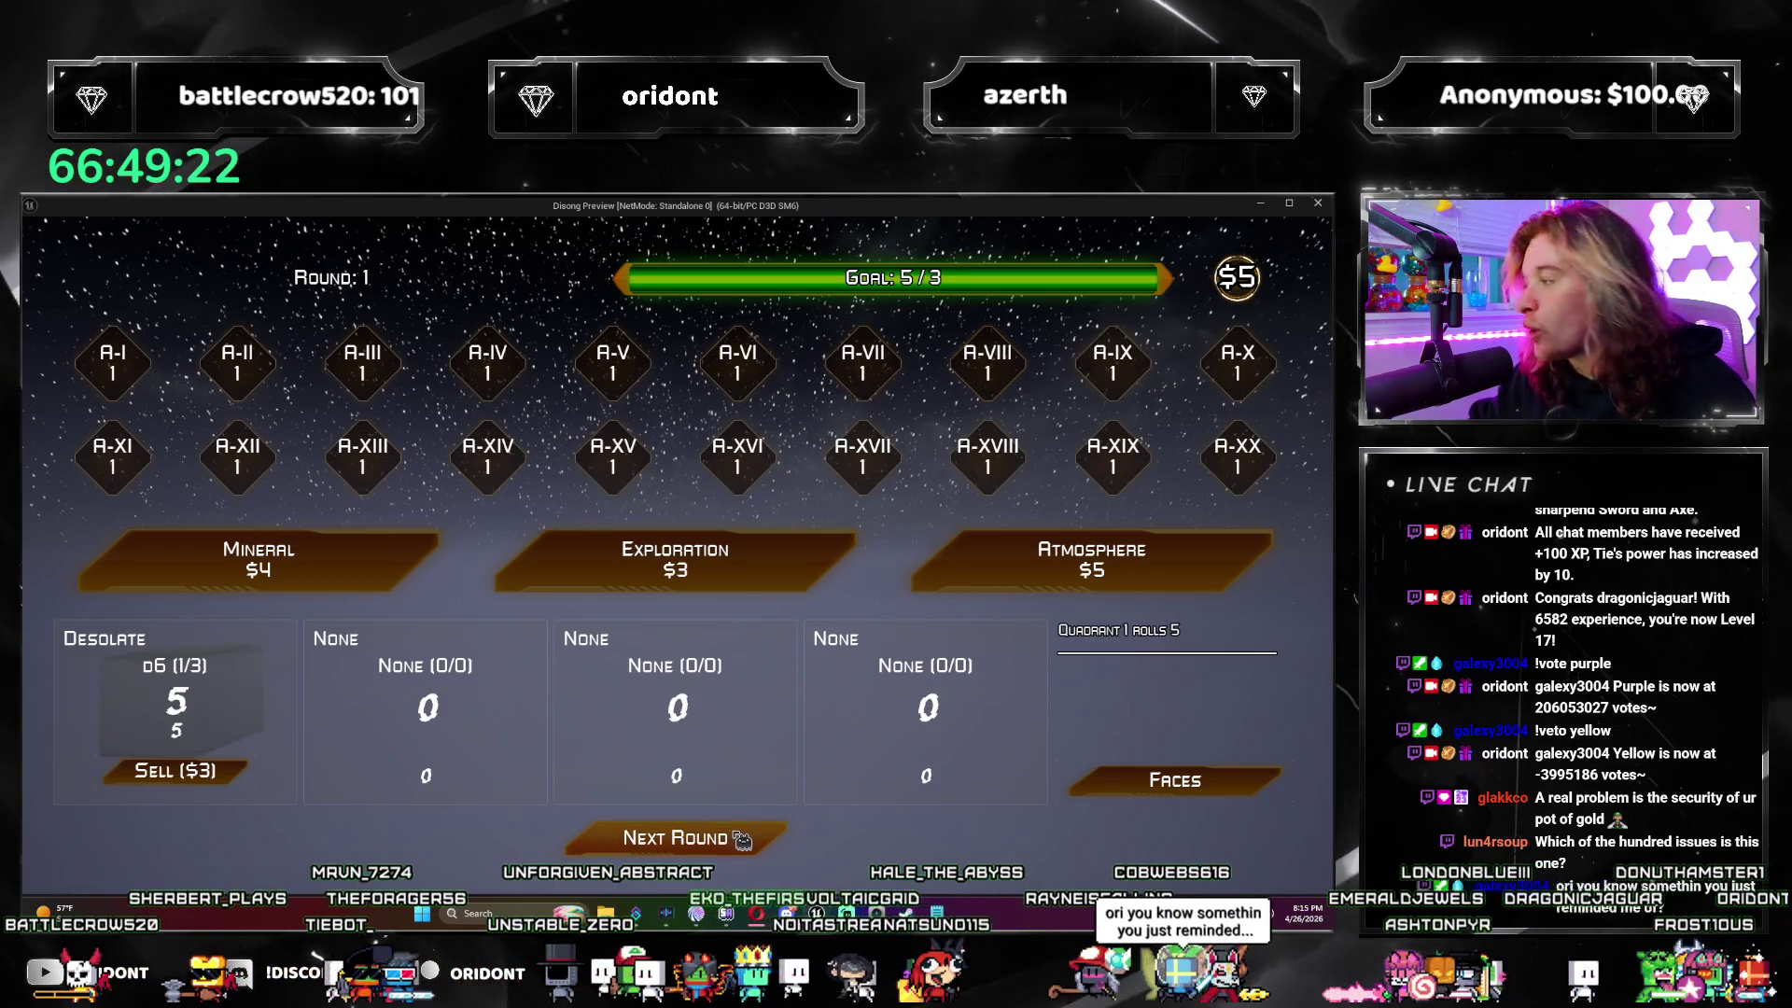
click(742, 840)
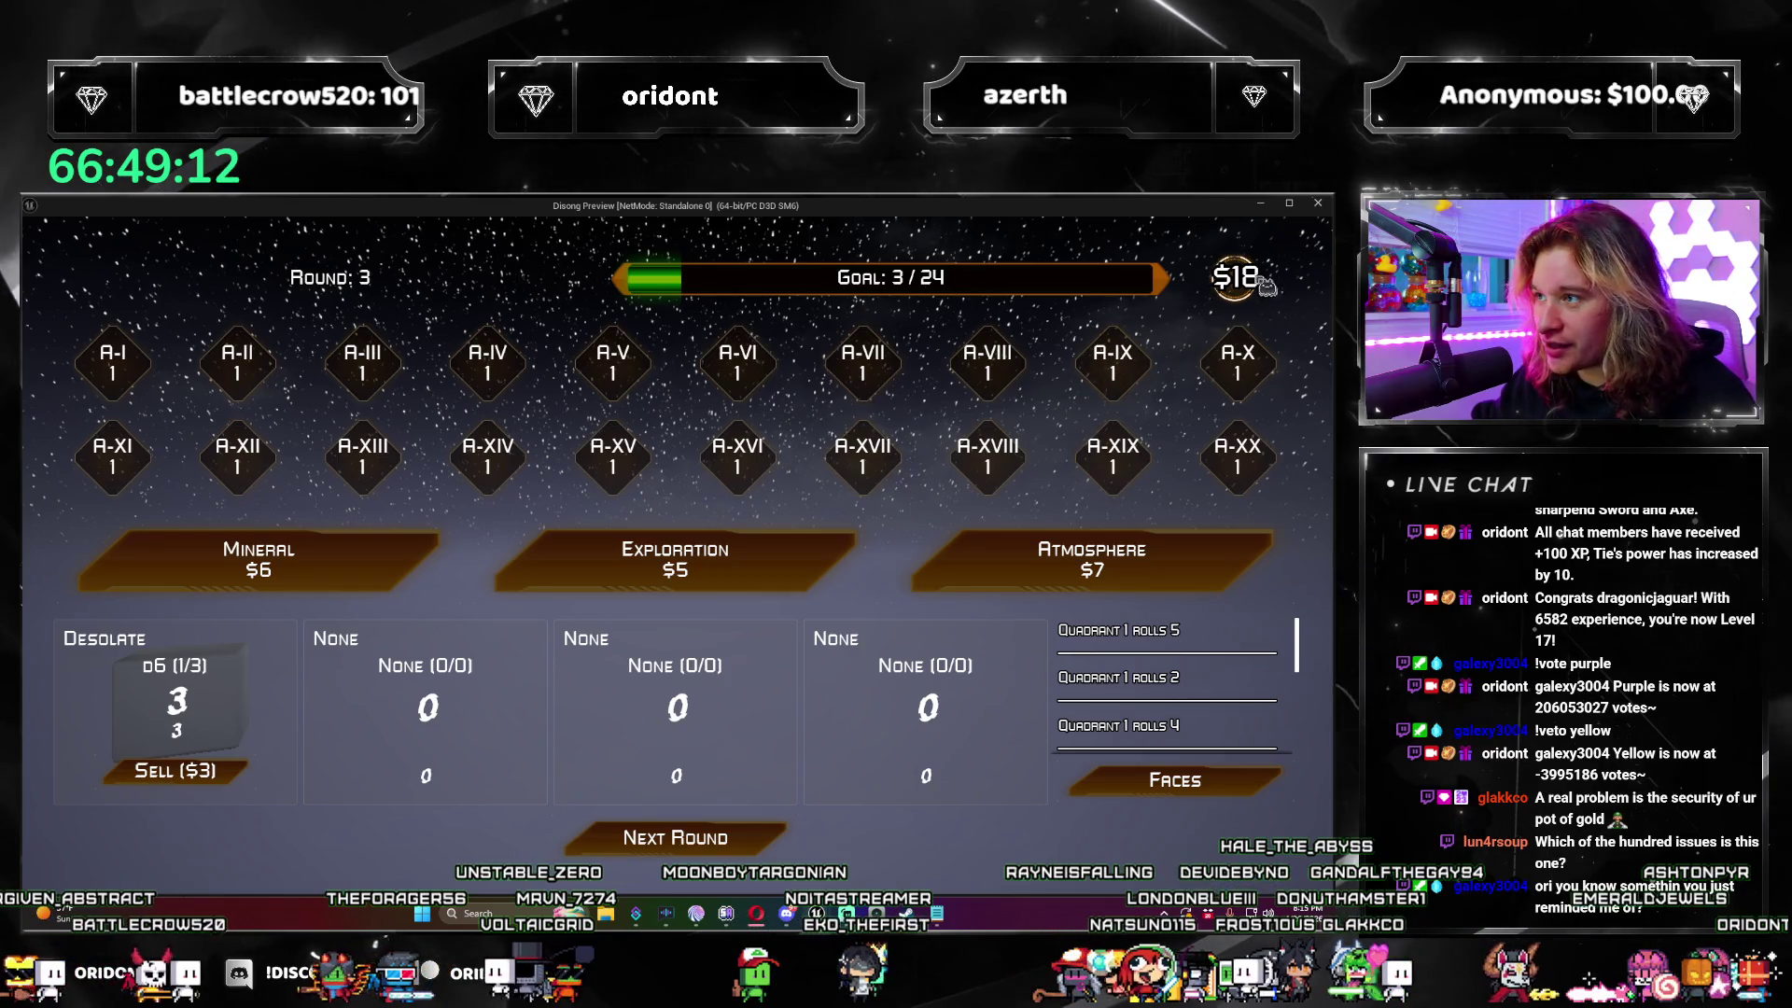
click(1320, 205)
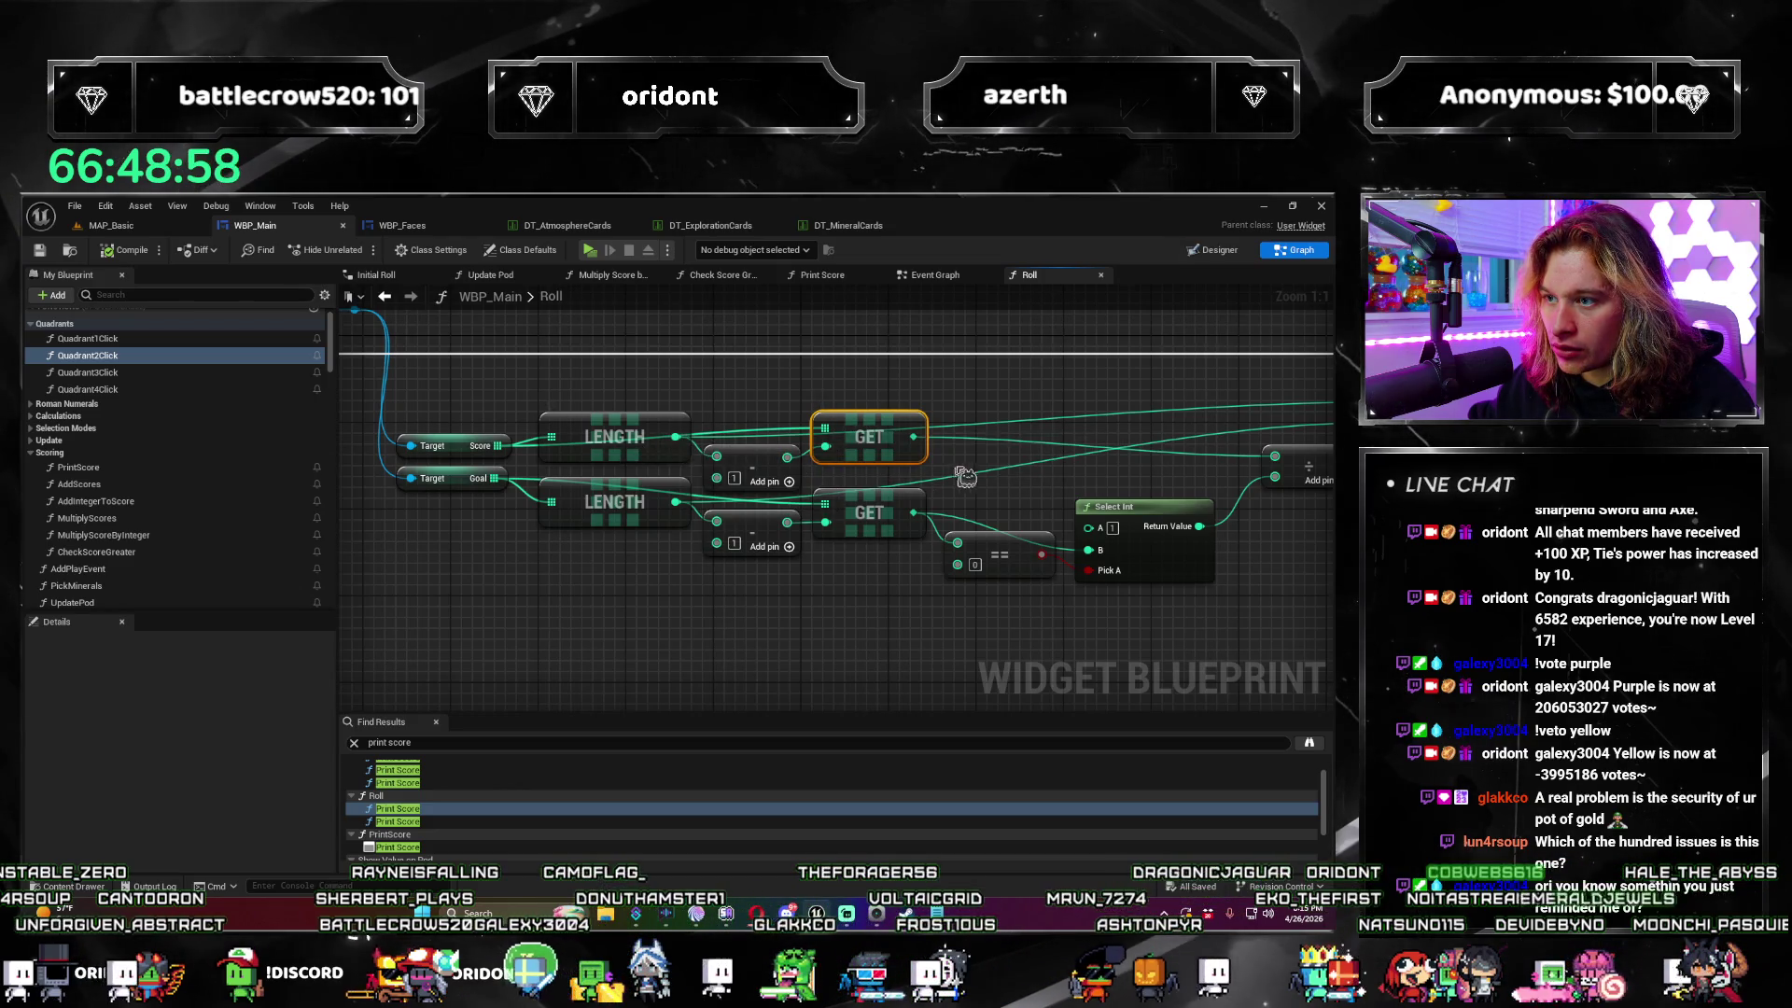
Step: Pan around the Roll graph to locate Select Int, Set Percent and Show Value on Pod
drag(965, 475, 825, 489)
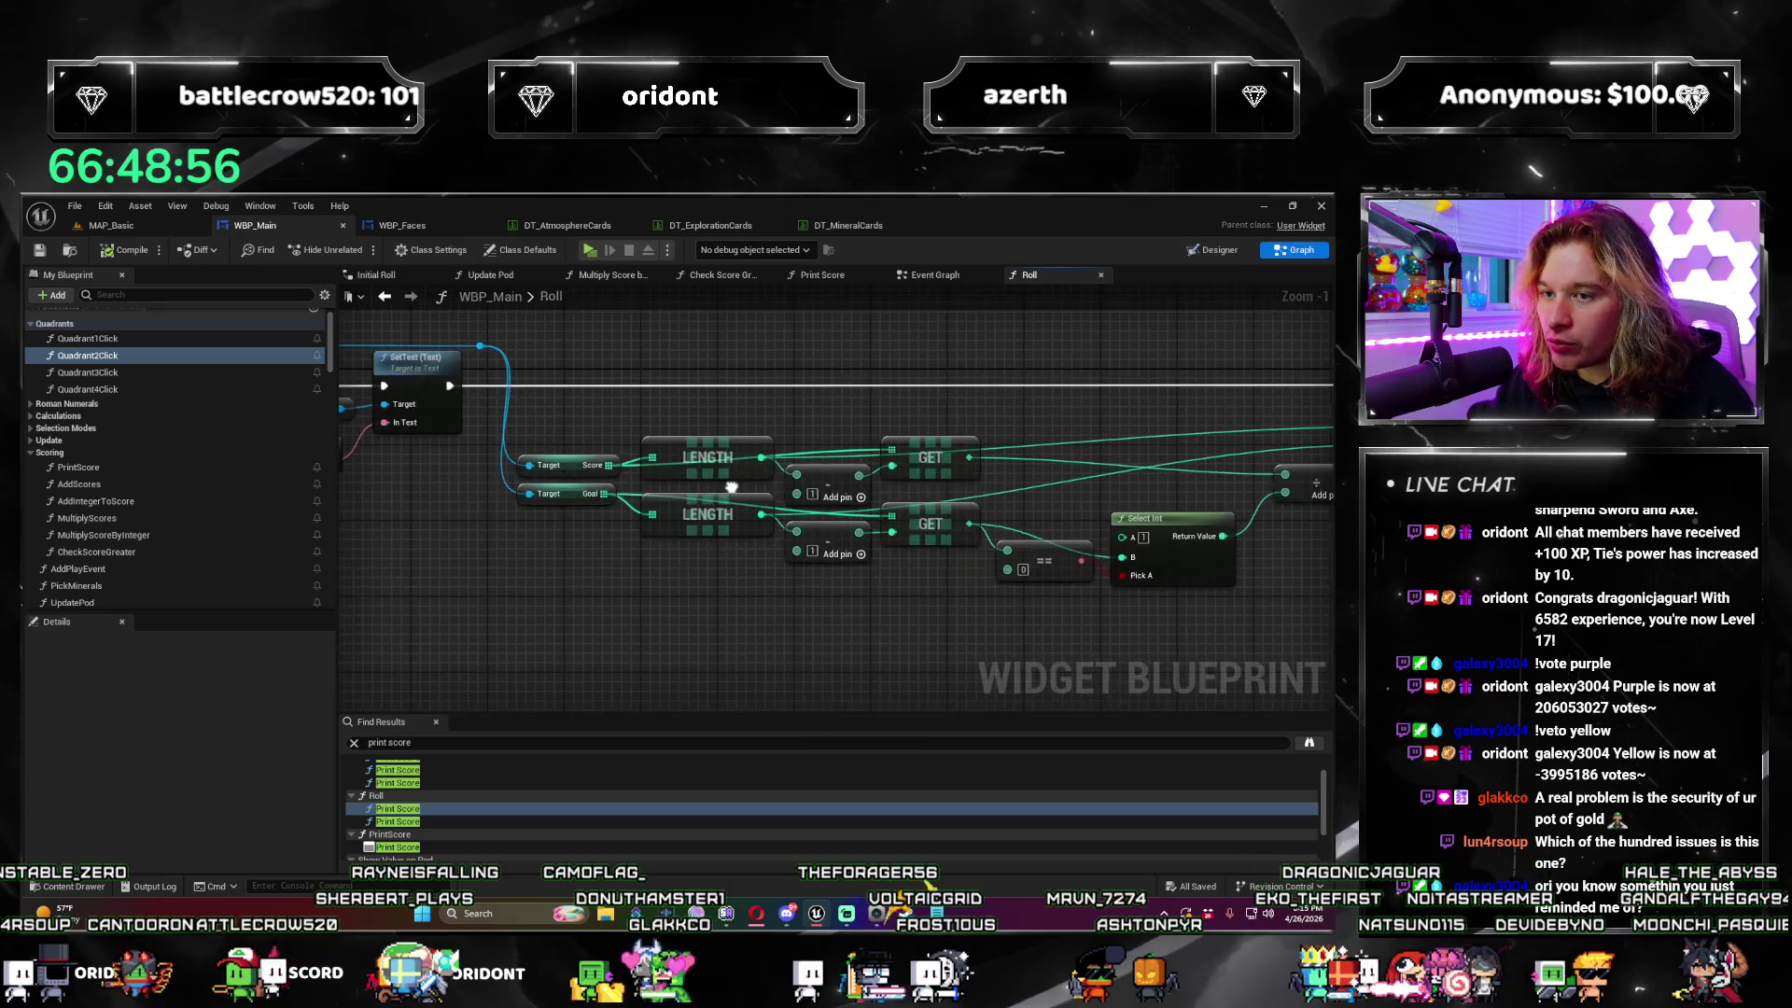
drag(478, 482, 542, 493)
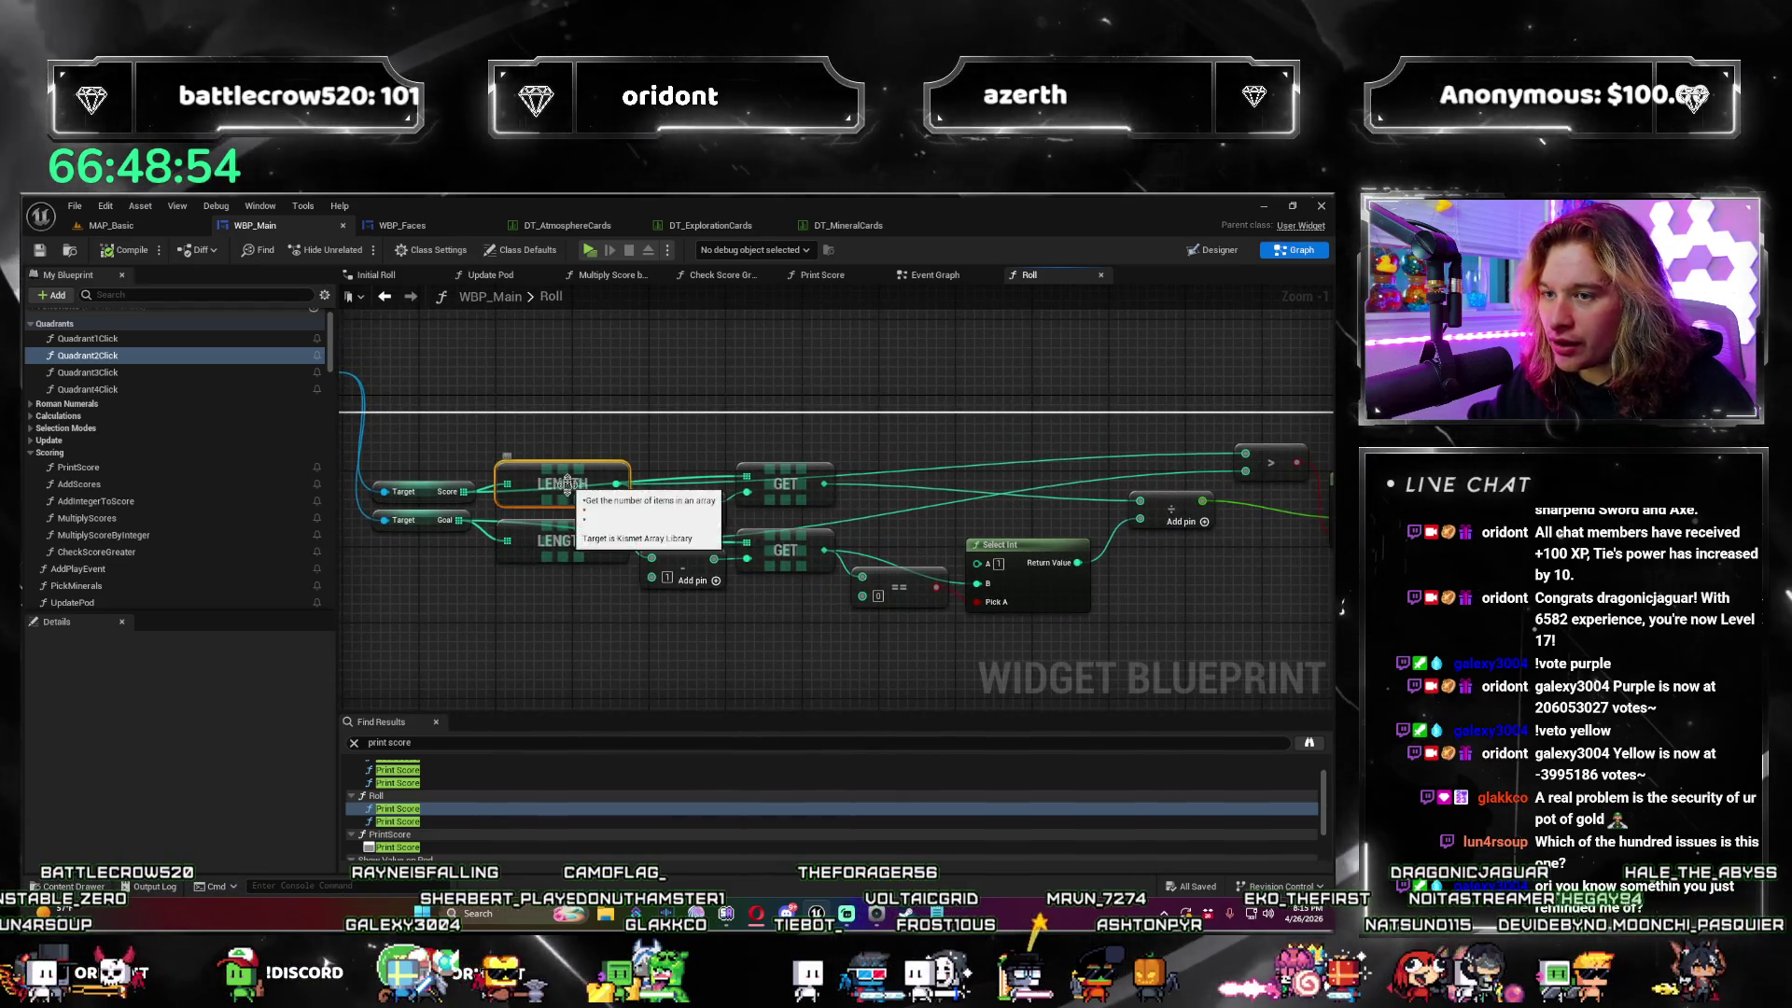
click(587, 541)
mouse_move(682, 633)
mouse_down()
mouse_move(588, 607)
mouse_move(461, 624)
mouse_up()
mouse_move(744, 628)
mouse_down()
mouse_move(525, 598)
mouse_move(978, 574)
mouse_up()
mouse_move(1247, 613)
mouse_down()
mouse_move(871, 620)
mouse_move(1193, 623)
mouse_move(1128, 560)
mouse_move(1212, 532)
mouse_move(998, 554)
mouse_move(1220, 554)
mouse_up()
scroll(1144, 594, down, 1)
scroll(1220, 555, down, 1)
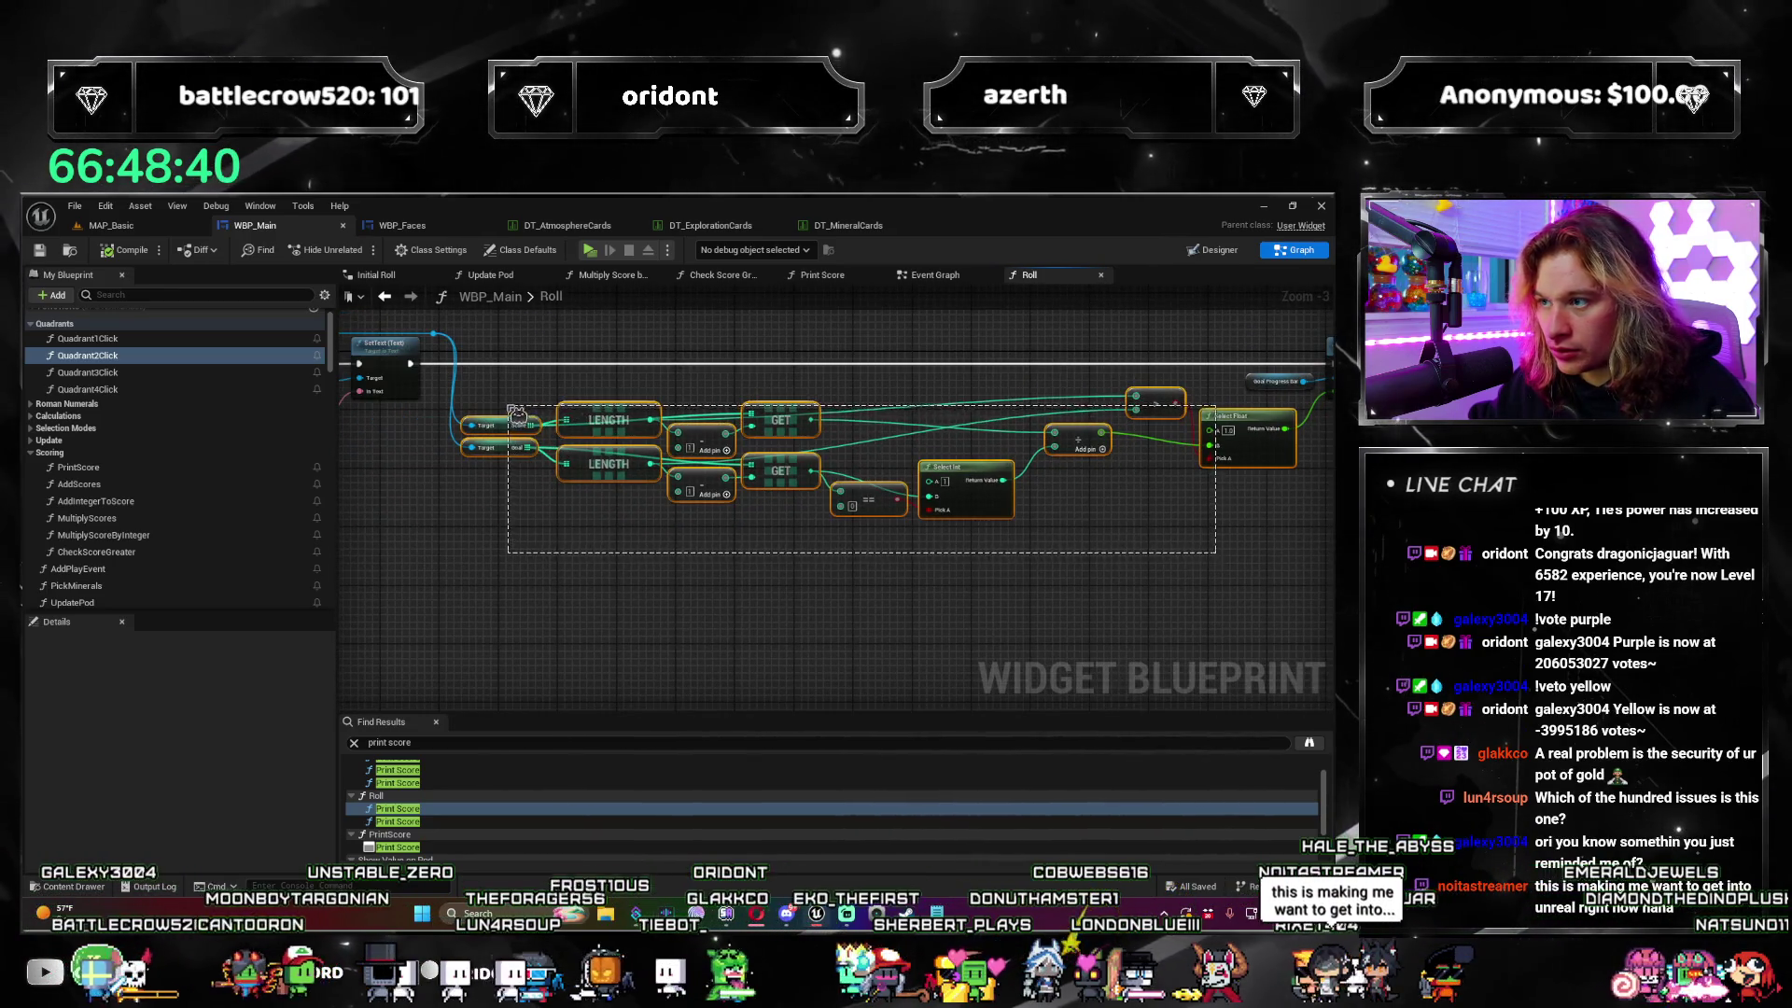
mouse_move(1202, 415)
mouse_down()
mouse_move(1154, 467)
mouse_move(752, 429)
mouse_up()
Step: Shift the Set Percent, Goal Progress Bar and Show Value on Pod nodes to the right
drag(869, 325, 1032, 326)
click(844, 443)
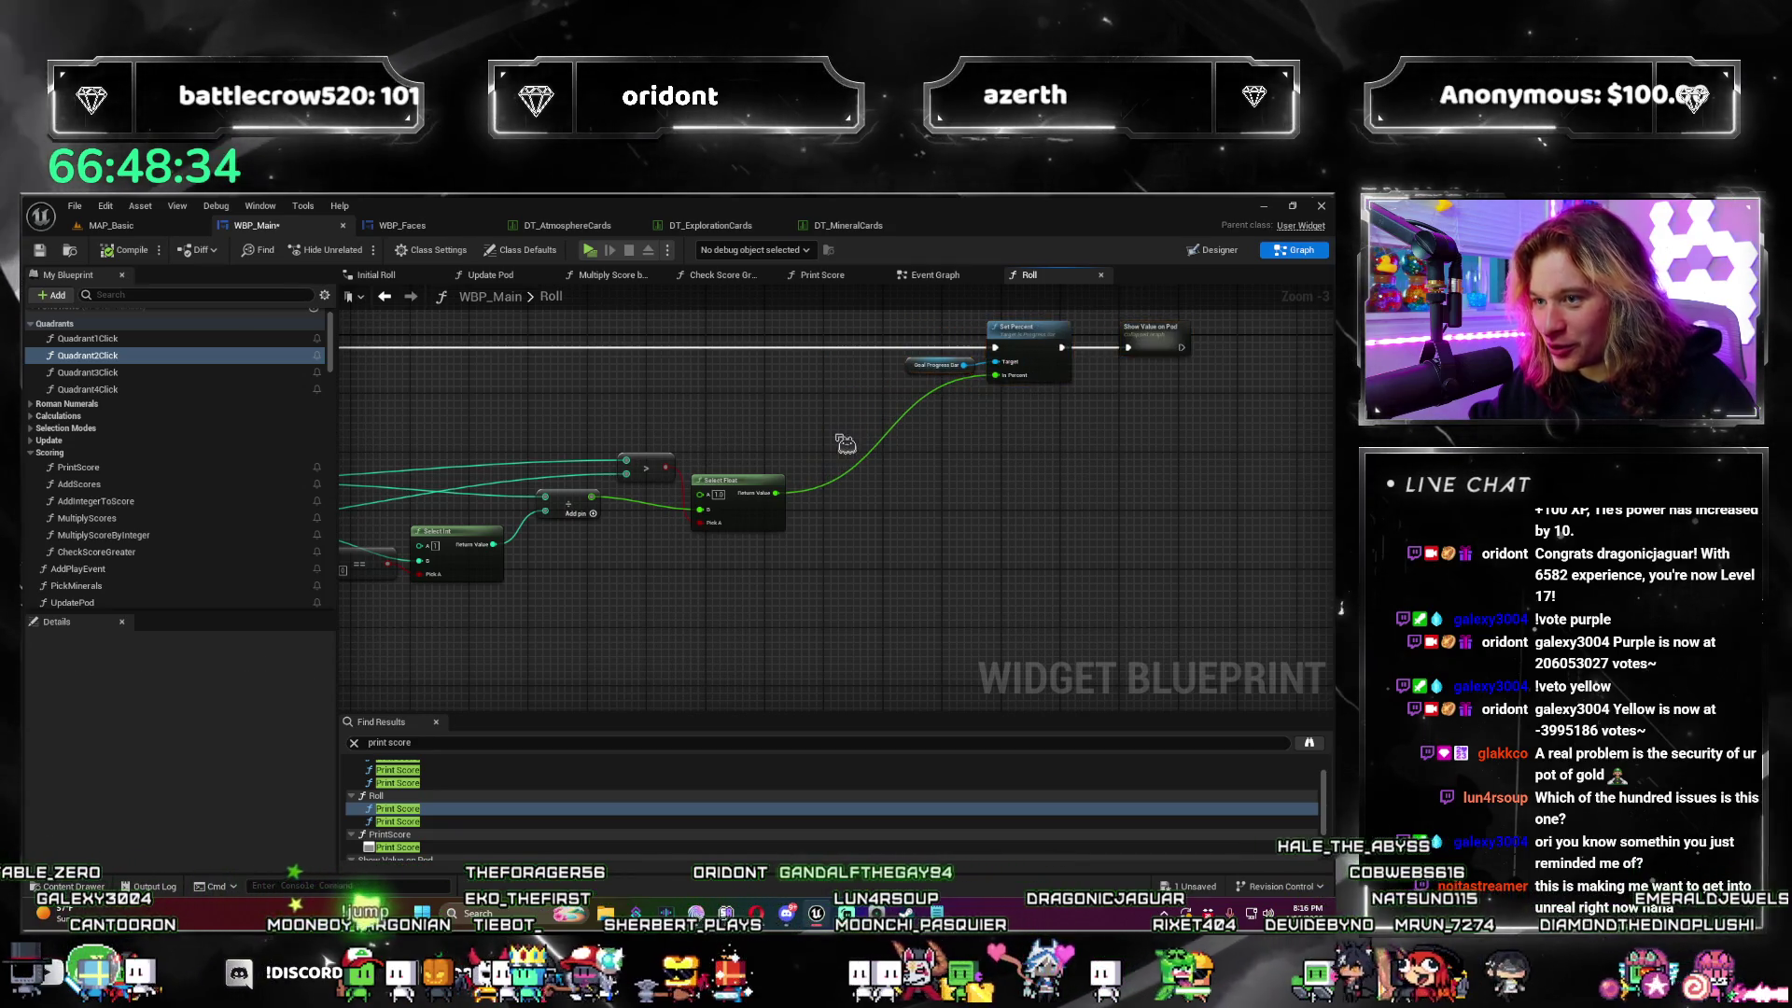
click(737, 490)
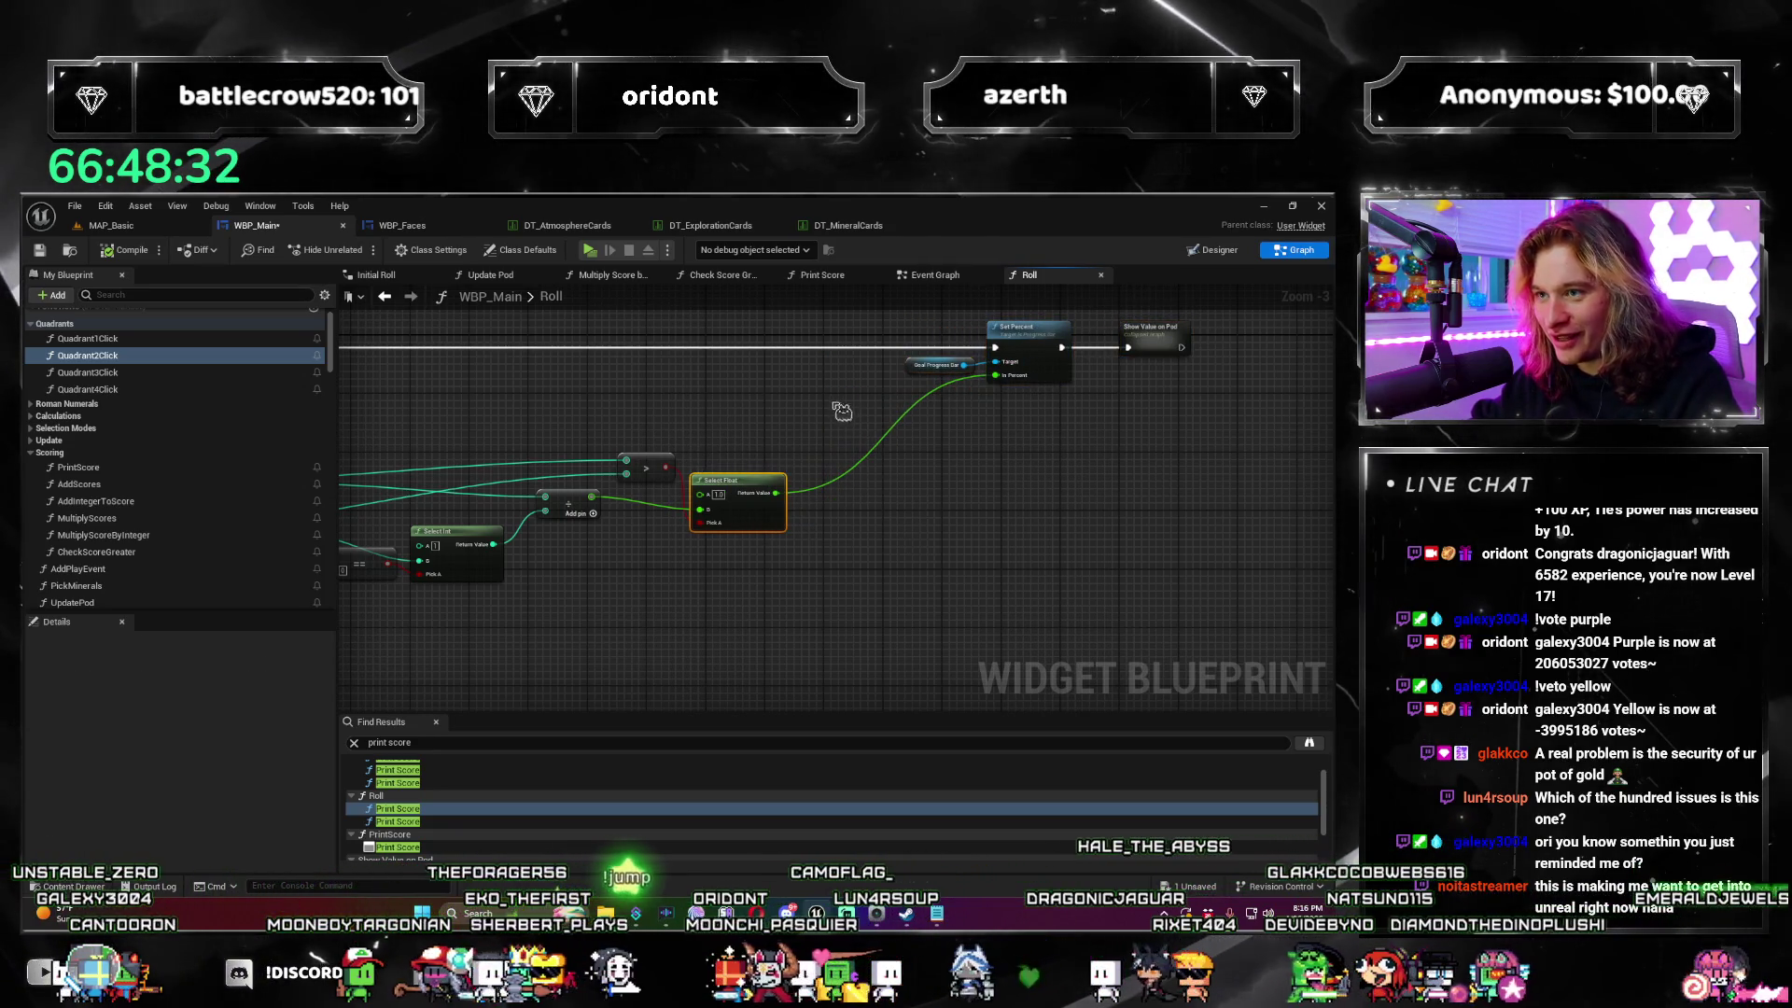
mouse_move(727, 448)
mouse_down()
mouse_move(812, 412)
mouse_move(983, 393)
mouse_move(936, 556)
mouse_up()
scroll(820, 399, up, 1)
click(976, 551)
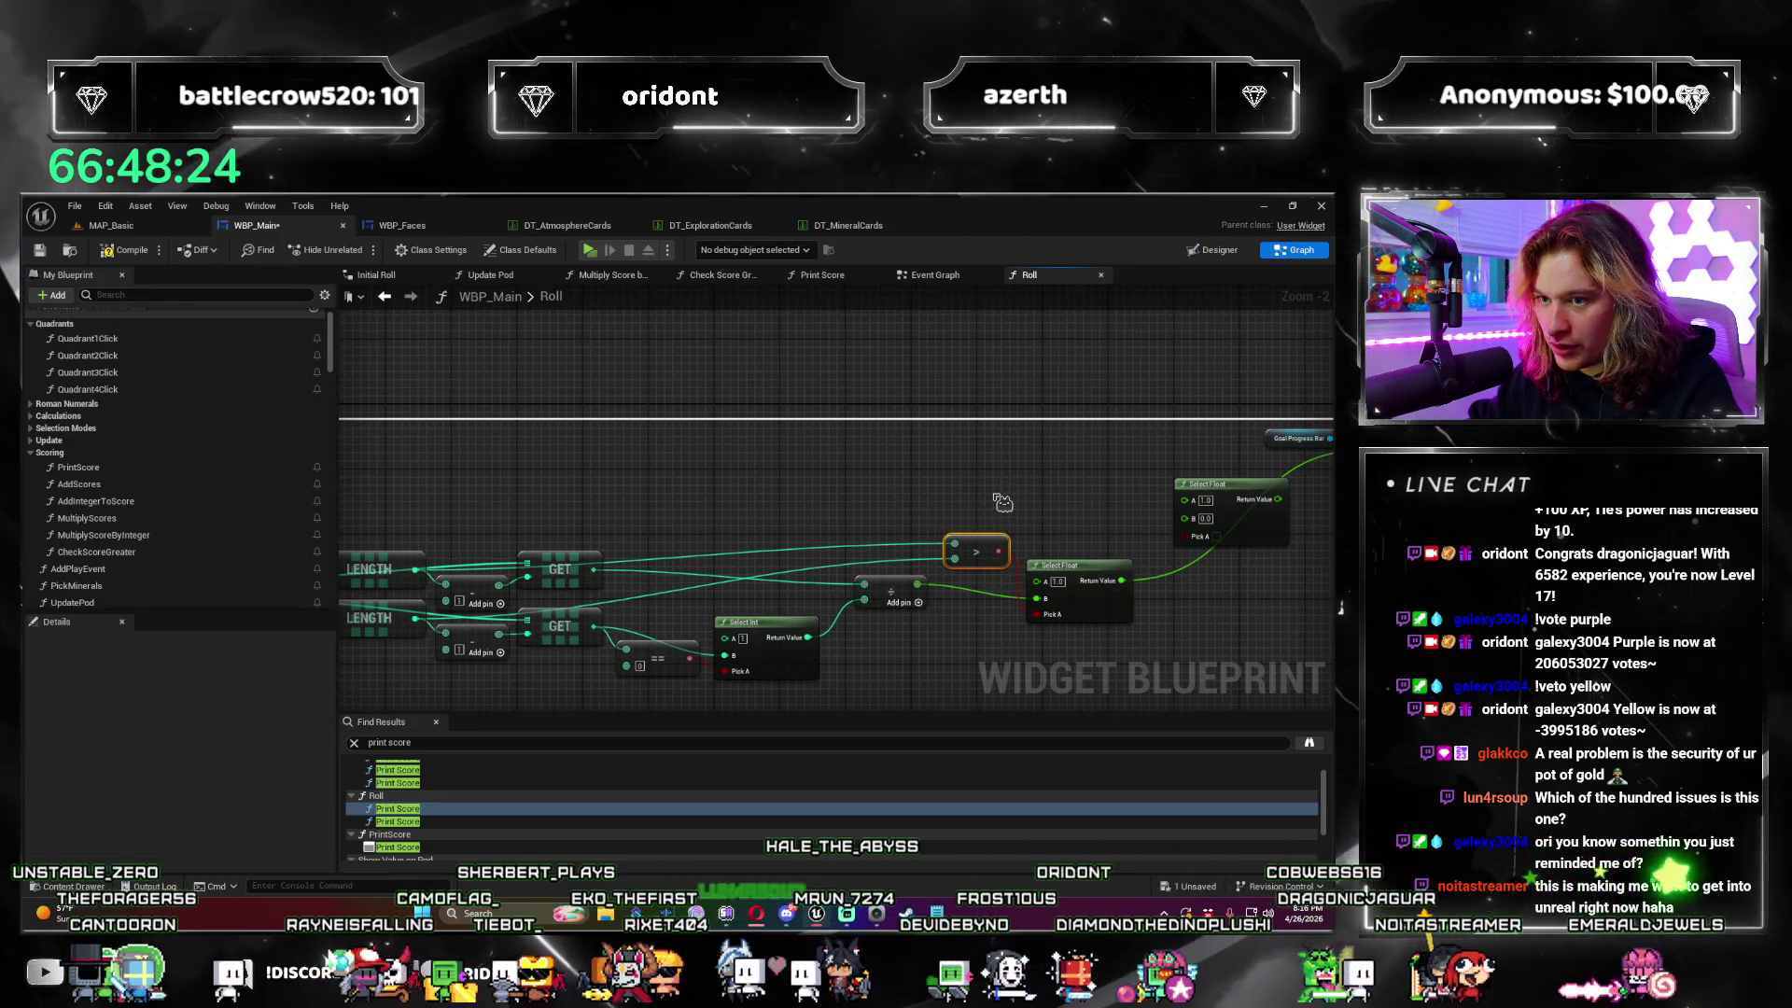
Step: Duplicate the > comparison node and wire LENGTH into the copy
key(ctrl+c)
key(ctrl+v)
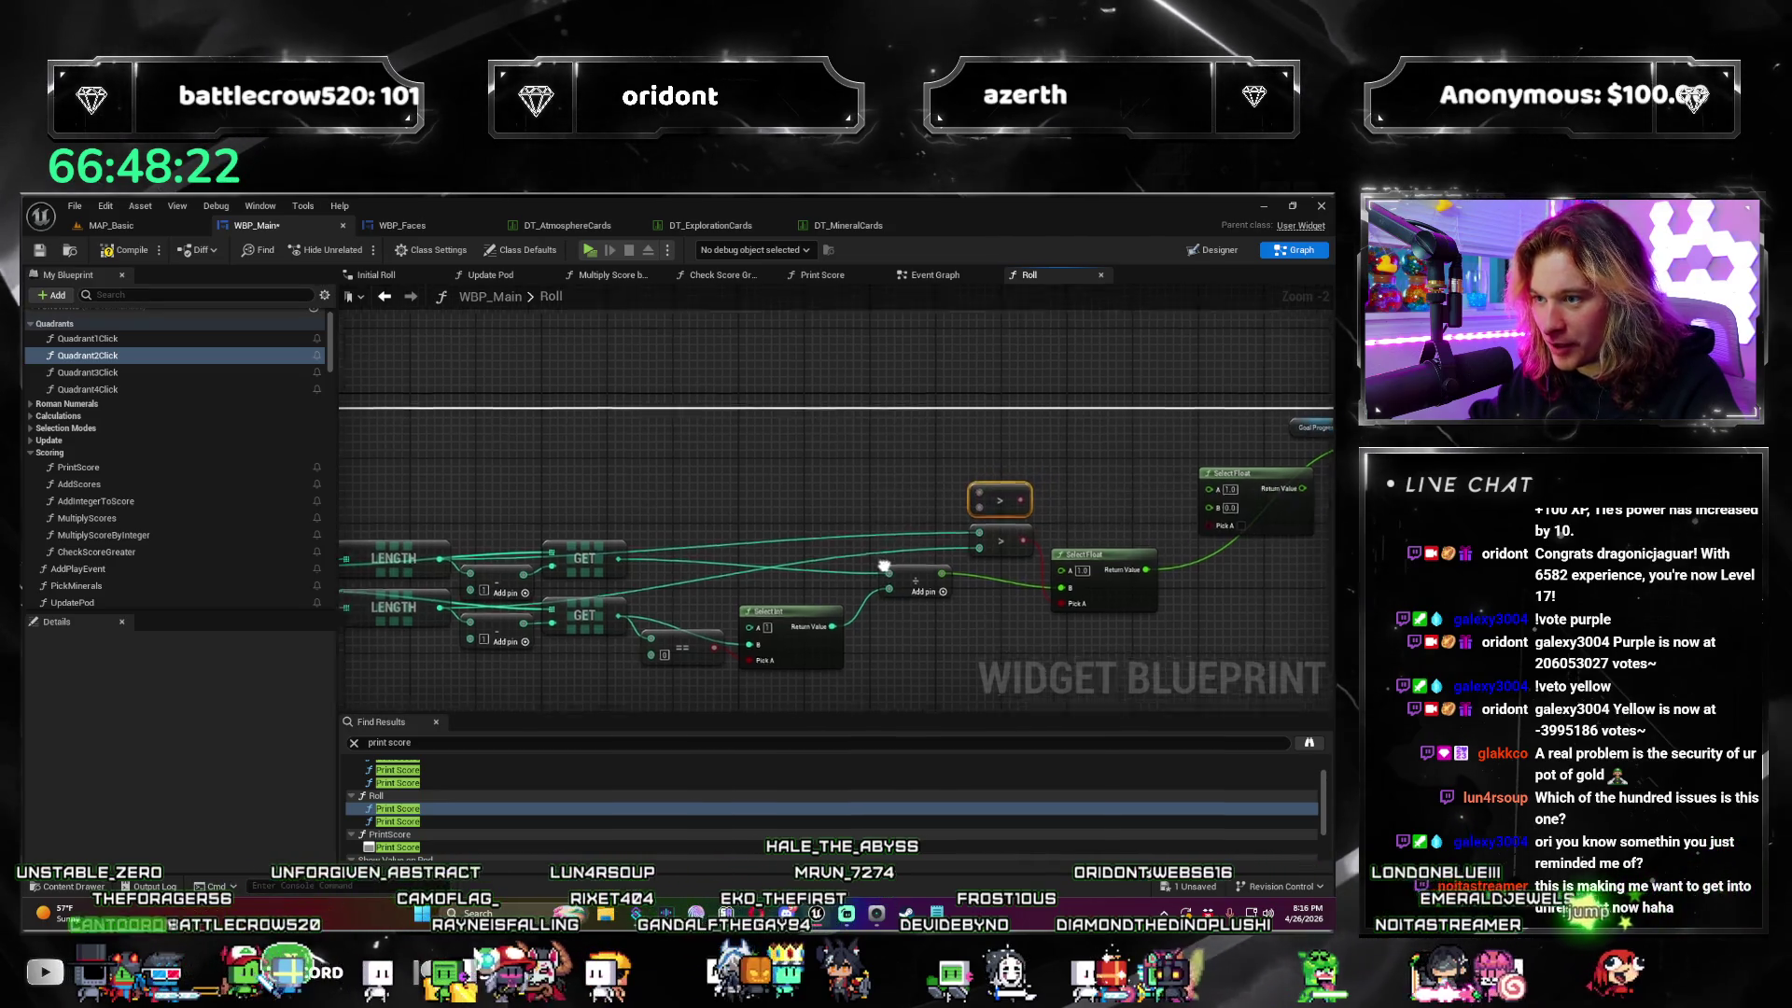
drag(884, 566, 964, 556)
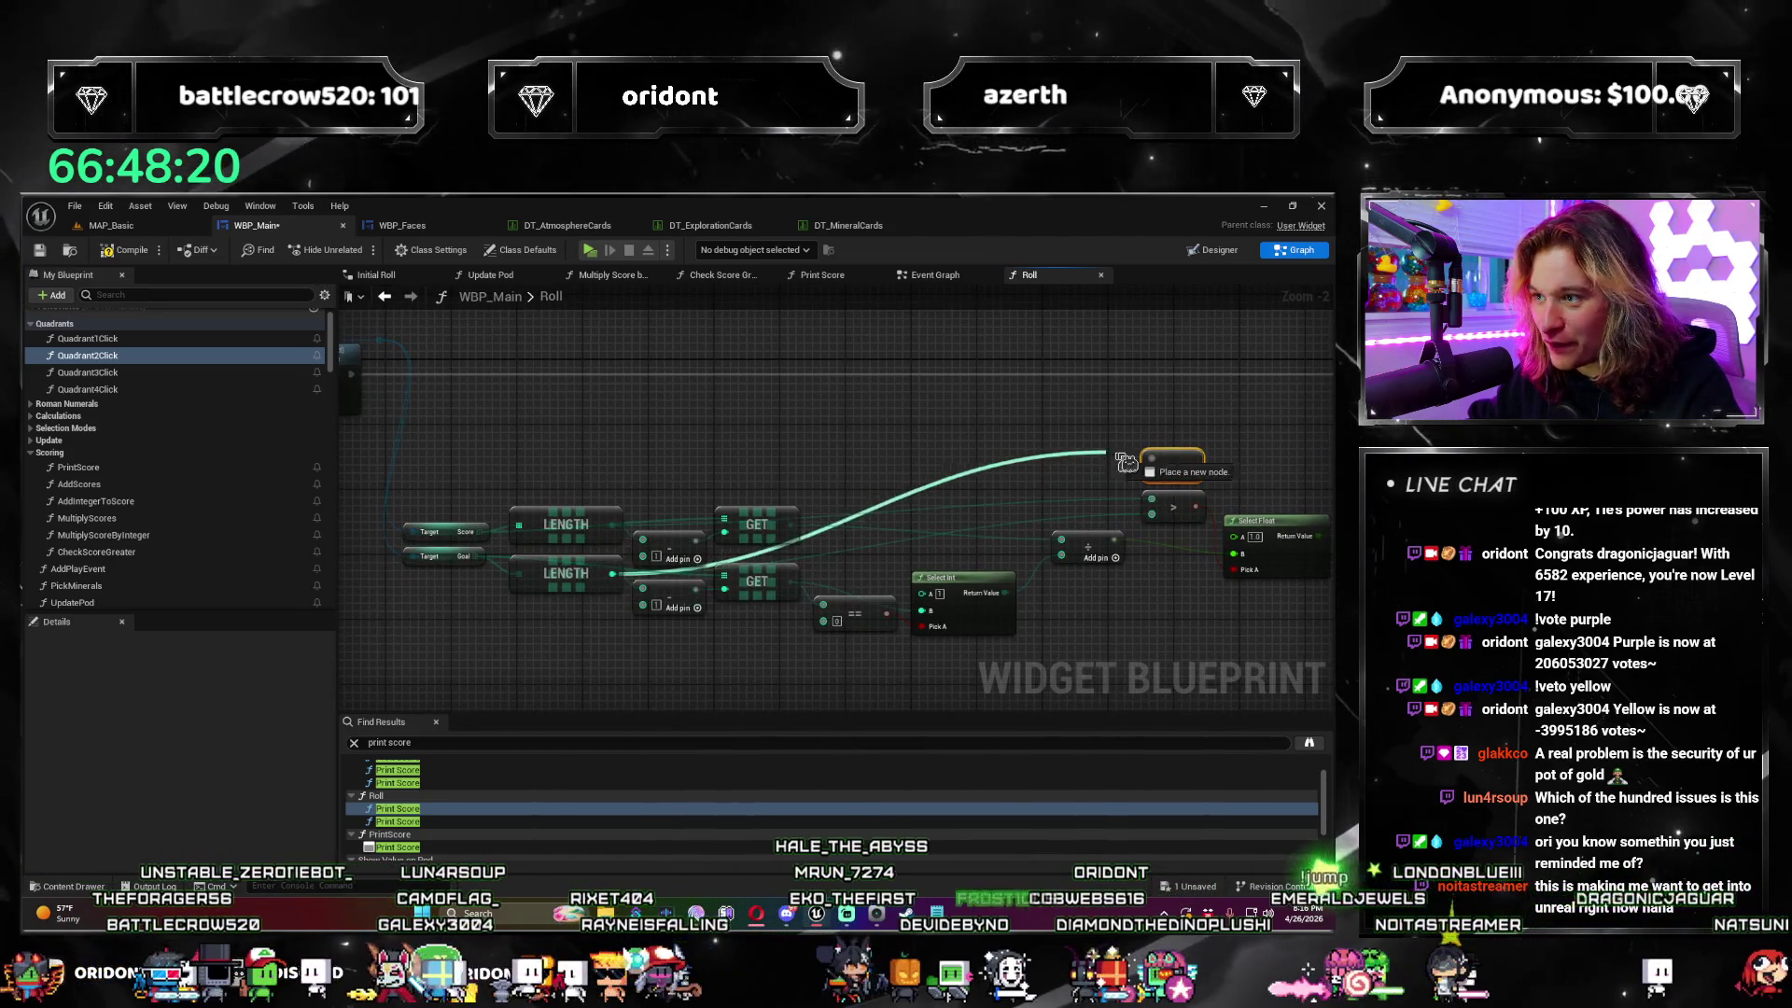
click(1068, 525)
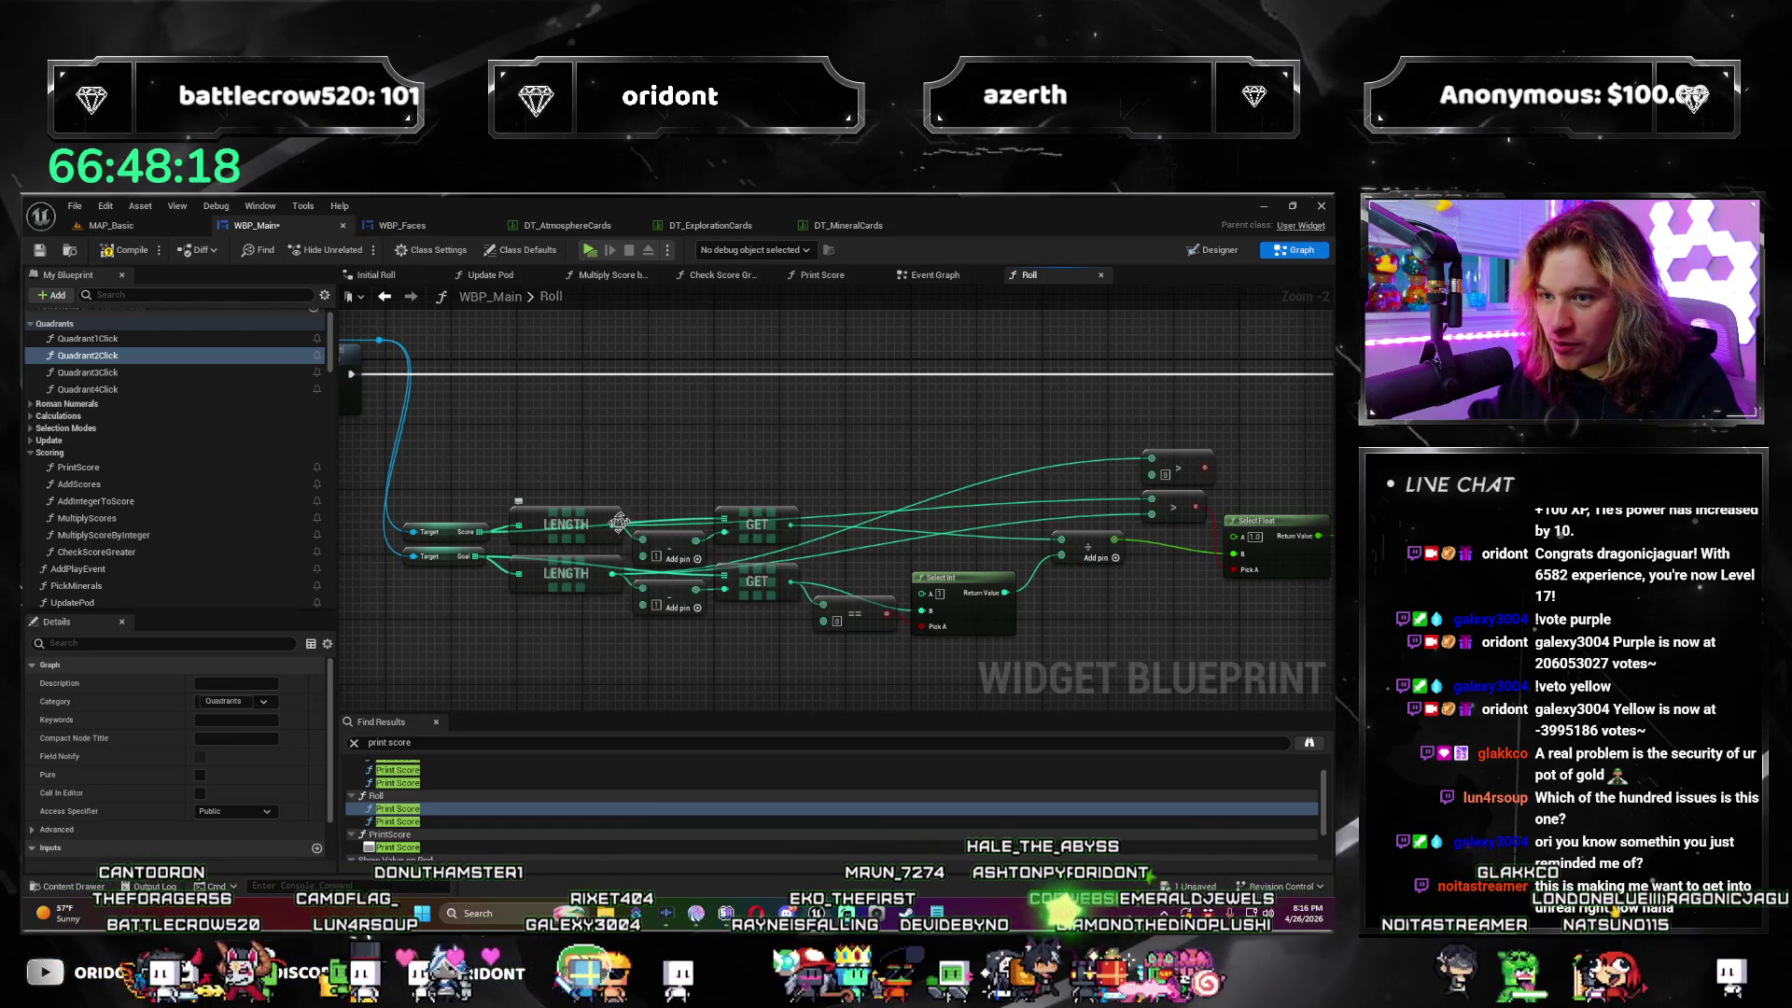
drag(1167, 491, 1152, 473)
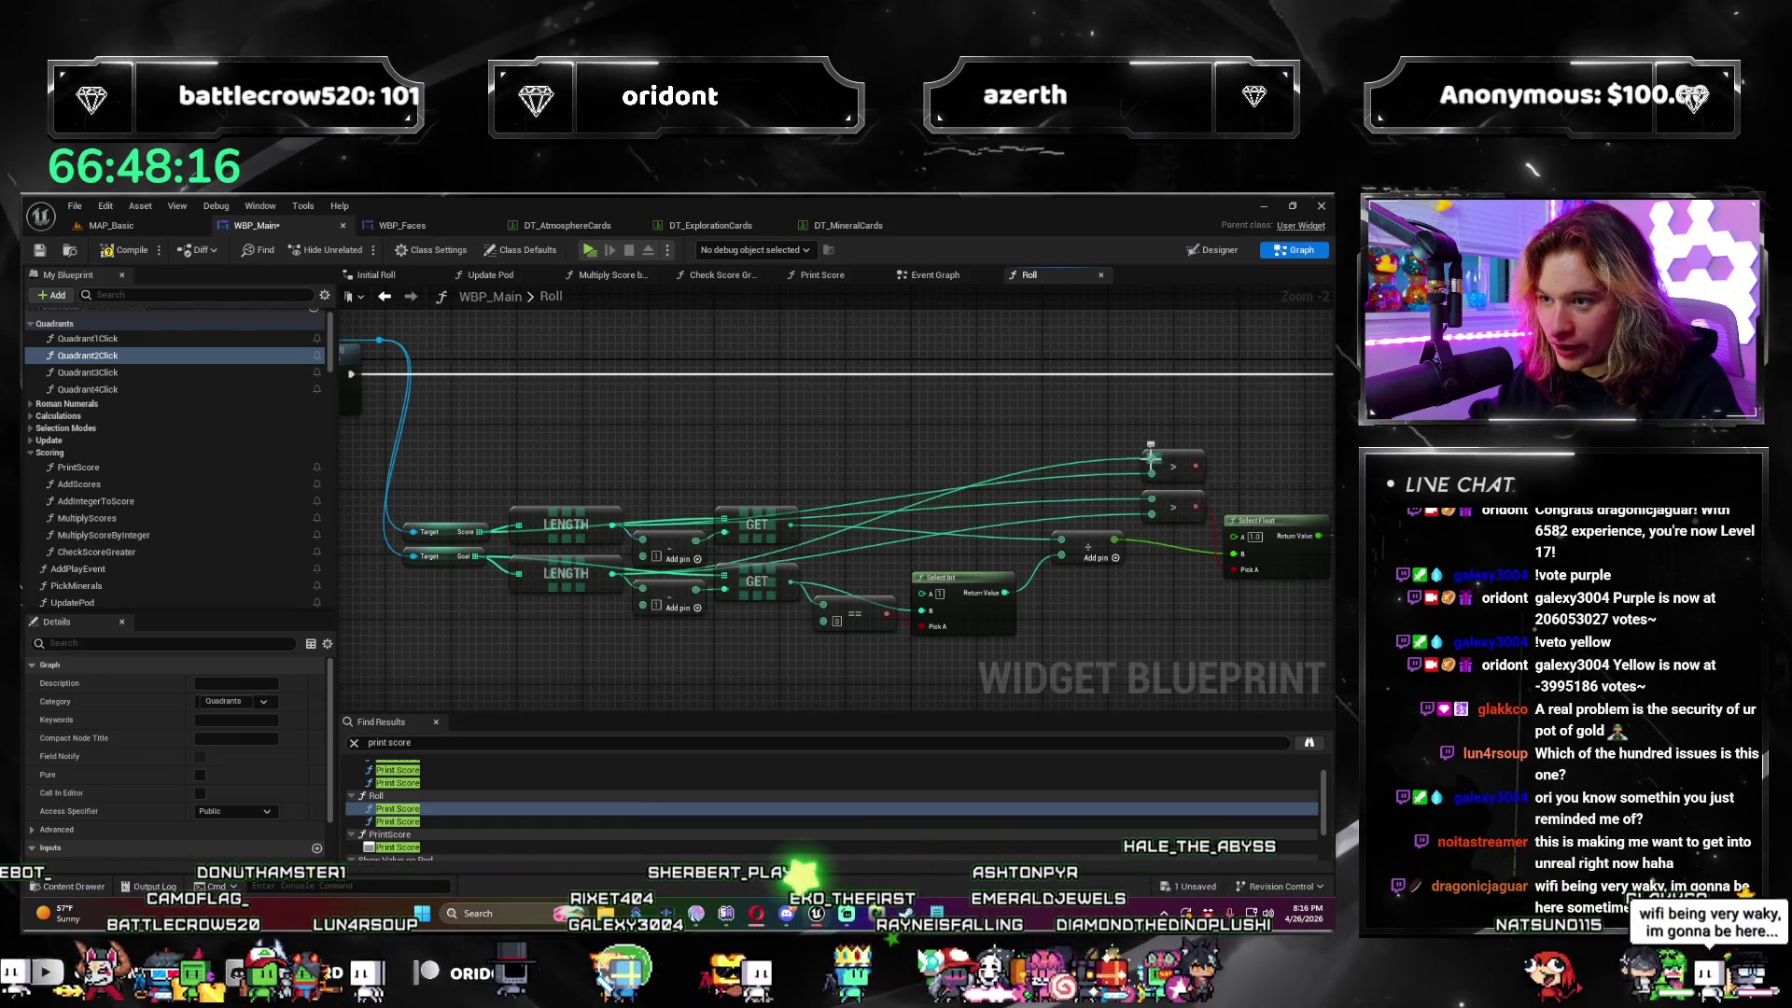
Step: Chain the Select Floats: lower result into the top one's B, top result into Set Percent
mouse_move(998, 430)
mouse_down()
mouse_move(665, 432)
mouse_move(913, 530)
mouse_up()
scroll(665, 432, up, 2)
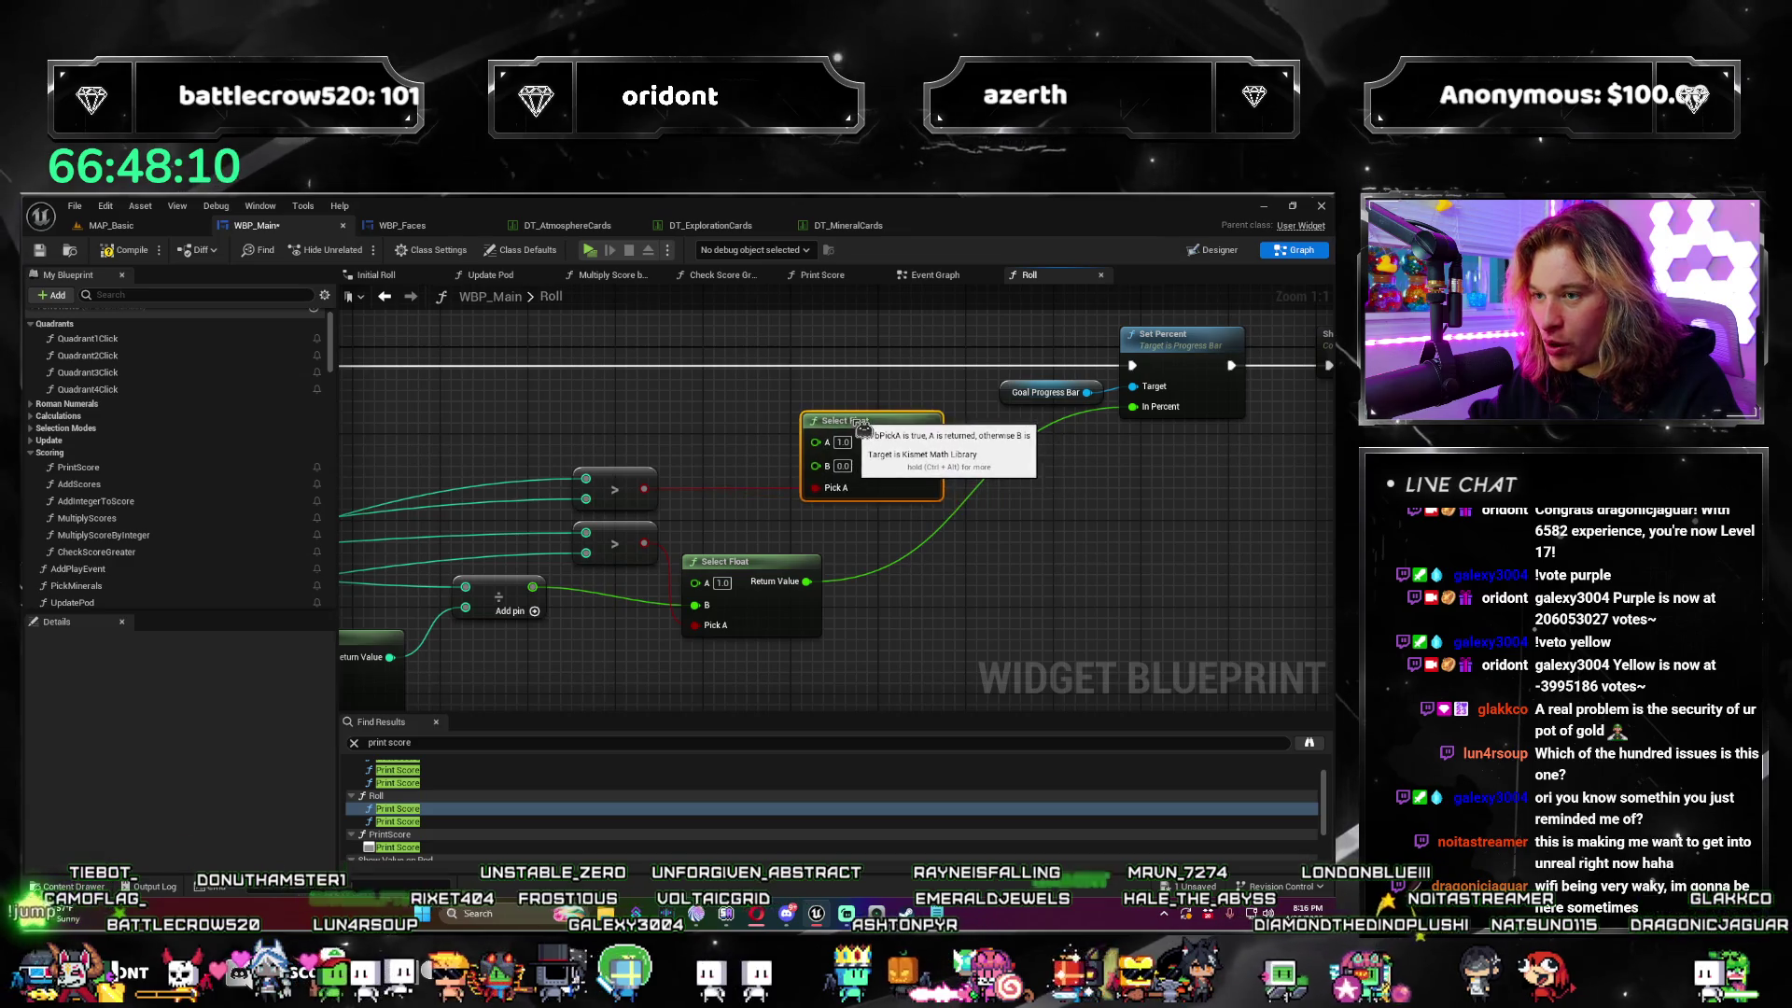
drag(849, 603, 780, 665)
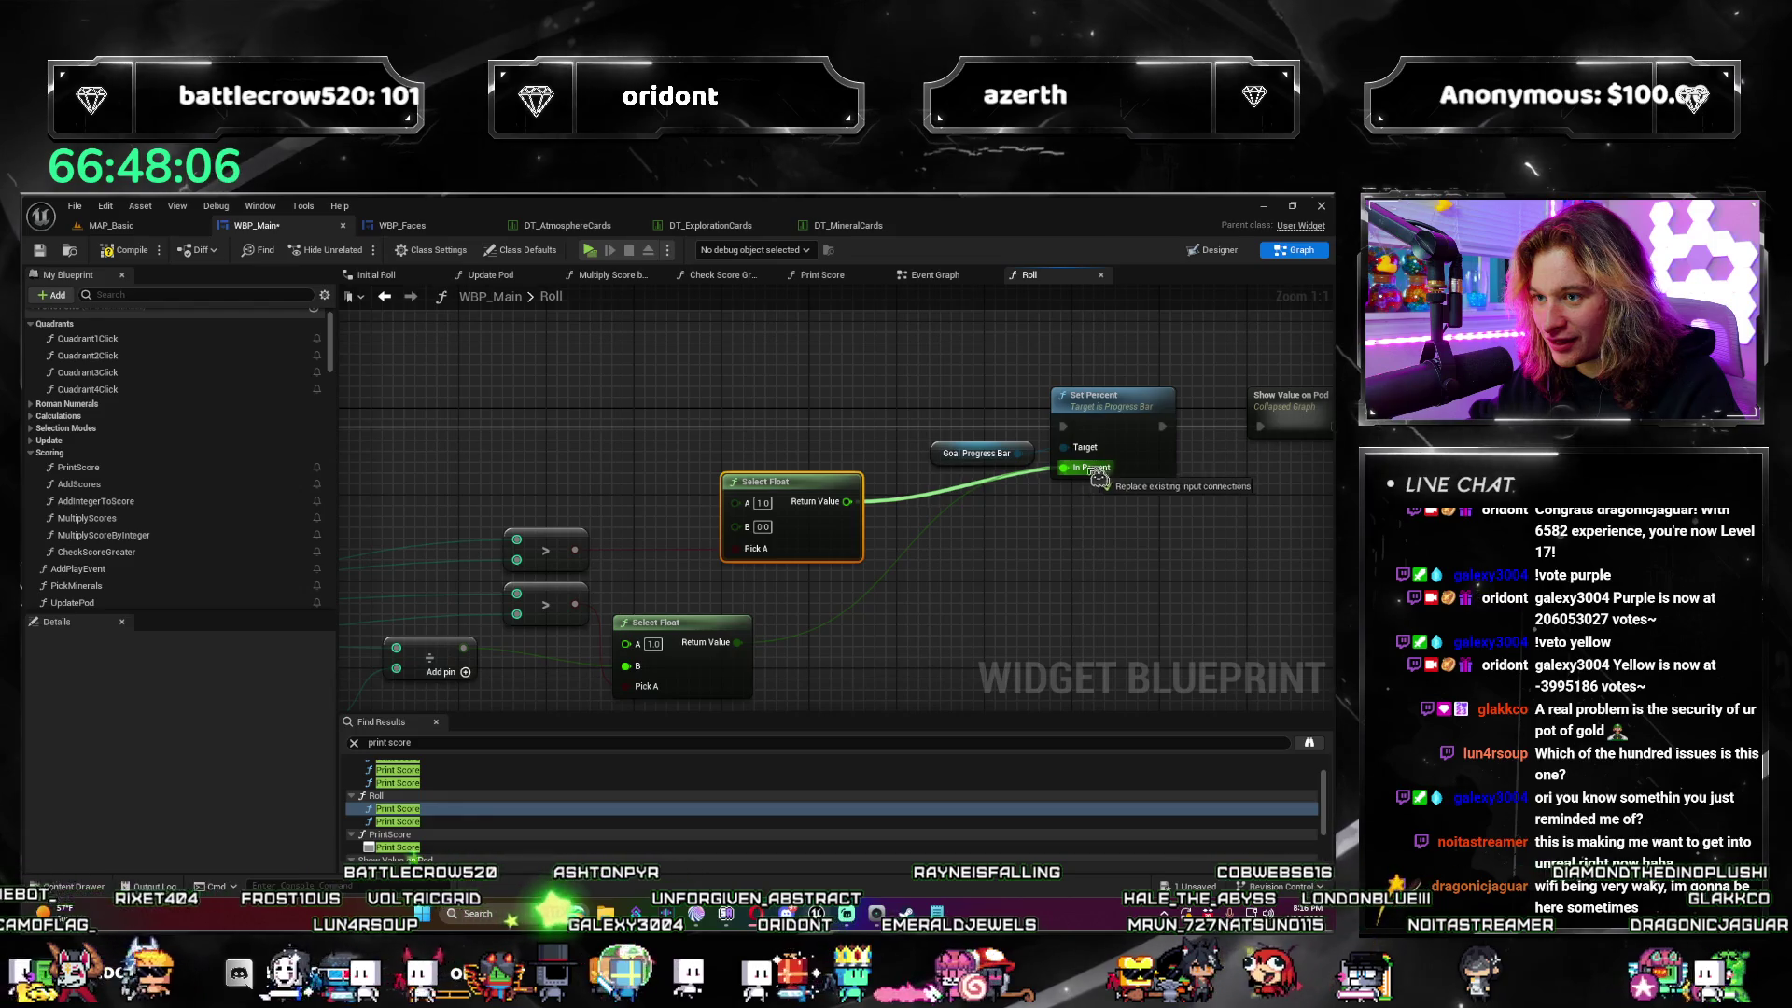
drag(891, 516, 968, 451)
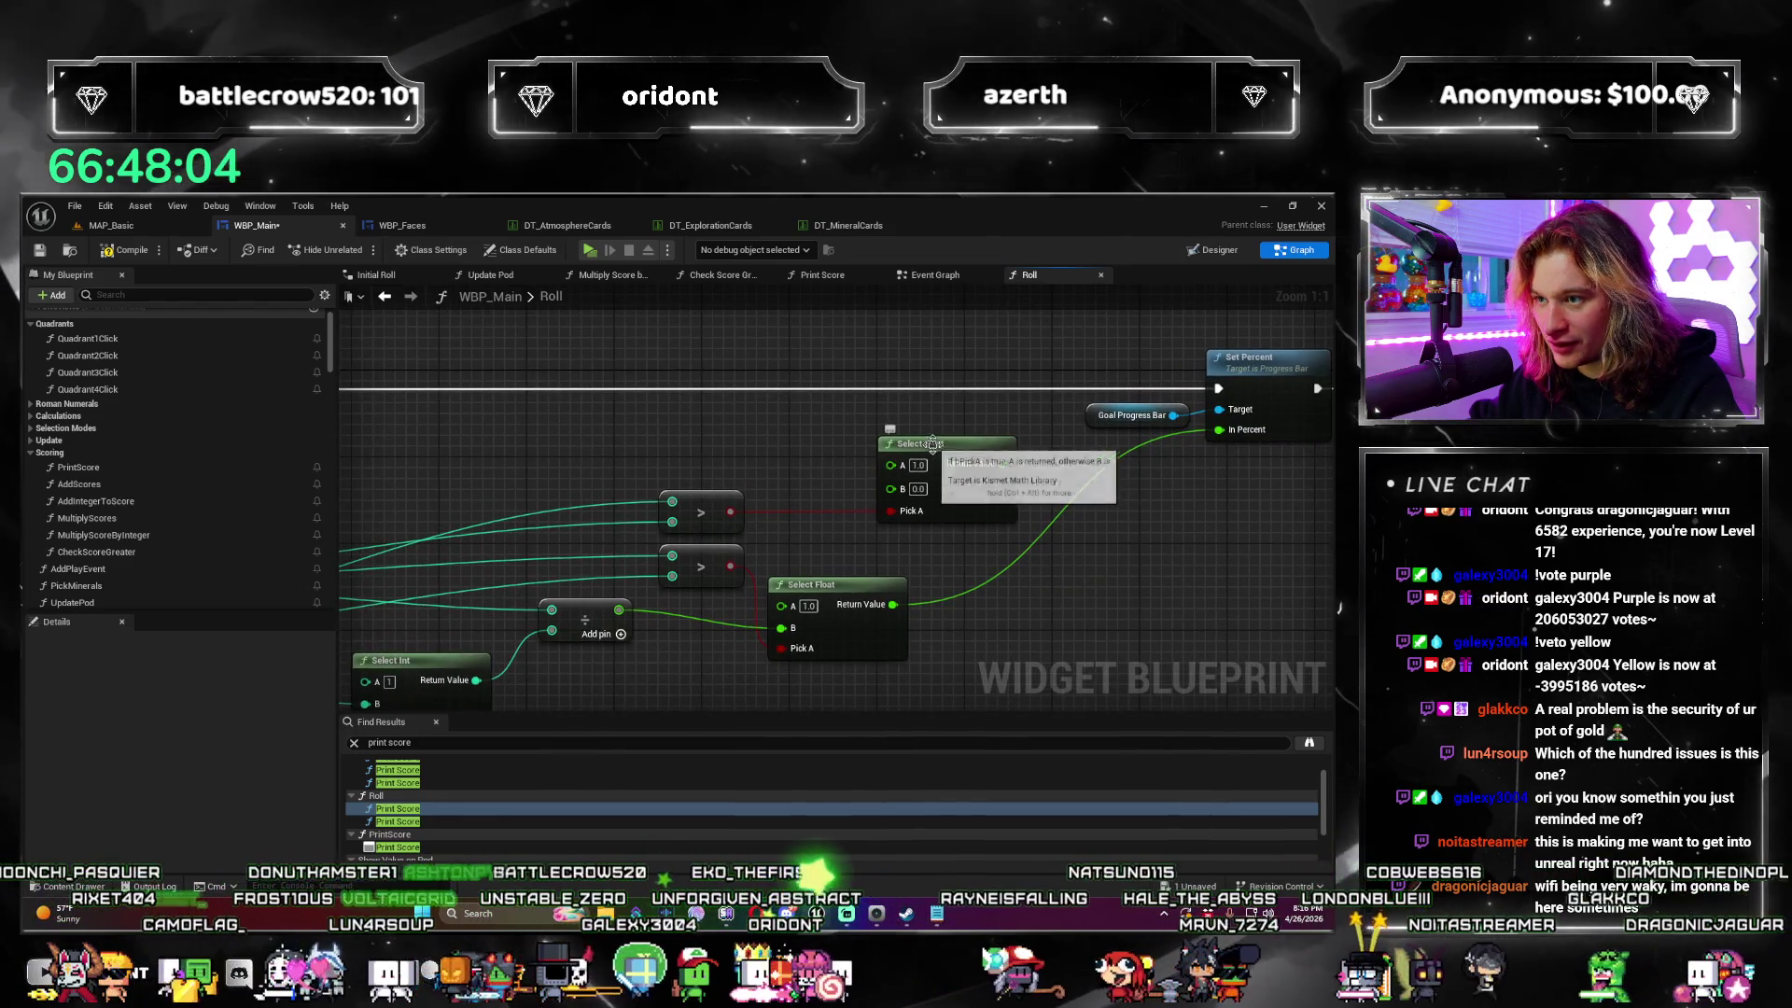
drag(893, 603, 944, 490)
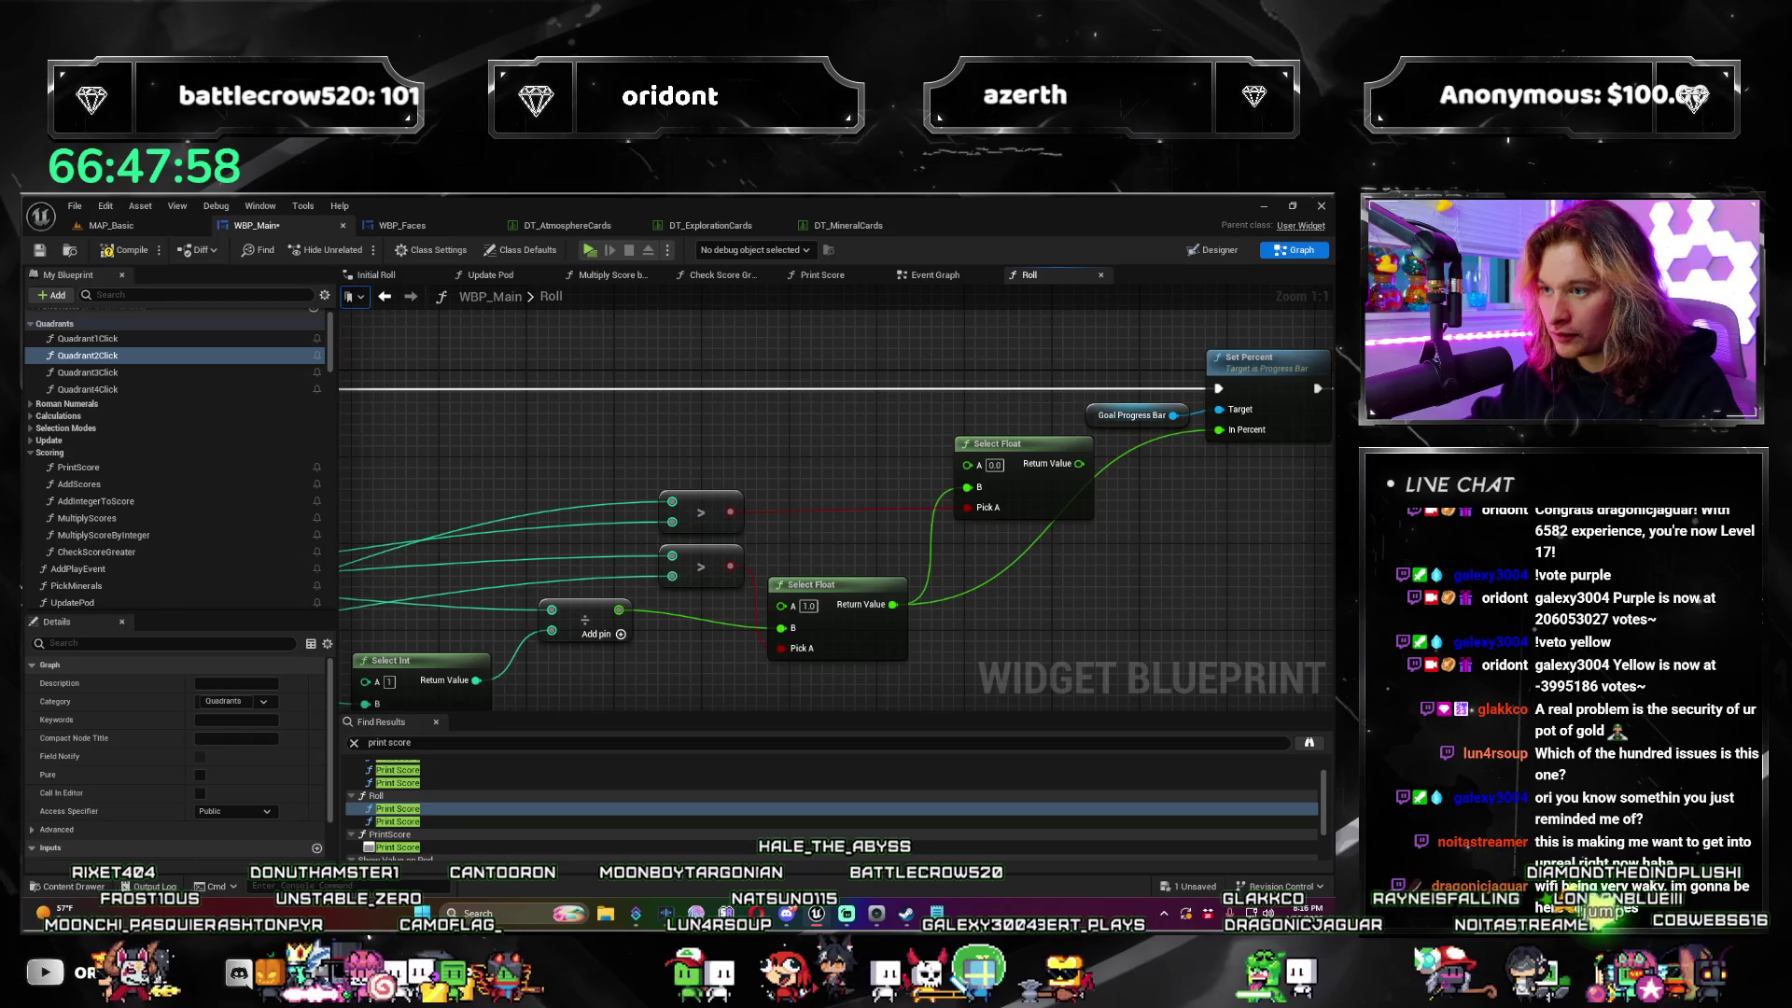
mouse_move(1120, 550)
mouse_down()
mouse_move(927, 467)
mouse_move(872, 484)
mouse_move(852, 513)
mouse_move(920, 557)
mouse_up()
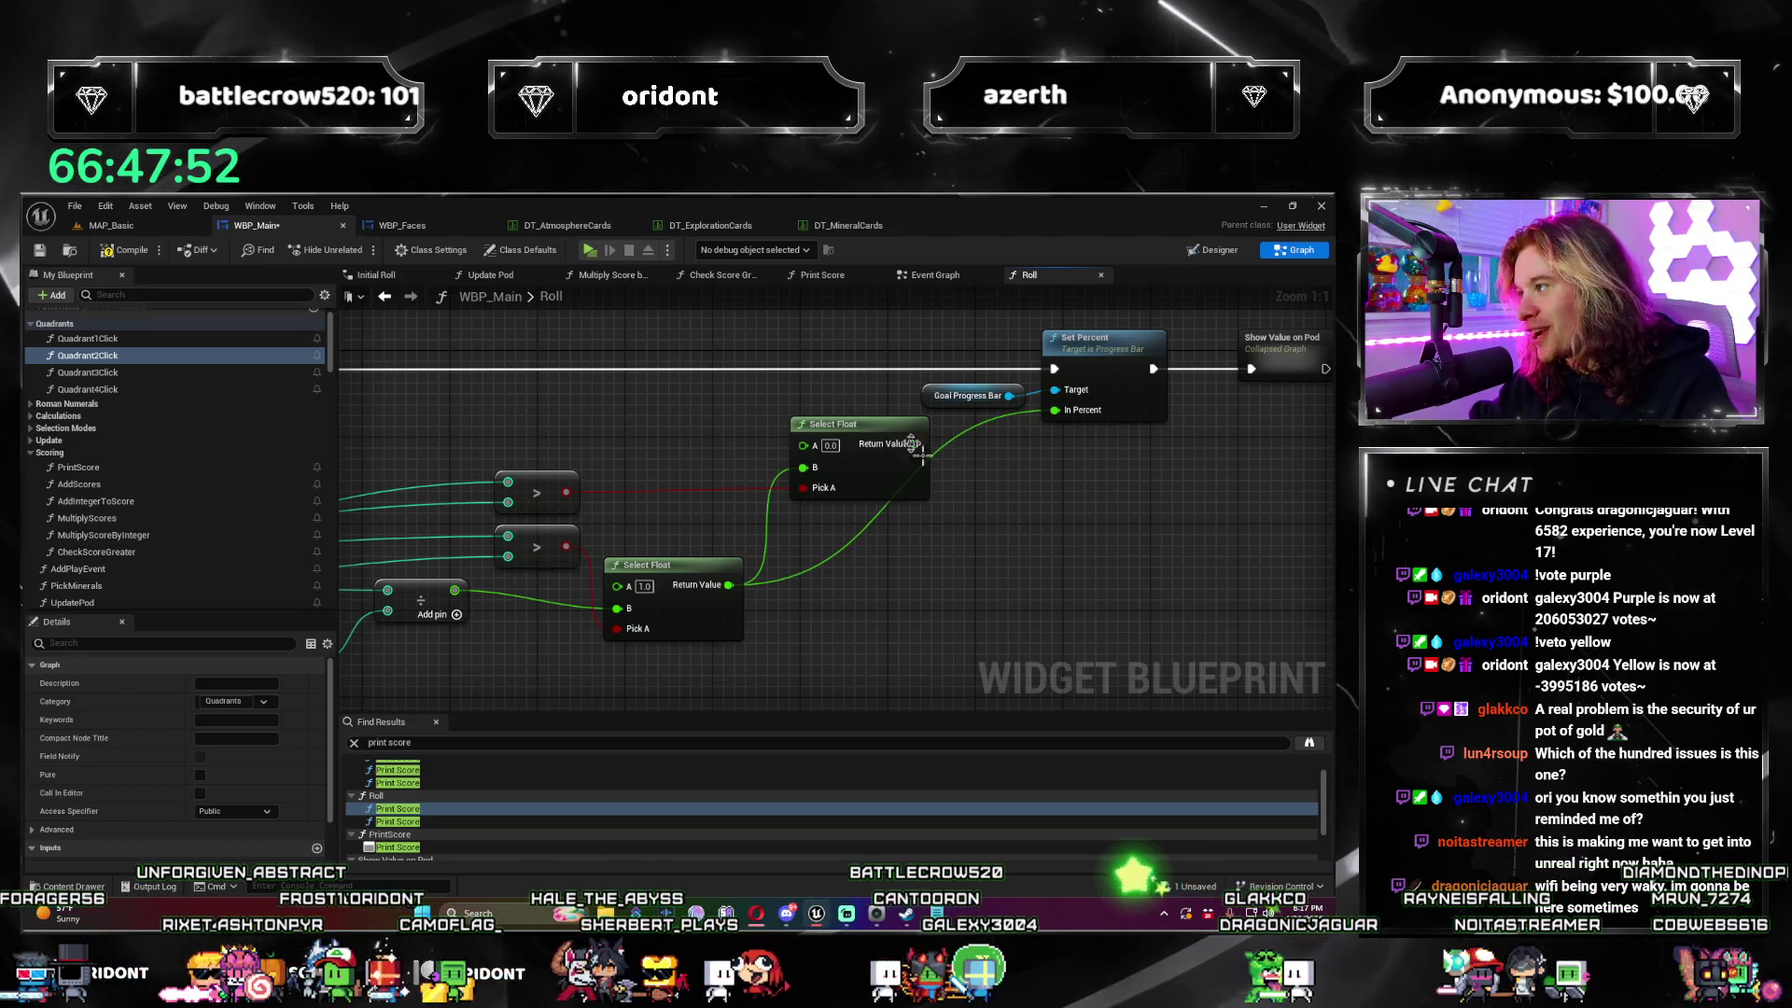
click(848, 431)
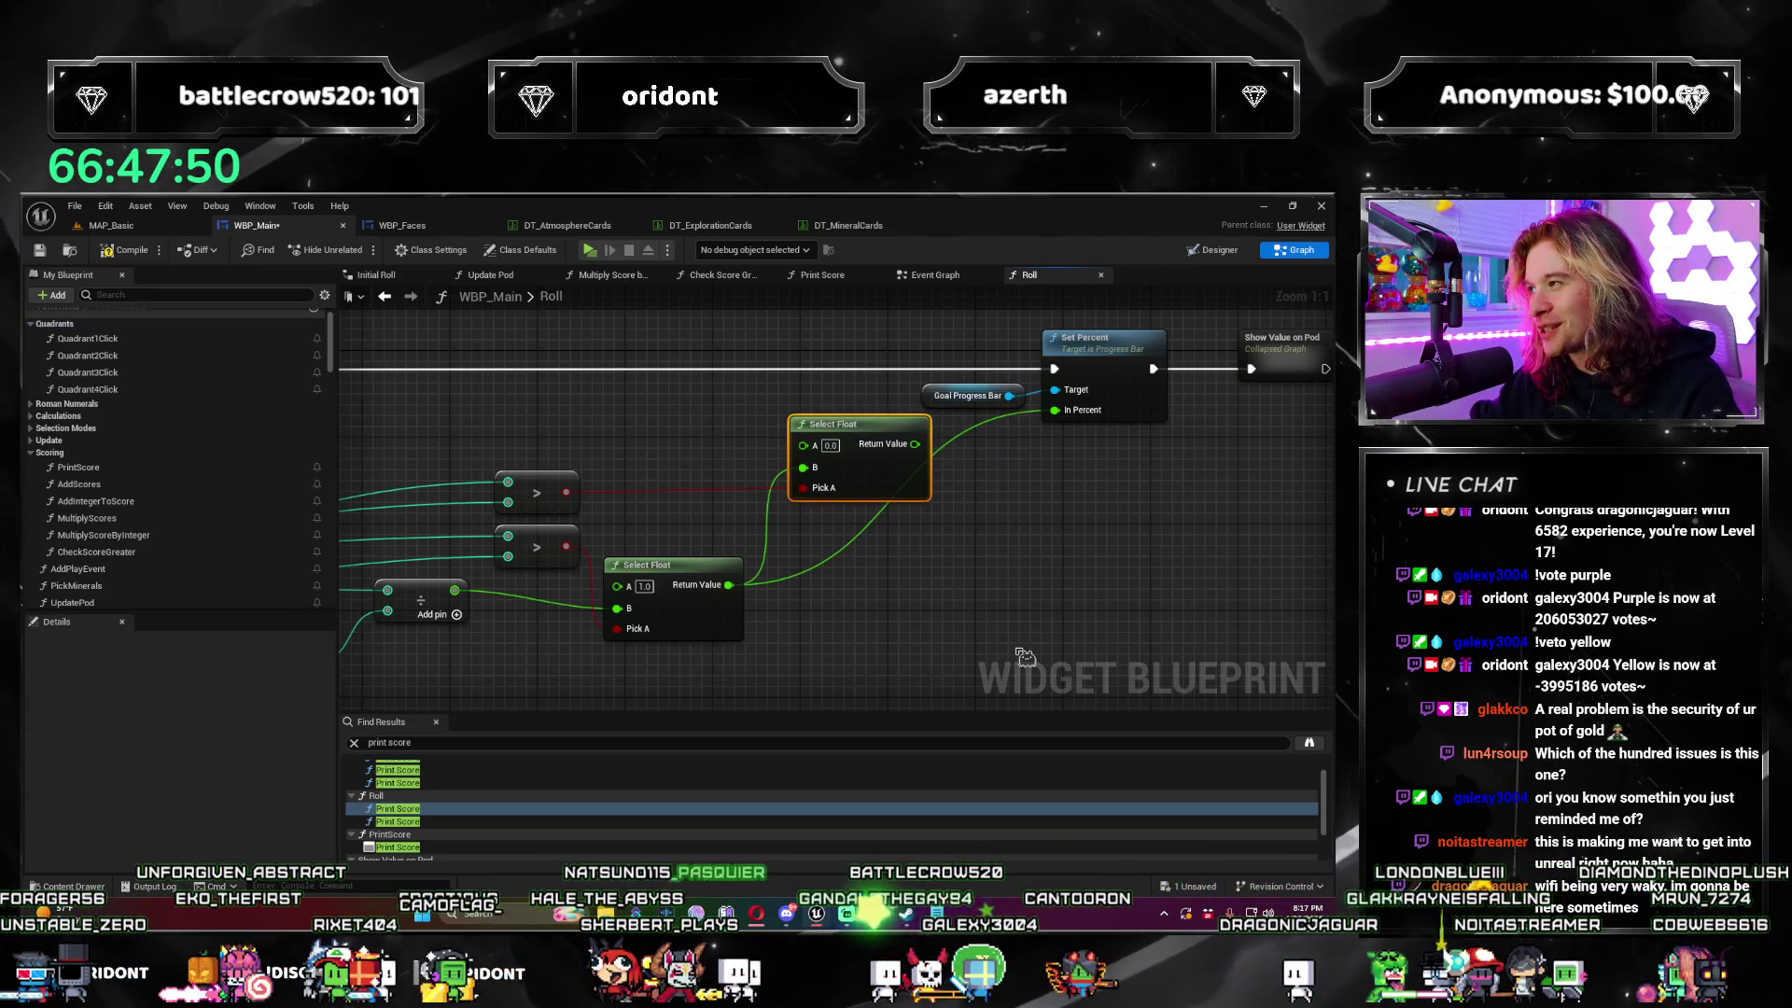
drag(866, 435, 943, 536)
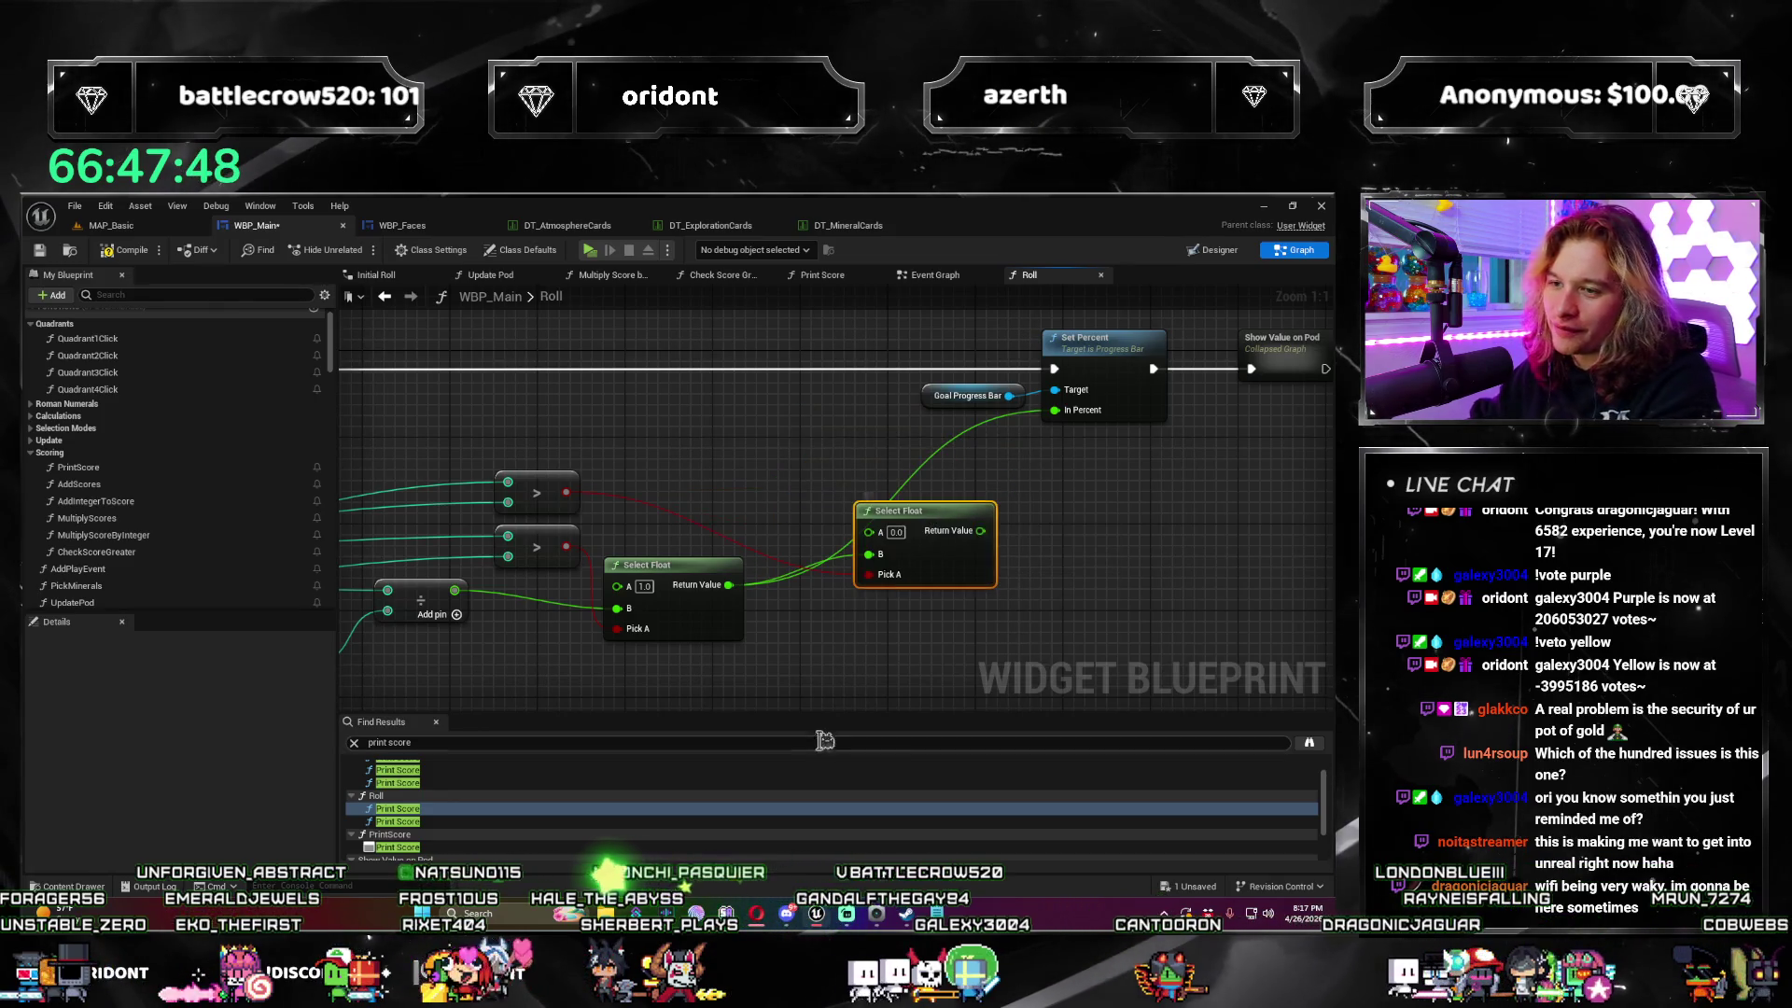
key(ctrl+z)
key(ctrl+z)
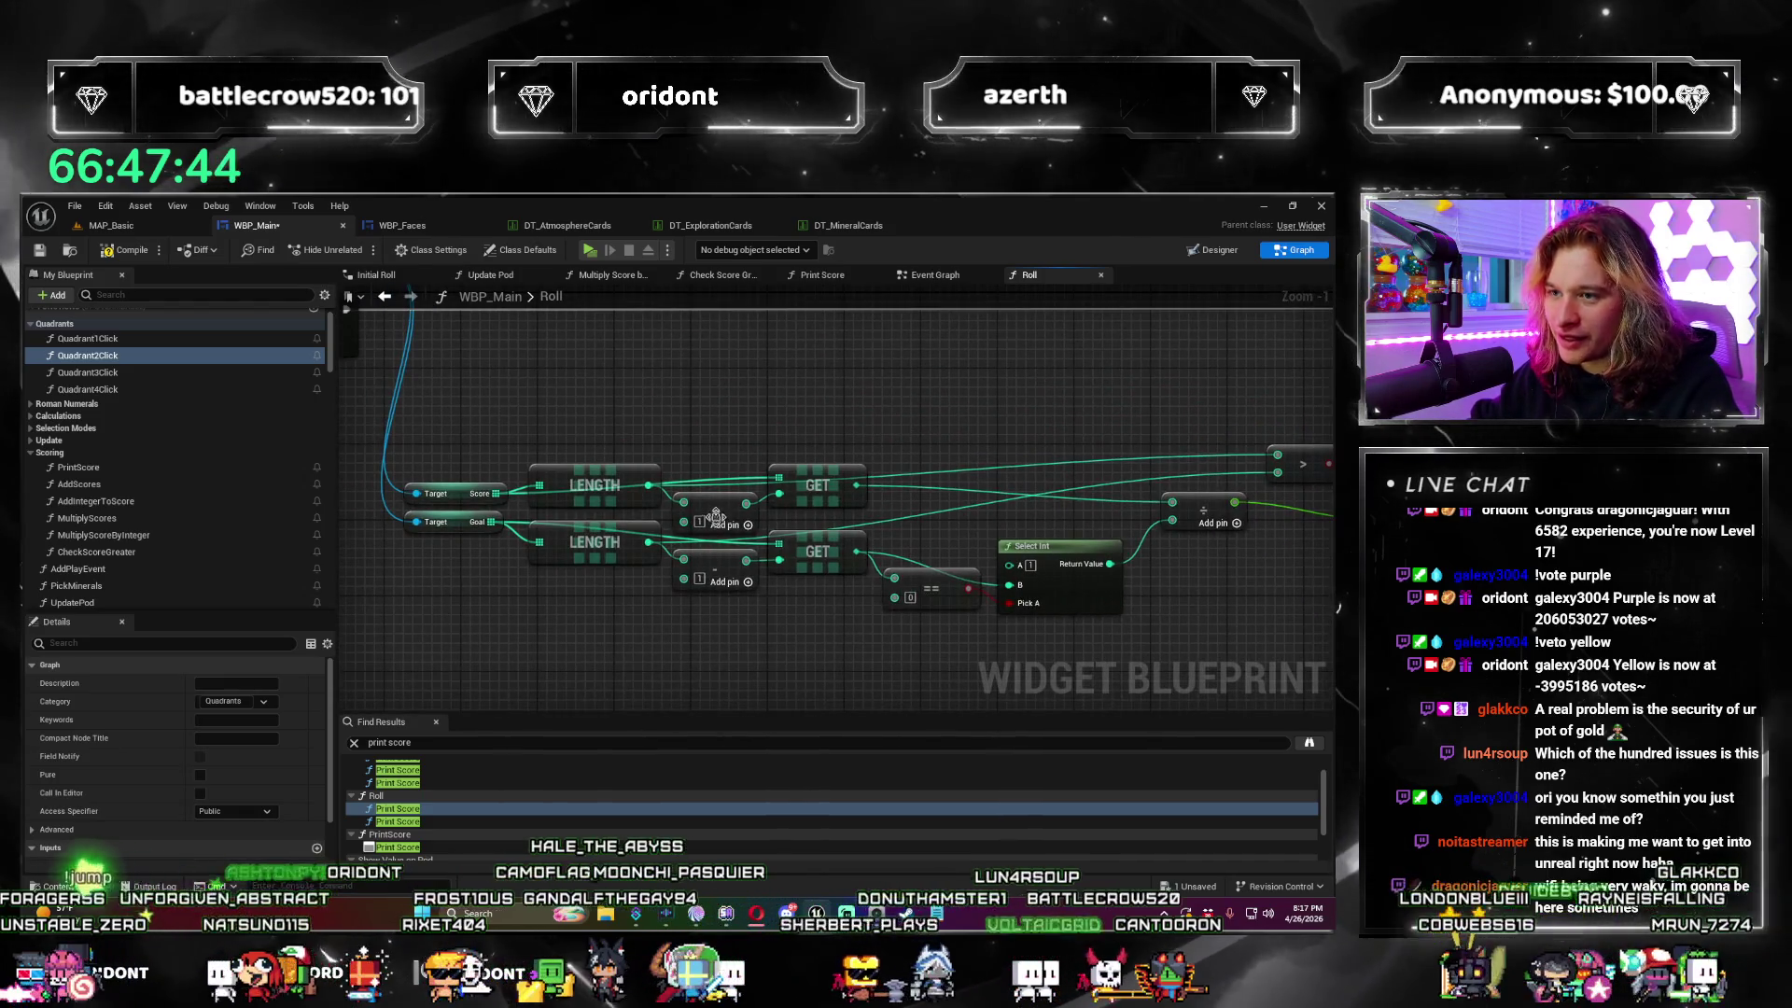
Step: Add a Print Score node after Show Value on Pod, then delete it
click(717, 506)
scroll(717, 506, down, 2)
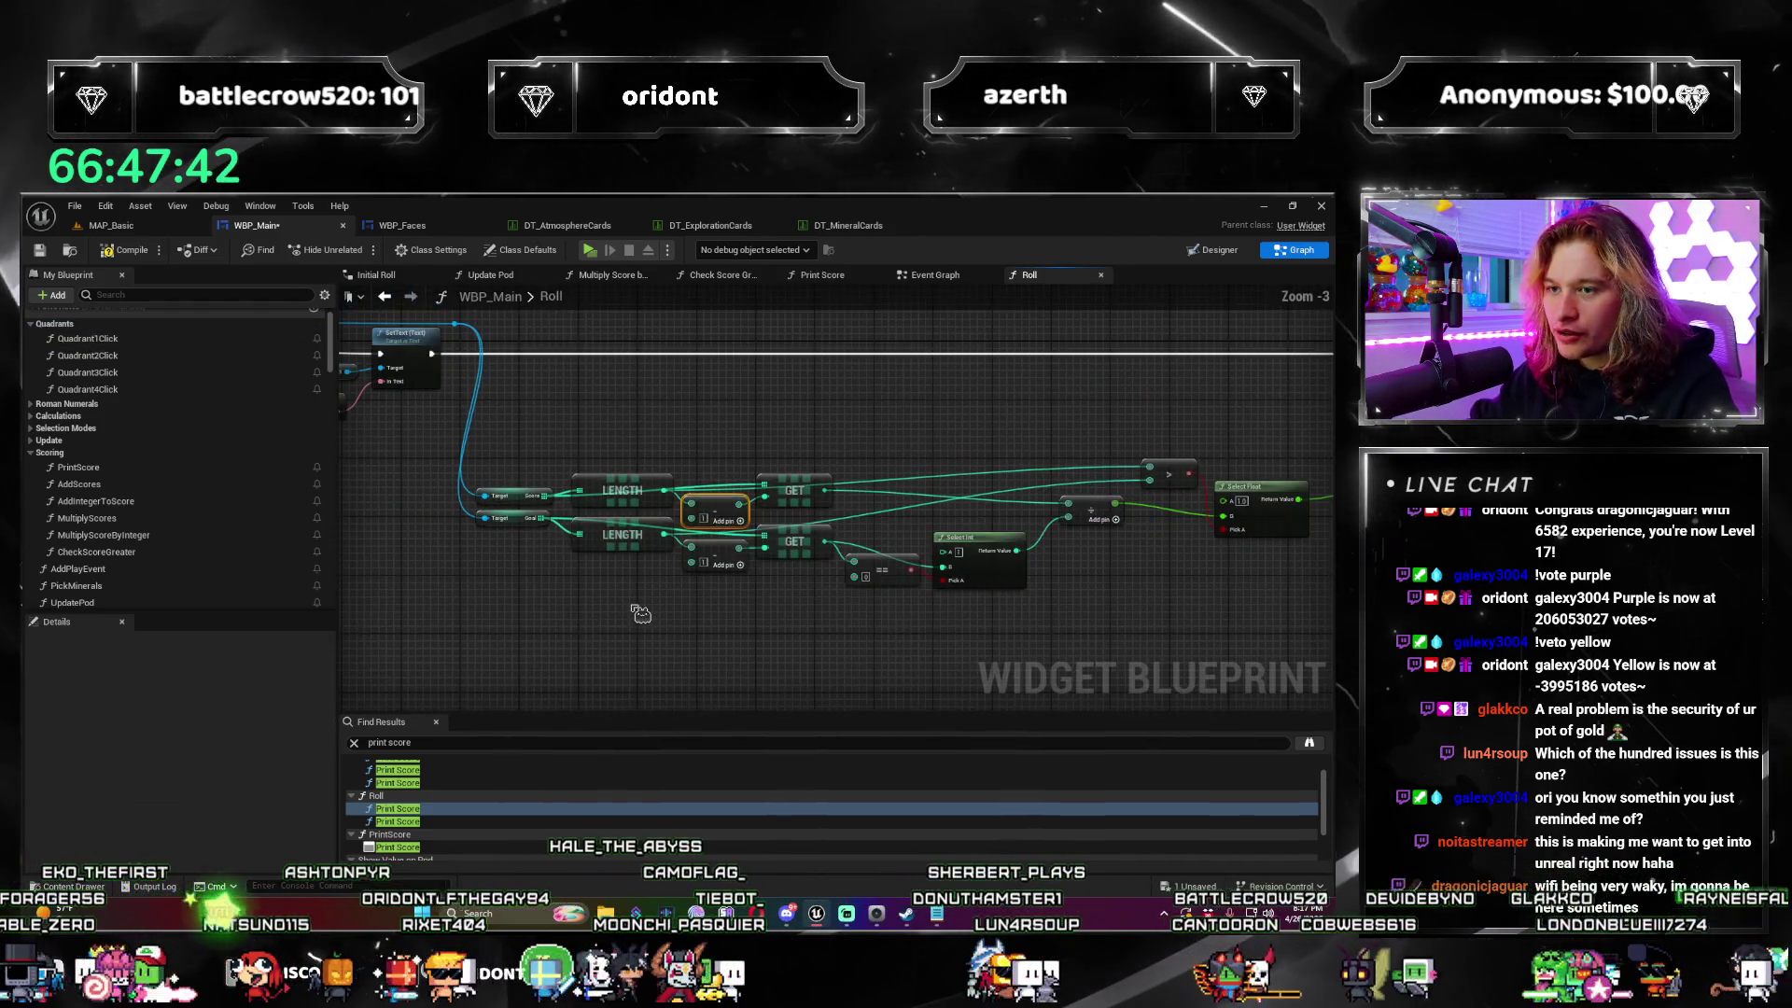
mouse_move(1018, 551)
mouse_down()
mouse_move(893, 418)
mouse_move(918, 480)
mouse_move(1020, 427)
mouse_up()
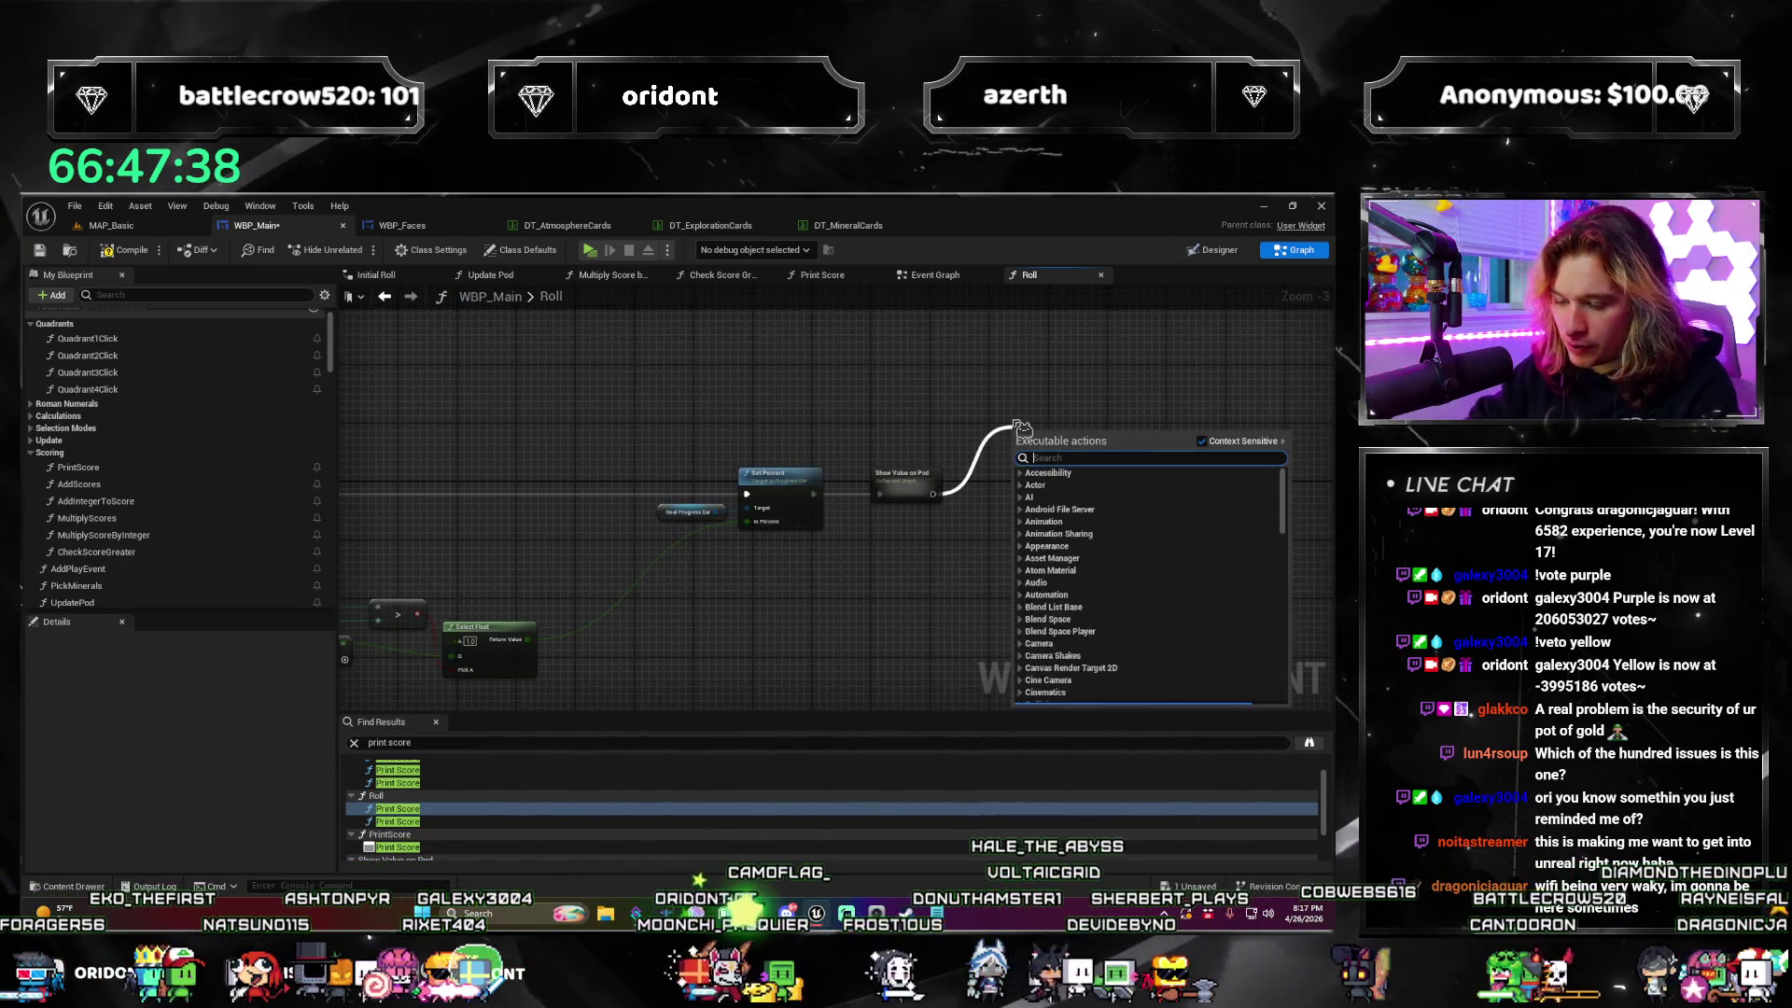
text(prin)
key(Return)
mouse_move(396, 600)
mouse_down()
mouse_move(576, 560)
mouse_move(677, 513)
mouse_move(628, 579)
mouse_up()
scroll(1181, 428, up, 2)
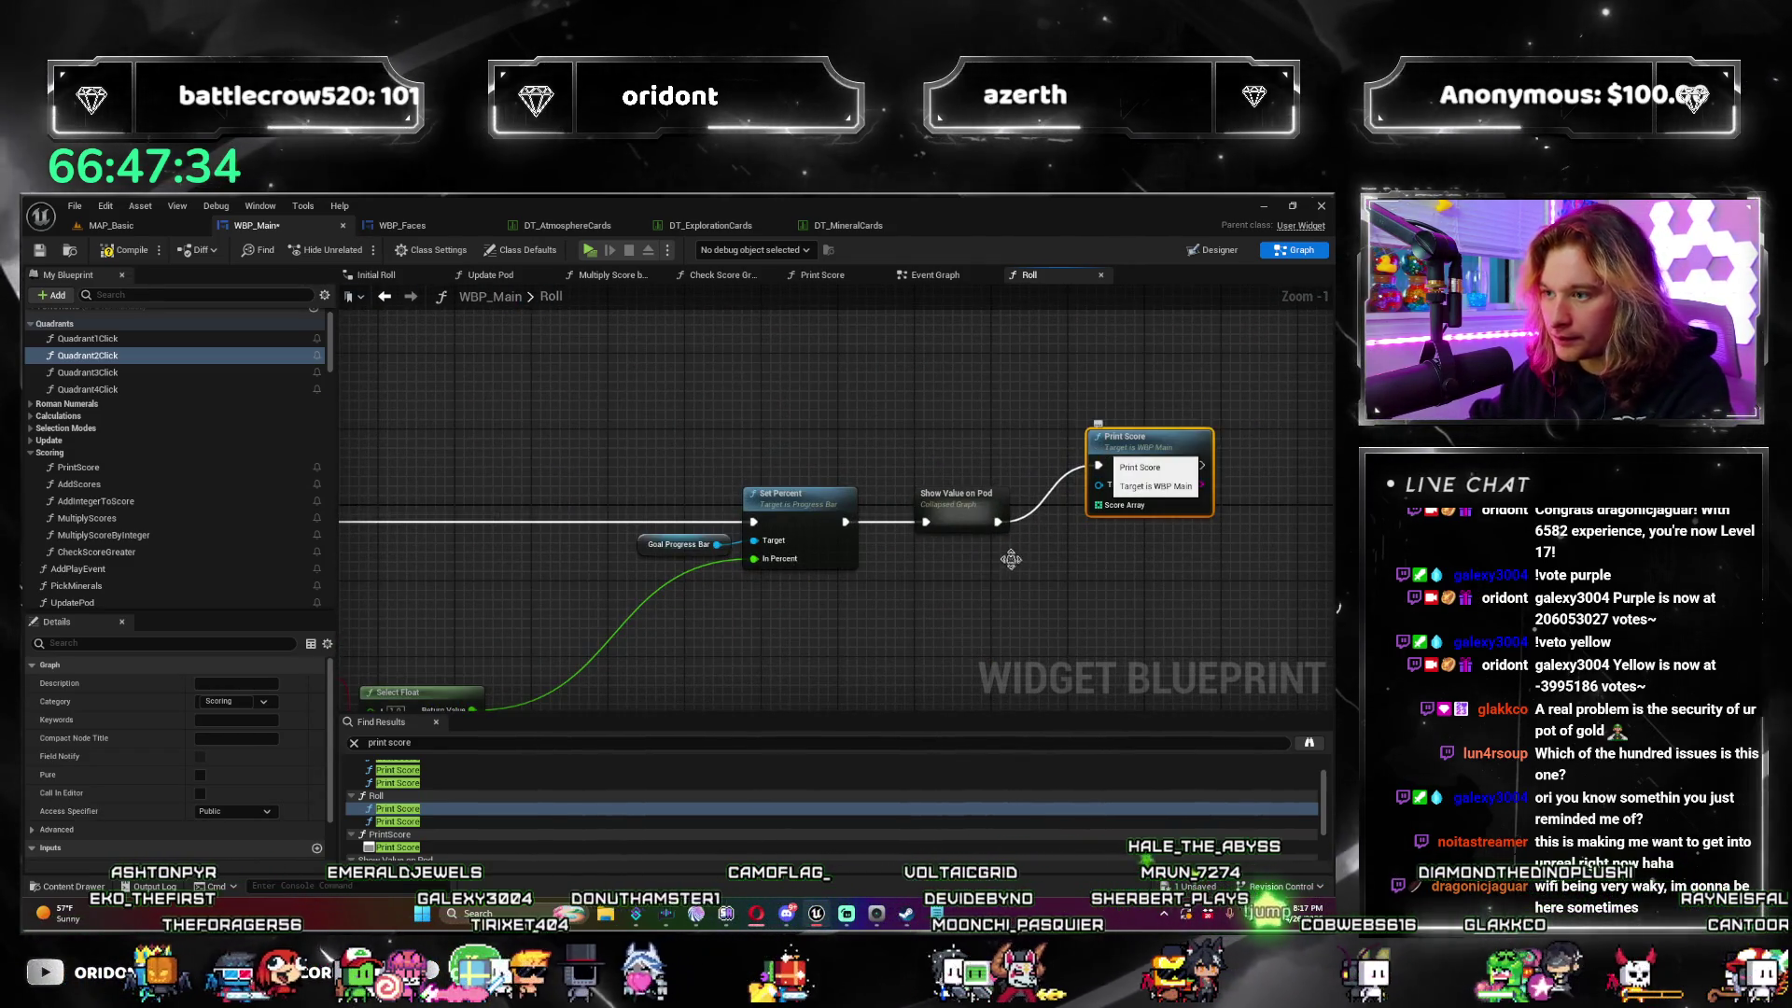
key(Delete)
Step: Search for nodes to follow Show Value on Pod using 'print' and 'f'
mouse_move(998, 521)
mouse_down()
mouse_move(1033, 532)
mouse_move(1091, 451)
mouse_up()
text(print)
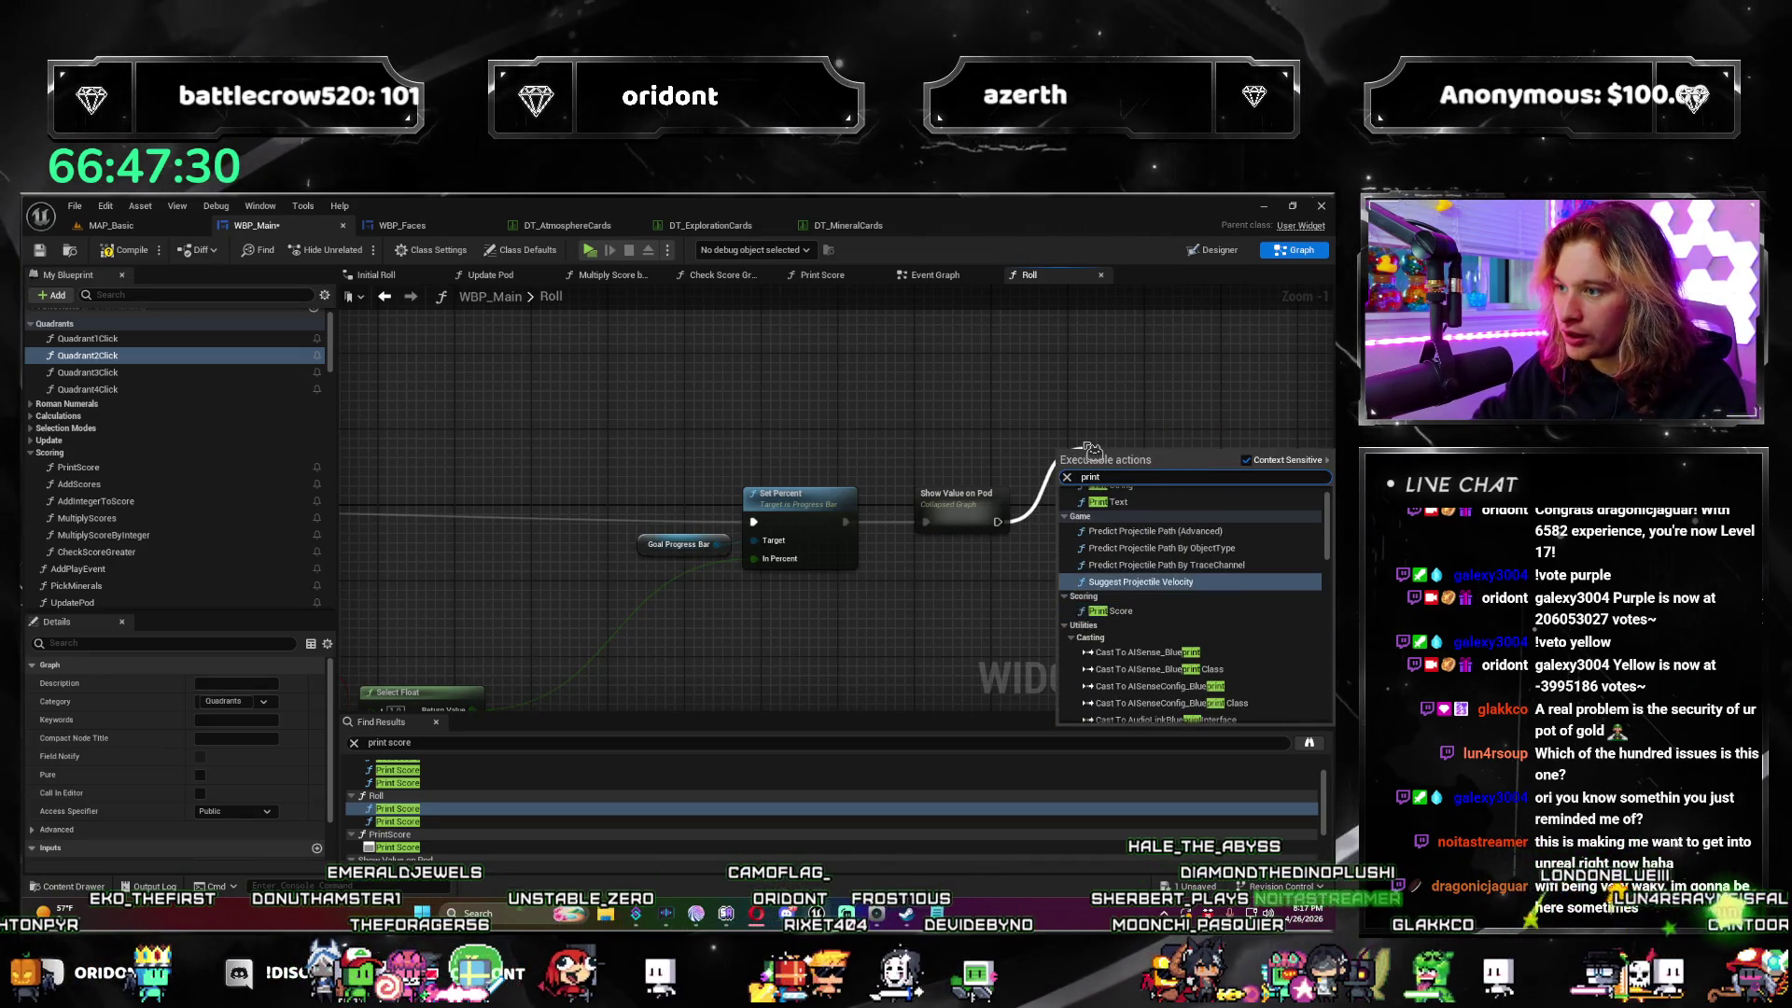
key(Return)
scroll(888, 488, down, 1)
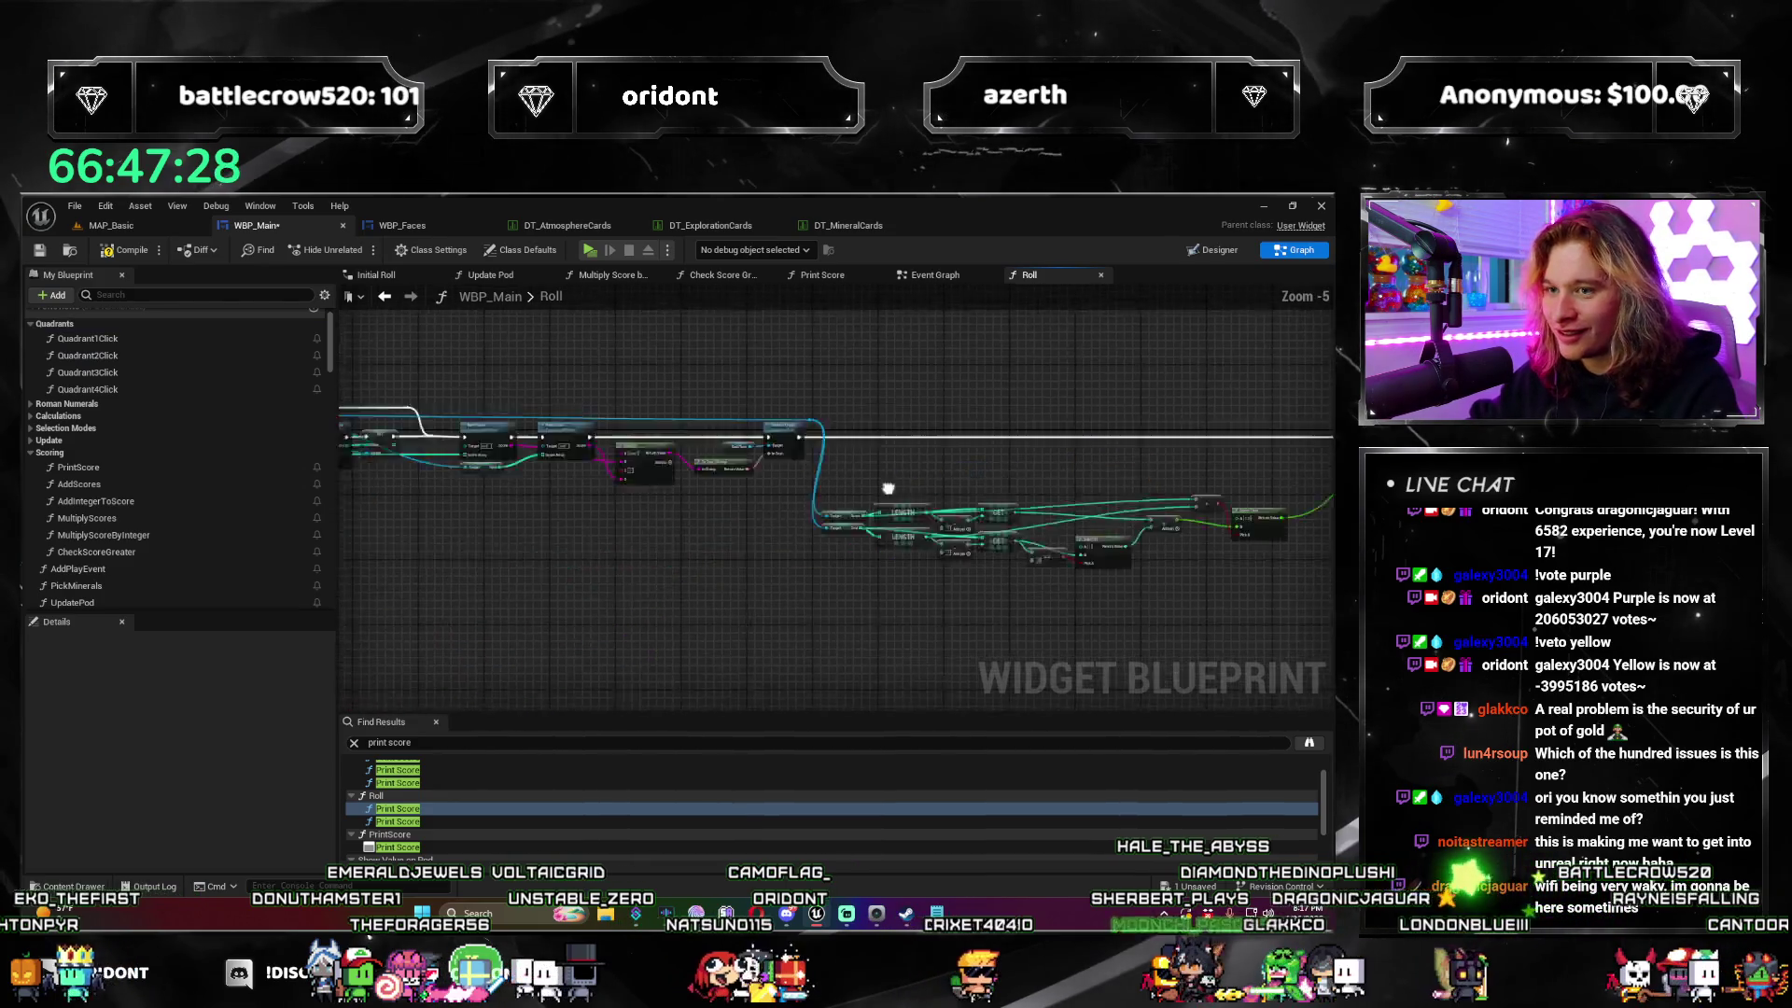
scroll(872, 506, down, 4)
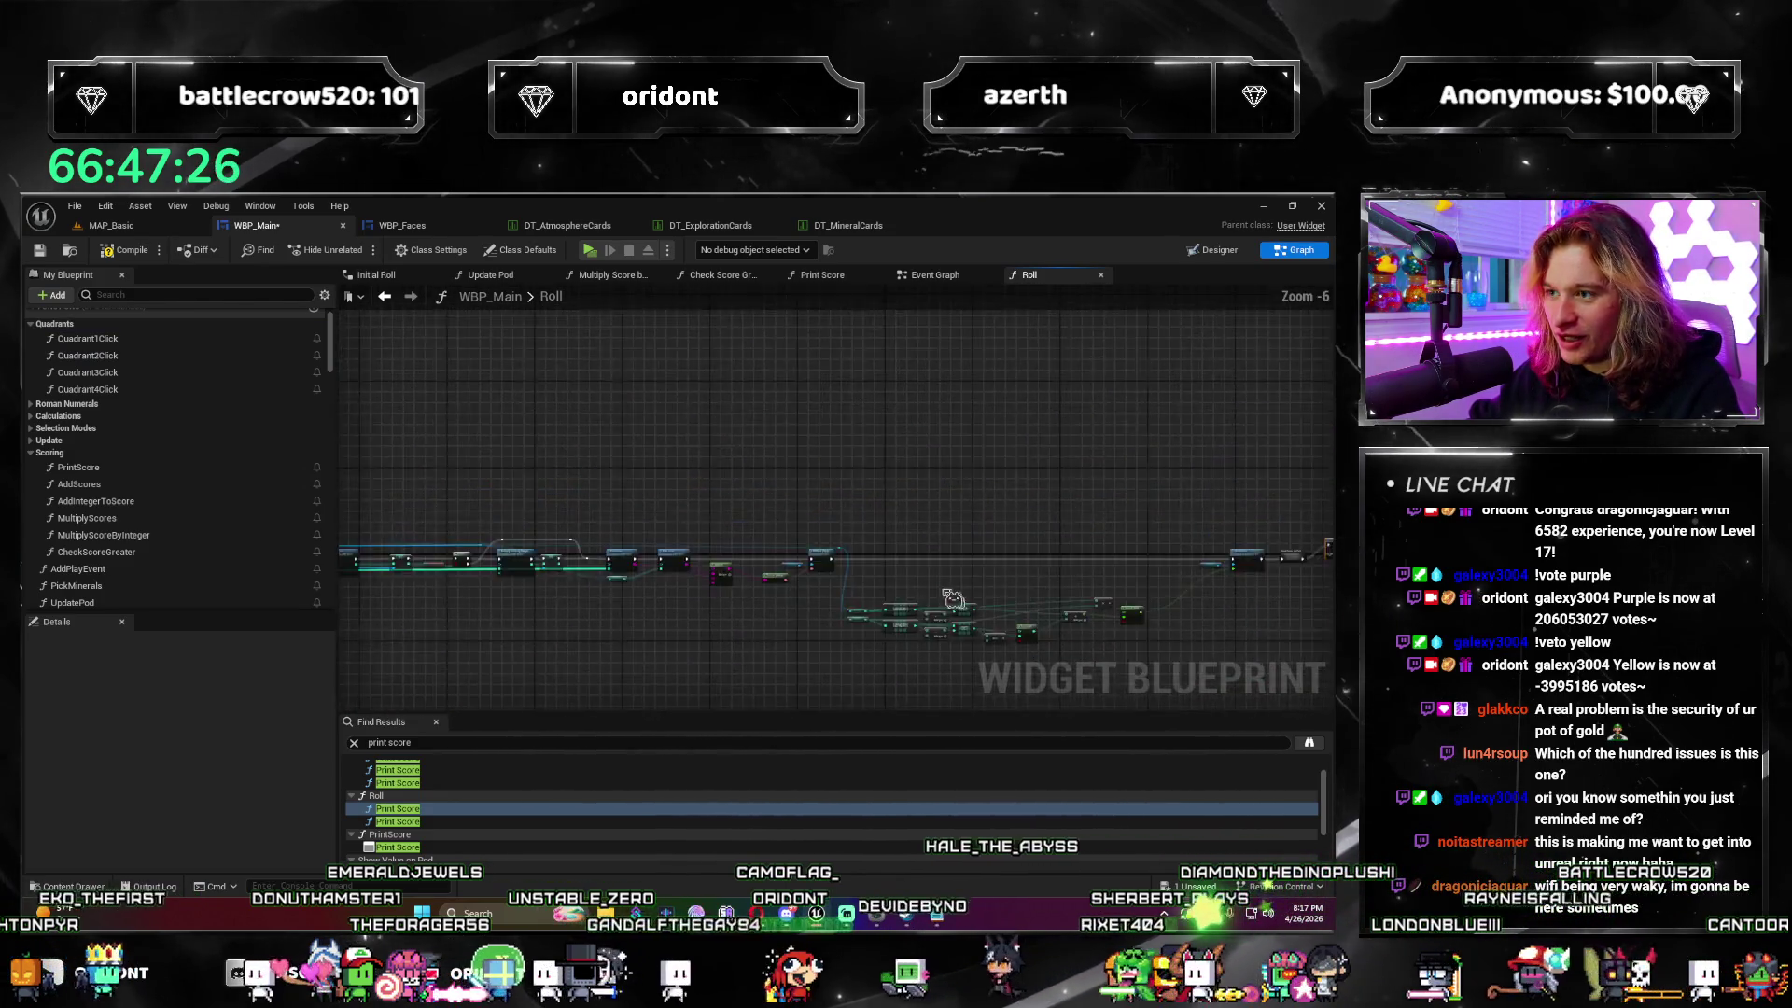
scroll(872, 506, up, 4)
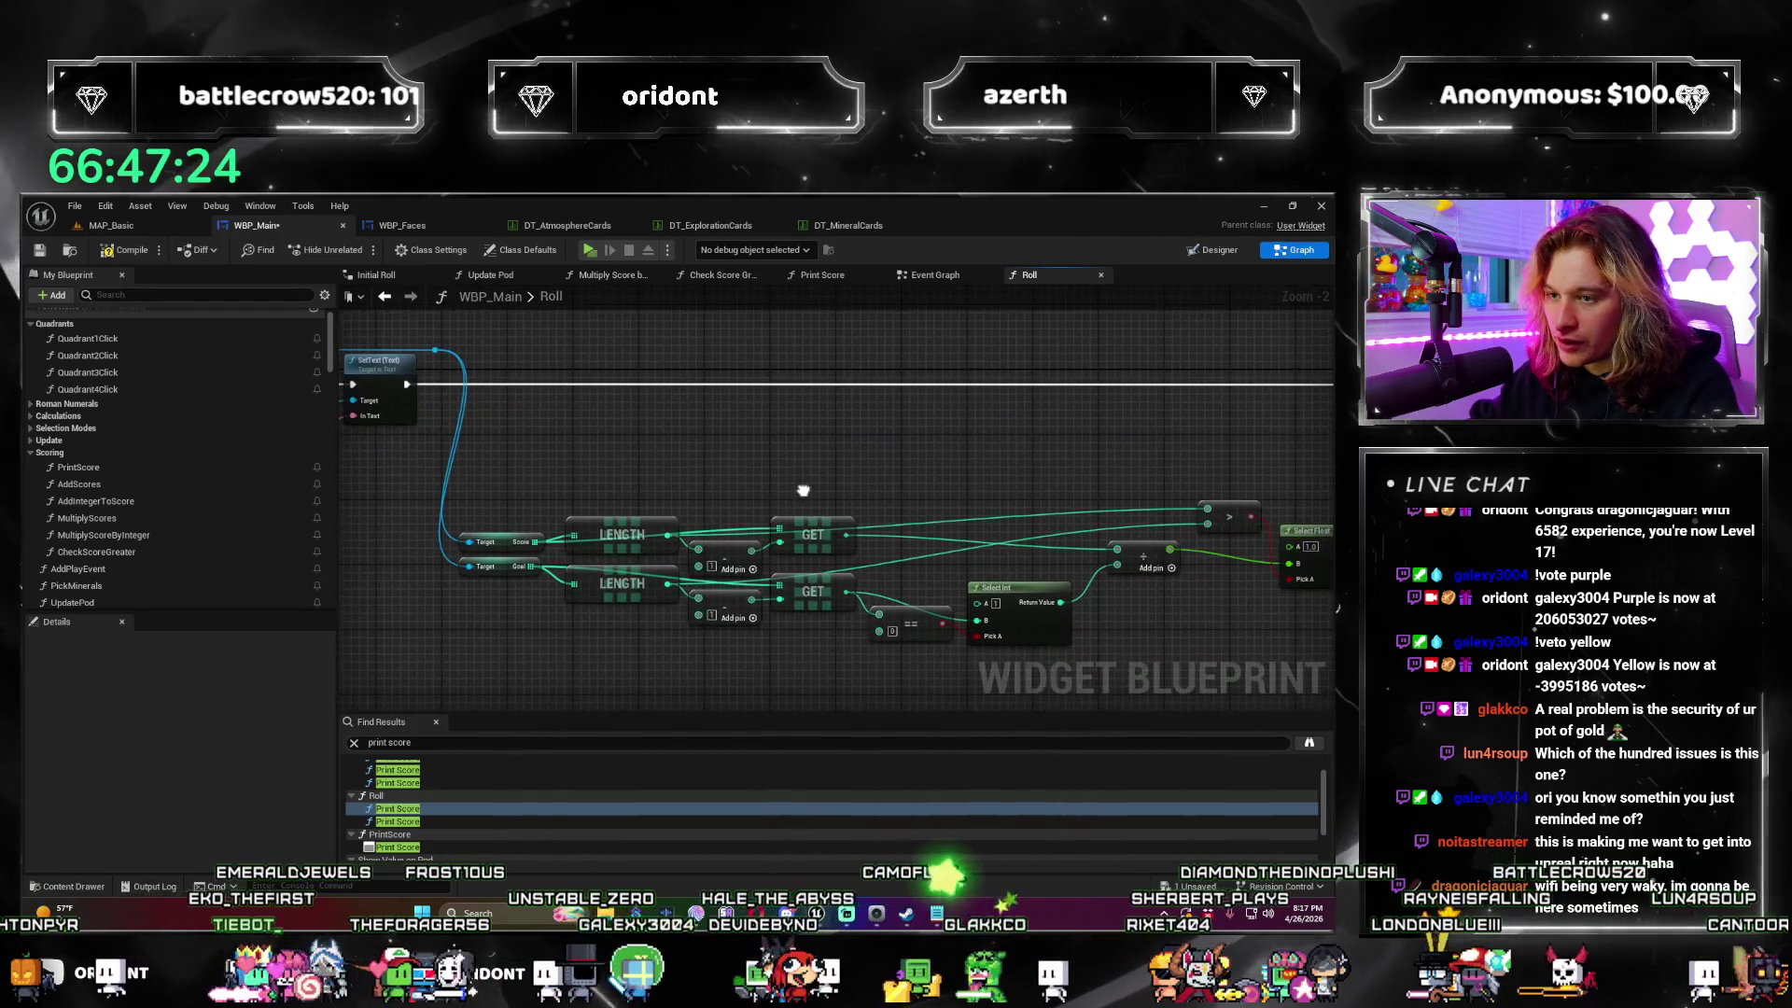
scroll(828, 487, down, 2)
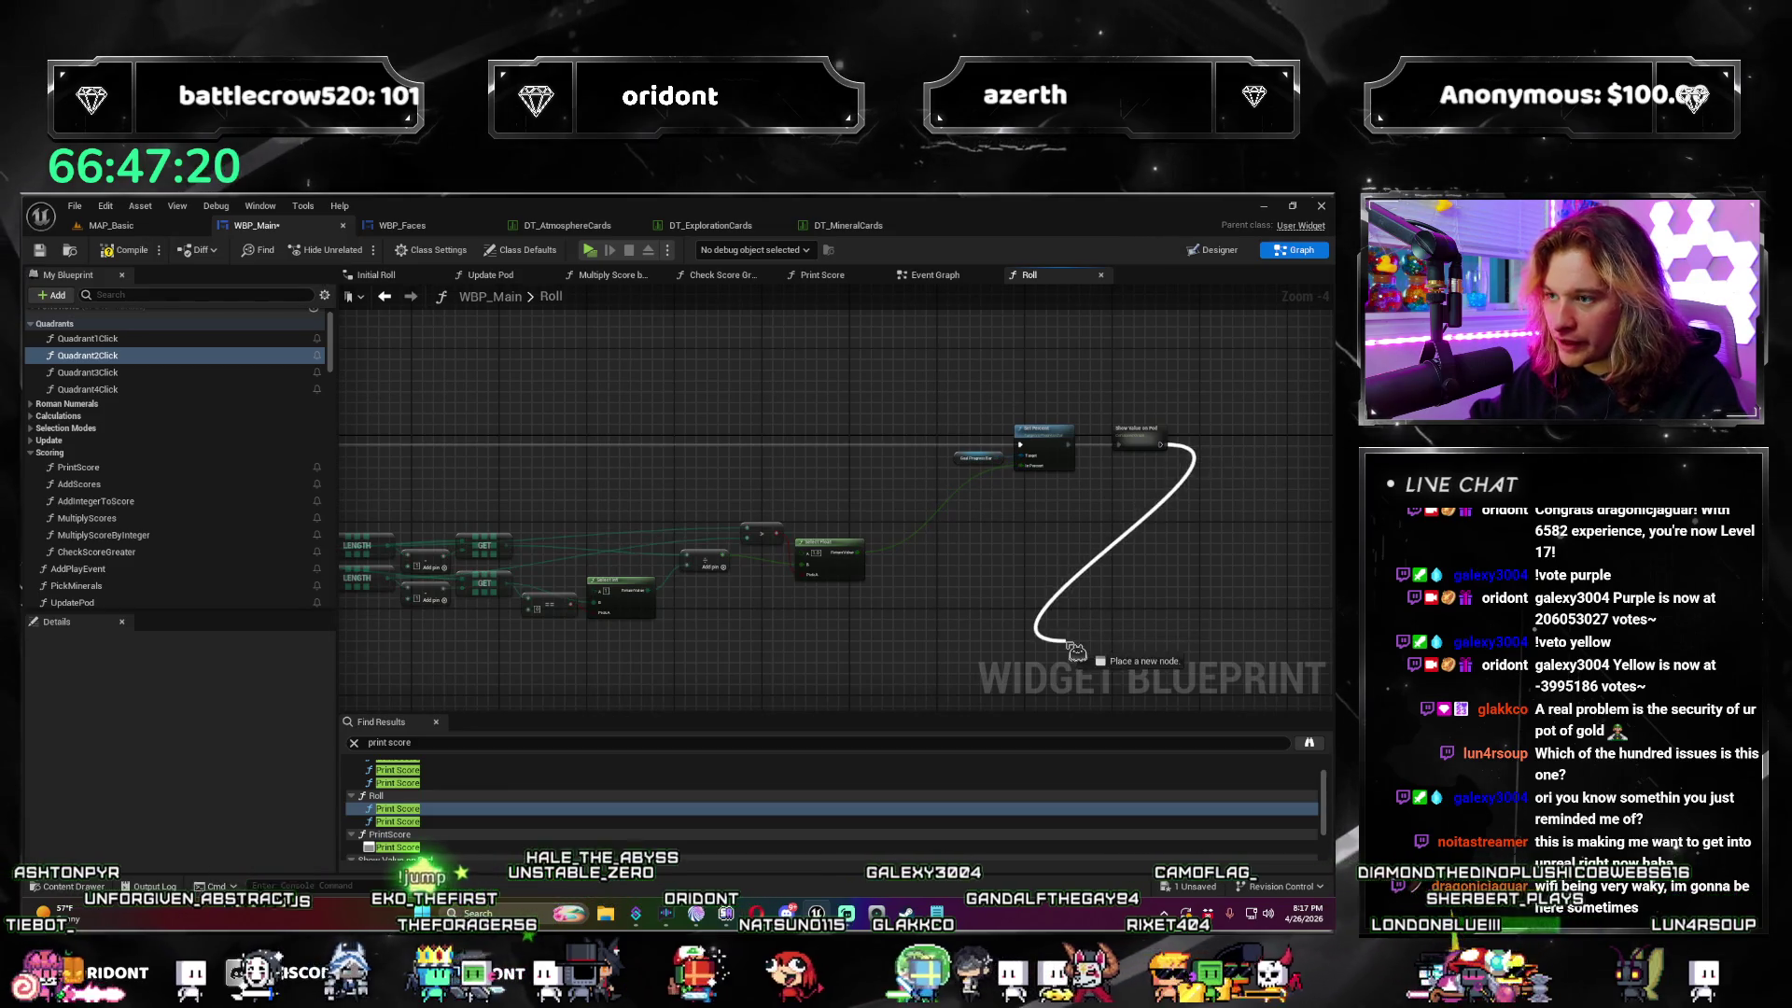
drag(1076, 650, 1071, 654)
text(for)
key(Escape)
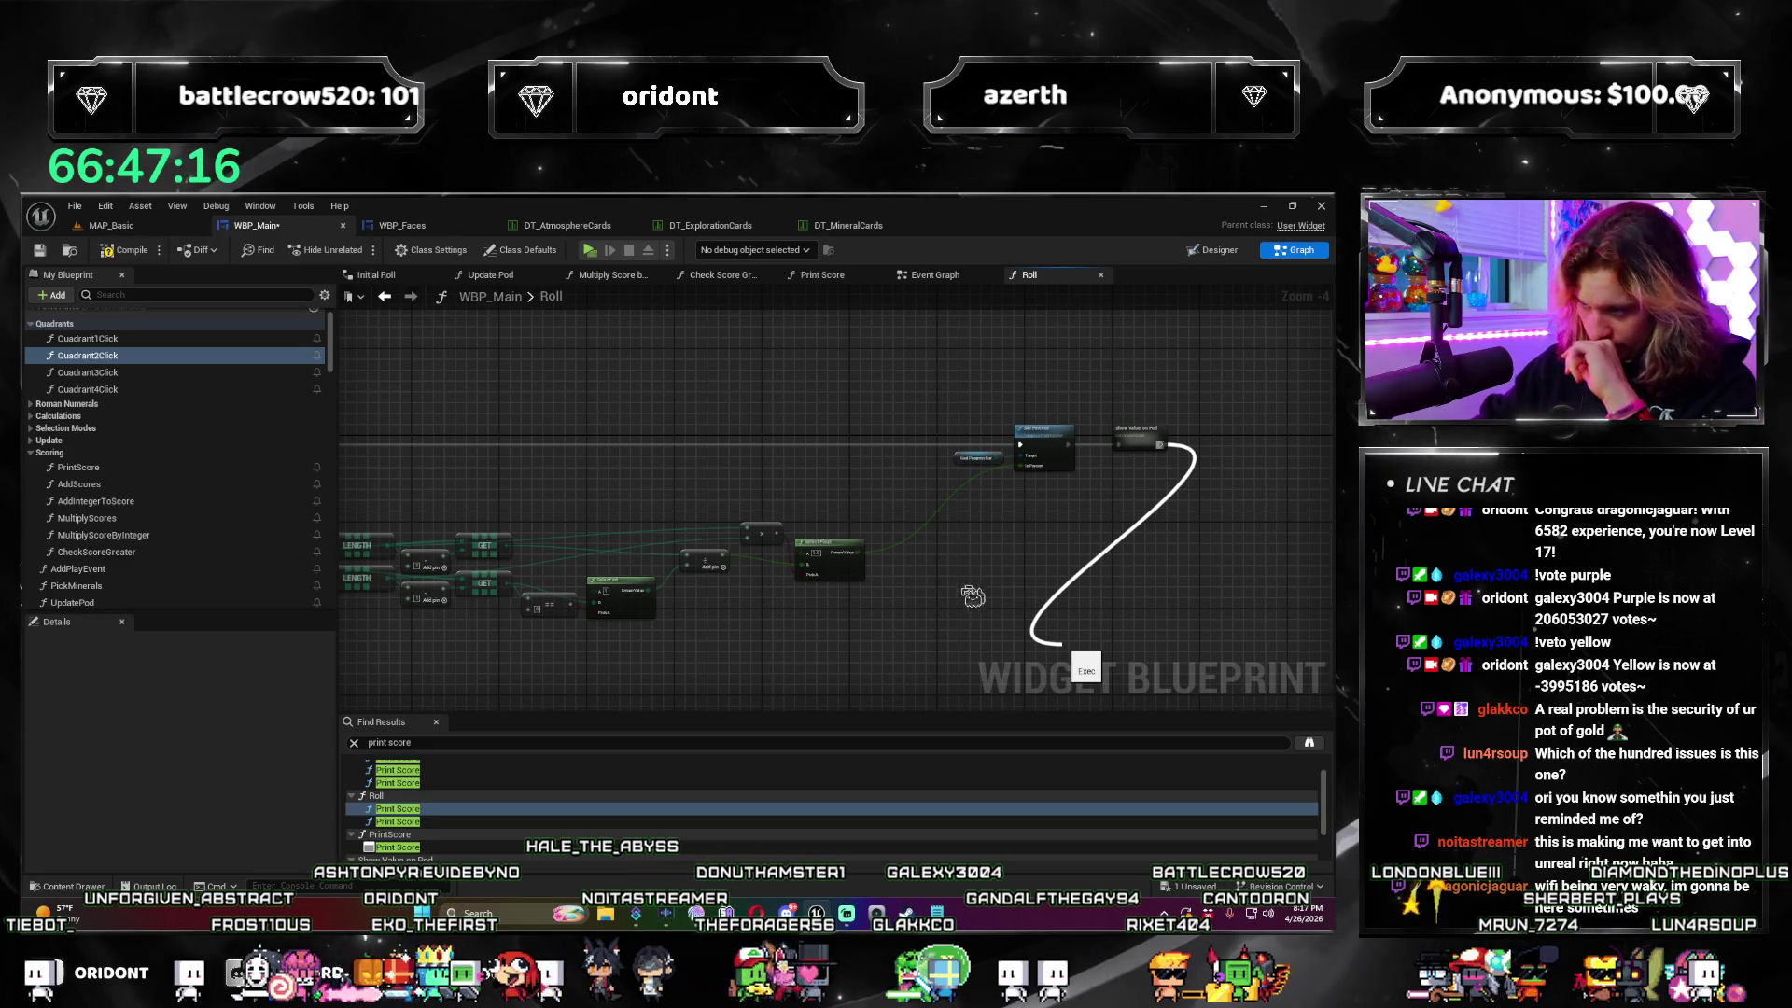
Step: Connect the array to the For Each Loop's Array input
drag(882, 652, 995, 568)
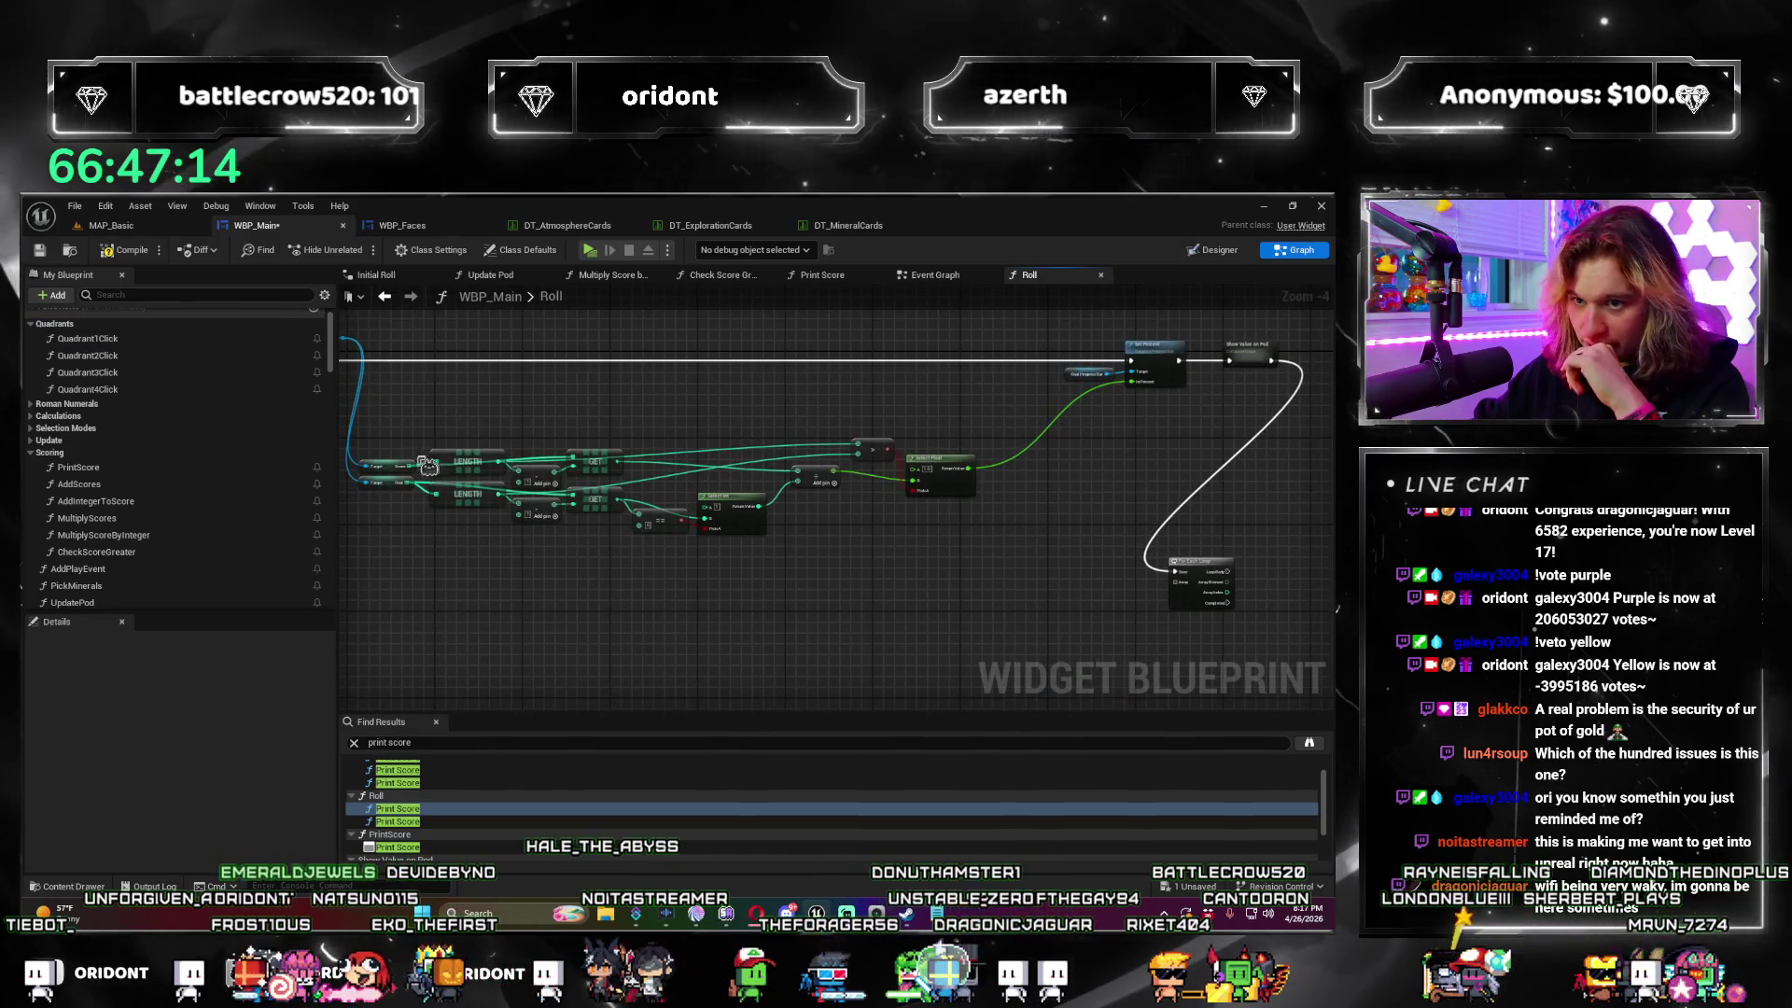
drag(414, 482, 417, 505)
key(Escape)
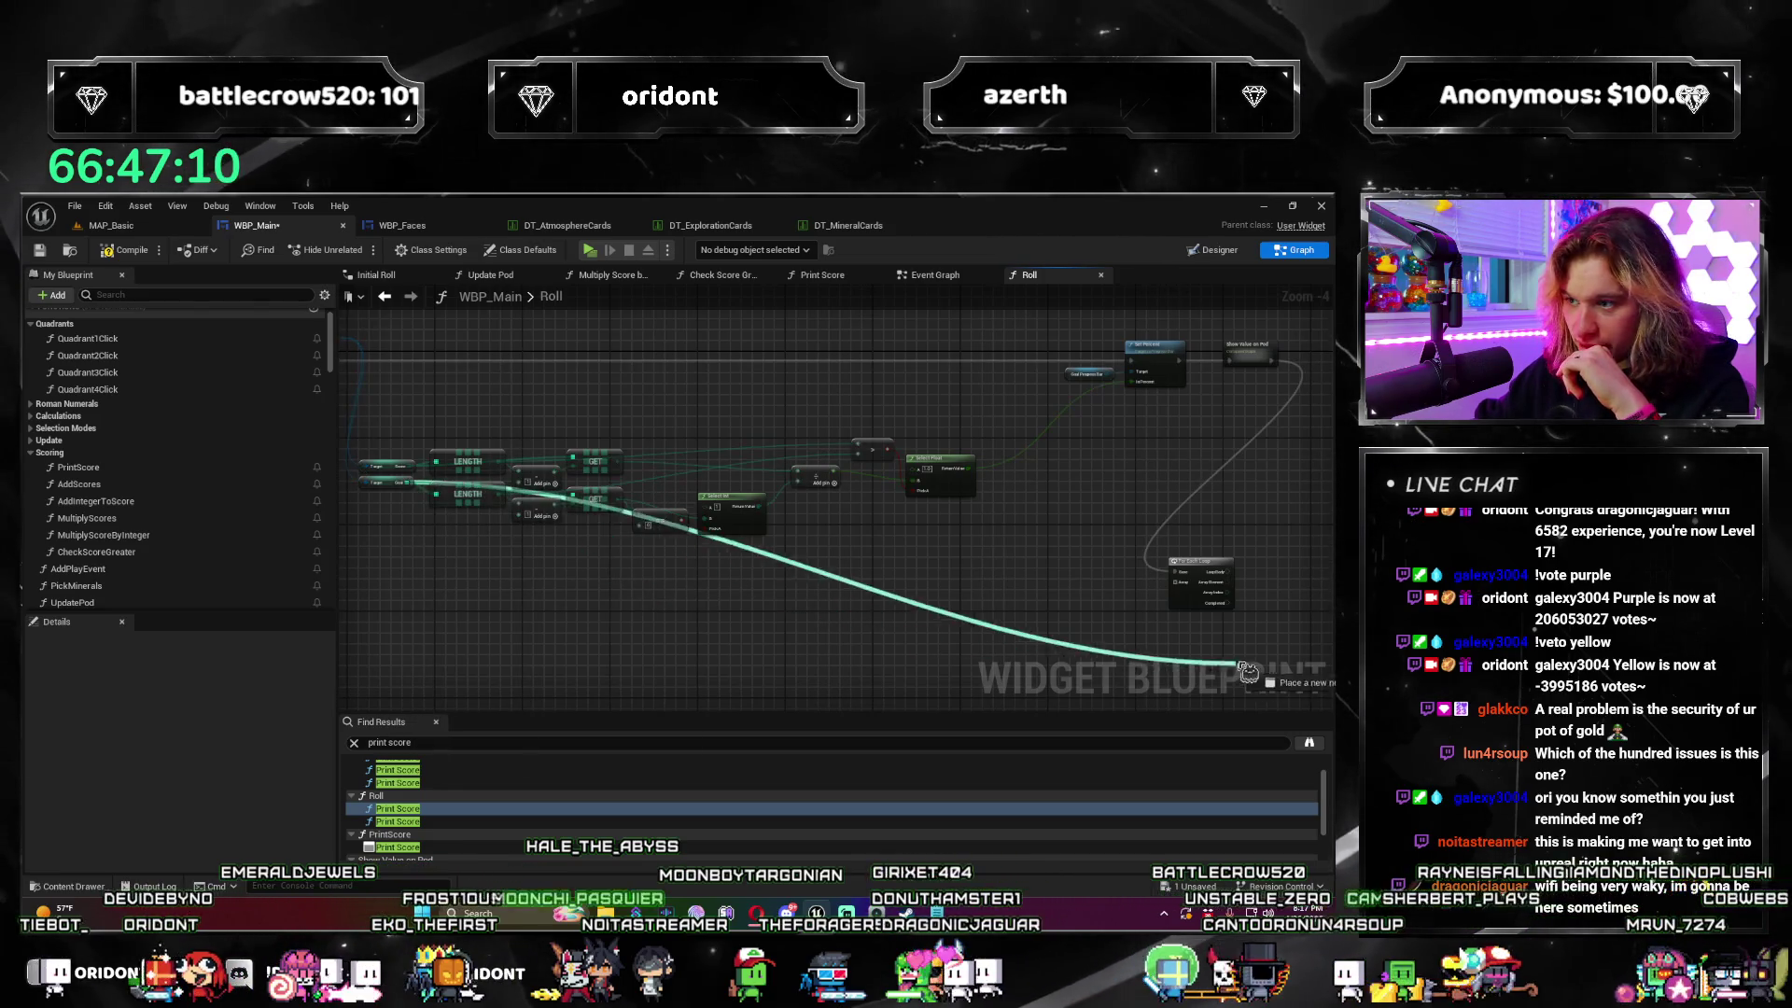
drag(1188, 593, 1178, 584)
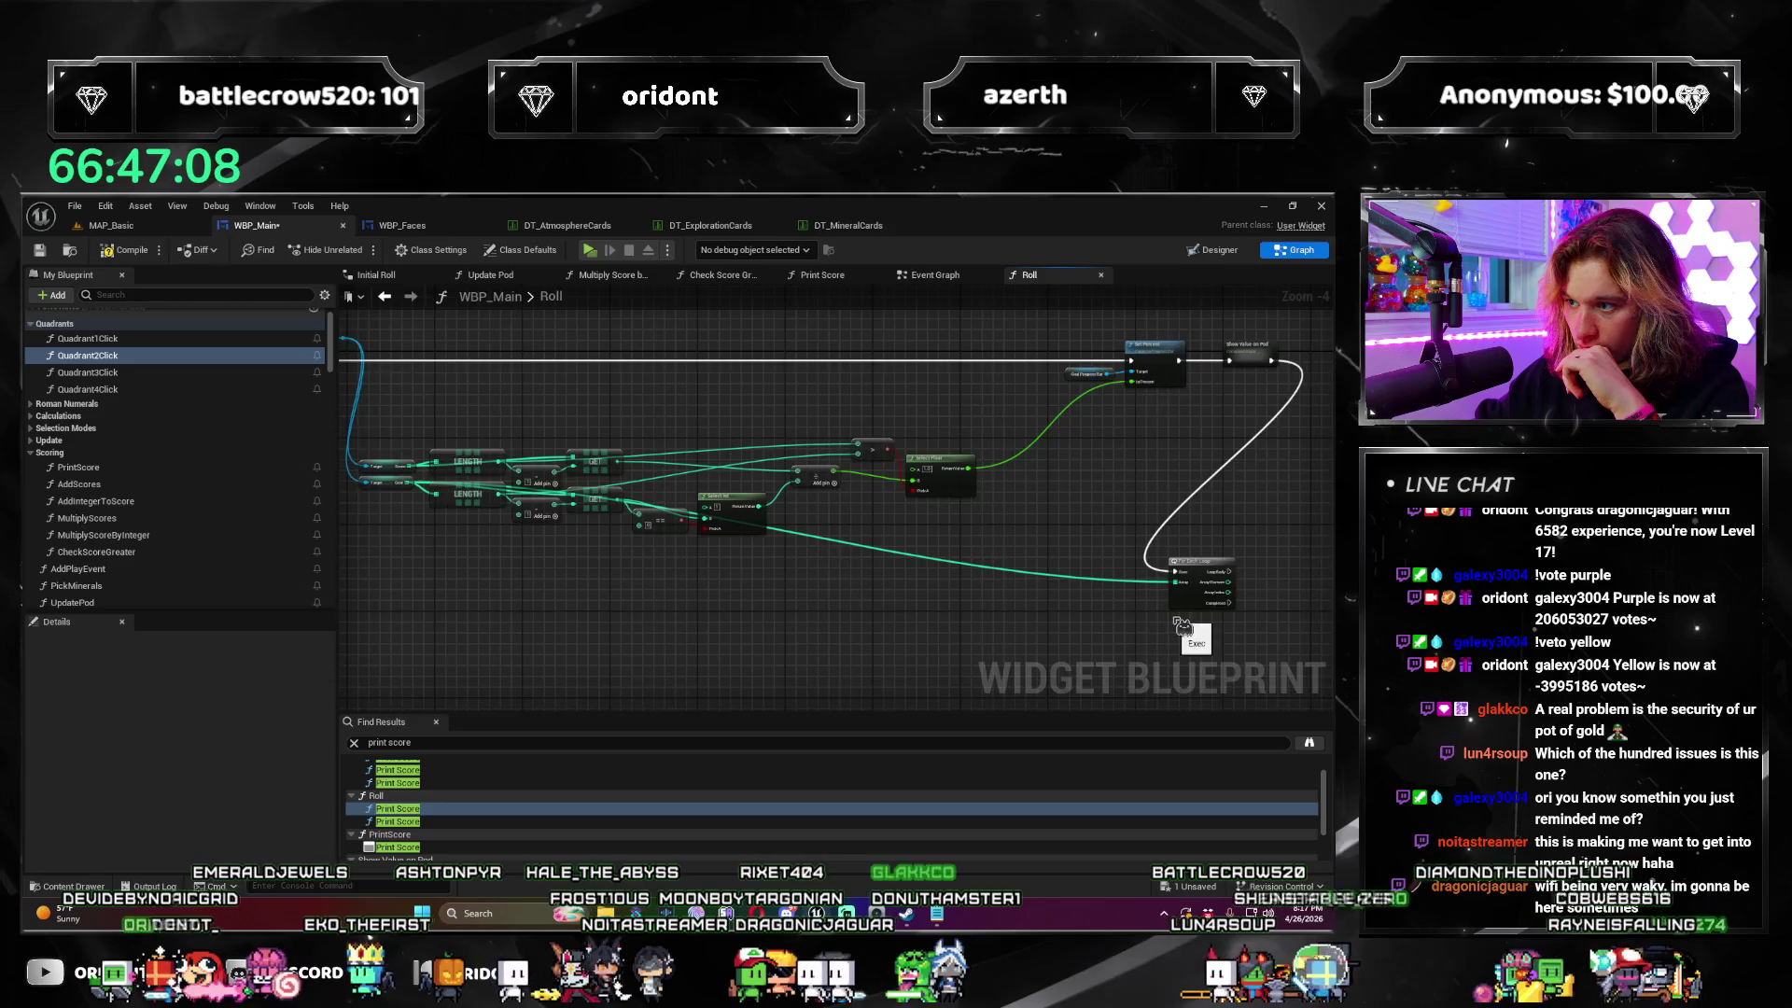
scroll(1182, 625, up, 3)
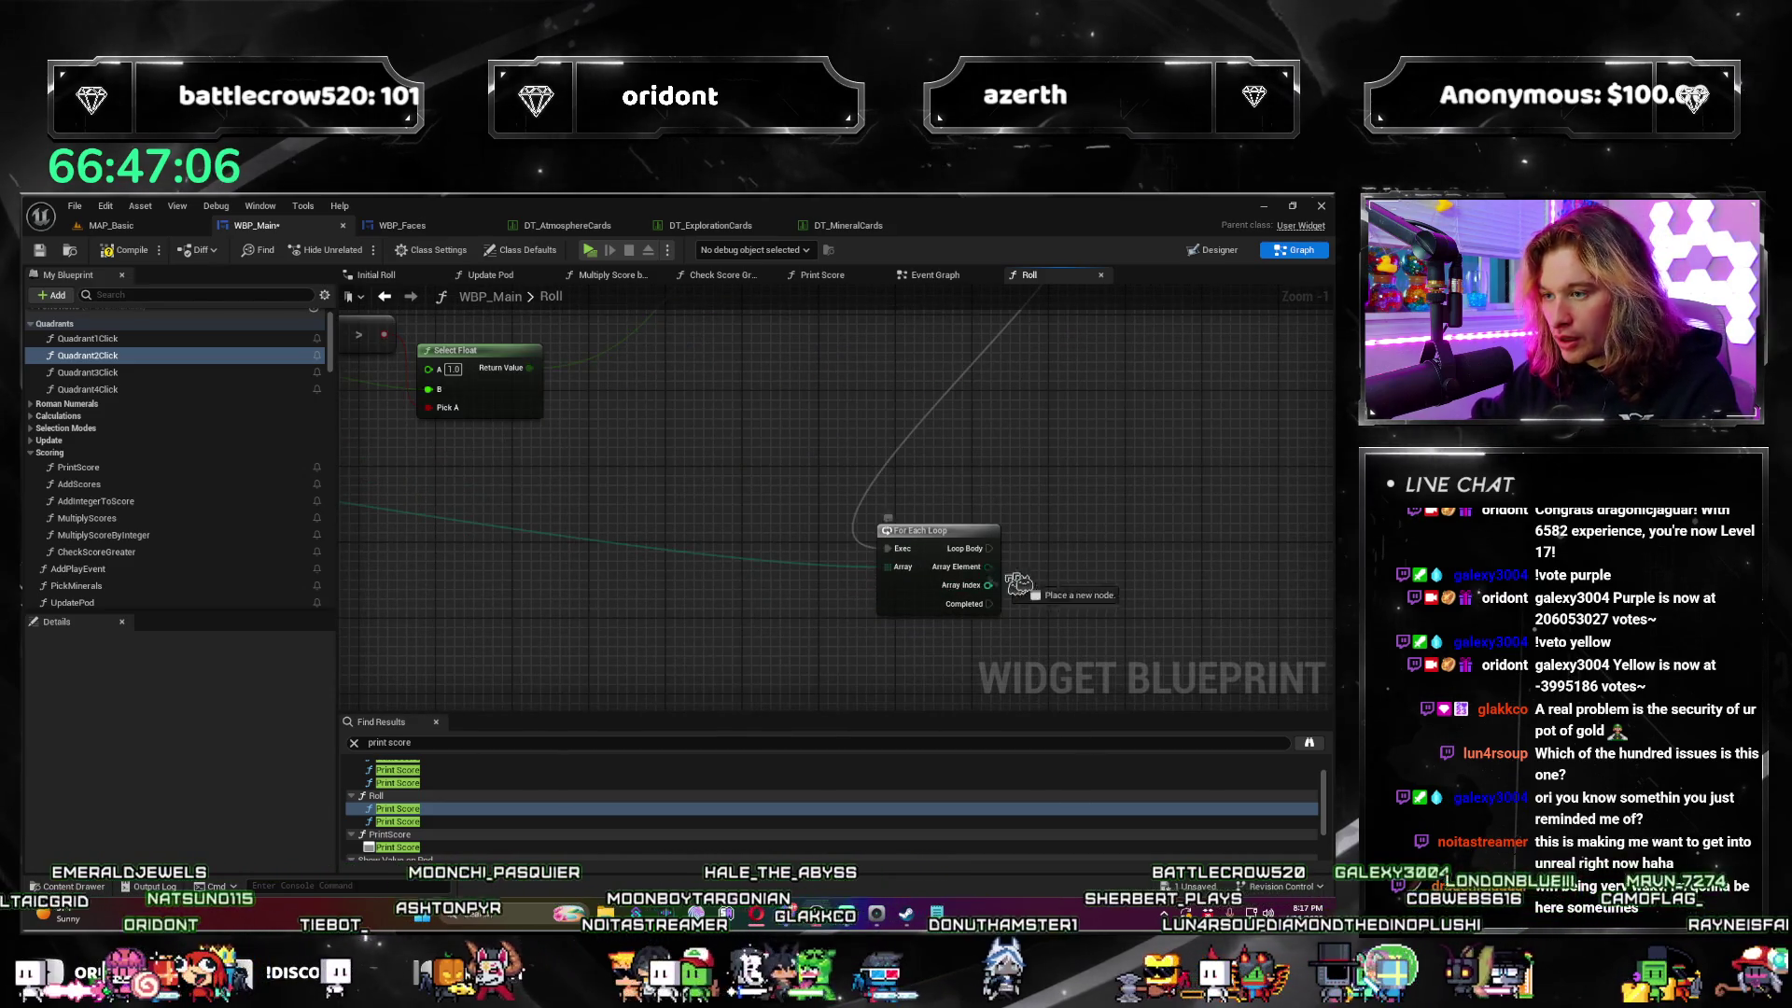
Step: Add a Print String on the loop body, save the blueprint, and switch to MAP_Basic
drag(1017, 584, 1064, 558)
text(print)
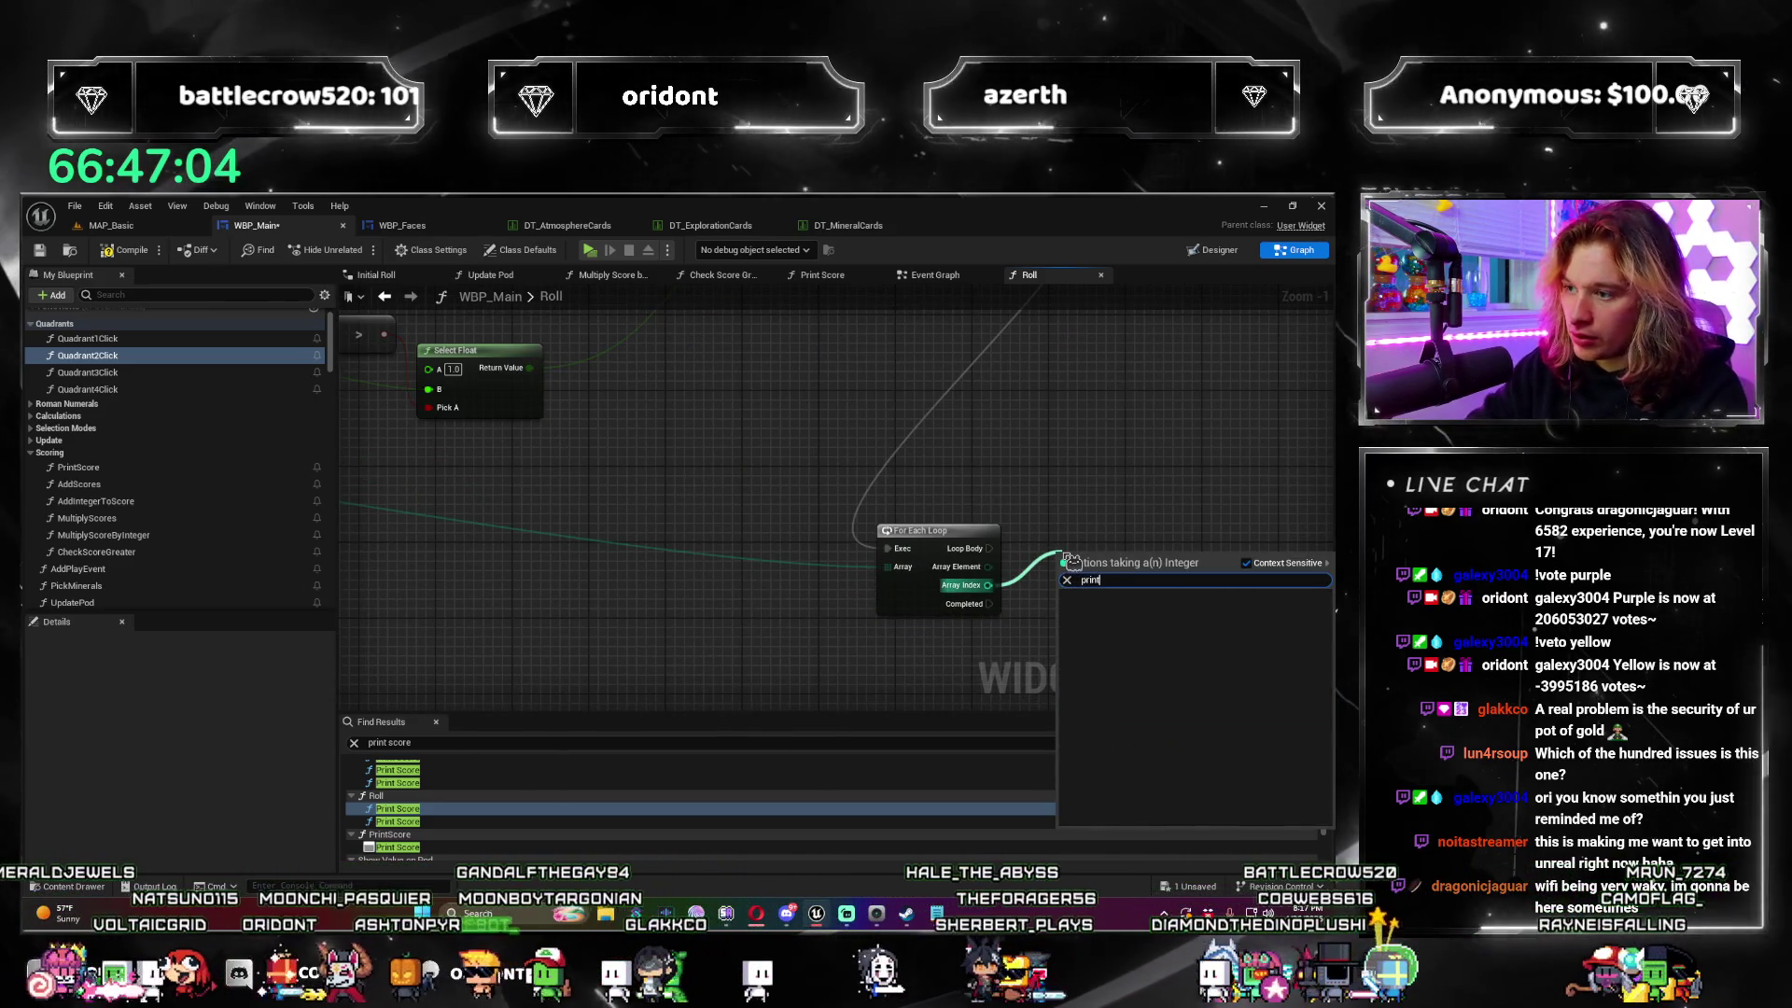
click(1030, 568)
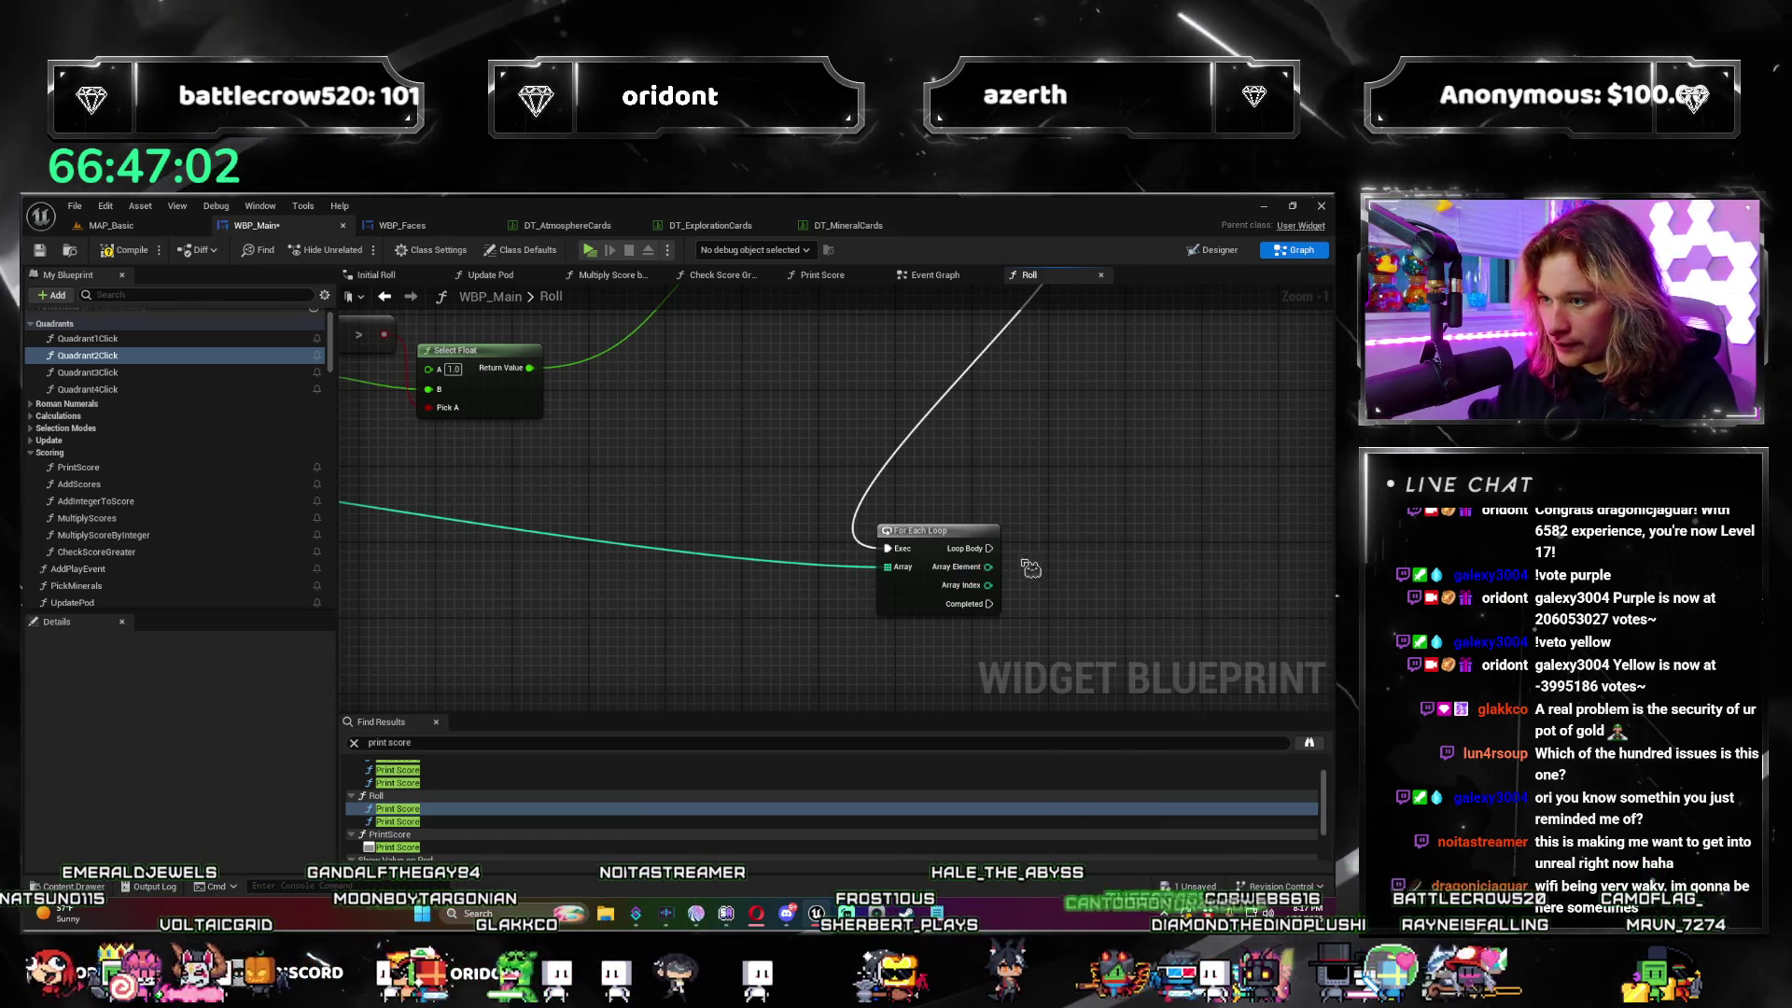
drag(1070, 548, 1069, 548)
click(1101, 573)
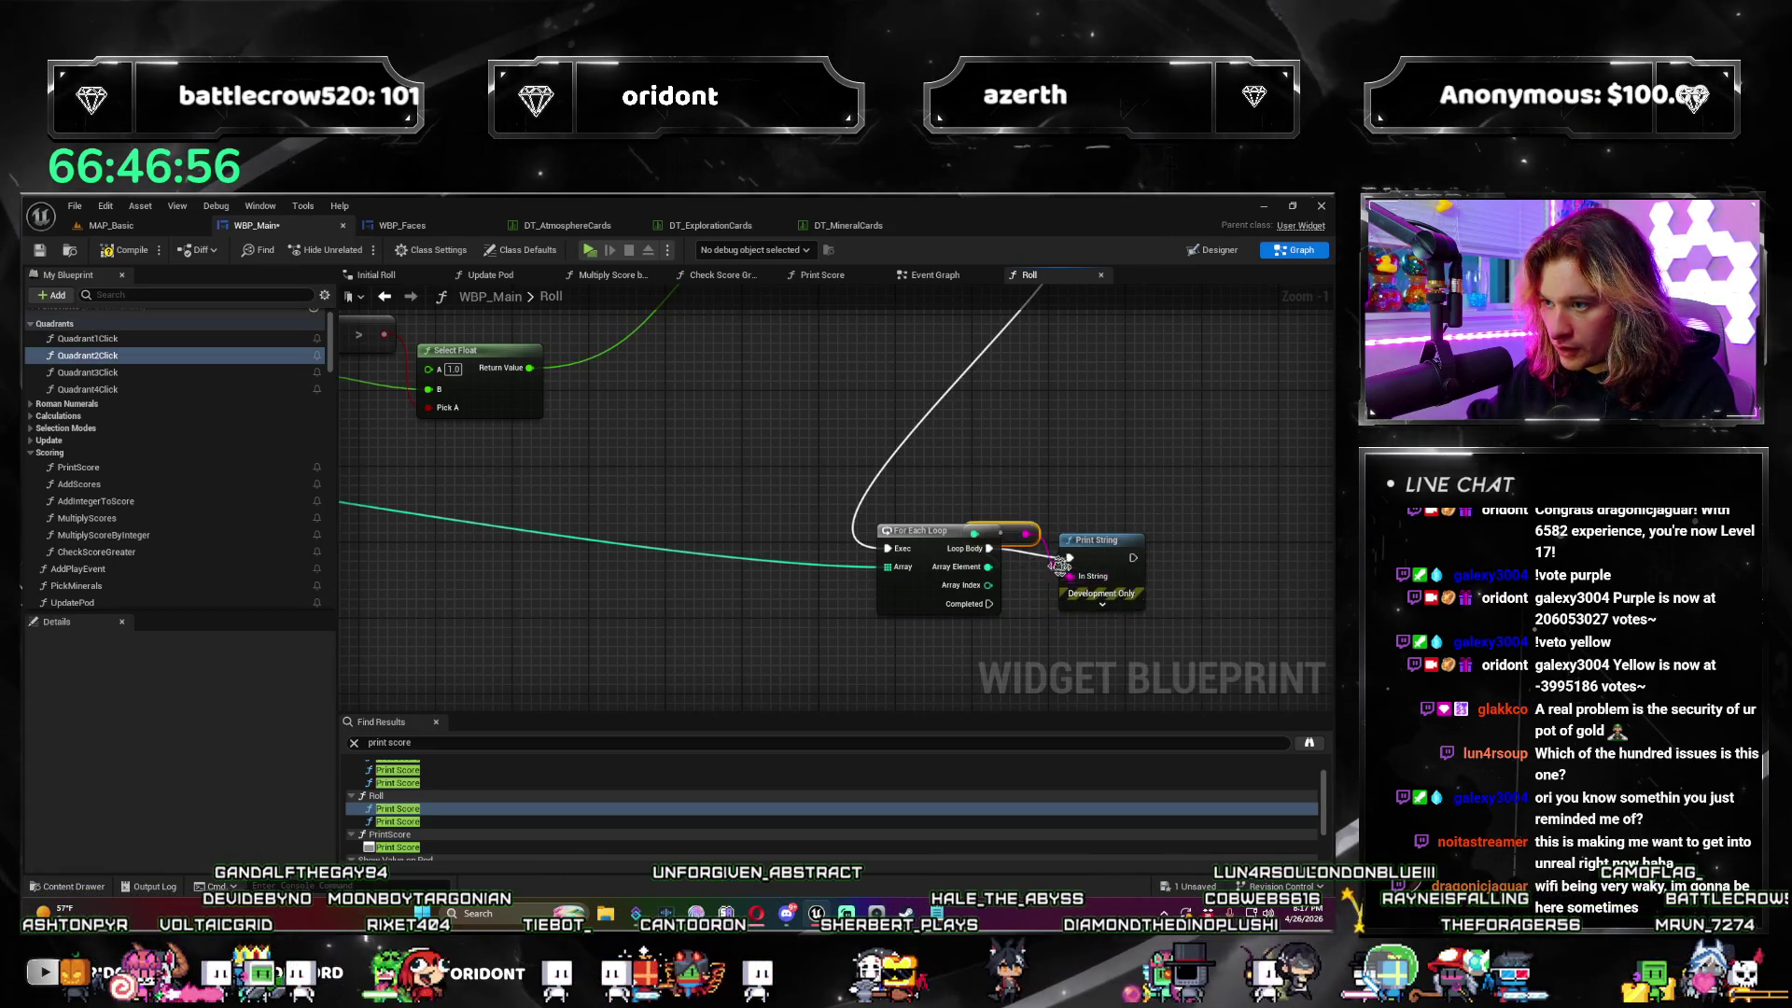
scroll(1056, 564, down, 5)
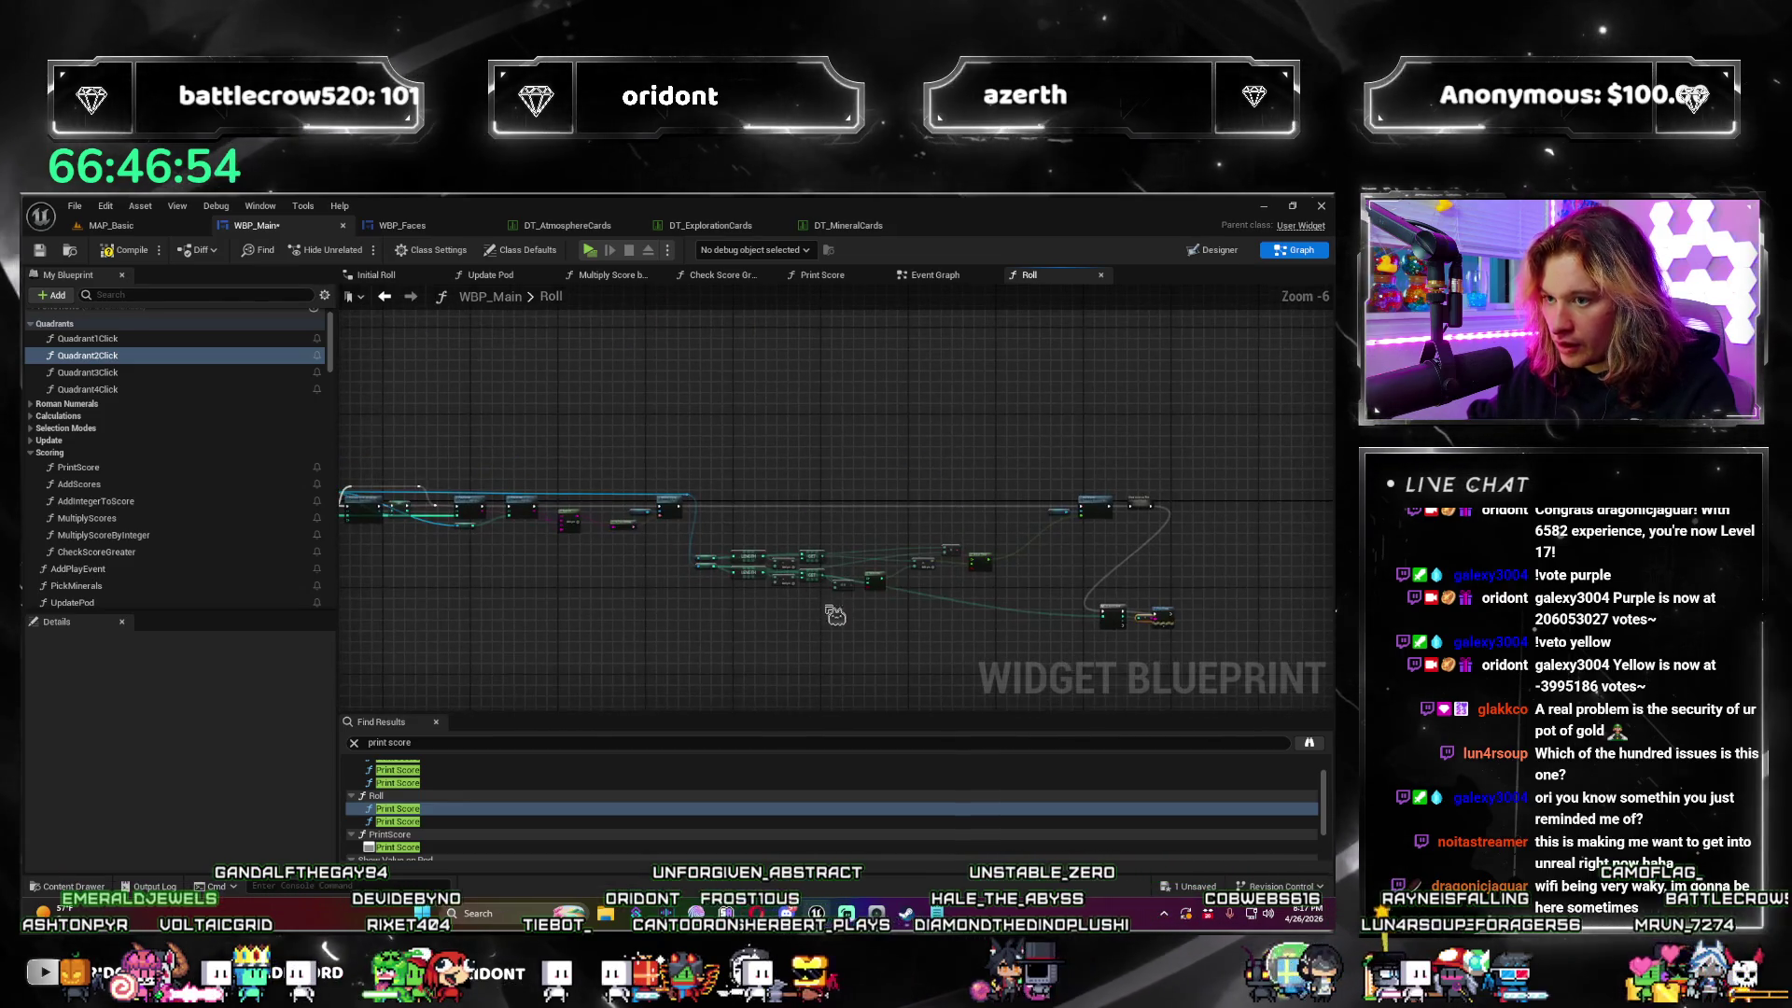
scroll(707, 558, up, 3)
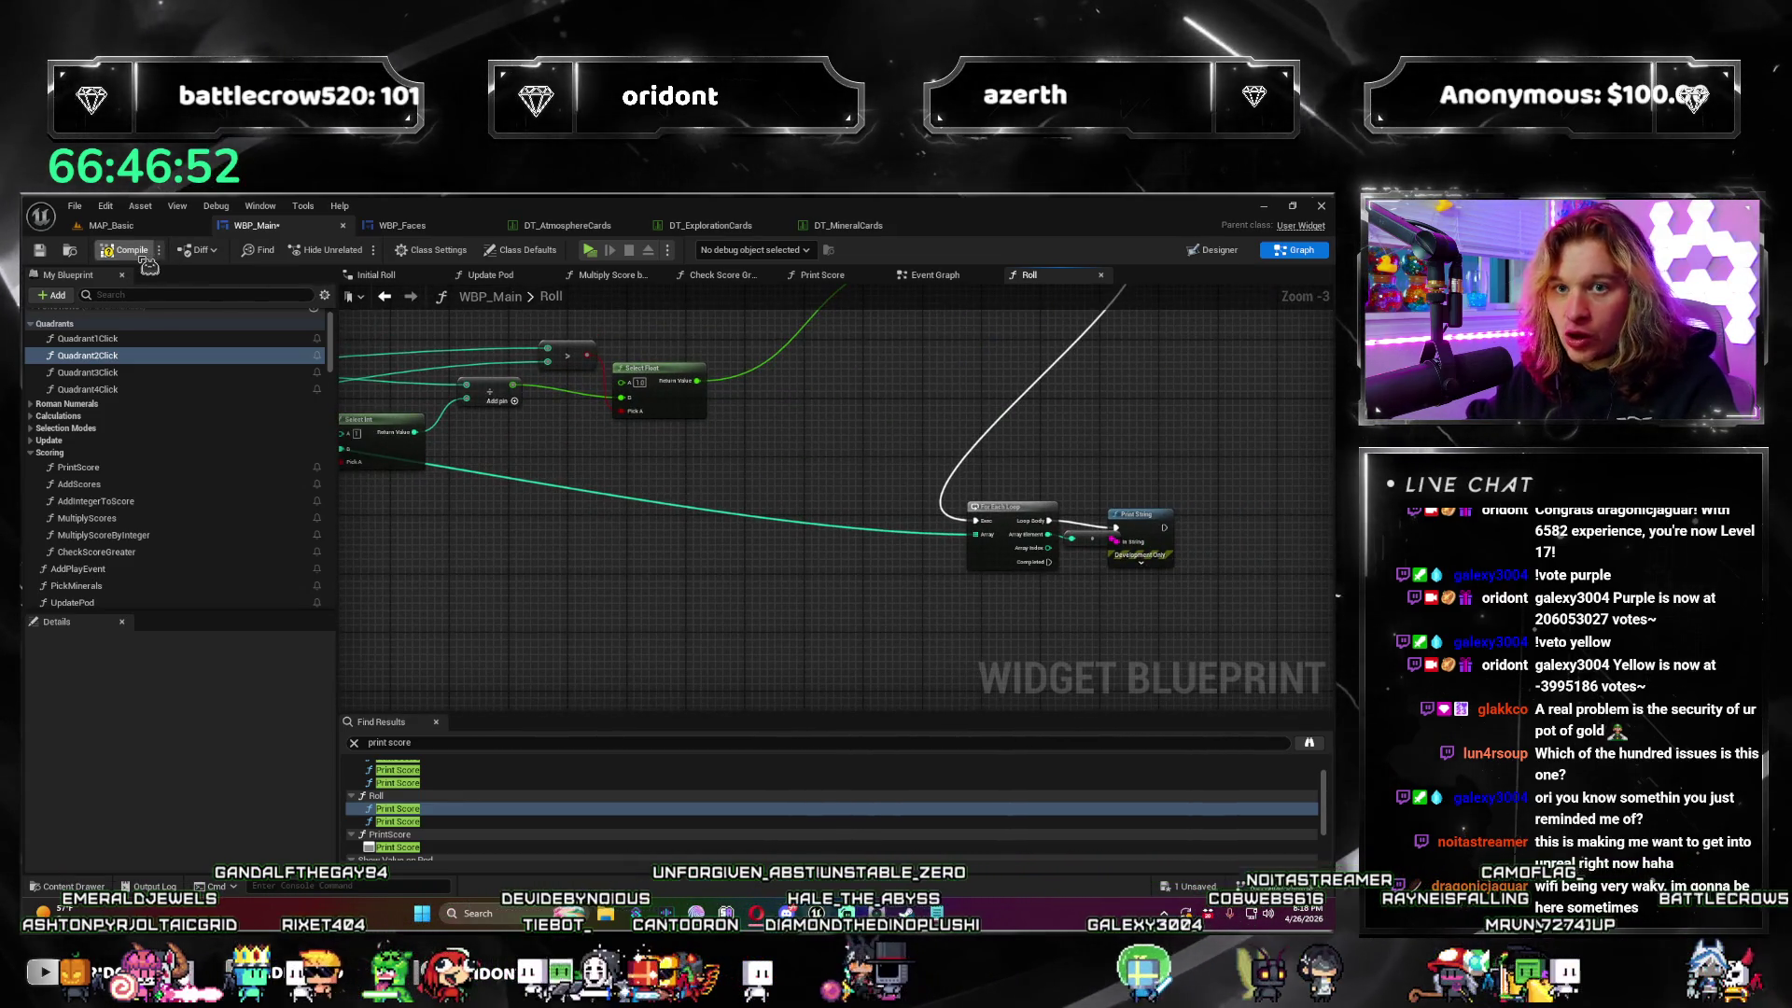
key(ctrl+s)
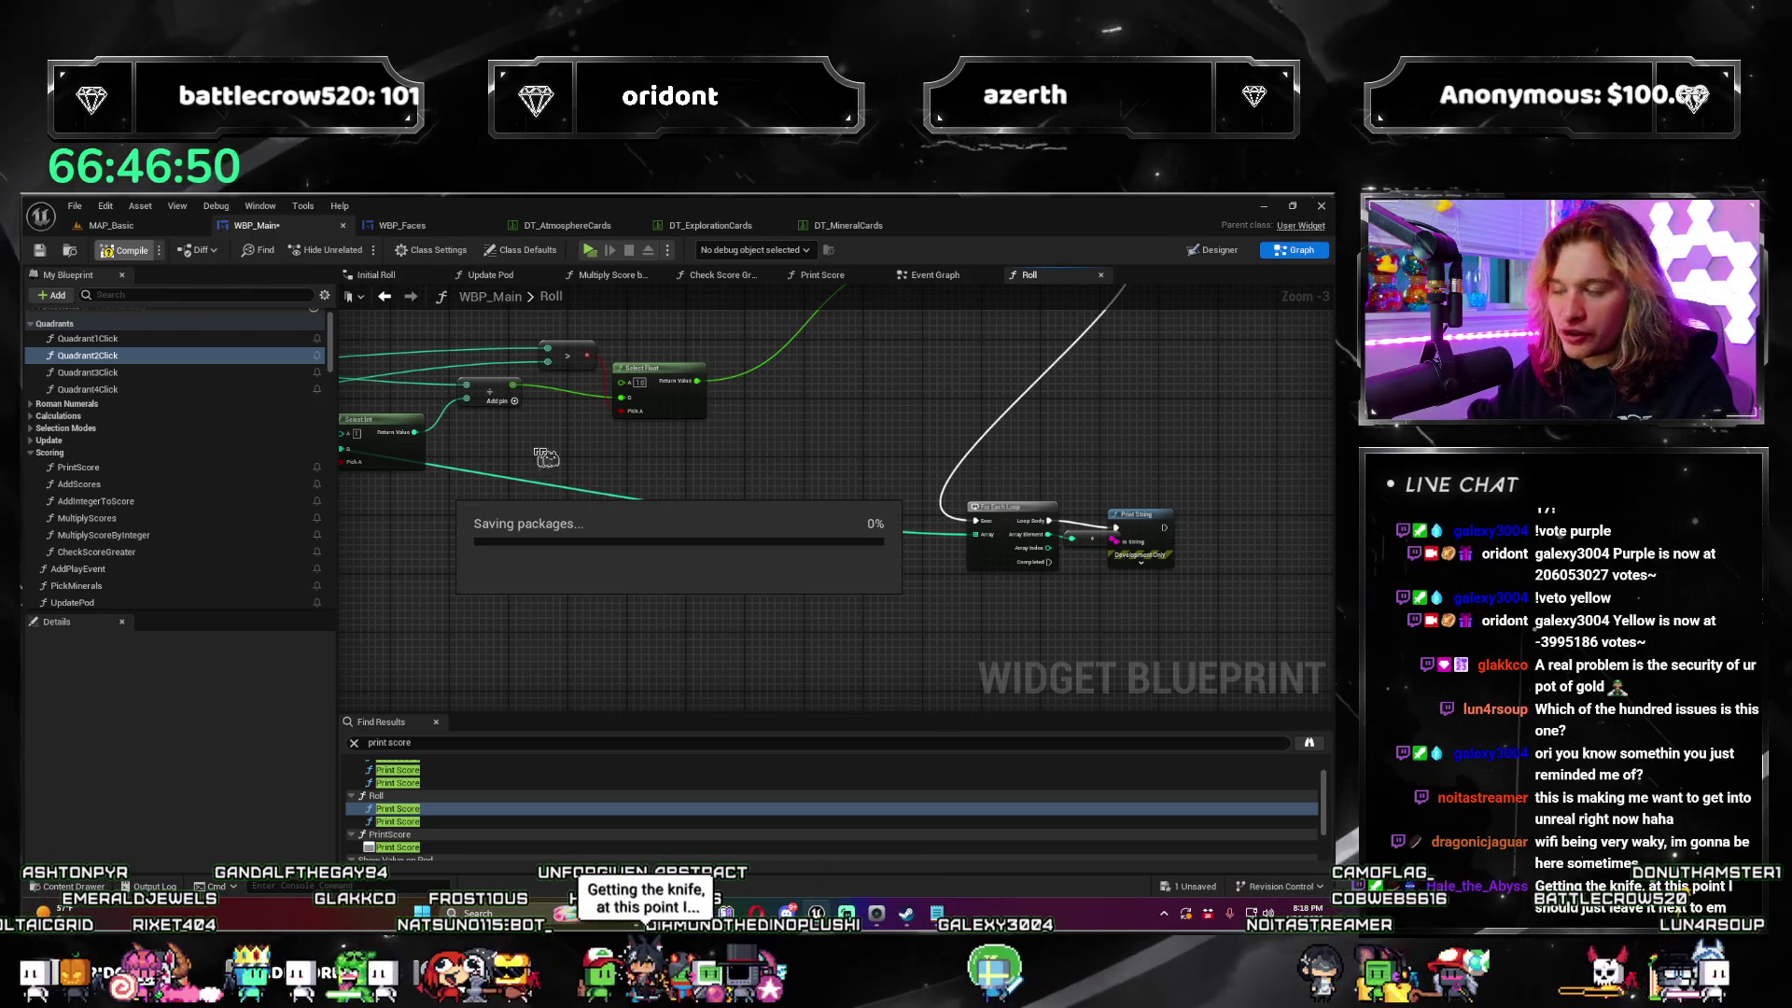
click(156, 227)
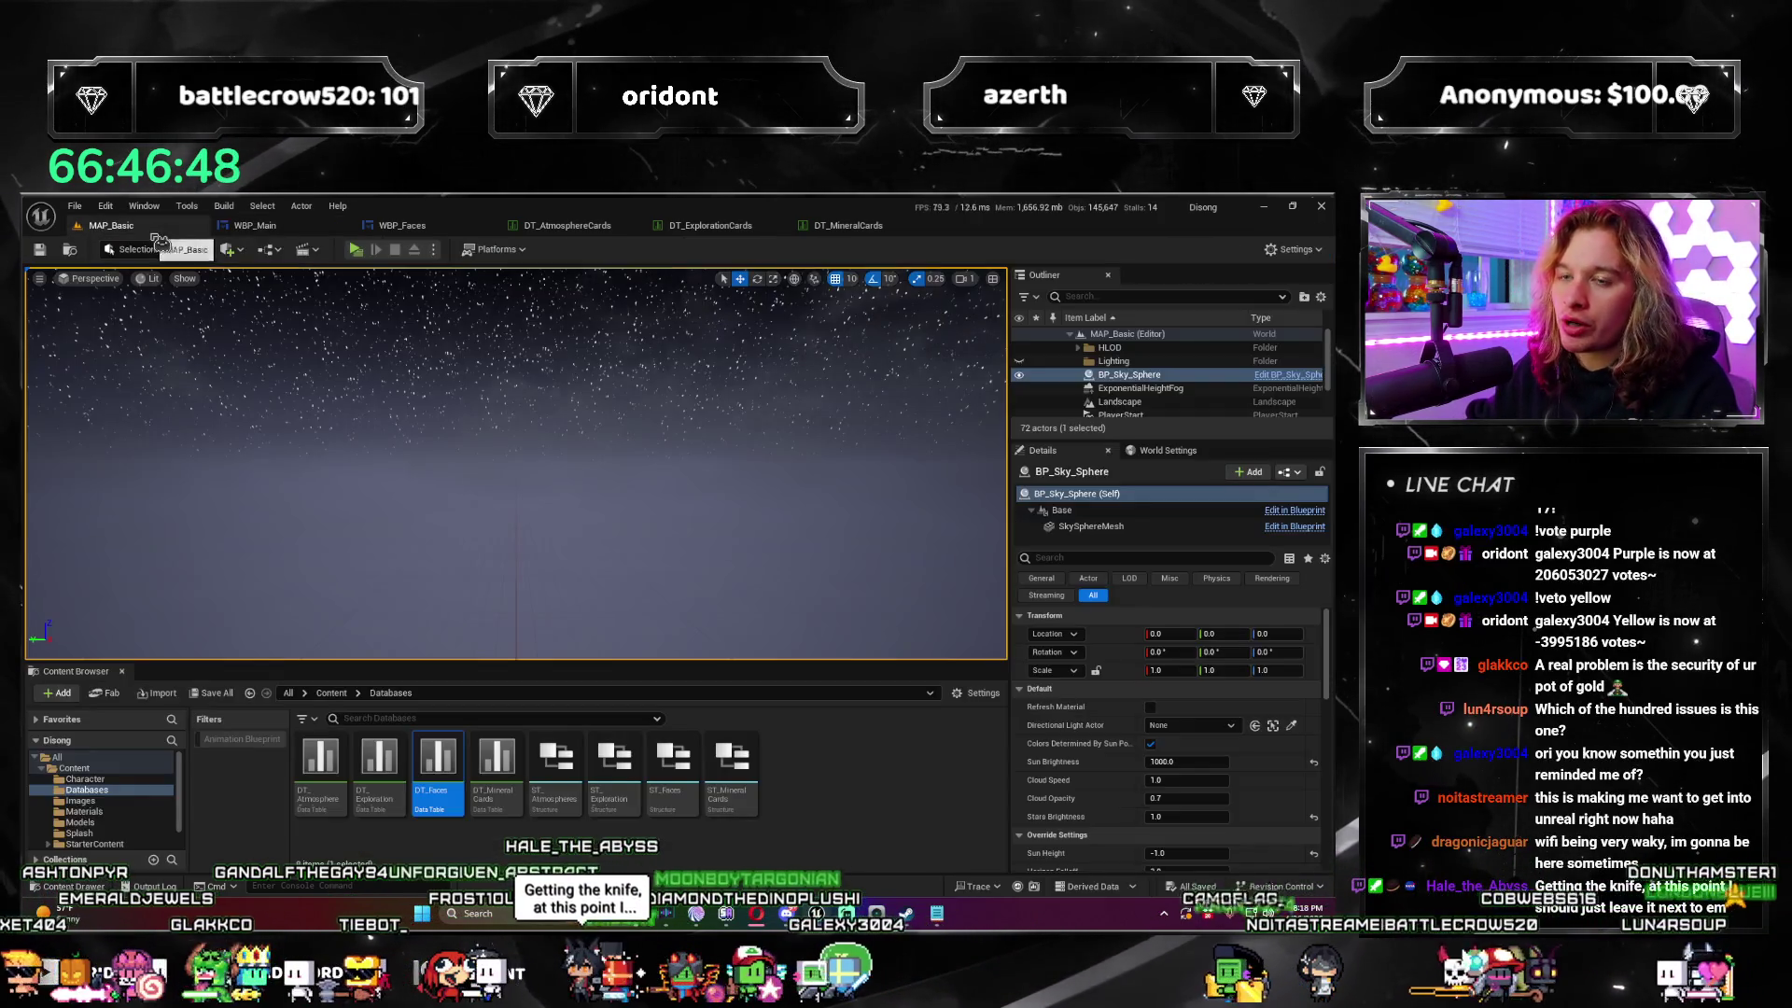
Step: Launch the standalone preview, play rounds 1–2, sell the Desolate die and take a Tropical die
click(365, 261)
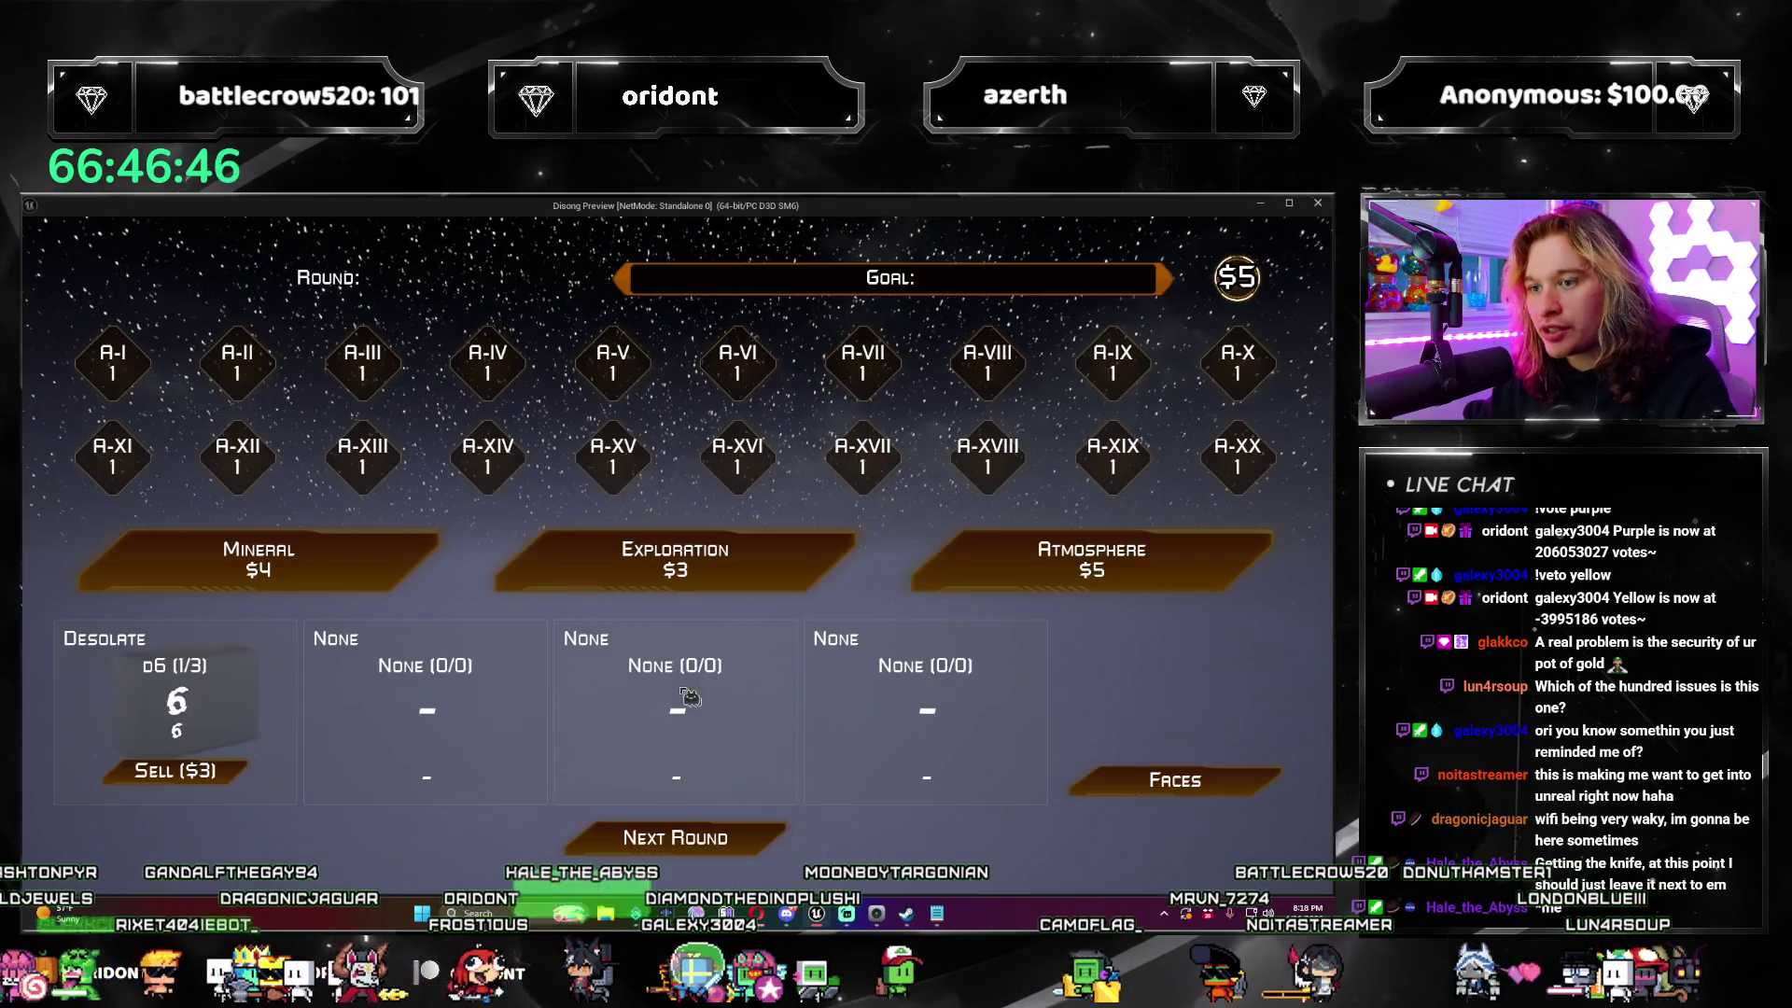
click(1173, 572)
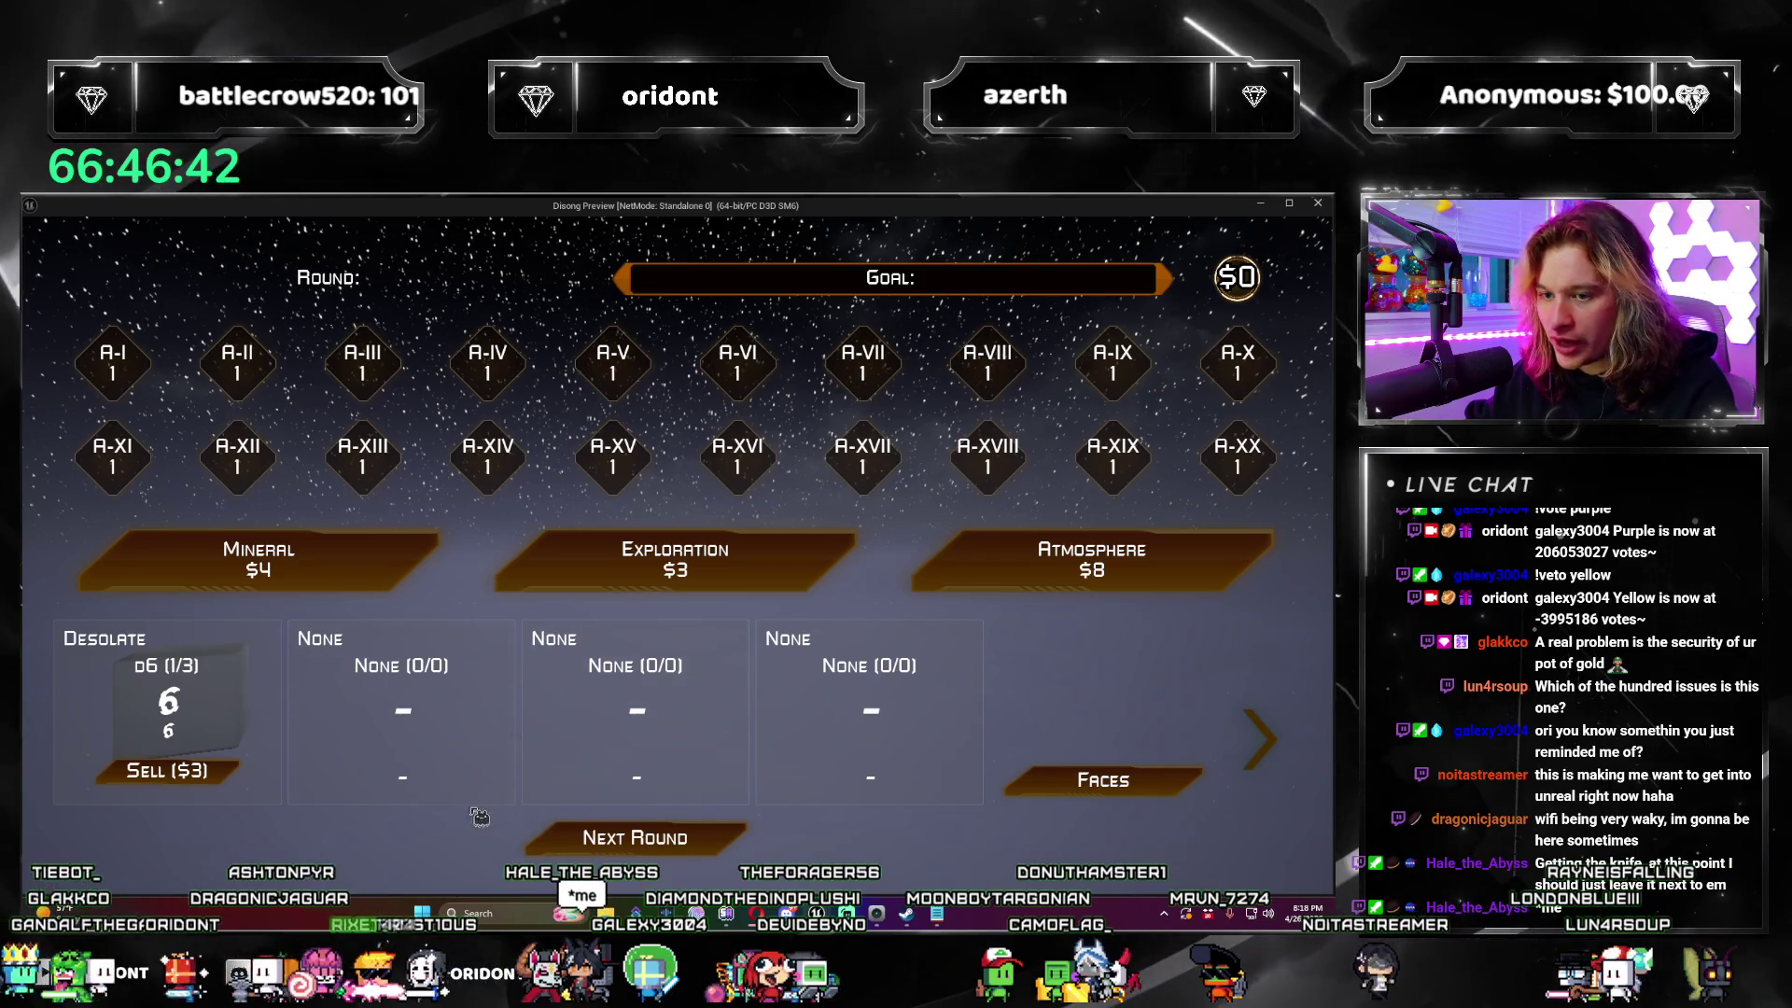
click(736, 844)
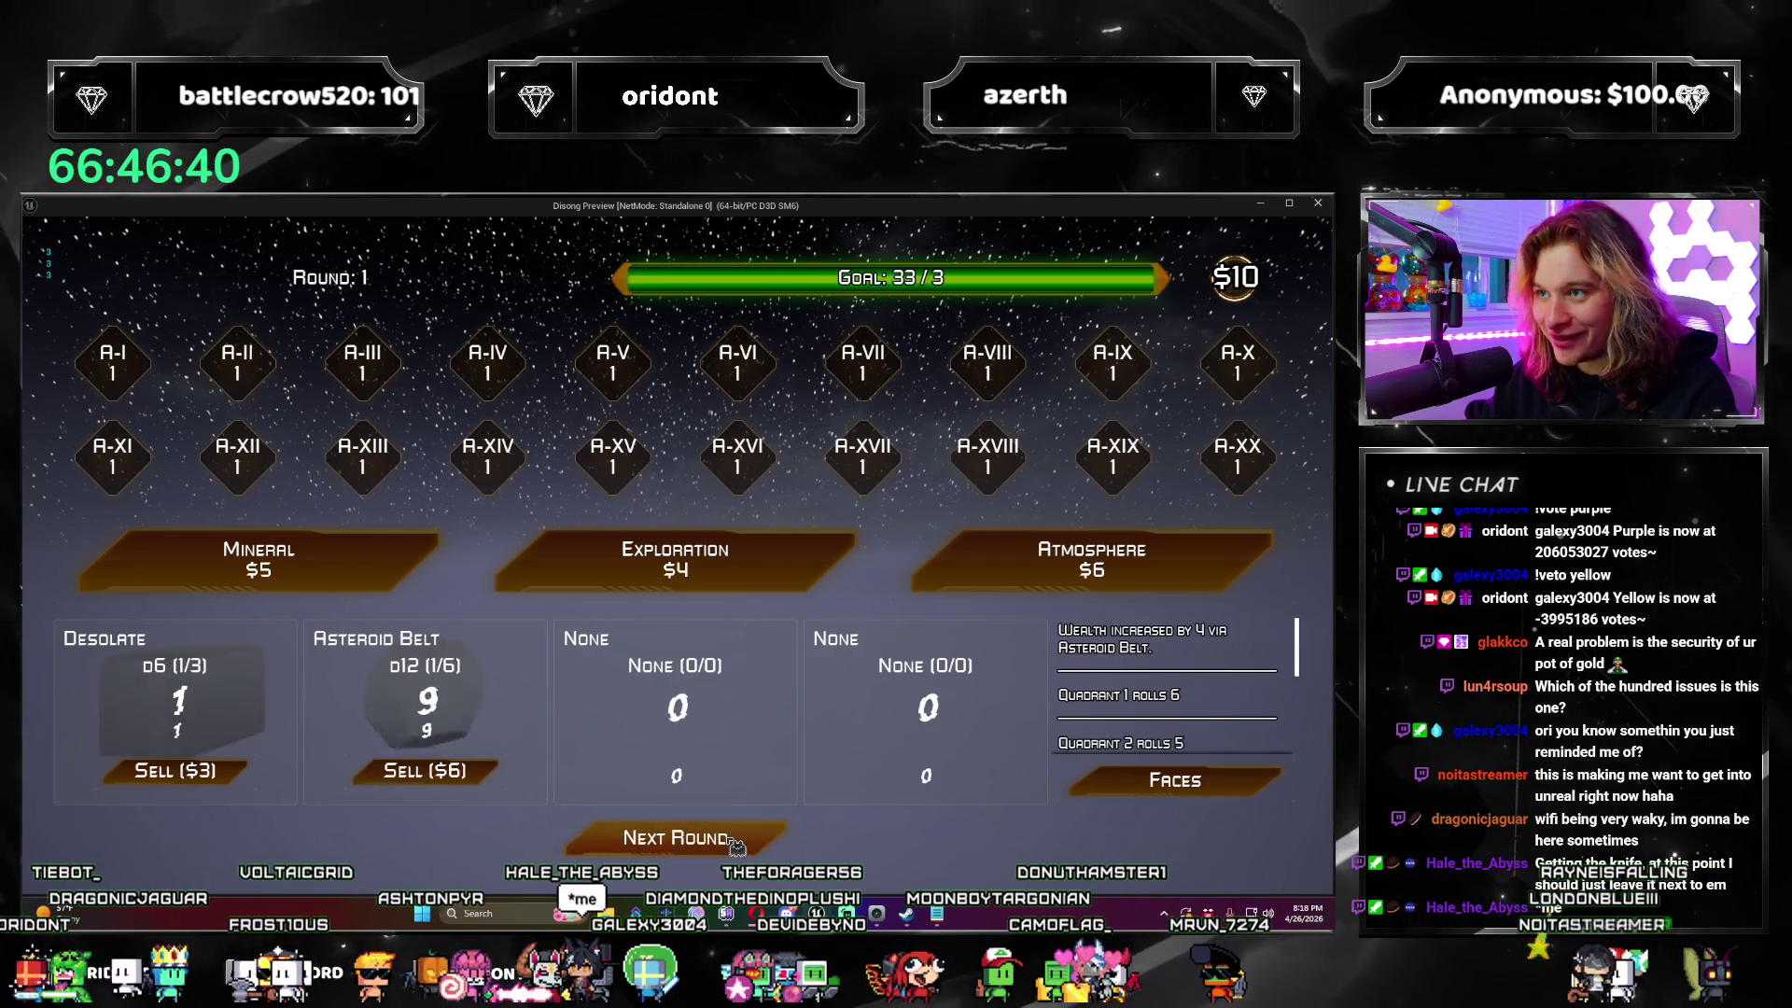
click(737, 844)
click(1232, 564)
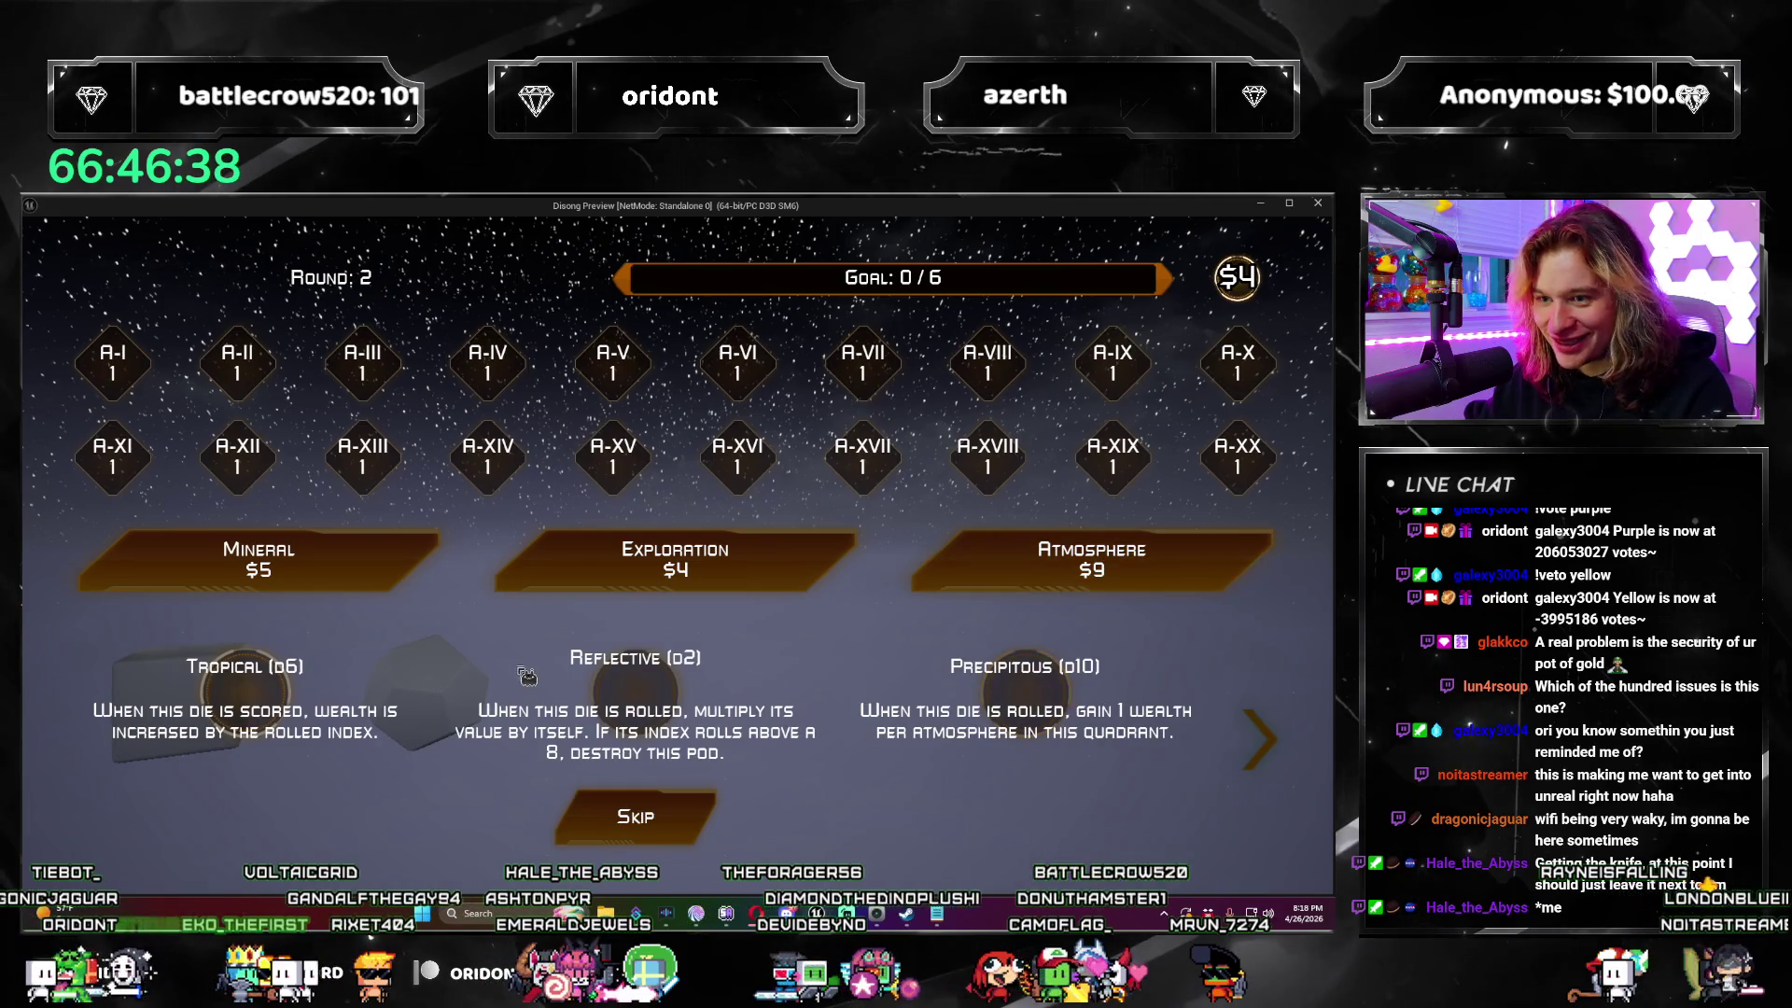
click(306, 686)
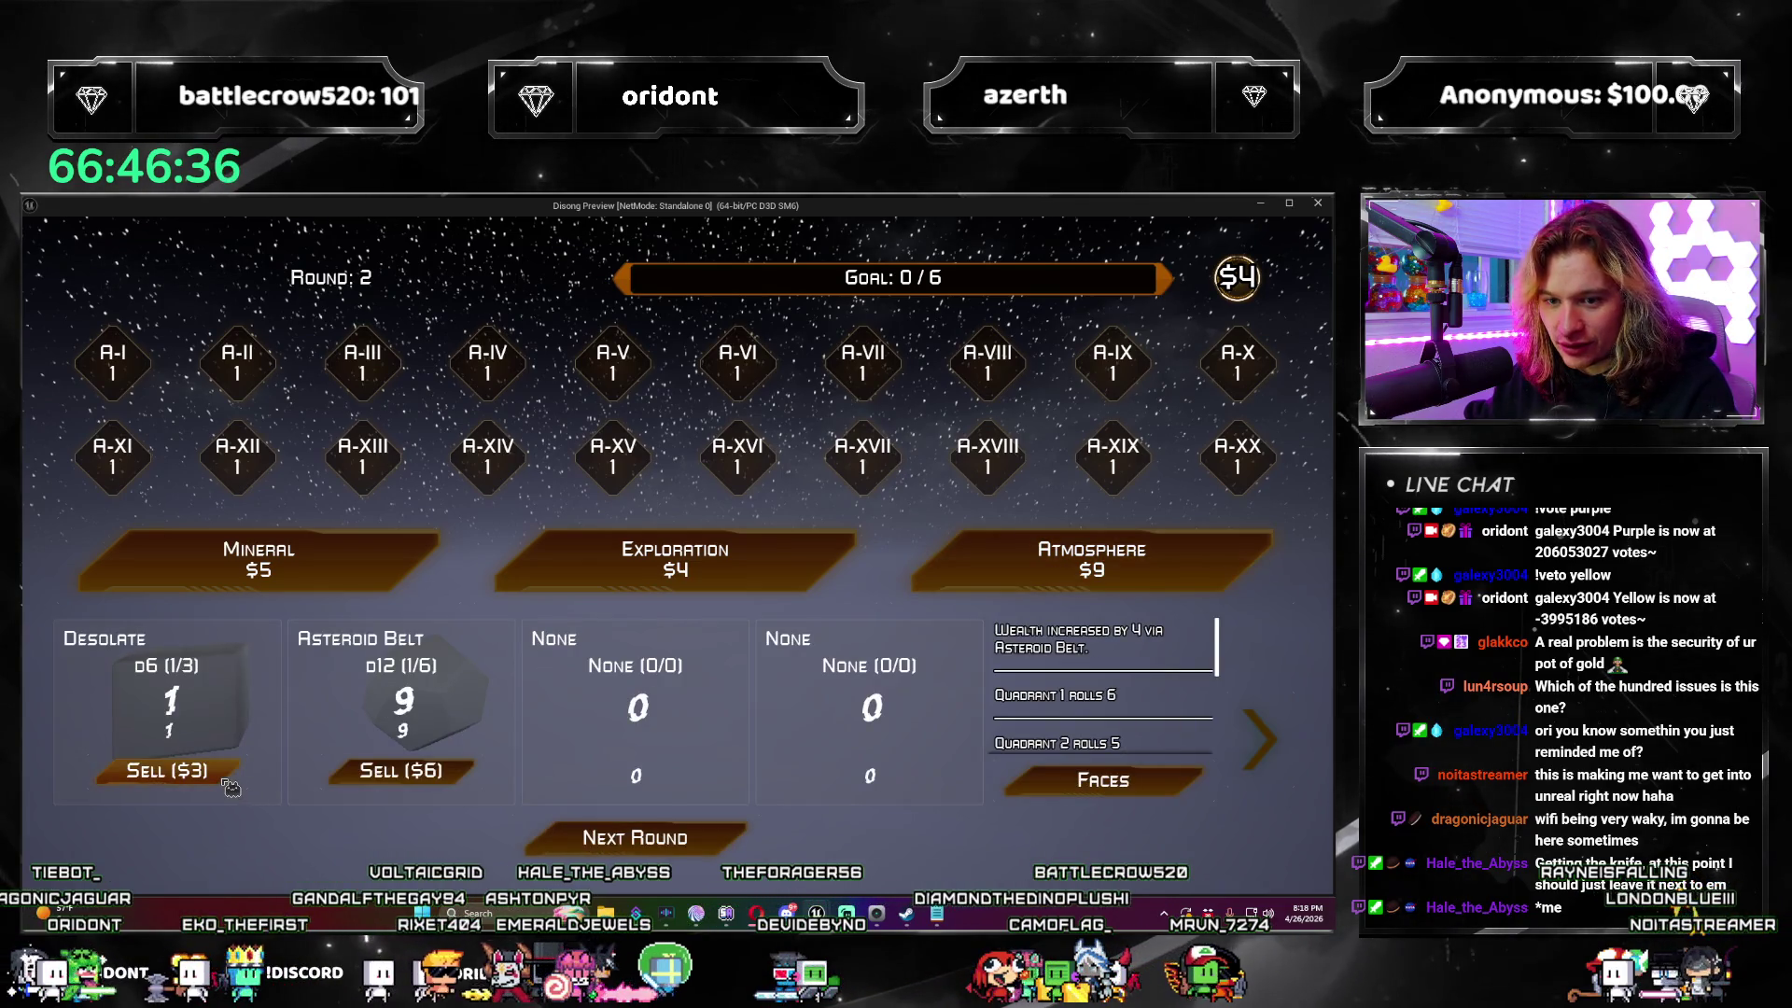
click(224, 782)
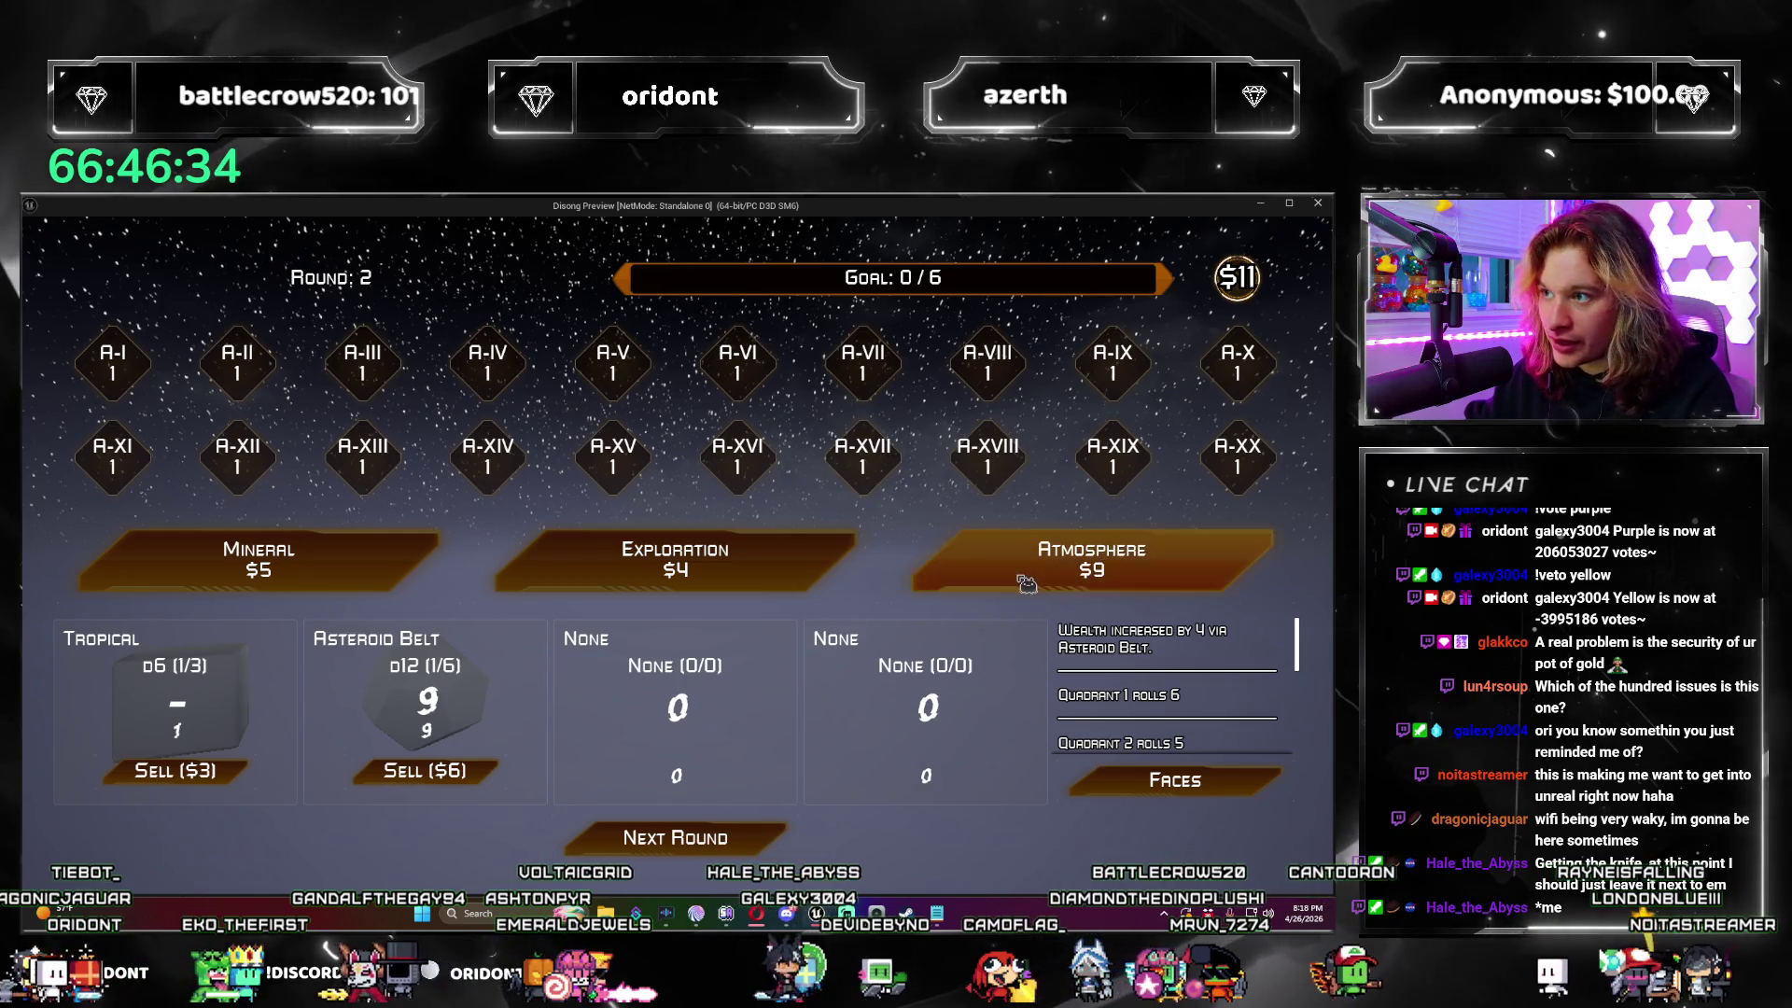
click(1020, 573)
click(1027, 700)
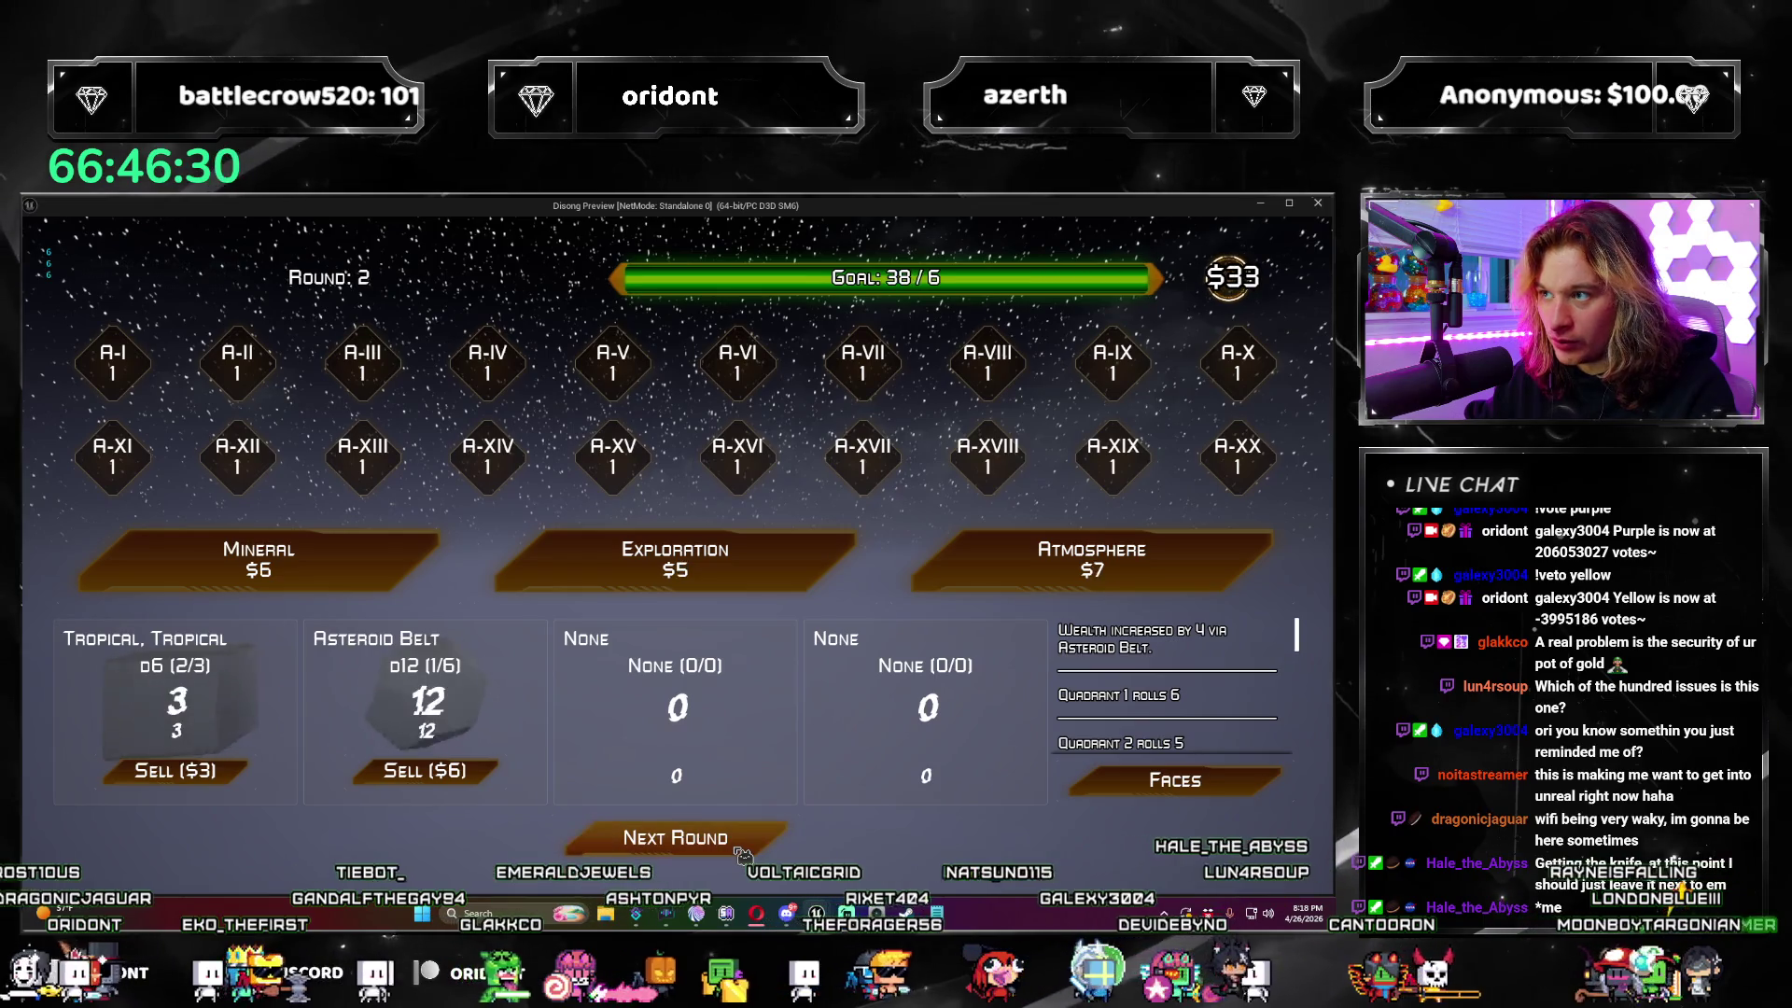
Step: In round 3, buy Atmospheres for a Lunar d4, another Tropical and a second Lunar die
click(966, 579)
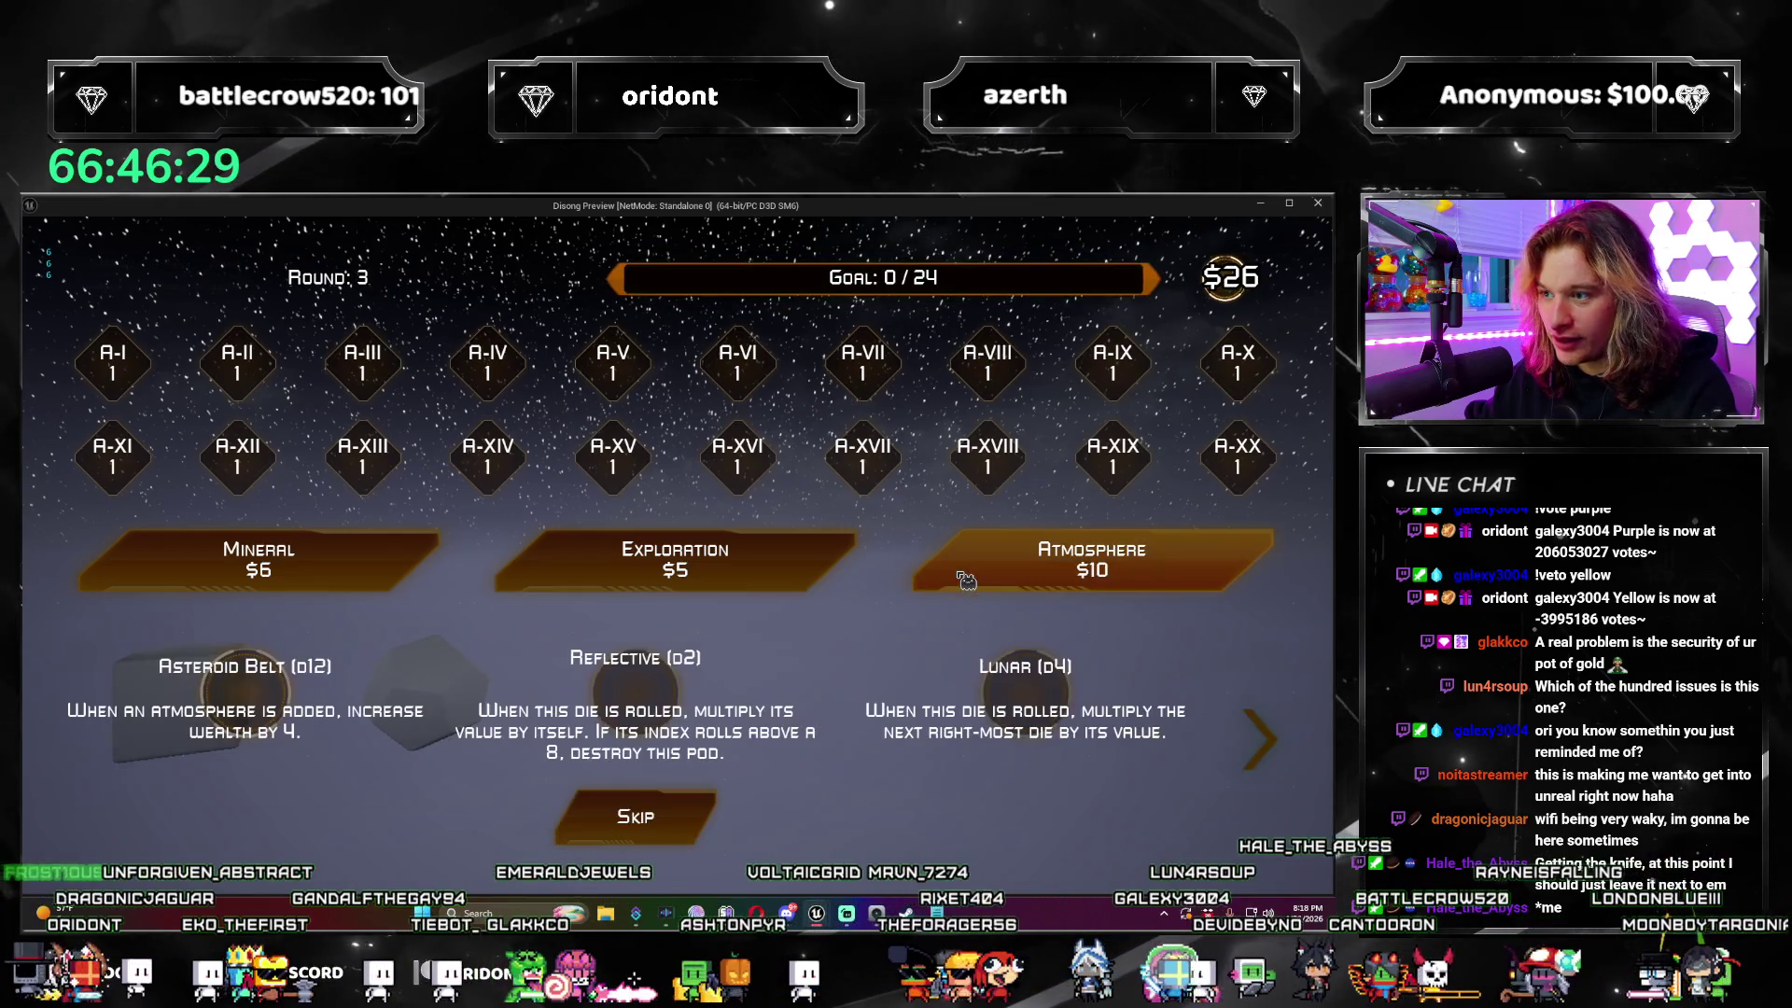
click(1015, 698)
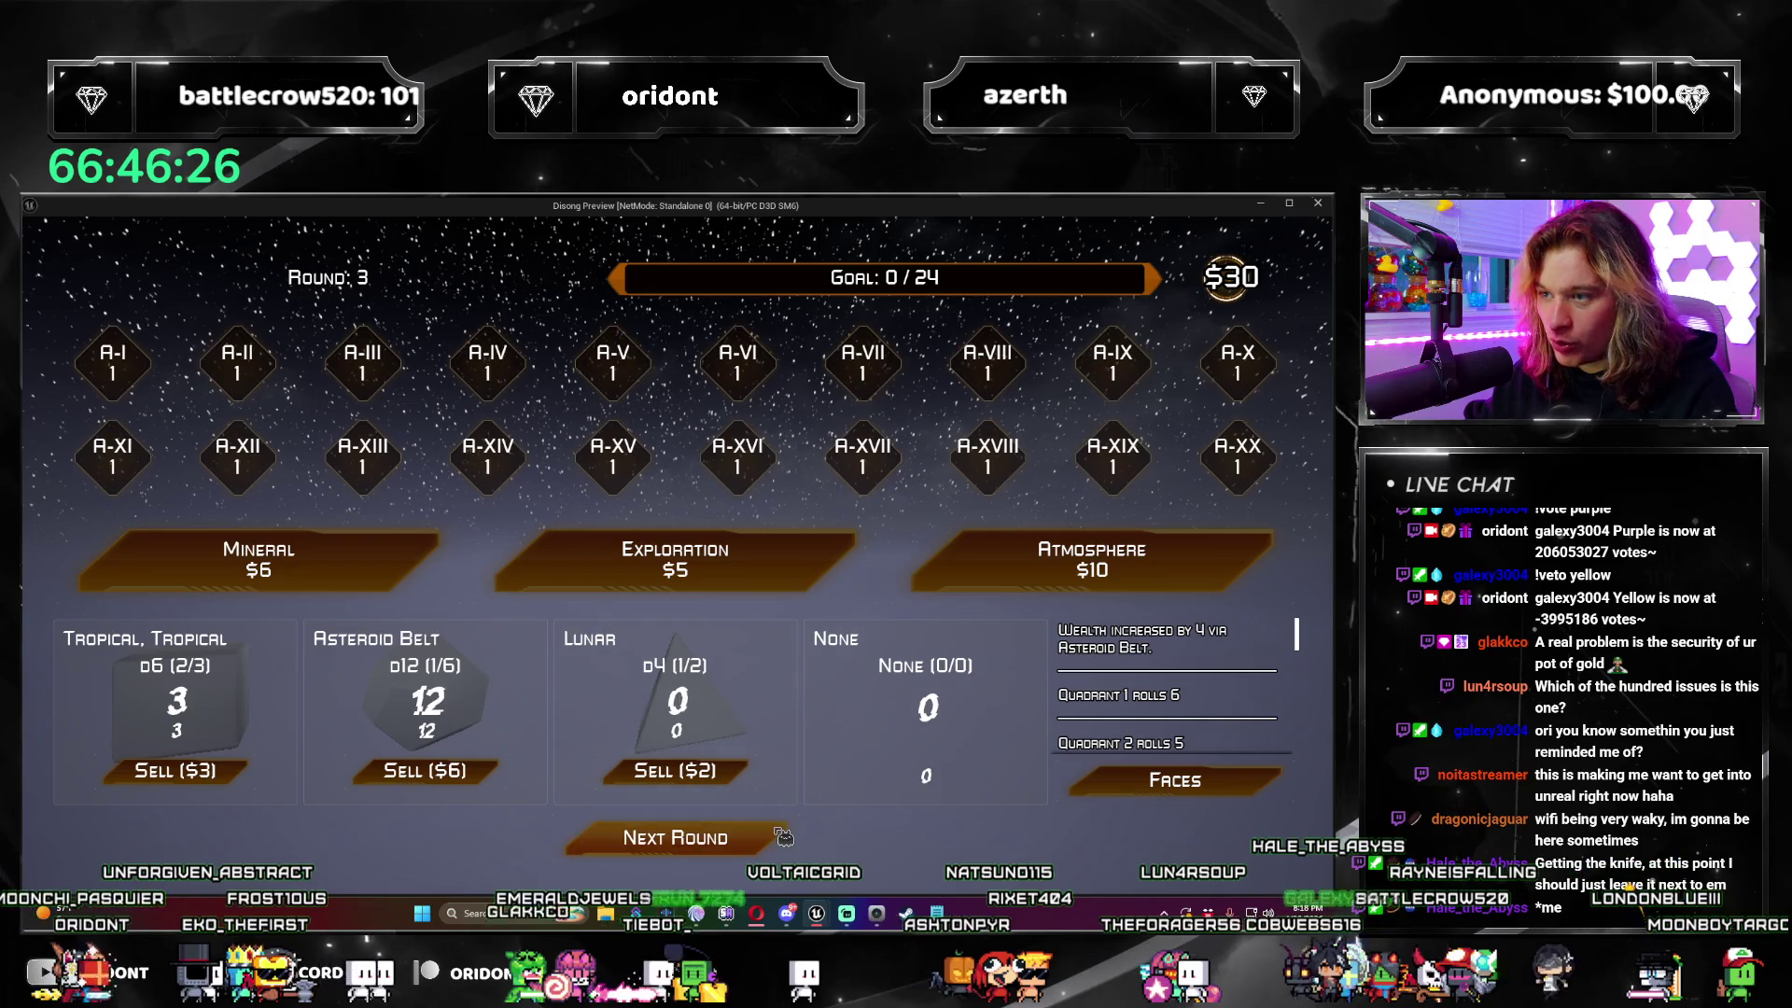
click(1092, 560)
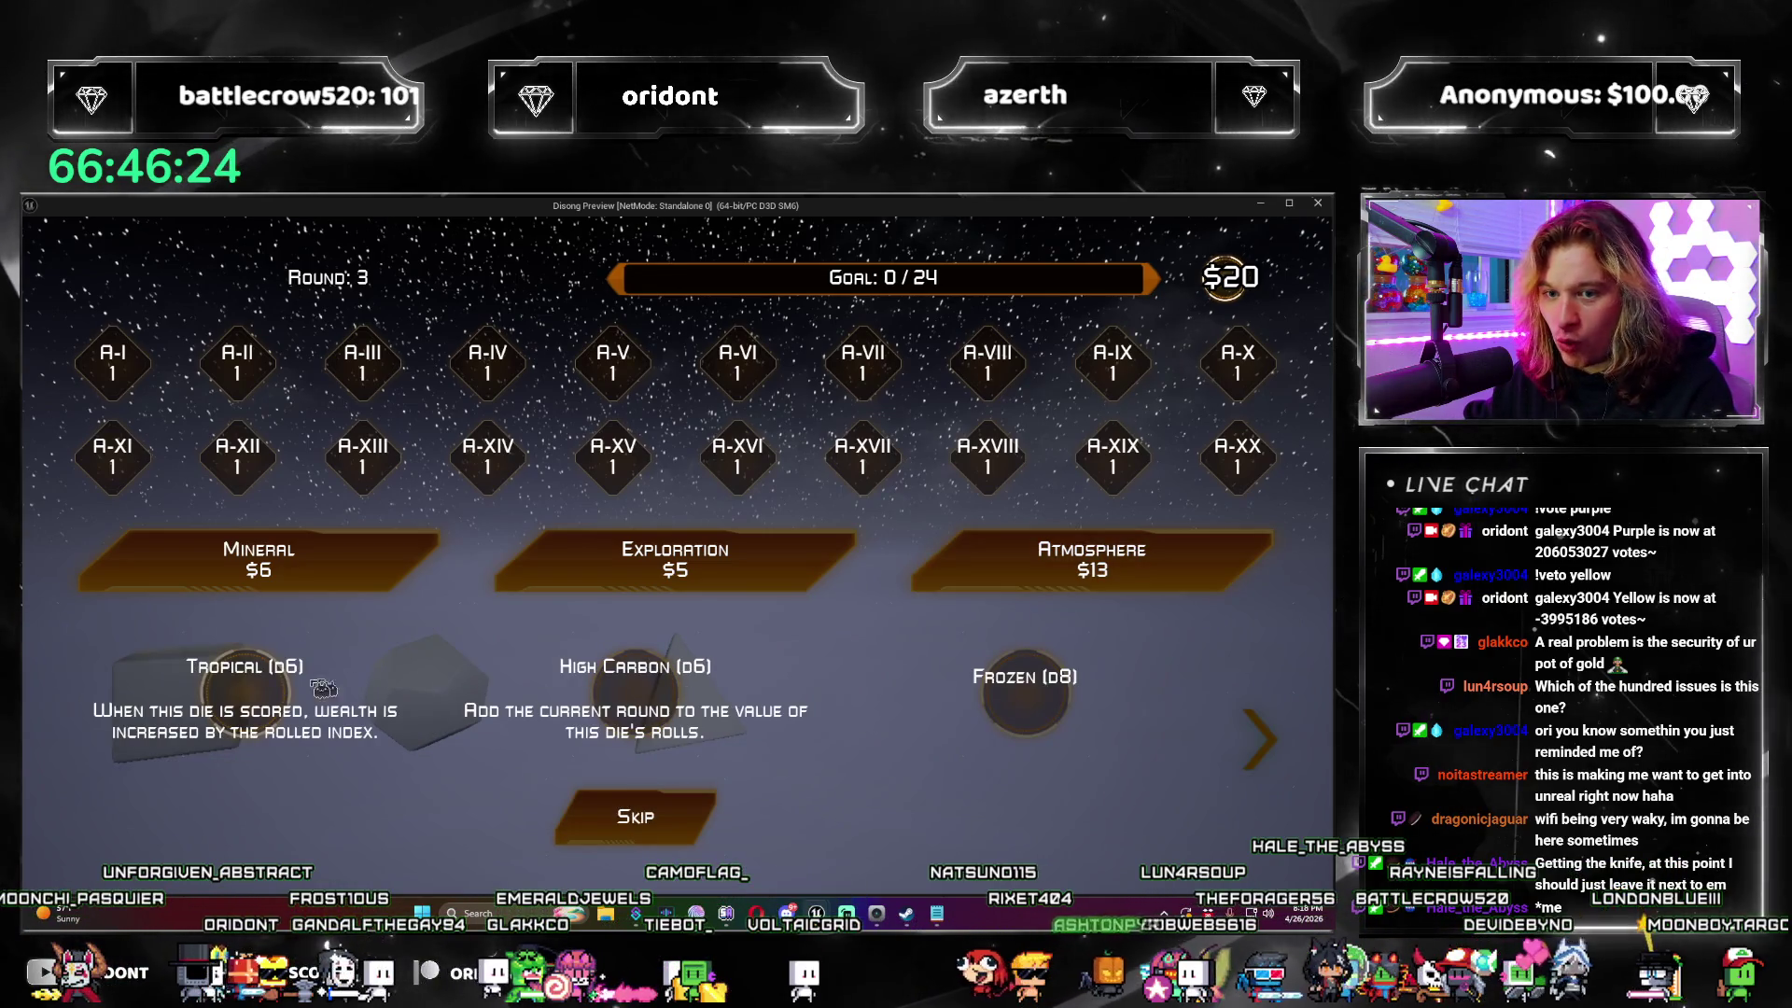
click(260, 704)
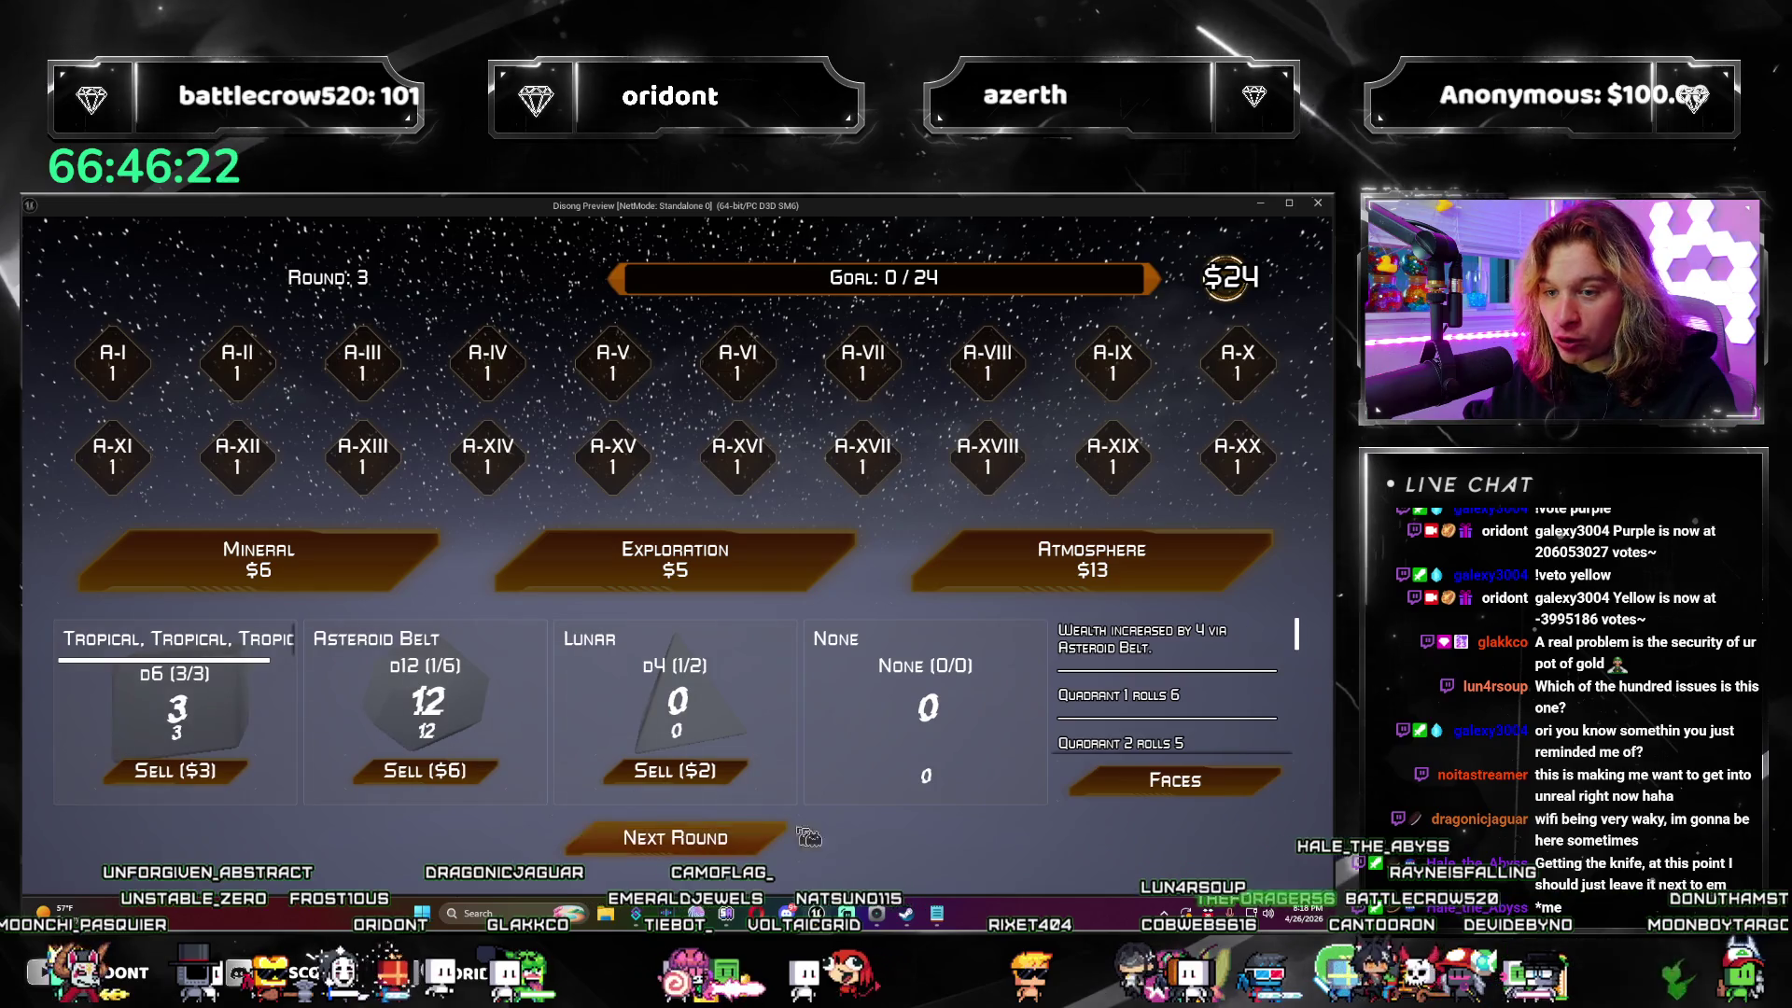
click(1013, 575)
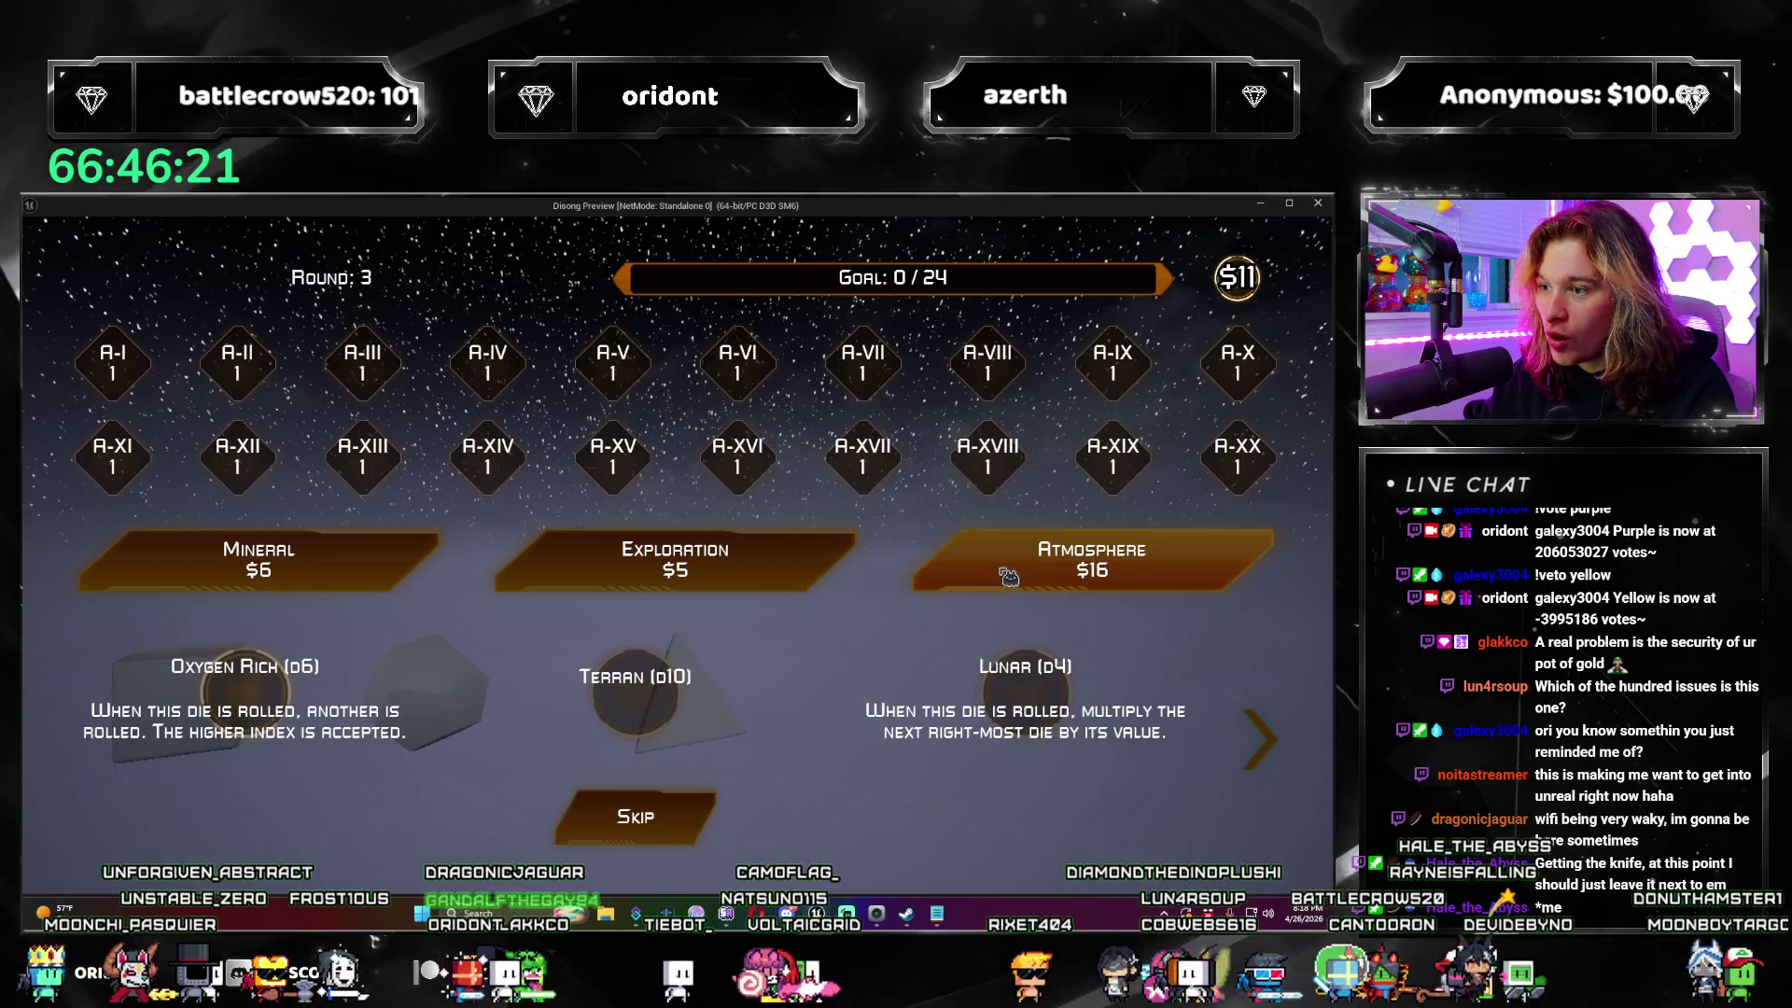
click(1023, 702)
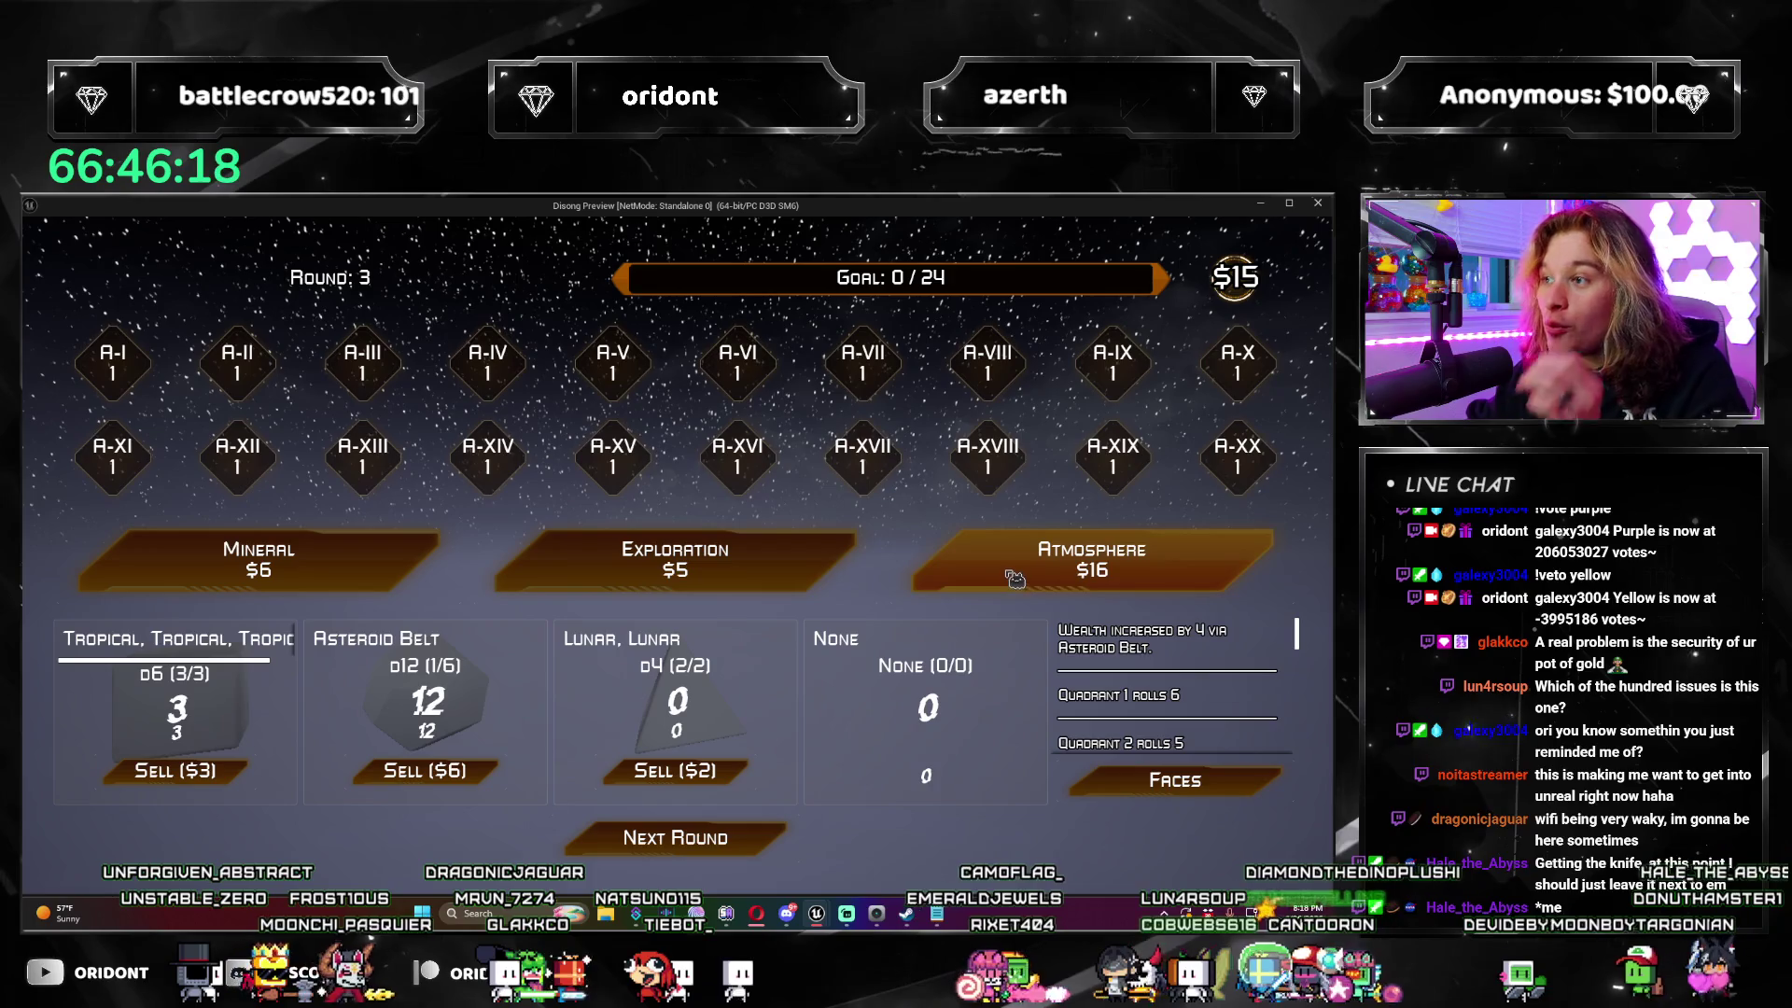
Step: Buy an Exploration card and apply the 18 face to quadrant 3
click(746, 576)
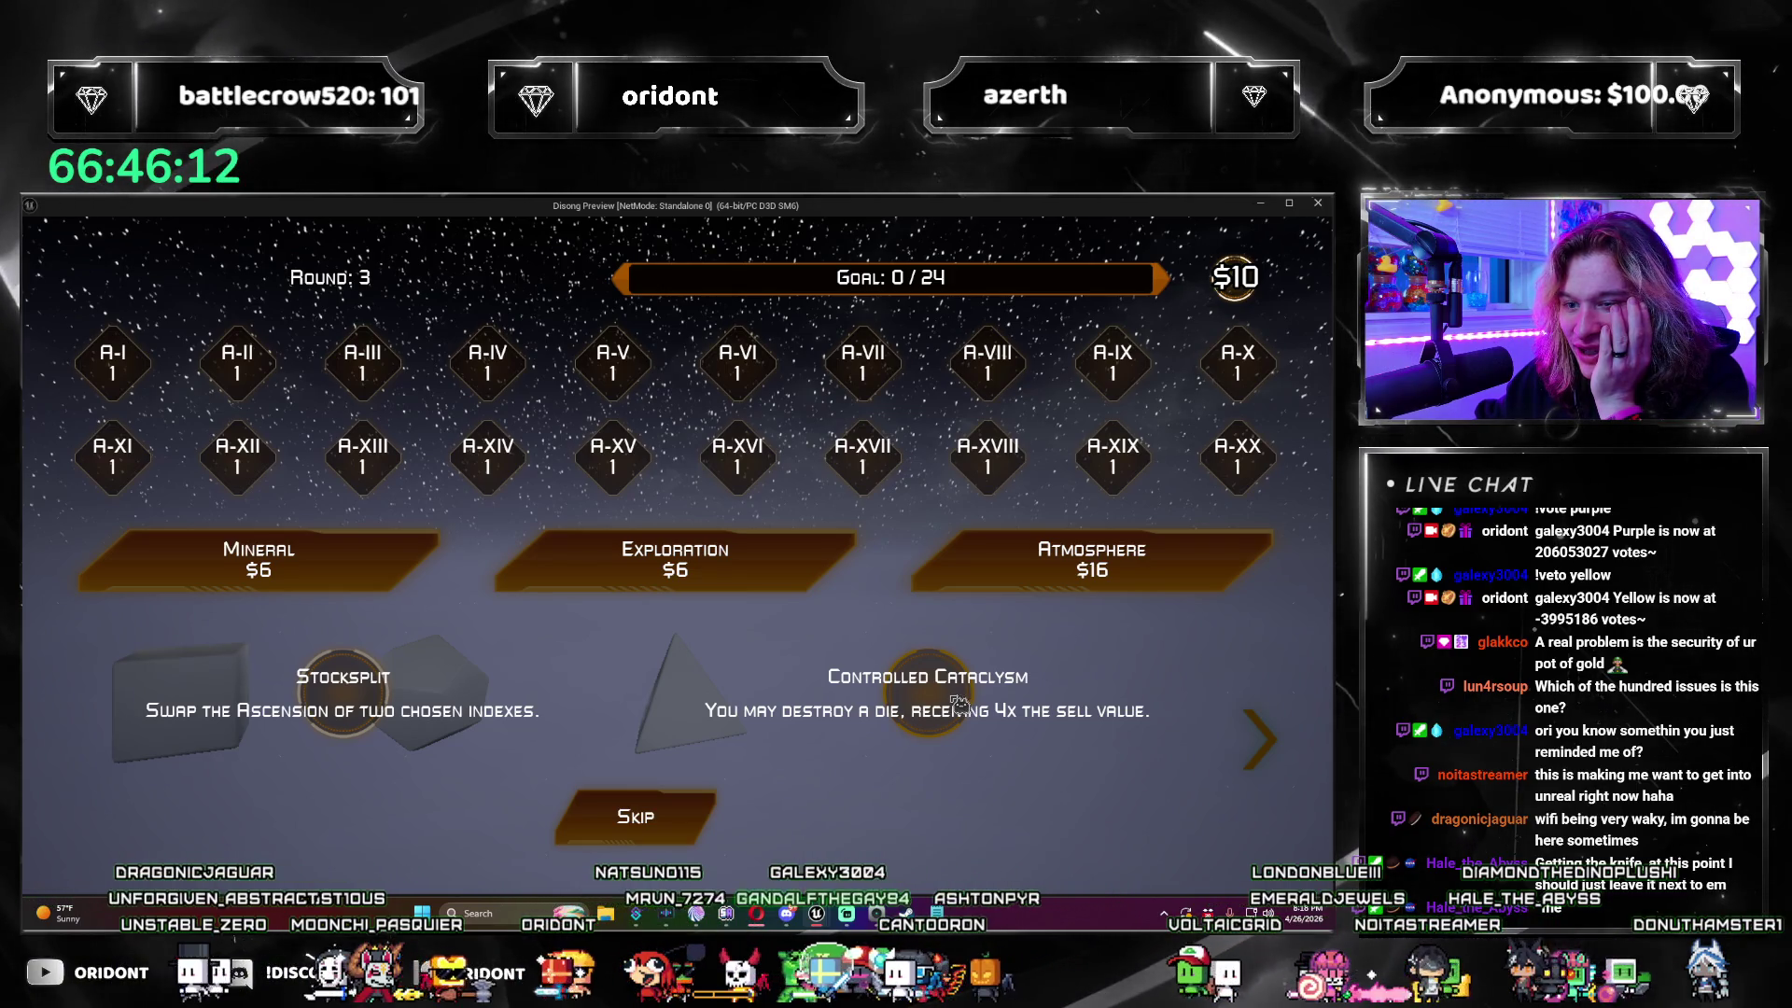
click(687, 819)
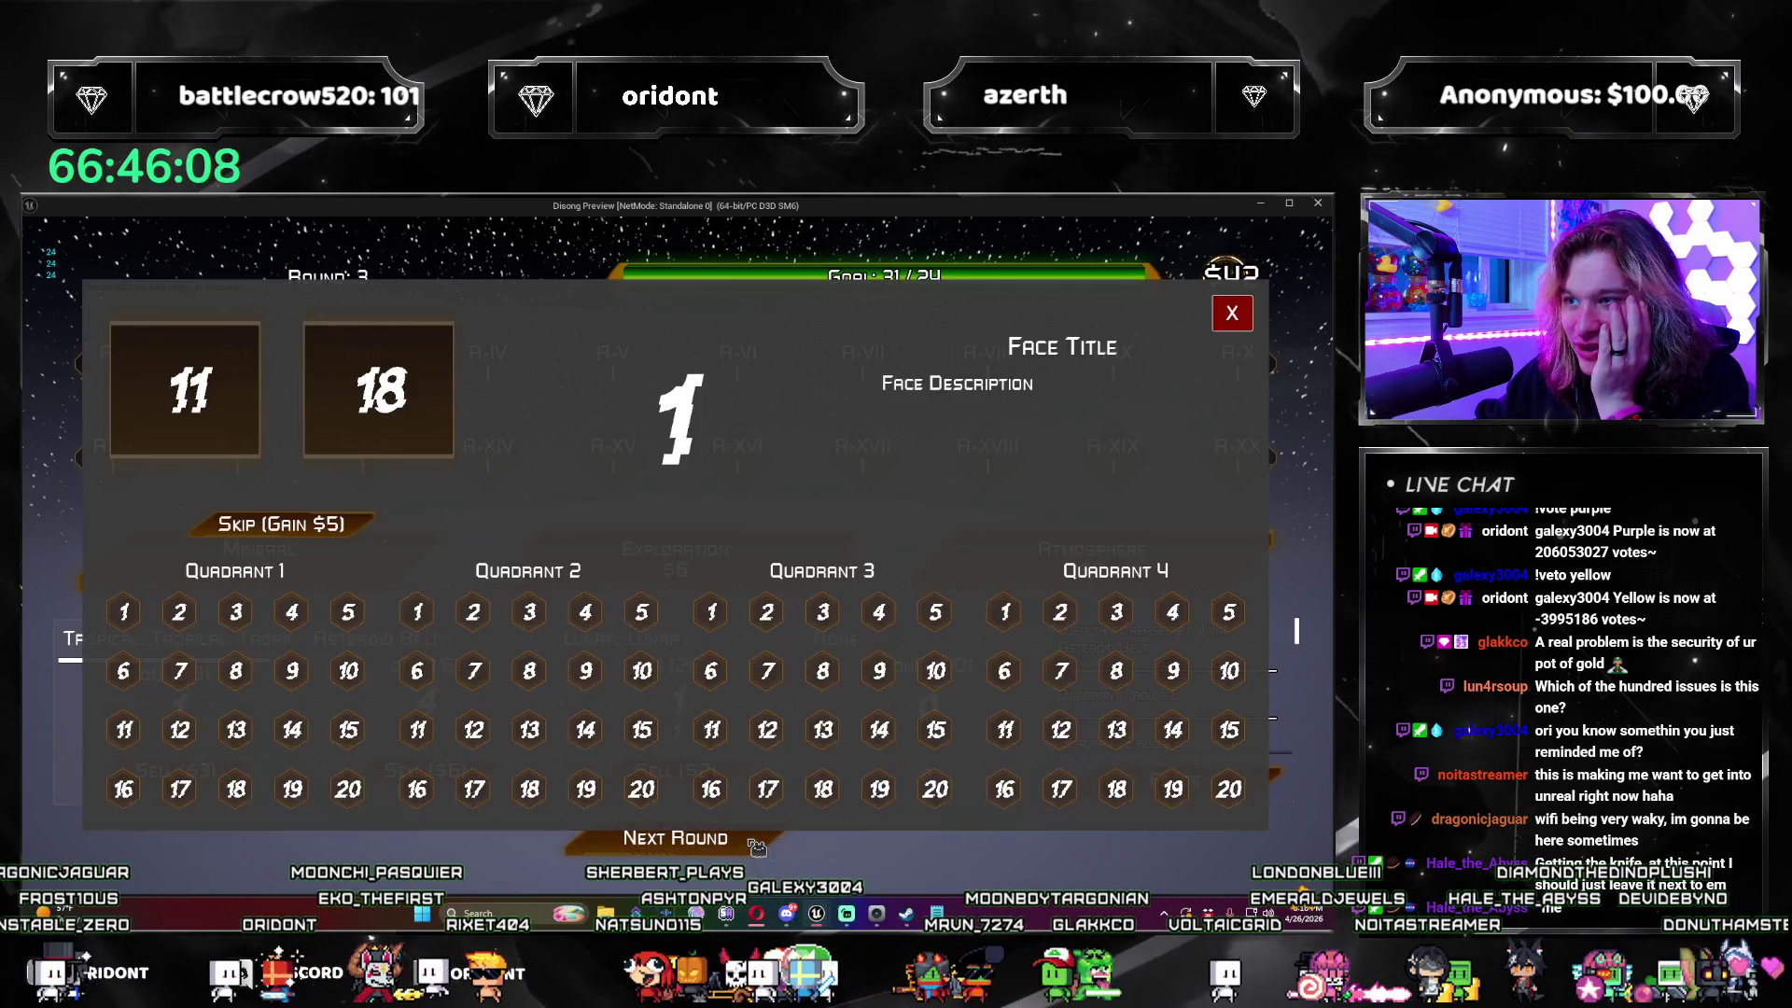
click(396, 440)
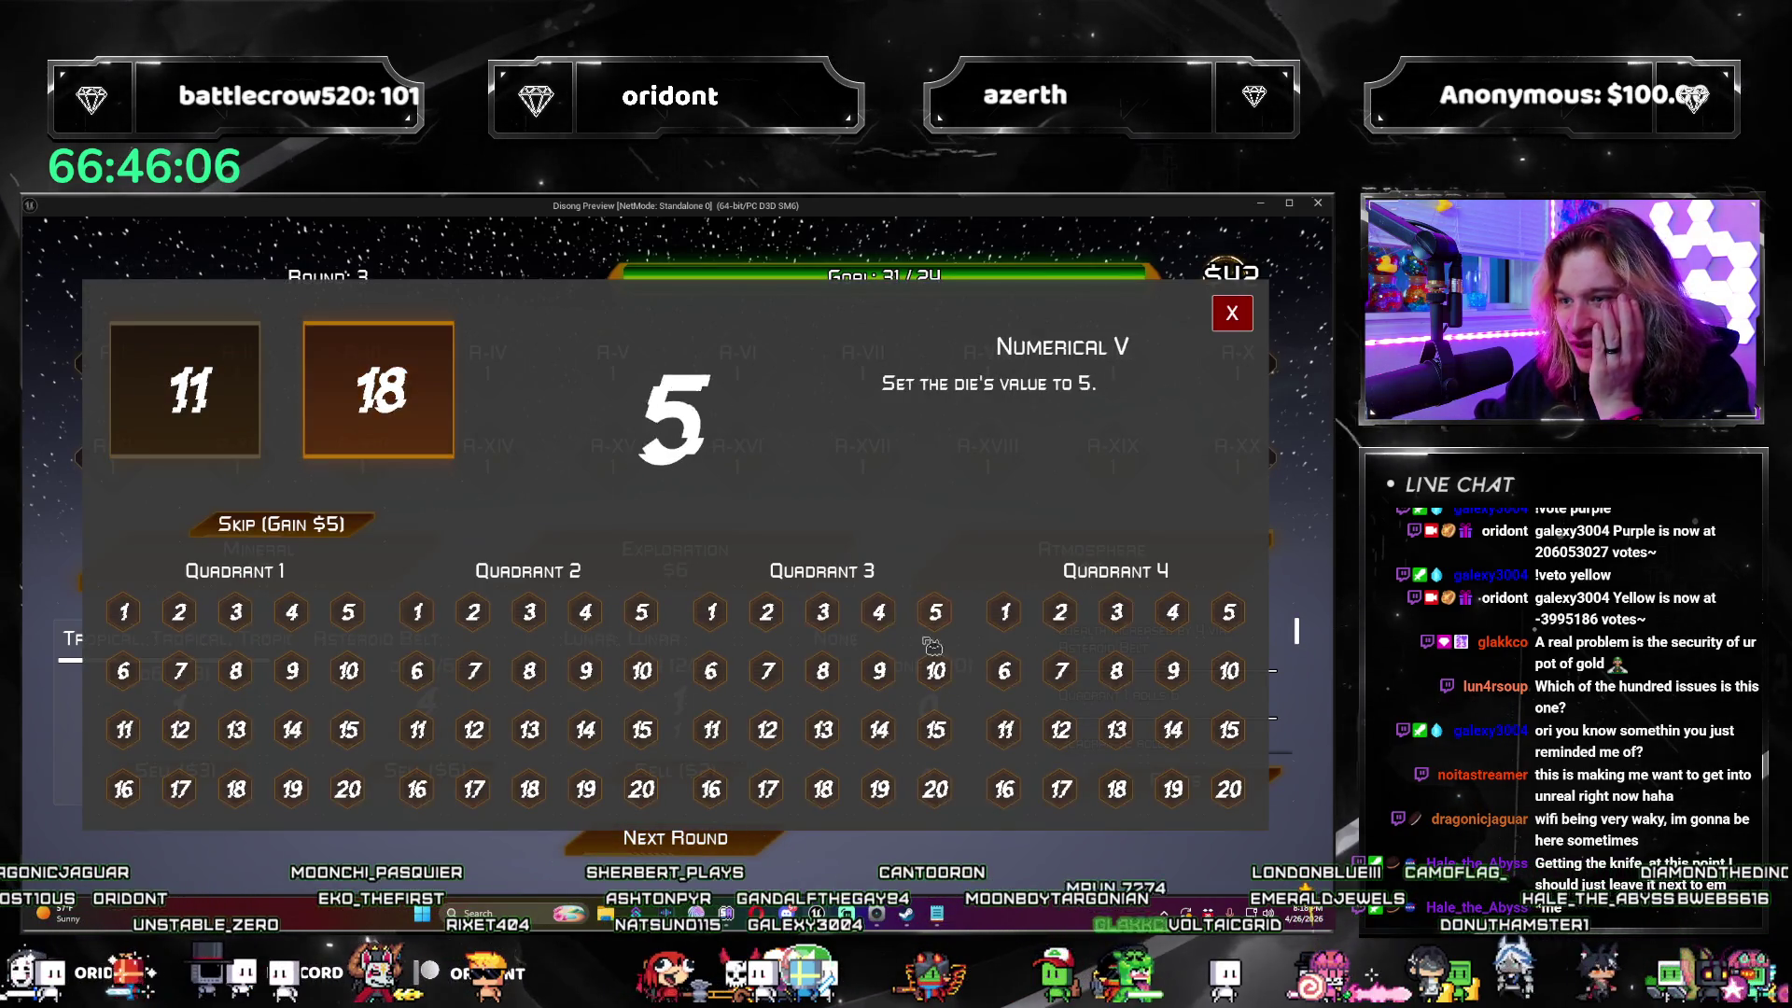
click(714, 614)
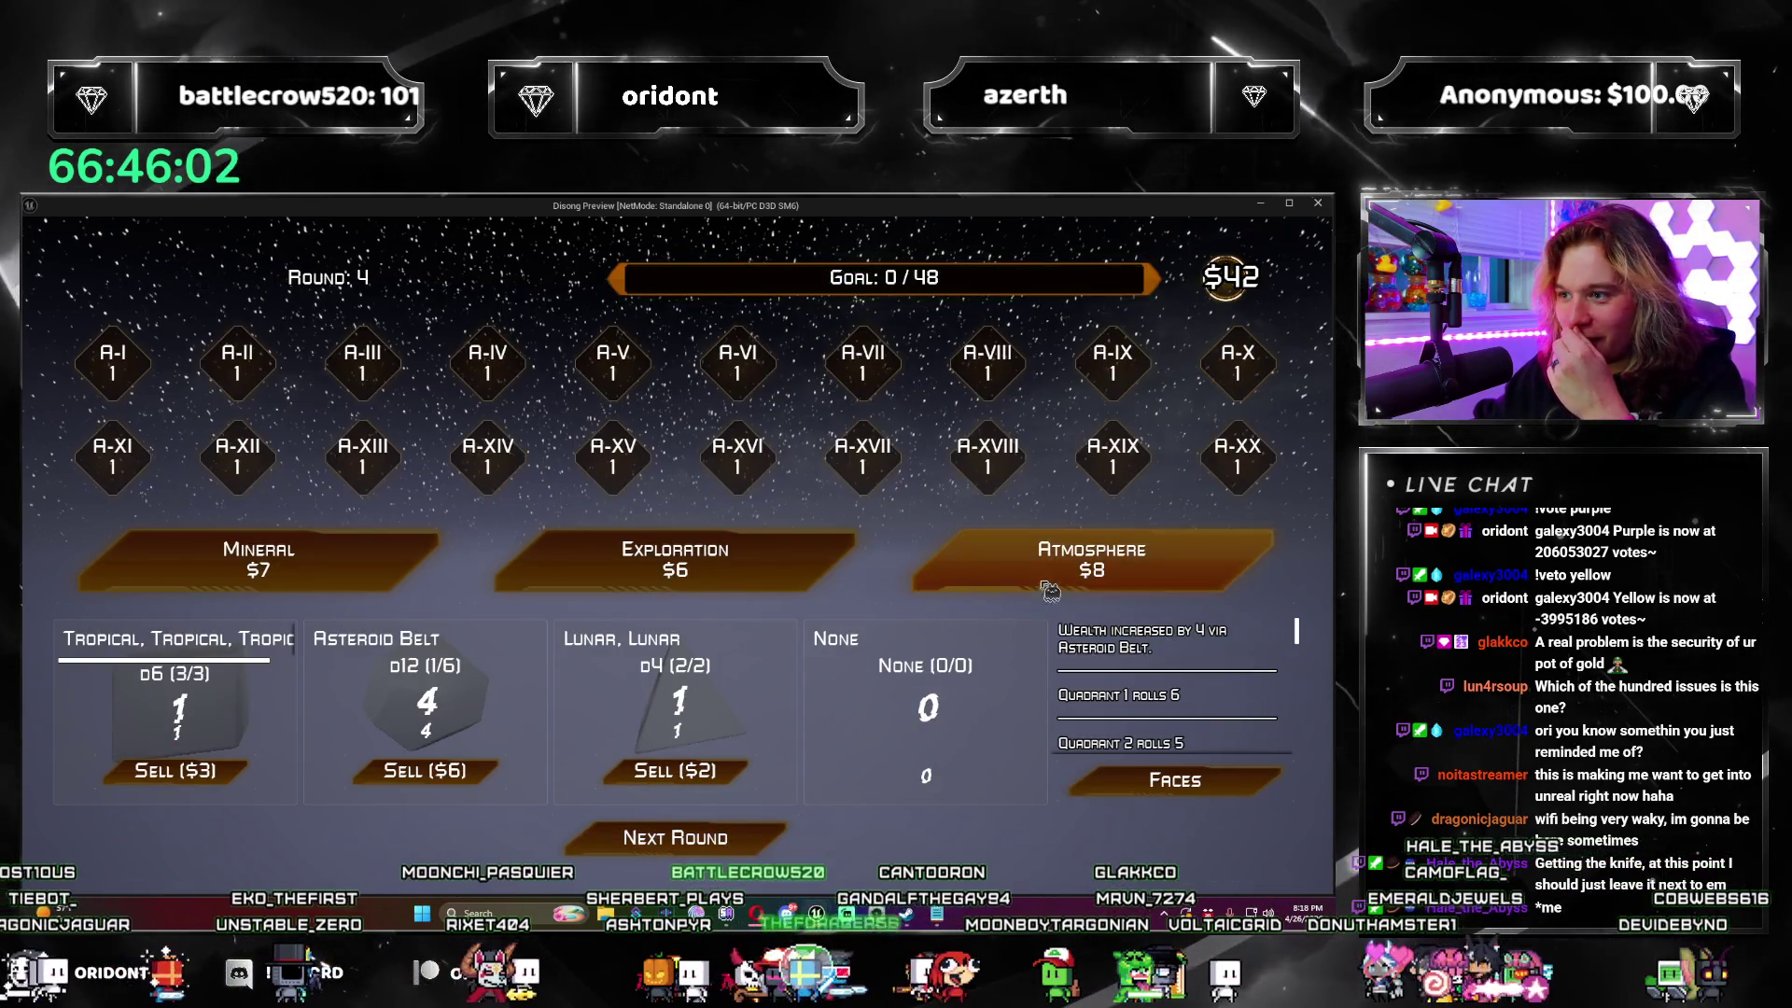
Step: In round 4, buy three Atmospheres, skip one dice offer, and take Asteroid Belt and Gaseous d20 dice
click(1082, 560)
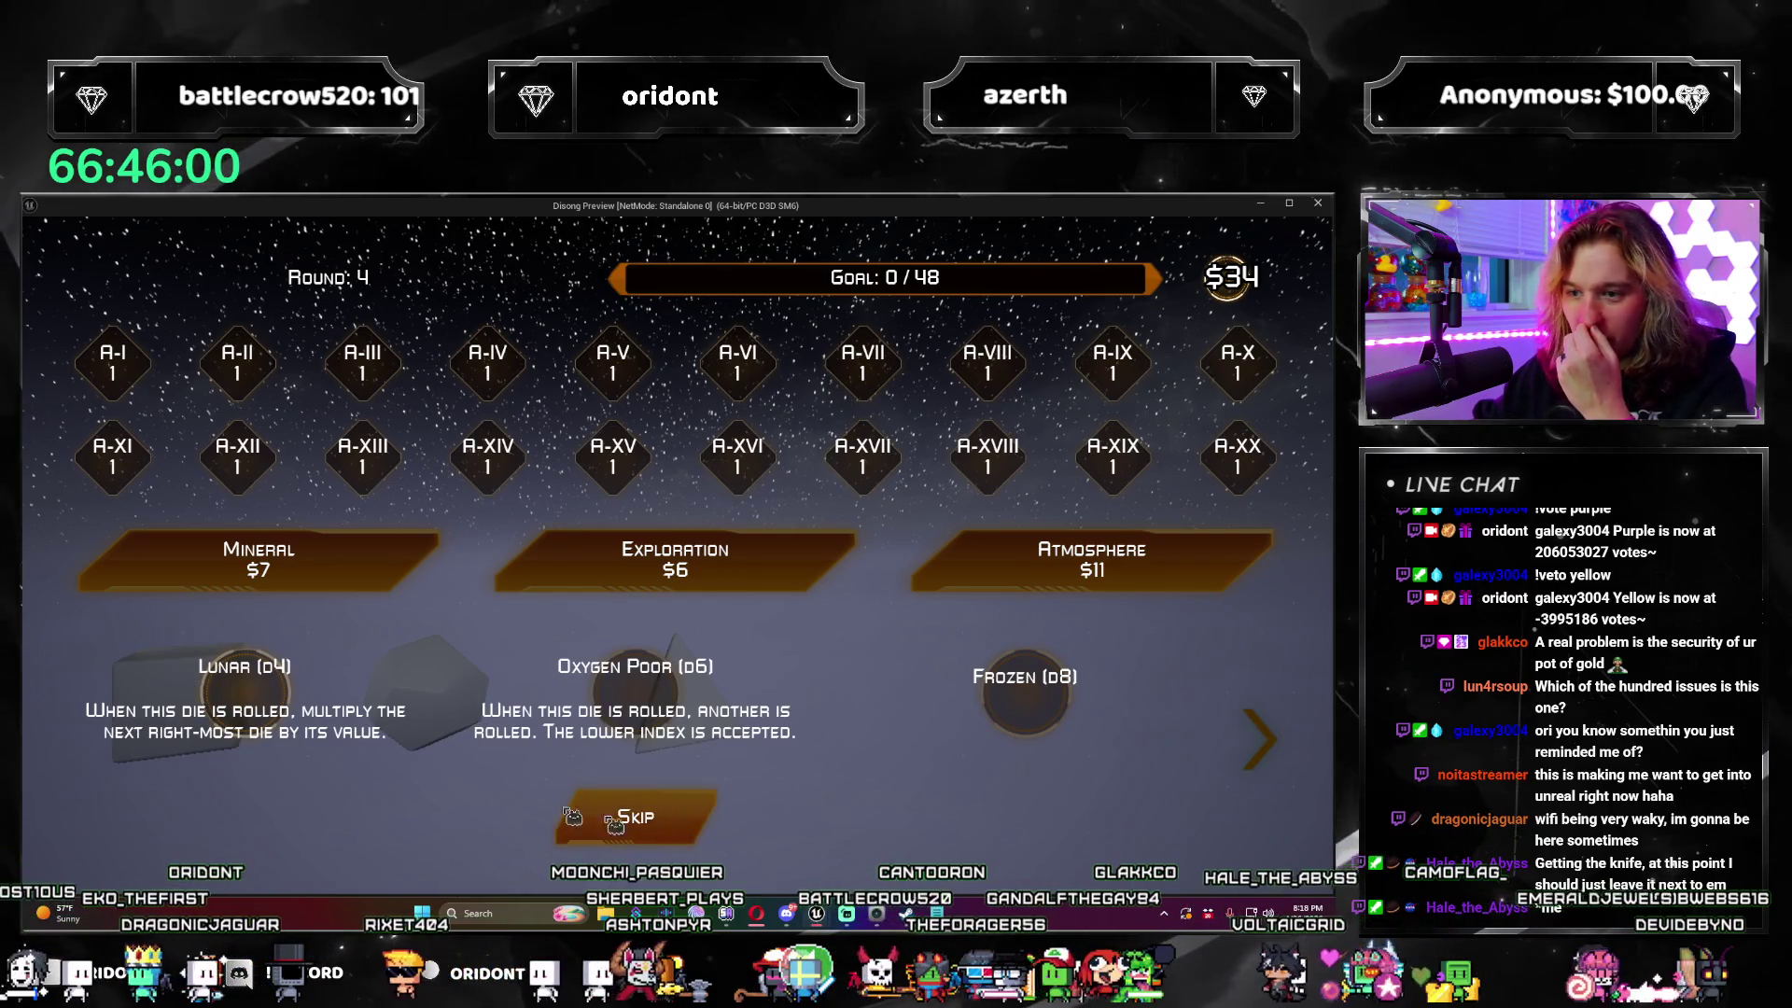
click(1267, 756)
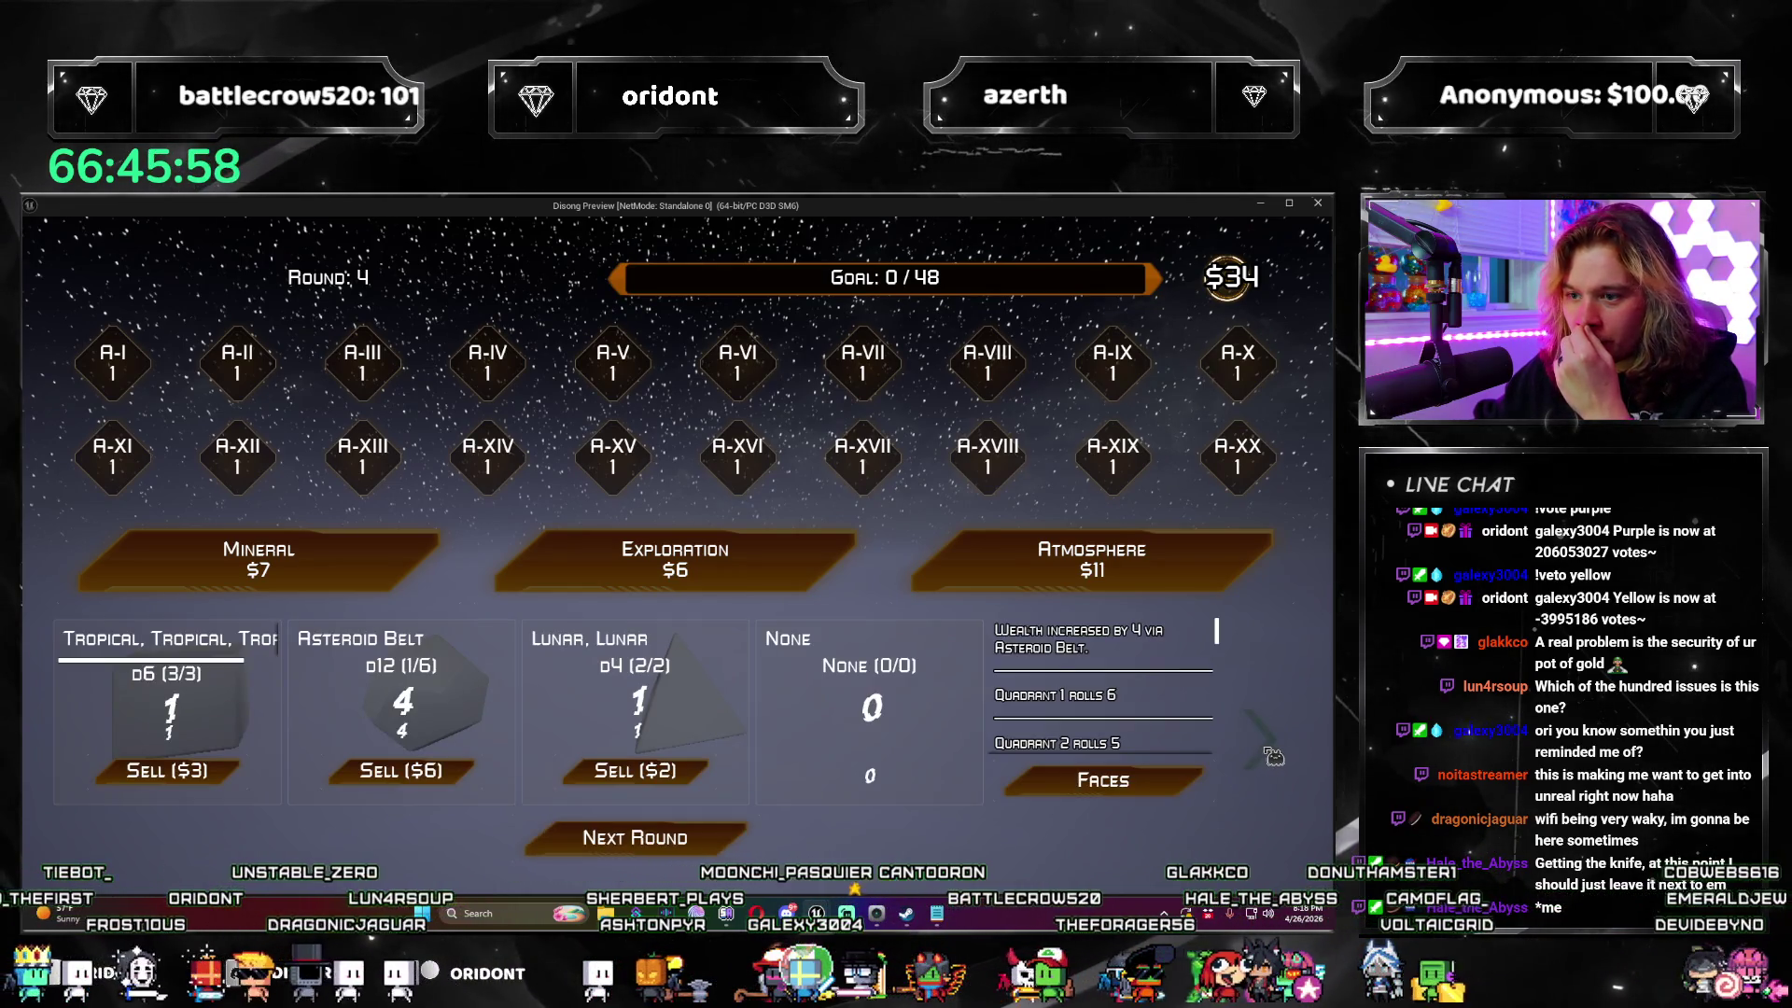
click(1271, 754)
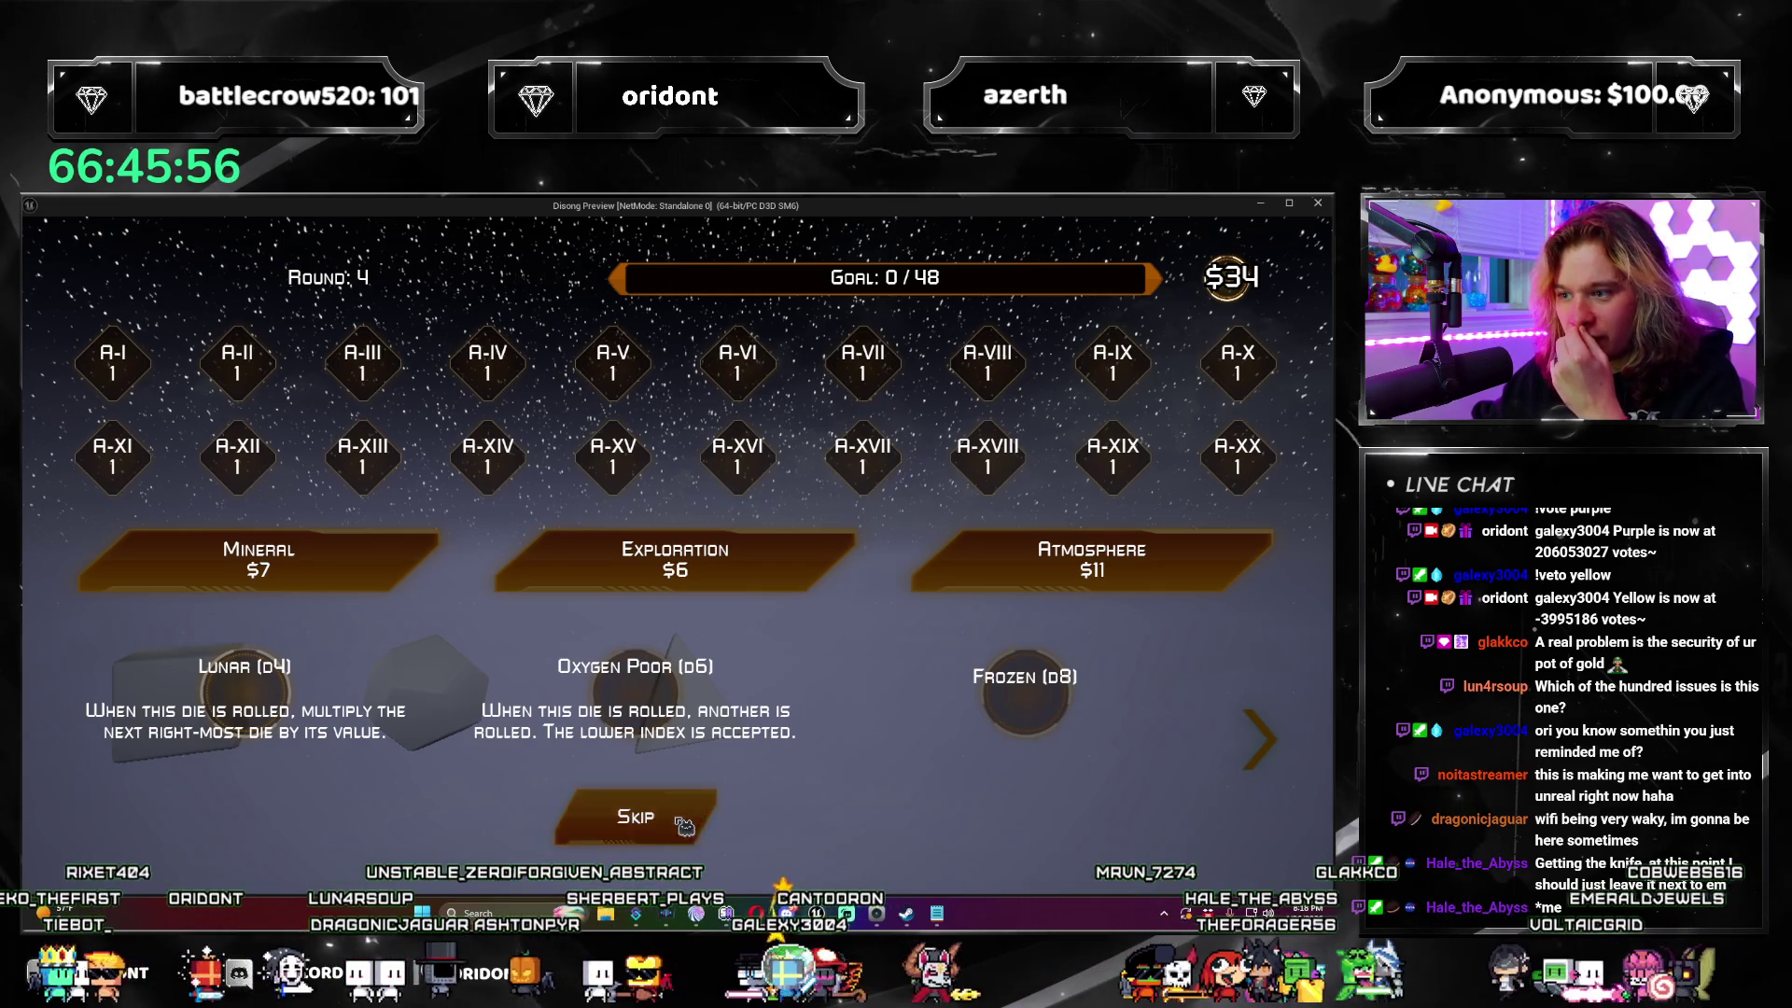
click(684, 826)
click(971, 564)
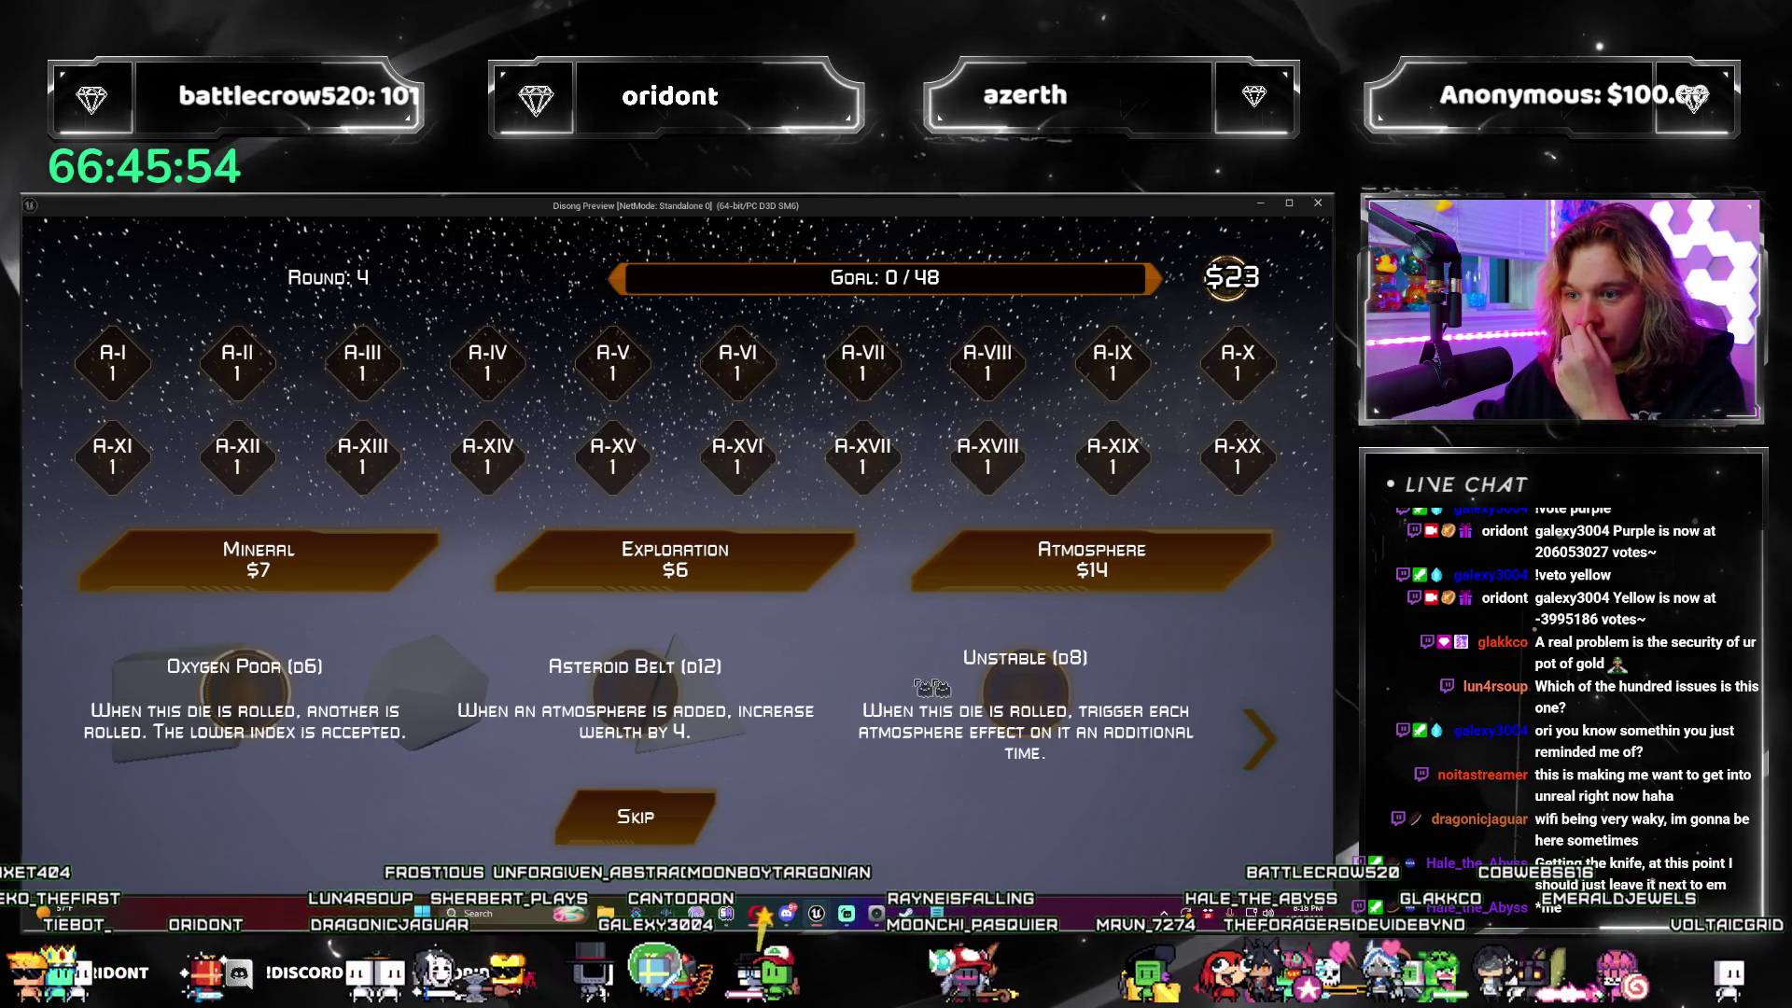
click(480, 721)
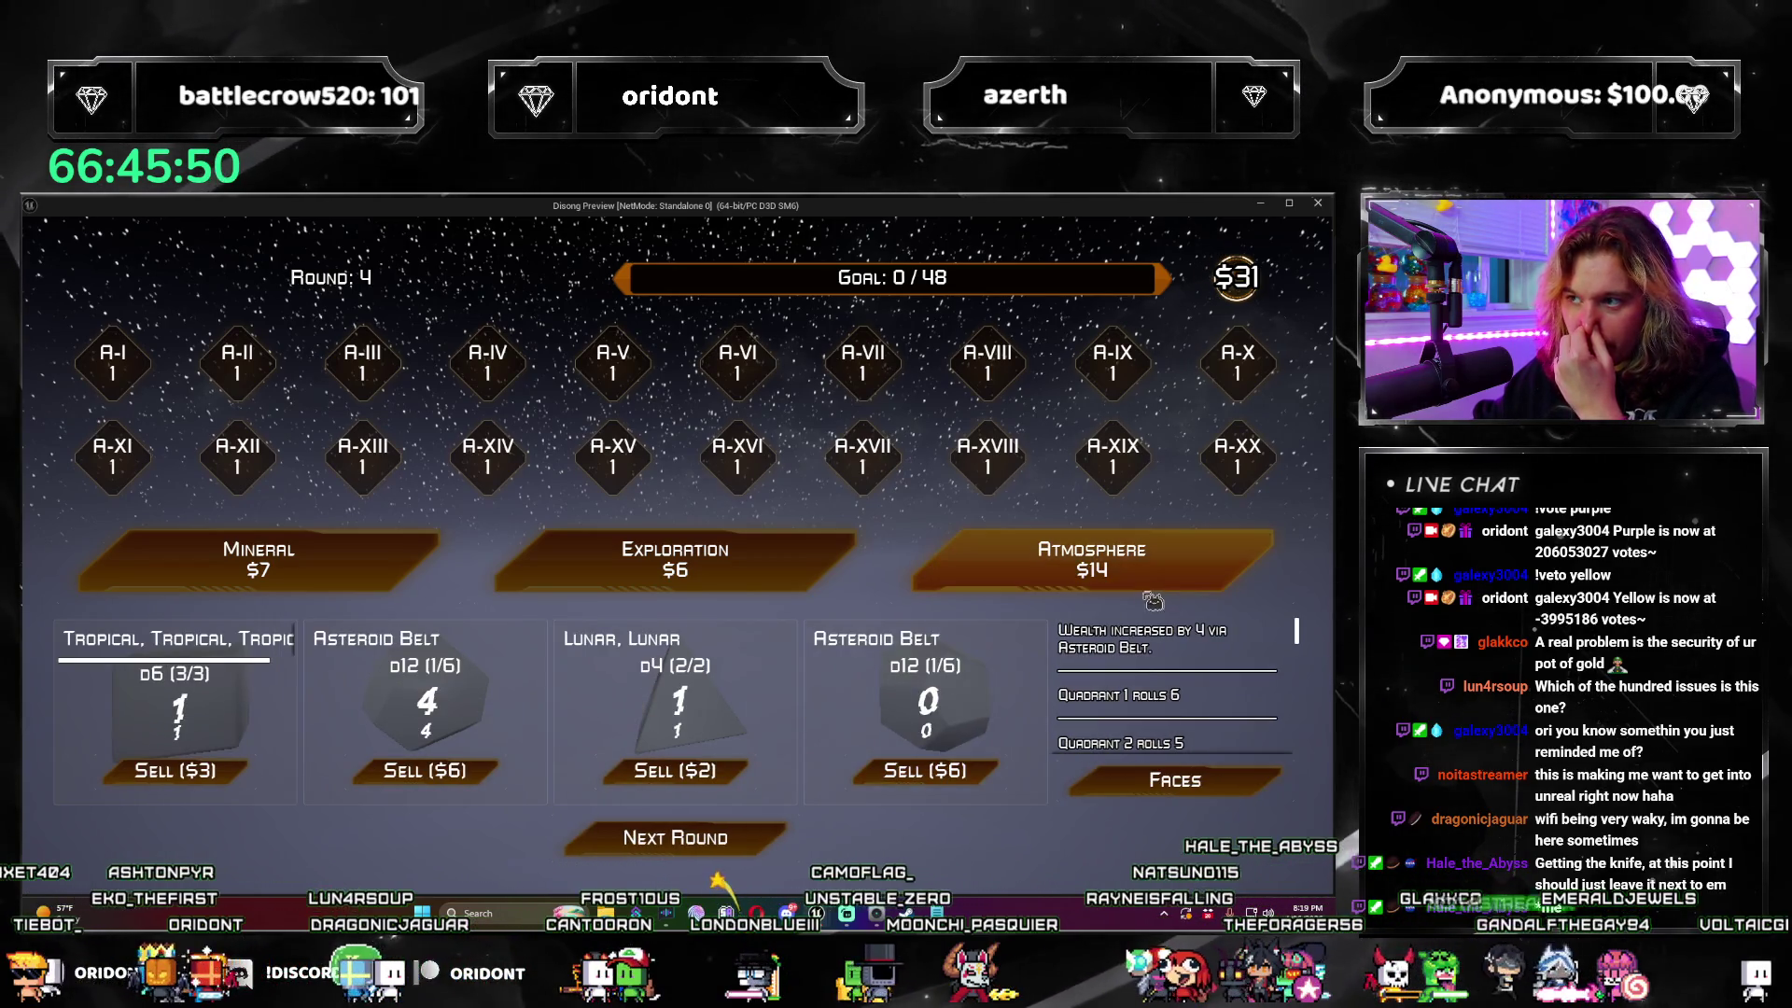
click(1151, 556)
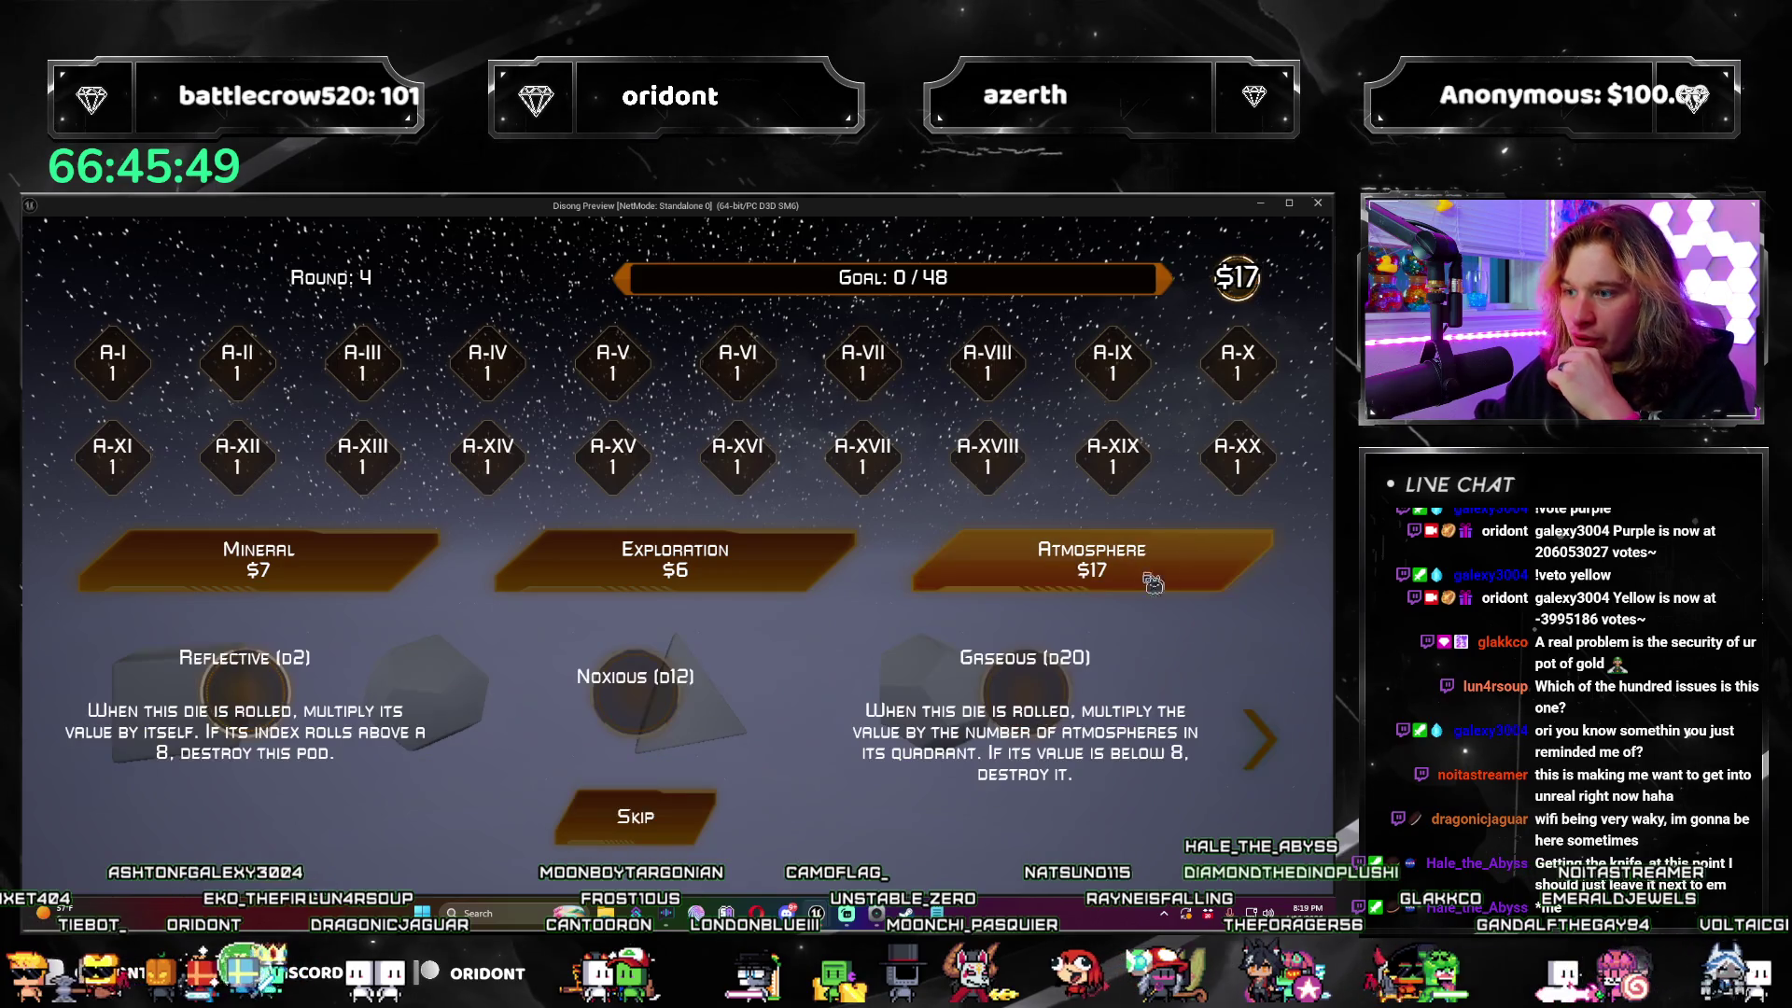
click(1036, 700)
Step: Sell the fourth pod's old die, buy two more Atmospheres for an Asteroid Belt die, then roll round 4
click(920, 770)
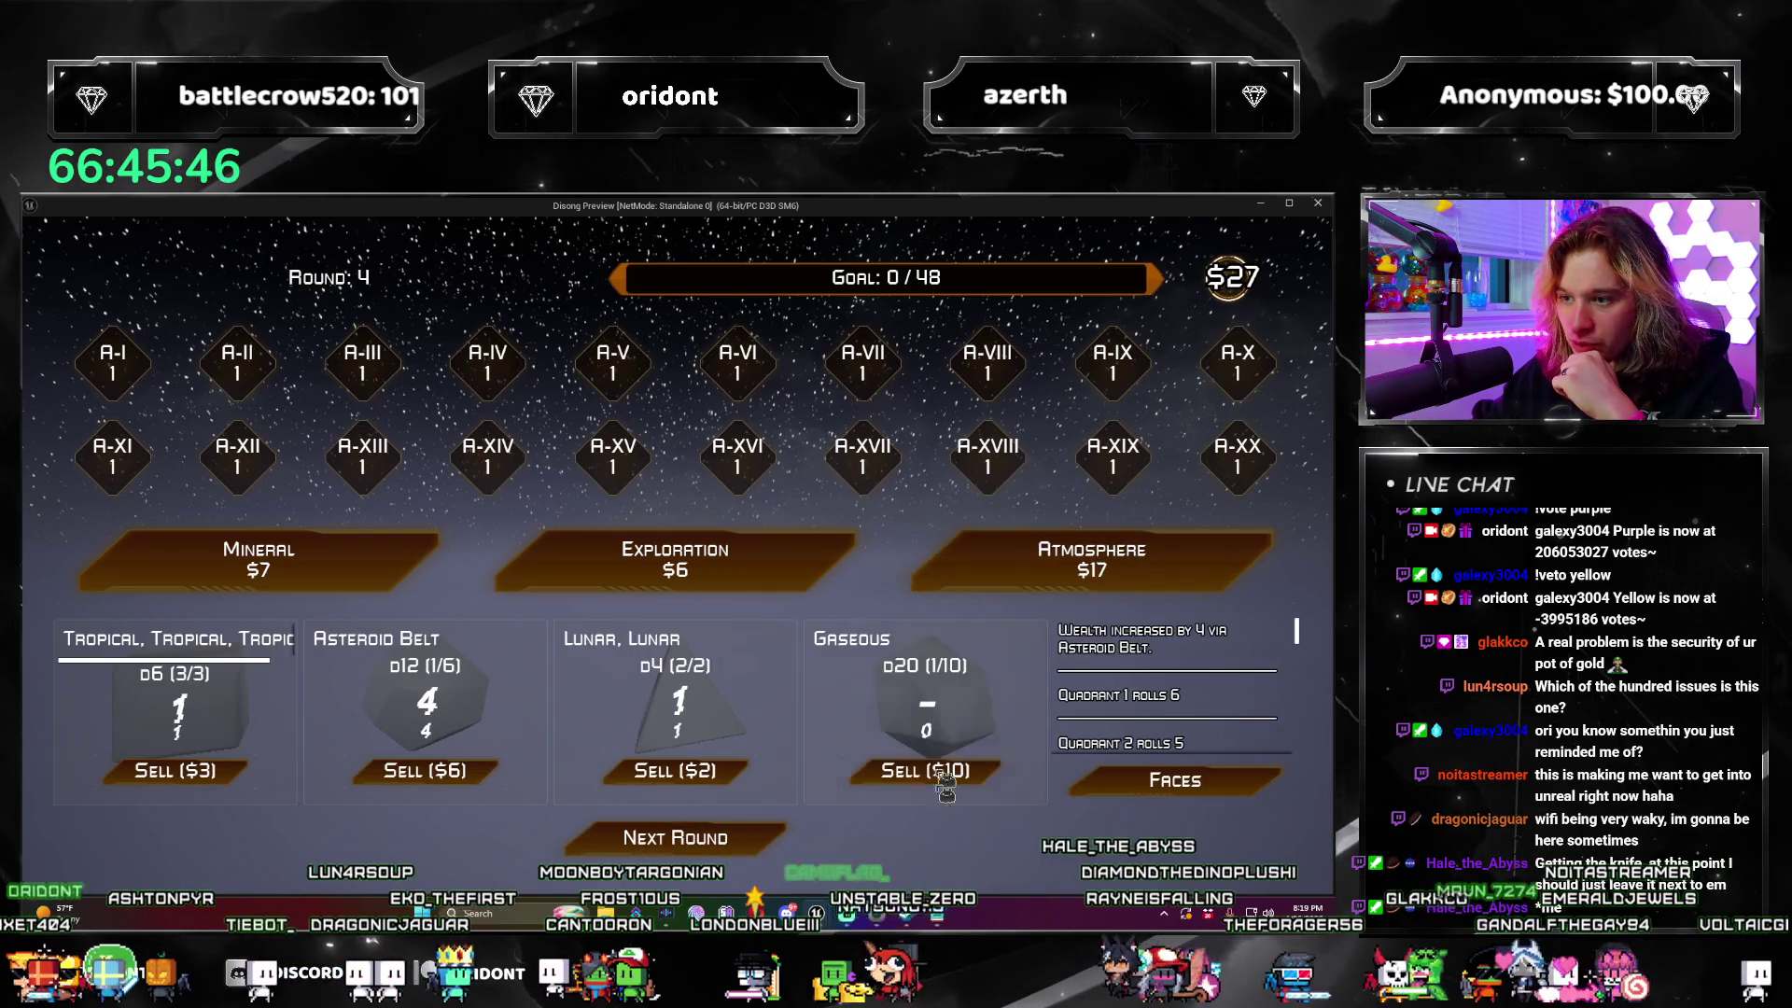
click(1006, 557)
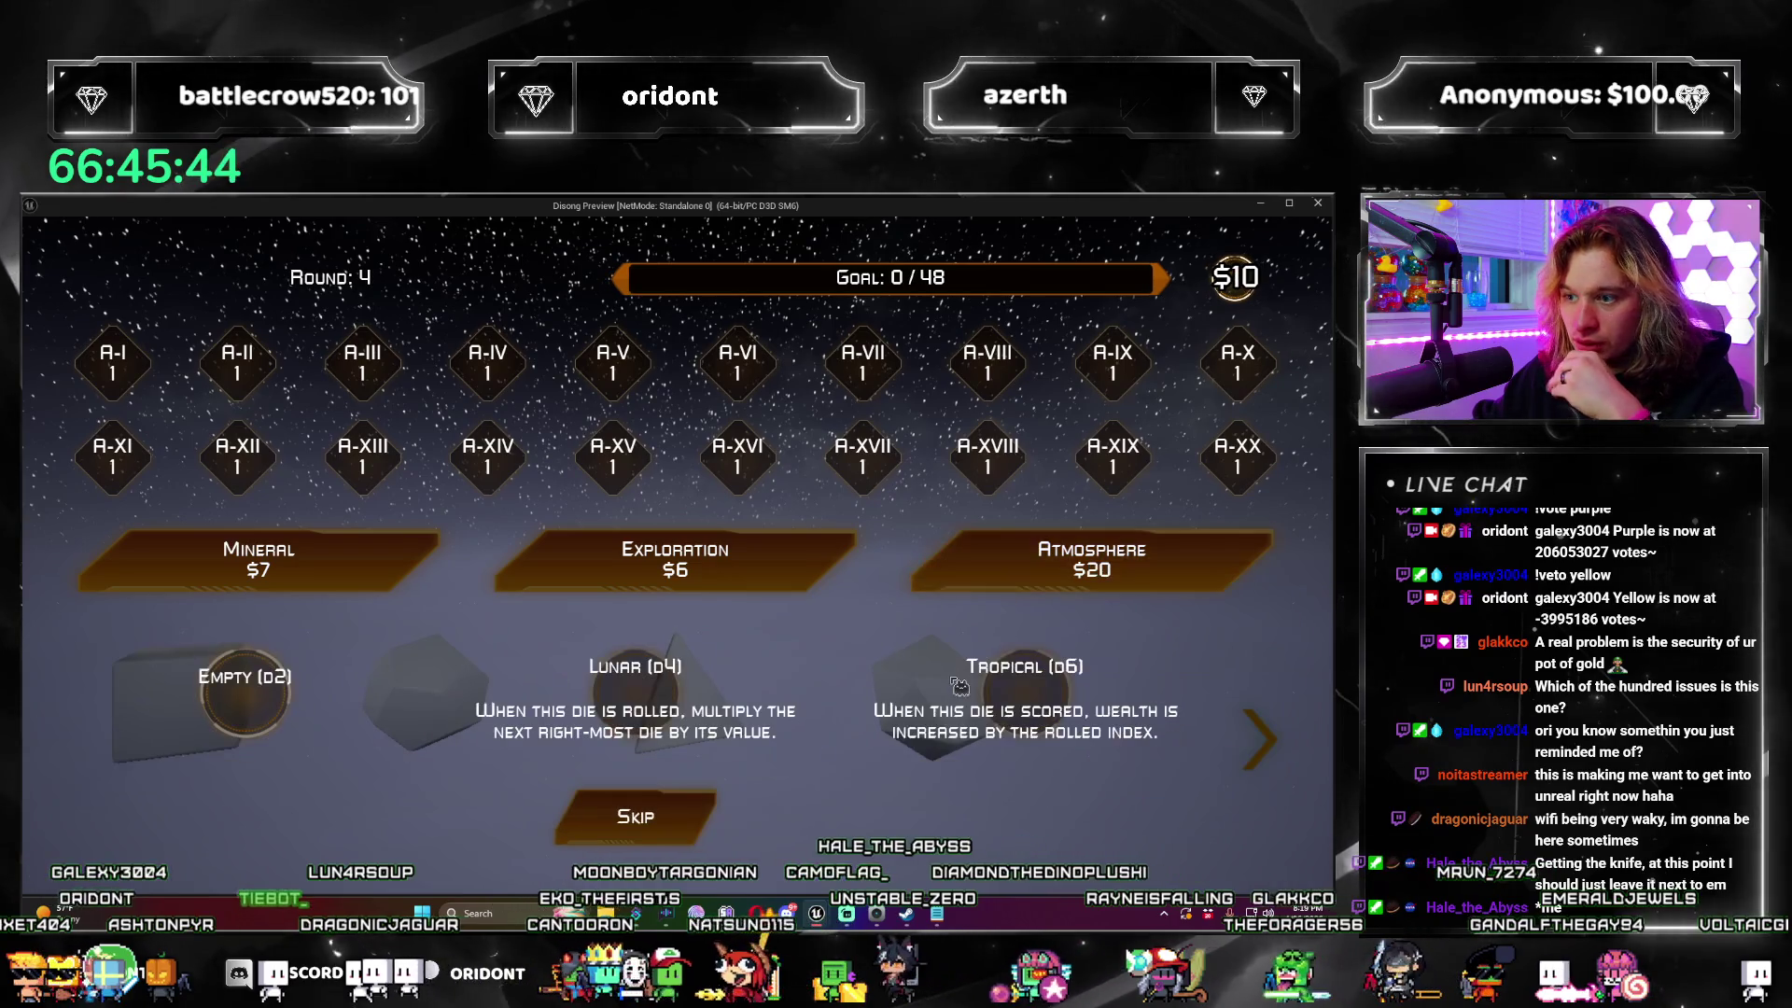
click(1022, 695)
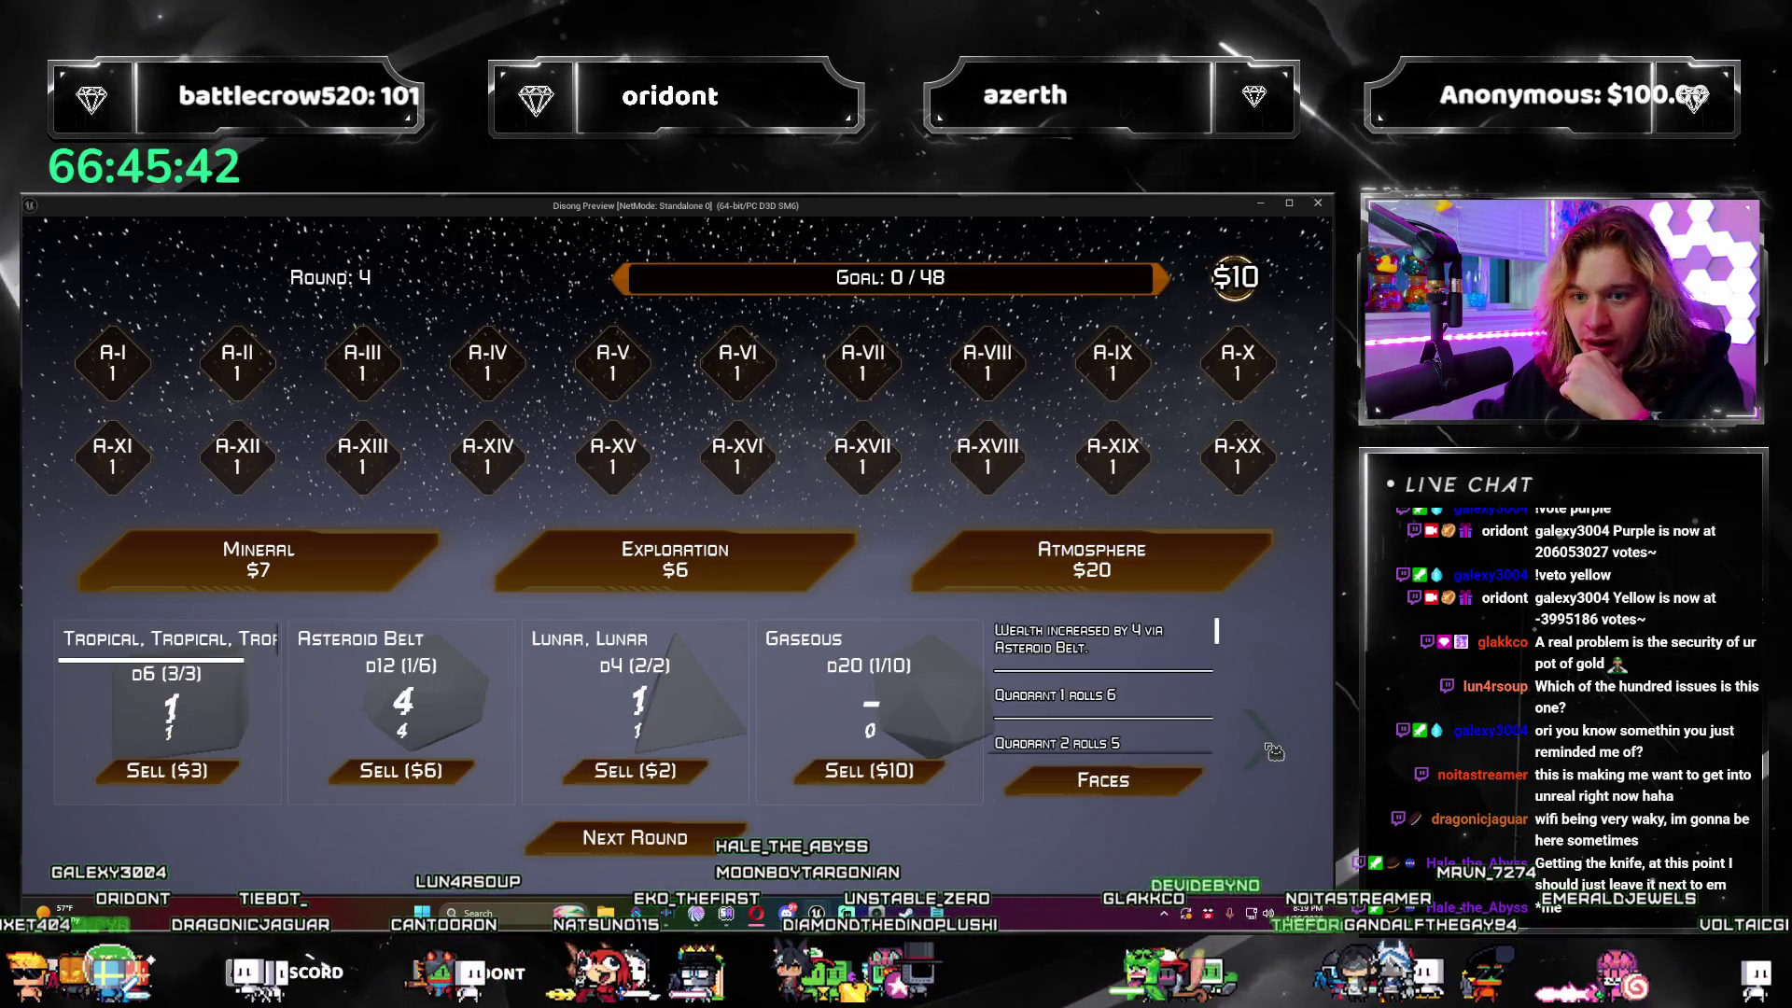
click(1274, 751)
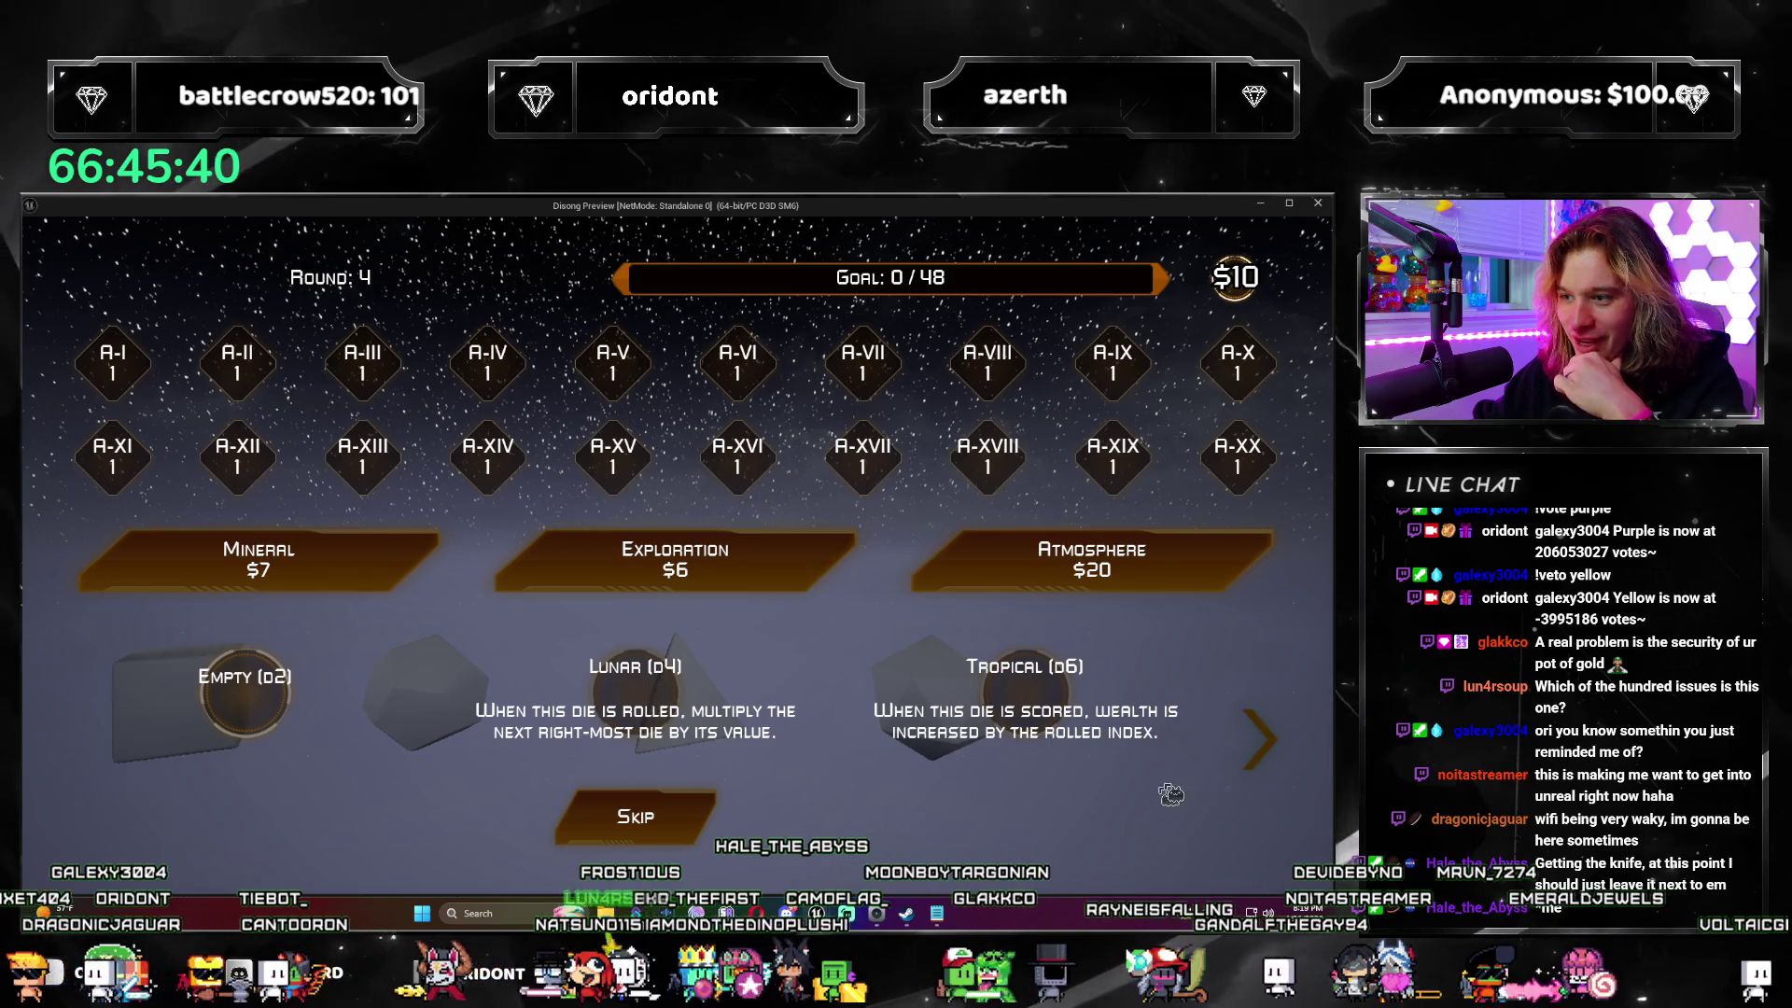
click(709, 834)
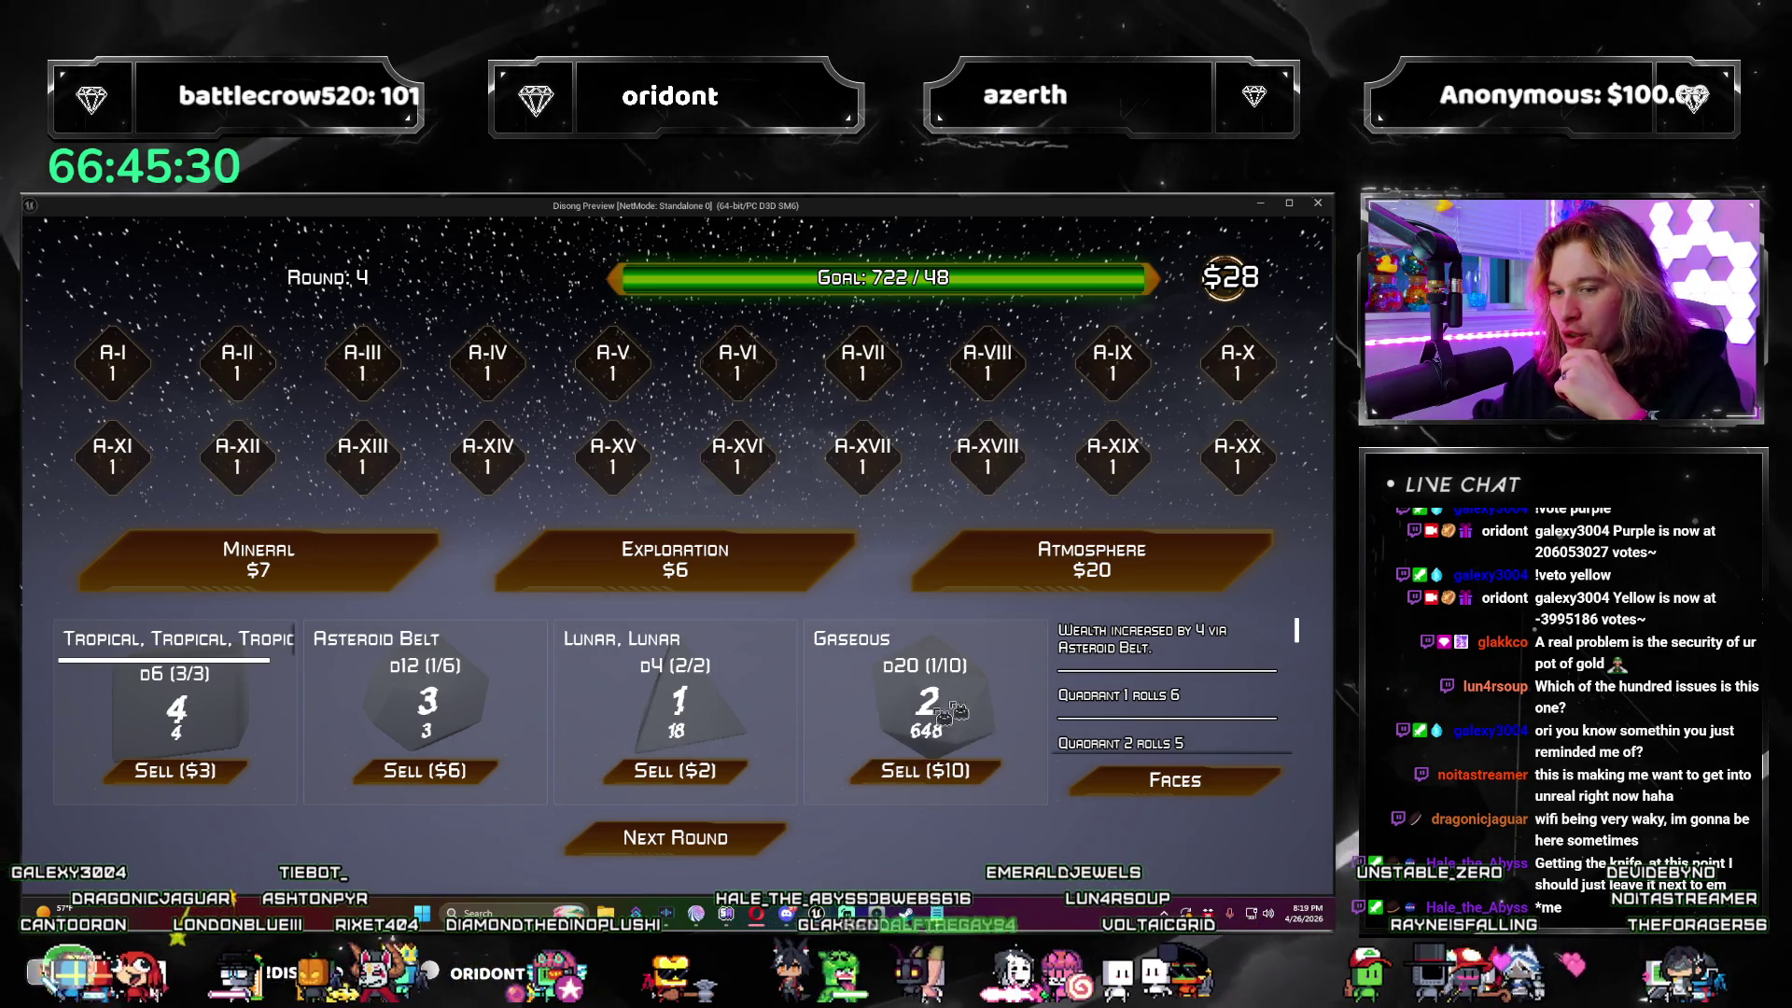
click(965, 558)
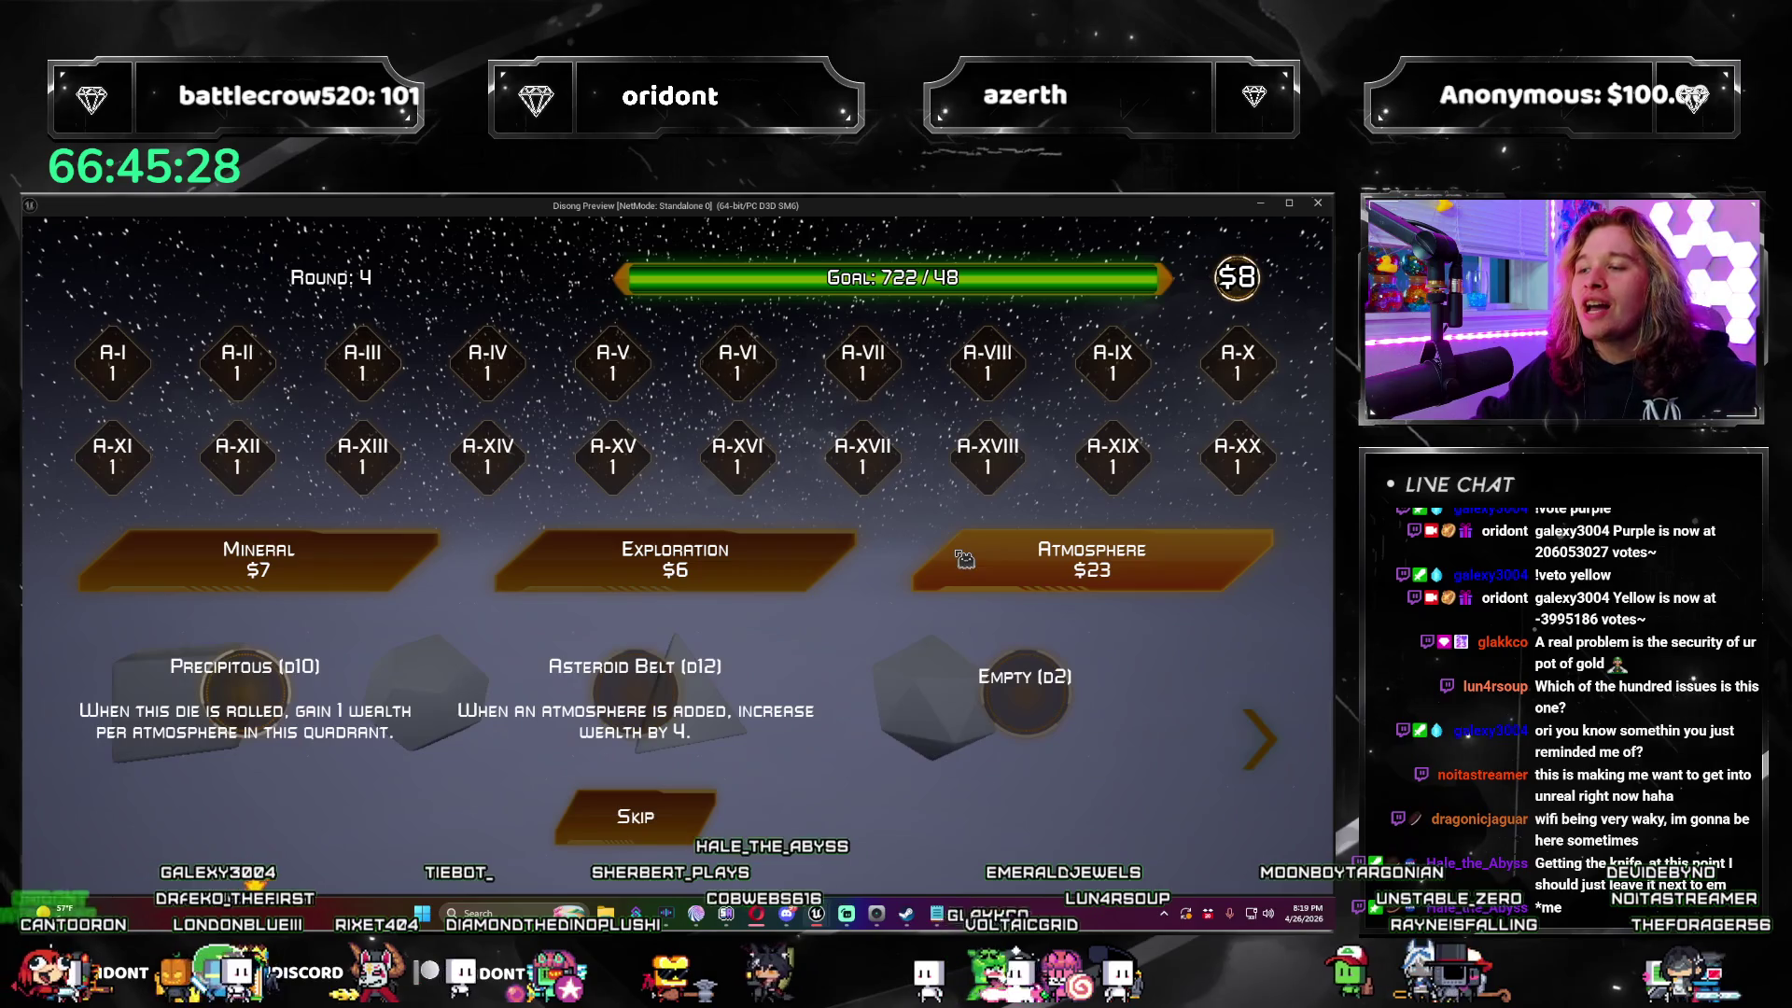
click(647, 696)
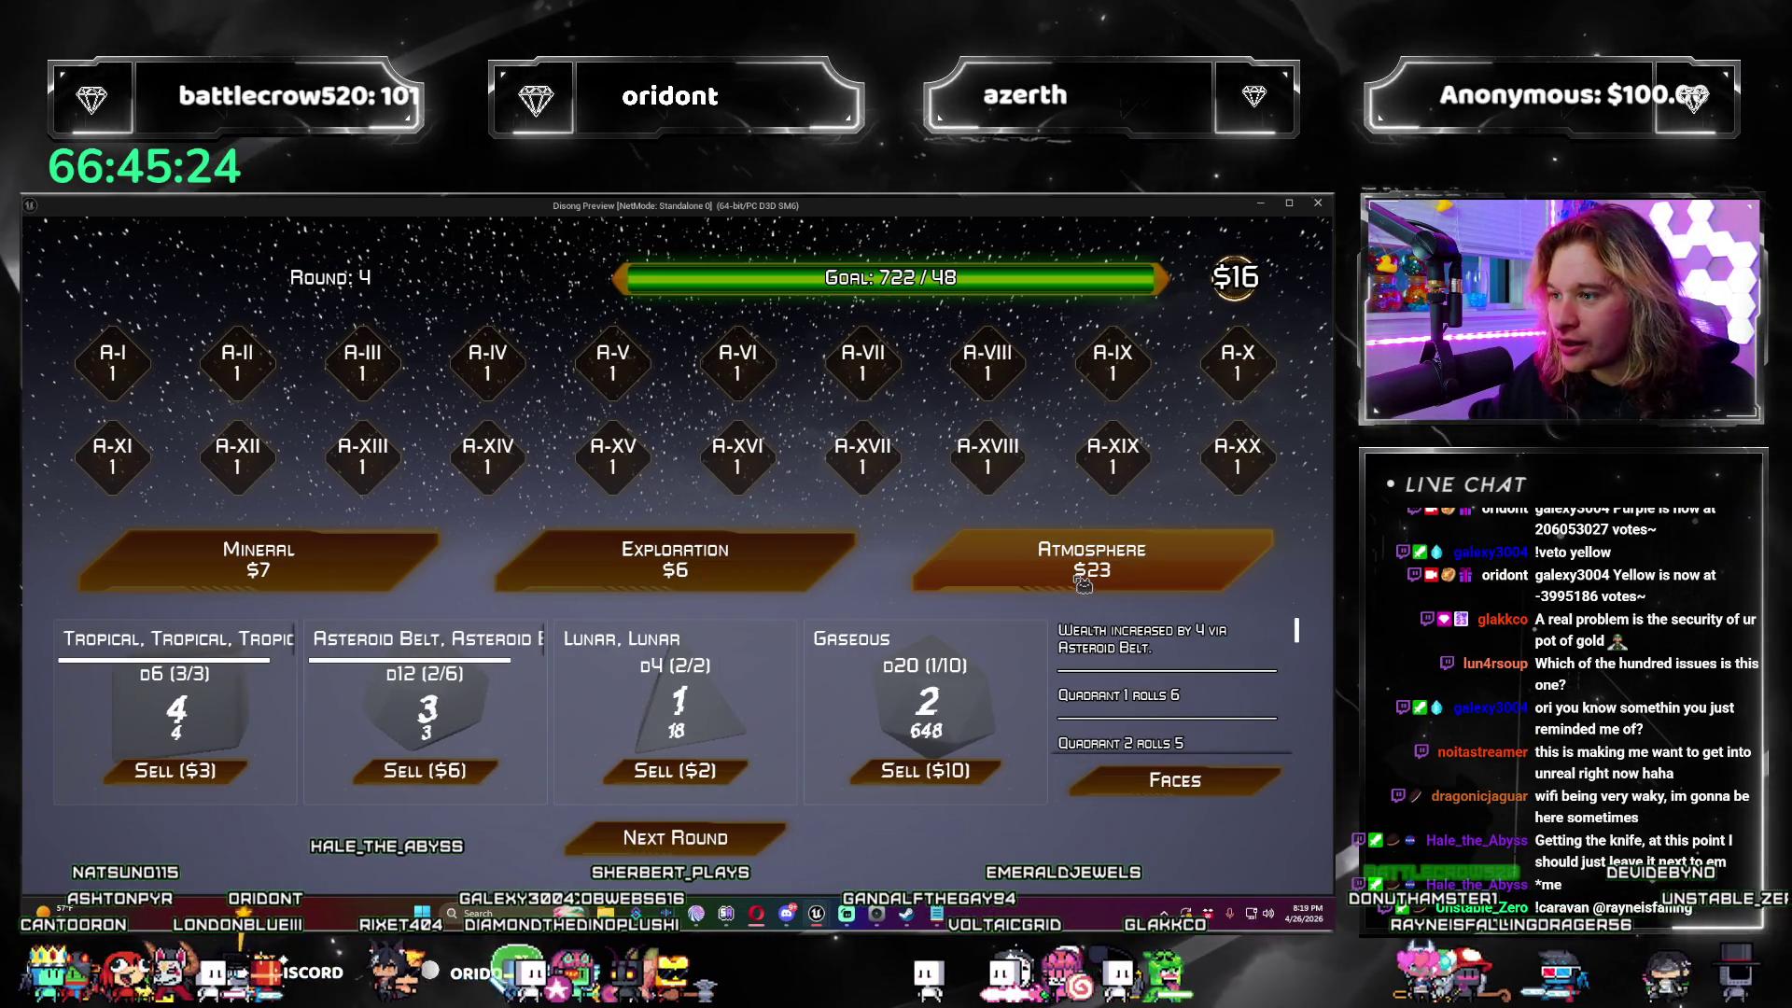
click(758, 840)
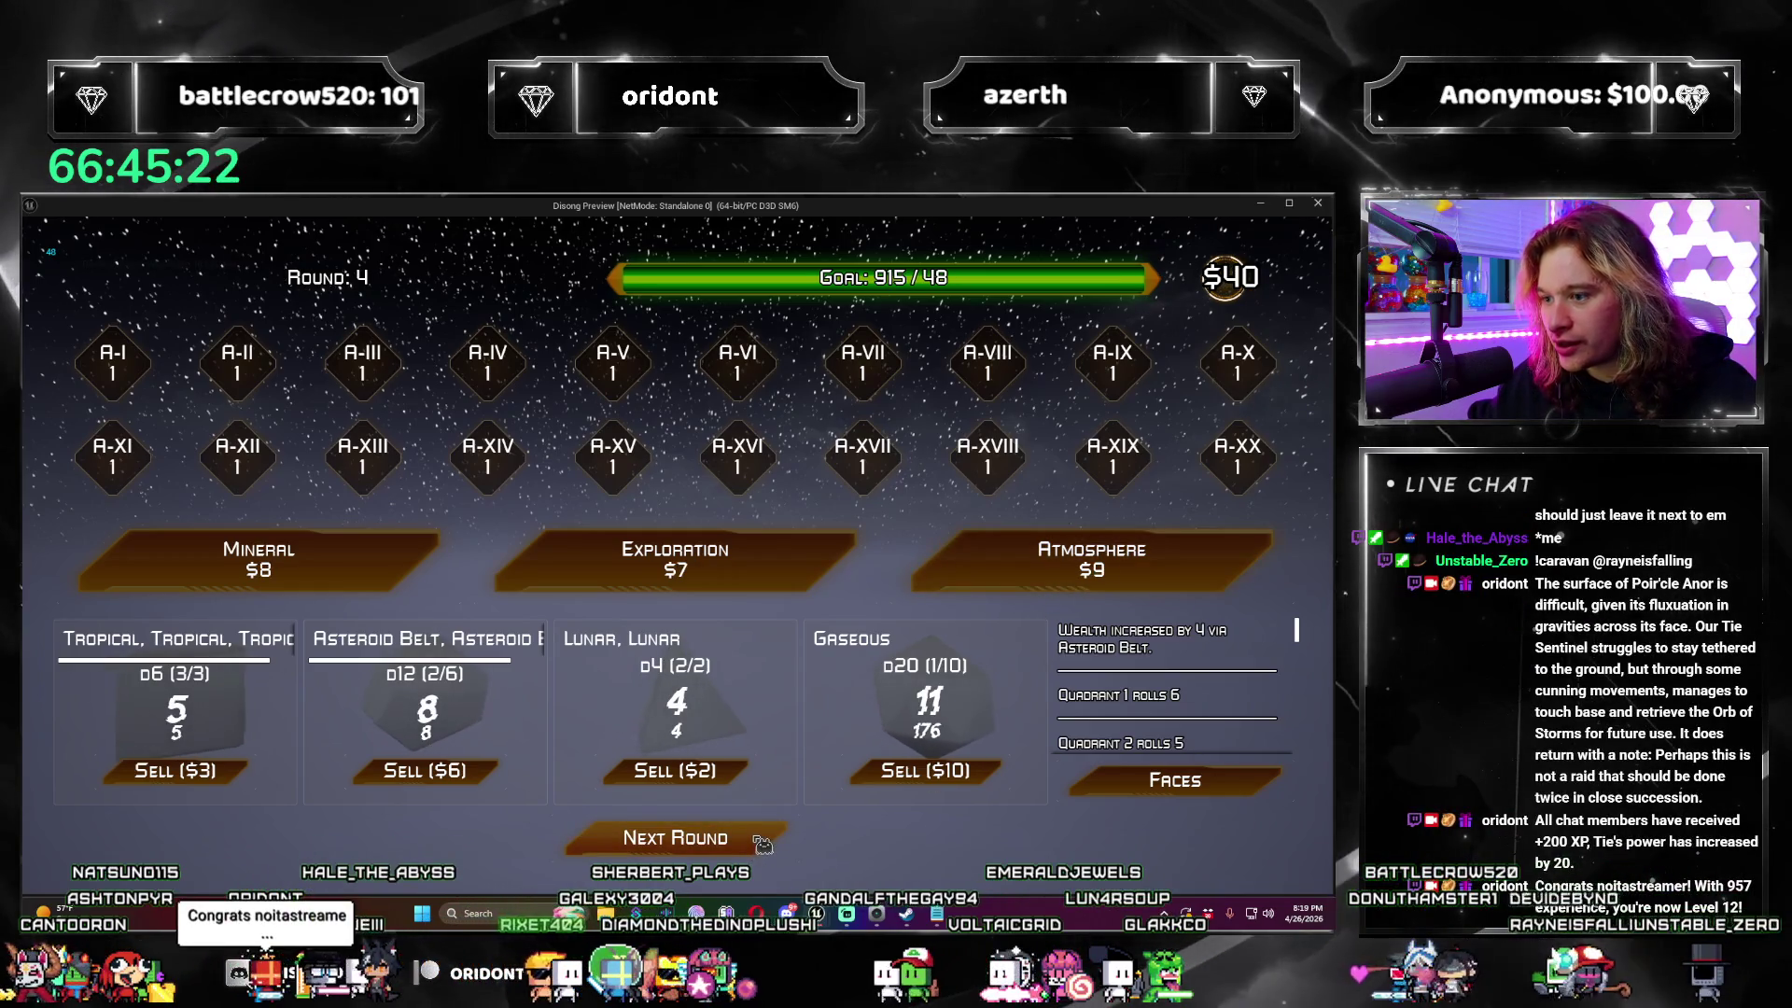
click(762, 840)
Step: In round 5, buy three Atmospheres, pass on the Unstable die, and take Gaseous d20 and Asteroid Belt
click(980, 565)
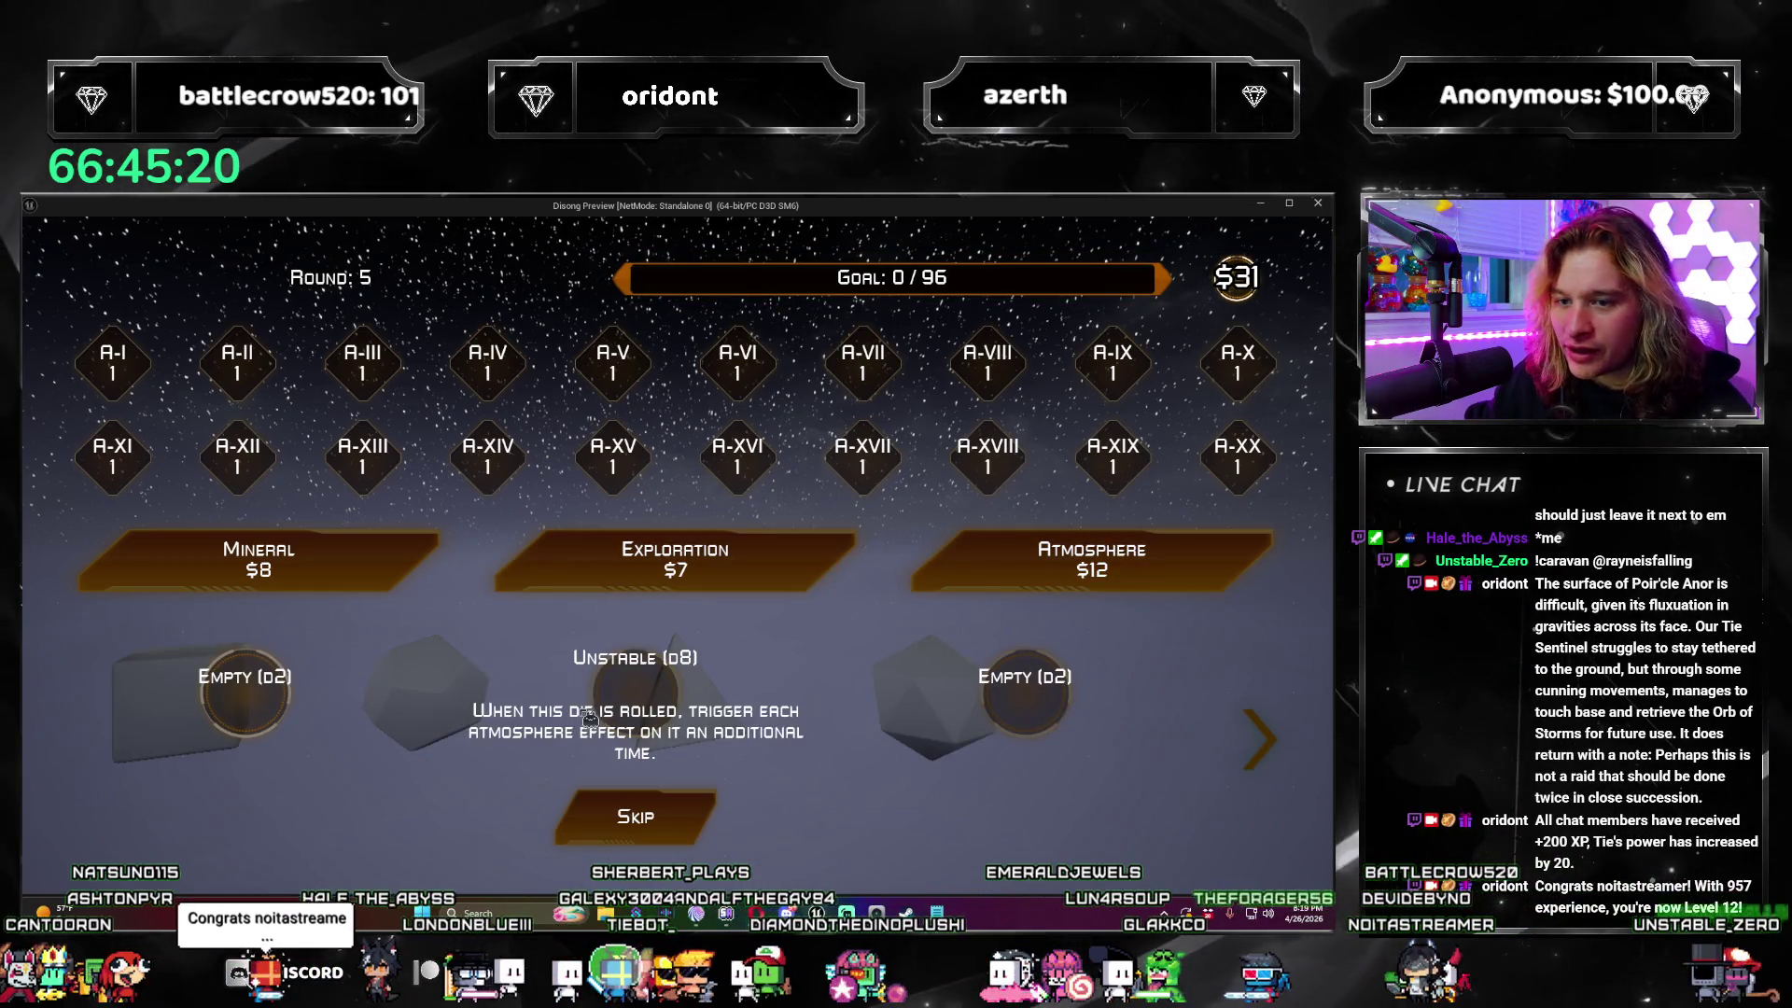
click(684, 821)
click(1046, 560)
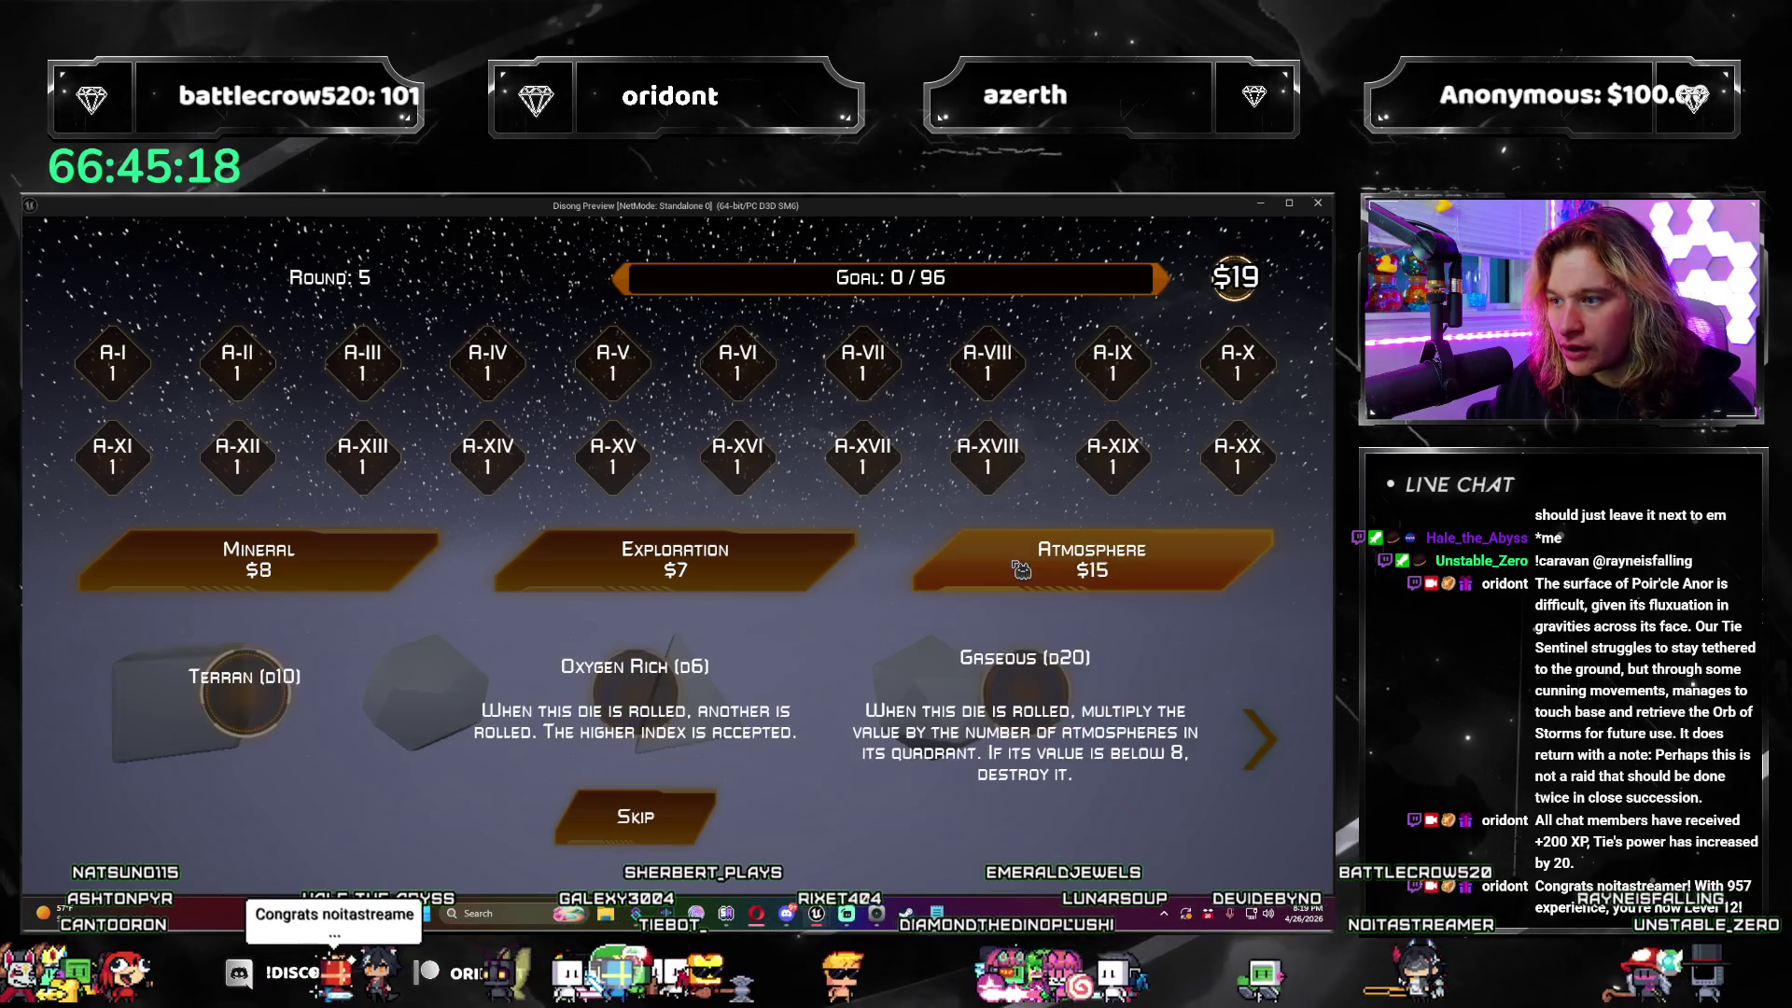
click(1044, 692)
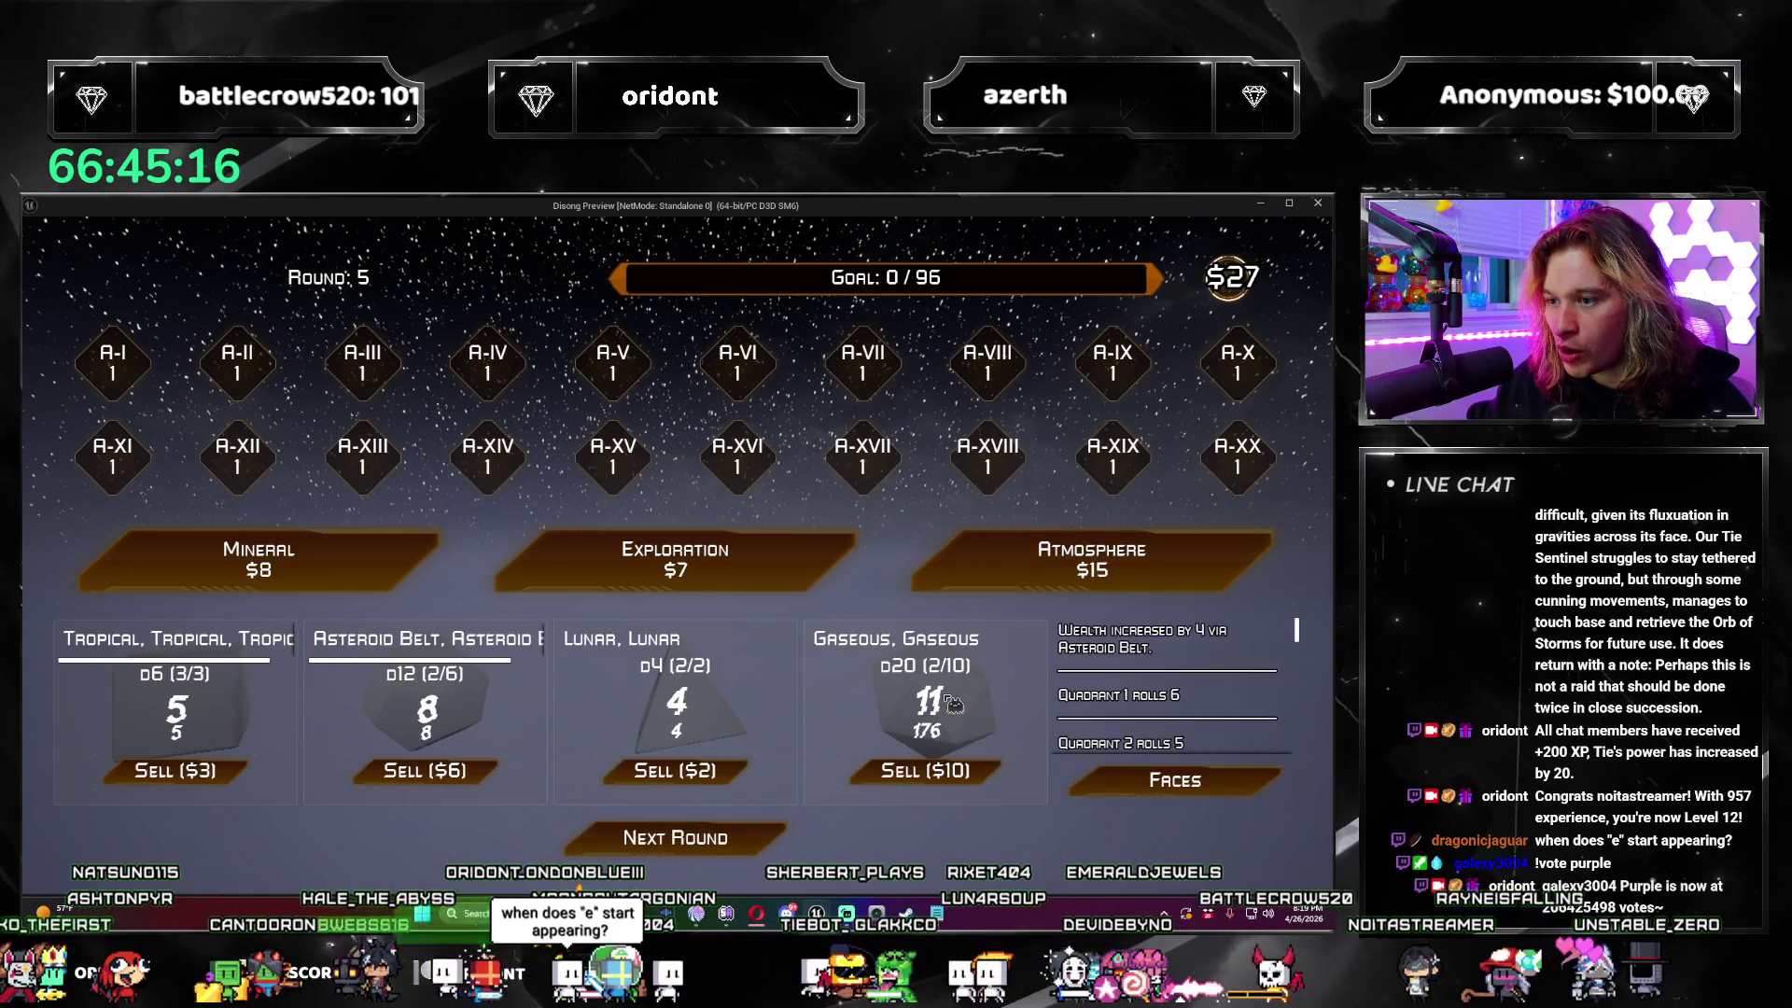
click(989, 595)
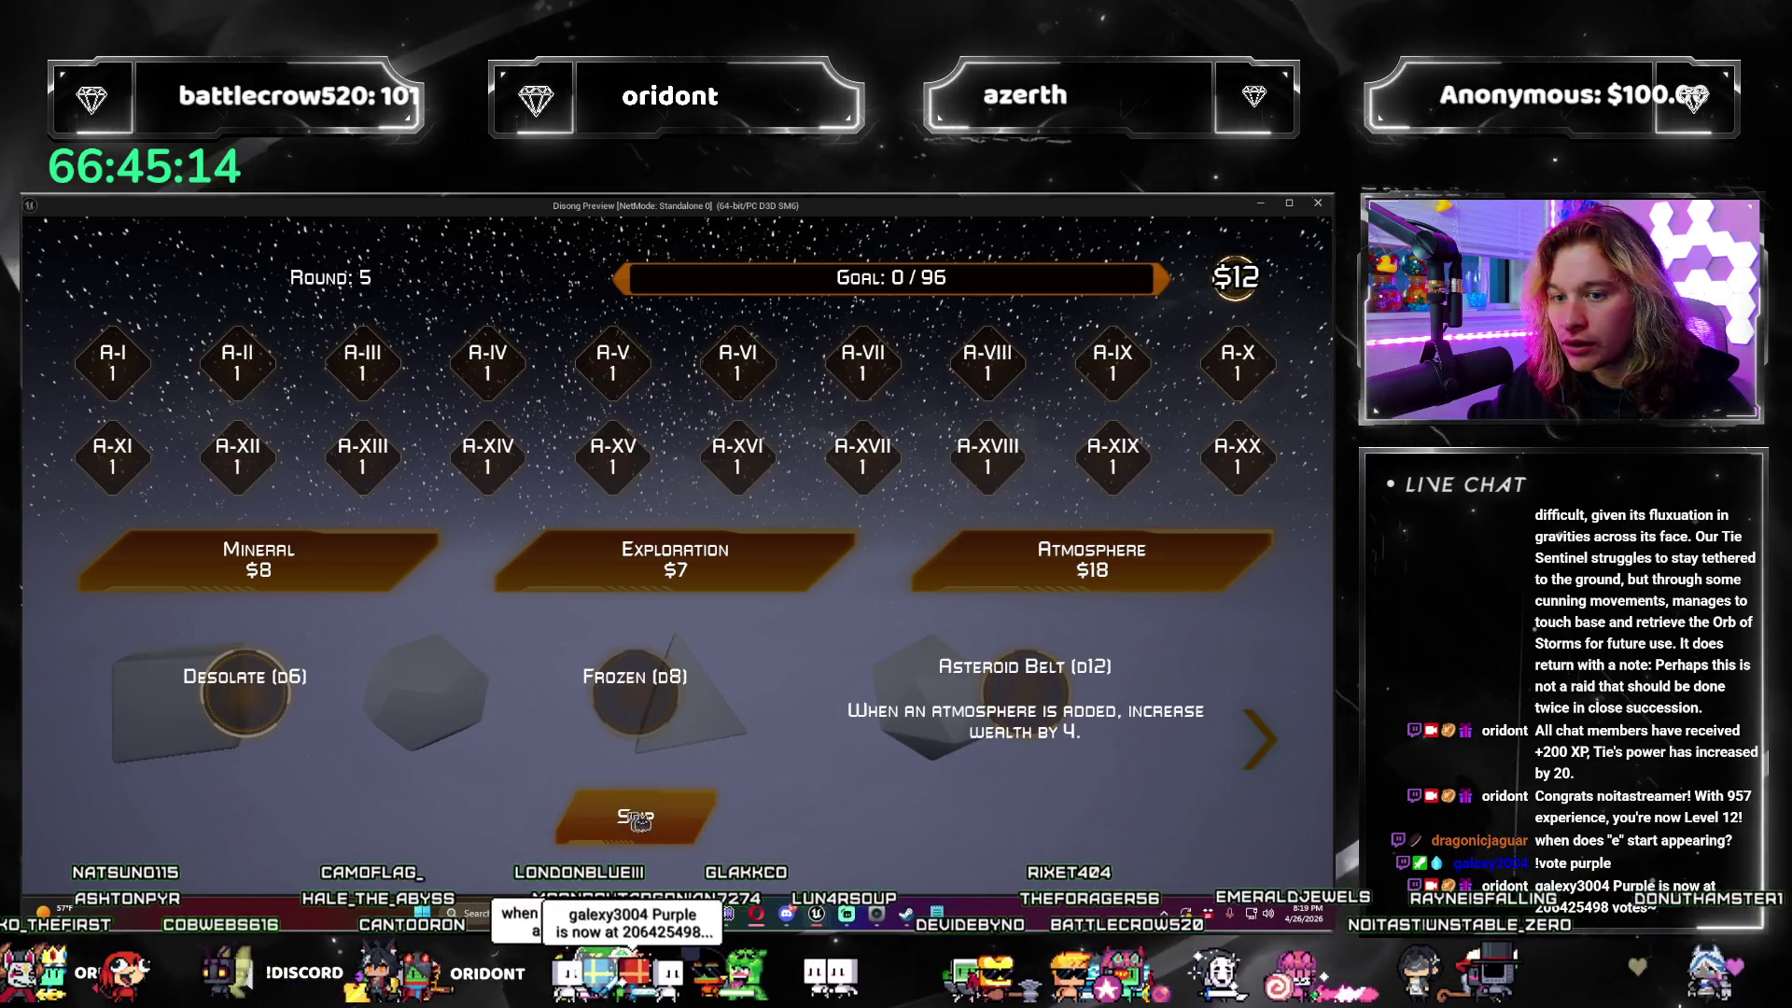
click(1025, 695)
Step: Roll round 5 to beat its goal, advance to round 6 (goal 384), and buy an Atmosphere
click(709, 840)
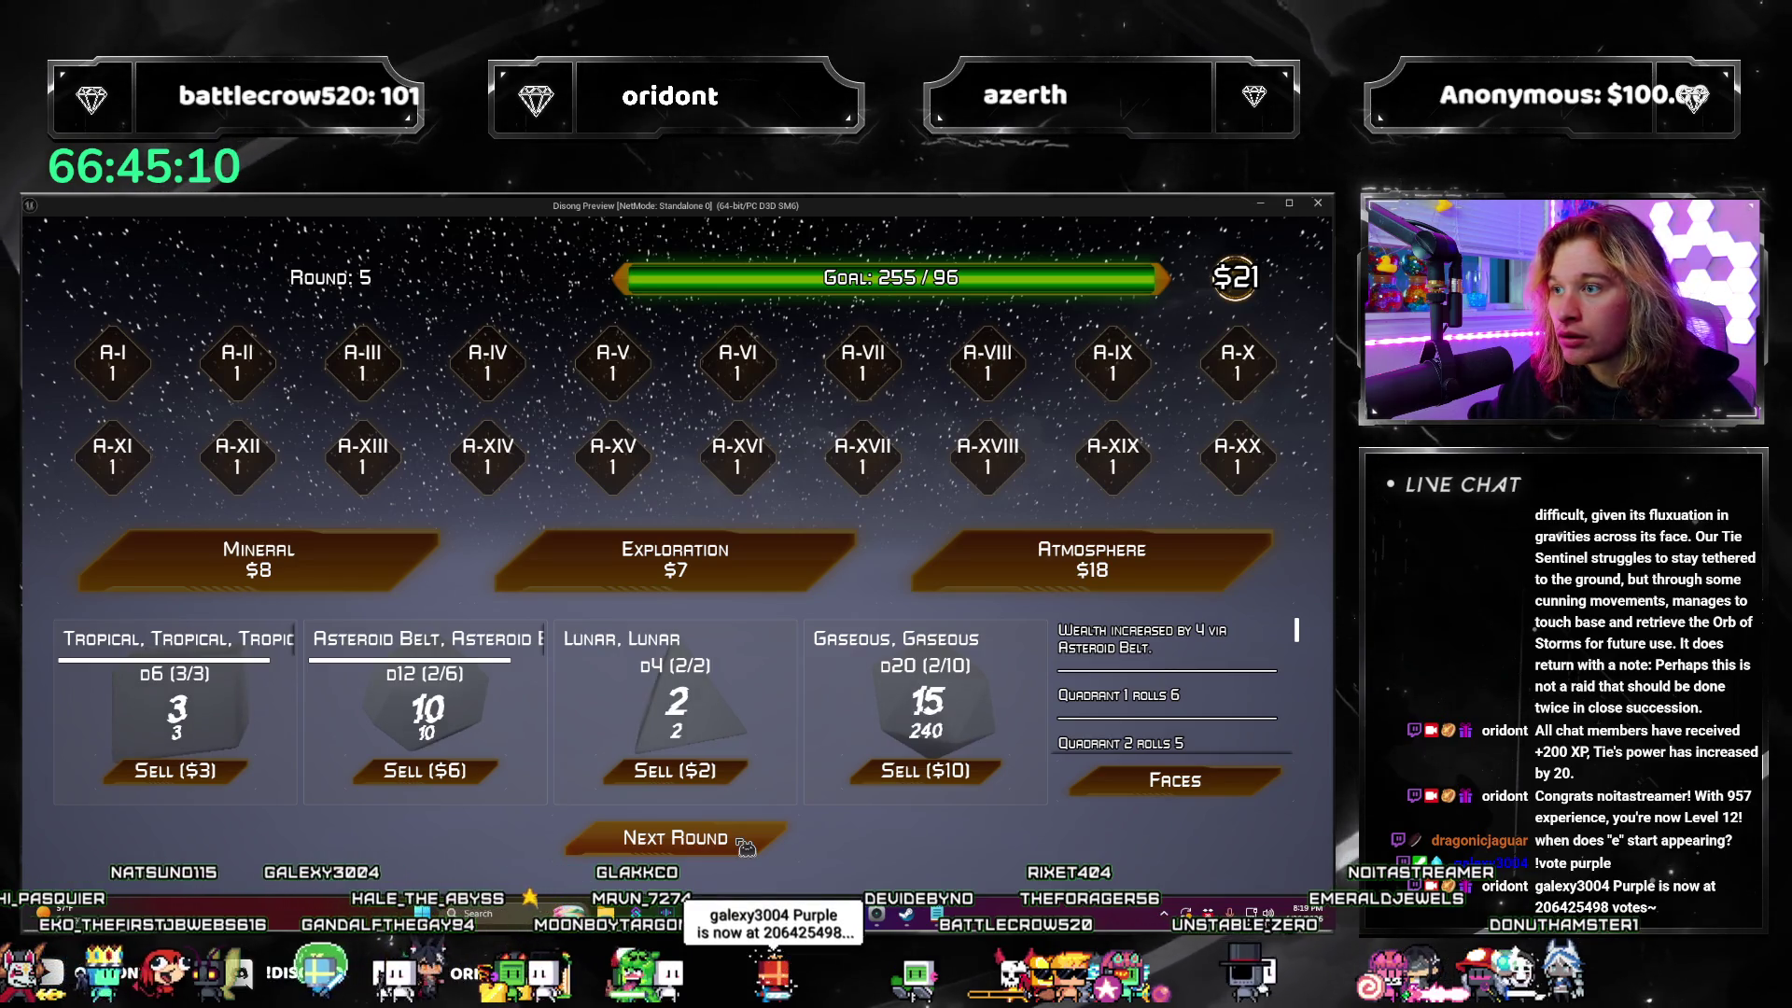
click(745, 845)
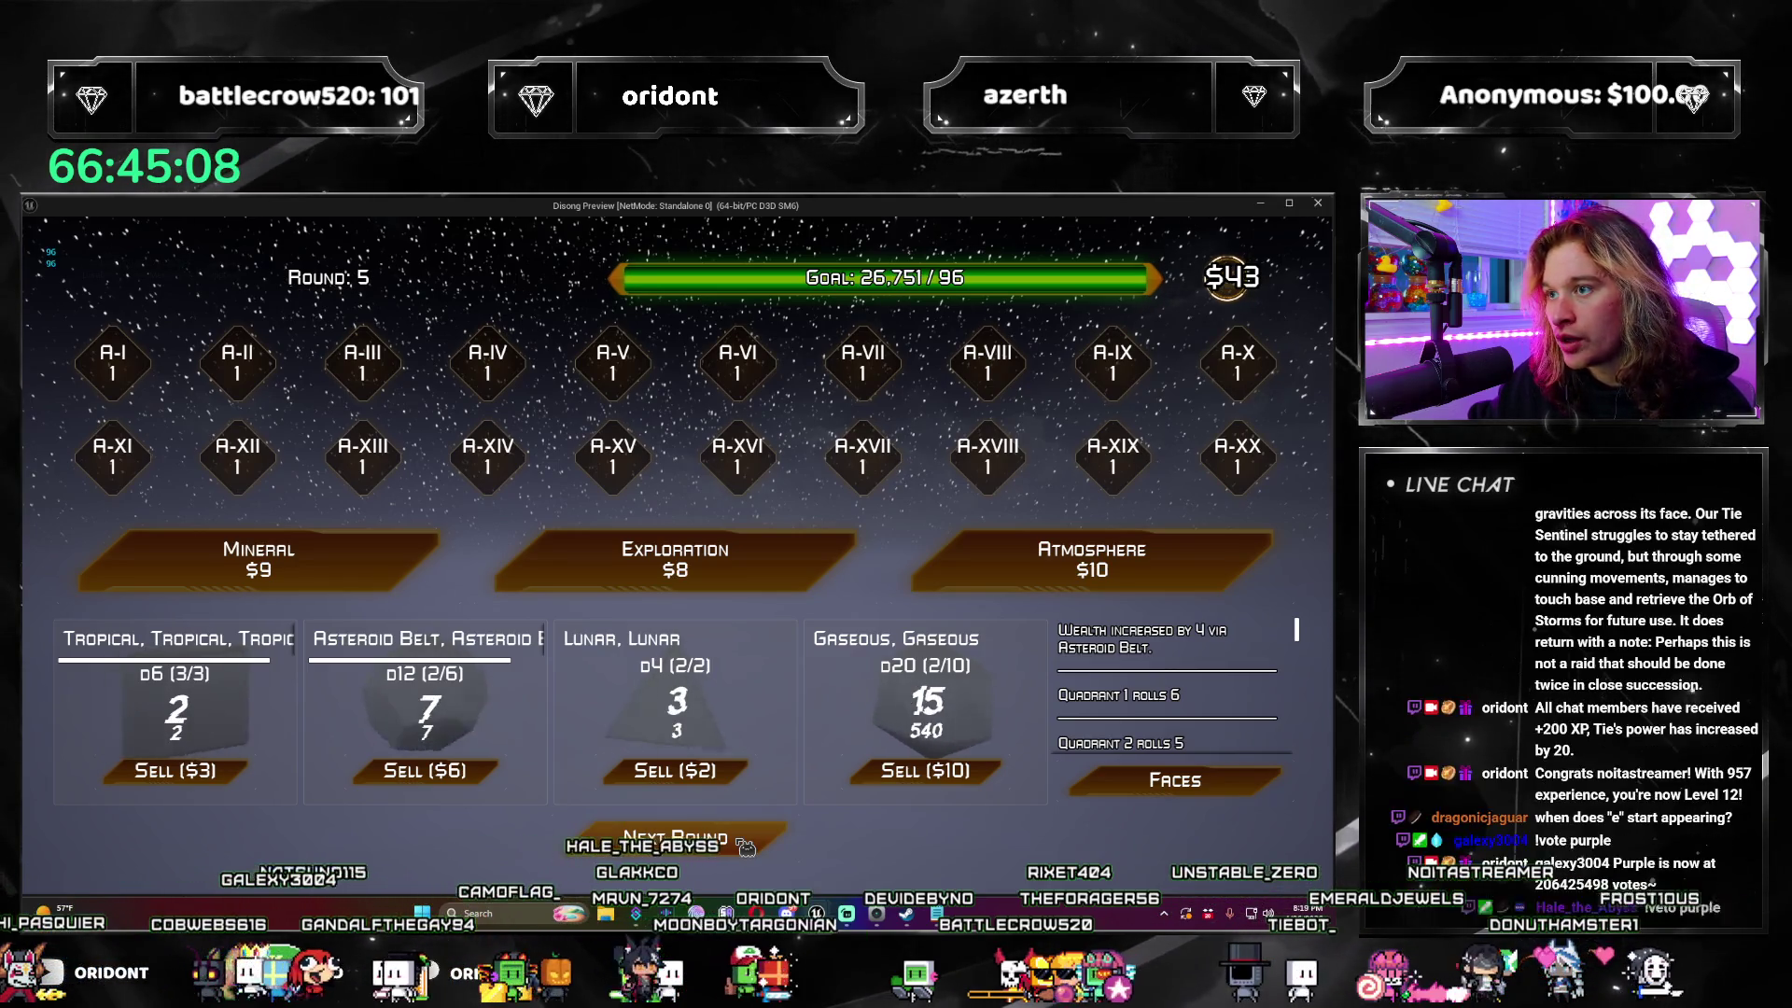
click(1022, 560)
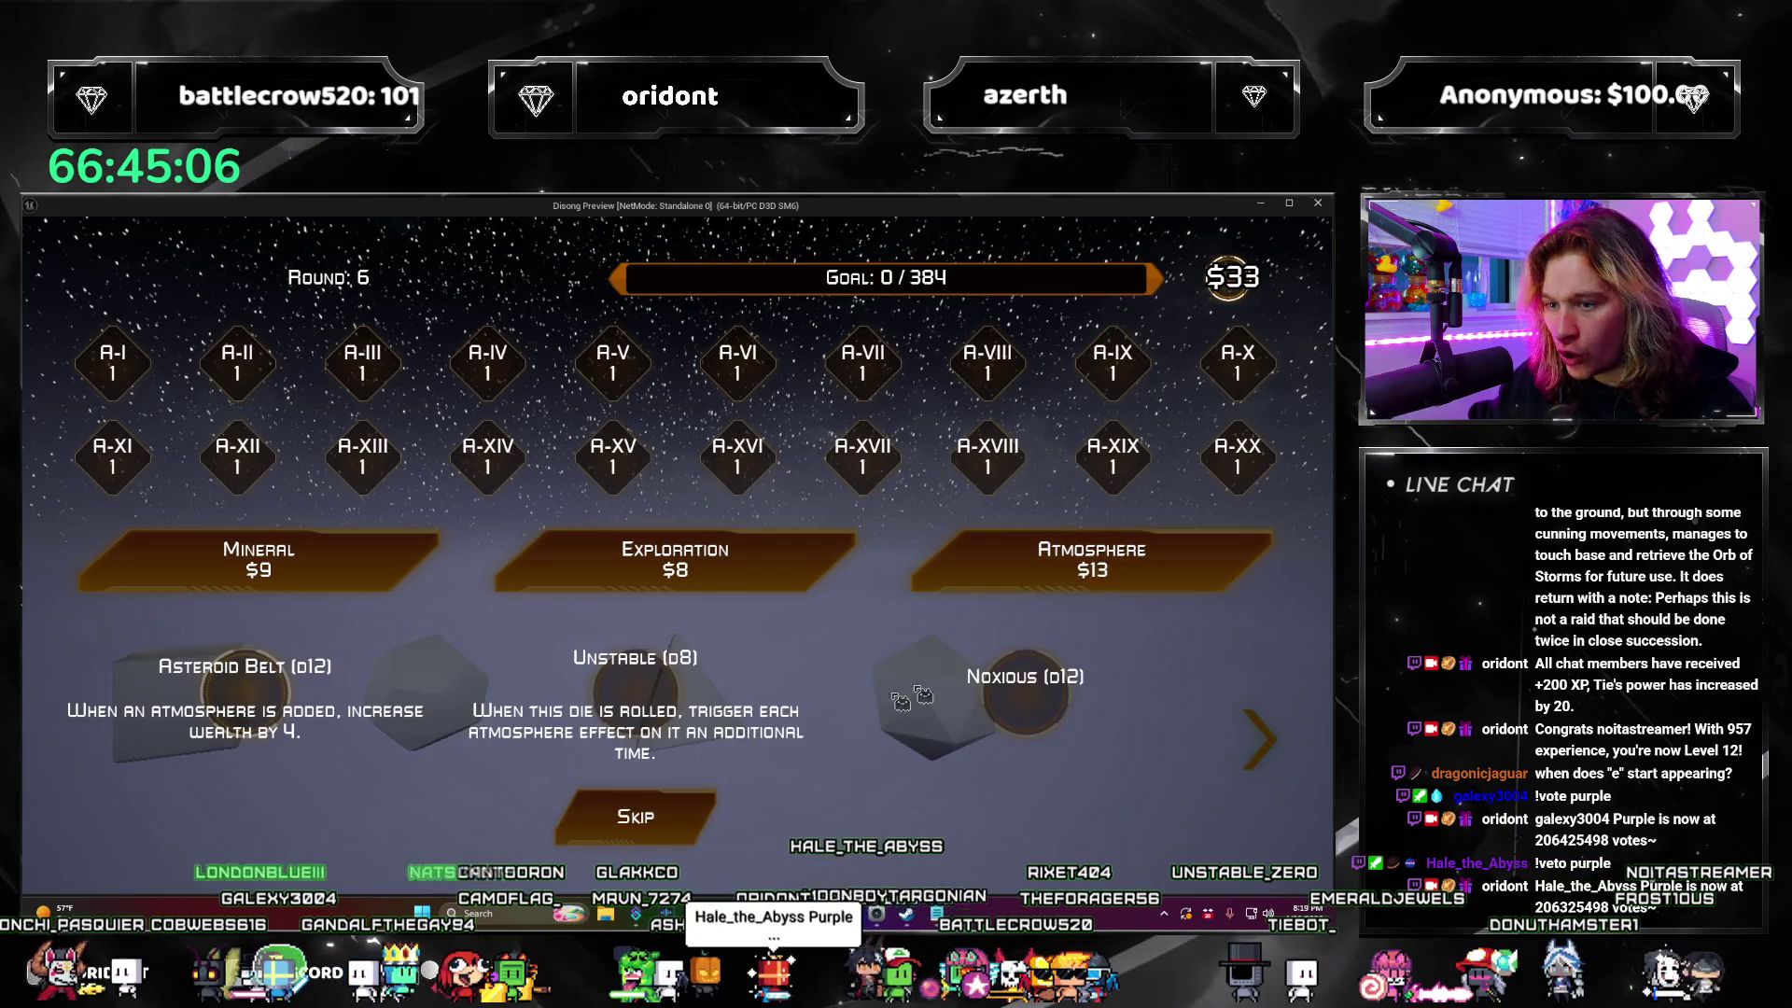
Step: Take the Asteroid Belt die, then buy two more Atmospheres while skipping both dice offers
click(594, 706)
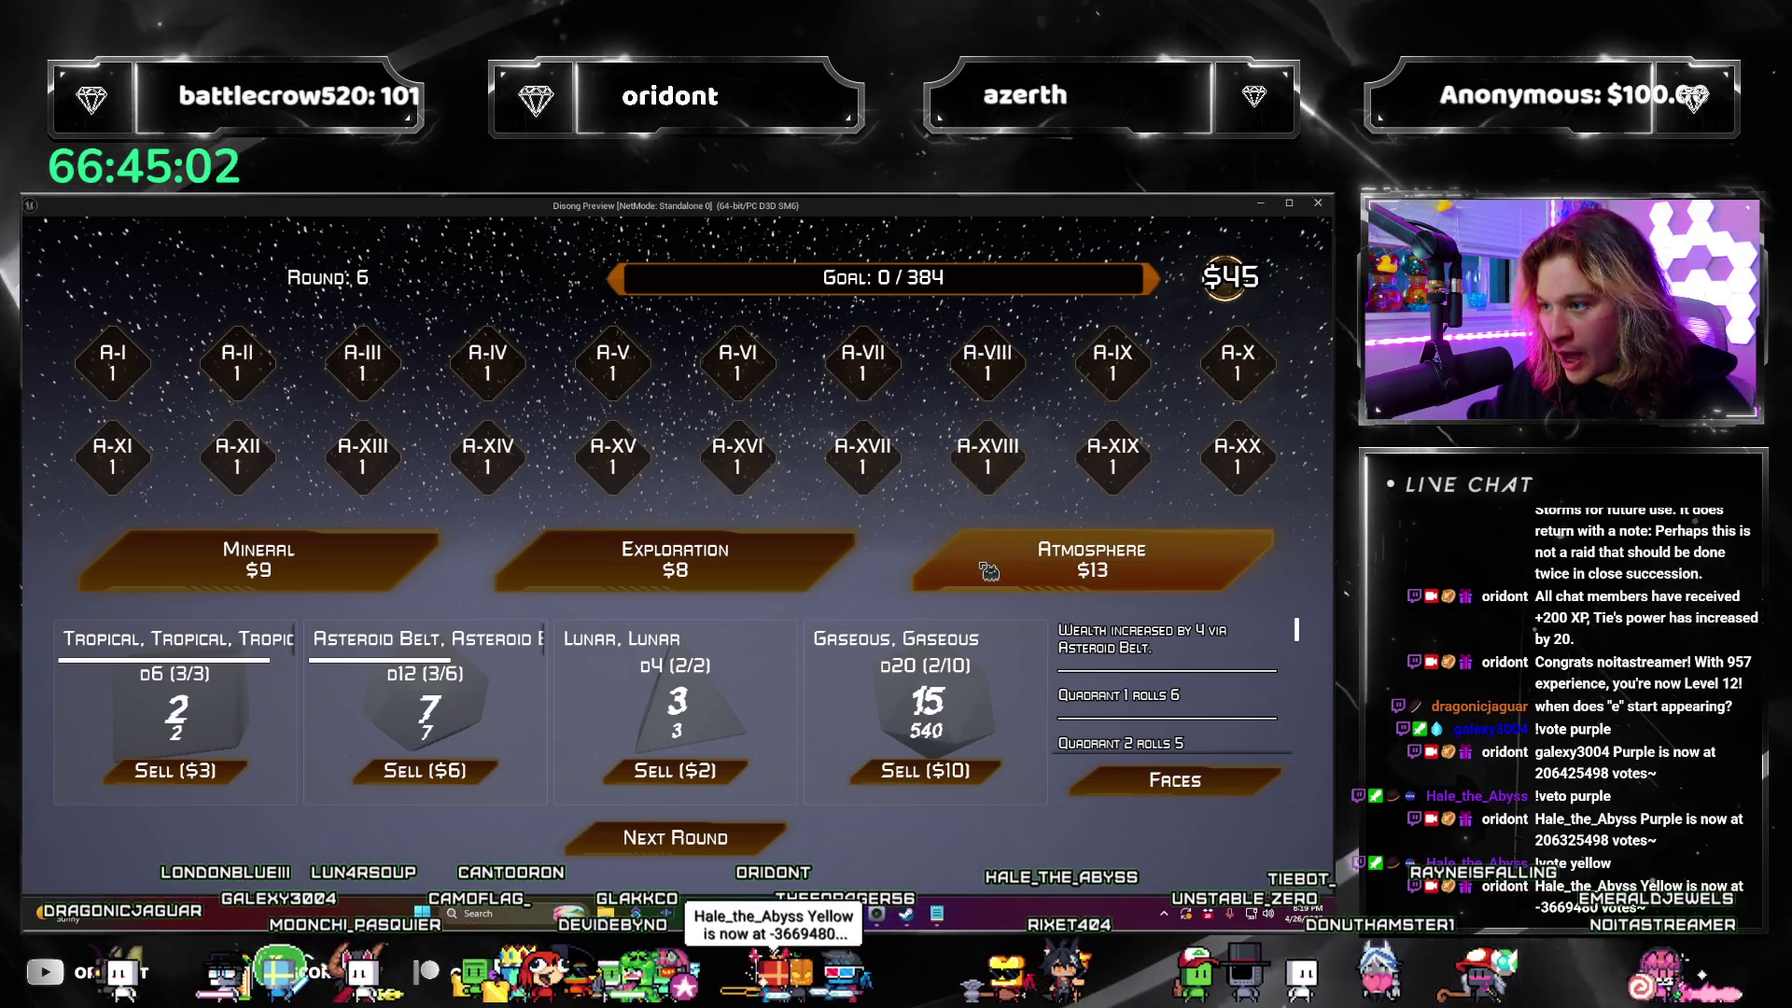
click(1006, 581)
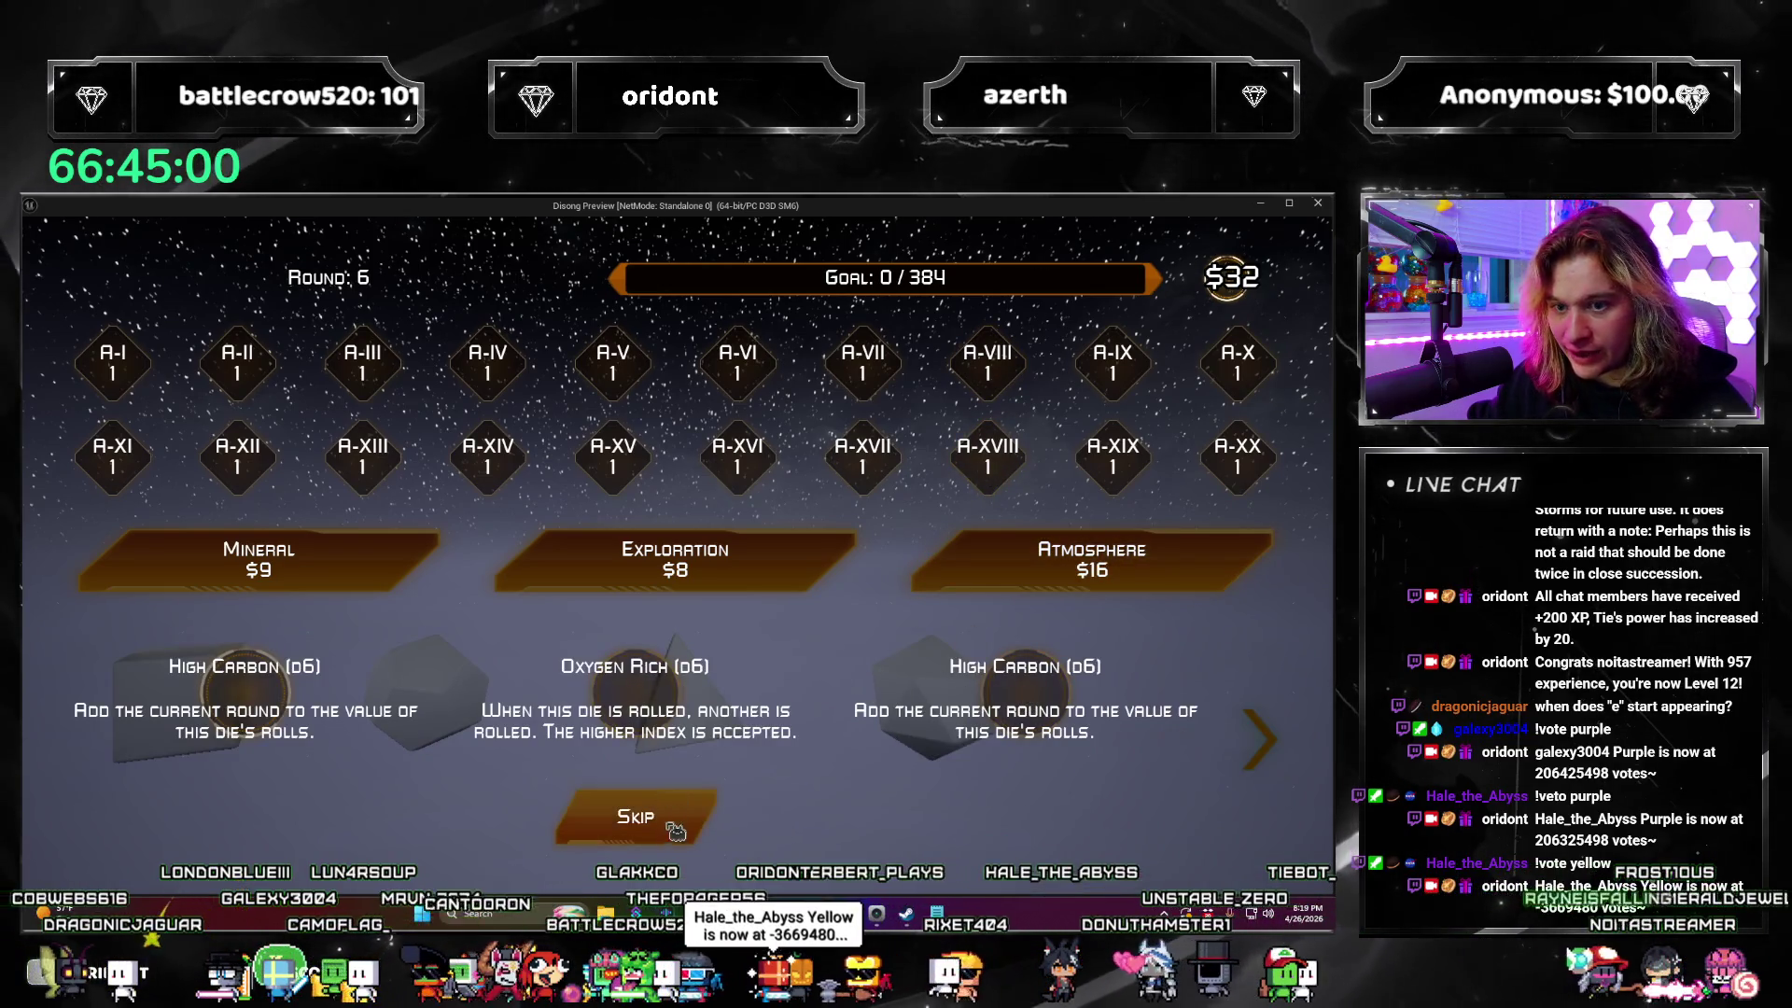
click(675, 831)
click(938, 574)
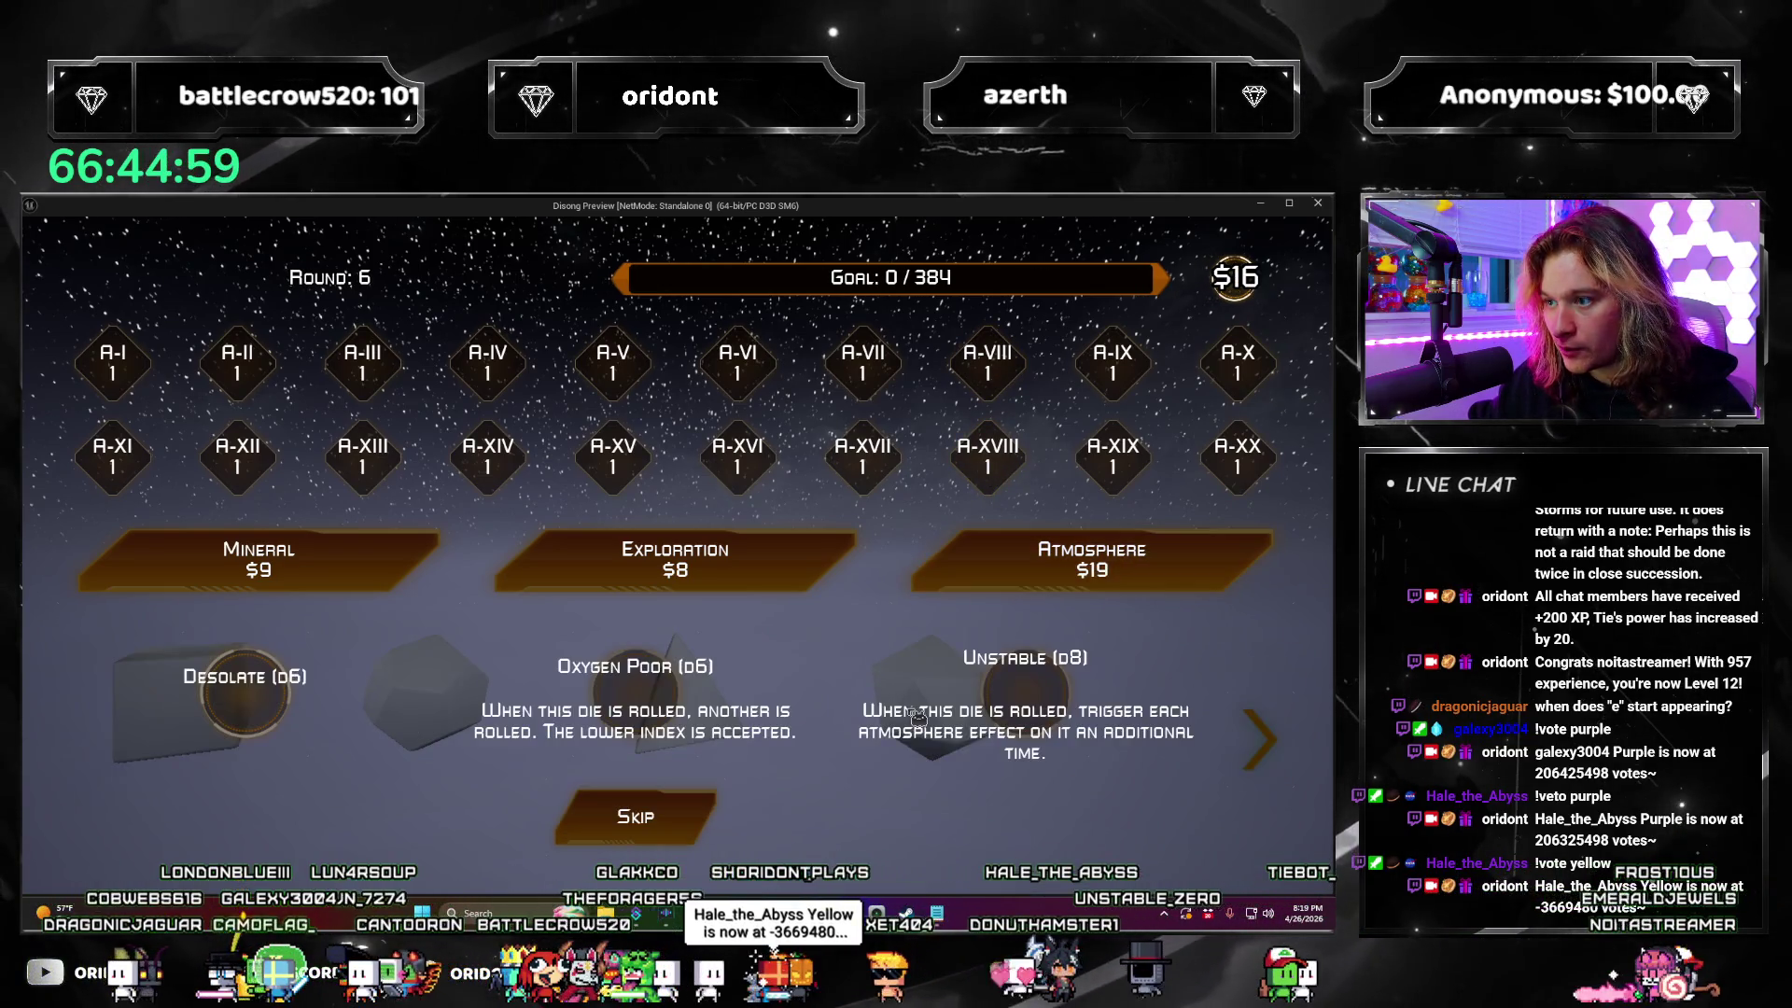
click(702, 833)
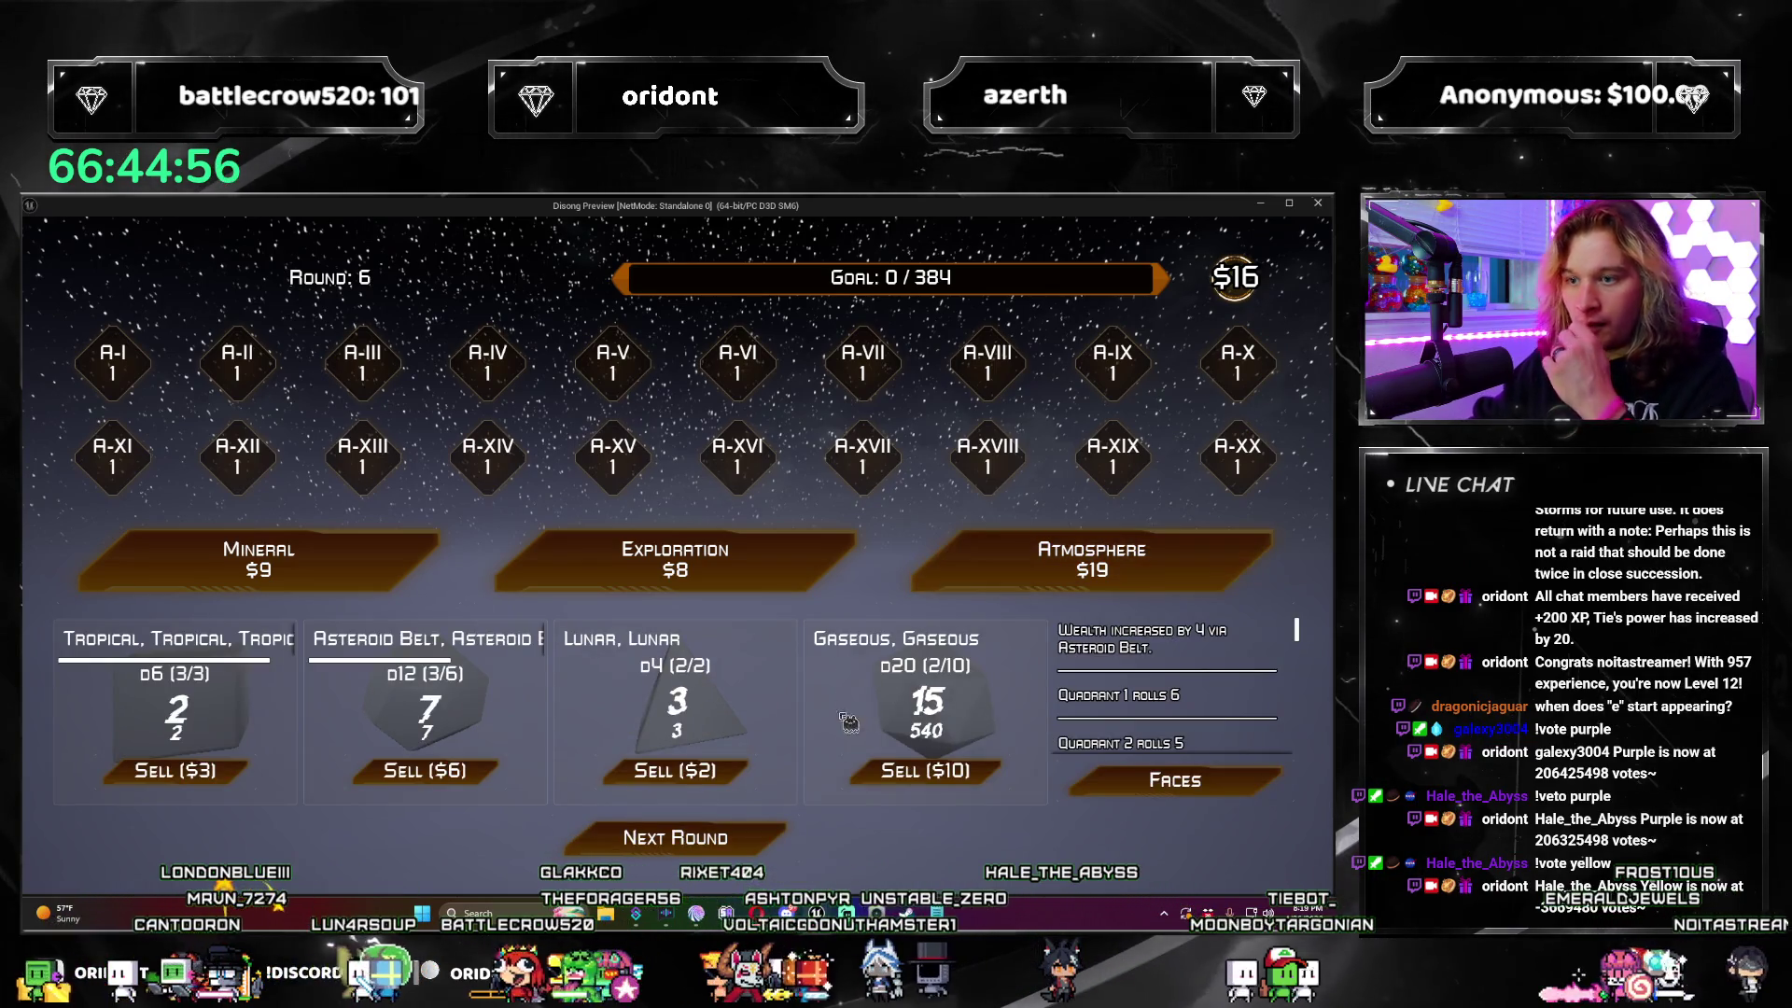
Step: Buy an Exploration upgrade for the Resource Pool, then another Atmosphere, skipping its dice
click(675, 560)
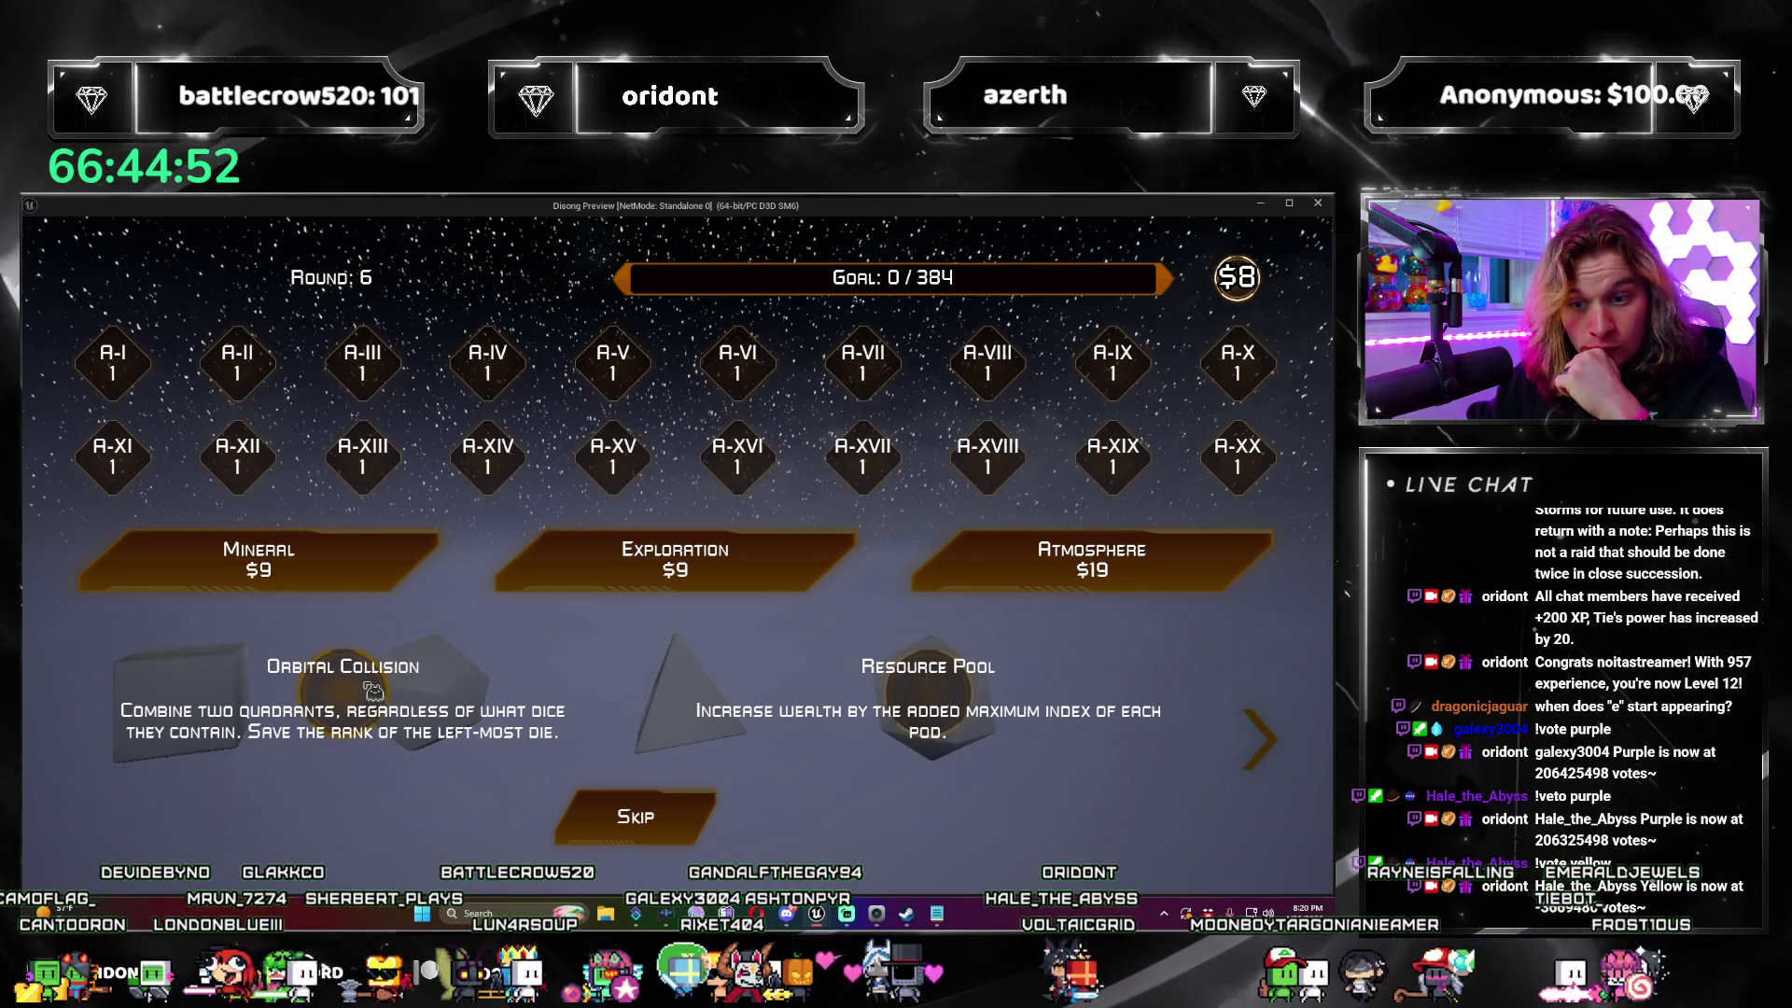
click(1286, 752)
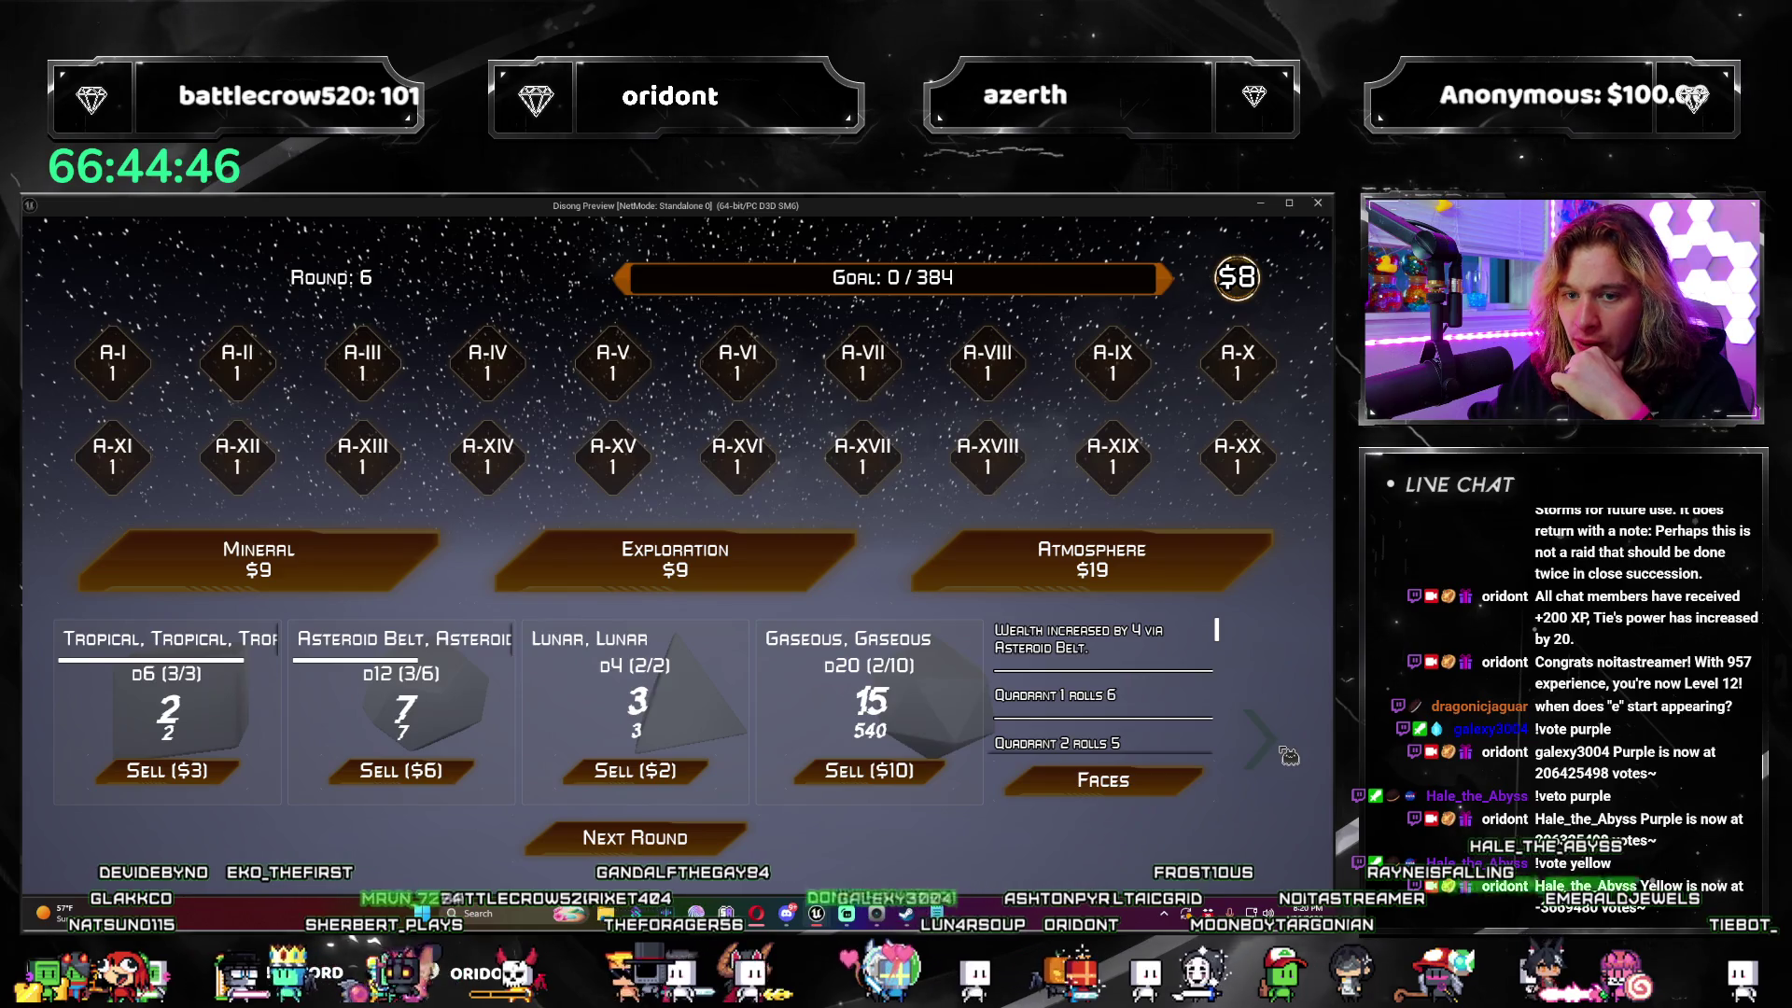
click(1277, 768)
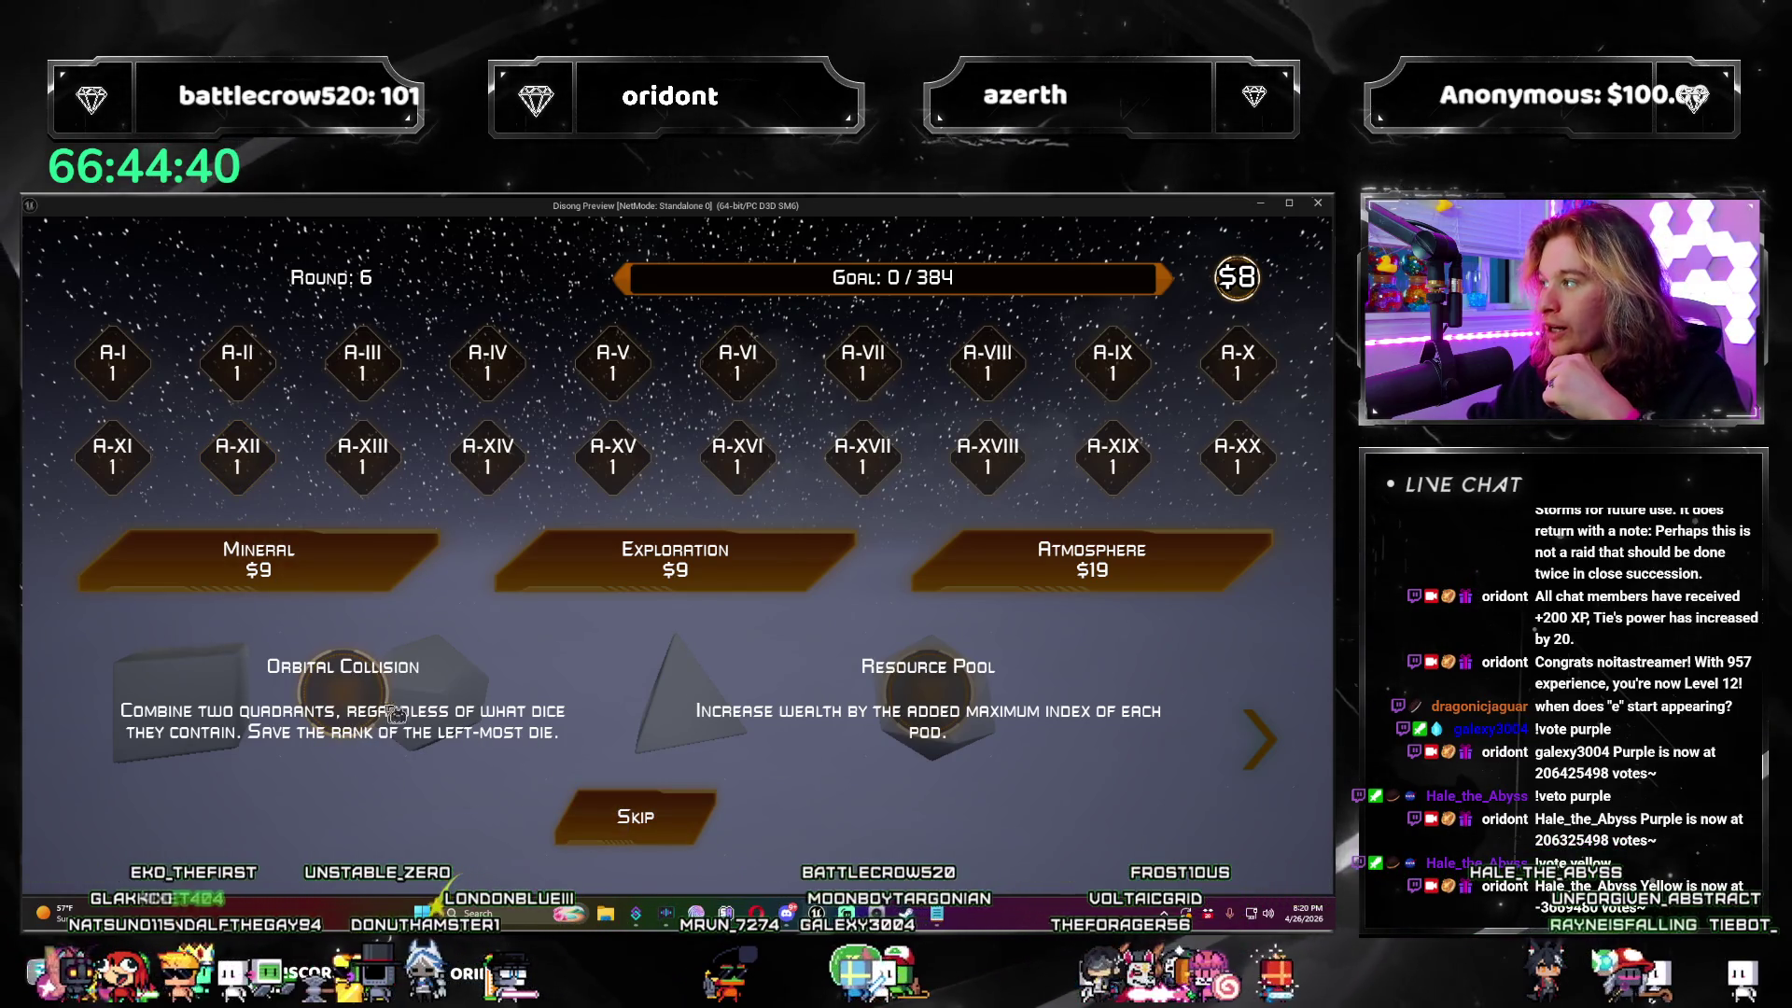
click(960, 698)
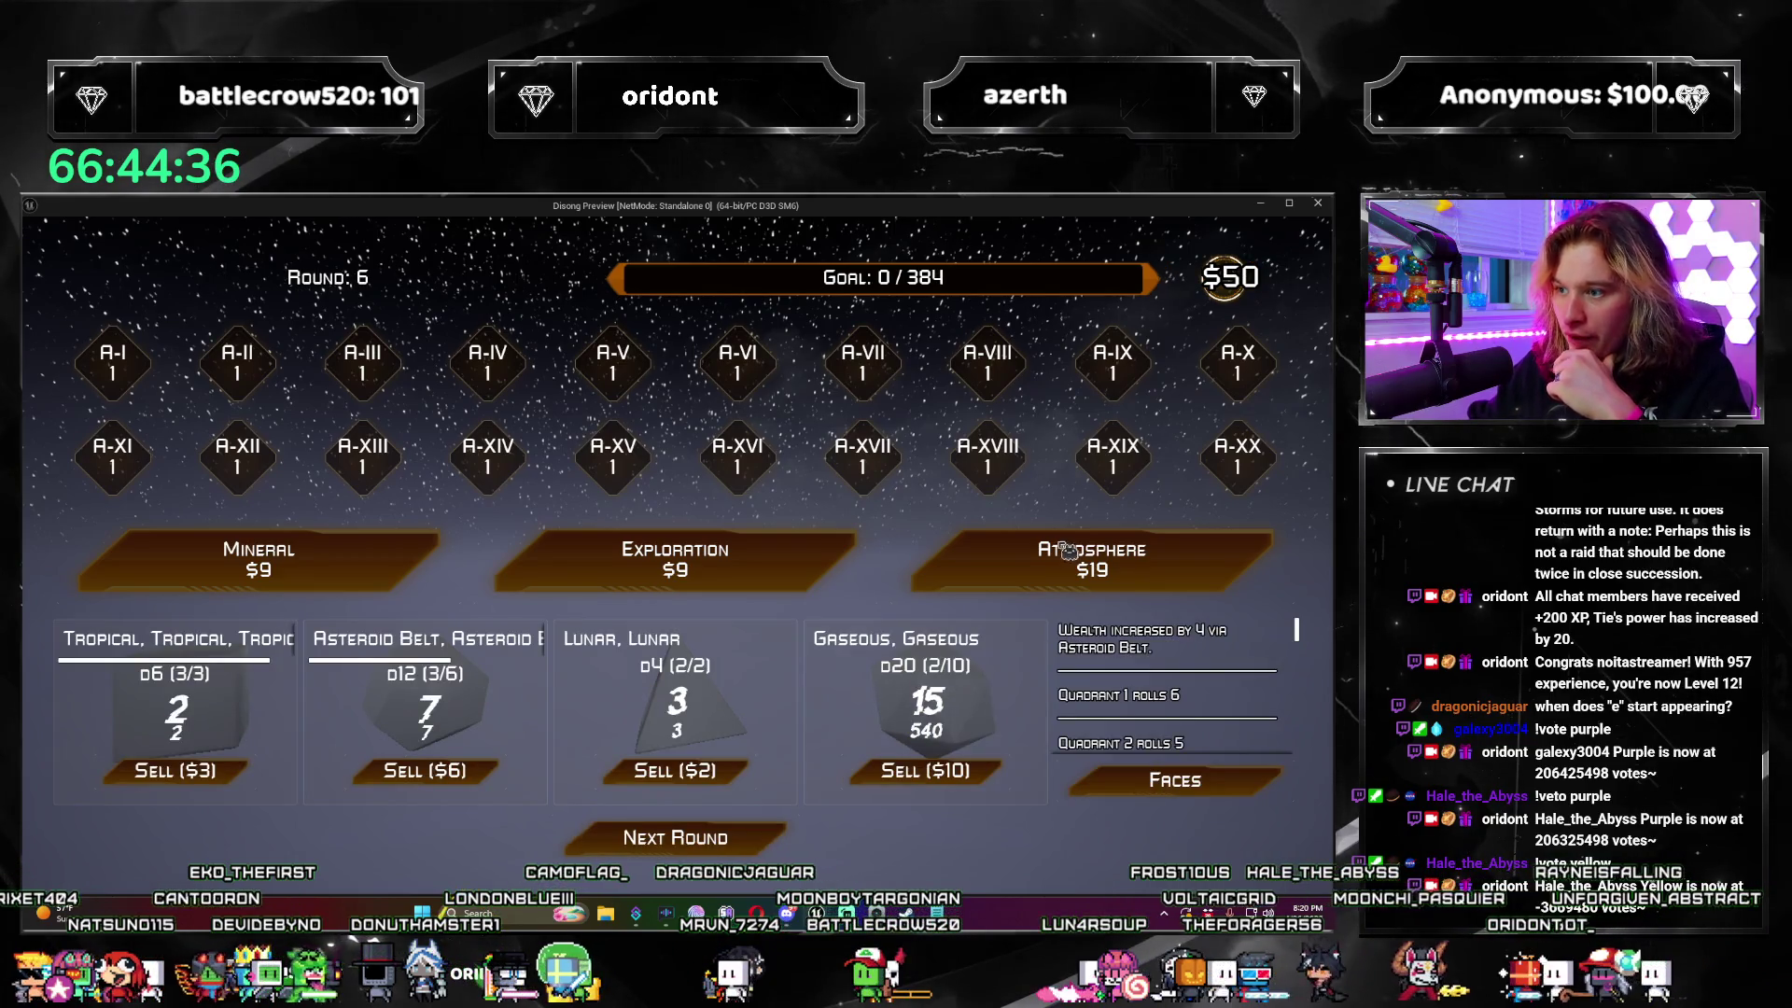
click(952, 537)
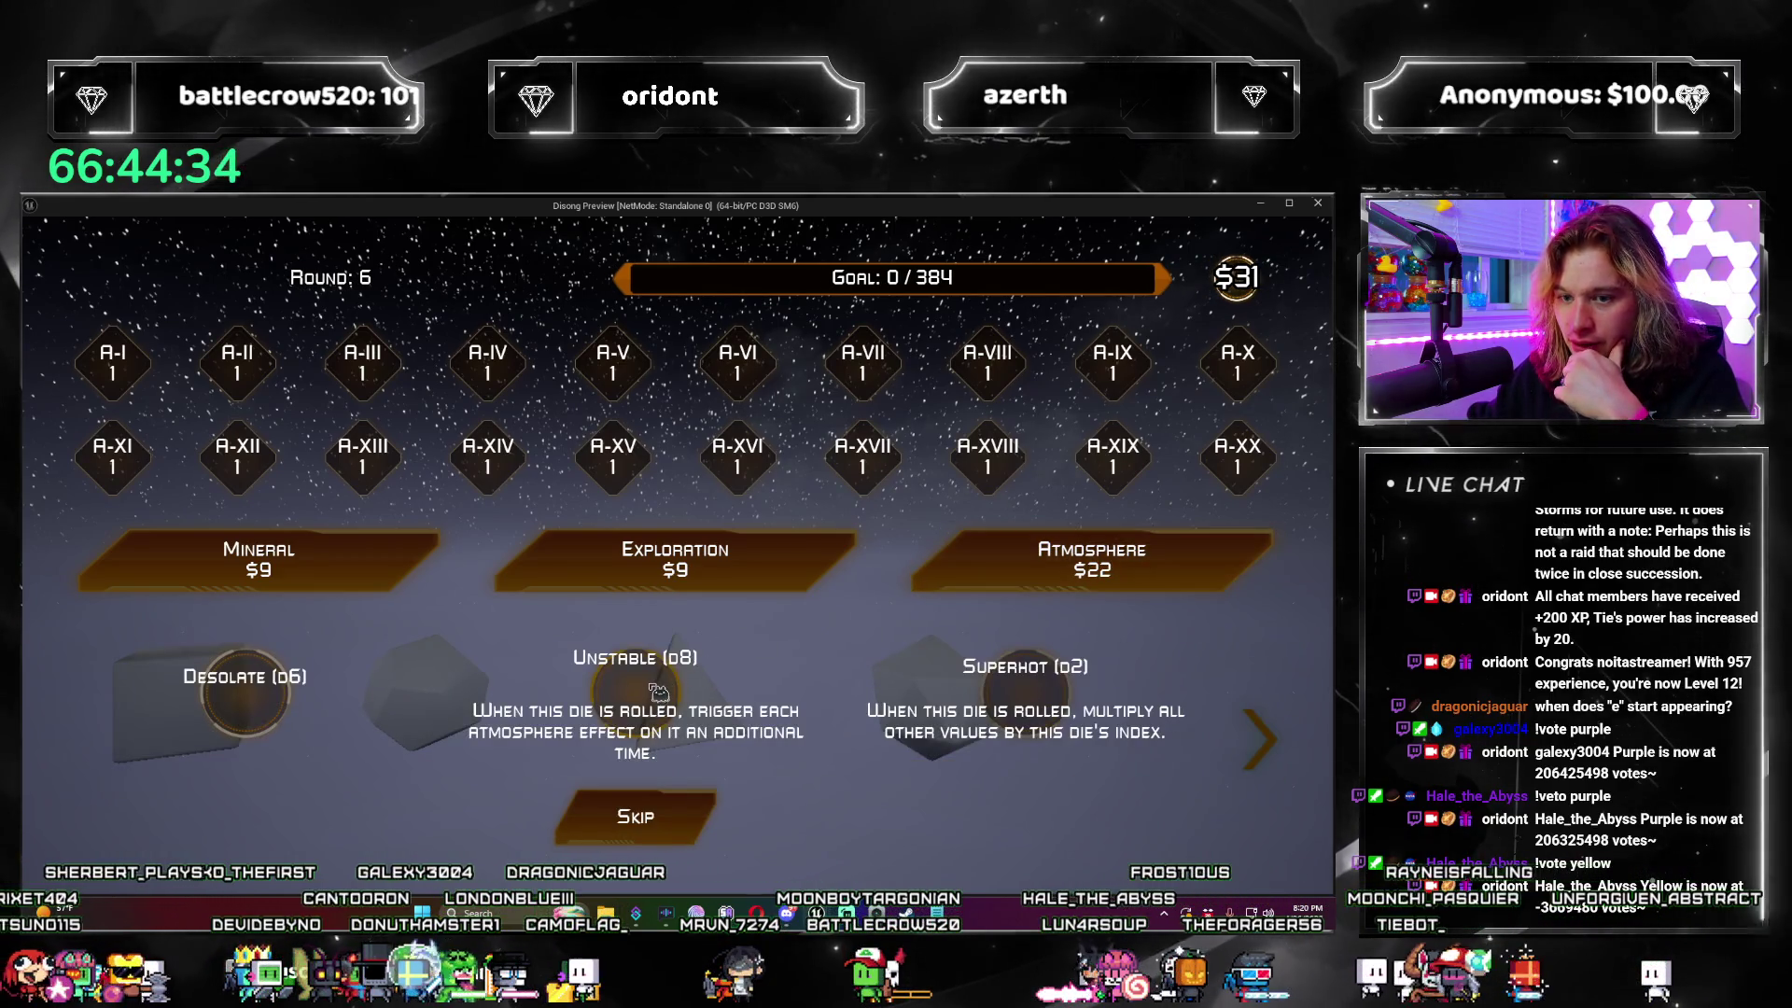
click(674, 829)
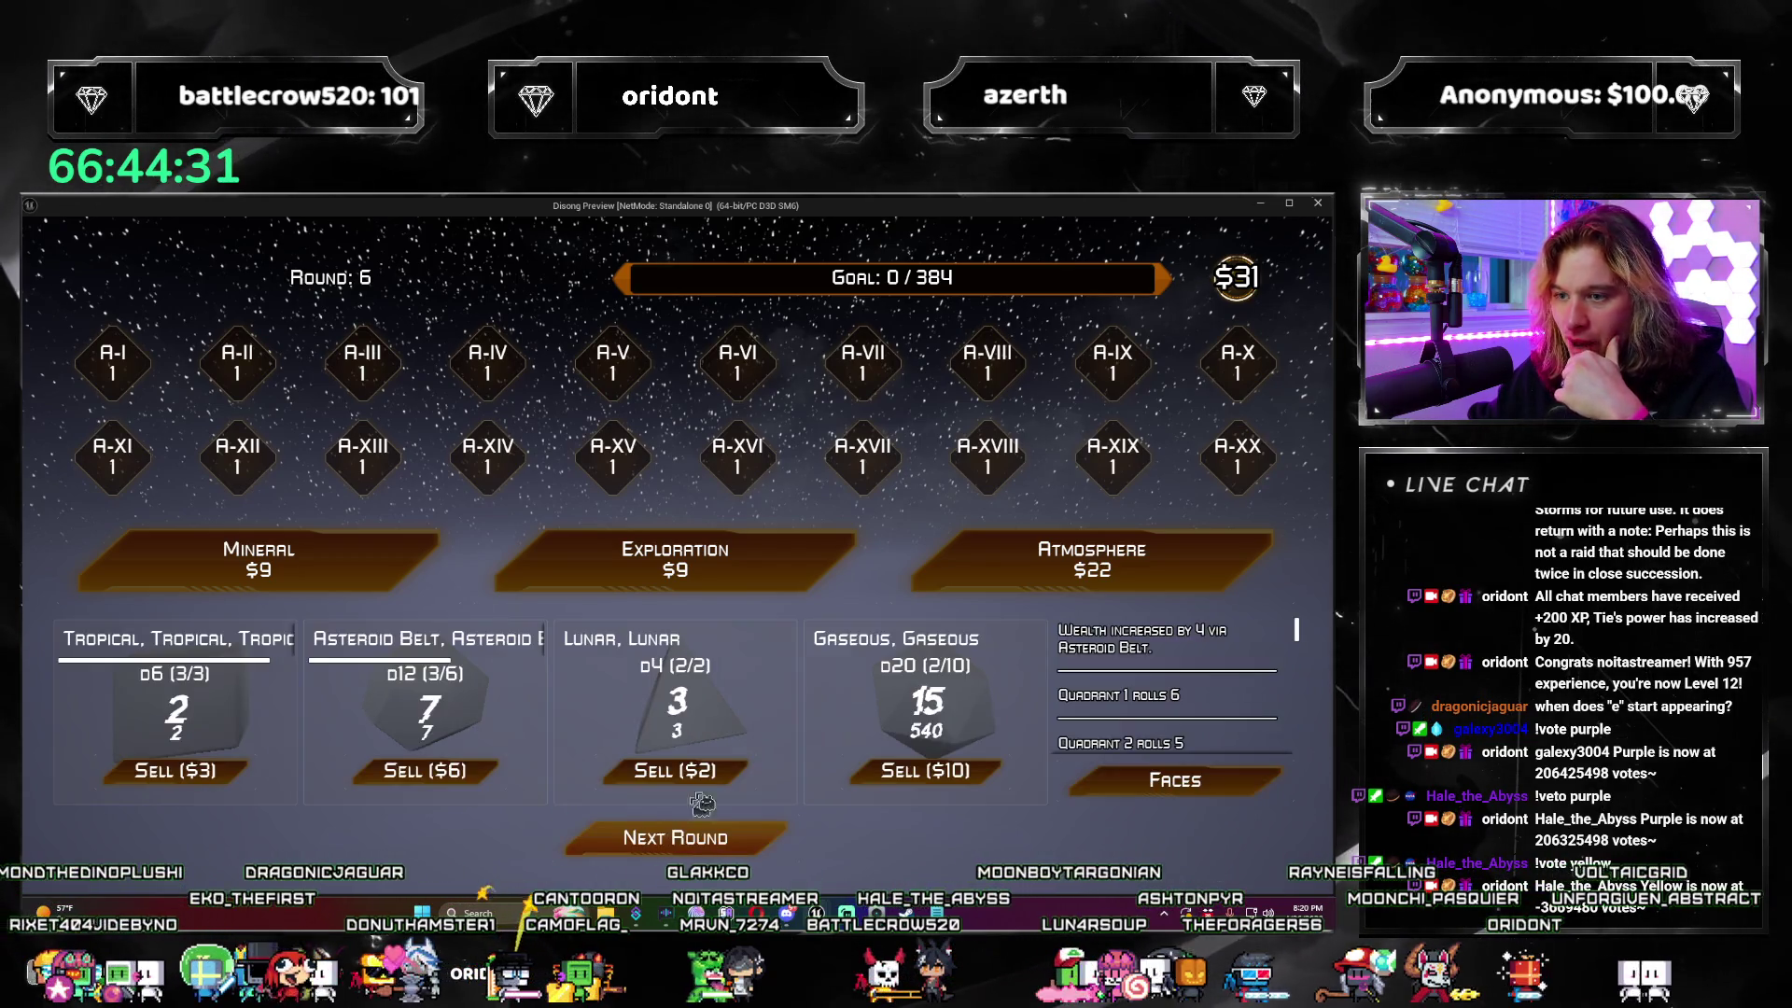
Step: Buy an Exploration, passing on Terraform and Modular Structures, then an Atmosphere adding a Gaseous d20
click(802, 560)
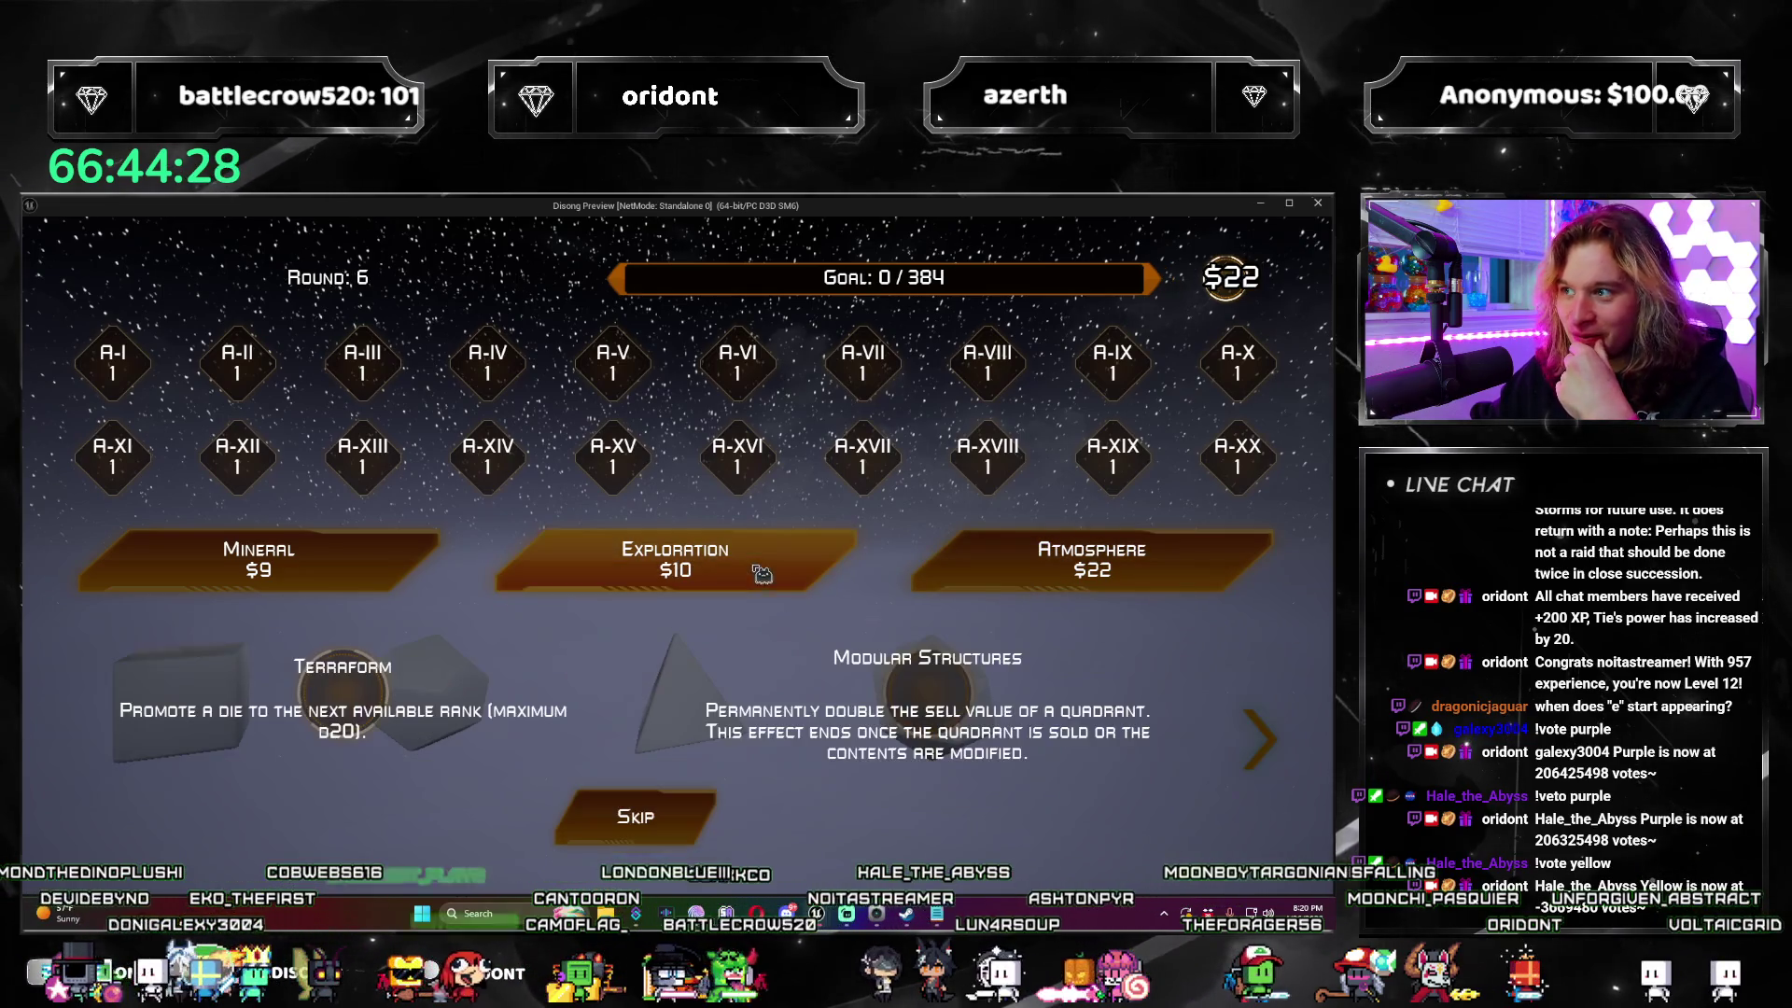
click(380, 695)
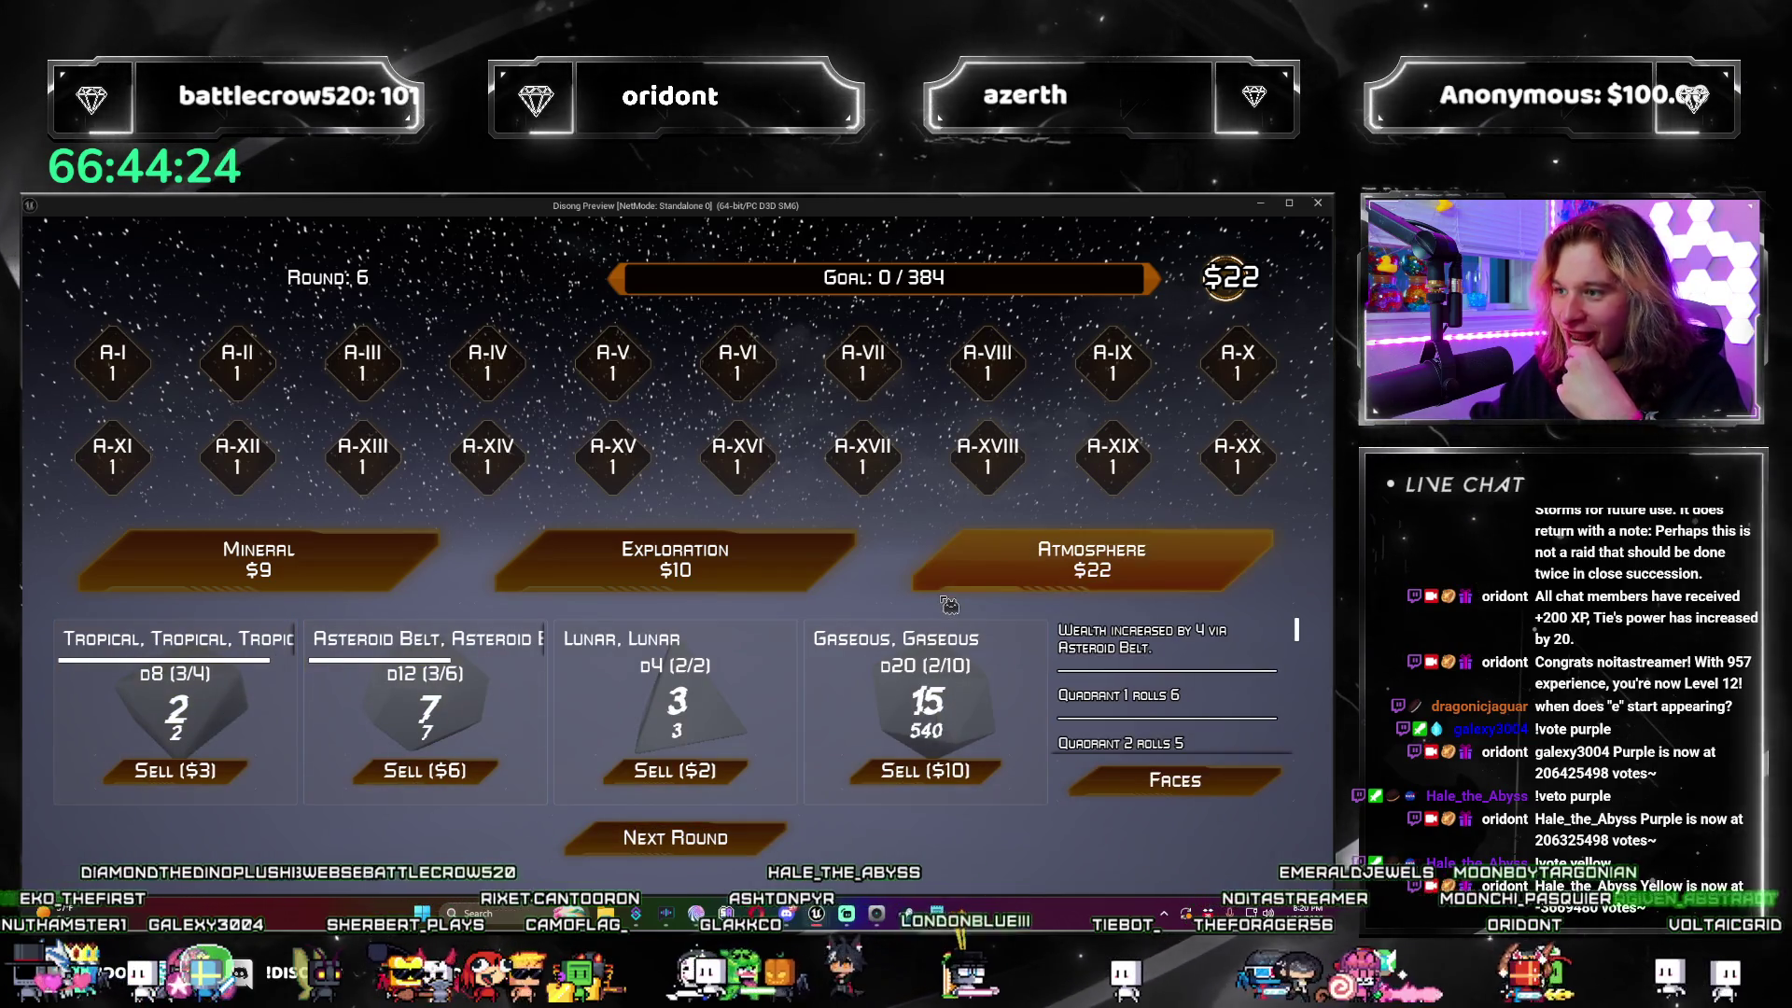
click(961, 578)
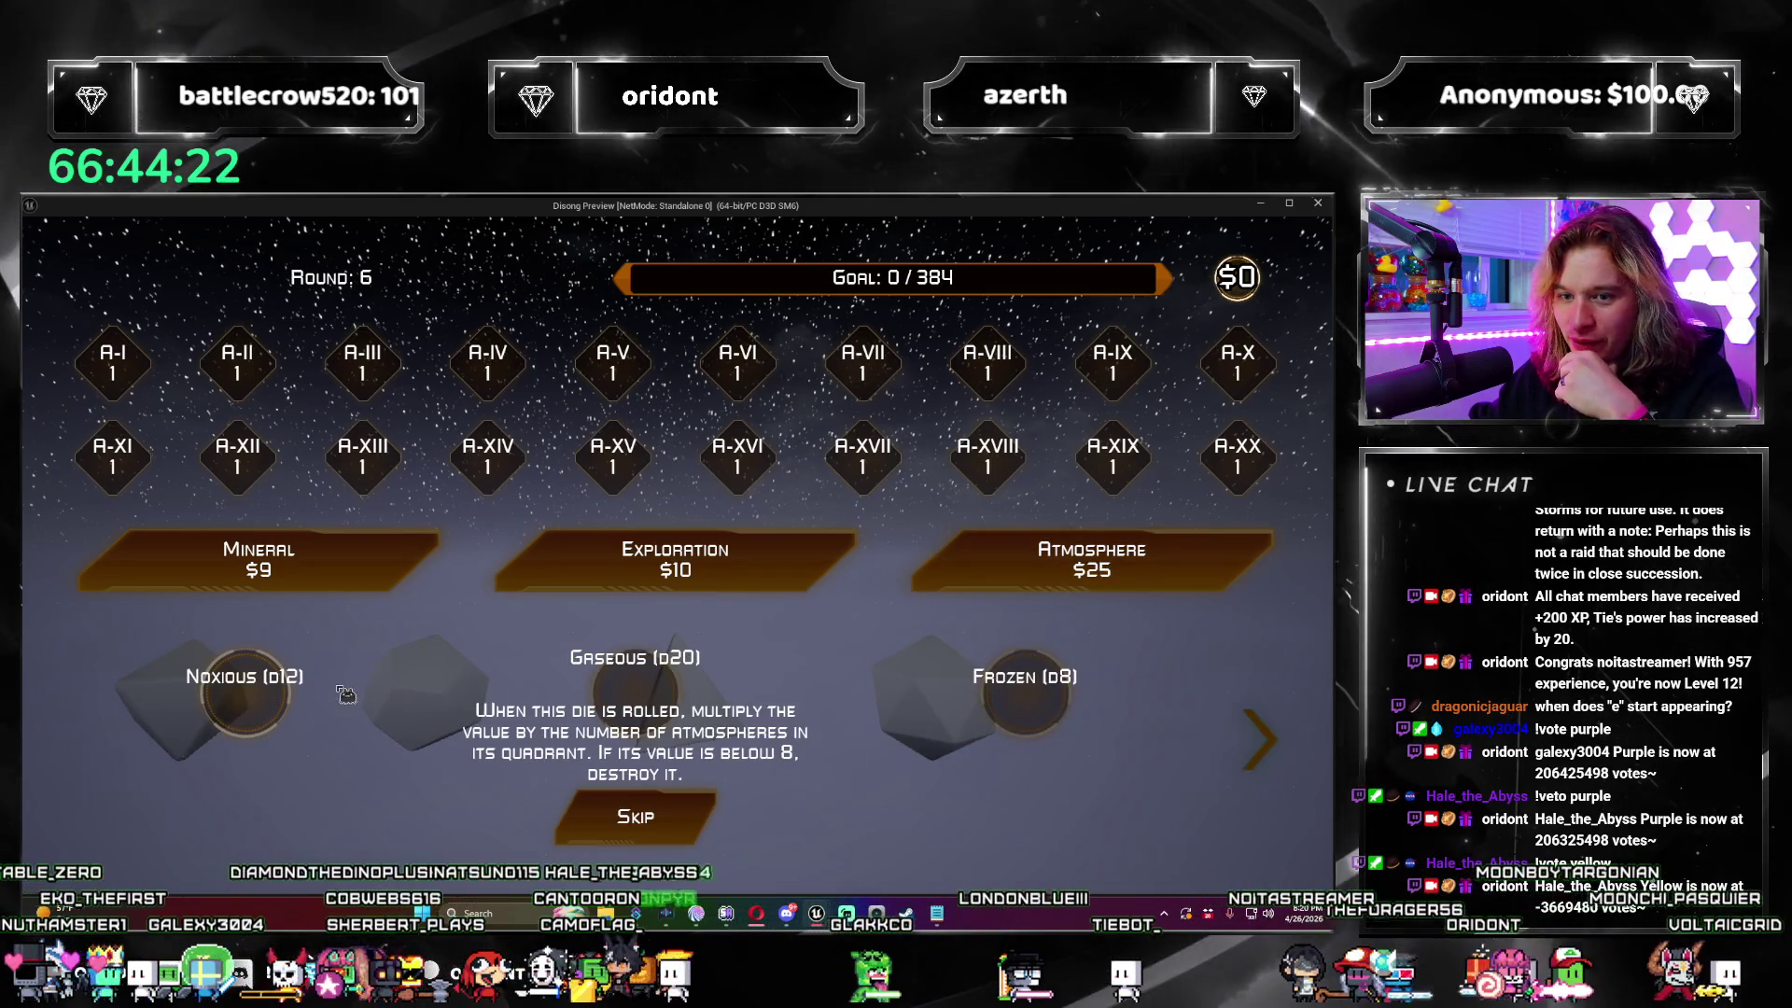
click(401, 696)
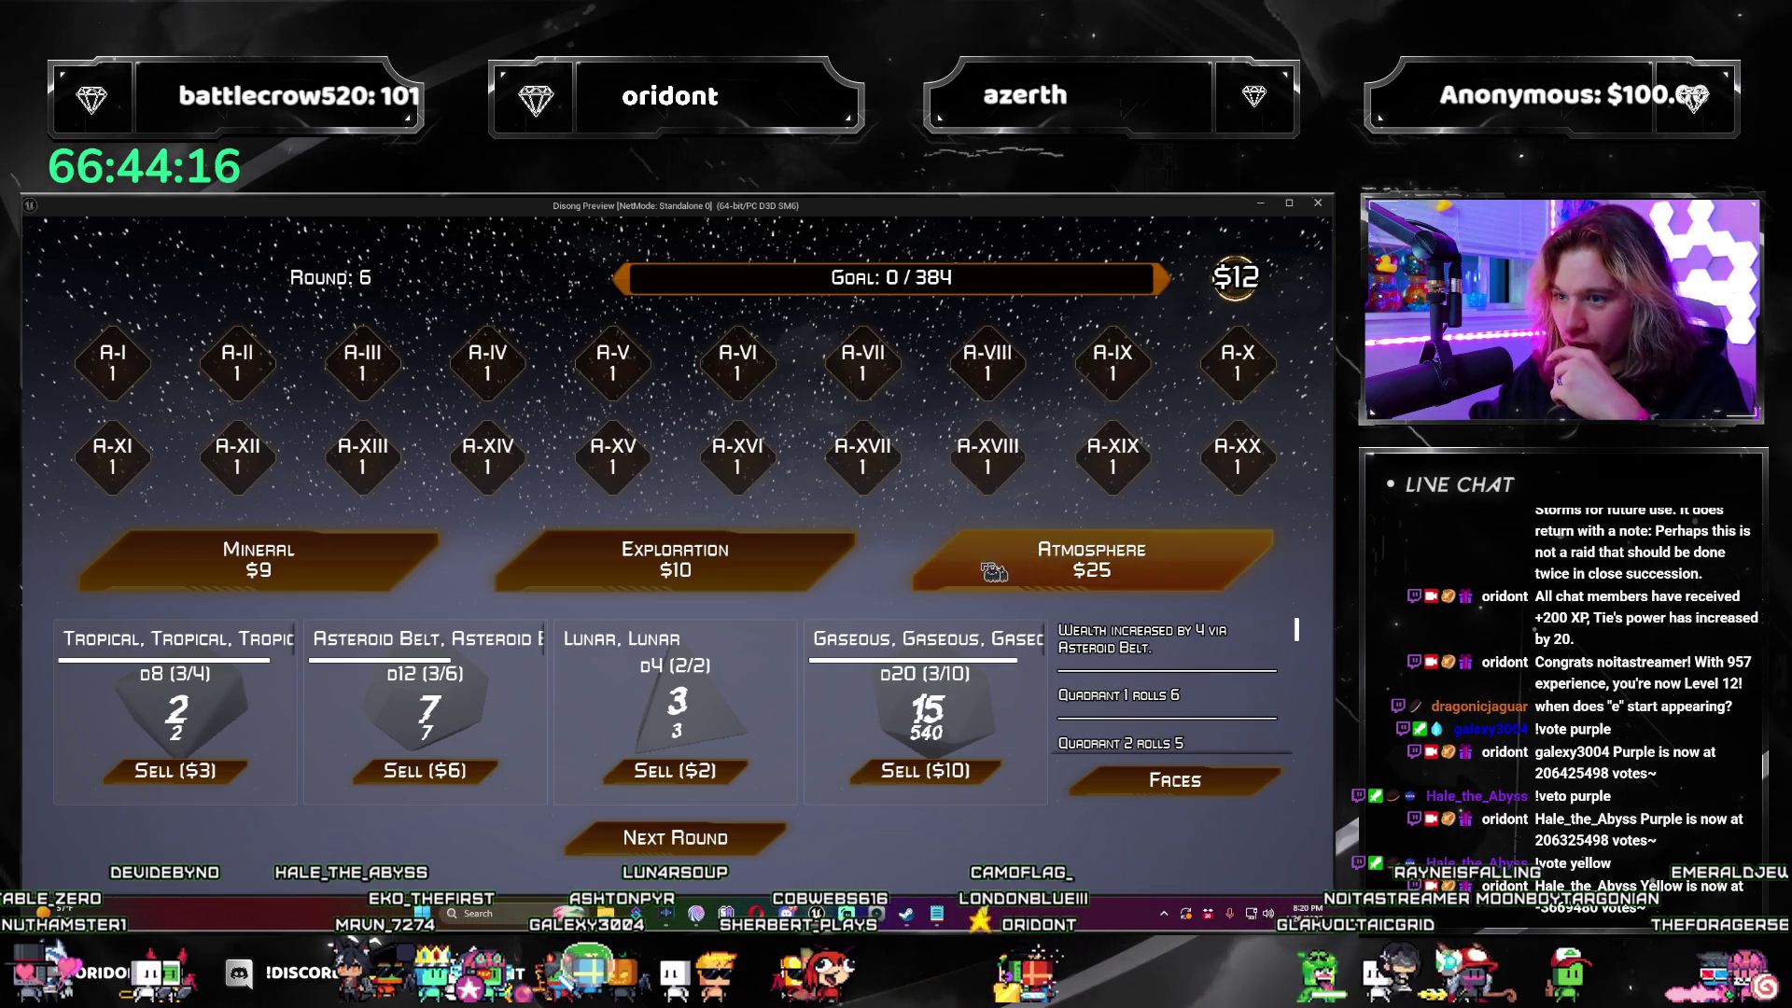
Step: Take the Find Life perk, decline the Terran, Frozen and Empty dice, and roll round 6 to 3,044/384
click(778, 578)
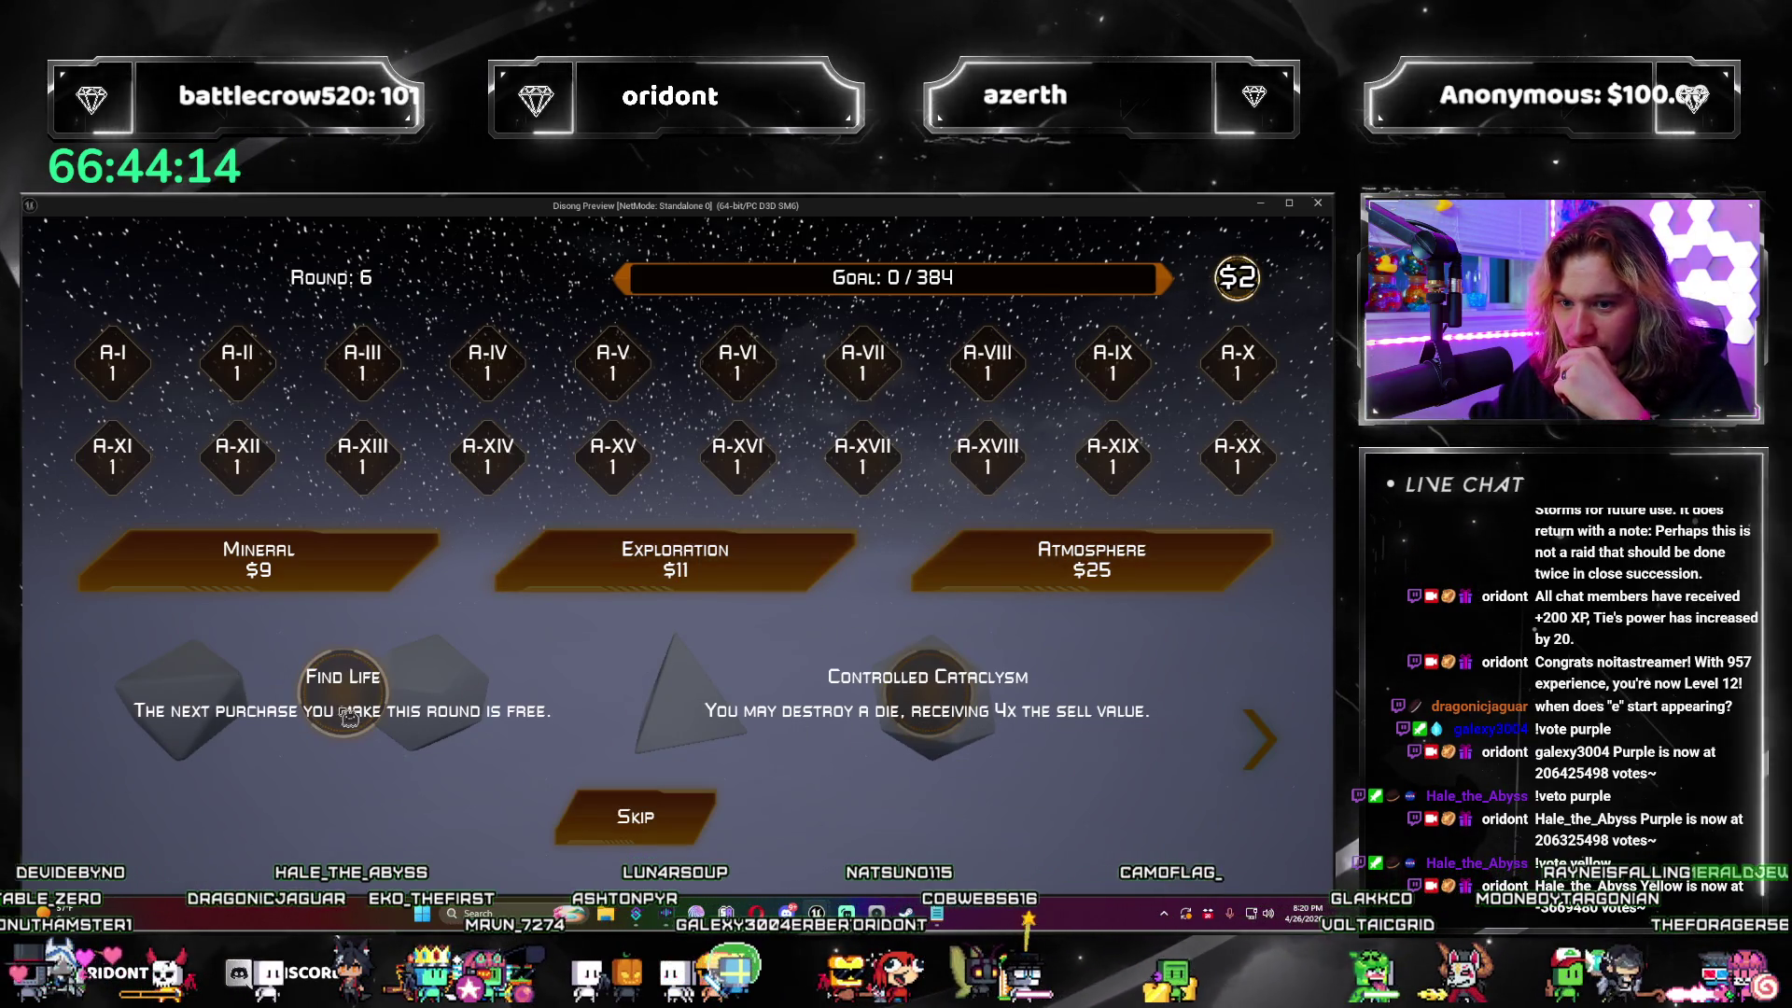
click(371, 706)
click(695, 836)
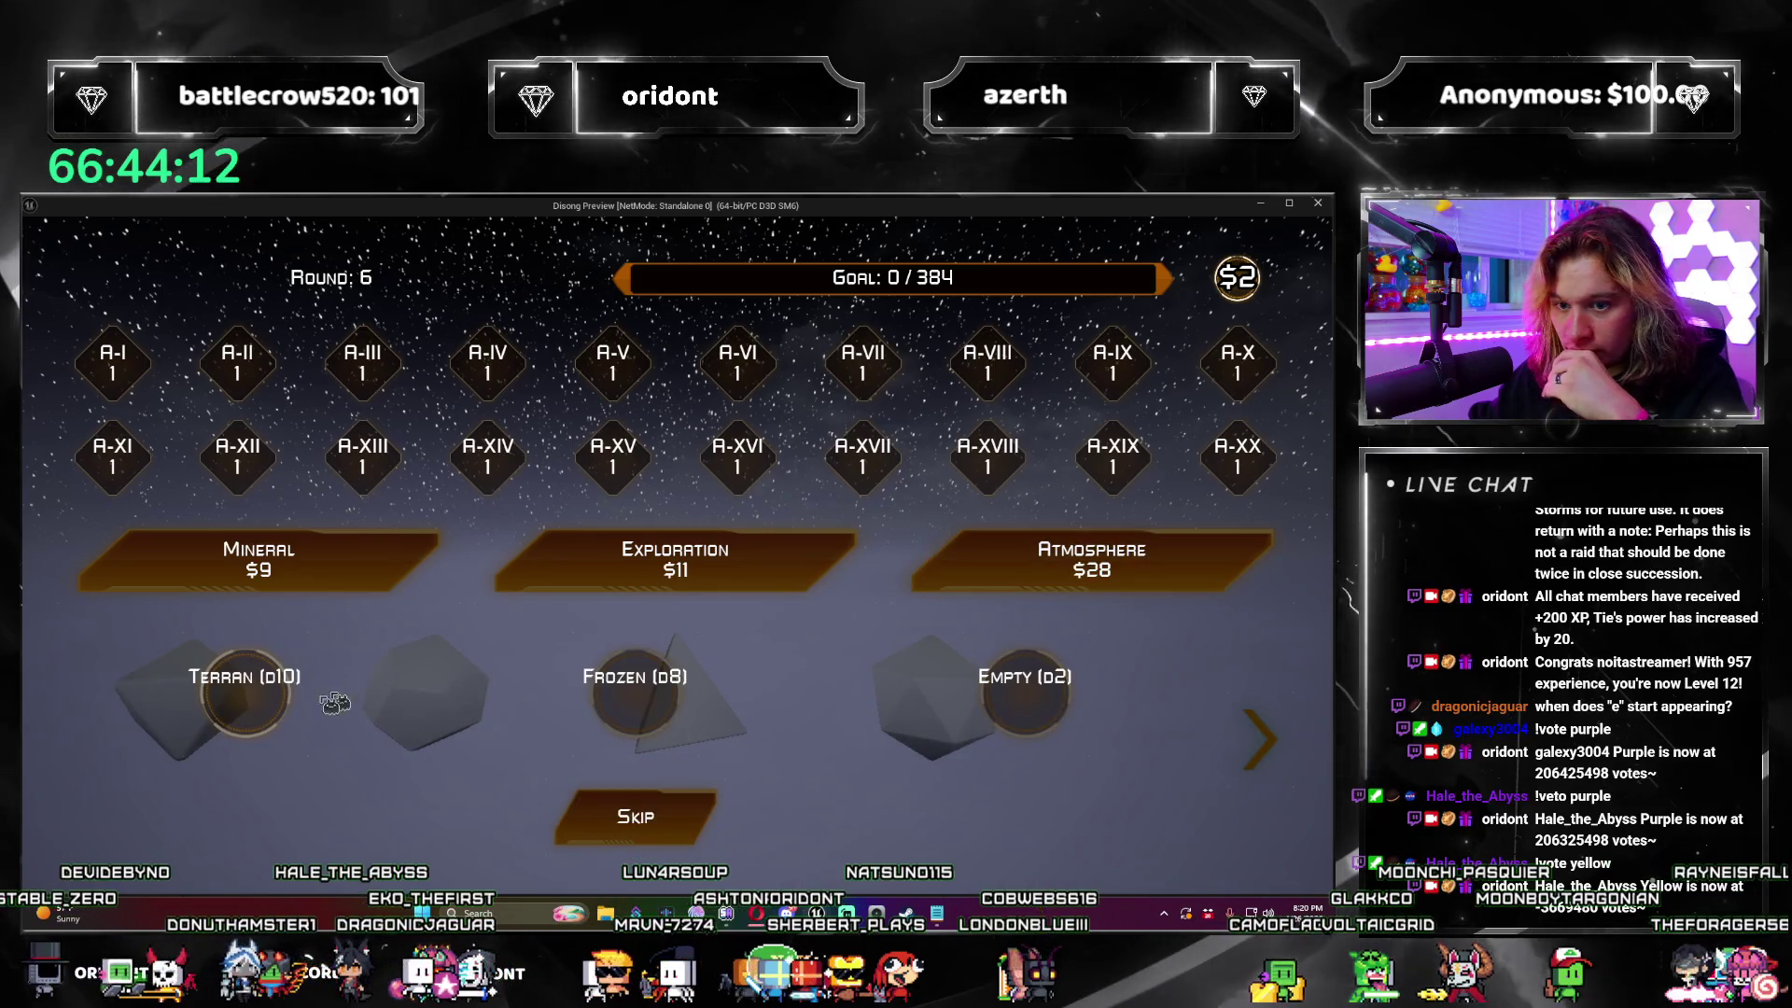
click(695, 835)
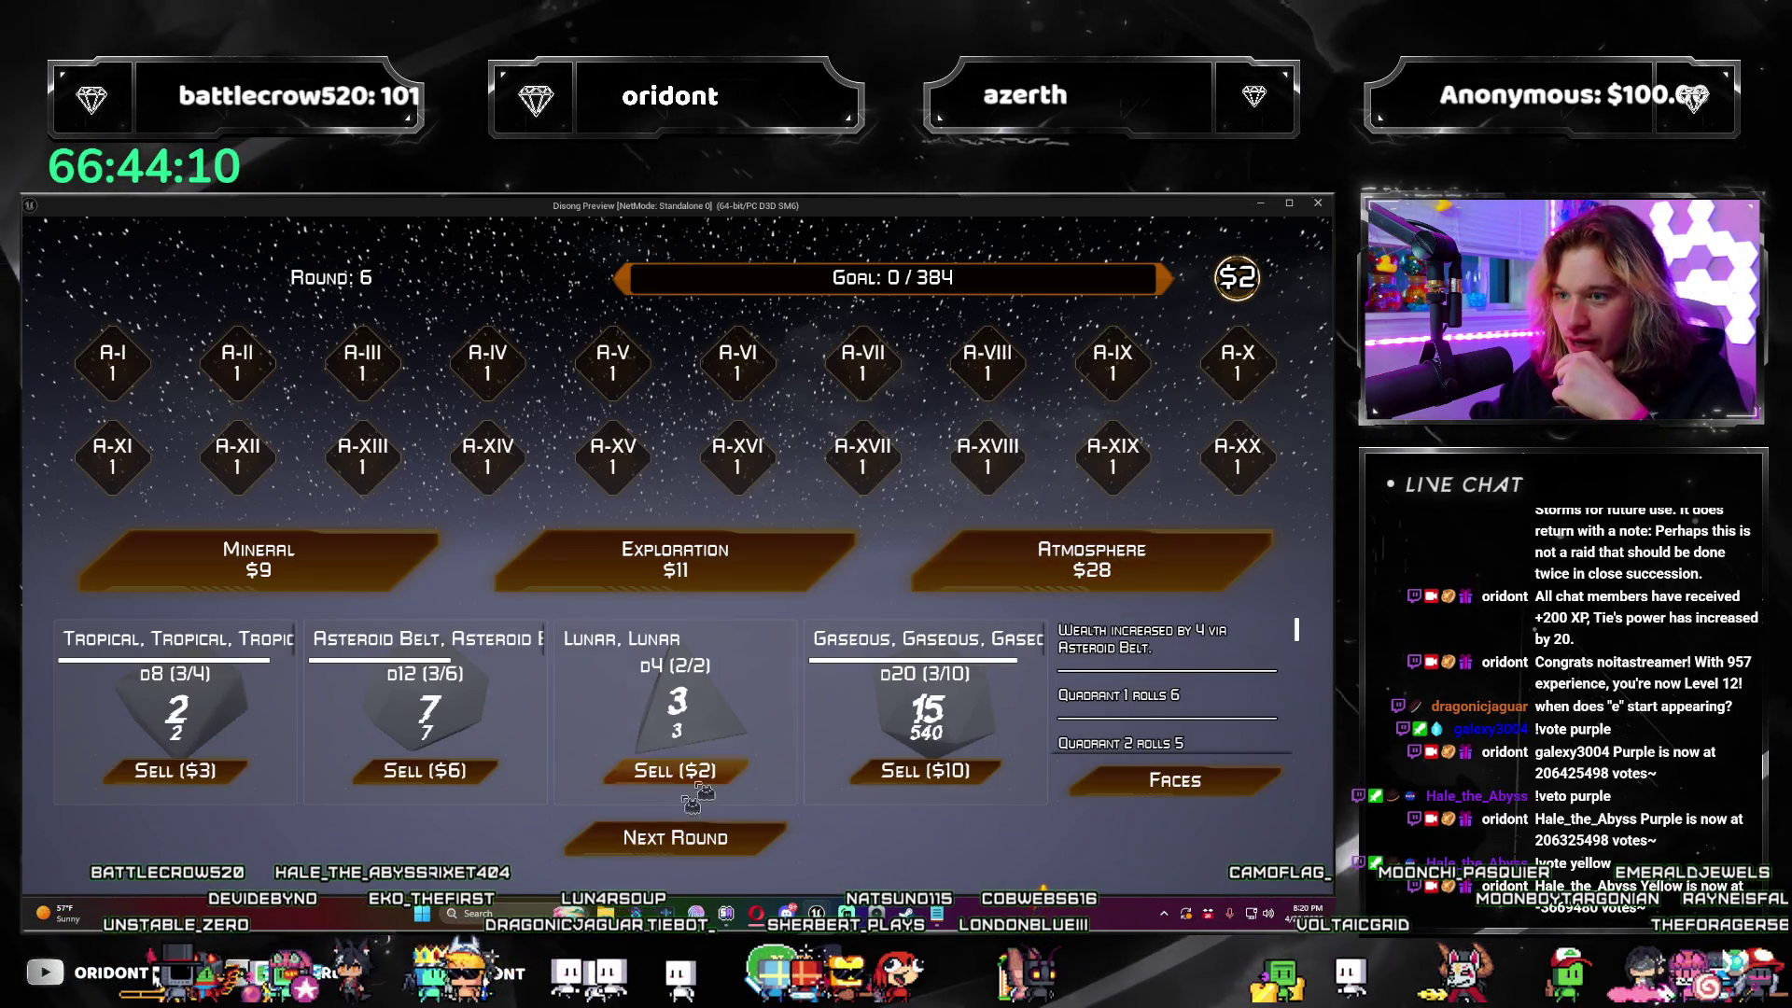
click(740, 857)
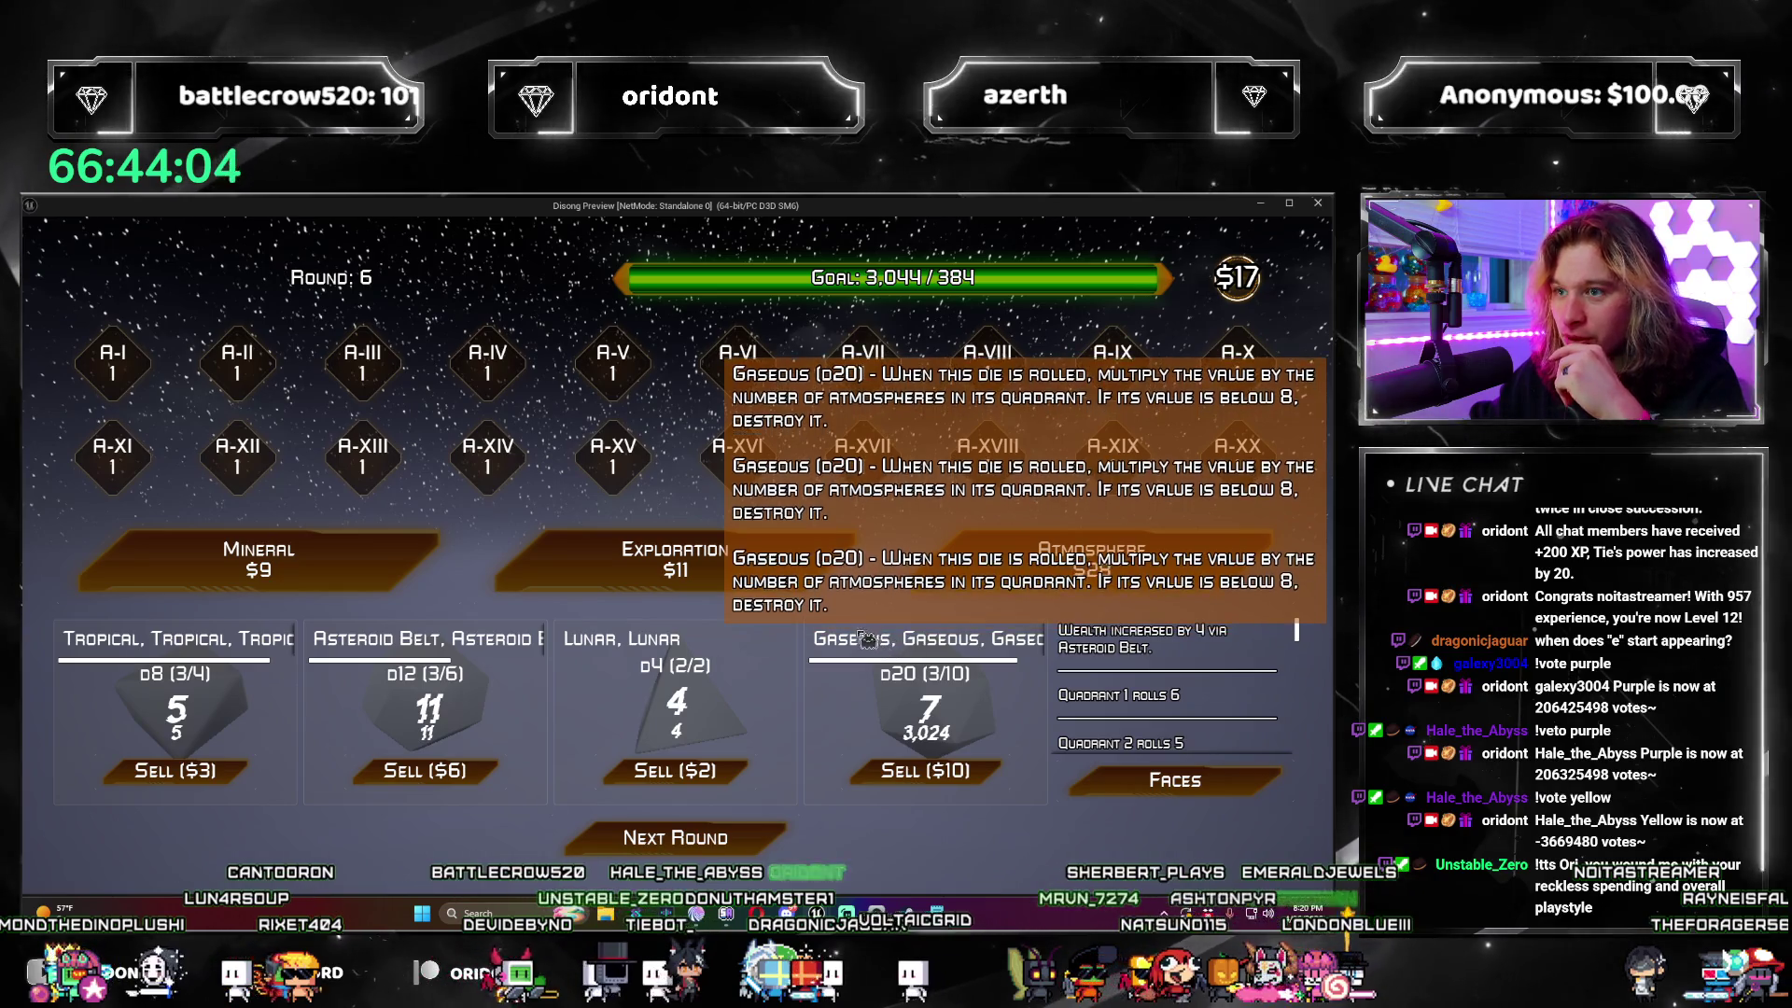
mouse_move(639, 656)
mouse_move(1047, 644)
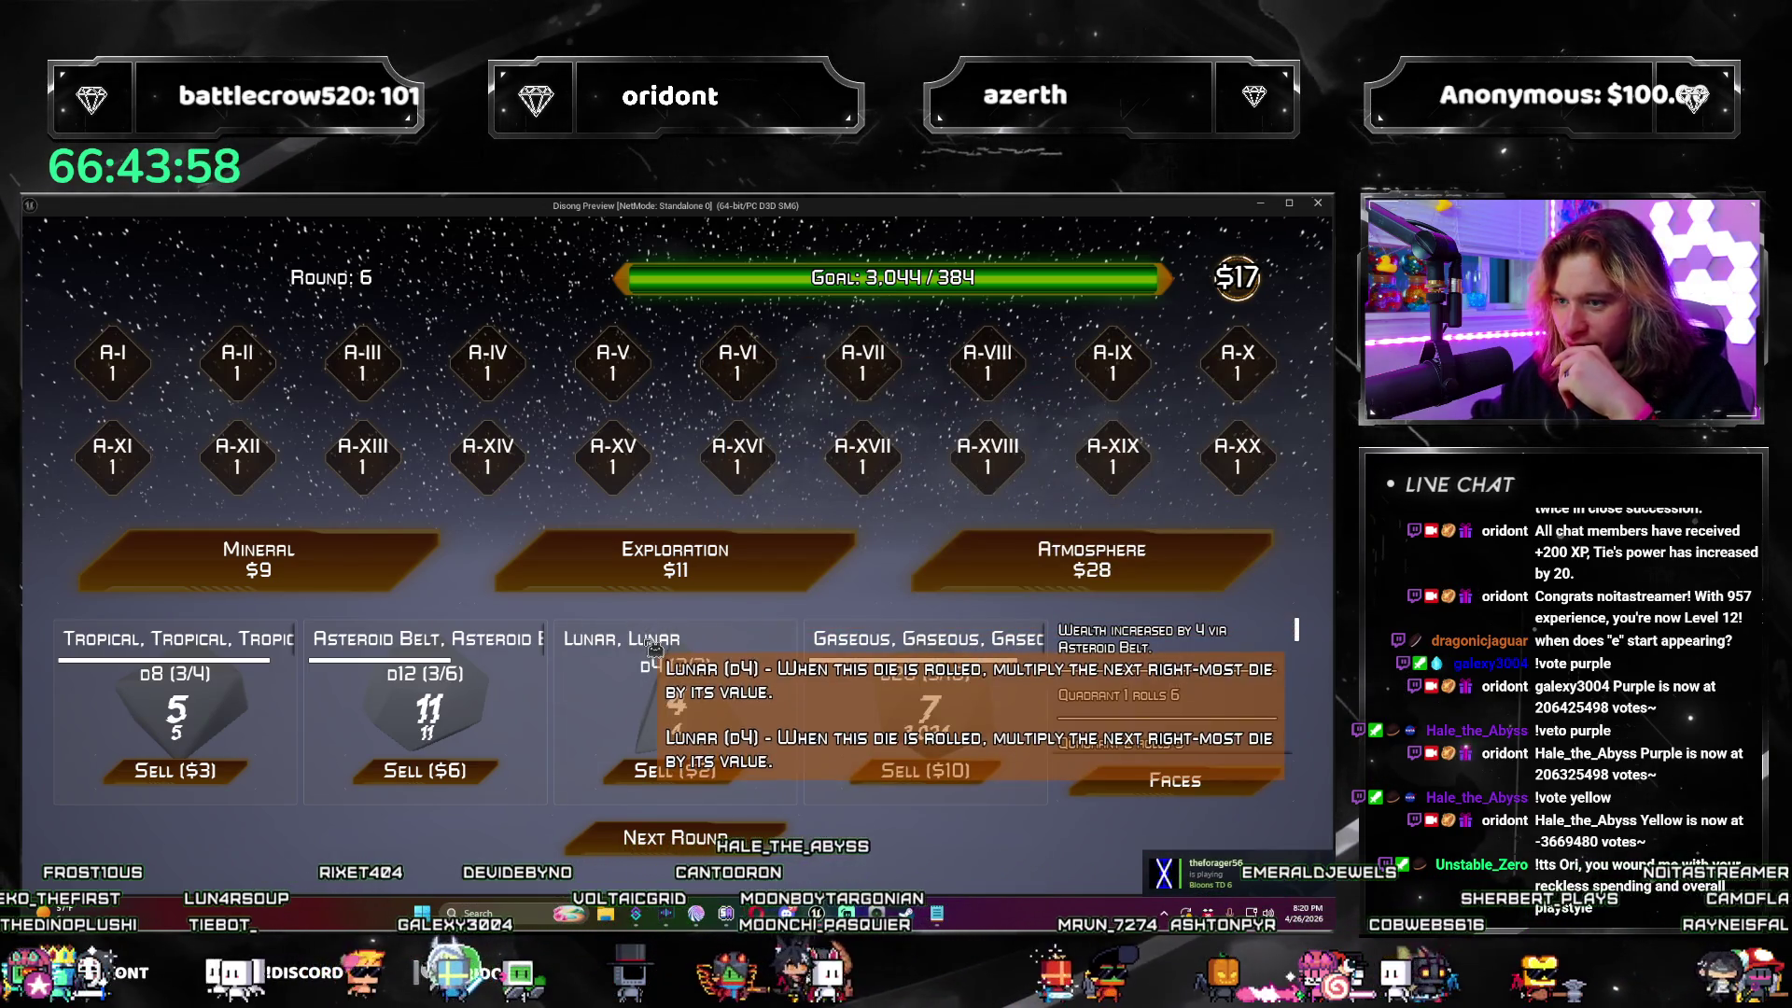
mouse_move(485, 650)
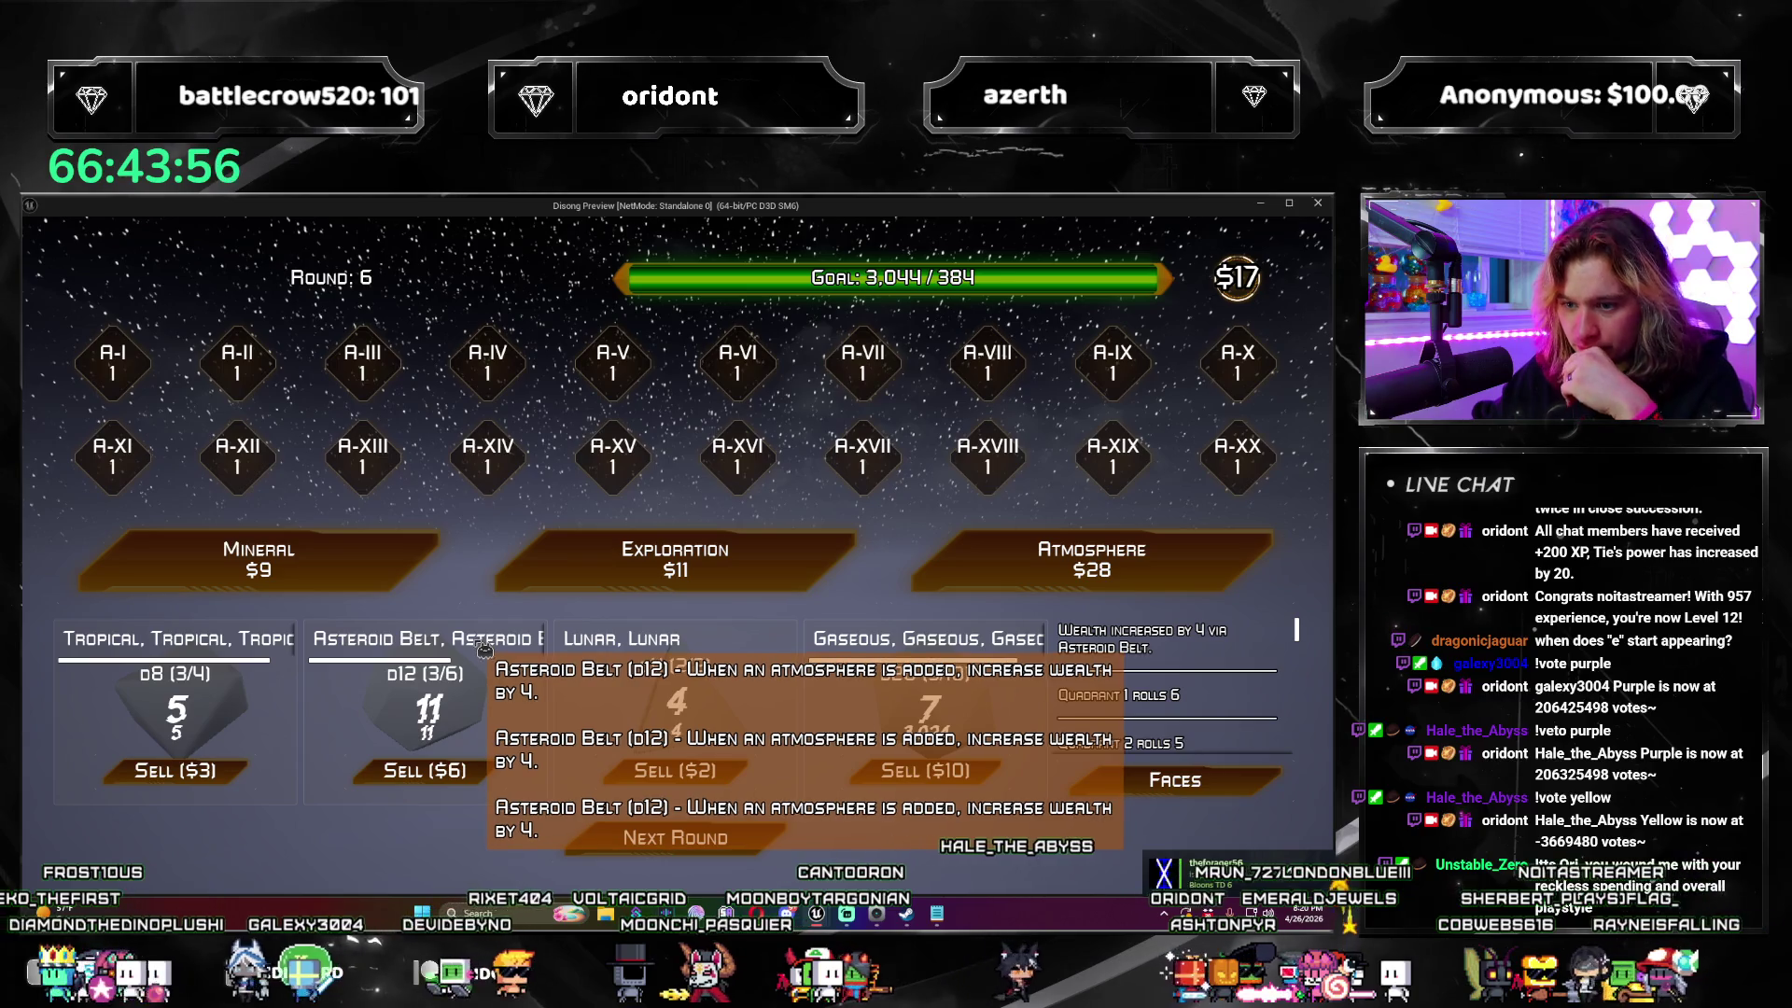
mouse_move(126, 653)
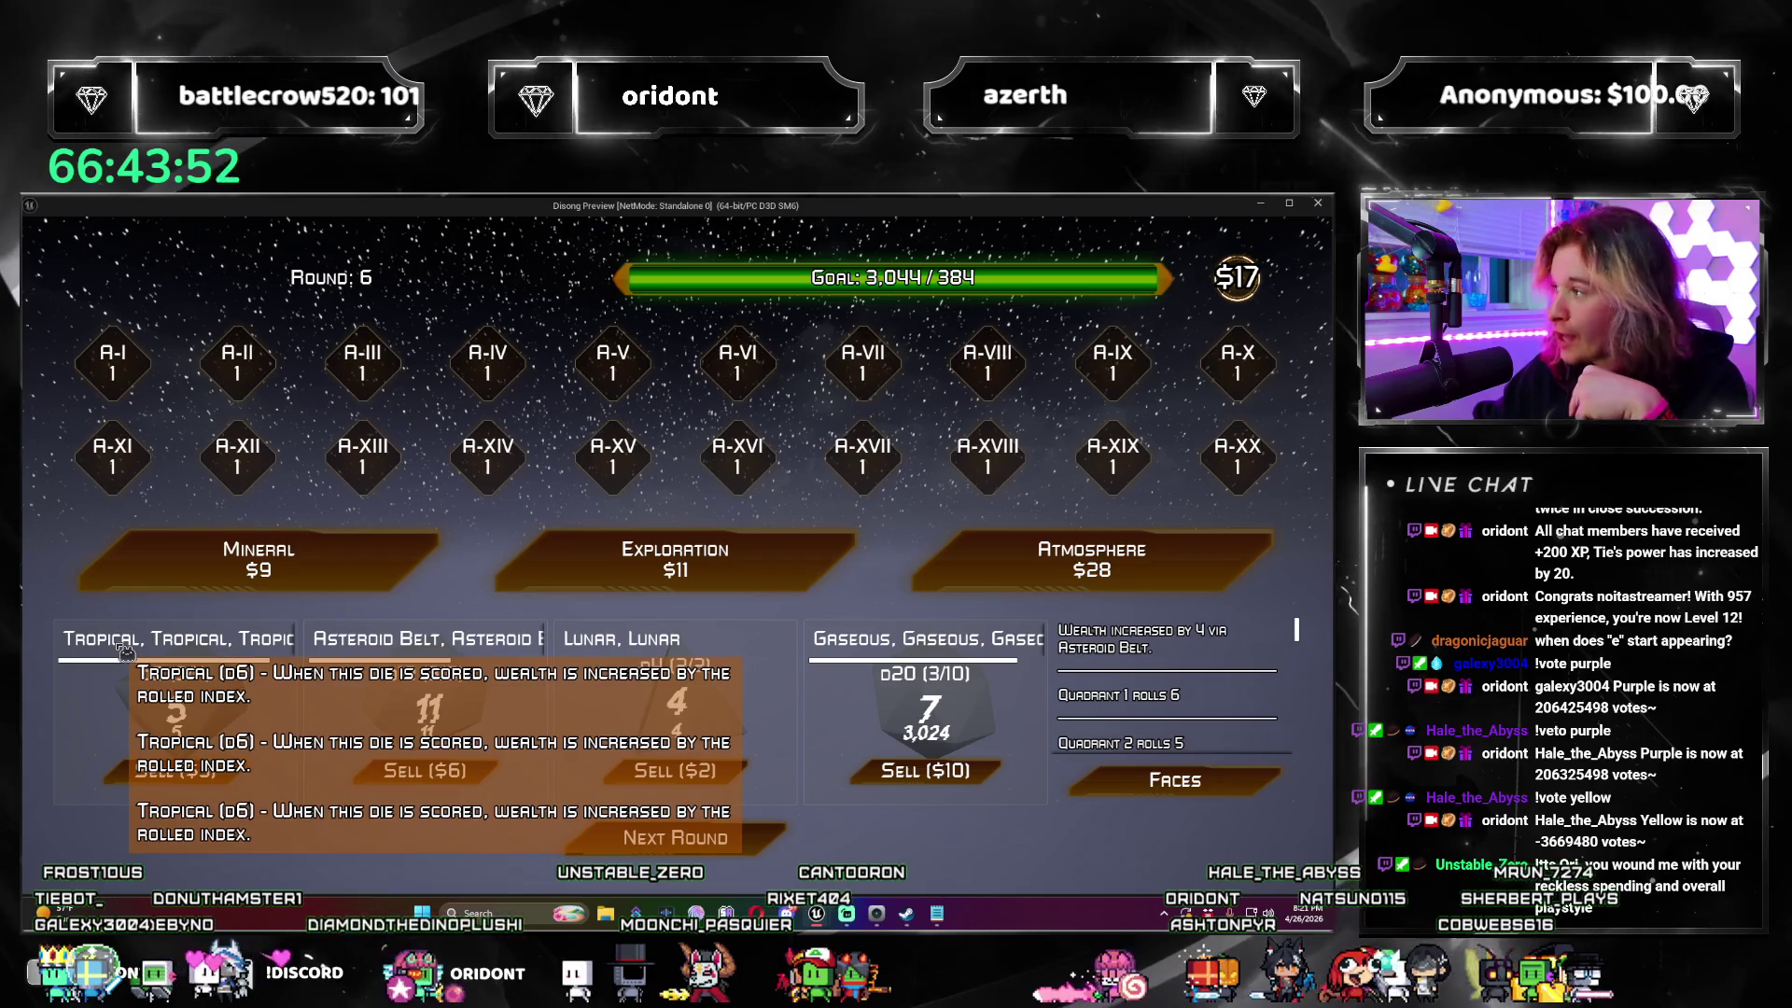
mouse_move(429, 649)
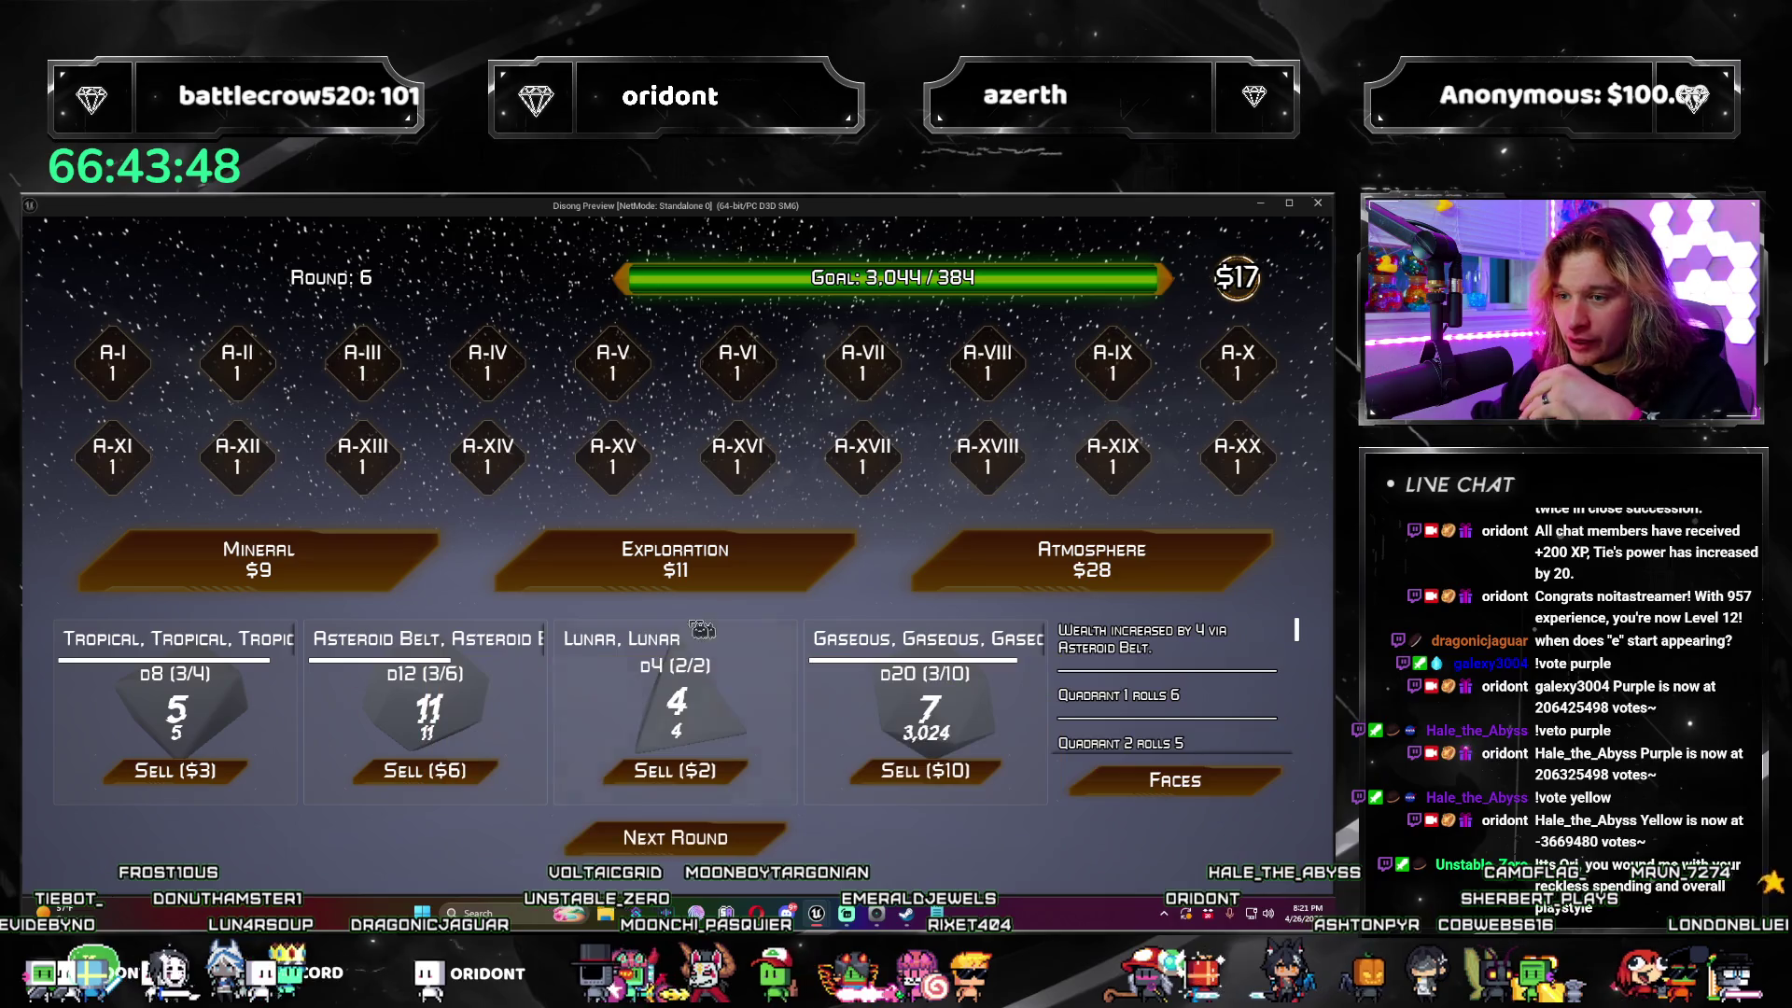
mouse_move(864, 640)
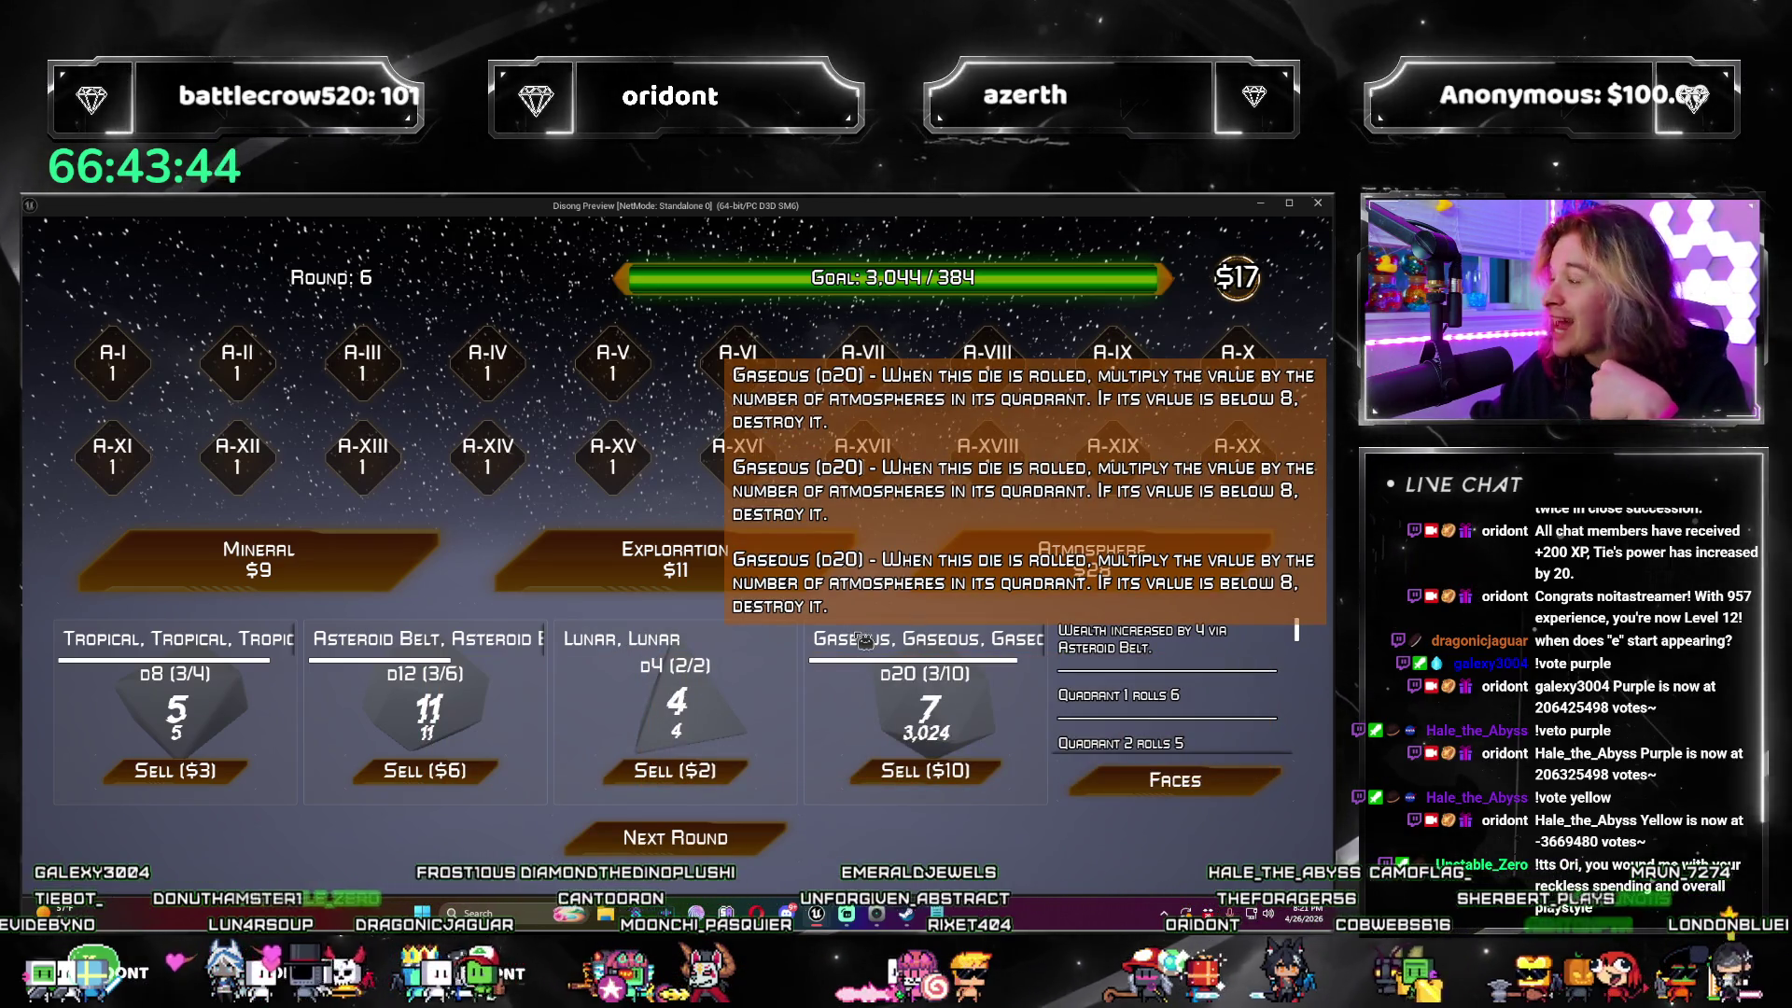
Step: Roll again to reach 11,070, apply Numerical V, and buy two Atmospheres to take a Gaseous d20
click(758, 844)
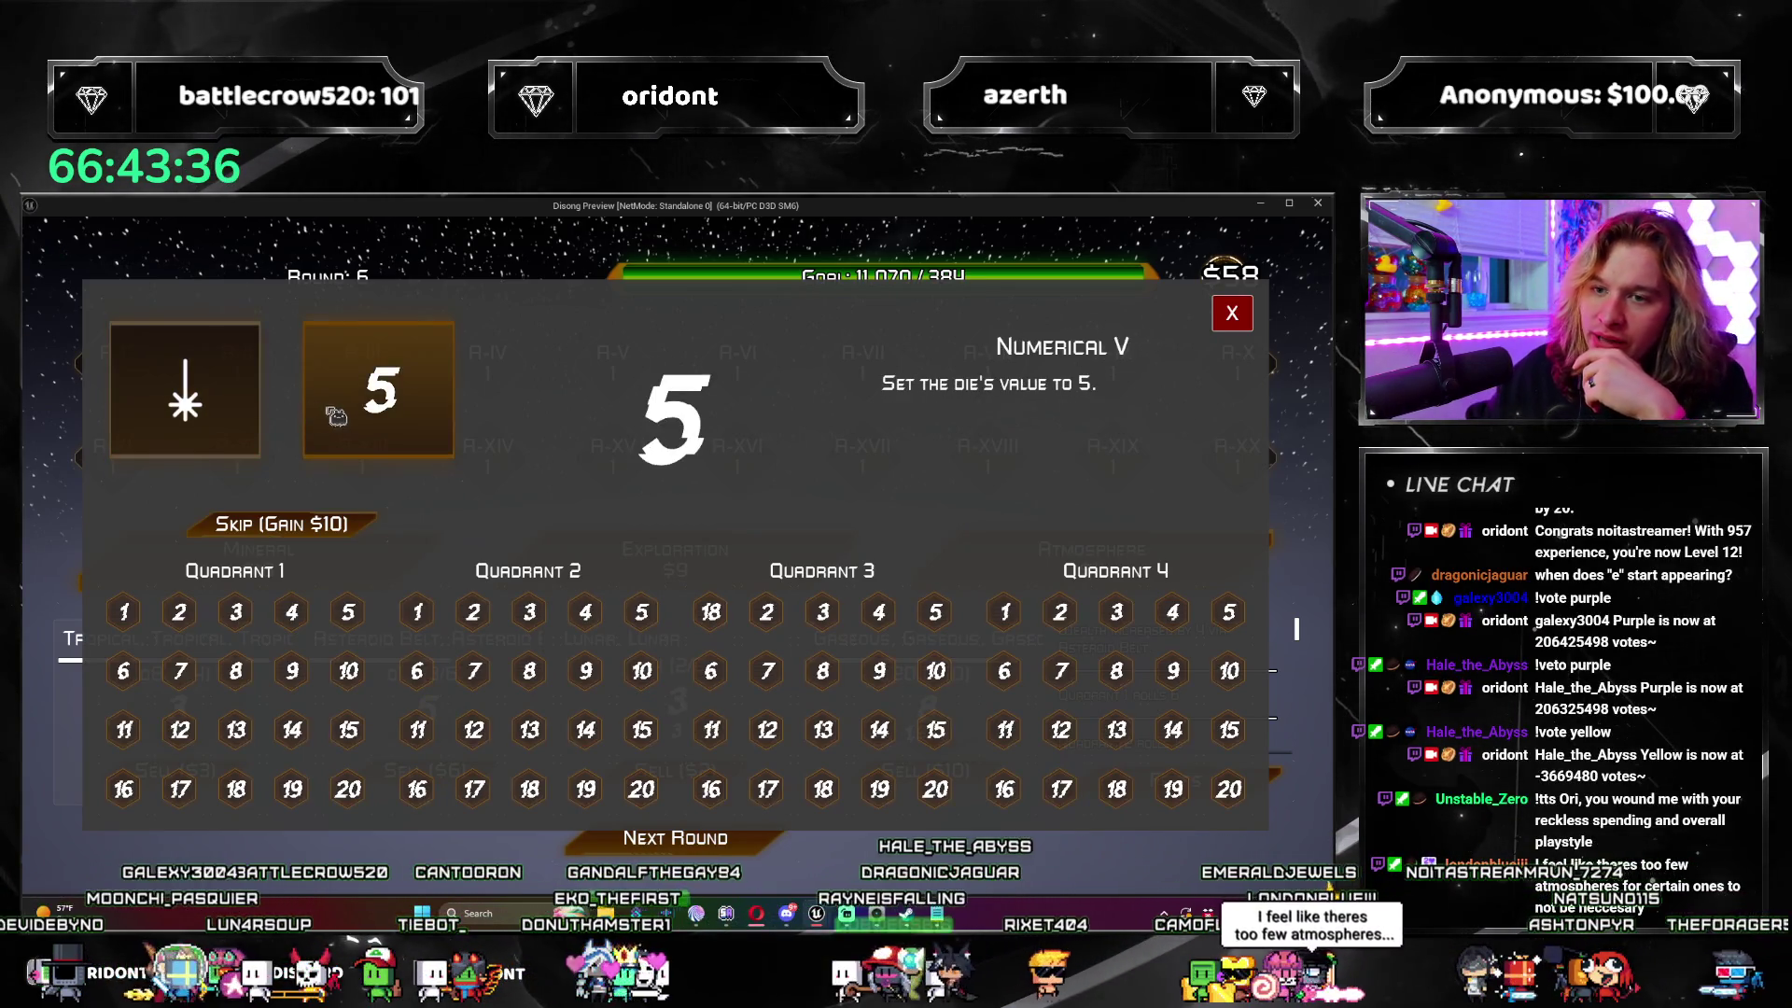
click(336, 480)
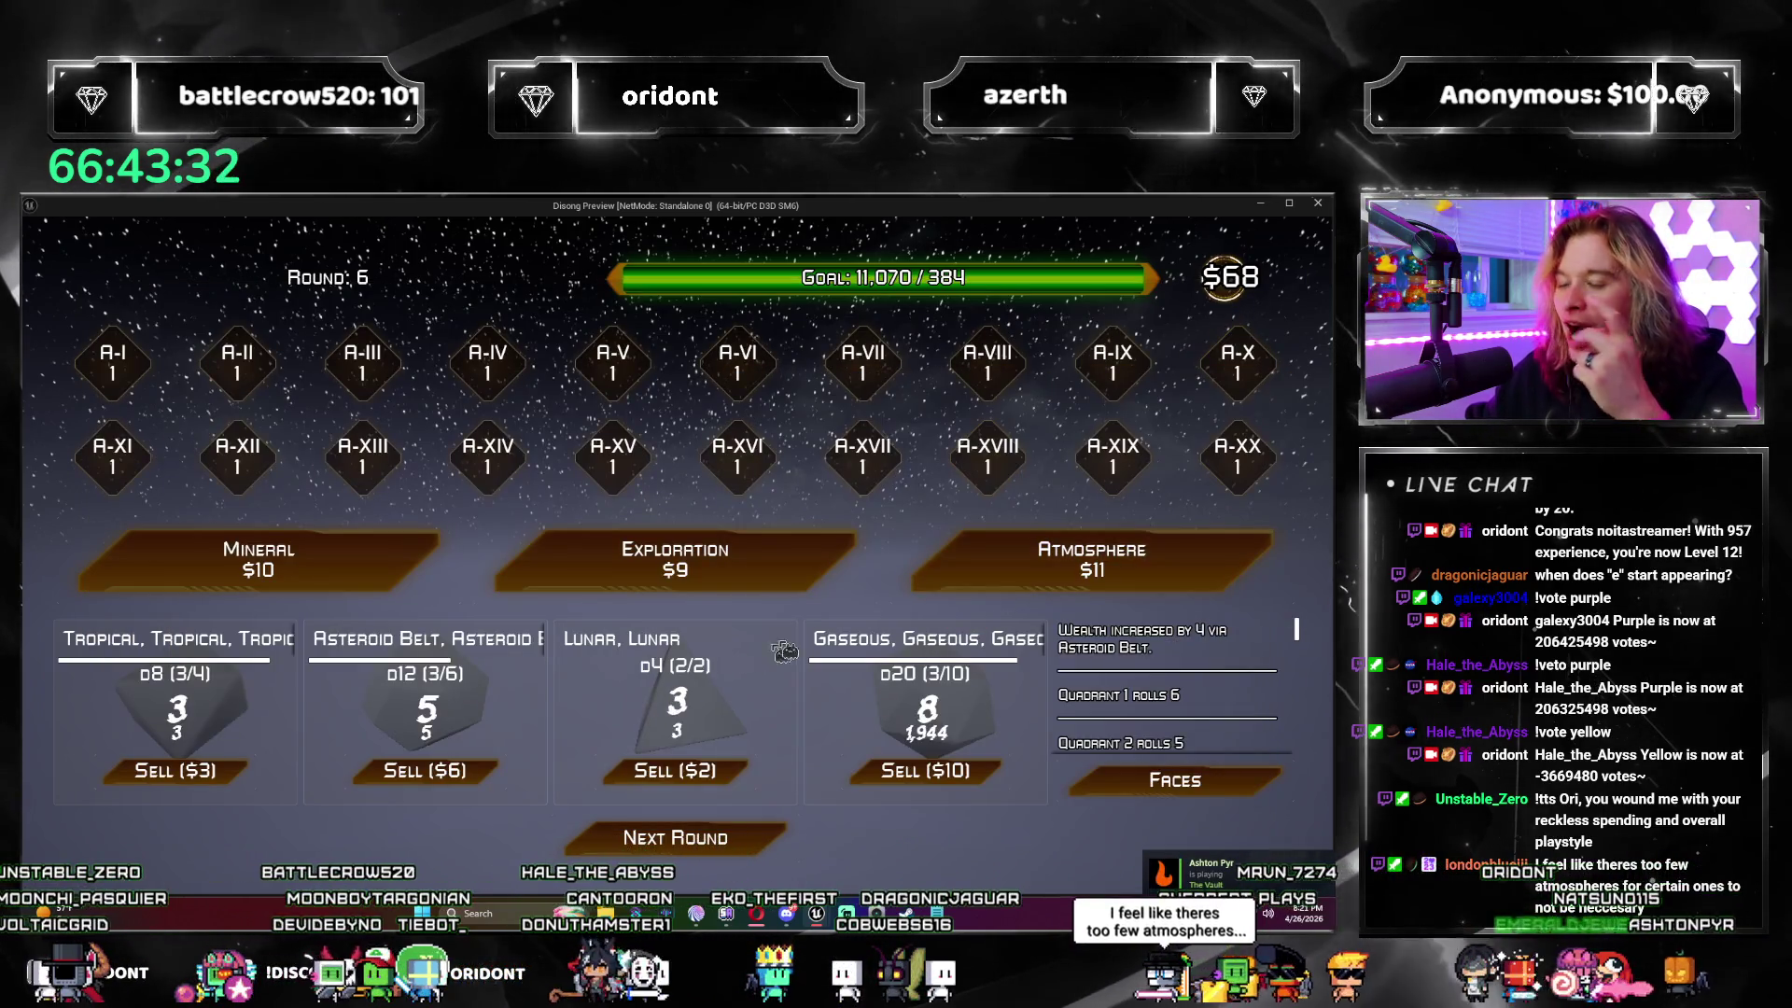
click(1018, 581)
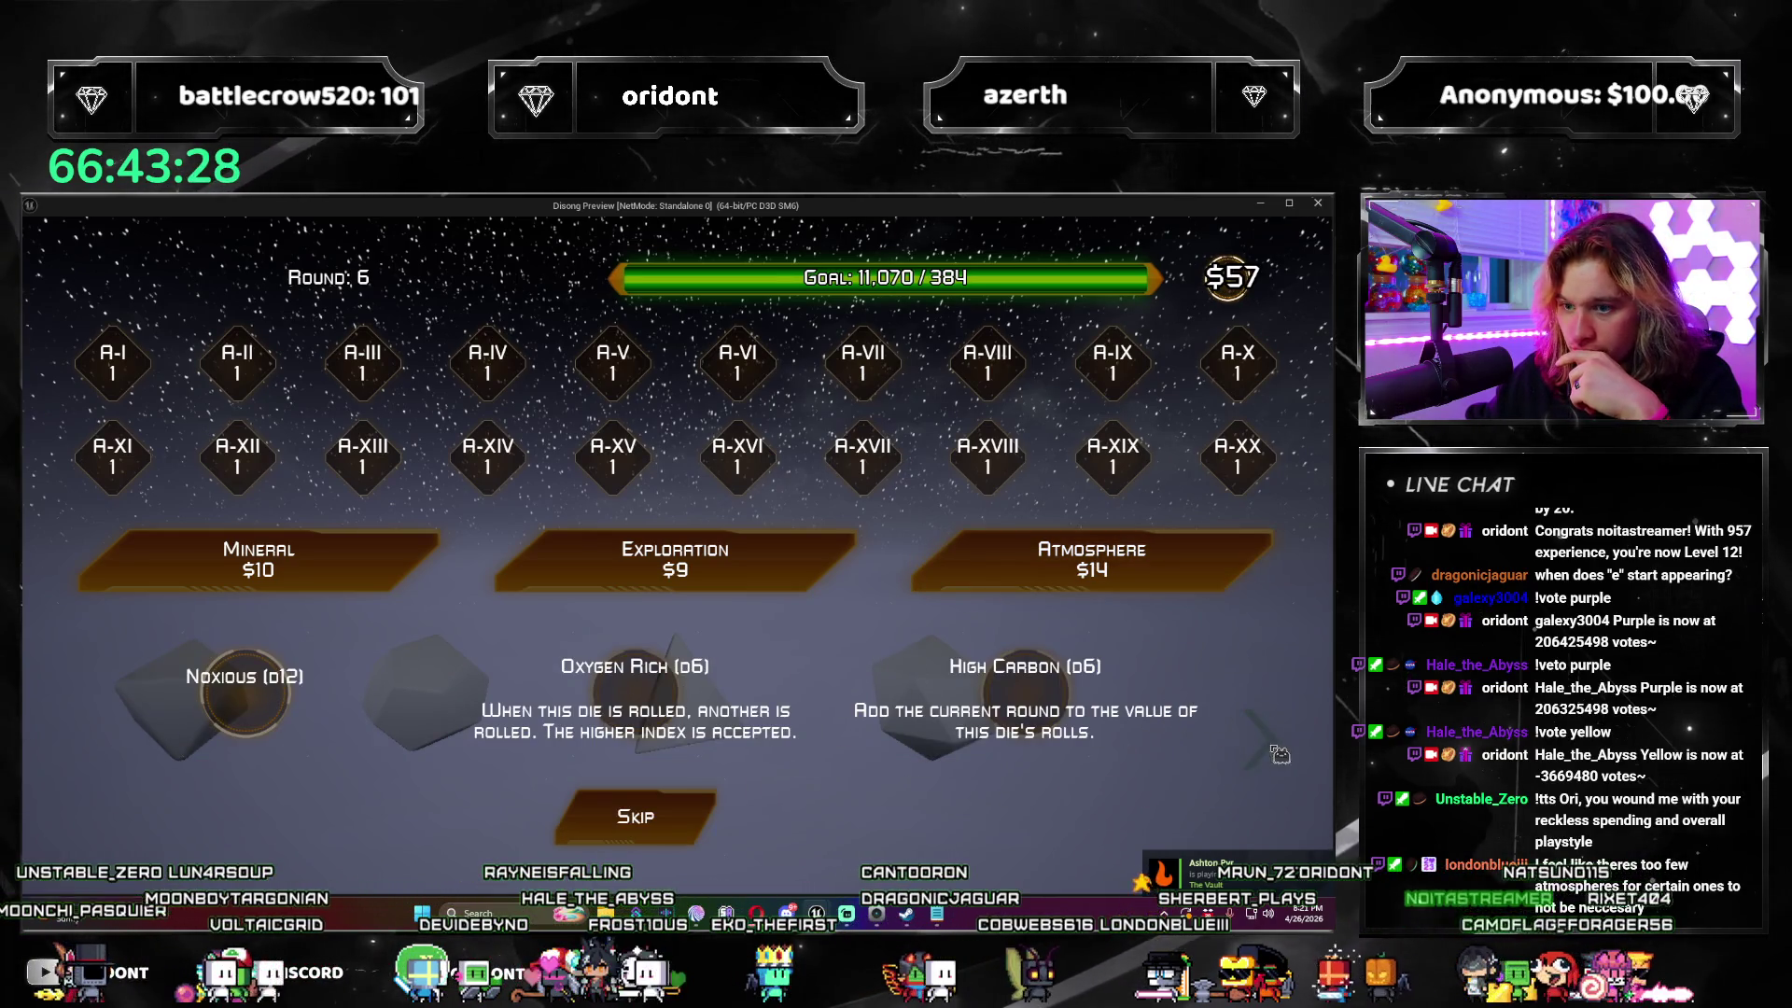
click(708, 828)
click(1036, 574)
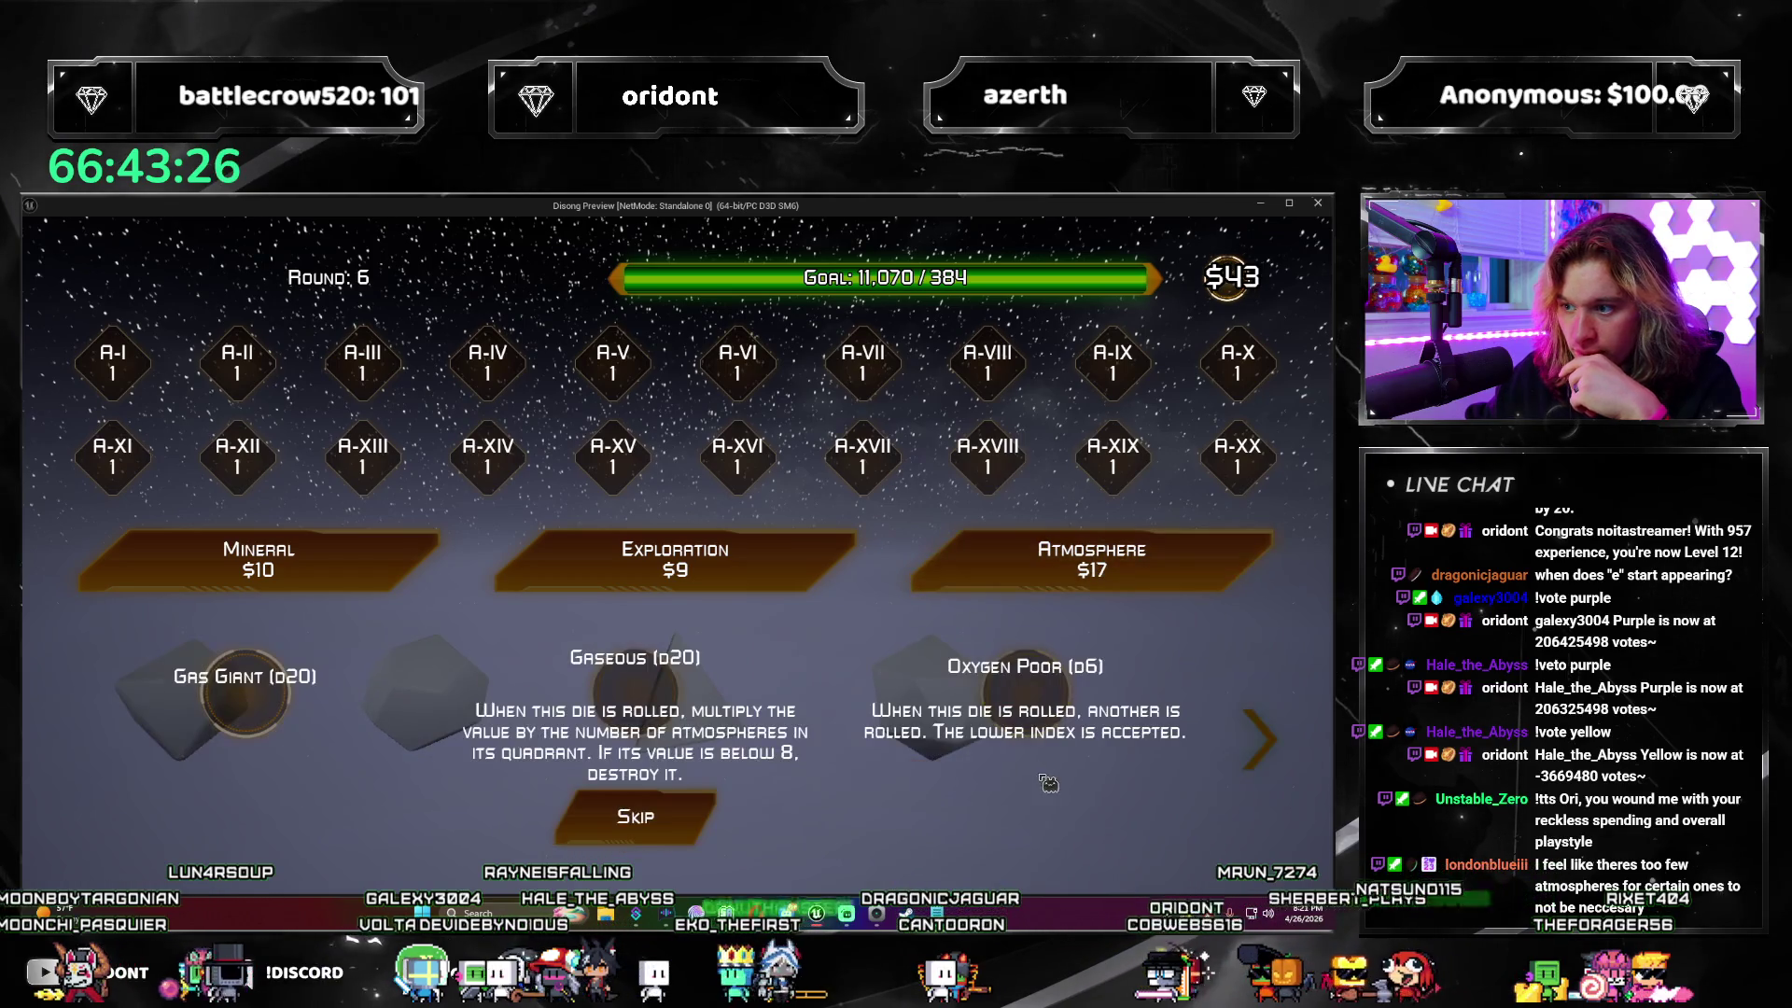
click(622, 689)
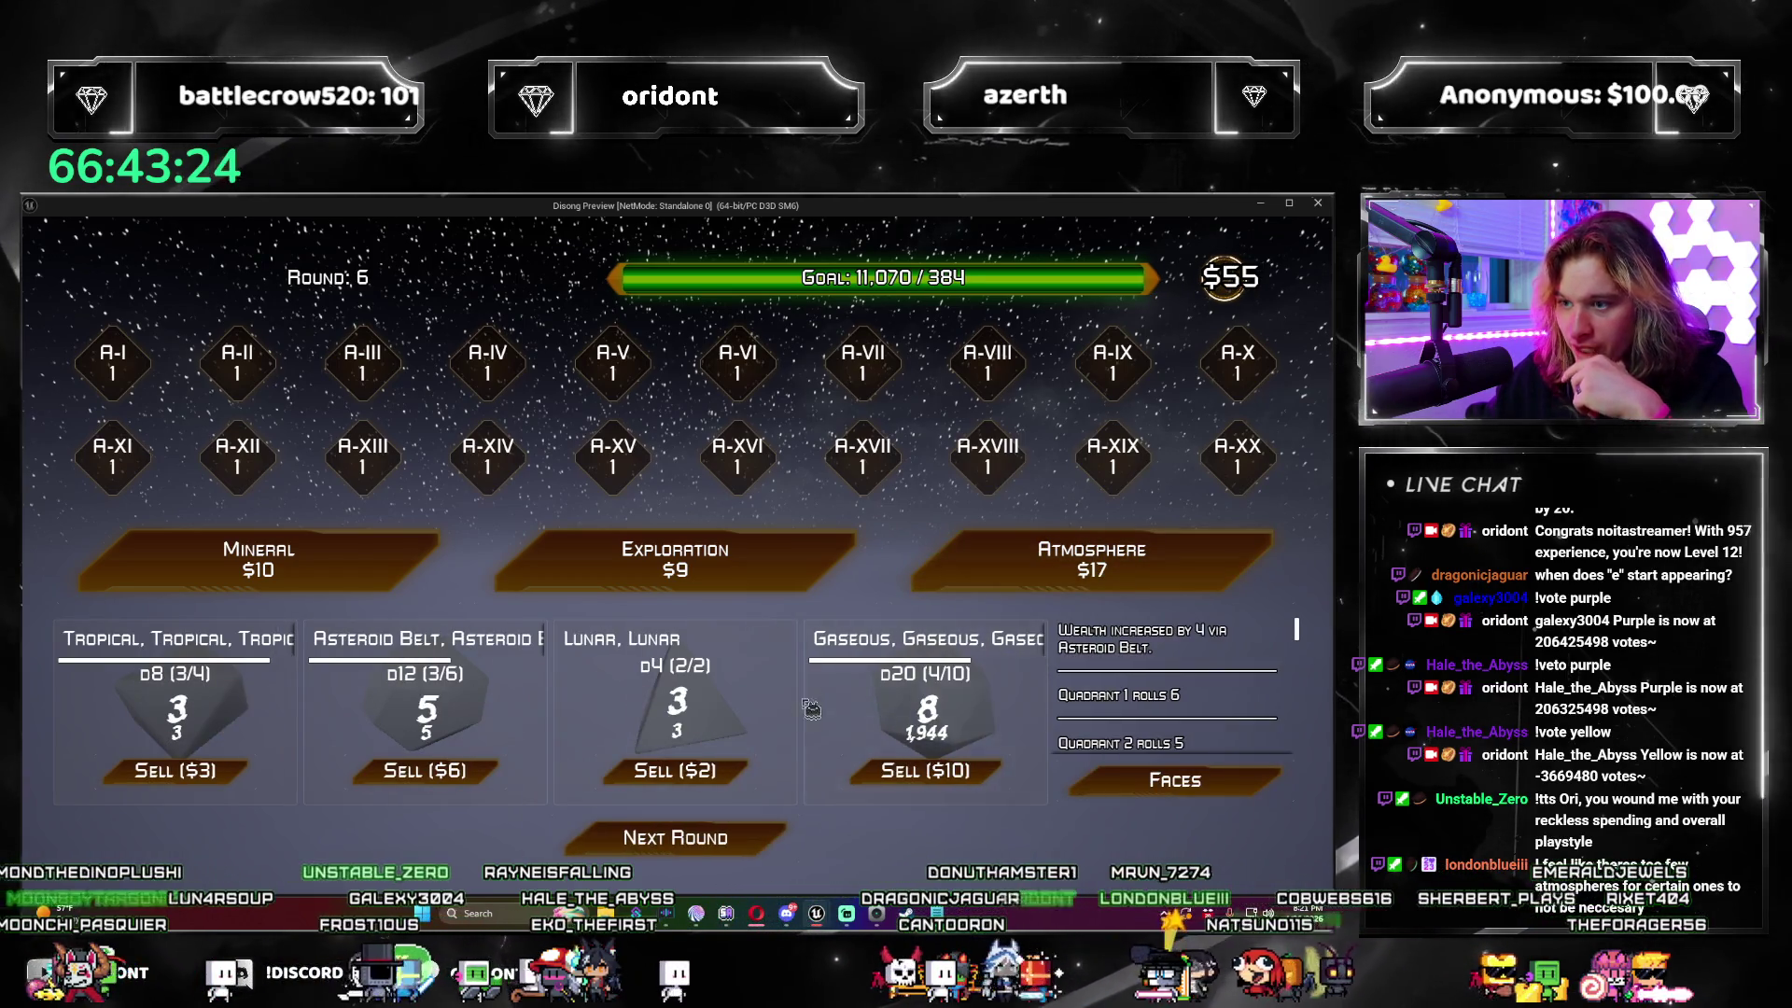
Step: Buy three Exploration upgrades: Core Enforcement on the first quadrant, Capital Mission, and Controlled Movement
click(793, 579)
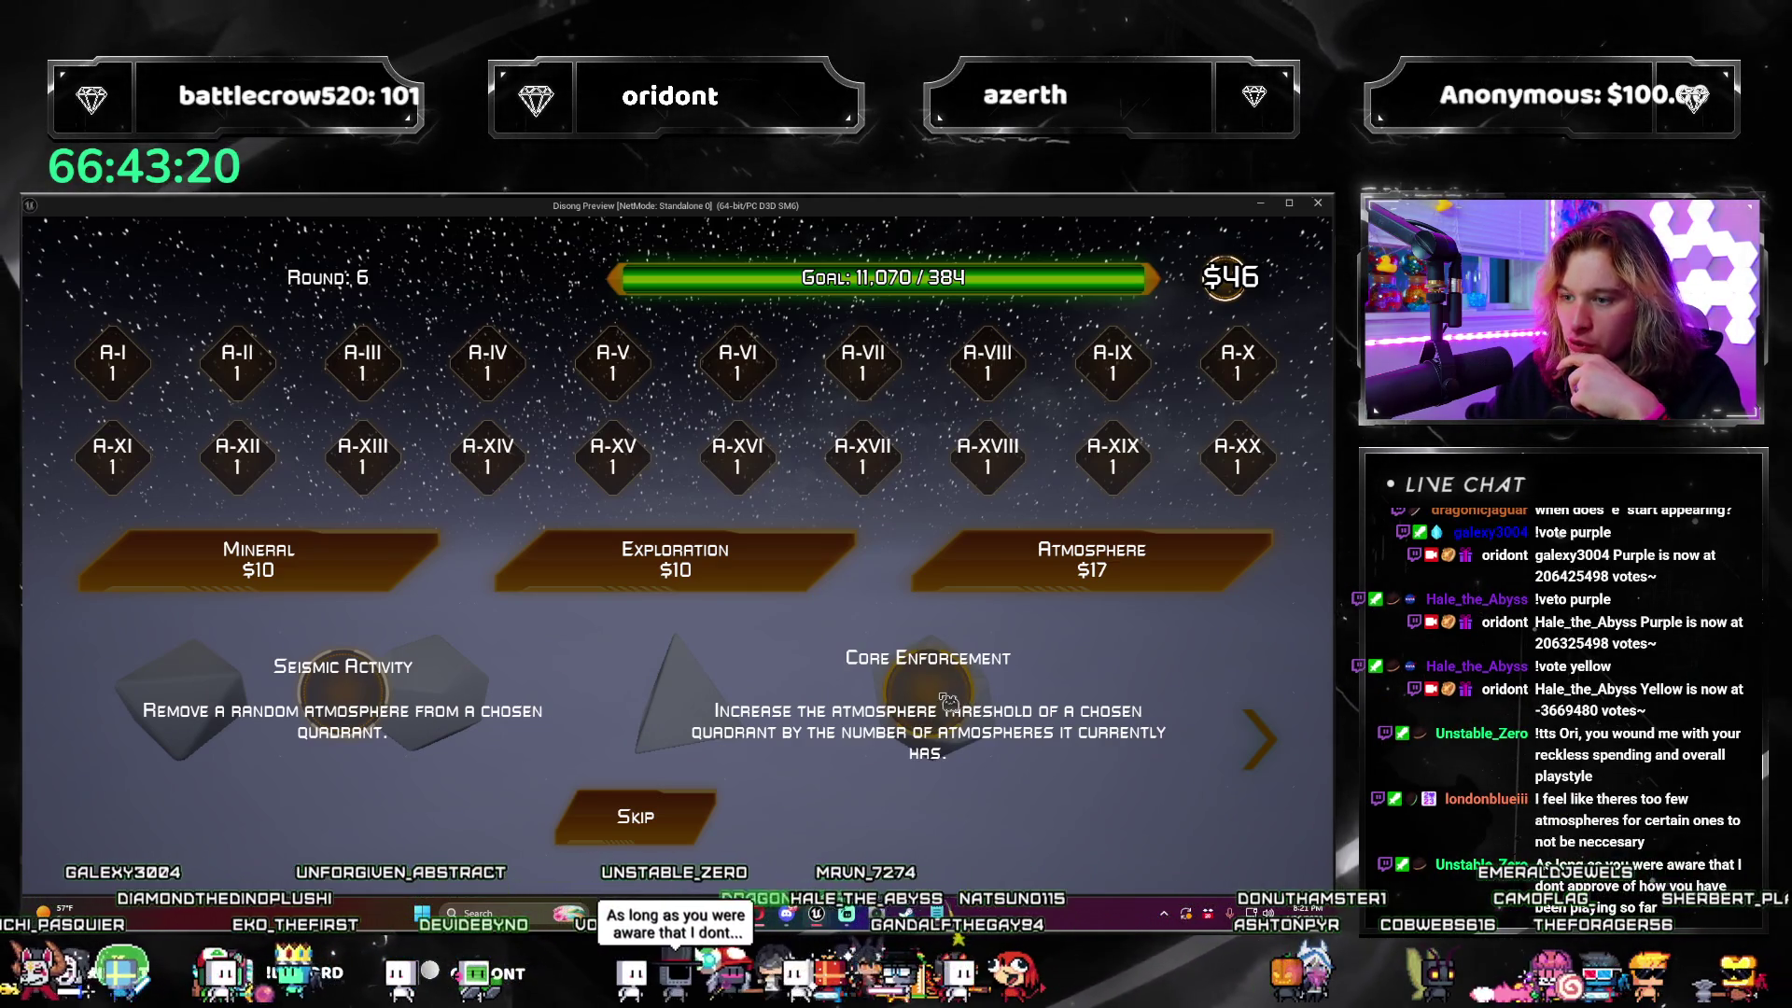
click(942, 695)
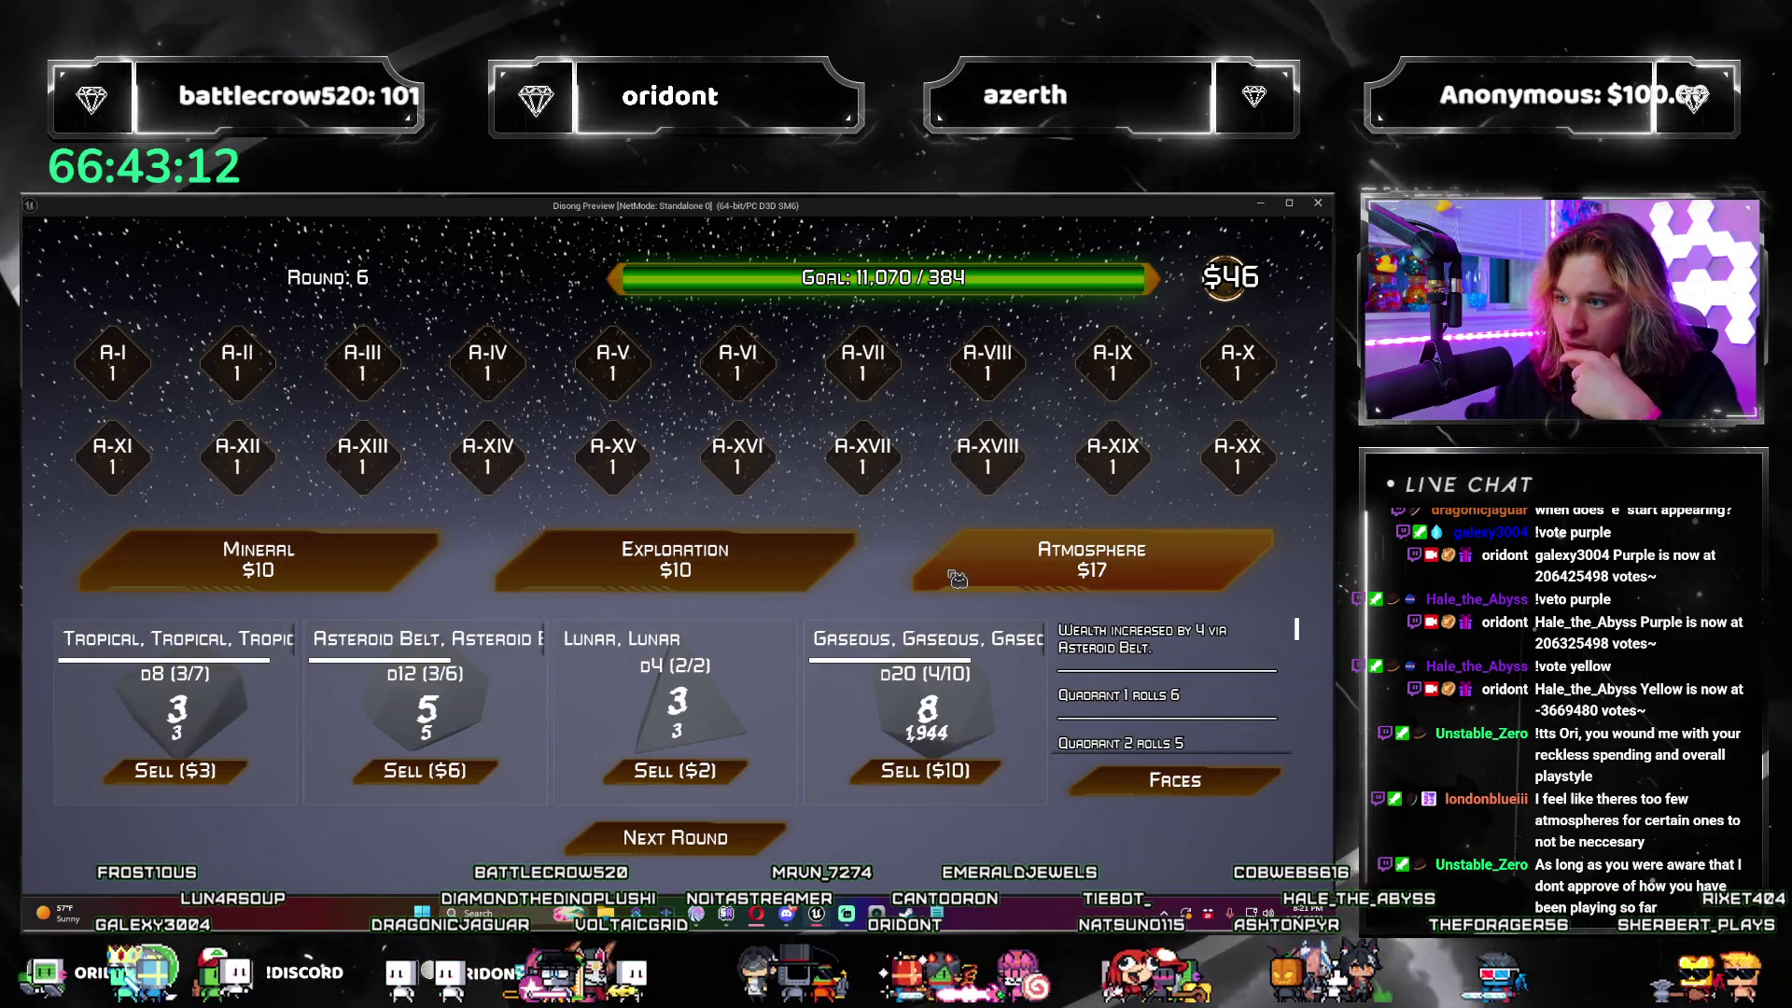
click(823, 584)
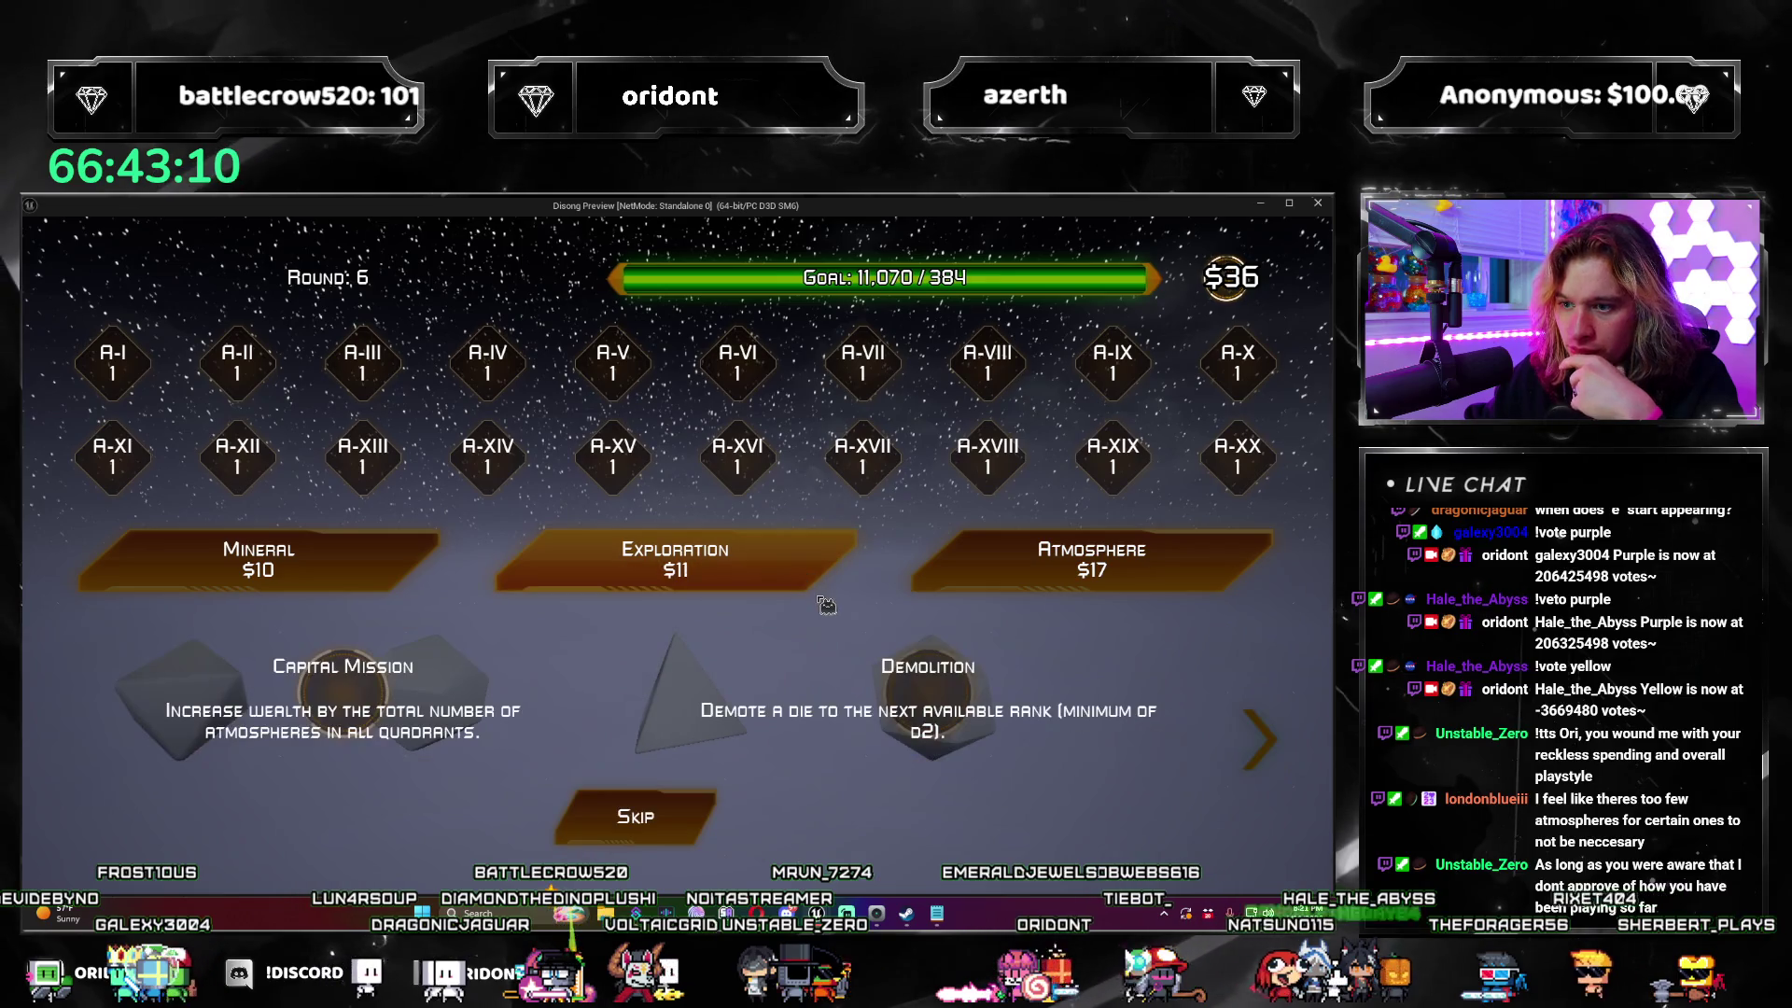
click(366, 693)
click(834, 567)
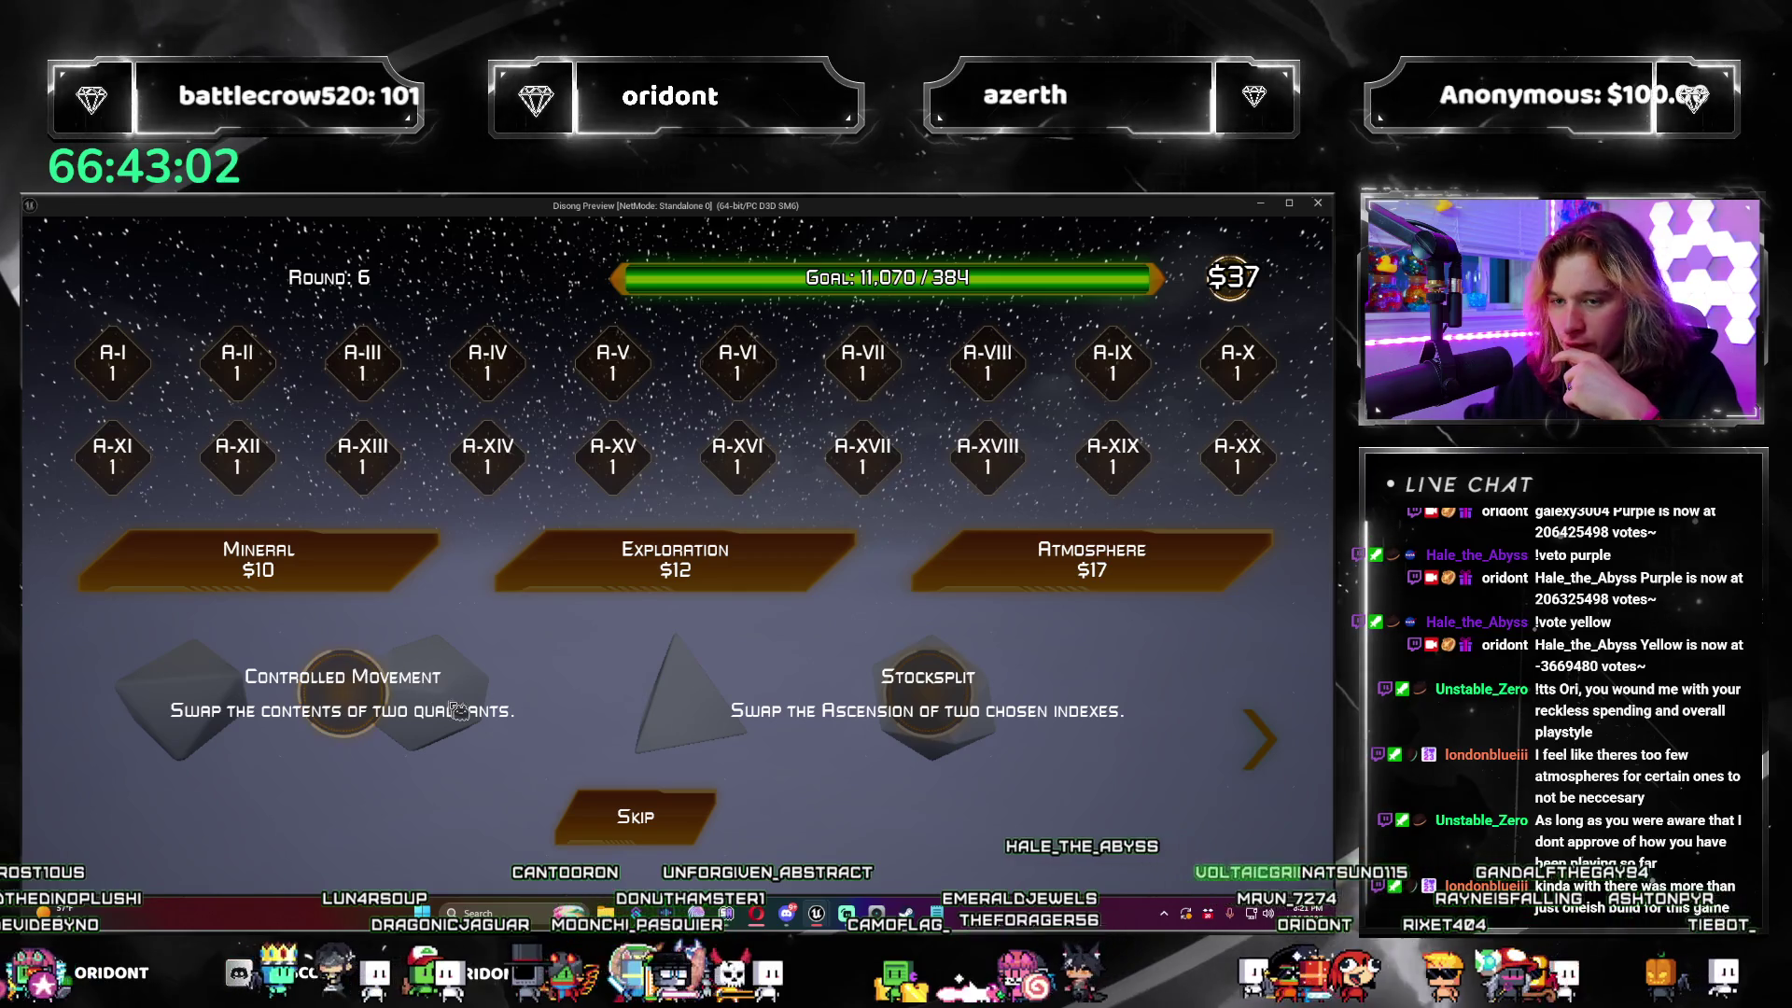
click(371, 676)
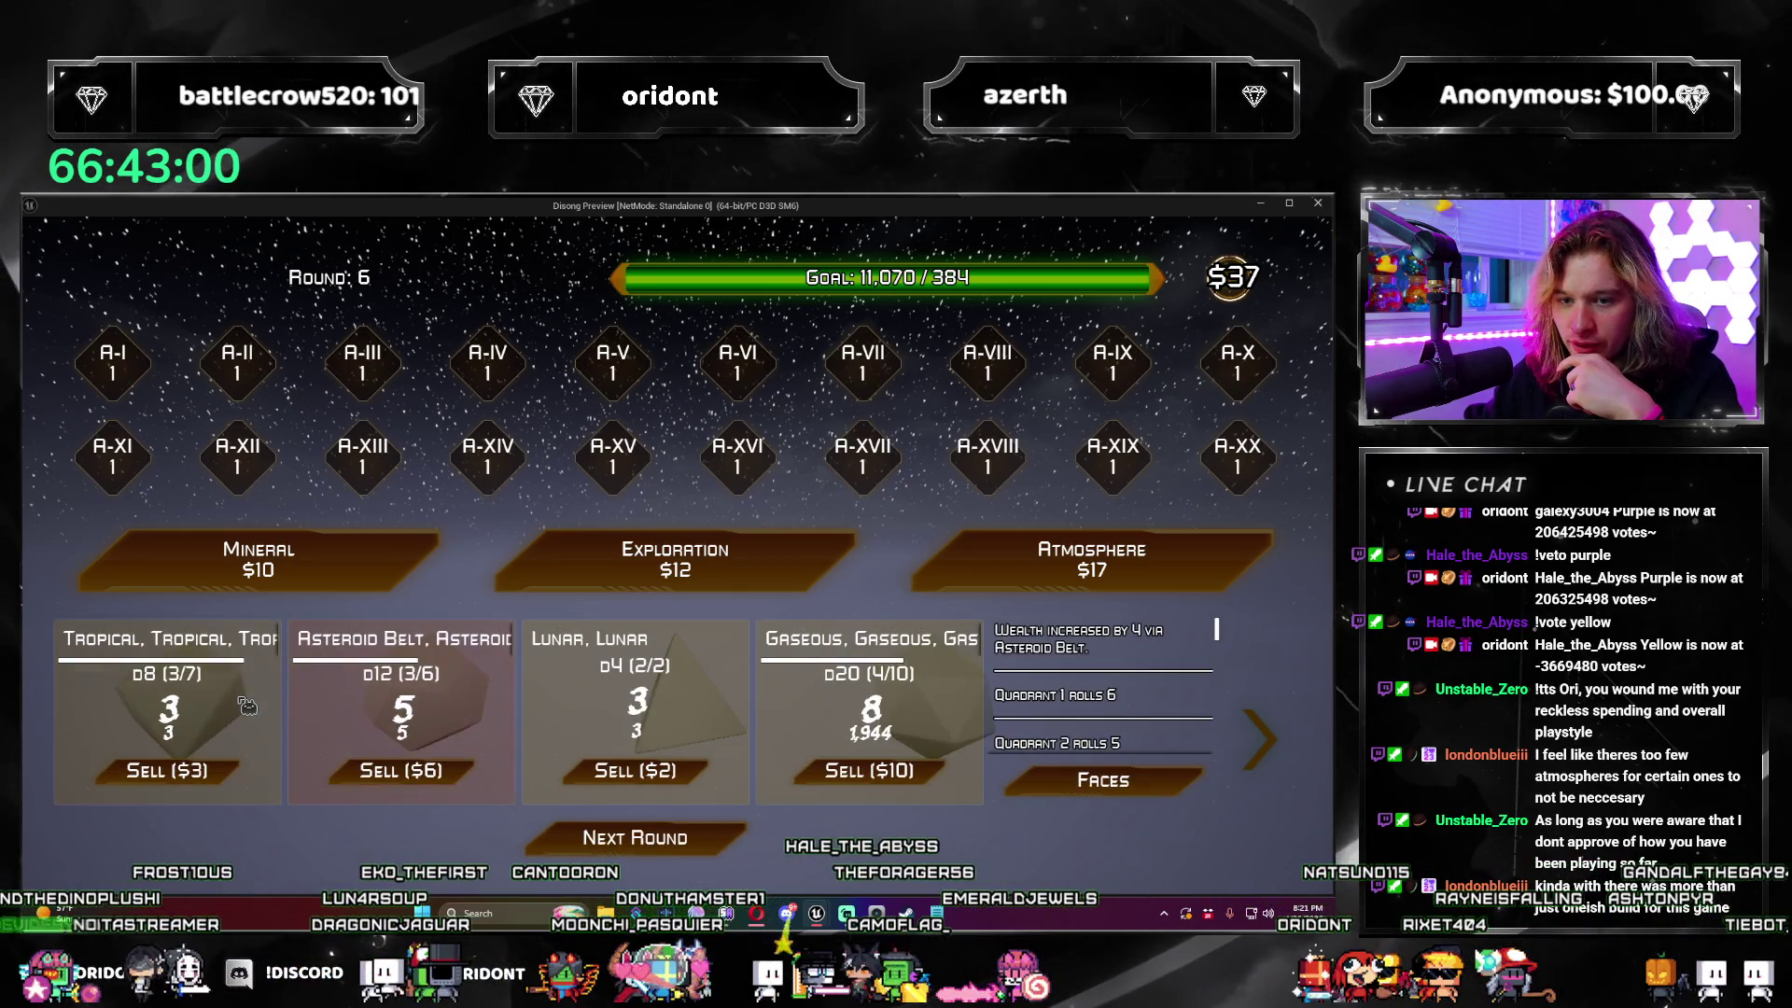
Step: Move the Asteroid Belt quadrant ahead of Tropical, then buy an Exploration upgrade and choose Fissure
drag(246, 707, 647, 738)
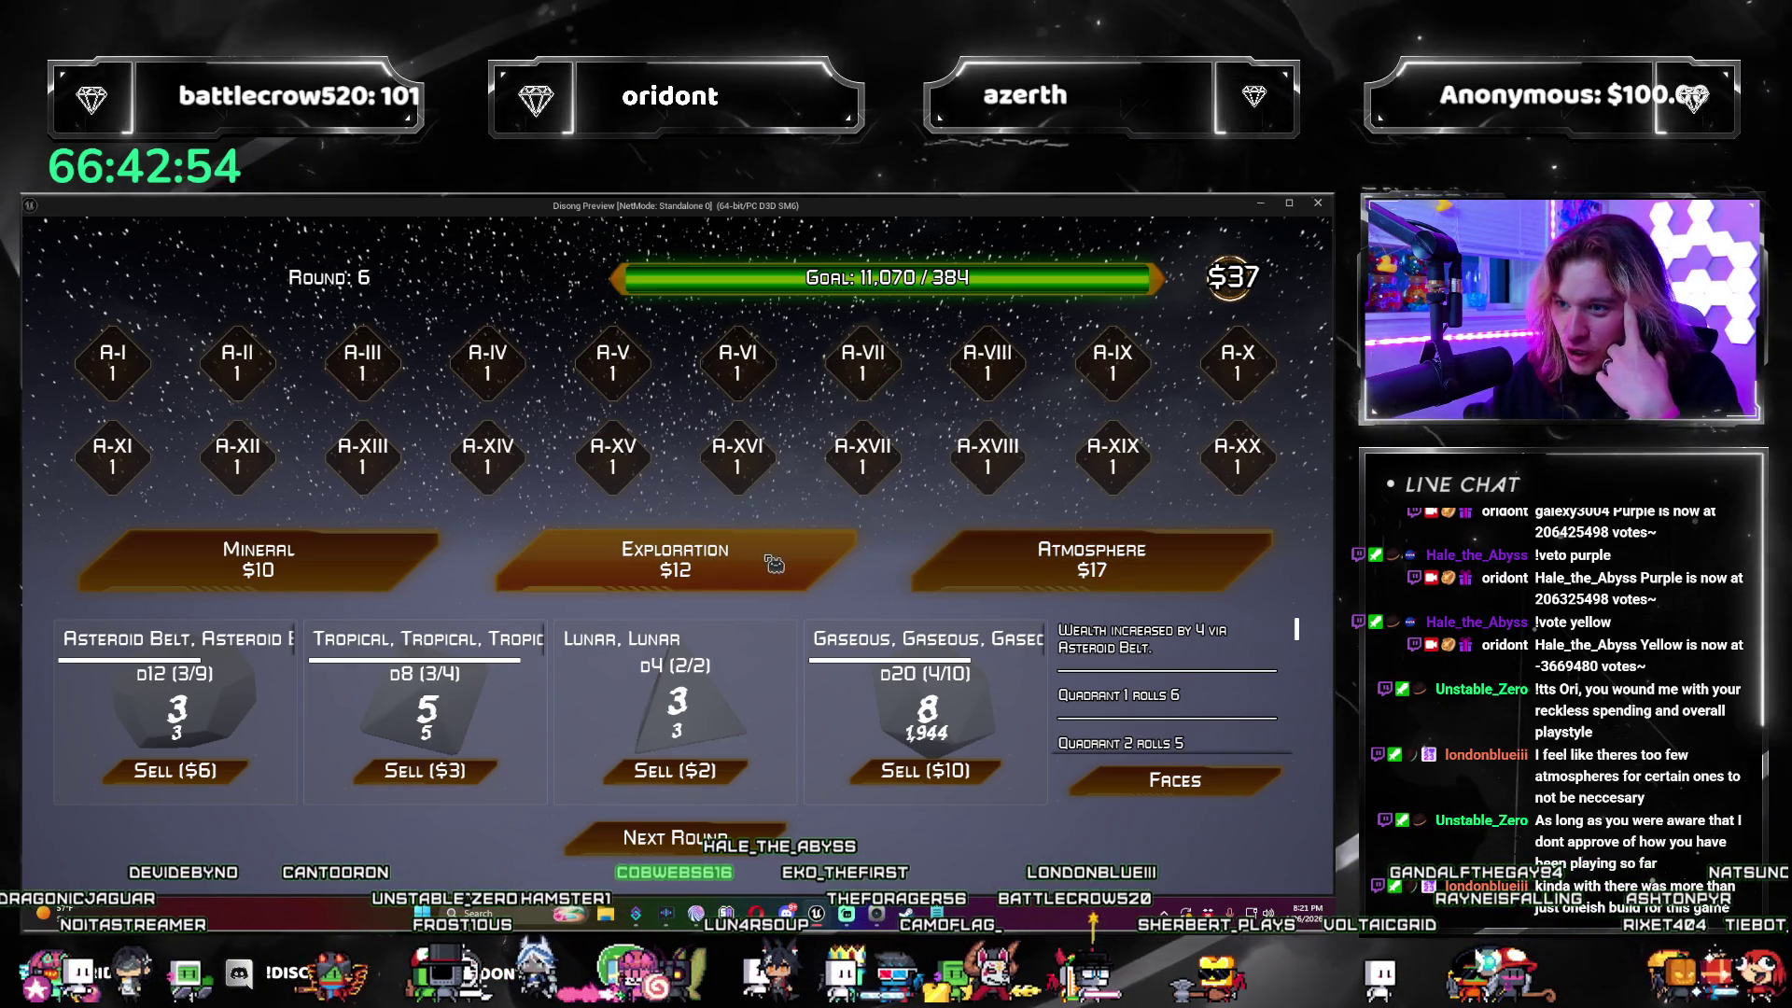
click(724, 583)
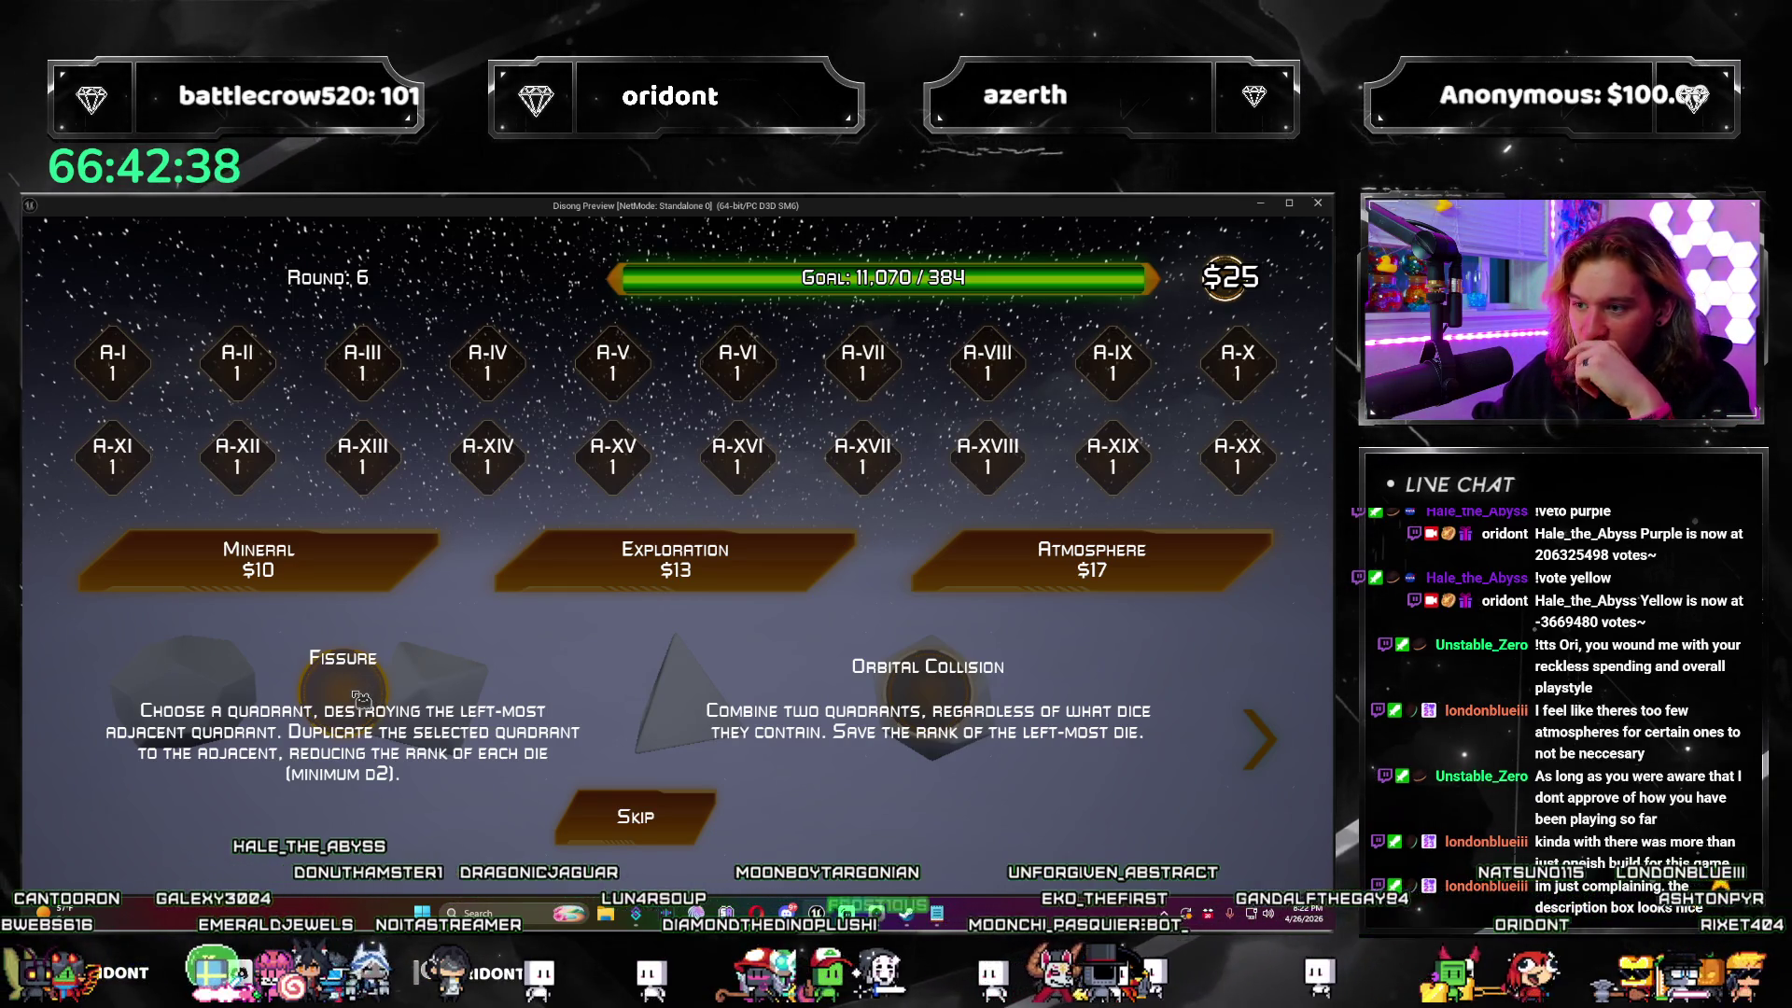
click(360, 698)
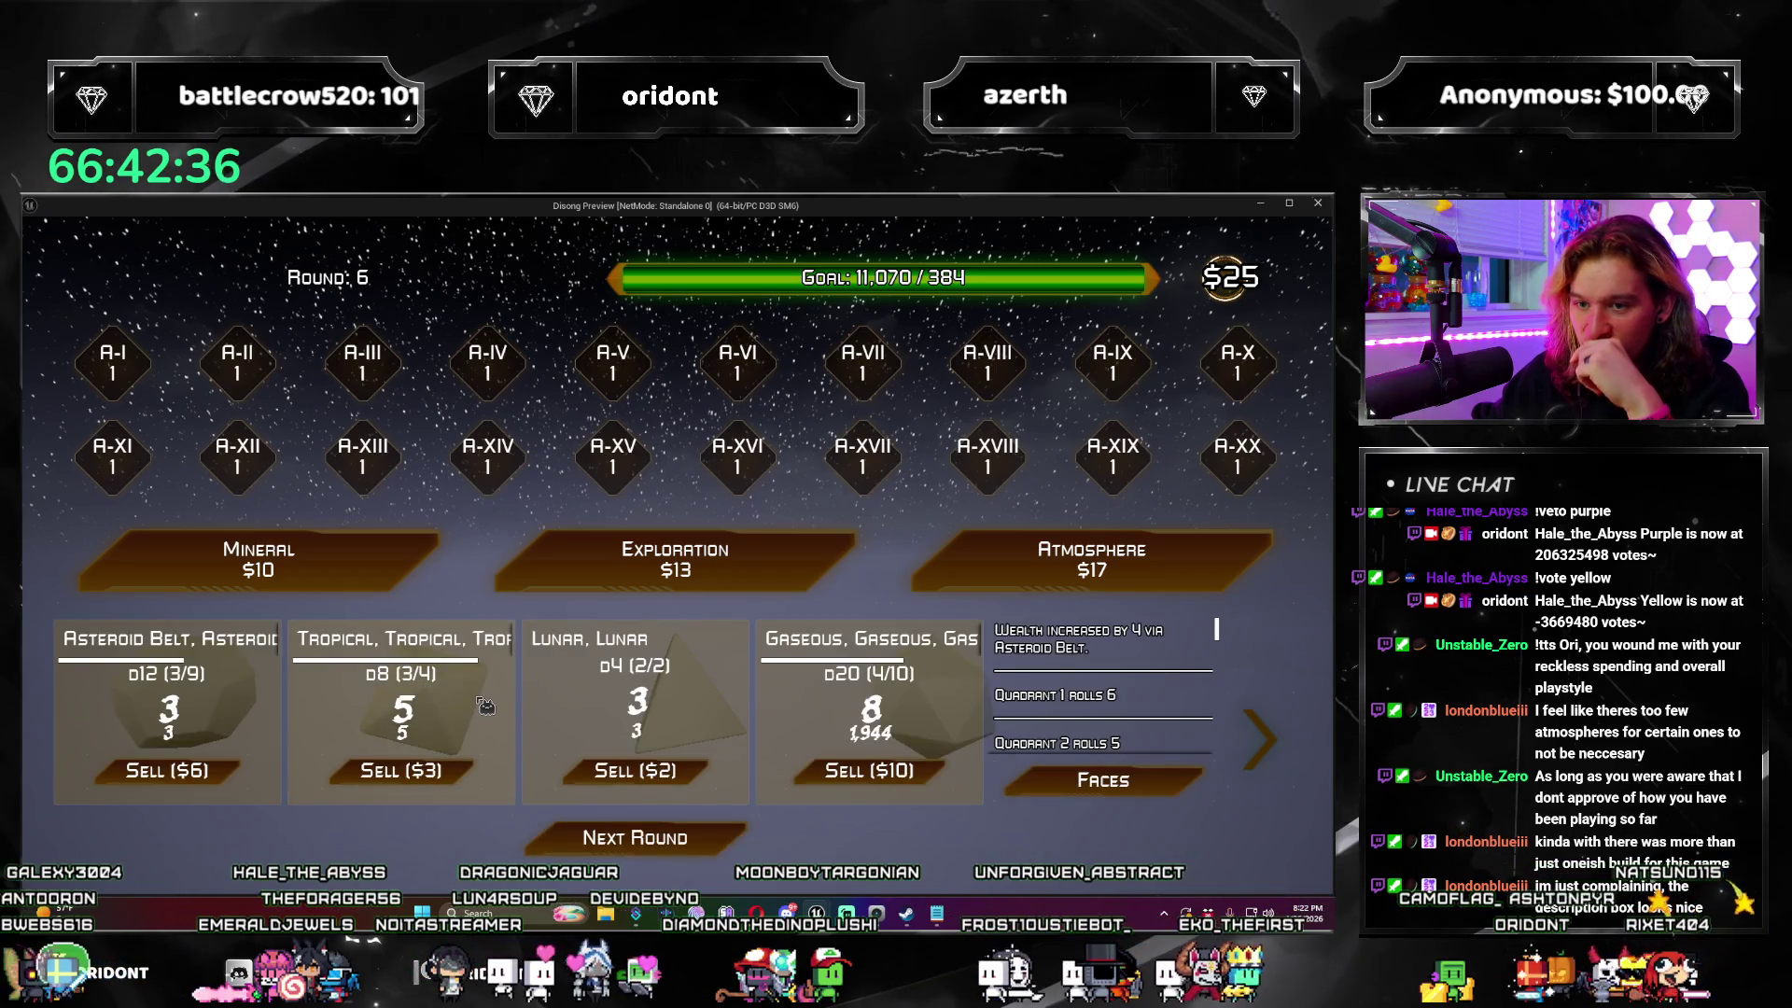
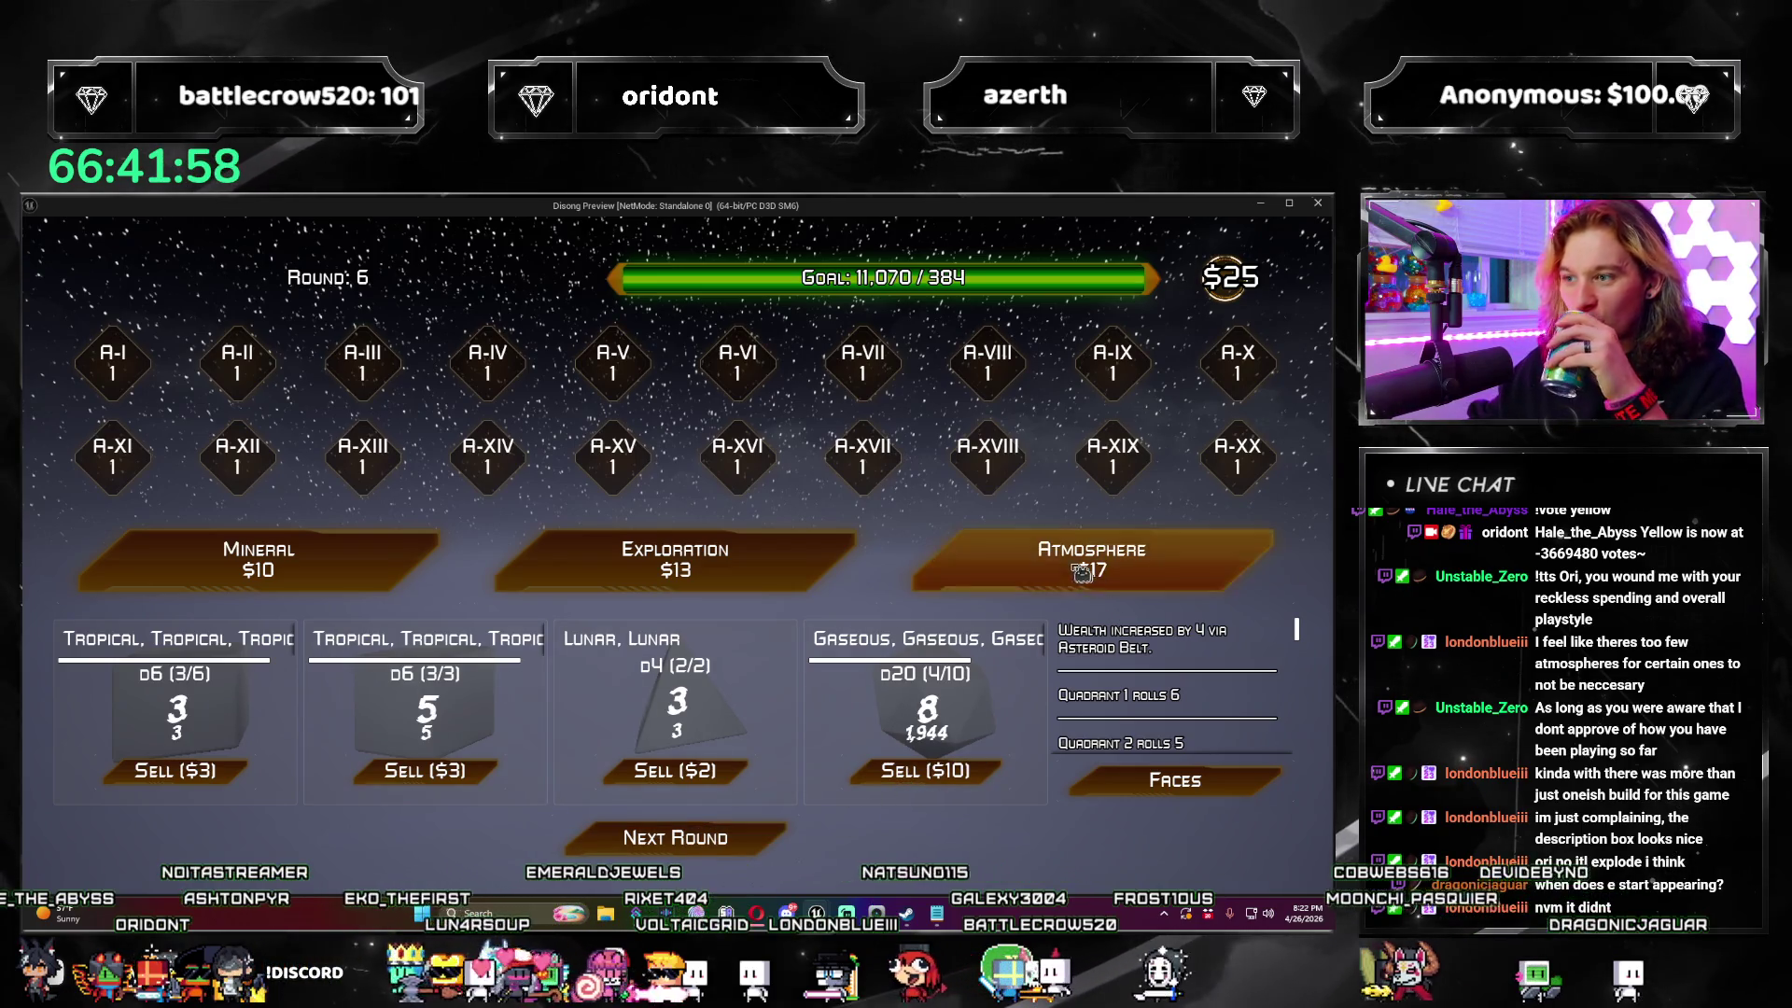
Step: Buy another Exploration upgrade, skip its card offer, and advance the run to round 7
click(822, 561)
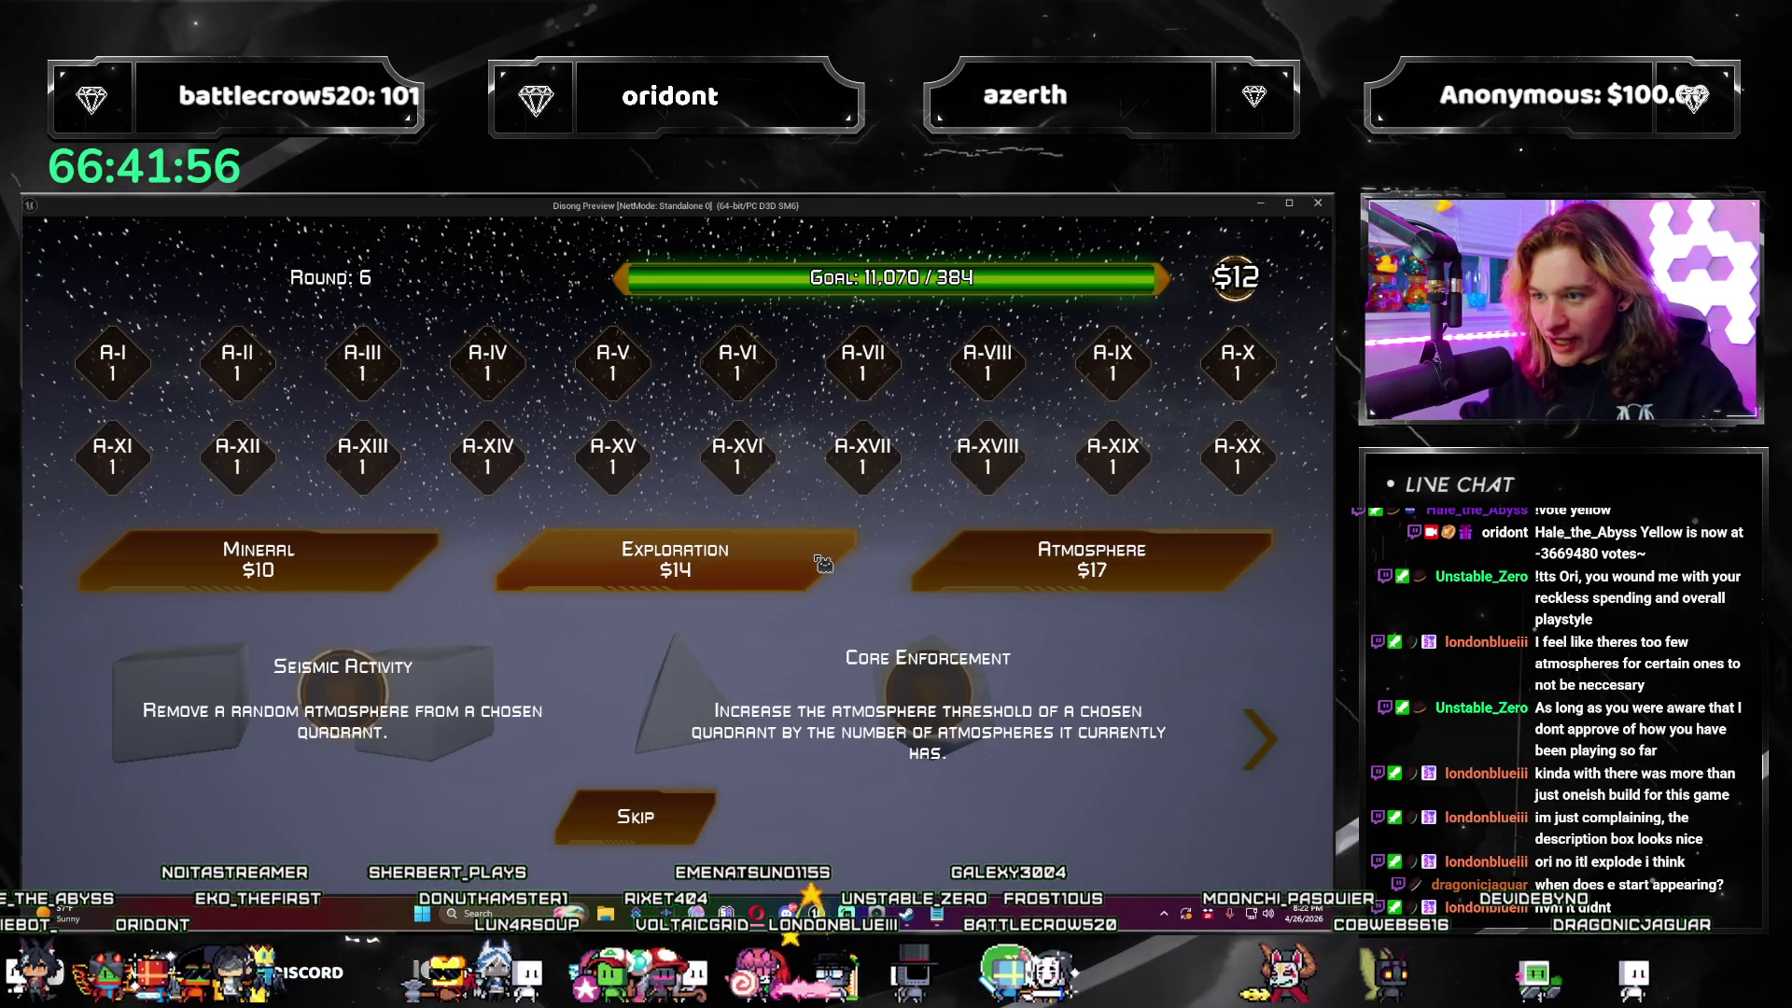
click(959, 691)
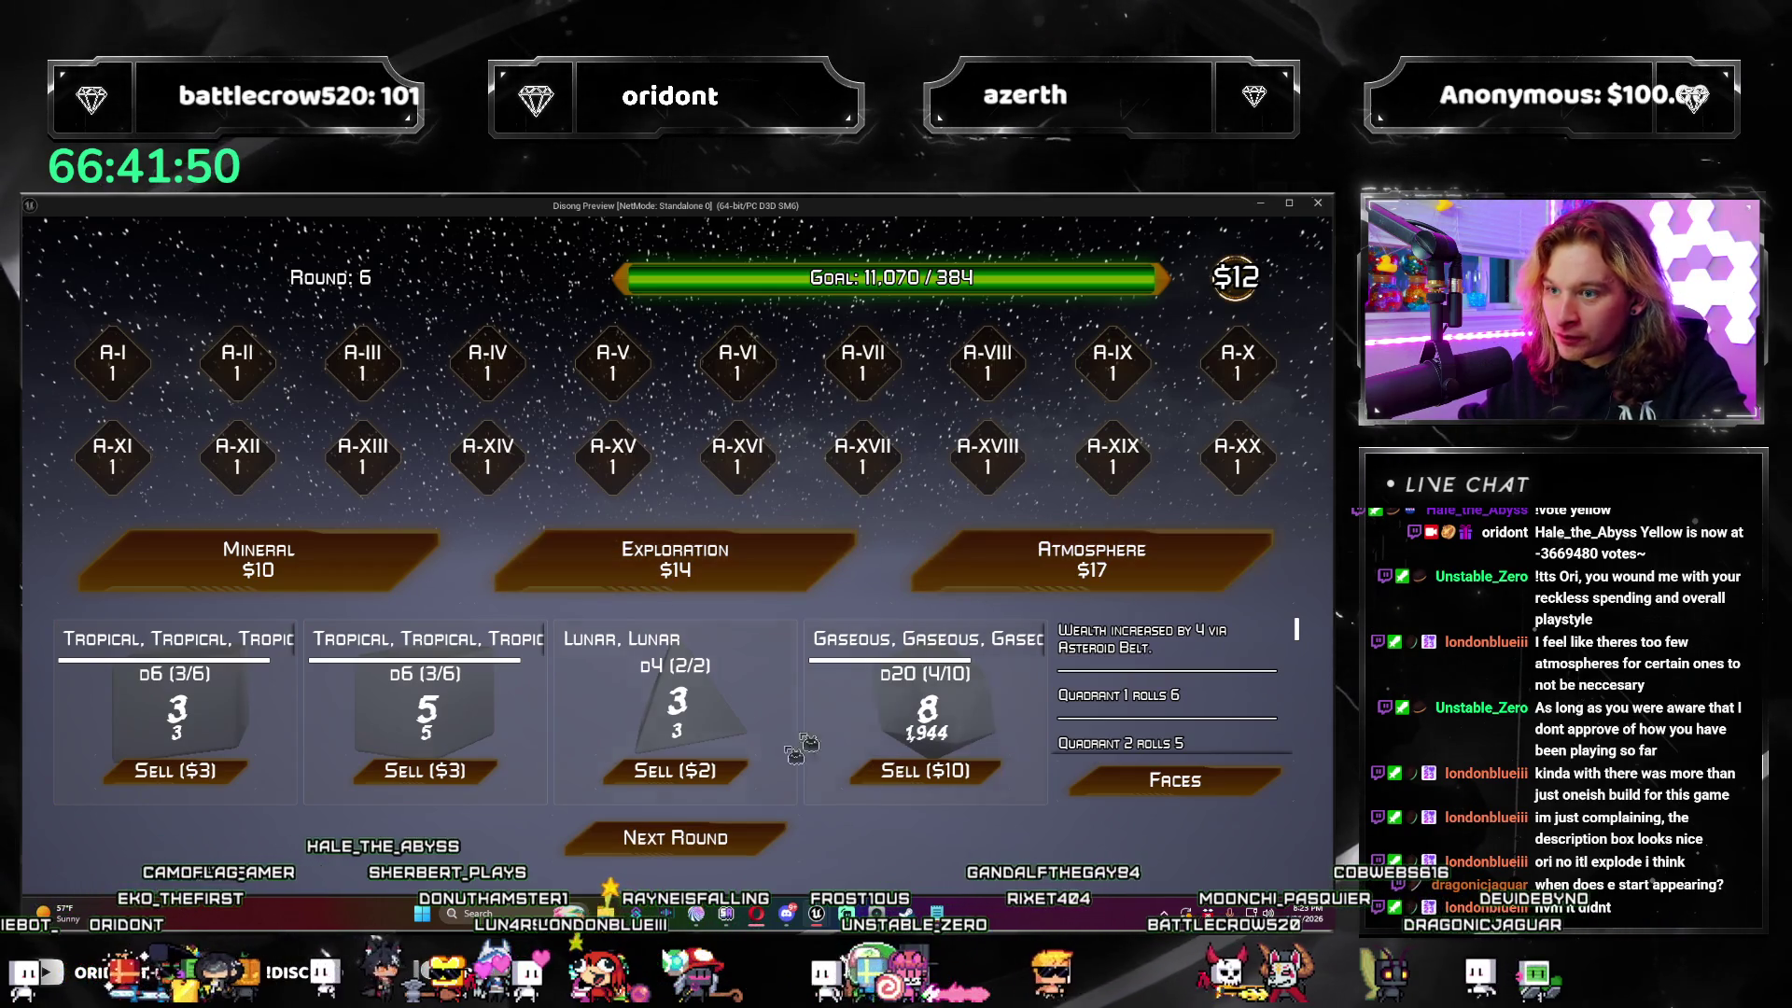
click(761, 849)
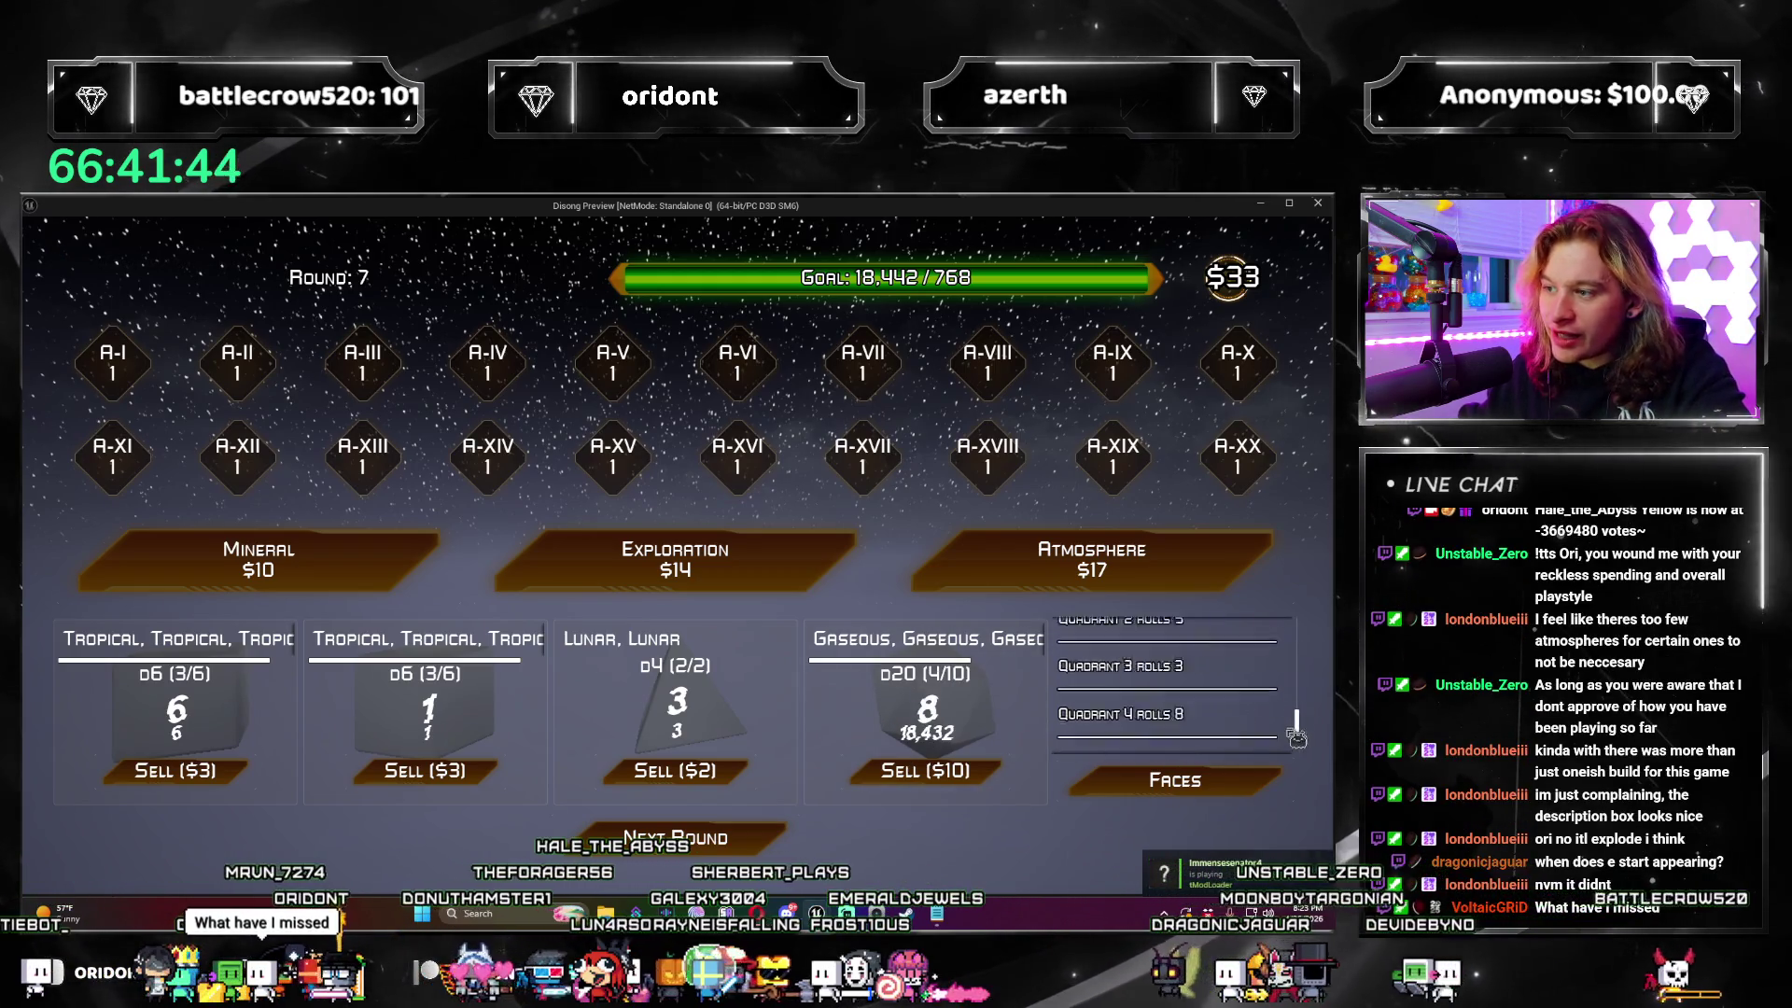
scroll(1151, 662, down, 10)
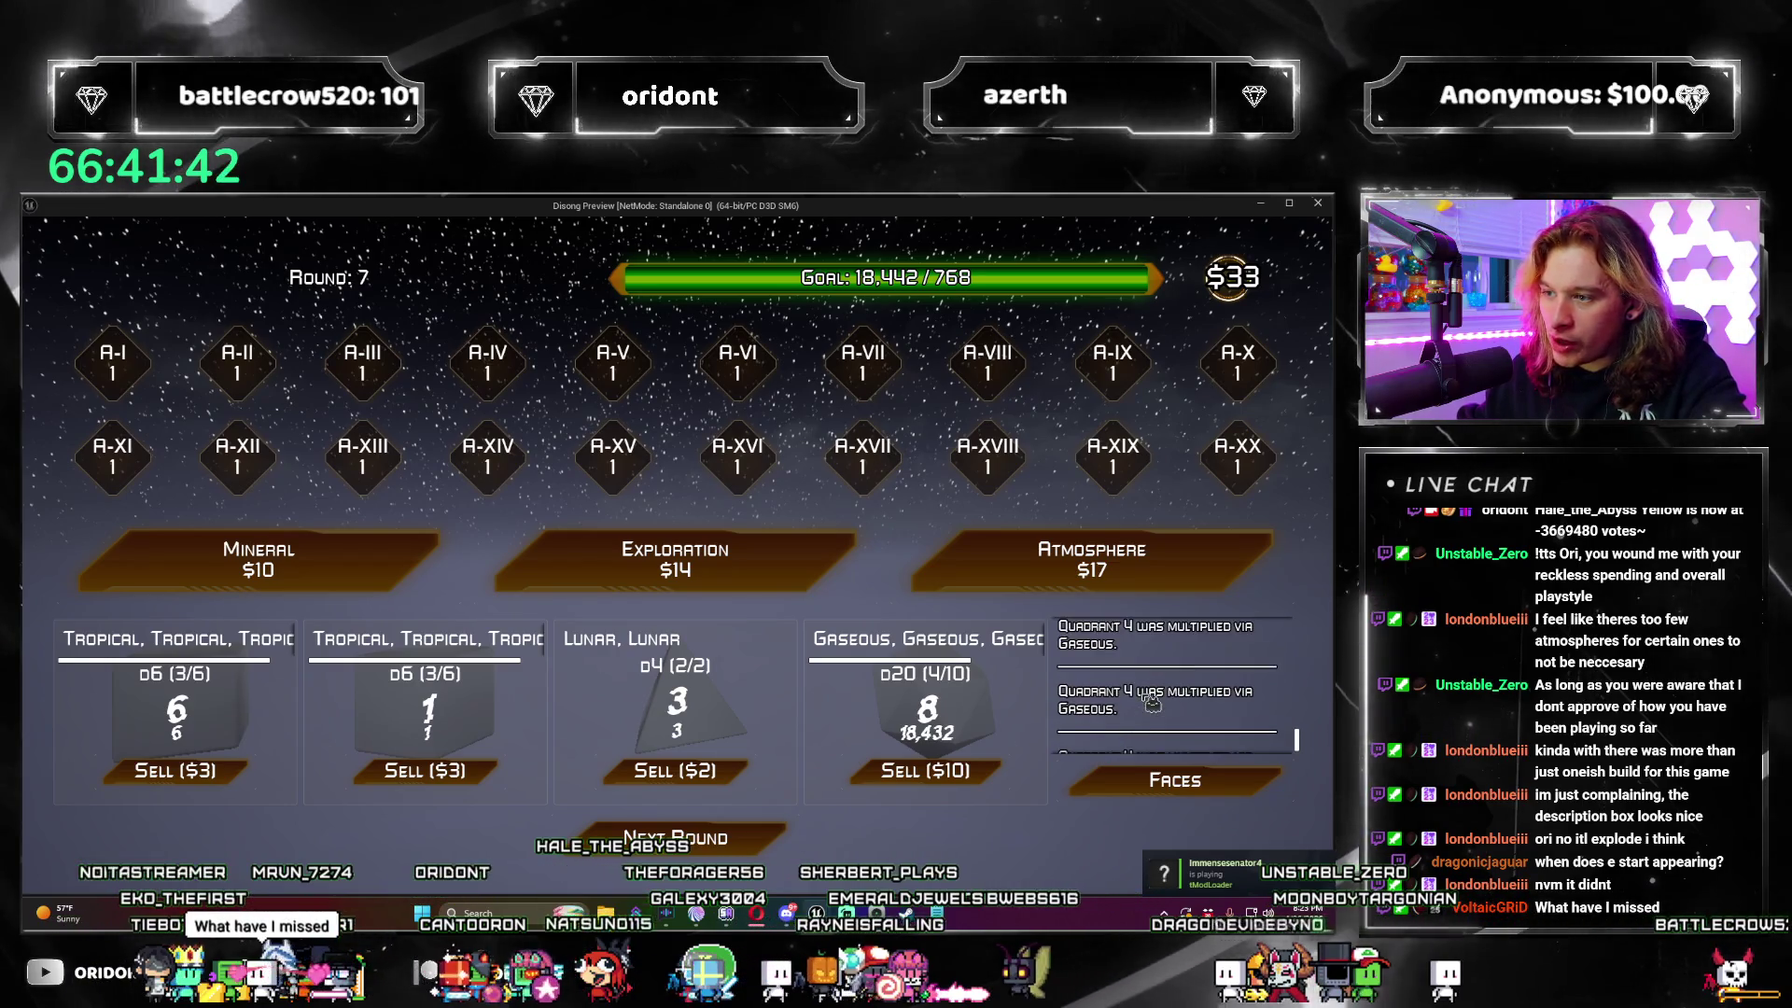
scroll(1166, 681, up, 3)
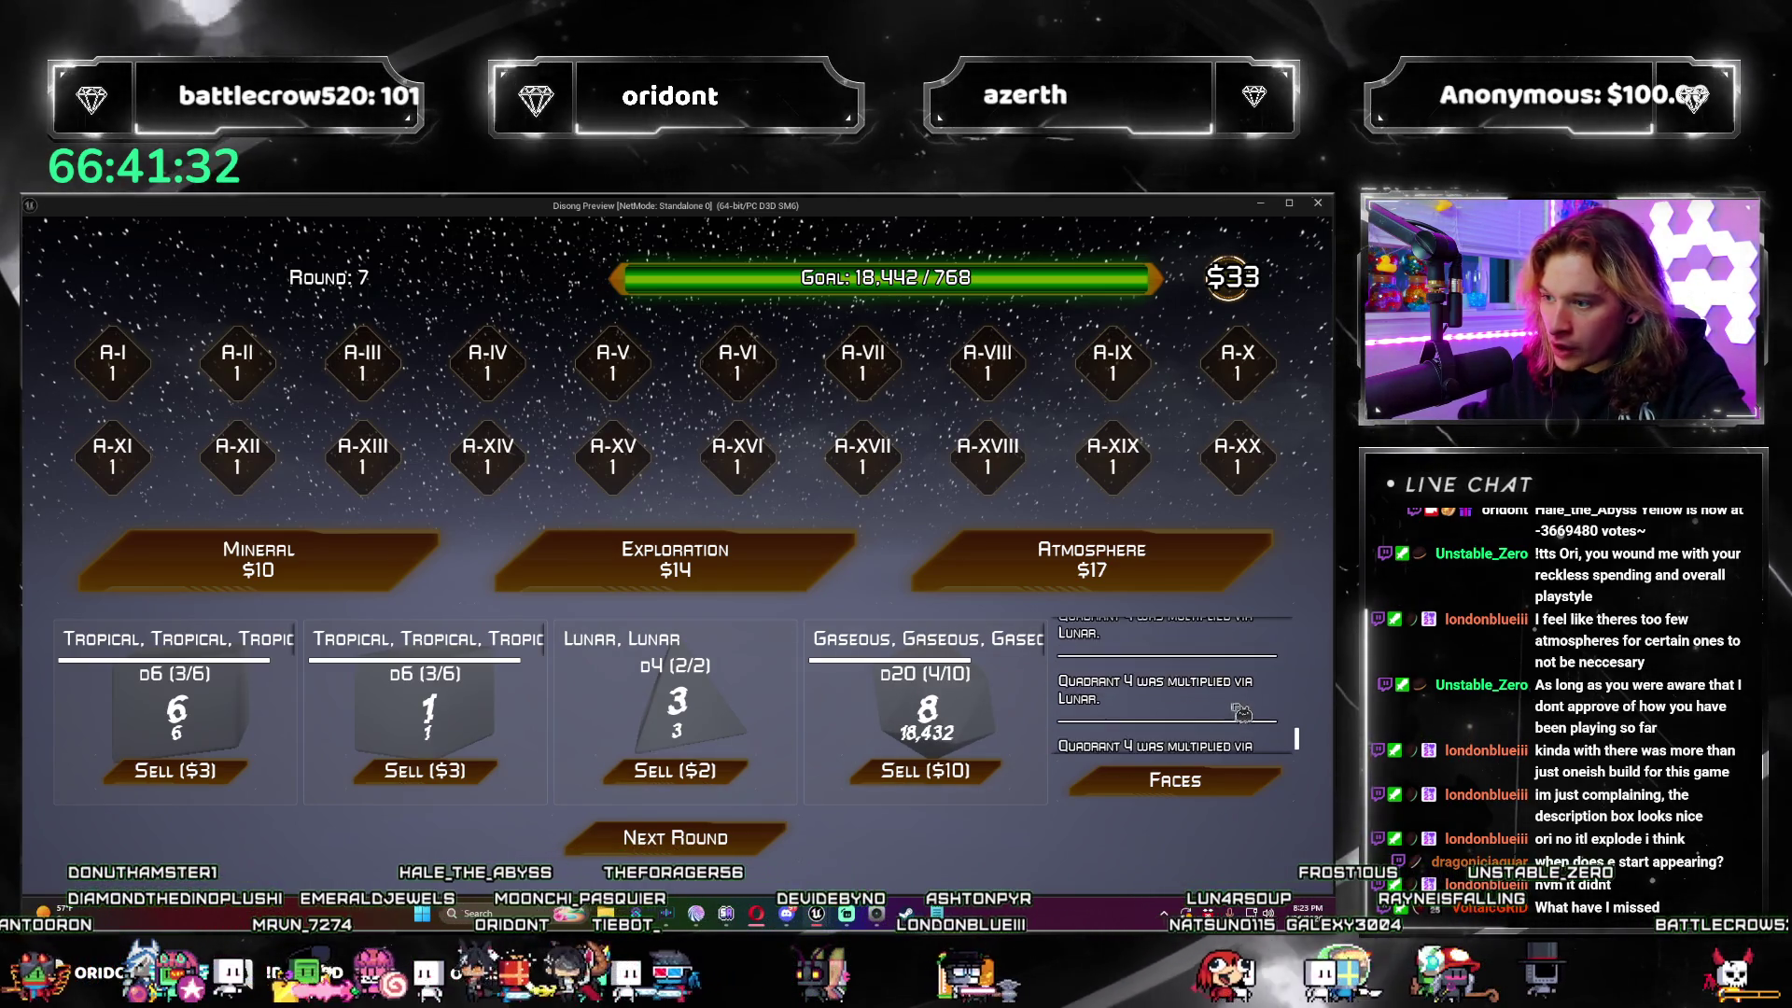
scroll(1174, 665, down, 2)
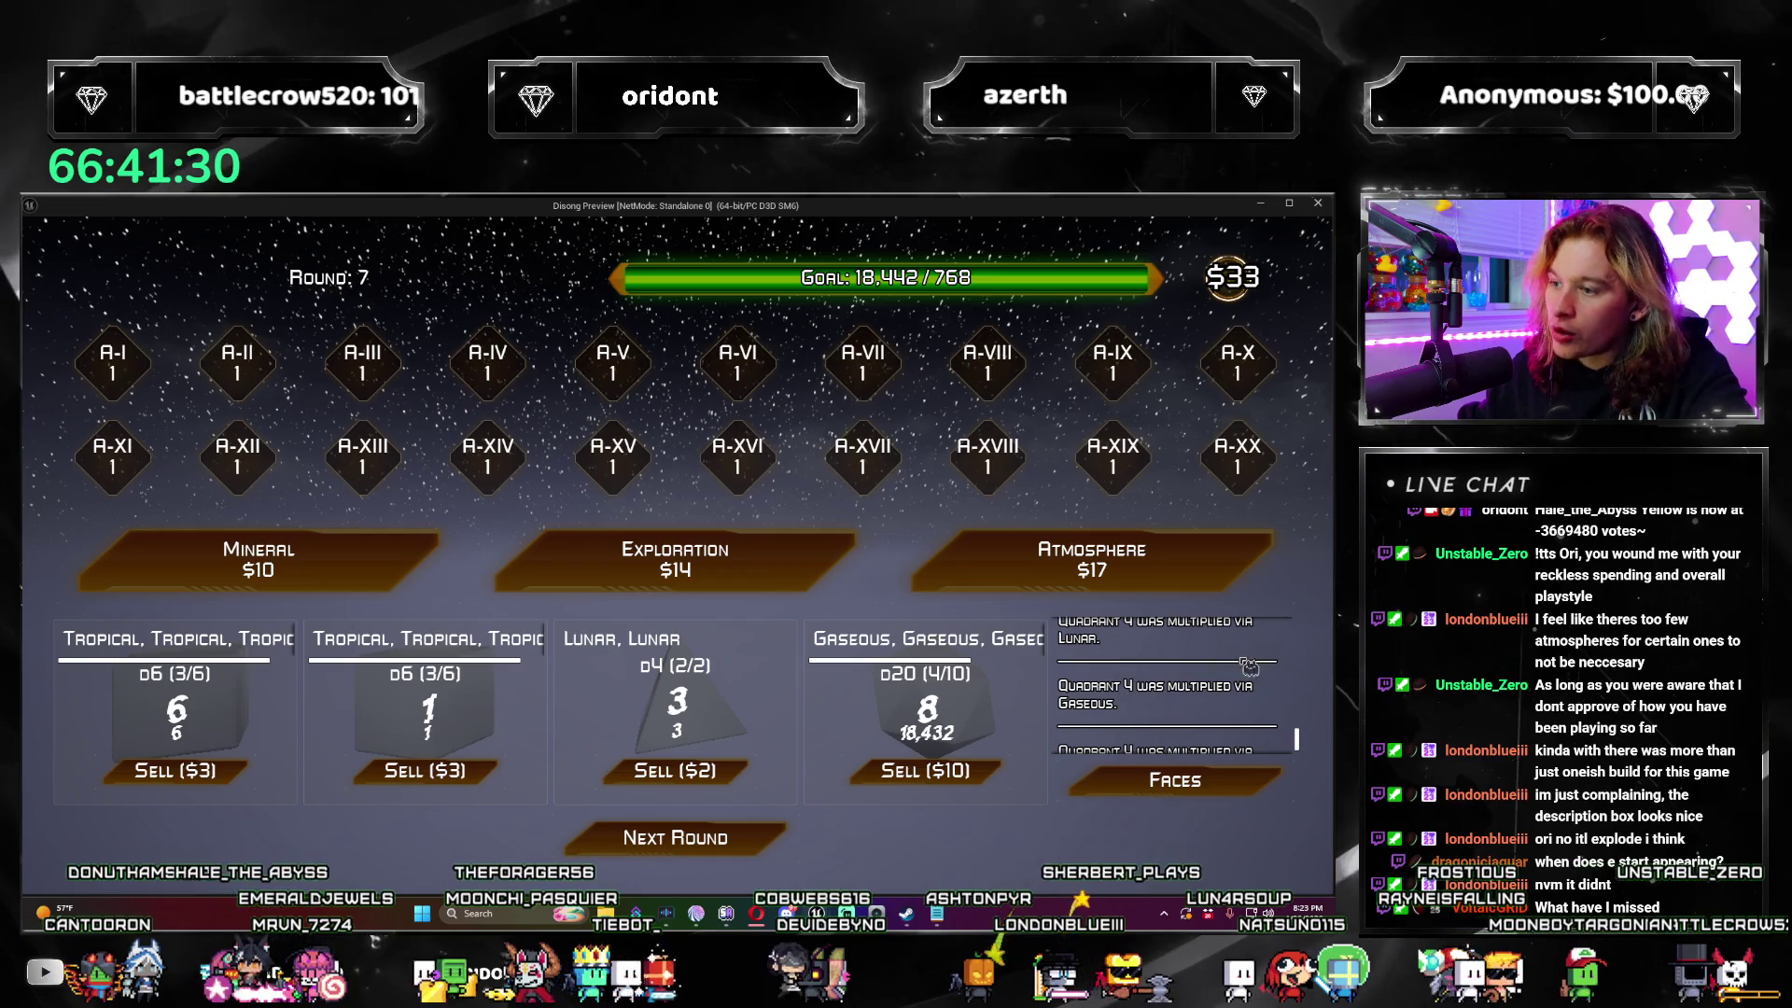
scroll(1256, 699, down, 1)
scroll(1210, 632, down, 3)
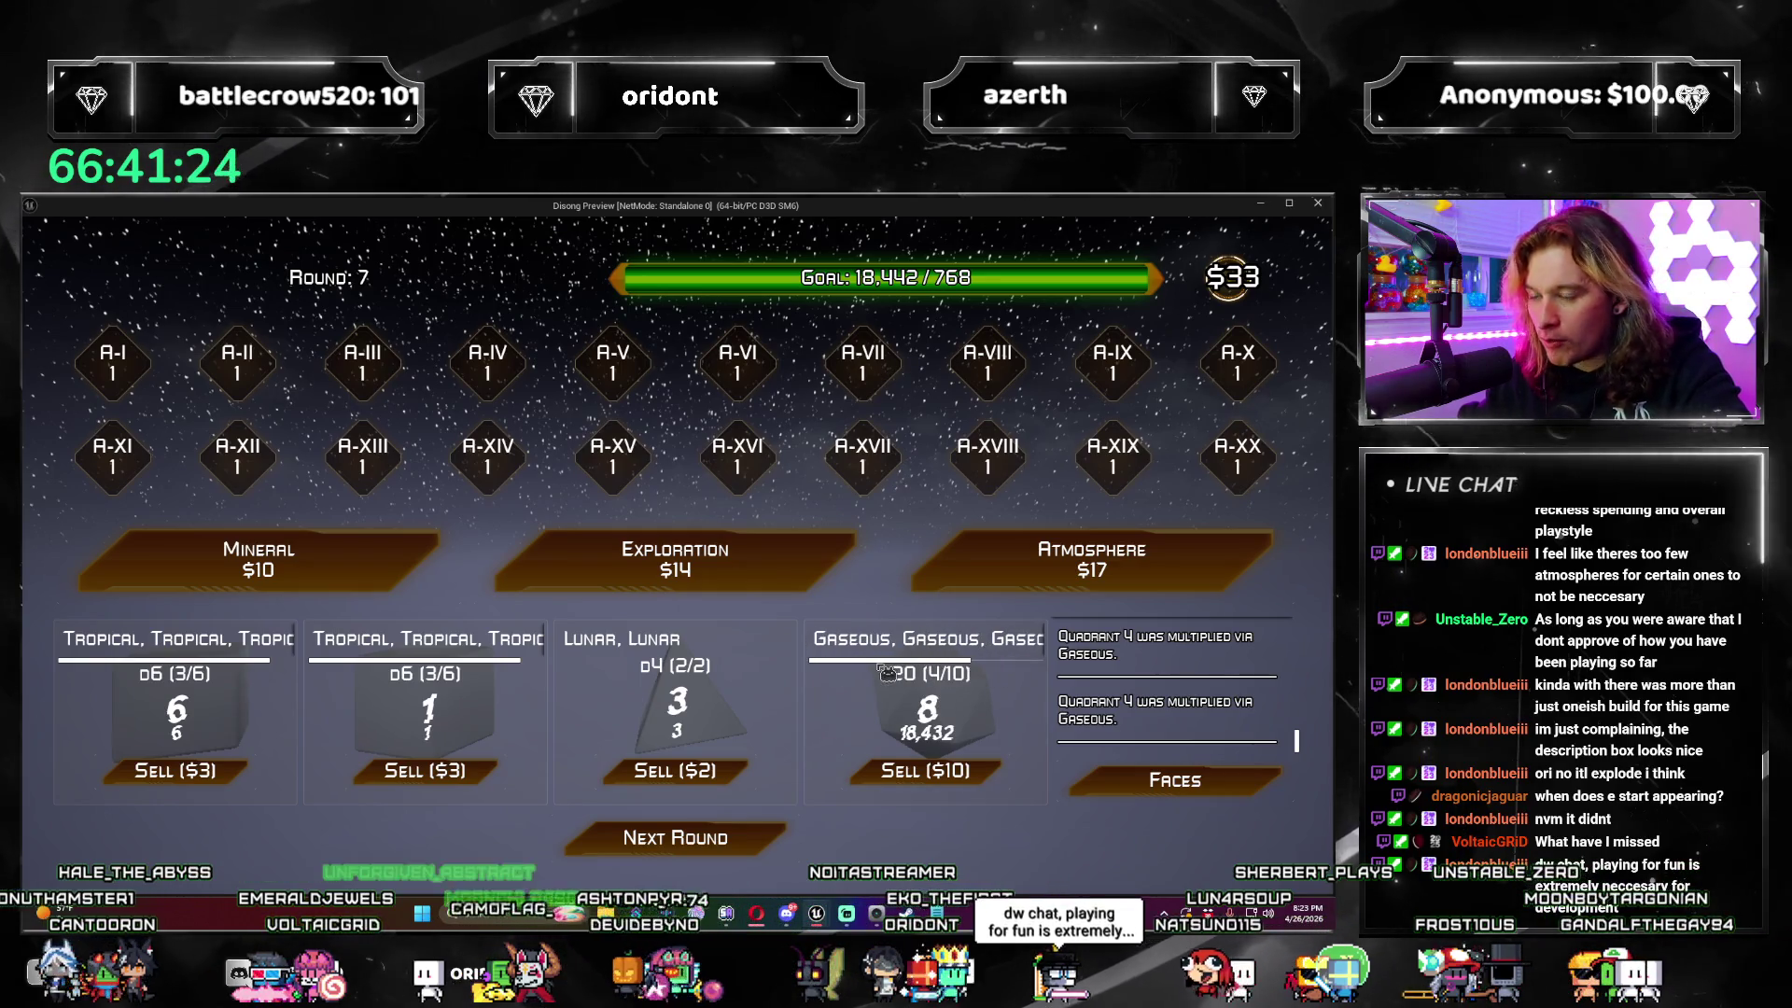
mouse_move(1040, 655)
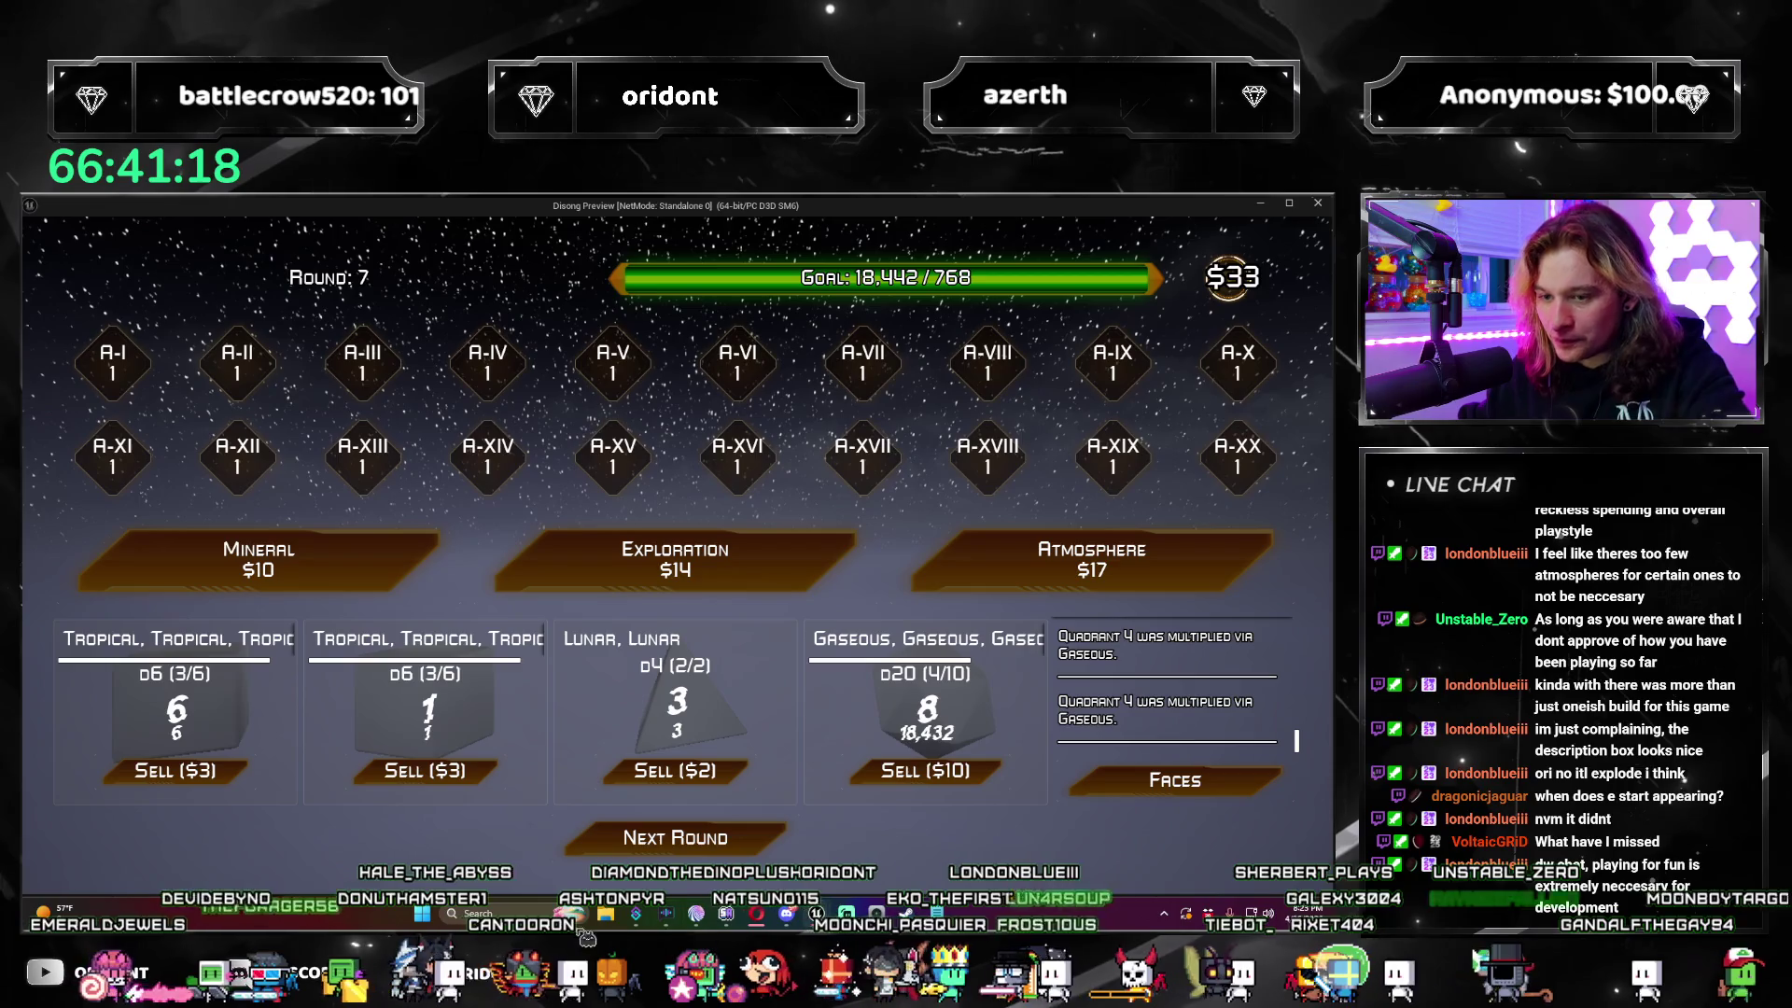
click(490, 915)
text(calc)
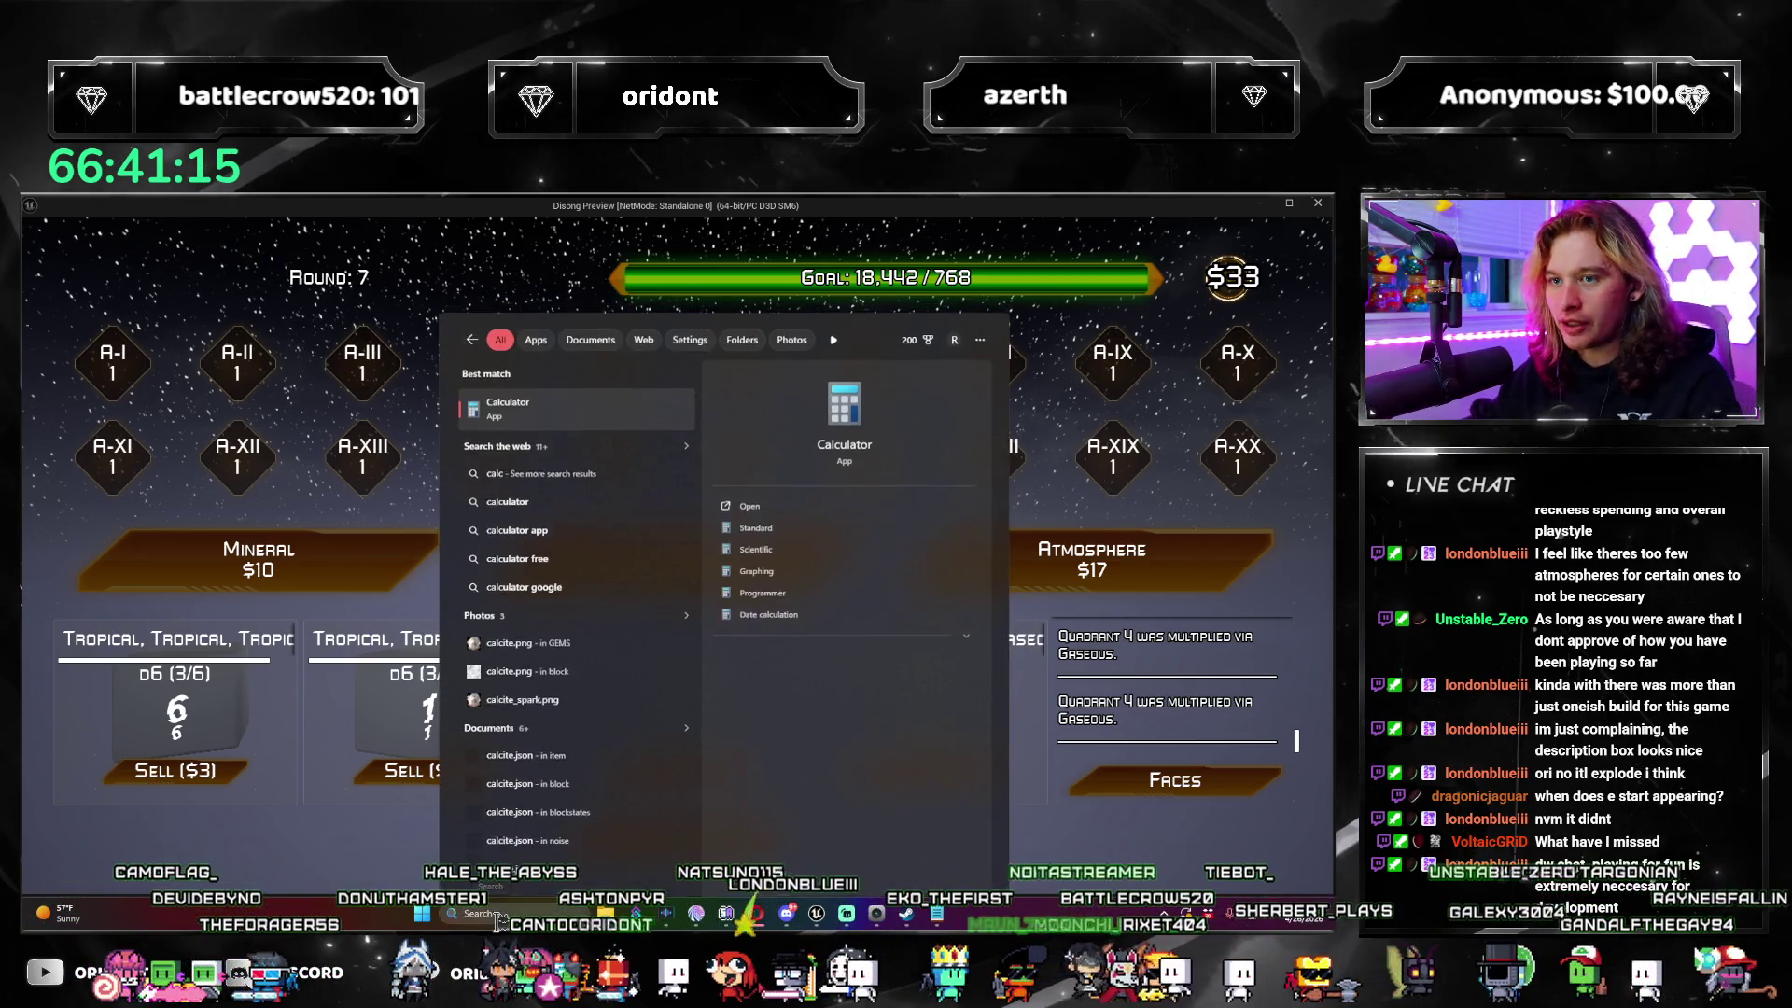
key(Return)
drag(1015, 392, 331, 389)
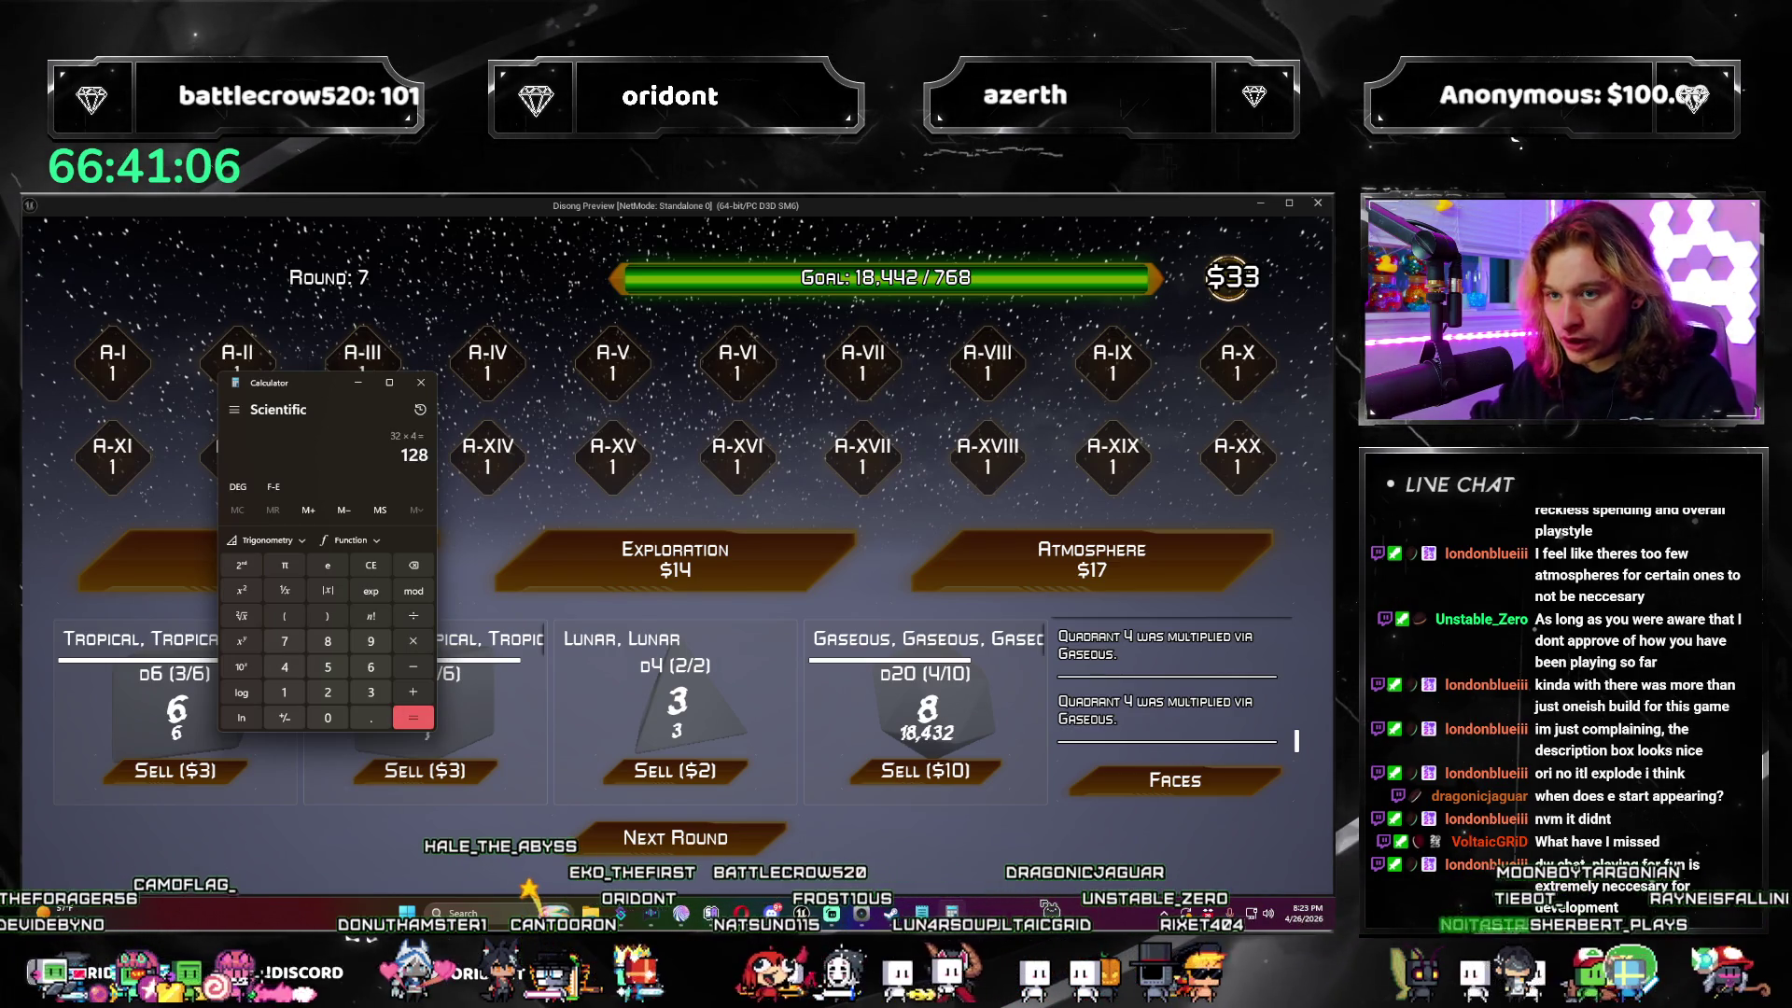
text(4*)
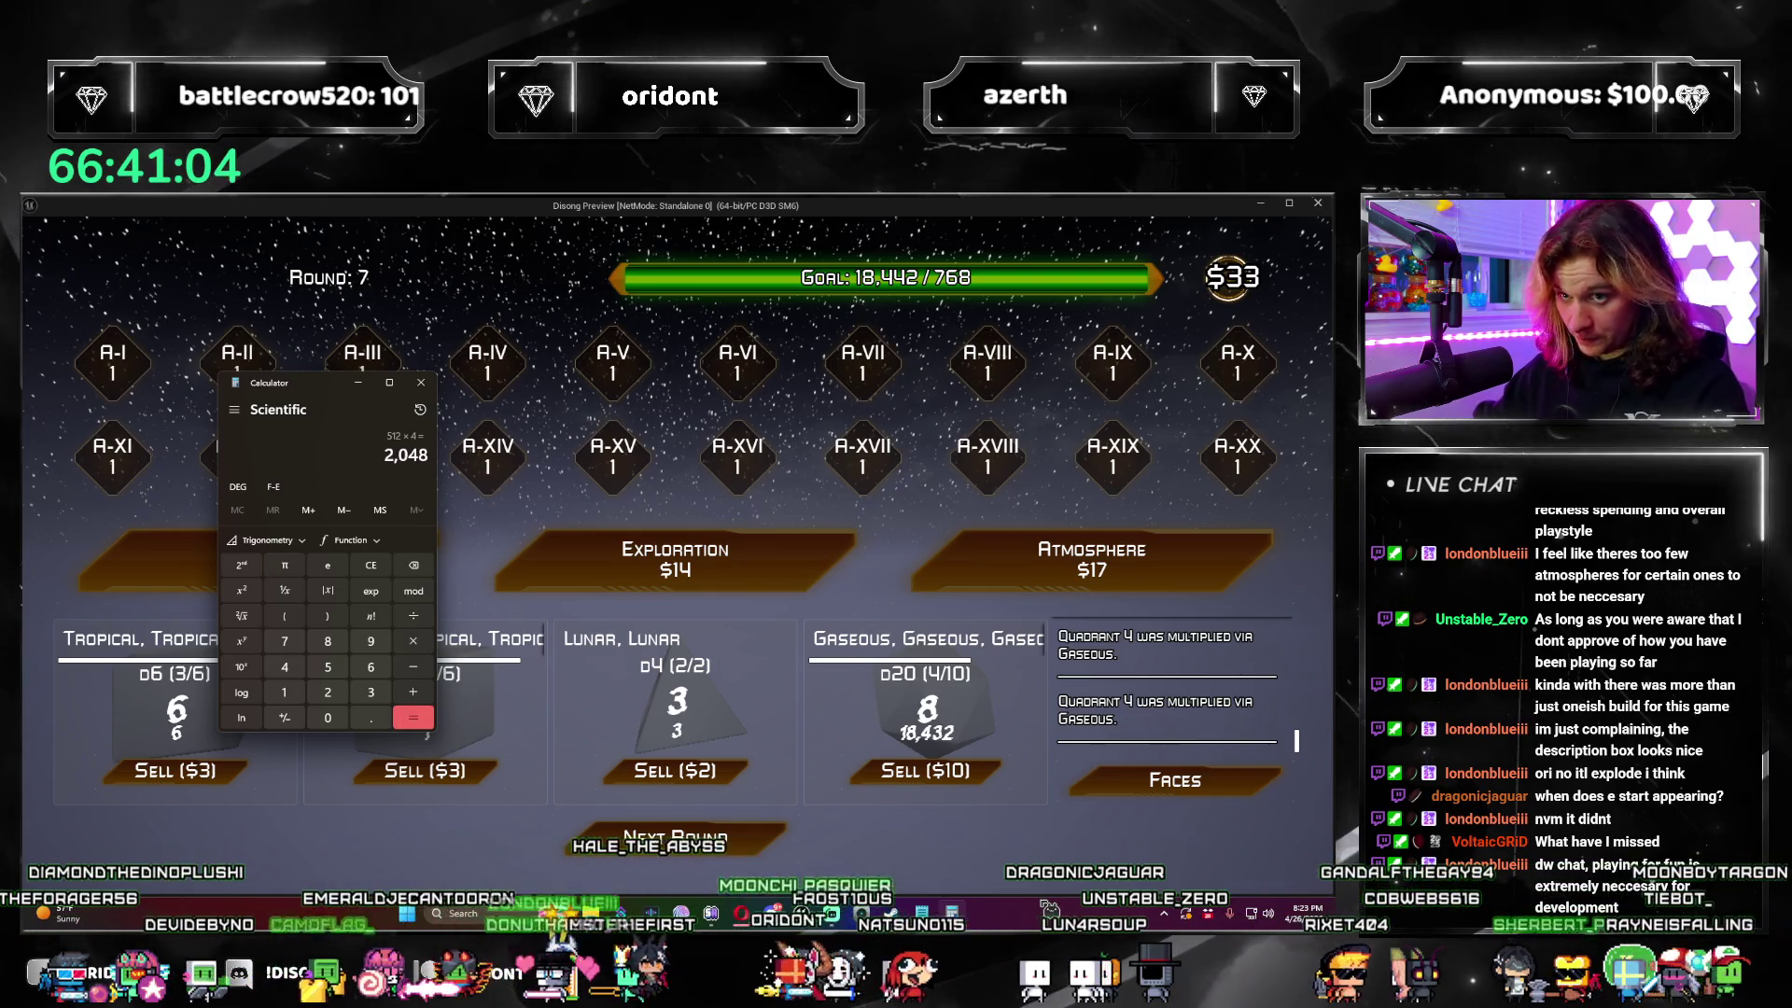
text(3*3)
key(Return)
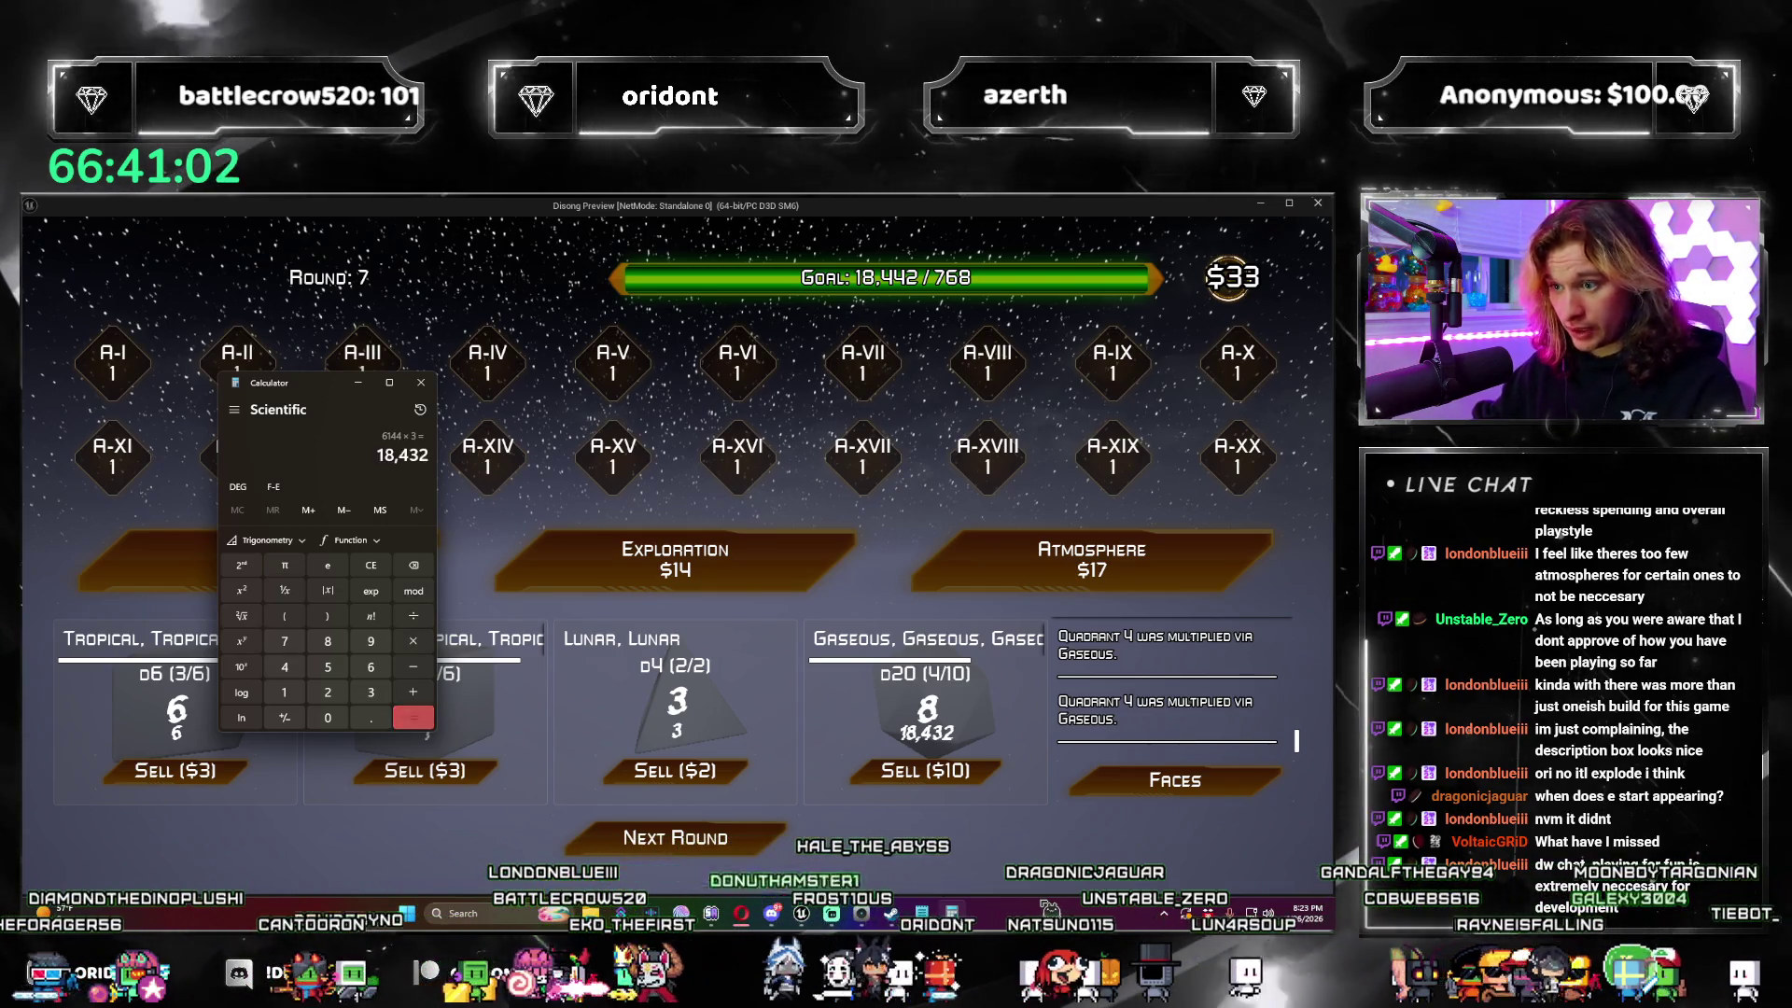
key(alt+F4)
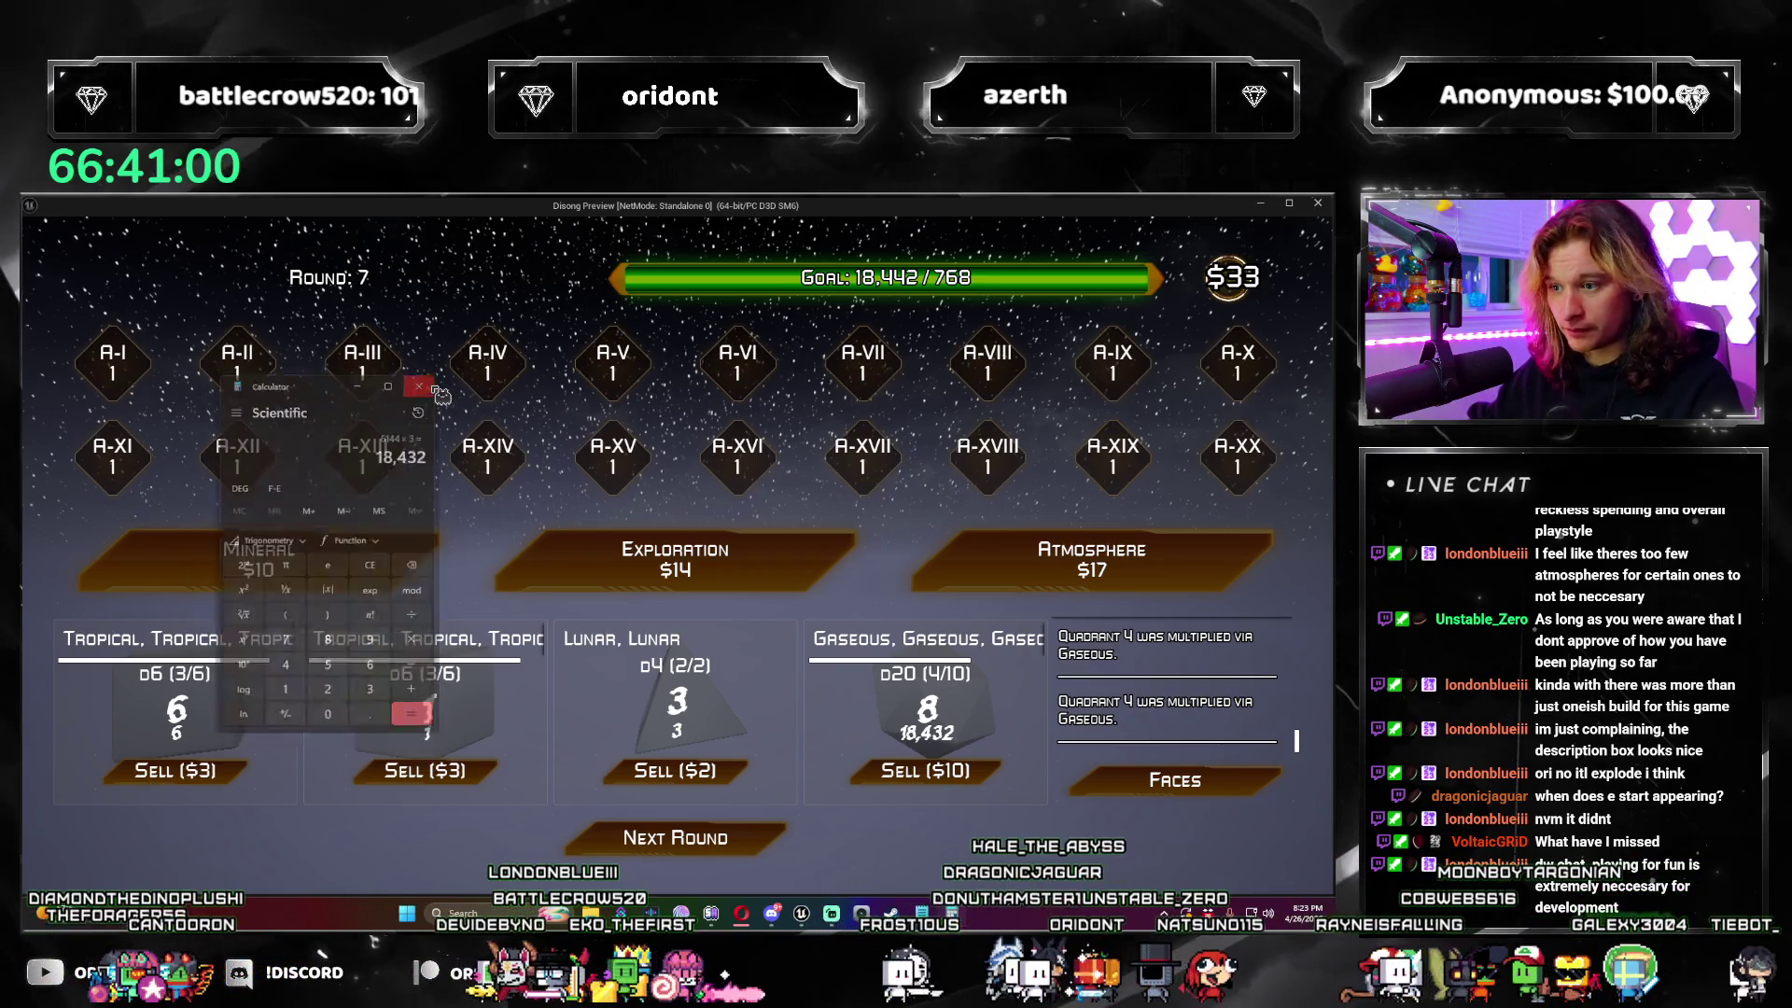
click(767, 845)
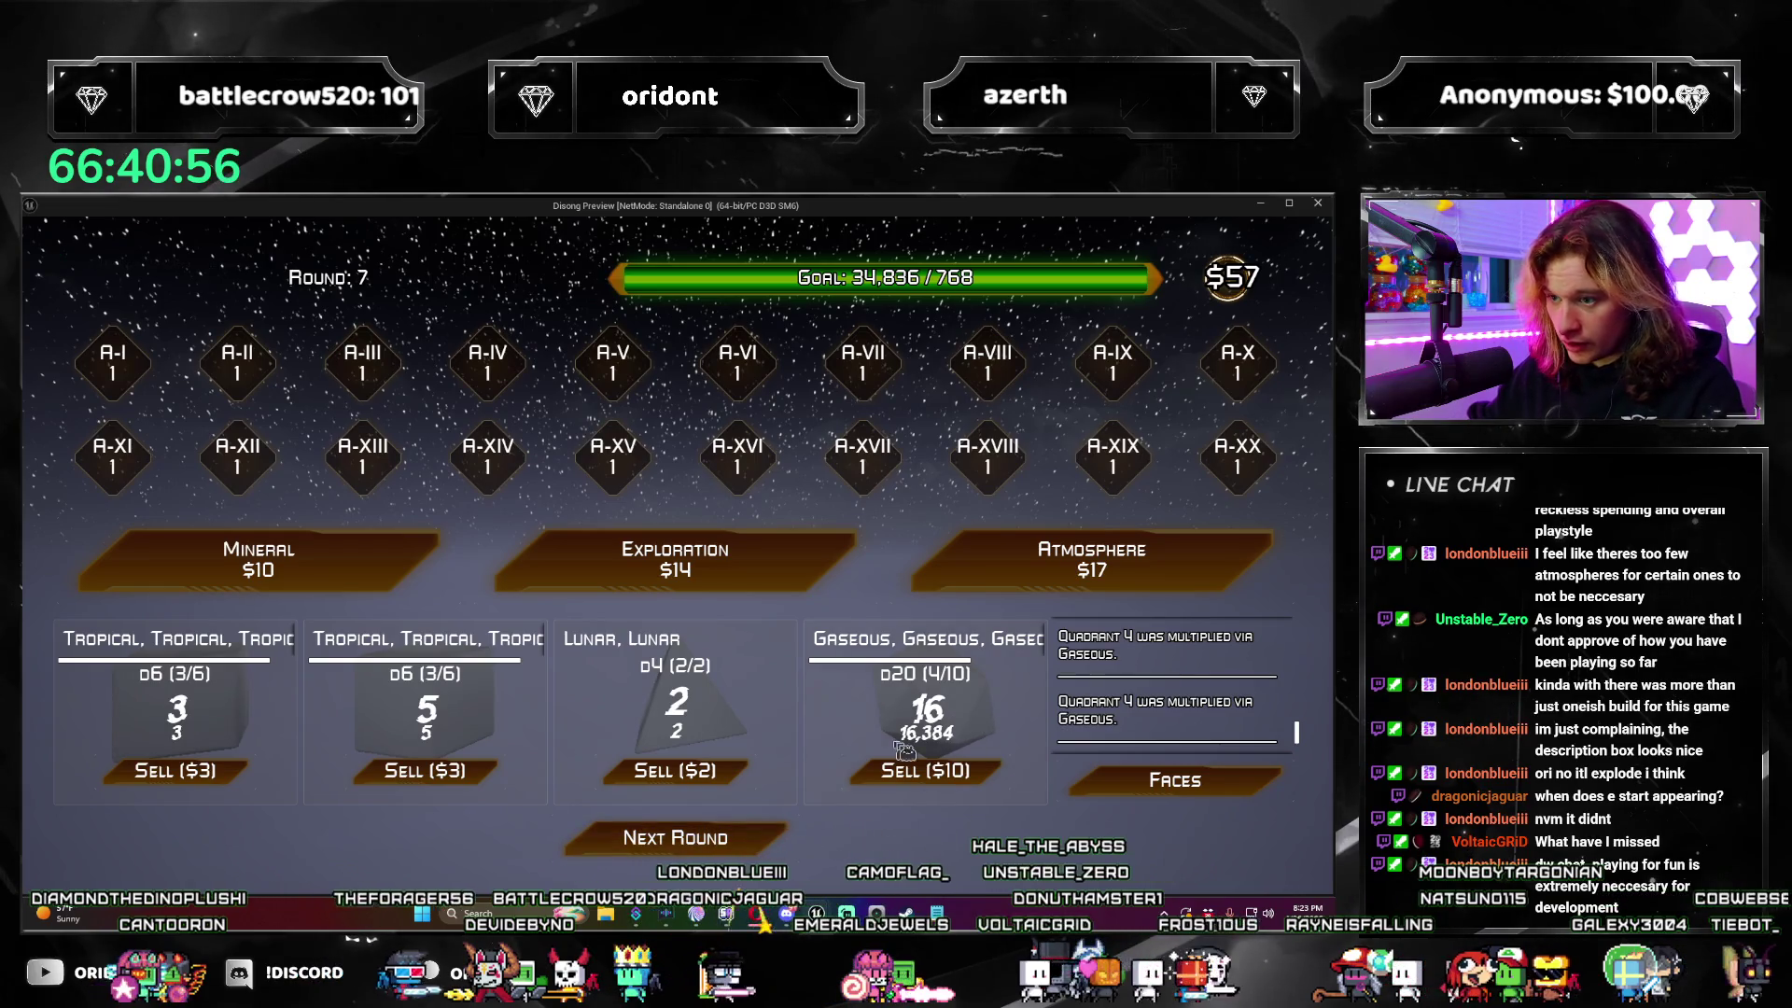
Step: Roll once more, then buy an Atmosphere upgrade and skip the Superhot, Acidic and Oxygen Poor cards
click(771, 839)
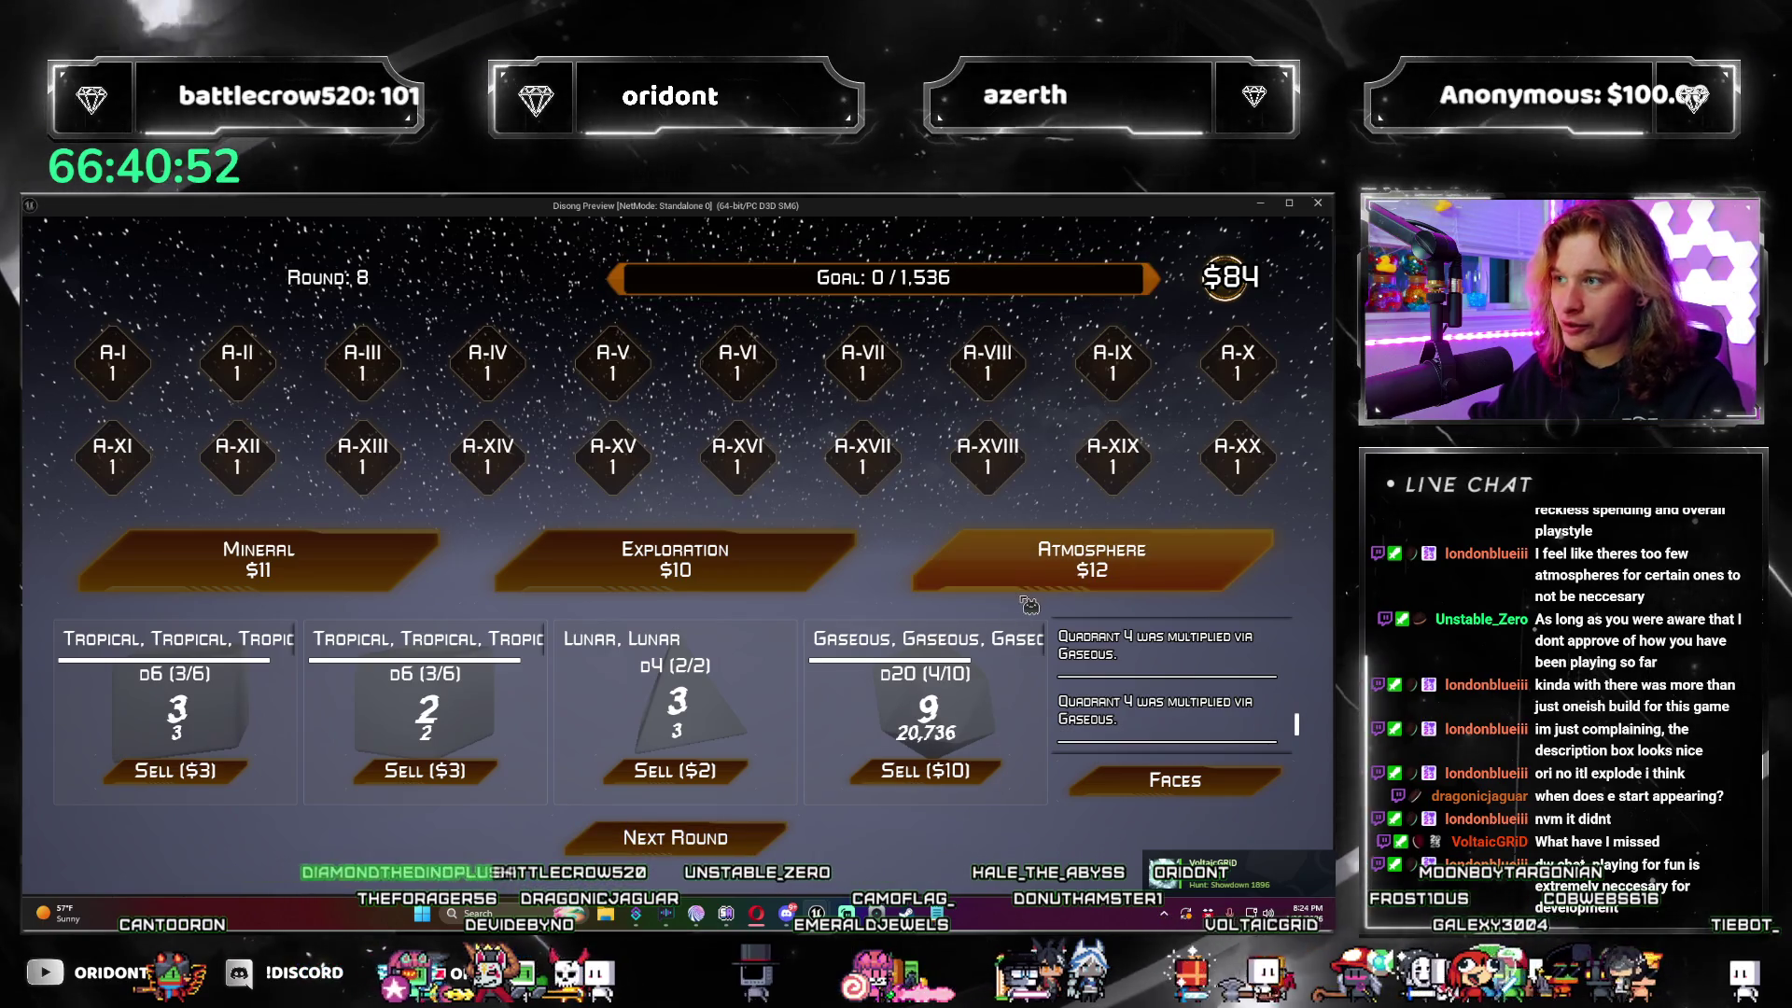
click(1083, 560)
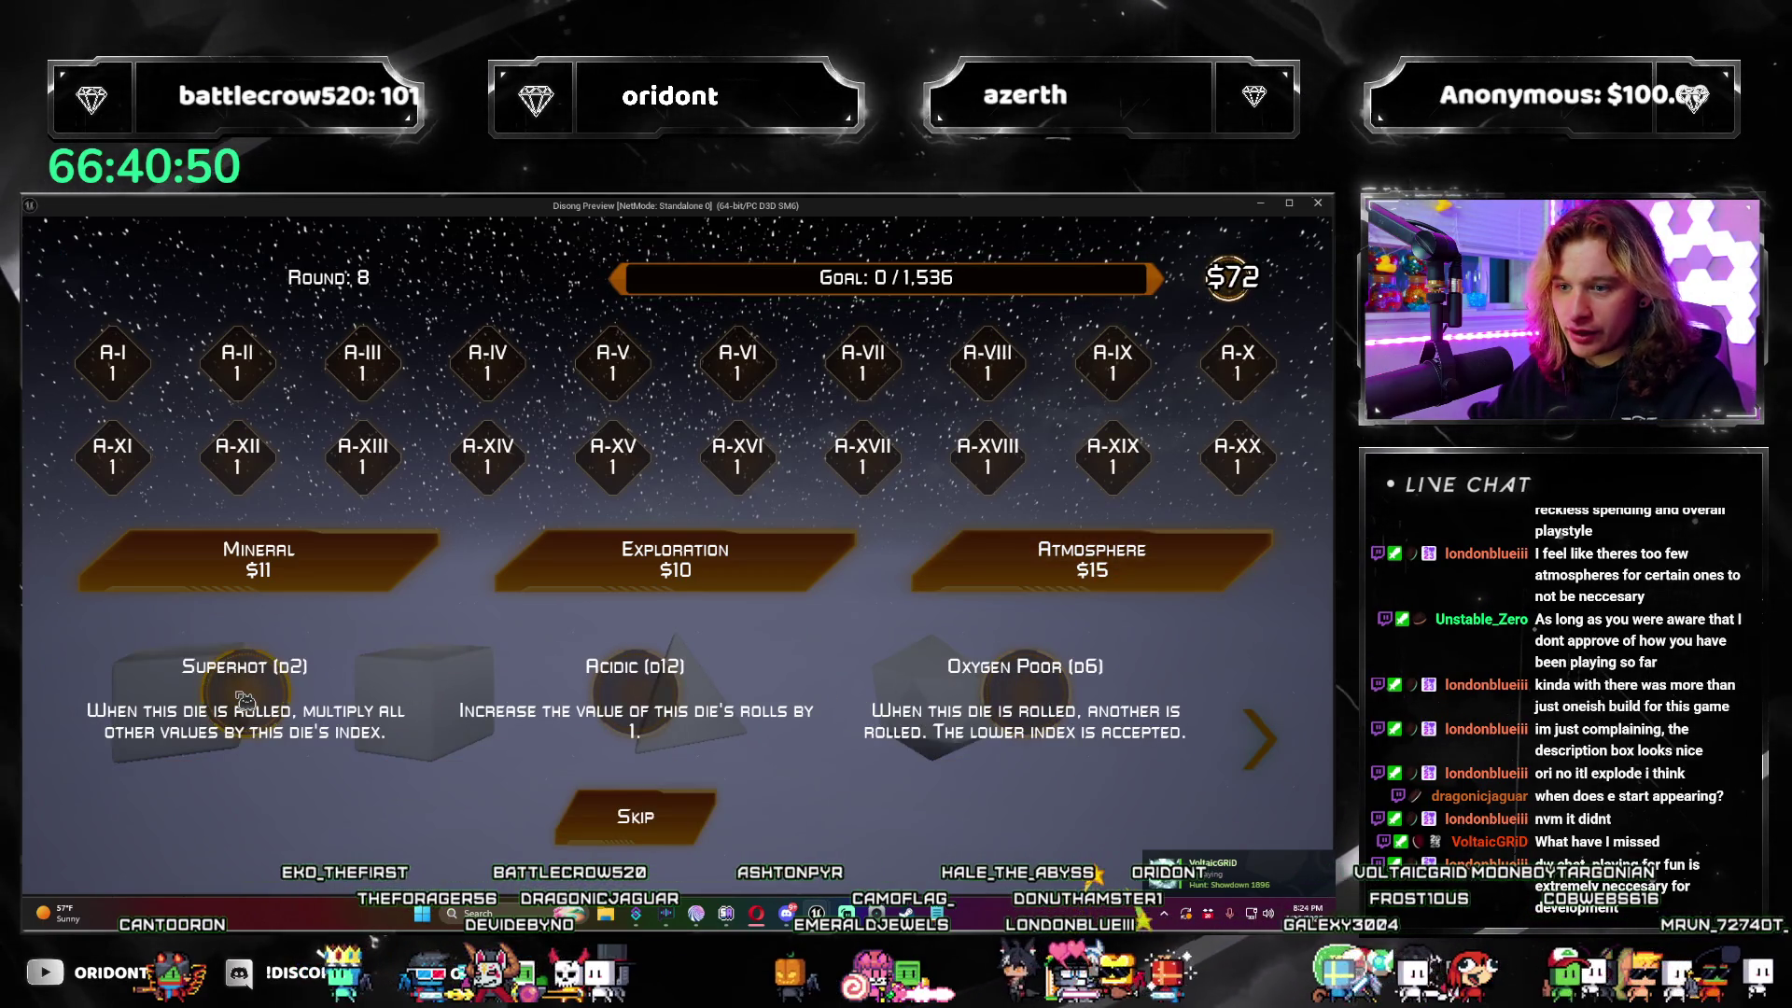
click(709, 822)
Step: Buy three Exploration upgrades, taking Orbital Collision and Core Enforcement and skipping one offer
click(709, 565)
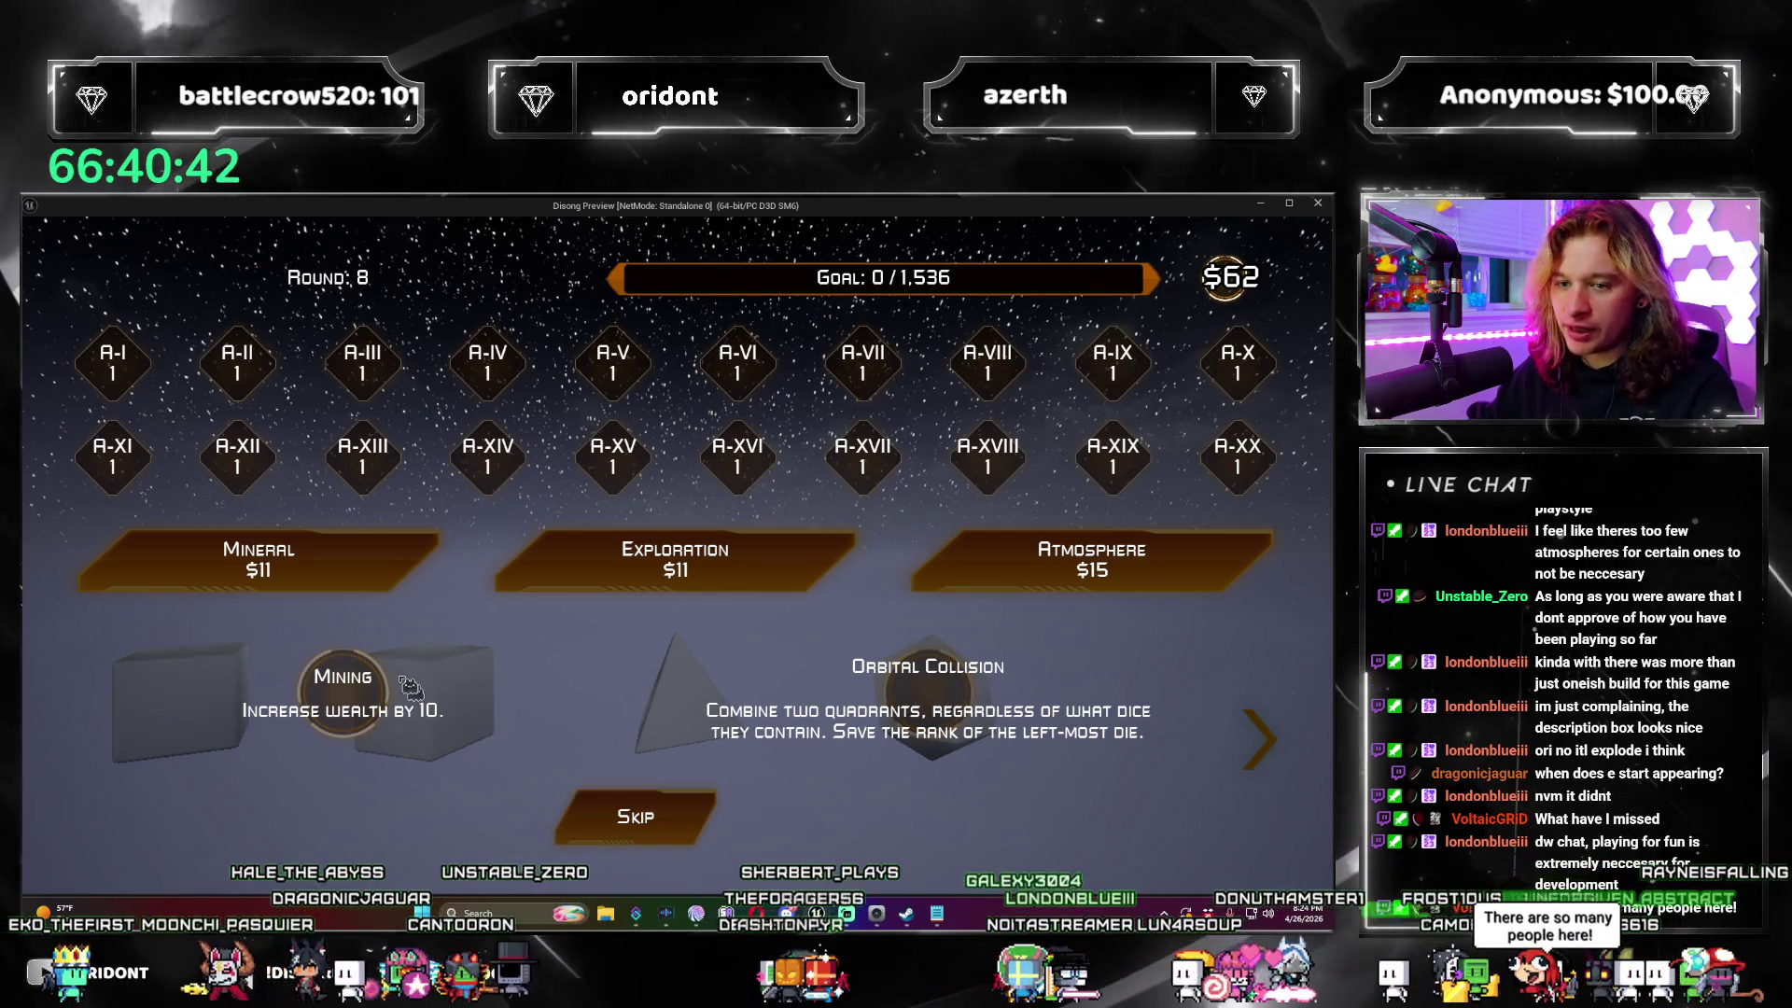
click(845, 737)
click(767, 583)
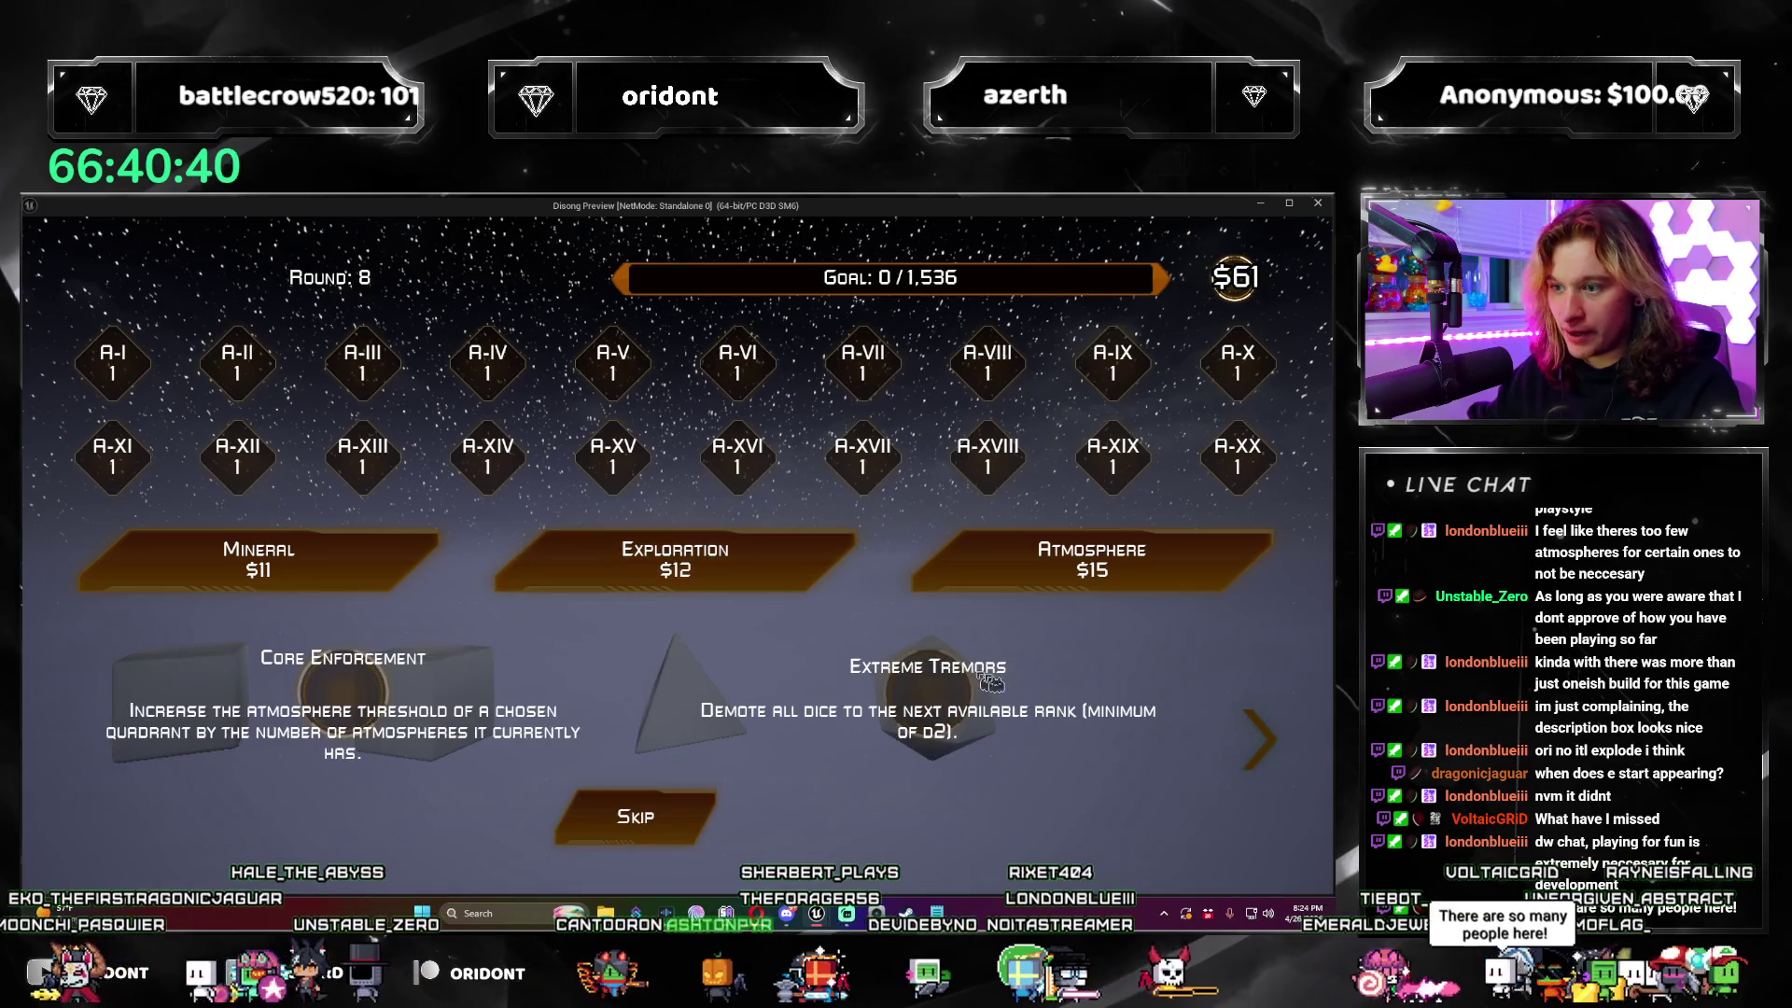
click(349, 690)
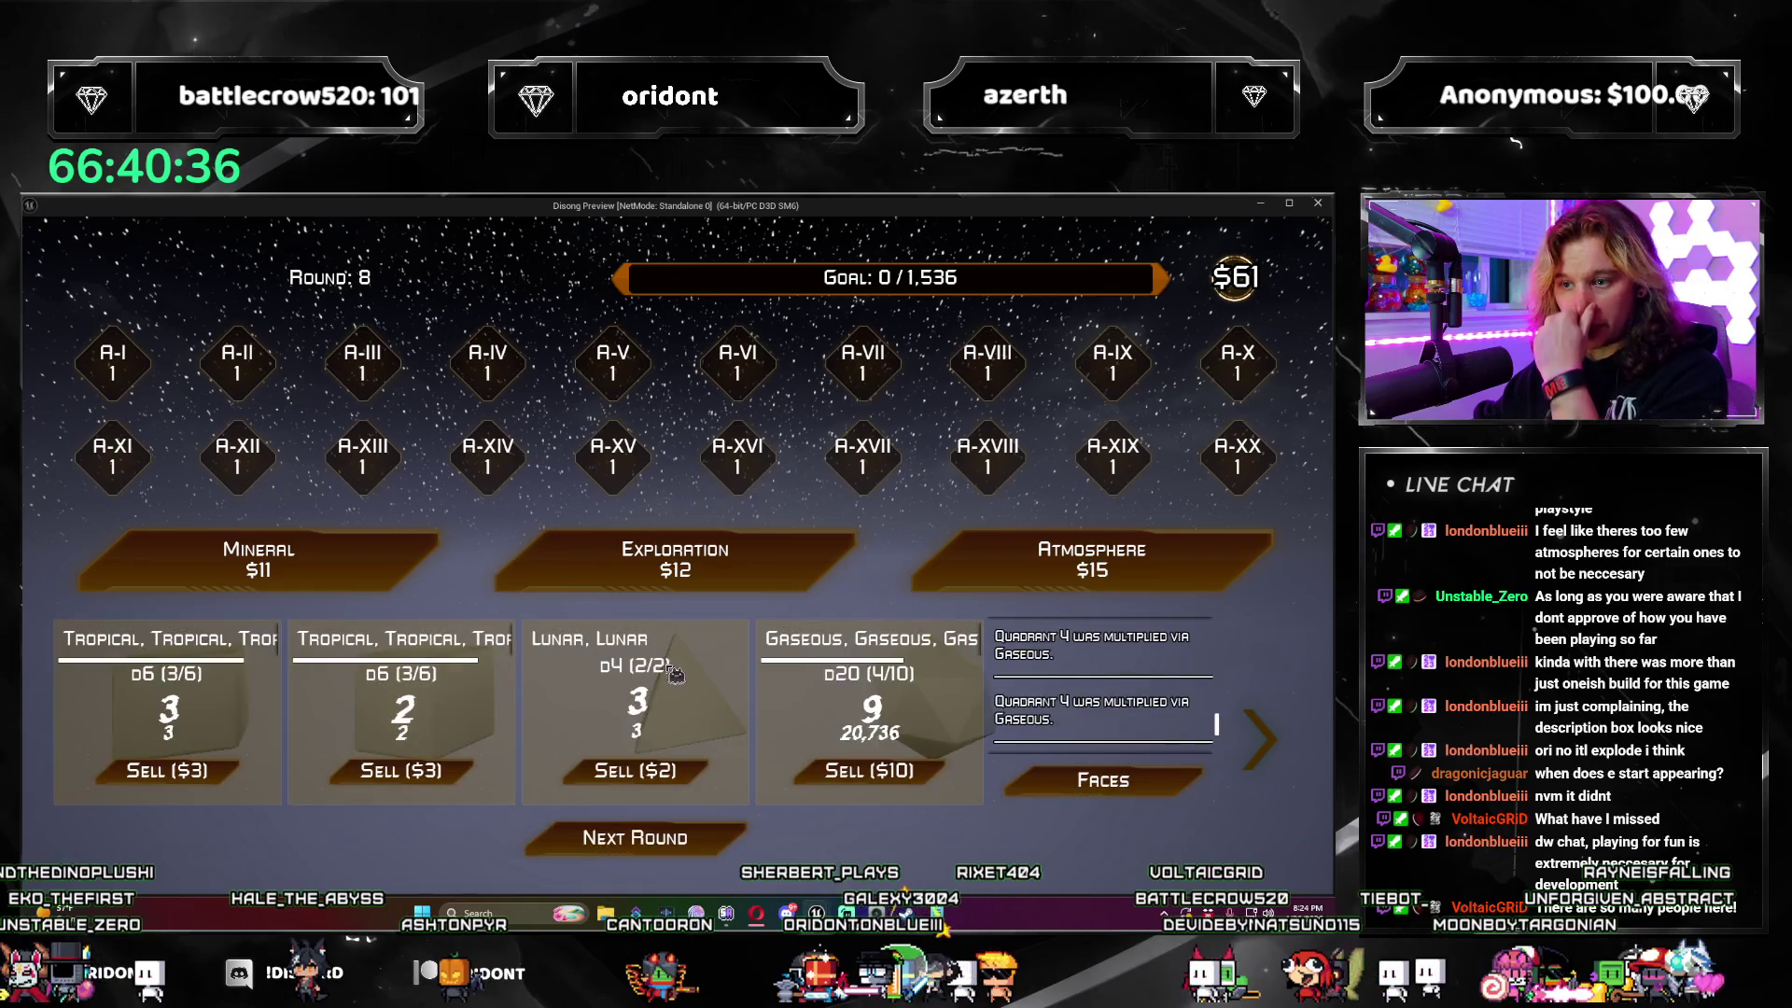
click(792, 581)
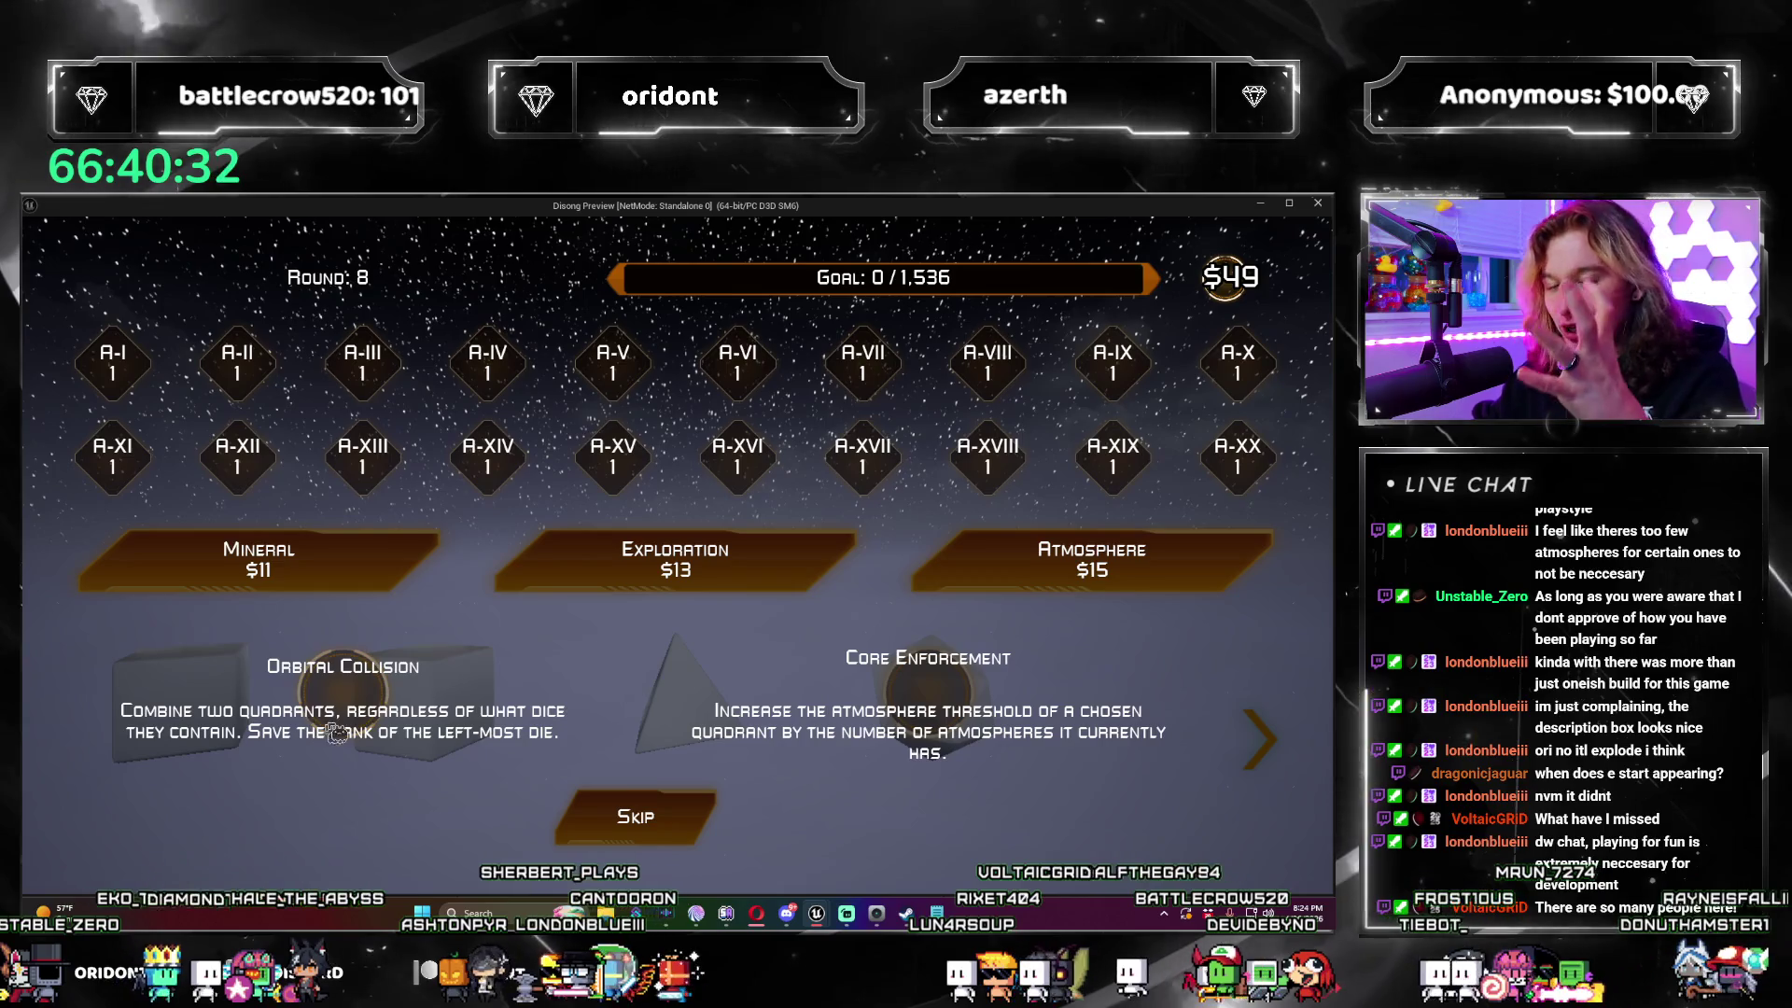
click(961, 691)
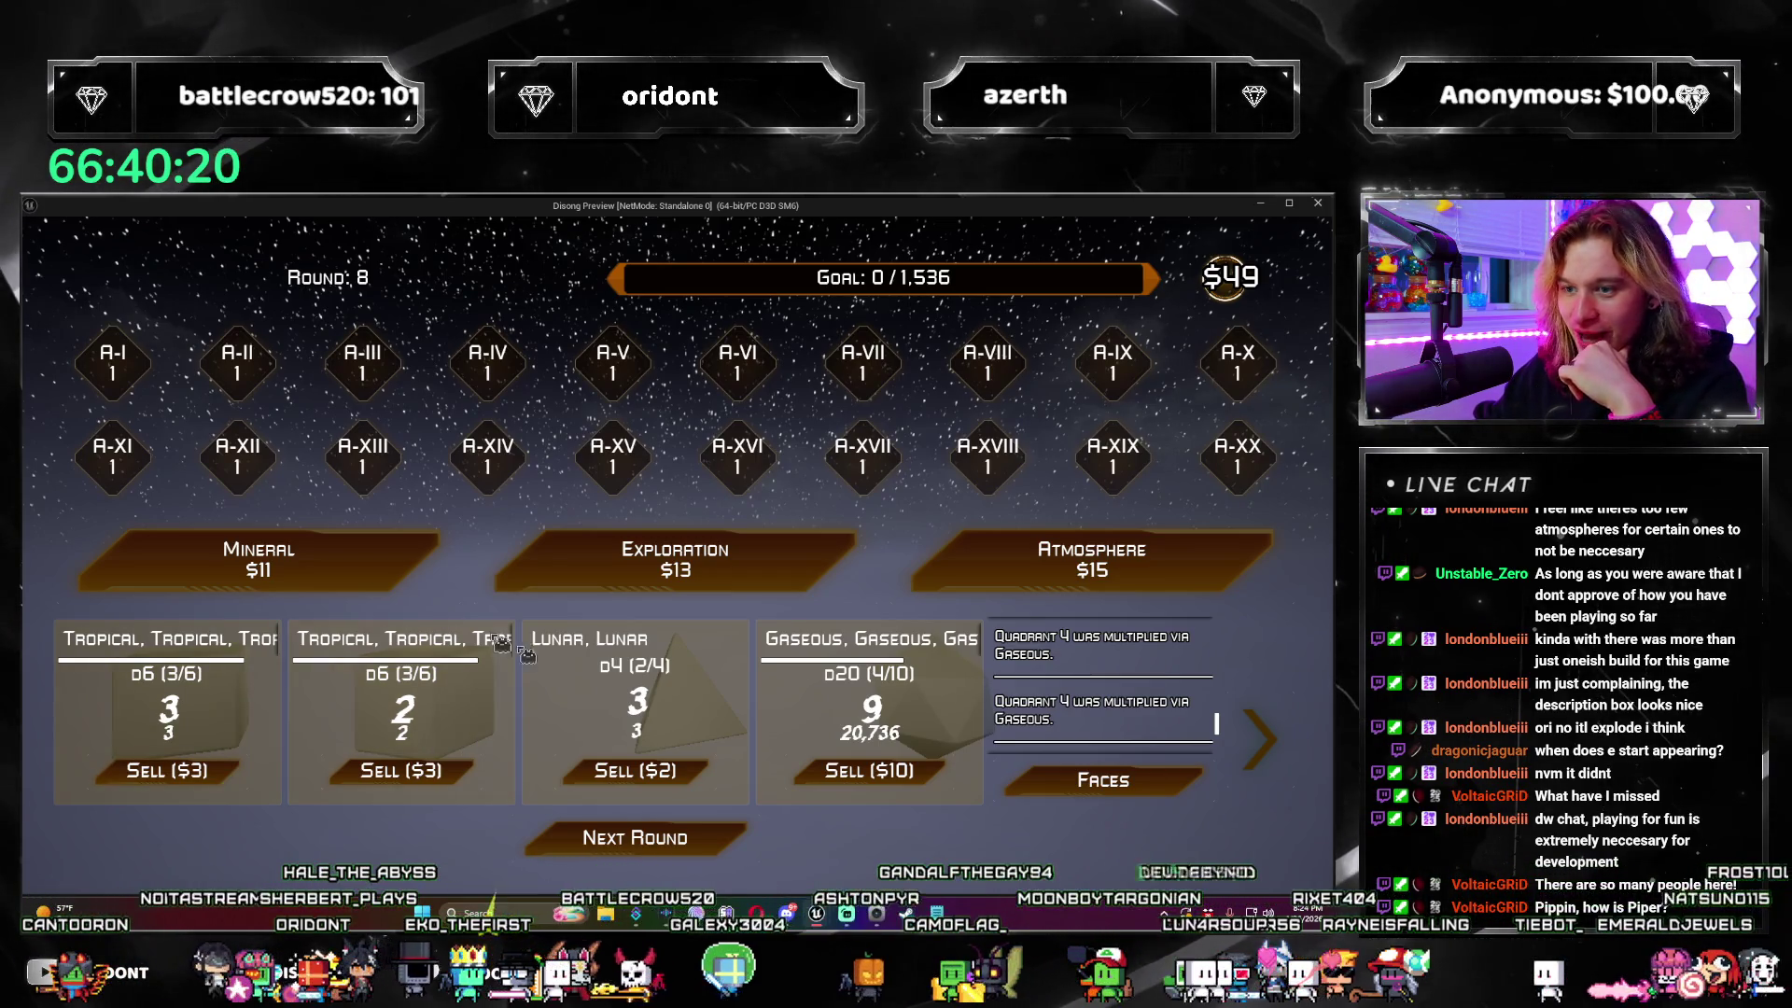
Step: Buy three Exploration packs, taking Harvesting Fleet to lift all ascensions to 2, then roll past 1,536
click(794, 585)
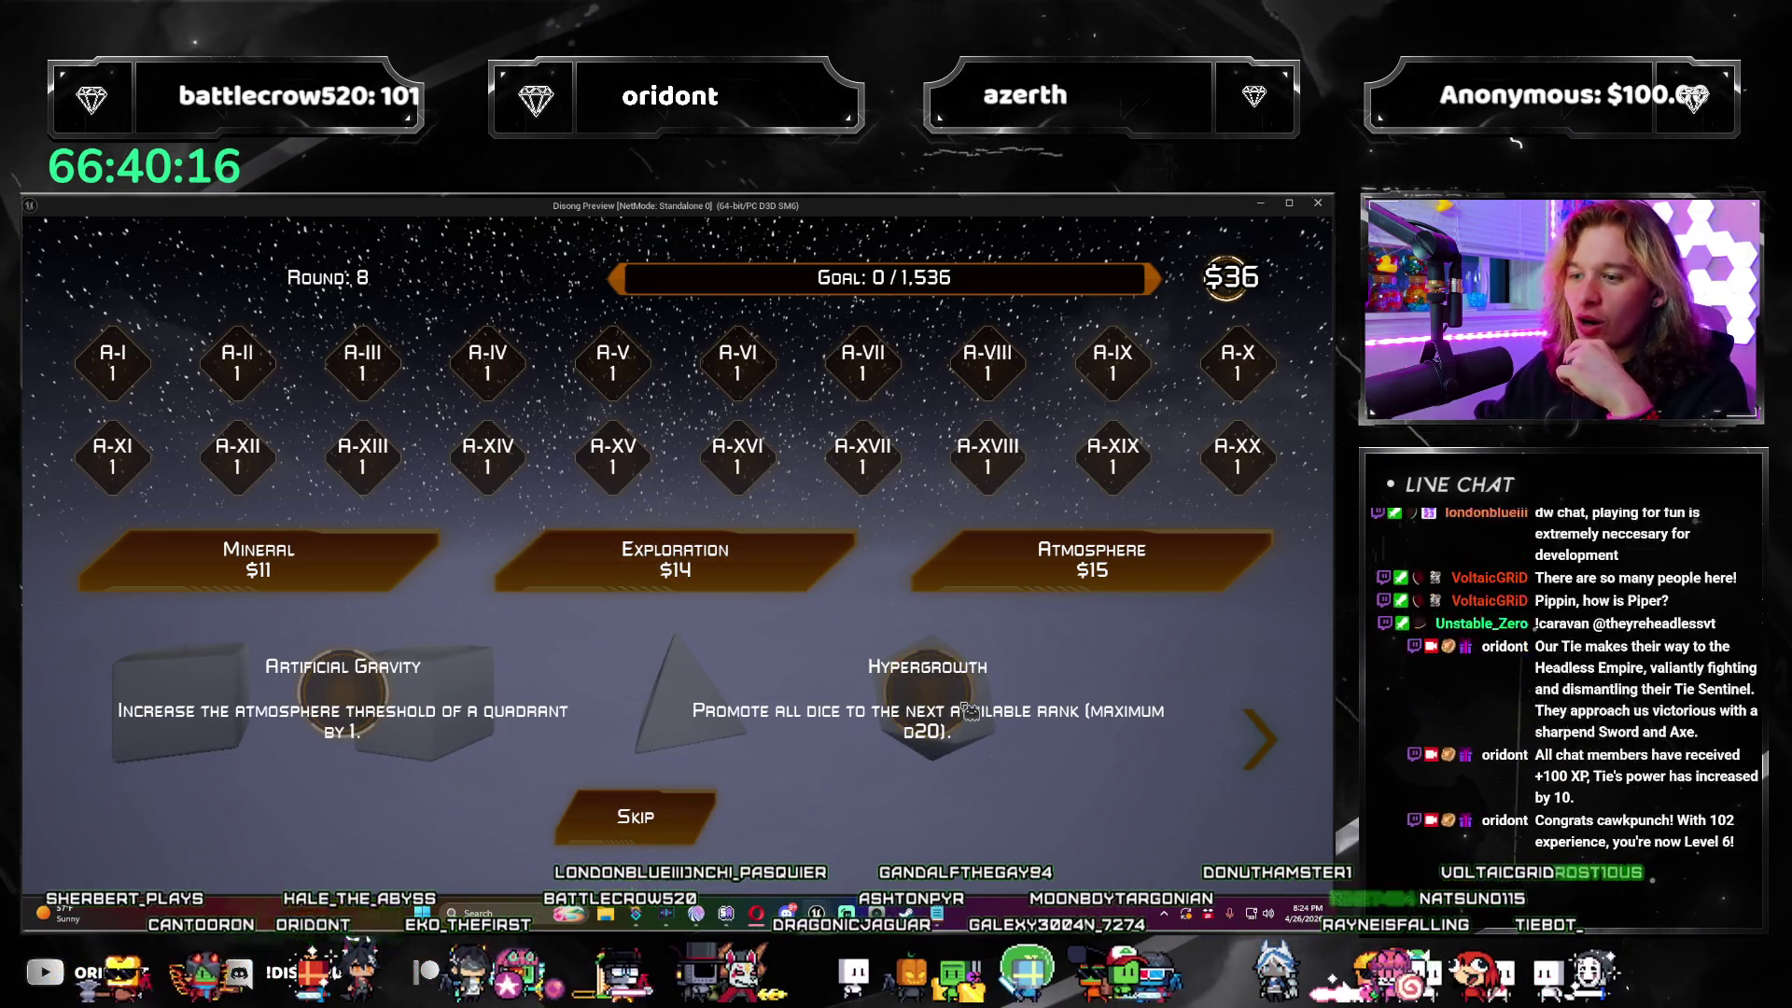
click(377, 695)
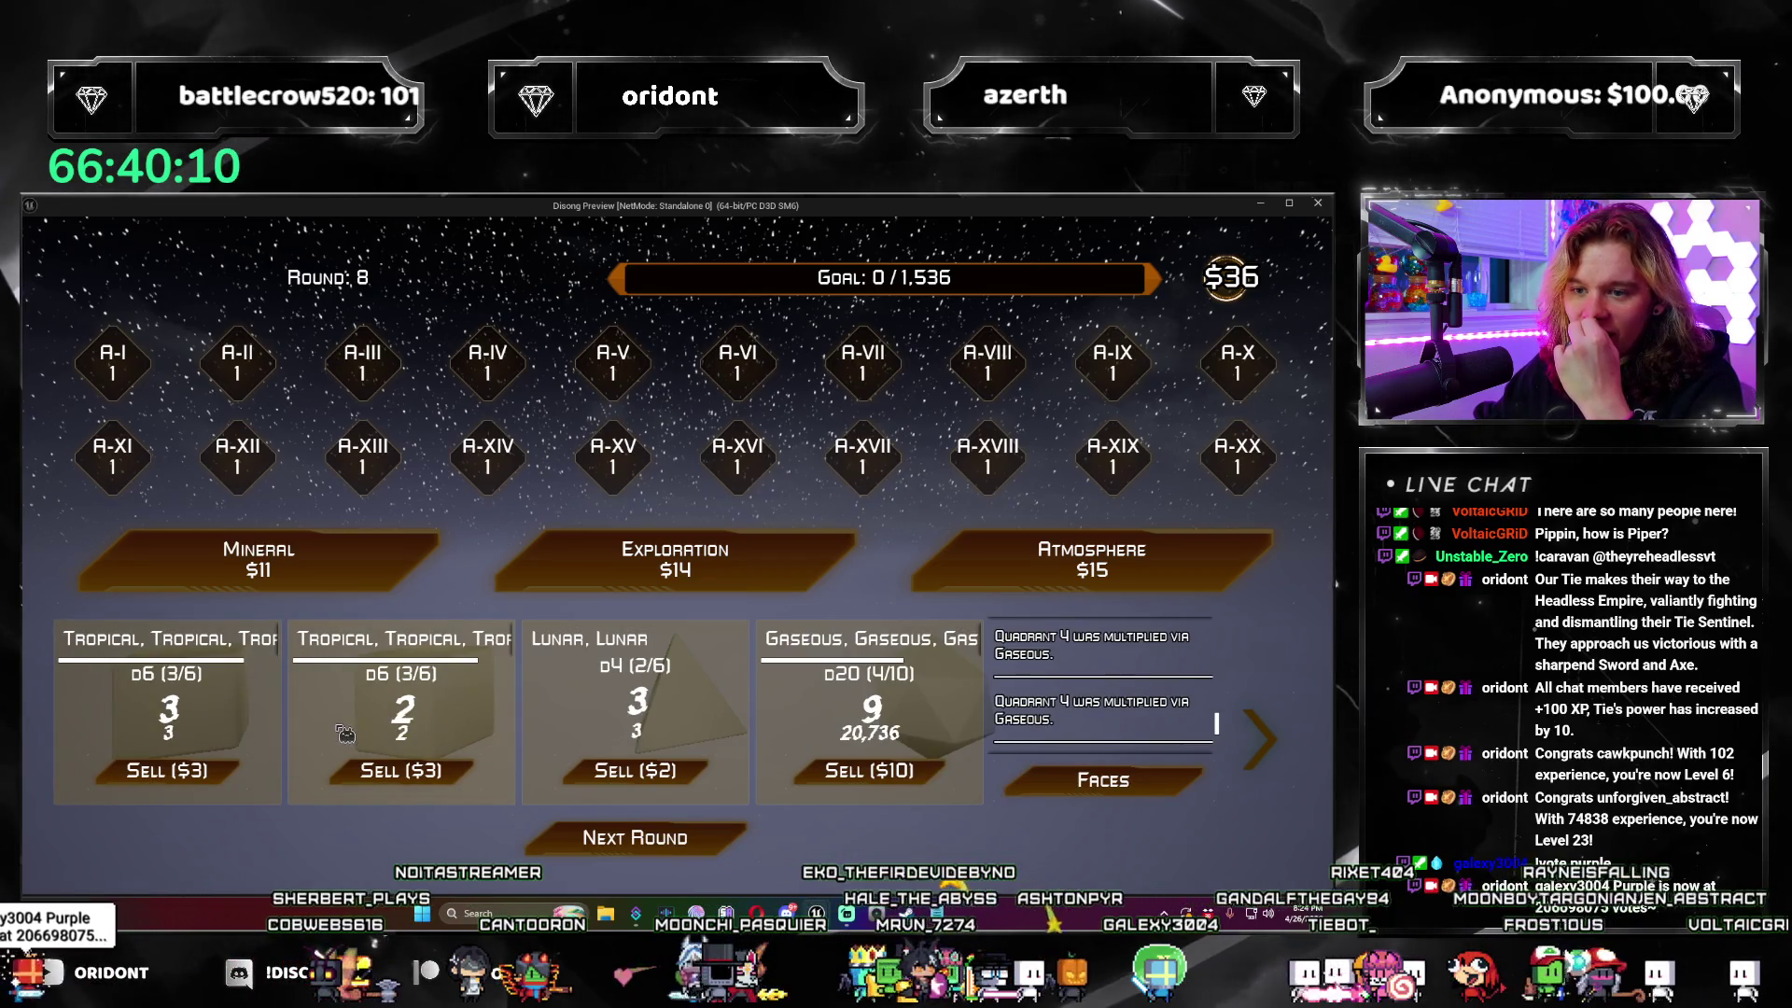
click(812, 560)
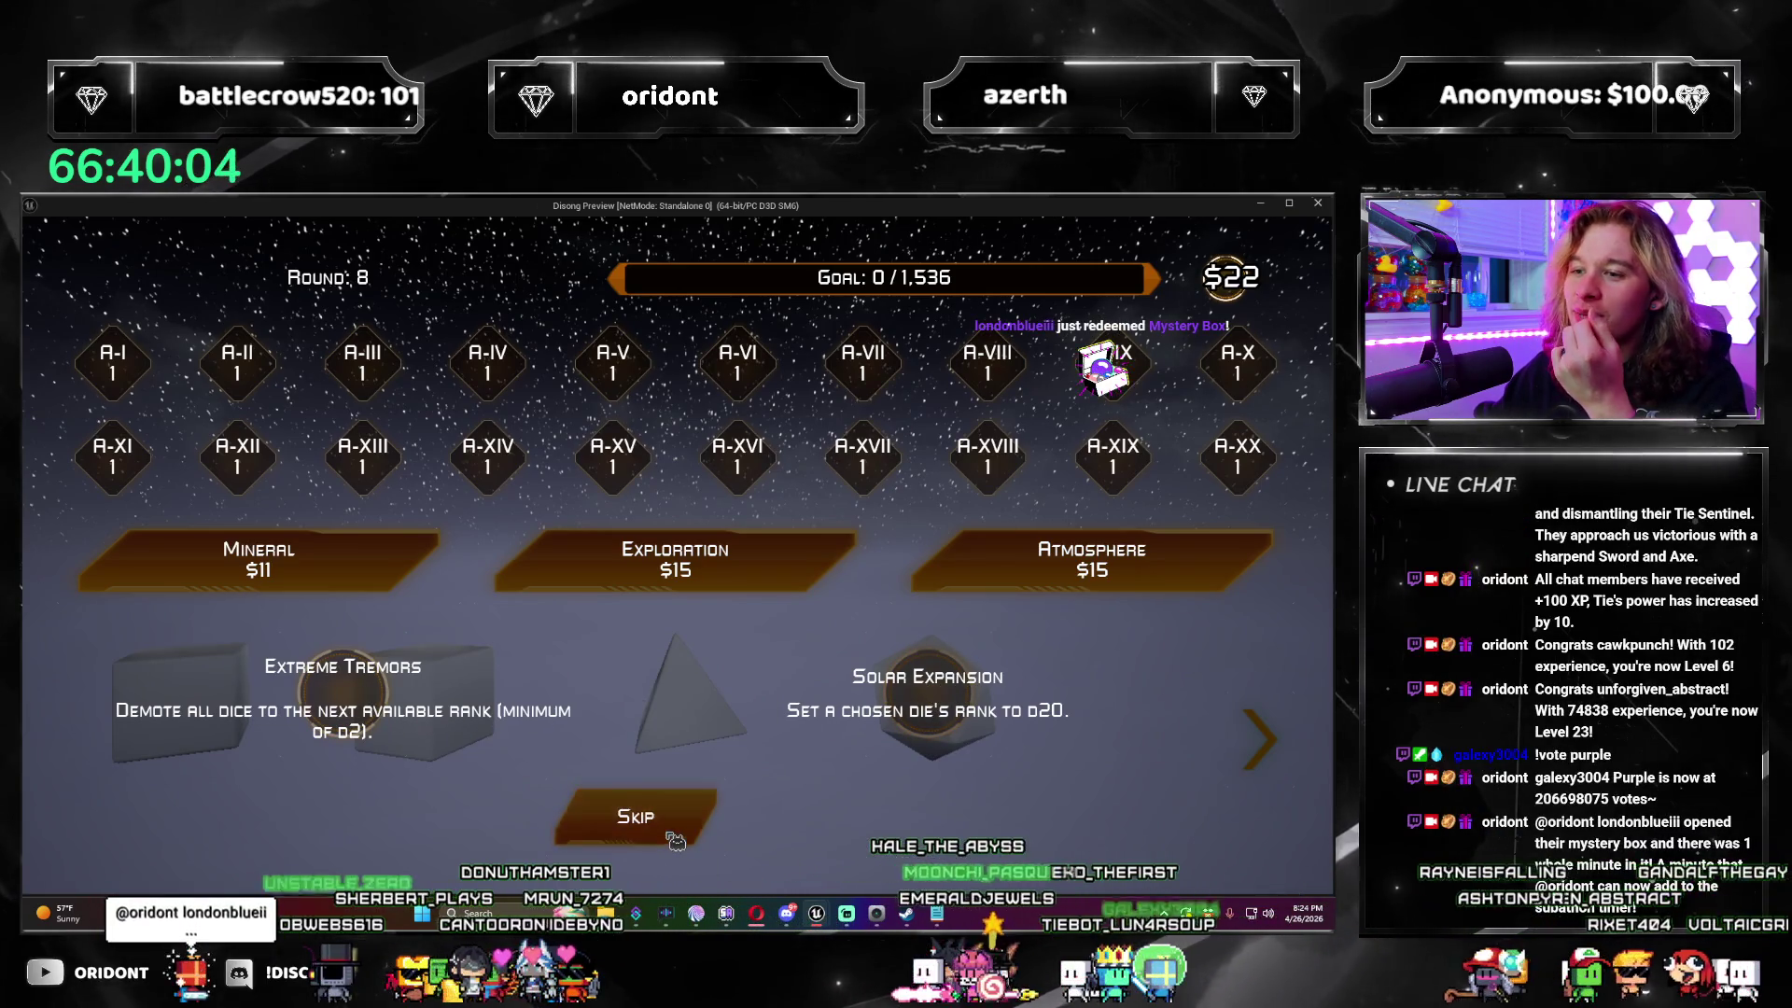
click(929, 695)
click(675, 560)
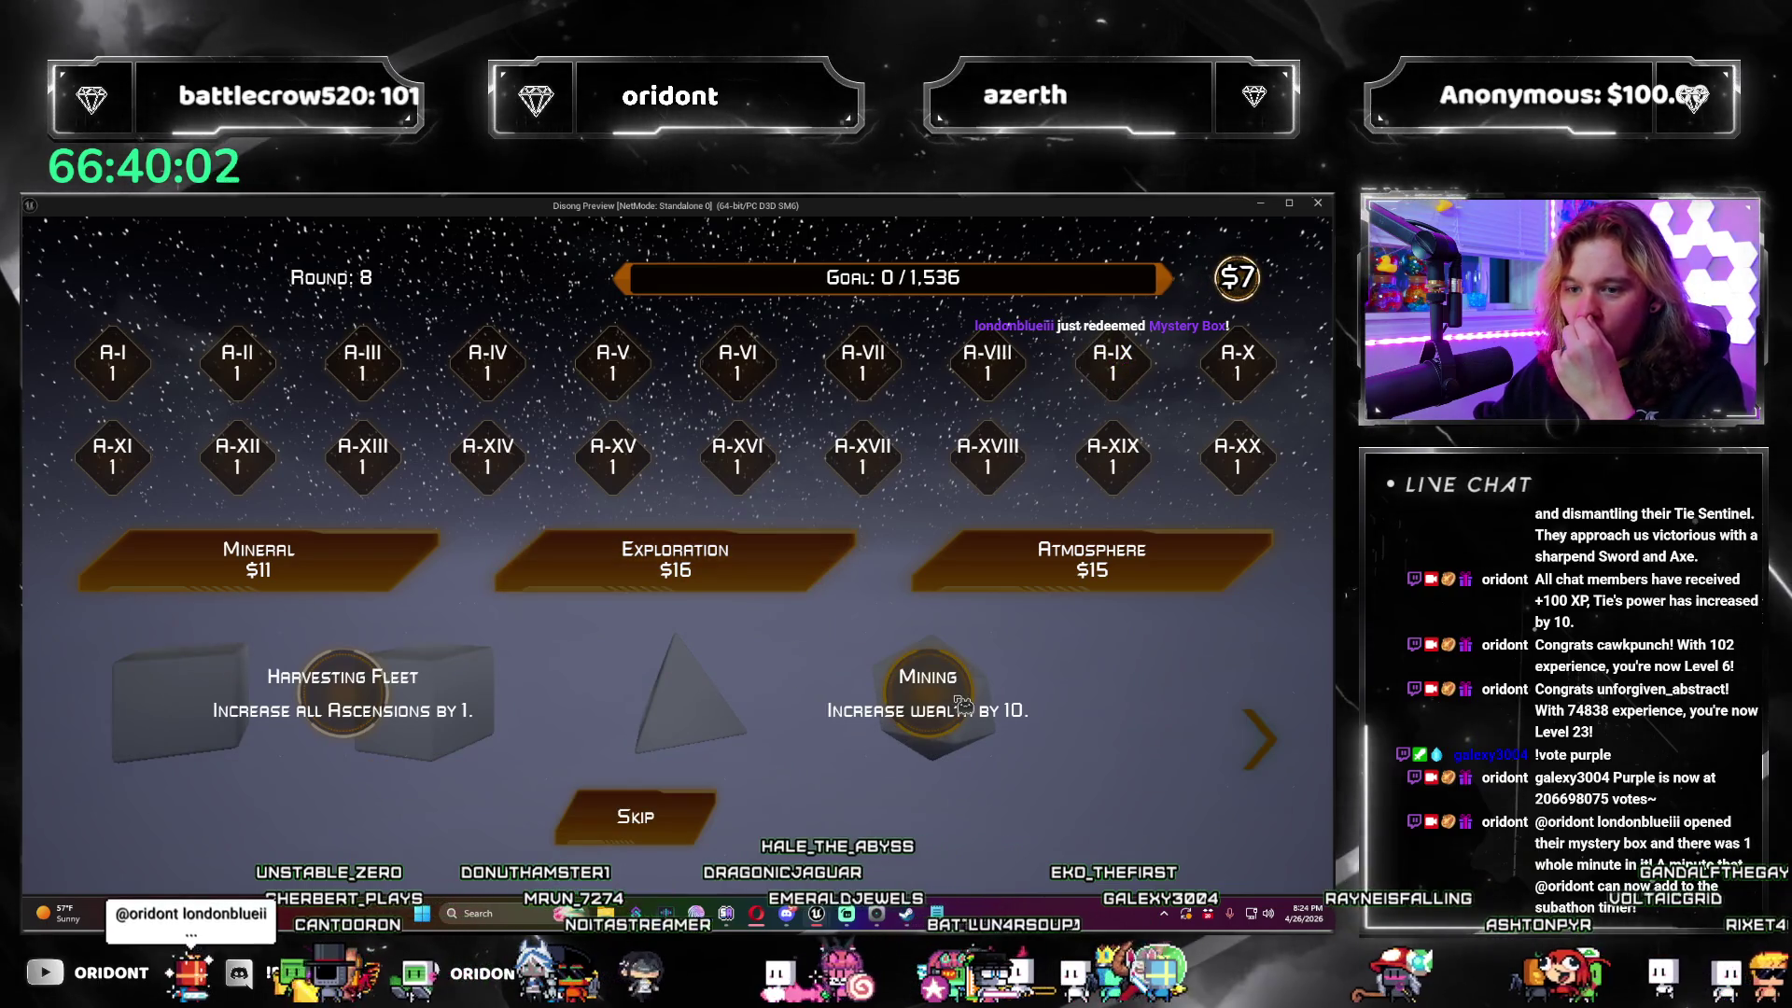
click(411, 711)
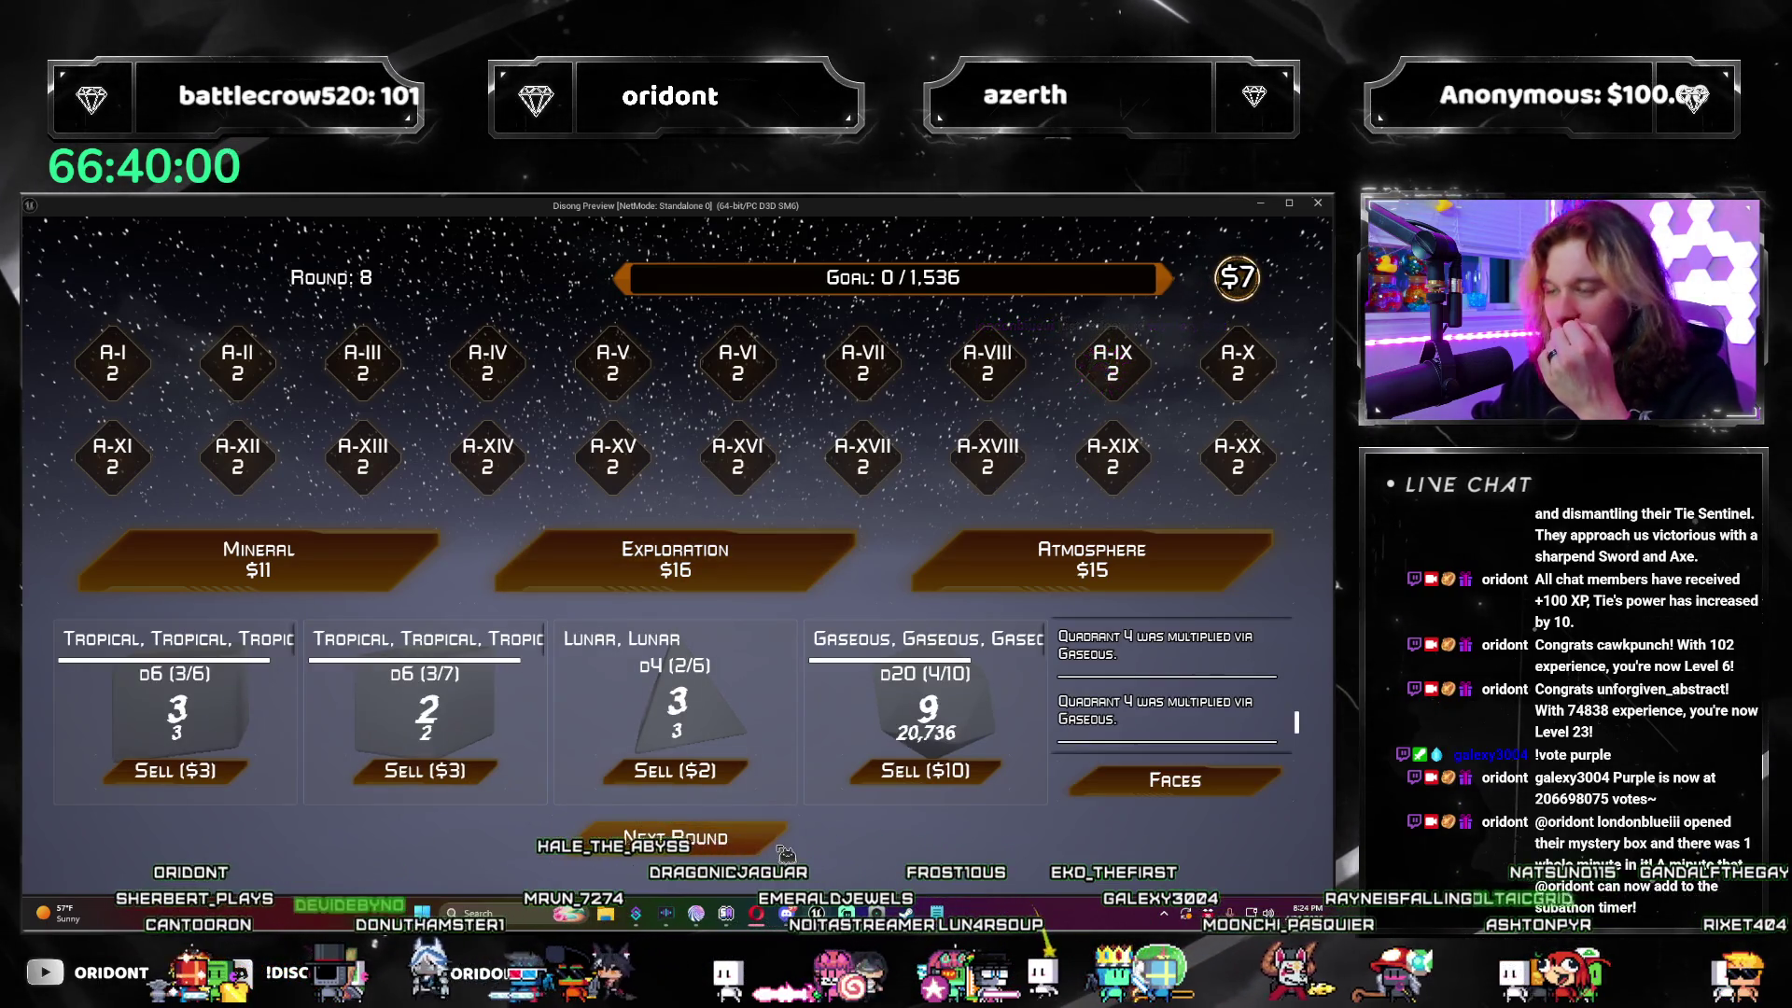
click(742, 842)
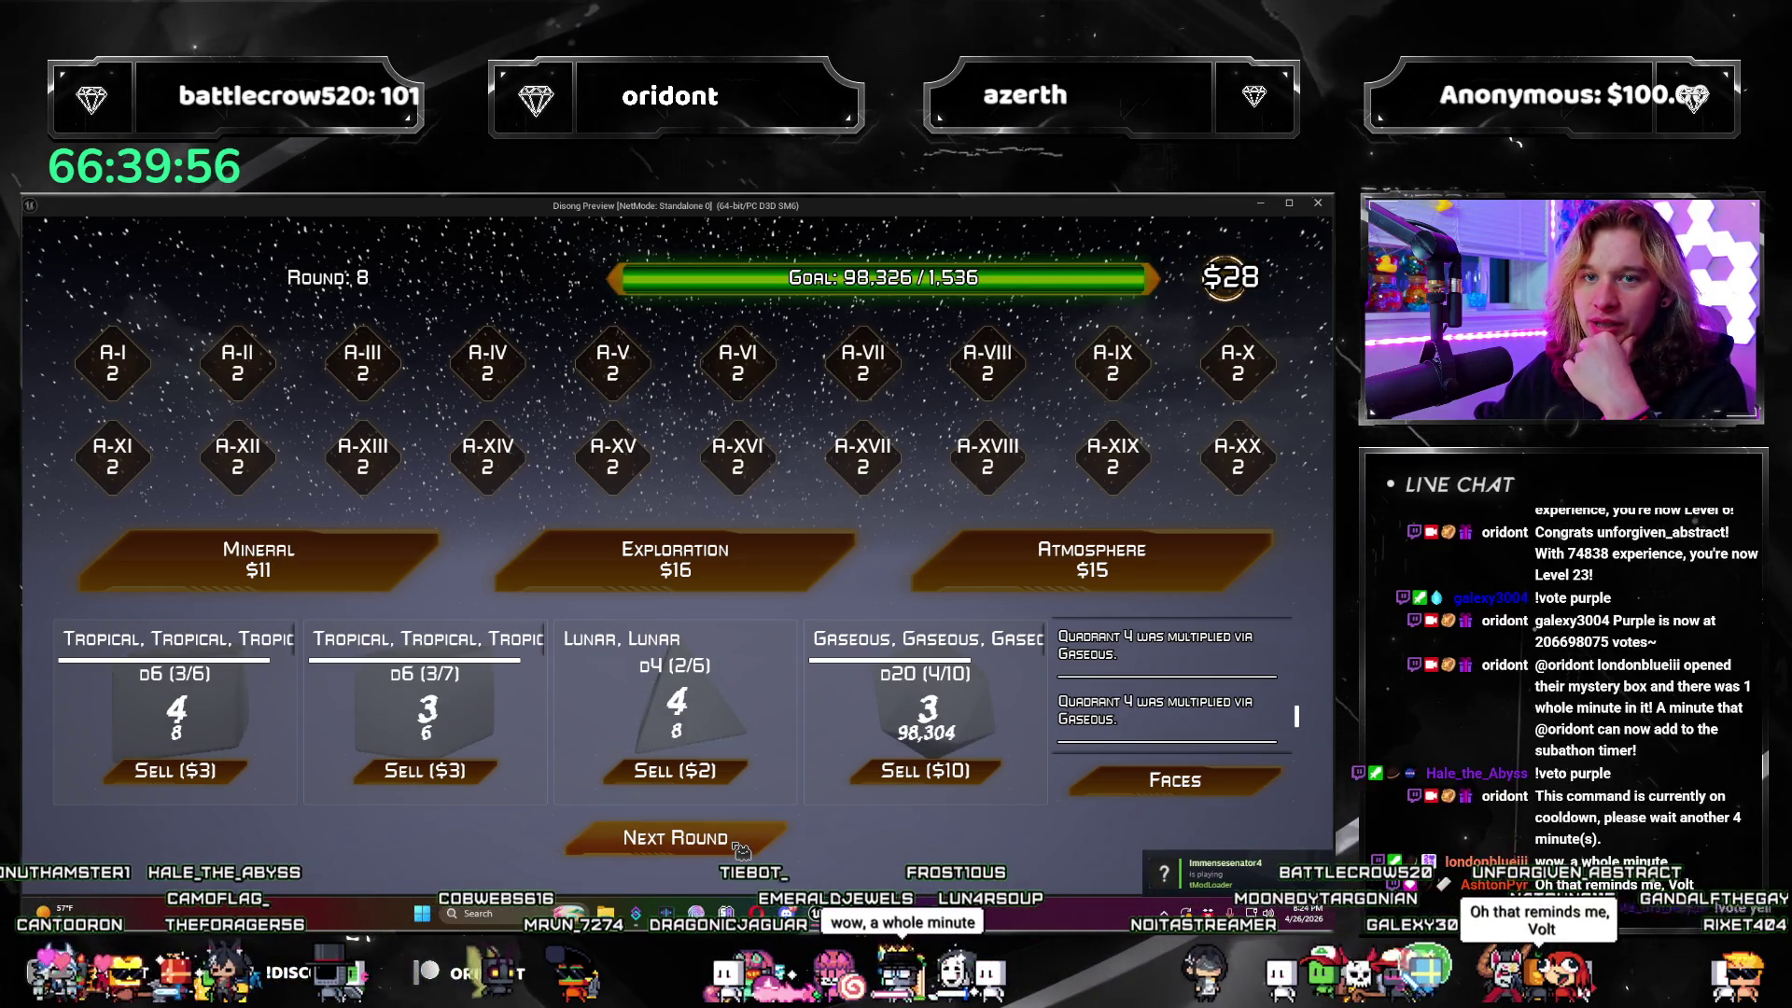
Step: Roll twice more to reach $71, then advance to round 9 with its 6,144 goal
click(737, 846)
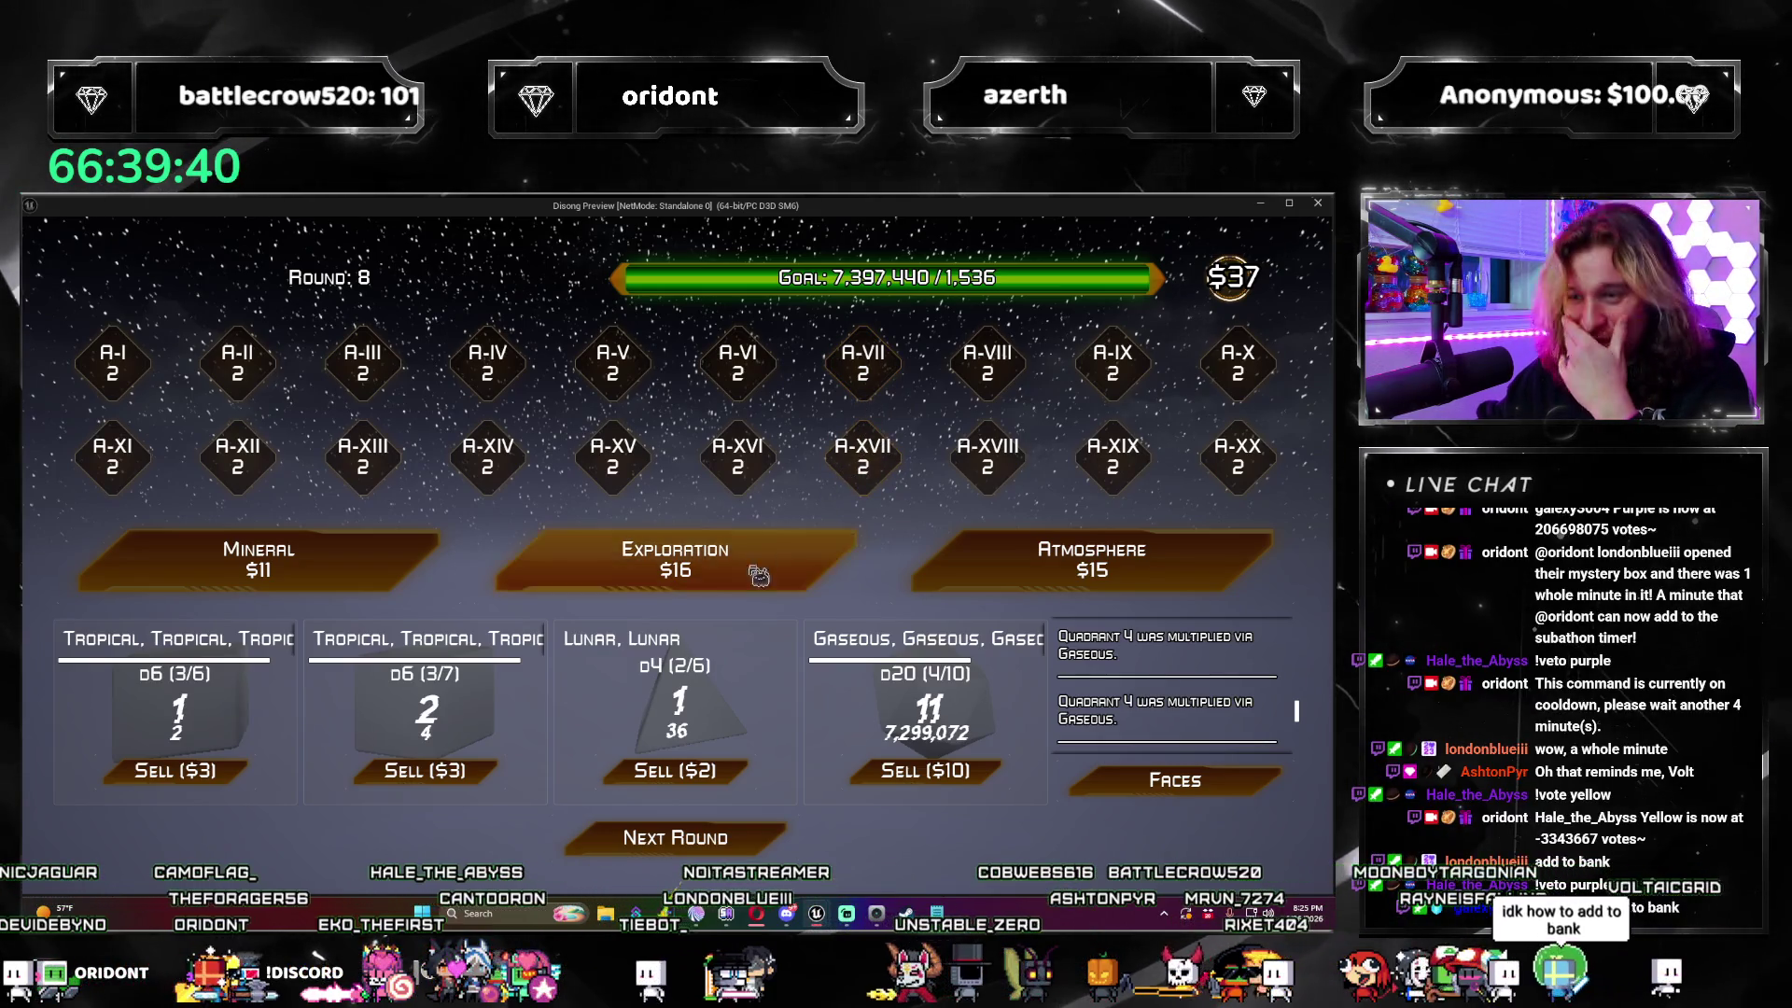
click(758, 842)
click(758, 838)
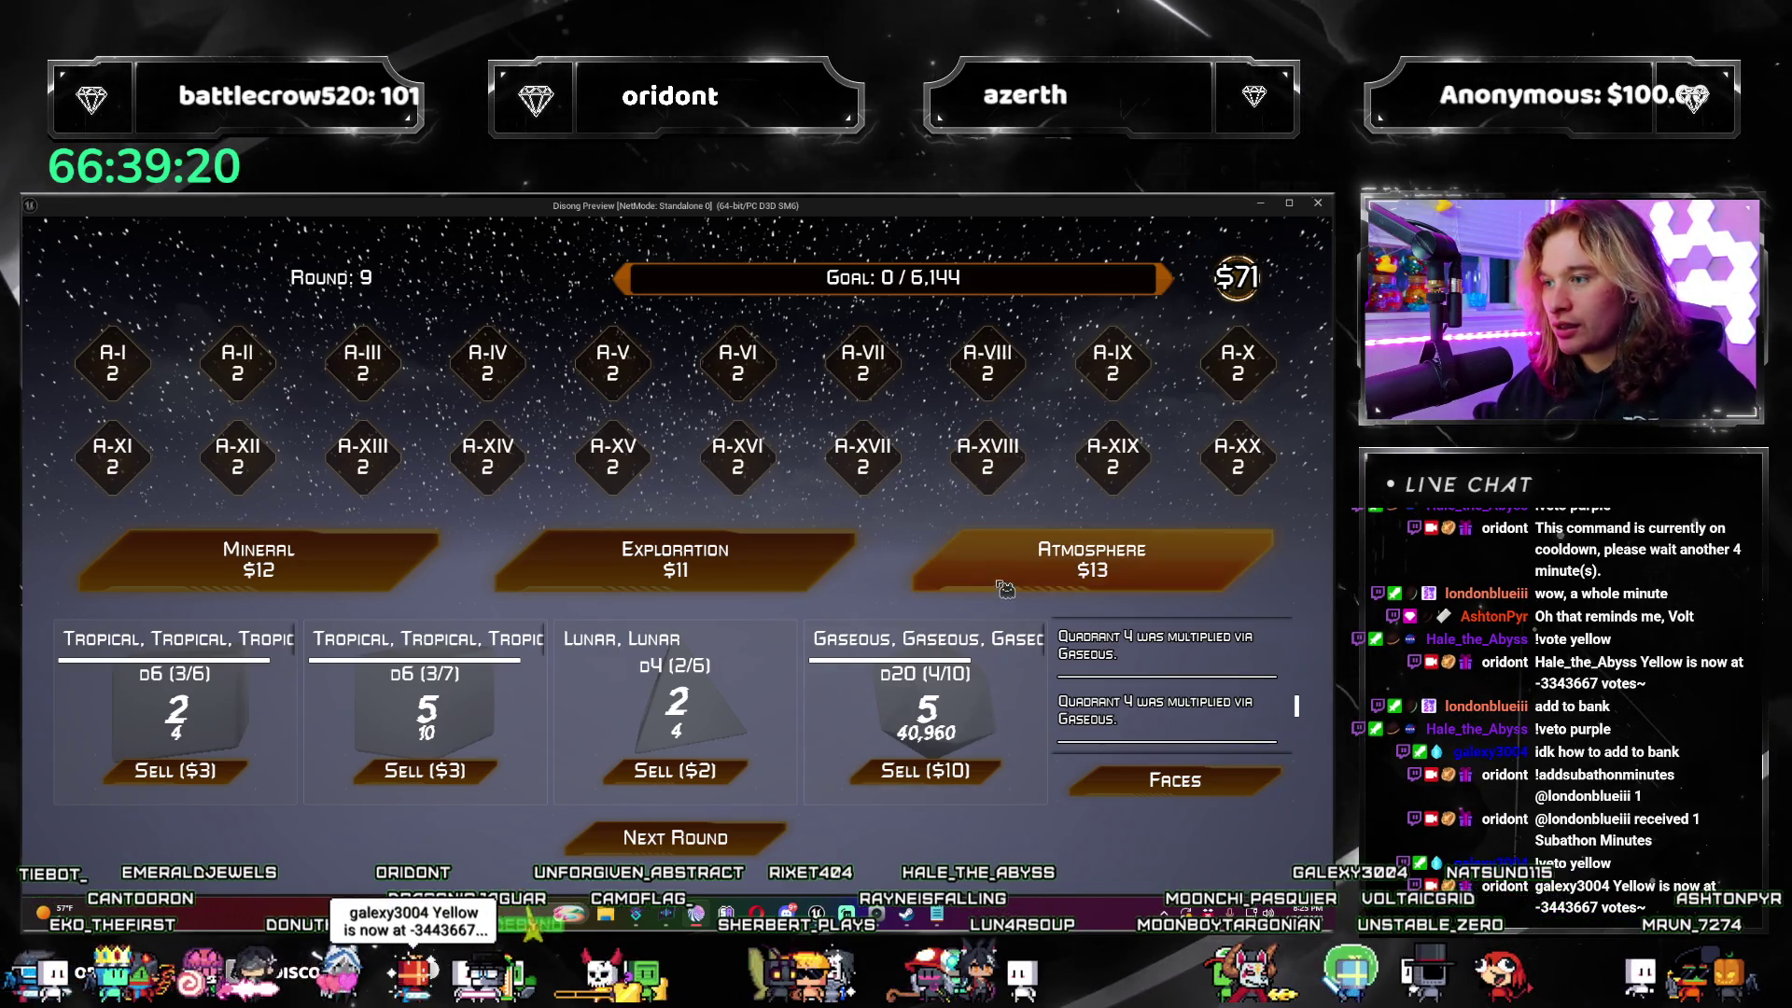
Step: Buy three Exploration packs, taking Find Life twice and skipping the other offers
click(789, 576)
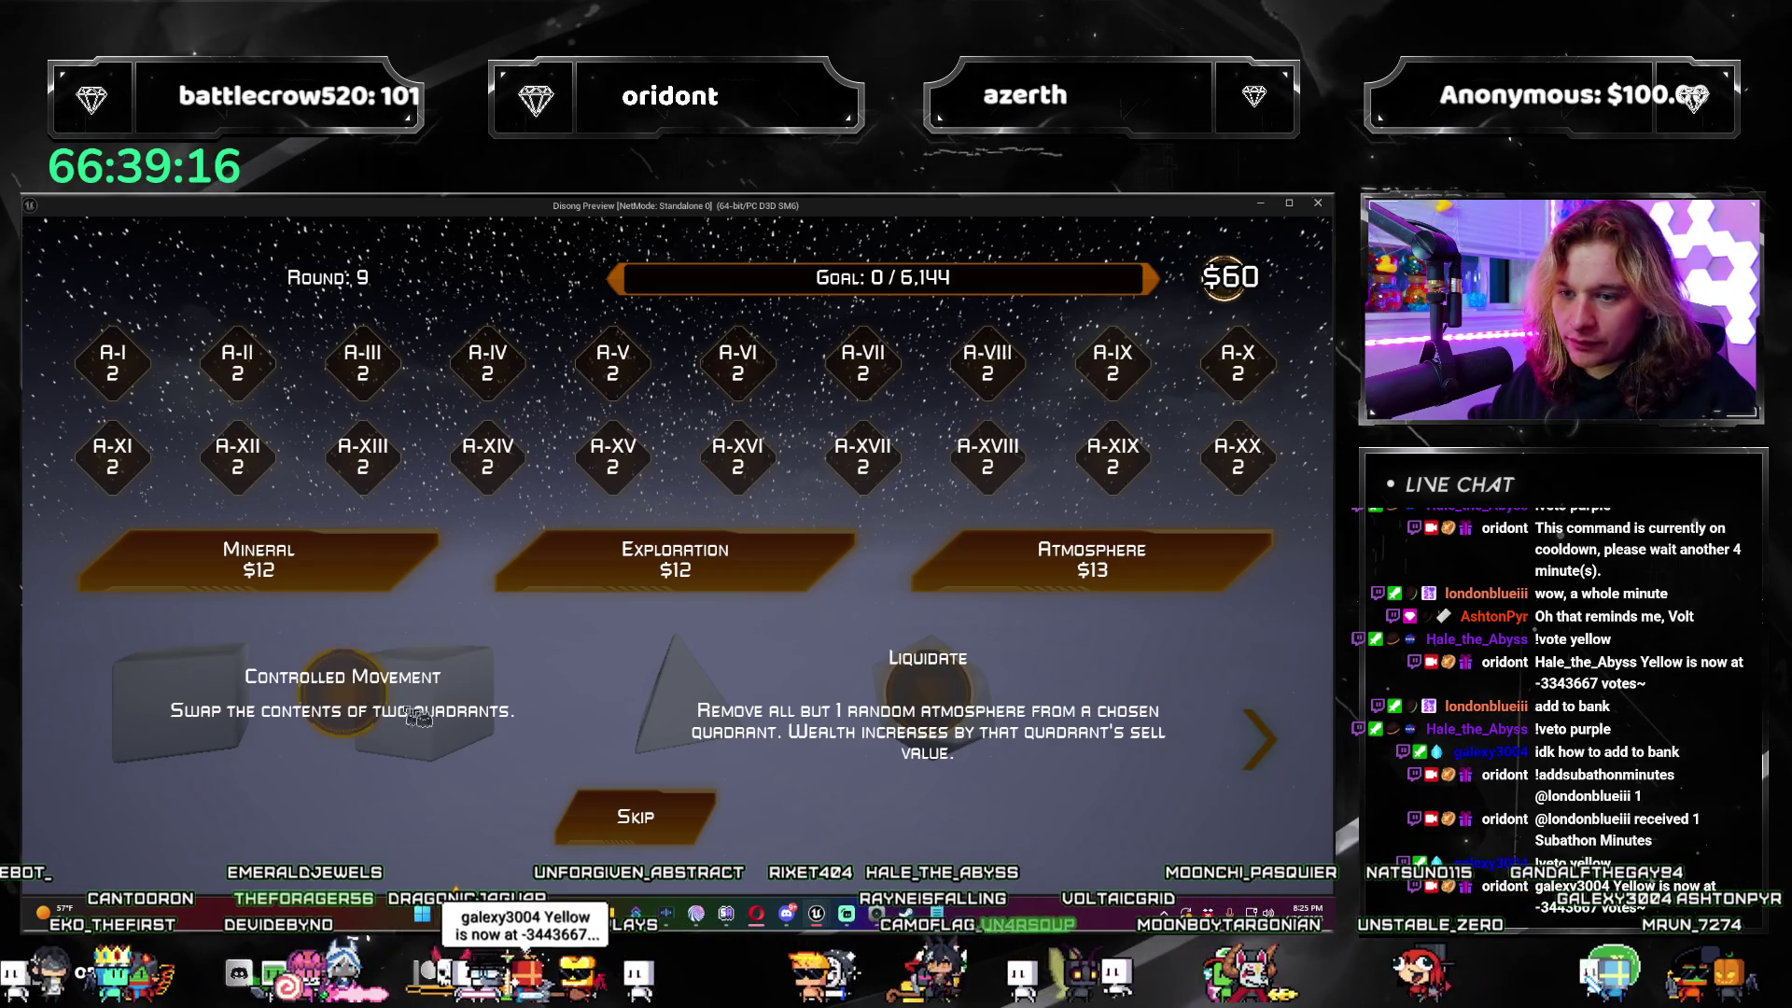
click(692, 833)
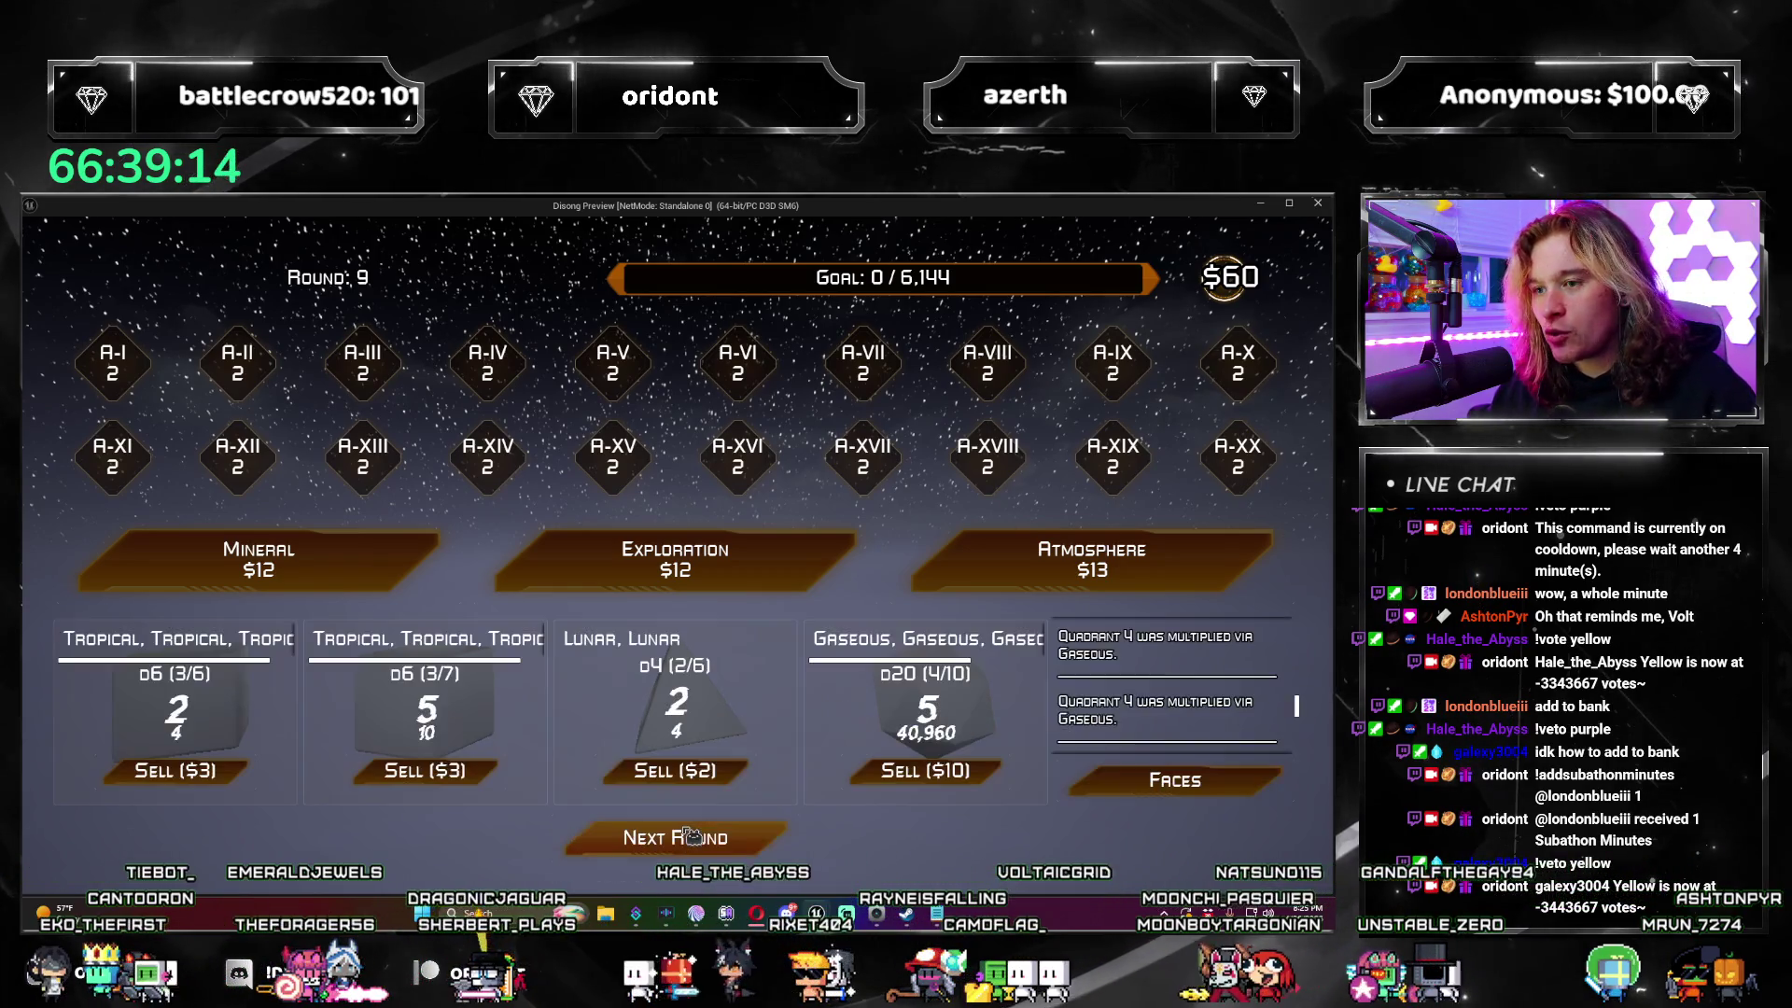
click(699, 571)
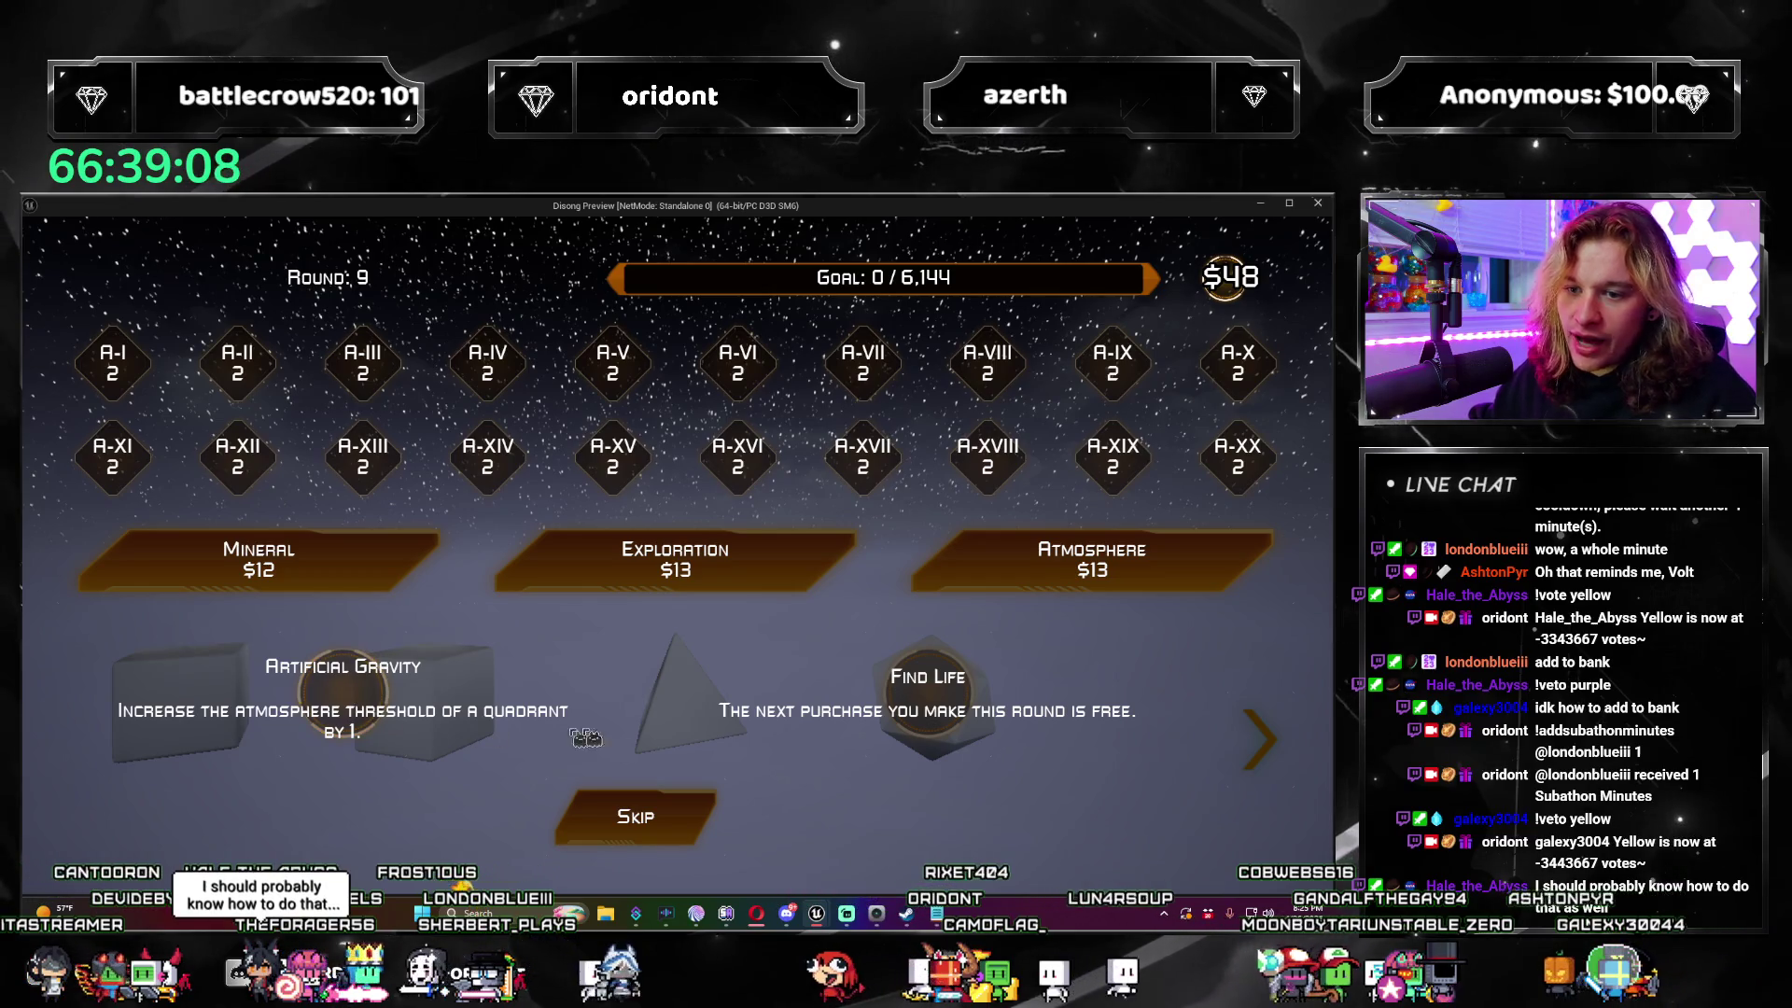
click(943, 700)
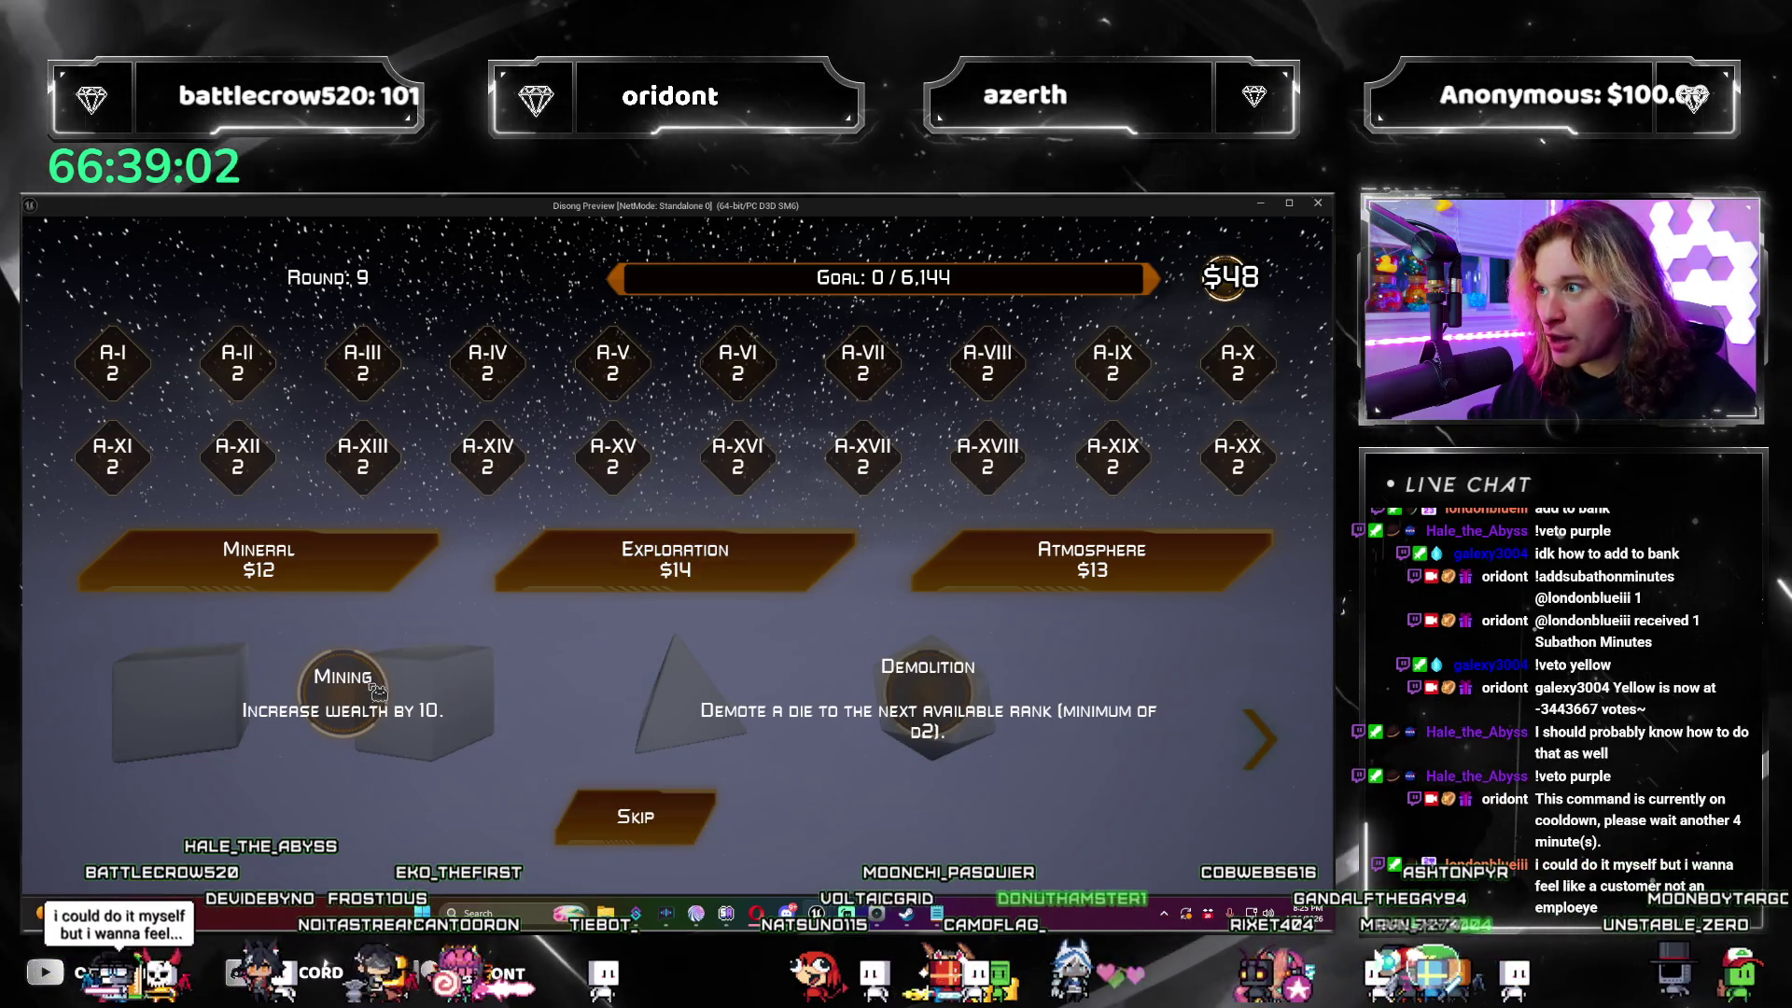
click(452, 688)
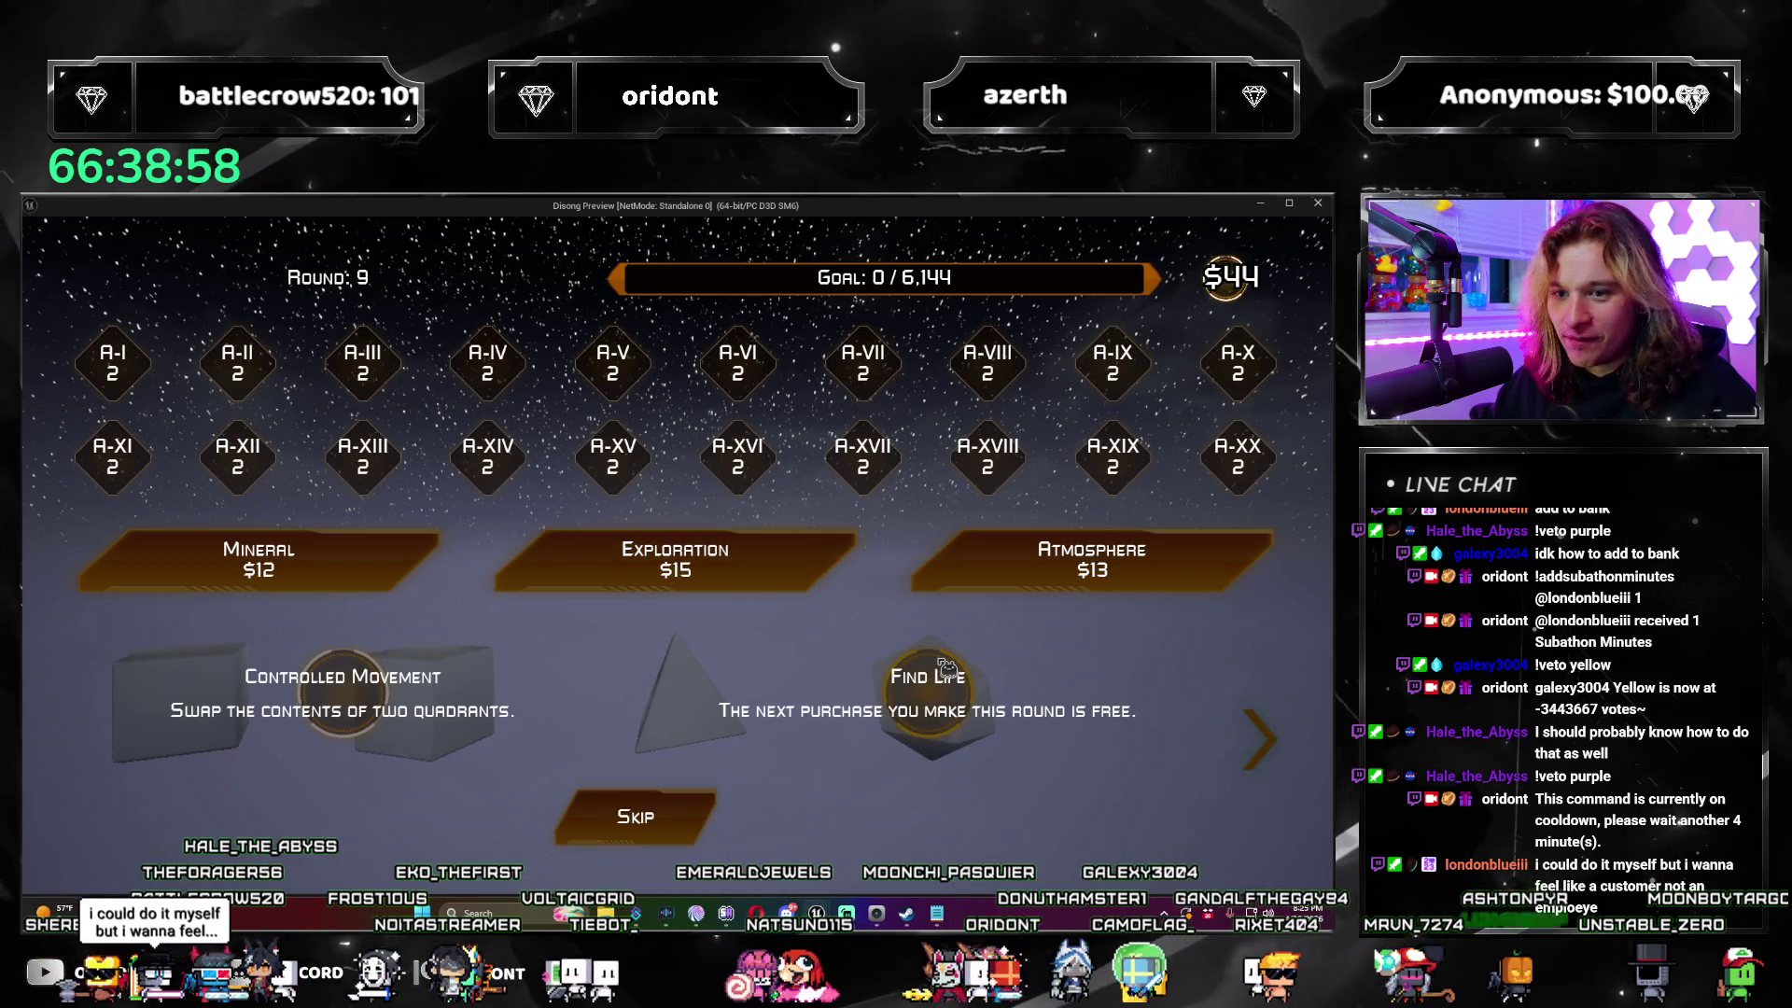
click(945, 665)
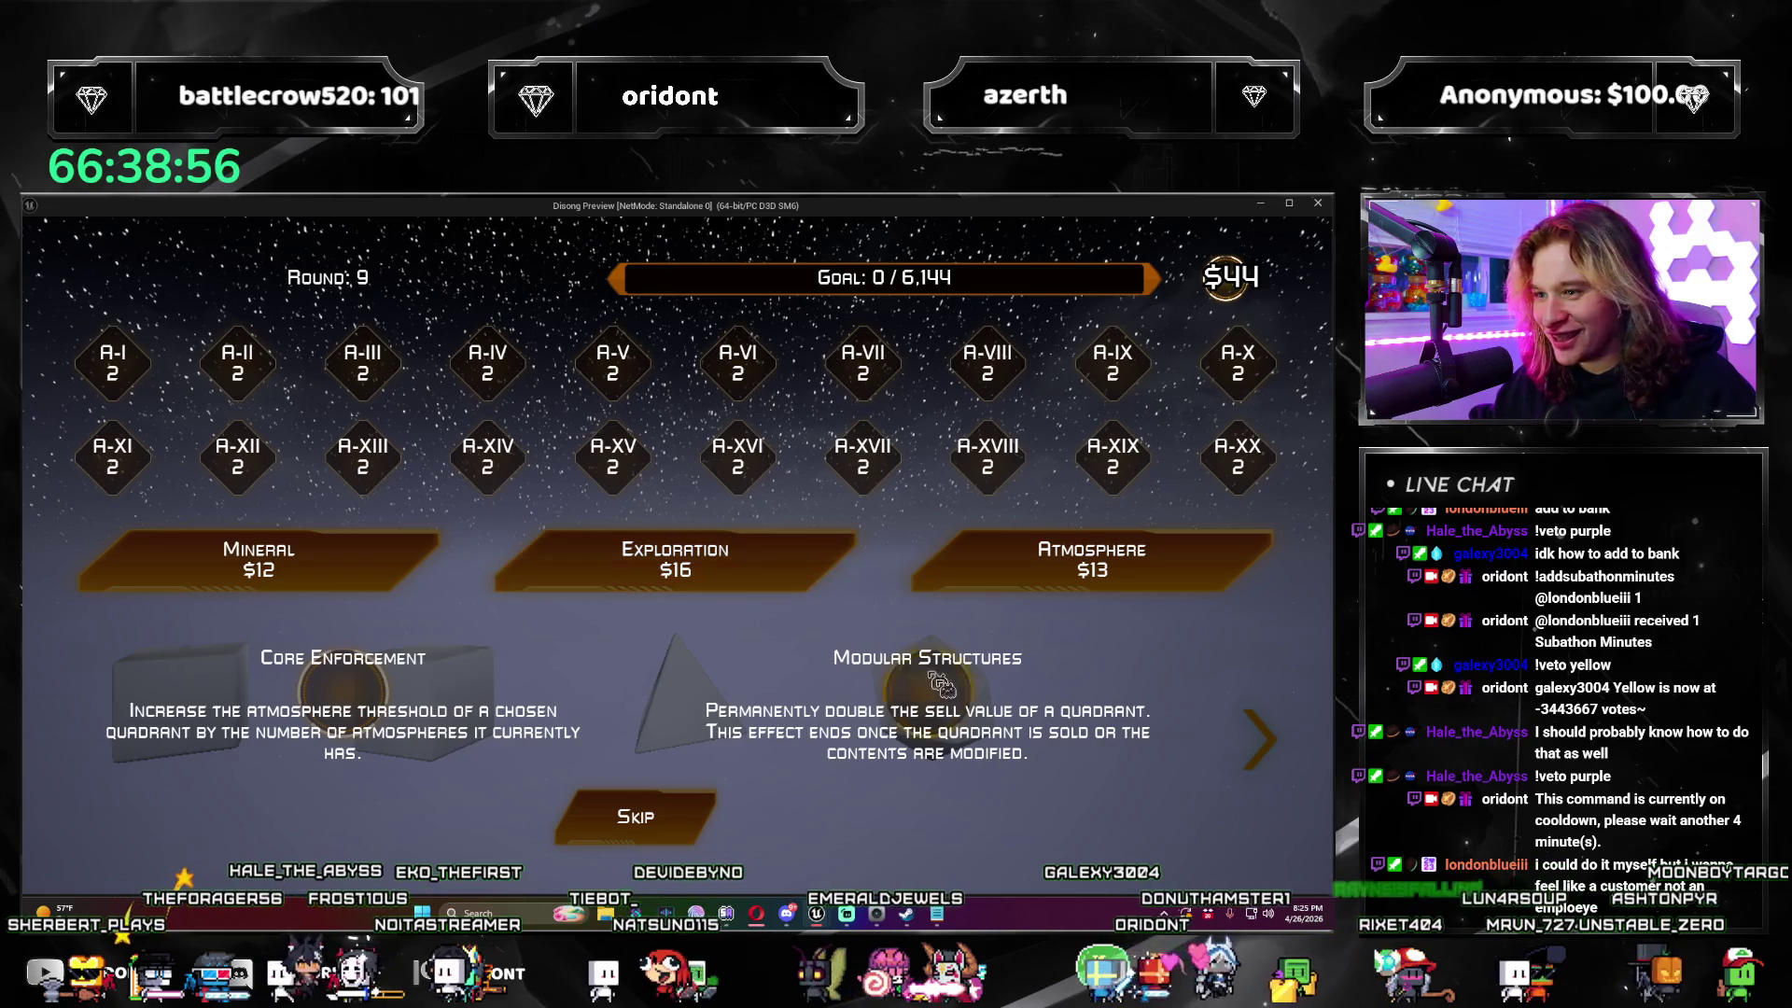
click(360, 690)
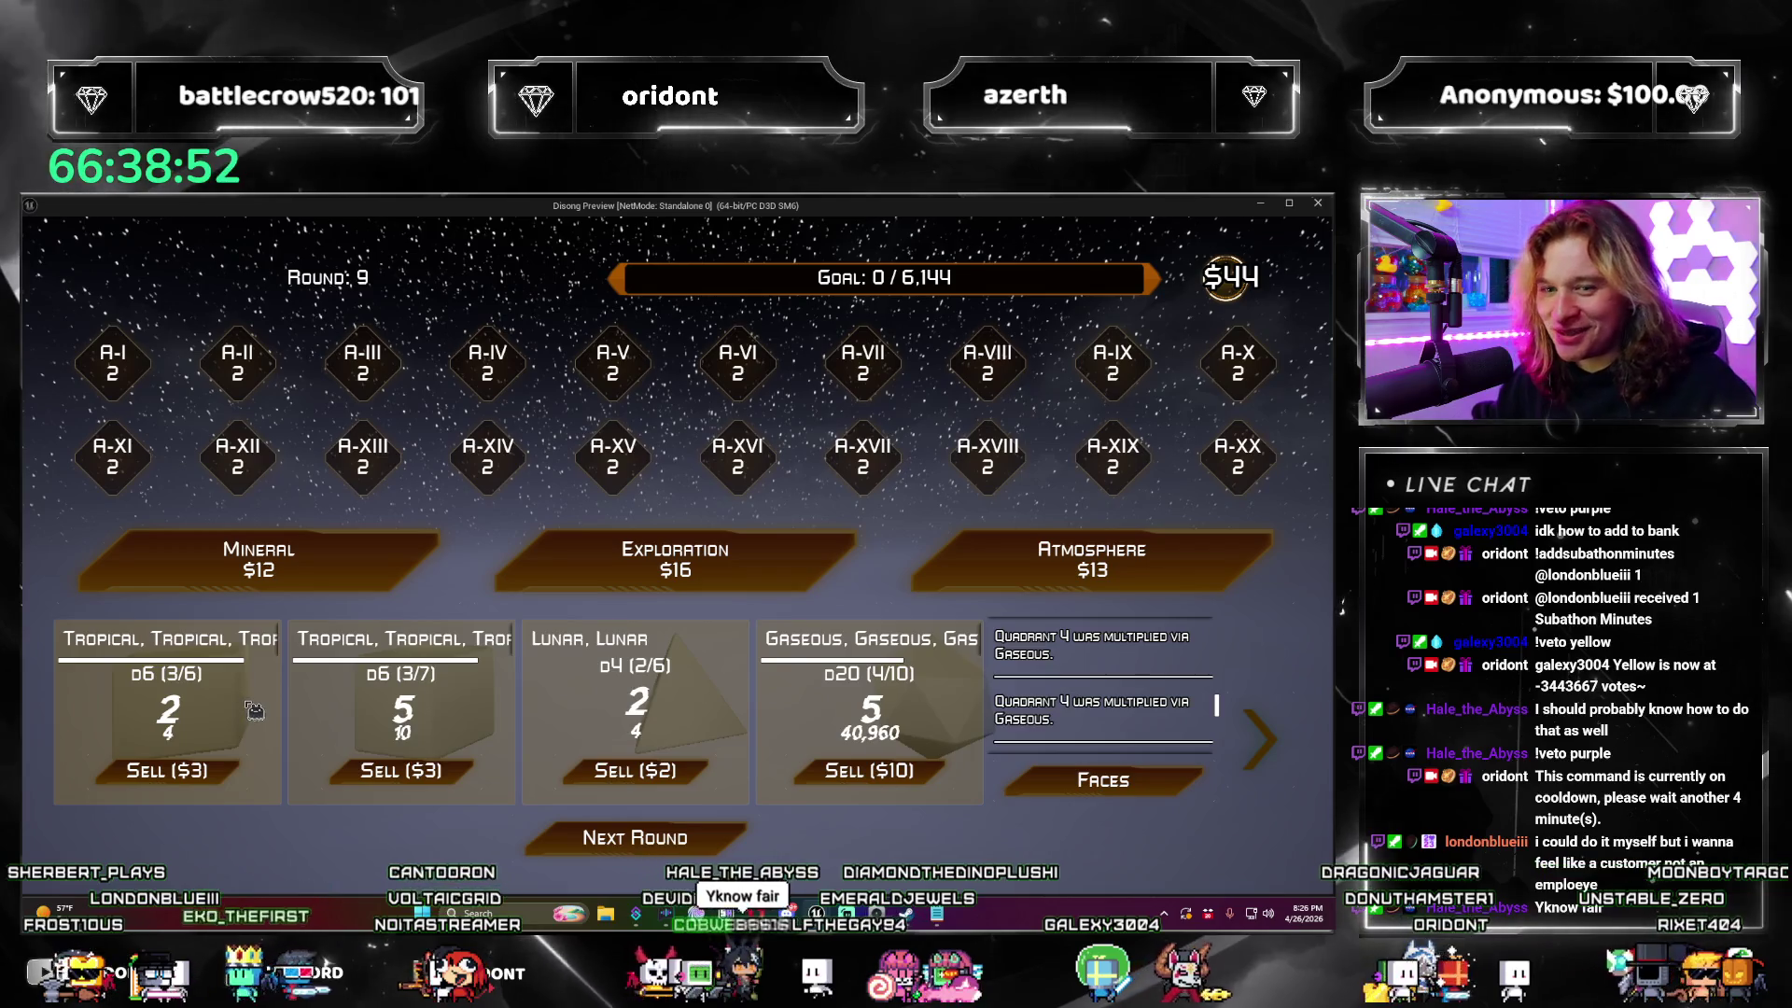
Step: Buy three more Exploration packs, taking Mining and New Horizons to double A-I to 4, then open Numerical VII
click(798, 578)
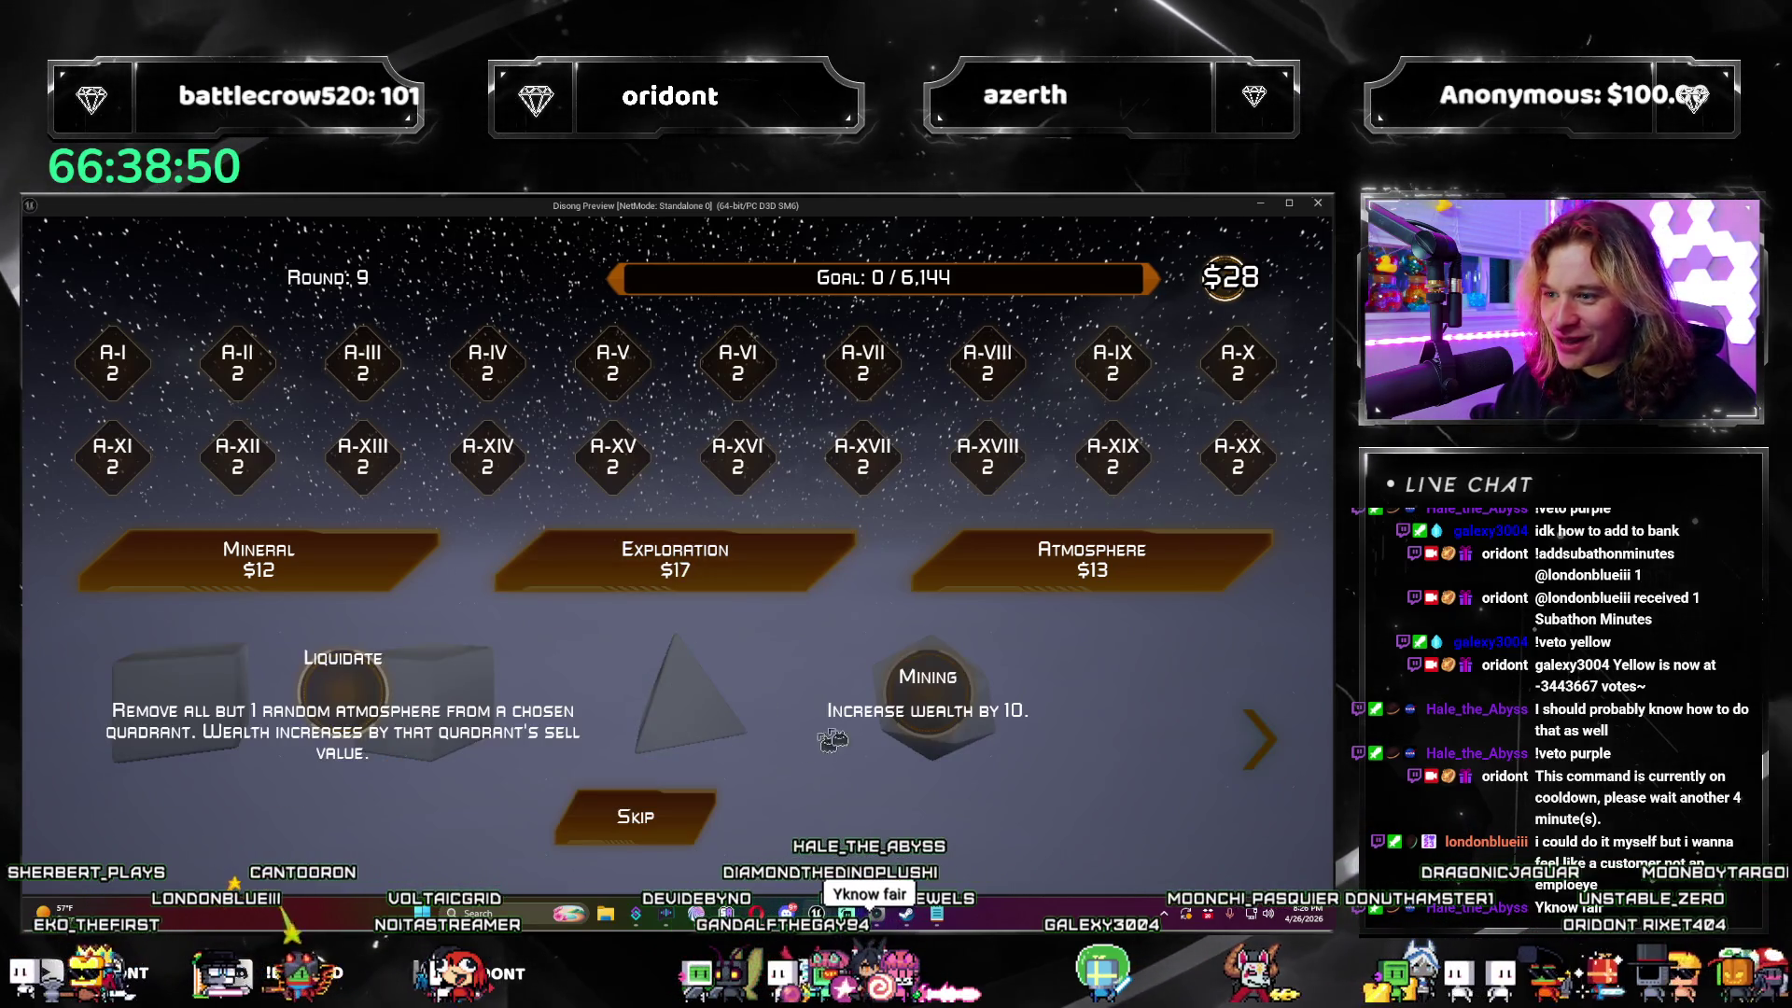
click(936, 669)
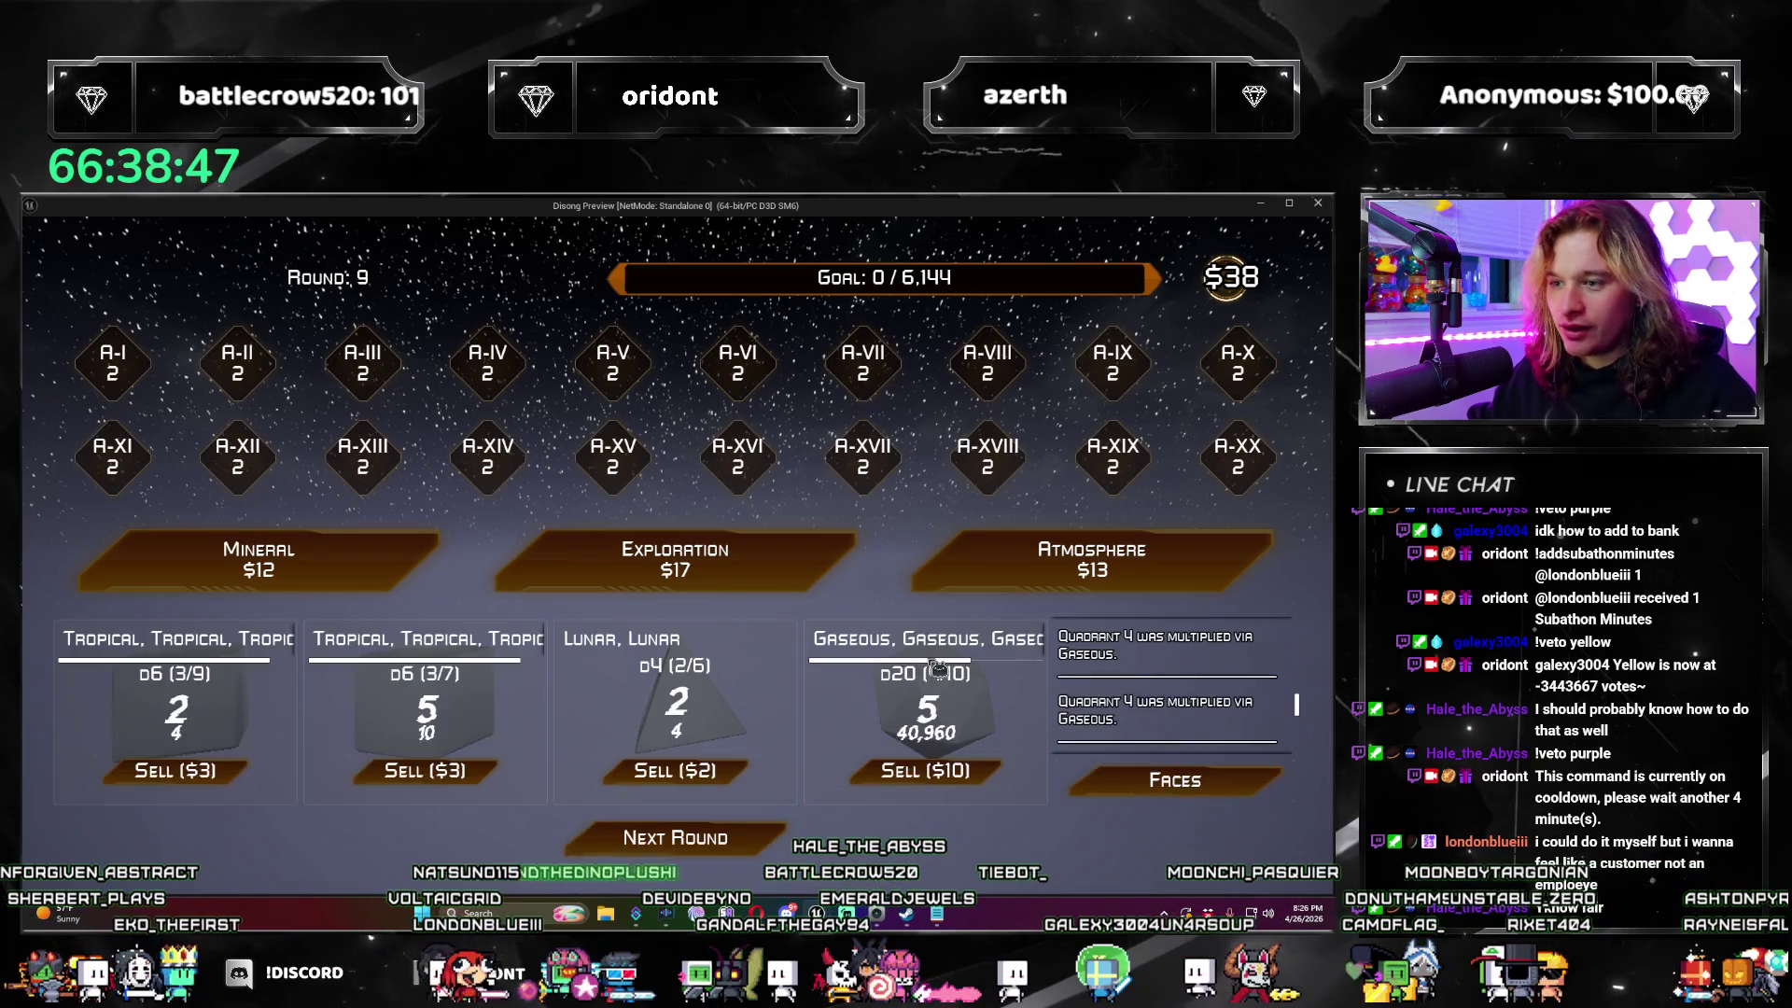
click(805, 568)
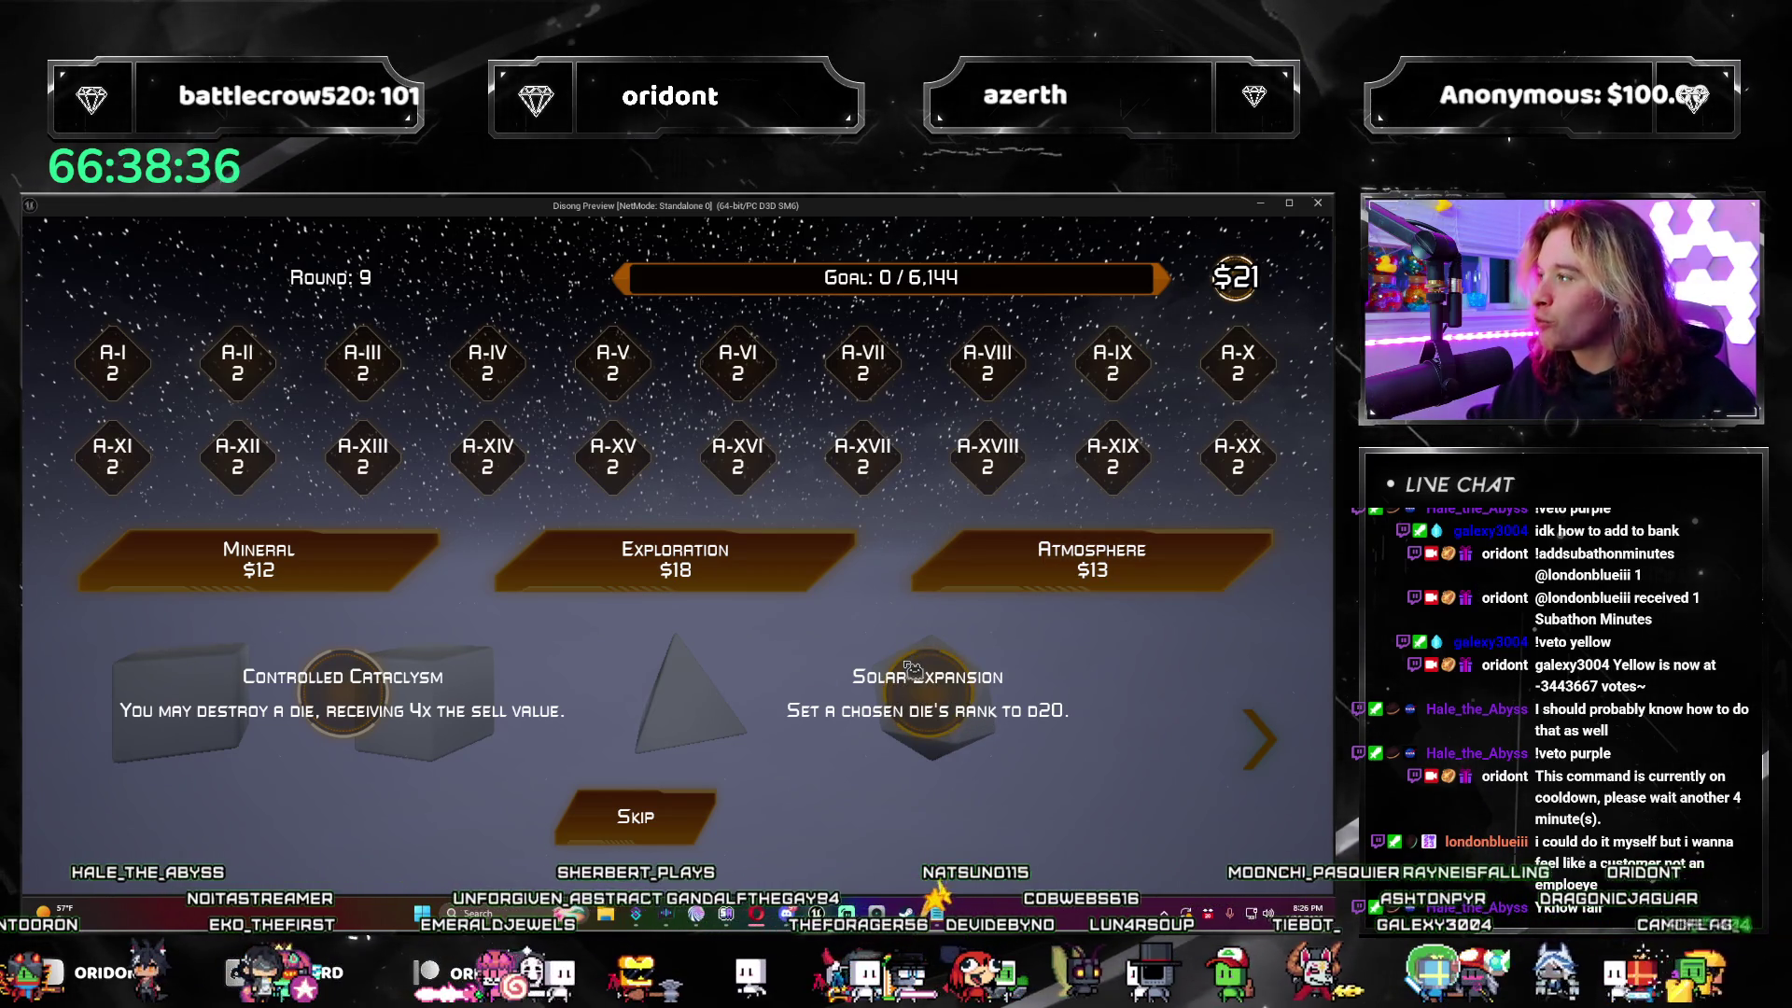
click(705, 831)
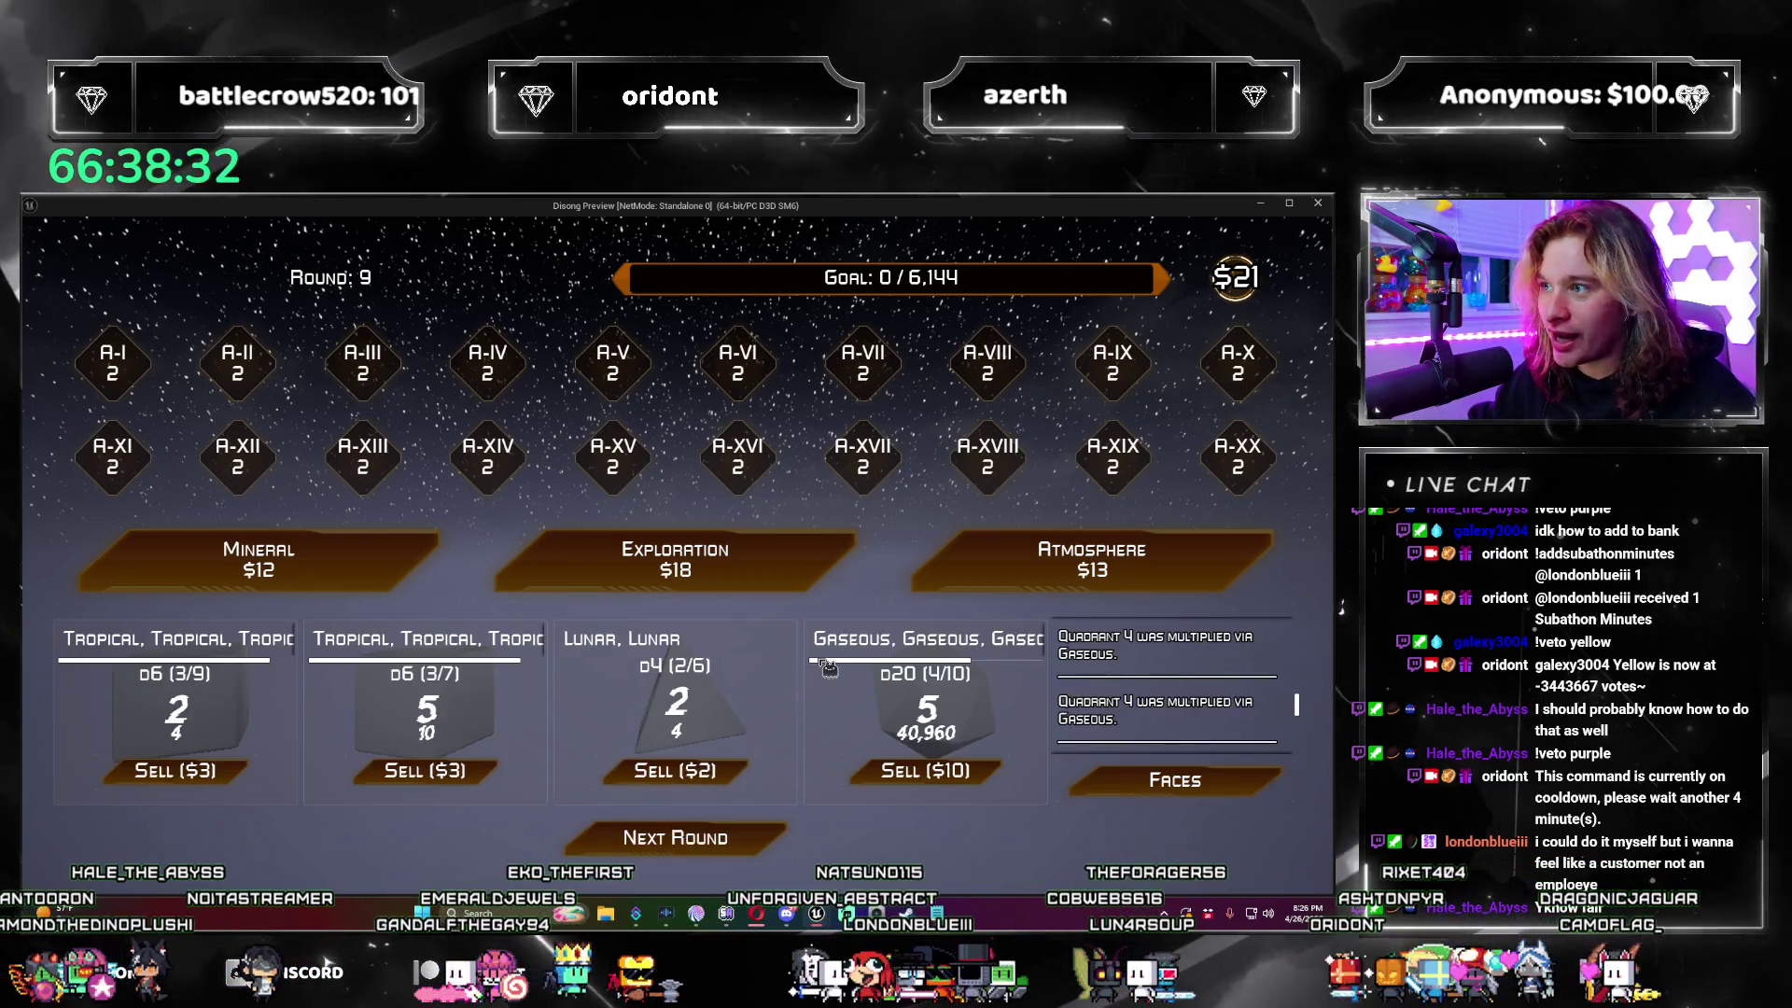
click(675, 560)
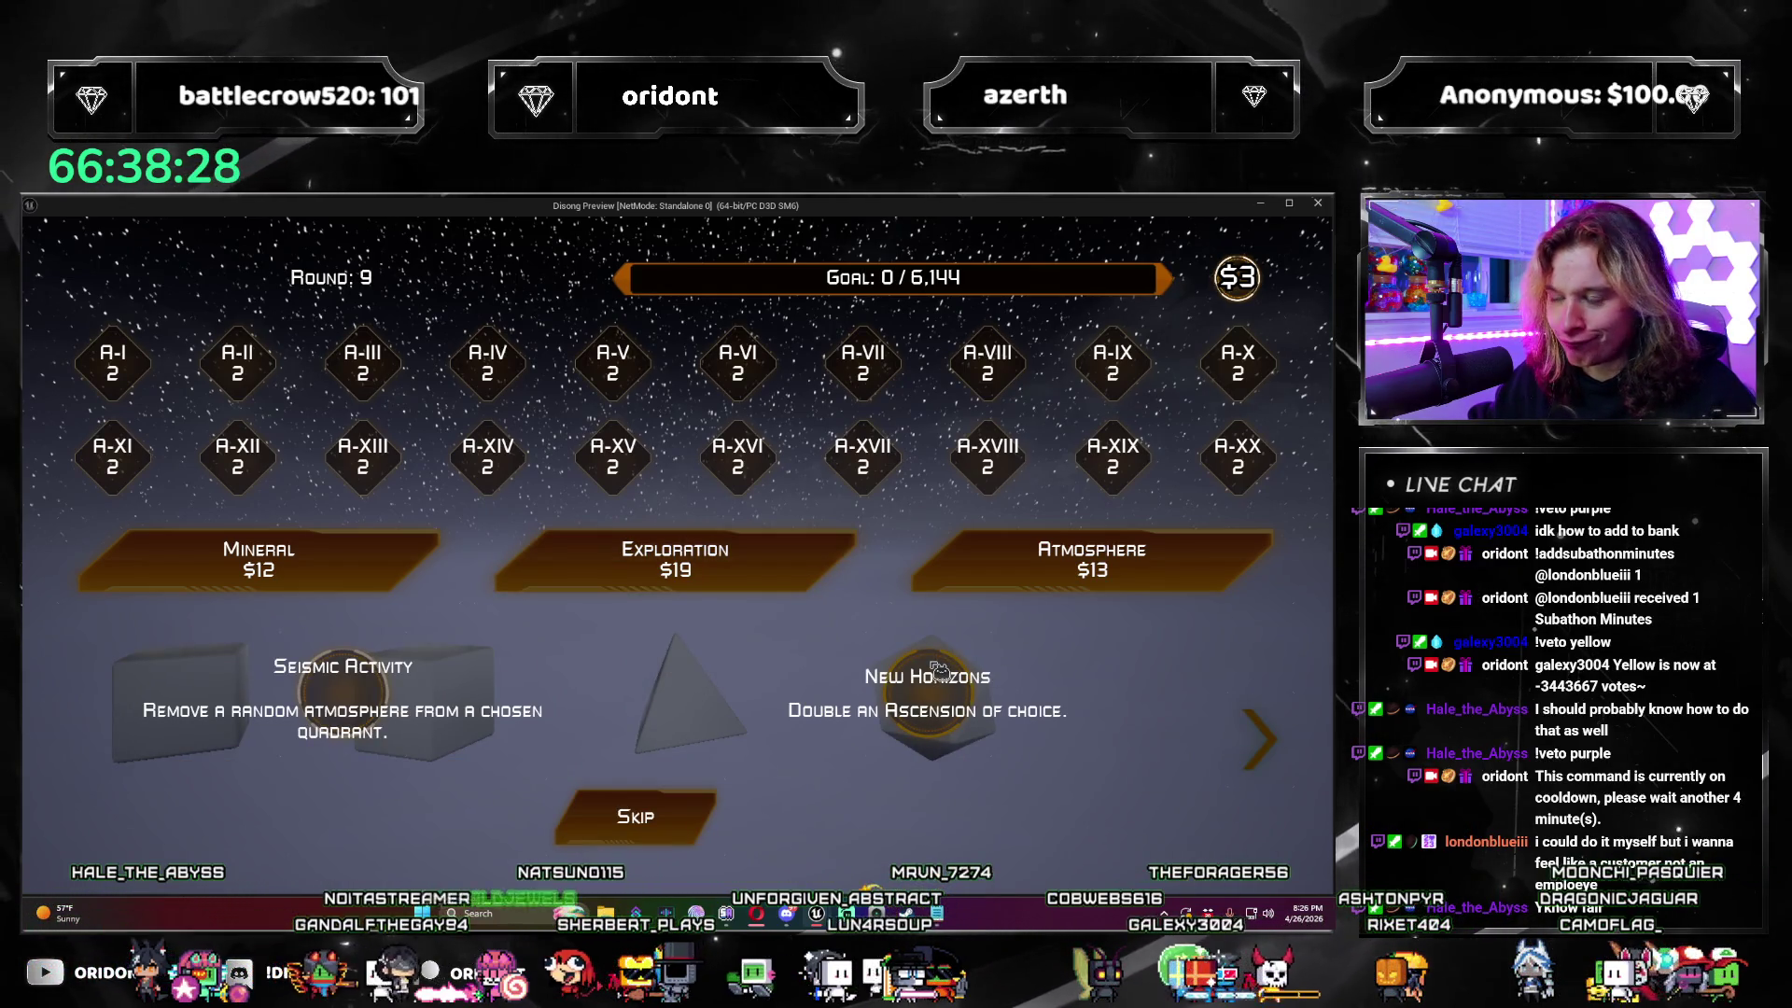
click(938, 669)
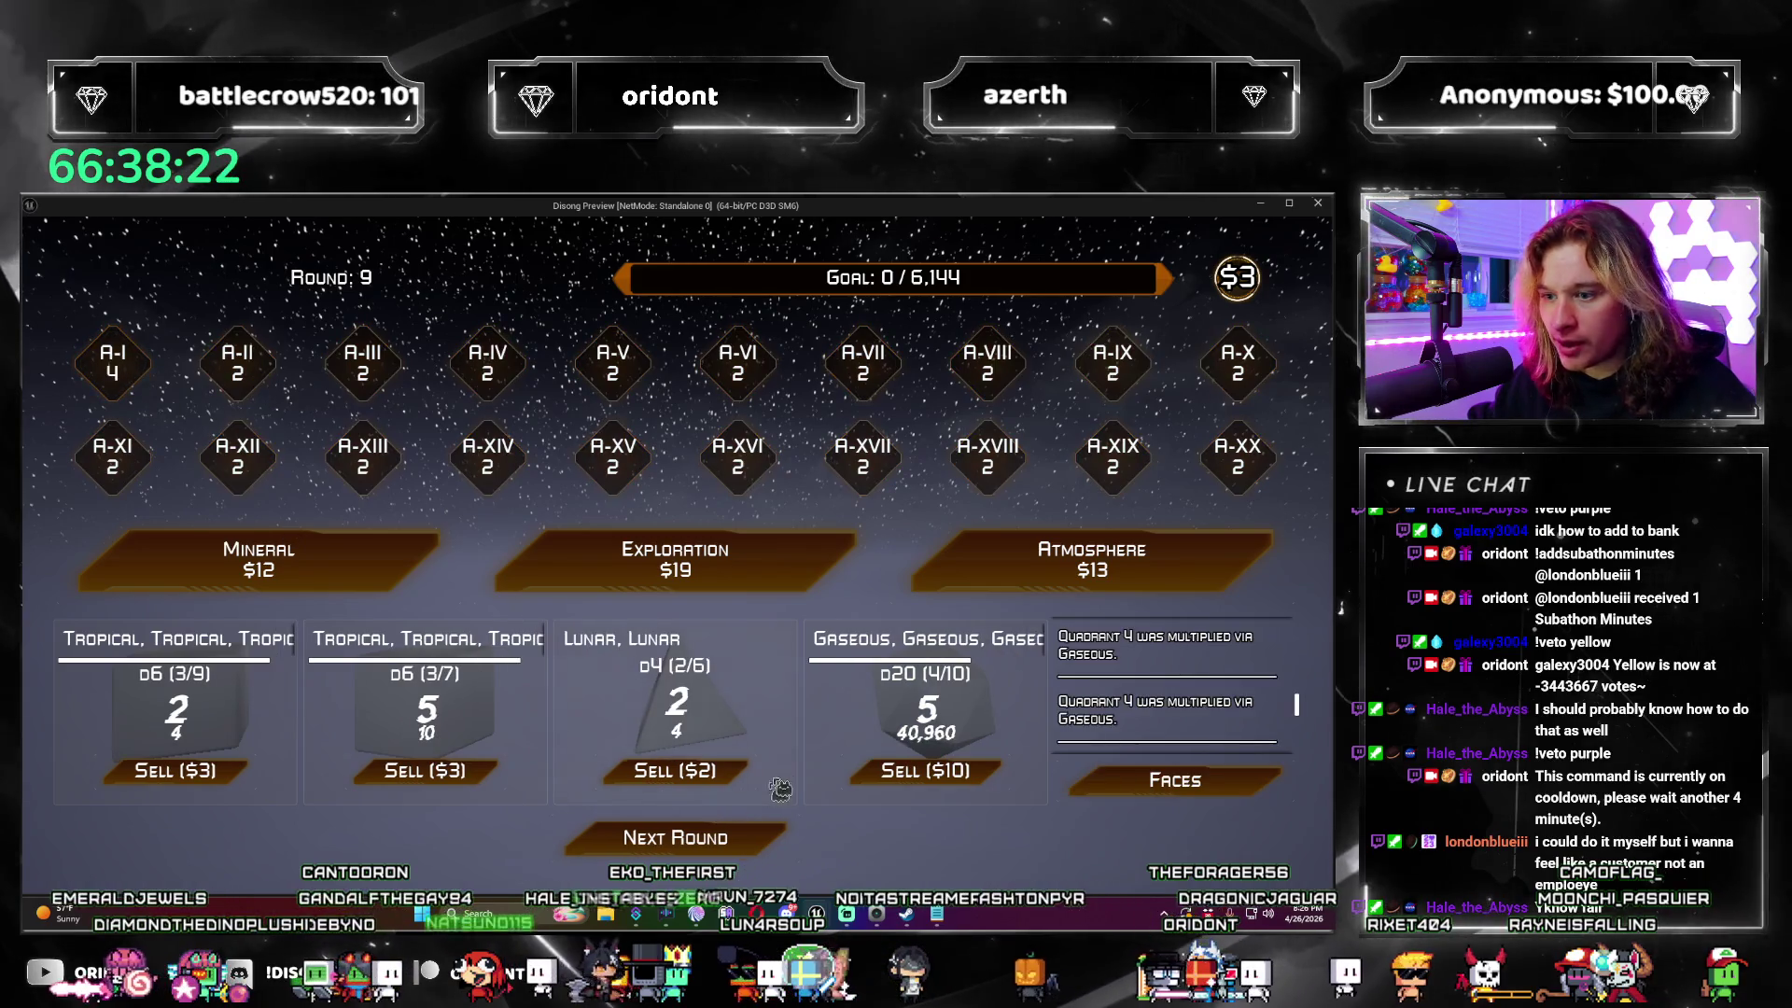
click(677, 710)
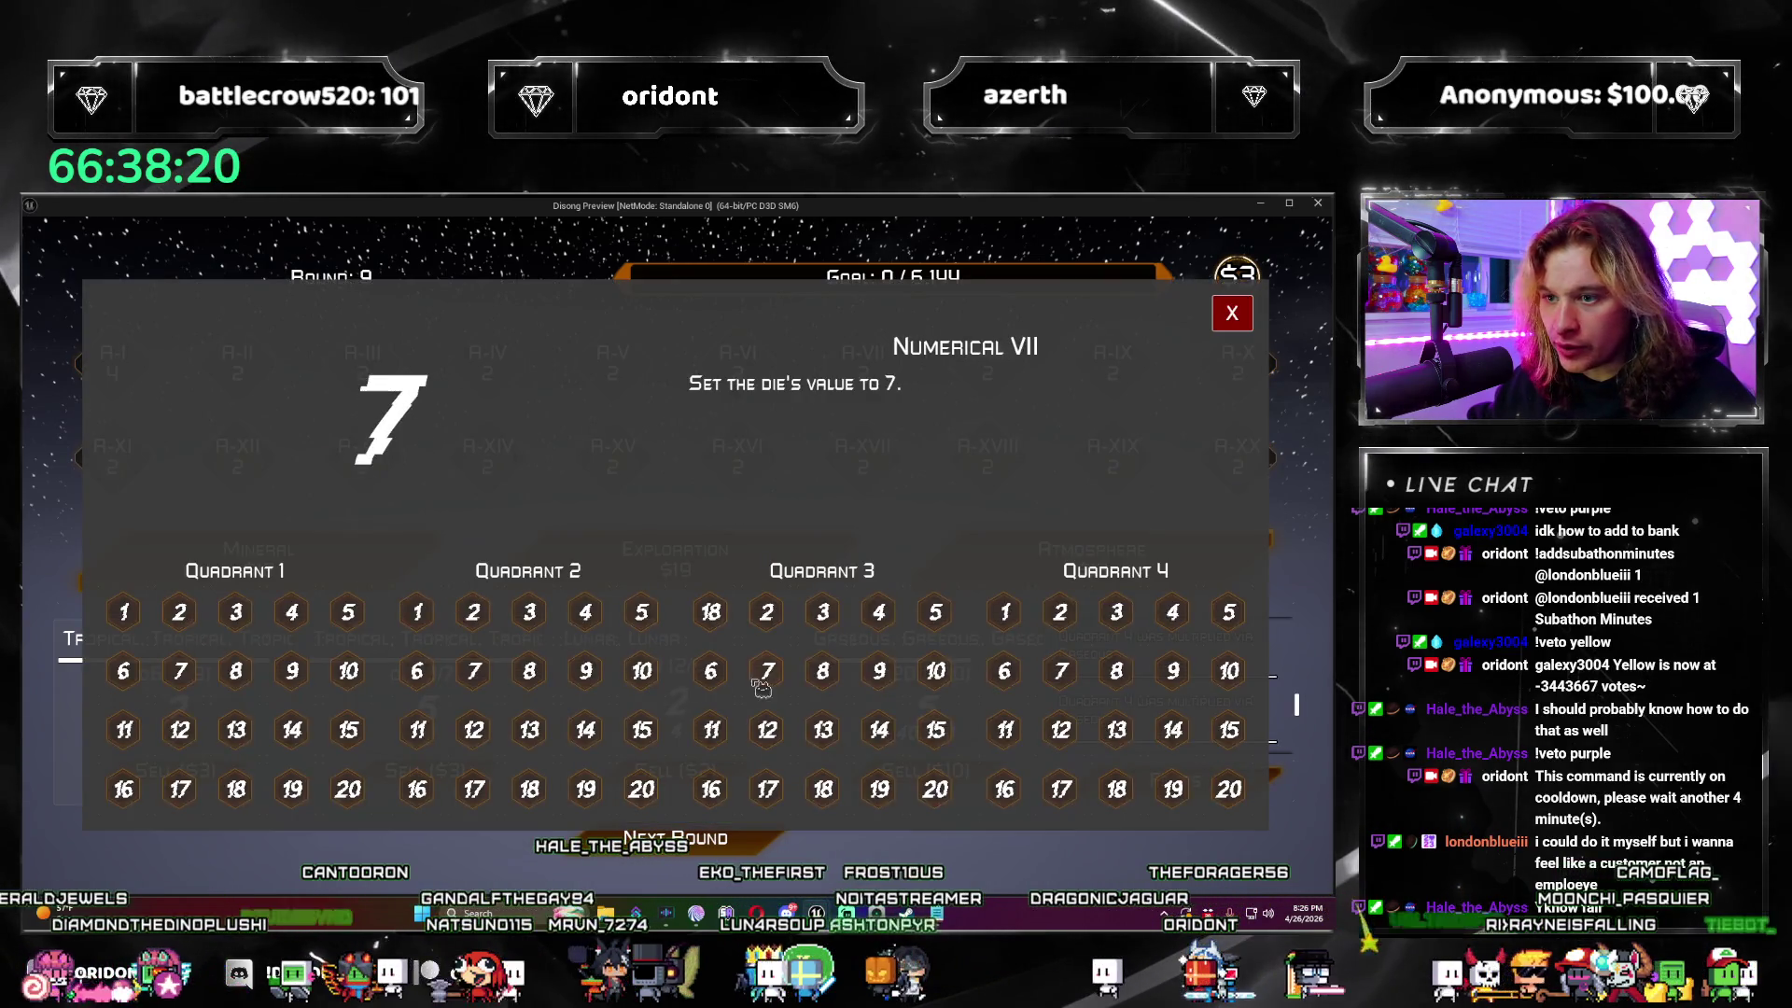
Step: Set a die face to 5 with Numerical V, then advance from round 9 to round 10
click(1240, 322)
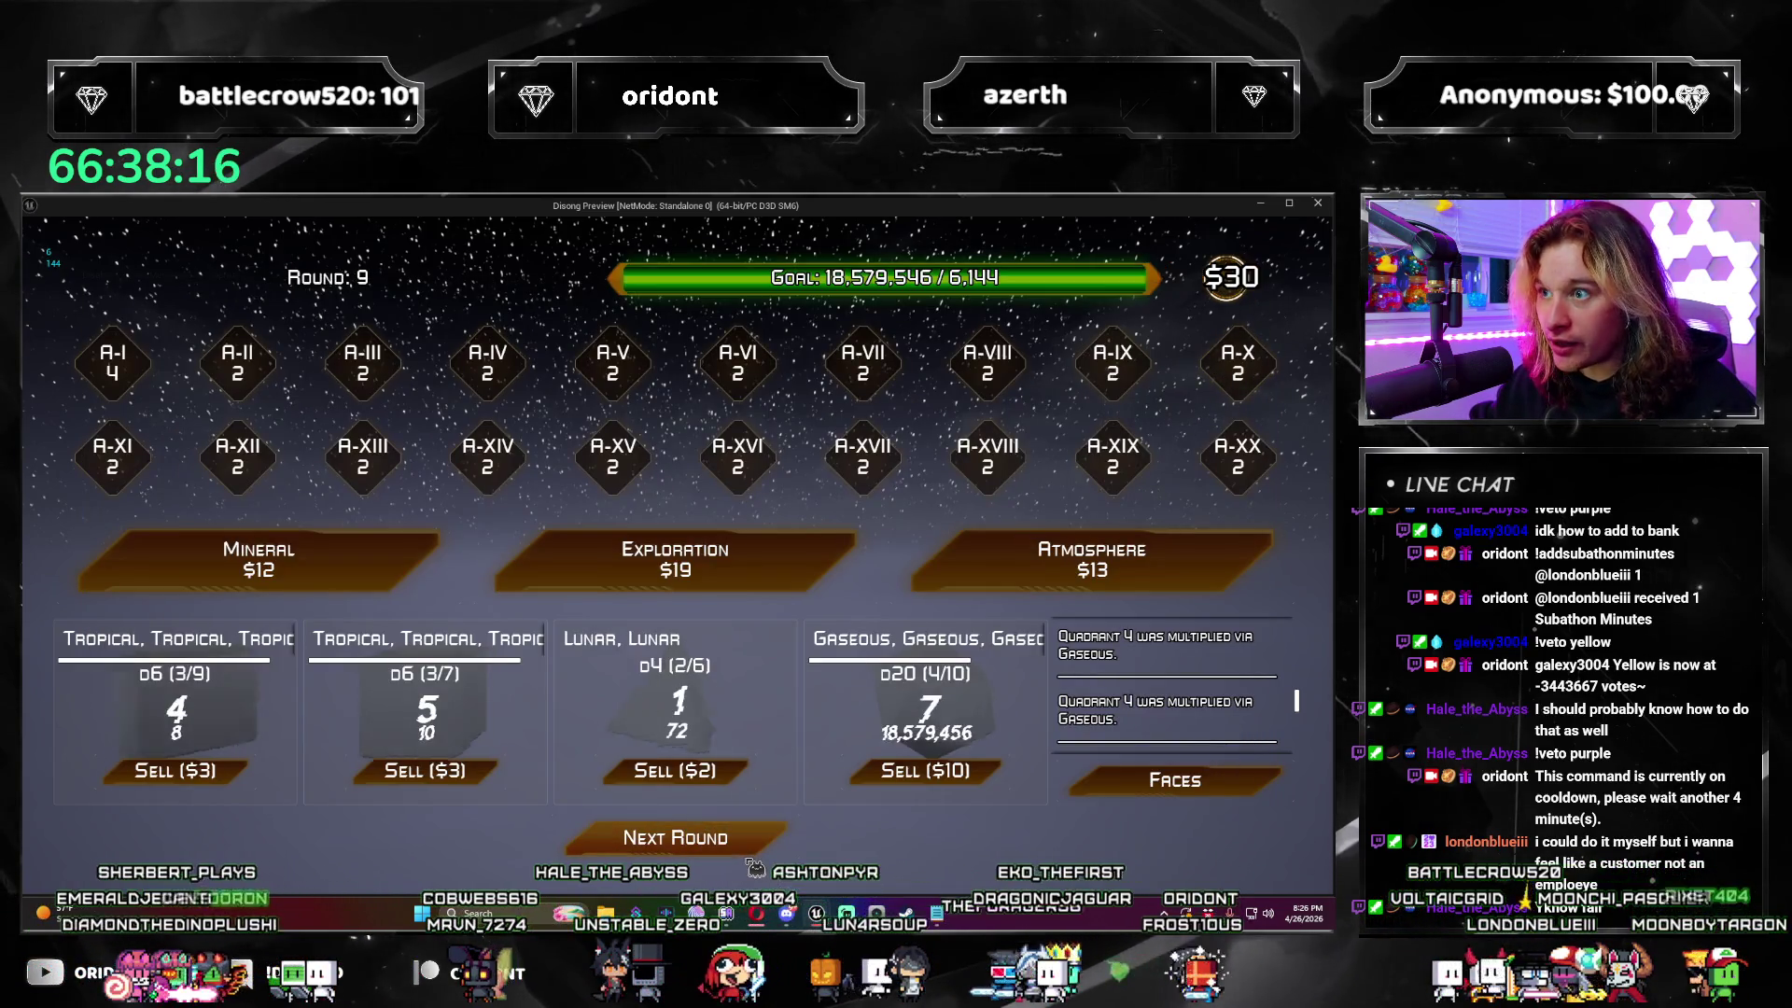
click(677, 709)
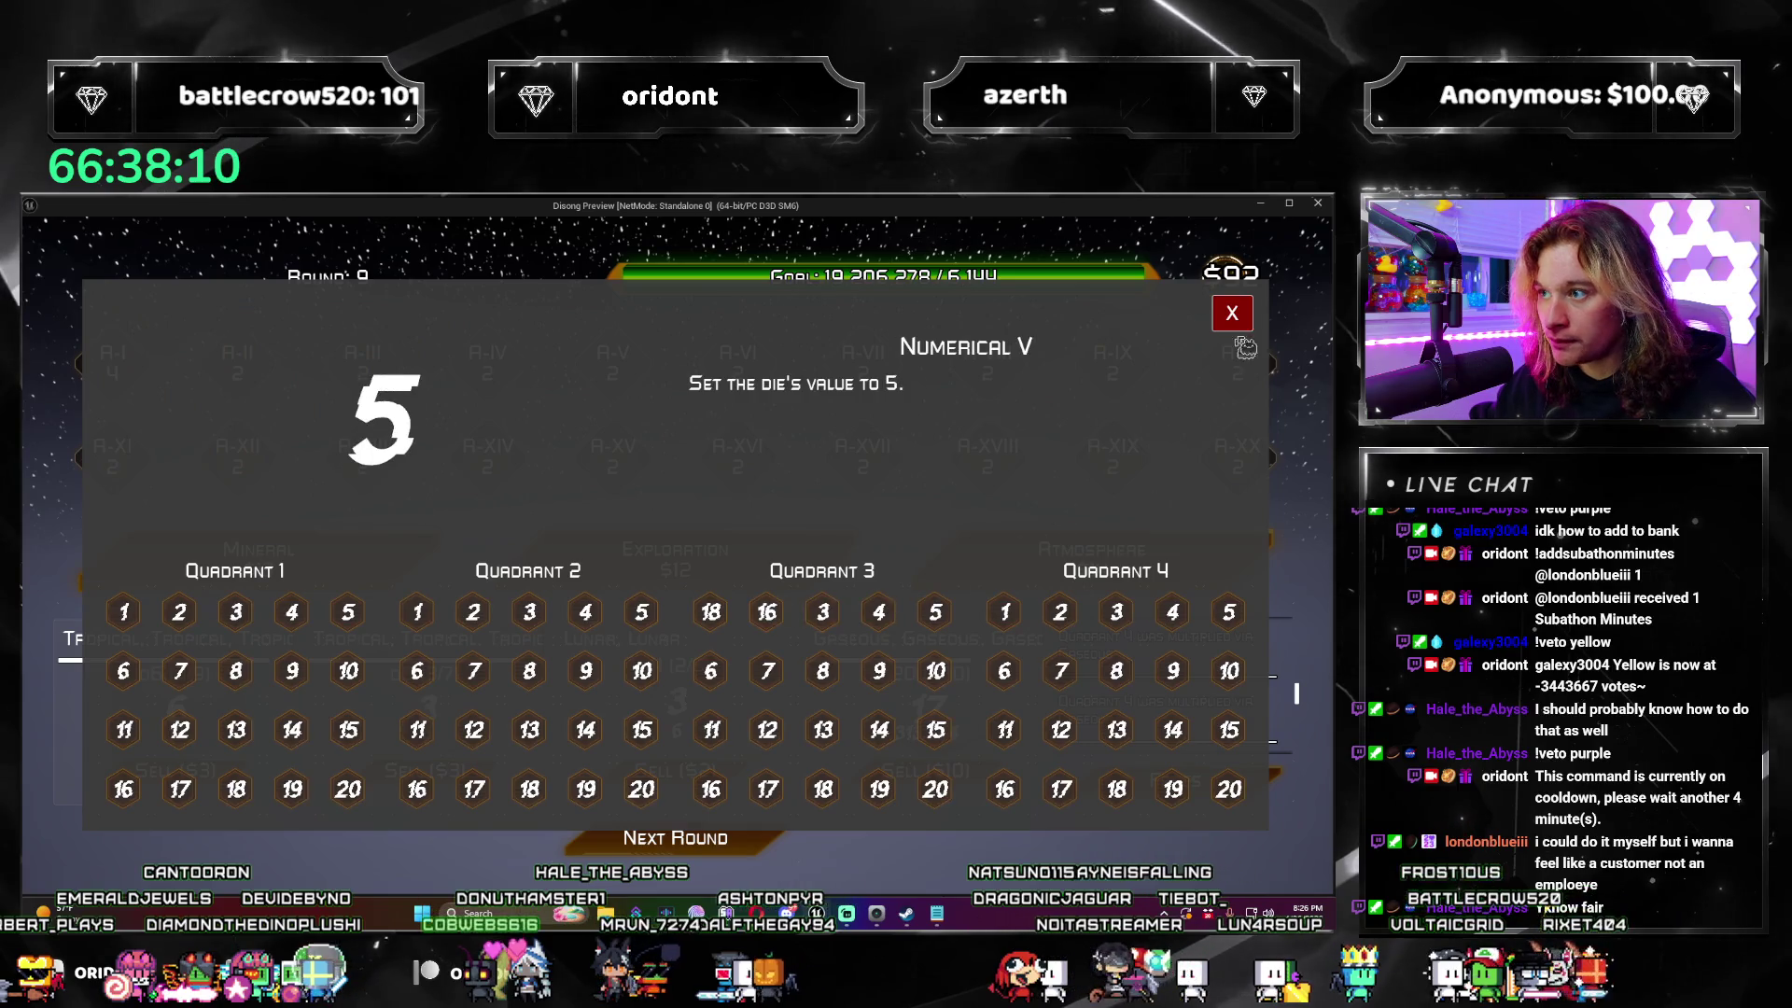
click(715, 663)
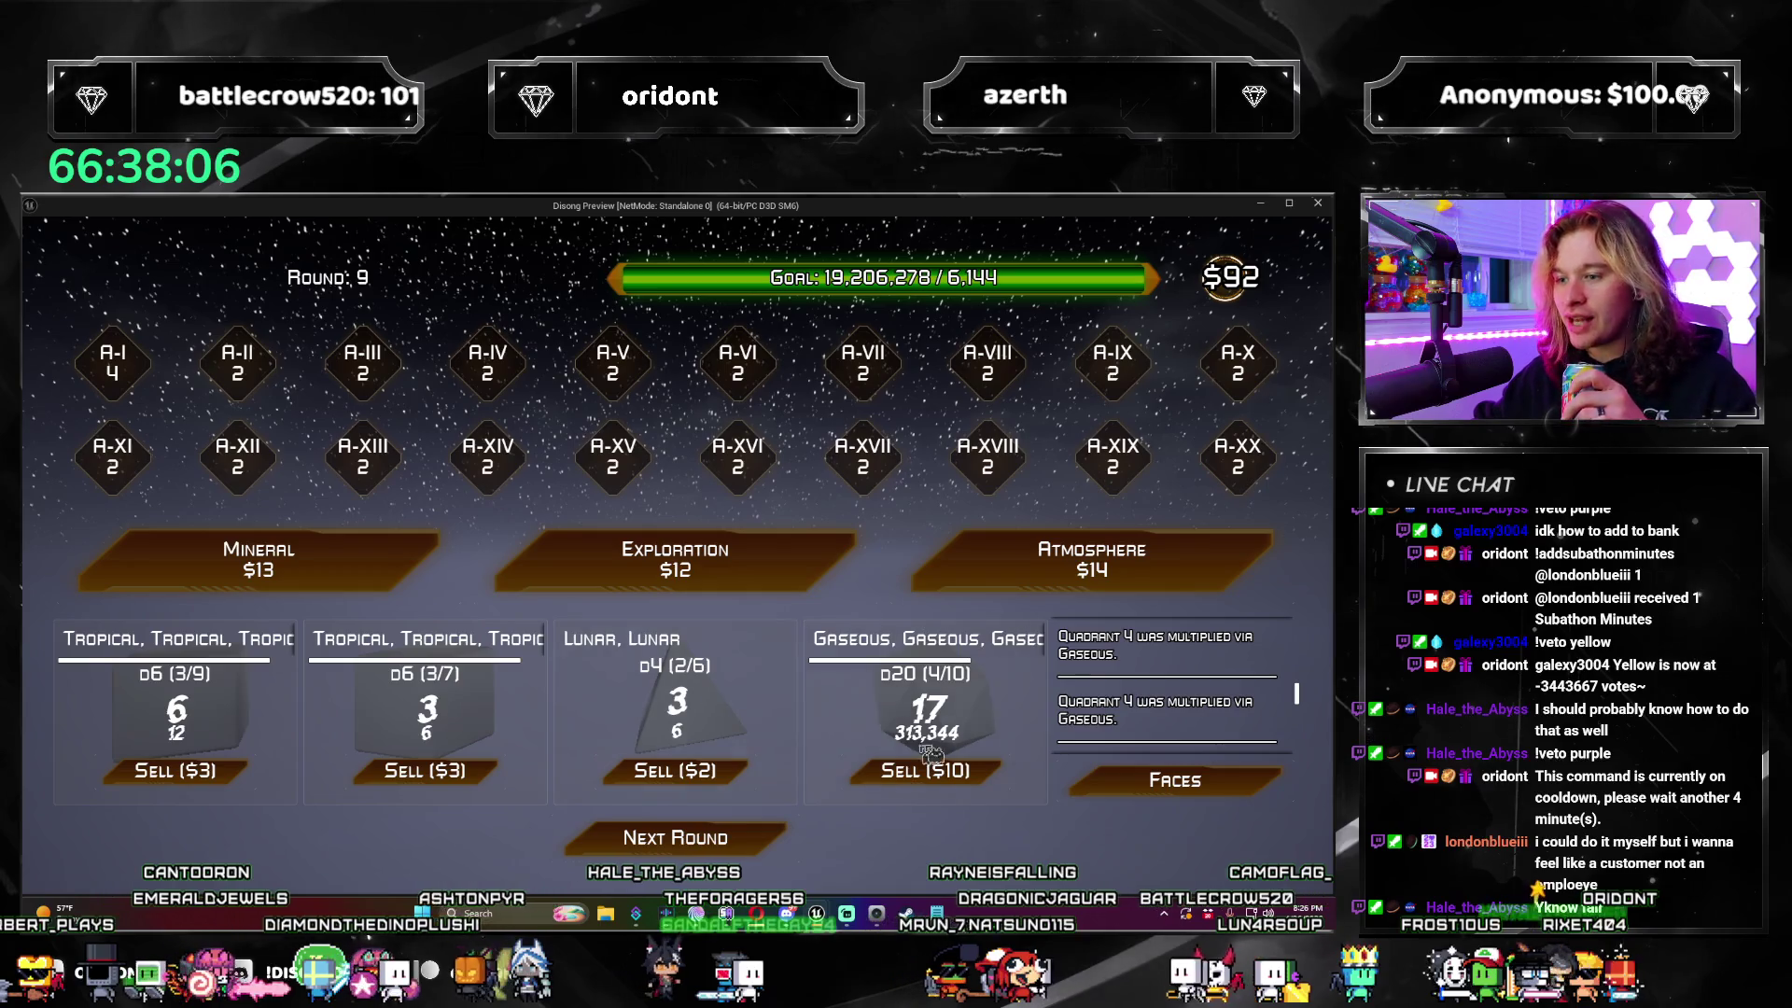
click(758, 821)
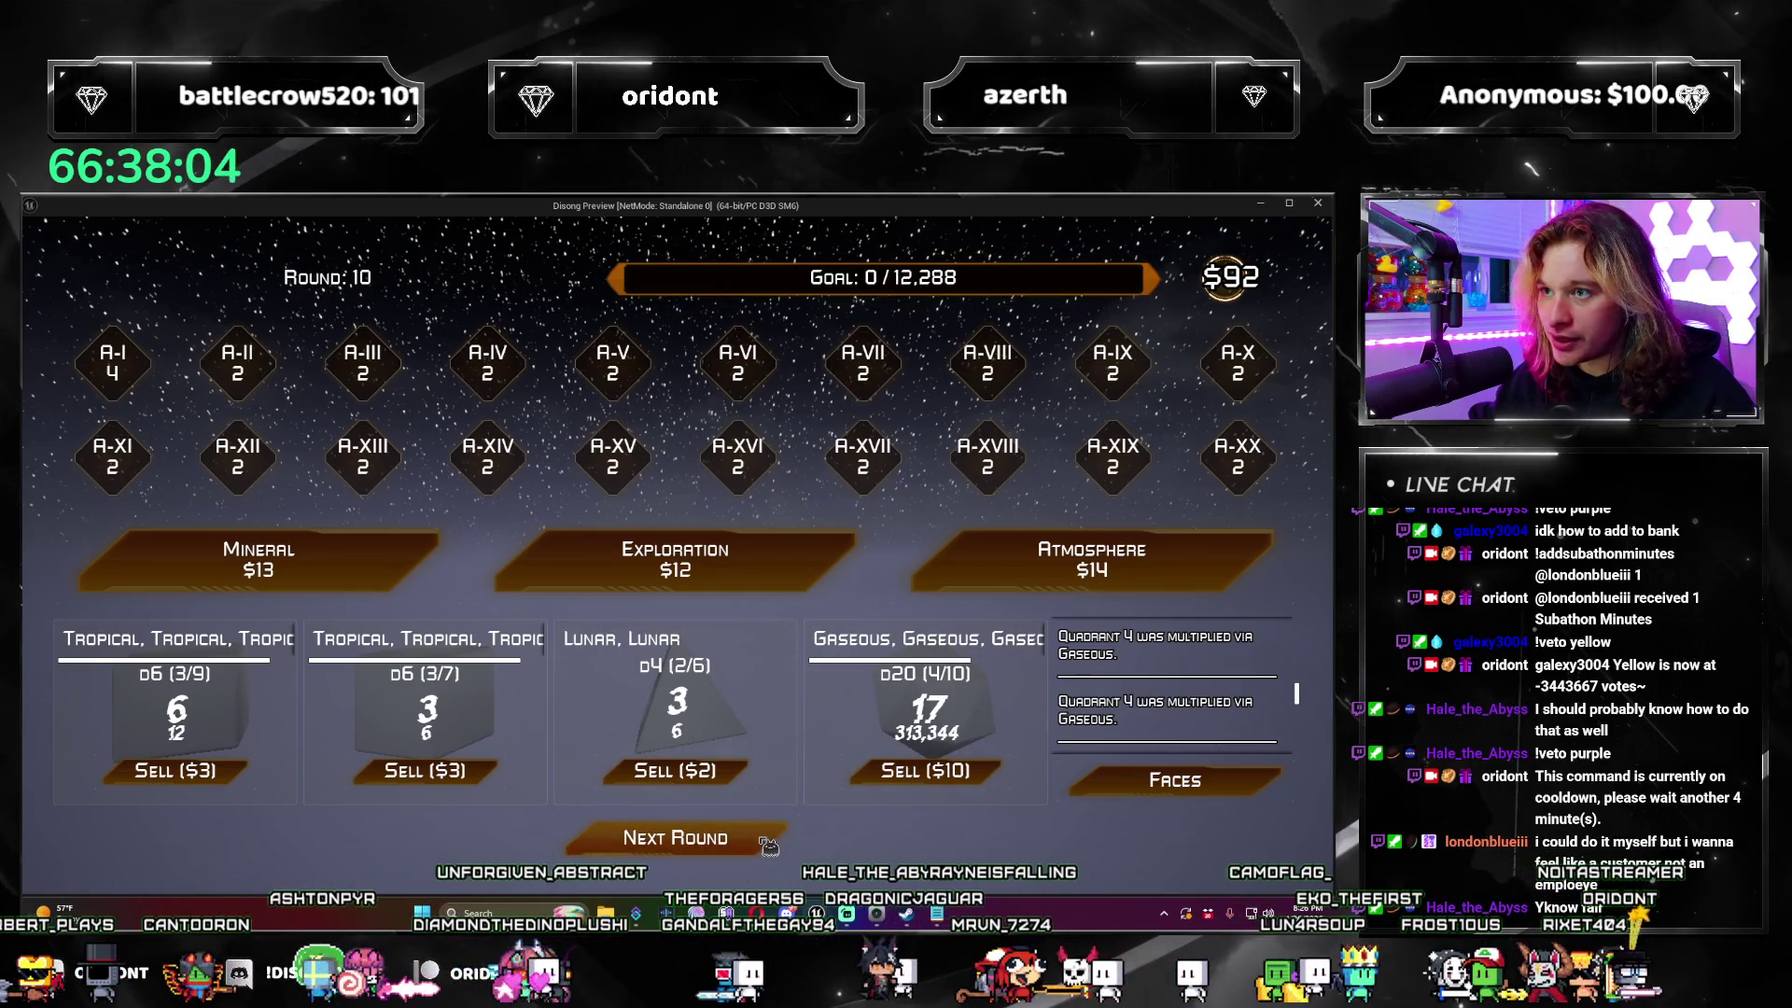
Step: Buy an Atmosphere and an Exploration, using Terraform to promote the second die from d6 to d8
click(1017, 569)
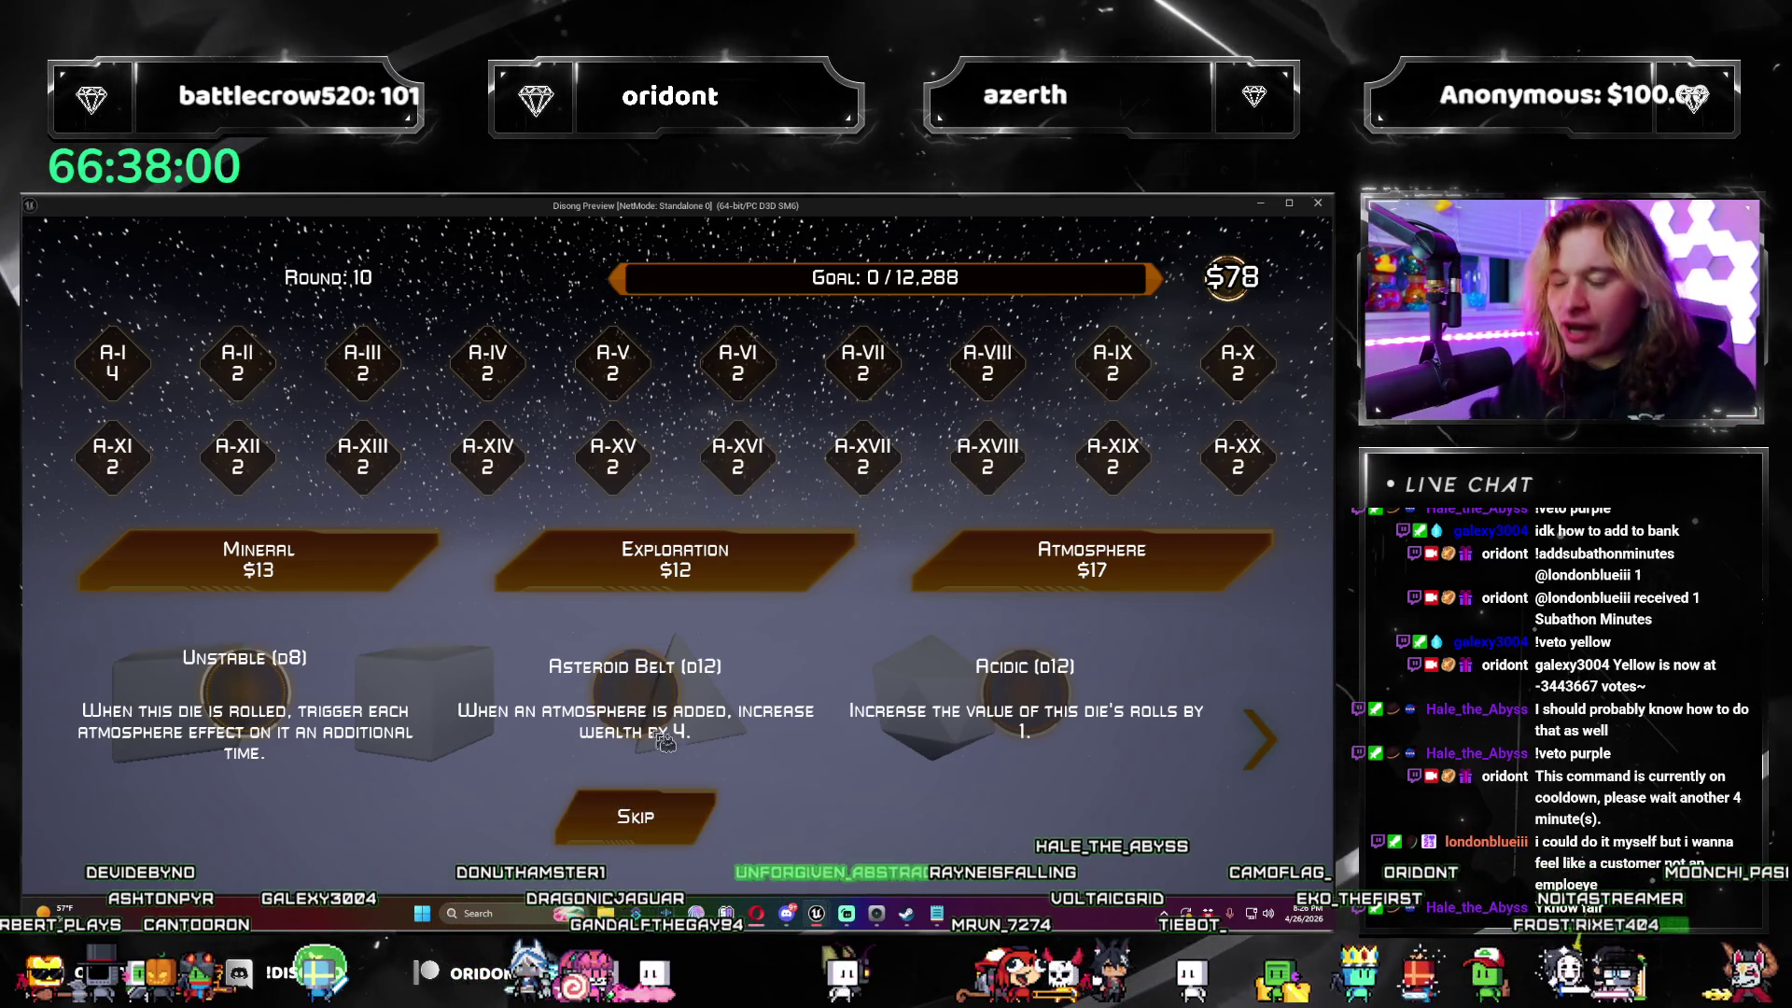
drag(1262, 742, 1249, 752)
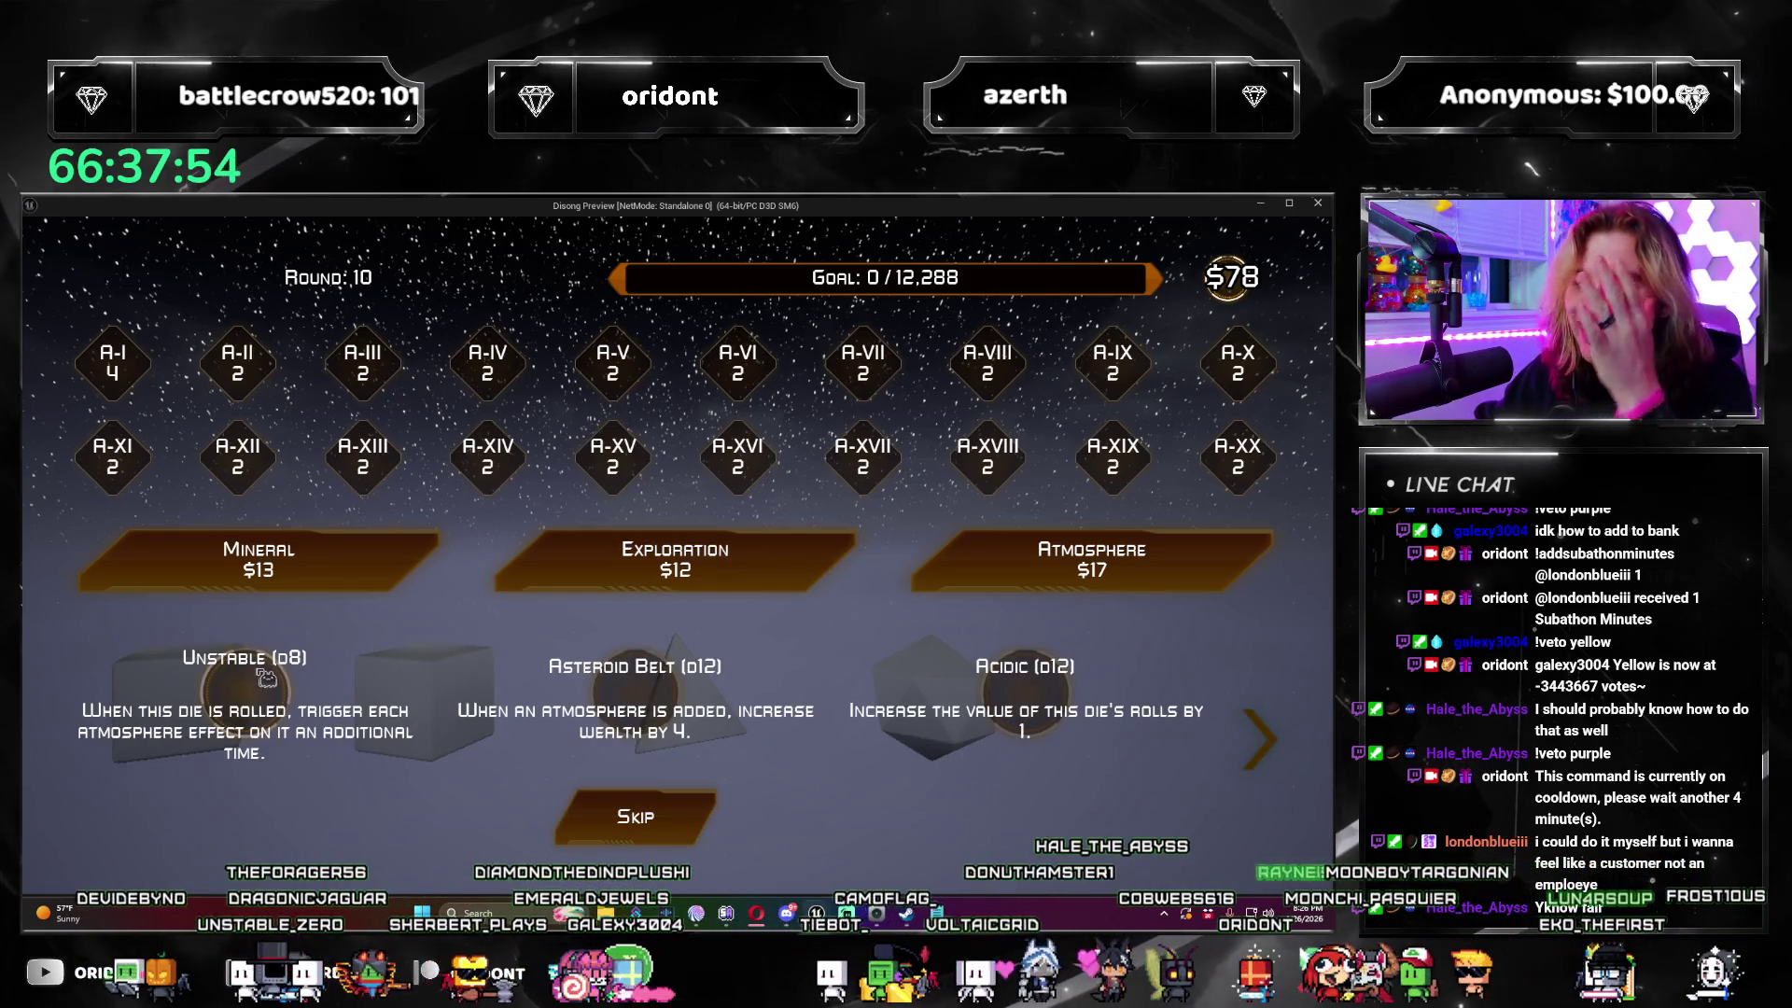
click(675, 560)
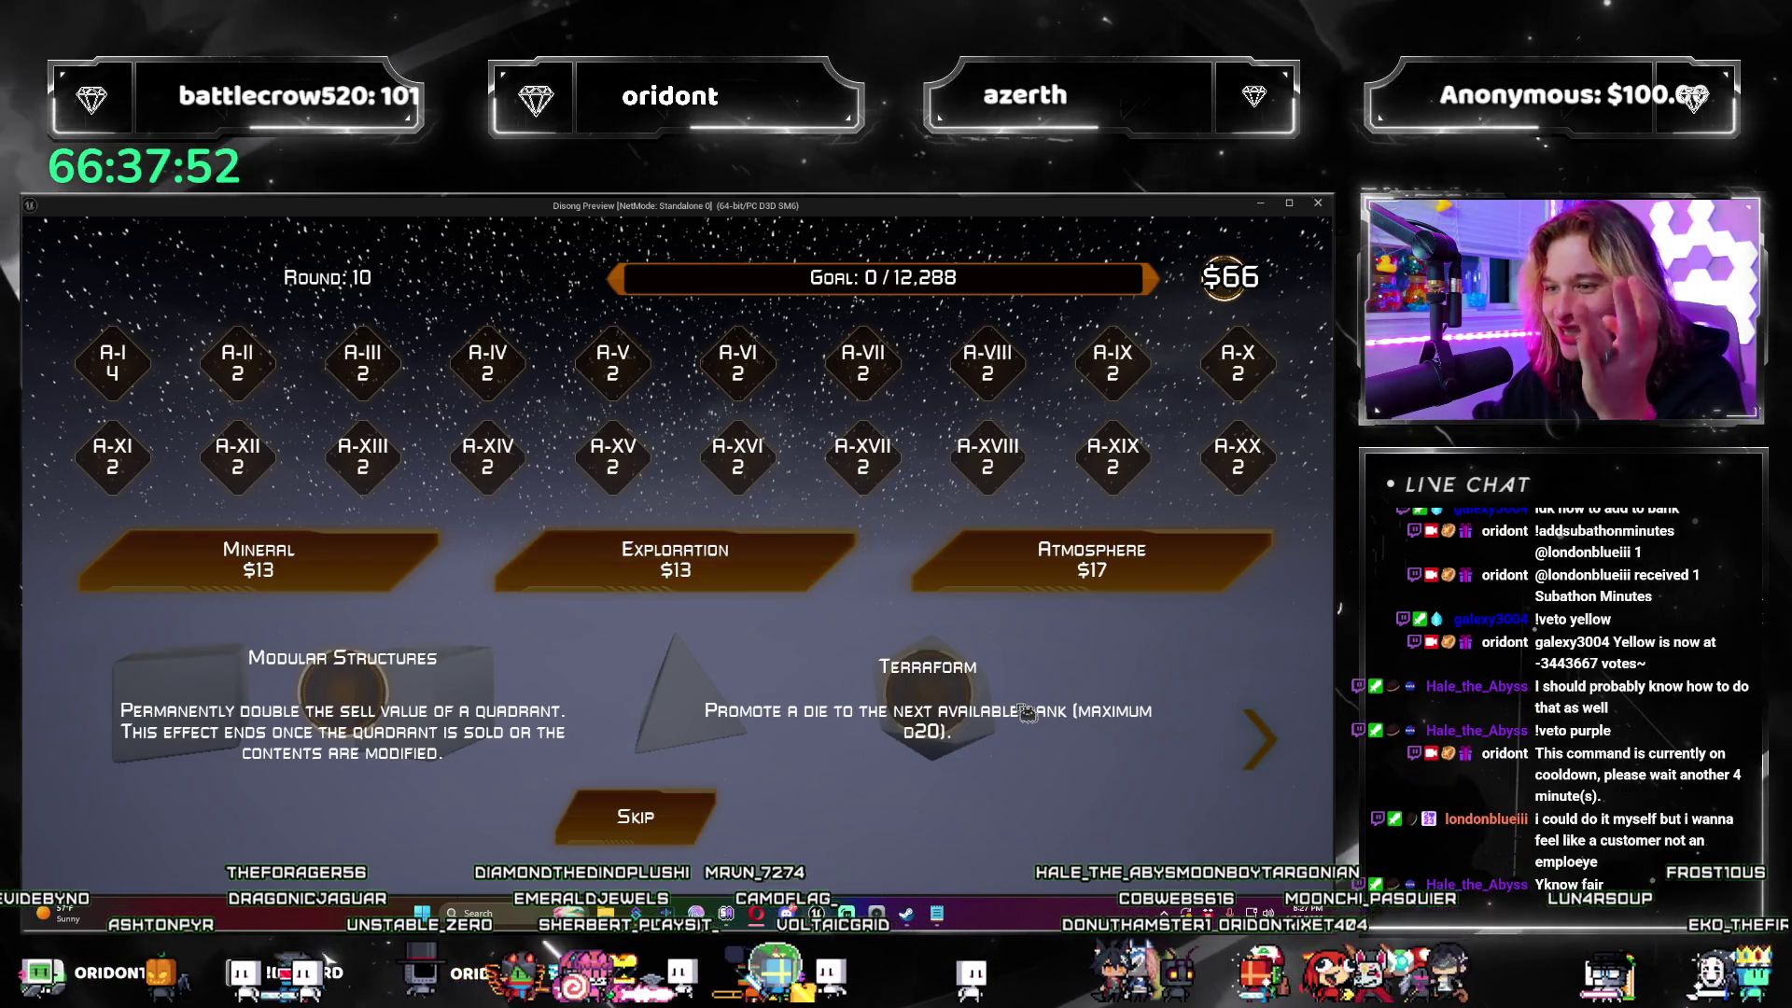
drag(539, 725, 540, 725)
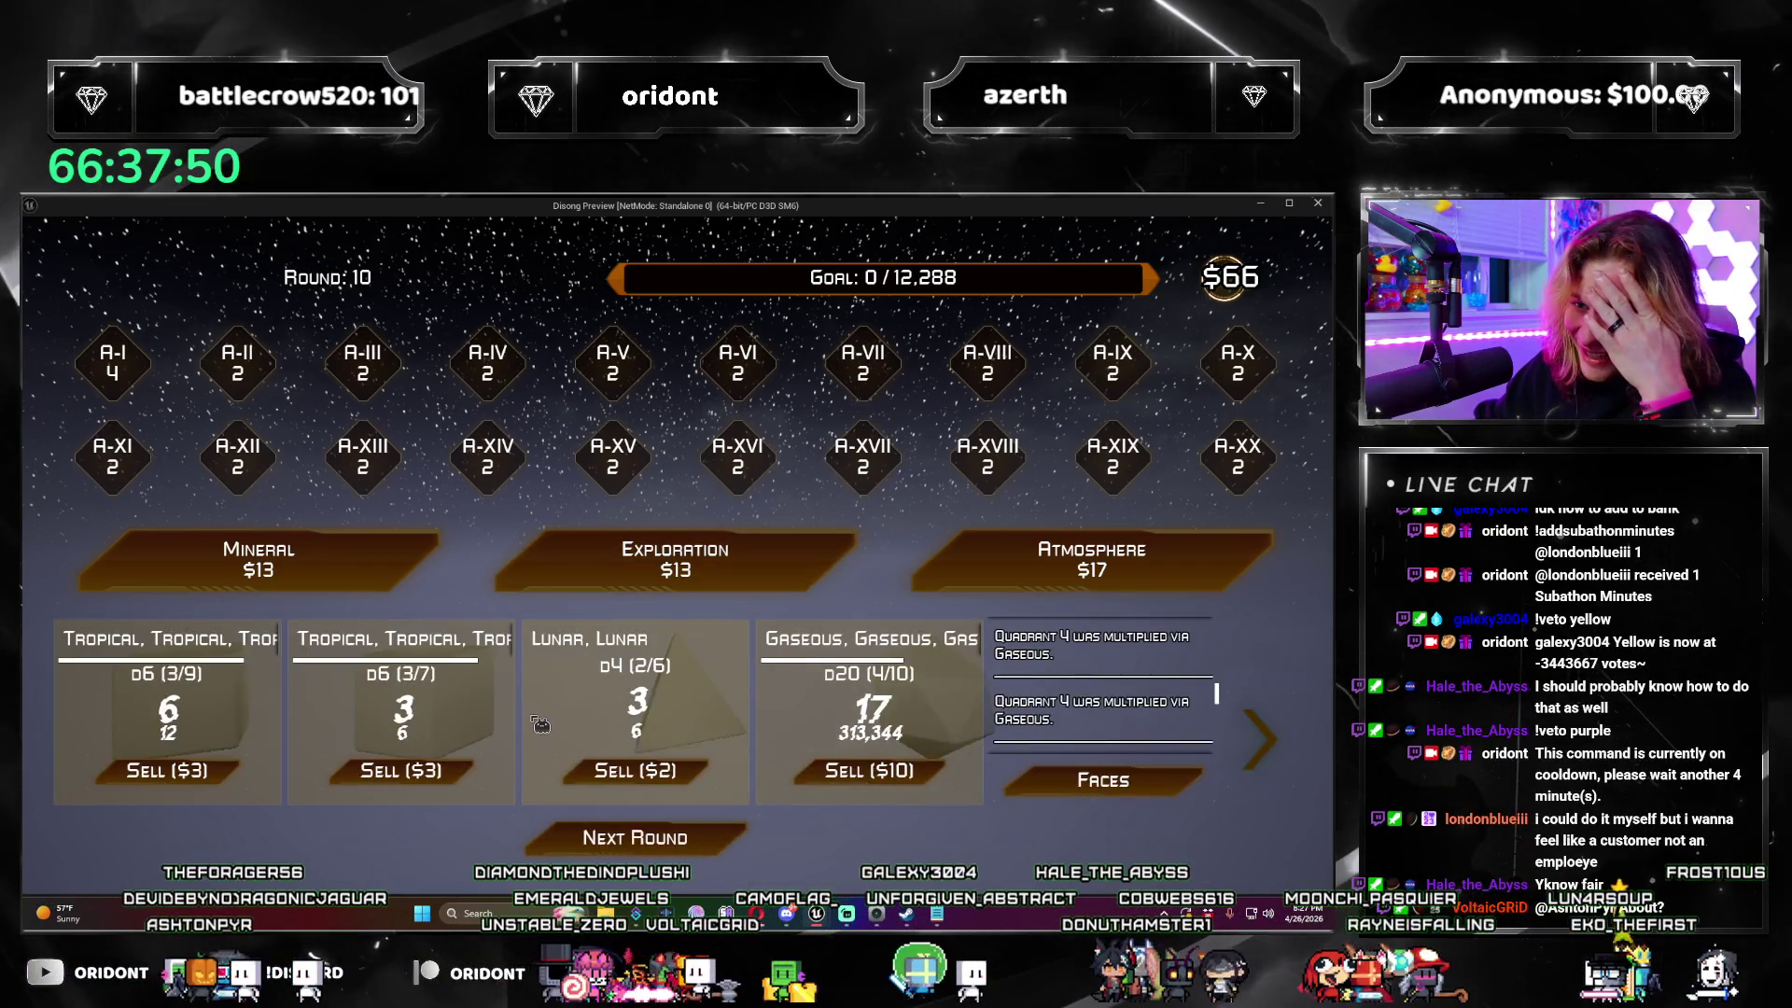
click(539, 725)
Step: Buy an Exploration and two Atmospheres, adding one atmosphere to the d8 quadrant and skipping other offers
click(804, 571)
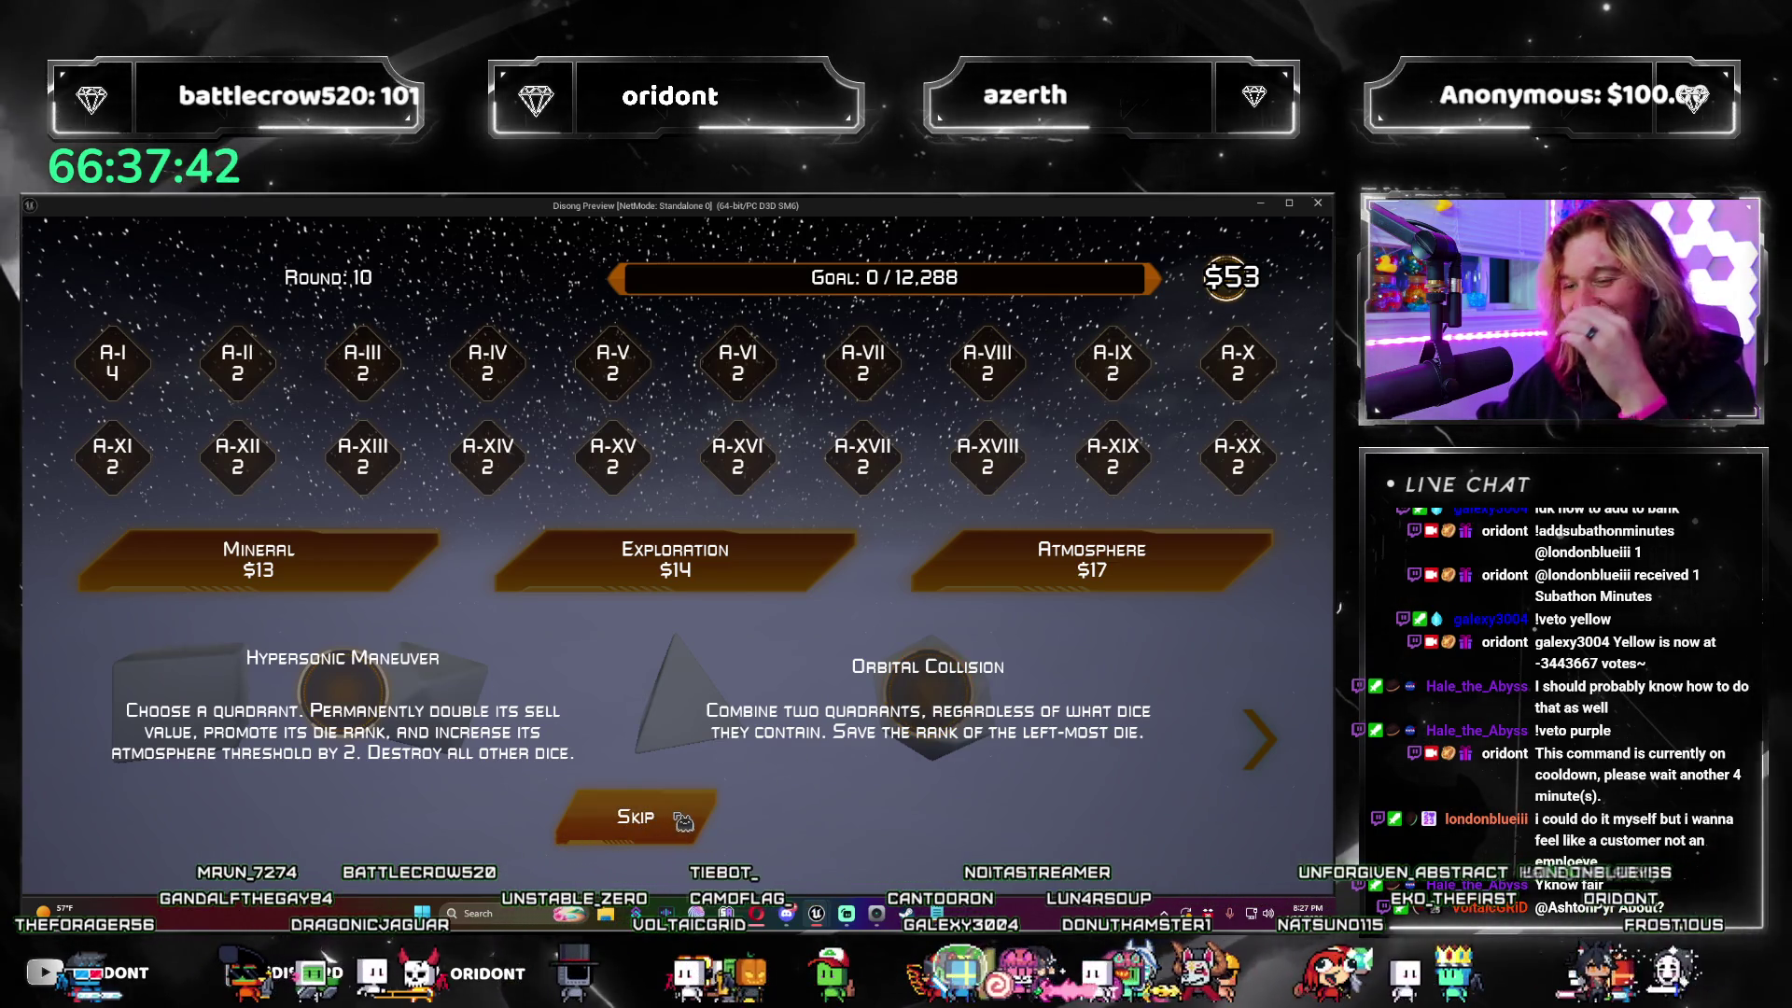
click(683, 819)
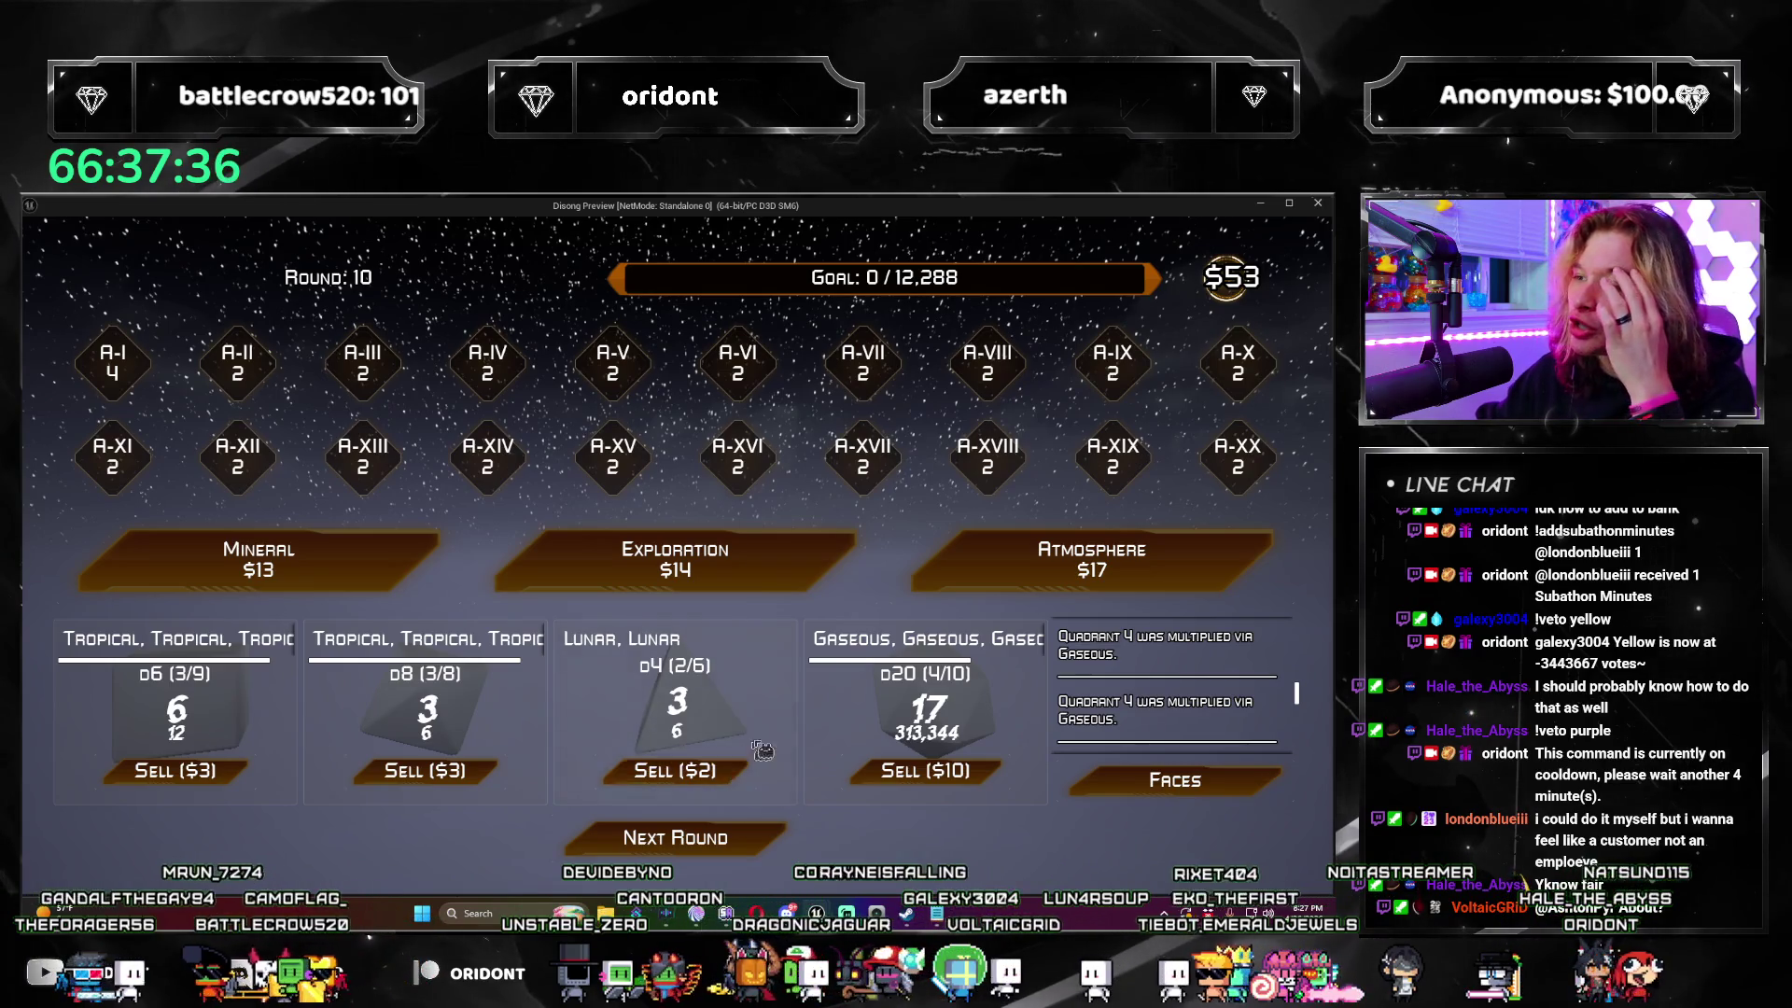
click(962, 591)
click(458, 699)
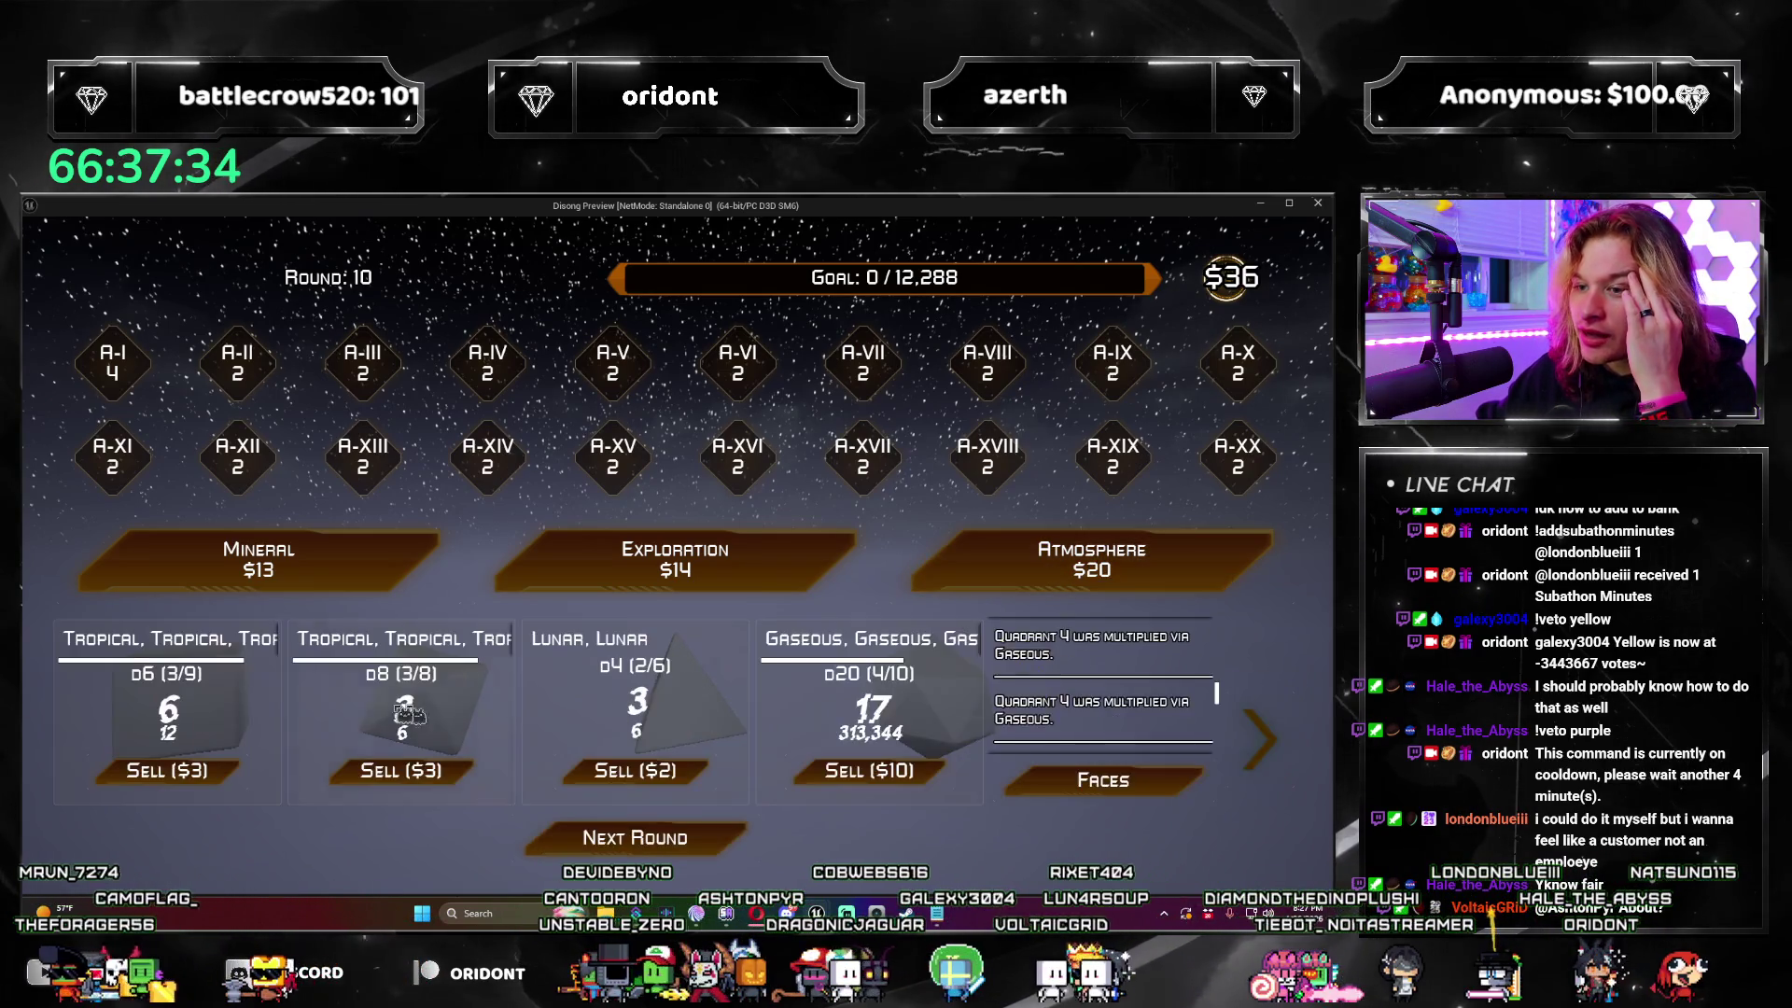
click(1010, 583)
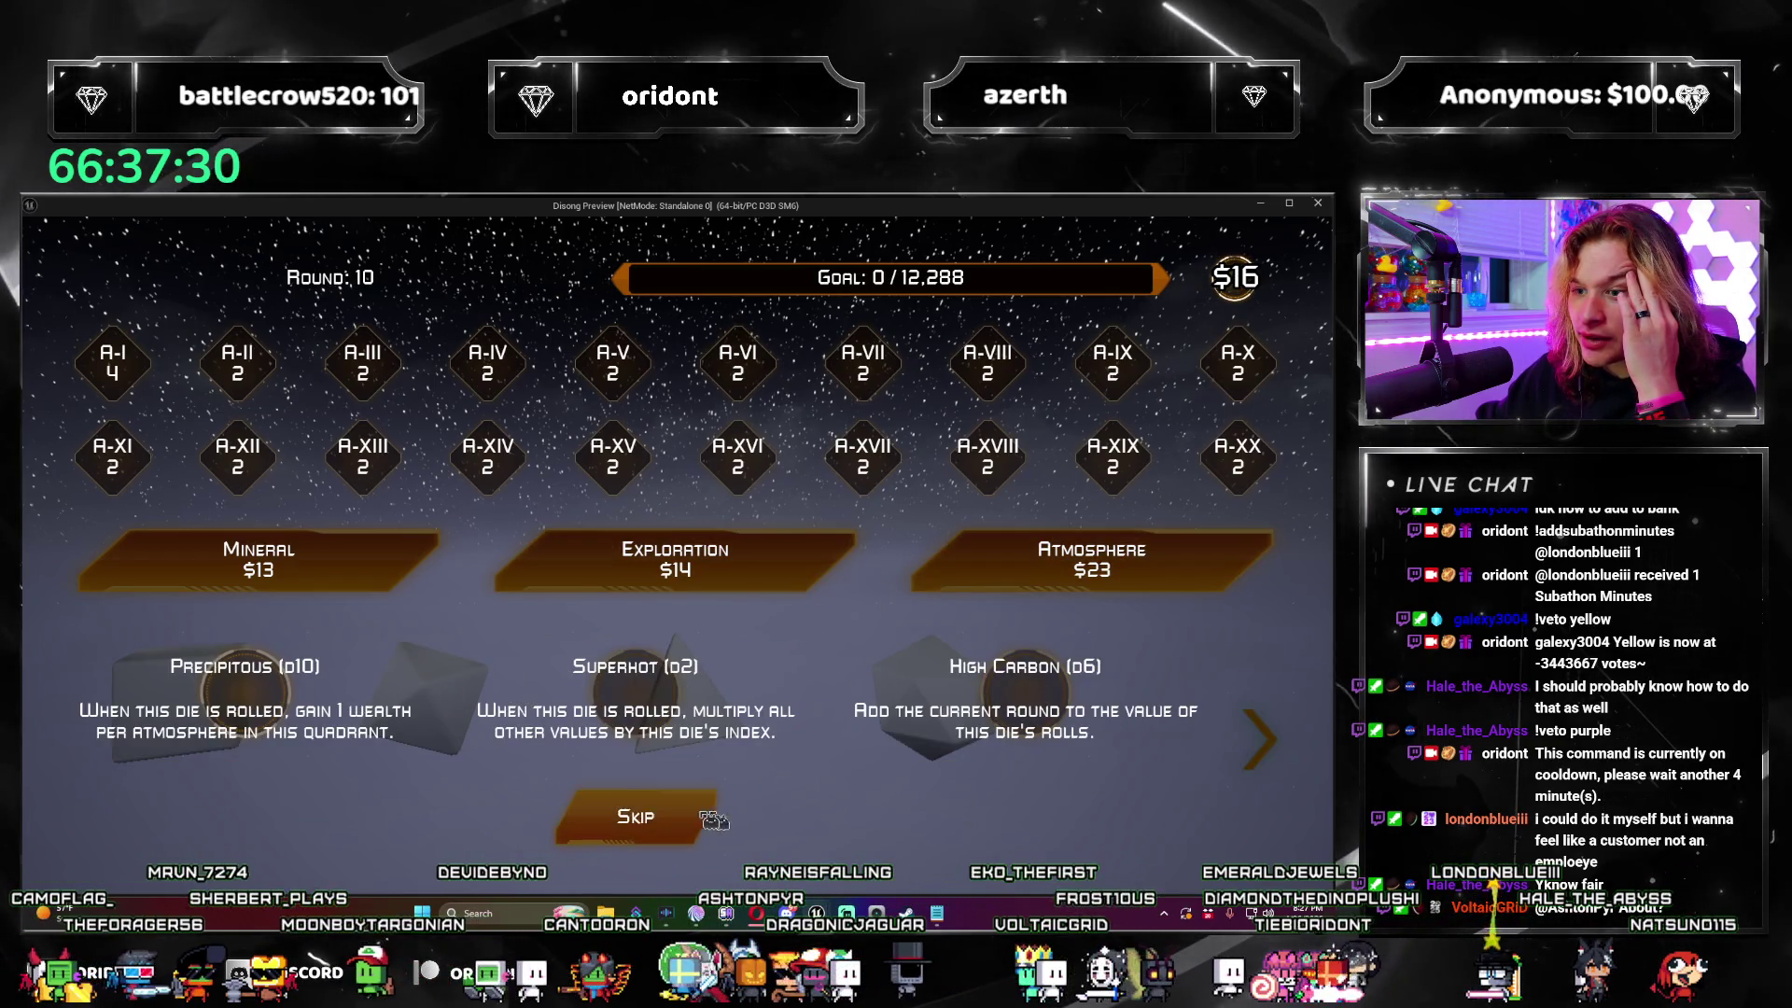
click(933, 700)
Step: Take Harvesting Fleet for +1 on all ascensions, beat the 12,288 goal, and reach round 11
click(819, 570)
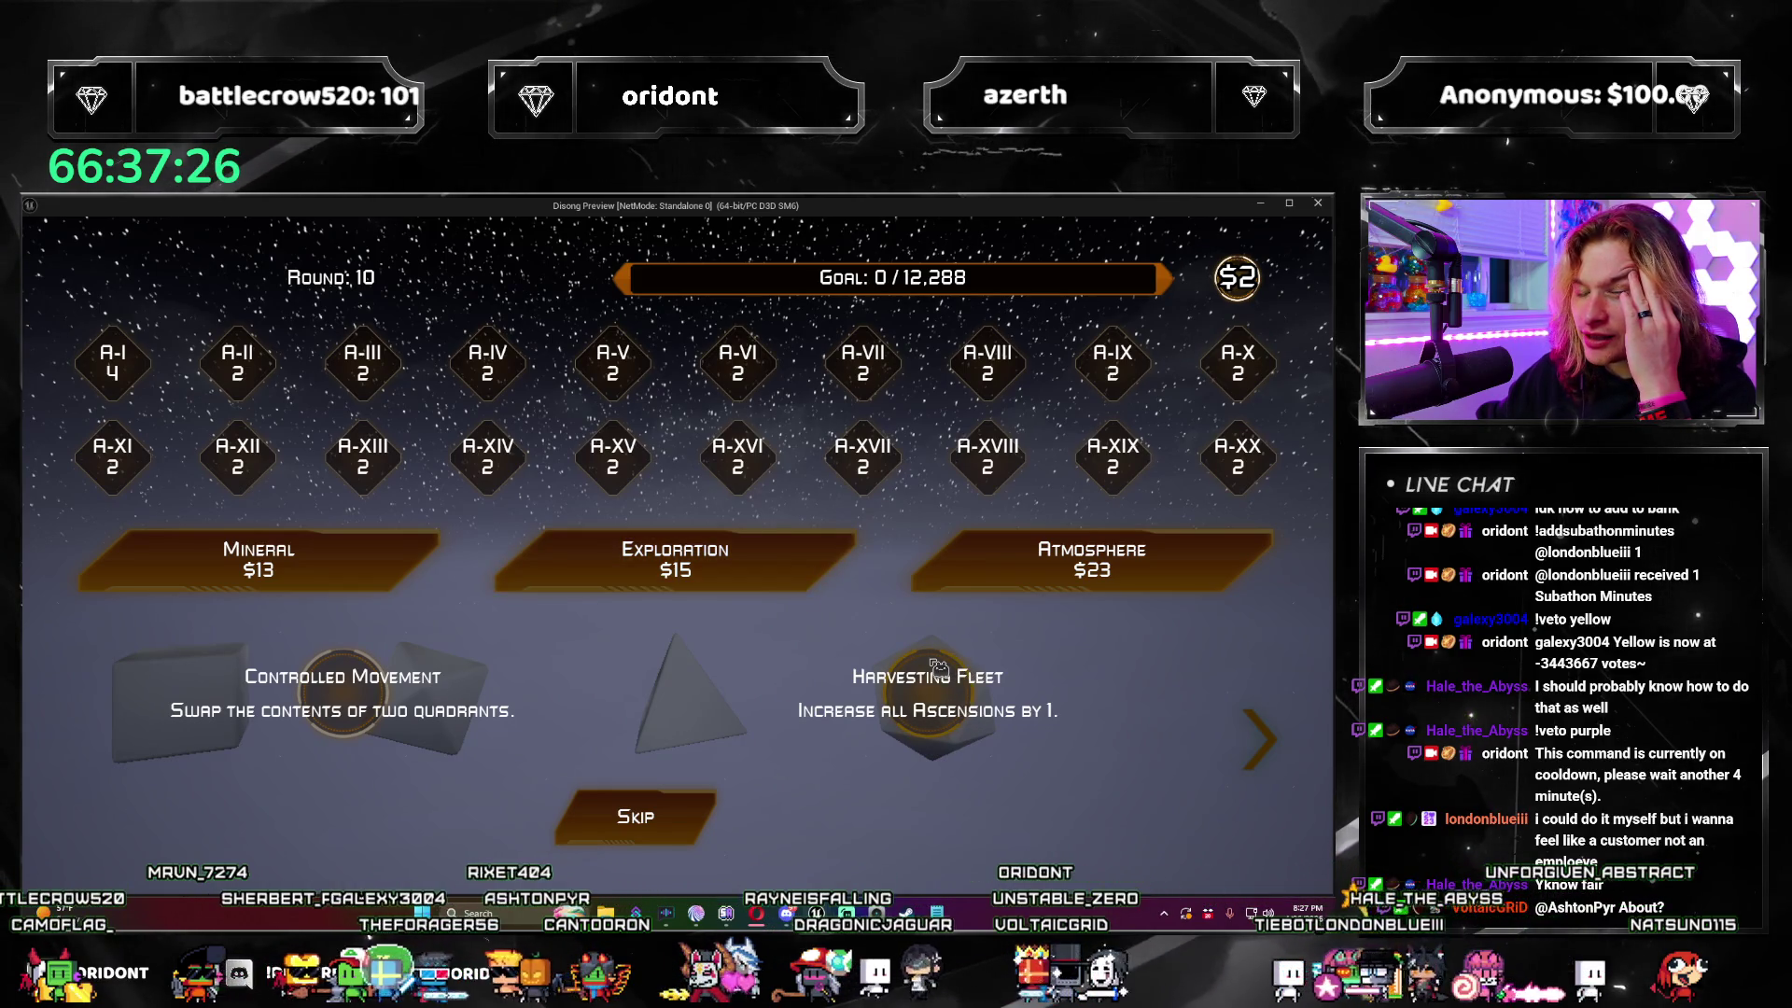
click(938, 667)
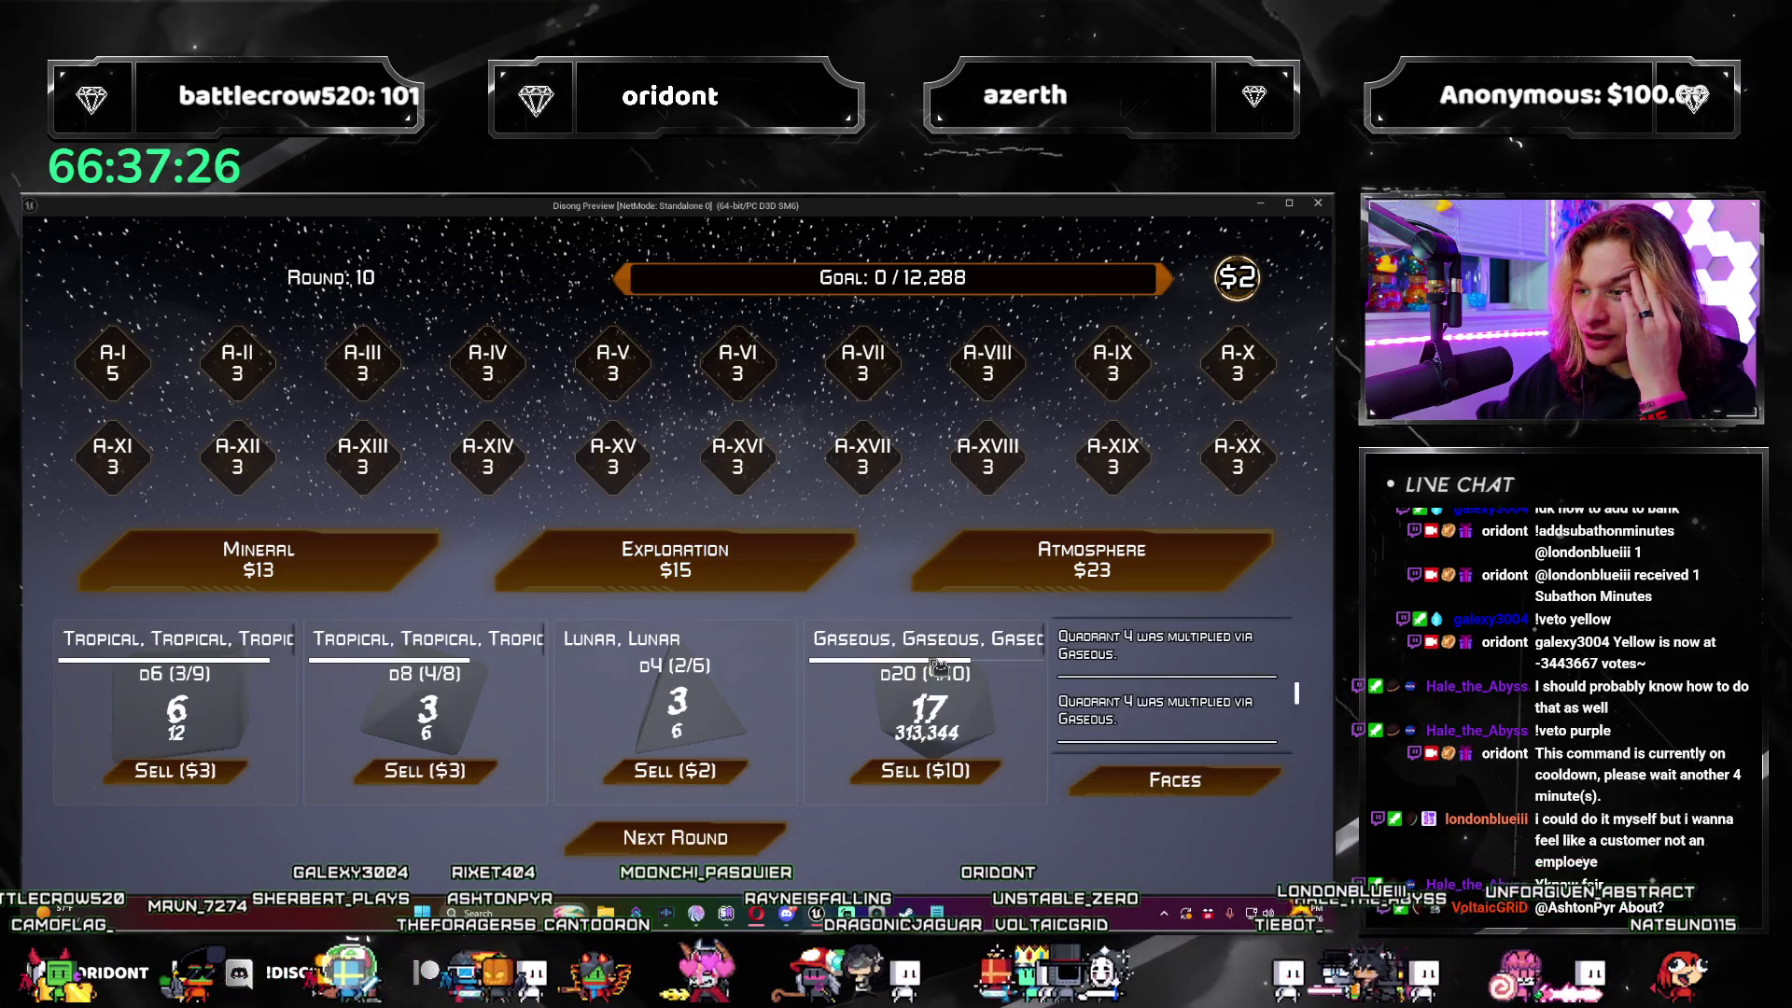
click(752, 840)
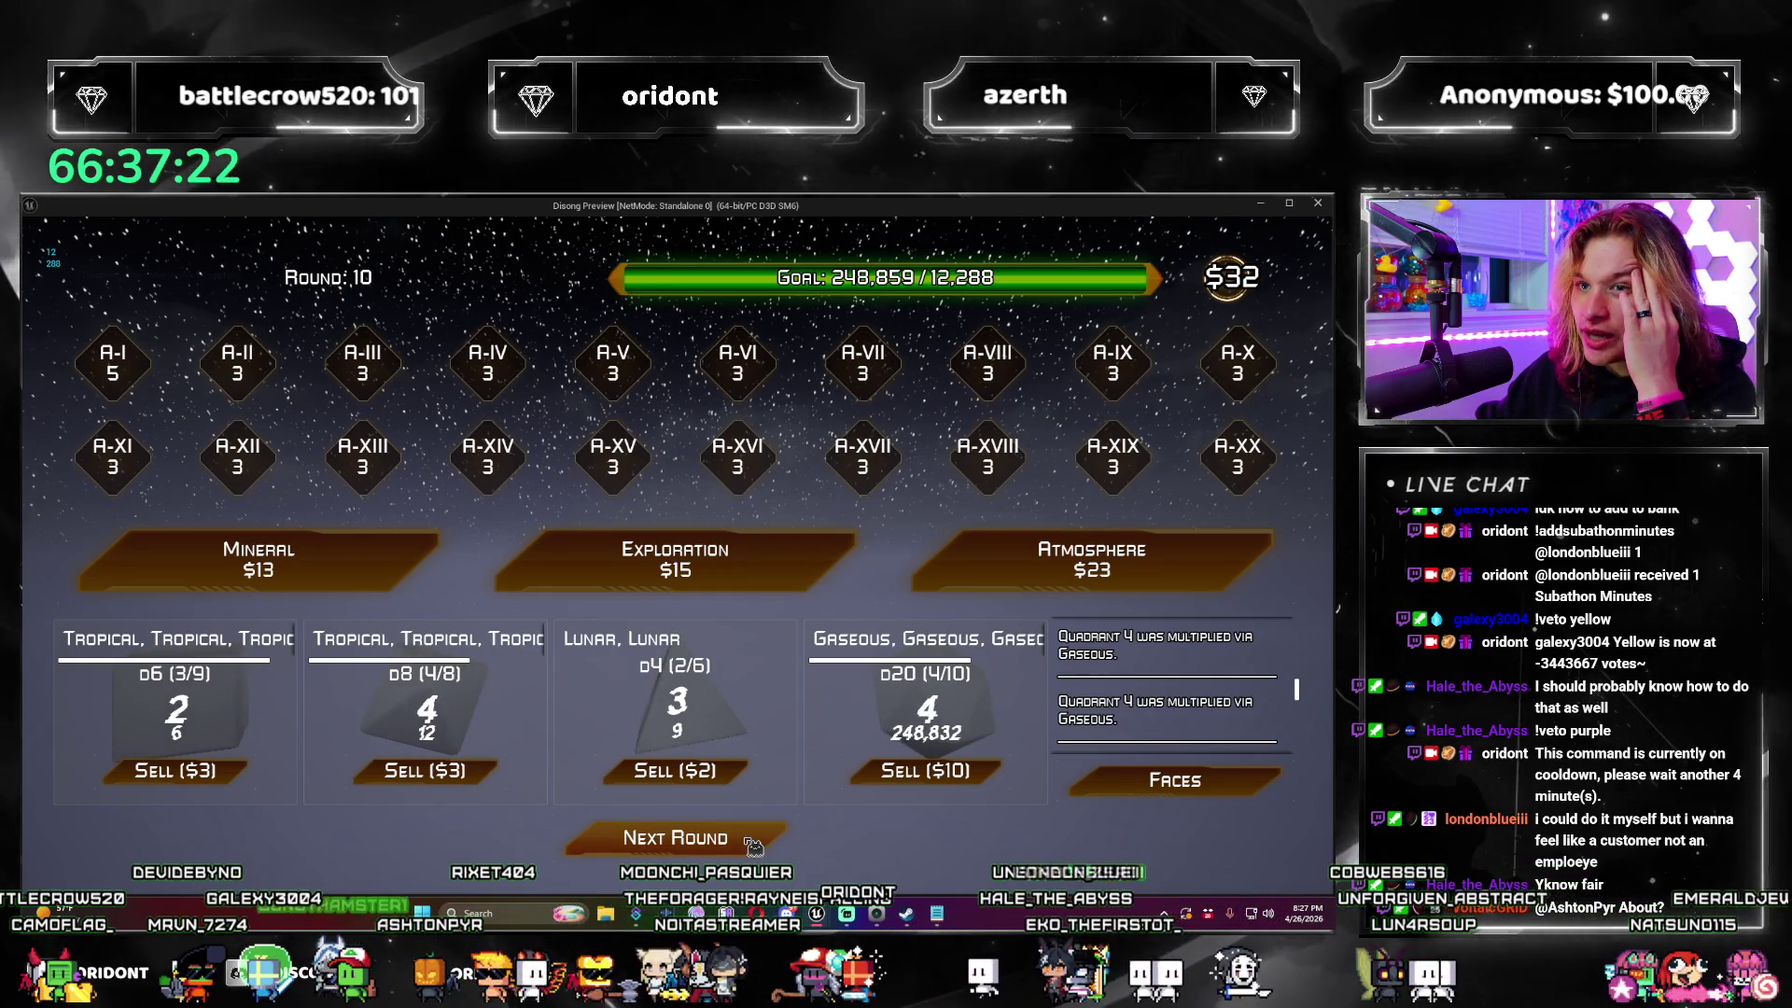
click(753, 840)
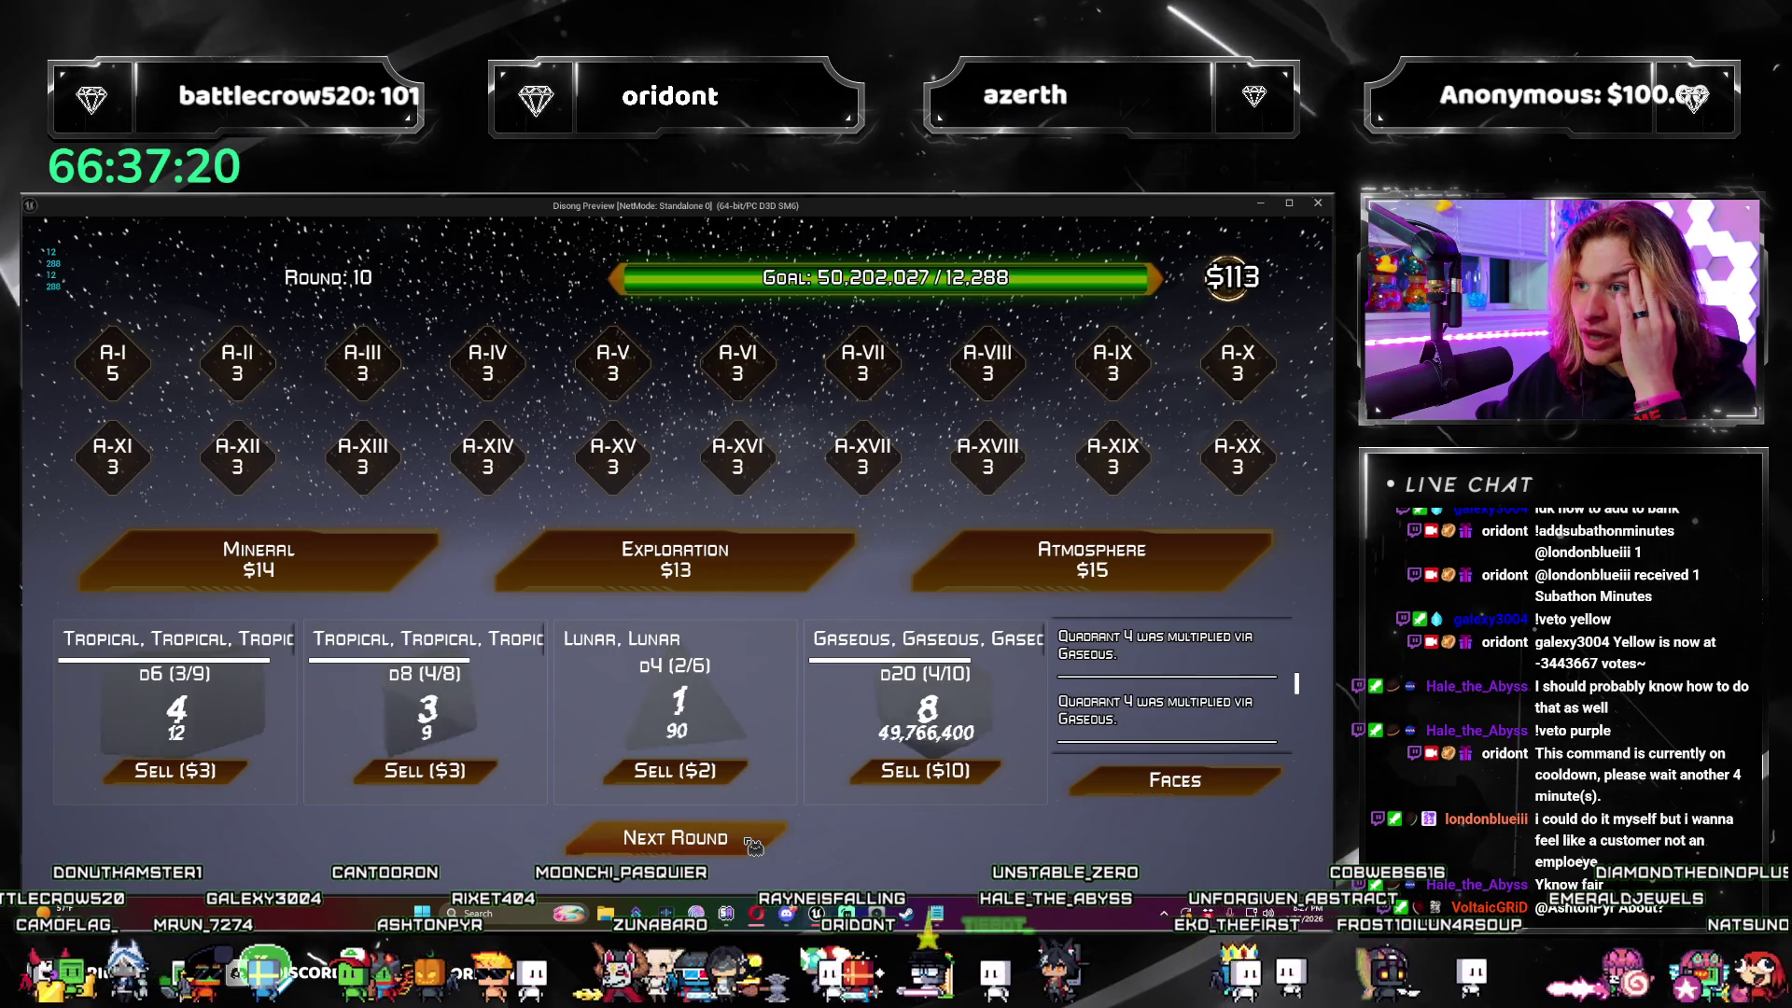
click(1010, 585)
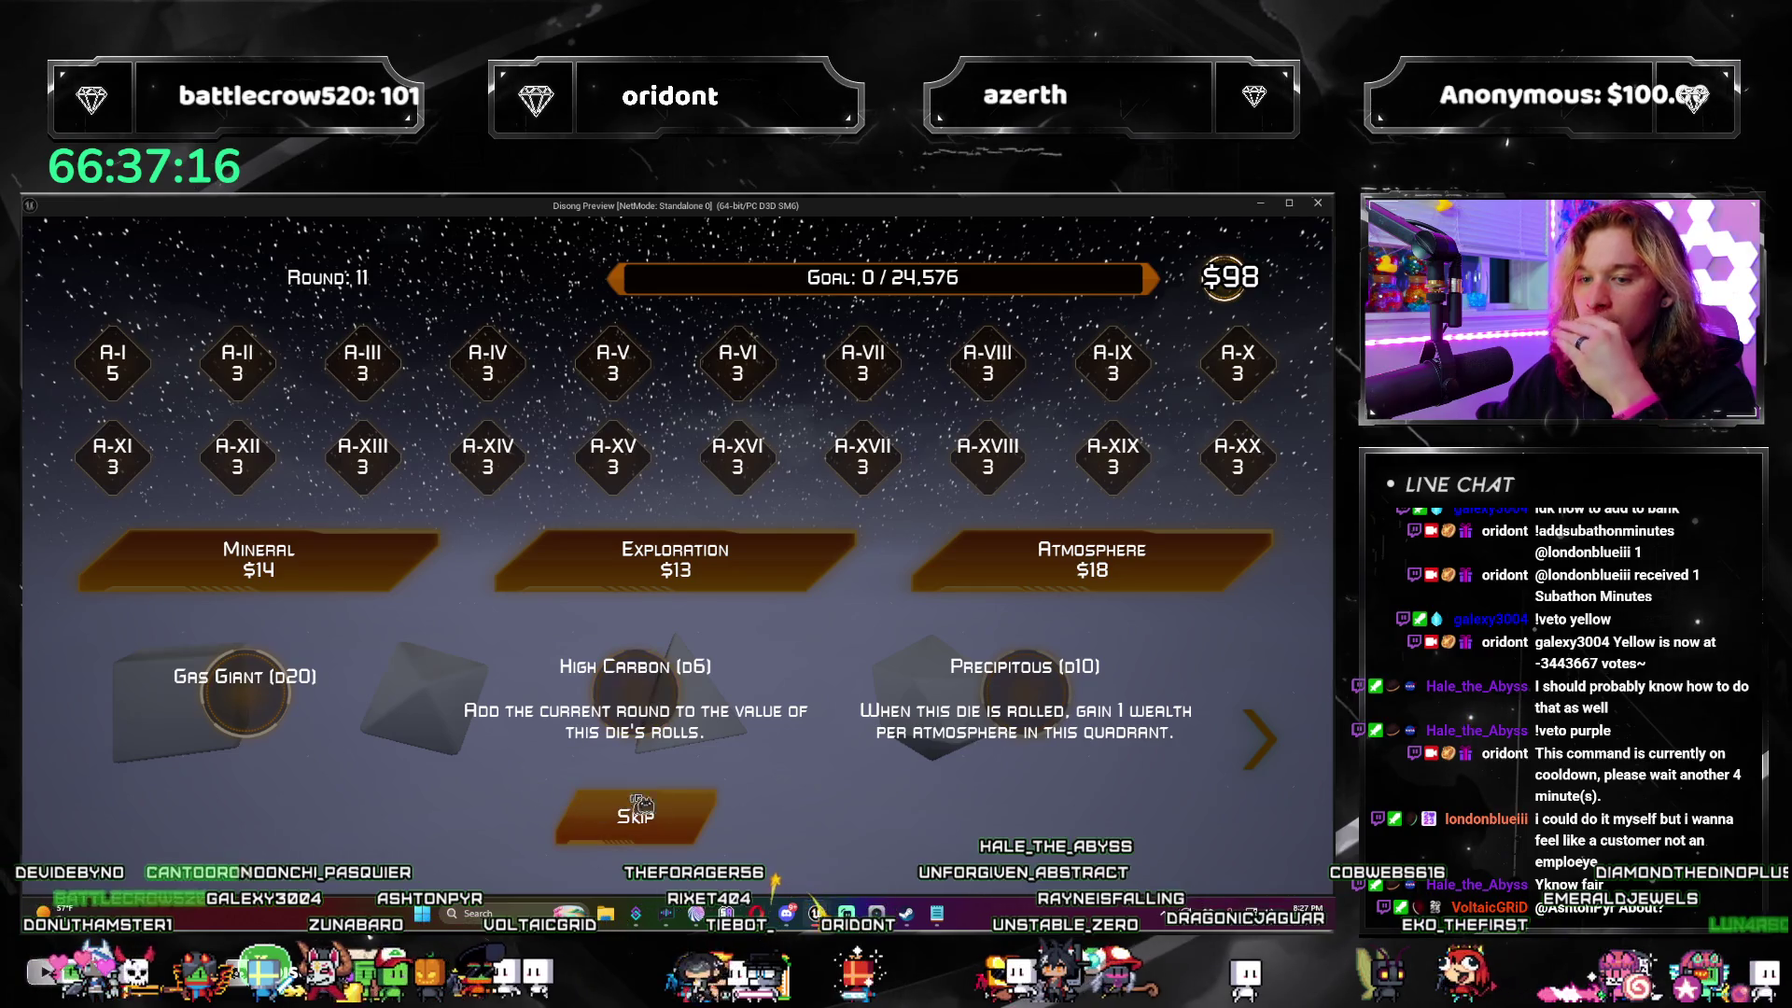
Step: Skip the Atmosphere's dice, then buy two Explorations, using New Horizons each time to double A-I
click(669, 817)
click(675, 560)
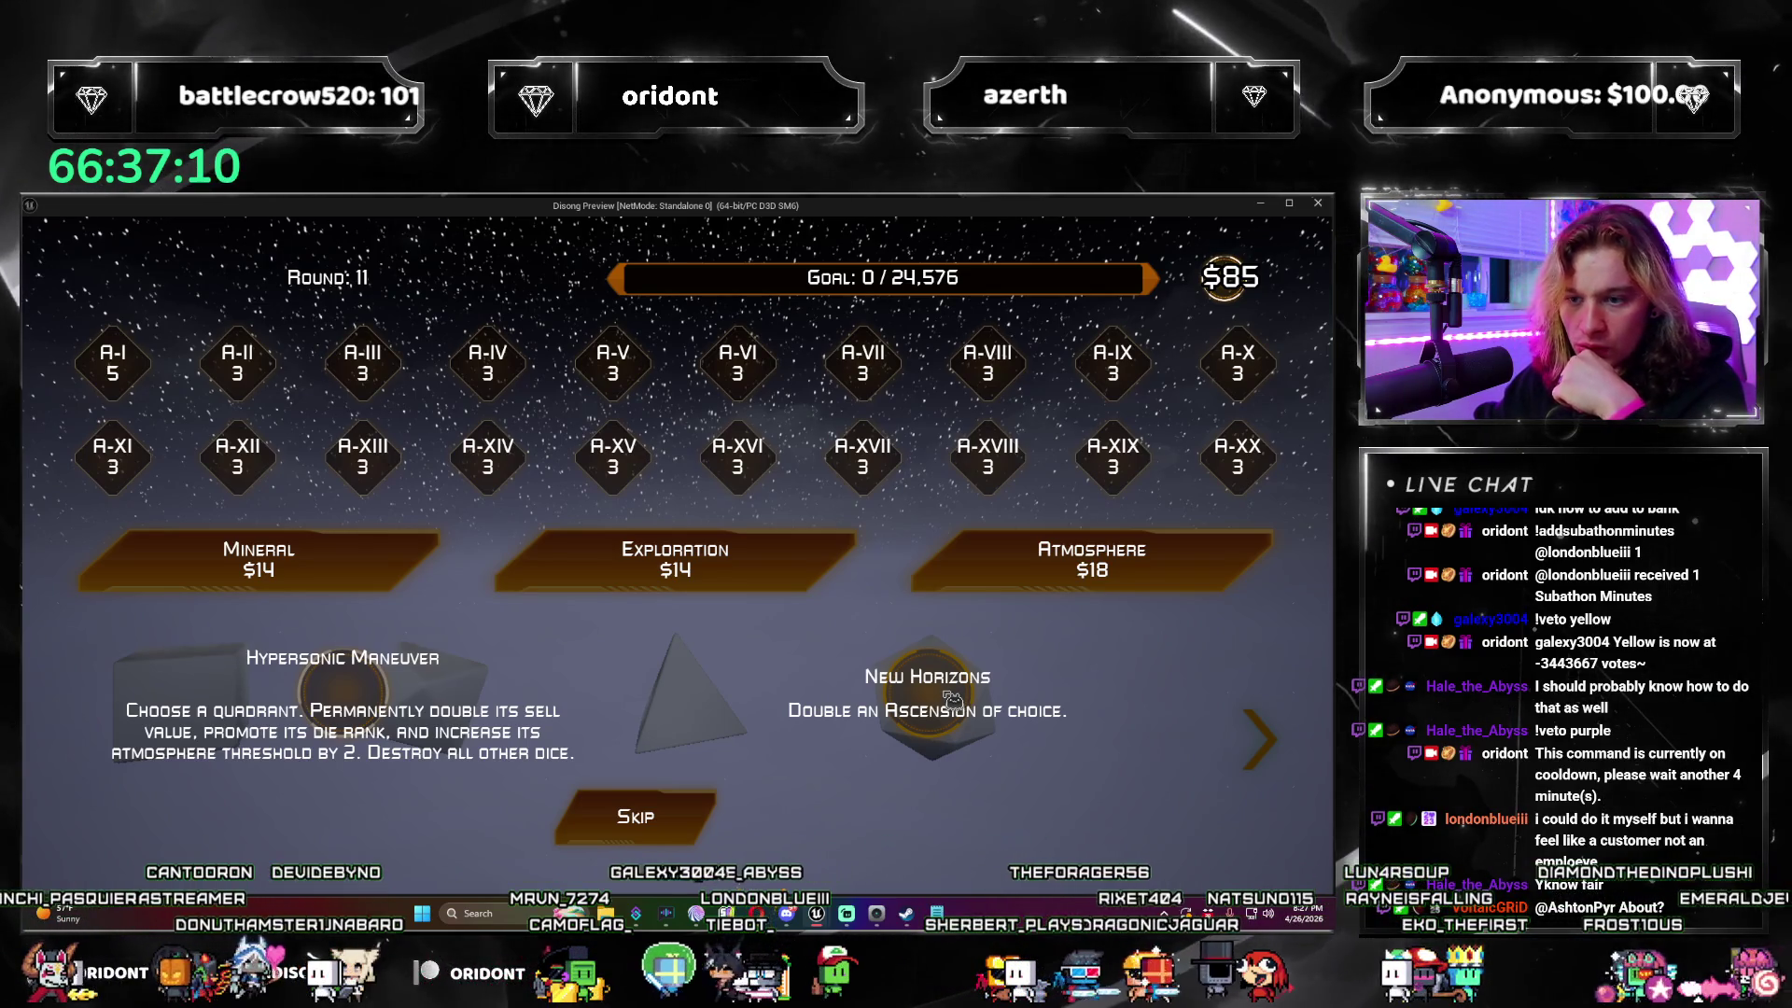
click(952, 700)
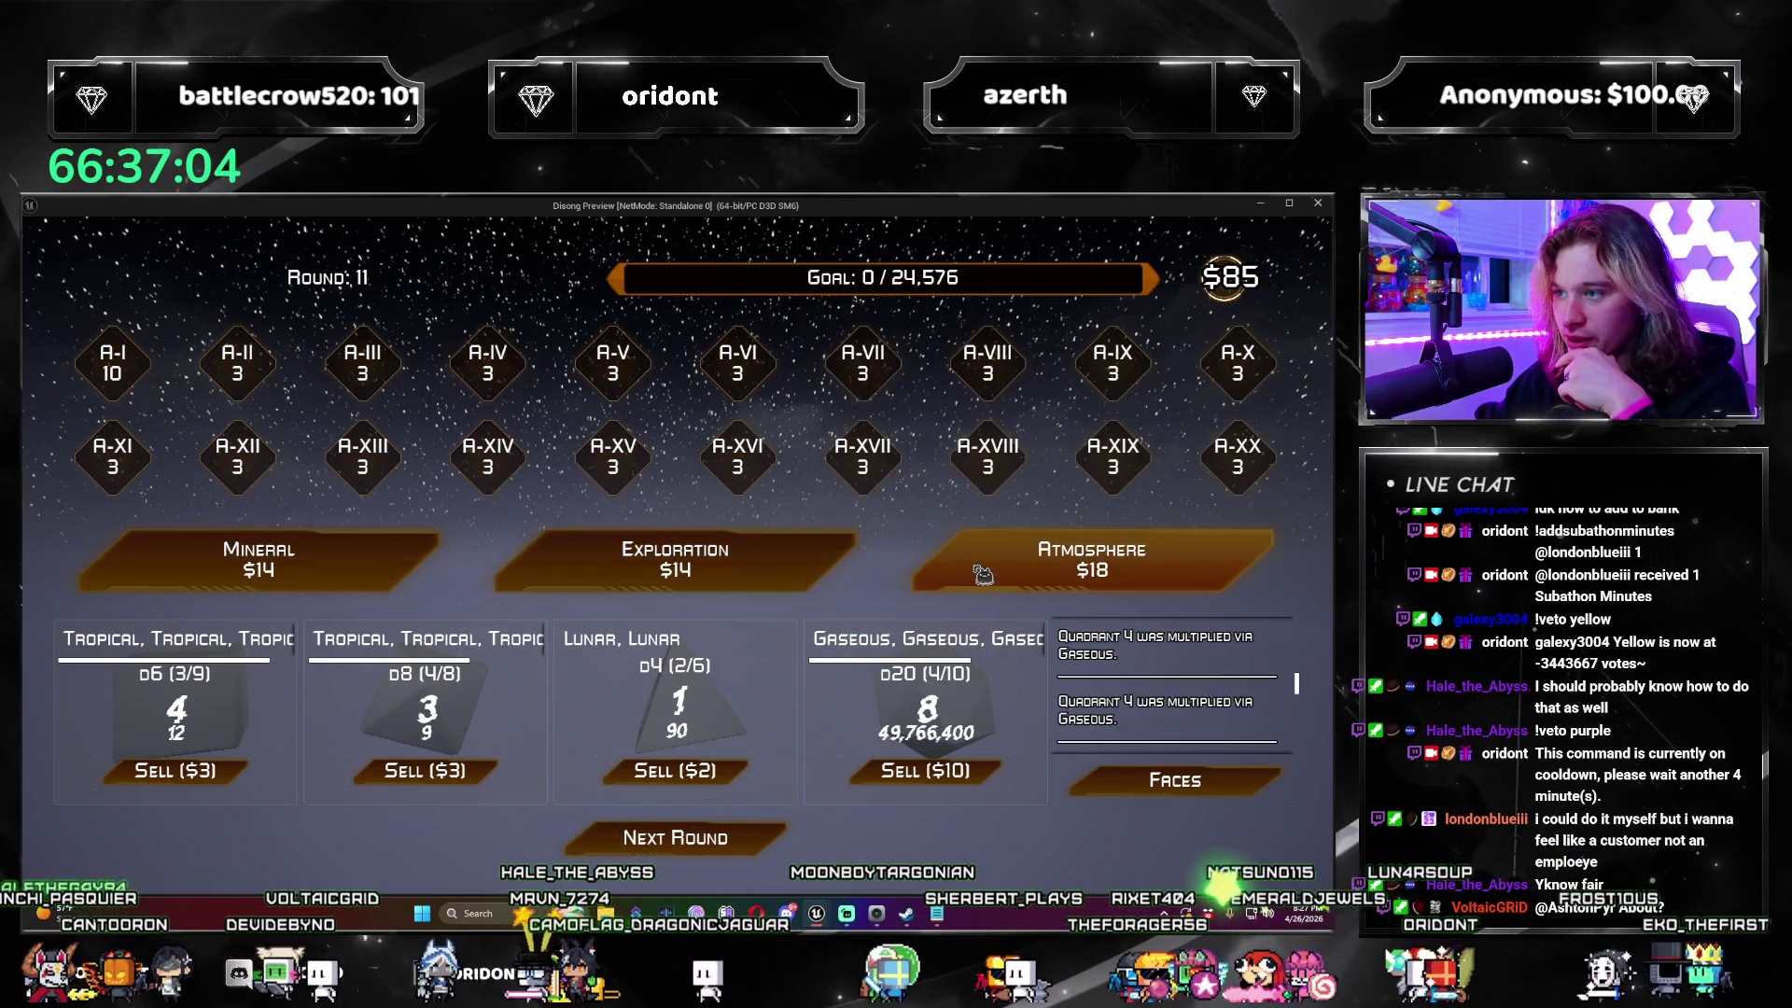
click(758, 574)
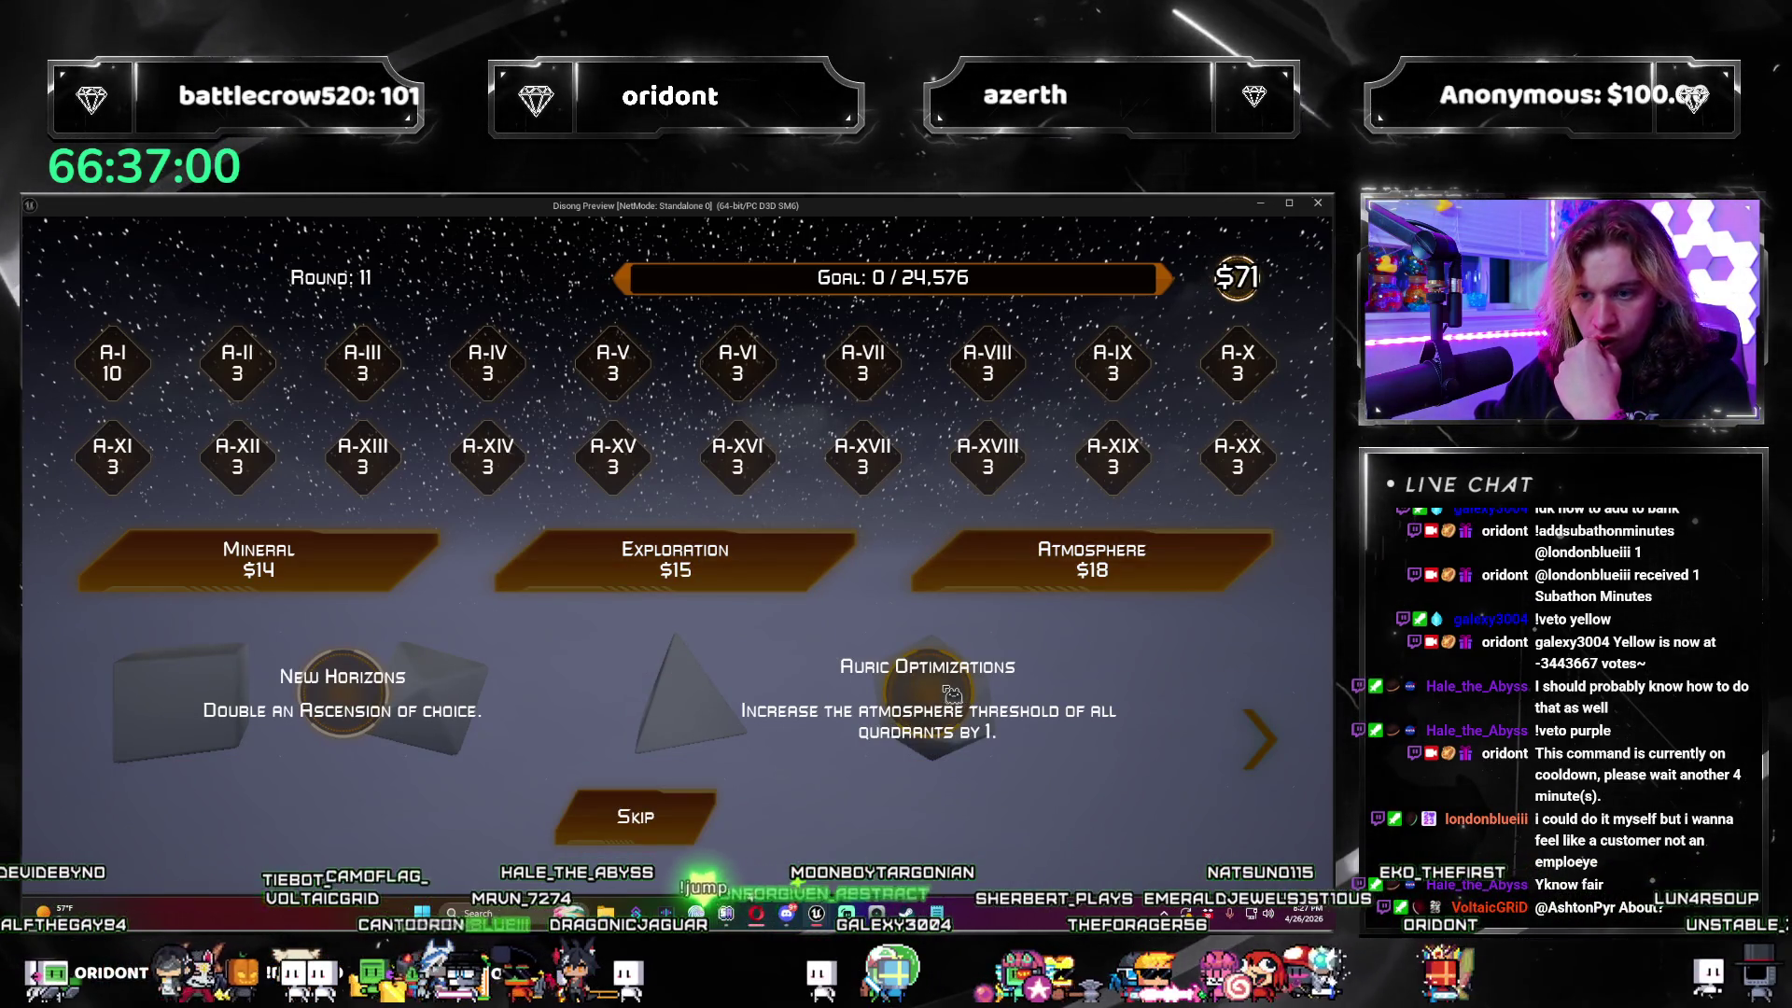
click(340, 665)
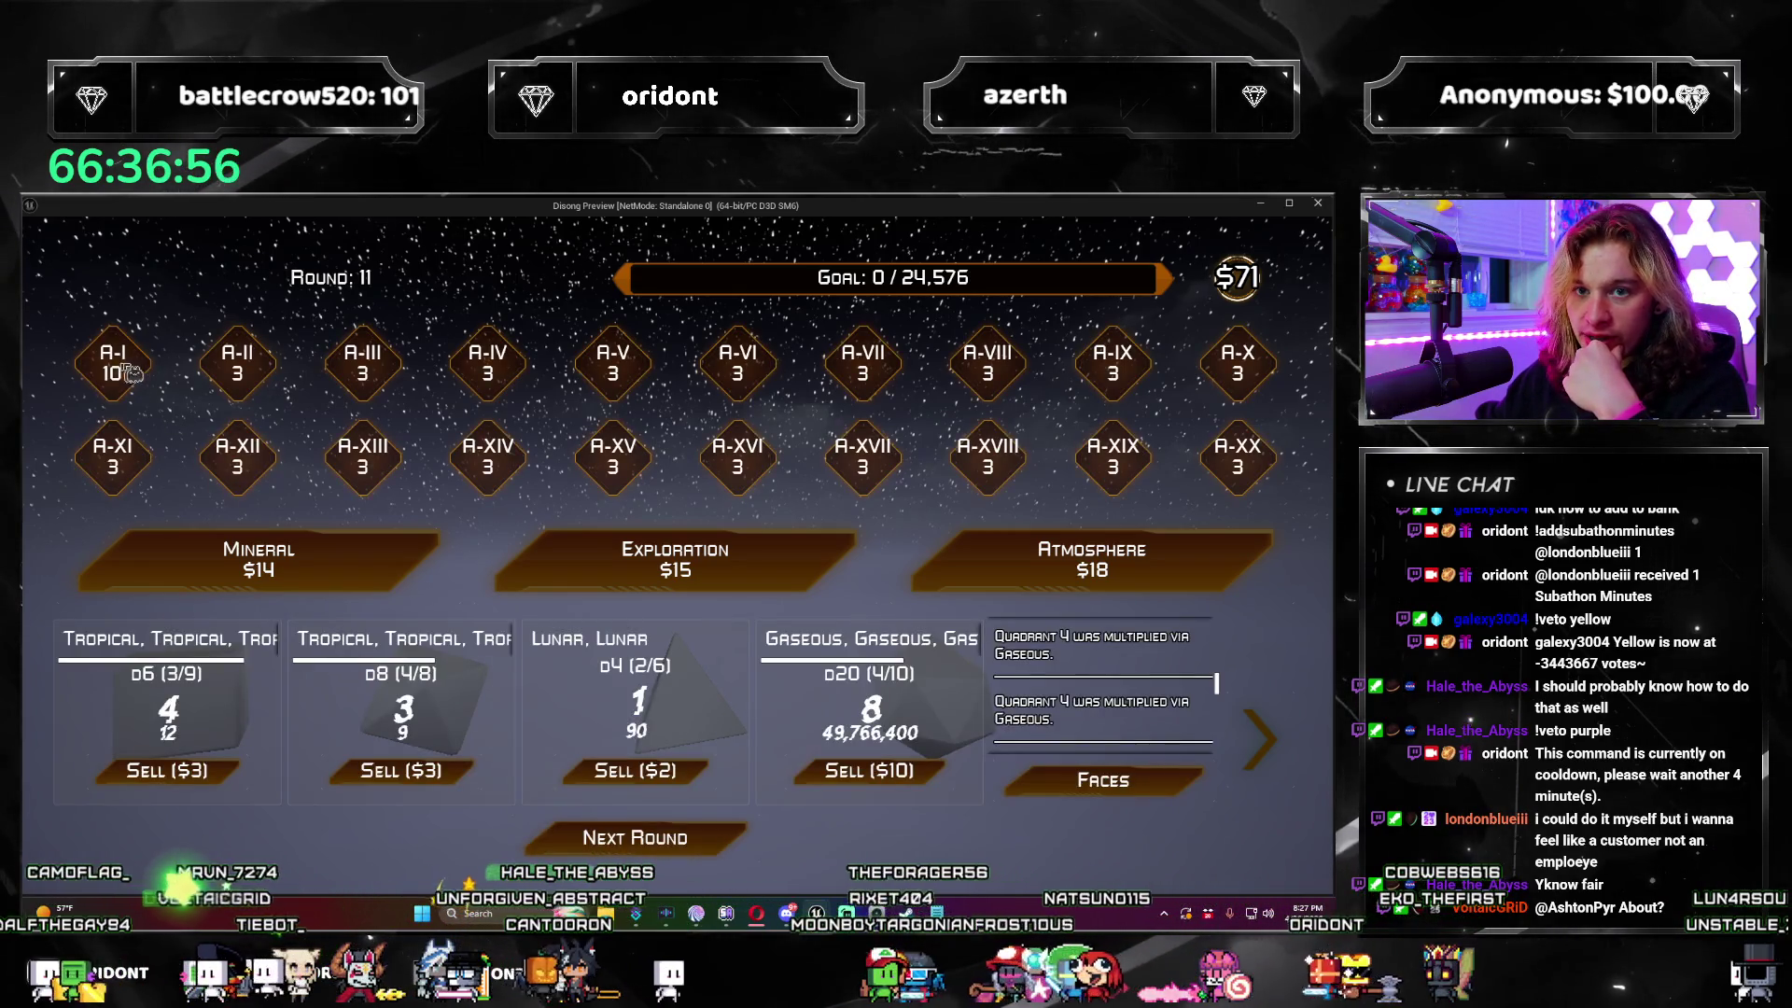